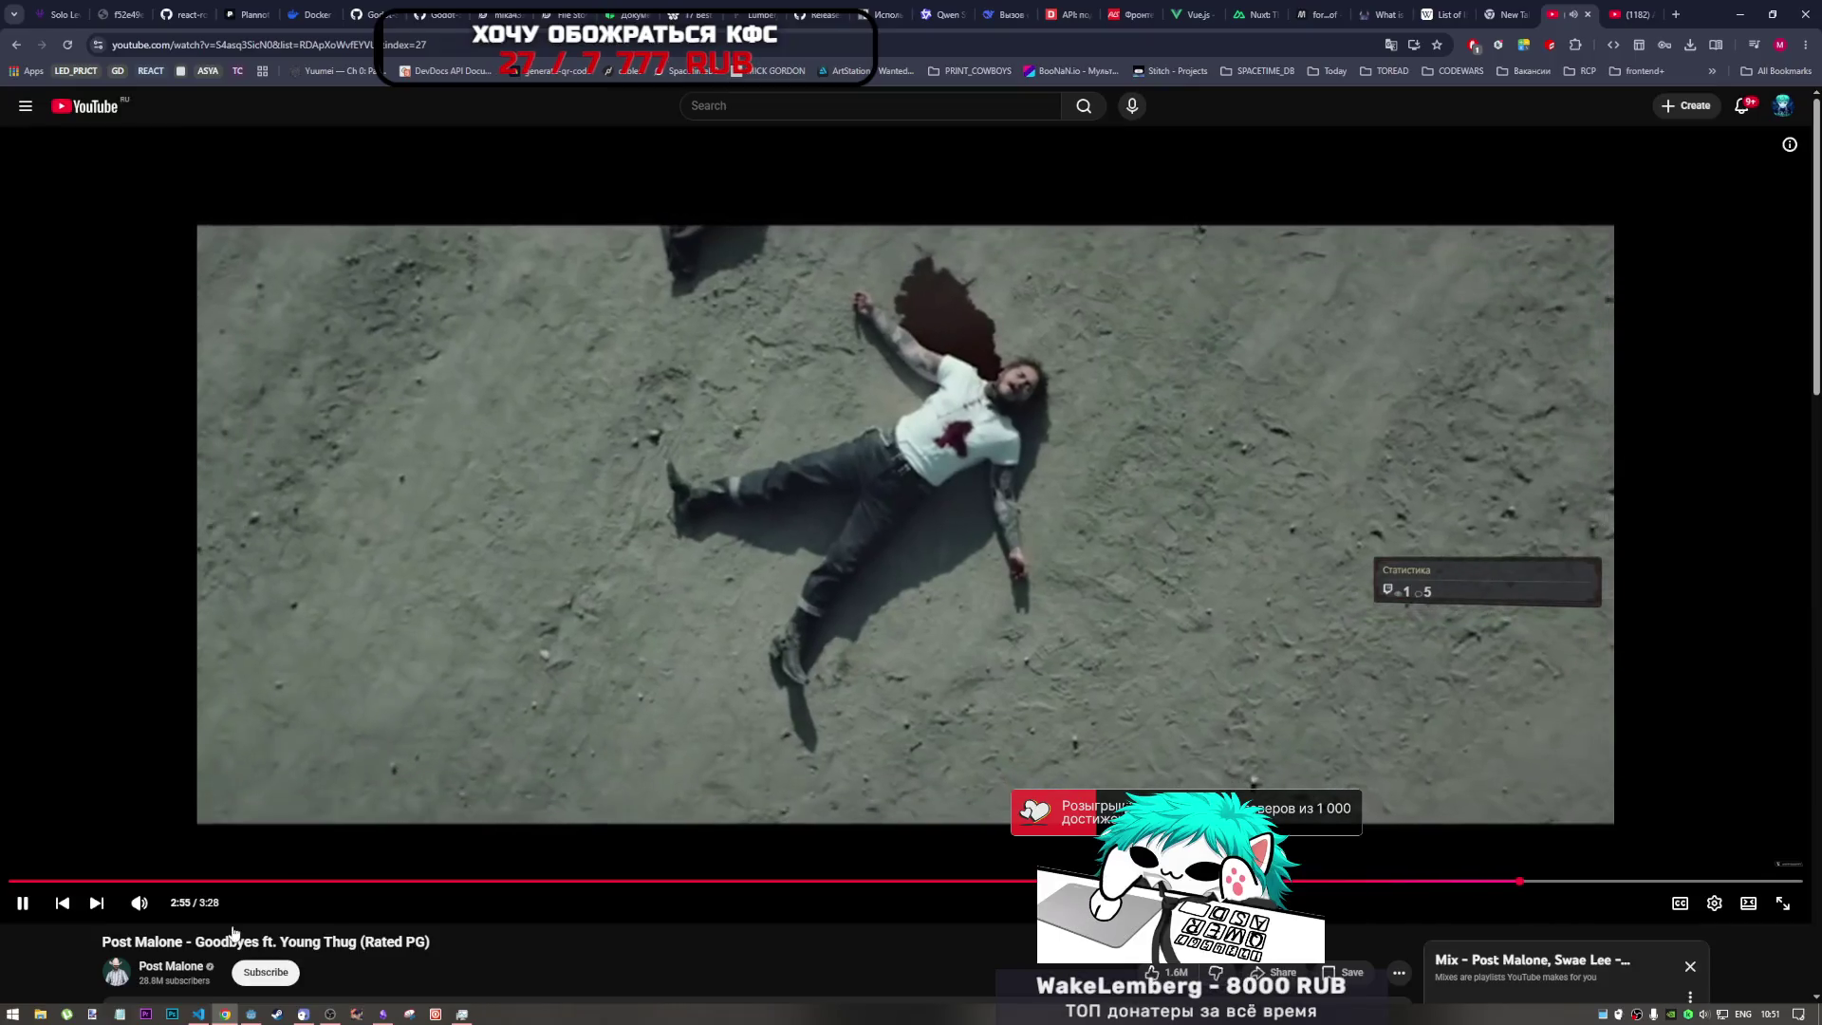
Step: Bring Visual Studio Code to the front and open the GODOT folder's game_ui.gd
{"action": "key", "text": "alt+Tab"}
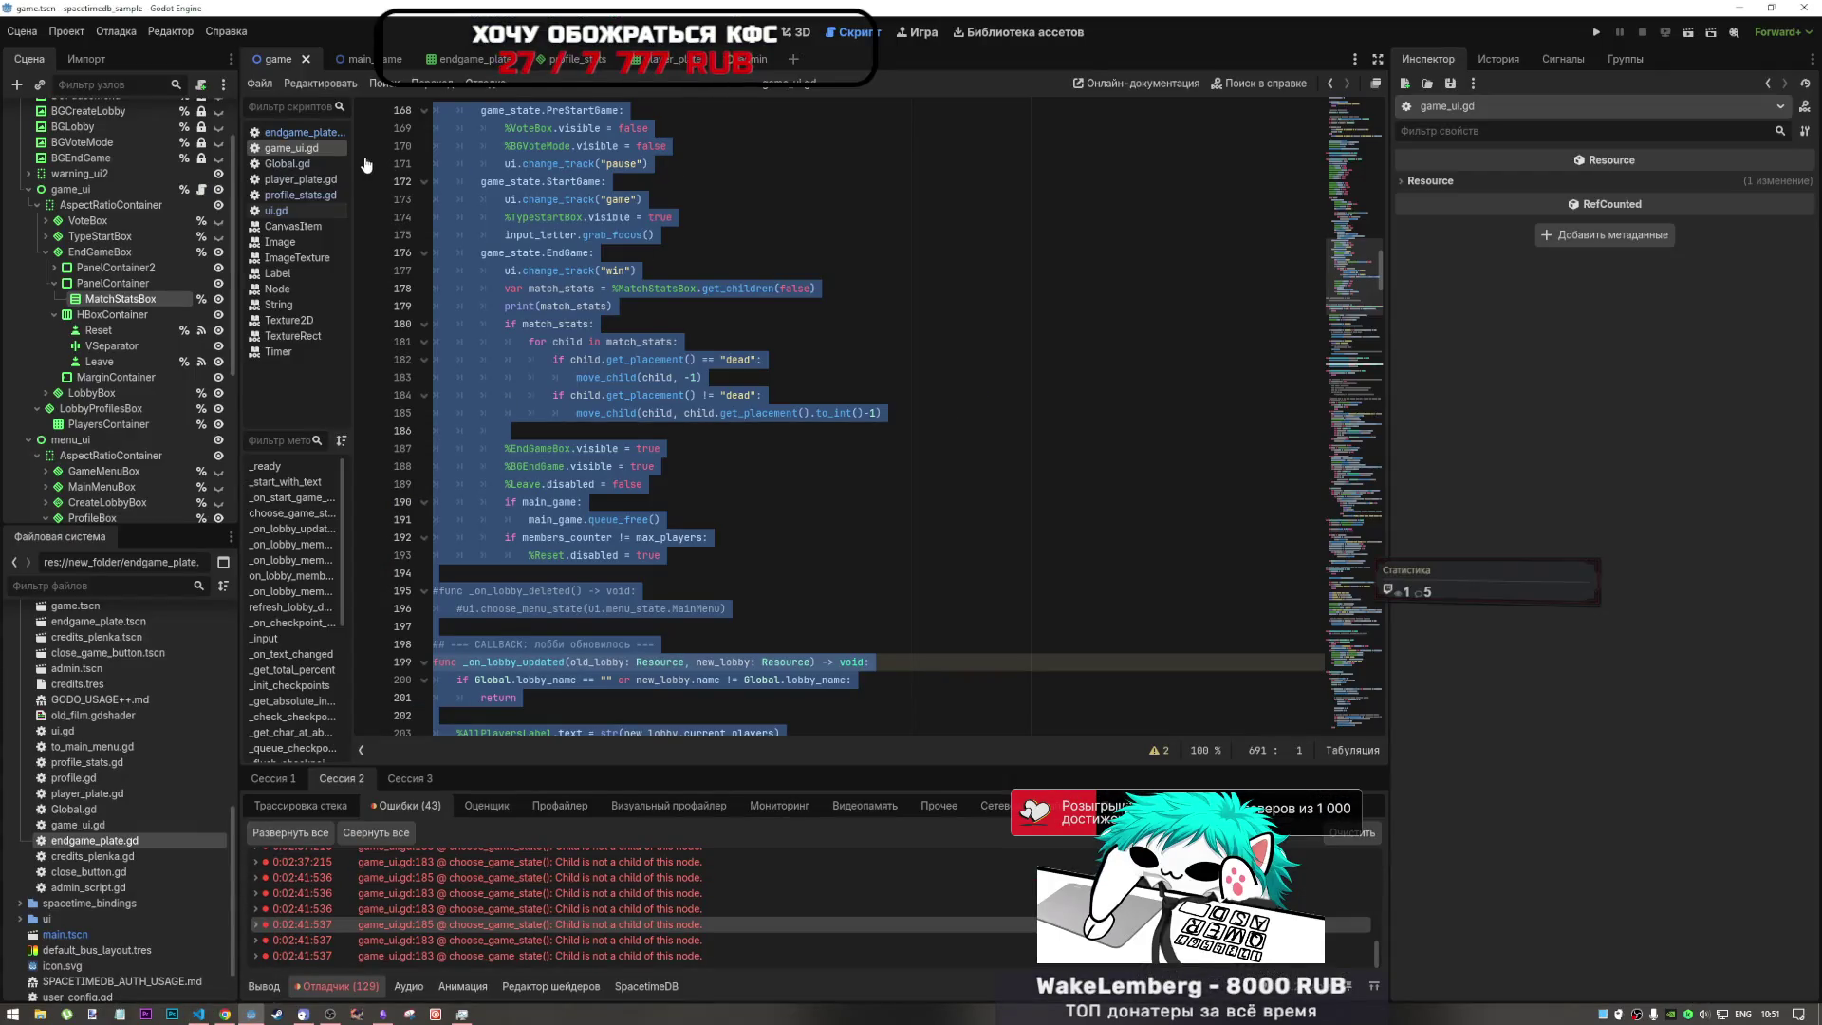
{"action": "key", "text": "alt+Tab"}
{"action": "left_click", "coordinate": [203, 1014]}
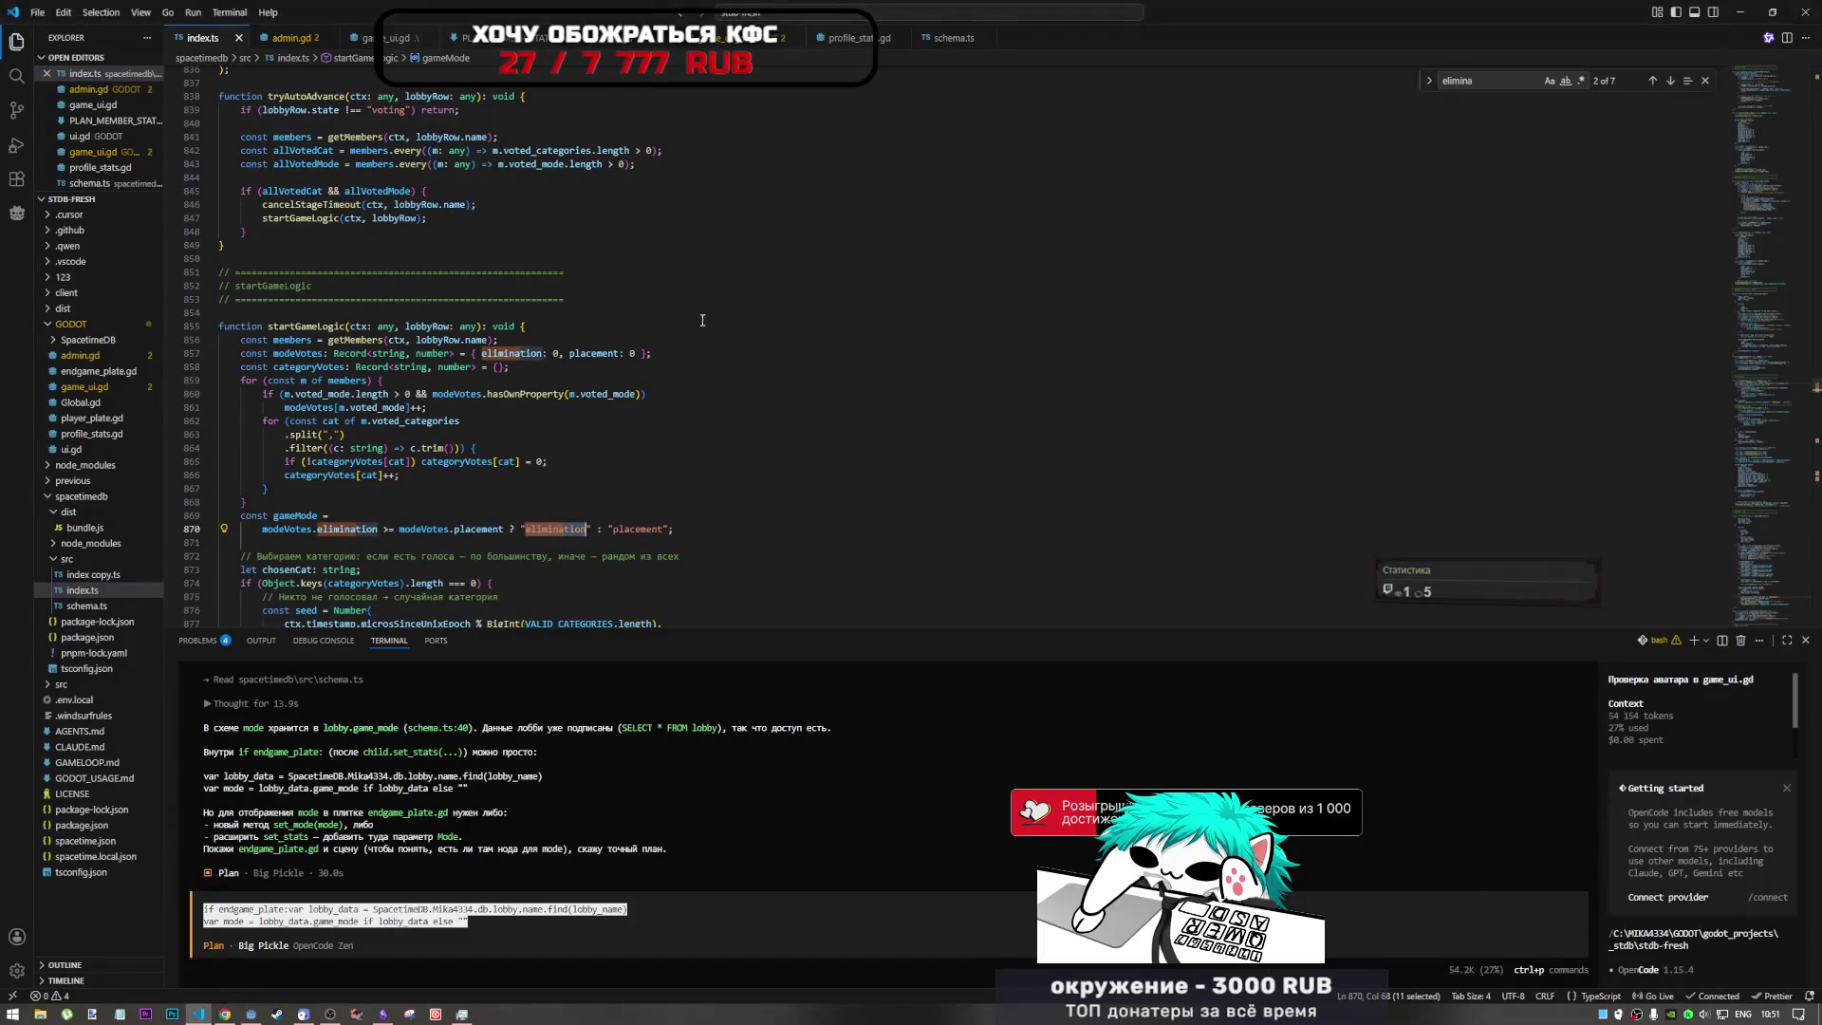
{"action": "left_click", "coordinate": [372, 43]}
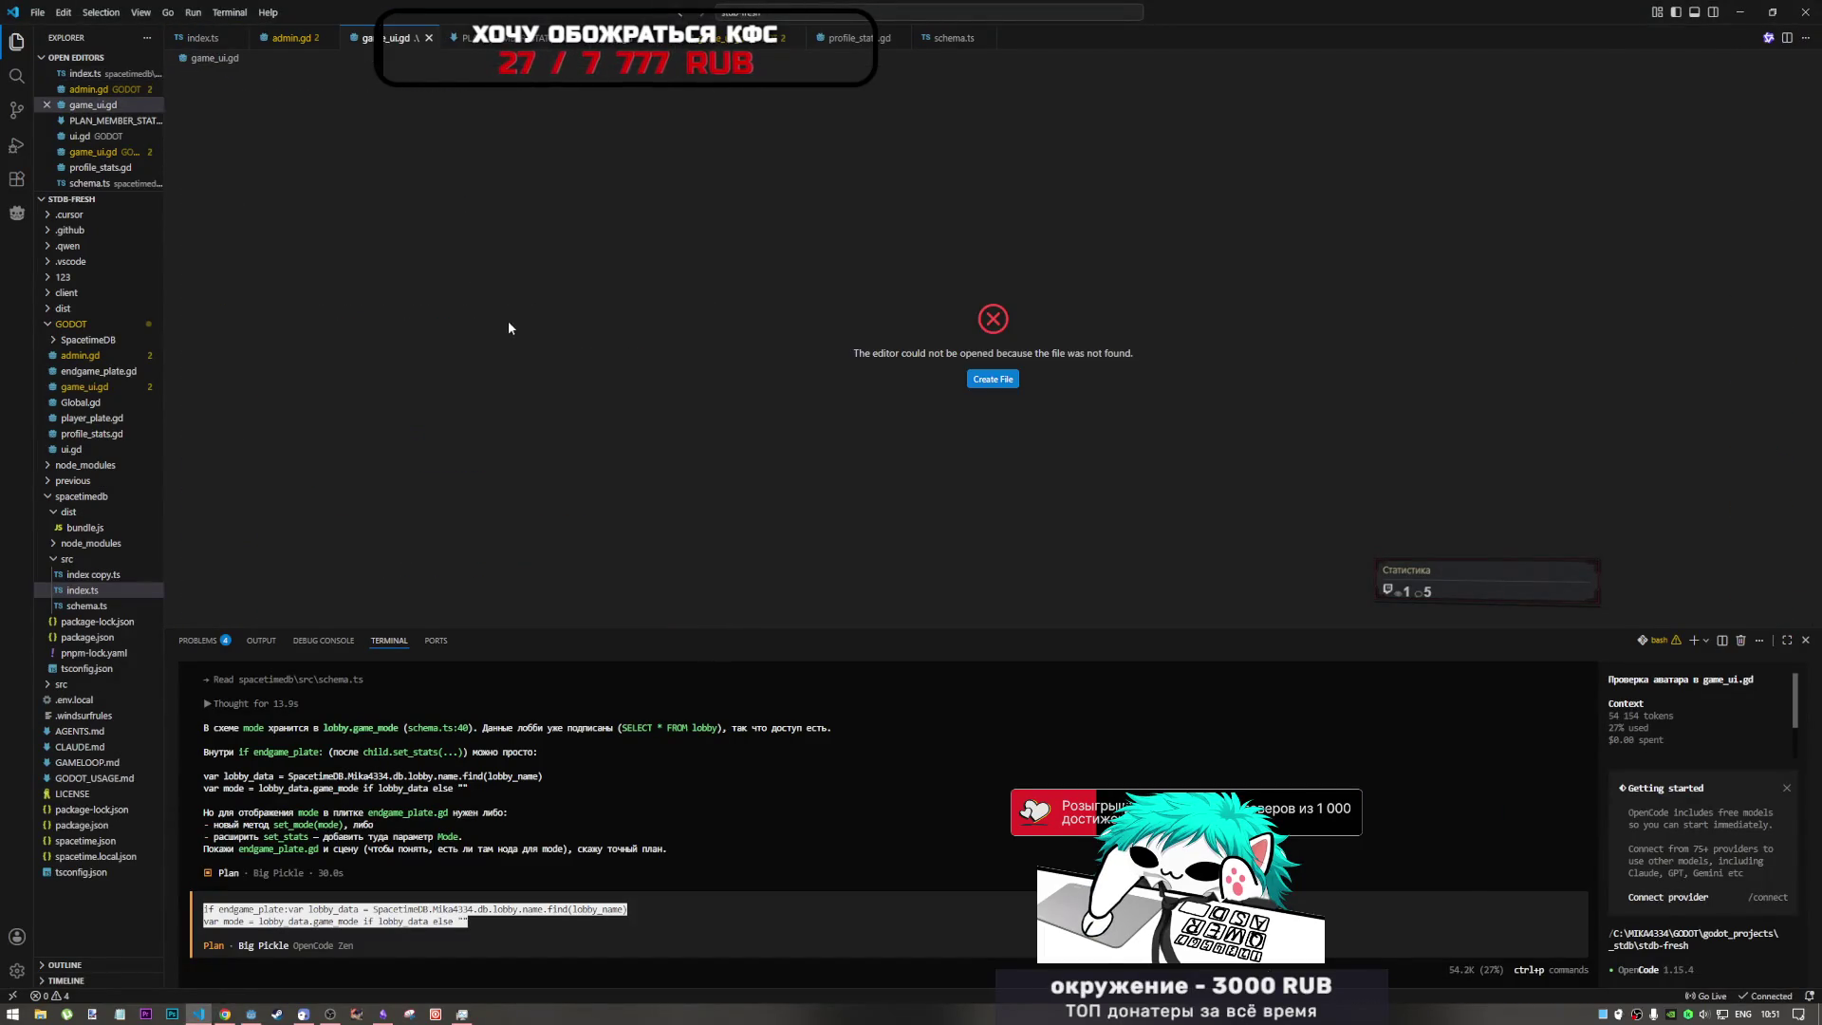
{"action": "left_click", "coordinate": [427, 38]}
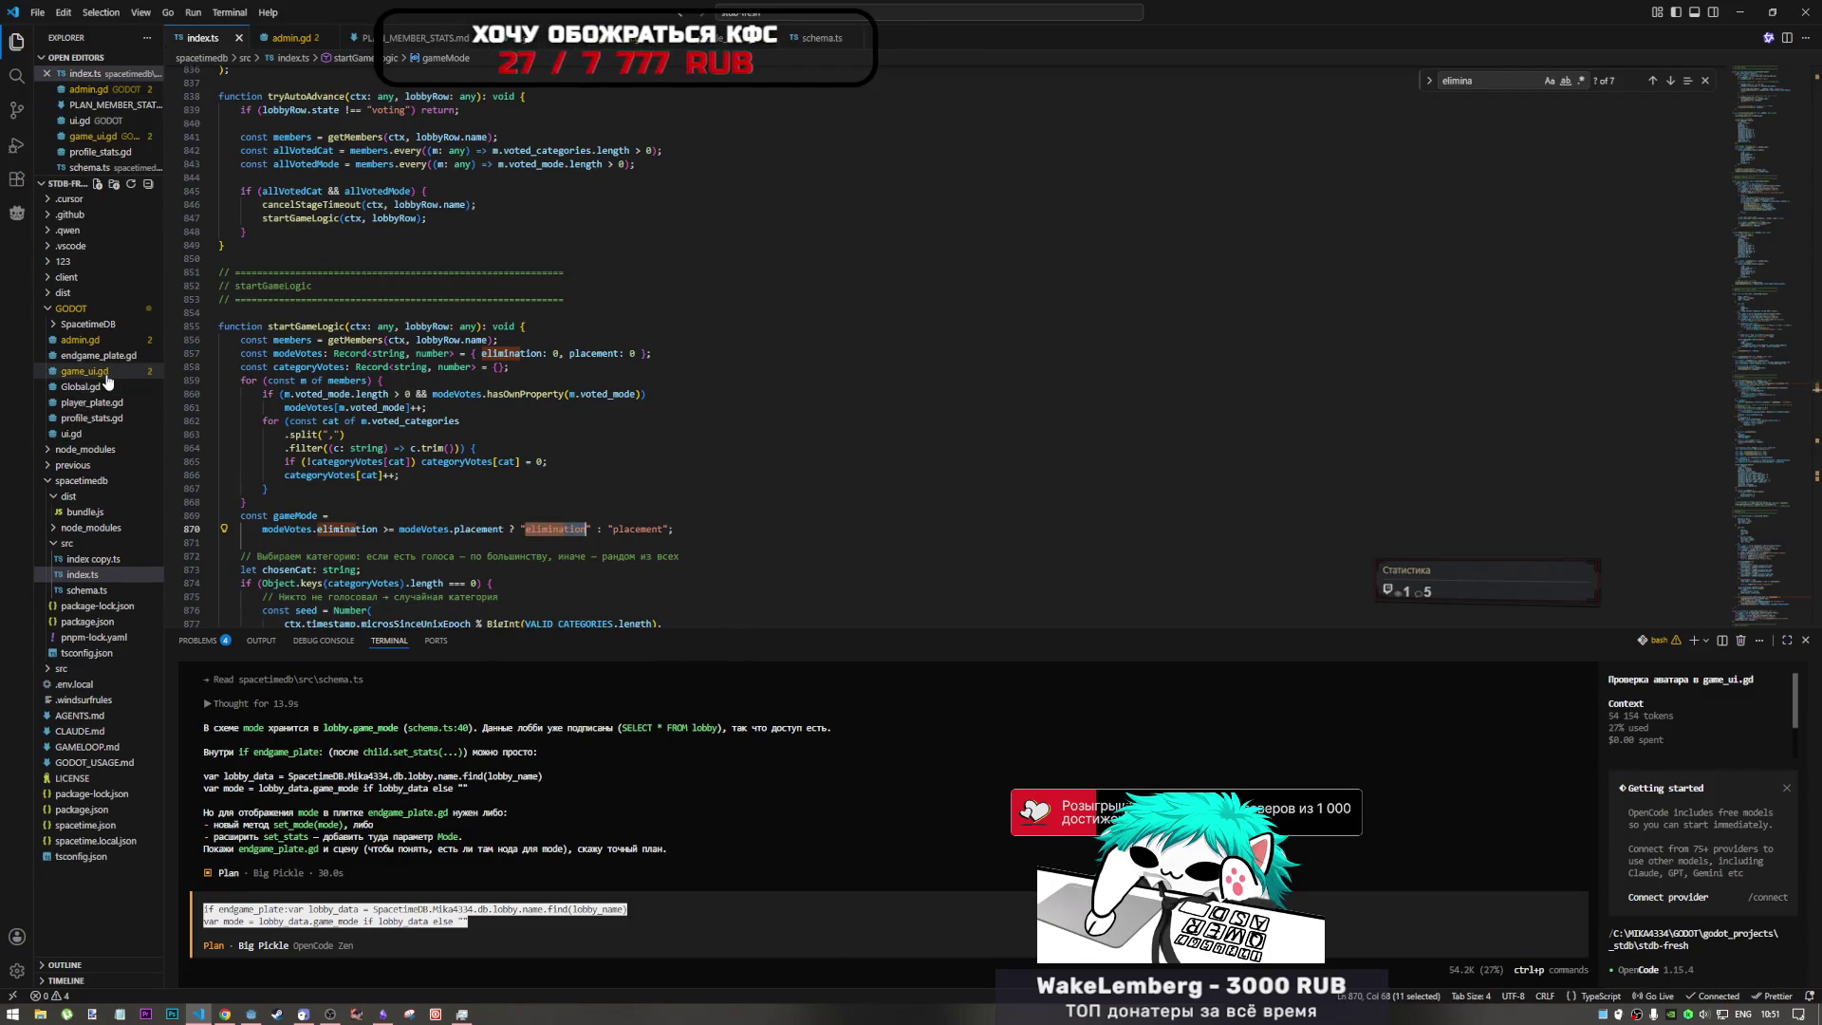
Step: Replace all of game_ui.gd with the copied Godot script and save it
{"action": "left_click", "coordinate": [707, 299]}
{"action": "key", "text": "ctrl+a"}
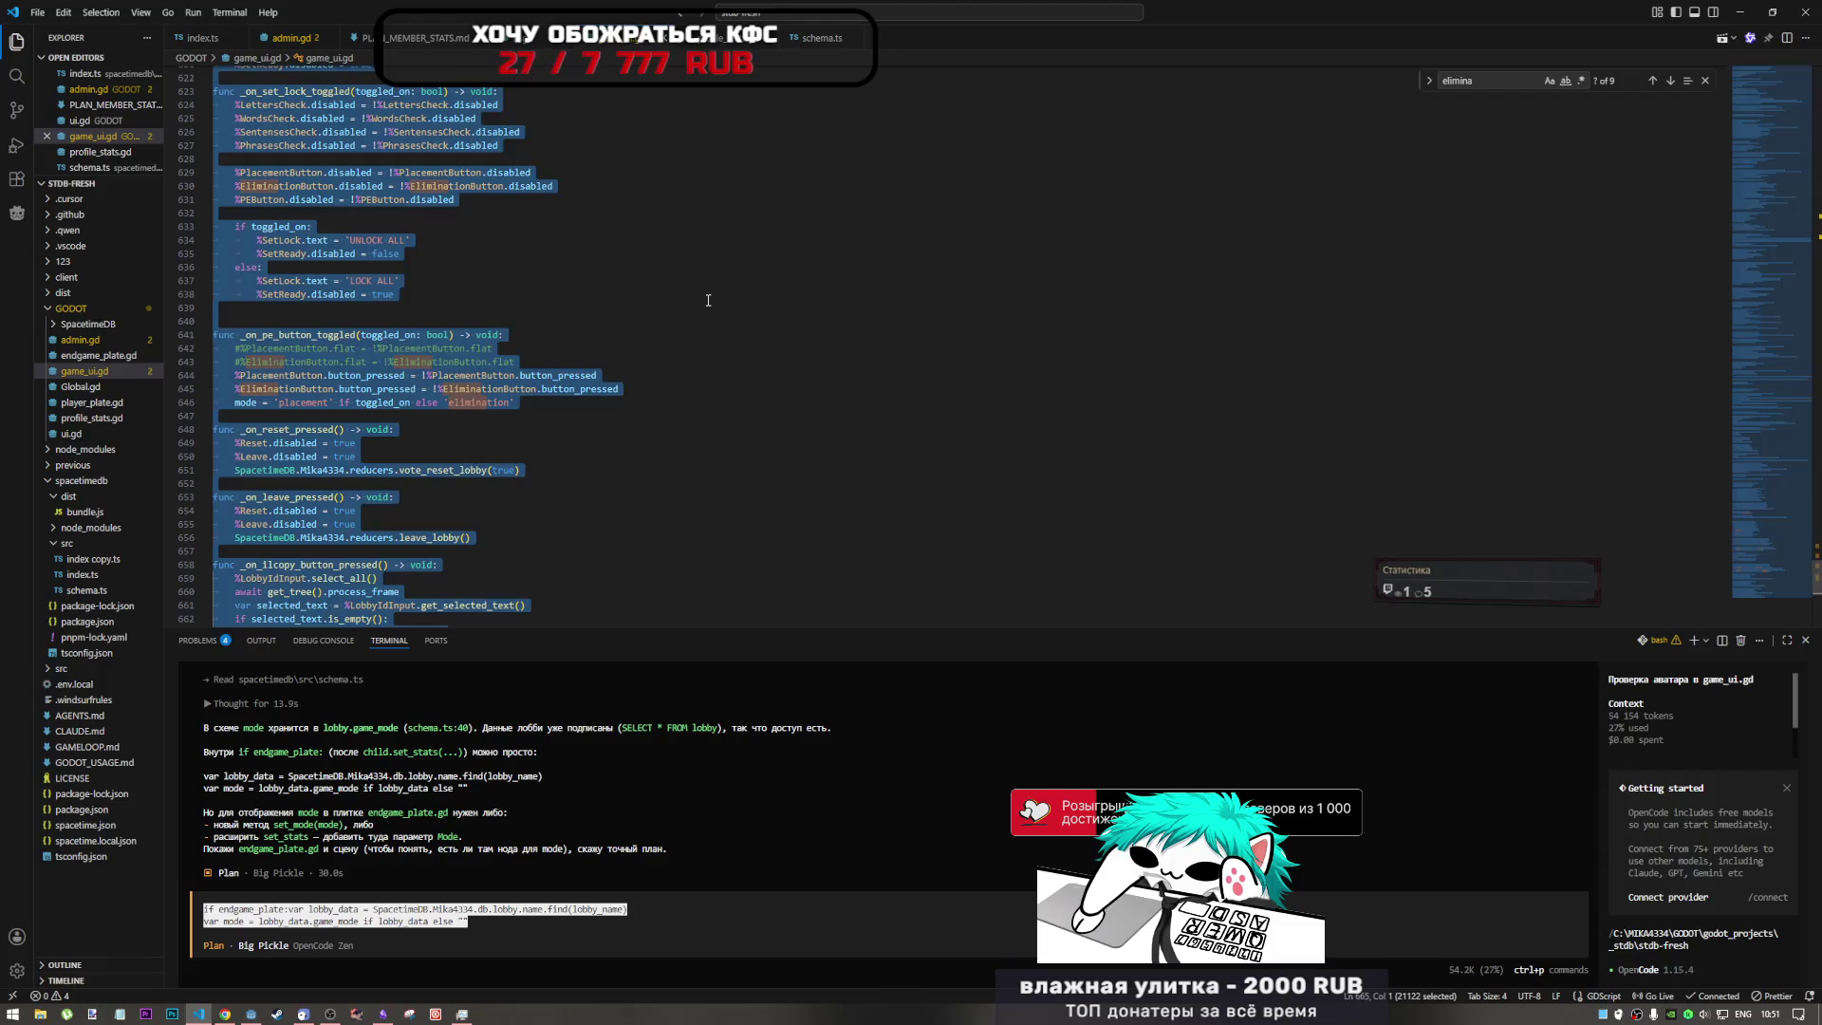
{"action": "key", "text": "ctrl+v"}
{"action": "key", "text": "ctrl+s"}
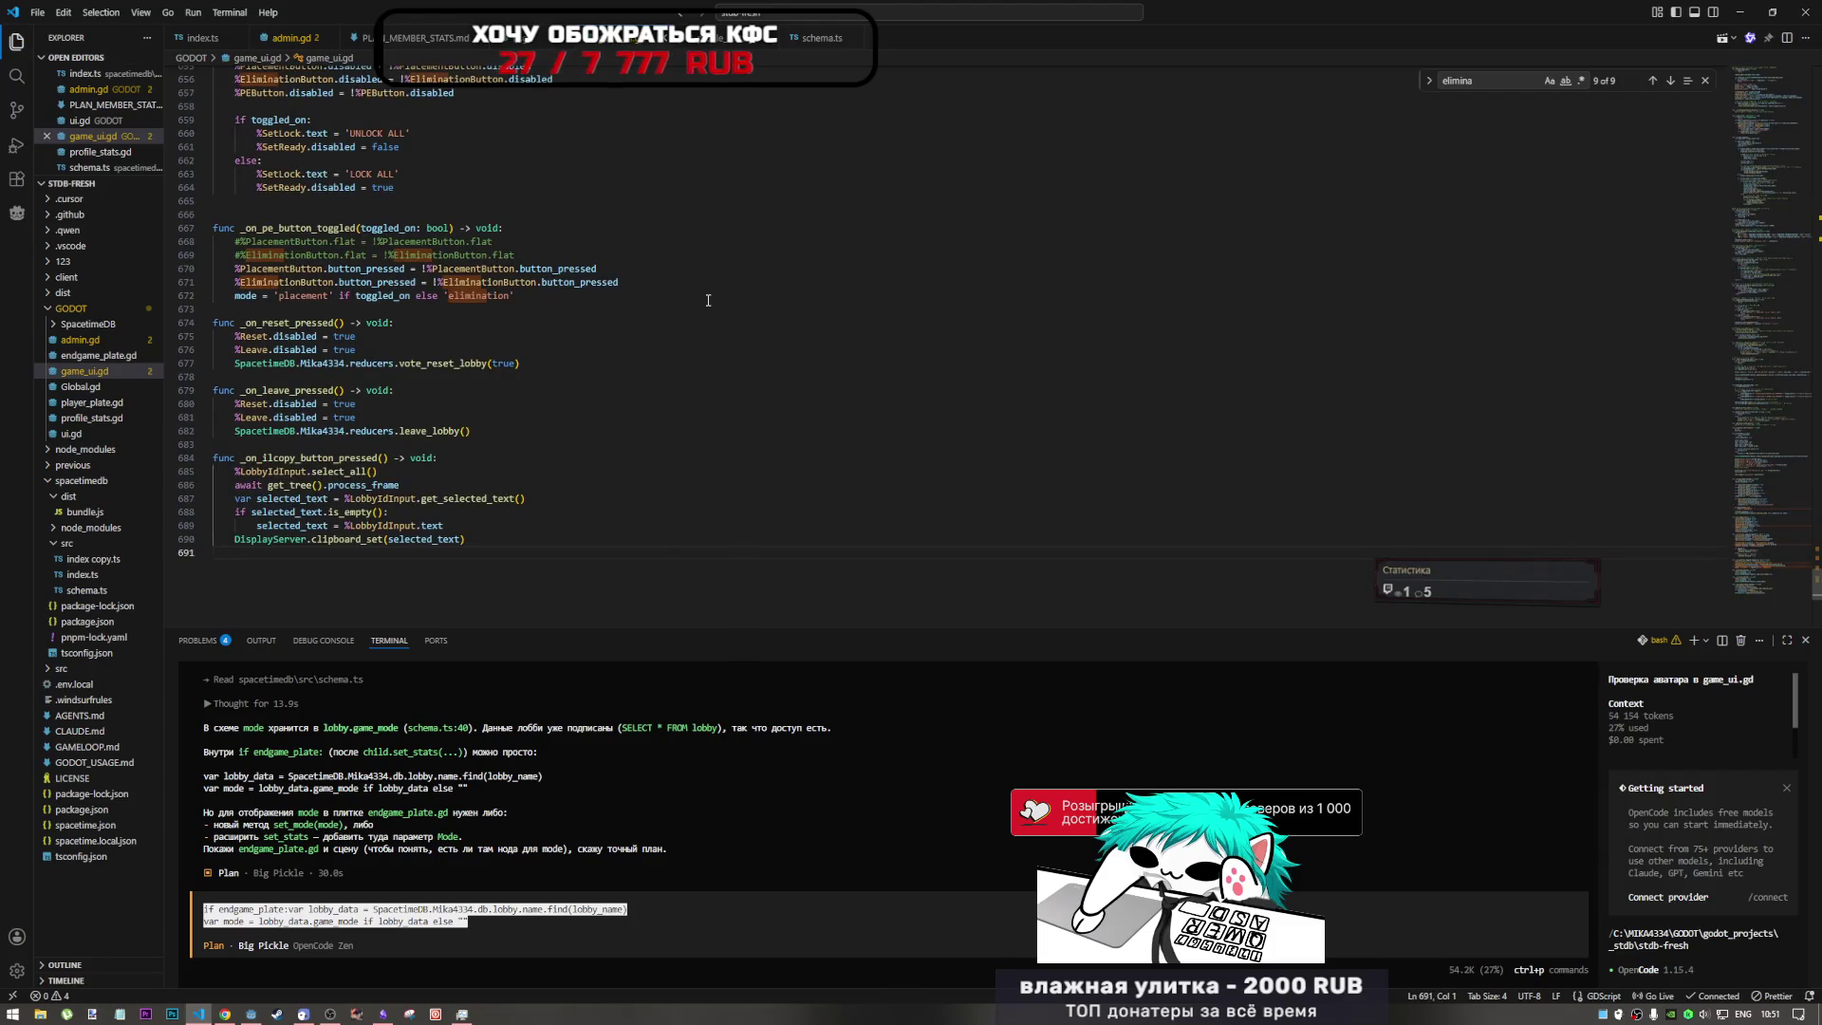
{"action": "left_click", "coordinate": [526, 905]}
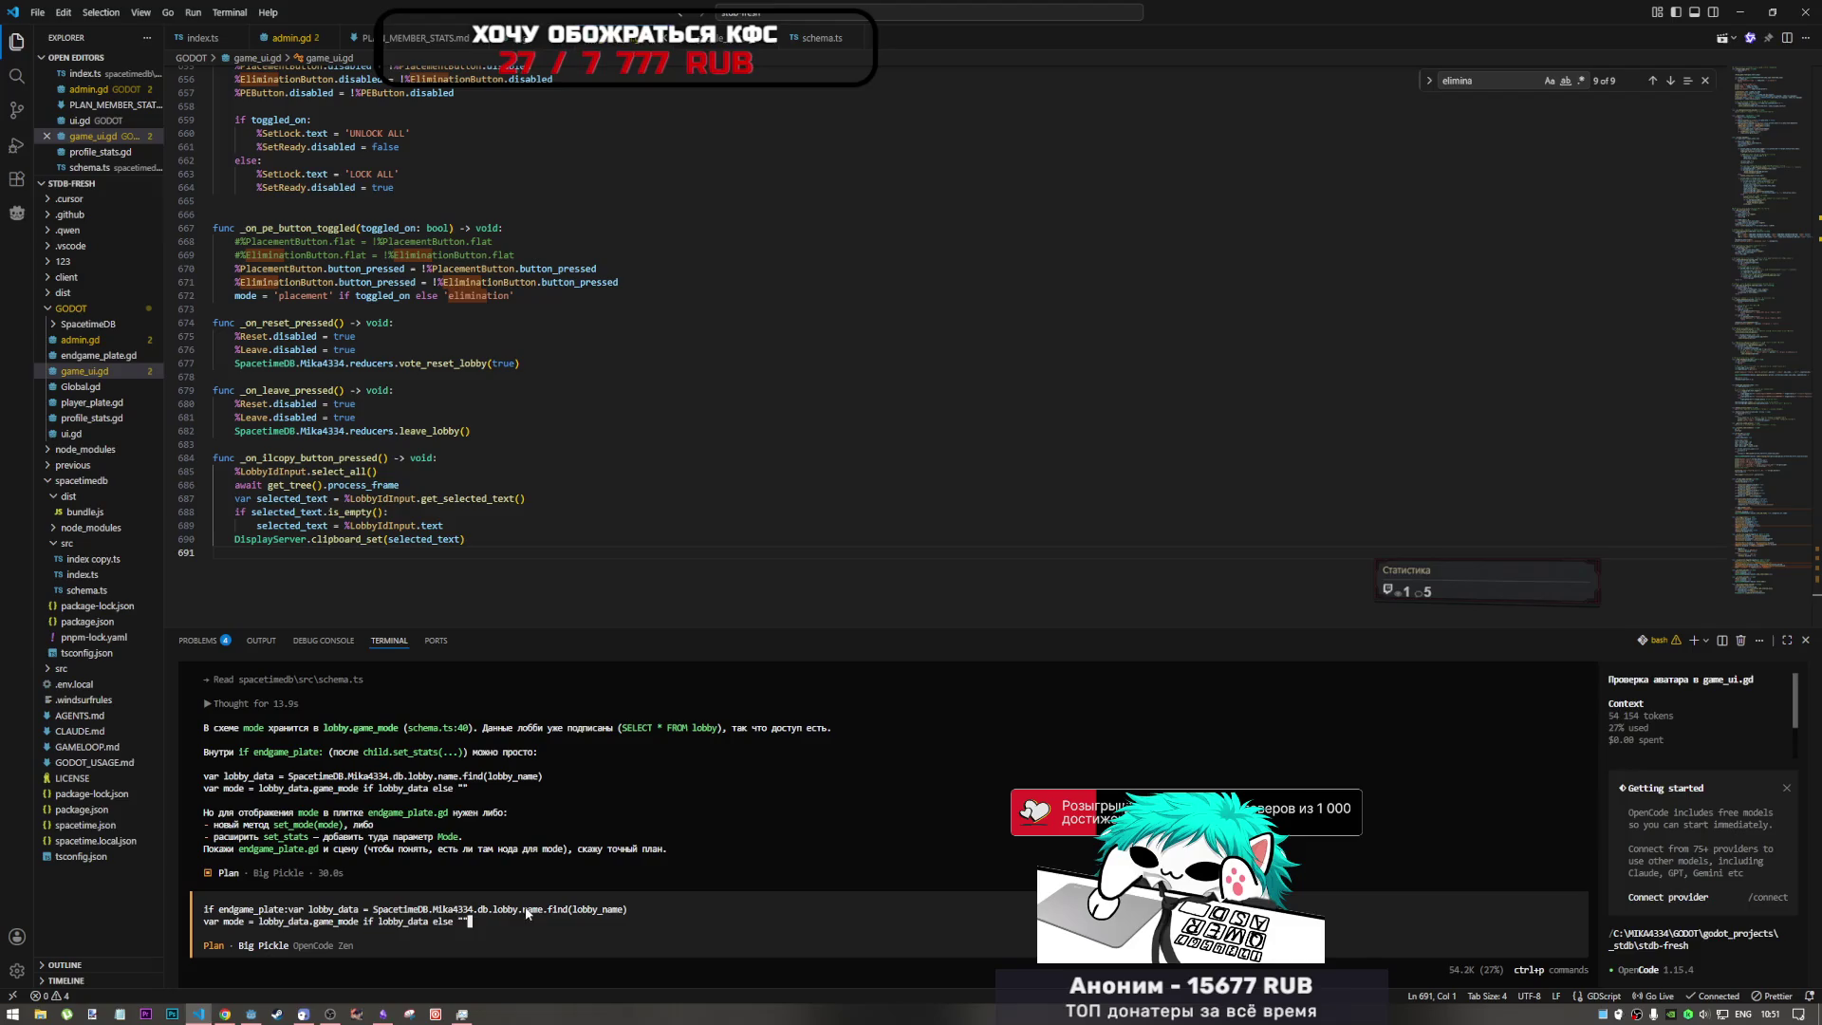
Step: Delete the old lobby-mode request from the OpenCode prompt
{"action": "key", "text": "Home"}
{"action": "key", "text": "BackSpace"}
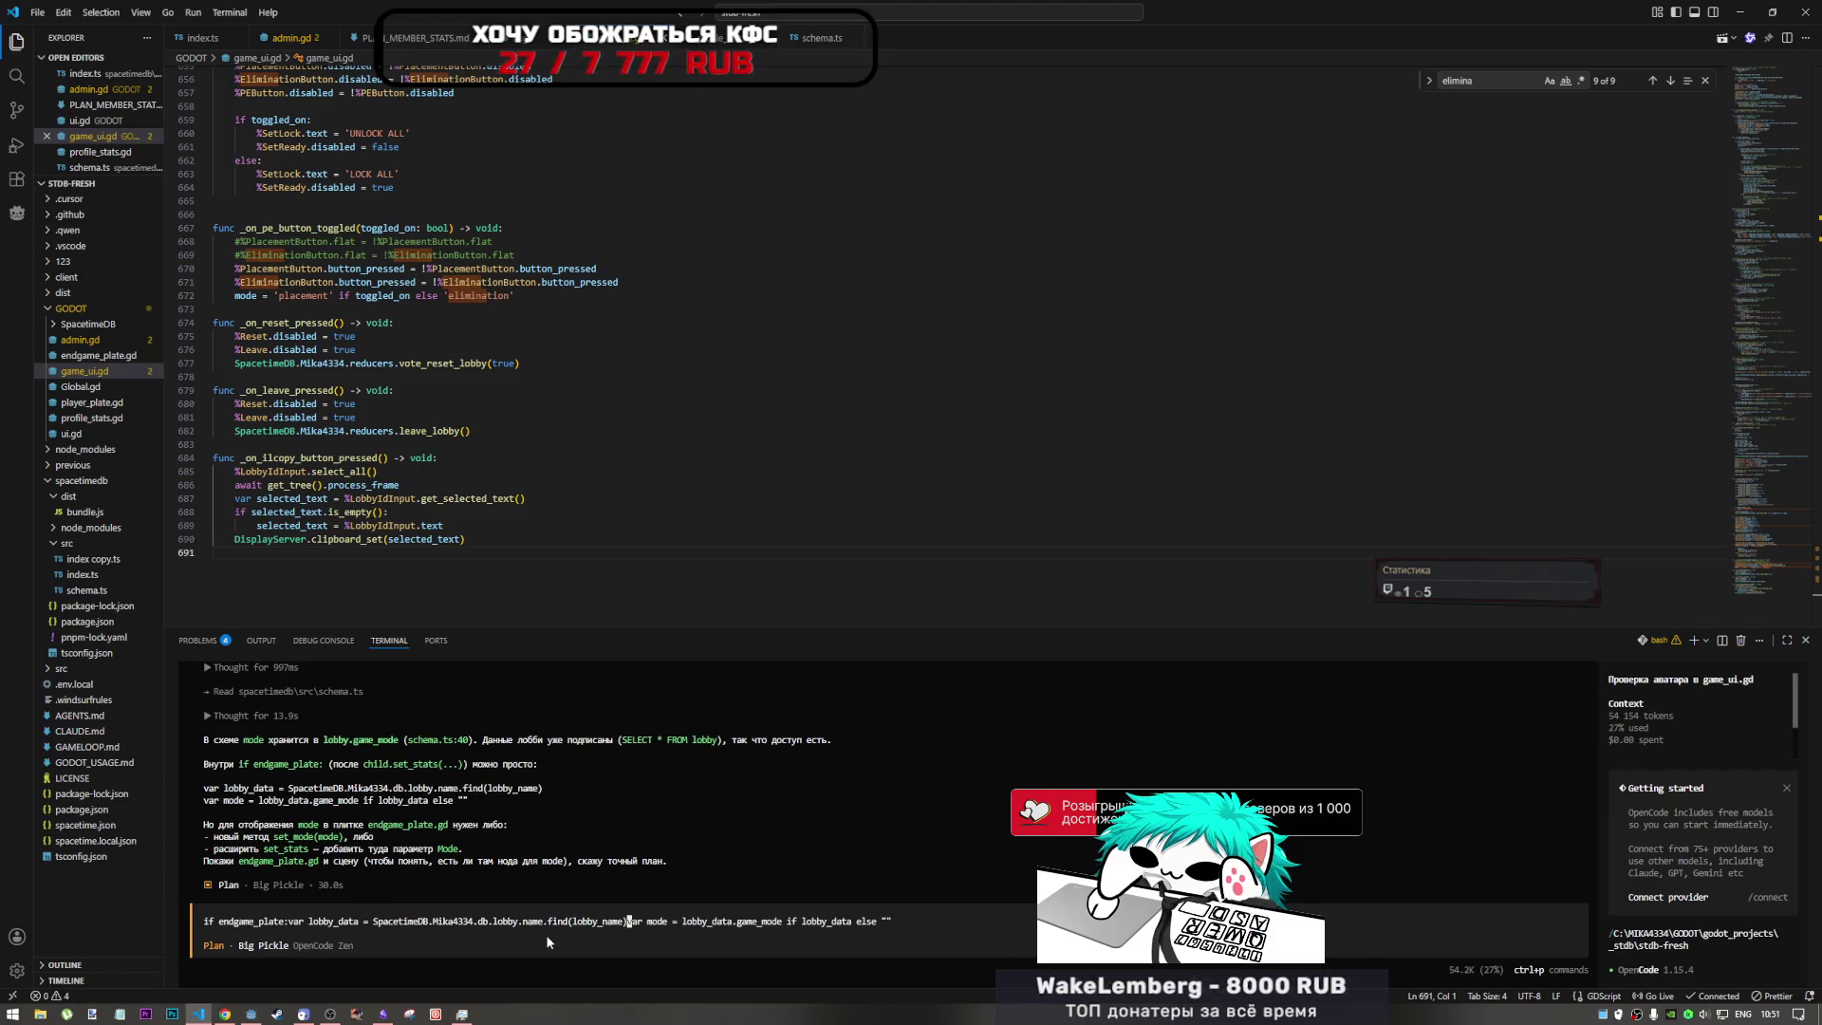
{"action": "key", "text": "ctrl+a"}
{"action": "key", "text": "BackSpace"}
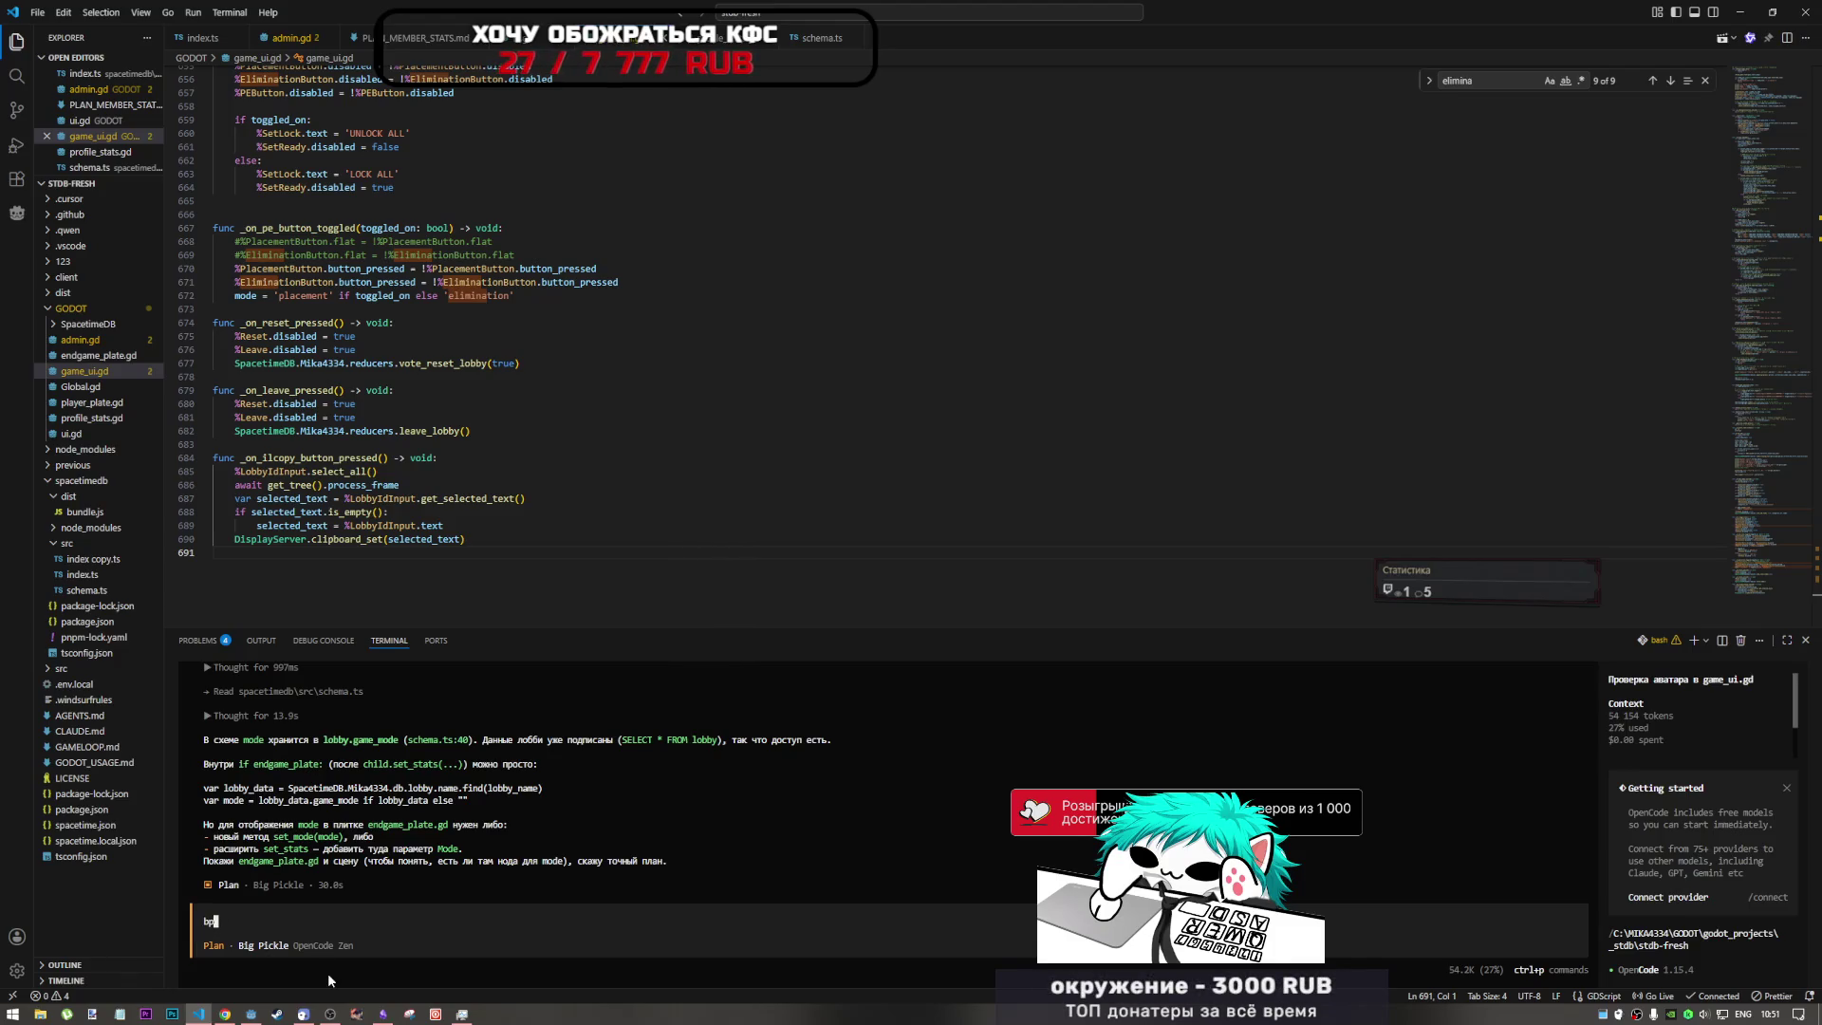
Step: Type the note 'изменил gam_ui' into the prompt, switching between Russian and English layouts
{"action": "key", "text": "alt+shift"}
{"action": "type", "text": "изм"}
{"action": "type", "text": "енил"}
{"action": "key", "text": "alt+shift"}
{"action": "type", "text": "@am"}
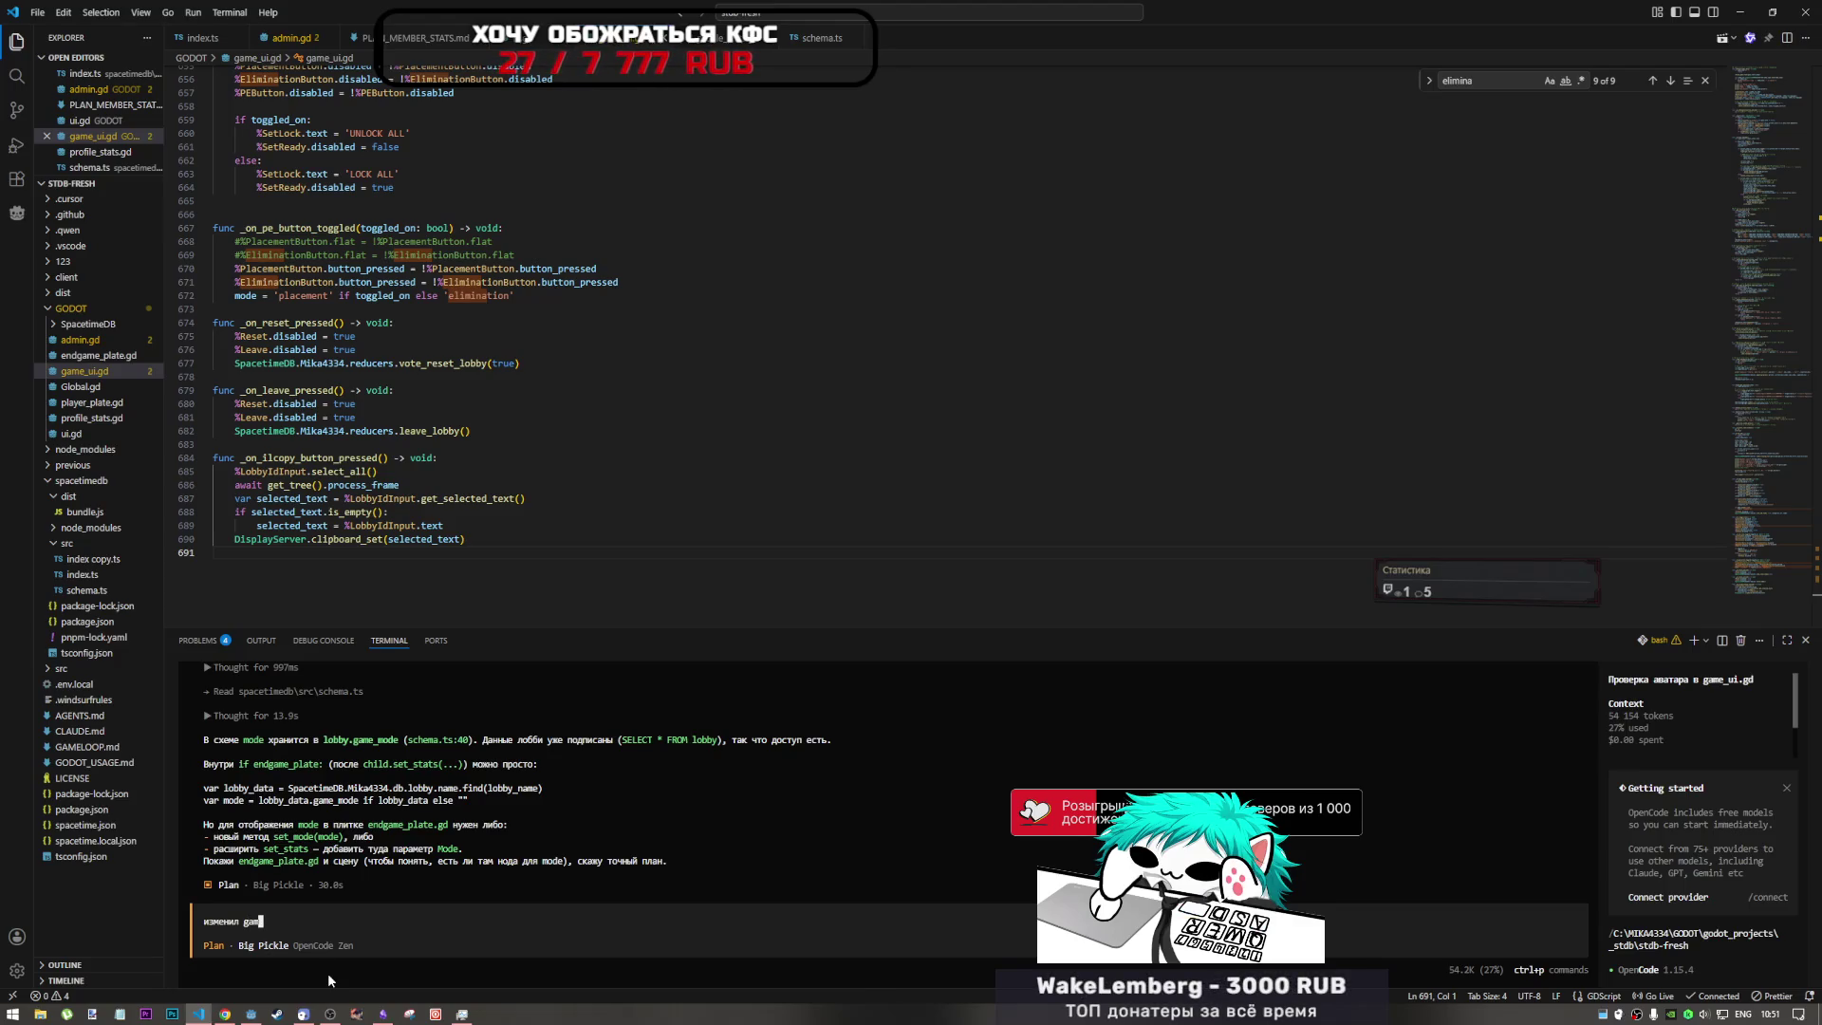
{"action": "type", "text": "_ui.gd"}
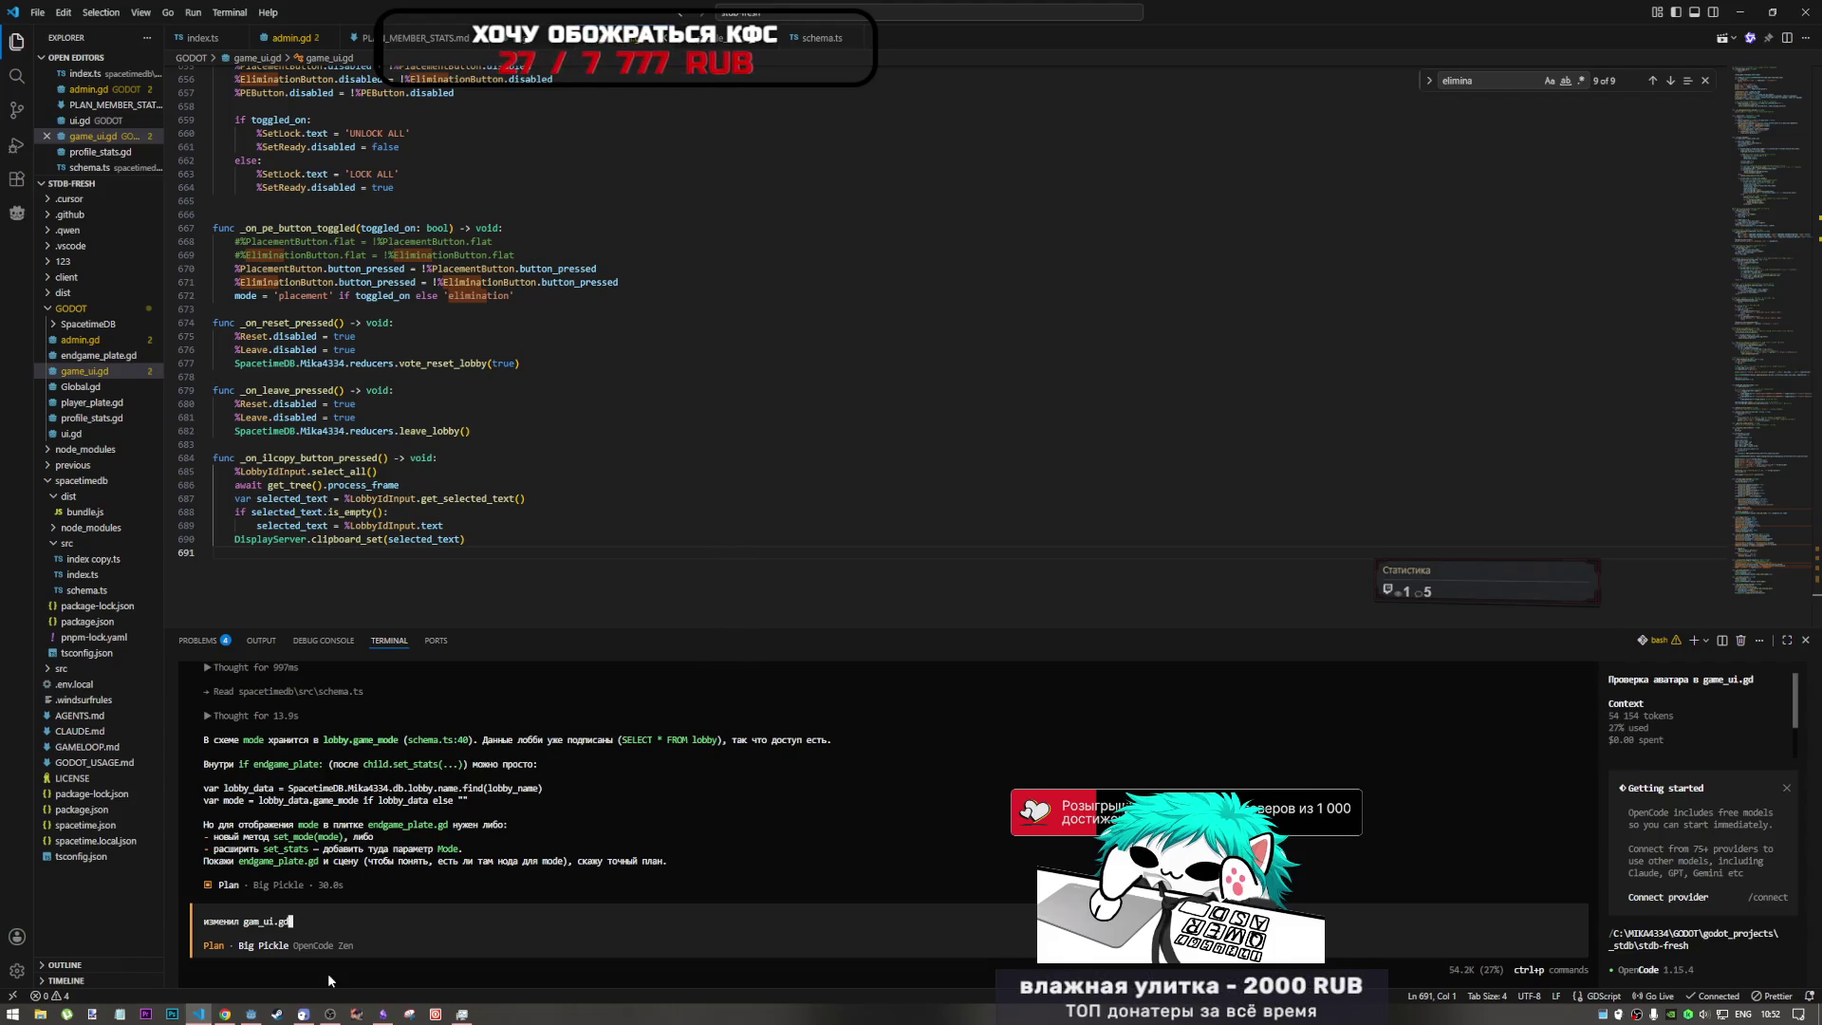
{"action": "key", "text": "alt+Tab"}
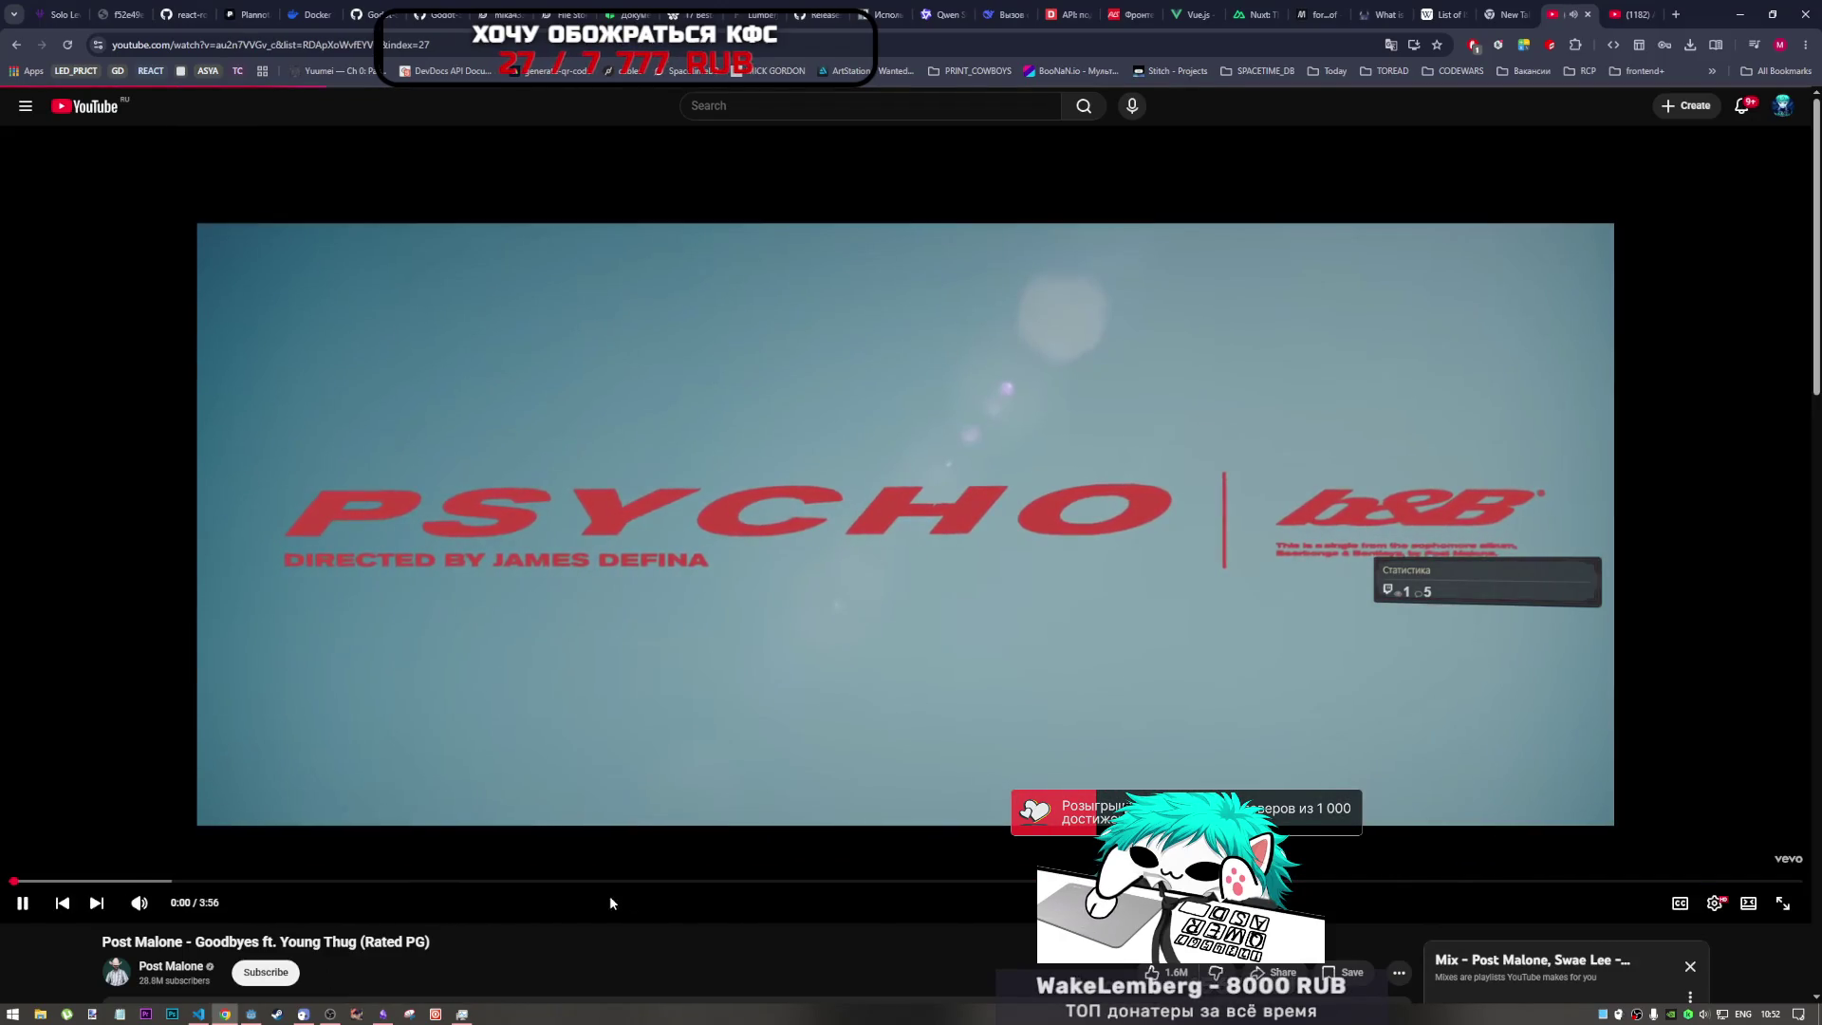
Step: Go to YouTube home, close the miniplayer, and play the saved GODOT 4 playlist
{"action": "scroll", "coordinate": [585, 925], "scroll_direction": "down", "scroll_amount": 2}
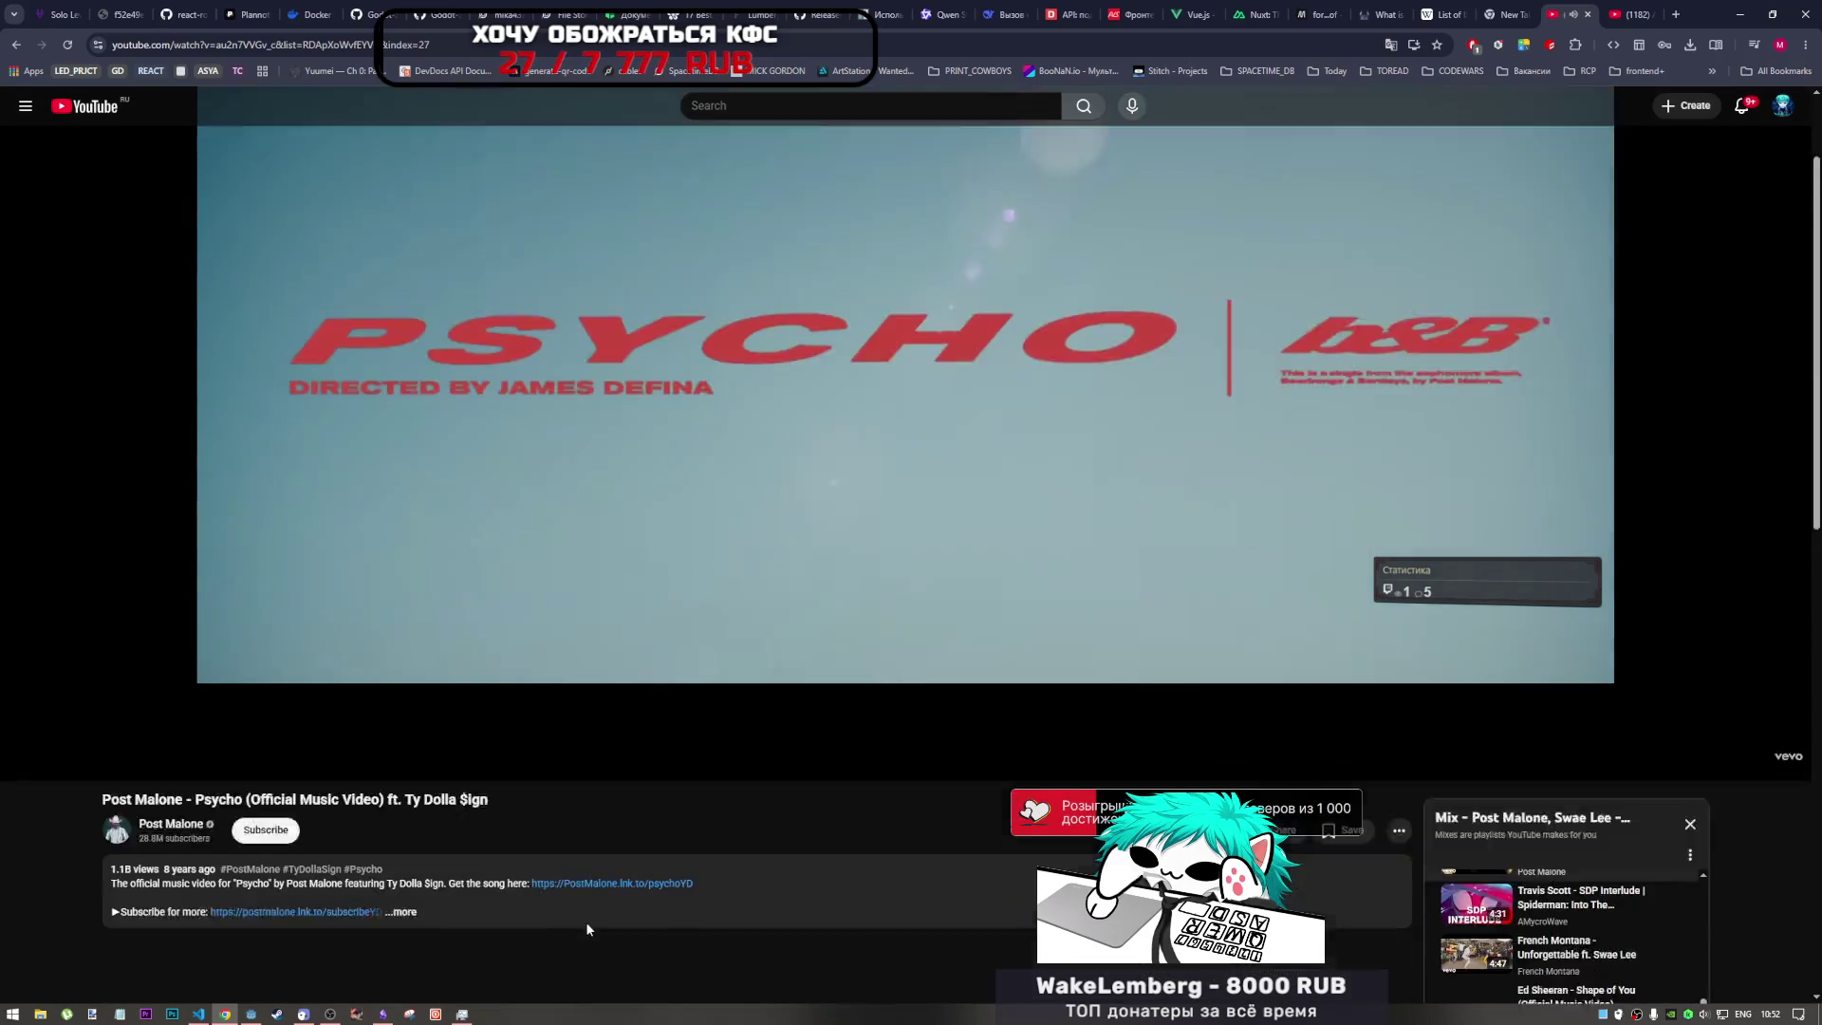
{"action": "scroll", "coordinate": [587, 928], "scroll_direction": "down", "scroll_amount": 2}
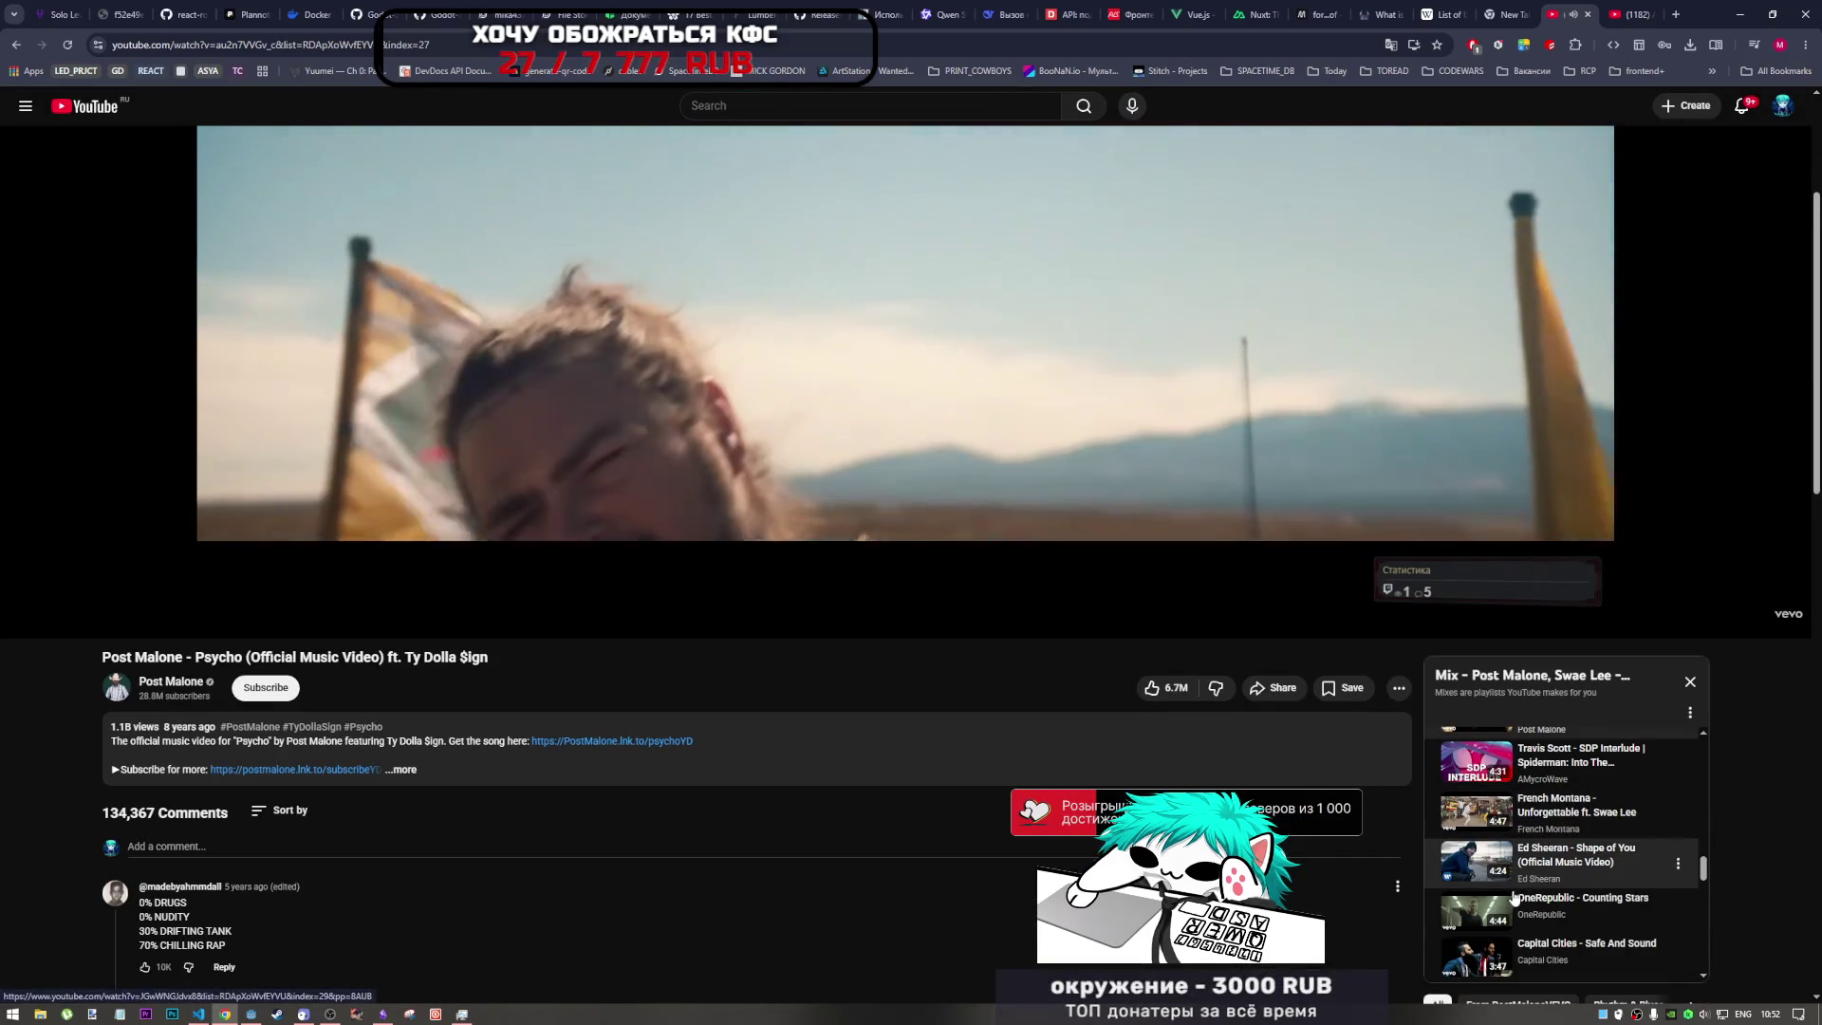
{"action": "scroll", "coordinate": [1537, 883], "scroll_direction": "down", "scroll_amount": 2}
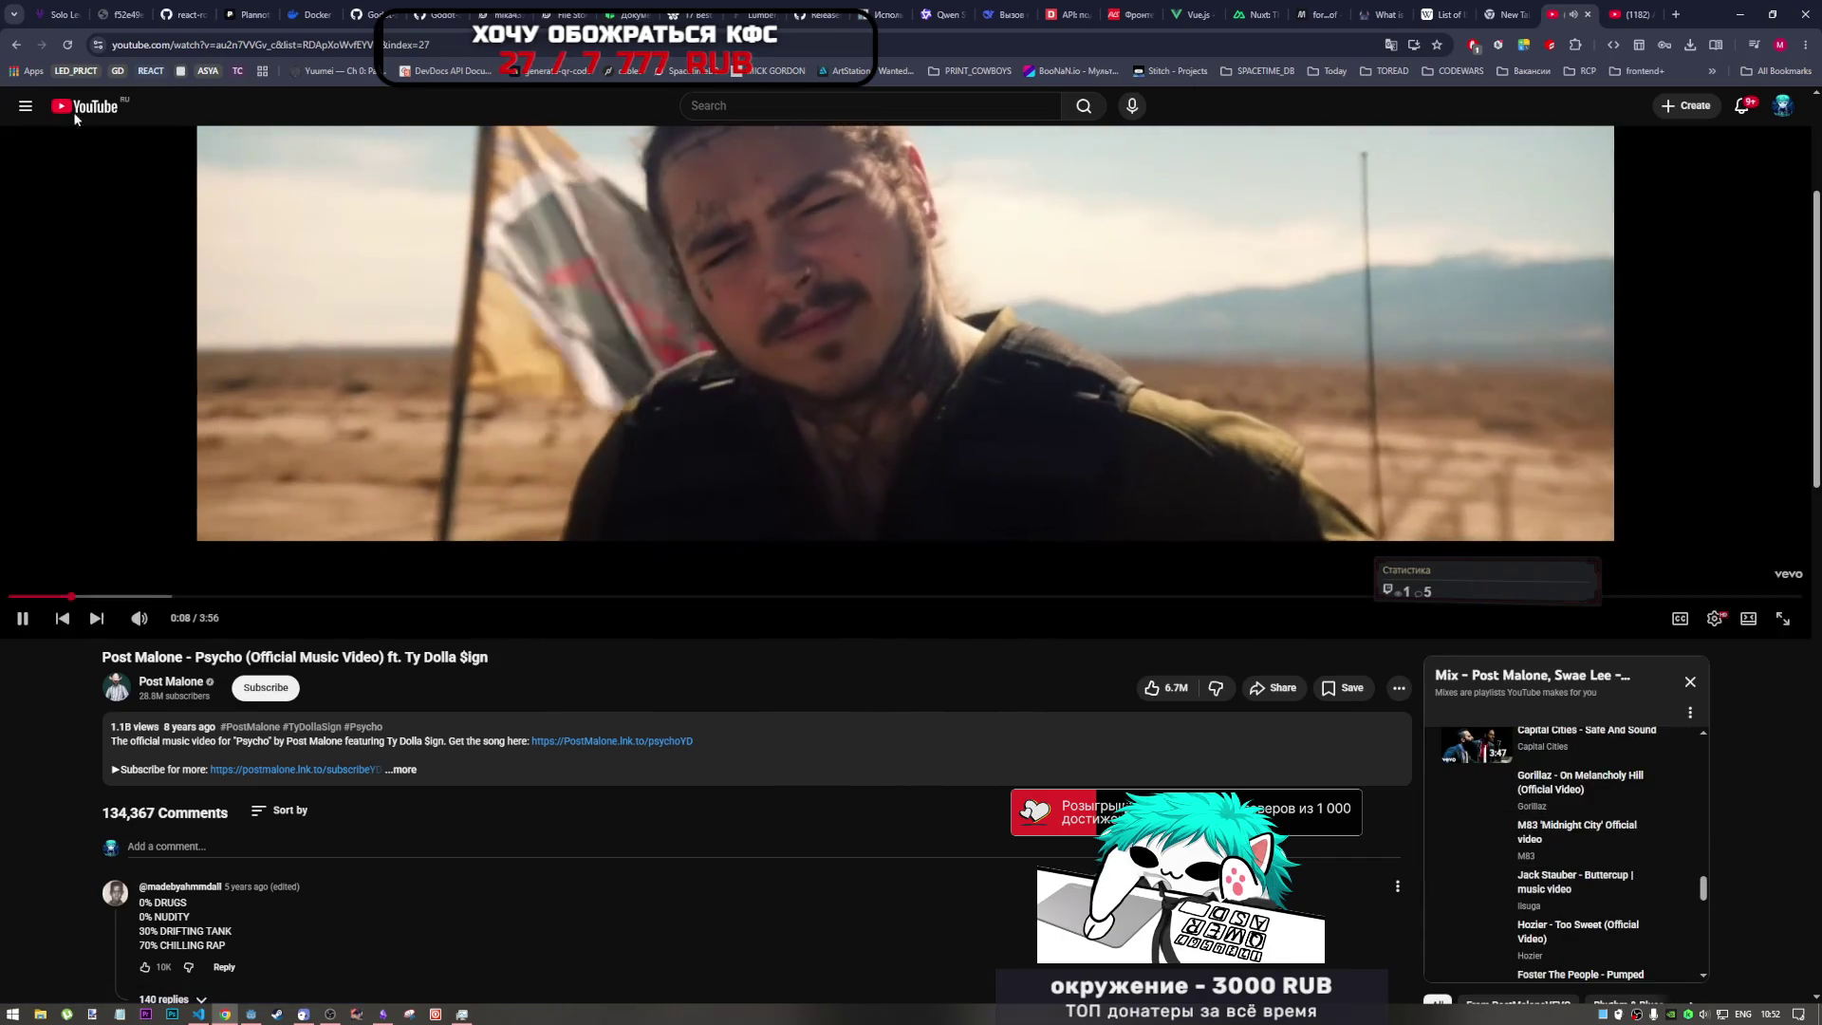
{"action": "left_click", "coordinate": [84, 107]}
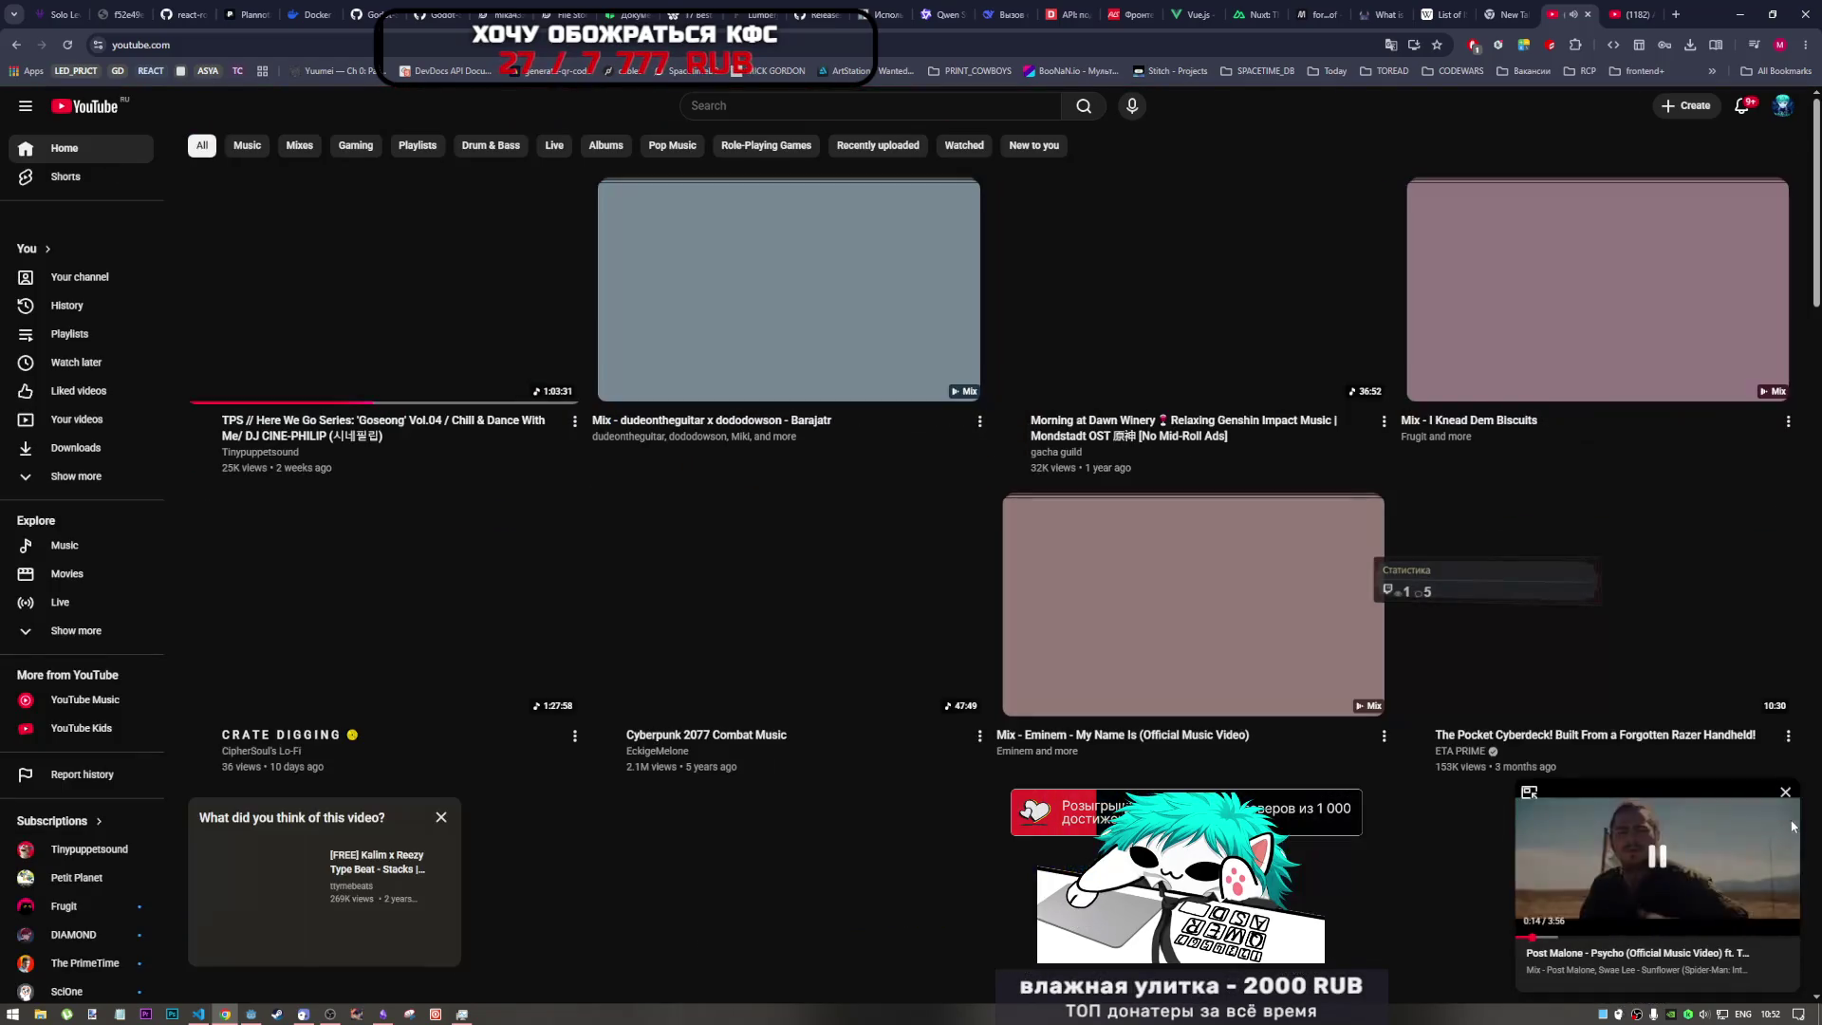
{"action": "left_click", "coordinate": [1784, 793]}
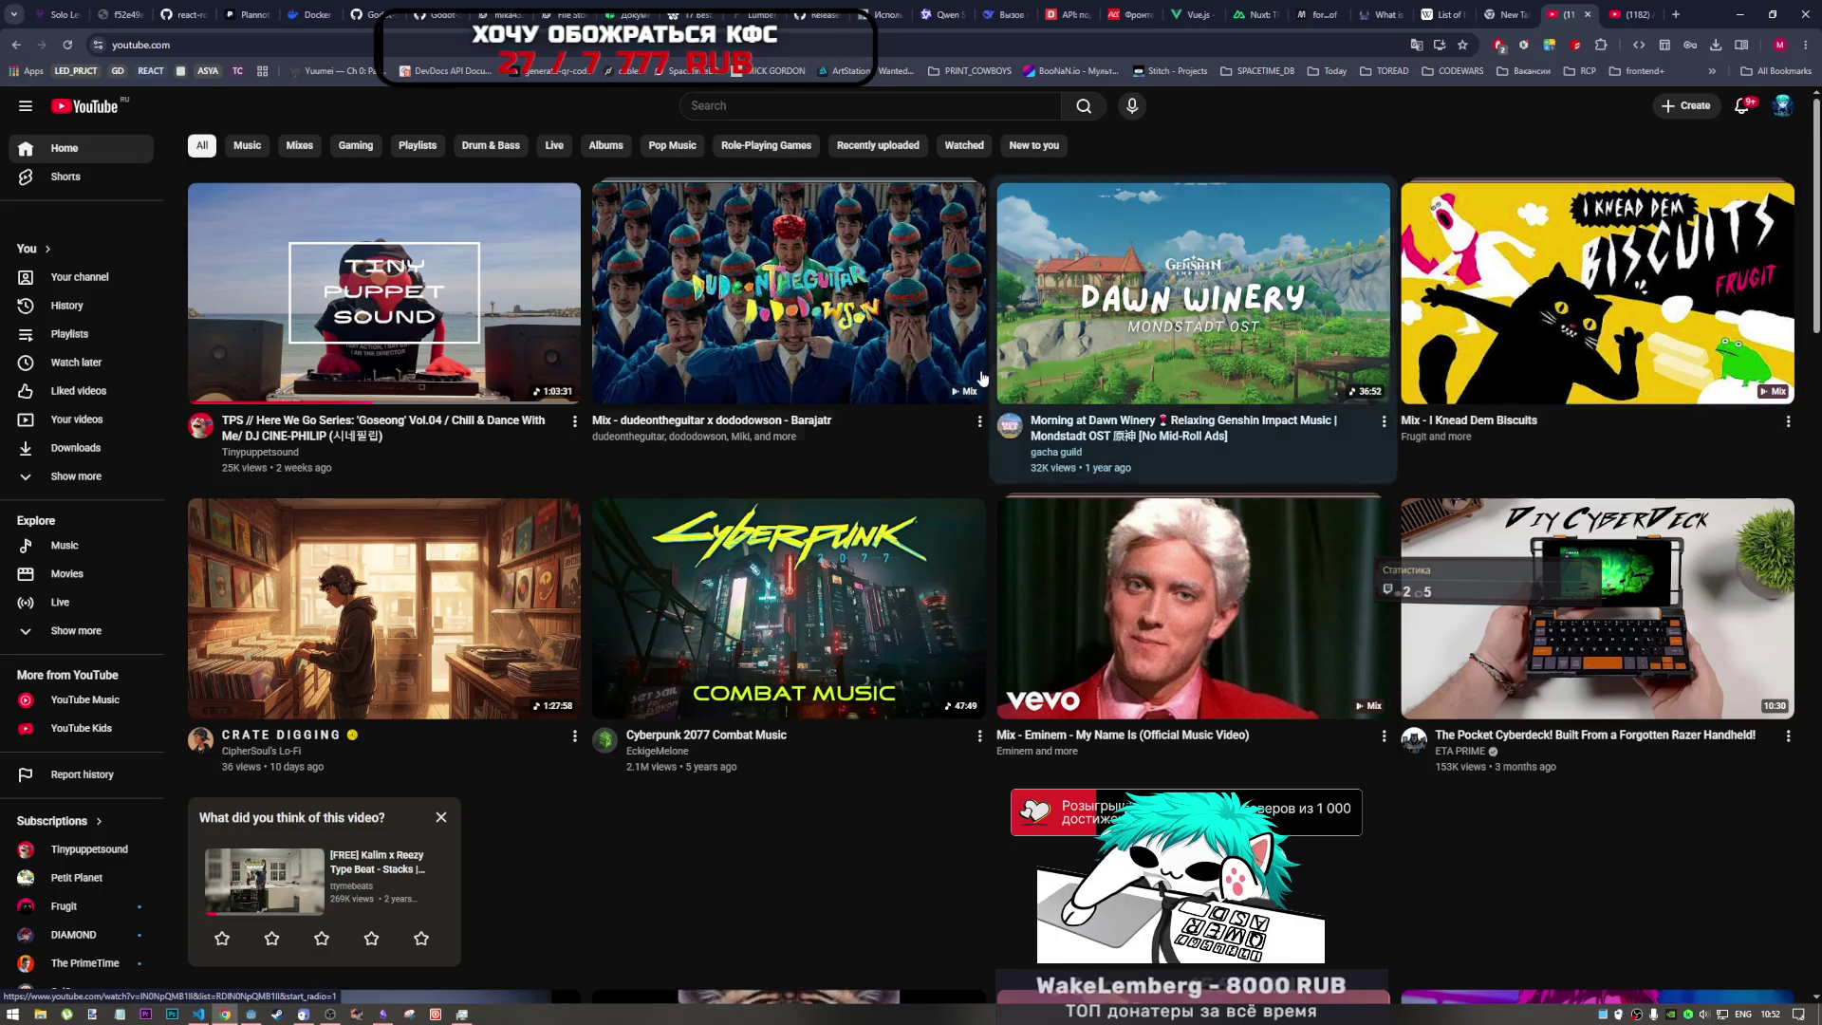
{"action": "left_click", "coordinate": [90, 339]}
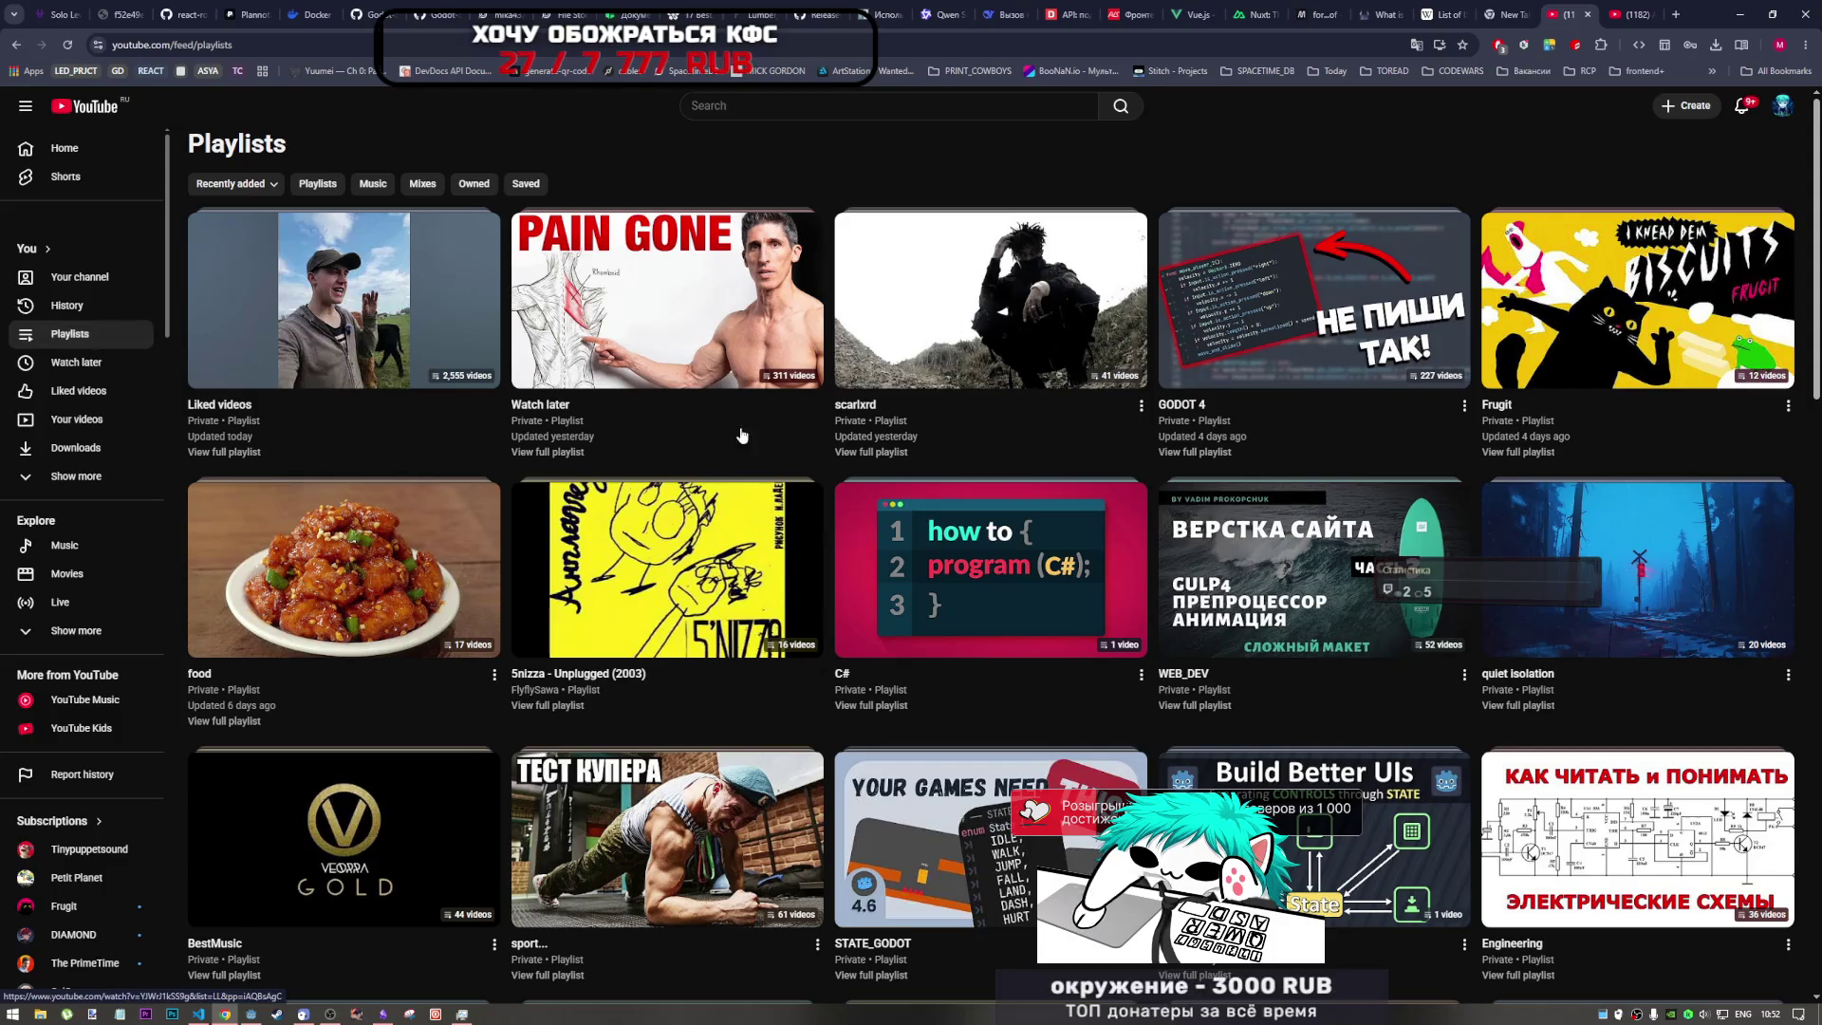
{"action": "left_click", "coordinate": [1224, 424]}
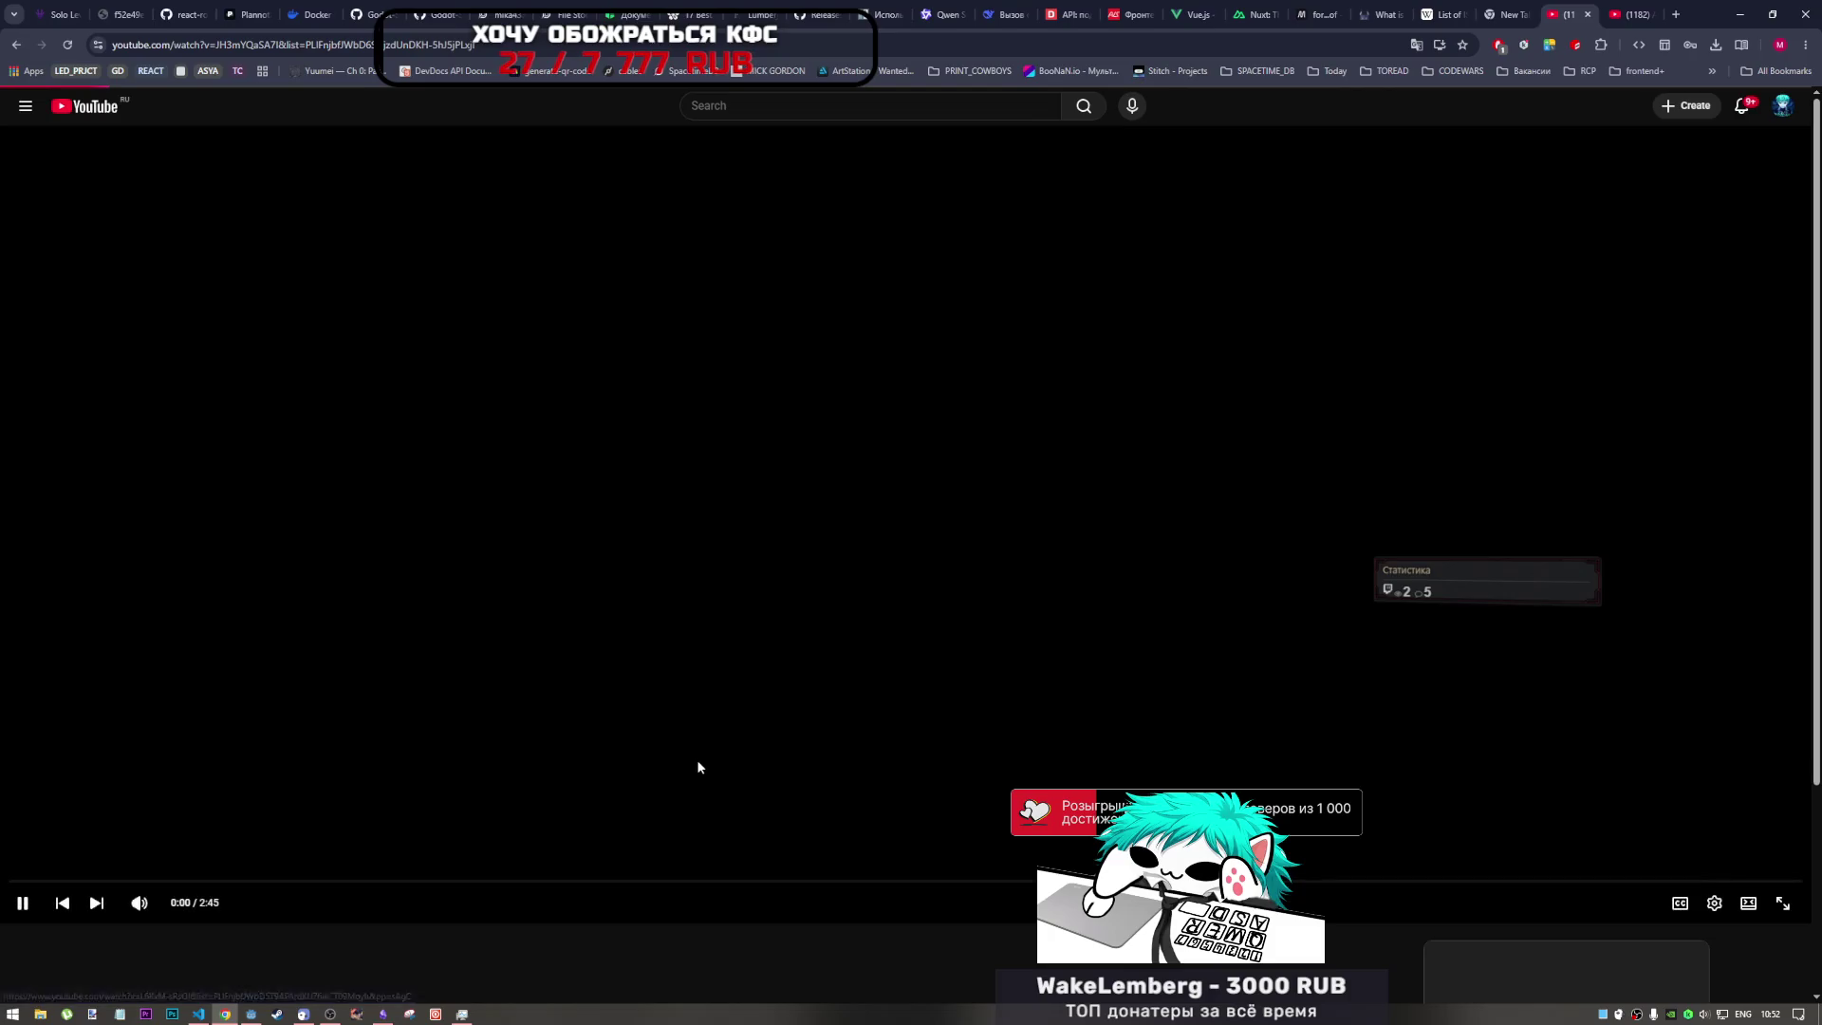
{"action": "left_click", "coordinate": [200, 1014]}
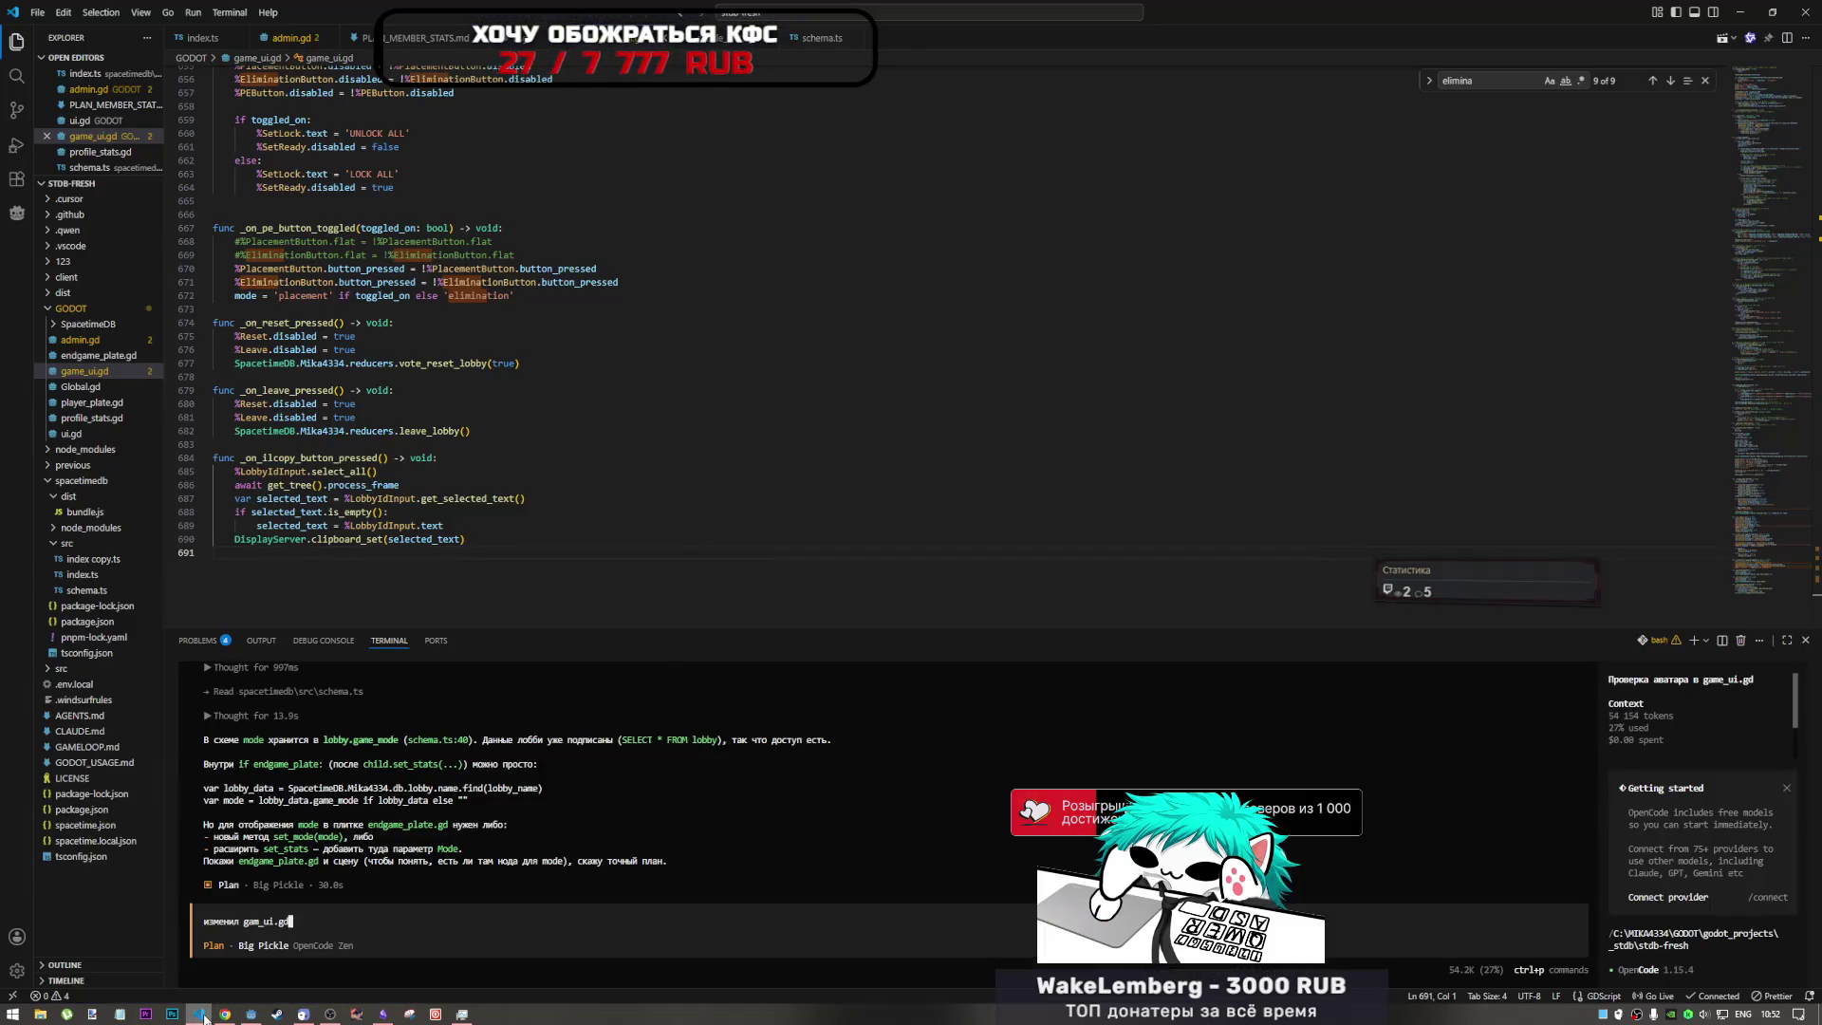
Step: Insert the missing 'e' so the prompt reads 'изменил game_ui.gd'
{"action": "key", "text": "Left"}
{"action": "key", "text": "Left"}
{"action": "key", "text": "Left"}
{"action": "type", "text": "e"}
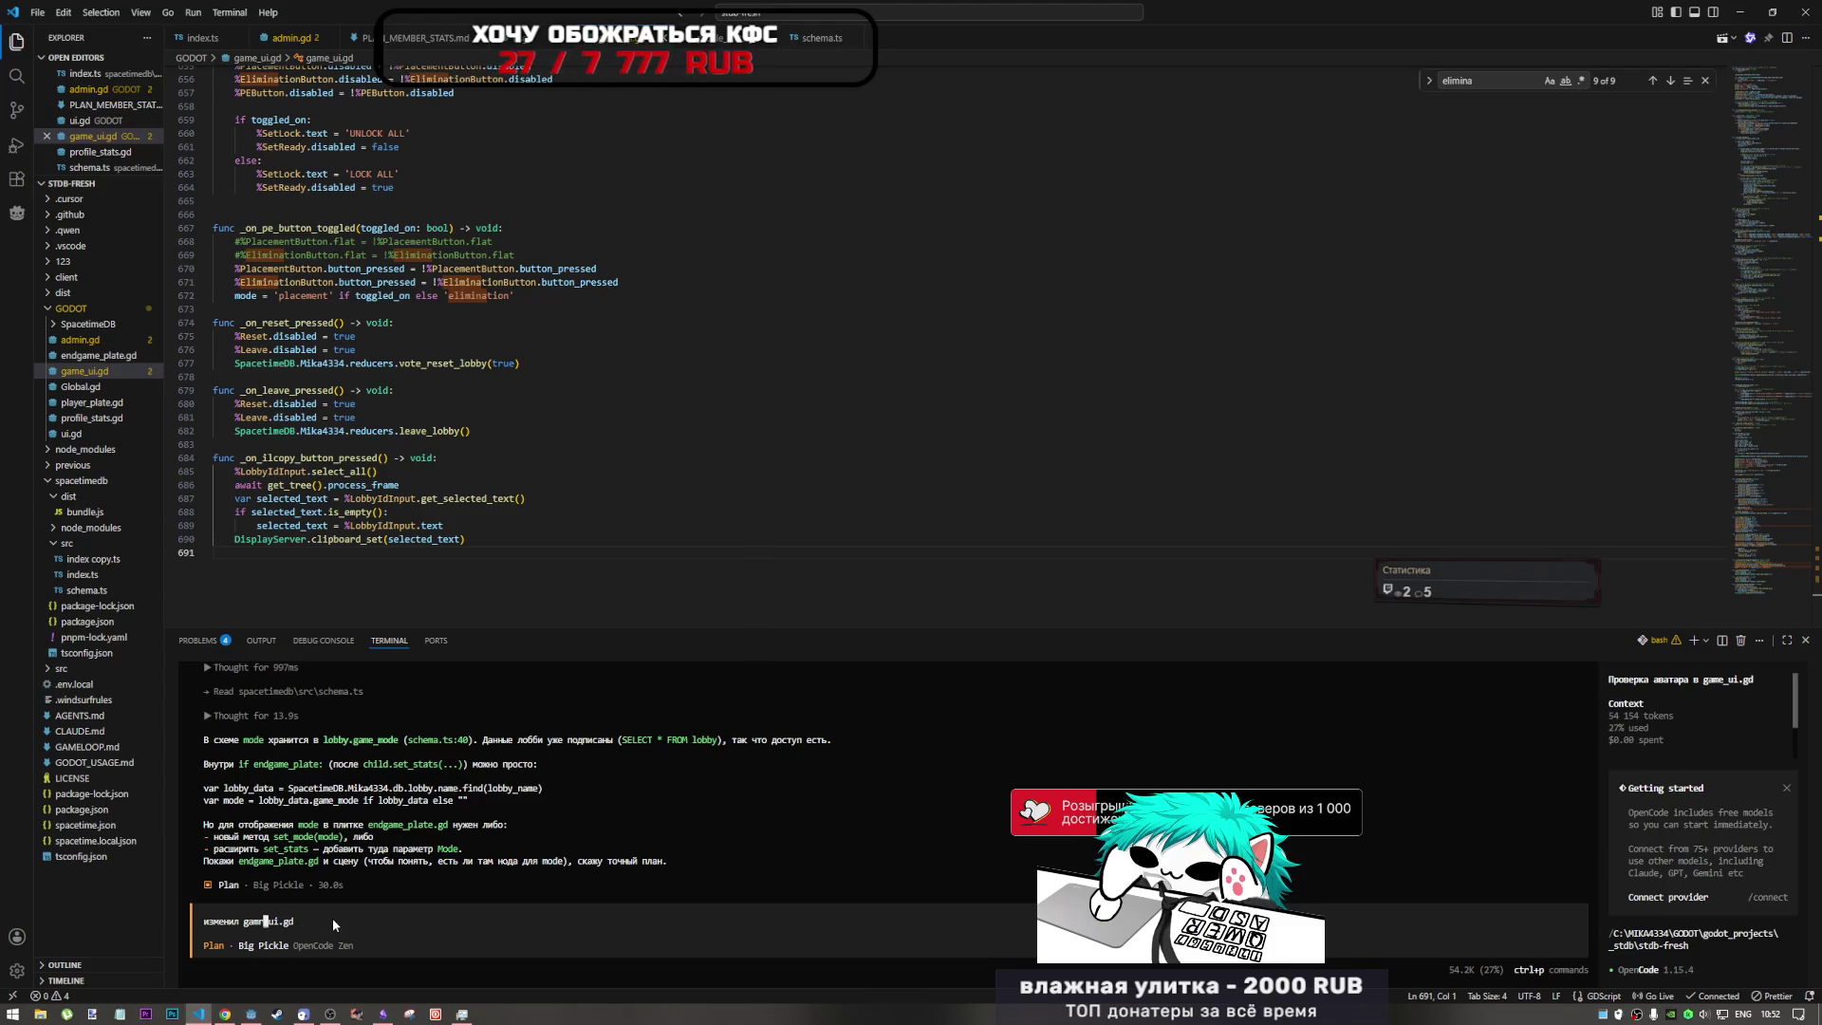
{"action": "key", "text": "End"}
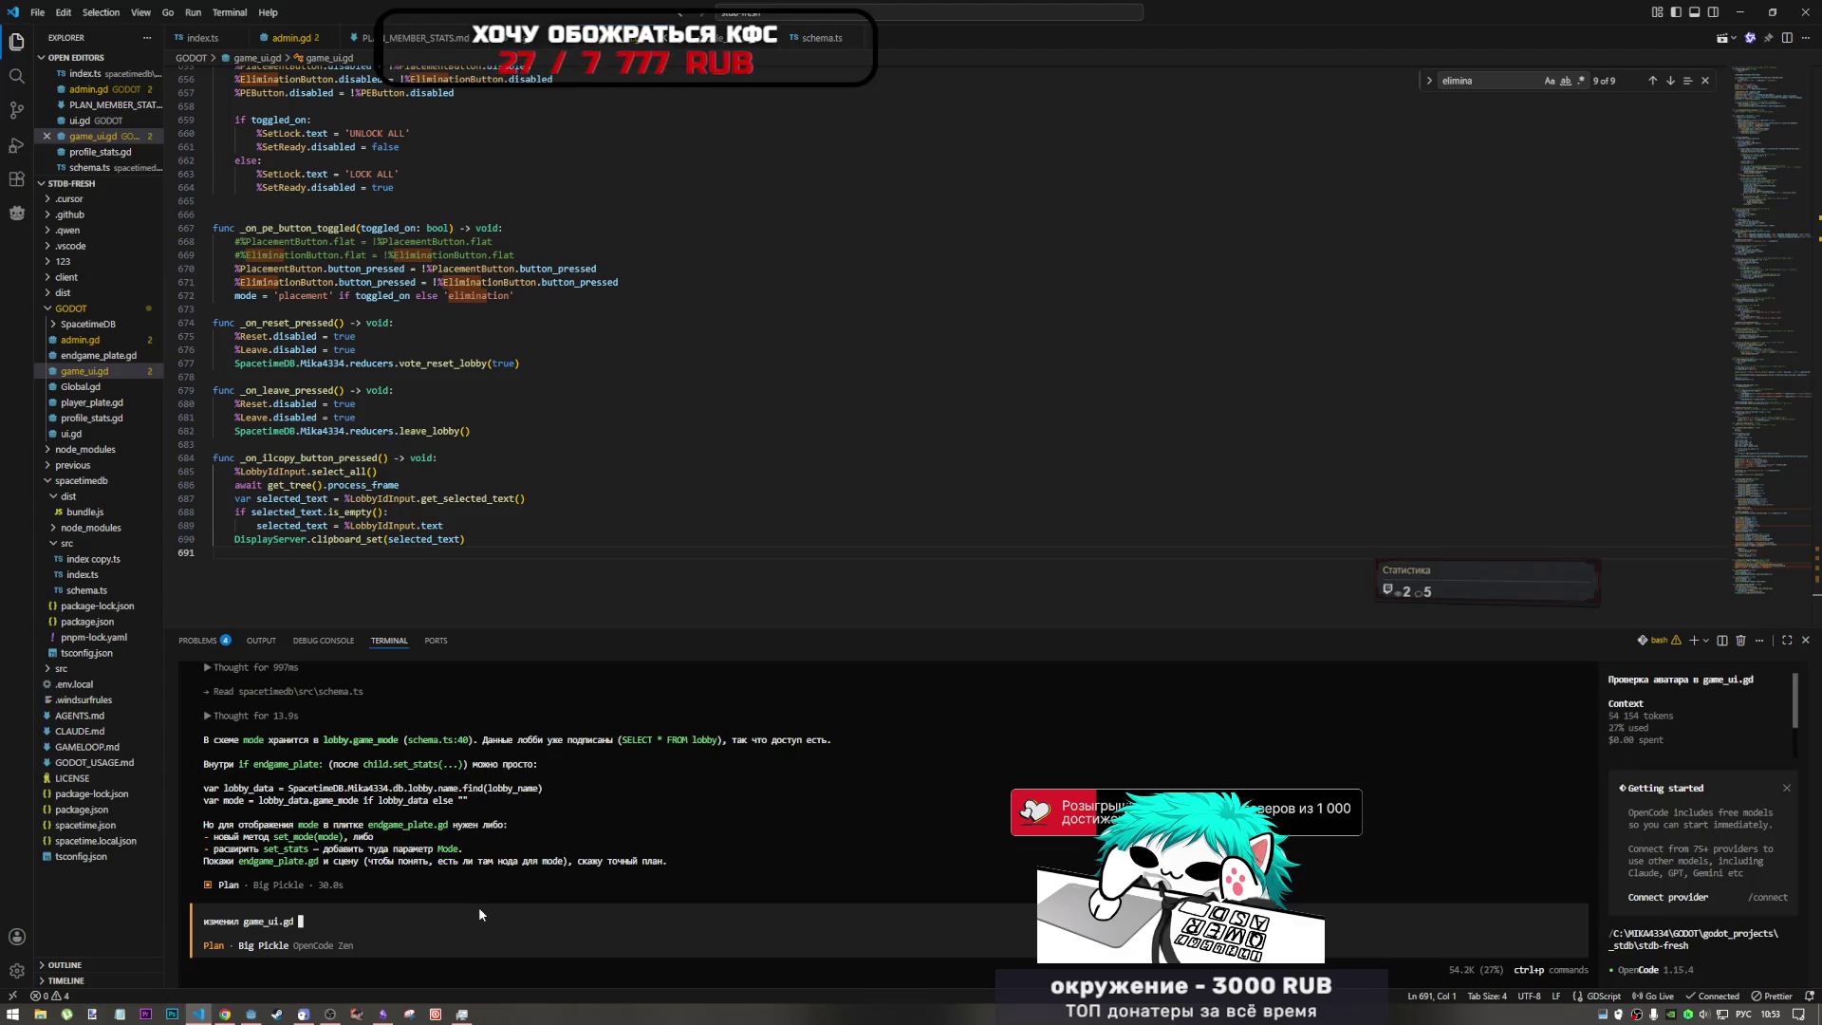
{"action": "double_click", "coordinate": [461, 801]}
{"action": "left_click", "coordinate": [248, 1014]}
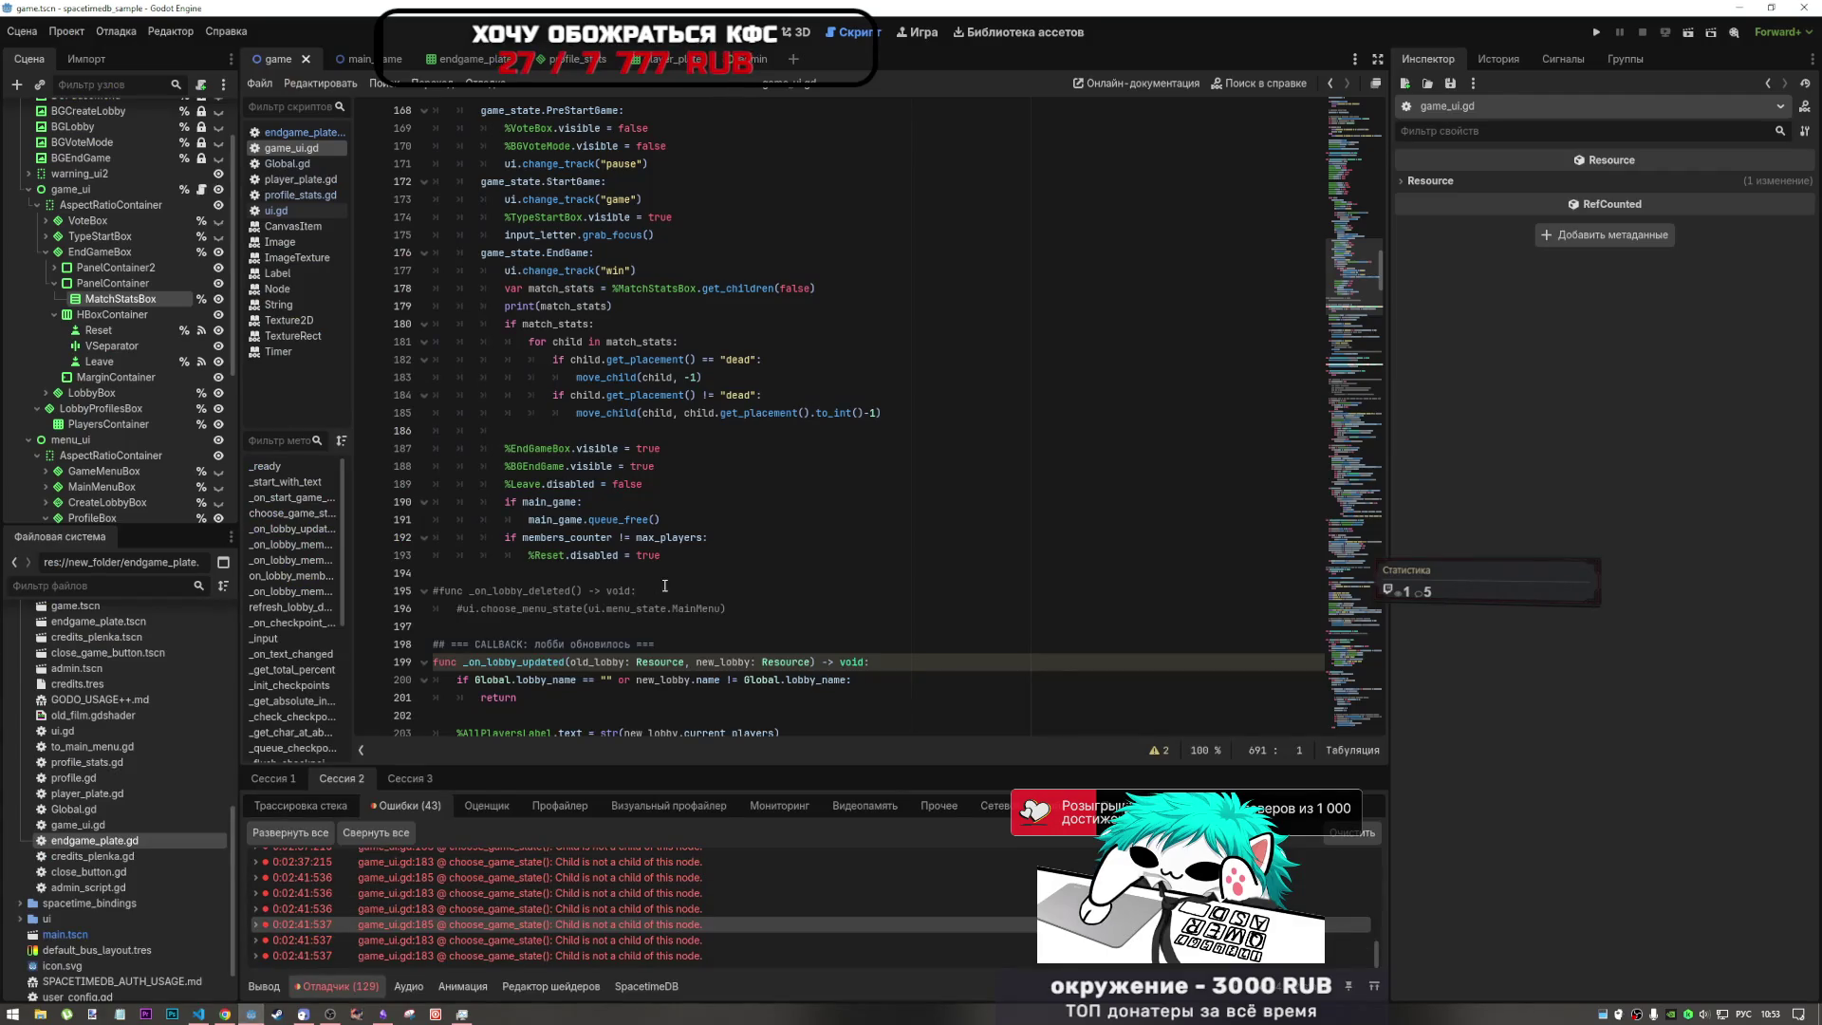
{"action": "left_click", "coordinate": [197, 1014]}
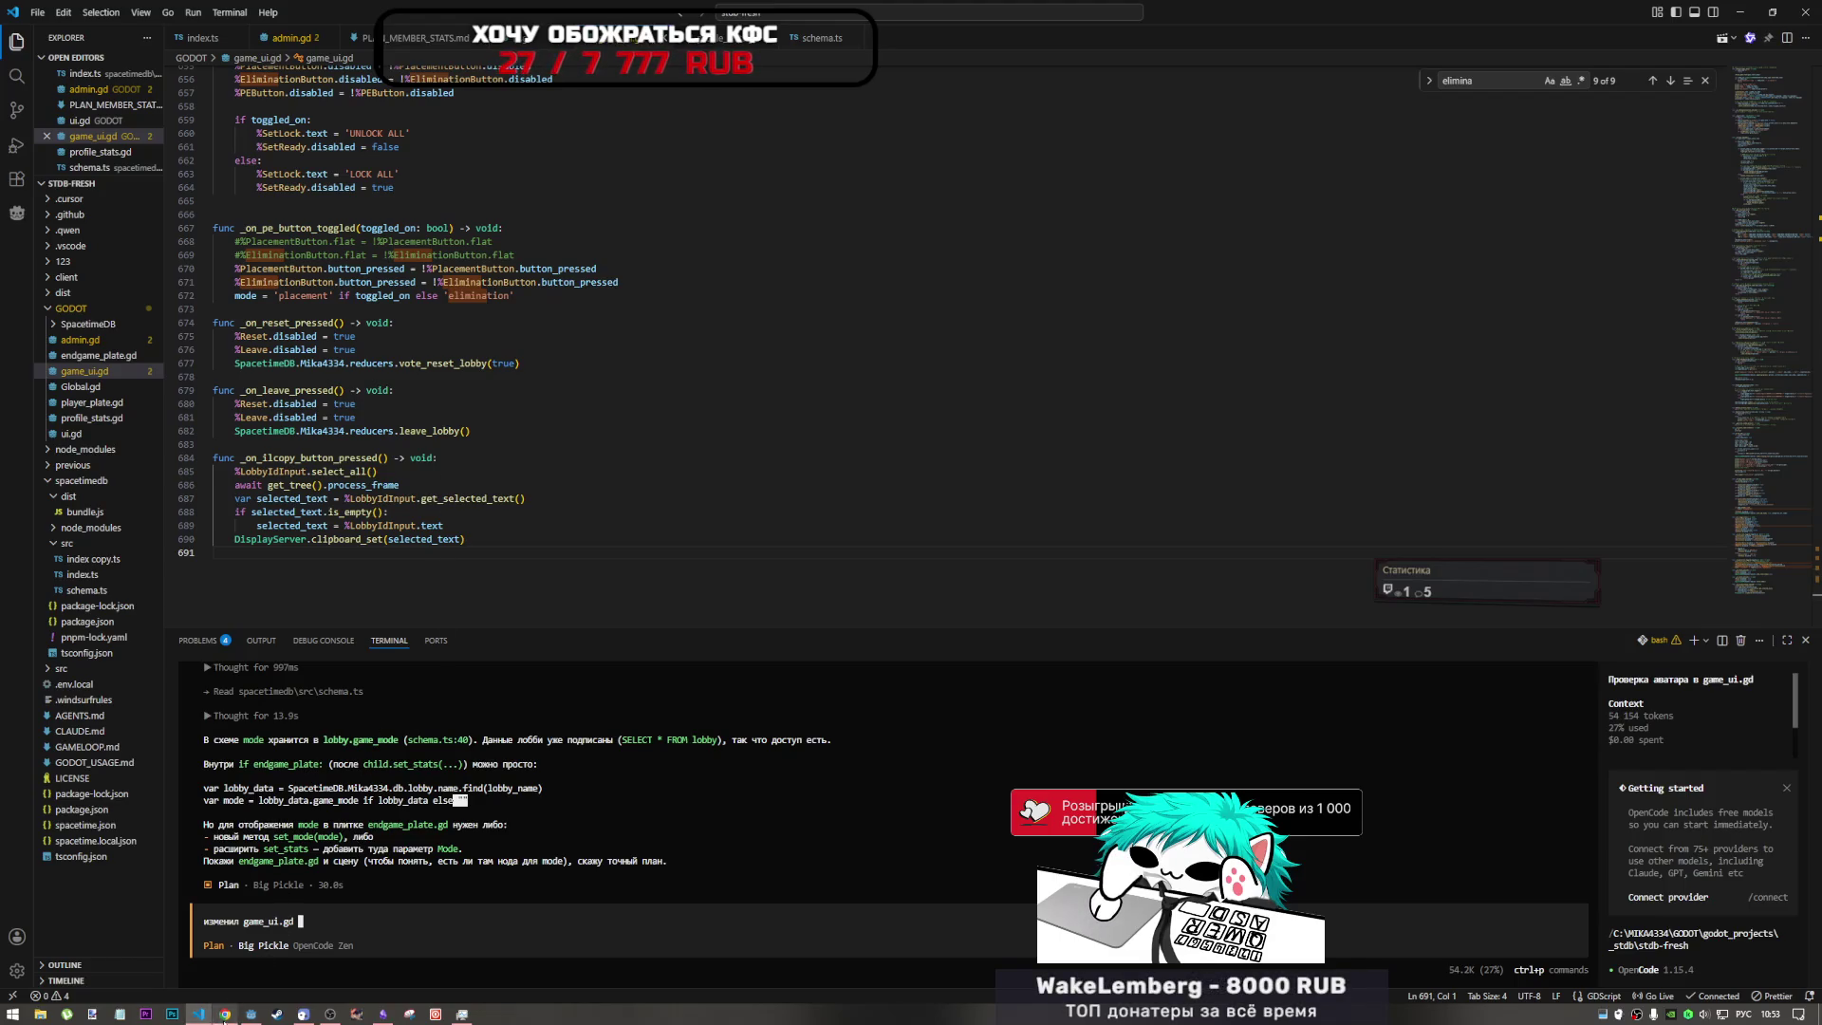
{"action": "mouse_move", "coordinate": [244, 1014]}
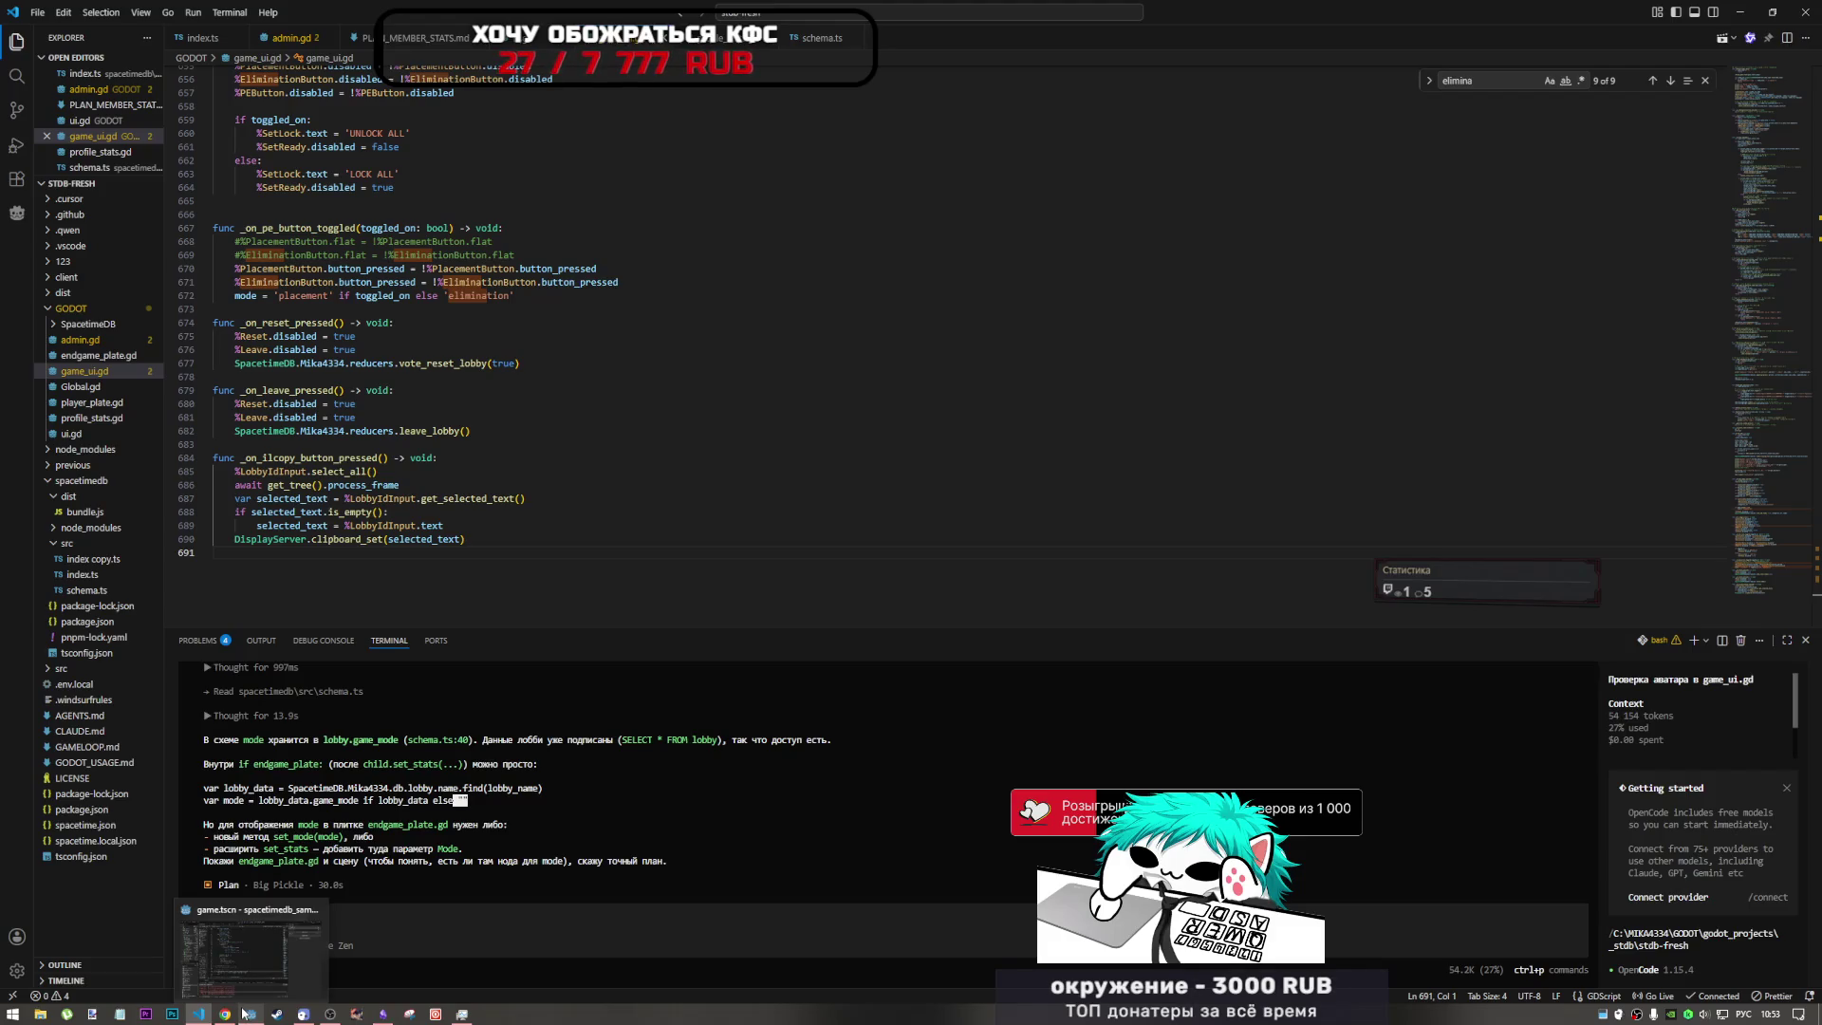
{"action": "type", "text": "изменил game_ui.gd"}
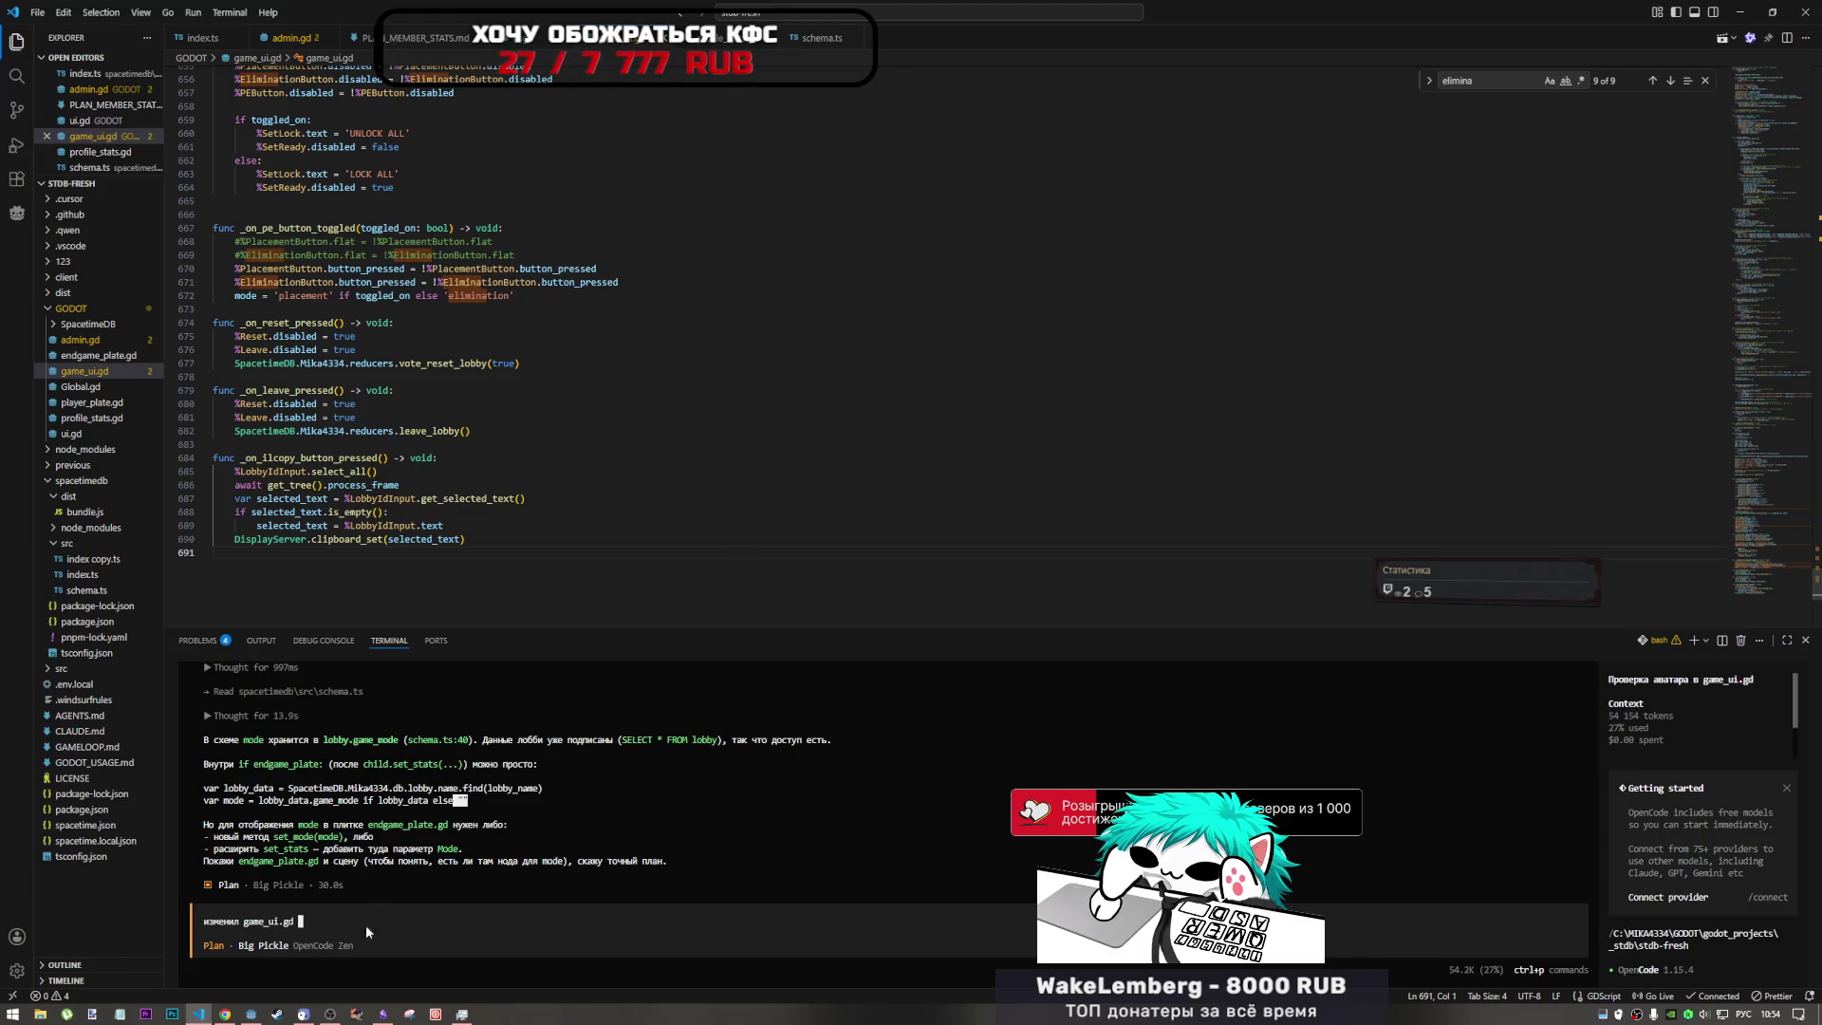
Step: Write 'всё работает но выдаёт специфичн ошибку' and paste the Godot error log into the prompt
{"action": "left_click", "coordinate": [244, 1012]}
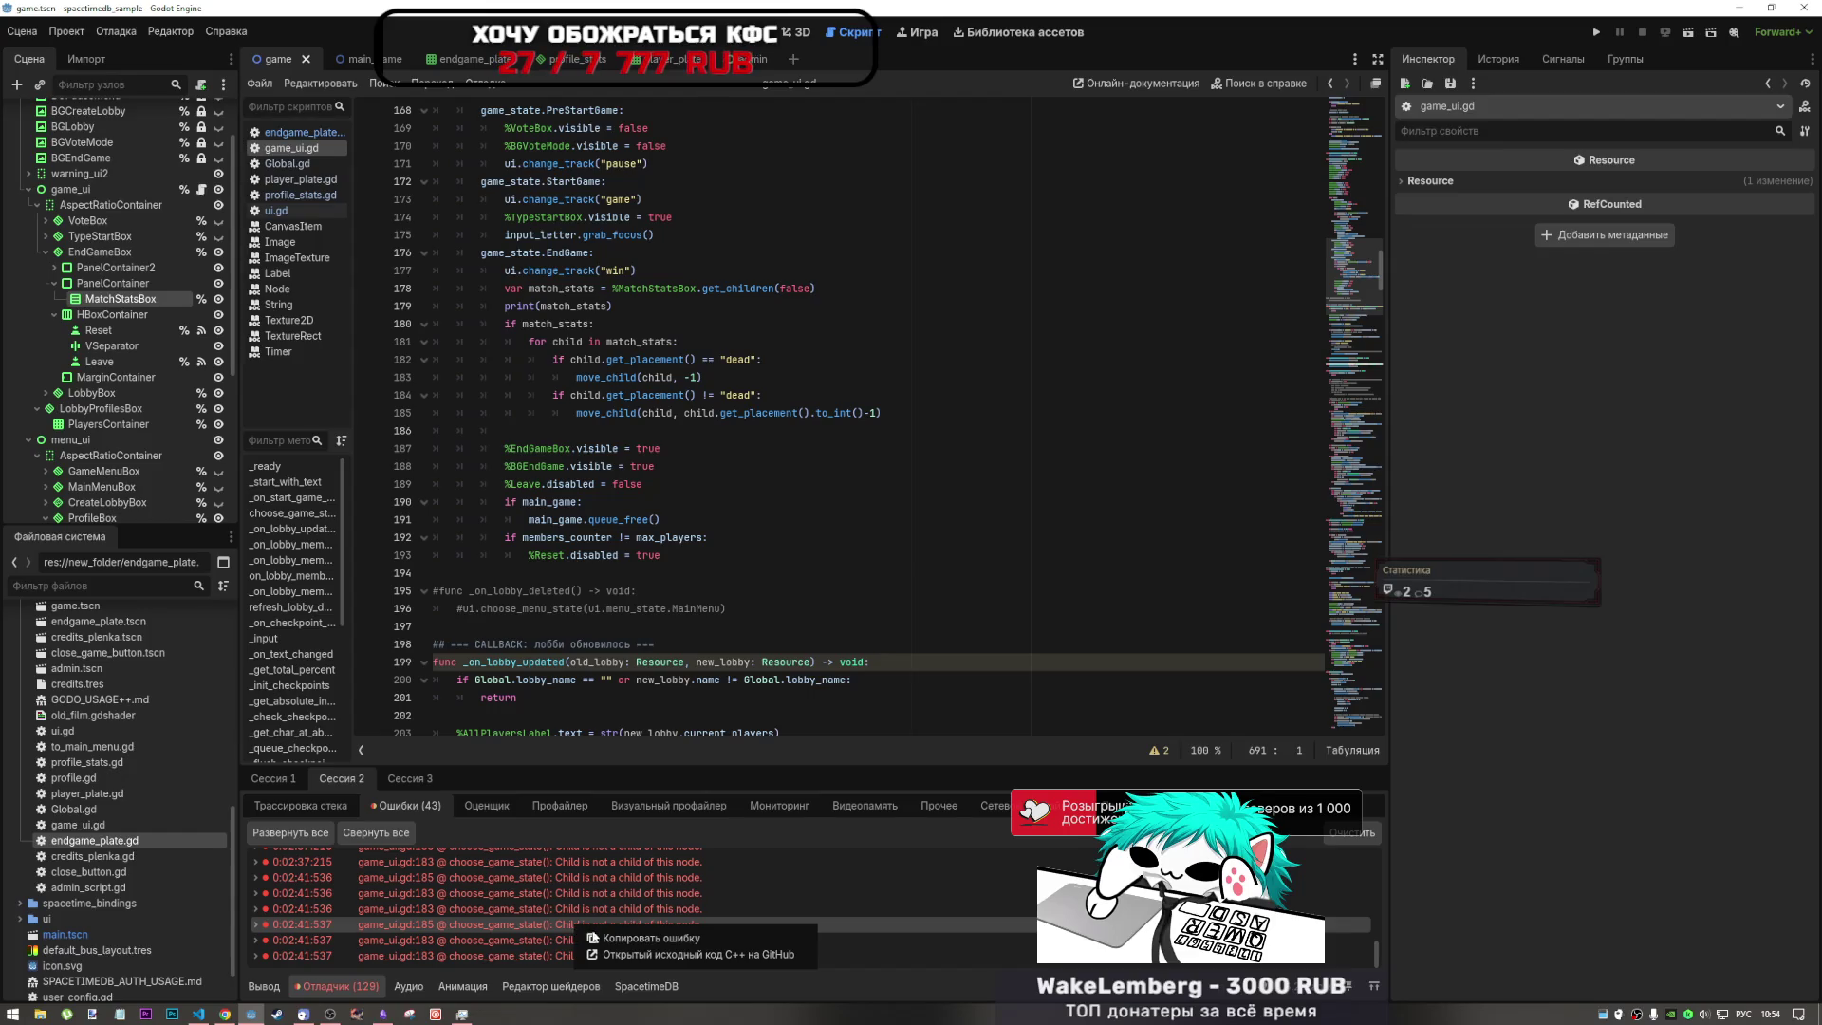
{"action": "scroll", "coordinate": [569, 916], "scroll_direction": "up", "scroll_amount": 2}
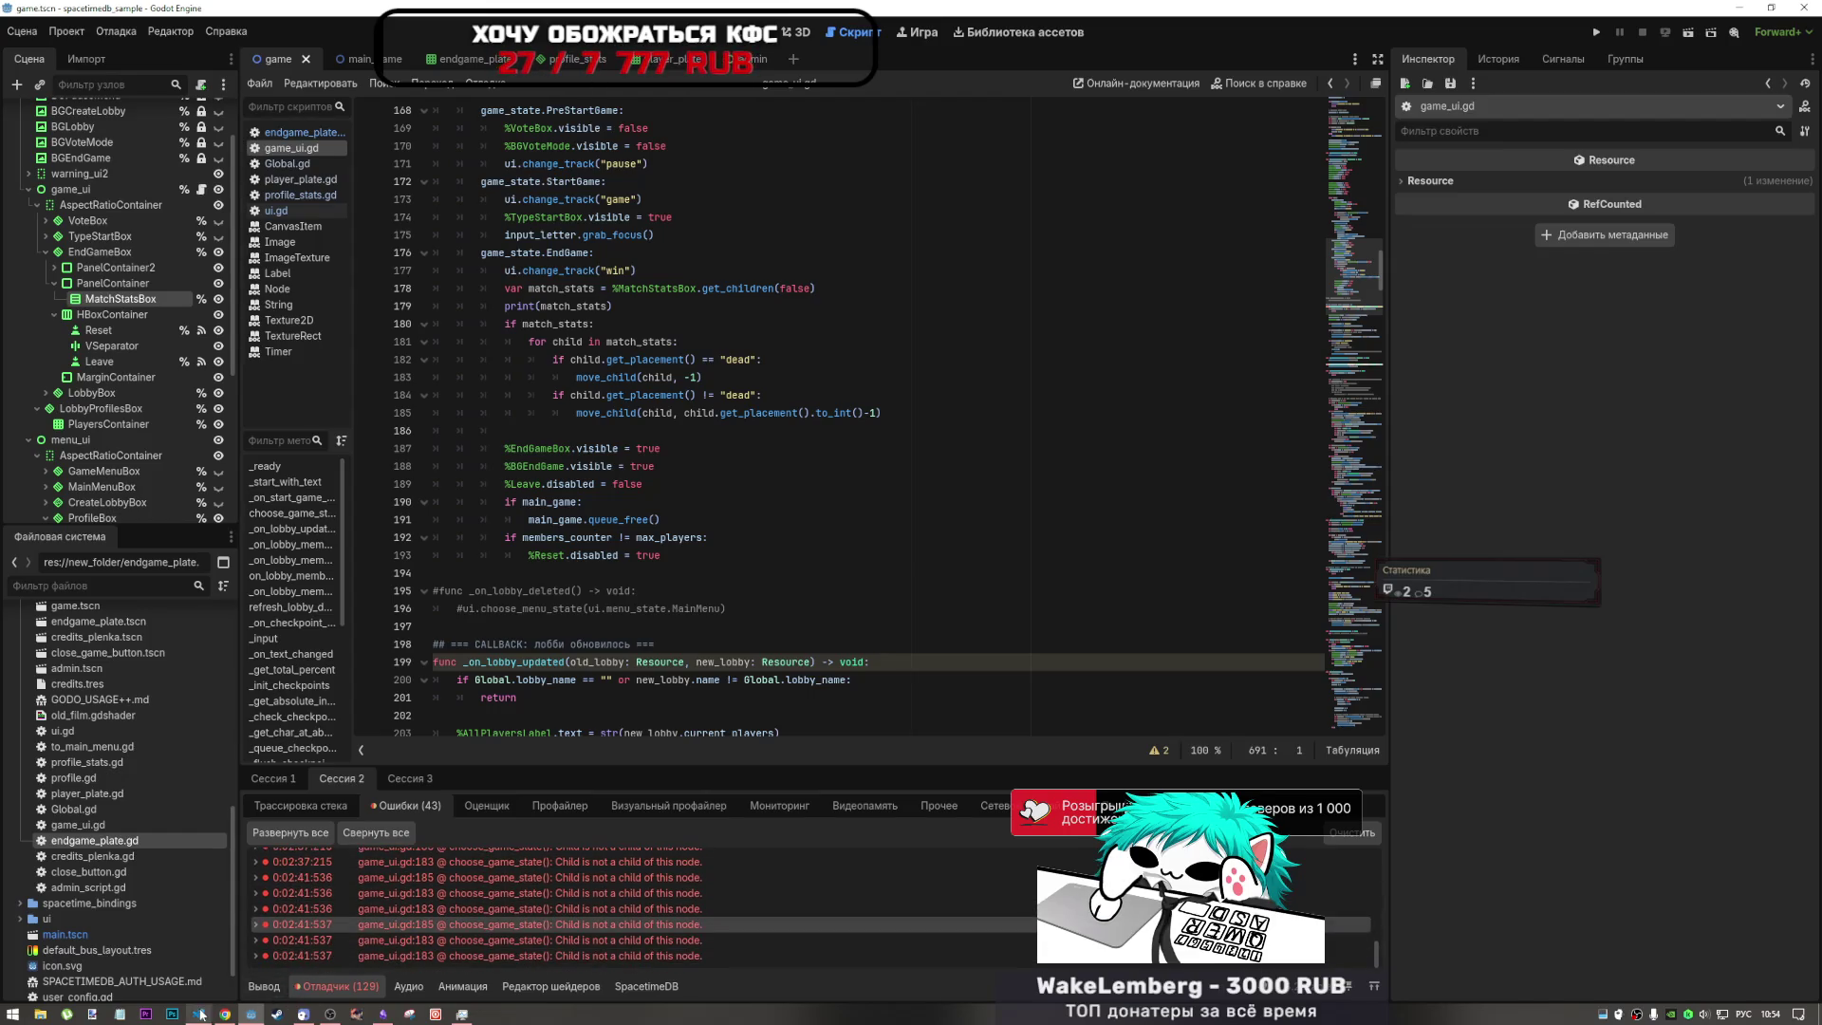
{"action": "left_click", "coordinate": [198, 1013]}
{"action": "type", "text": "вс"}
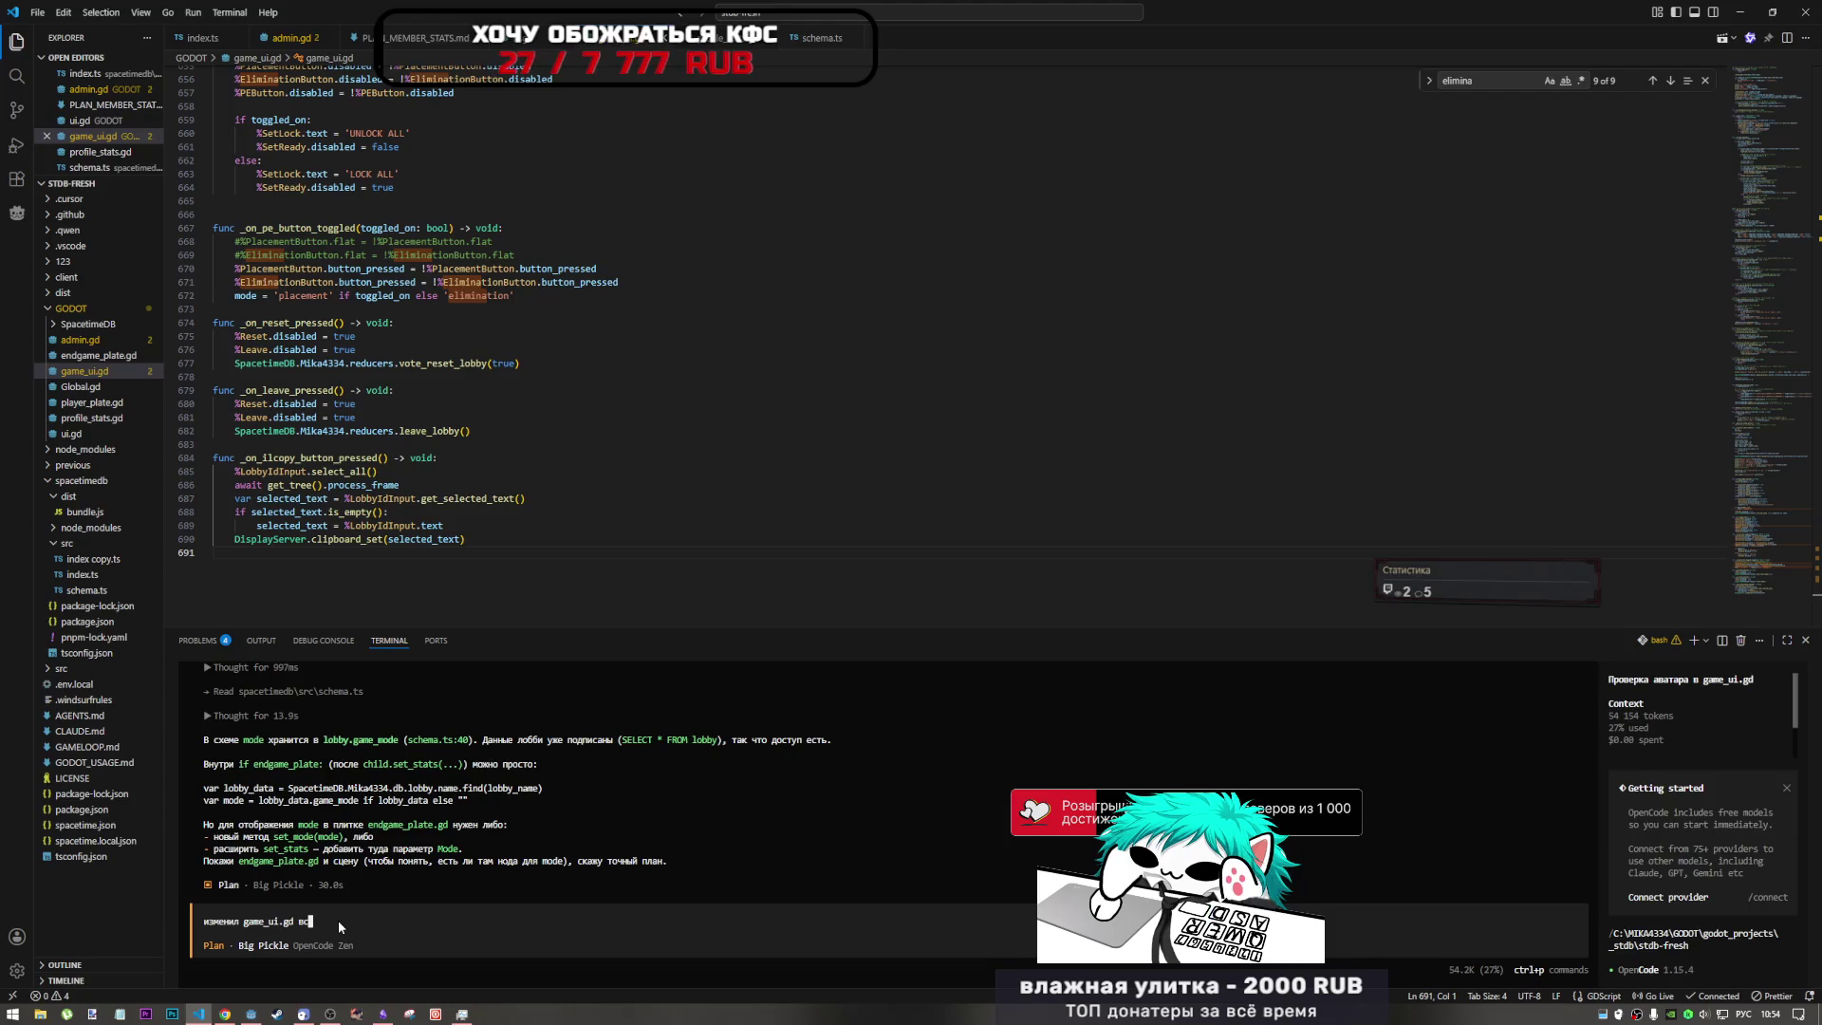
{"action": "type", "text": "ё работает но вы"}
{"action": "type", "text": "даёт"}
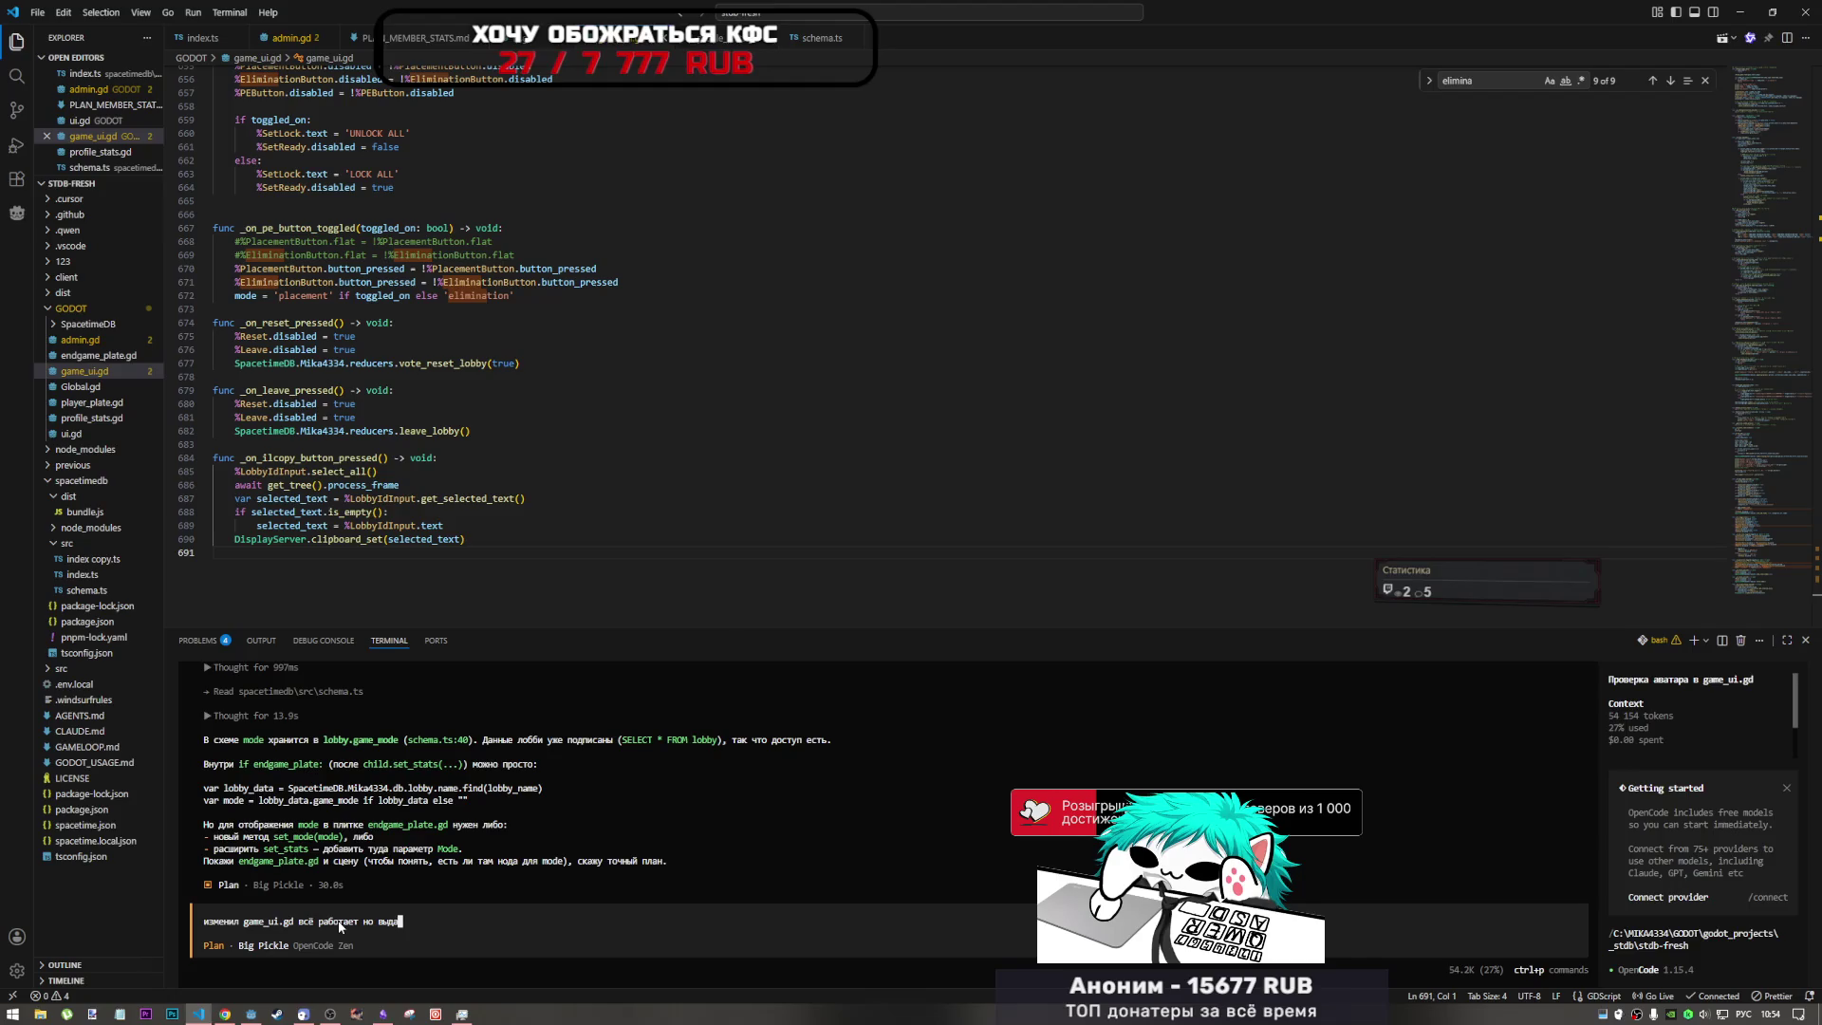
{"action": "type", "text": " специфи"}
{"action": "type", "text": "чную"}
{"action": "type", "text": "ошибку"}
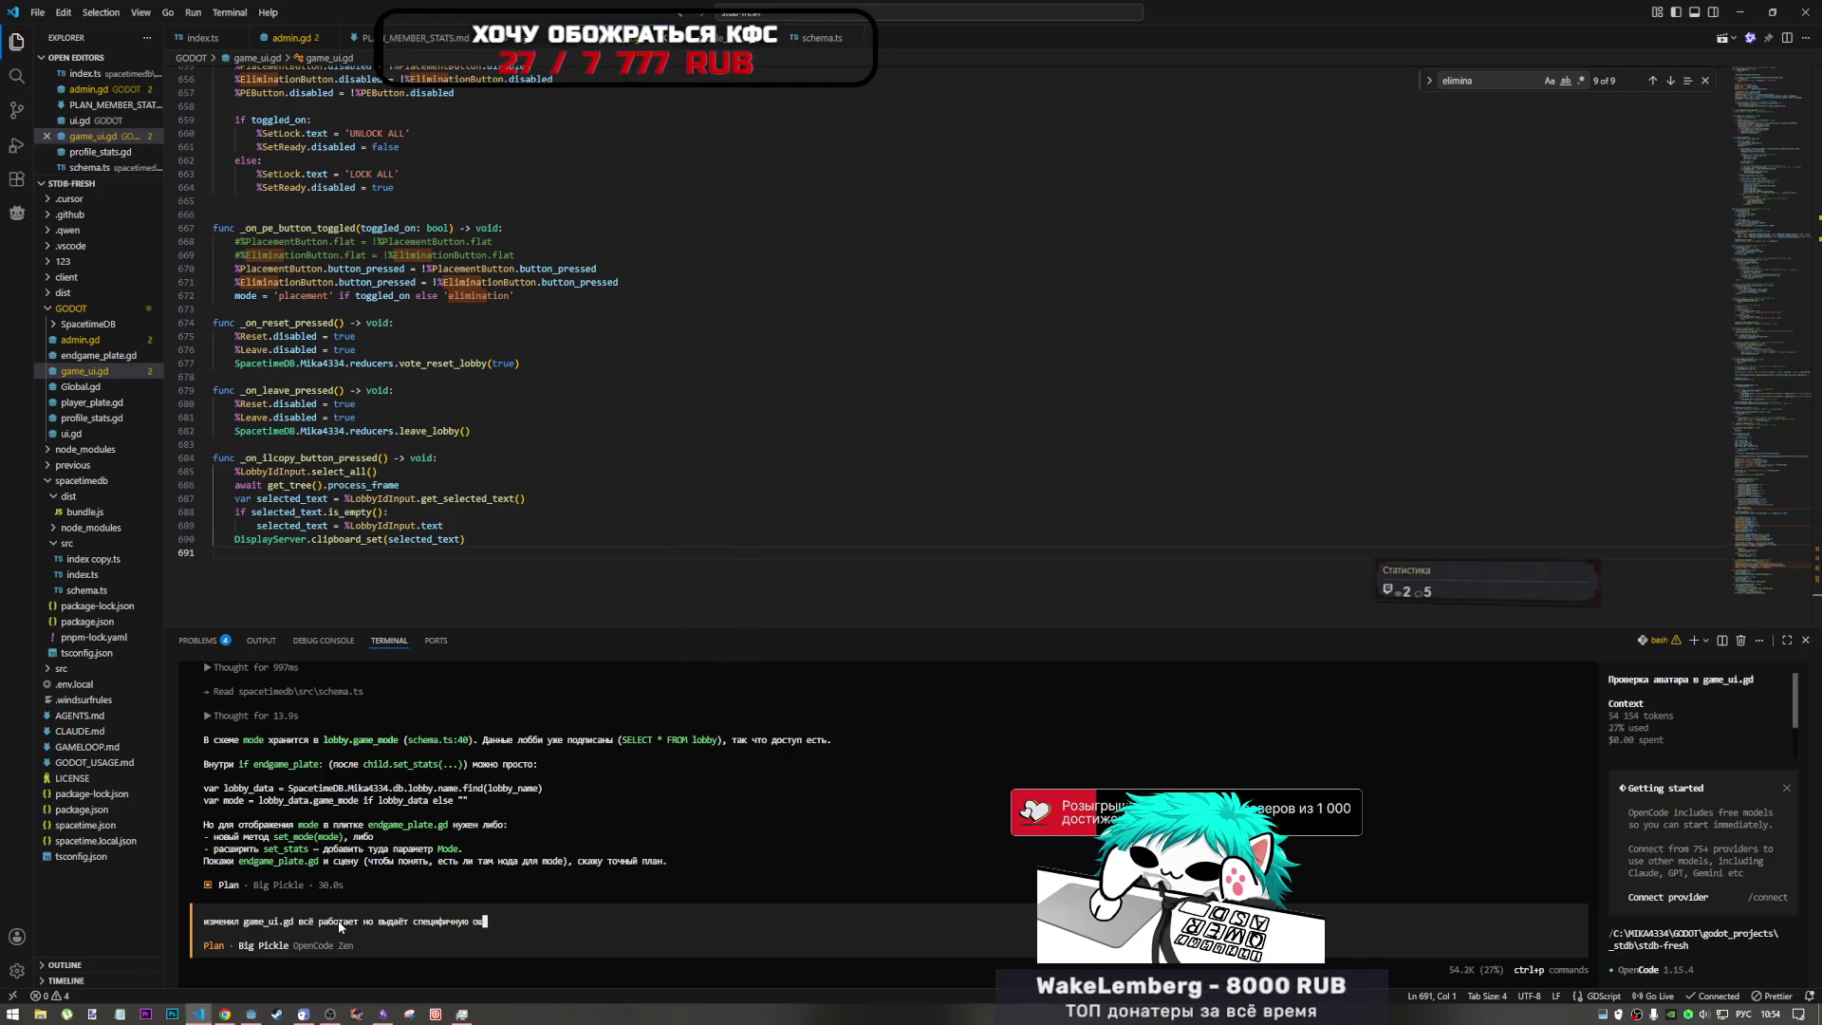
{"action": "key", "text": "ctrl+v"}
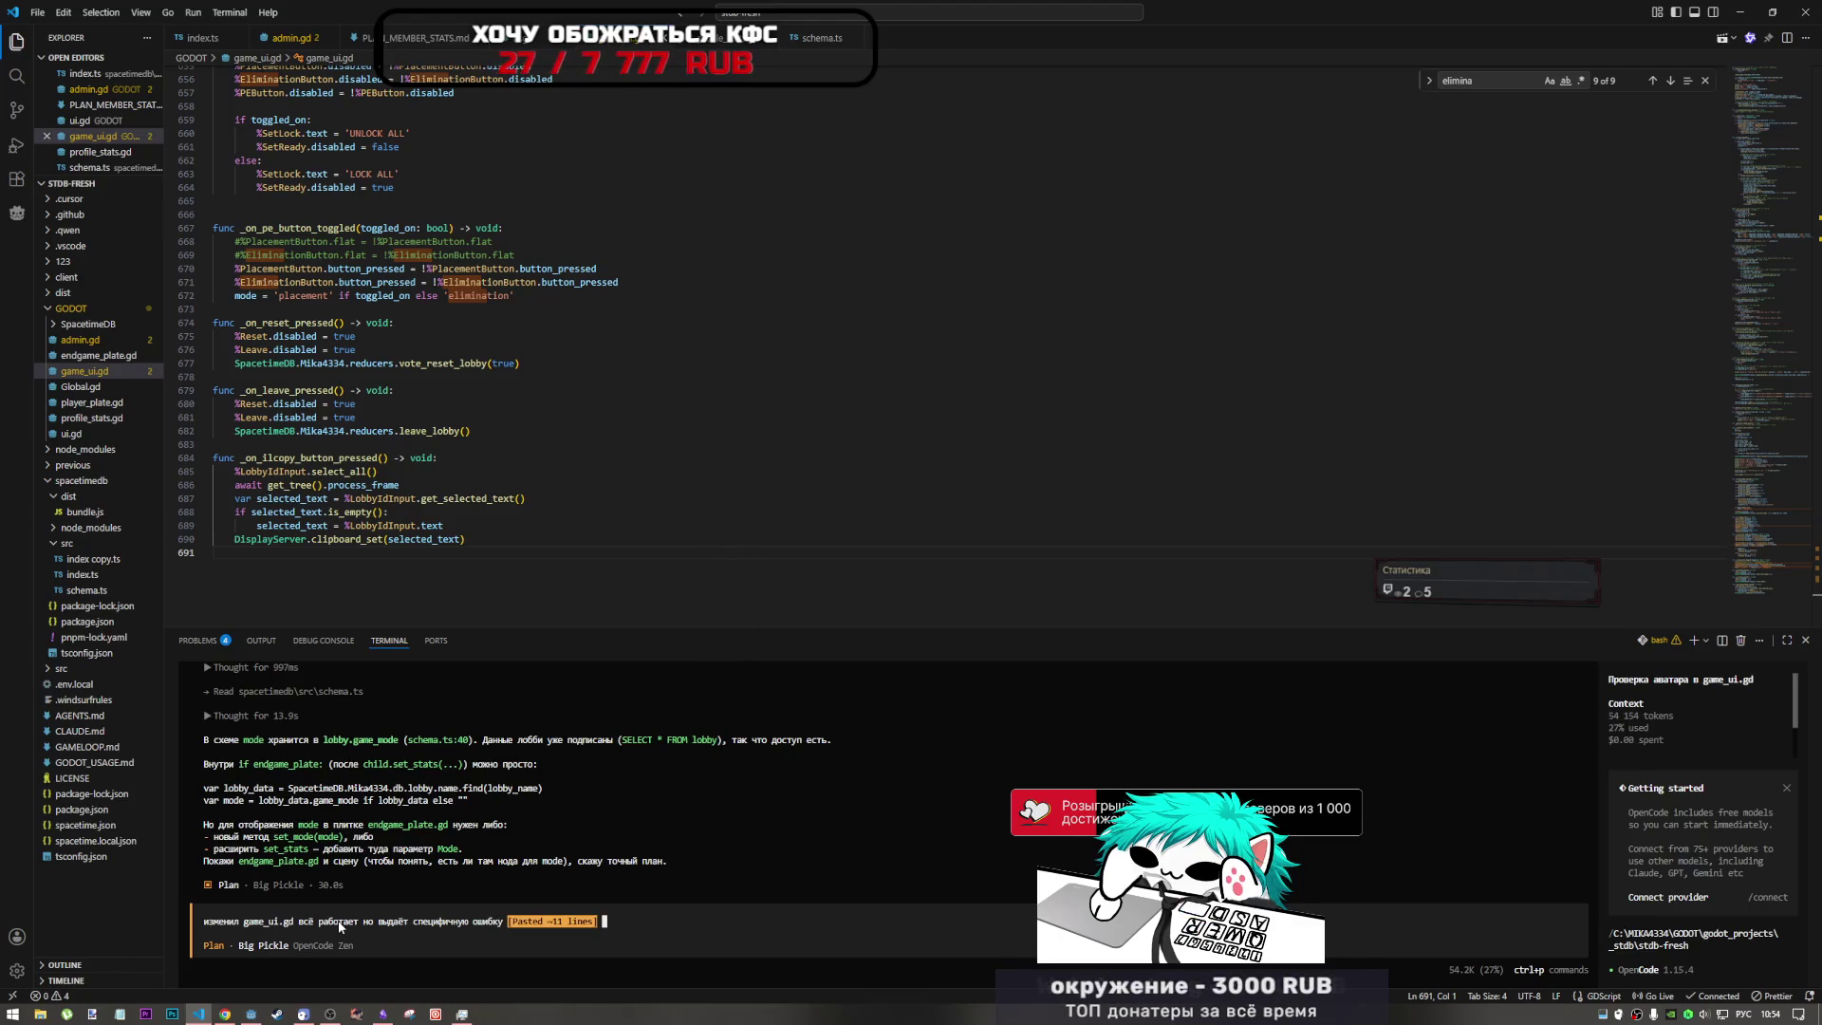
Step: Append 'что не так именно в game_ui.gd' after the log and send it
{"action": "left_click", "coordinate": [251, 1013]}
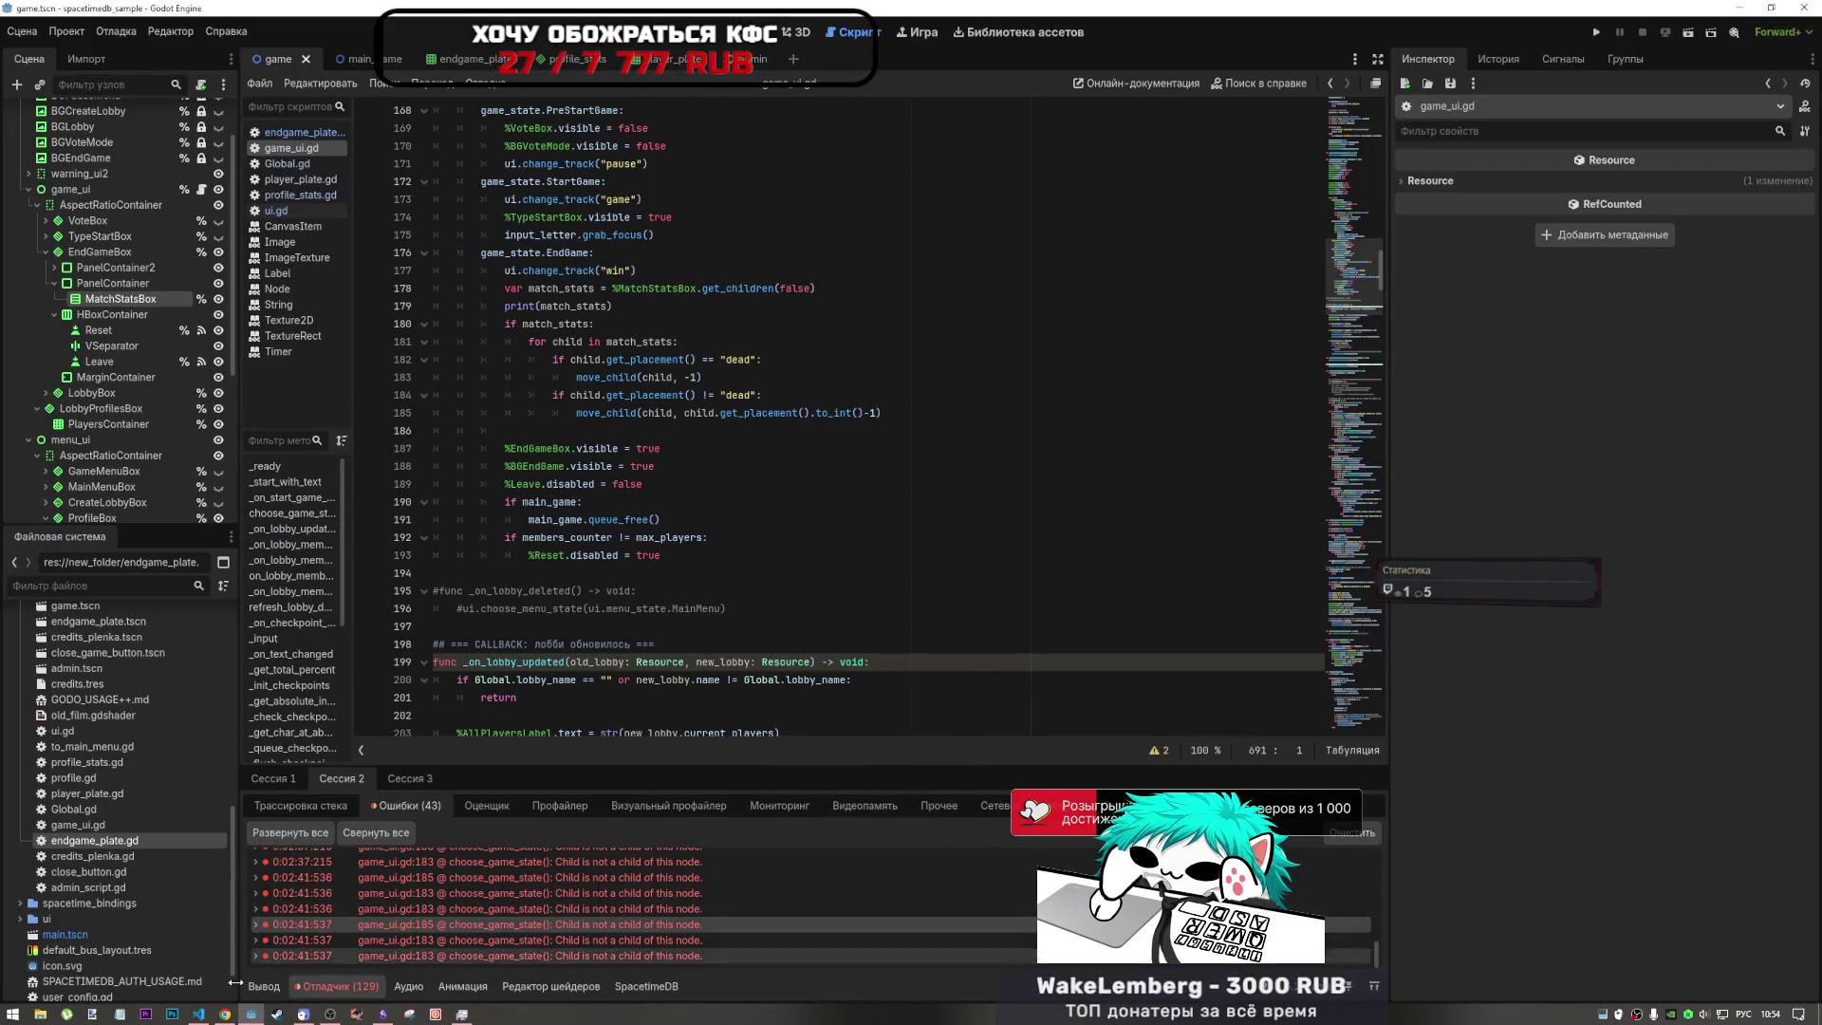
{"action": "left_click", "coordinate": [220, 1013]}
{"action": "left_click", "coordinate": [199, 1013]}
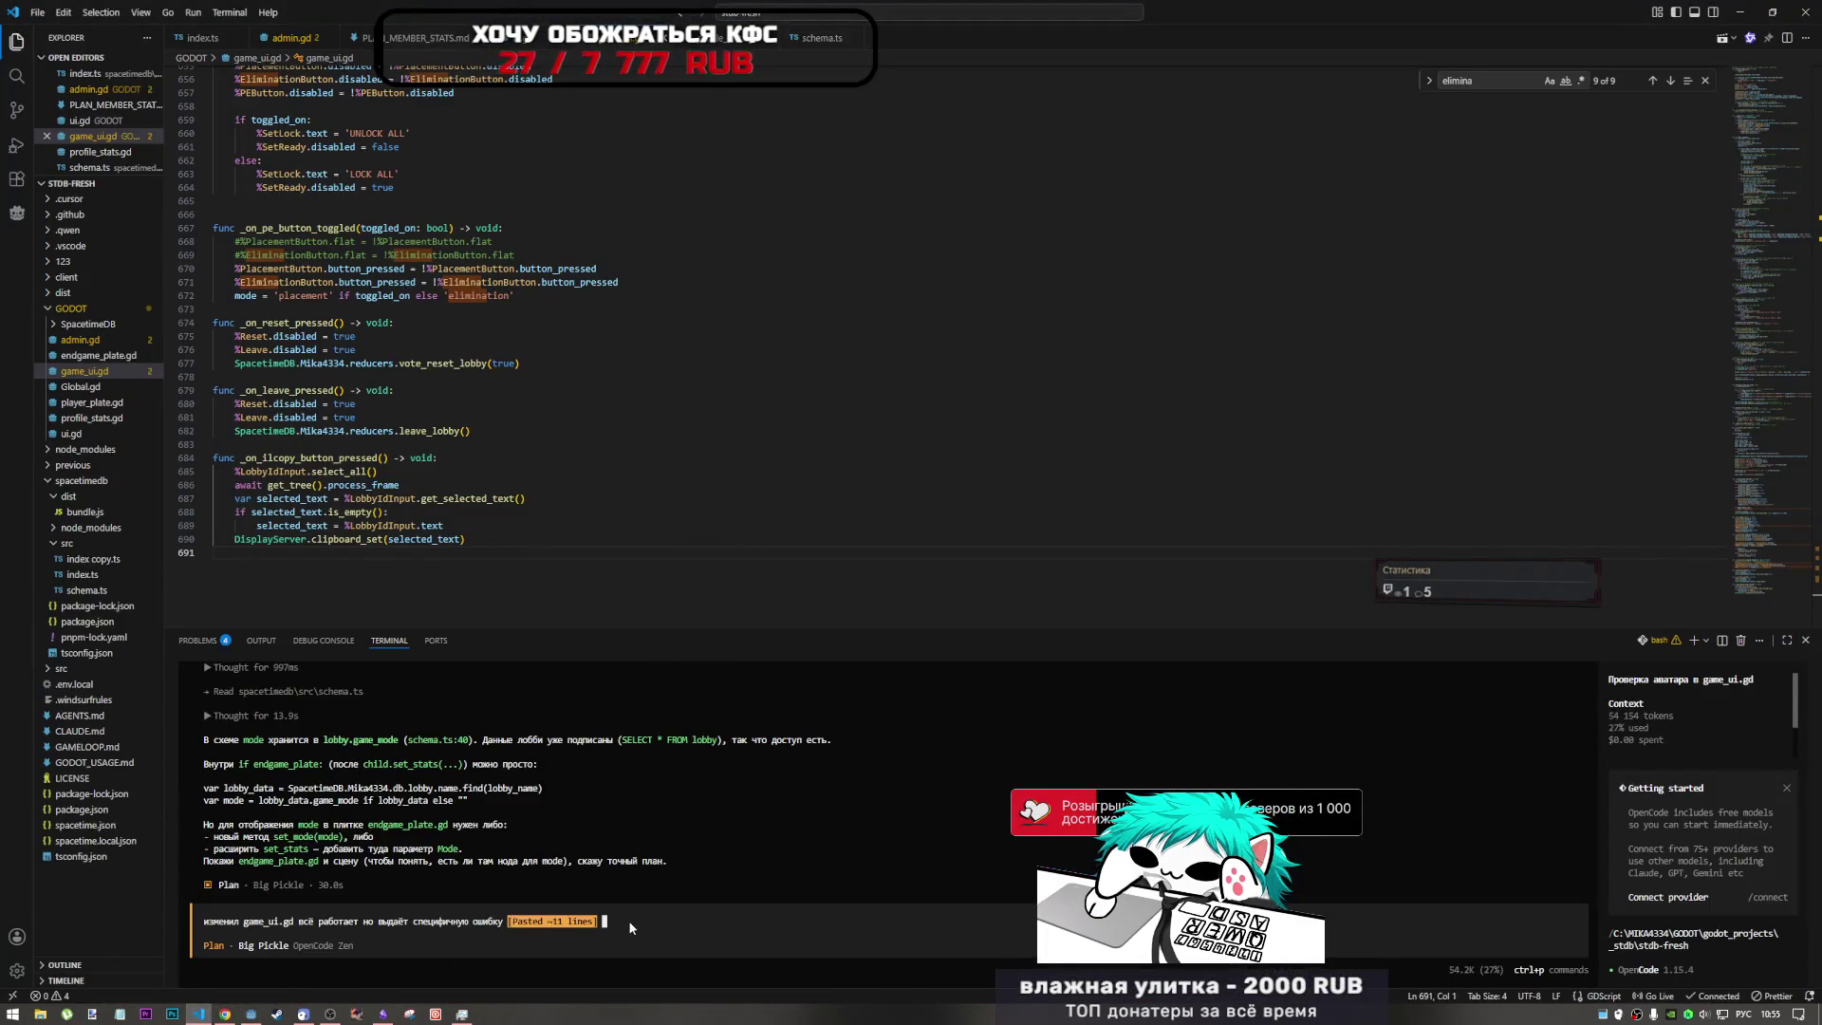
{"action": "key", "text": "alt+shift"}
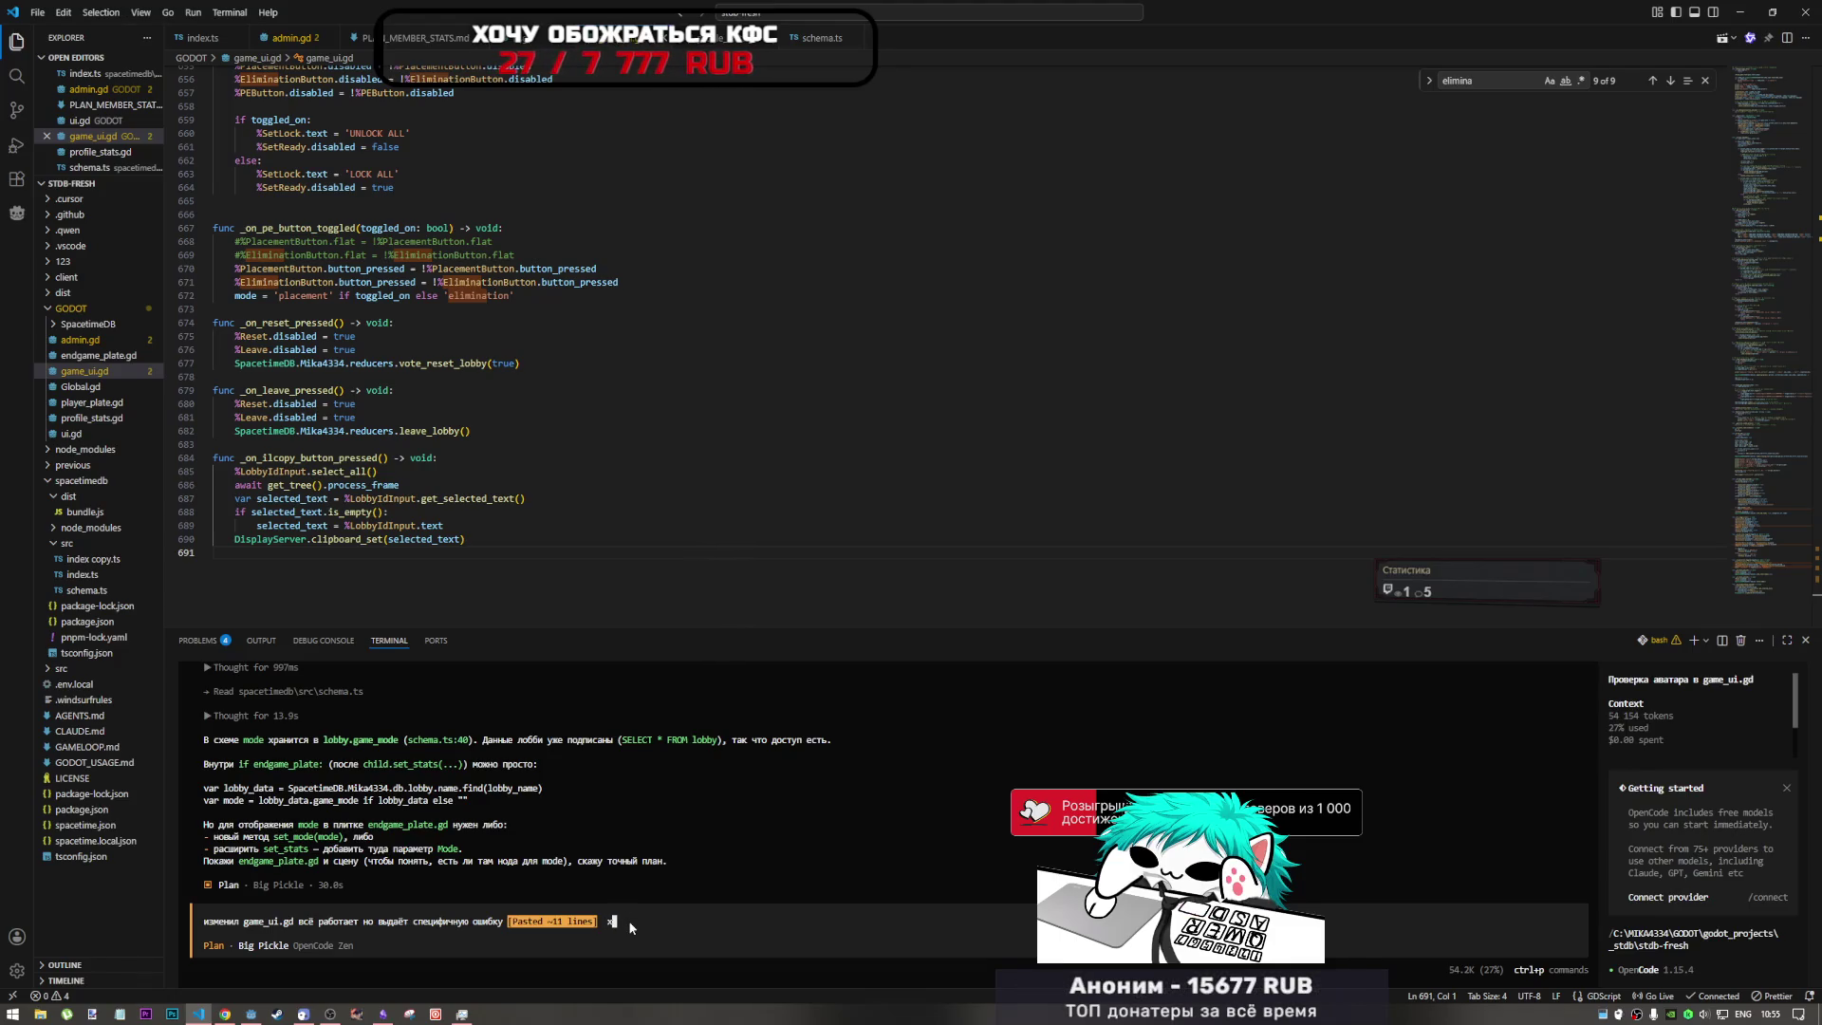
{"action": "key", "text": "alt+shift"}
{"action": "type", "text": "что не так и"}
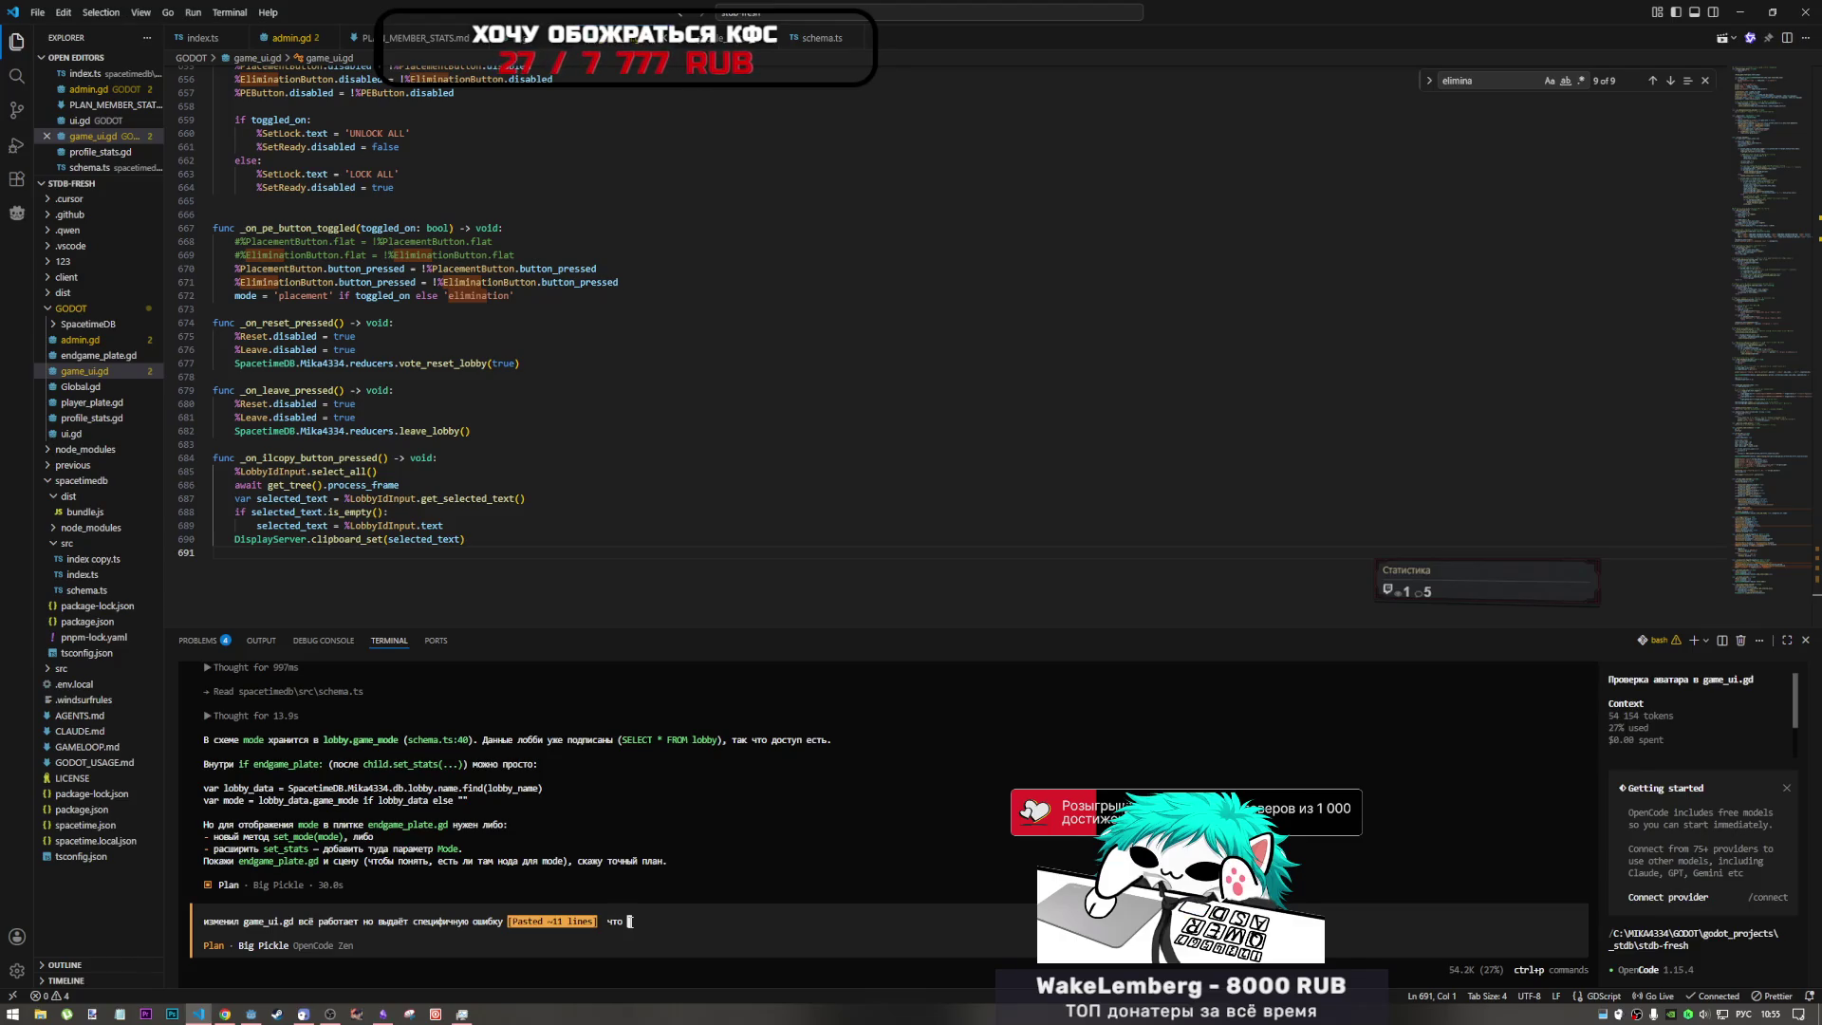
{"action": "type", "text": "менно в"}
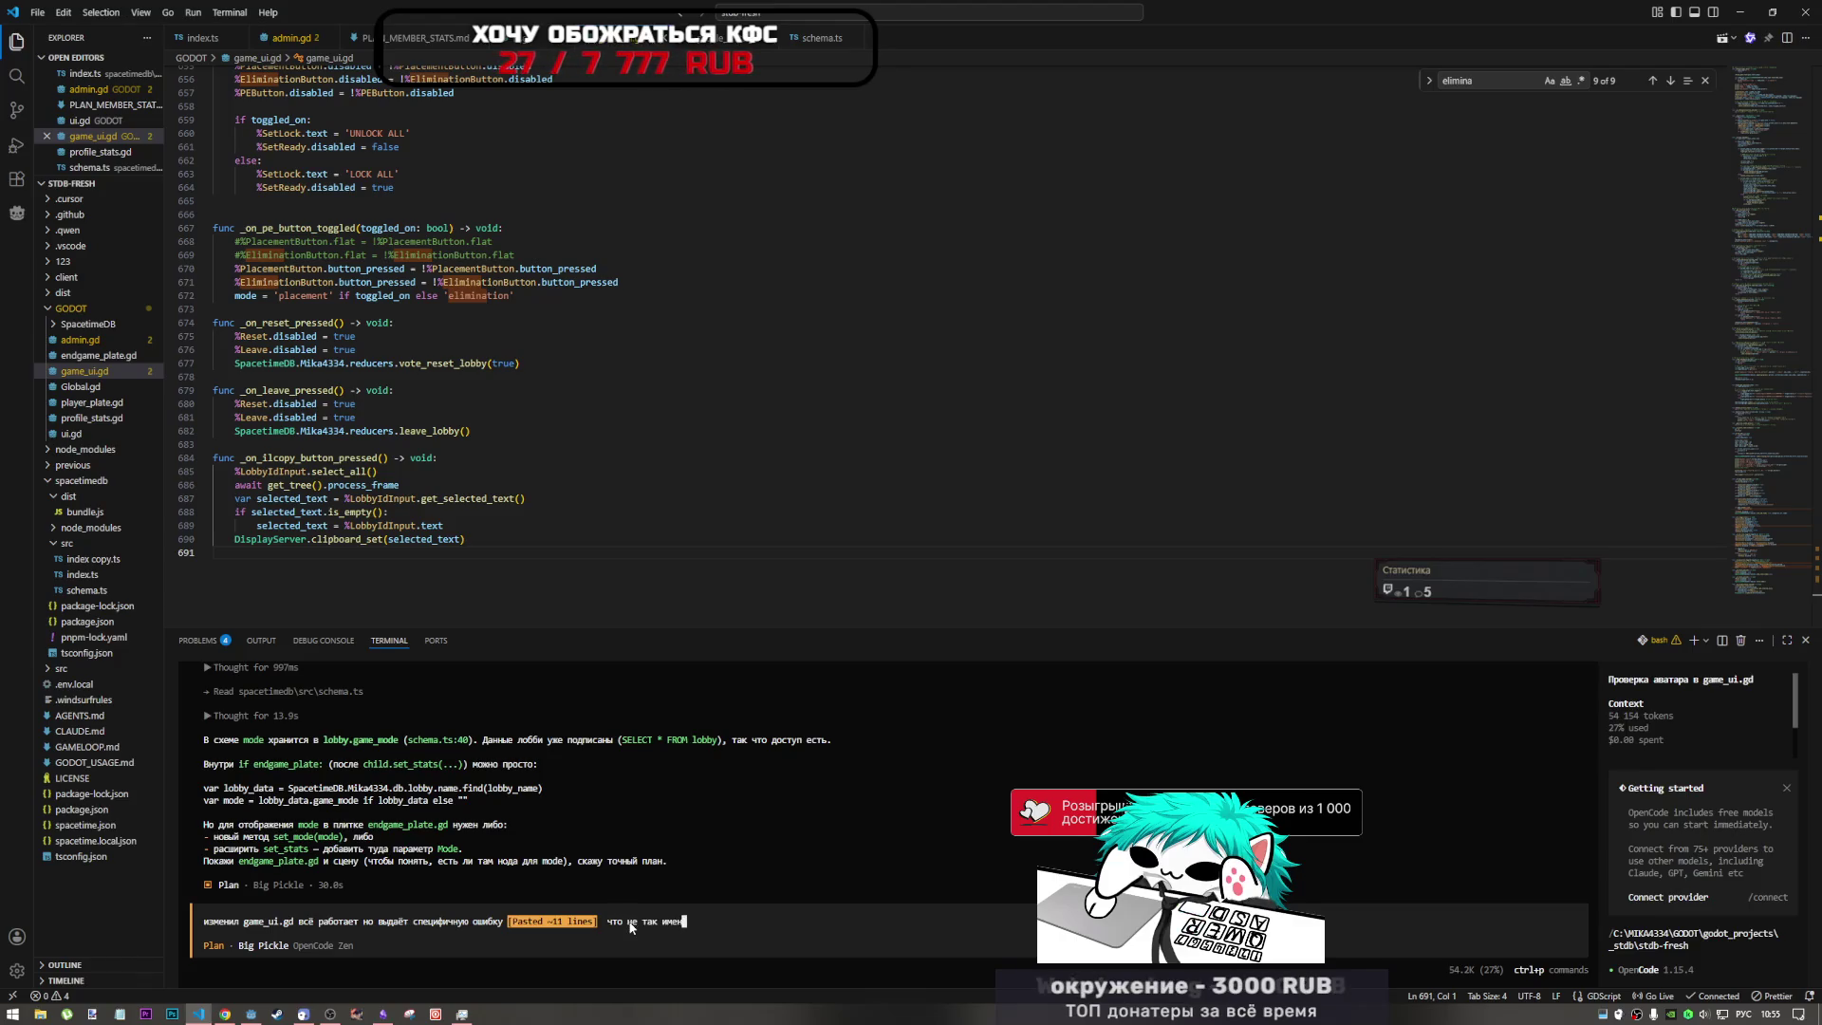
{"action": "key", "text": "alt+shift"}
{"action": "type", "text": "game_"}
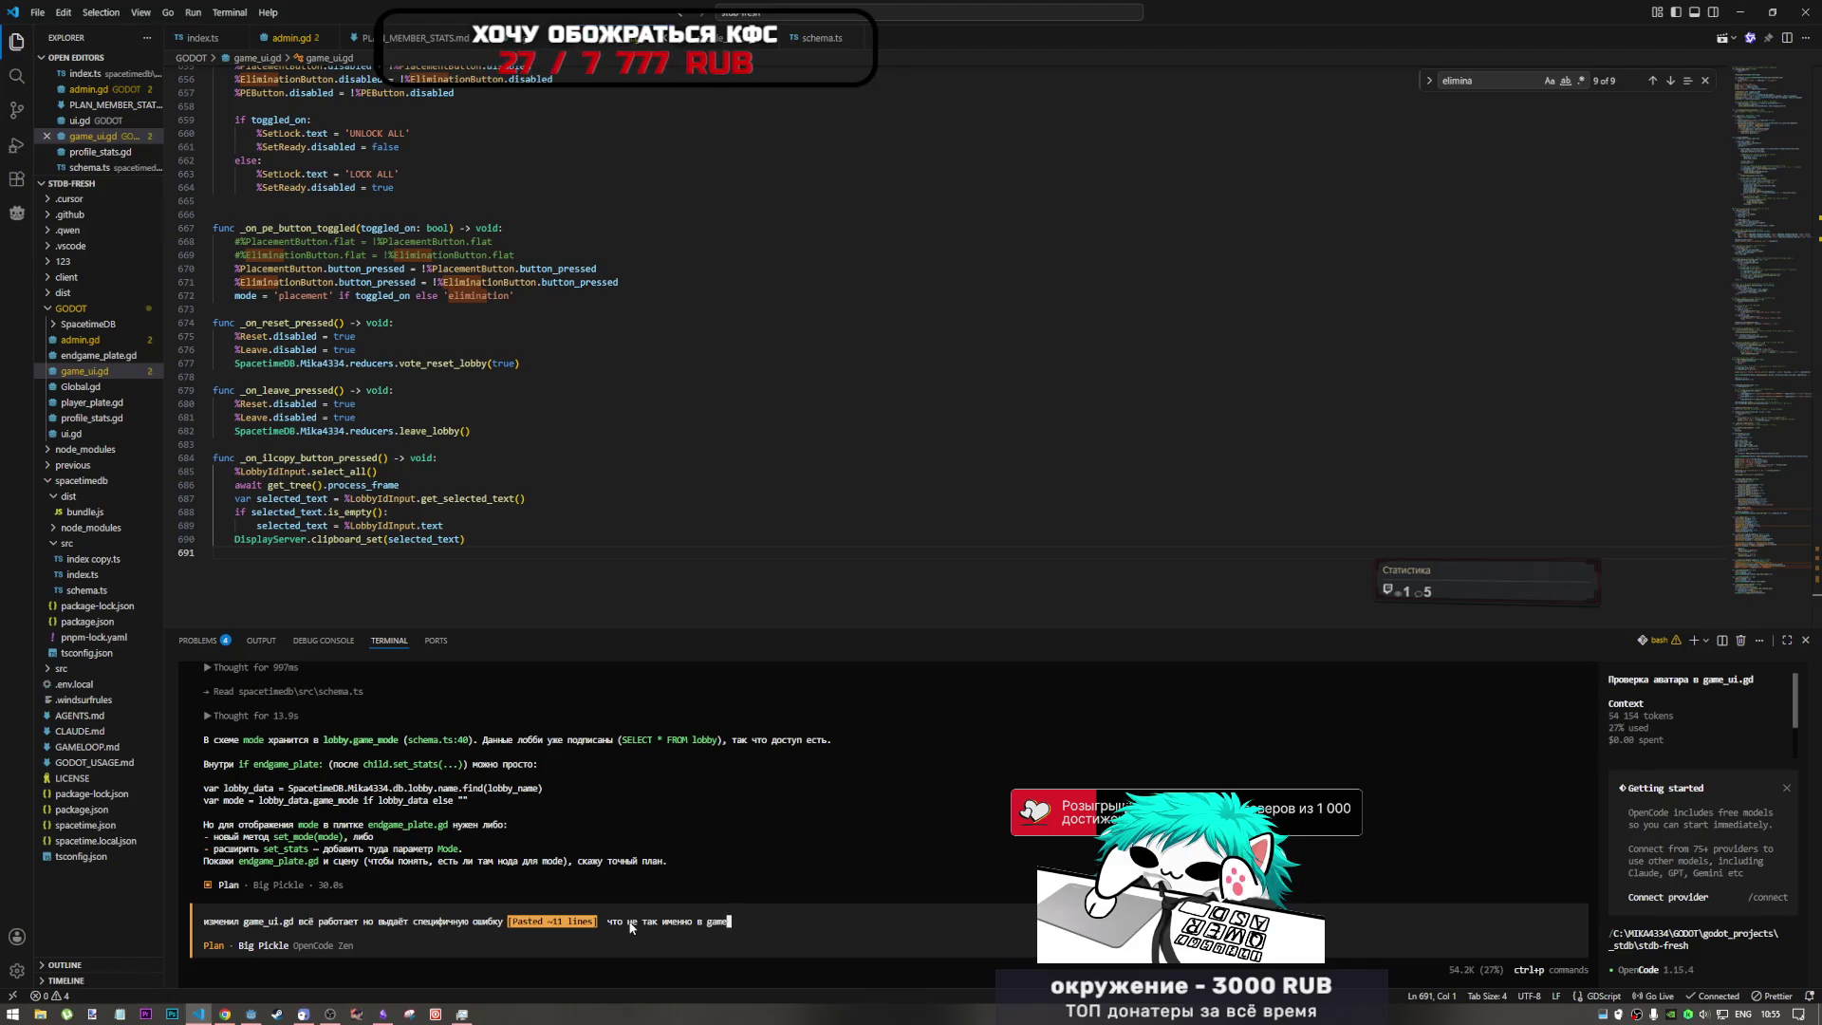
{"action": "type", "text": "ui.gd"}
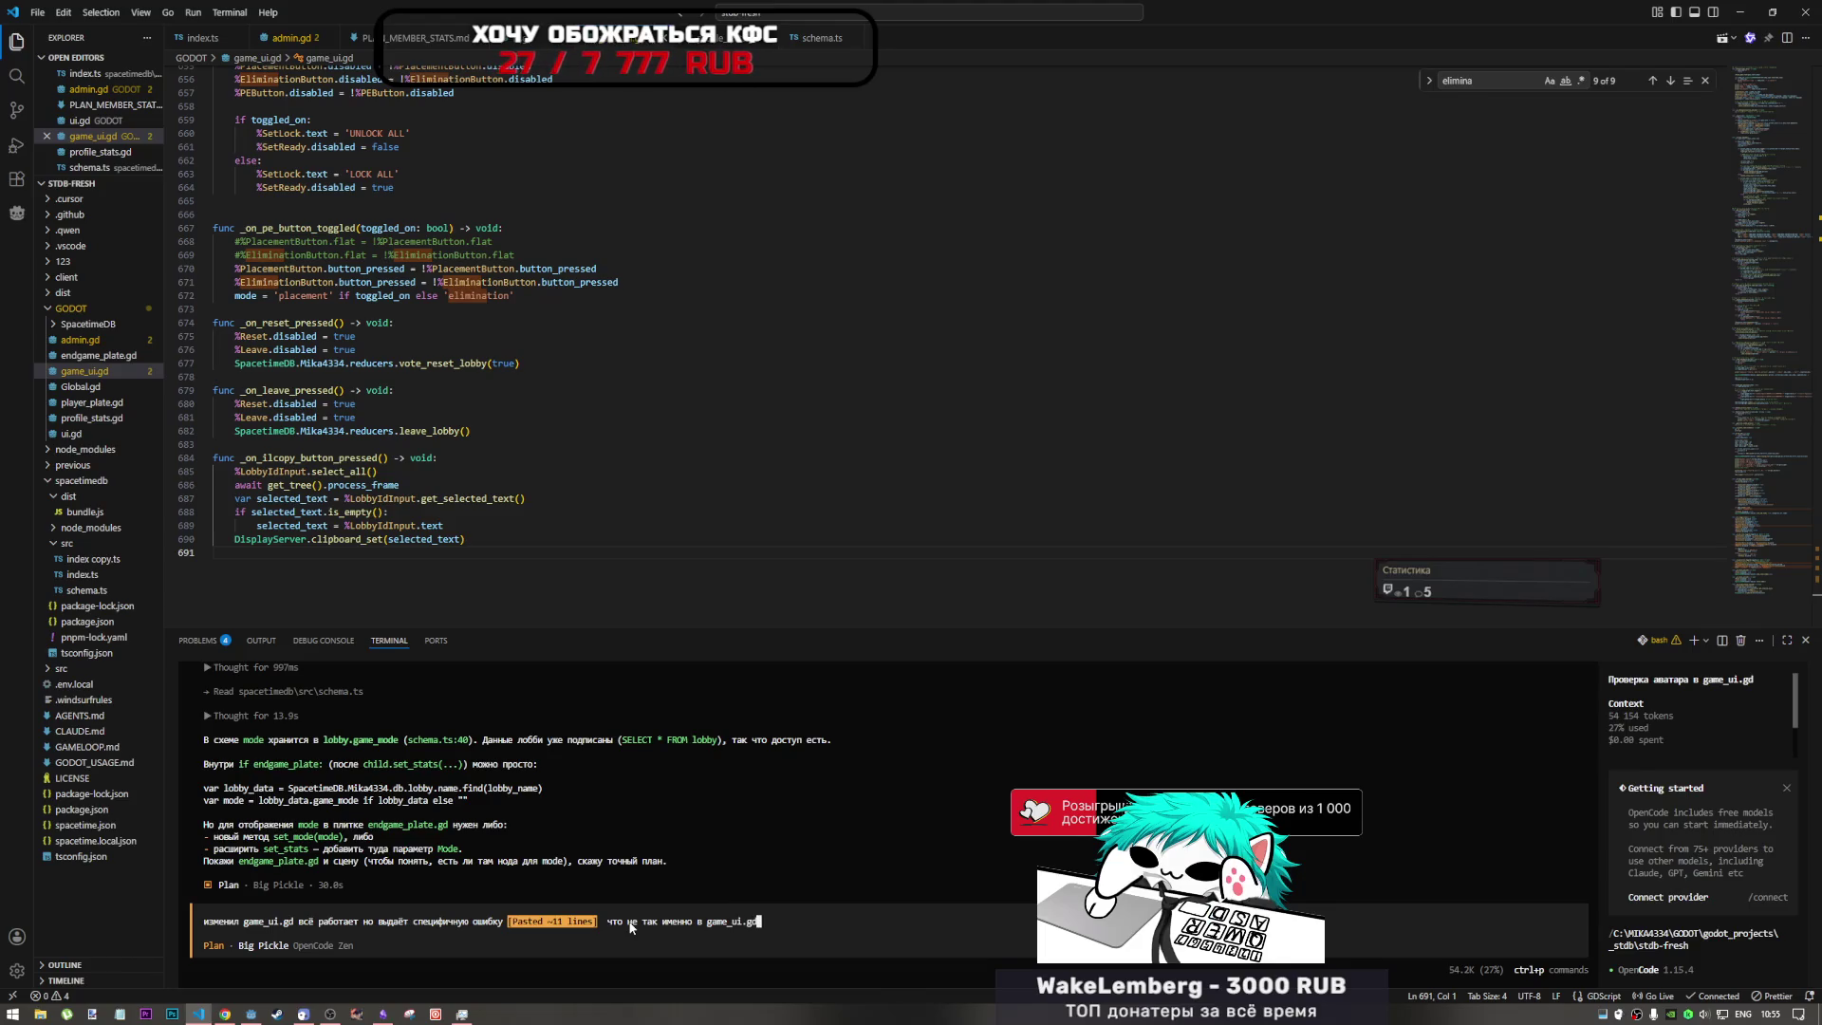
{"action": "key", "text": "alt+shift"}
{"action": "key", "text": "Return"}
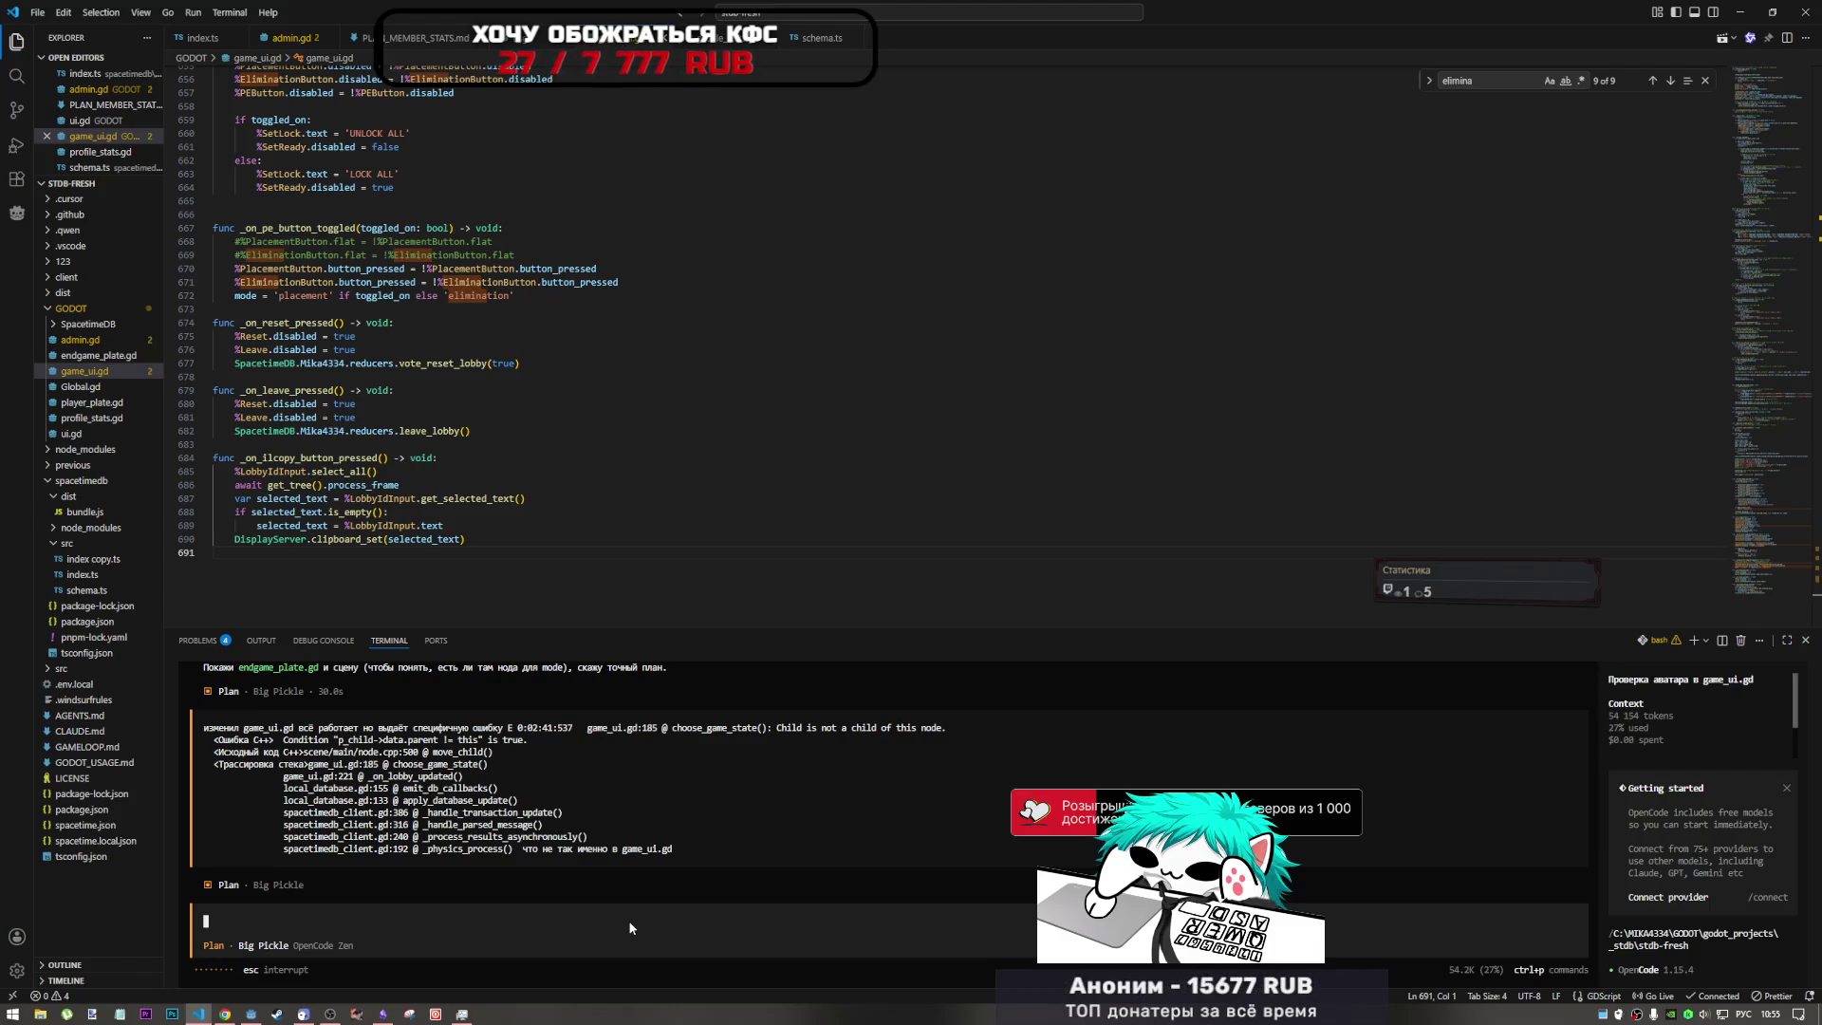
Step: Select the sent question and read OpenCode's move_child diagnosis for lines 183 and 185
{"action": "double_click", "coordinate": [529, 848]}
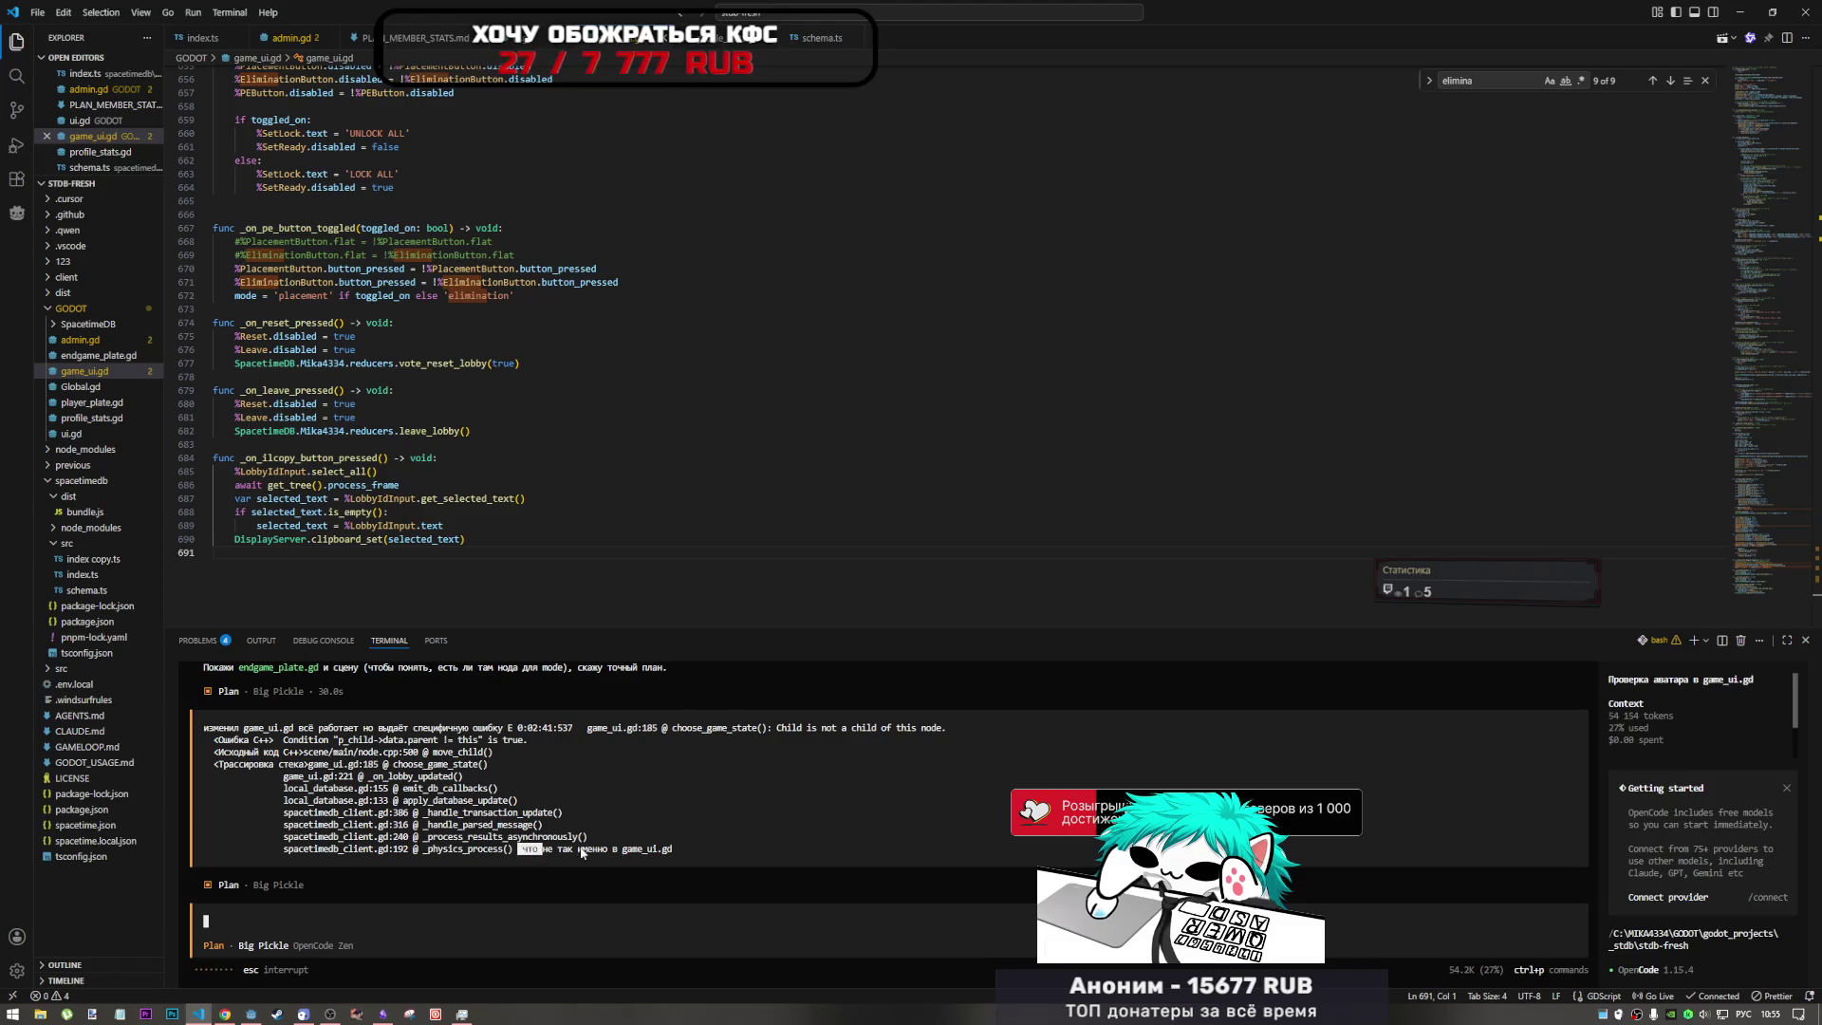
{"action": "left_click_drag", "start_coordinate": [581, 851], "coordinate": [696, 846]}
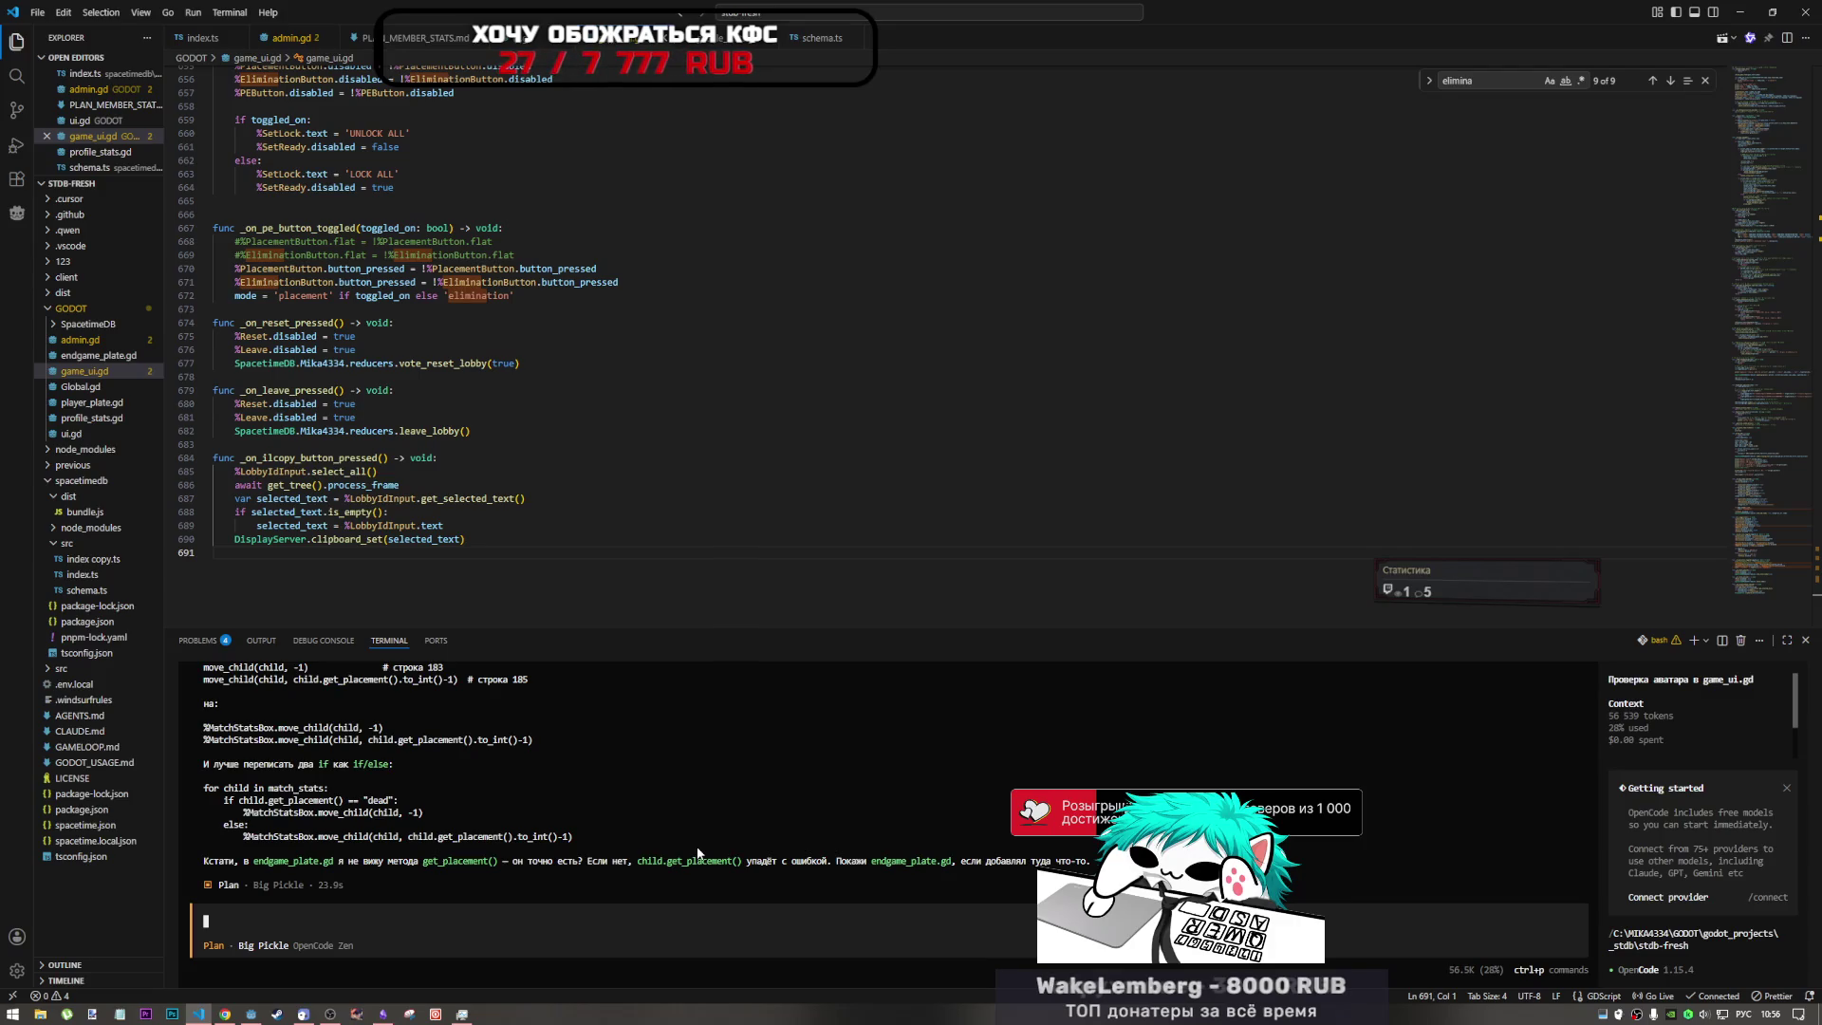
{"action": "scroll", "coordinate": [680, 812], "scroll_direction": "up", "scroll_amount": 3}
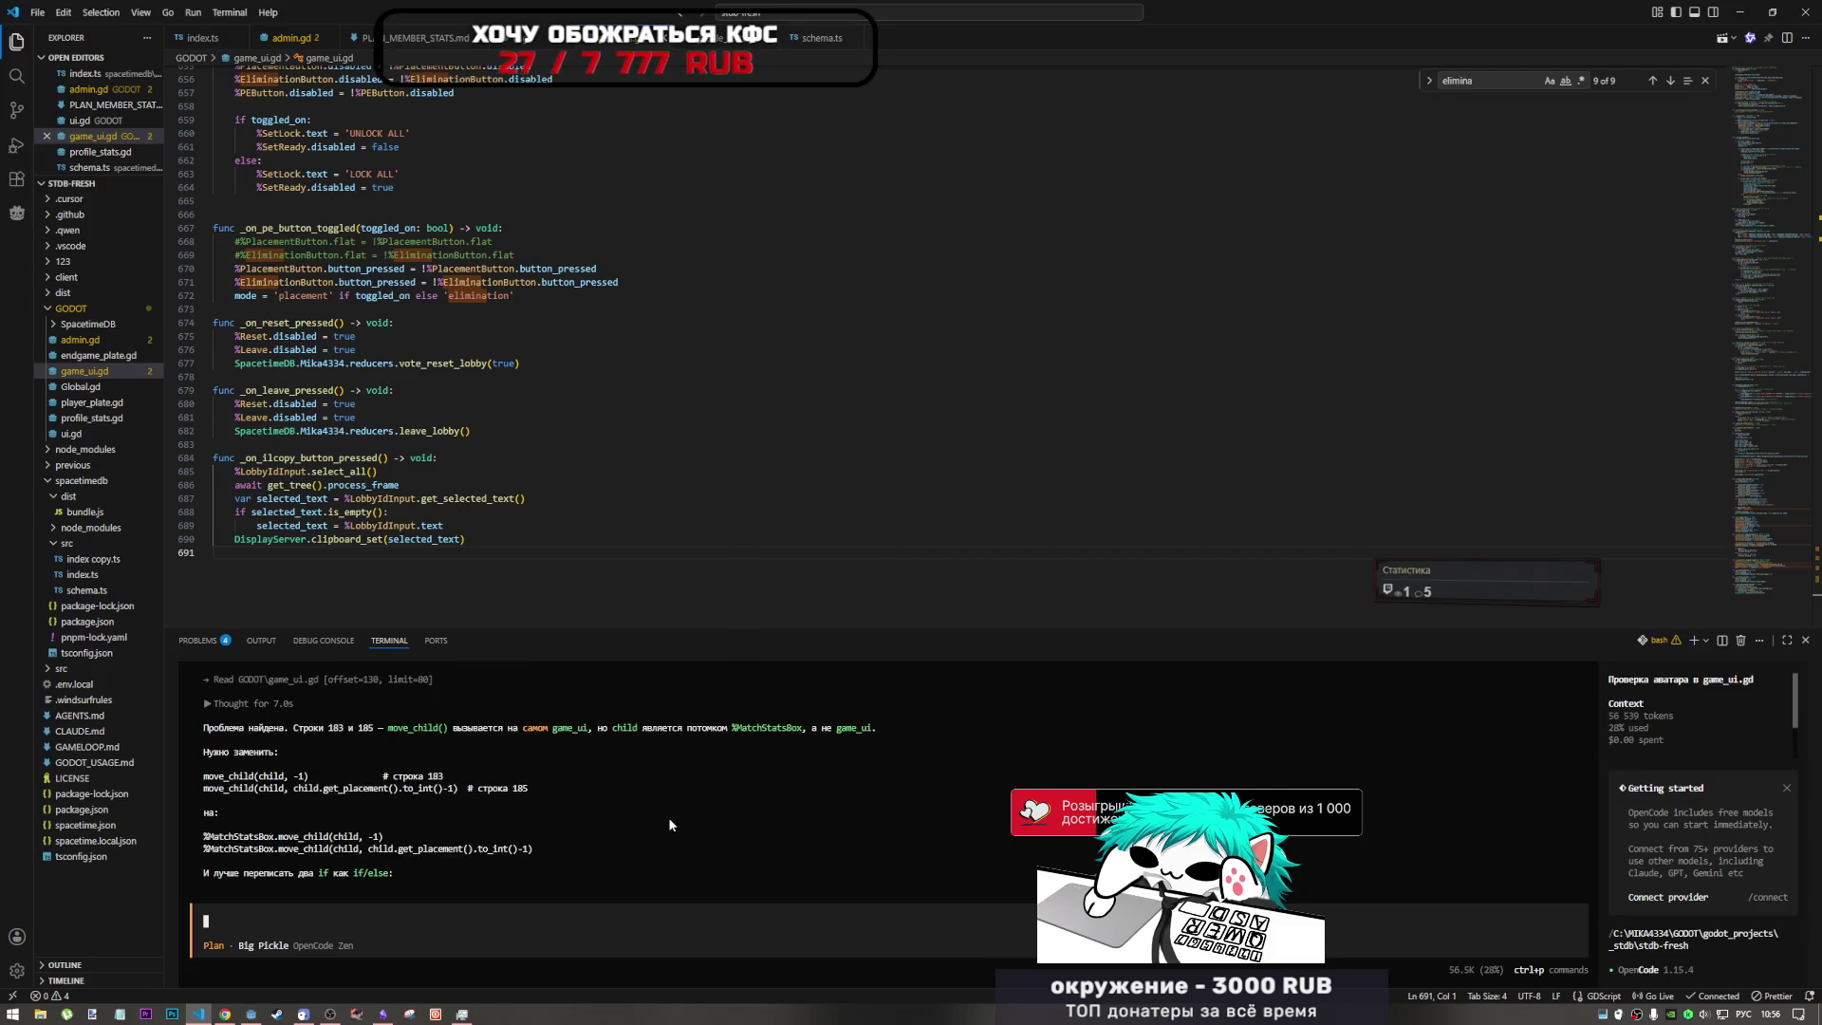
{"action": "scroll", "coordinate": [668, 817], "scroll_direction": "up", "scroll_amount": 1}
{"action": "scroll", "coordinate": [668, 819], "scroll_direction": "down", "scroll_amount": 1}
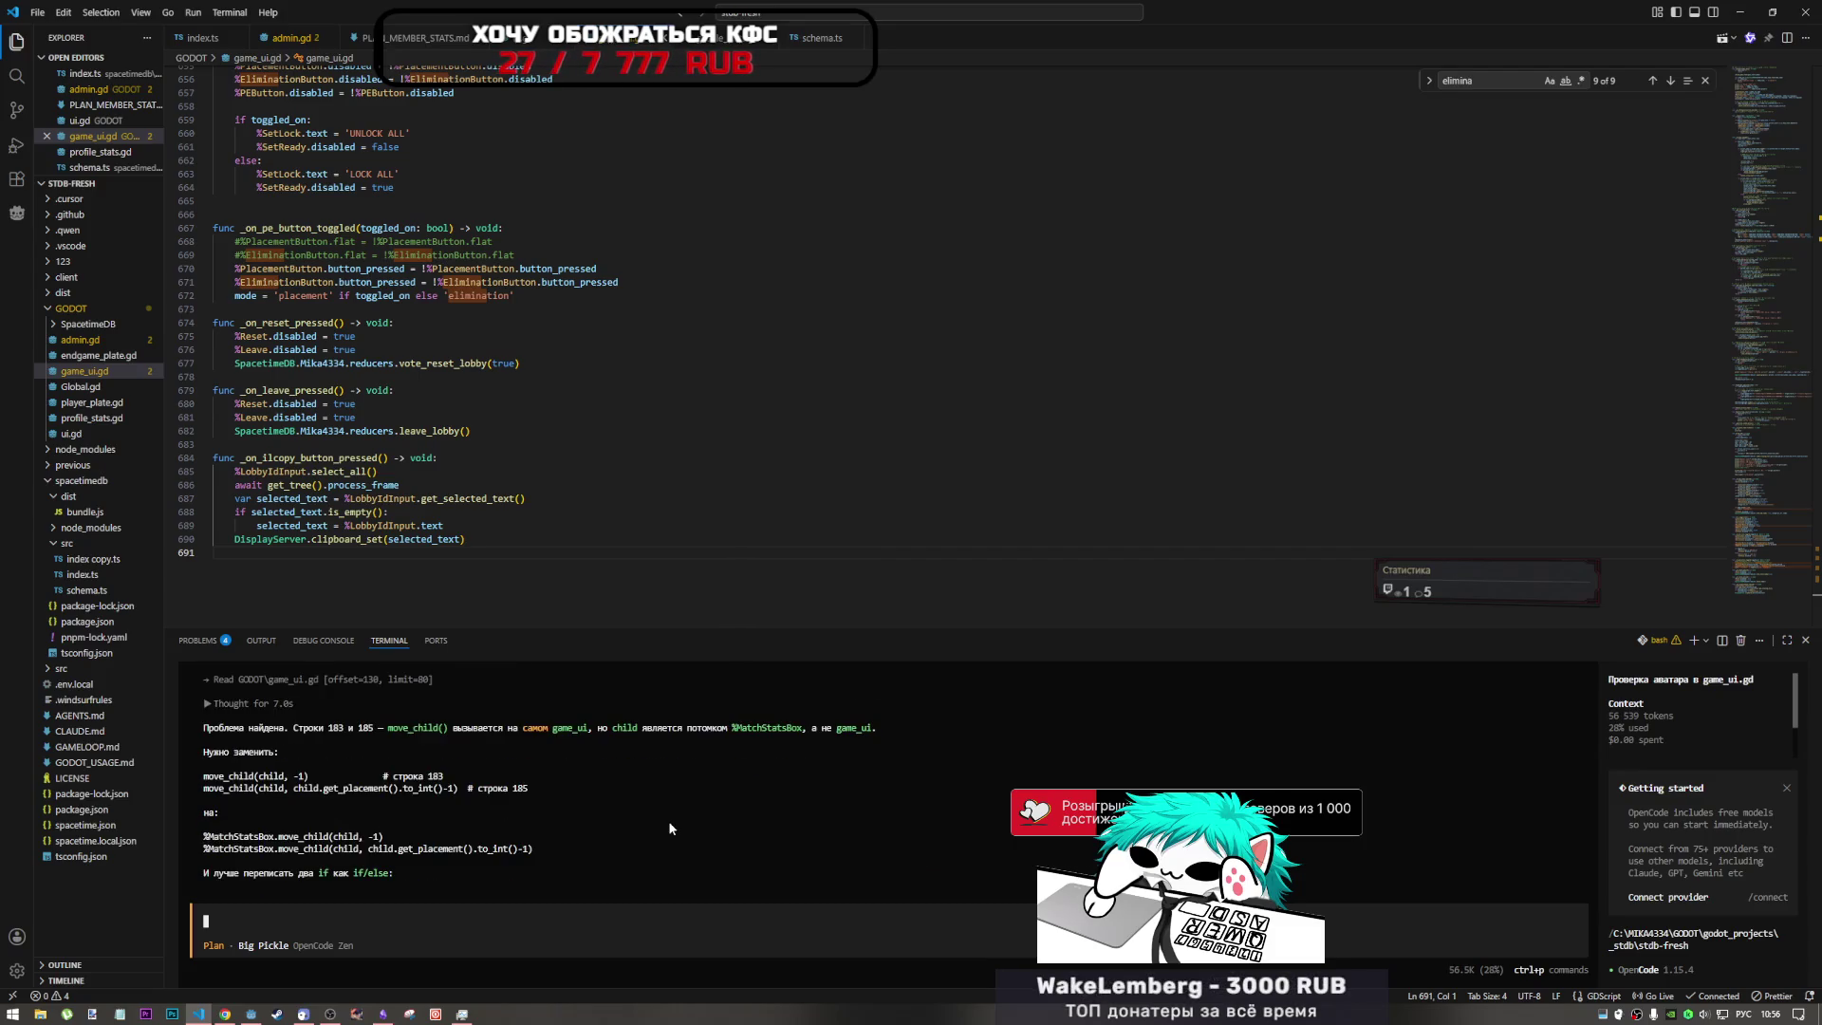
{"action": "scroll", "coordinate": [275, 844], "scroll_direction": "down", "scroll_amount": 1}
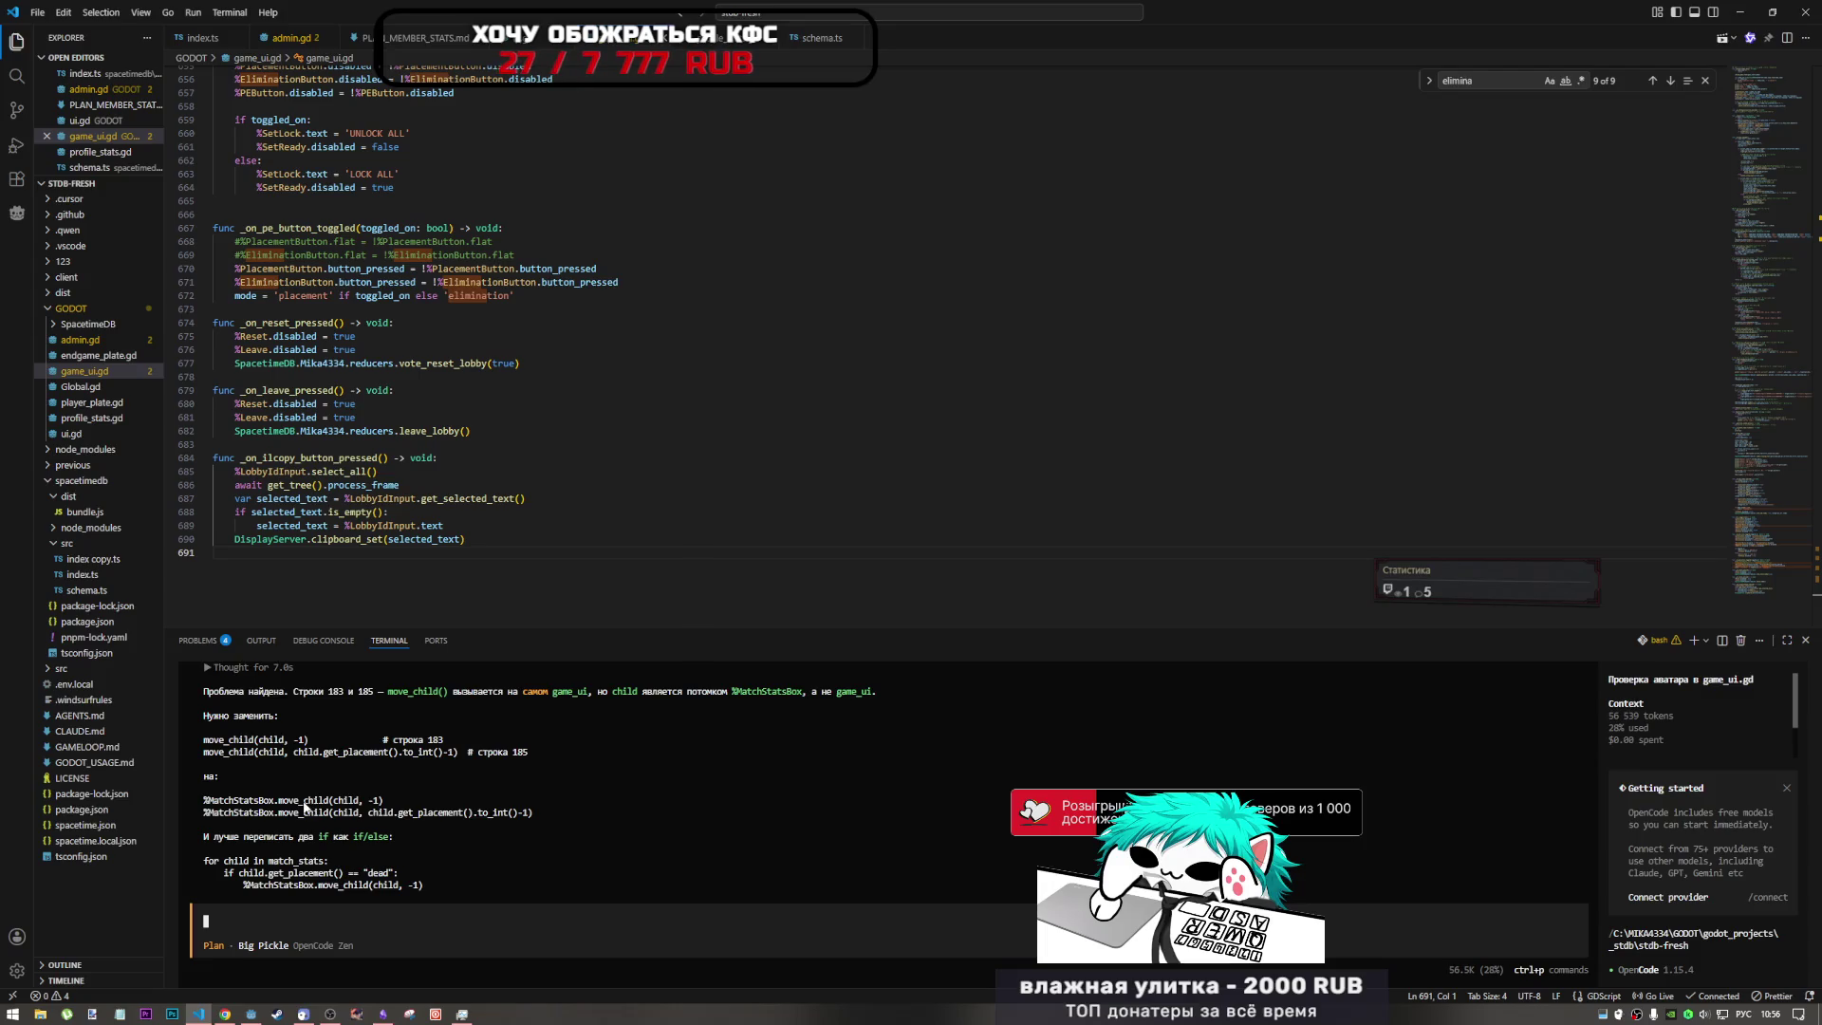
{"action": "key", "text": "alt+Tab"}
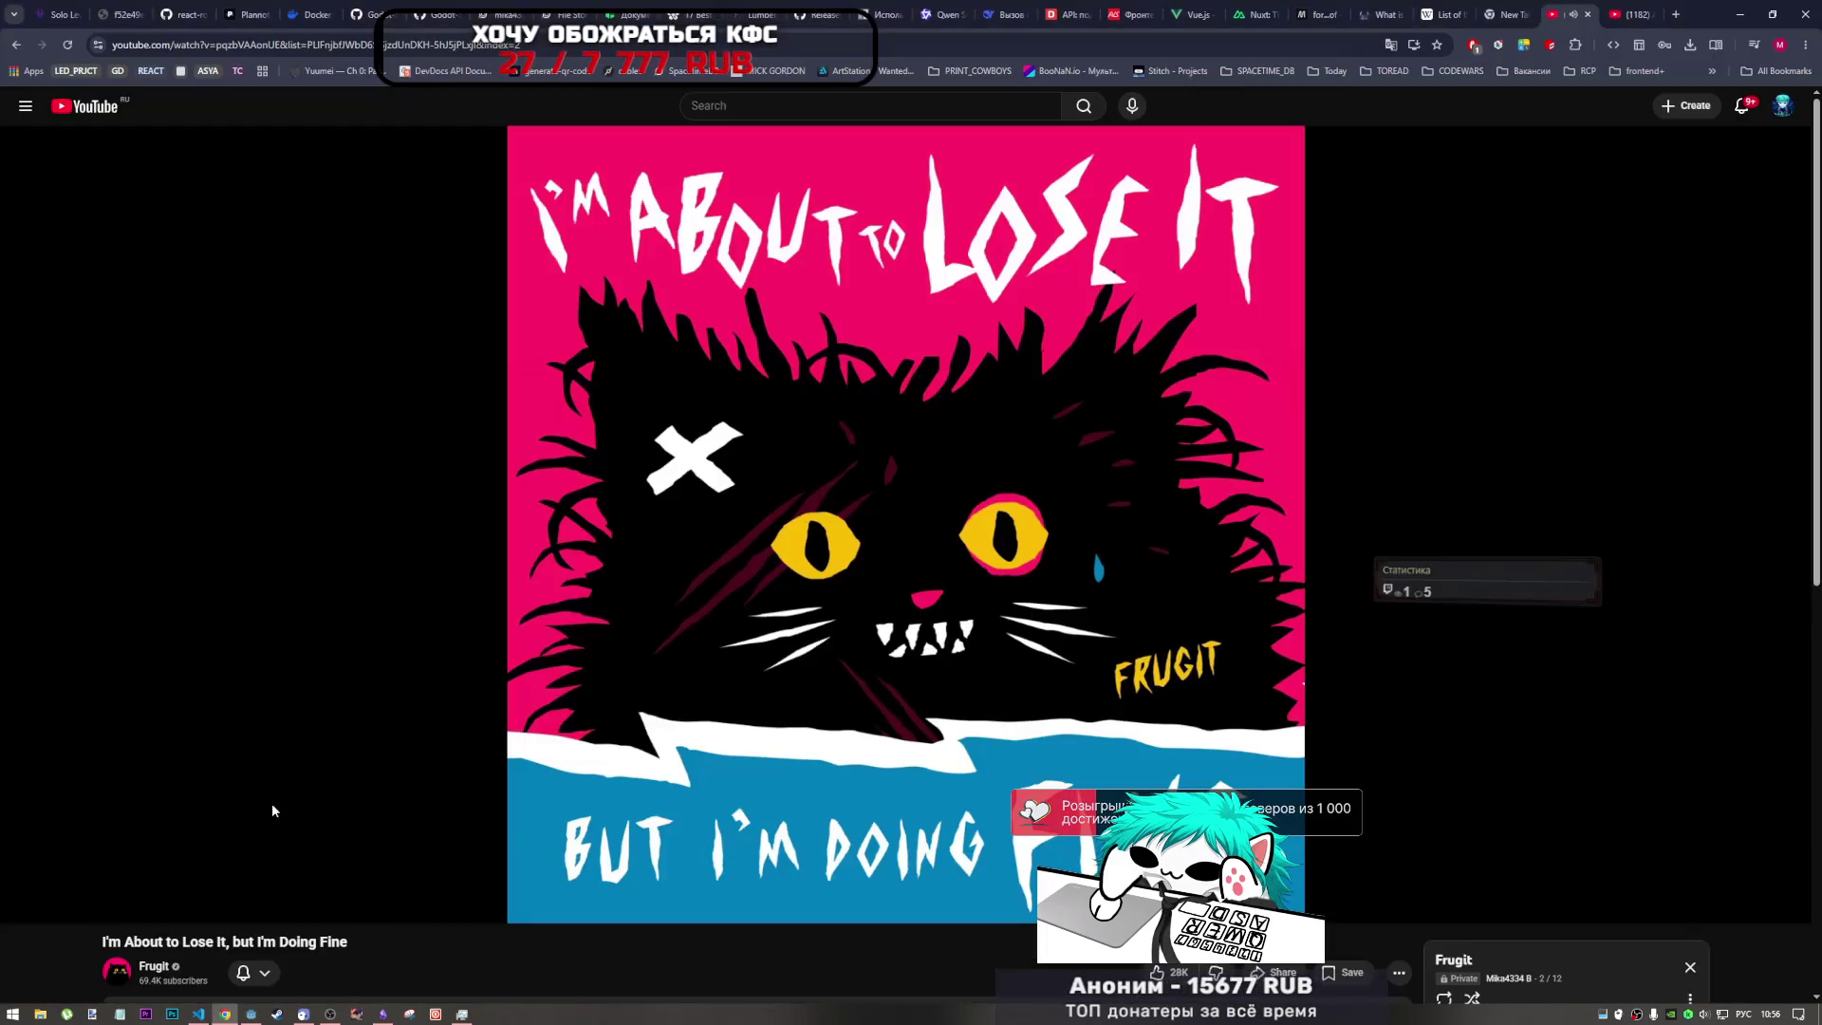
{"action": "key", "text": "alt+Tab"}
{"action": "key", "text": "alt+Tab"}
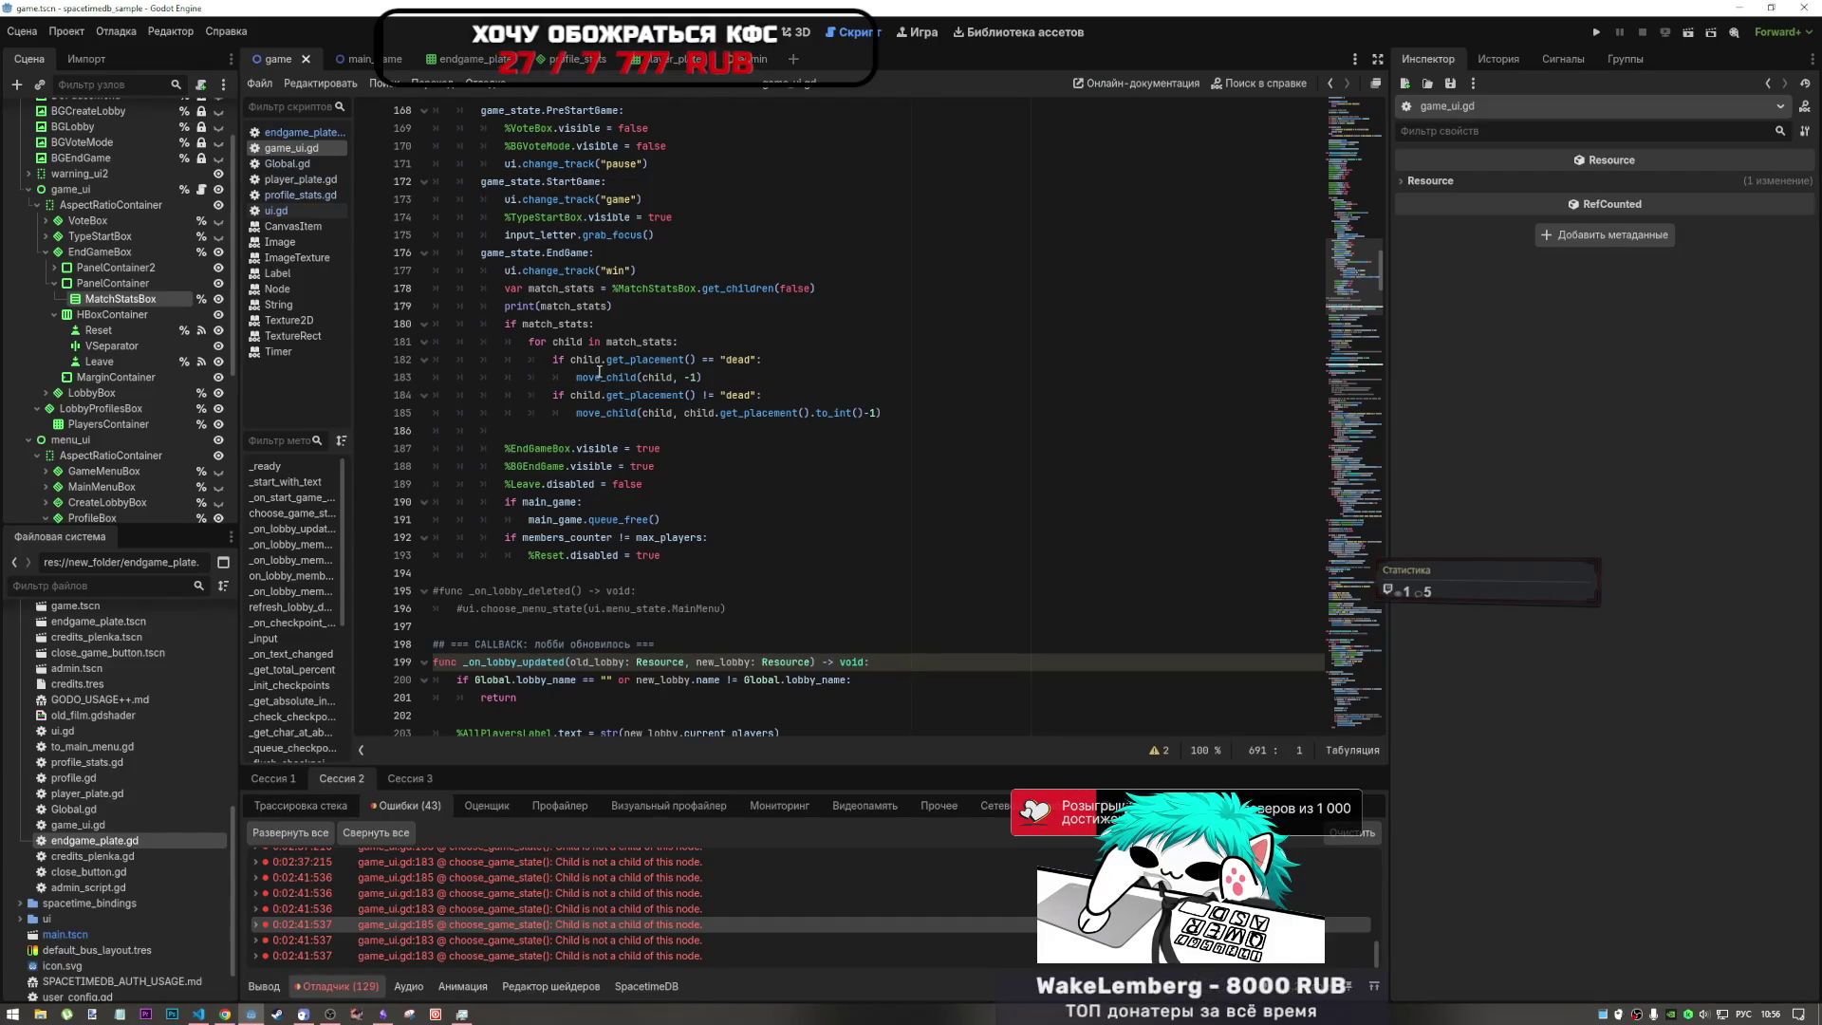
{"action": "mouse_move", "coordinate": [598, 371]}
{"action": "left_click", "coordinate": [603, 360]}
{"action": "key", "text": "alt+Tab"}
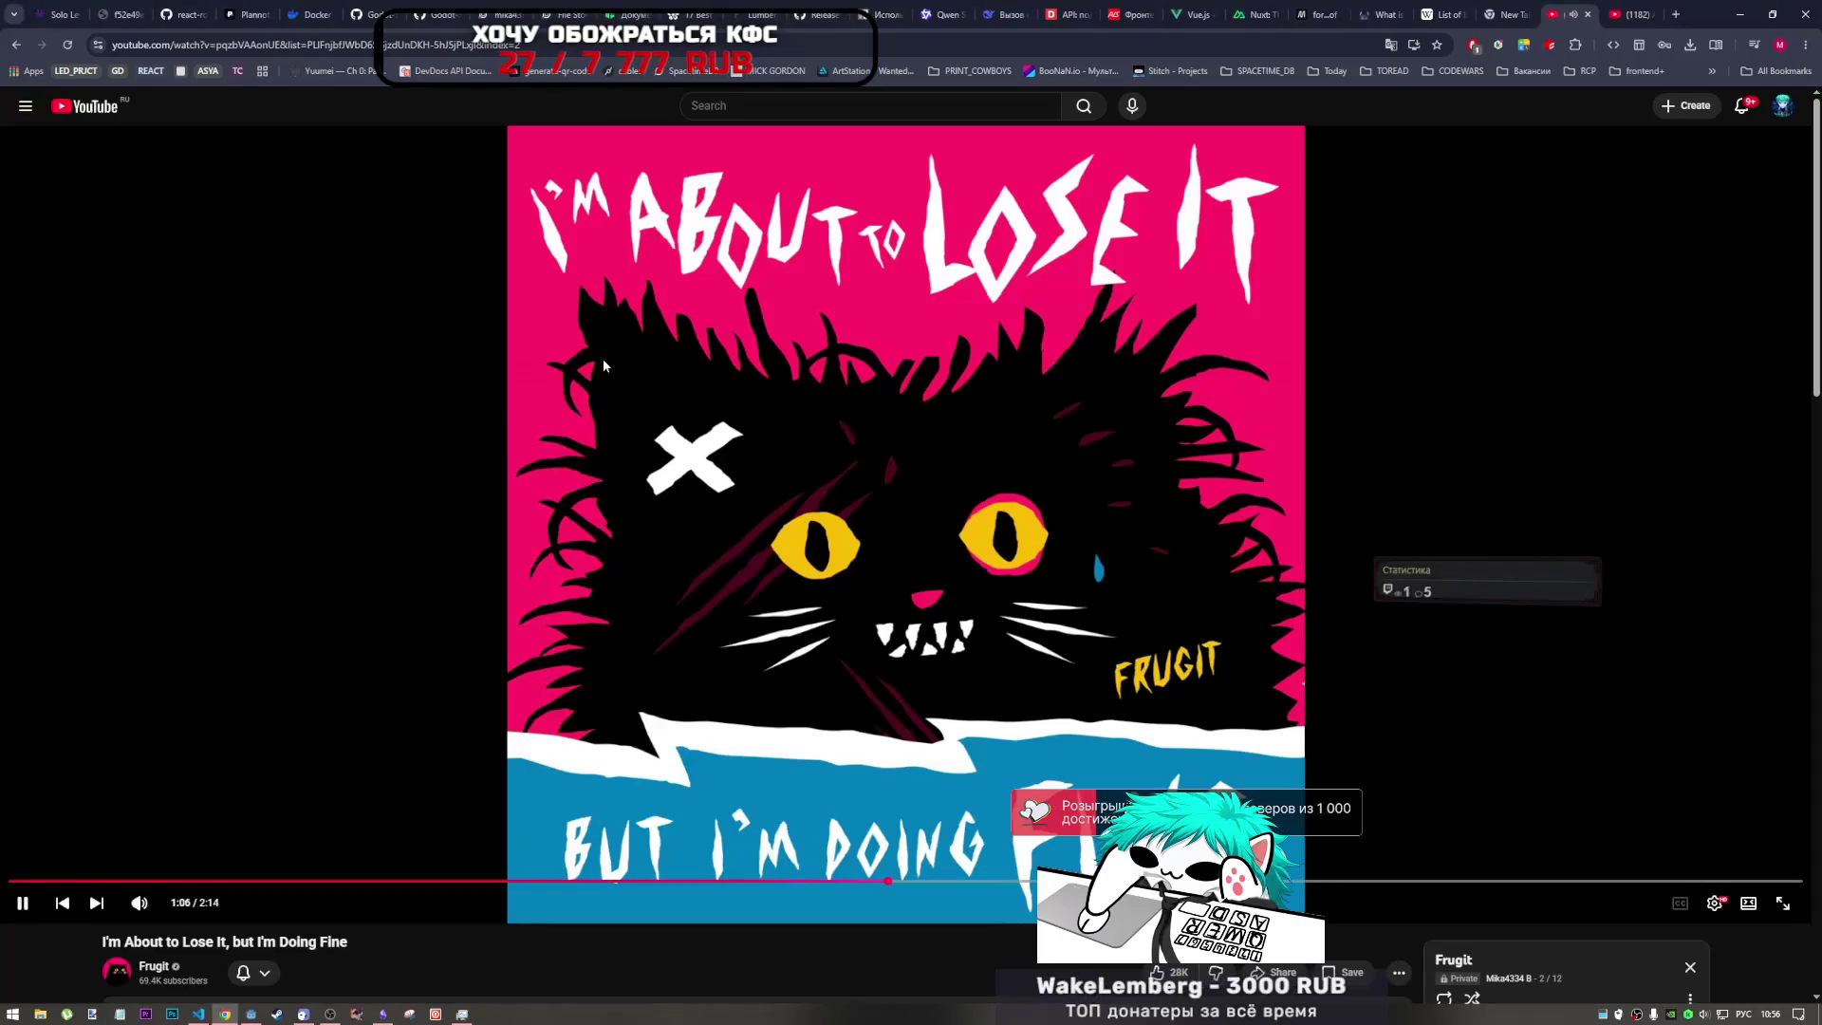
{"action": "key", "text": "alt+Tab"}
{"action": "key", "text": "alt+Tab"}
{"action": "key", "text": "alt+Tab"}
{"action": "key", "text": "alt+Tab"}
{"action": "key", "text": "alt+Tab"}
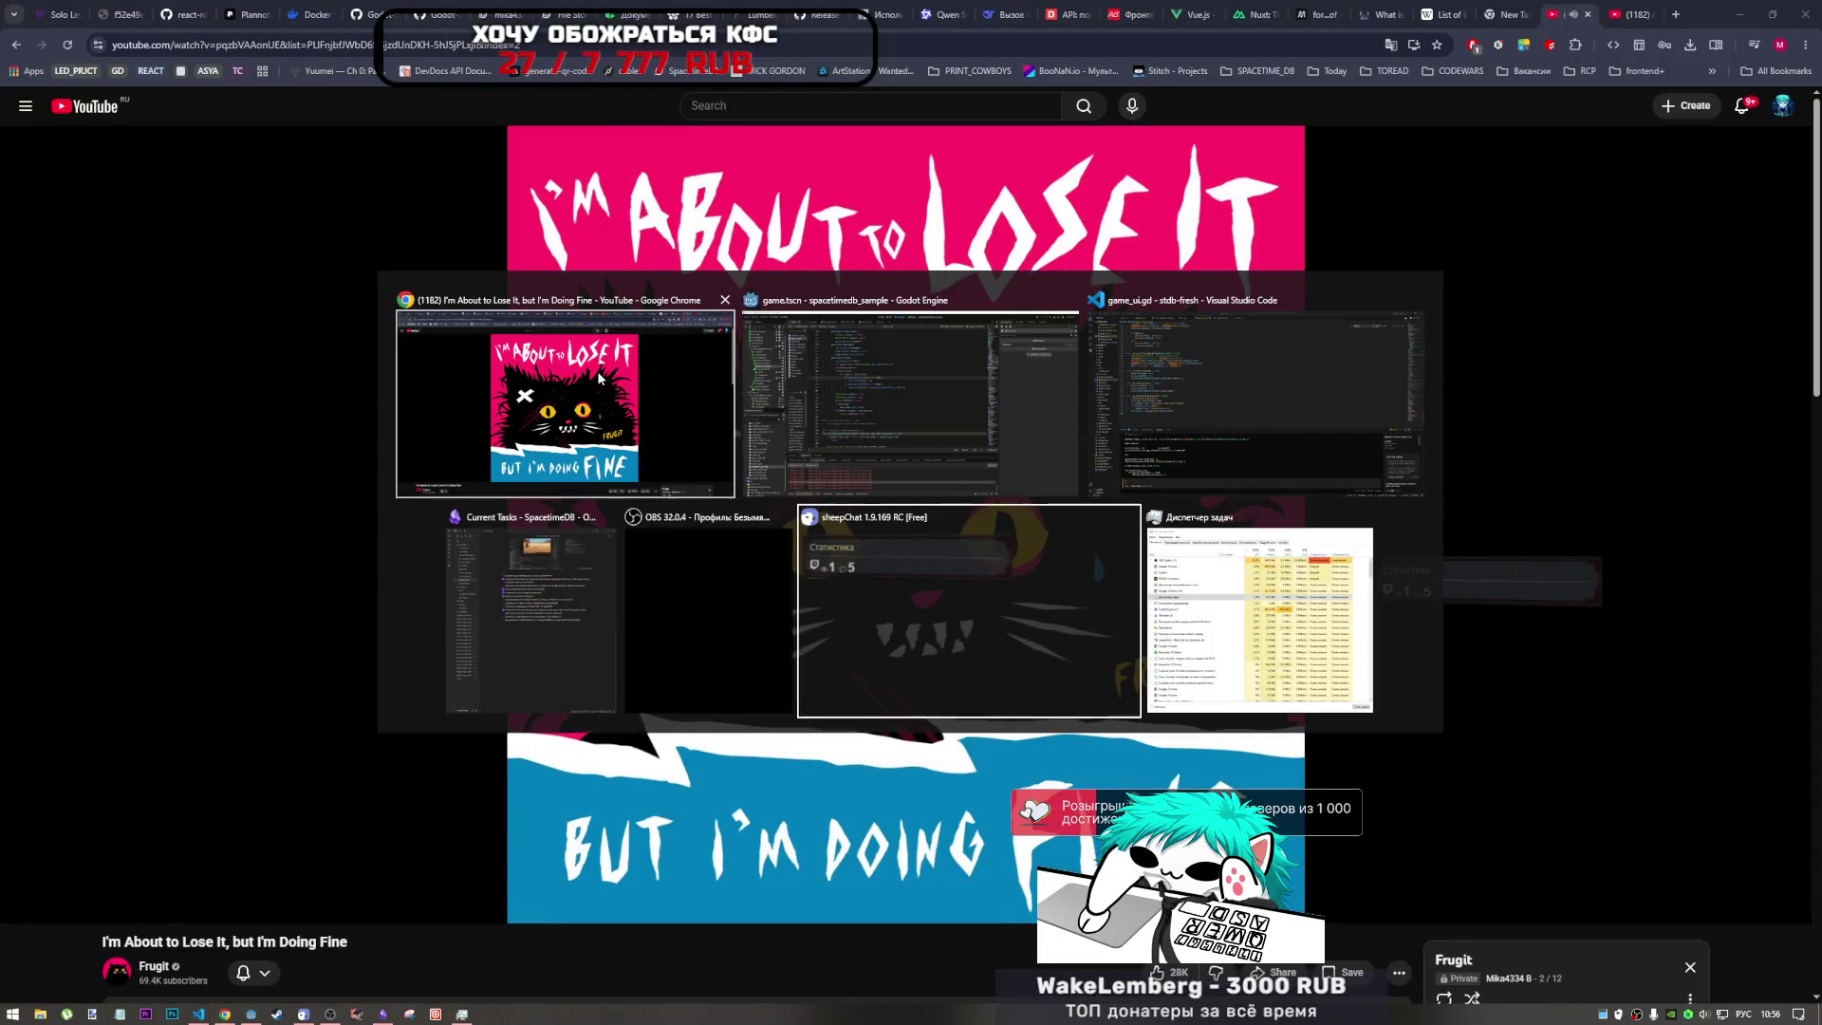
{"action": "key", "text": "alt+Tab"}
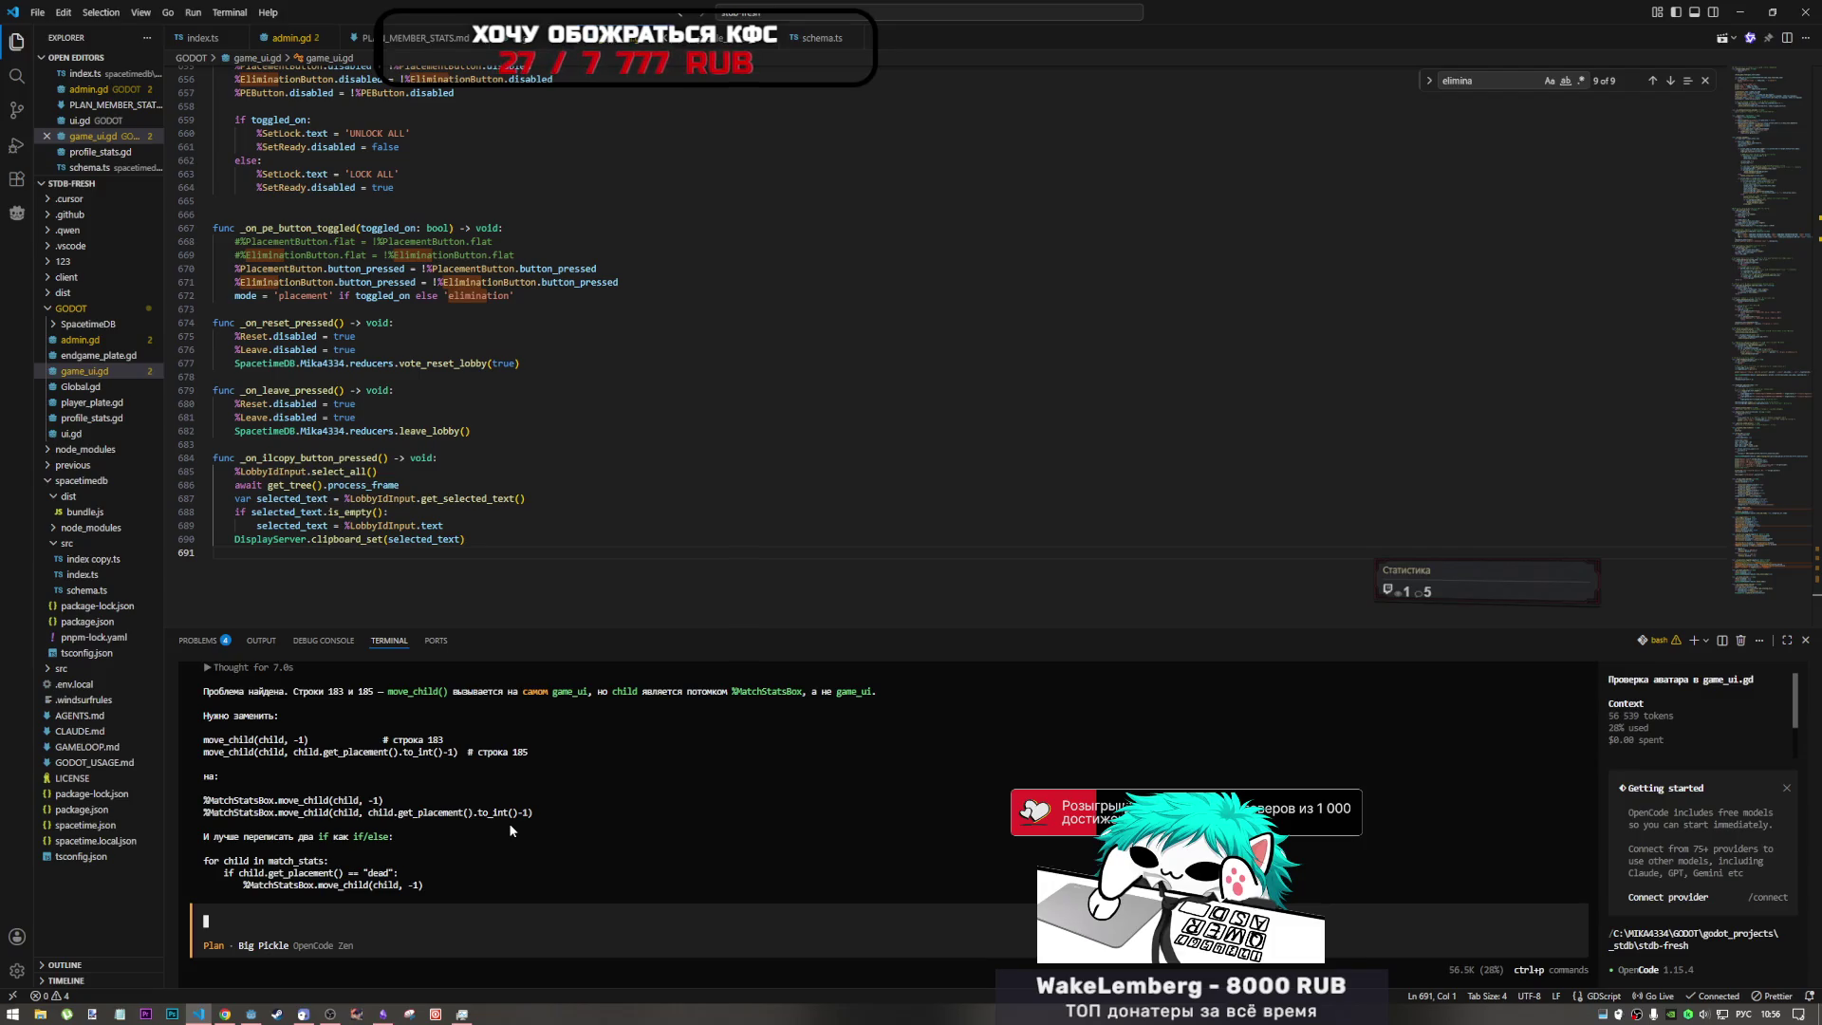
{"action": "key", "text": "alt+Tab"}
{"action": "key", "text": "alt+Tab"}
Step: Turn the second 'if' on line 184 of game_ui.gd into 'elif' and save
{"action": "key", "text": "Tab"}
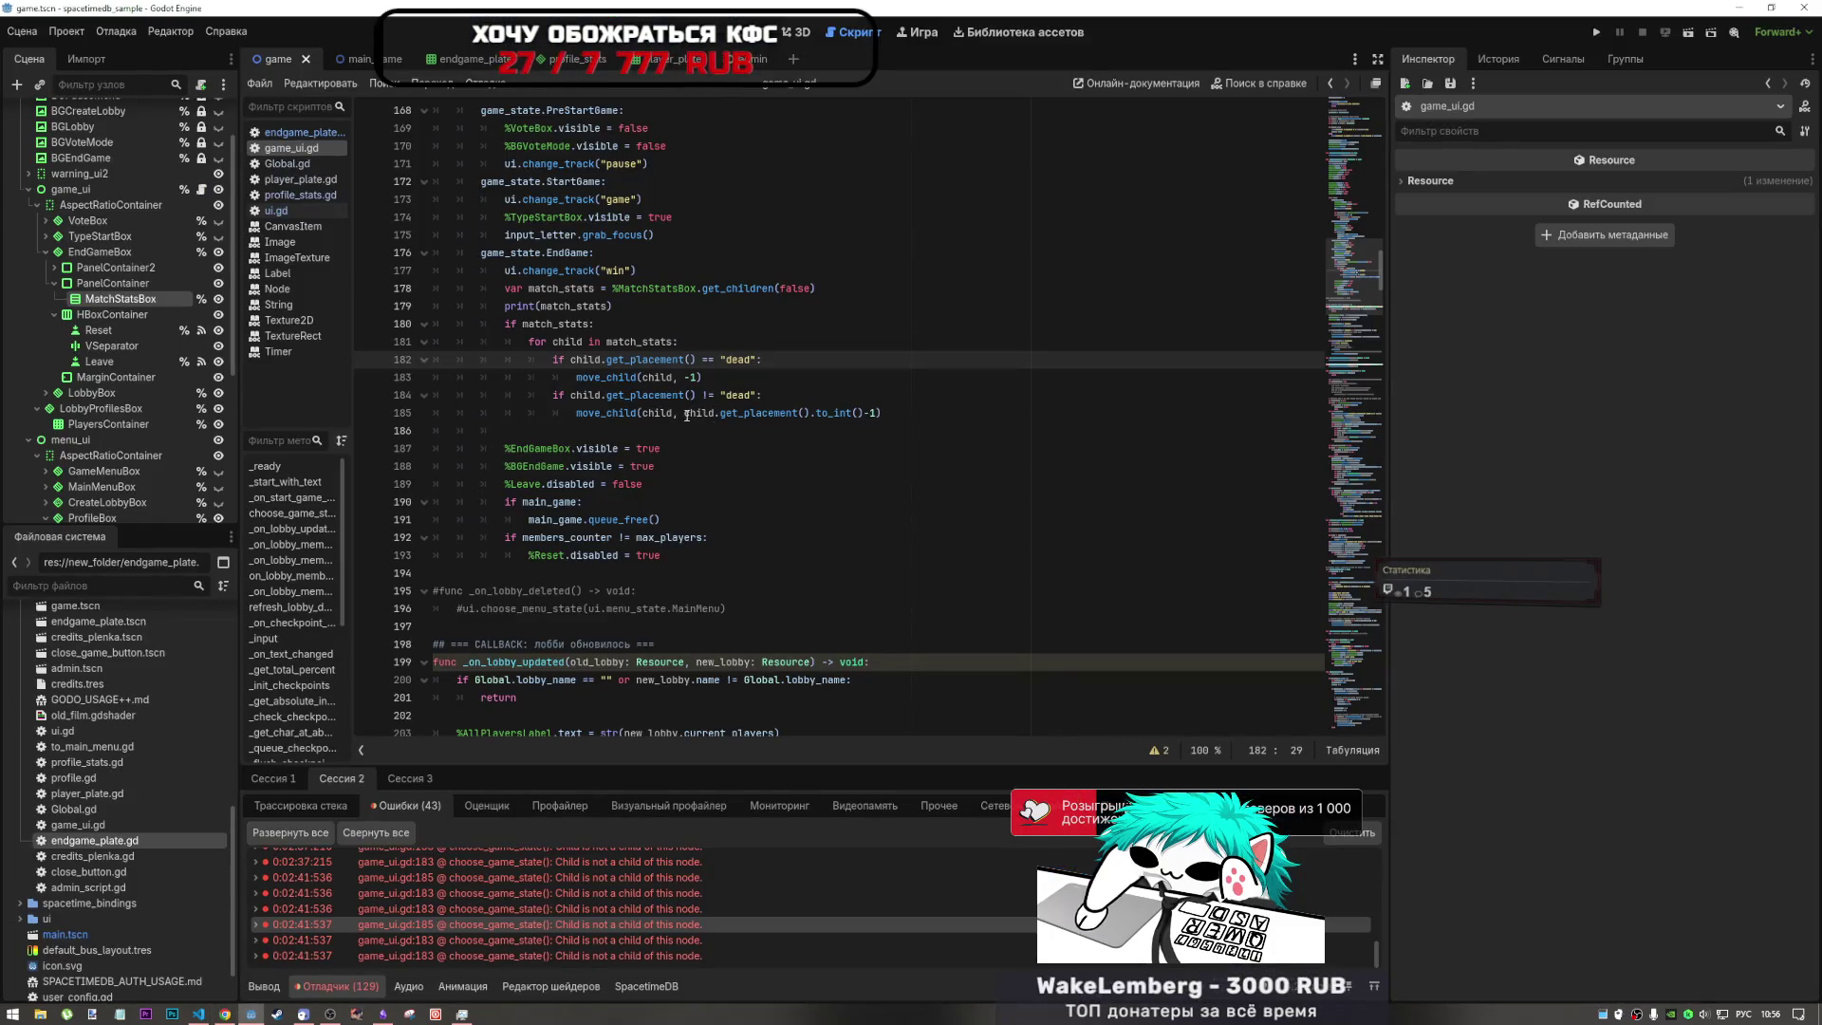
{"action": "left_click", "coordinate": [558, 394]}
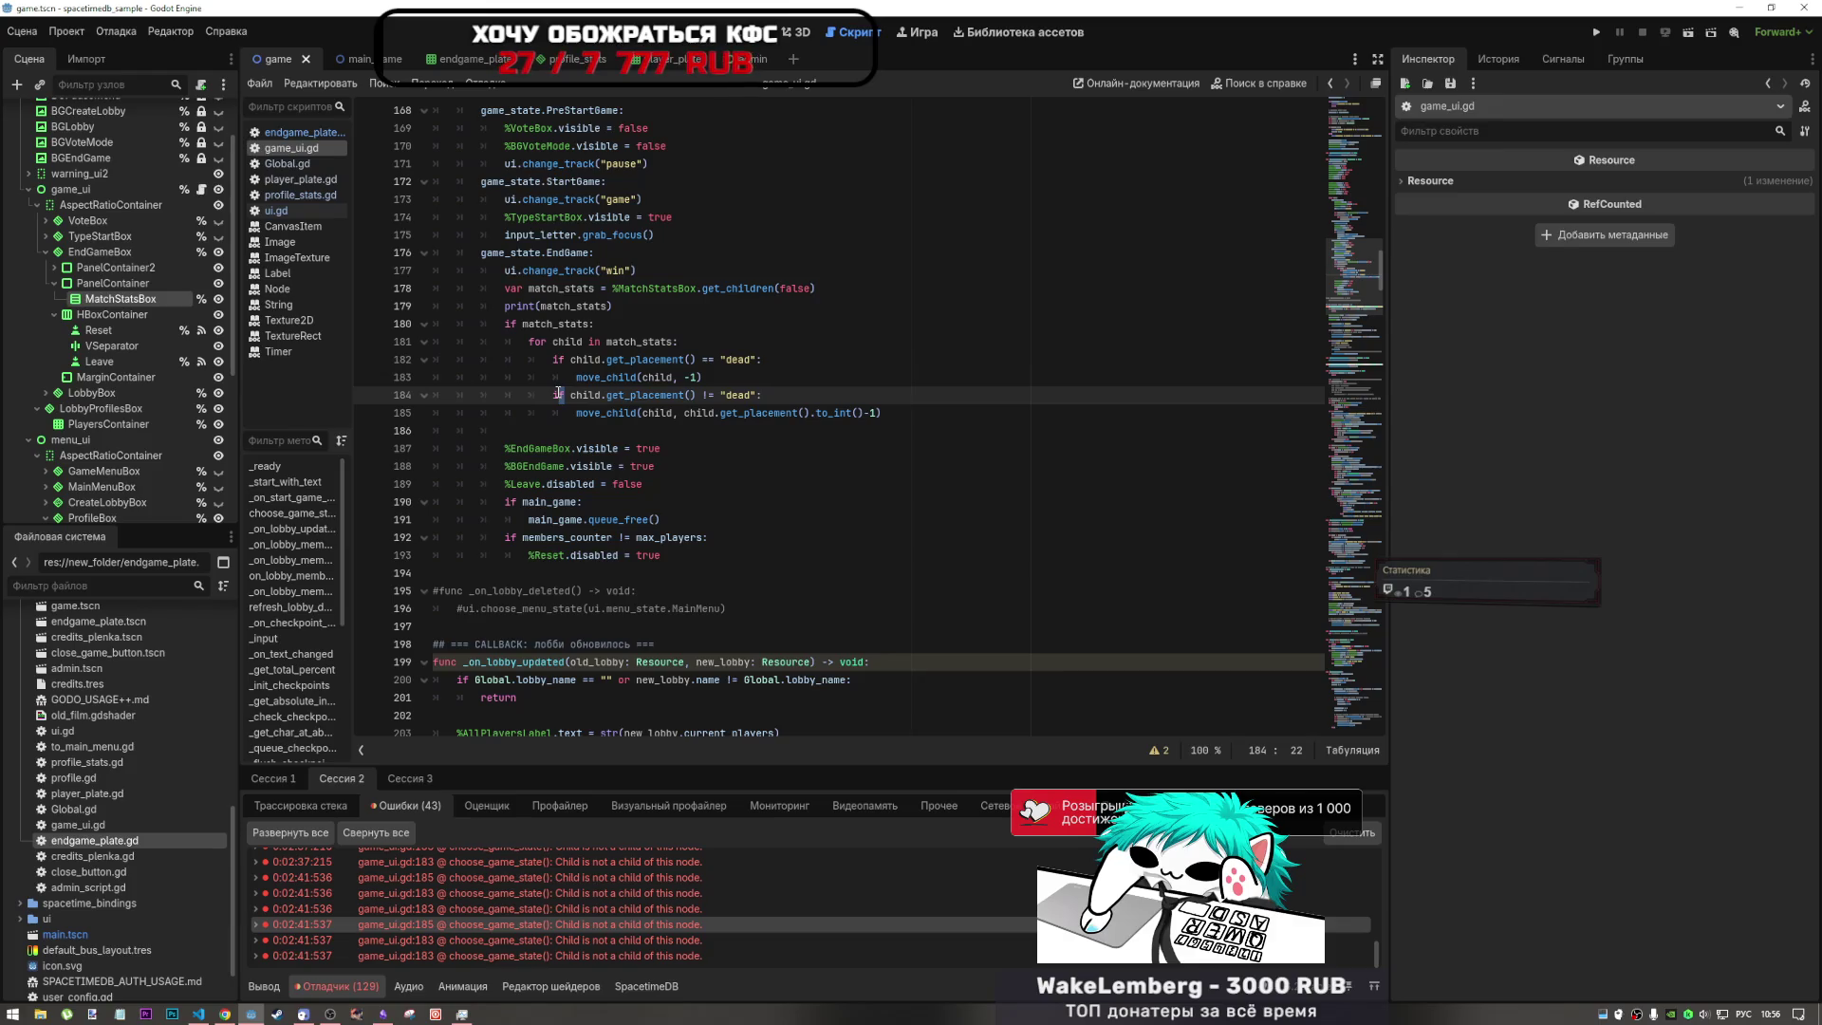
{"action": "key", "text": "Left"}
{"action": "type", "text": "el"}
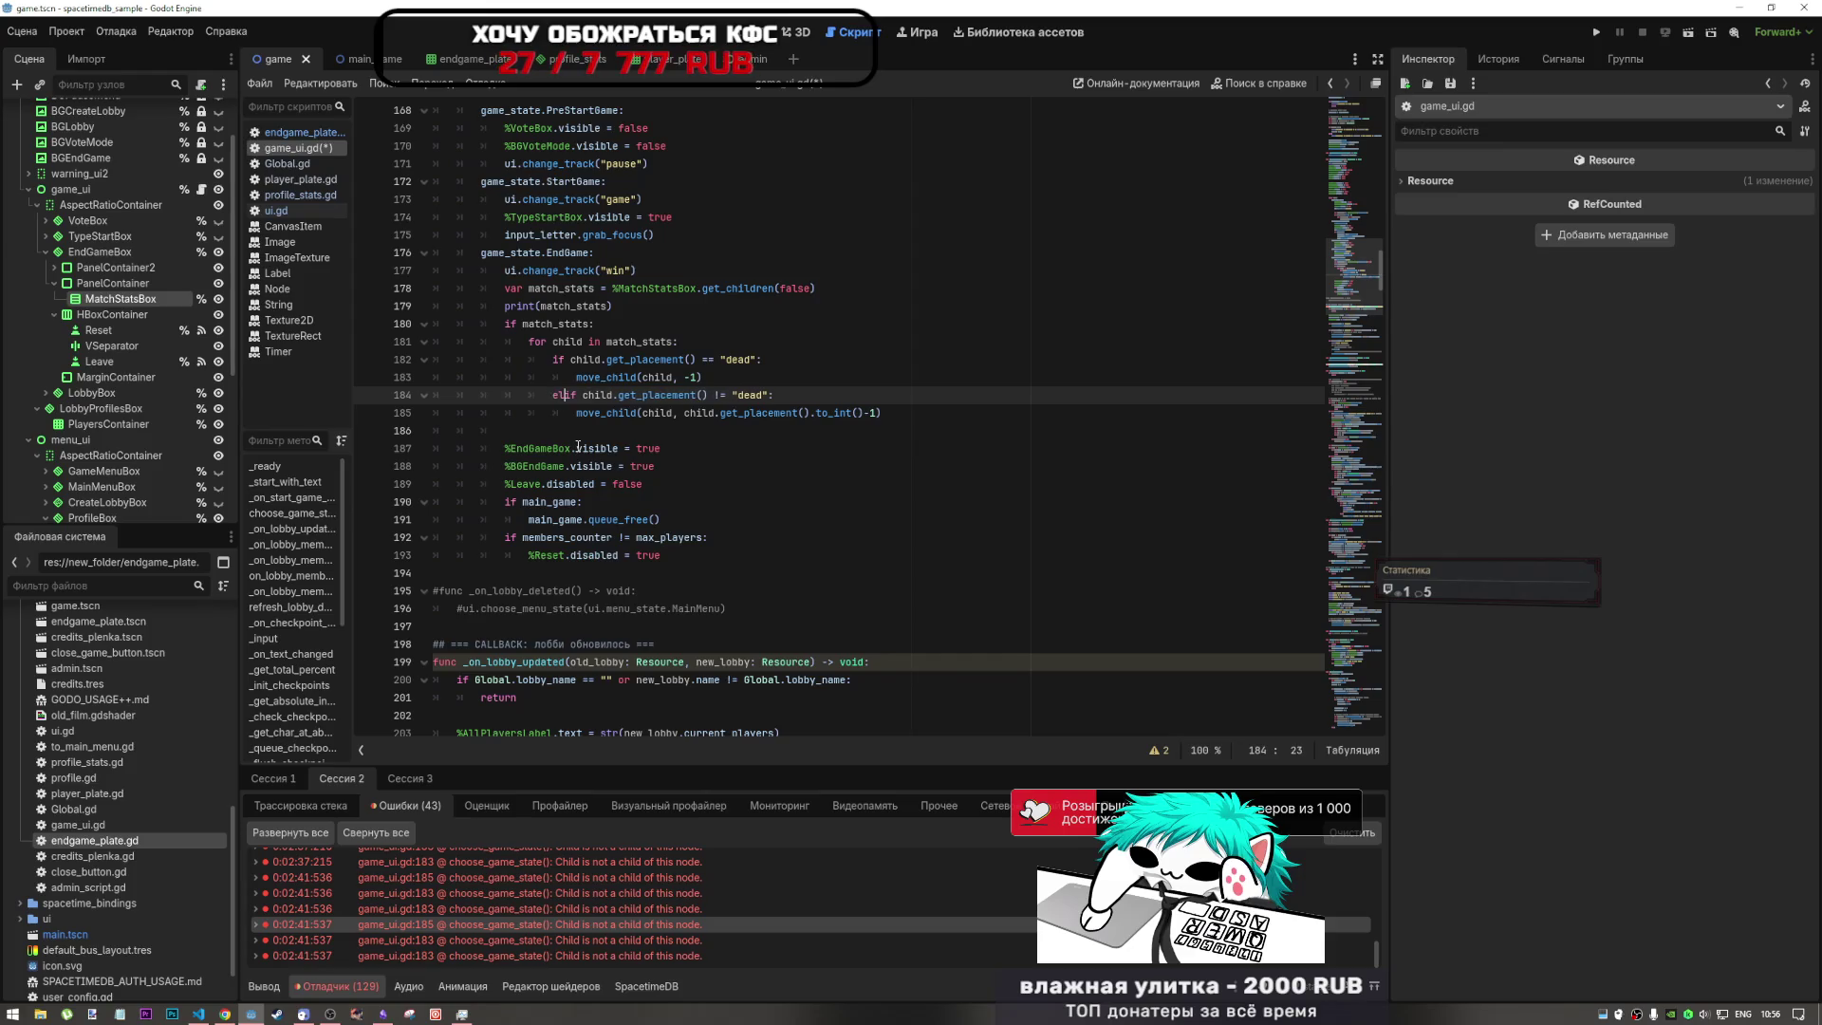
{"action": "left_click", "coordinate": [741, 395]}
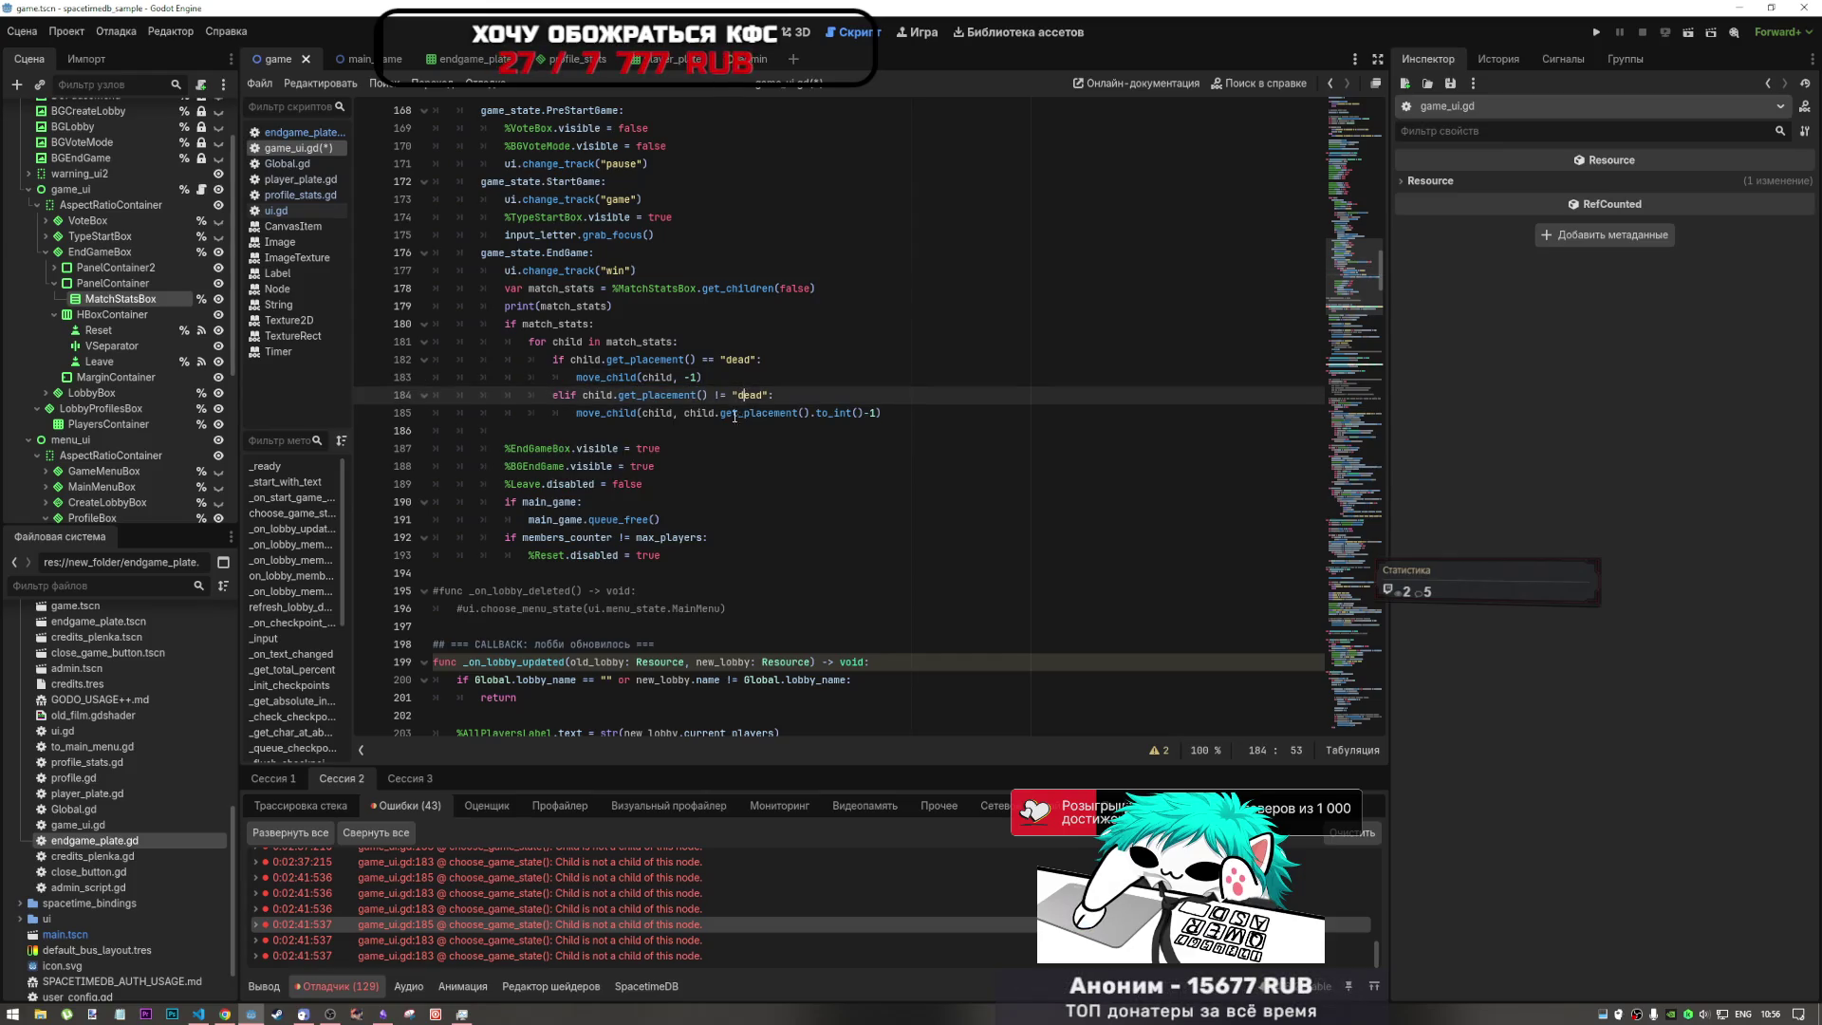
{"action": "key", "text": "ctrl+s"}
{"action": "key", "text": "alt+Tab"}
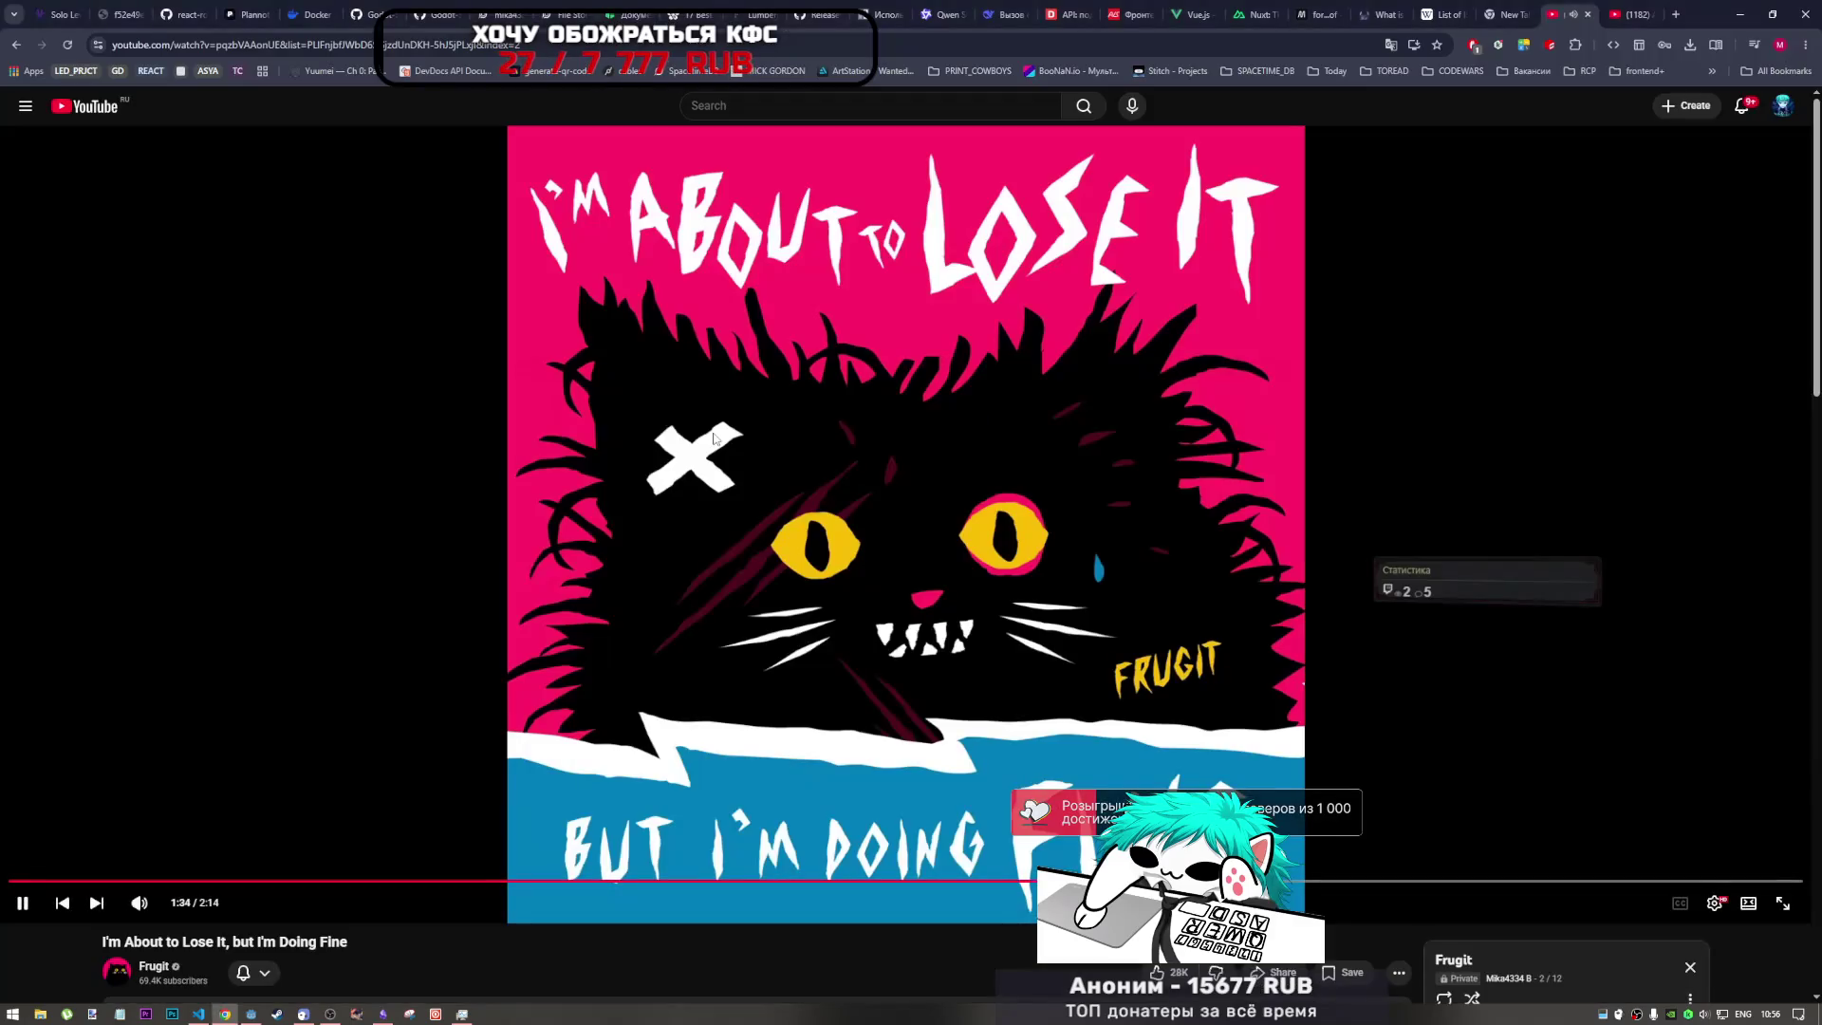
{"action": "key", "text": "alt+Tab"}
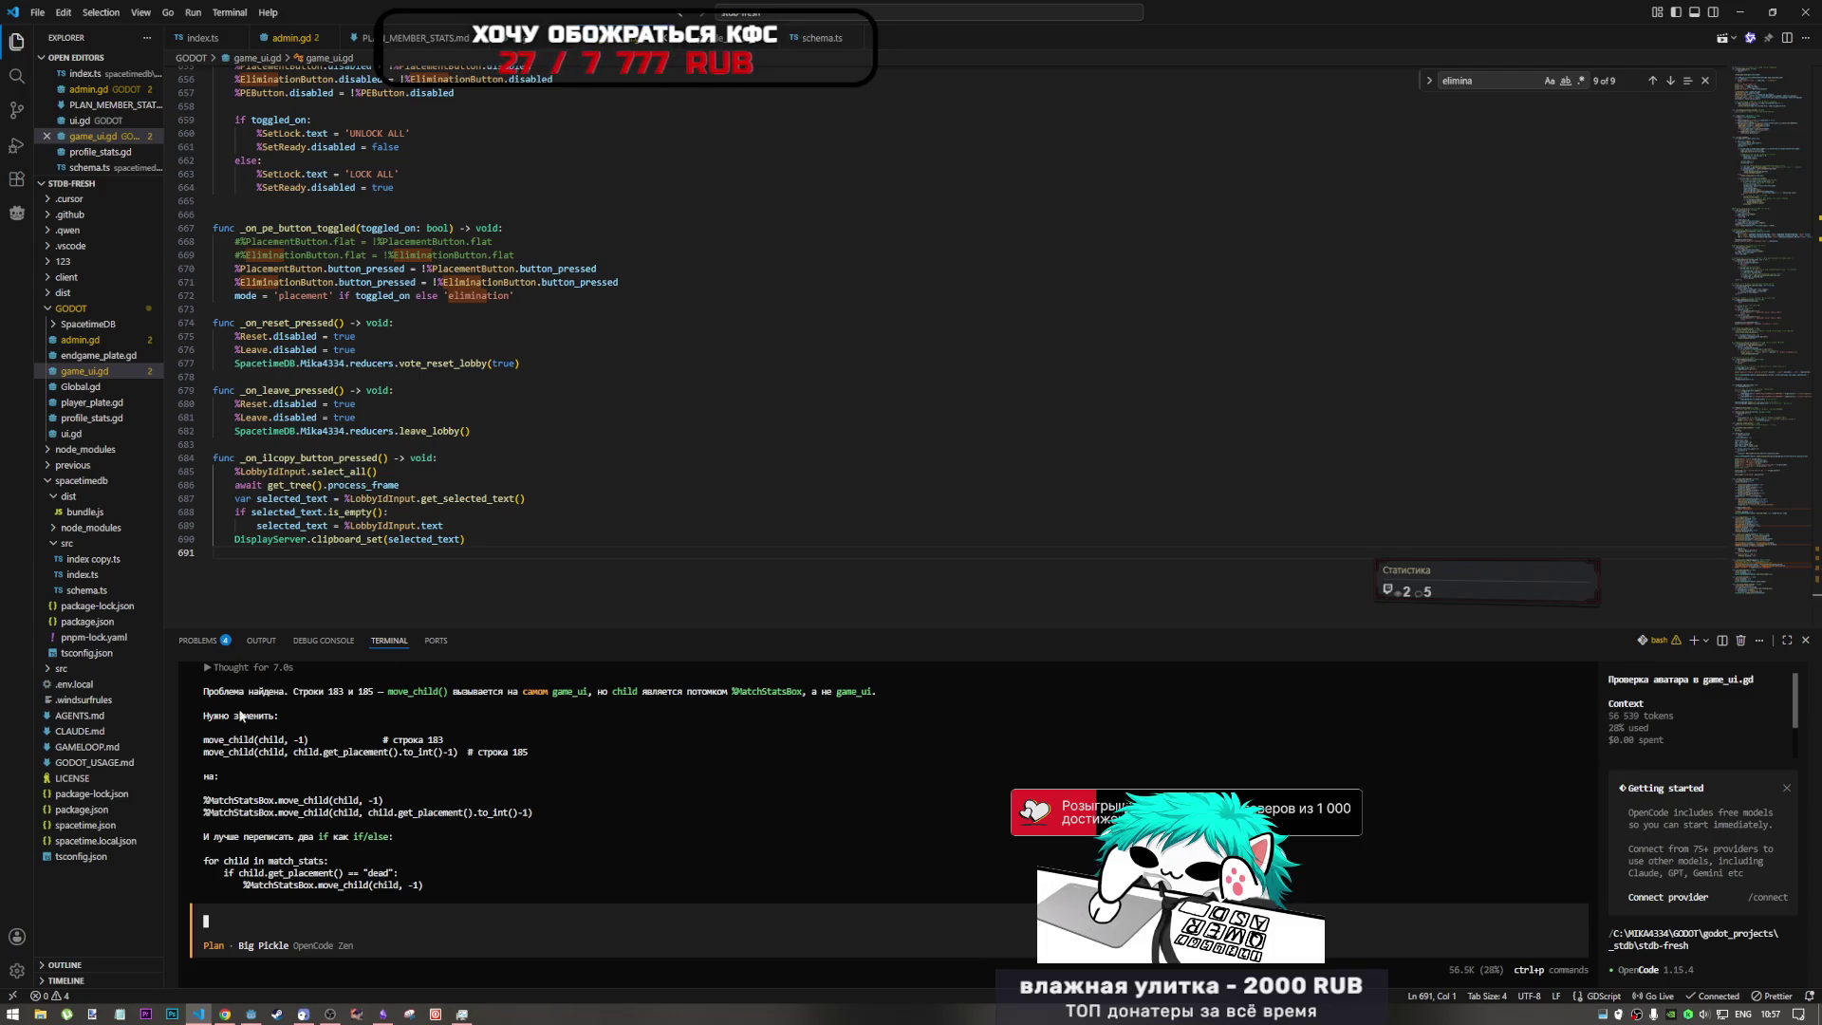
Step: Select and scroll through the assistant's diagnosis, comparing it with the Godot script
{"action": "scroll", "coordinate": [334, 715], "scroll_direction": "up", "scroll_amount": 1}
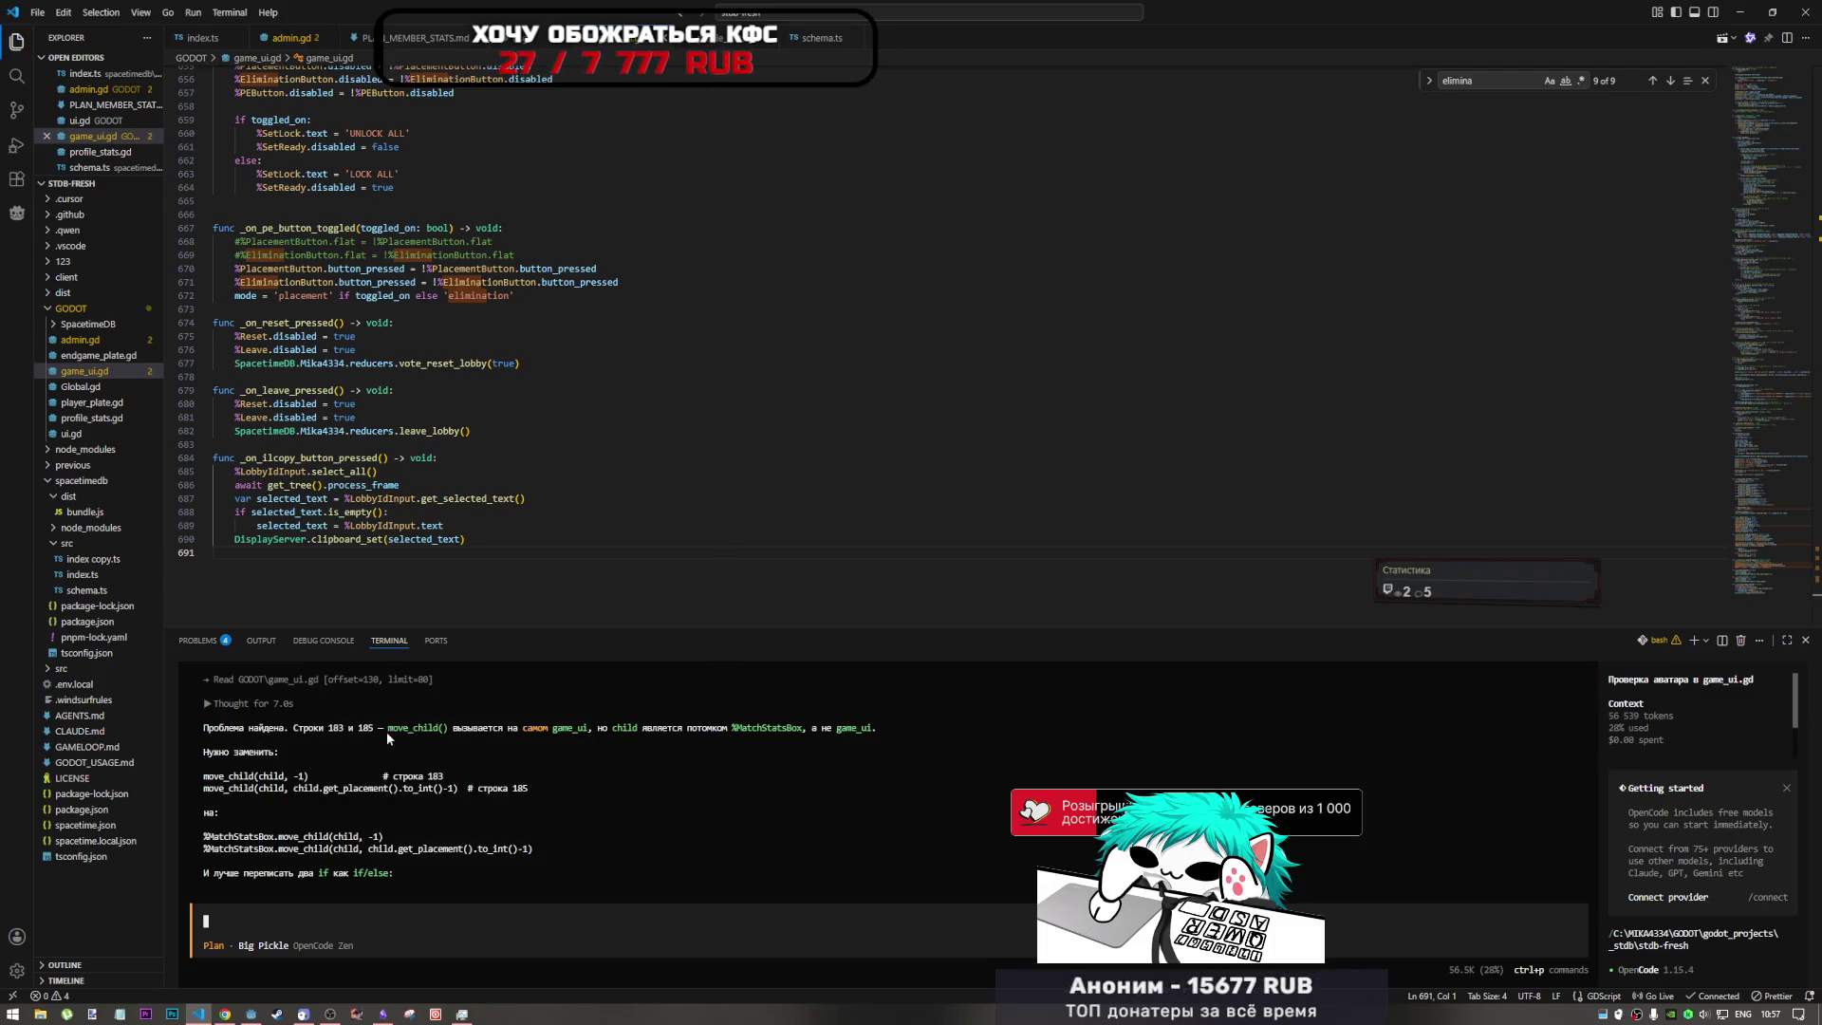
{"action": "mouse_move", "coordinate": [532, 727]}
{"action": "left_mouse_down"}
{"action": "mouse_move", "coordinate": [541, 708]}
{"action": "mouse_move", "coordinate": [594, 738]}
{"action": "mouse_move", "coordinate": [647, 844]}
{"action": "left_mouse_up"}
{"action": "scroll", "coordinate": [705, 731], "scroll_direction": "down", "scroll_amount": 1}
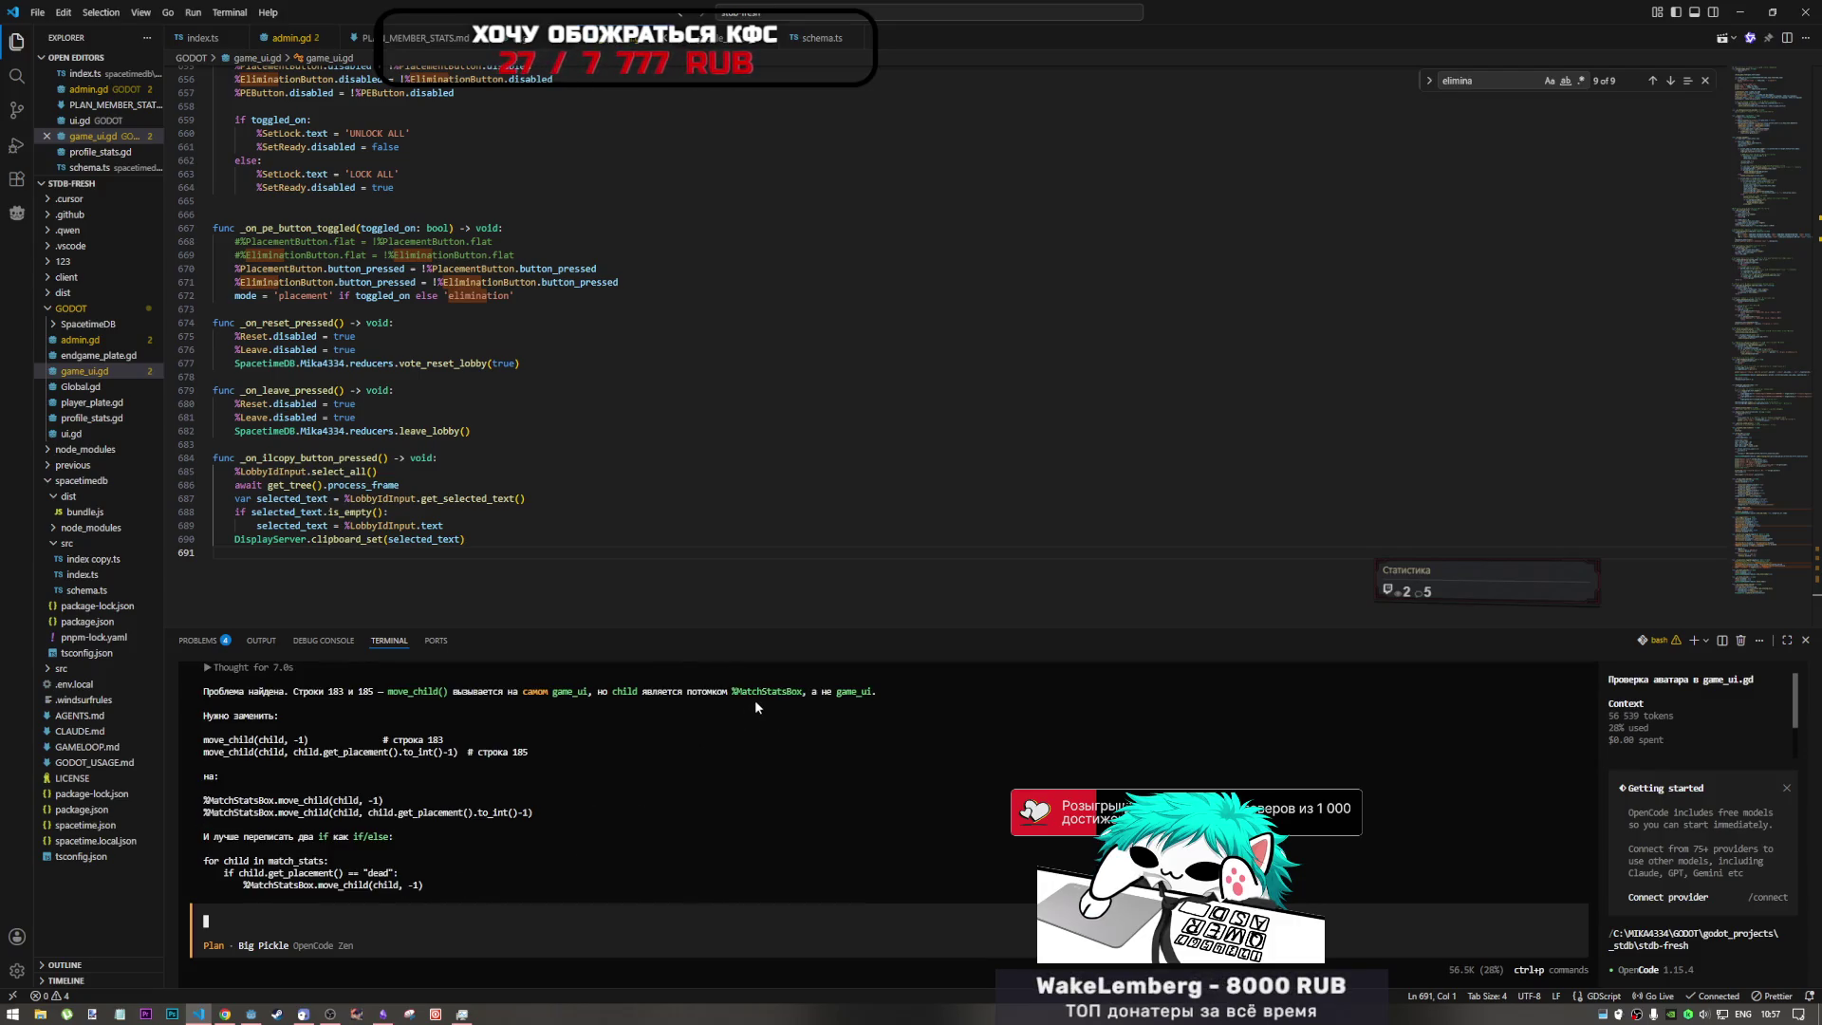
{"action": "scroll", "coordinate": [686, 696], "scroll_direction": "up", "scroll_amount": 3}
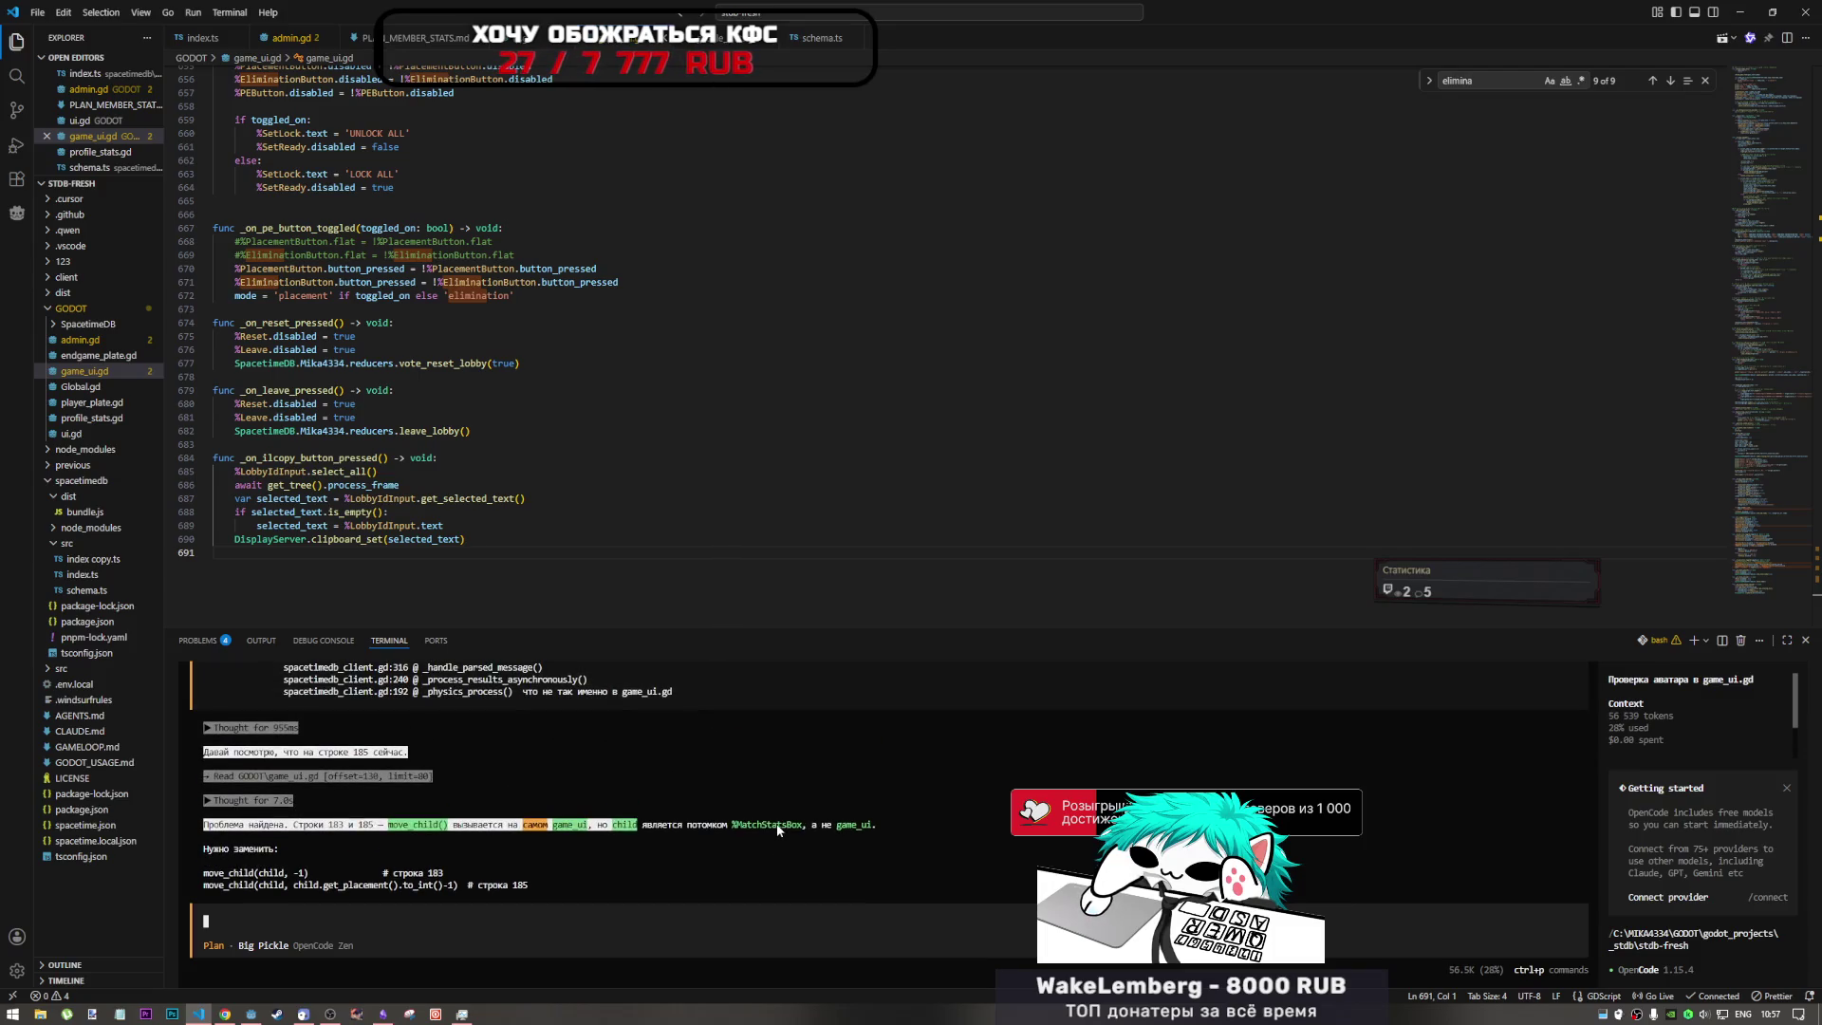
{"action": "key", "text": "alt+Tab"}
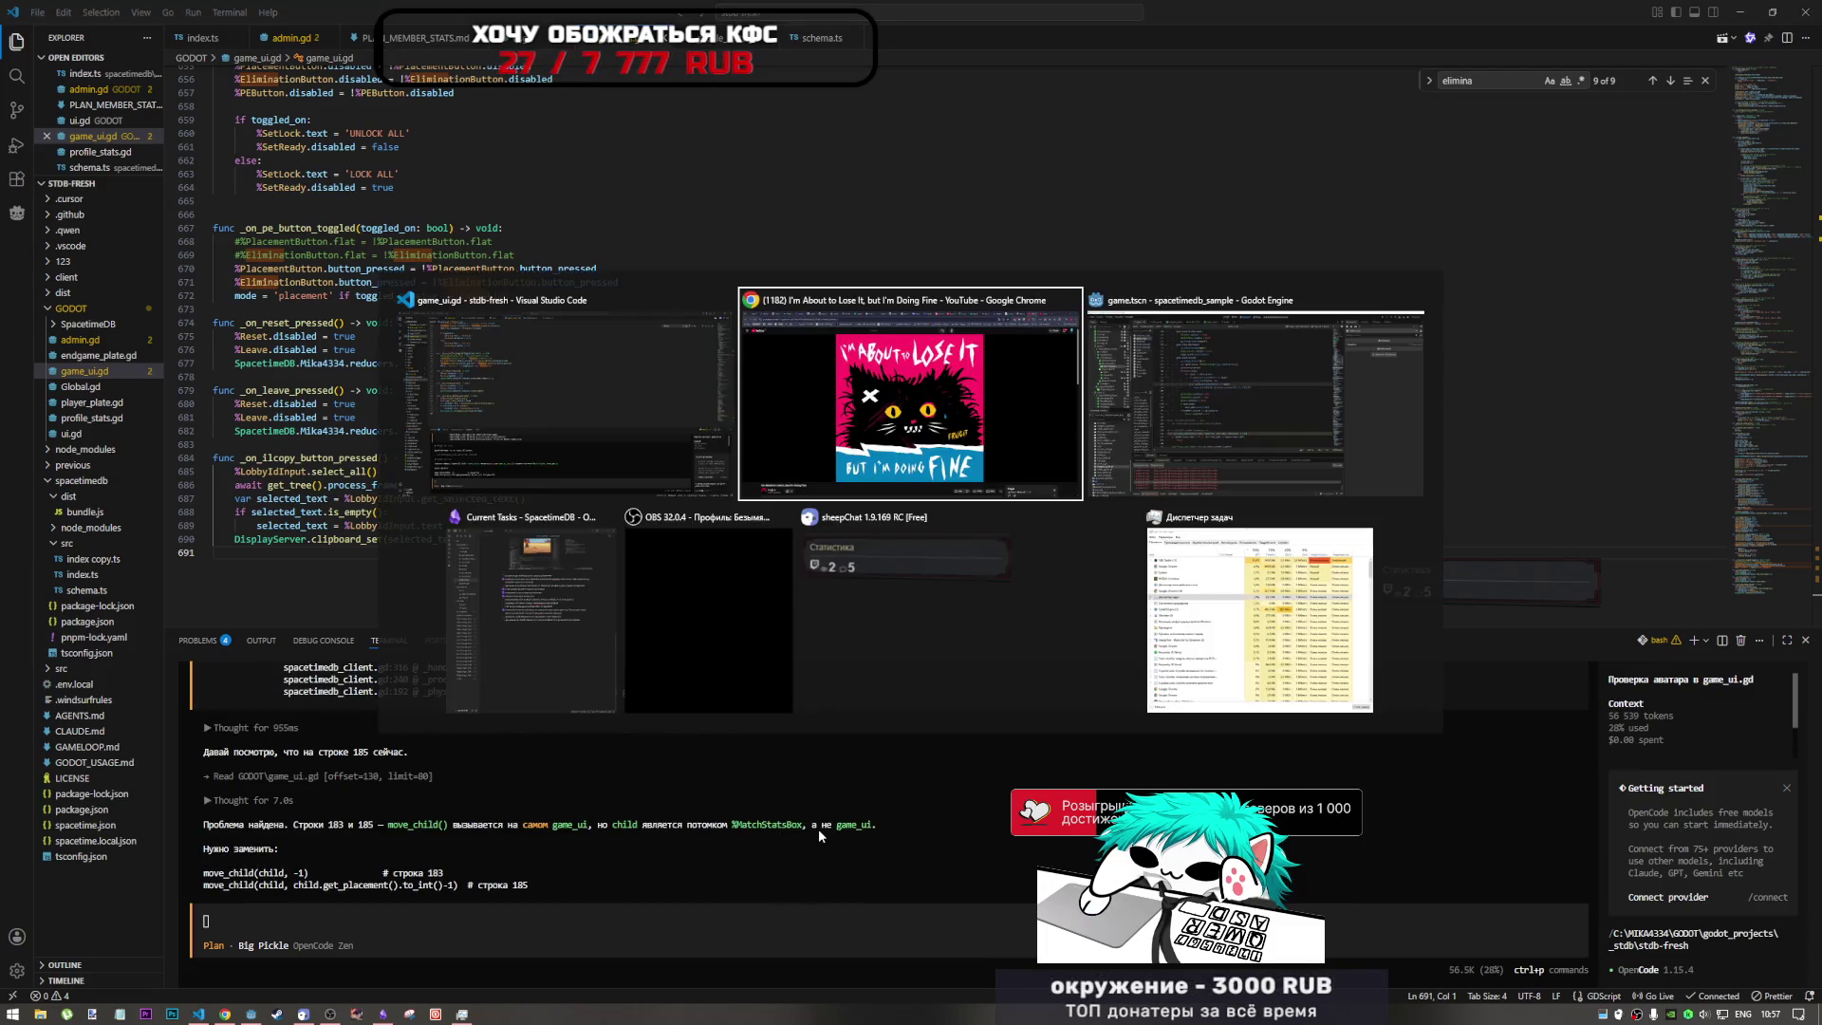
{"action": "key", "text": "alt+Tab"}
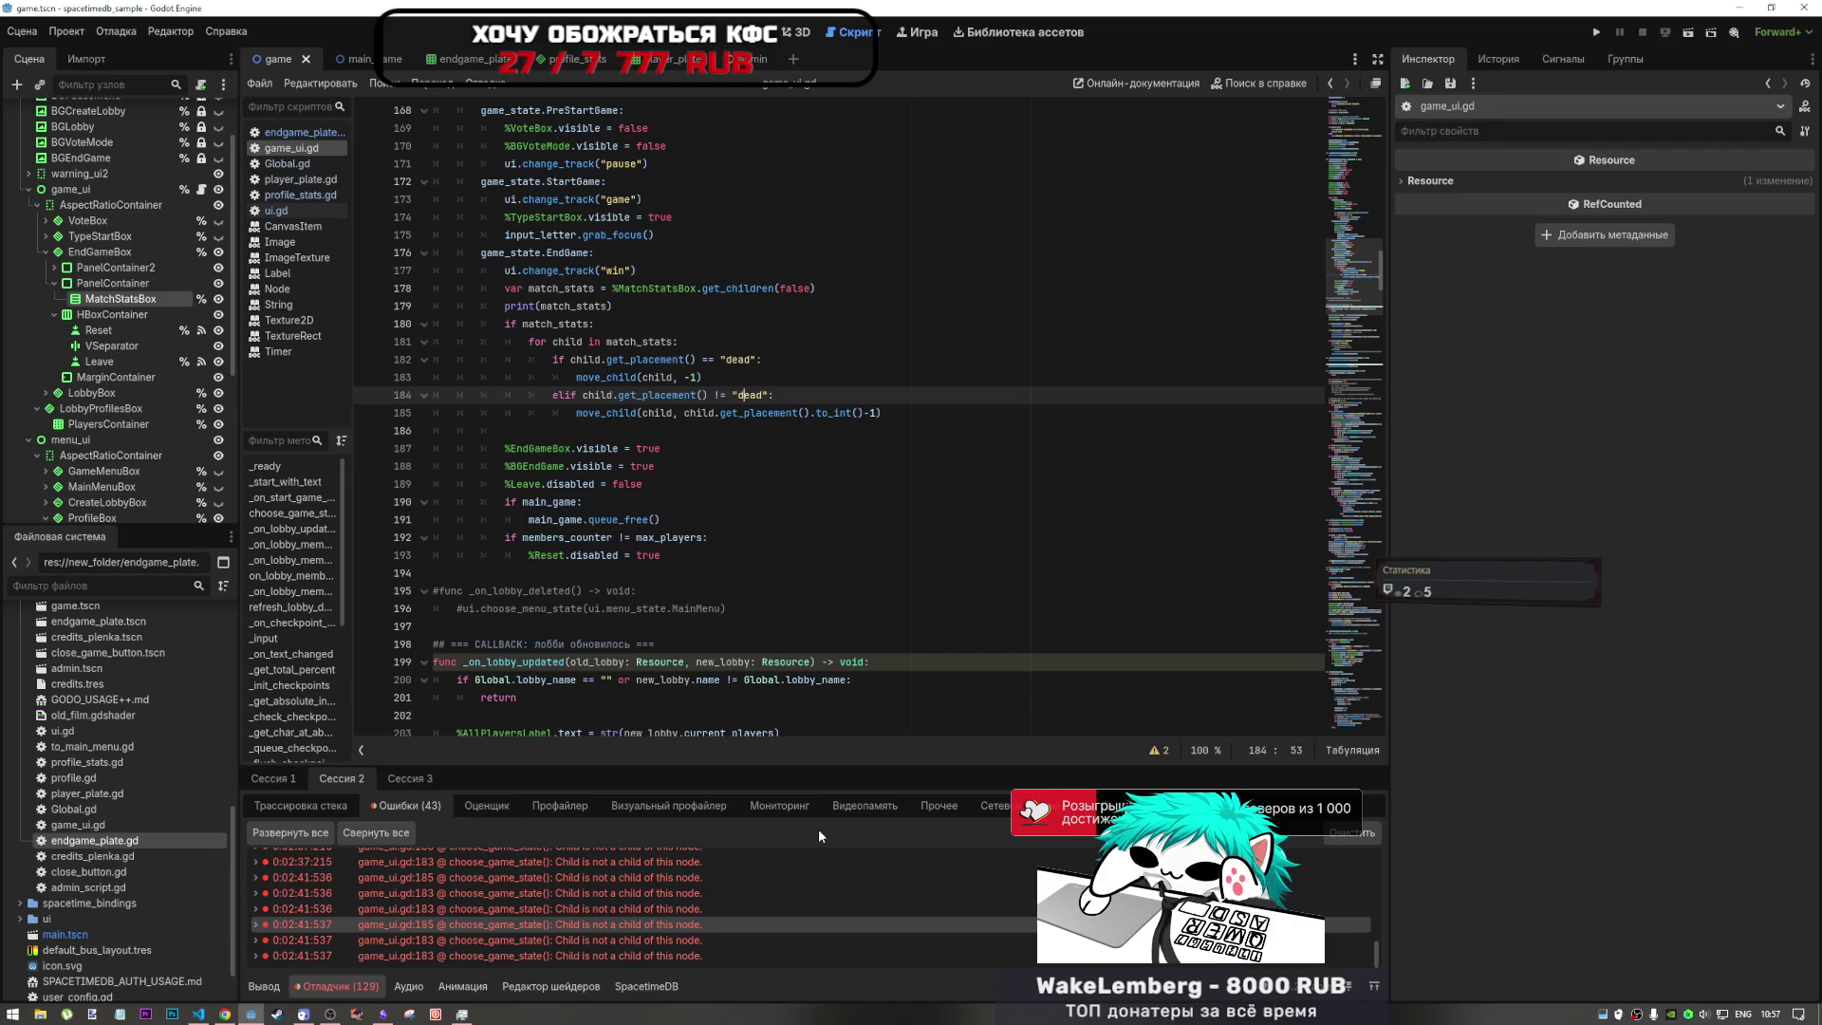
{"action": "key", "text": "alt+Tab"}
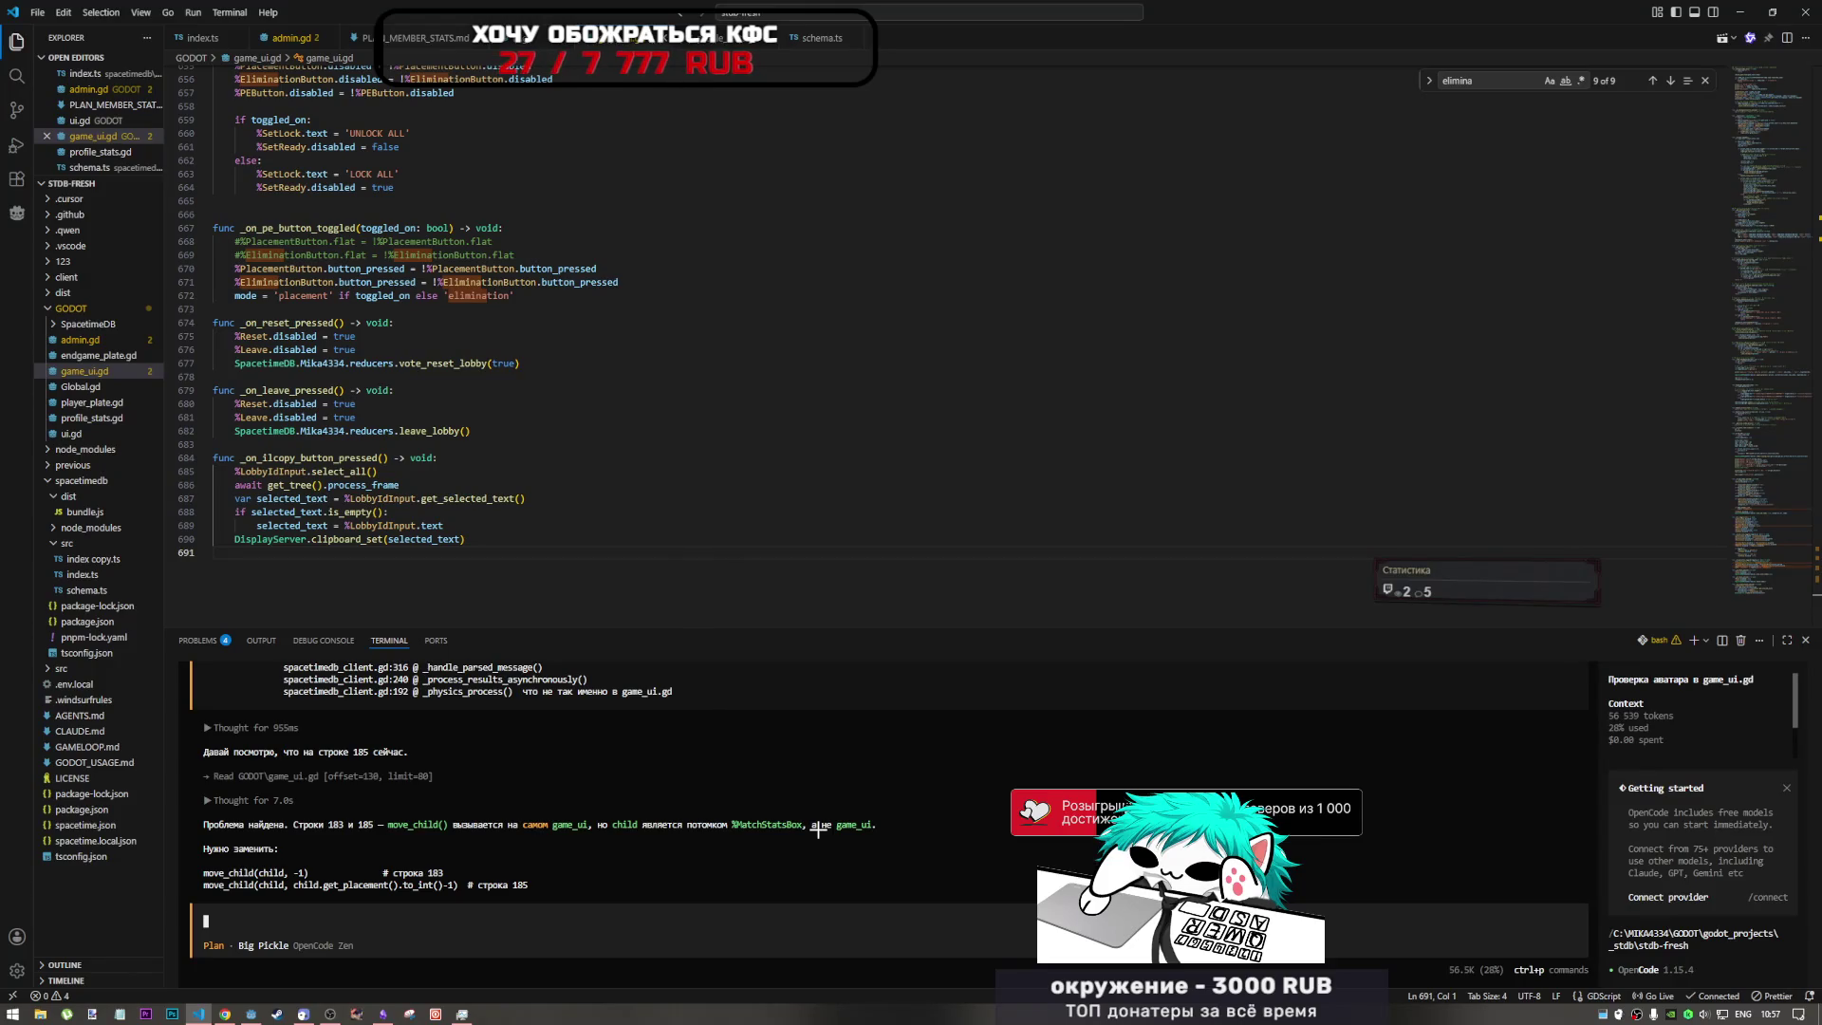
{"action": "key", "text": "alt+Tab"}
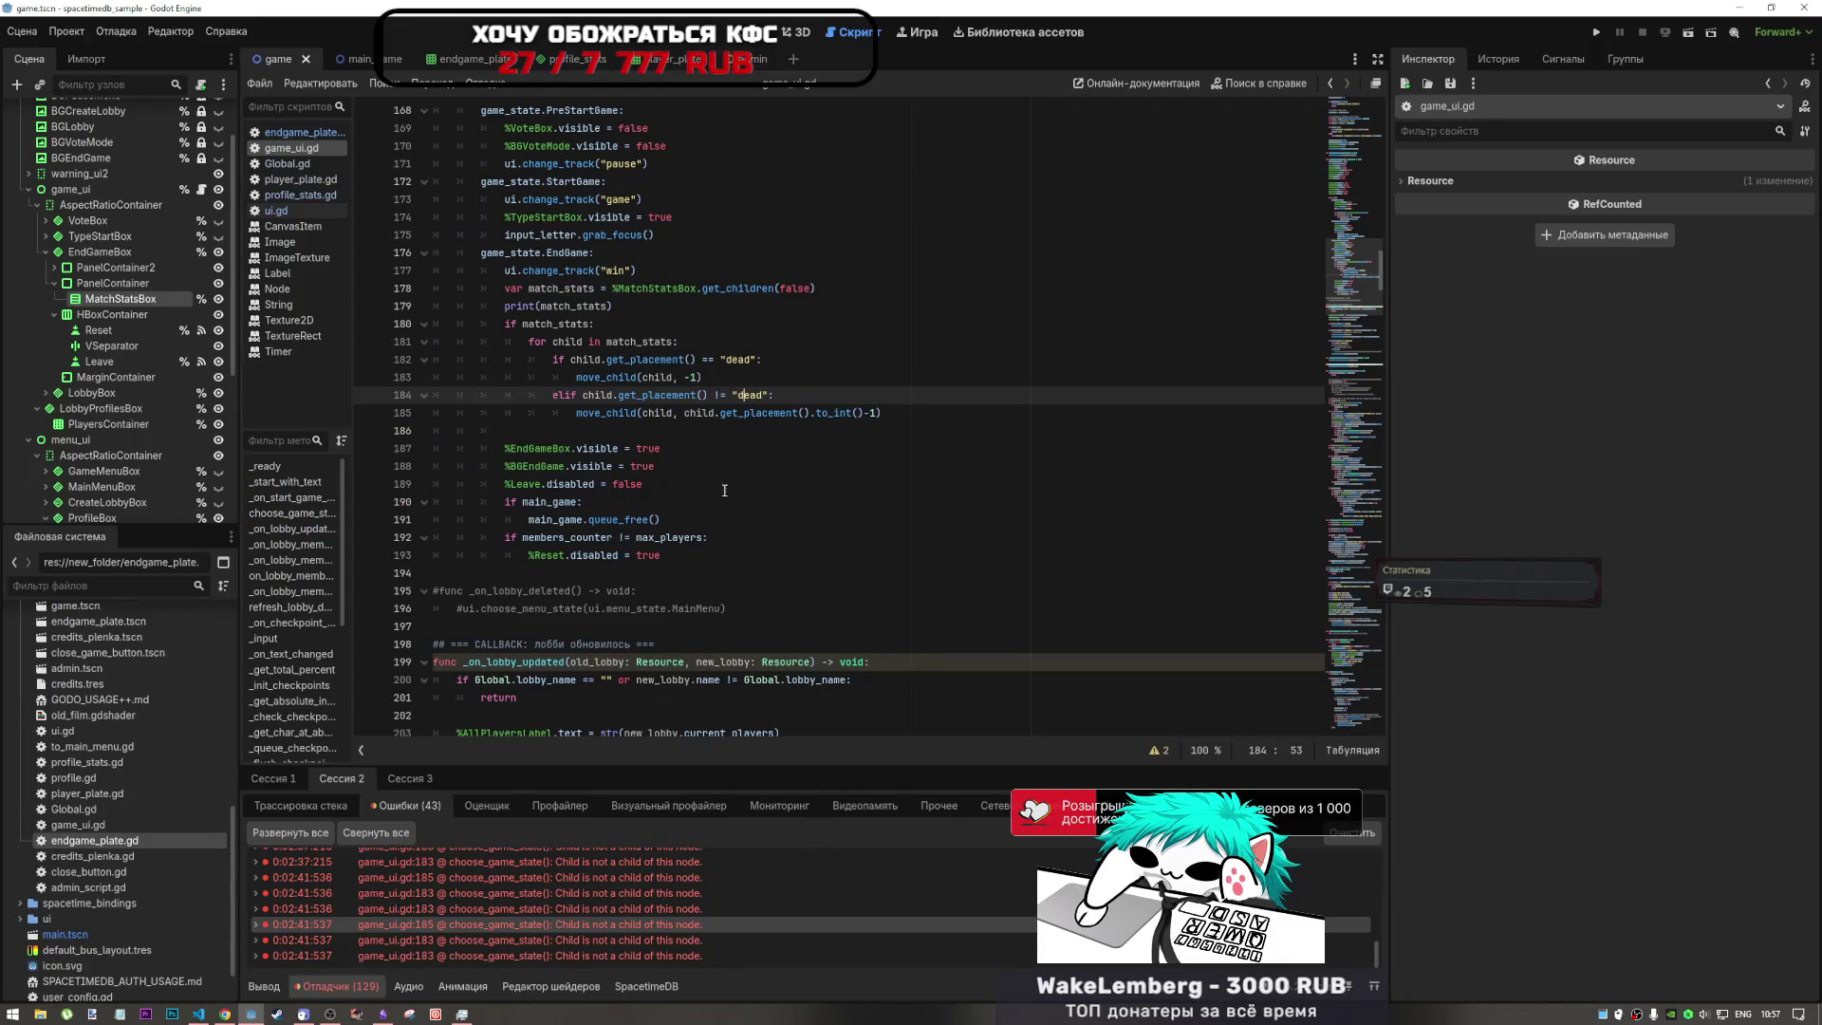
Step: Select the '%MatchStatsBox.' prefix on line 178 and put the caret before move_child on line 183
{"action": "left_click", "coordinate": [701, 288]}
{"action": "left_click_drag", "start_coordinate": [701, 288], "coordinate": [612, 288]}
{"action": "key", "text": "ctrl+c"}
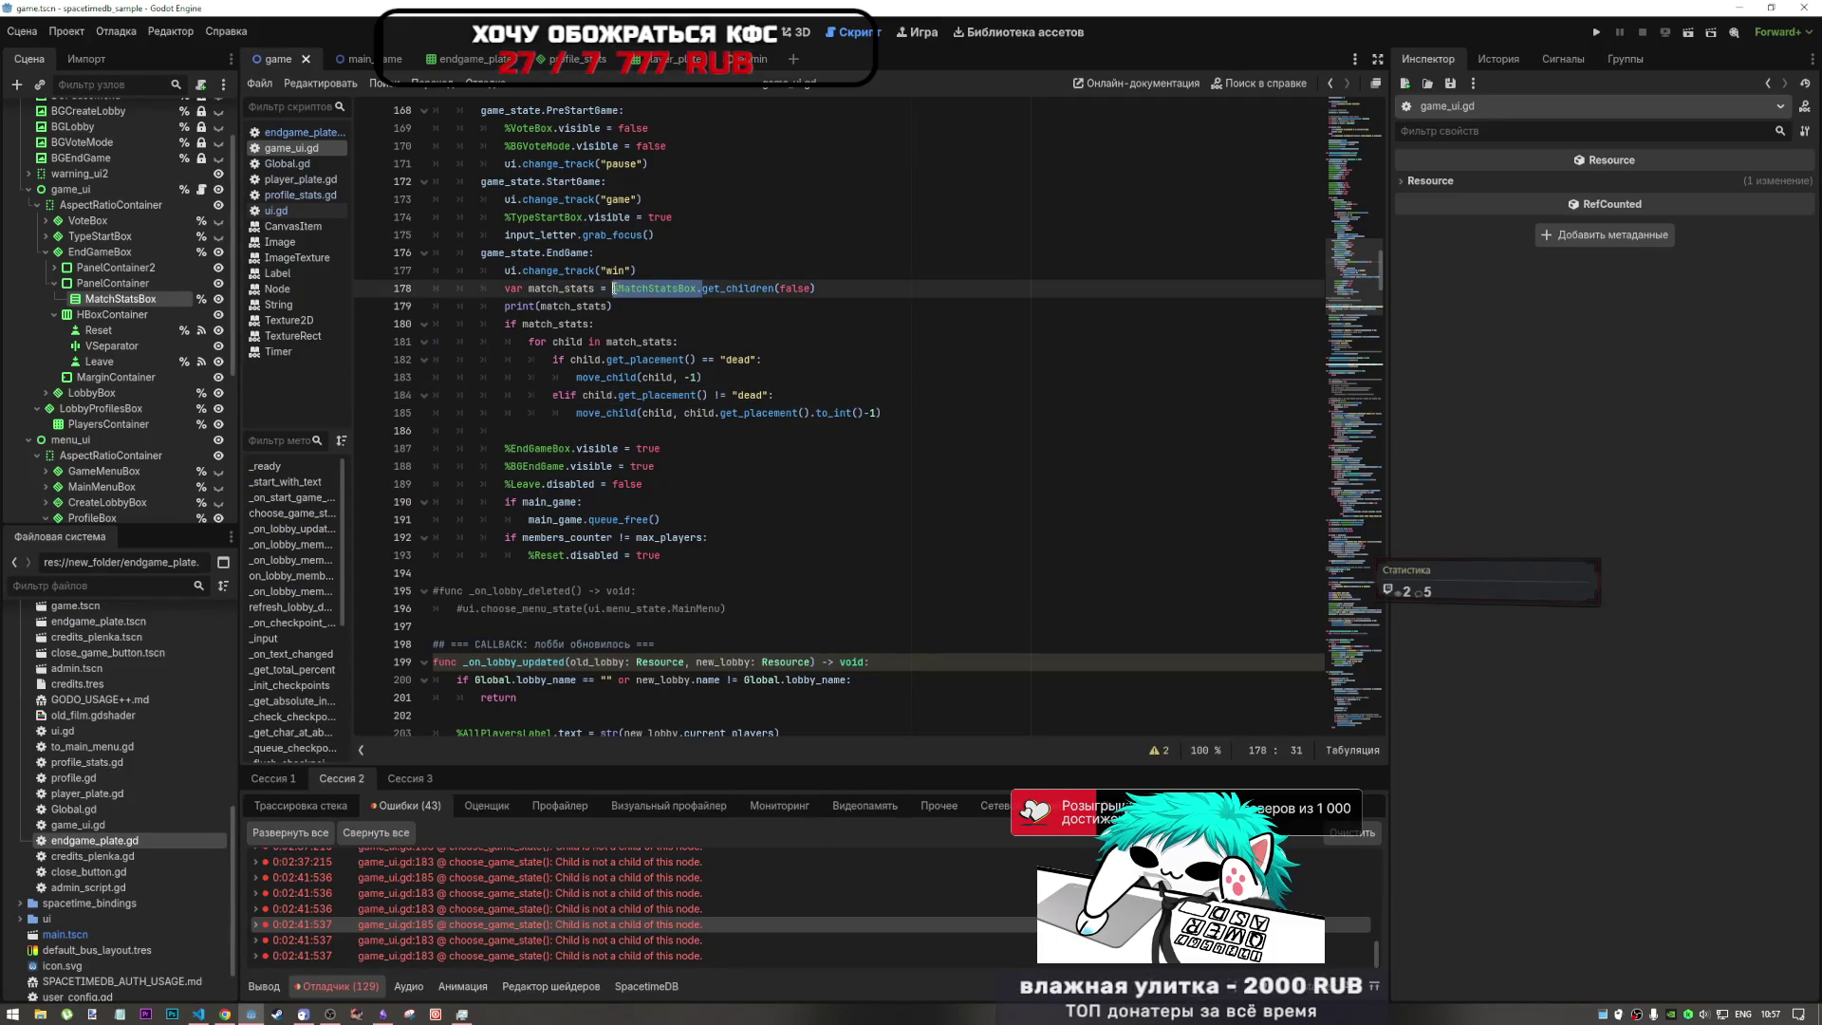
{"action": "mouse_move", "coordinate": [580, 379]}
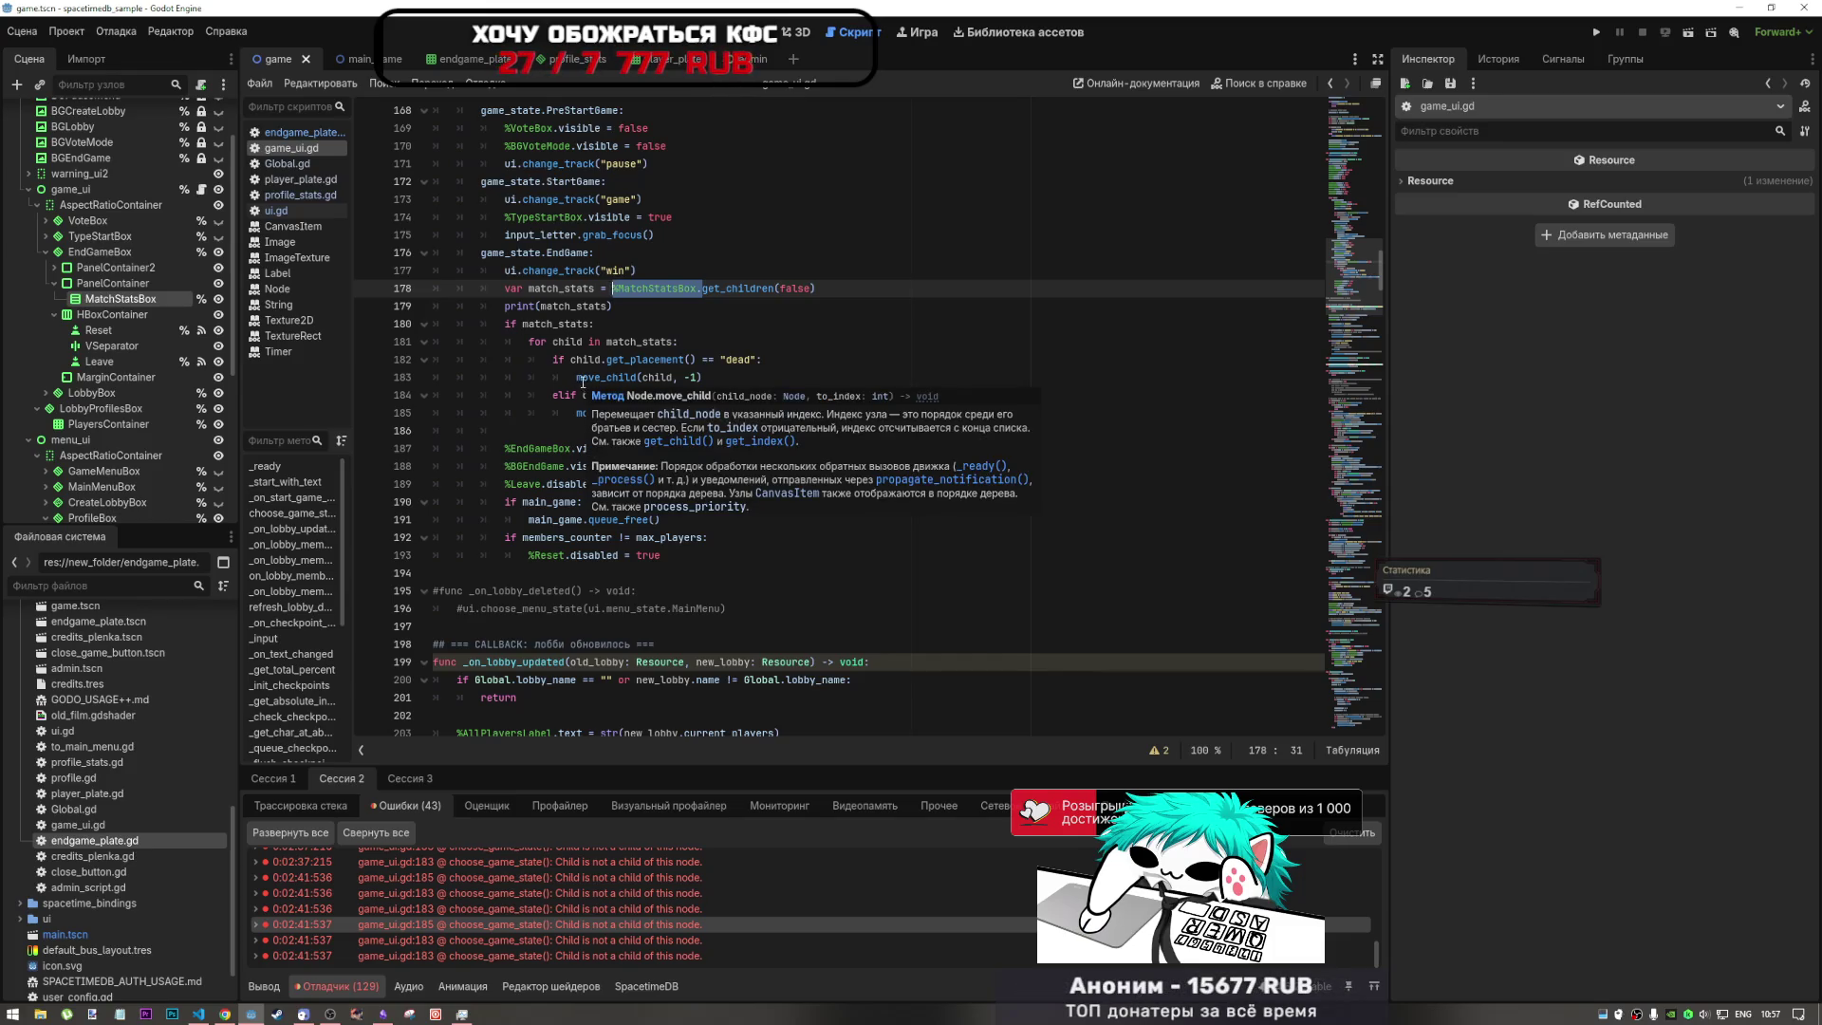
{"action": "key", "text": "super+Tab"}
{"action": "key", "text": "alt+Tab"}
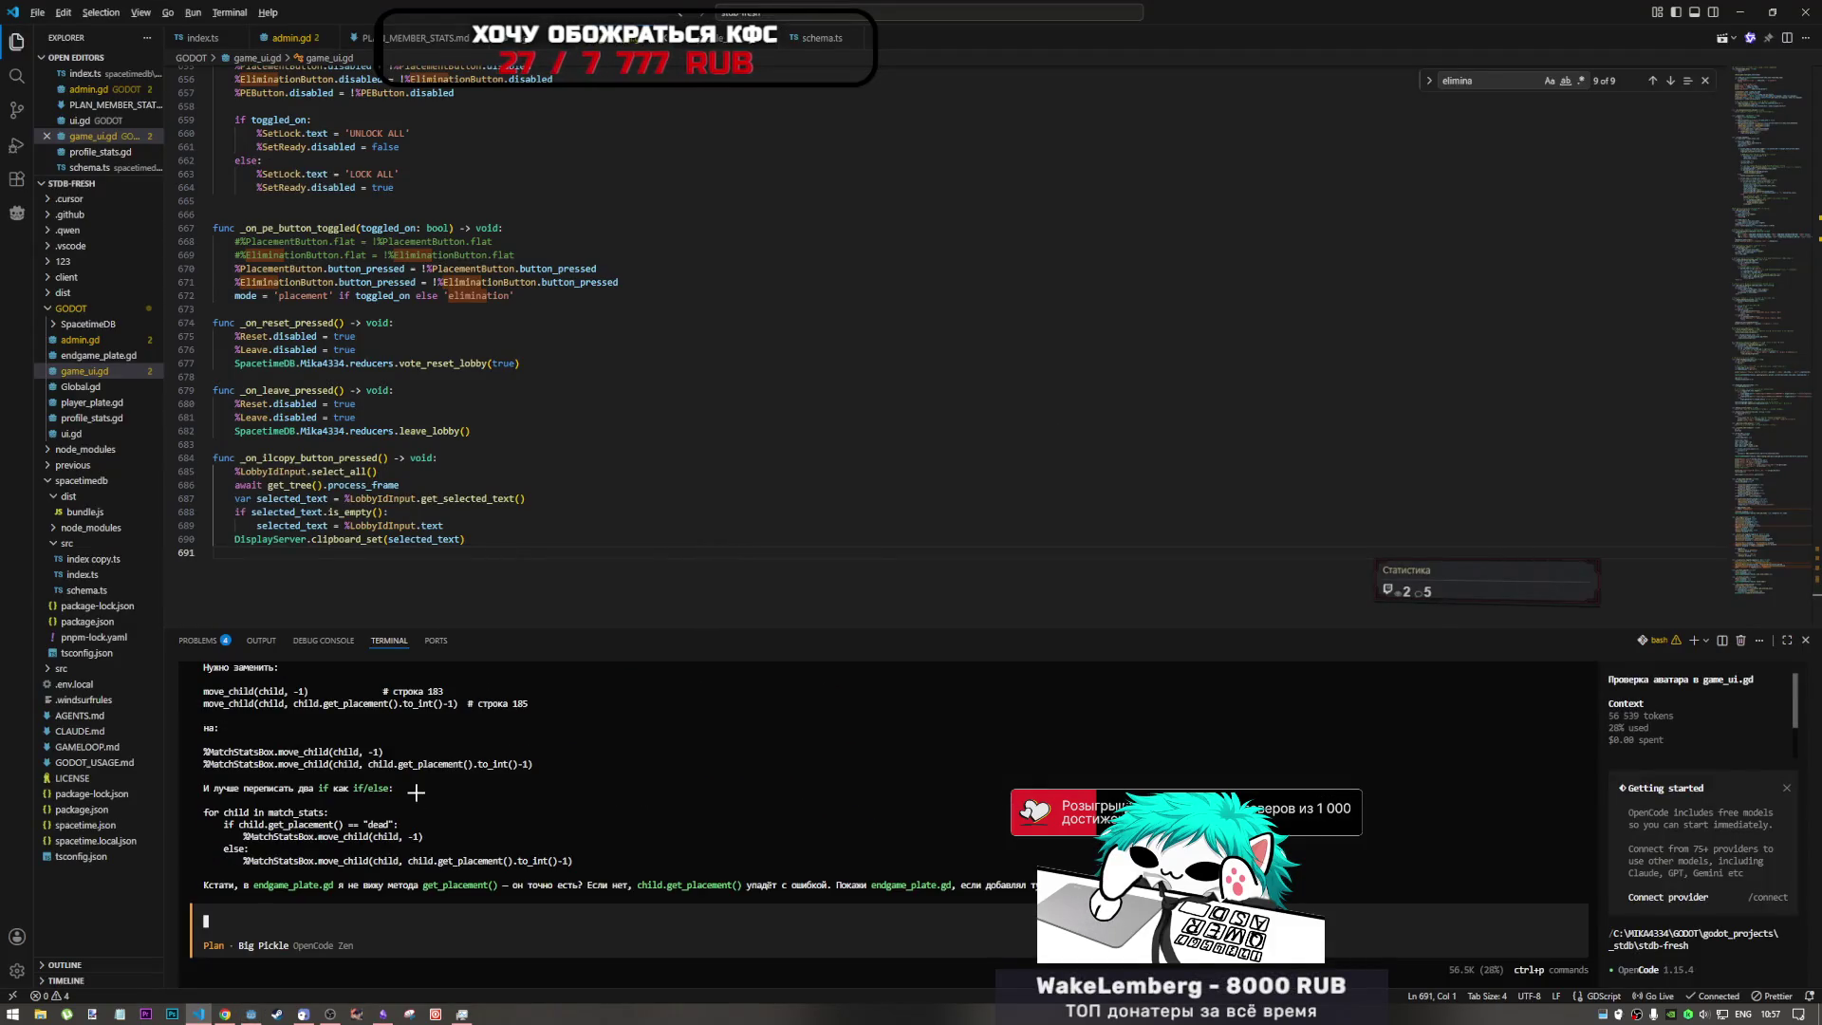
{"action": "key", "text": "alt+Tab"}
{"action": "left_click", "coordinate": [576, 377]}
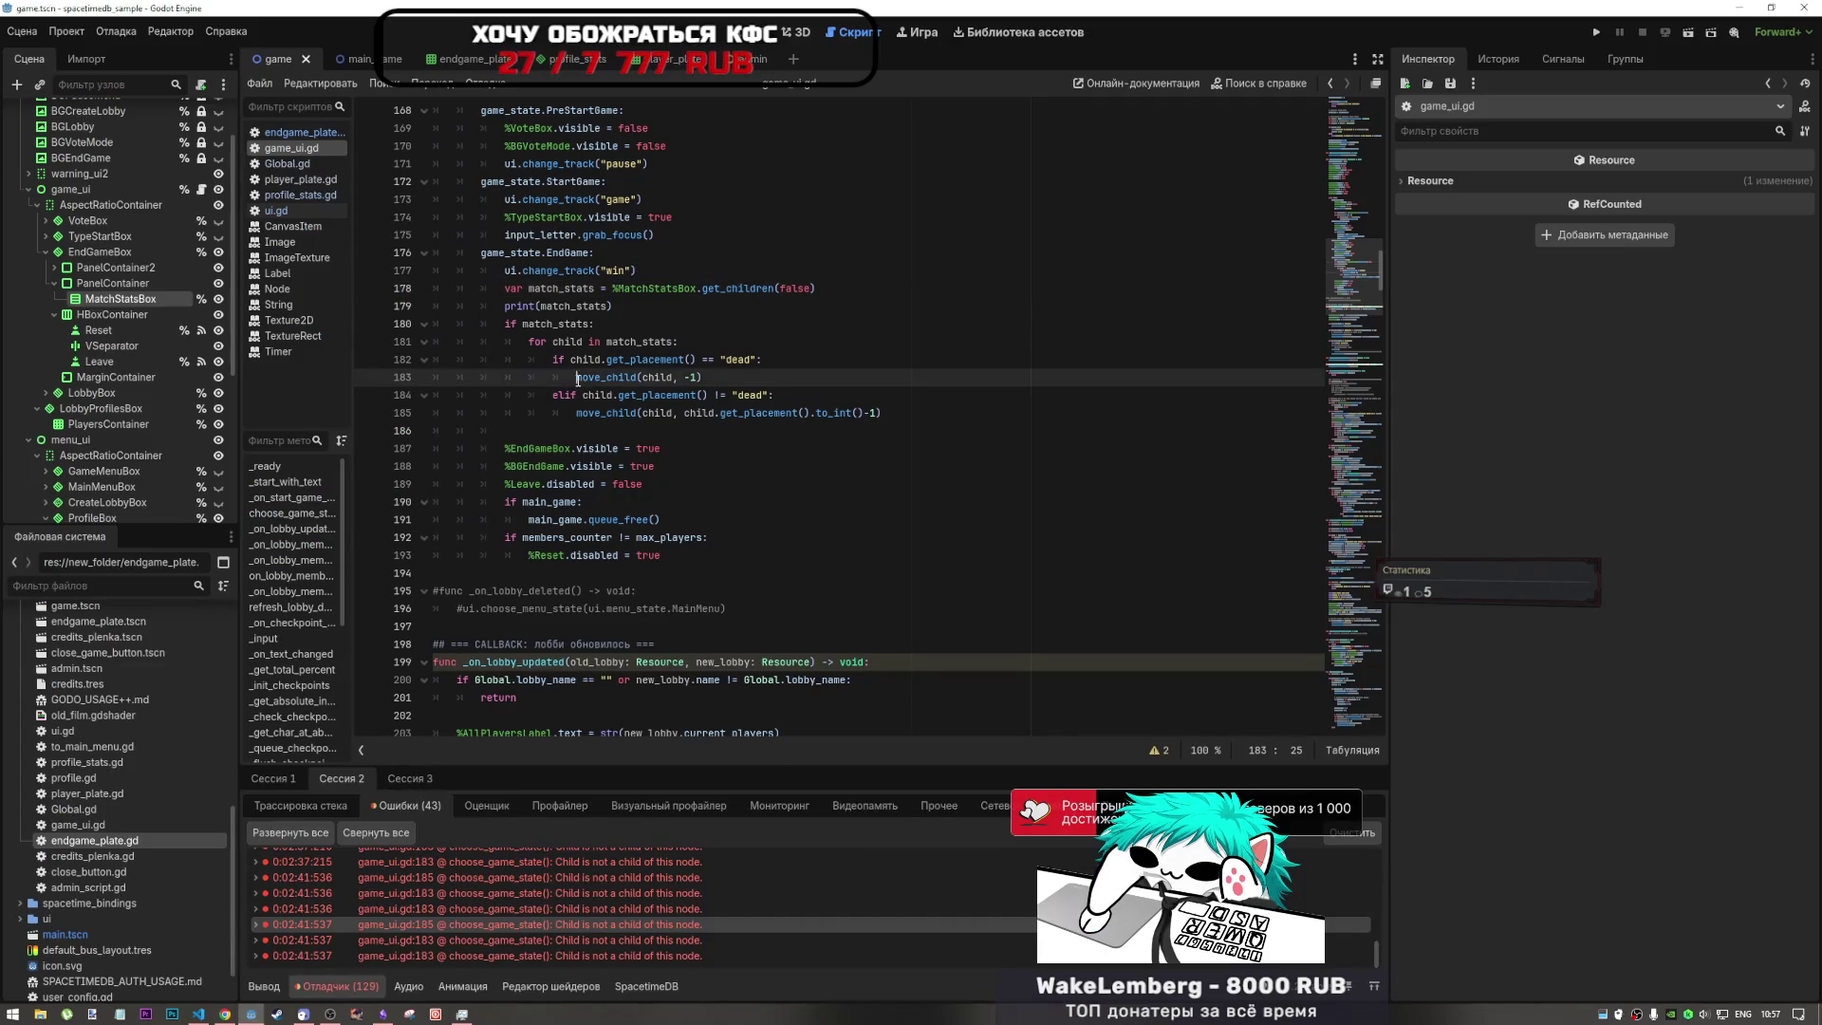
Step: Prefix the move_child calls on lines 183 and 185 with %MatchStatsBox
{"action": "key", "text": "ctrl+v"}
{"action": "left_click", "coordinate": [578, 413]}
{"action": "key", "text": "ctrl+v"}
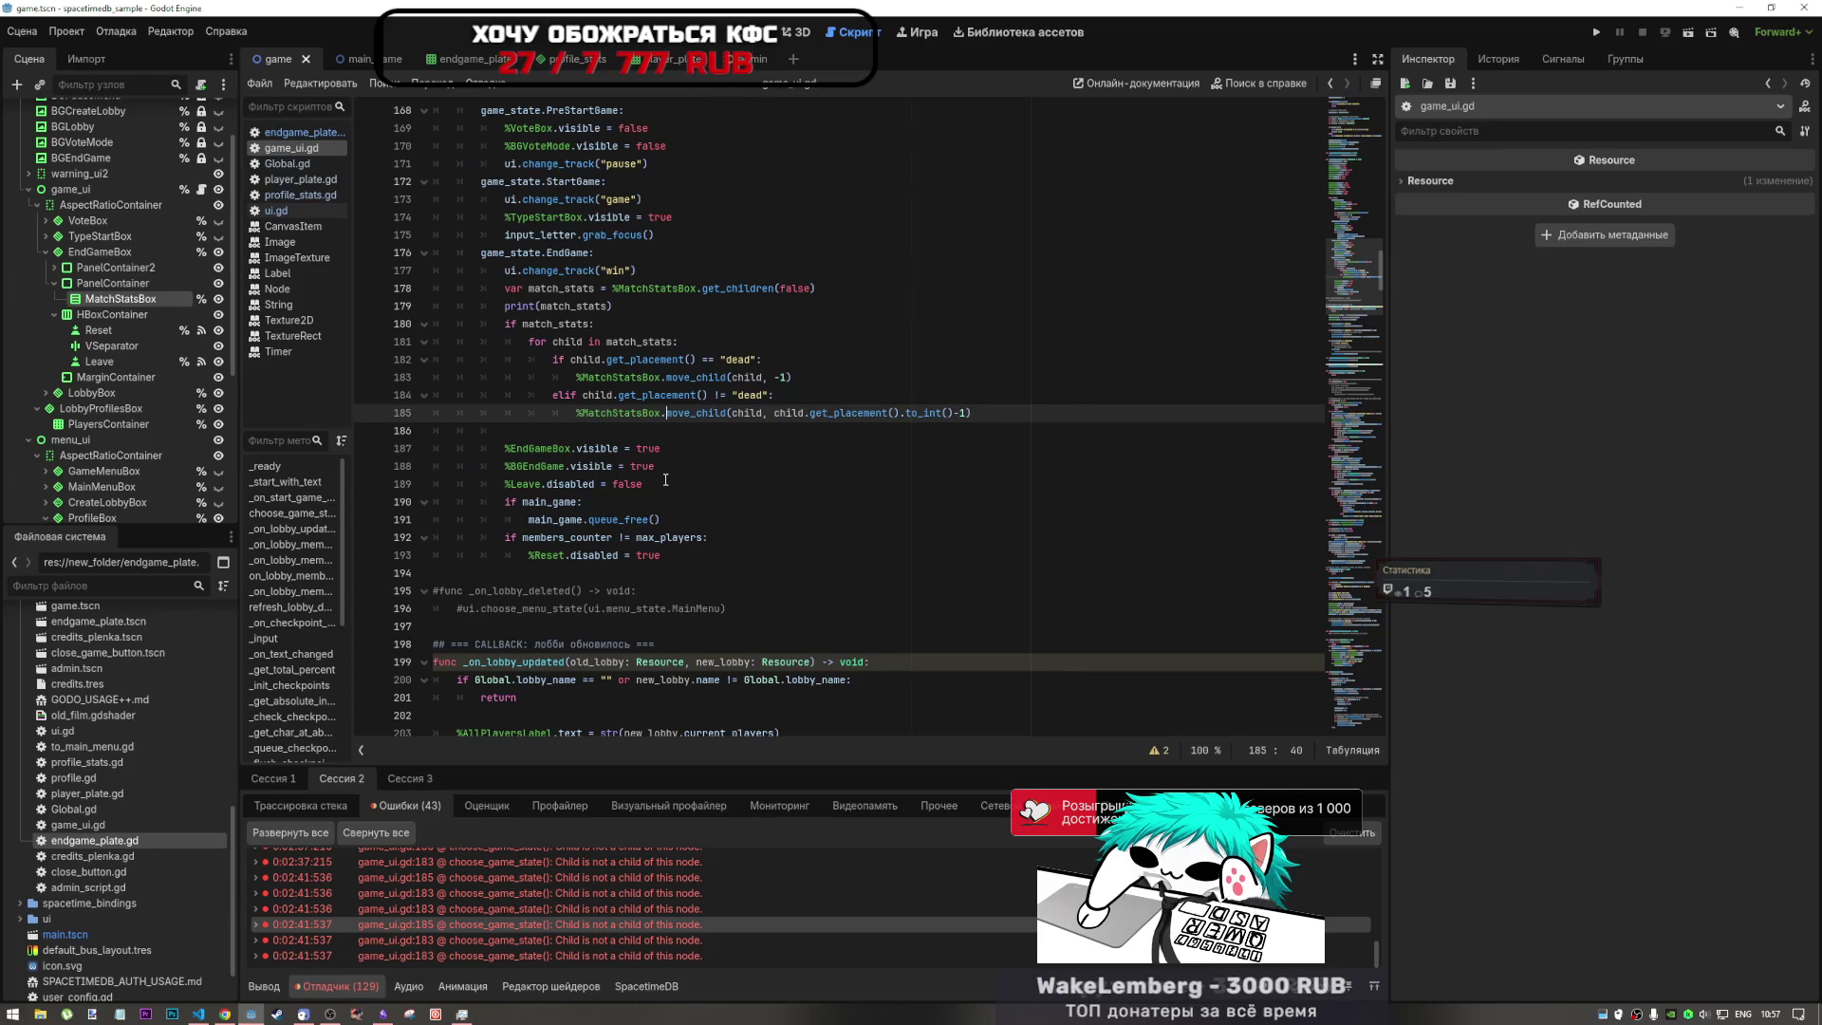
Step: Open module_mika_4334_reducers.gd from the 'char' parameter warning in the Errors tab
{"action": "scroll", "coordinate": [818, 896], "scroll_direction": "up", "scroll_amount": 10}
{"action": "scroll", "coordinate": [819, 892], "scroll_direction": "up", "scroll_amount": 5}
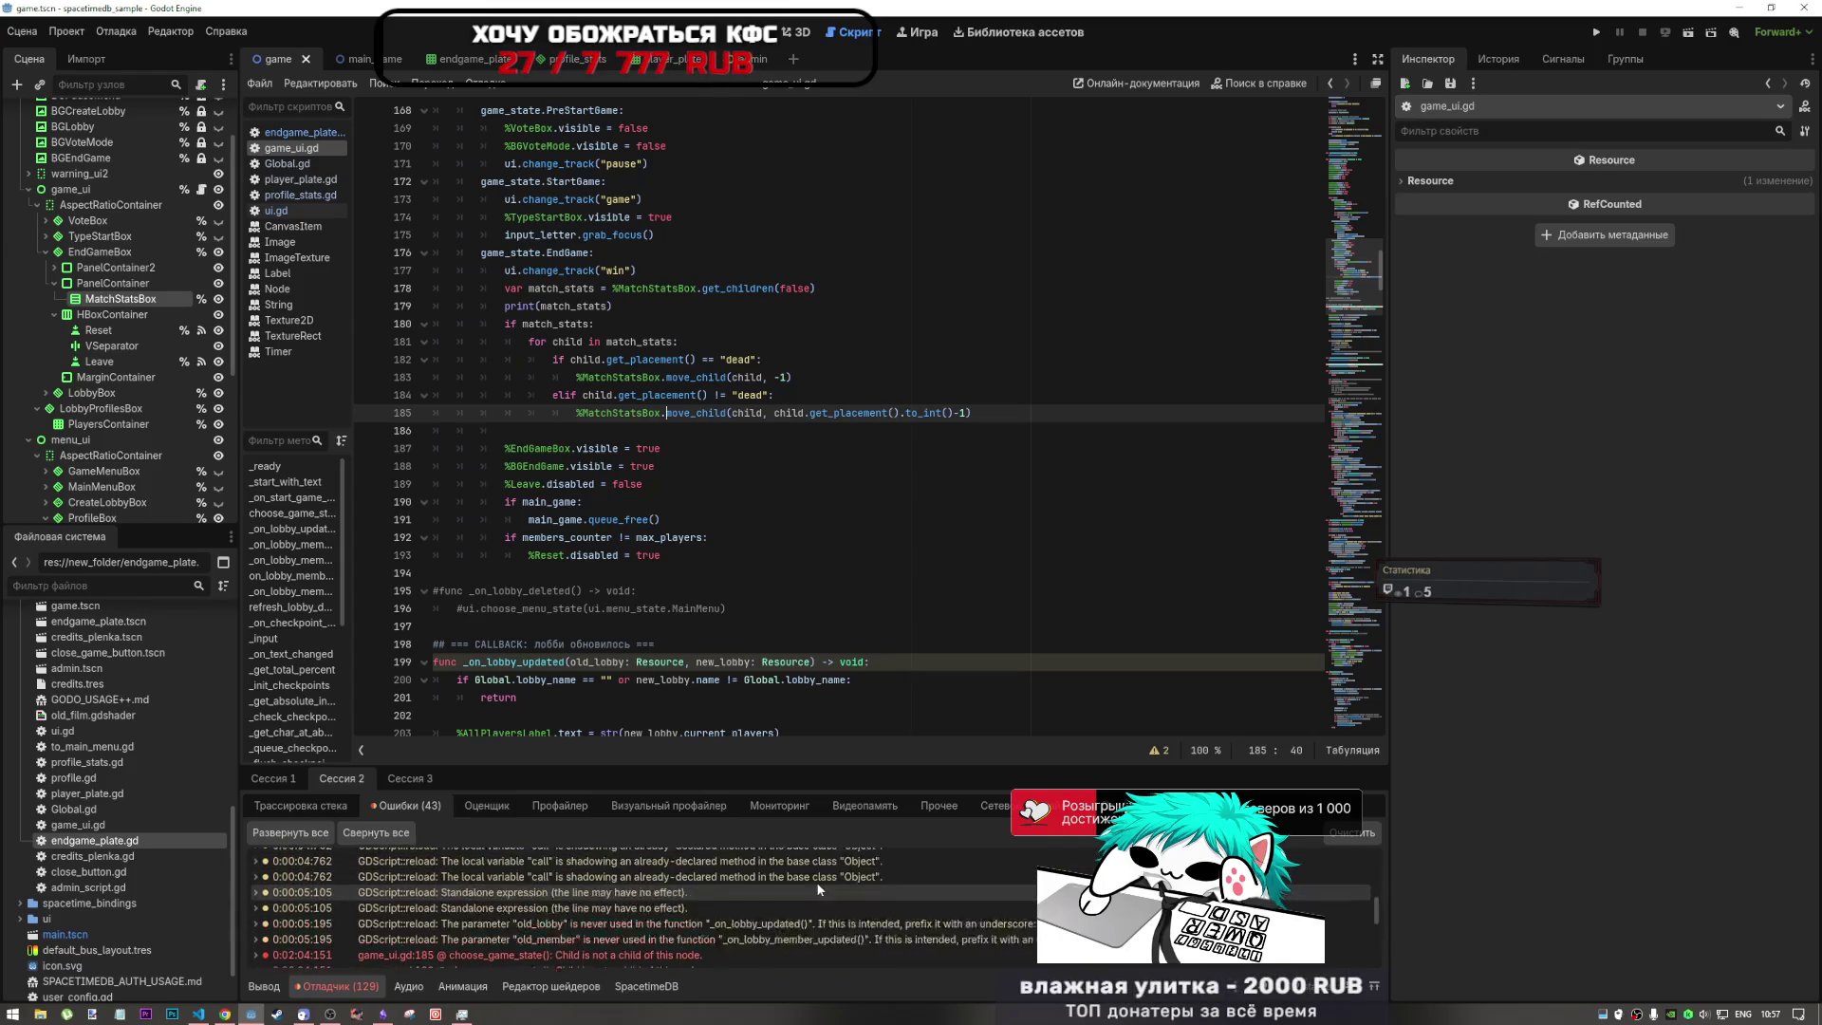
{"action": "scroll", "coordinate": [806, 873], "scroll_direction": "up", "scroll_amount": 3}
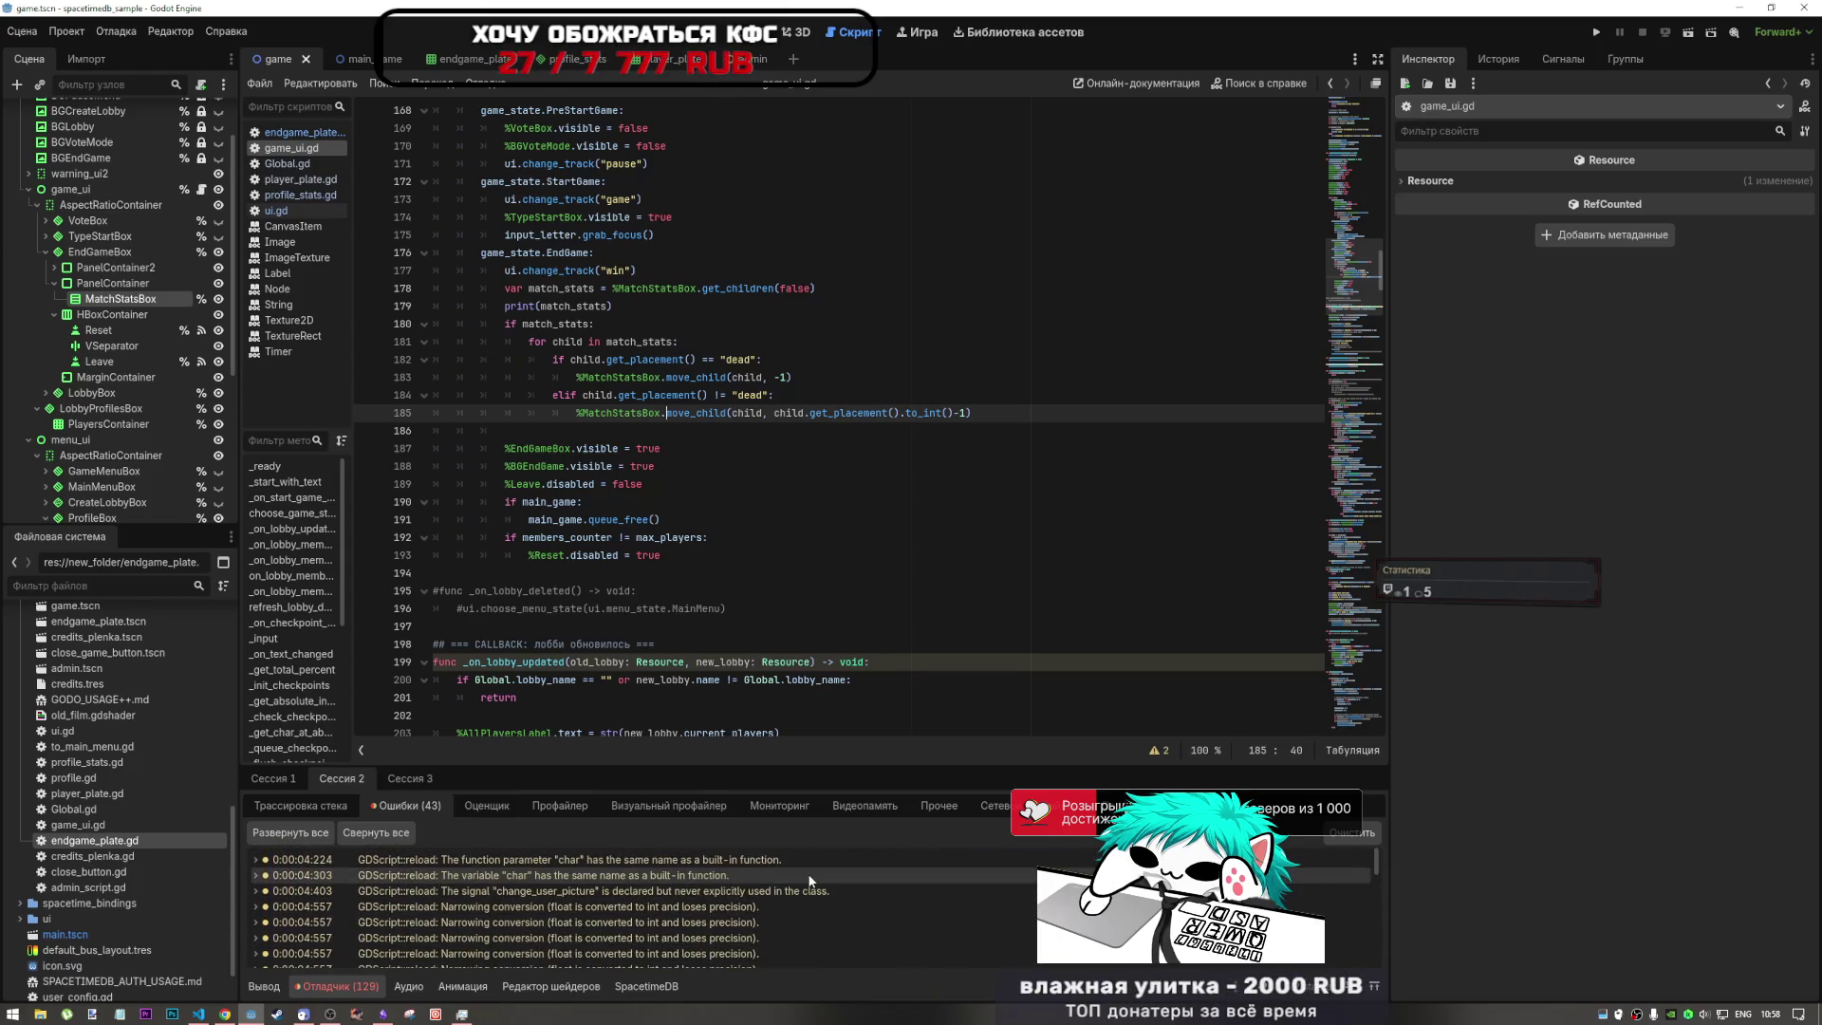
{"action": "double_click", "coordinate": [773, 852]}
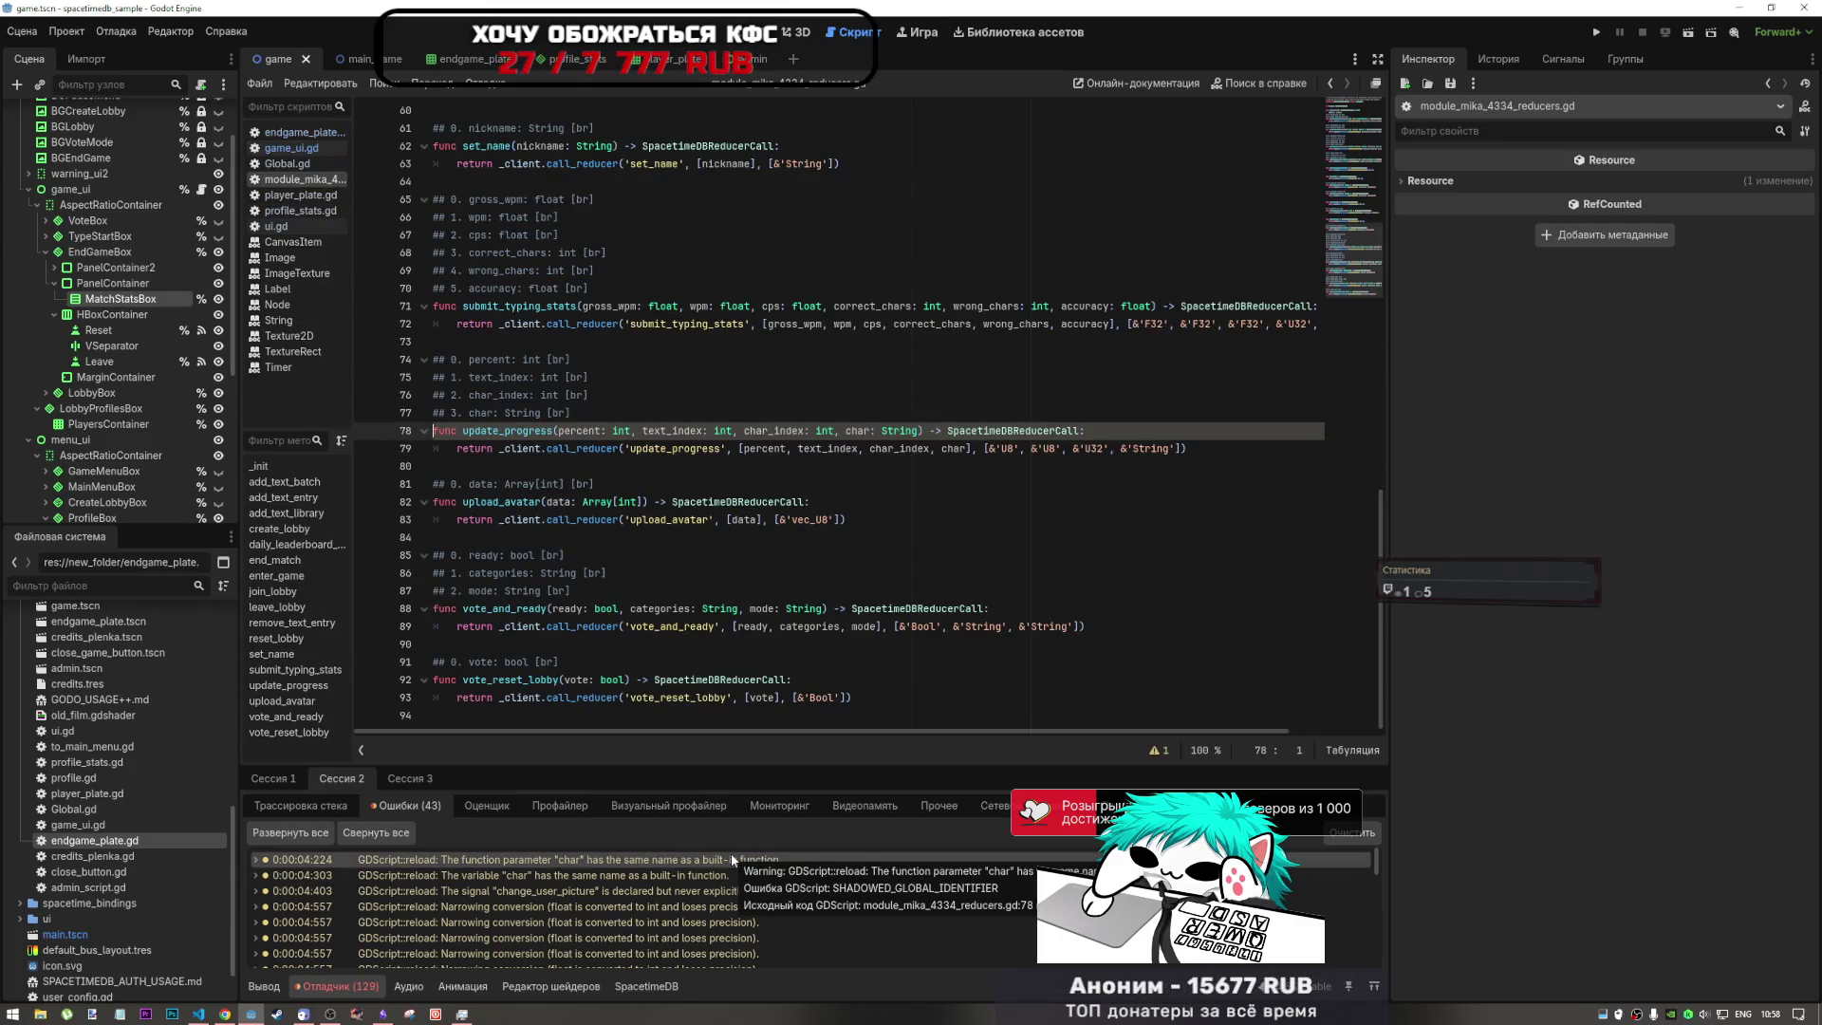
Step: Inspect the 'char' shadowing warnings and copy the warning text
{"action": "left_click", "coordinate": [921, 429]}
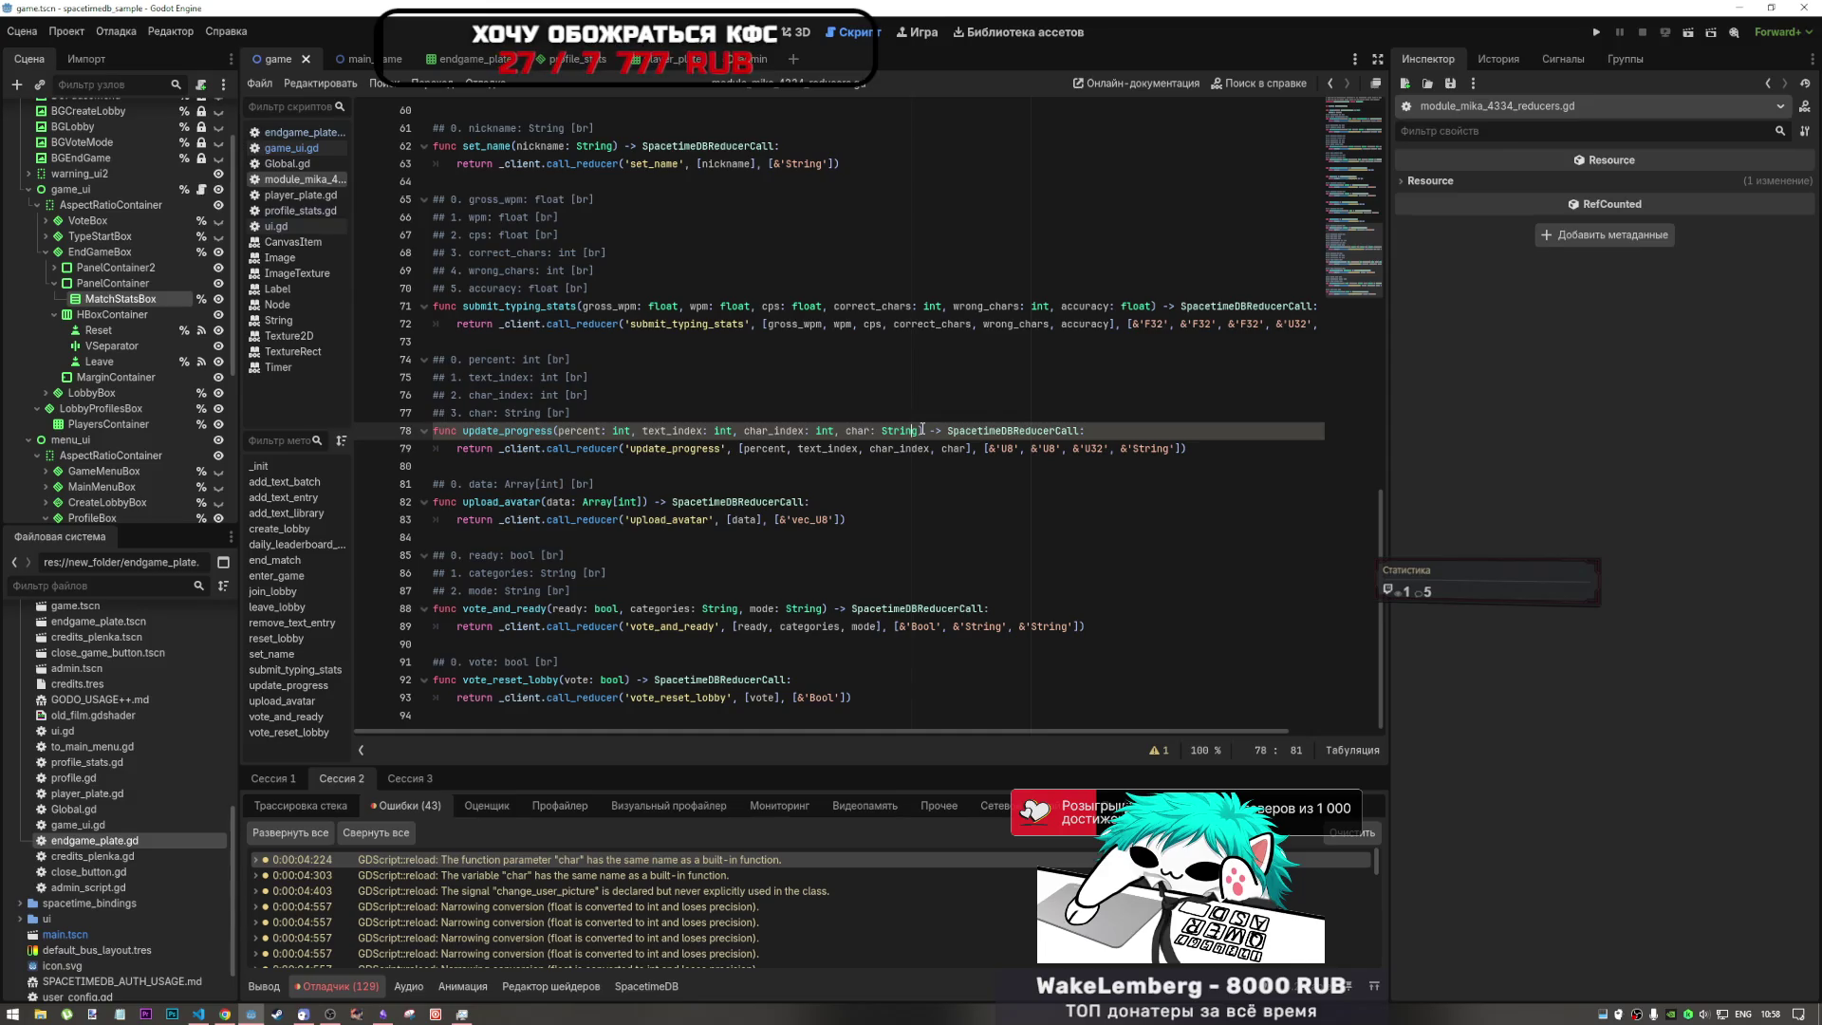
{"action": "double_click", "coordinate": [605, 875]}
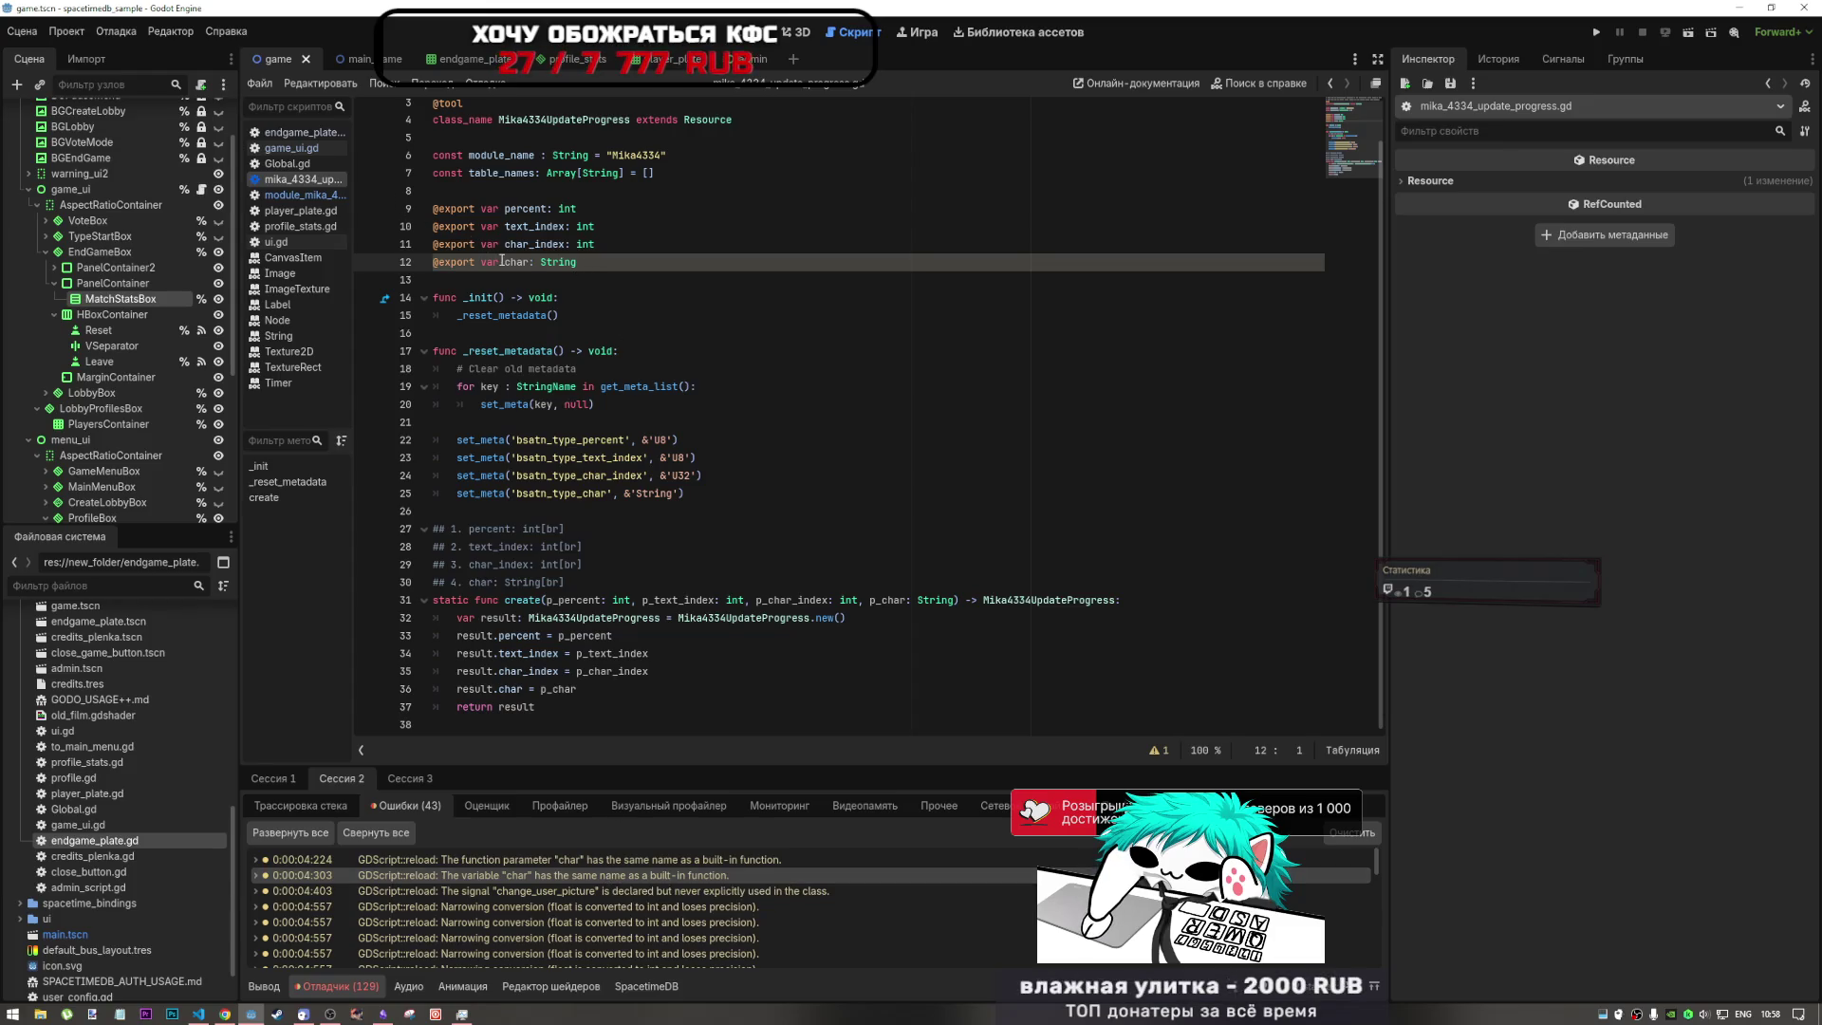
{"action": "double_click", "coordinate": [622, 857]}
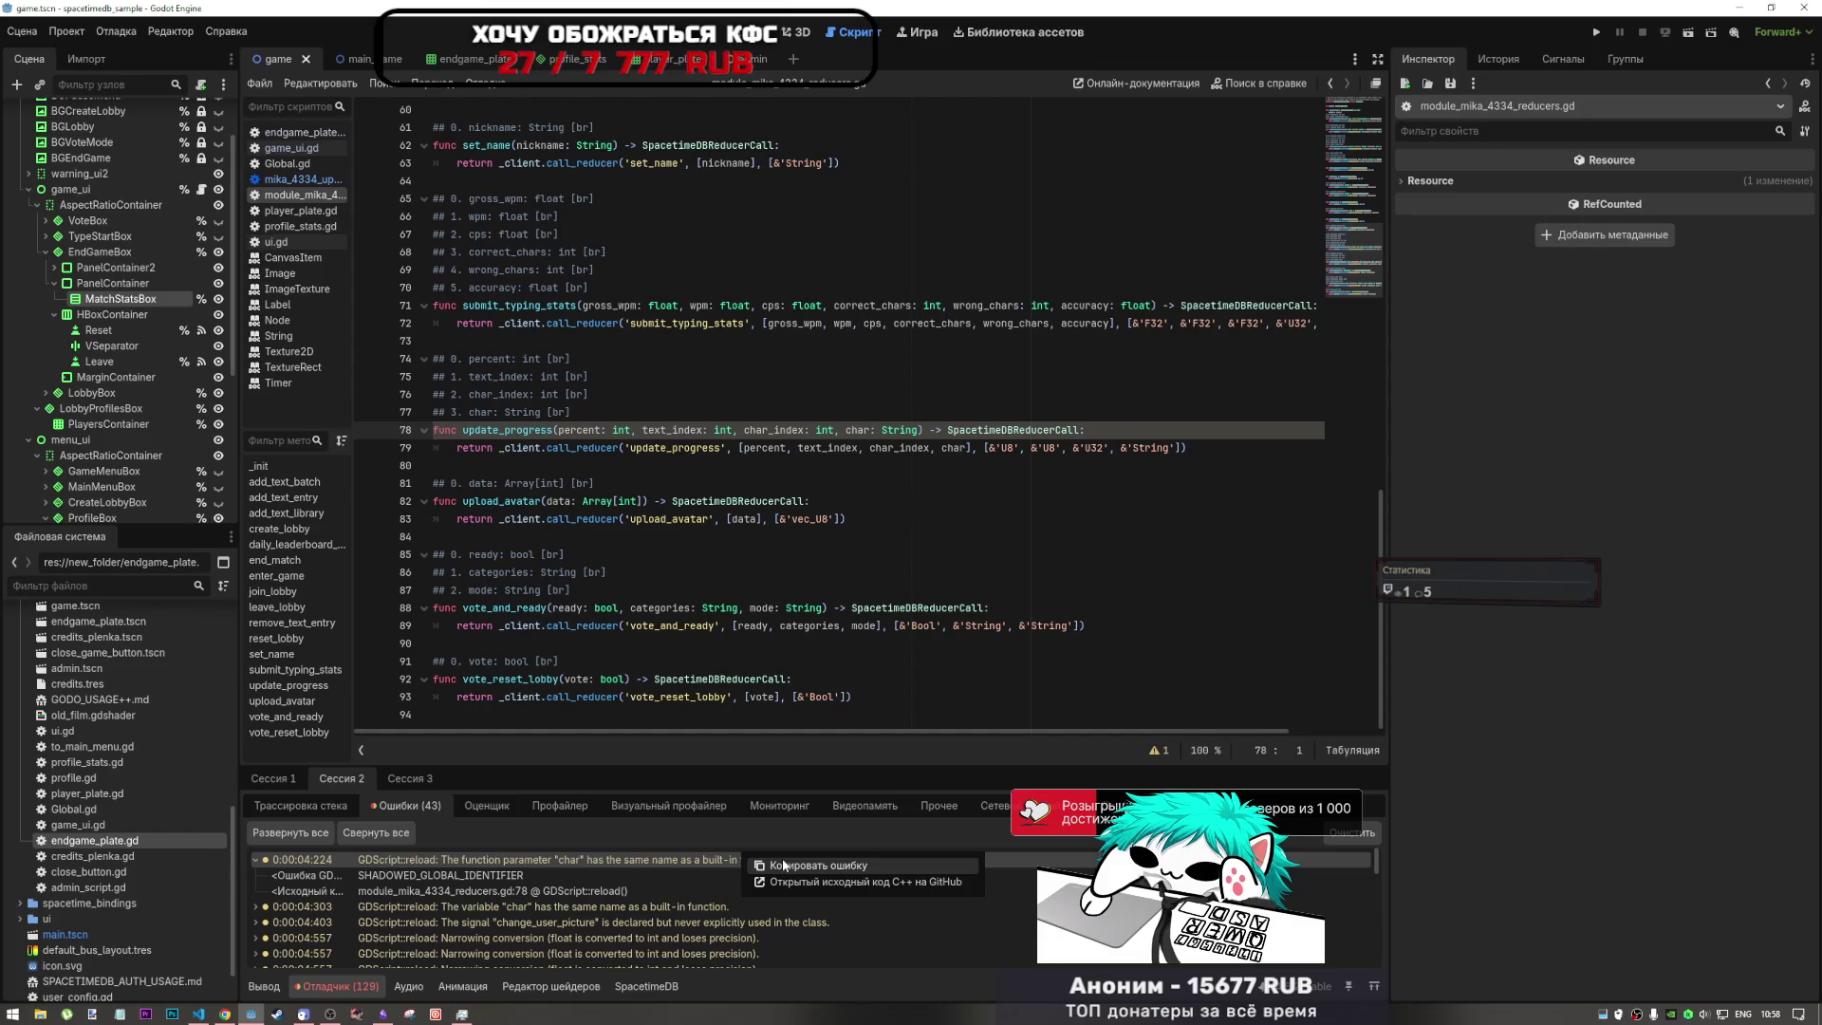
{"action": "left_click", "coordinate": [782, 865]}
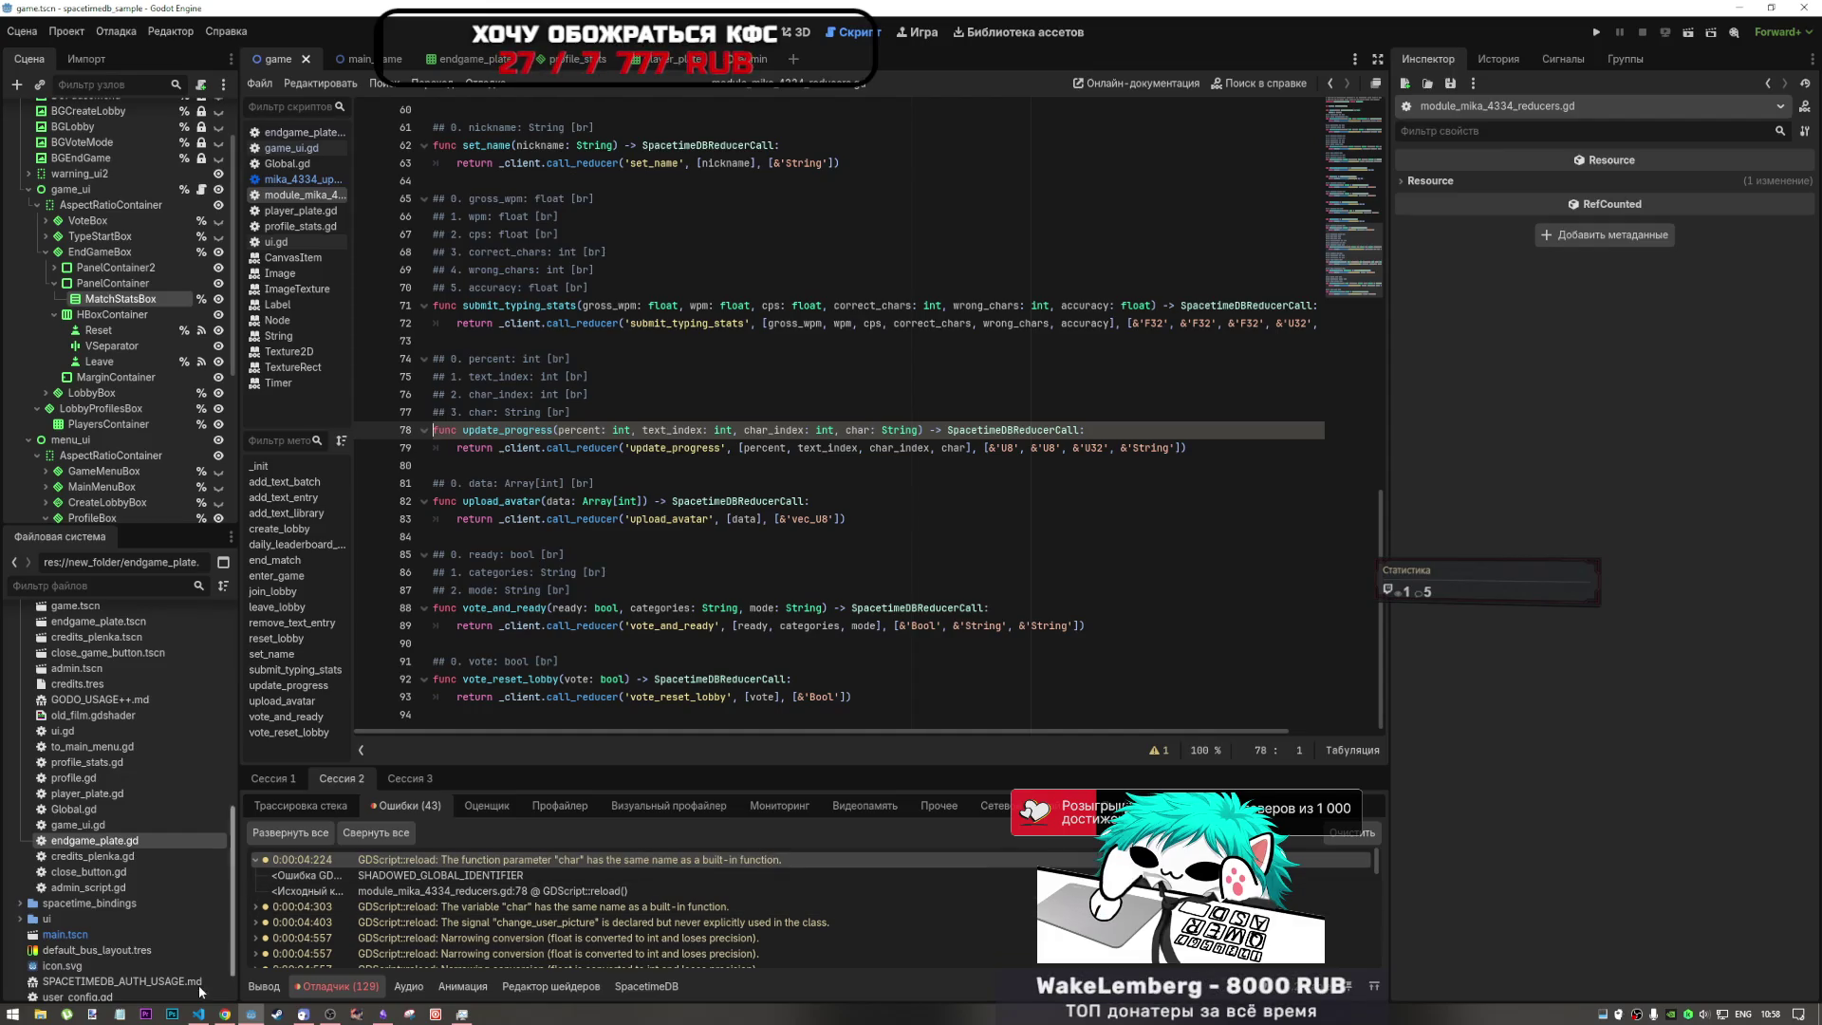
Step: Look over the Mika4334UpdateProgress script, then return to game_ui.gd in the script list
{"action": "left_click", "coordinate": [201, 1013]}
{"action": "left_click", "coordinate": [222, 1014]}
{"action": "left_click", "coordinate": [223, 1014]}
{"action": "left_click", "coordinate": [225, 1013]}
{"action": "left_click", "coordinate": [251, 1013]}
{"action": "left_click", "coordinate": [295, 179]}
{"action": "left_click", "coordinate": [294, 194]}
{"action": "left_click", "coordinate": [292, 181]}
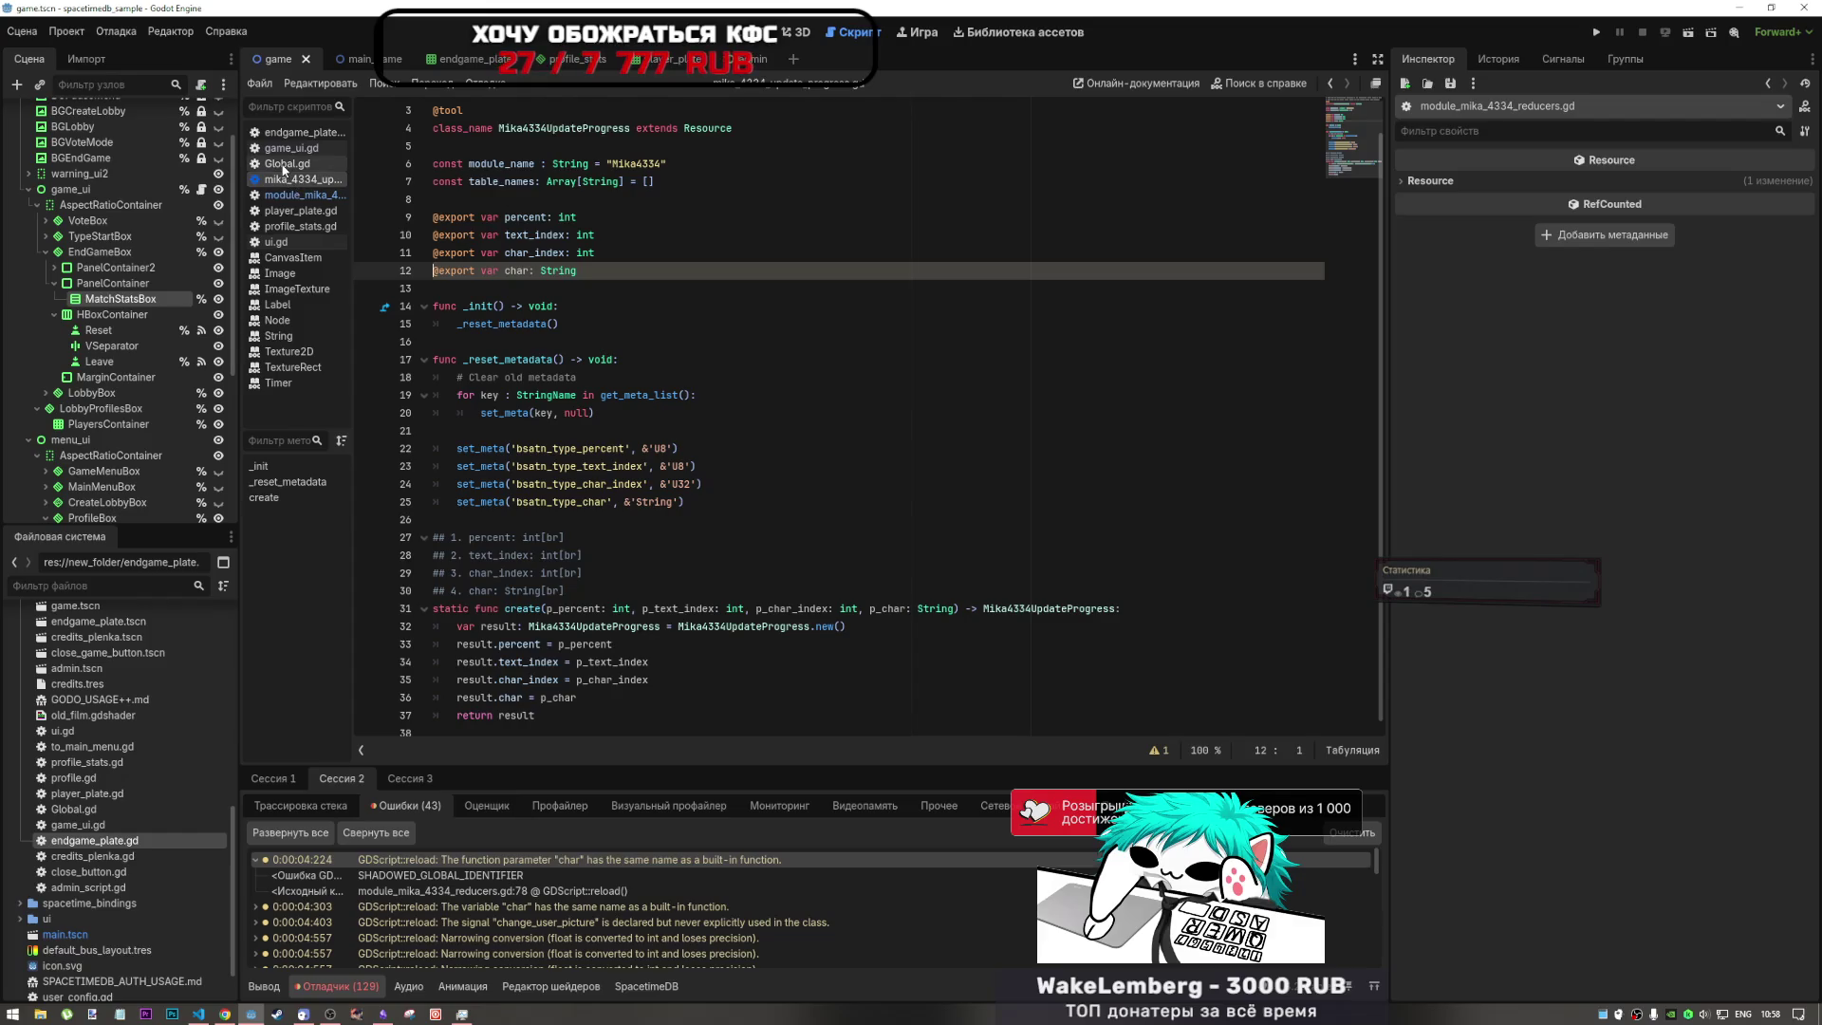
{"action": "left_click", "coordinate": [285, 150]}
{"action": "left_click", "coordinate": [795, 324]}
Step: Search game_ui.gd for 'char' and step forward through the matches
{"action": "key", "text": "ctrl+f"}
{"action": "type", "text": "c"}
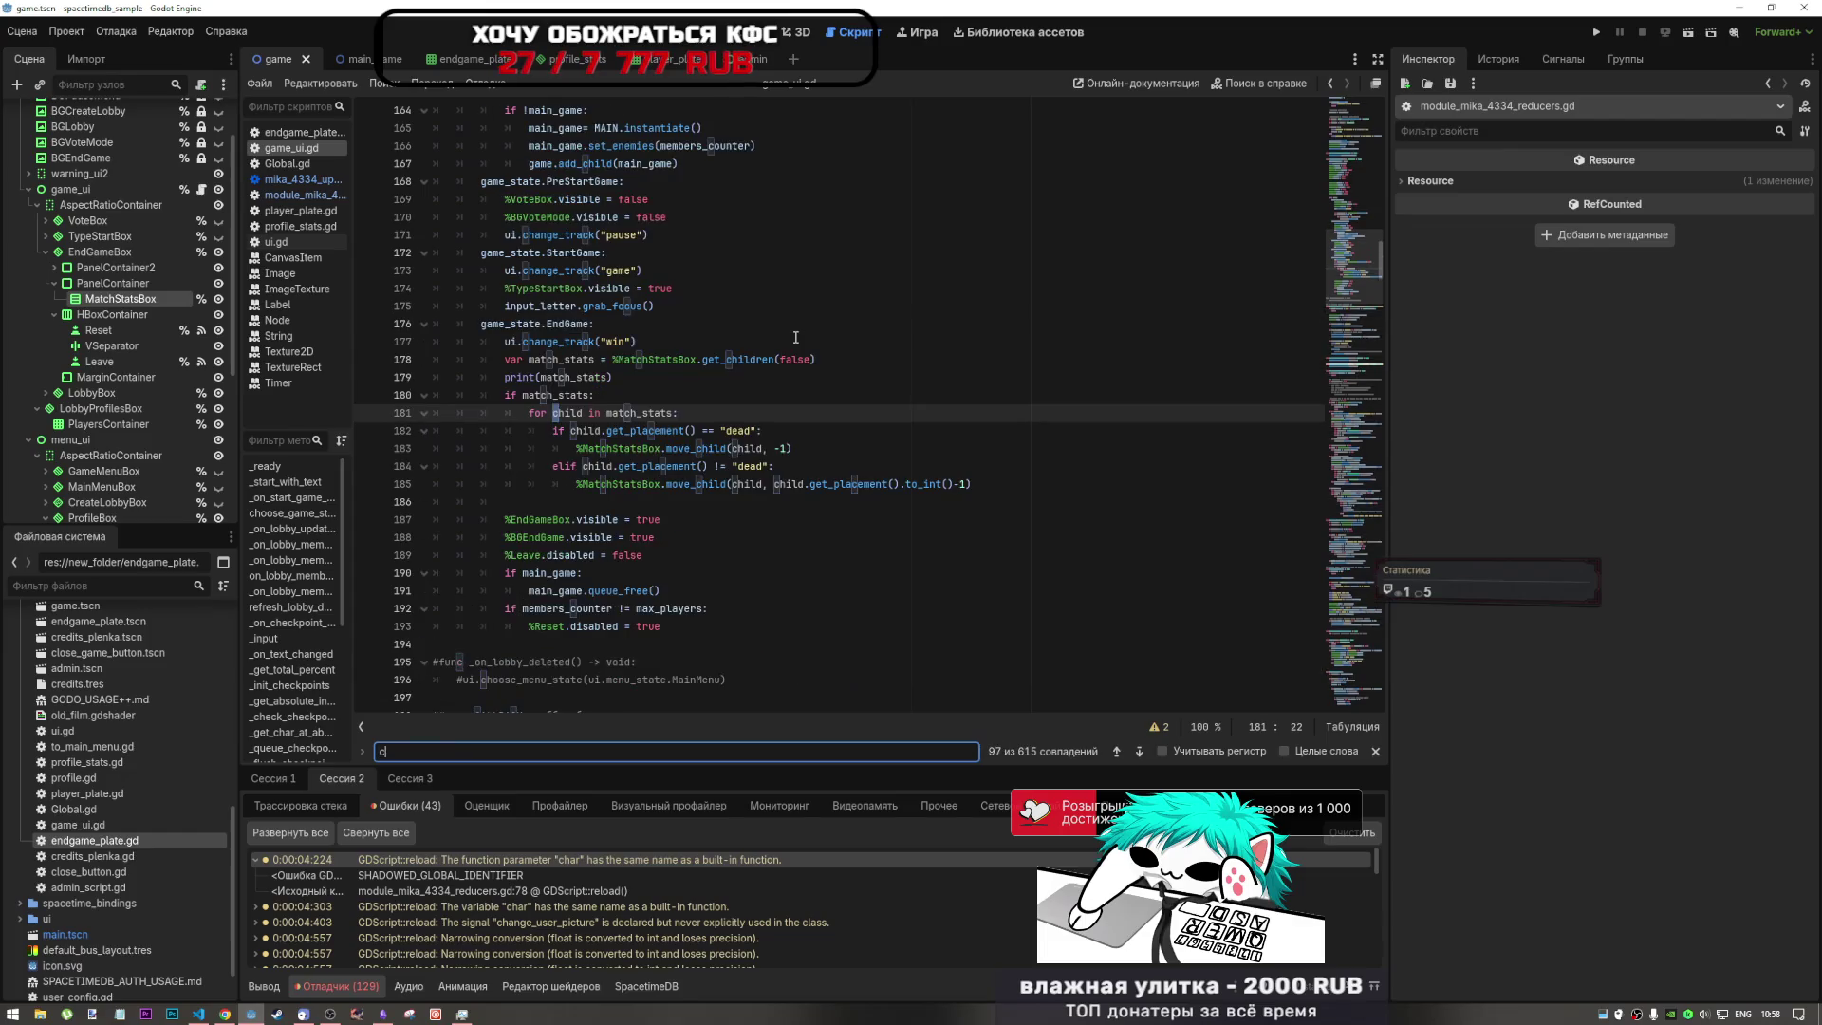
{"action": "type", "text": "har"}
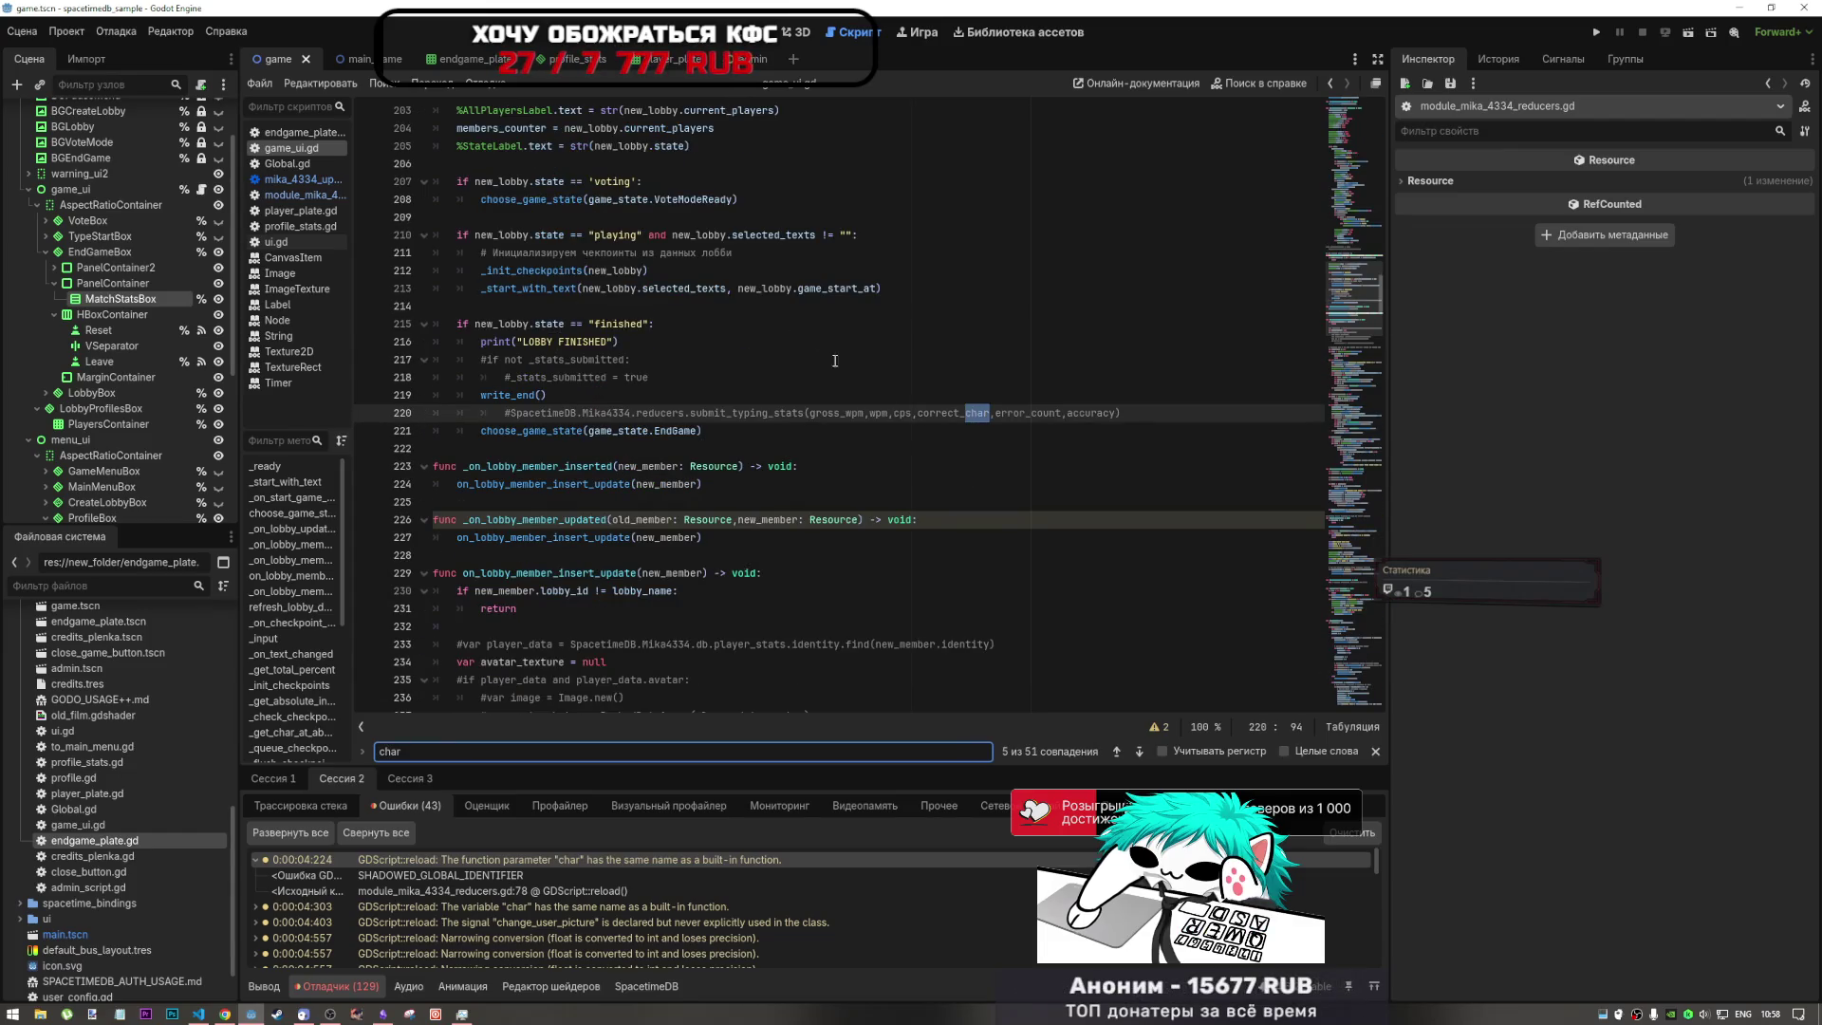
{"action": "left_click", "coordinate": [1139, 750]}
{"action": "left_click", "coordinate": [1139, 751]}
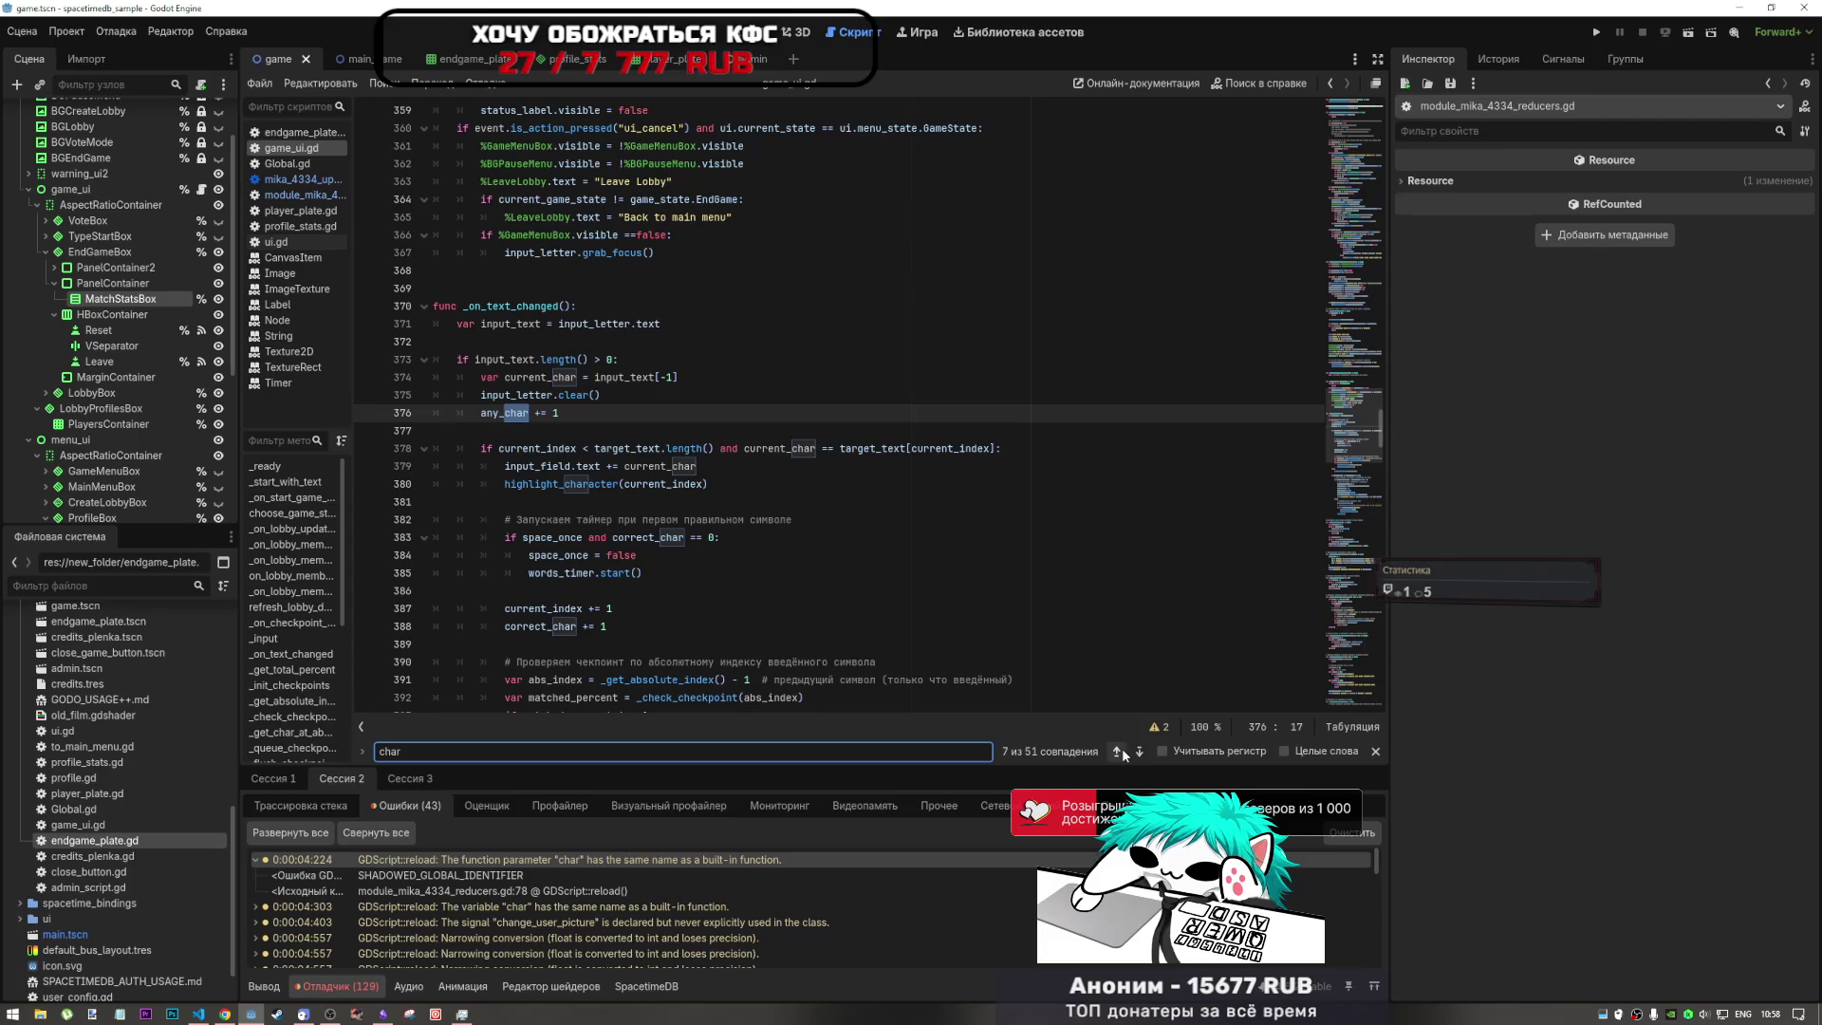
{"action": "left_click", "coordinate": [1139, 750]}
{"action": "left_click", "coordinate": [1139, 750]}
{"action": "left_click", "coordinate": [1138, 750]}
{"action": "left_click", "coordinate": [1138, 751]}
{"action": "left_click", "coordinate": [1138, 751]}
{"action": "left_click", "coordinate": [1139, 750]}
{"action": "left_click", "coordinate": [1138, 751]}
{"action": "left_click", "coordinate": [1138, 750]}
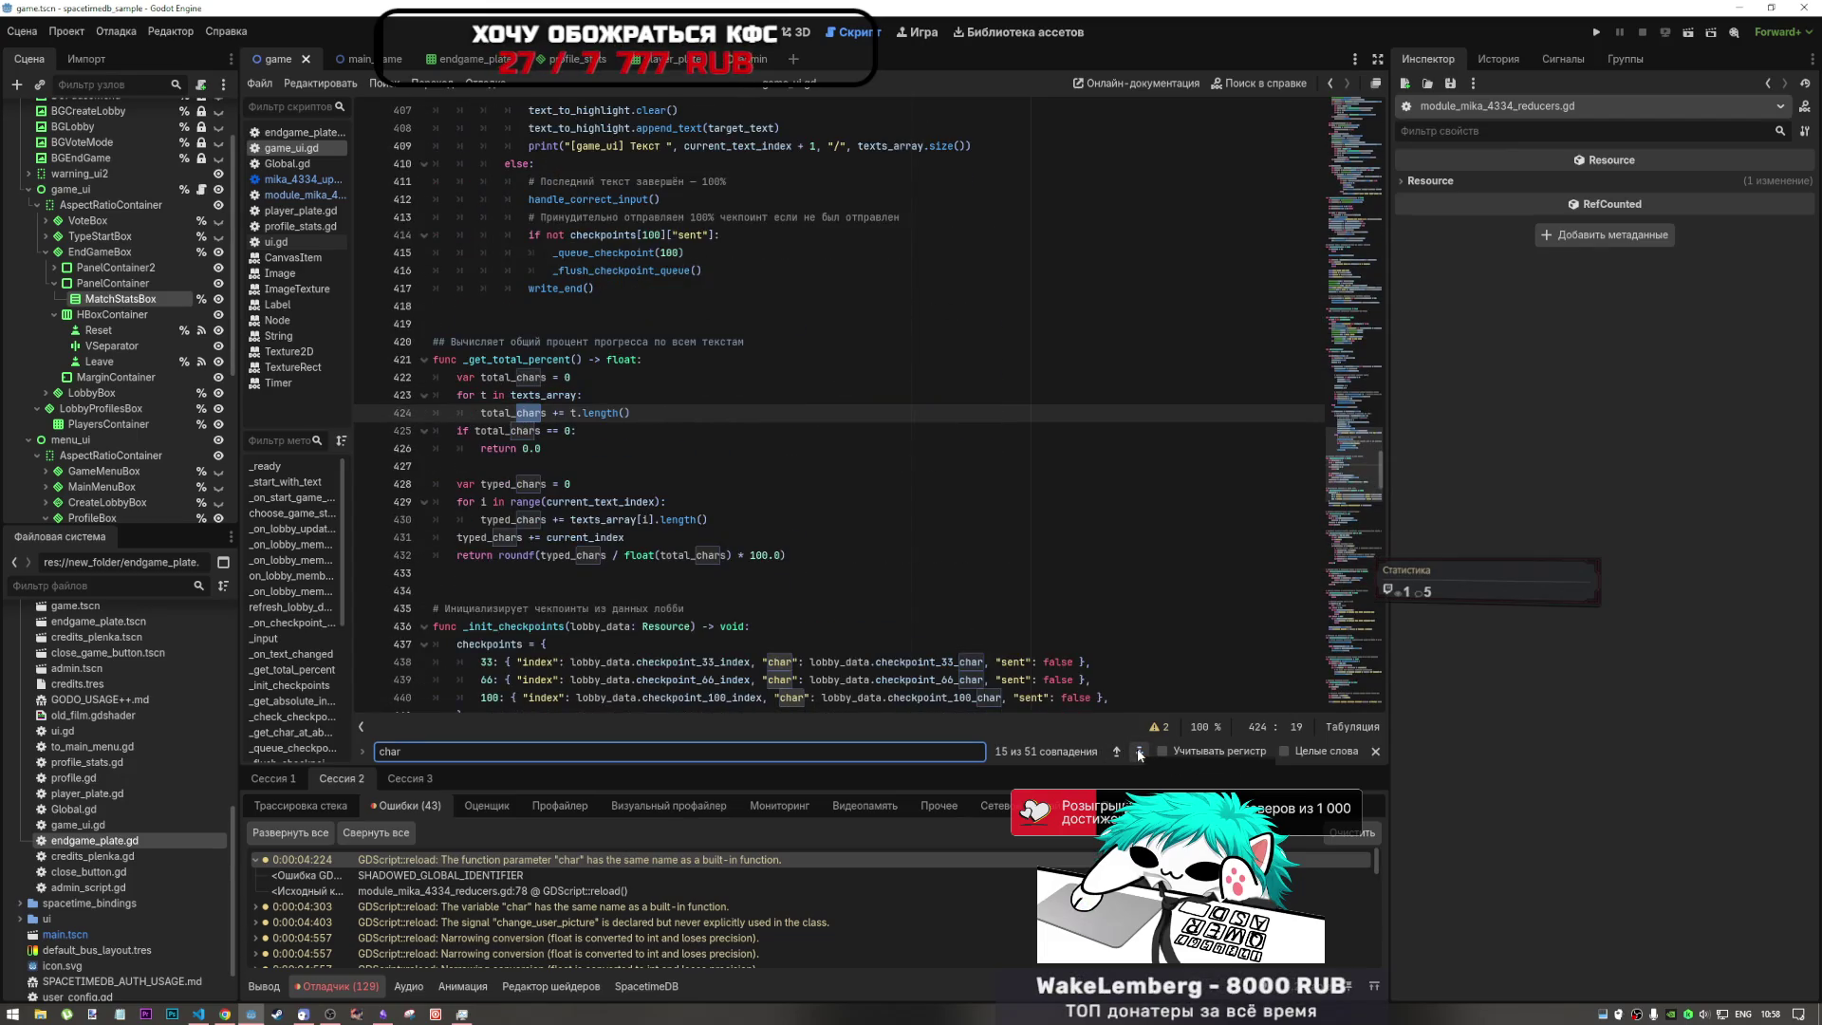
{"action": "left_click", "coordinate": [1139, 751]}
{"action": "left_click", "coordinate": [1138, 750]}
{"action": "left_click", "coordinate": [1139, 750]}
{"action": "left_click", "coordinate": [1138, 751]}
{"action": "left_click", "coordinate": [1139, 751]}
{"action": "left_click", "coordinate": [1139, 751]}
{"action": "left_click", "coordinate": [1139, 750]}
{"action": "left_click", "coordinate": [1139, 751]}
{"action": "left_click", "coordinate": [1138, 751]}
{"action": "left_click", "coordinate": [1139, 750]}
{"action": "left_click", "coordinate": [1139, 751]}
{"action": "left_click", "coordinate": [1138, 750]}
{"action": "left_click", "coordinate": [1138, 751]}
{"action": "left_click", "coordinate": [1139, 751]}
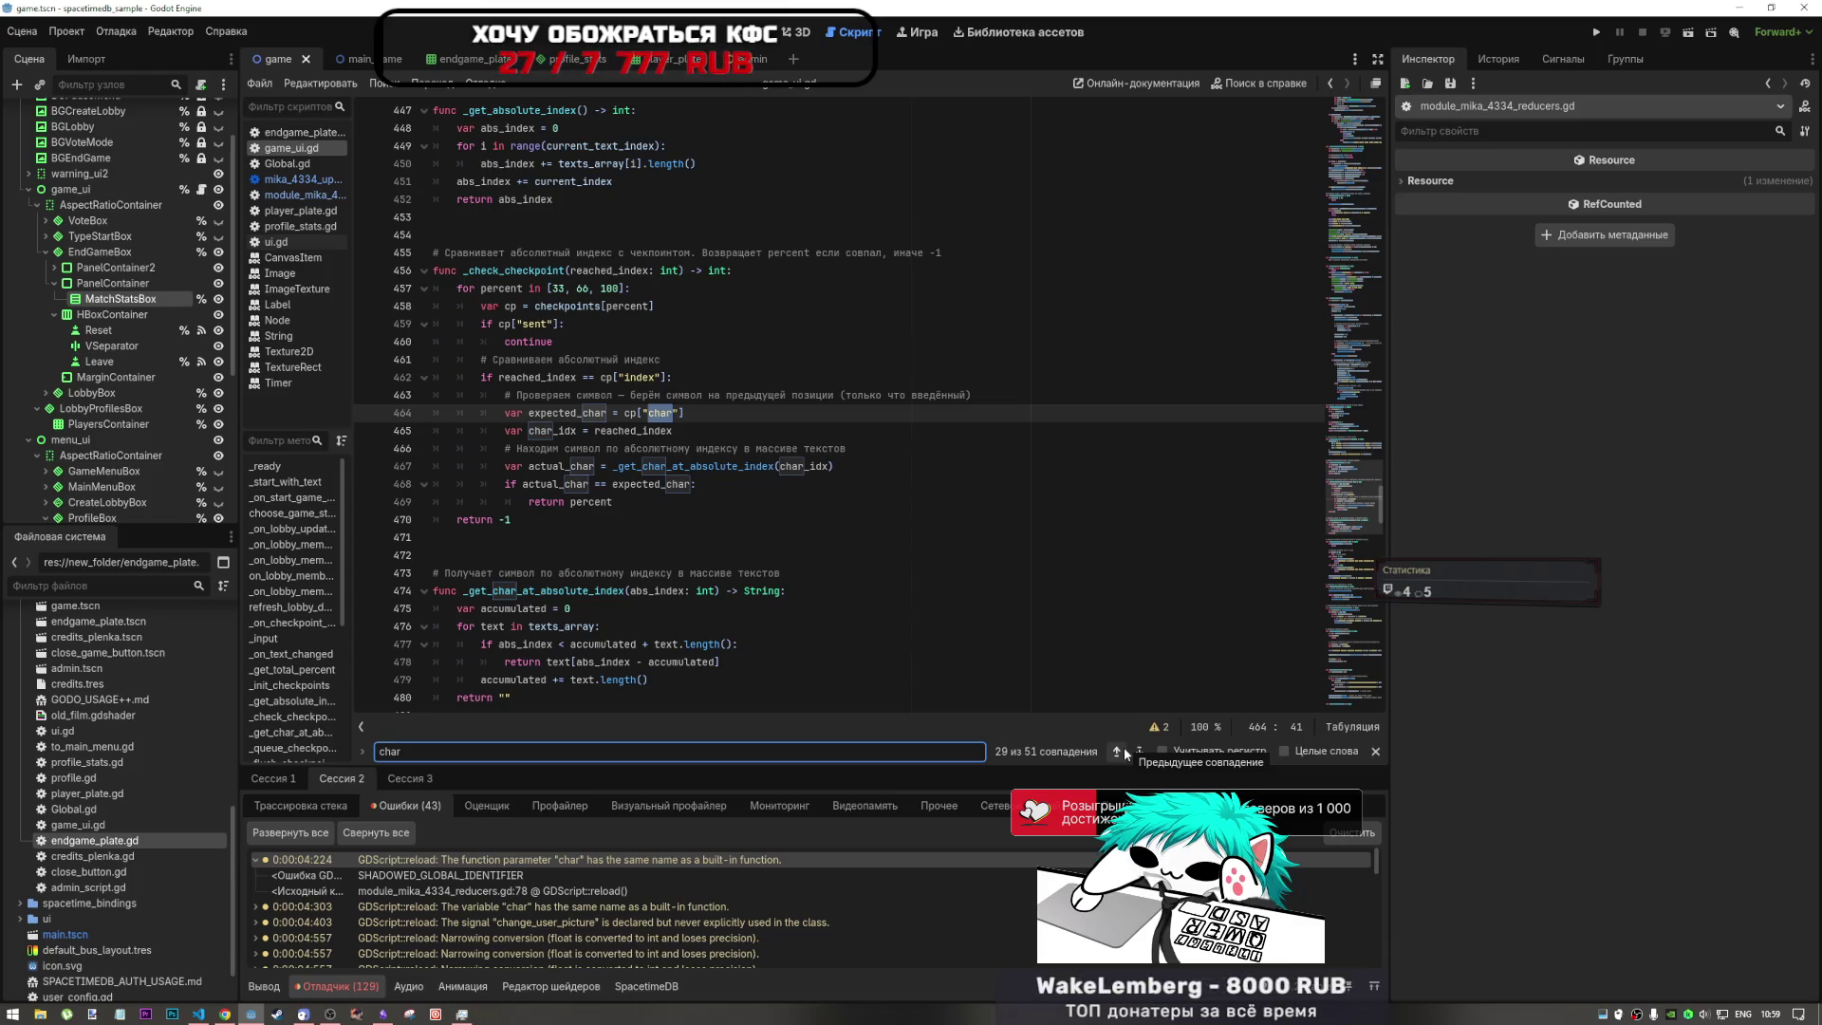
Step: Step back five 'char' matches to the code near _init_checkpoints, then switch to the browser
{"action": "left_click", "coordinate": [1117, 751]}
{"action": "left_click", "coordinate": [1117, 751]}
{"action": "left_click", "coordinate": [1117, 752]}
{"action": "left_click", "coordinate": [1117, 752]}
{"action": "left_click", "coordinate": [1118, 752]}
{"action": "left_click", "coordinate": [1118, 751]}
{"action": "left_click", "coordinate": [1117, 751]}
{"action": "left_click", "coordinate": [1118, 751]}
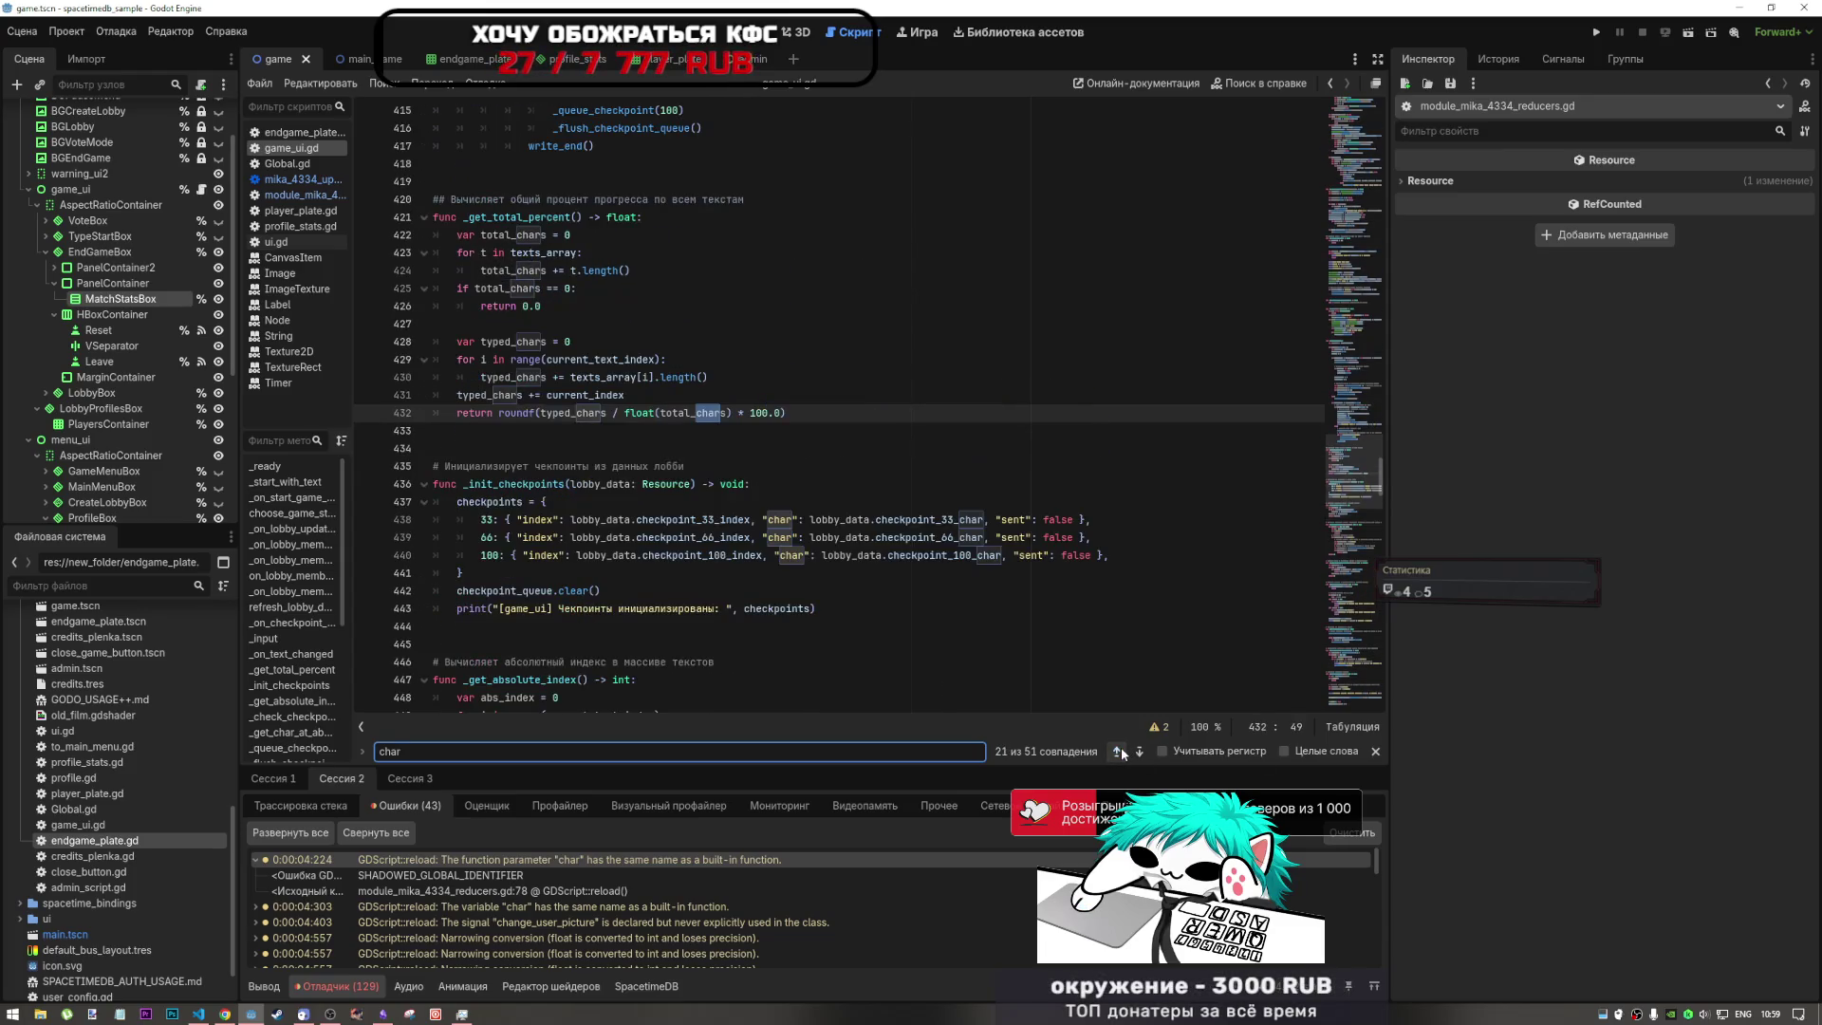
{"action": "left_click", "coordinate": [835, 466]}
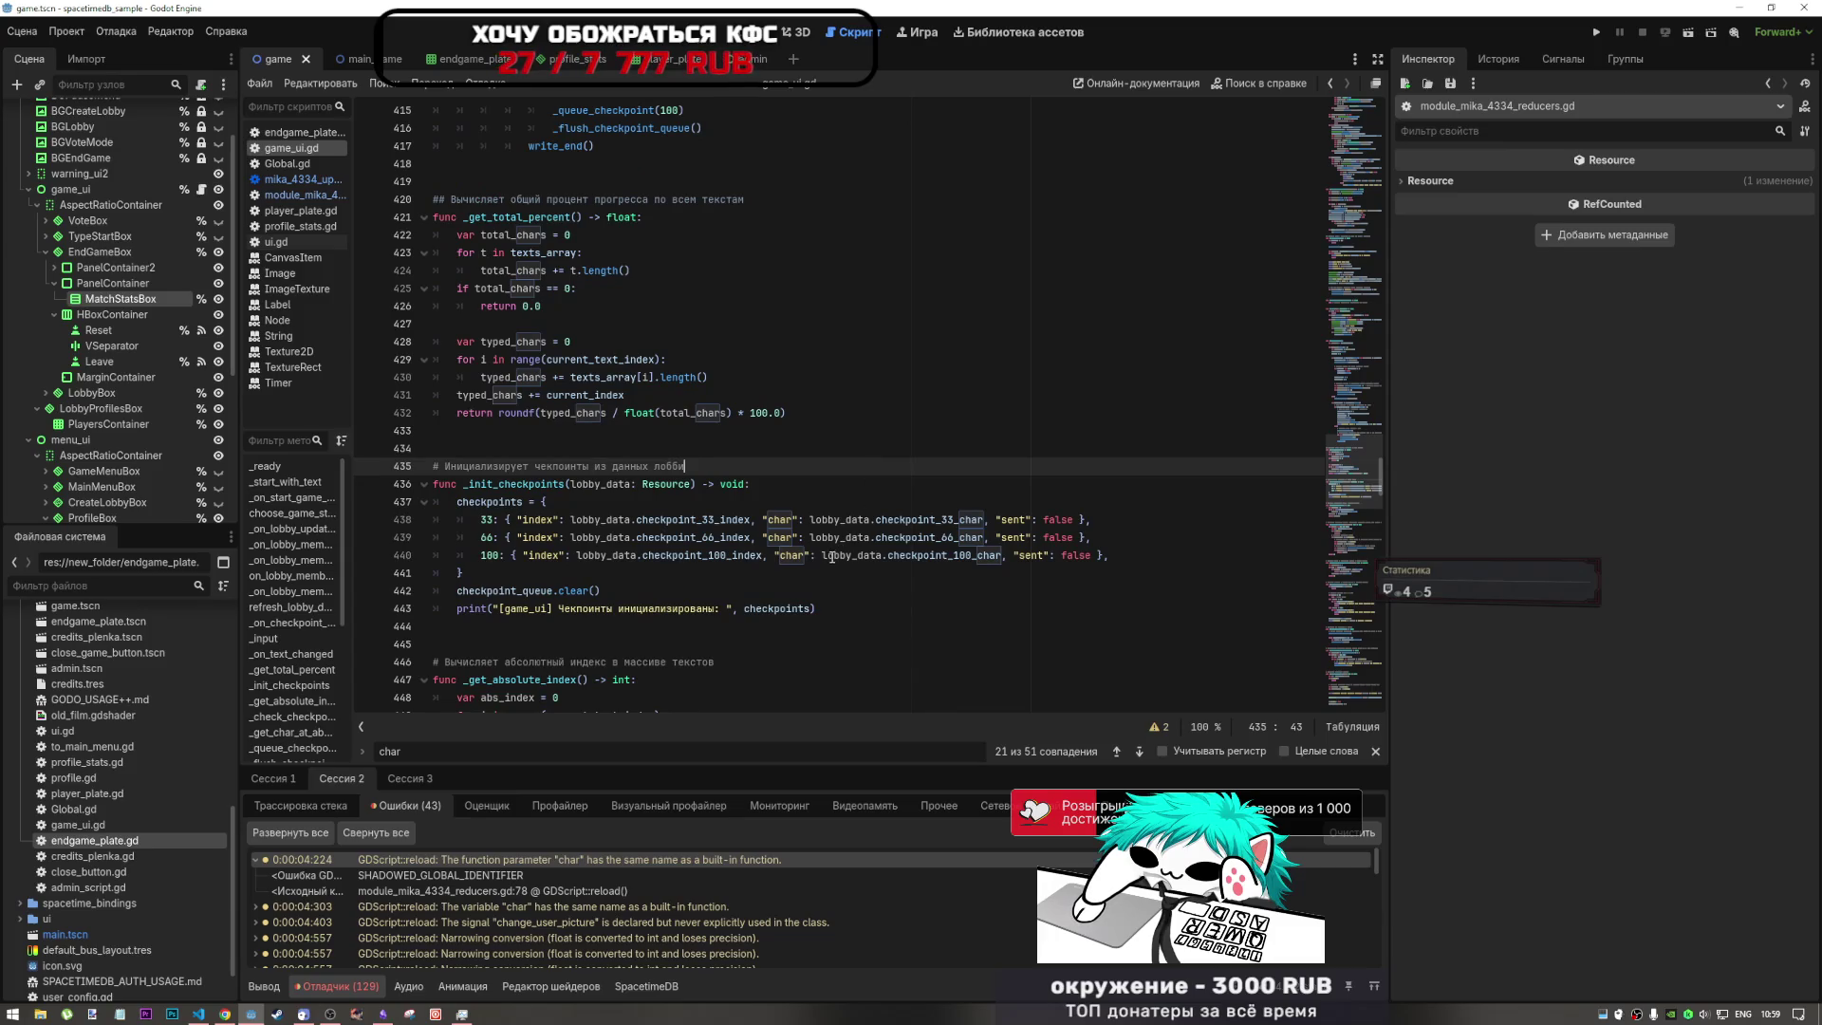
{"action": "left_click", "coordinate": [225, 1014]}
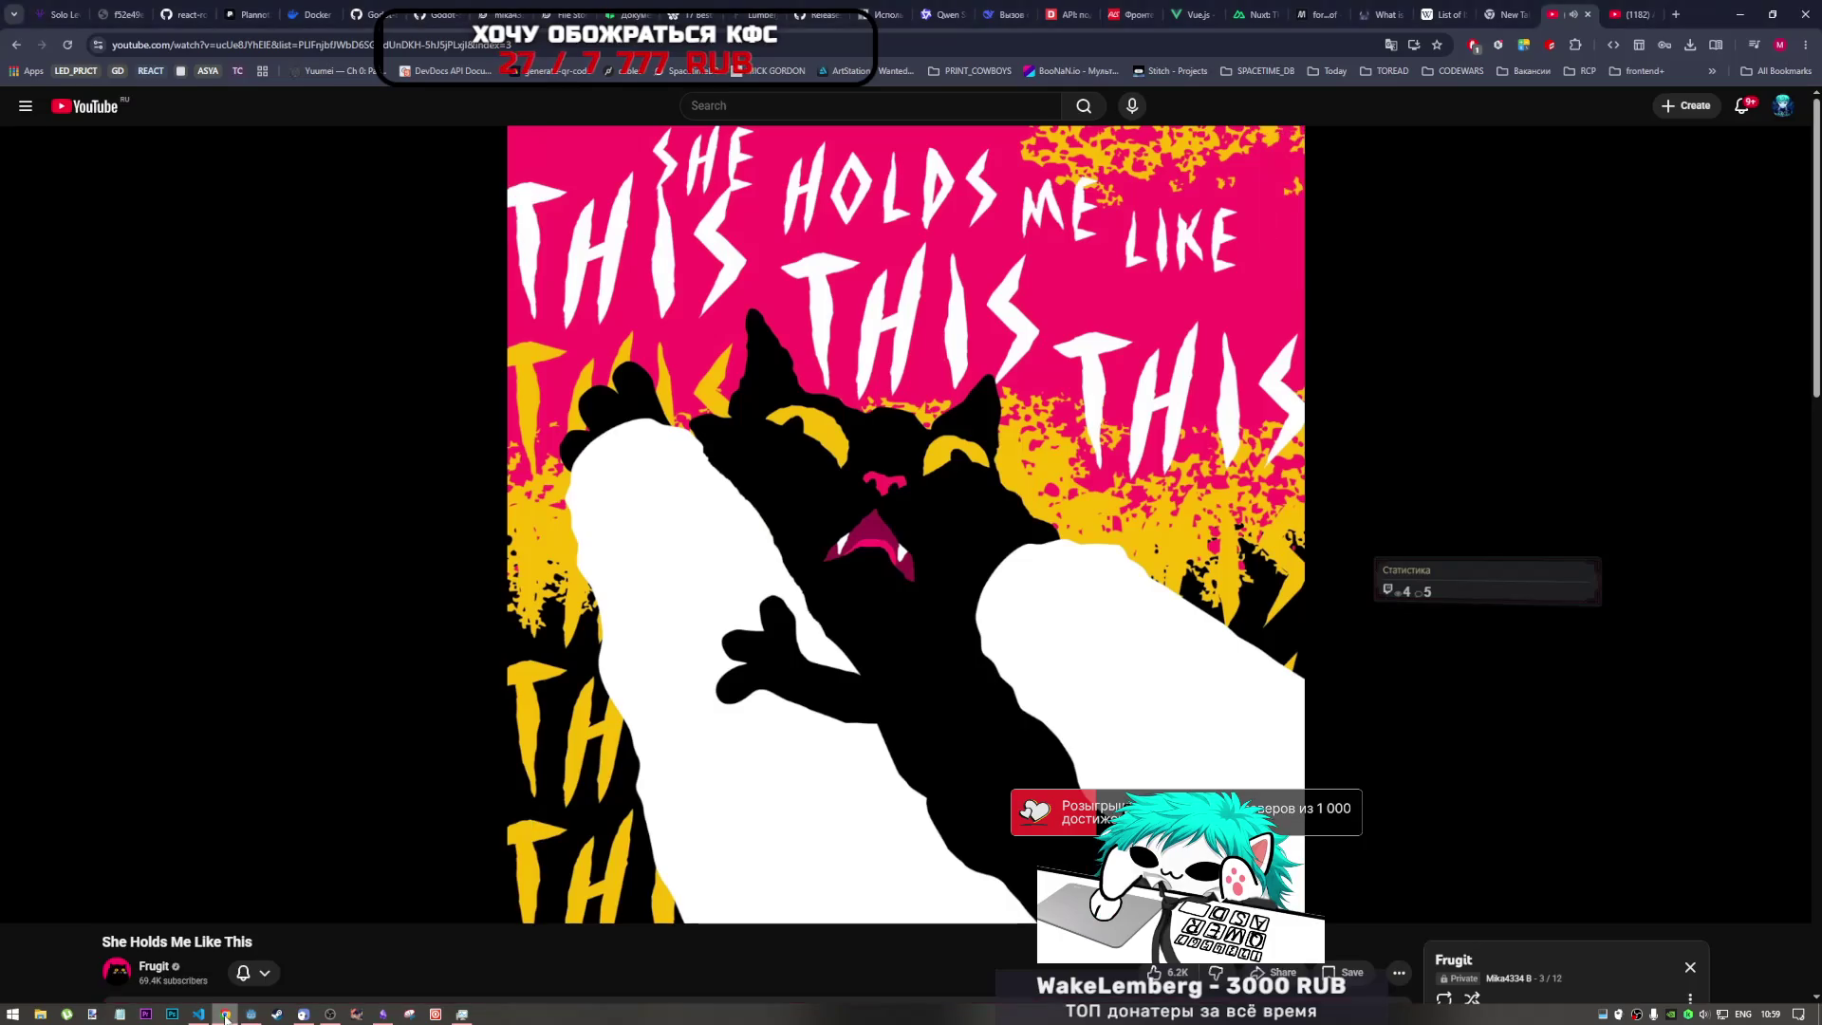
Step: Open a new Git Bash terminal in VS Code, launch opencode and switch it to Plan mode
{"action": "left_click", "coordinate": [222, 1015]}
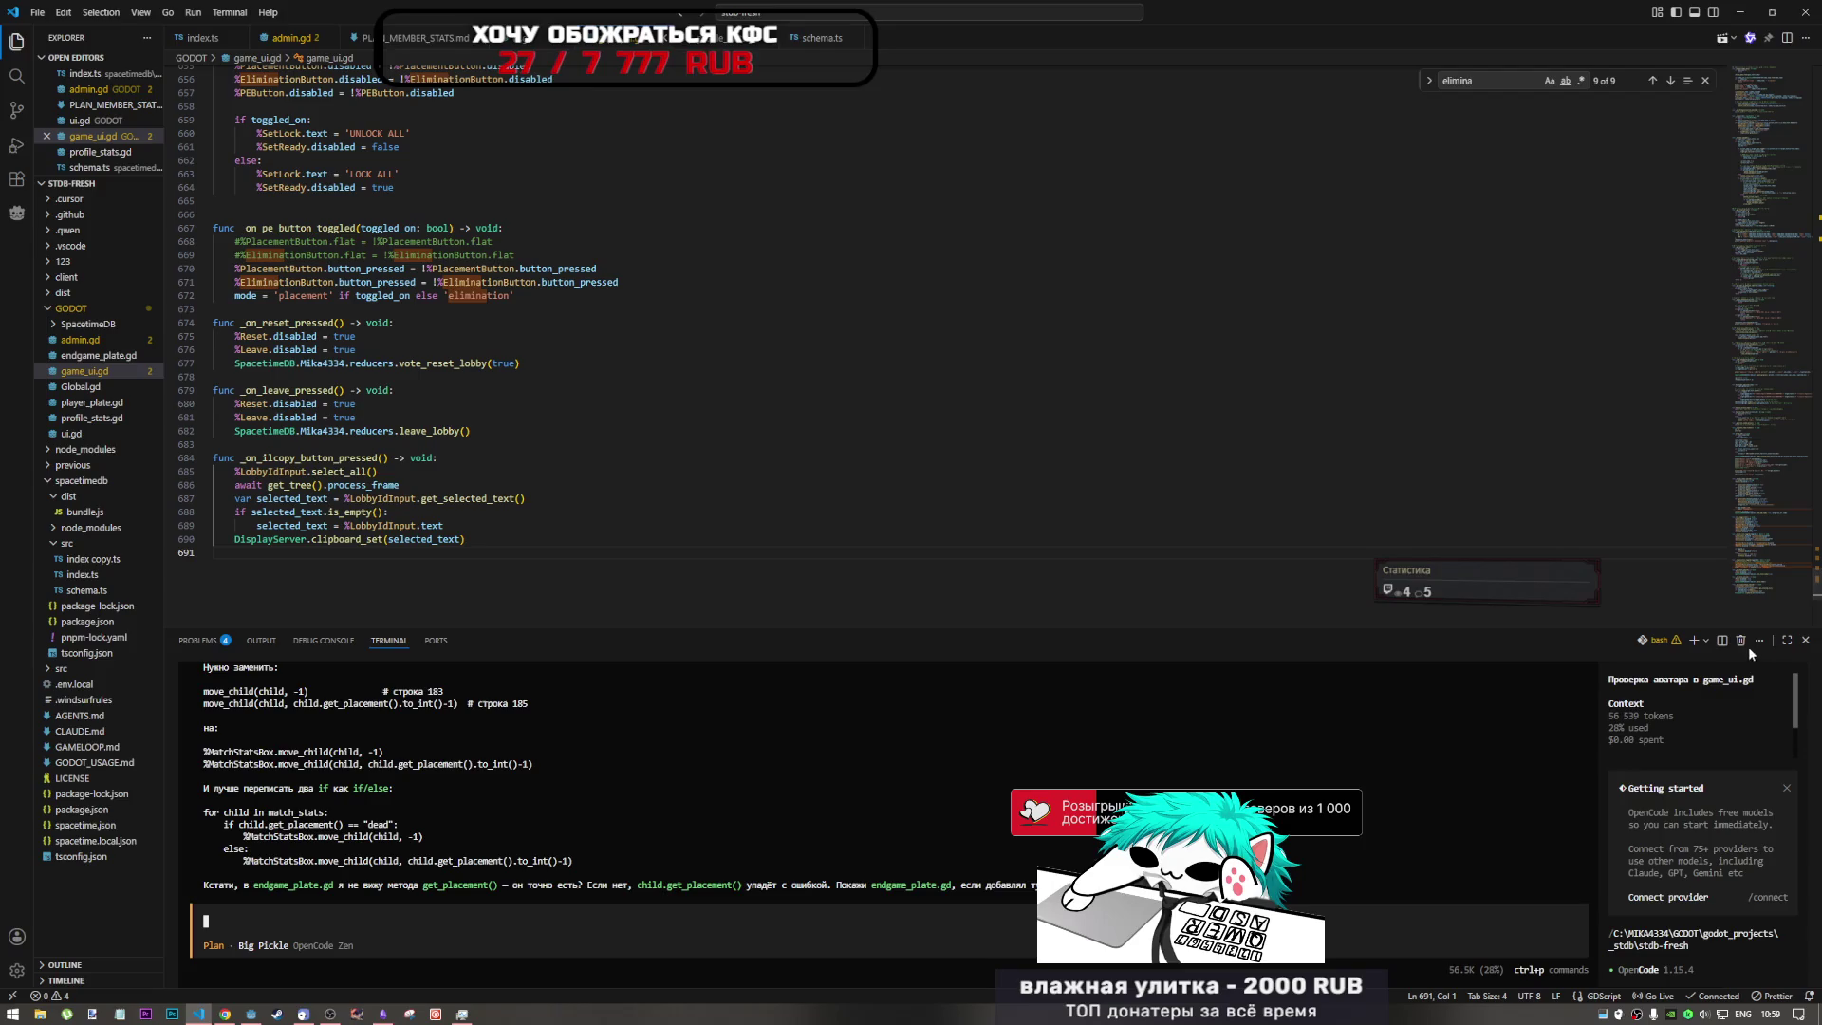
{"action": "left_click", "coordinate": [1705, 641]}
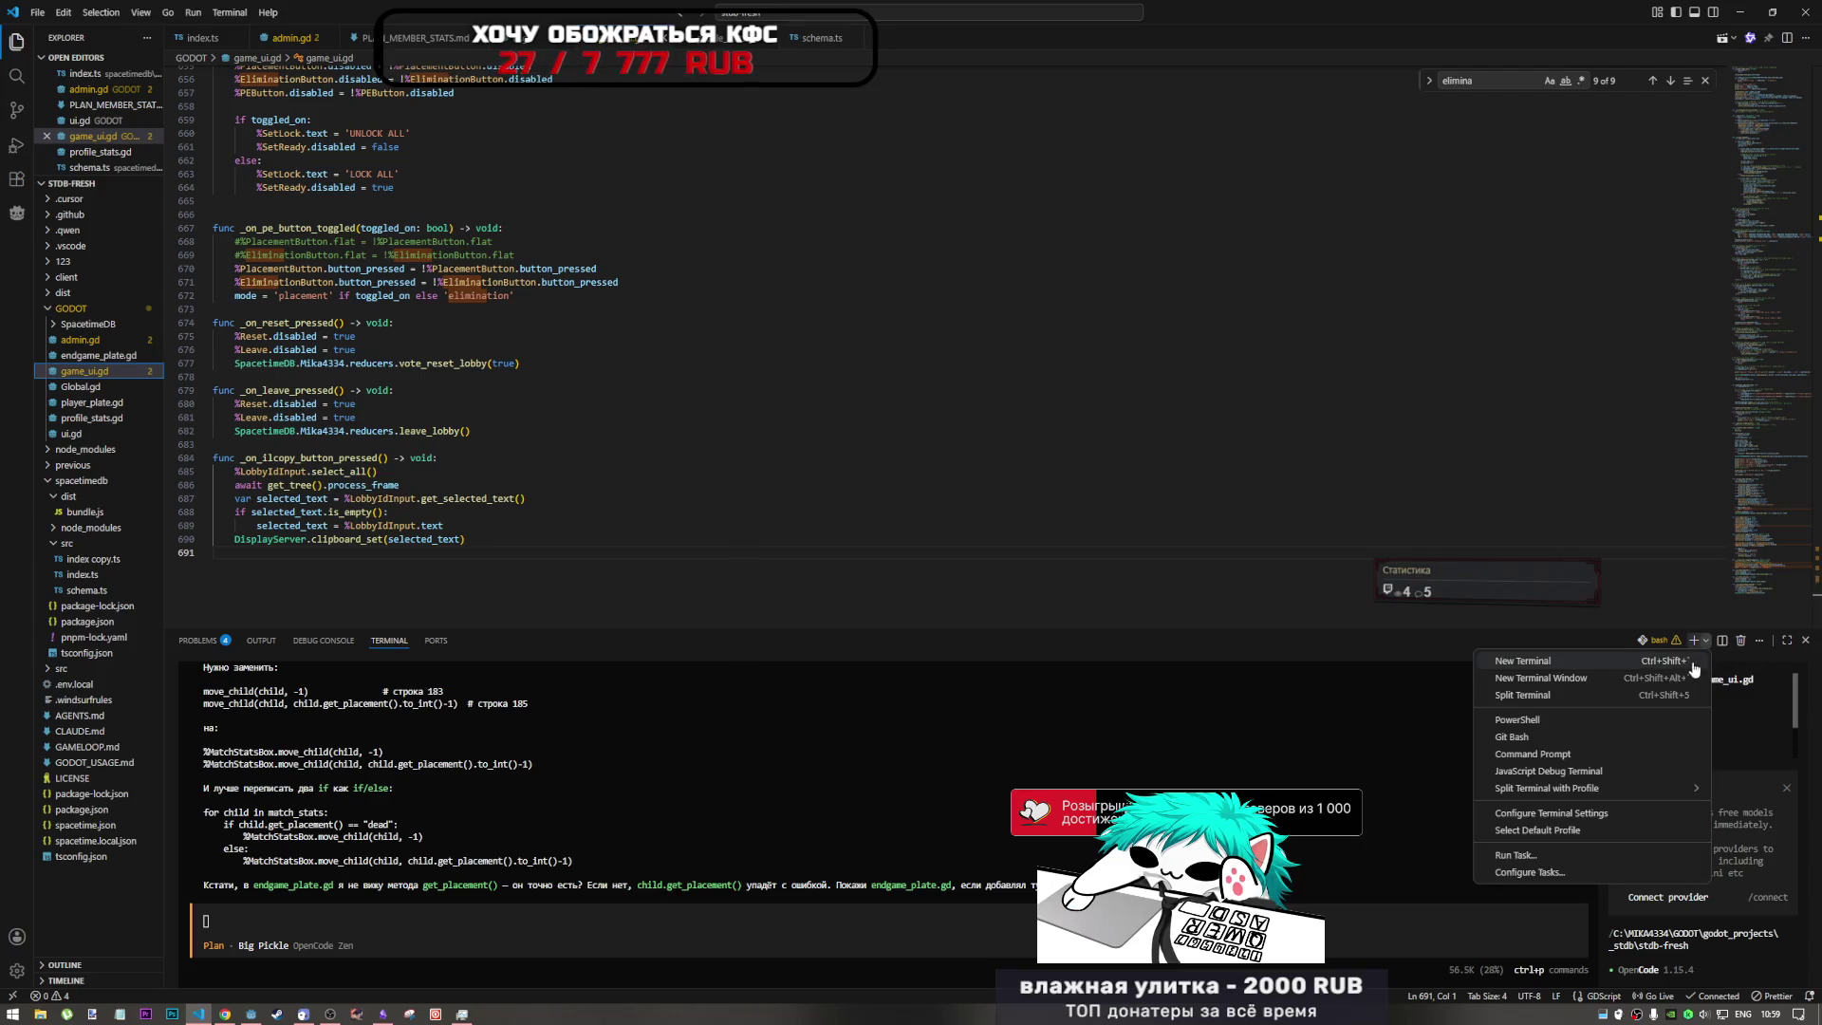
{"action": "left_click", "coordinate": [1576, 736]}
{"action": "left_click", "coordinate": [1805, 660]}
{"action": "type", "text": "opencode"}
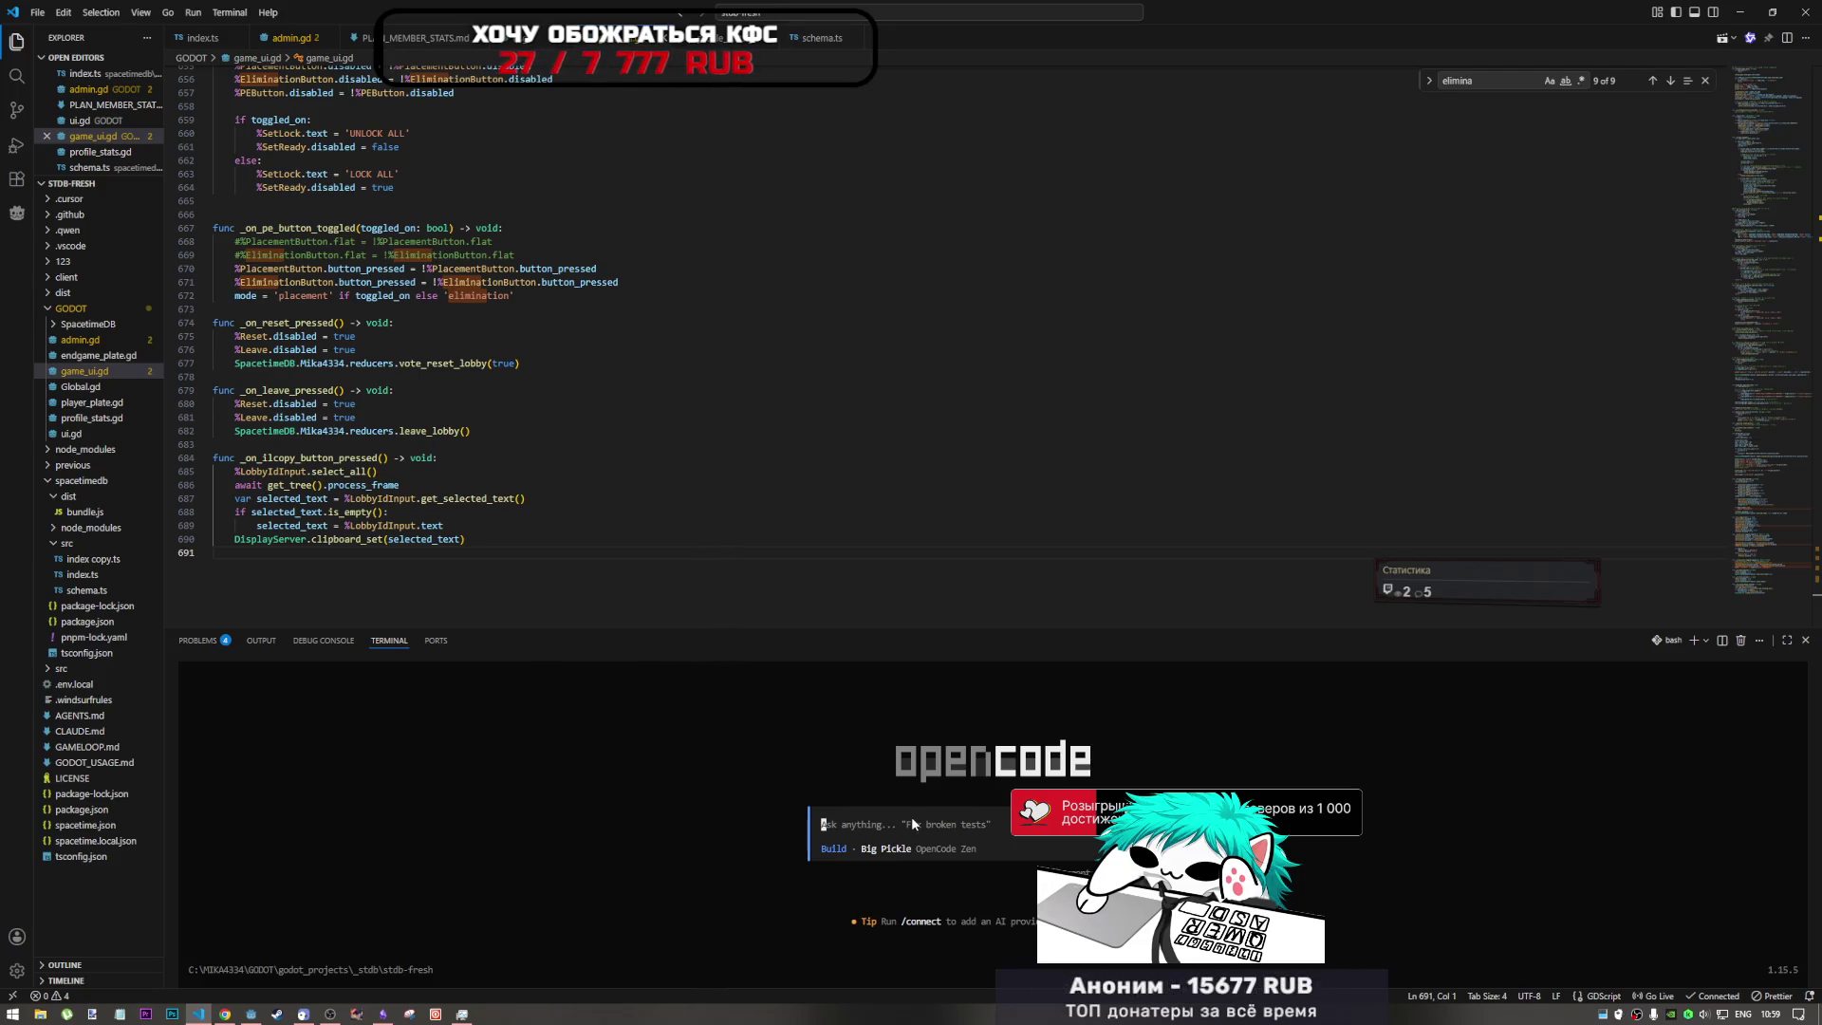
{"action": "key", "text": "Tab"}
Step: Write the request asking to check index.ts and rename 'char', a variable already built into the engine
{"action": "key", "text": "alt+shift"}
{"action": "type", "text": "Проверь"}
{"action": "key", "text": "alt+shift"}
{"action": "type", "text": "index."}
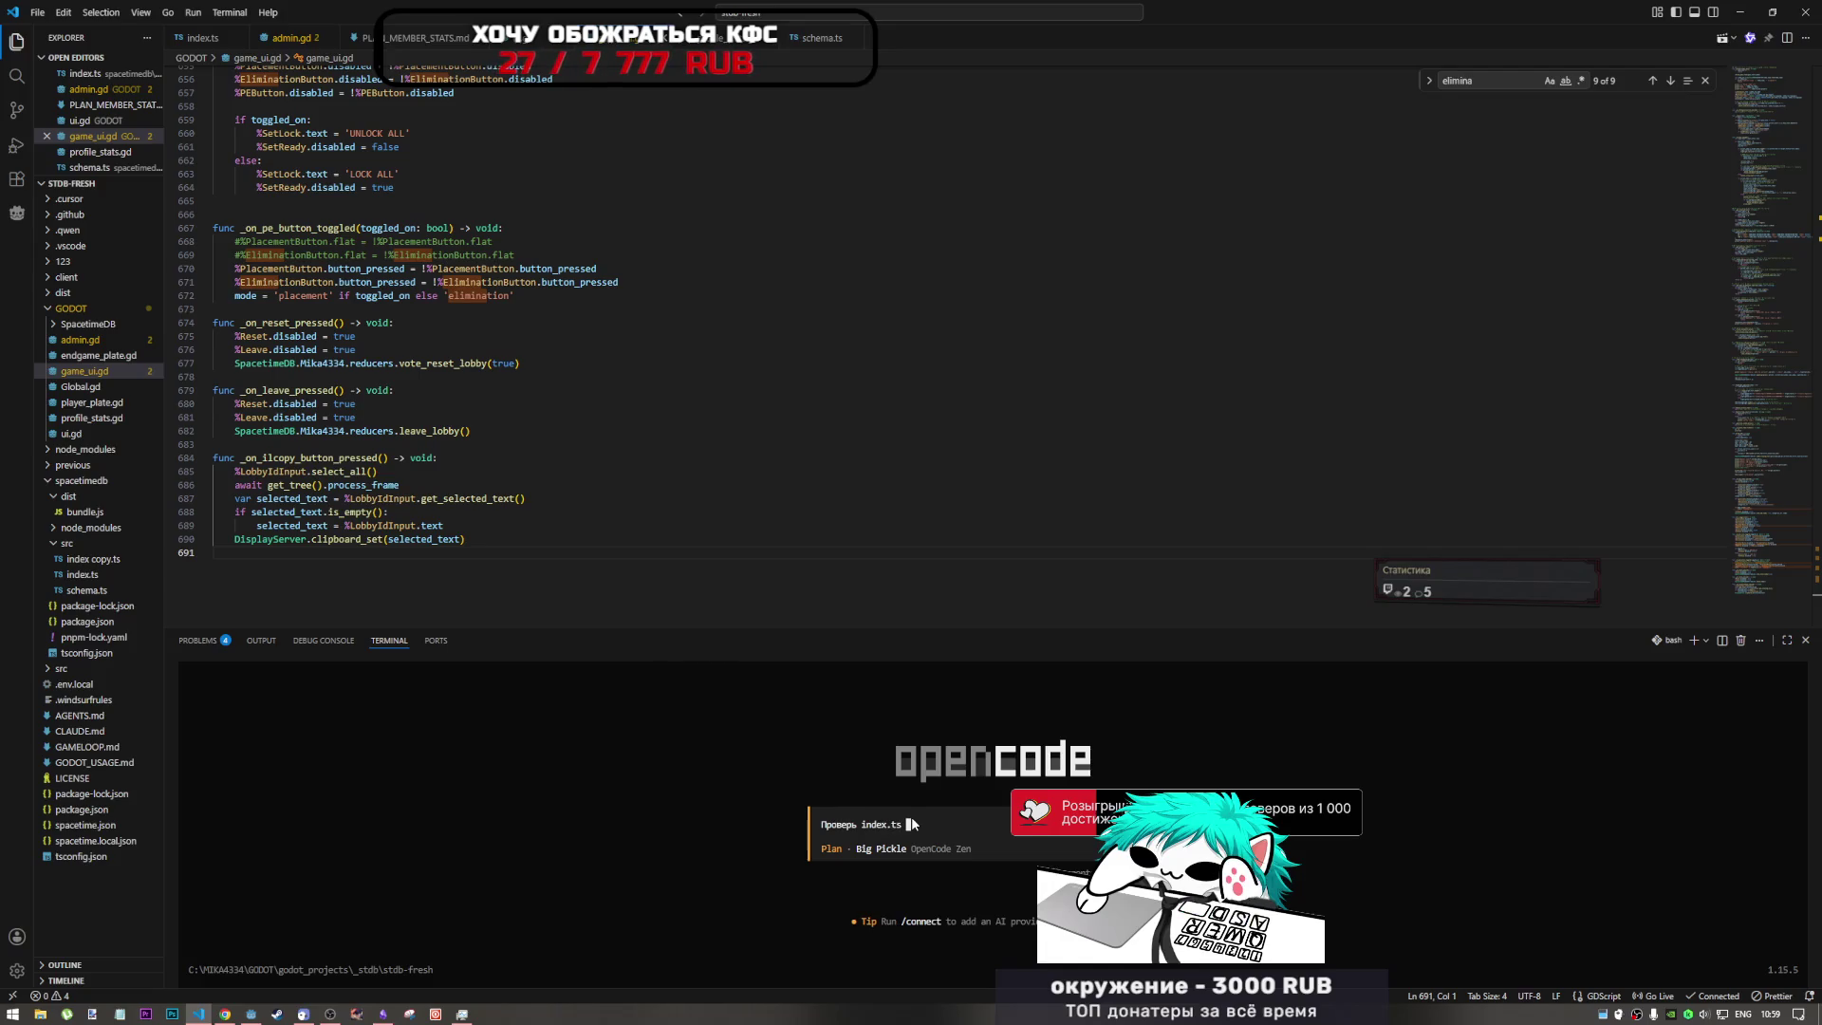
{"action": "type", "text": "ts"}
{"action": "key", "text": "alt+shift"}
{"action": "type", "text": "исп"}
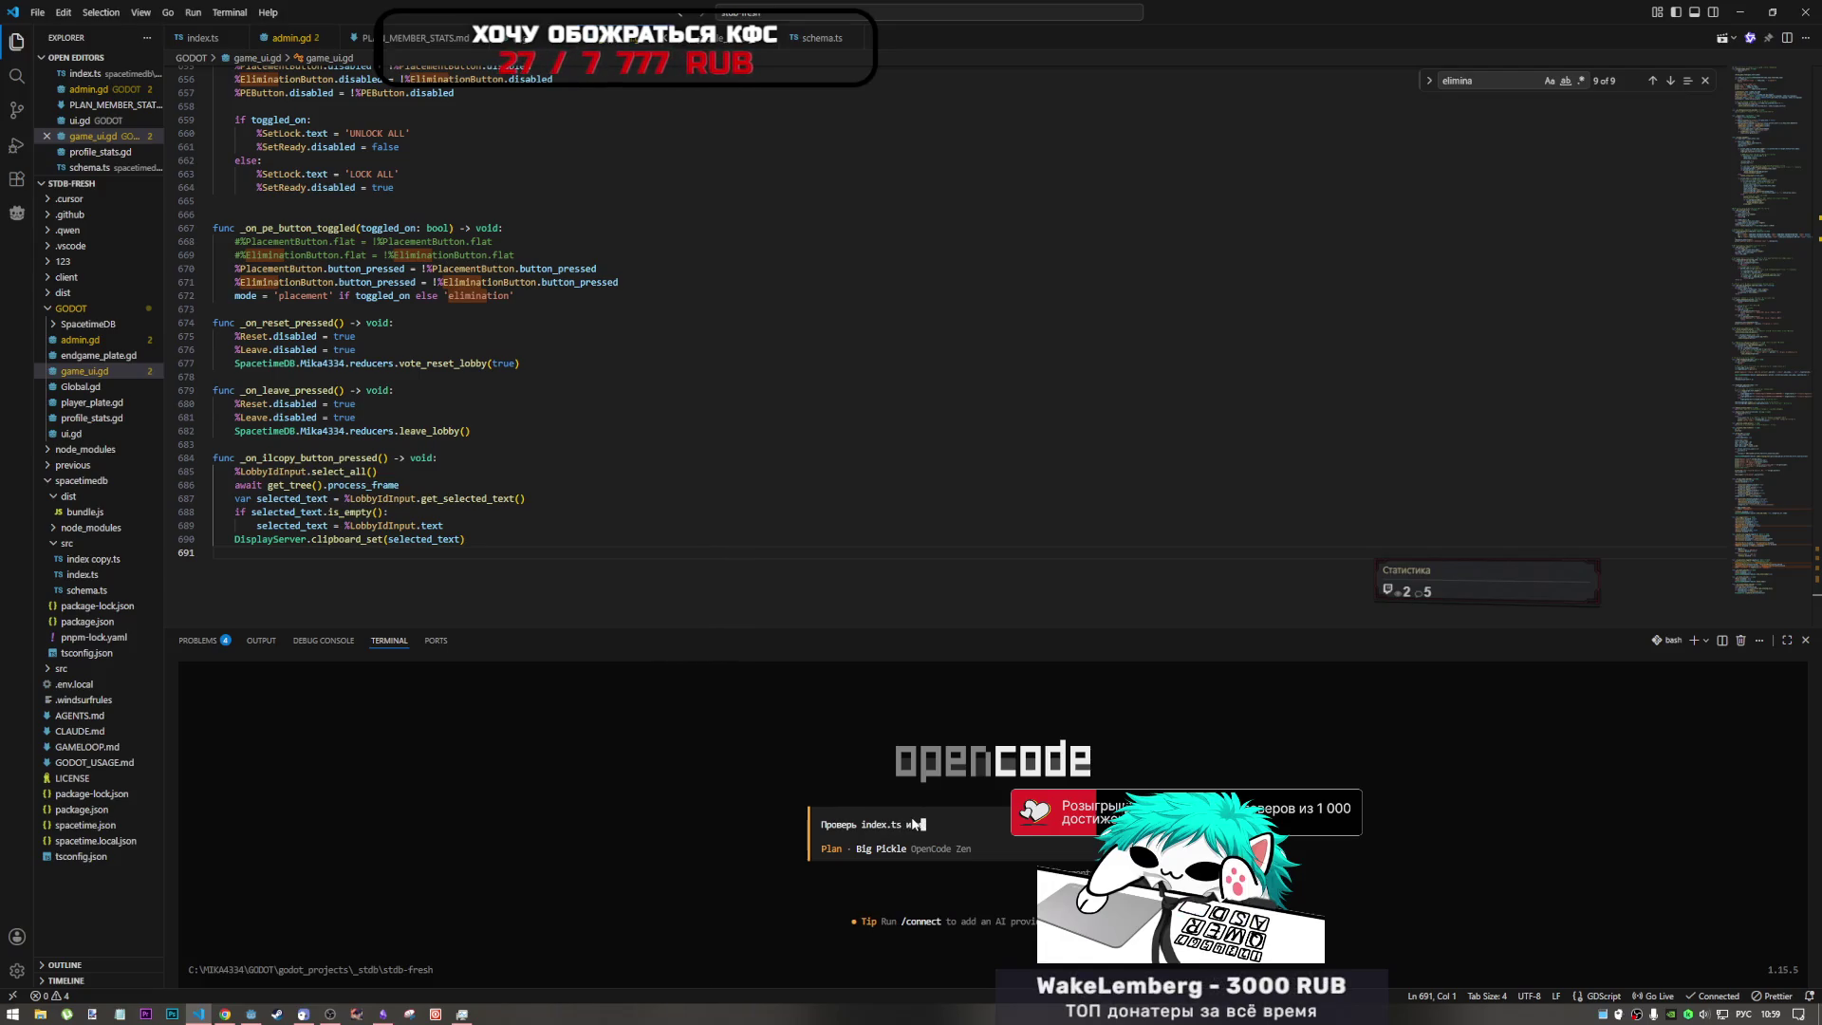
{"action": "type", "text": "равь"}
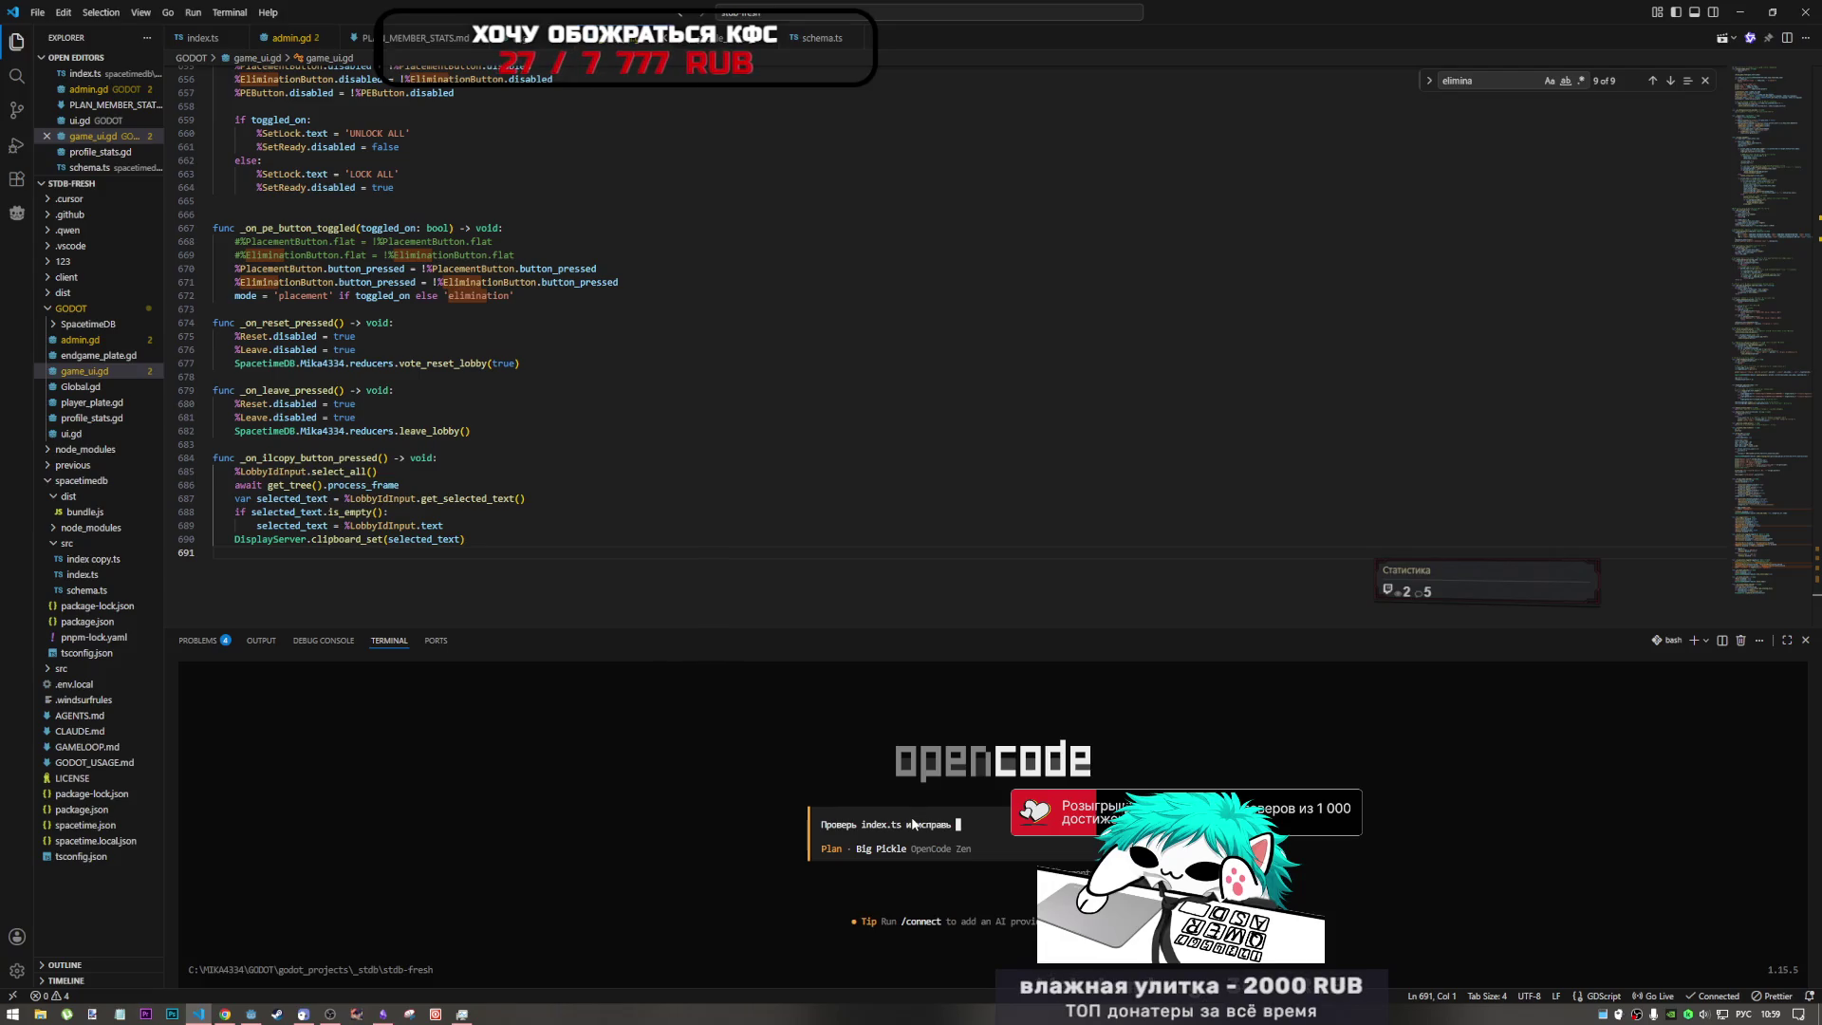
{"action": "key", "text": "alt+shift"}
{"action": "type", "text": "char"}
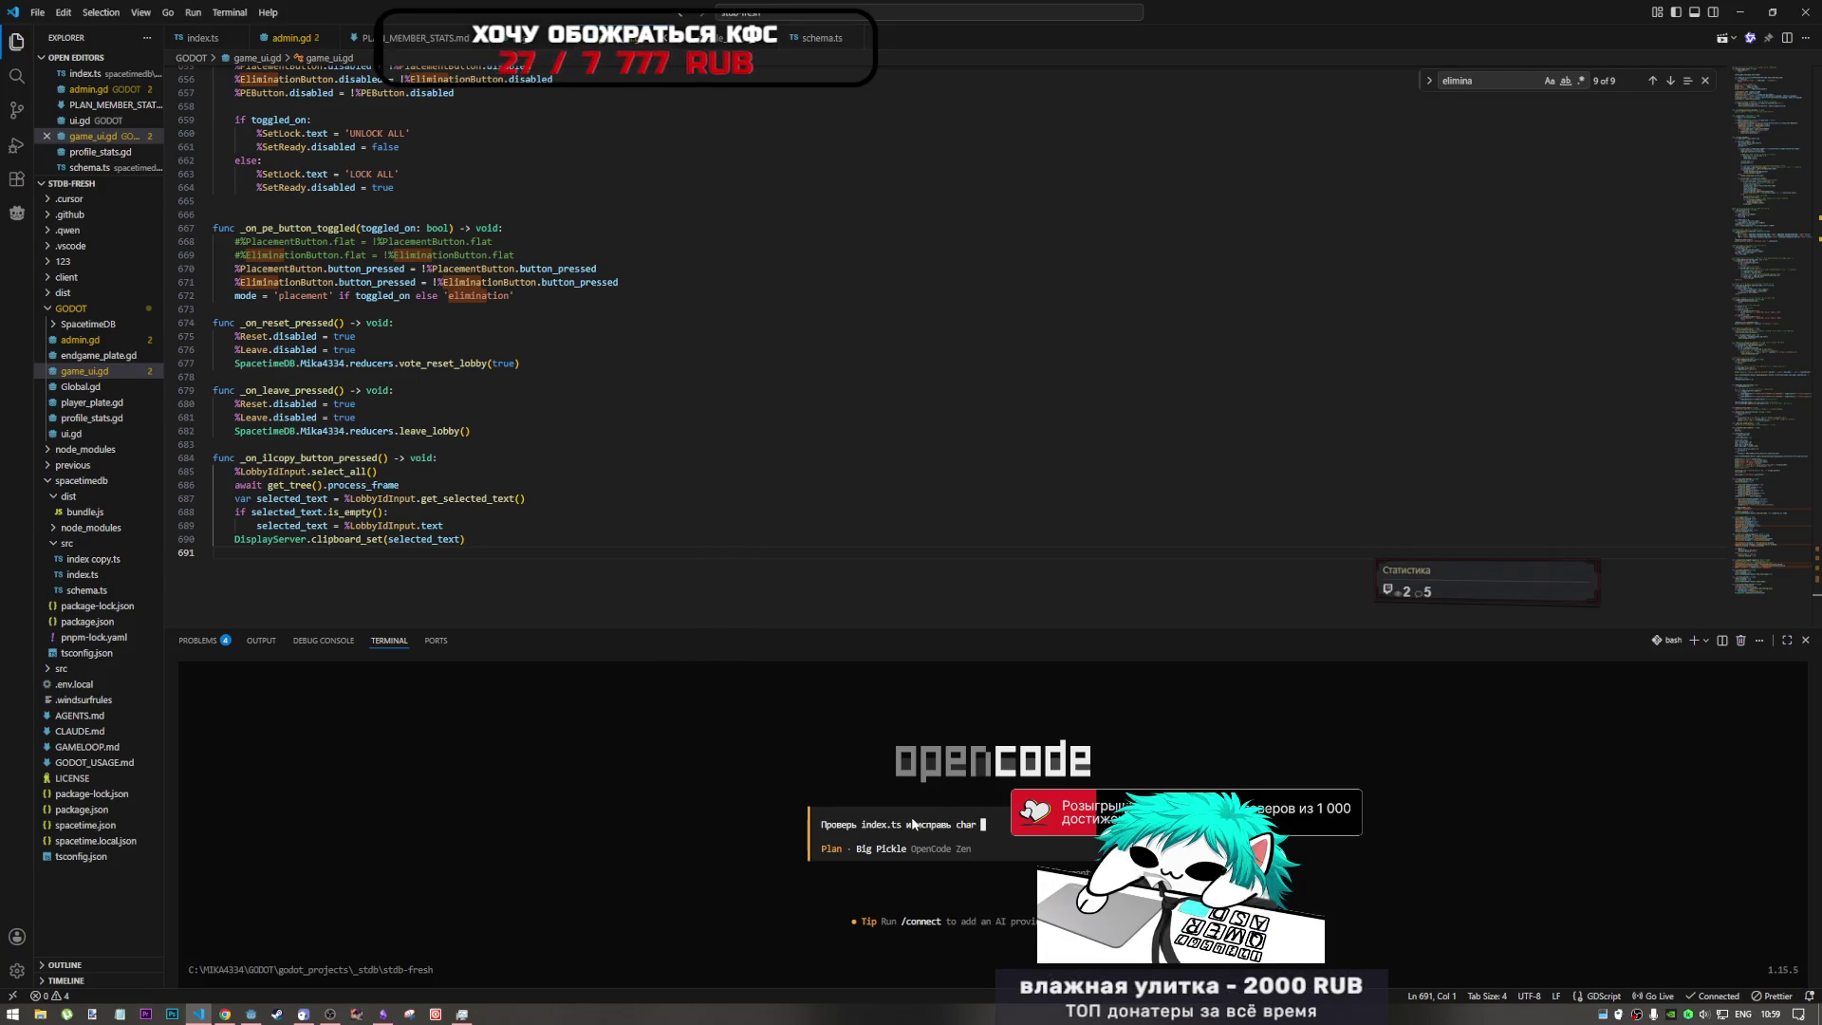
{"action": "key", "text": "alt+shift"}
{"action": "type", "text": "на другой"}
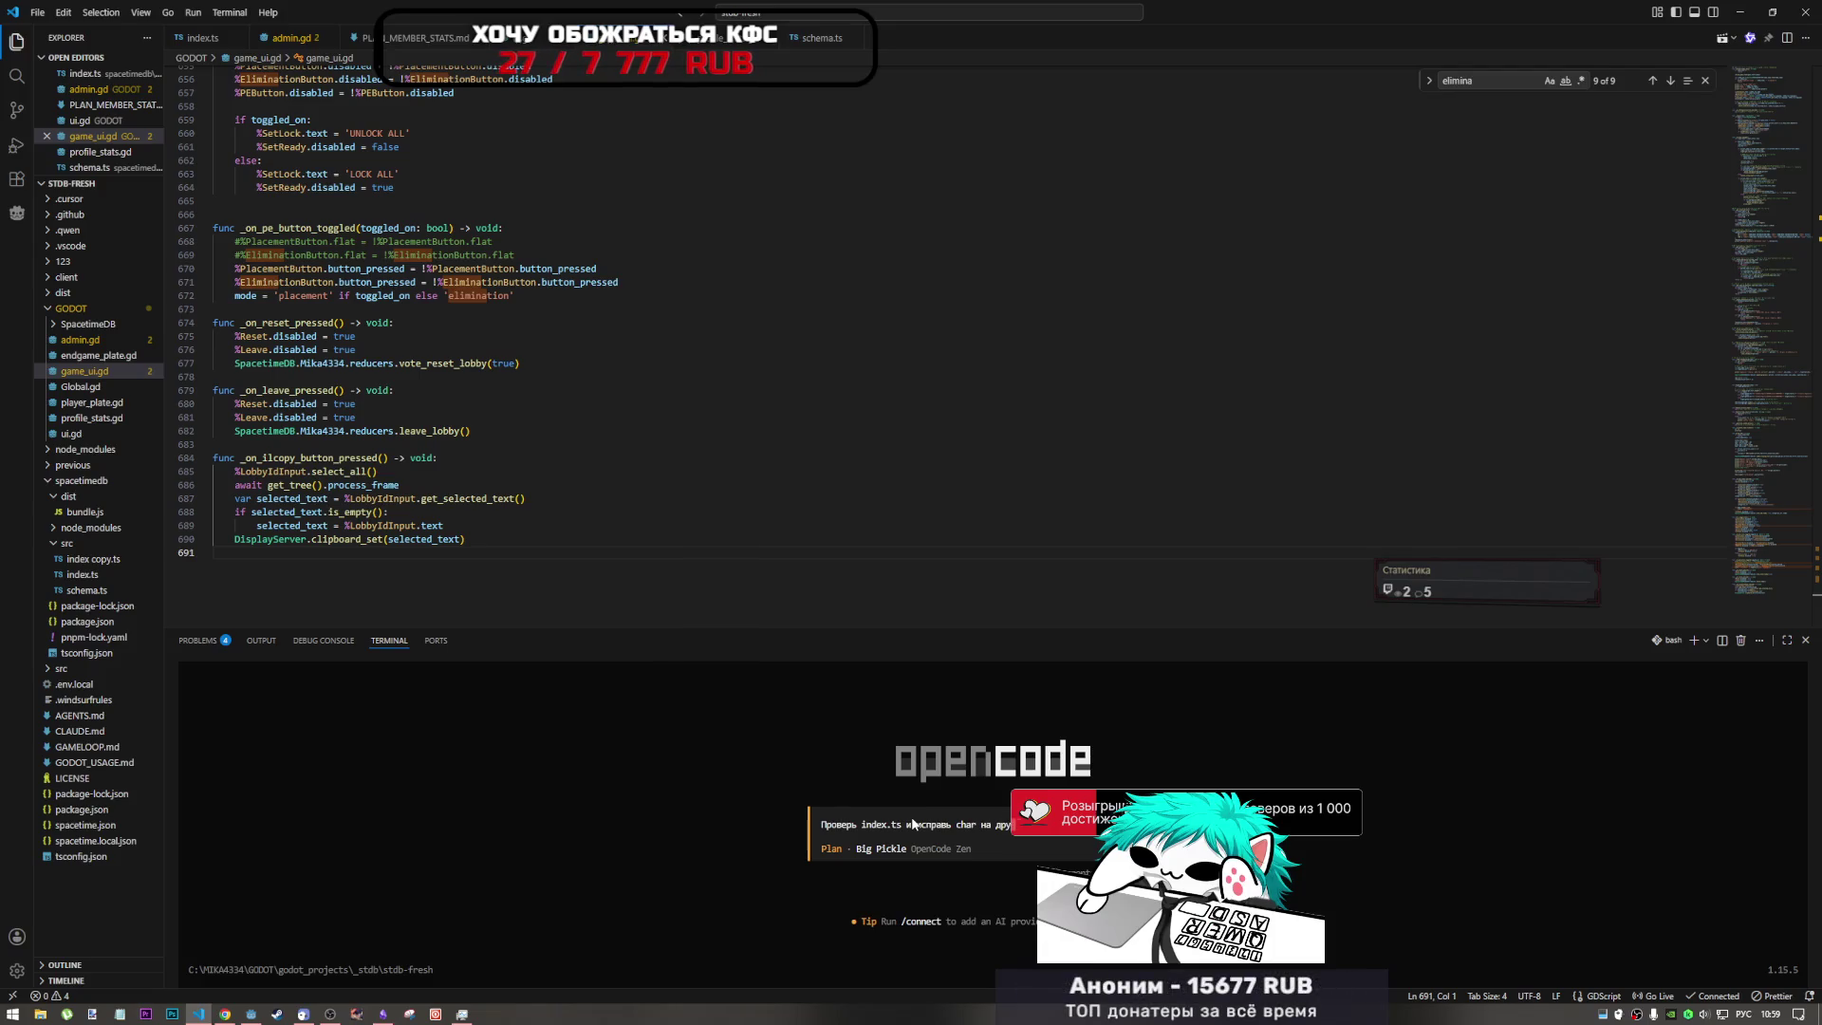
{"action": "type", "text": "потому"}
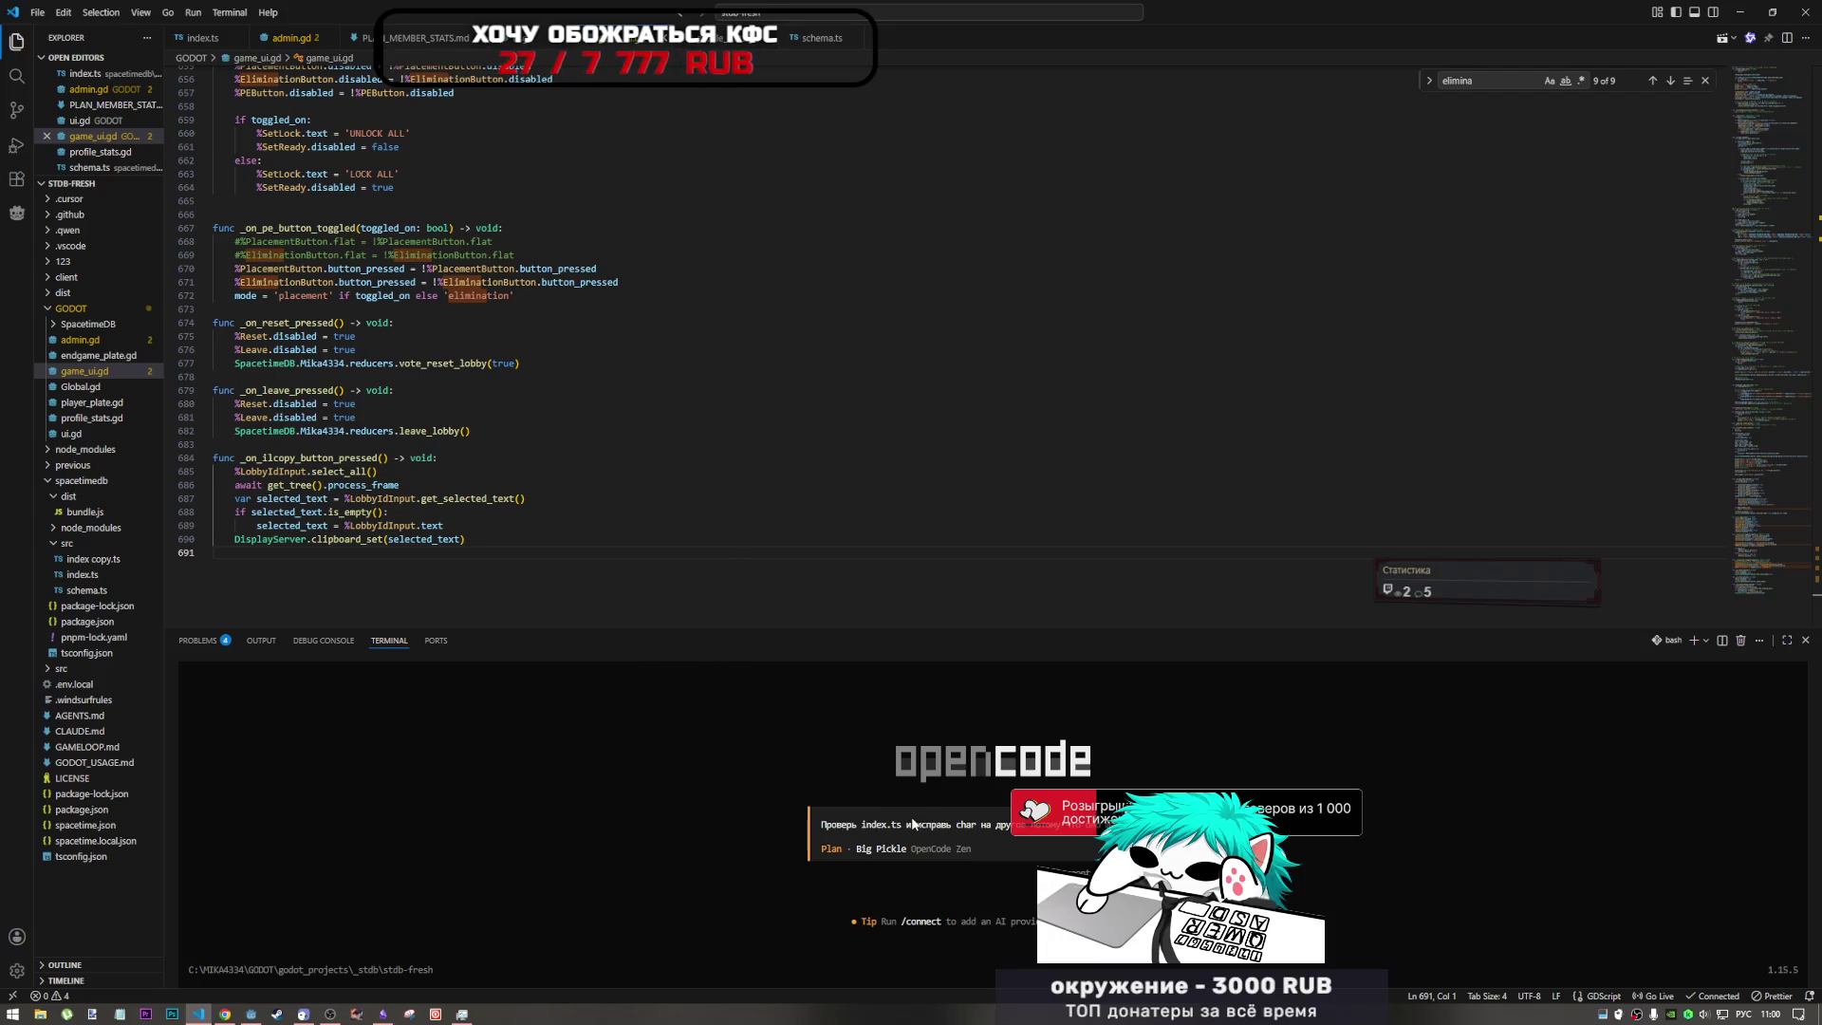
{"action": "type", "text": "переменную уже"}
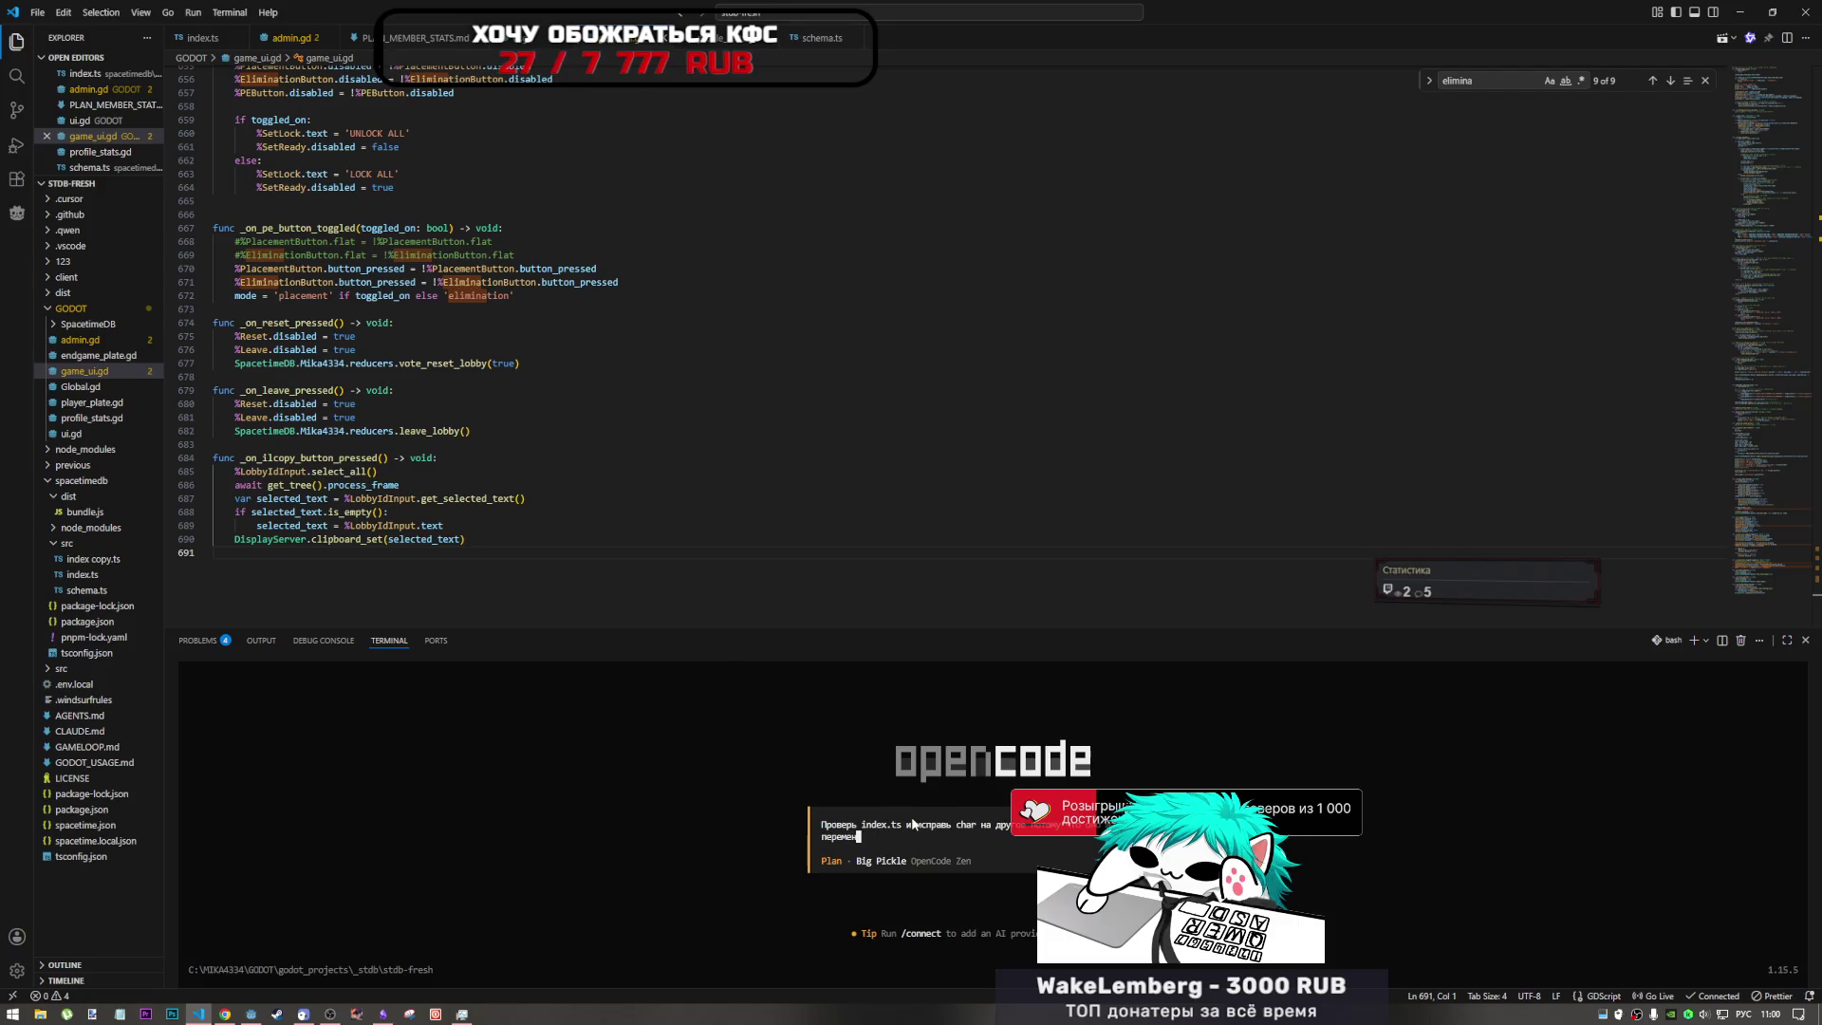
{"action": "type", "text": " встроенную "}
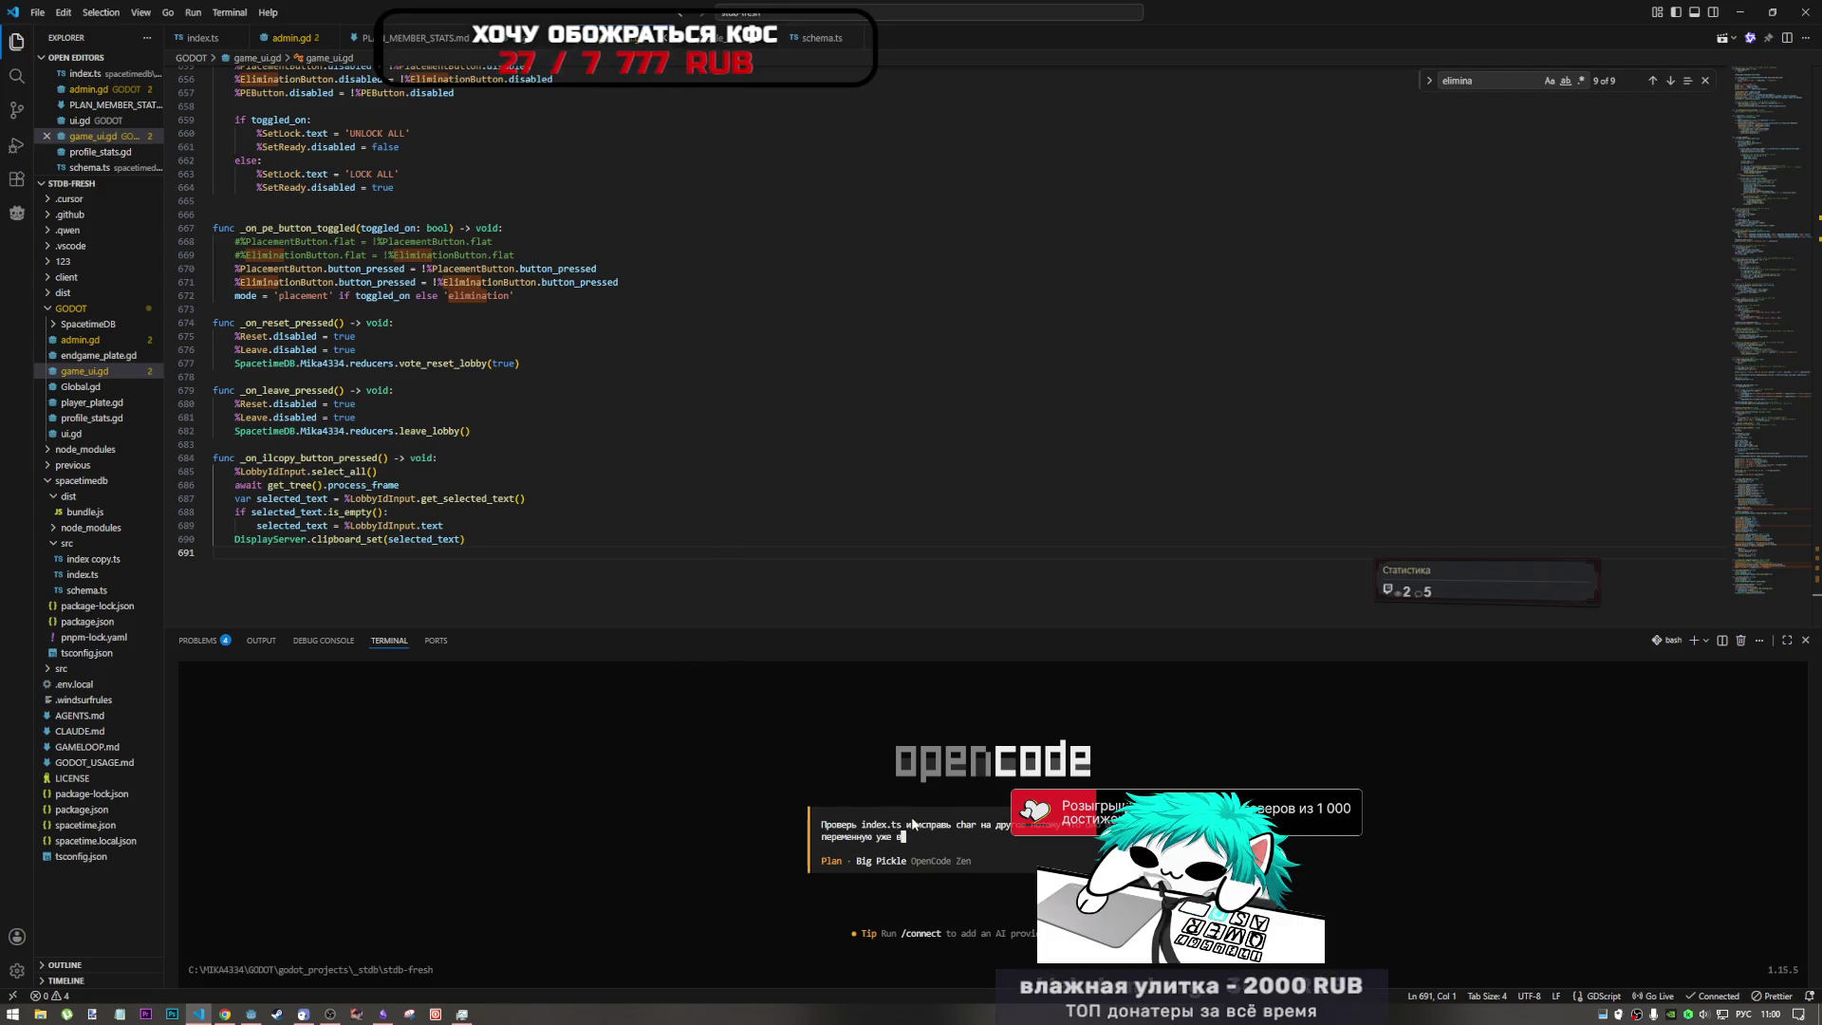
{"action": "type", "text": "в де"}
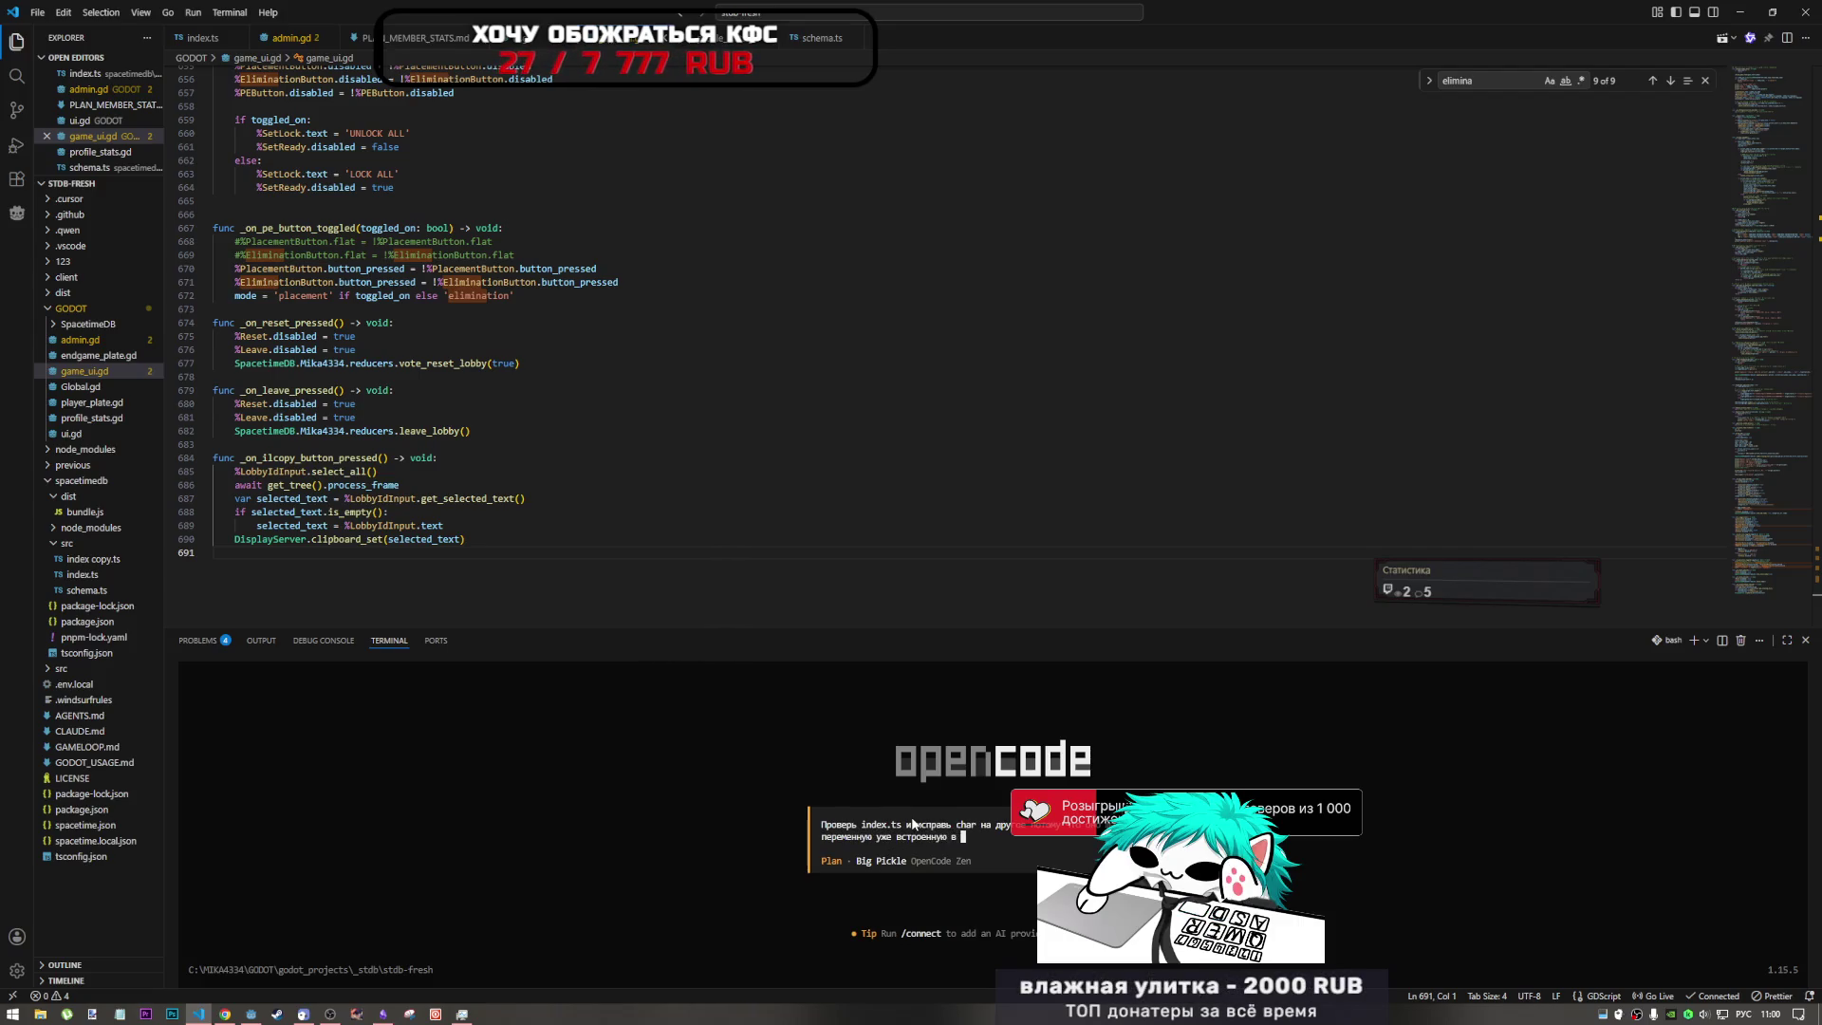
{"action": "type", "text": "жок"}
Step: Paste the warning lines into the request and attach the PLAN_MEMBER_STATS.md plan
{"action": "key", "text": "ctrl+v"}
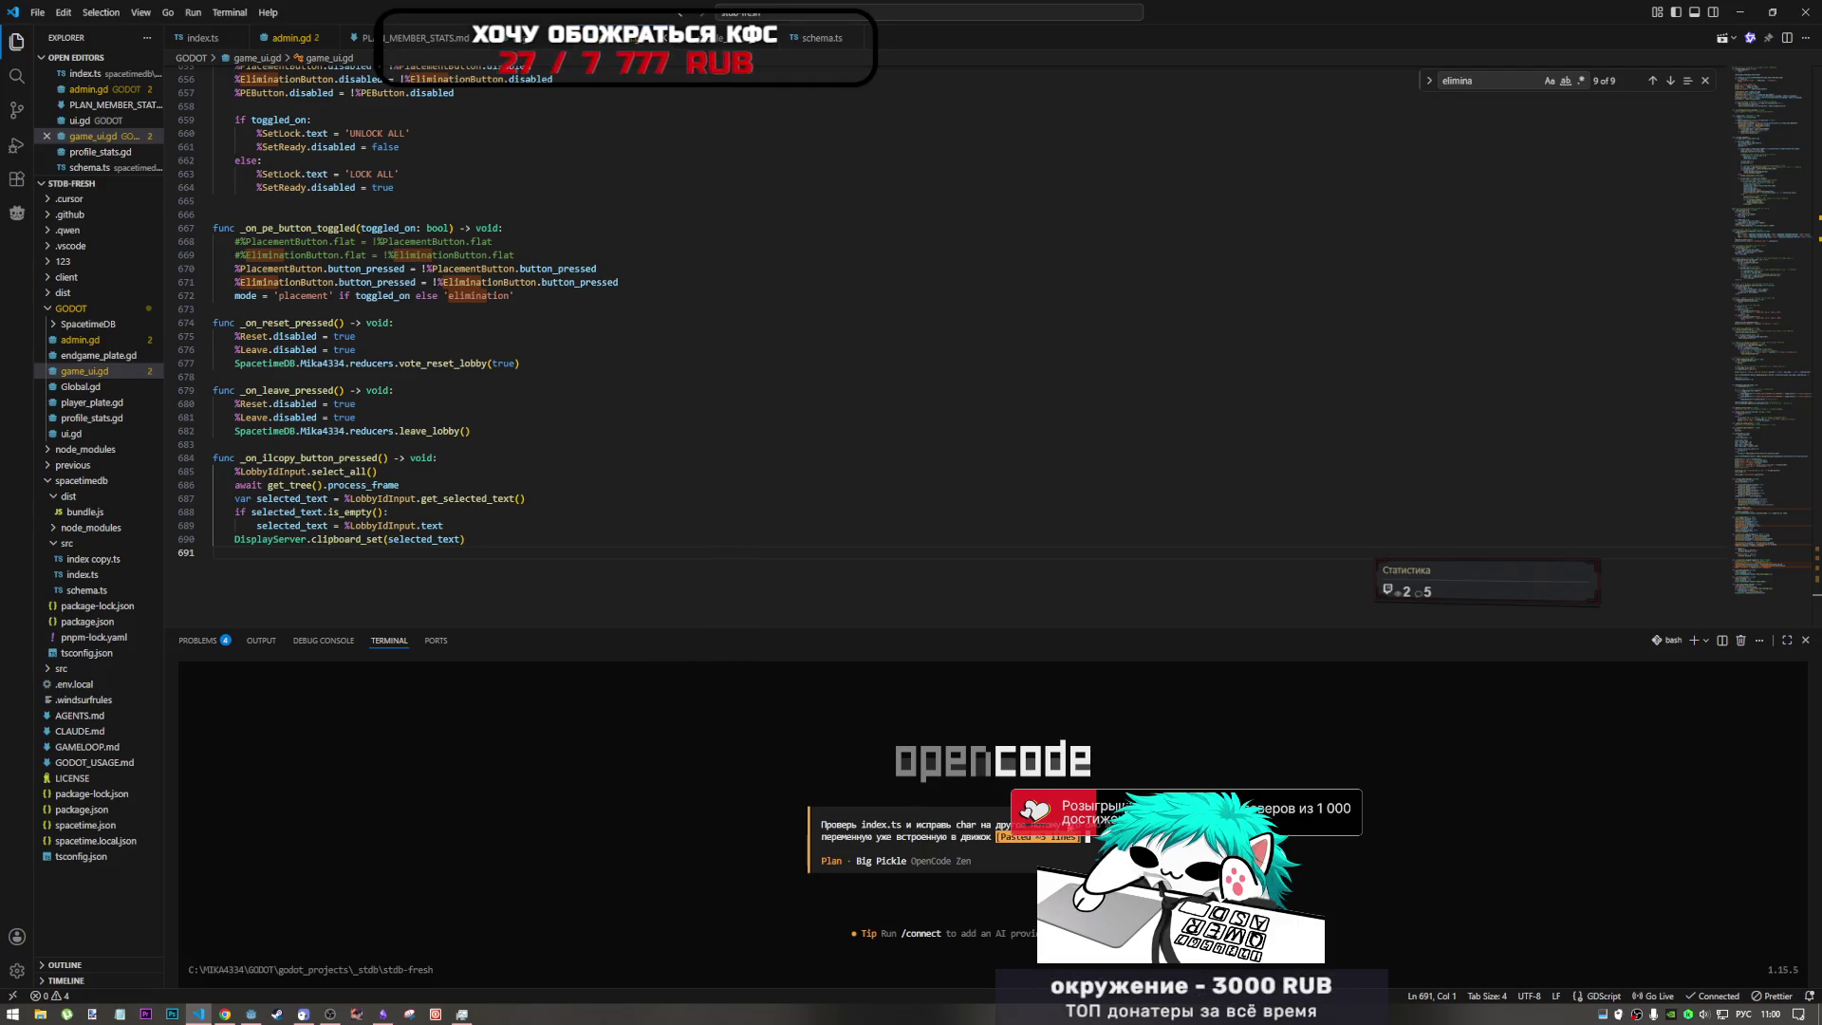
{"action": "key", "text": "alt+shift"}
{"action": "type", "text": "b"}
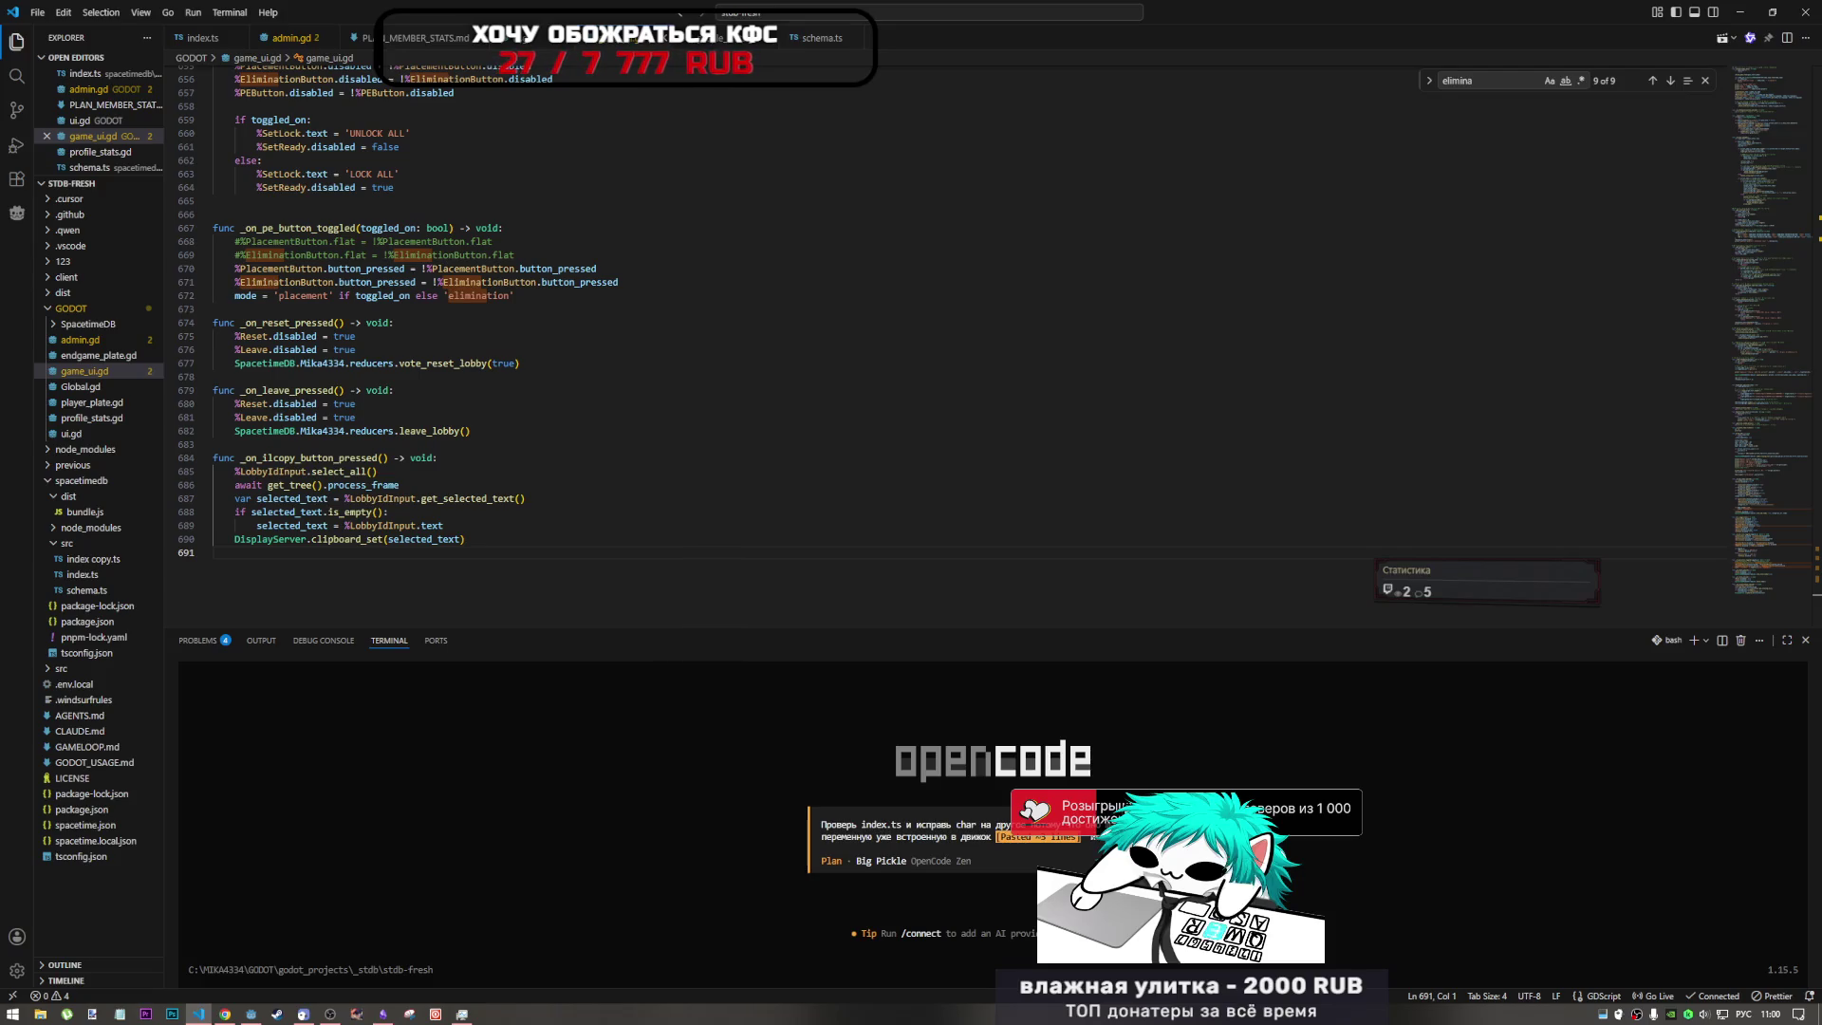
{"action": "type", "text": "же"}
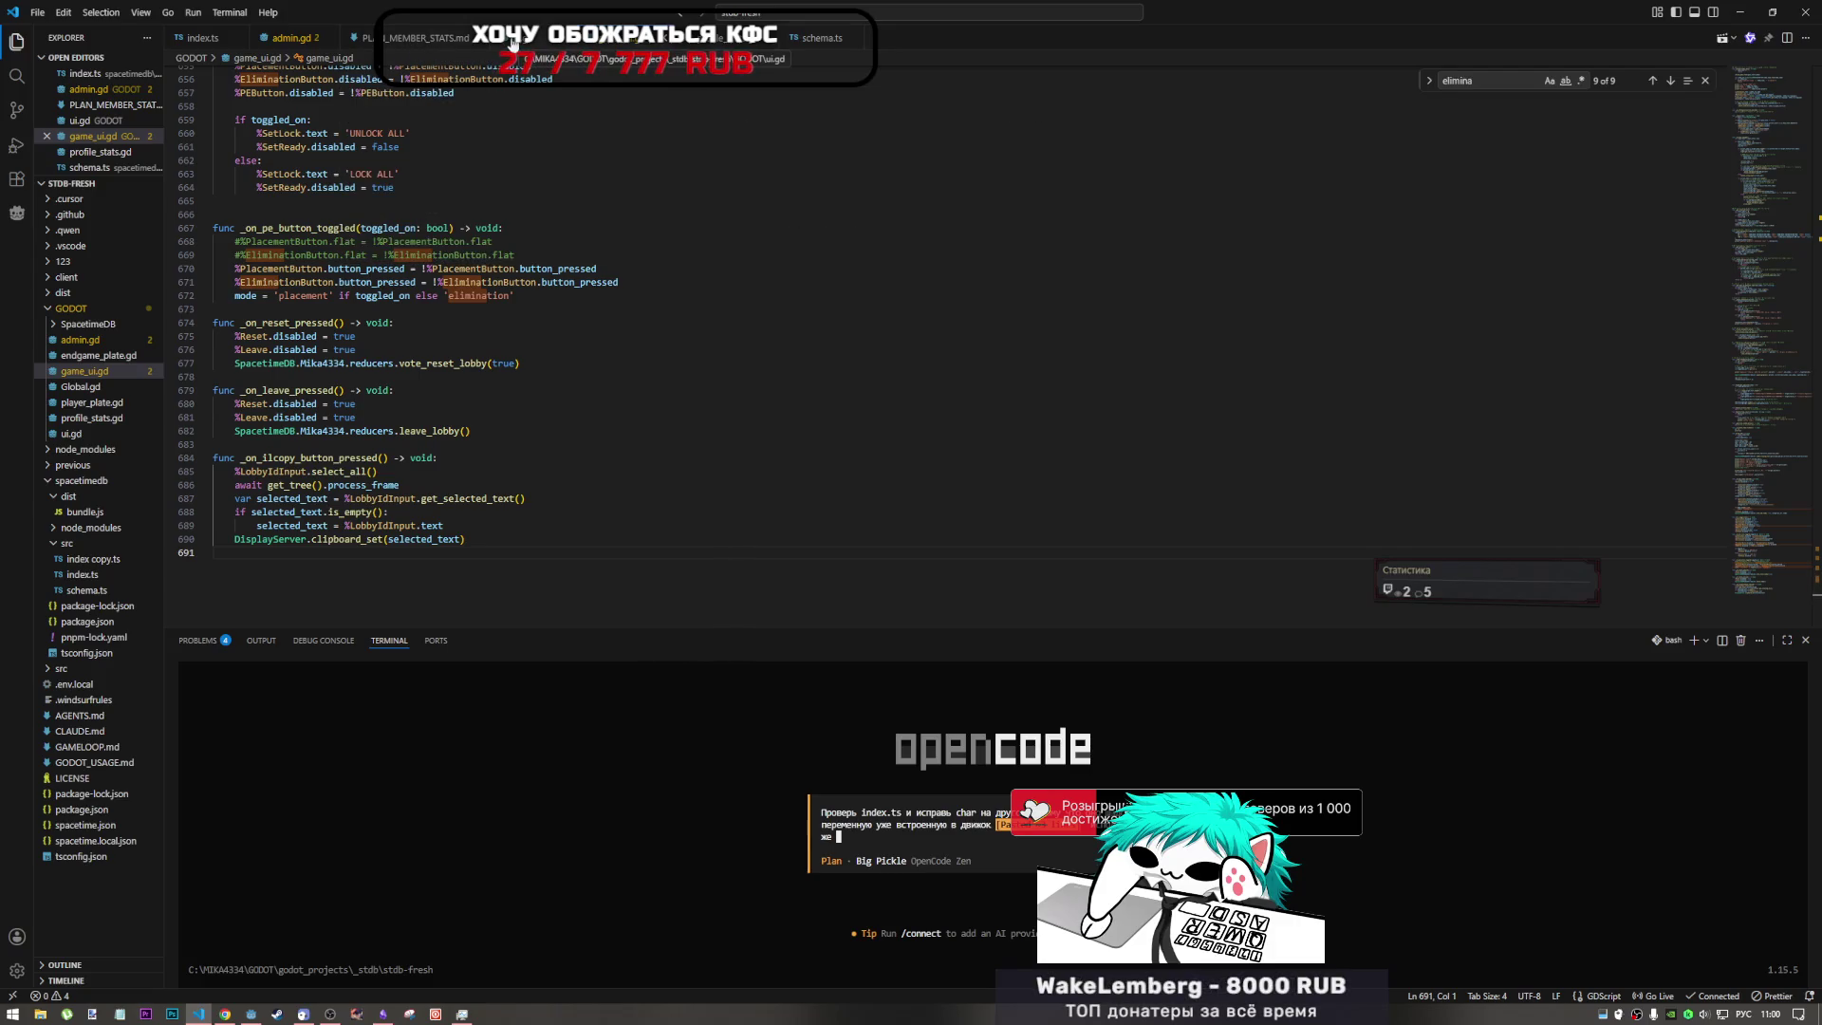
{"action": "mouse_move", "coordinate": [406, 44]}
{"action": "left_mouse_down"}
{"action": "mouse_move", "coordinate": [1053, 830]}
{"action": "mouse_move", "coordinate": [949, 825]}
{"action": "mouse_move", "coordinate": [958, 813]}
{"action": "left_mouse_up"}
{"action": "left_click", "coordinate": [361, 135]}
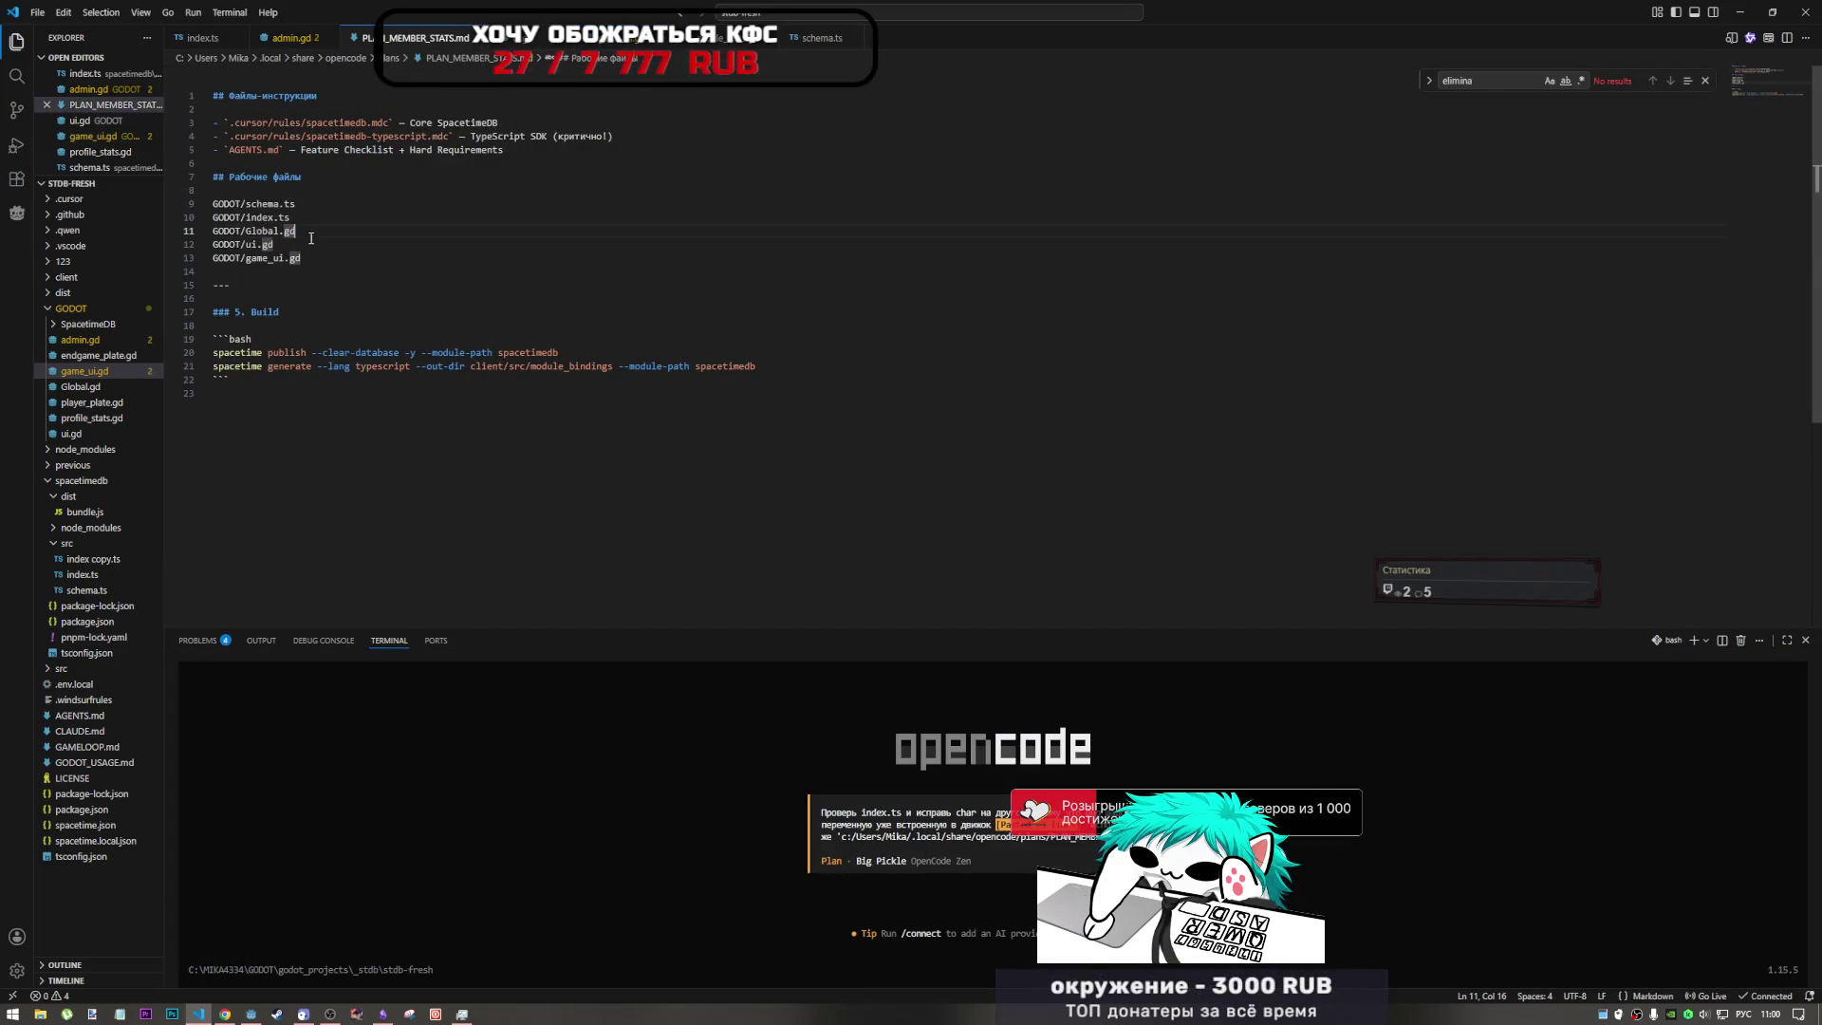
Step: Add that game_ui.gd is what needs checking and send the request to OpenCode
{"action": "left_click", "coordinate": [883, 732]}
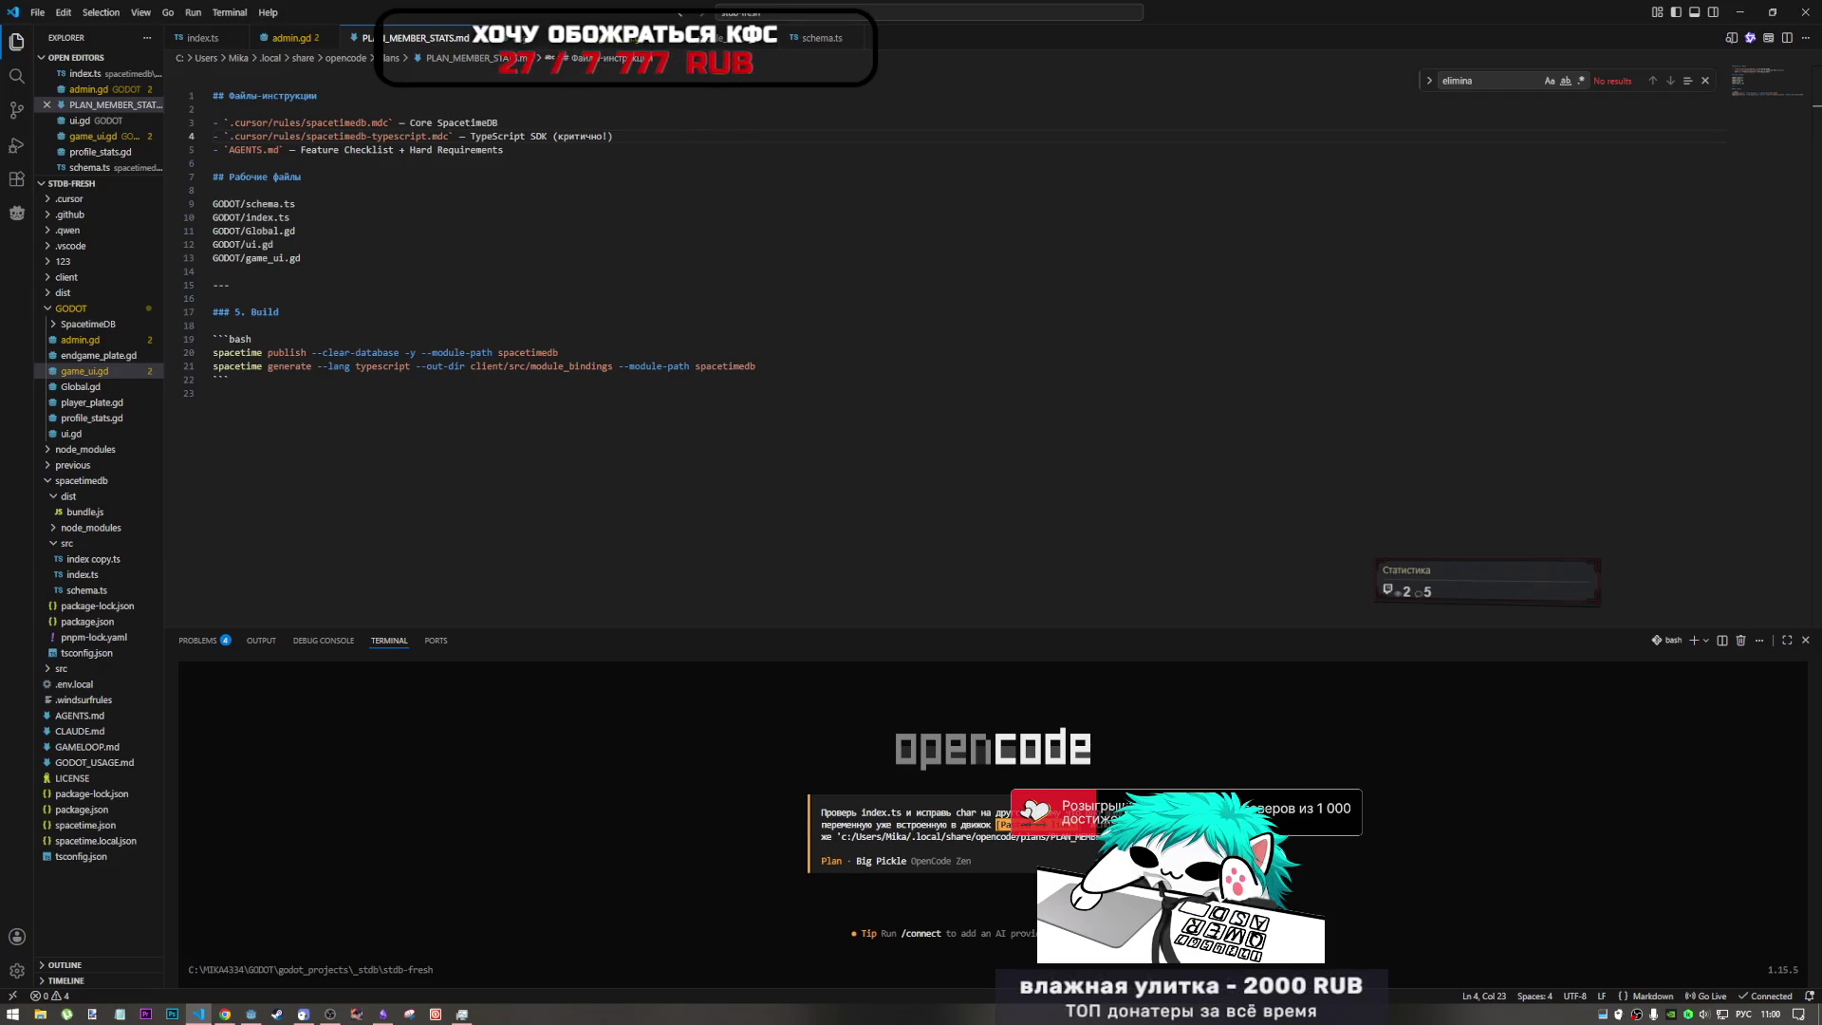
{"action": "type", "text": "чтобы опередел"}
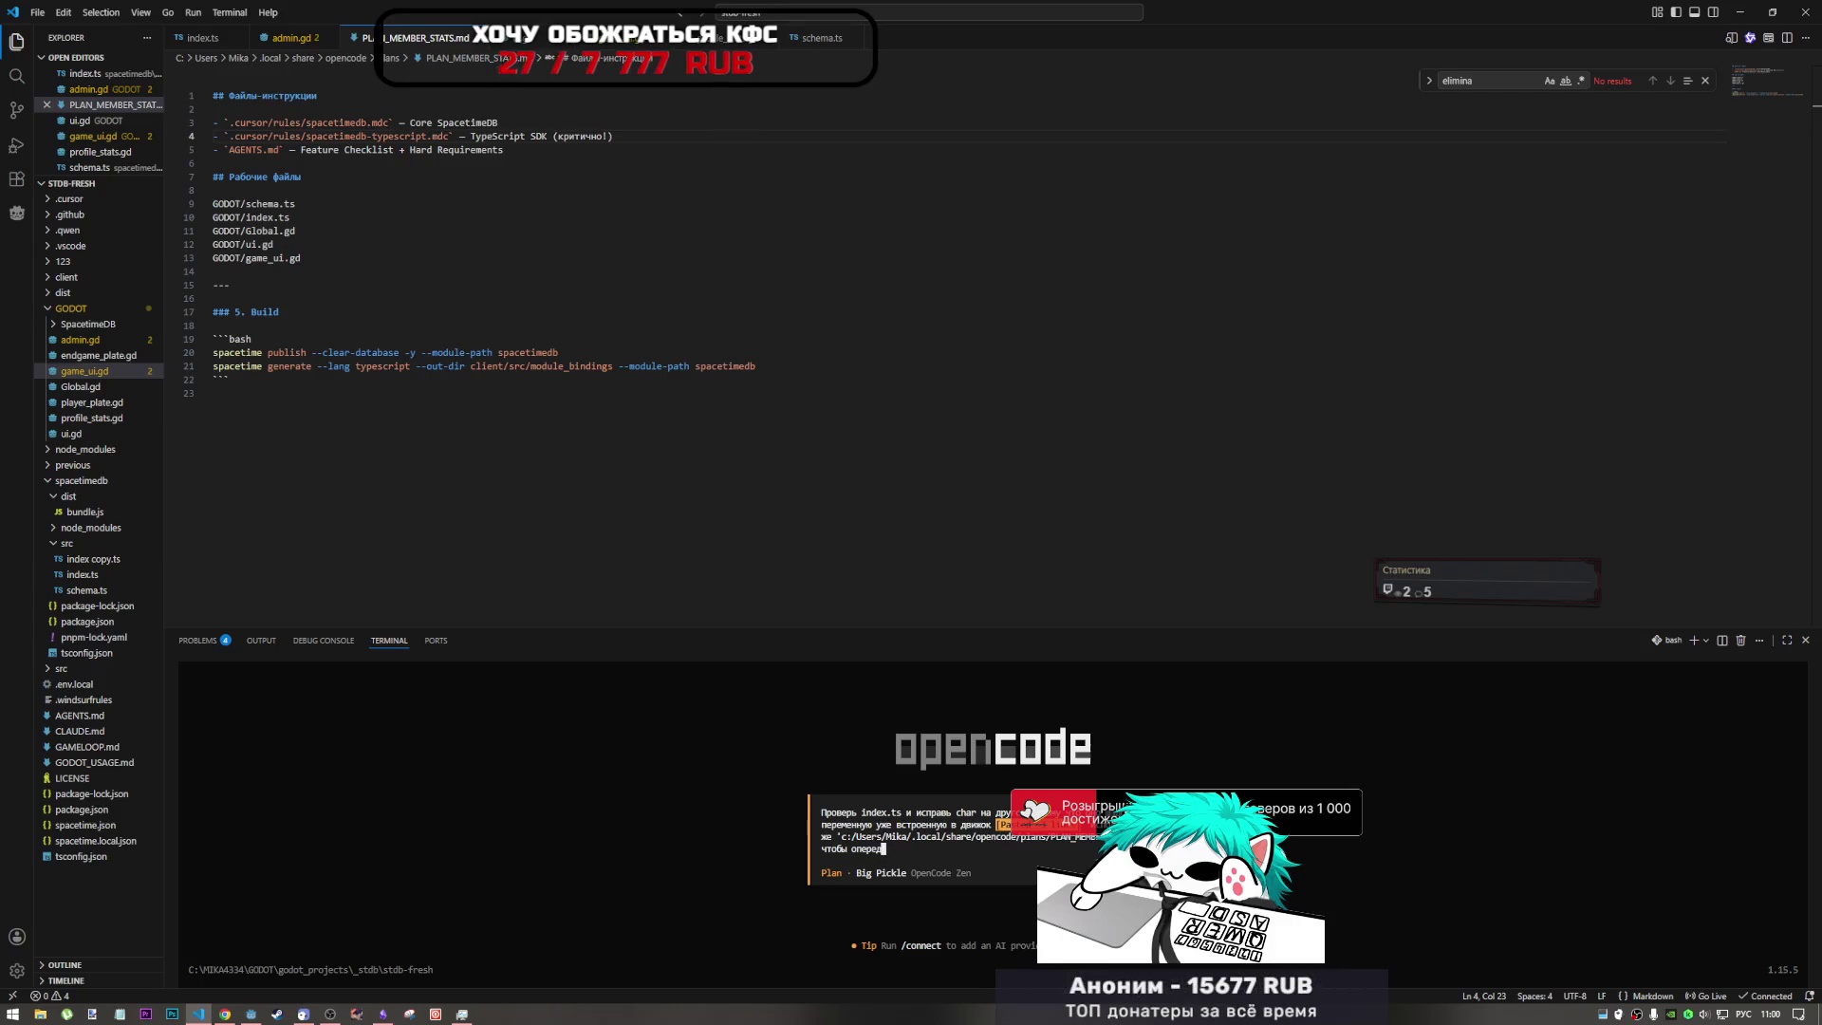
{"action": "type", "text": "ить "}
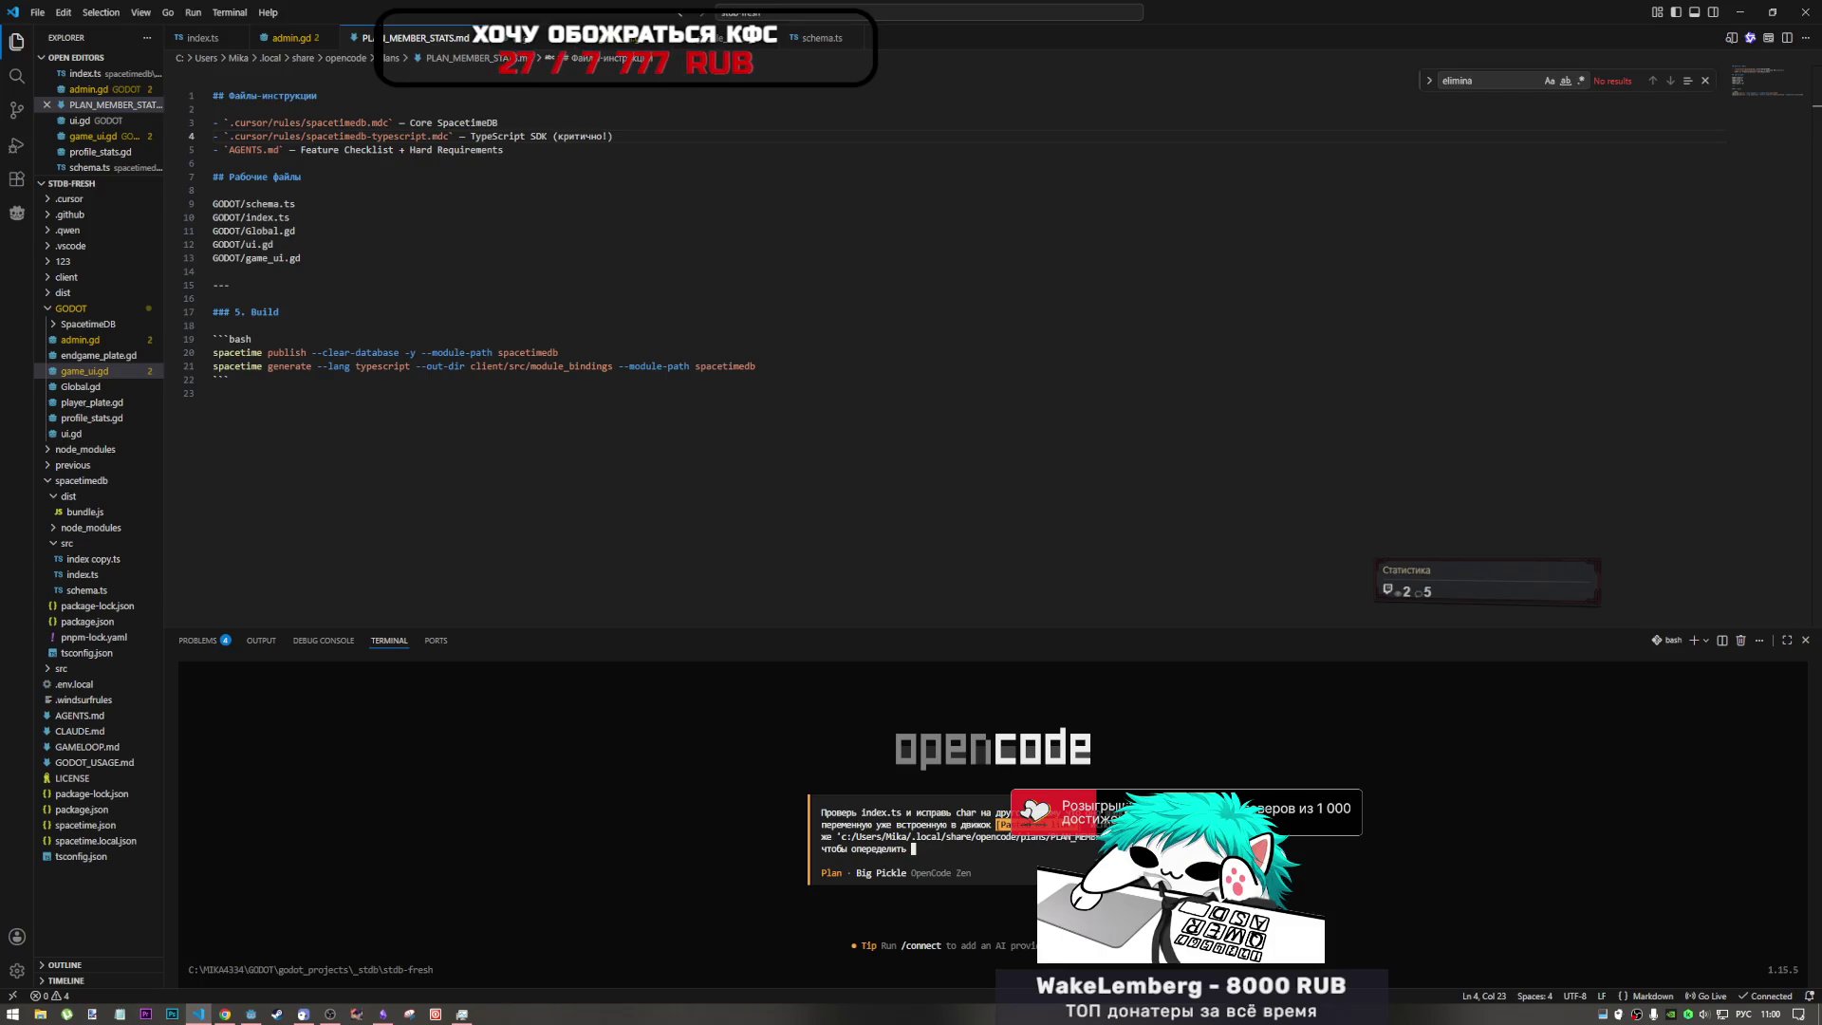
{"action": "type", "text": "что нужно по"}
{"action": "key", "text": "BackSpace"}
{"action": "key", "text": "BackSpace"}
{"action": "key", "text": "BackSpace"}
{"action": "type", "text": "то требуется "}
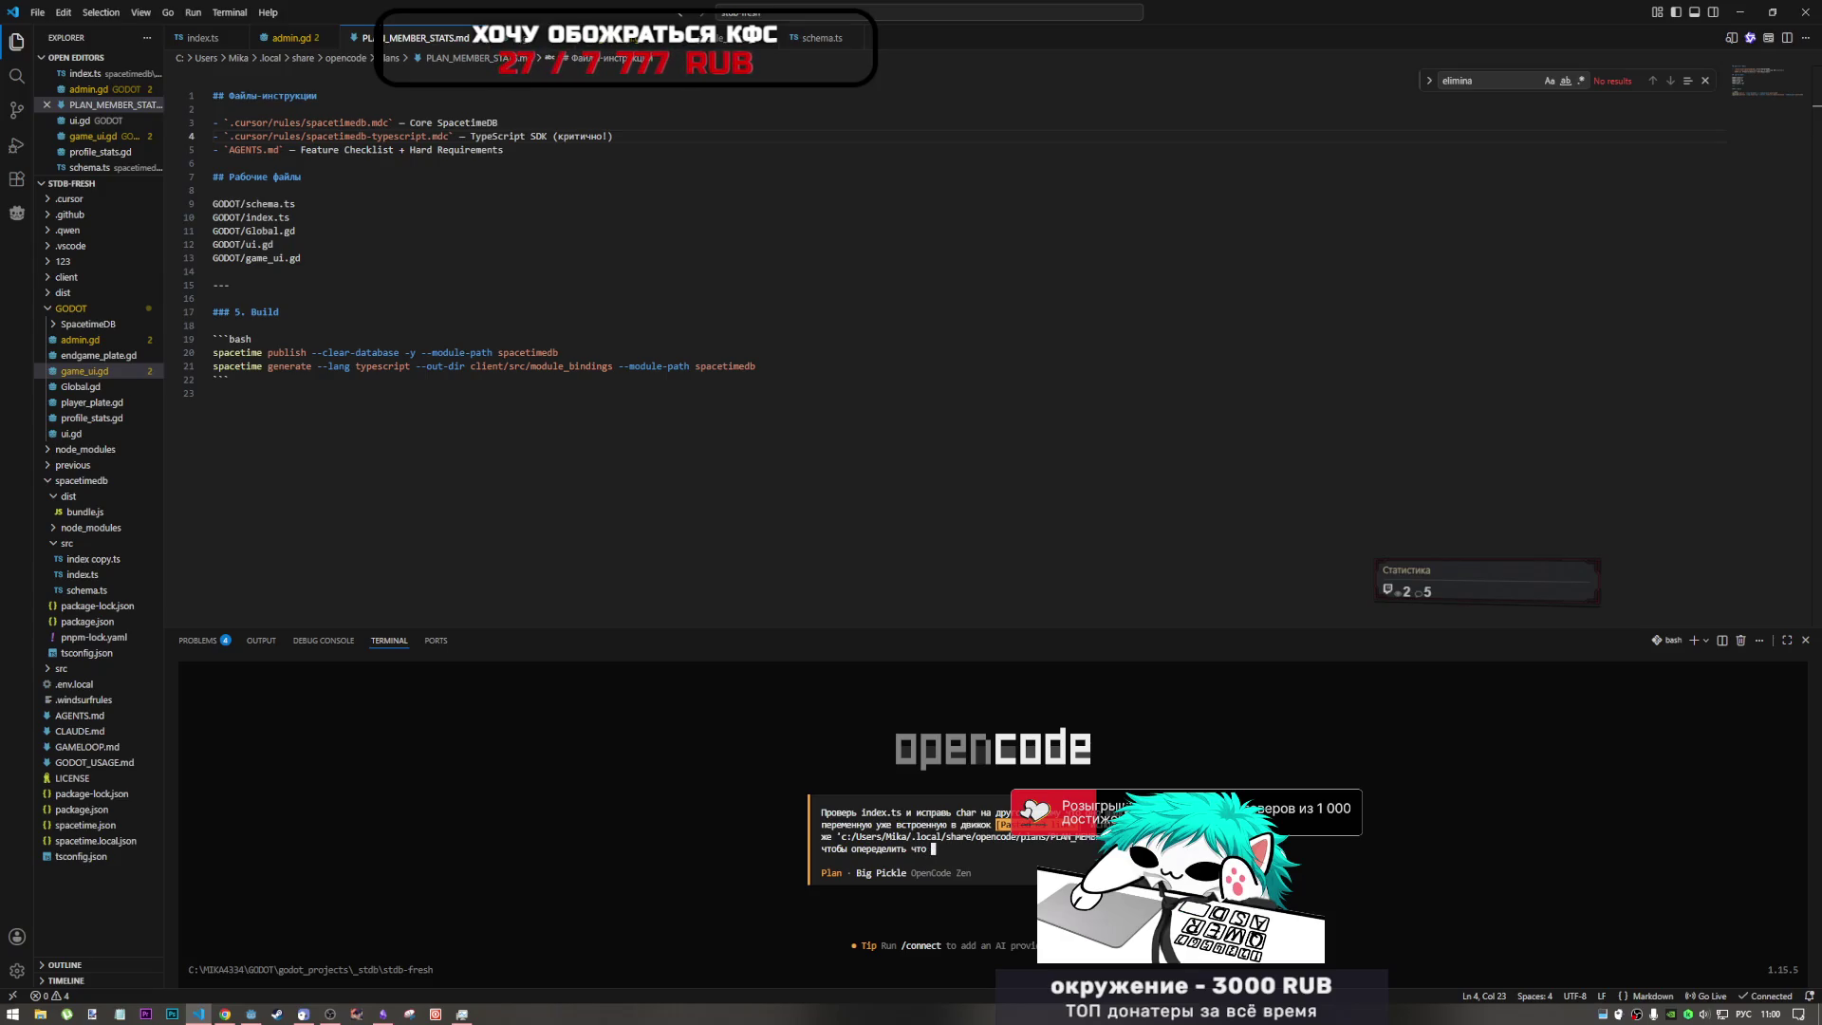
{"action": "type", "text": "изменить в"}
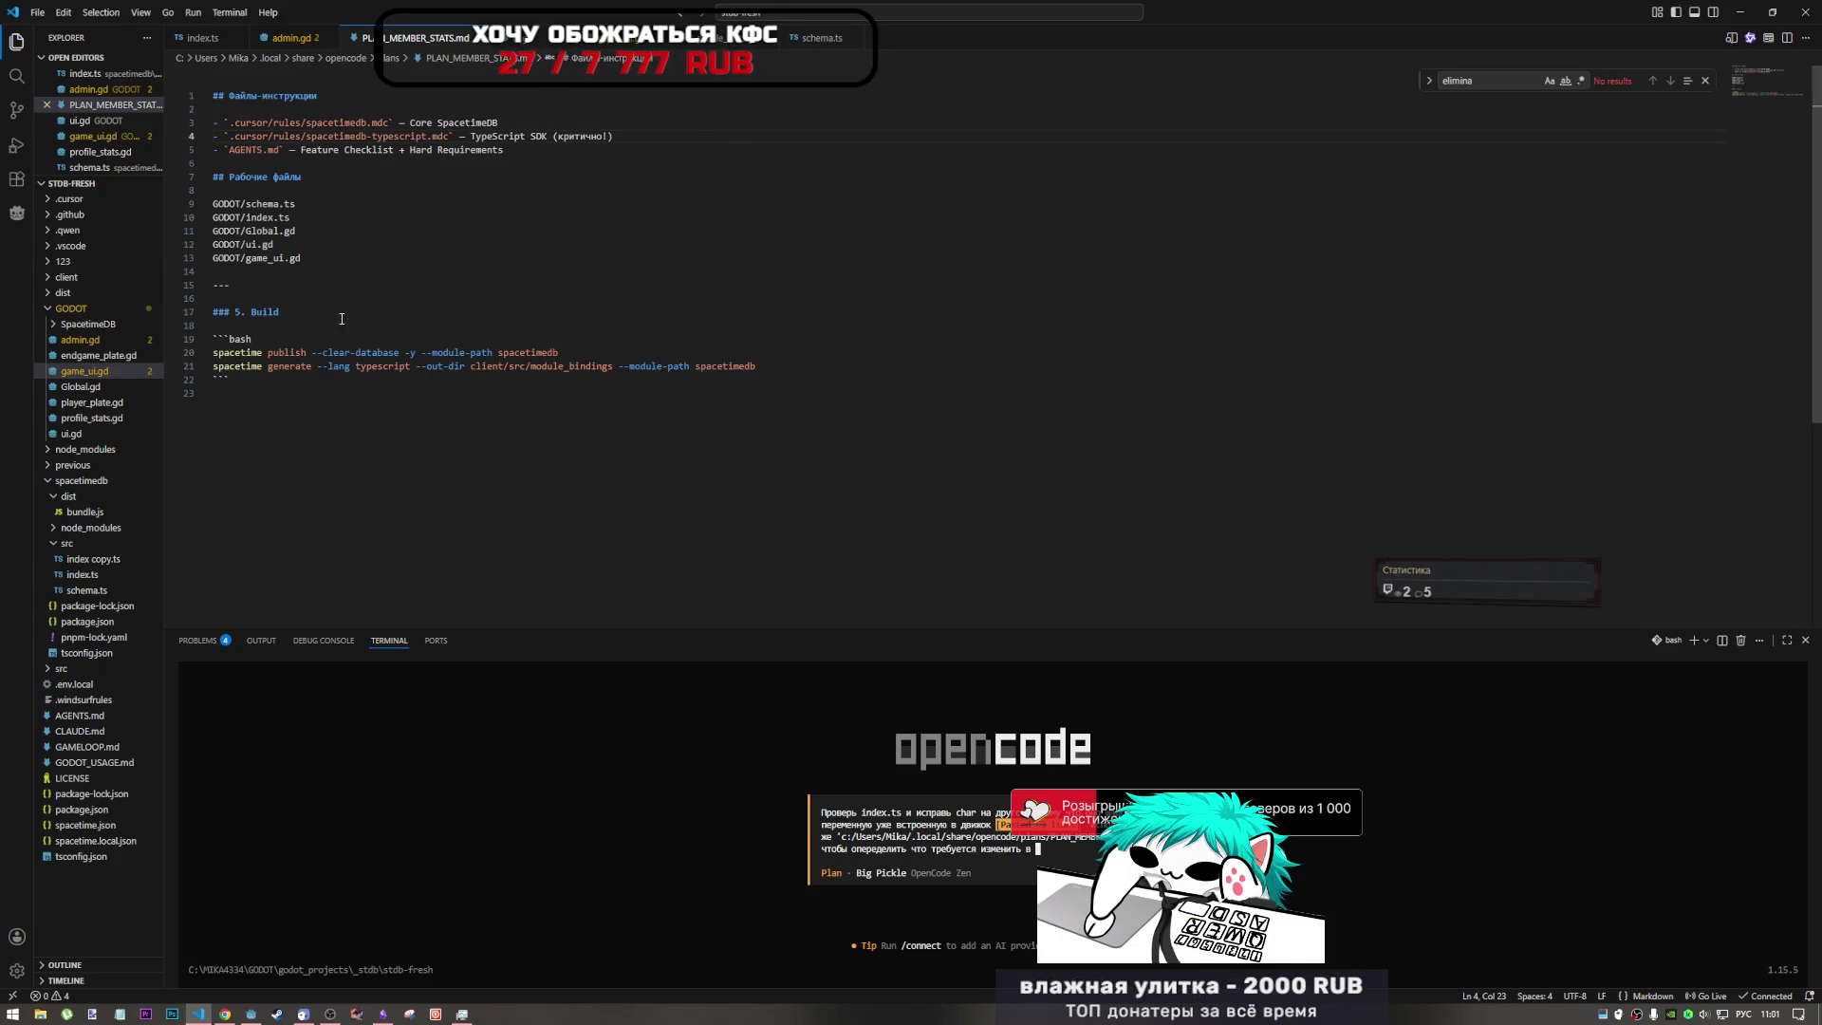
{"action": "left_click", "coordinate": [303, 259]}
{"action": "left_click_drag", "start_coordinate": [302, 259], "coordinate": [245, 259]}
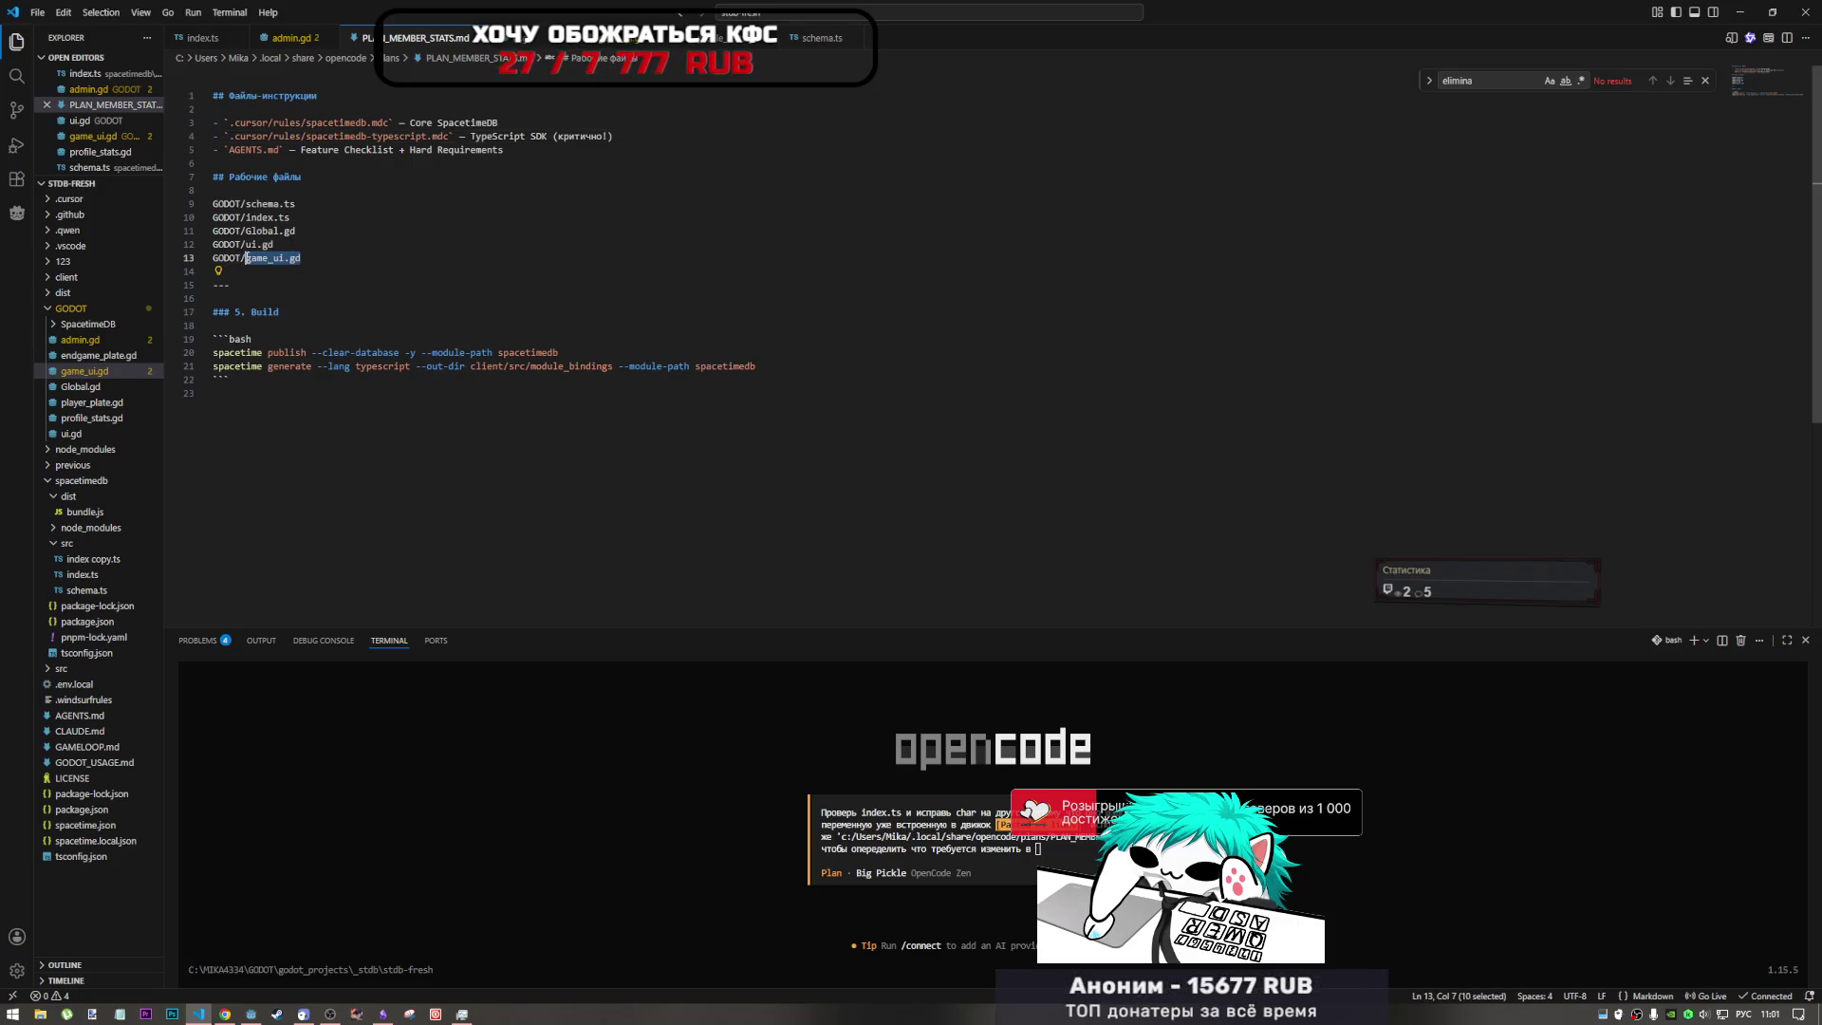
{"action": "type", "text": "game_ui.gd"}
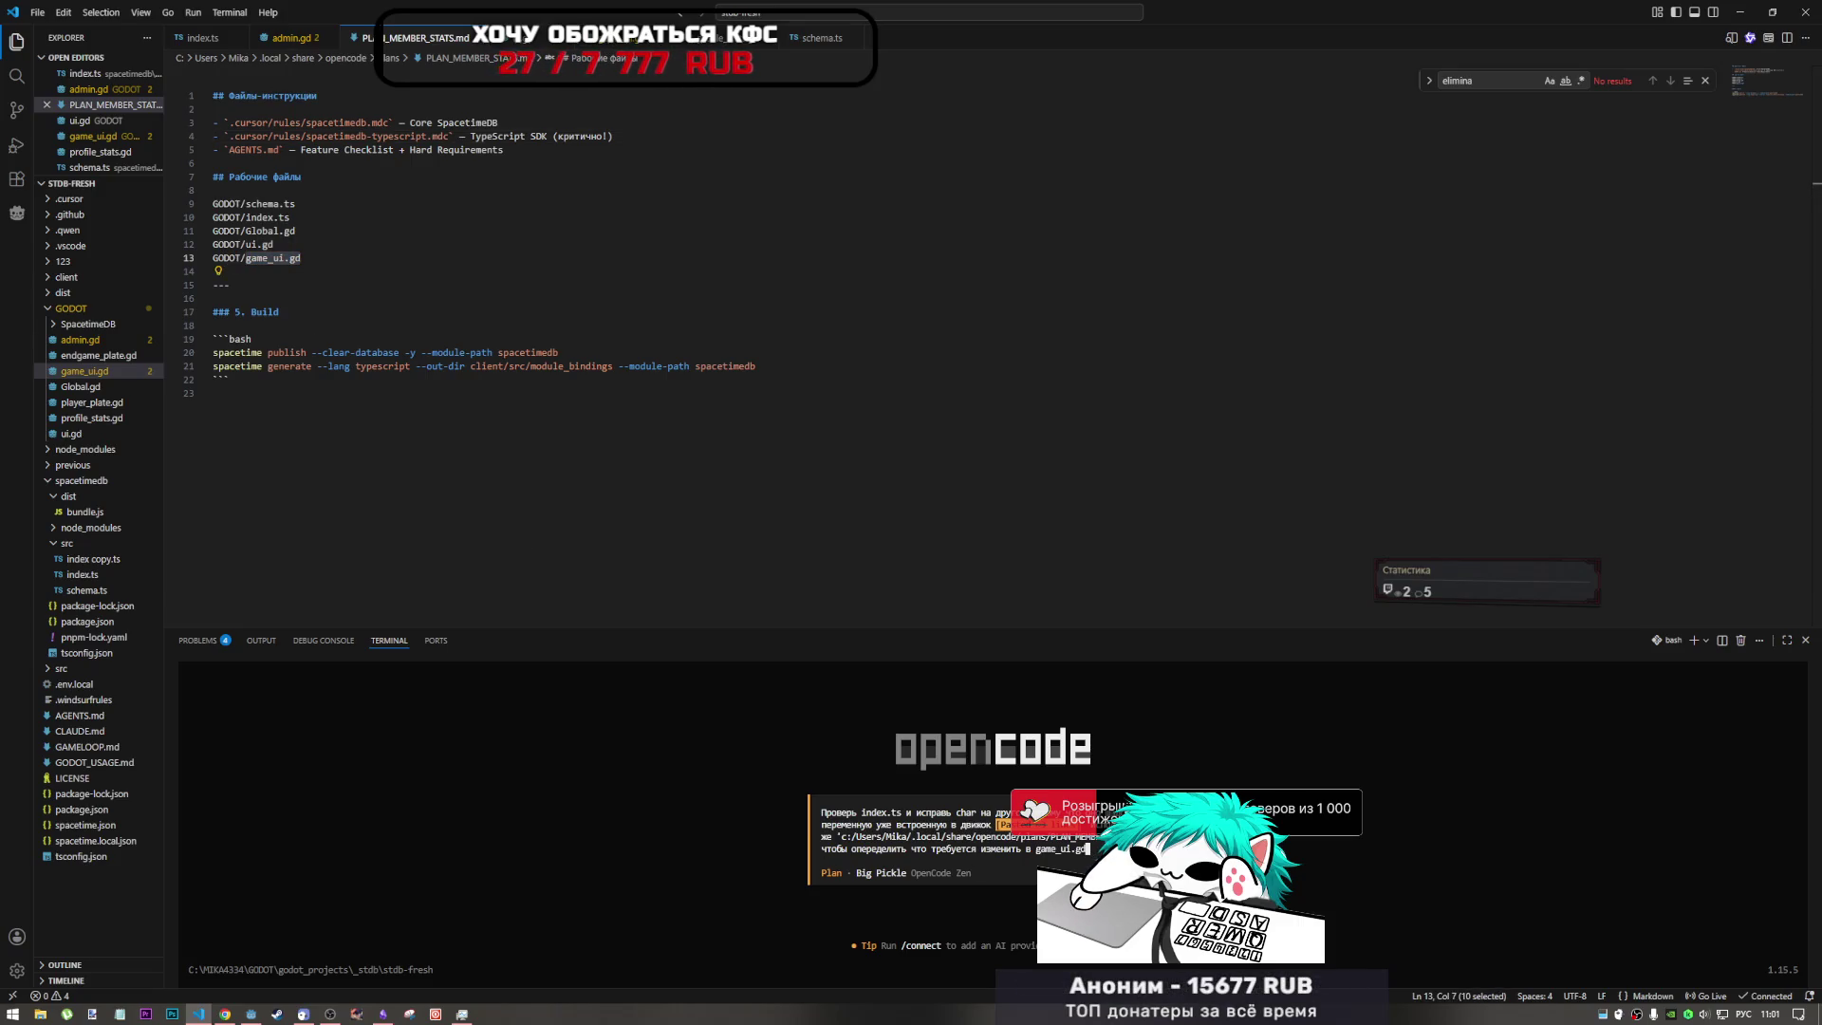
{"action": "key", "text": "Return"}
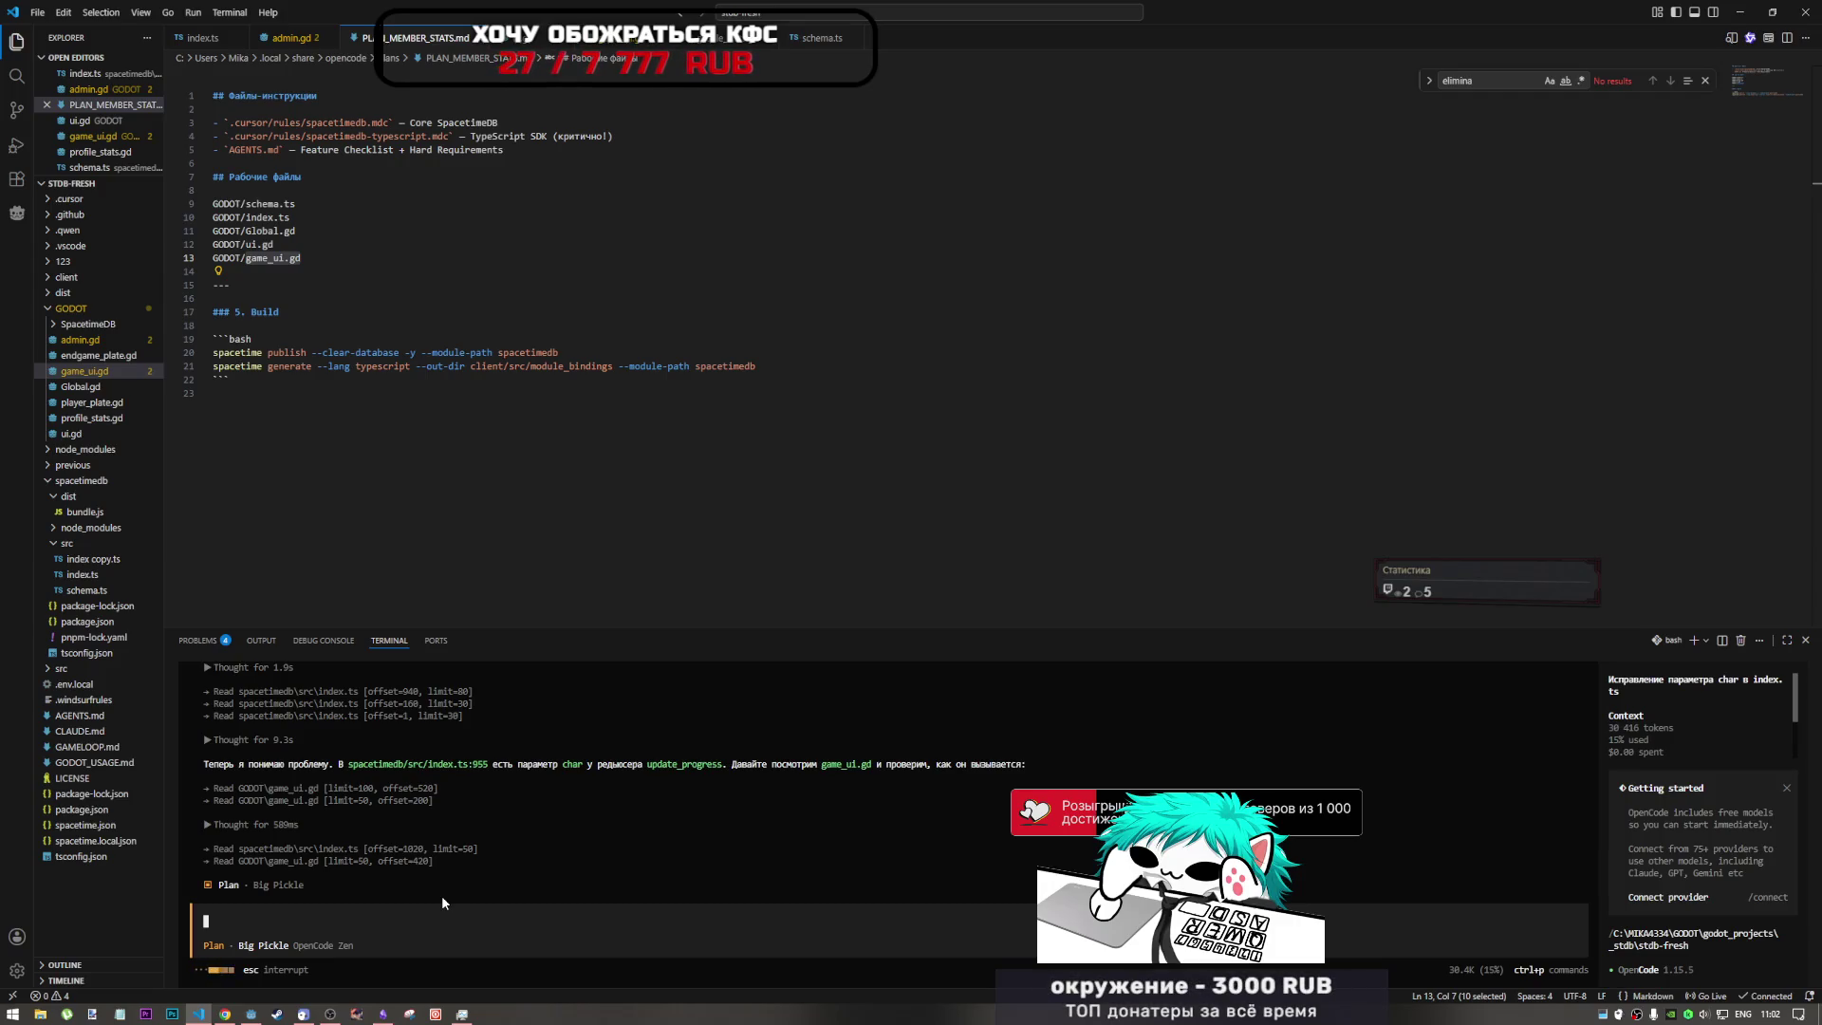
Step: Read OpenCode's plan renaming char to character in index.ts, with game_ui.gd left unchanged
{"action": "scroll", "coordinate": [488, 818], "scroll_direction": "up", "scroll_amount": 5}
{"action": "scroll", "coordinate": [475, 854], "scroll_direction": "down", "scroll_amount": 5}
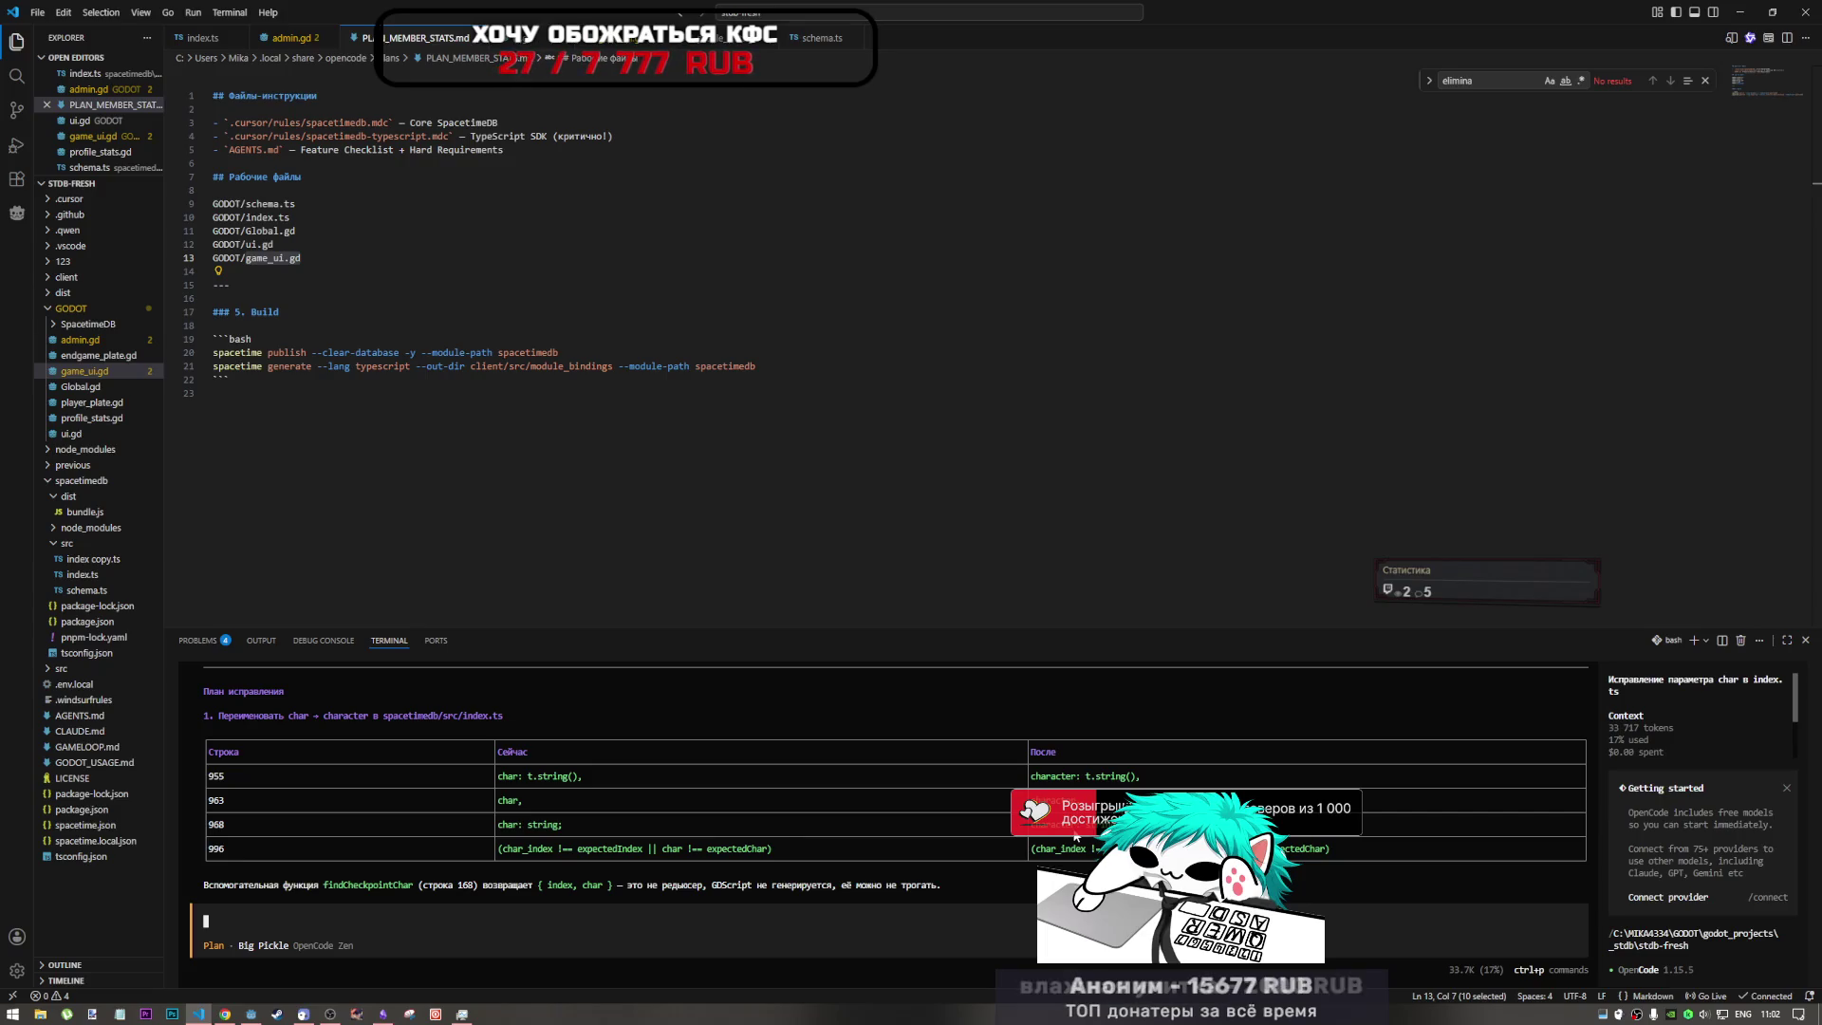
{"action": "scroll", "coordinate": [953, 816], "scroll_direction": "down", "scroll_amount": 5}
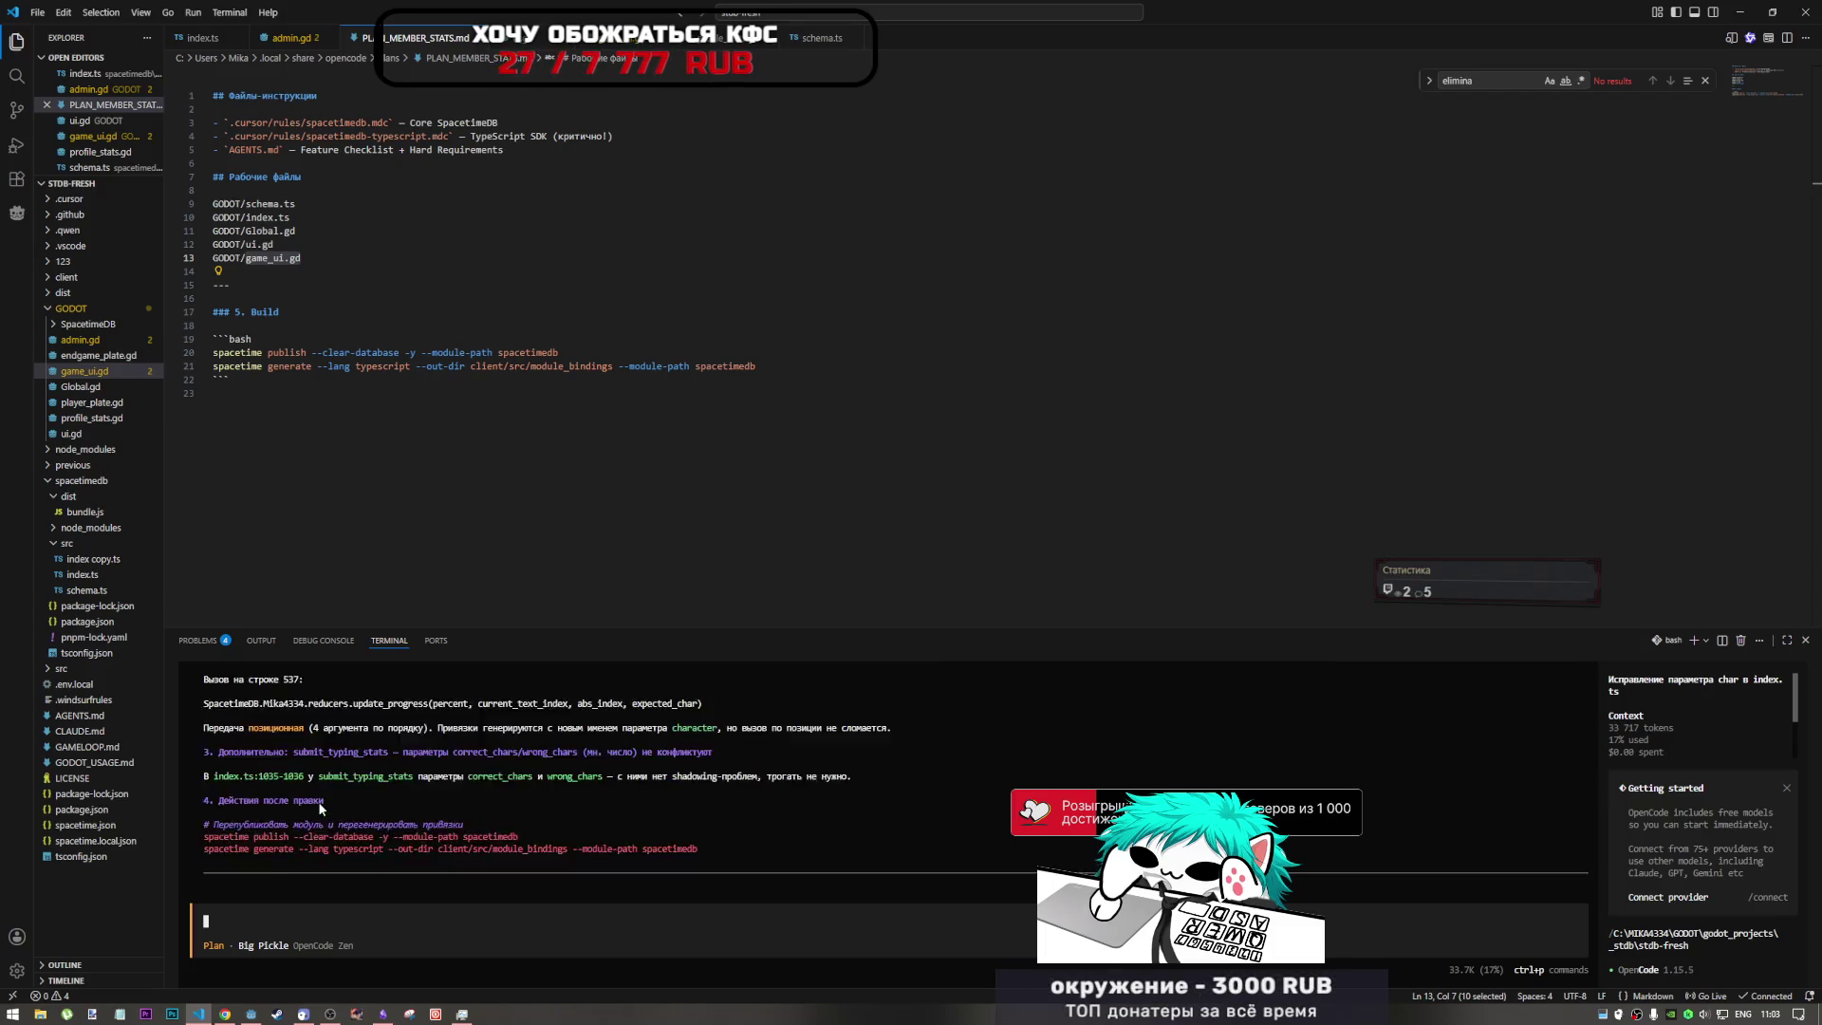
{"action": "left_click_drag", "start_coordinate": [423, 715], "coordinate": [708, 719]}
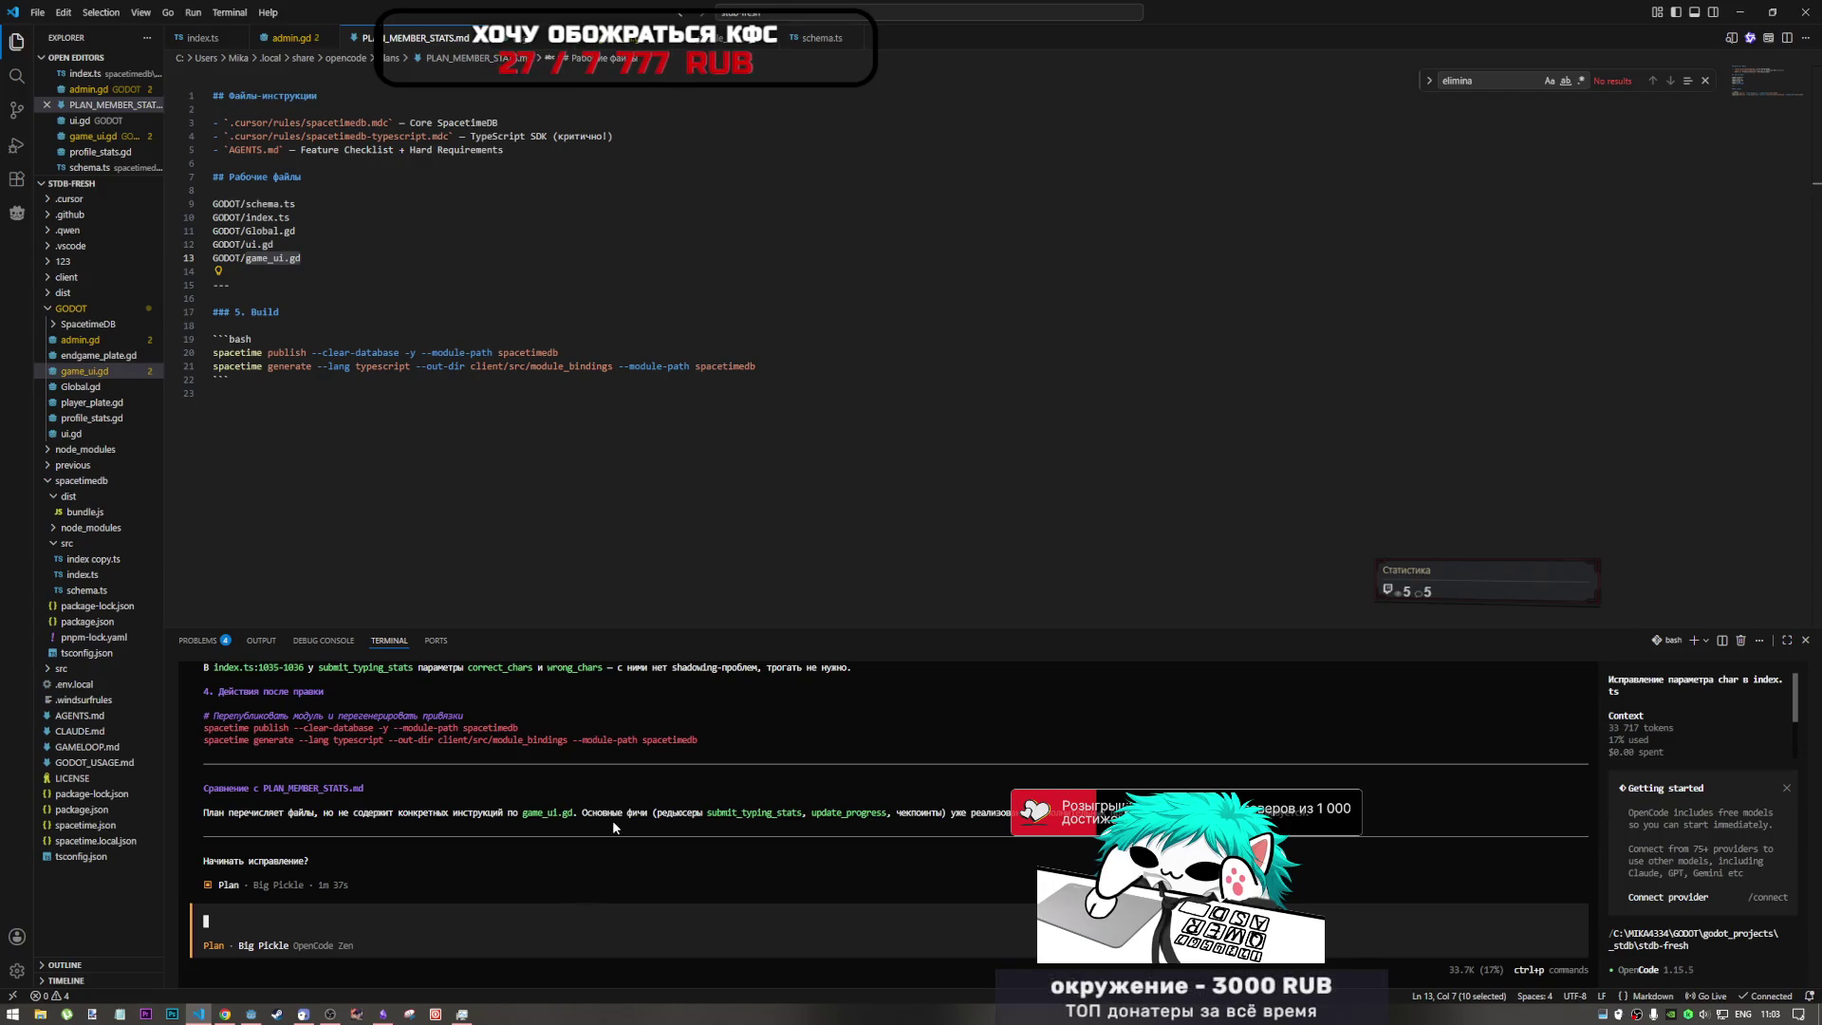
{"action": "scroll", "coordinate": [406, 886], "scroll_direction": "up", "scroll_amount": 5}
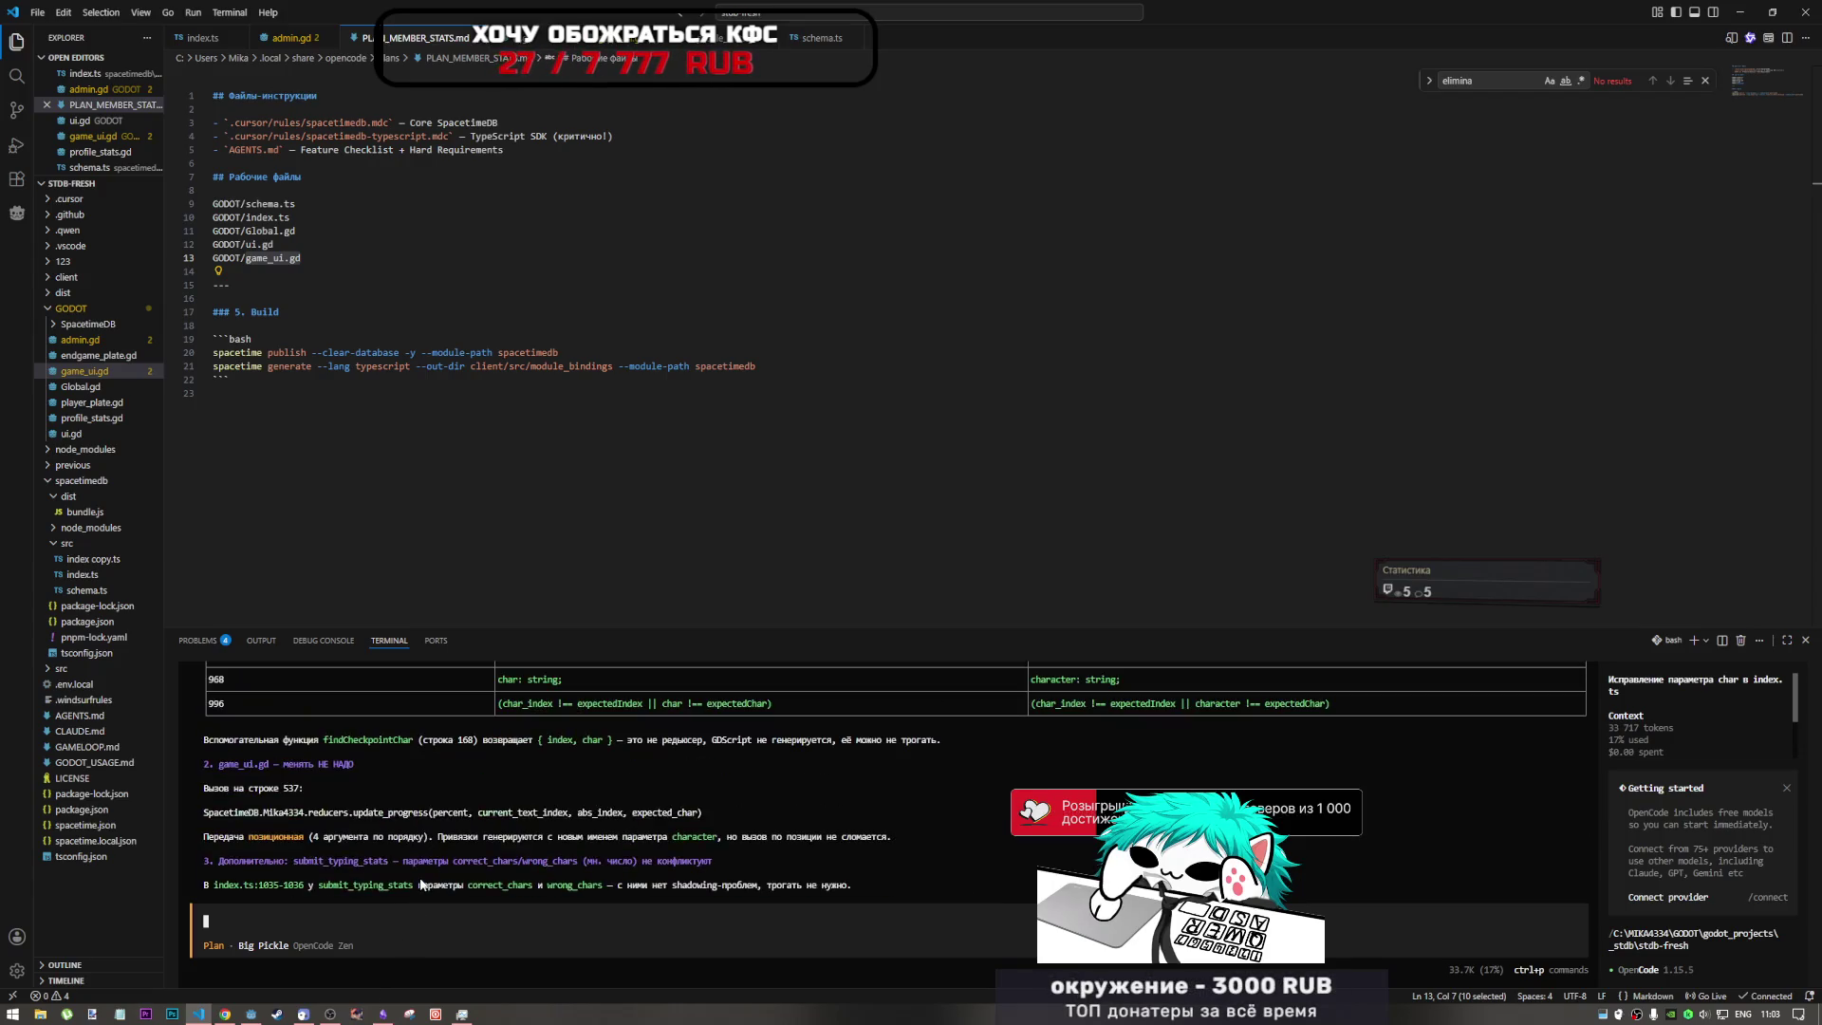
{"action": "scroll", "coordinate": [424, 797], "scroll_direction": "down", "scroll_amount": 5}
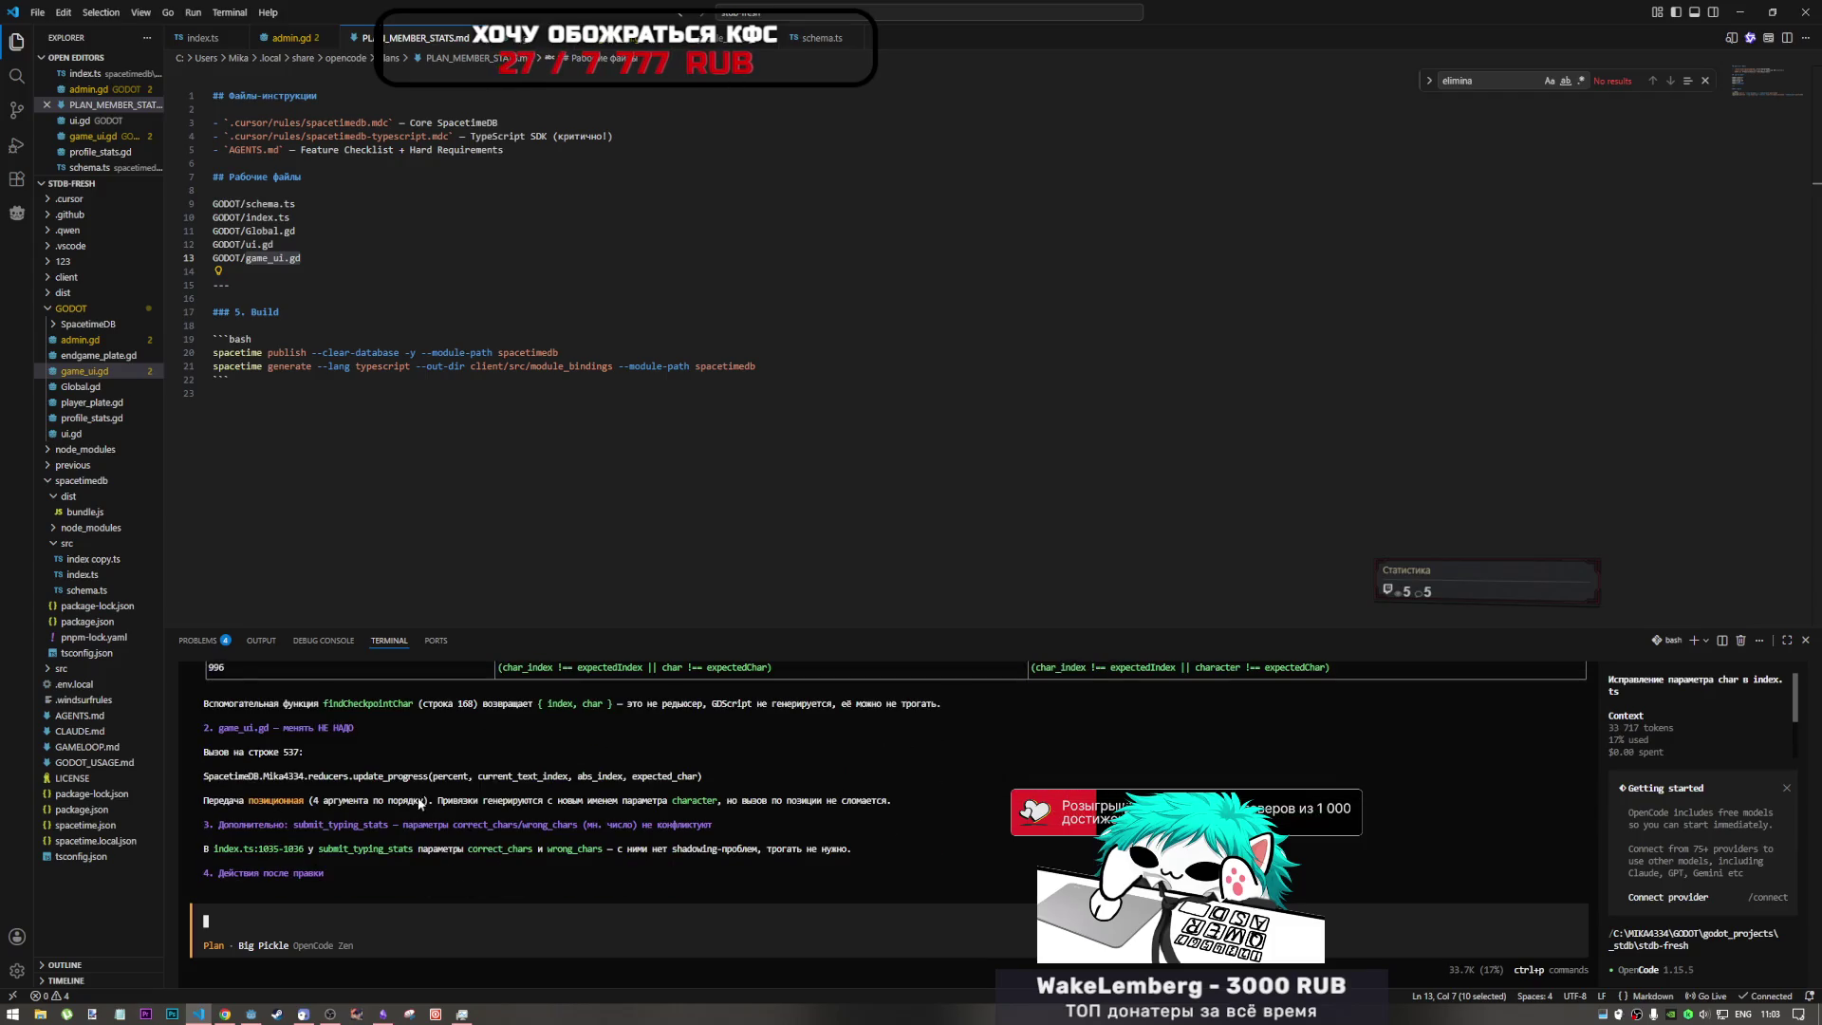
{"action": "scroll", "coordinate": [332, 762], "scroll_direction": "up", "scroll_amount": 4}
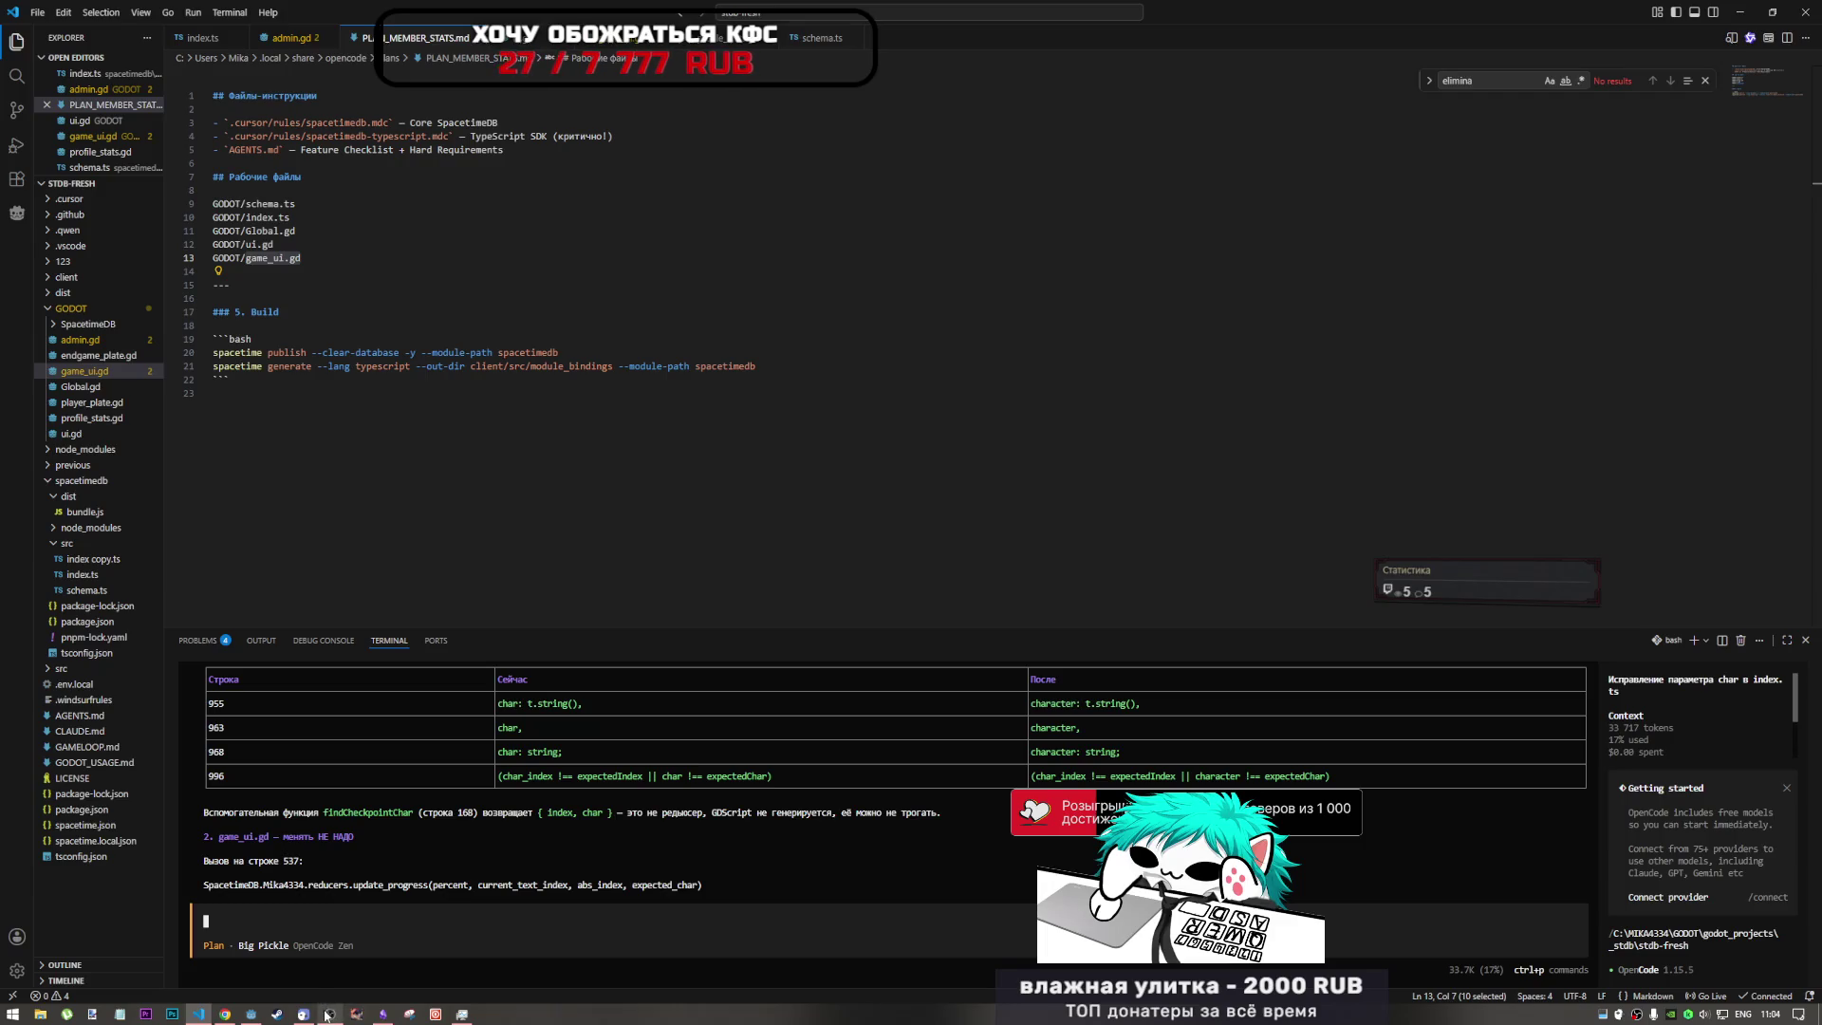
{"action": "left_click", "coordinate": [250, 1014]}
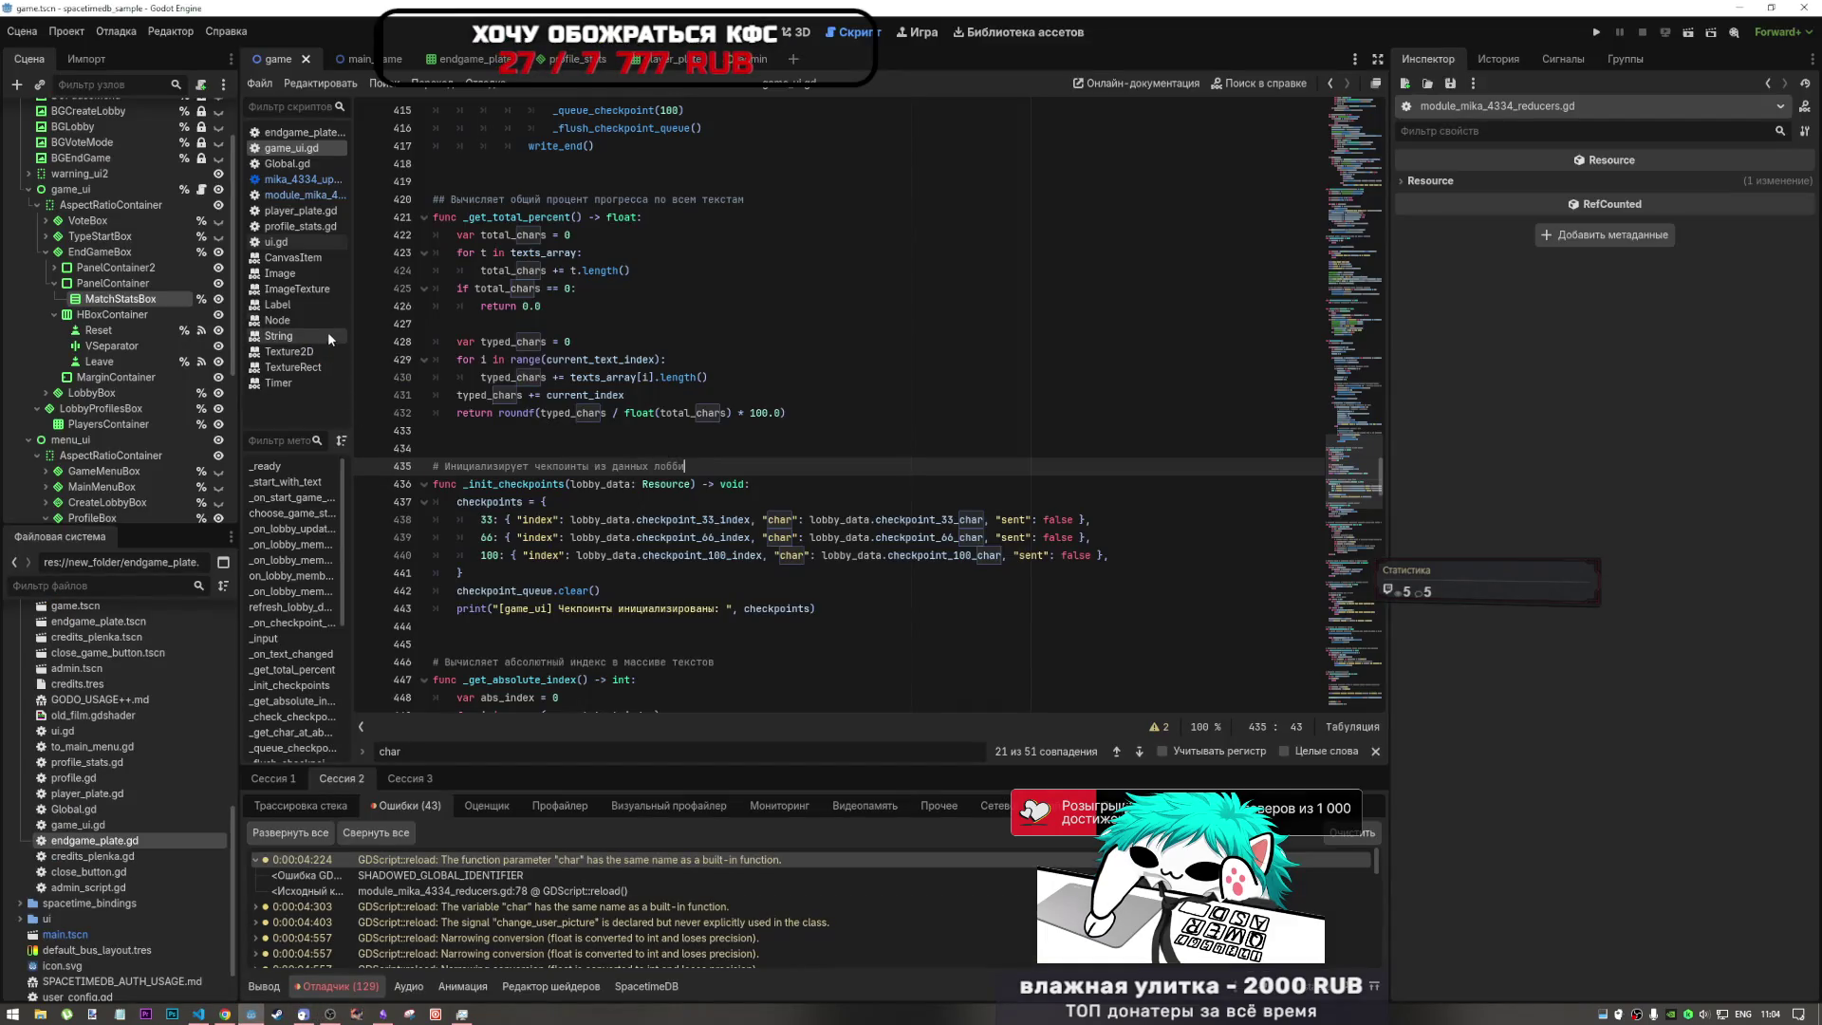
{"action": "scroll", "coordinate": [1174, 347], "scroll_direction": "down", "scroll_amount": 7}
{"action": "left_click_drag", "start_coordinate": [1352, 508], "coordinate": [1333, 676]}
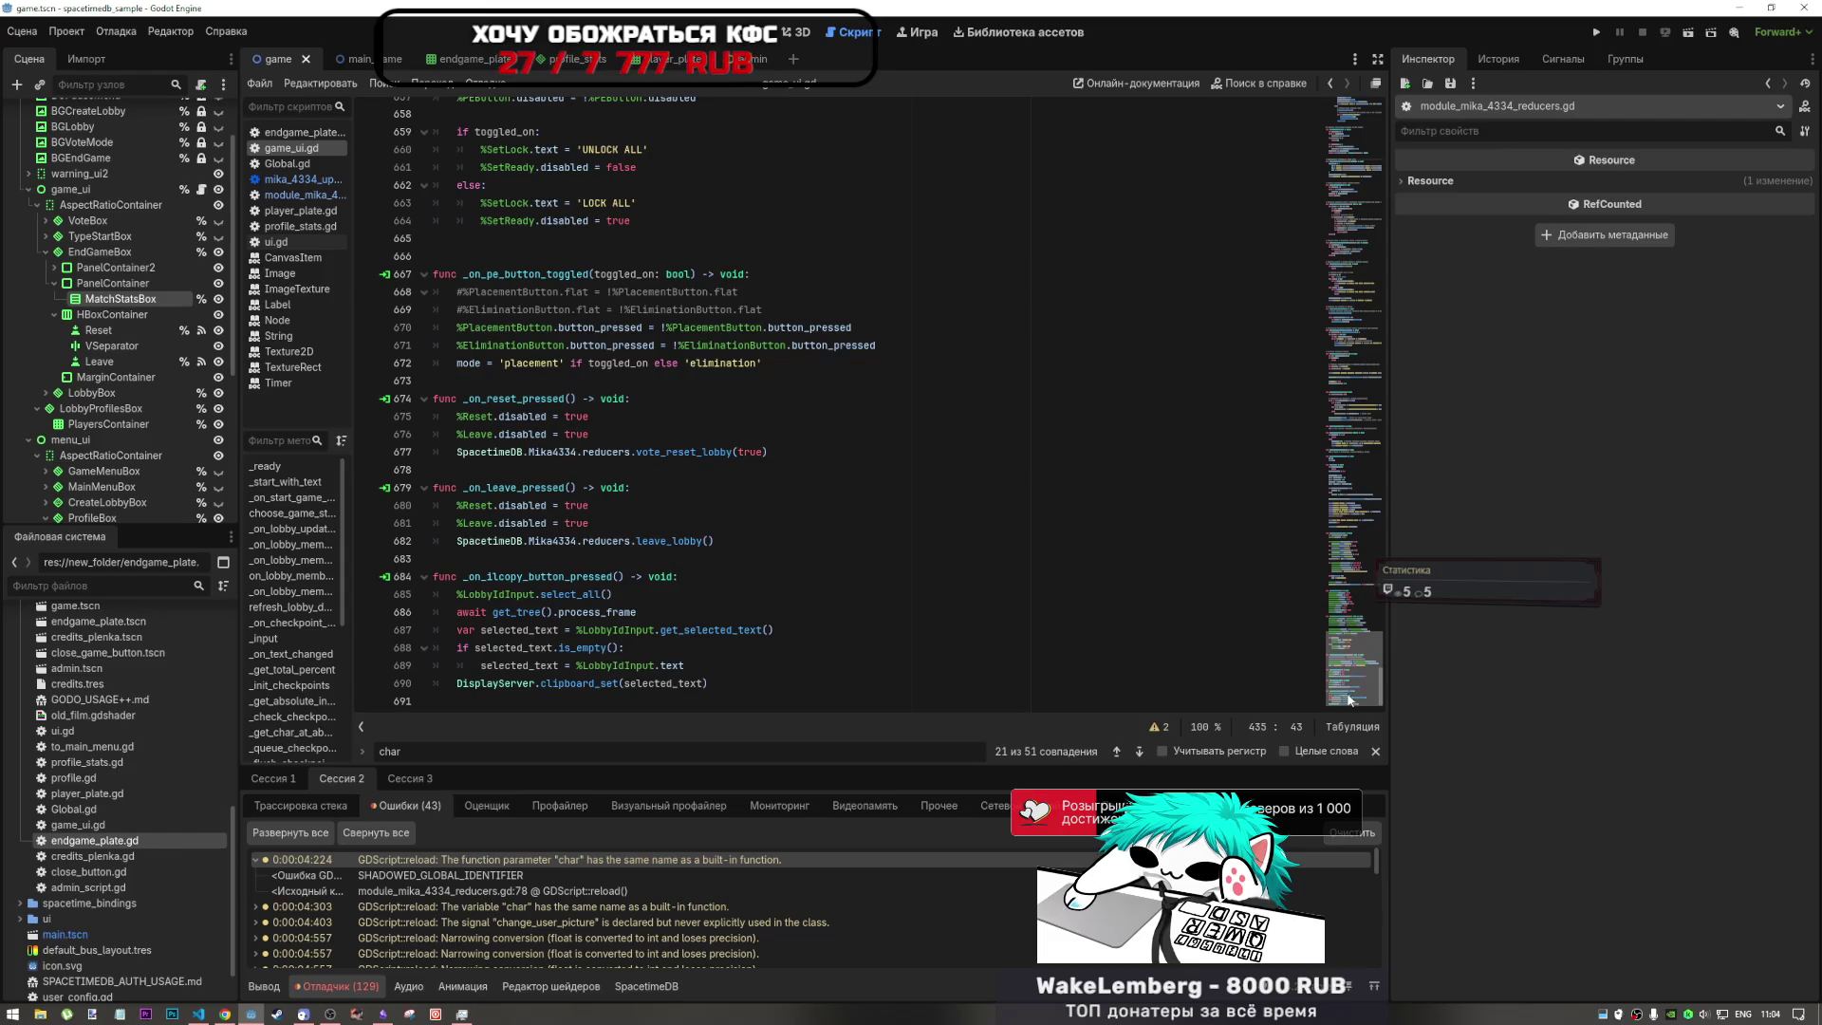
{"action": "left_click", "coordinate": [251, 1014]}
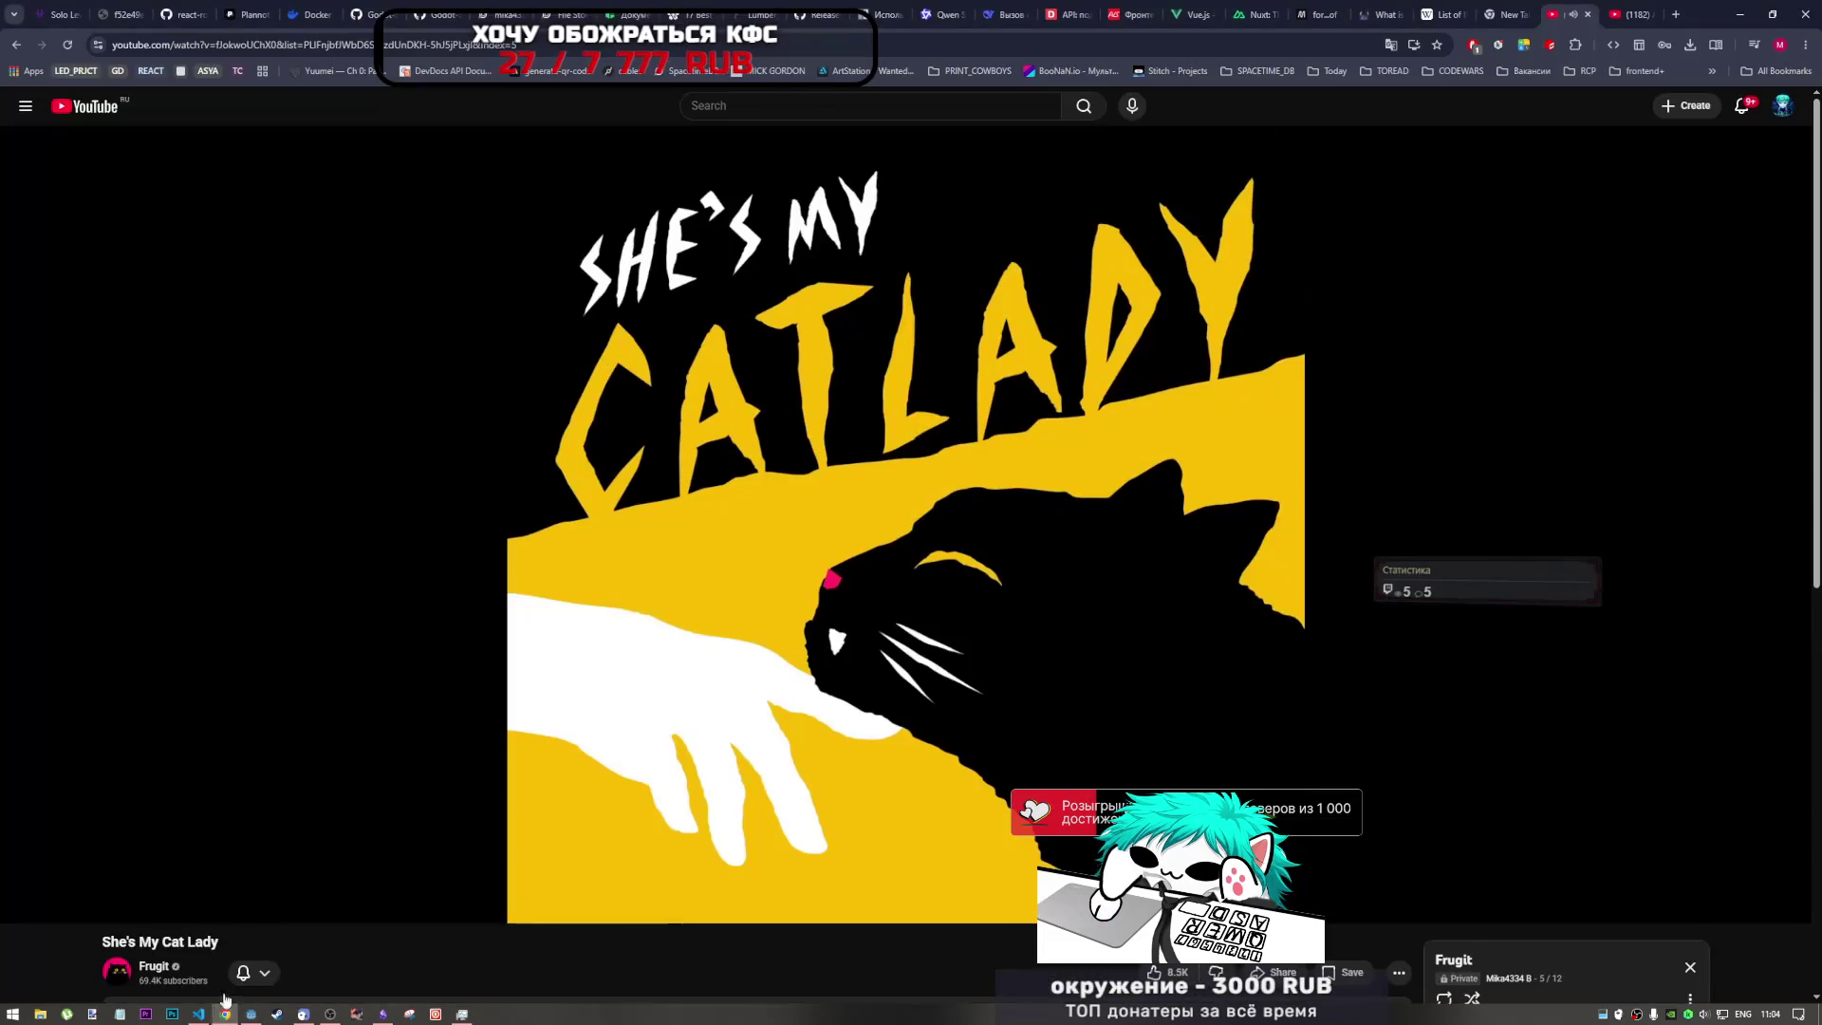
{"action": "left_click", "coordinate": [198, 1014]}
{"action": "scroll", "coordinate": [328, 726], "scroll_direction": "up", "scroll_amount": 3}
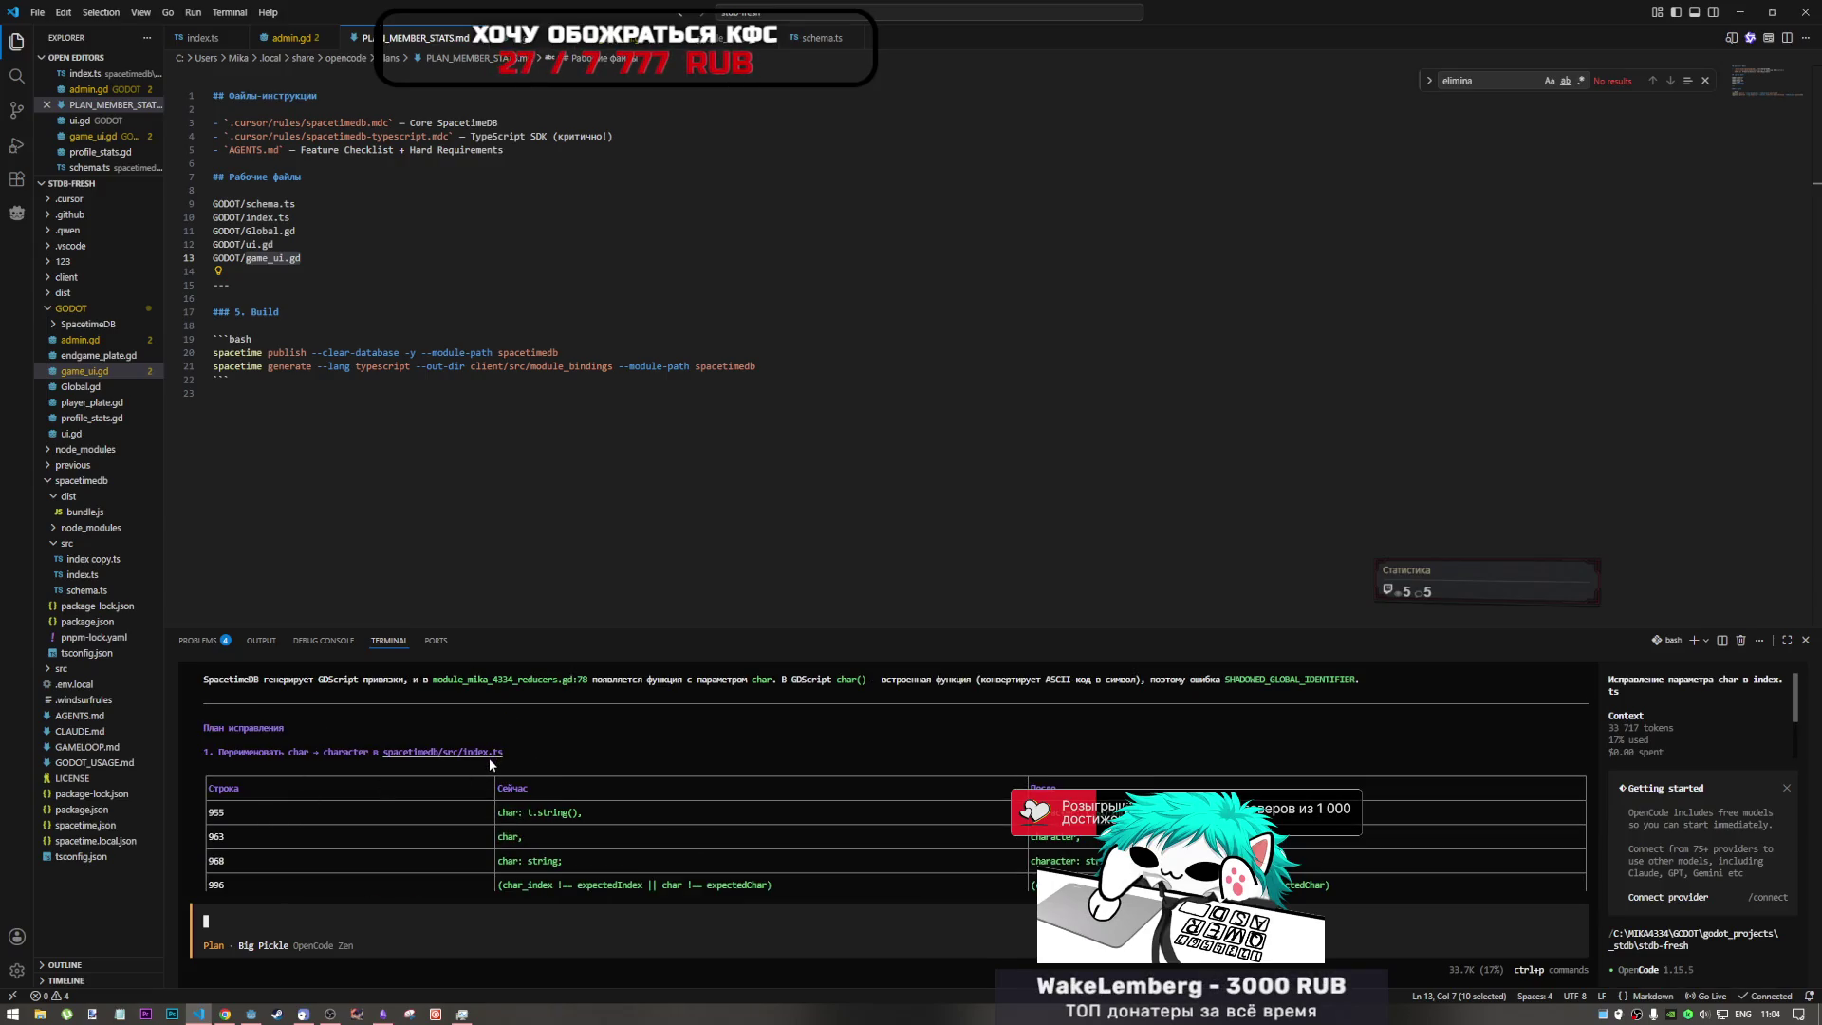
{"action": "scroll", "coordinate": [487, 761], "scroll_direction": "down", "scroll_amount": 2}
{"action": "scroll", "coordinate": [451, 773], "scroll_direction": "down", "scroll_amount": 4}
{"action": "scroll", "coordinate": [318, 768], "scroll_direction": "up", "scroll_amount": 1}
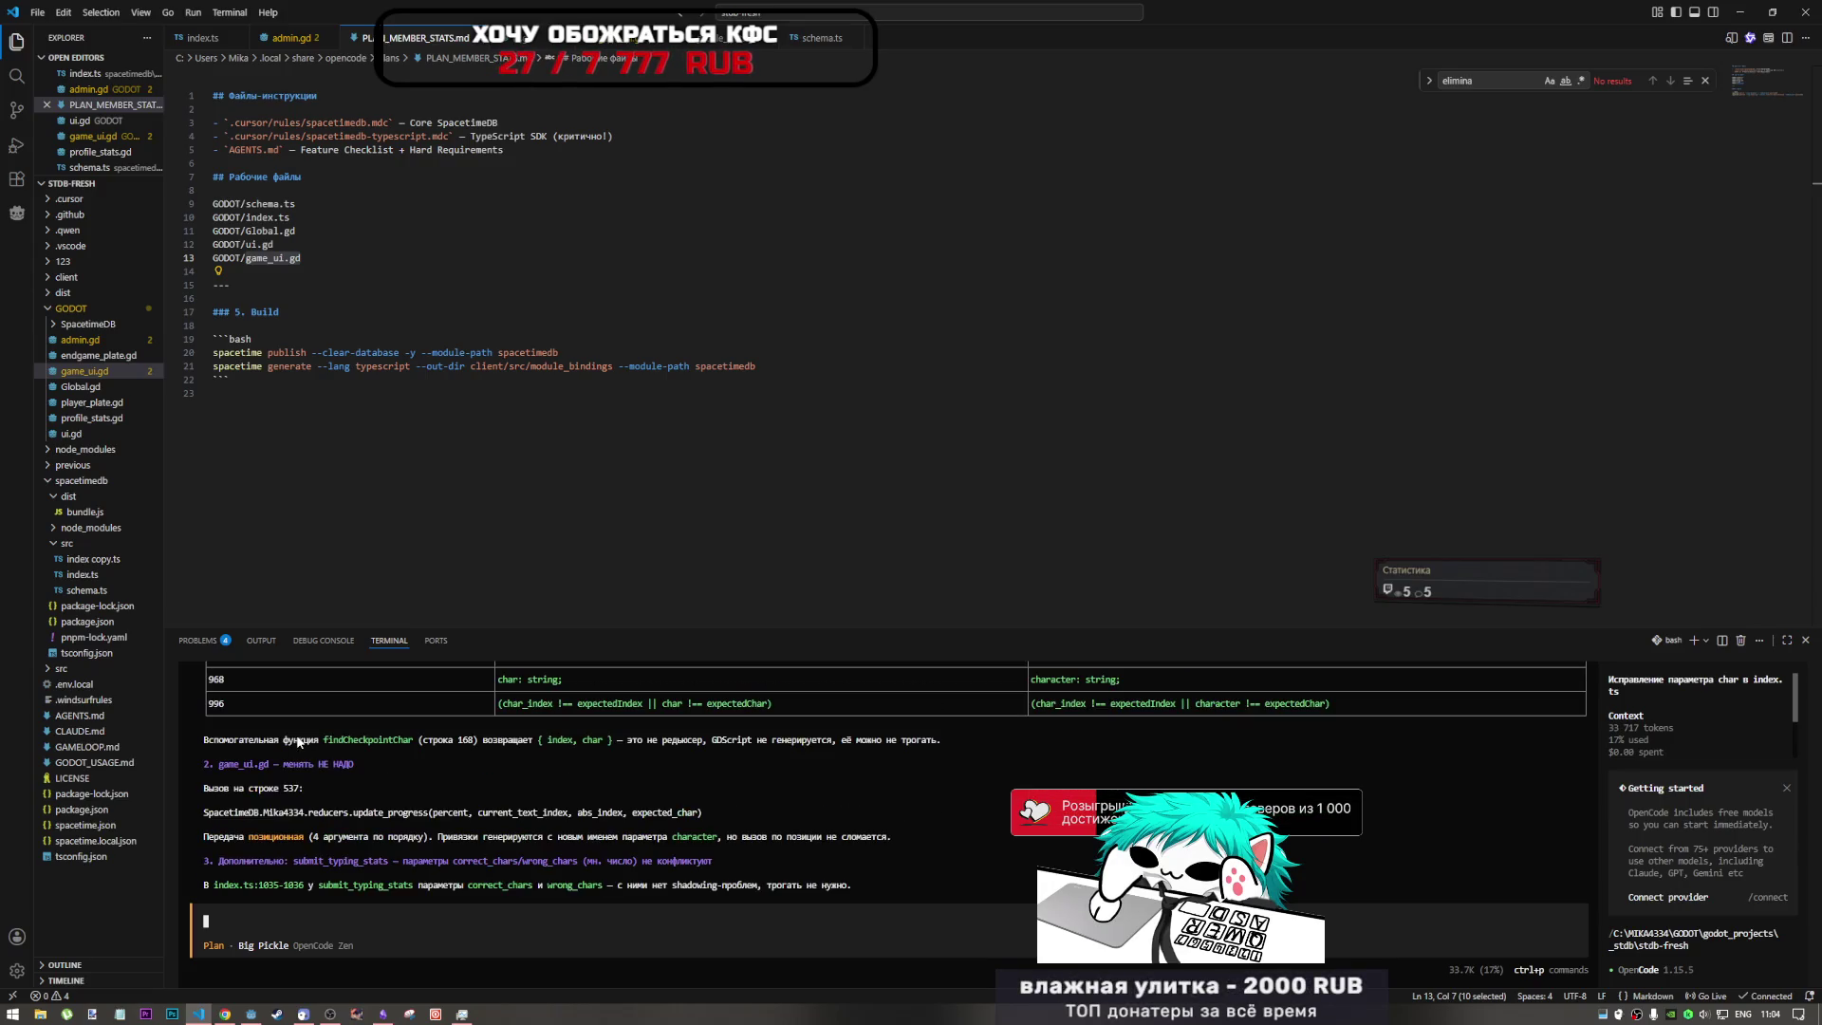
{"action": "left_click_drag", "start_coordinate": [315, 764], "coordinate": [294, 764]}
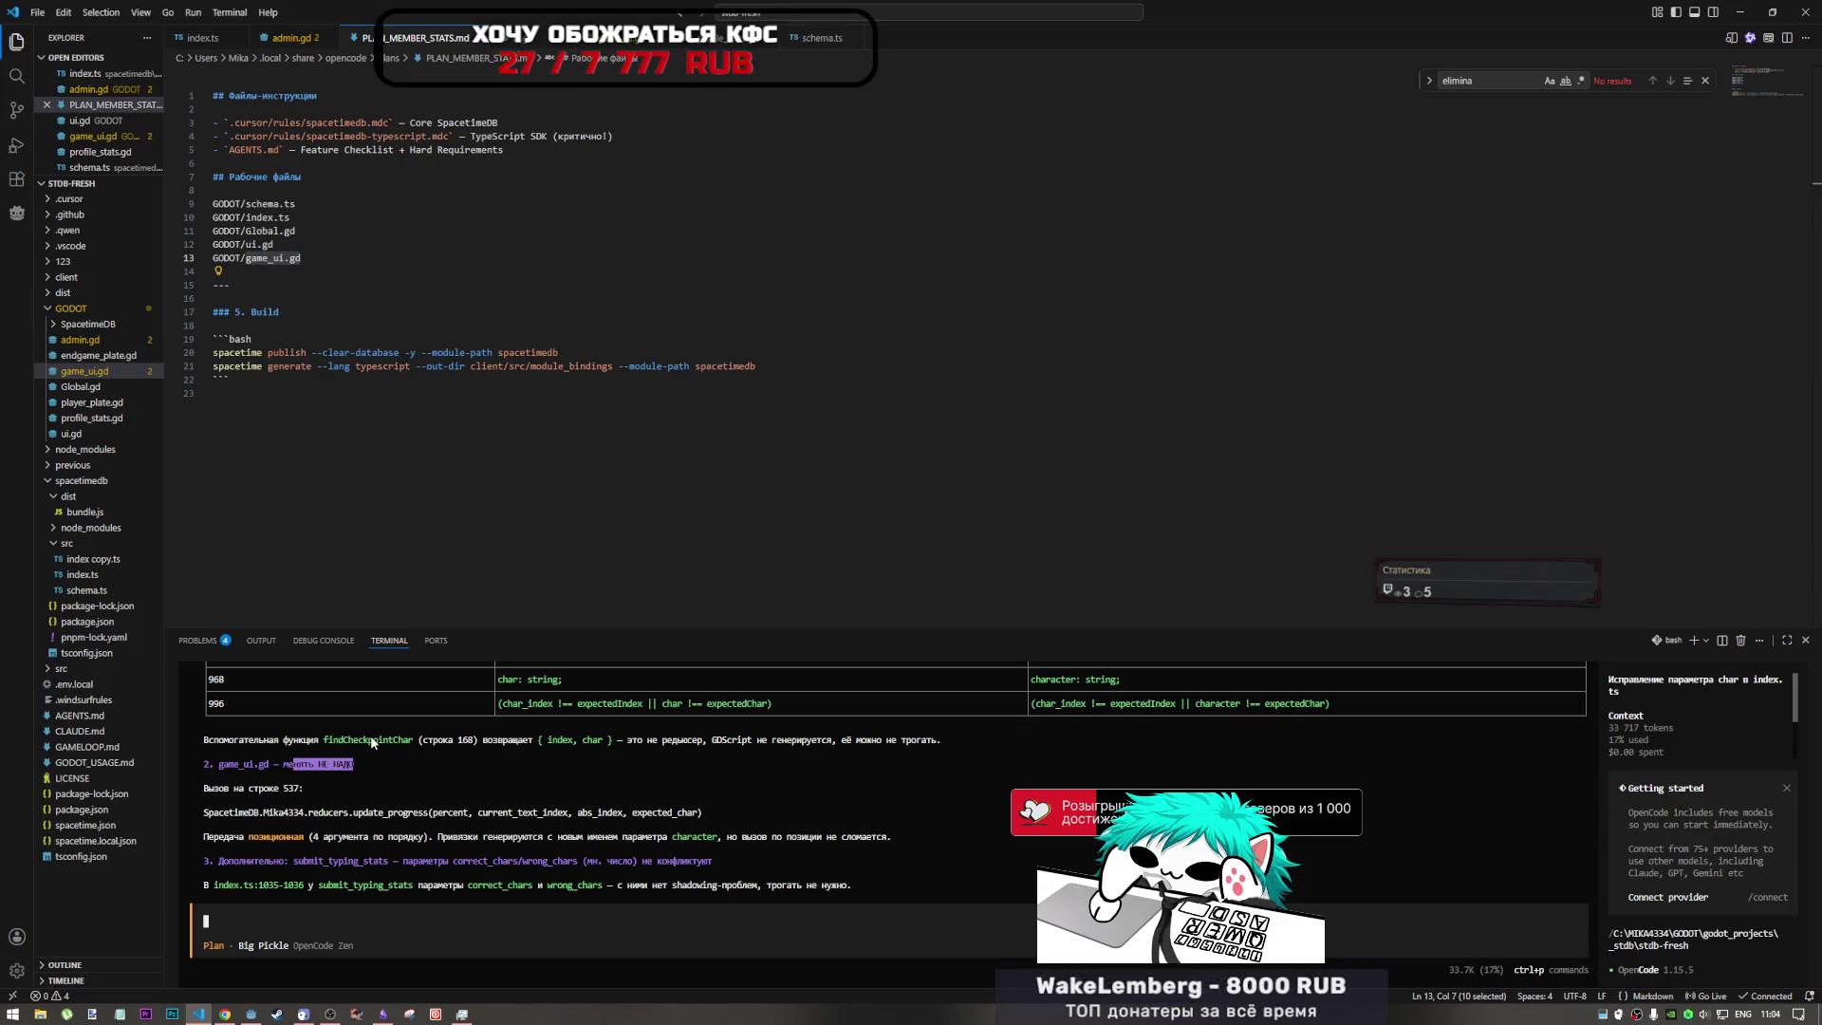
{"action": "left_click", "coordinate": [250, 1013]}
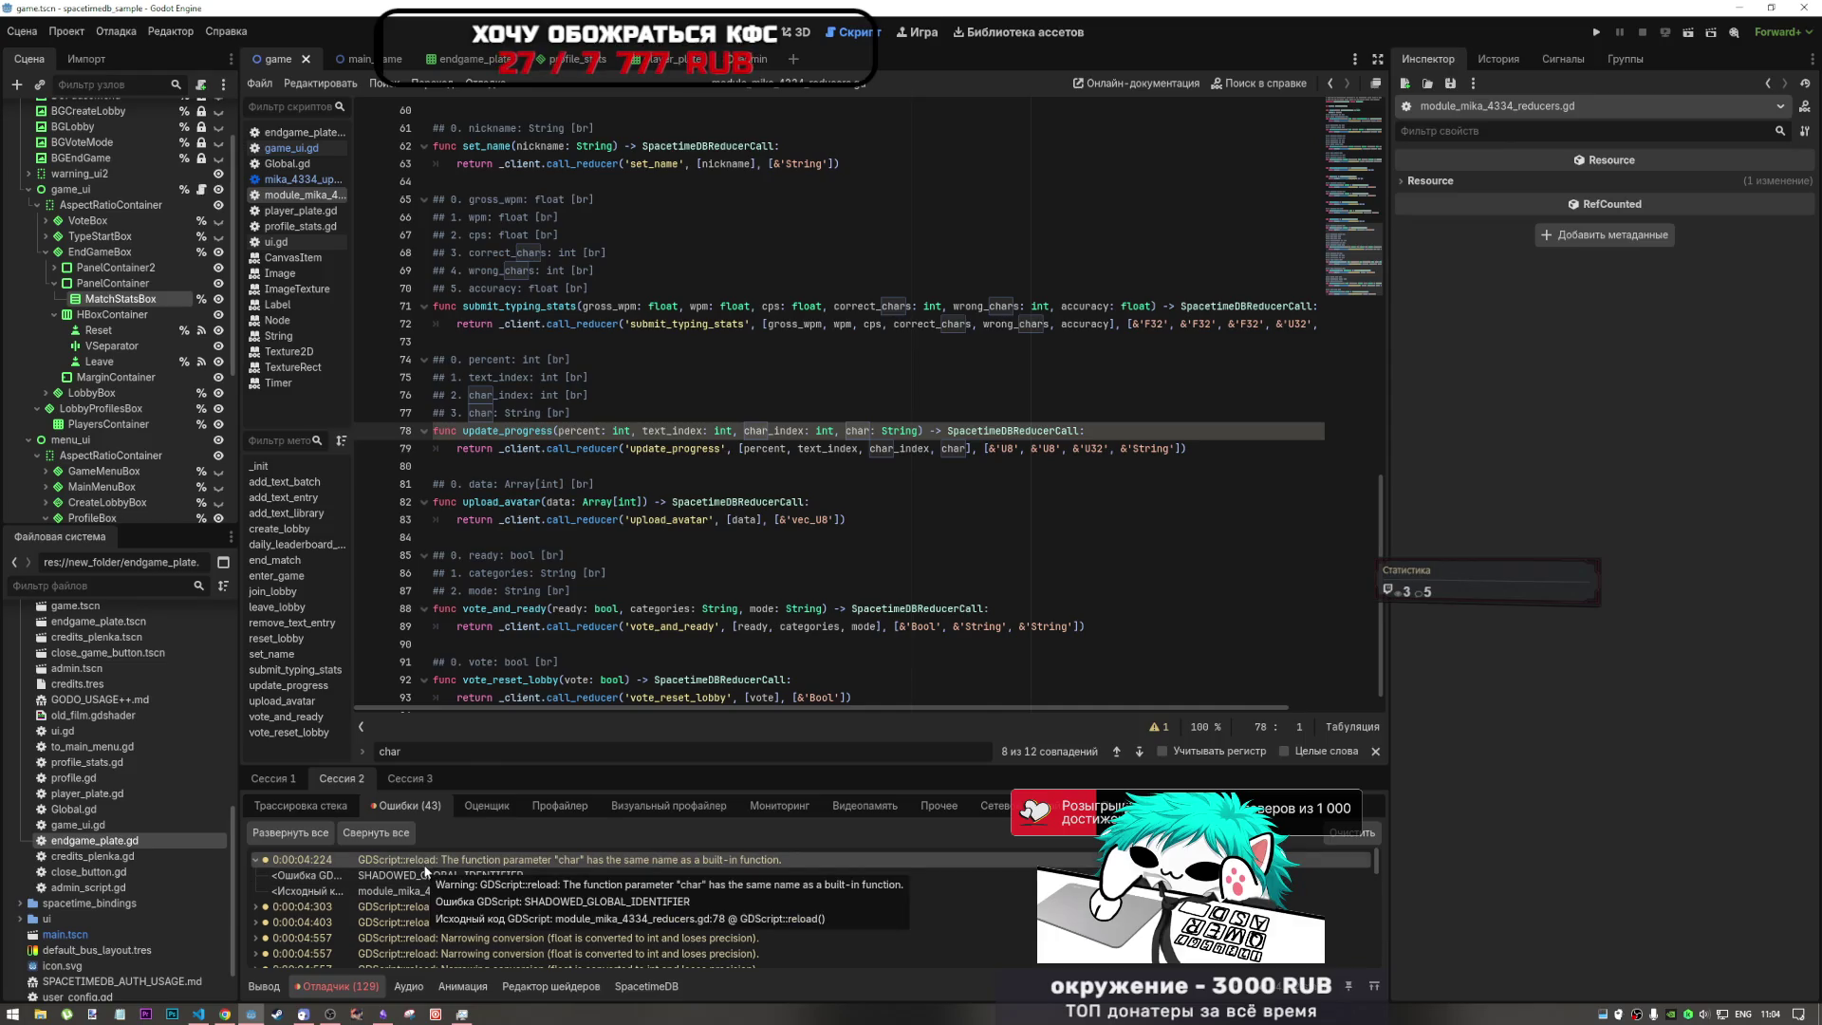
{"action": "left_click", "coordinate": [422, 906]}
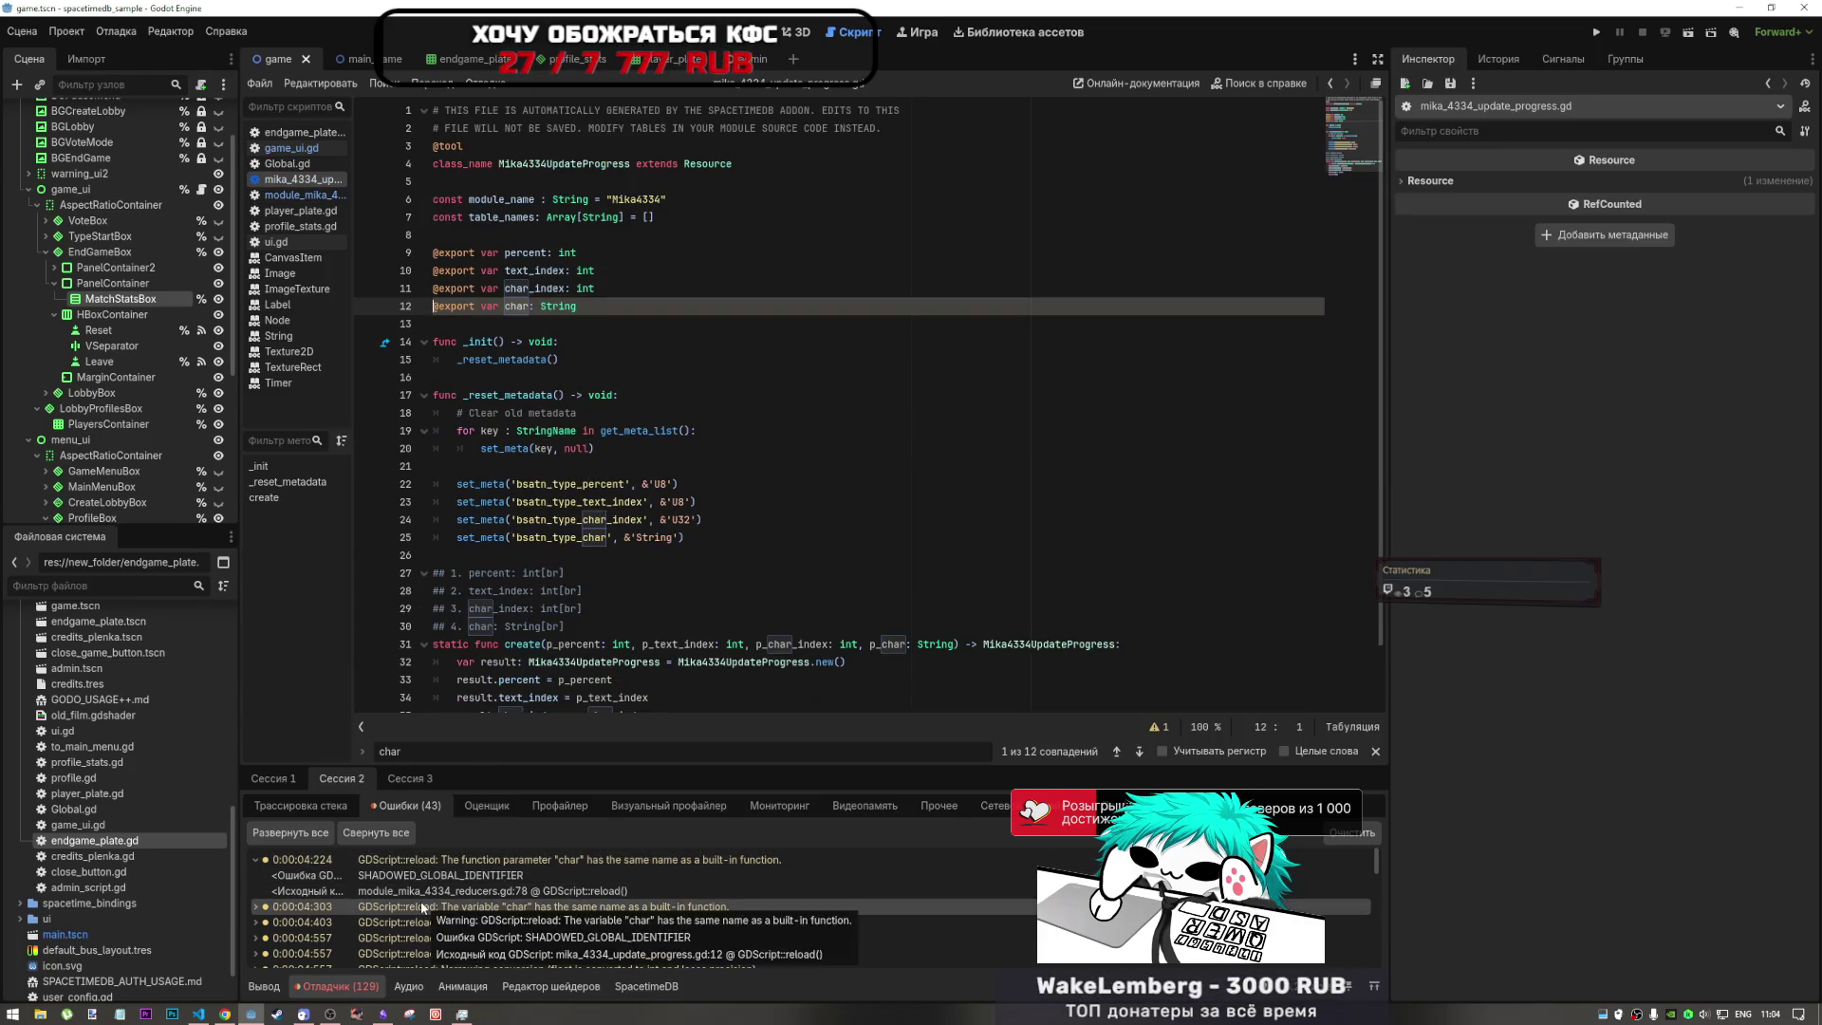
{"action": "mouse_move", "coordinate": [544, 310]}
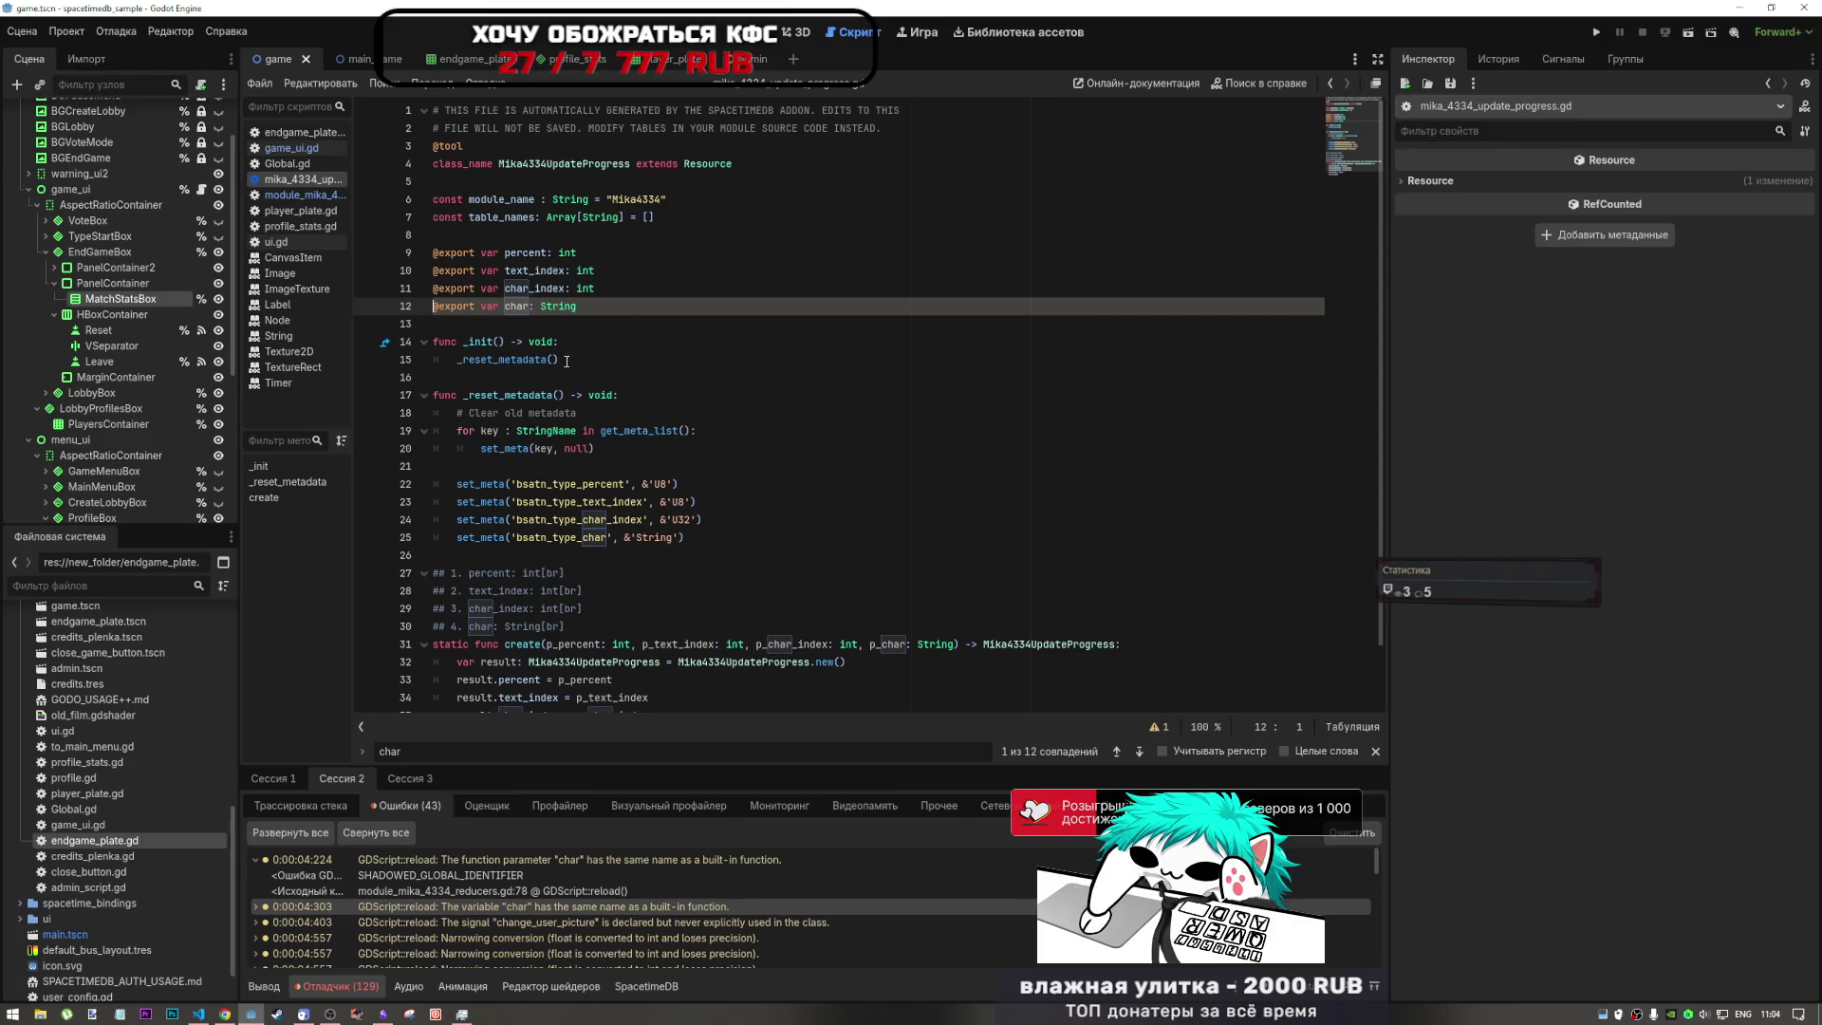
{"action": "left_click", "coordinate": [224, 1014]}
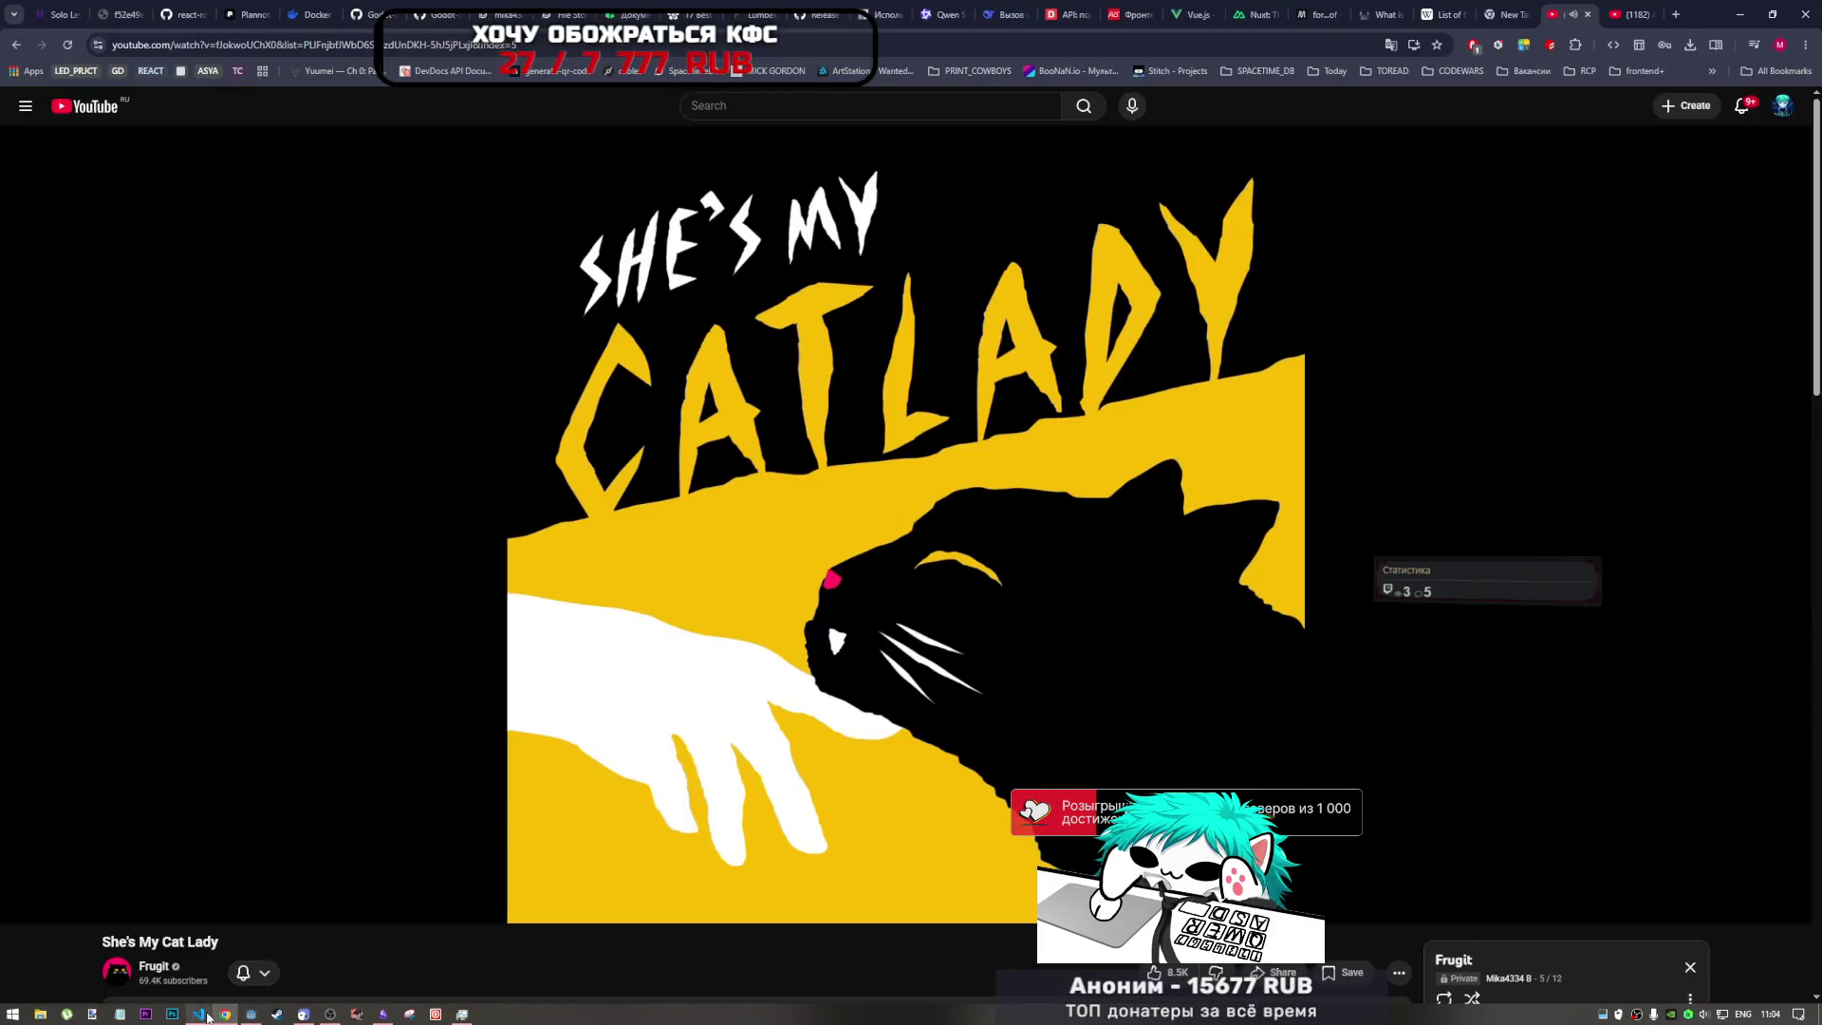
{"action": "left_click", "coordinate": [198, 1013]}
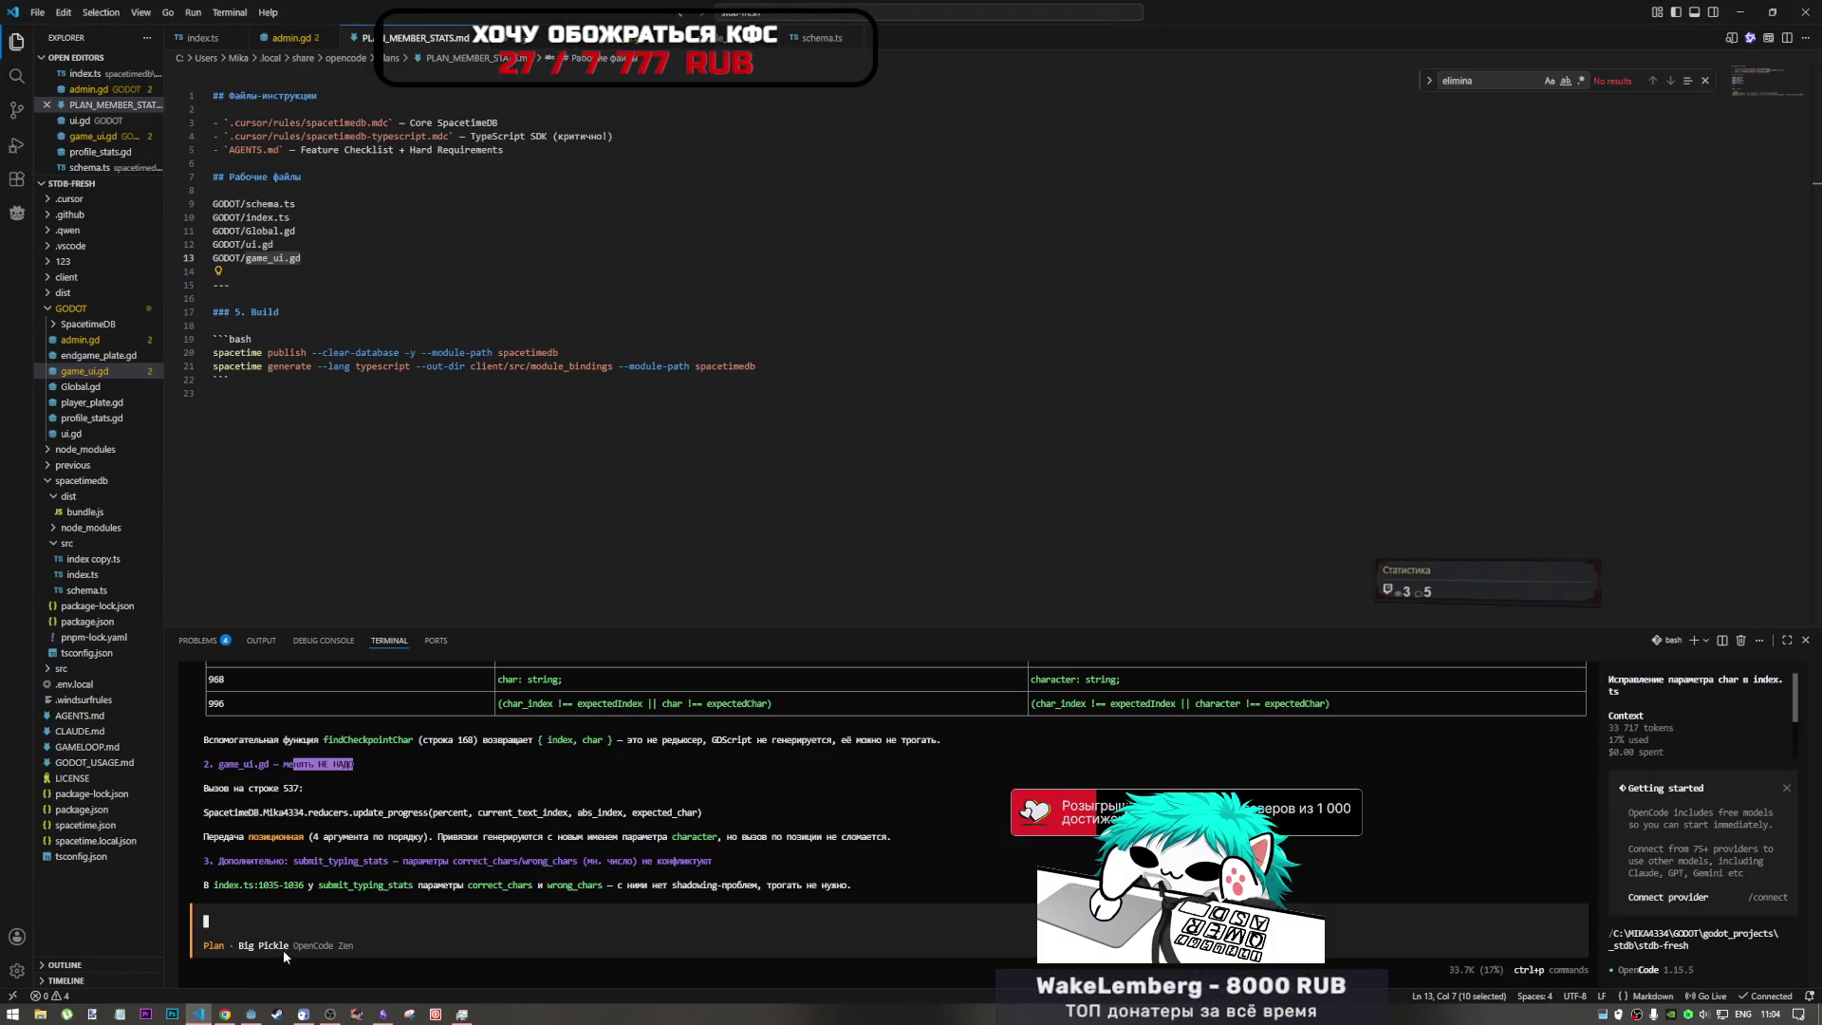
{"action": "scroll", "coordinate": [363, 830], "scroll_direction": "down", "scroll_amount": 3}
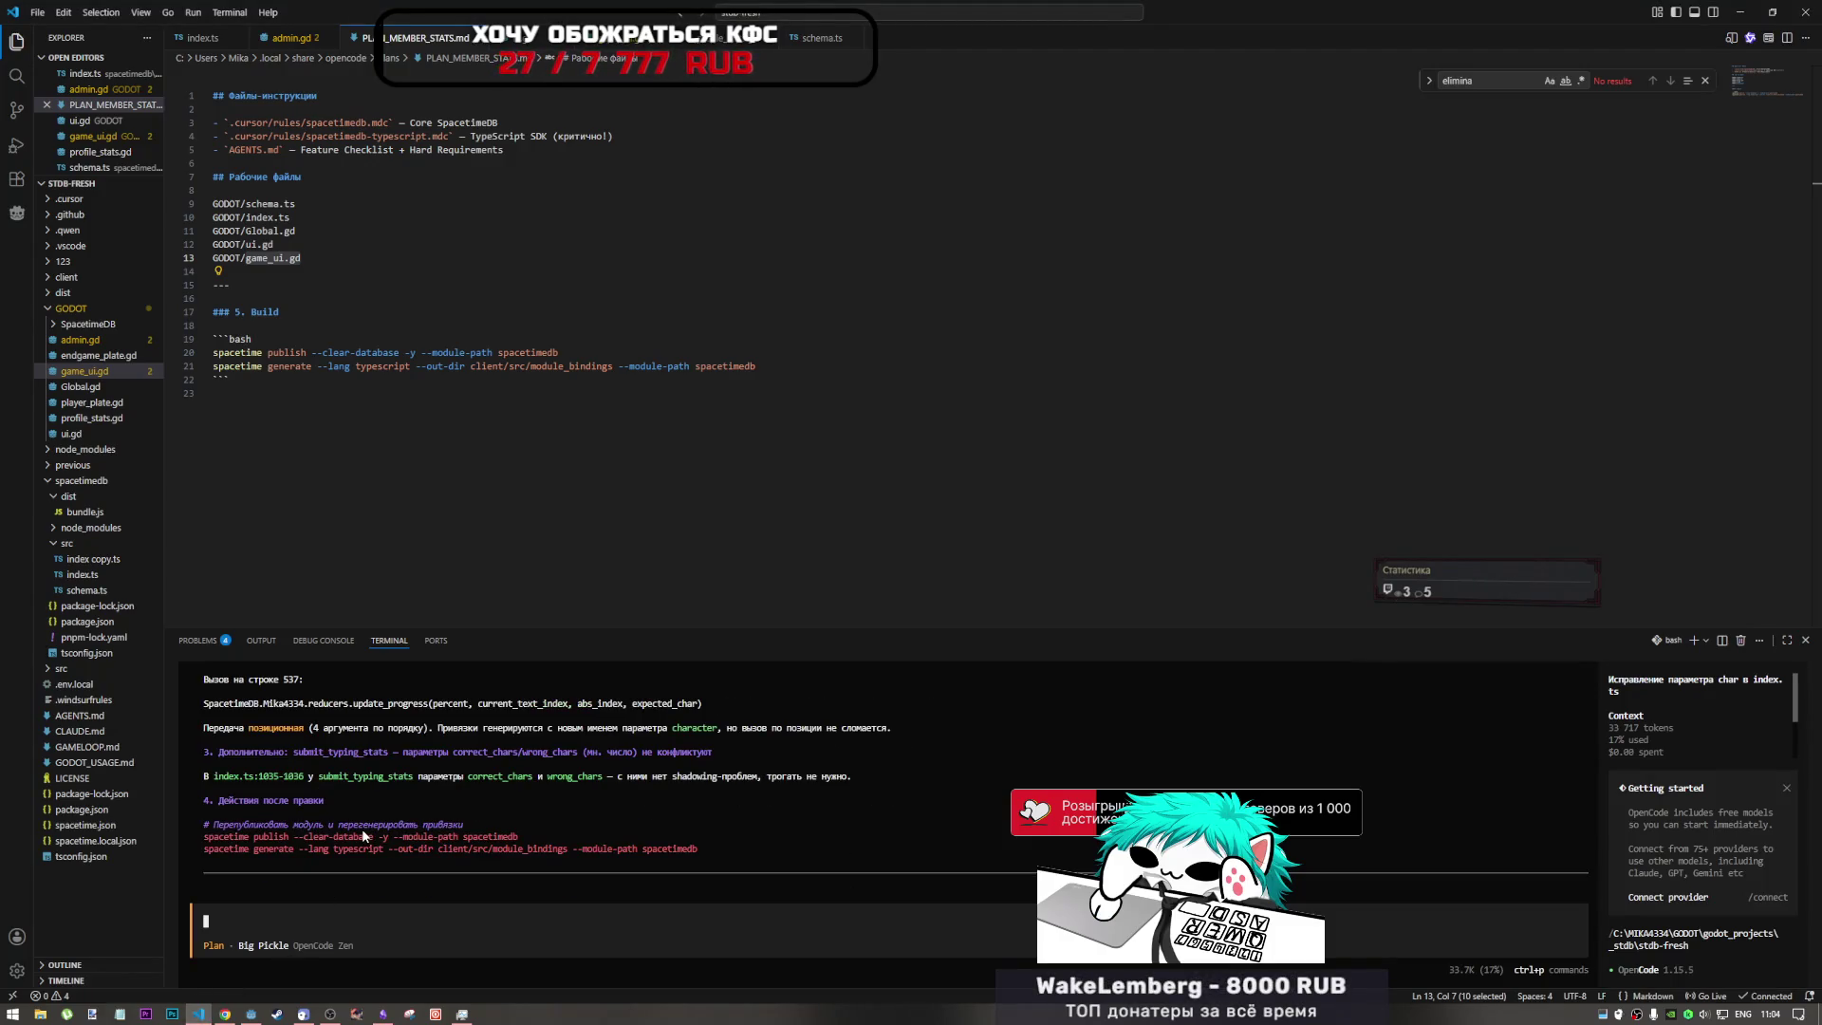
Step: Type the reply 'давай тогда index' into the OpenCode prompt without sending it
{"action": "scroll", "coordinate": [363, 829], "scroll_direction": "up", "scroll_amount": 5}
{"action": "scroll", "coordinate": [362, 825], "scroll_direction": "up", "scroll_amount": 3}
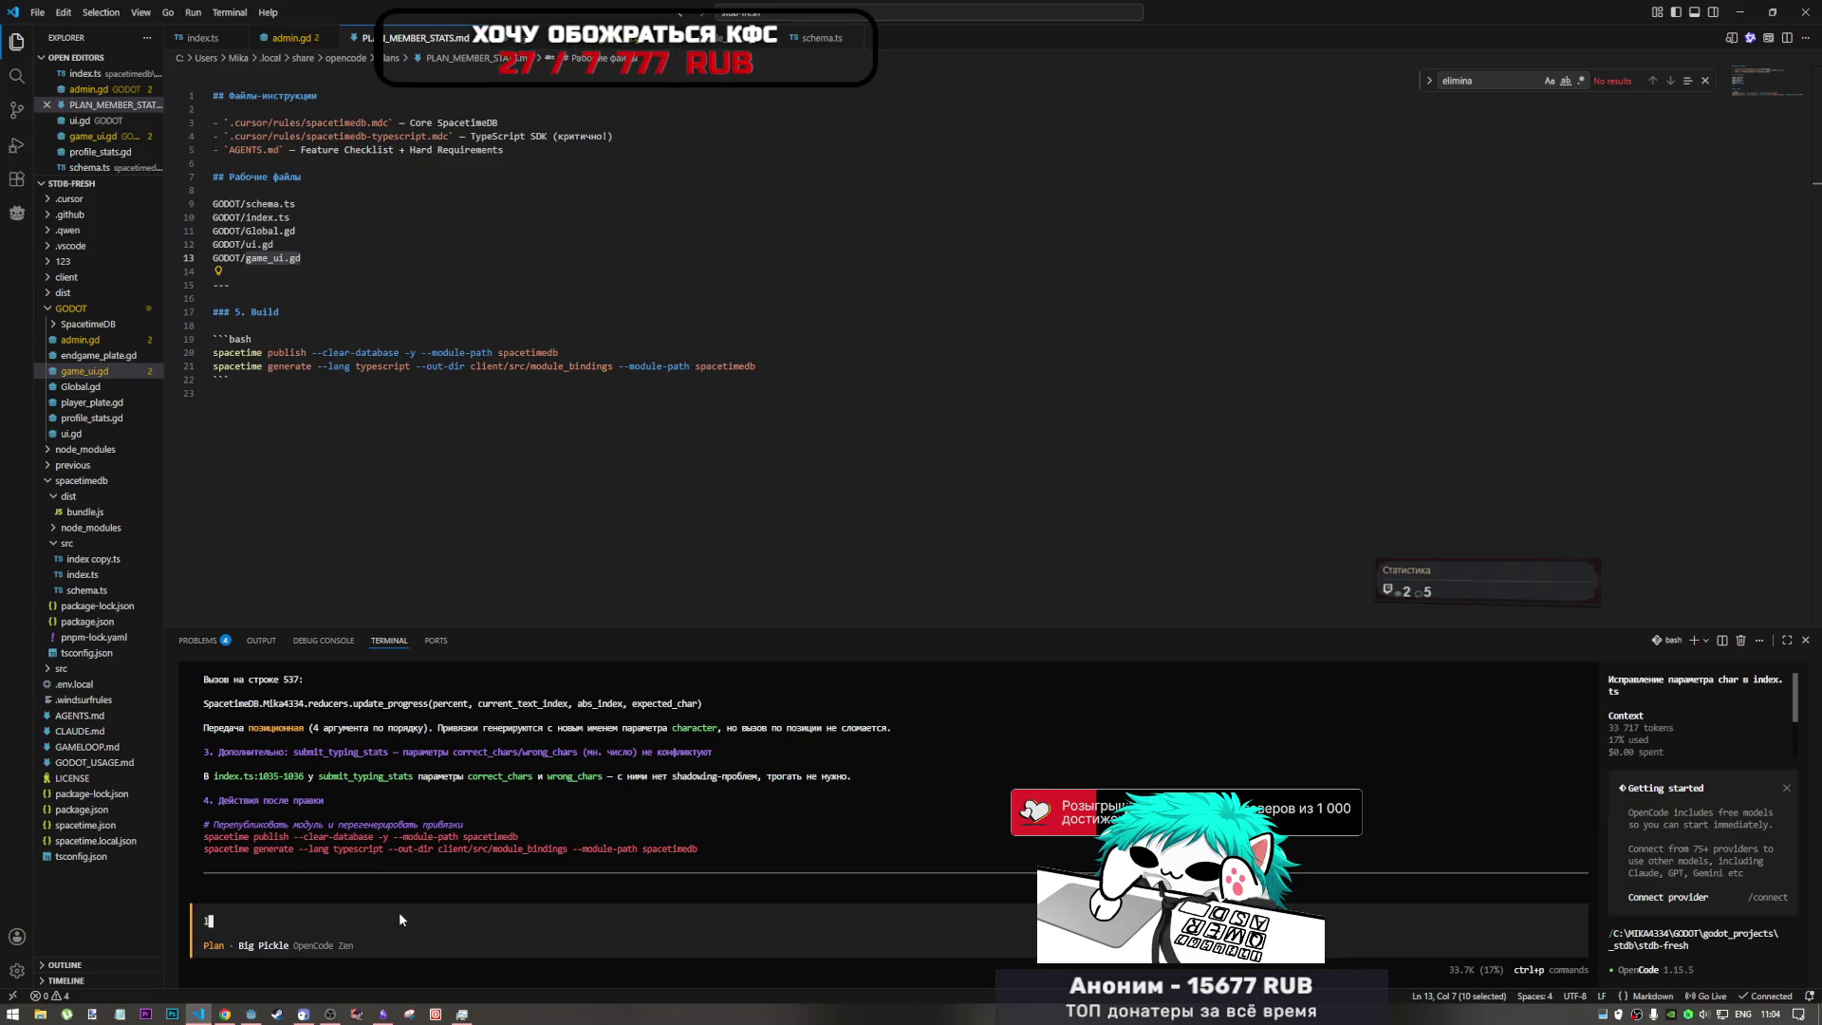
{"action": "type", "text": "давай"}
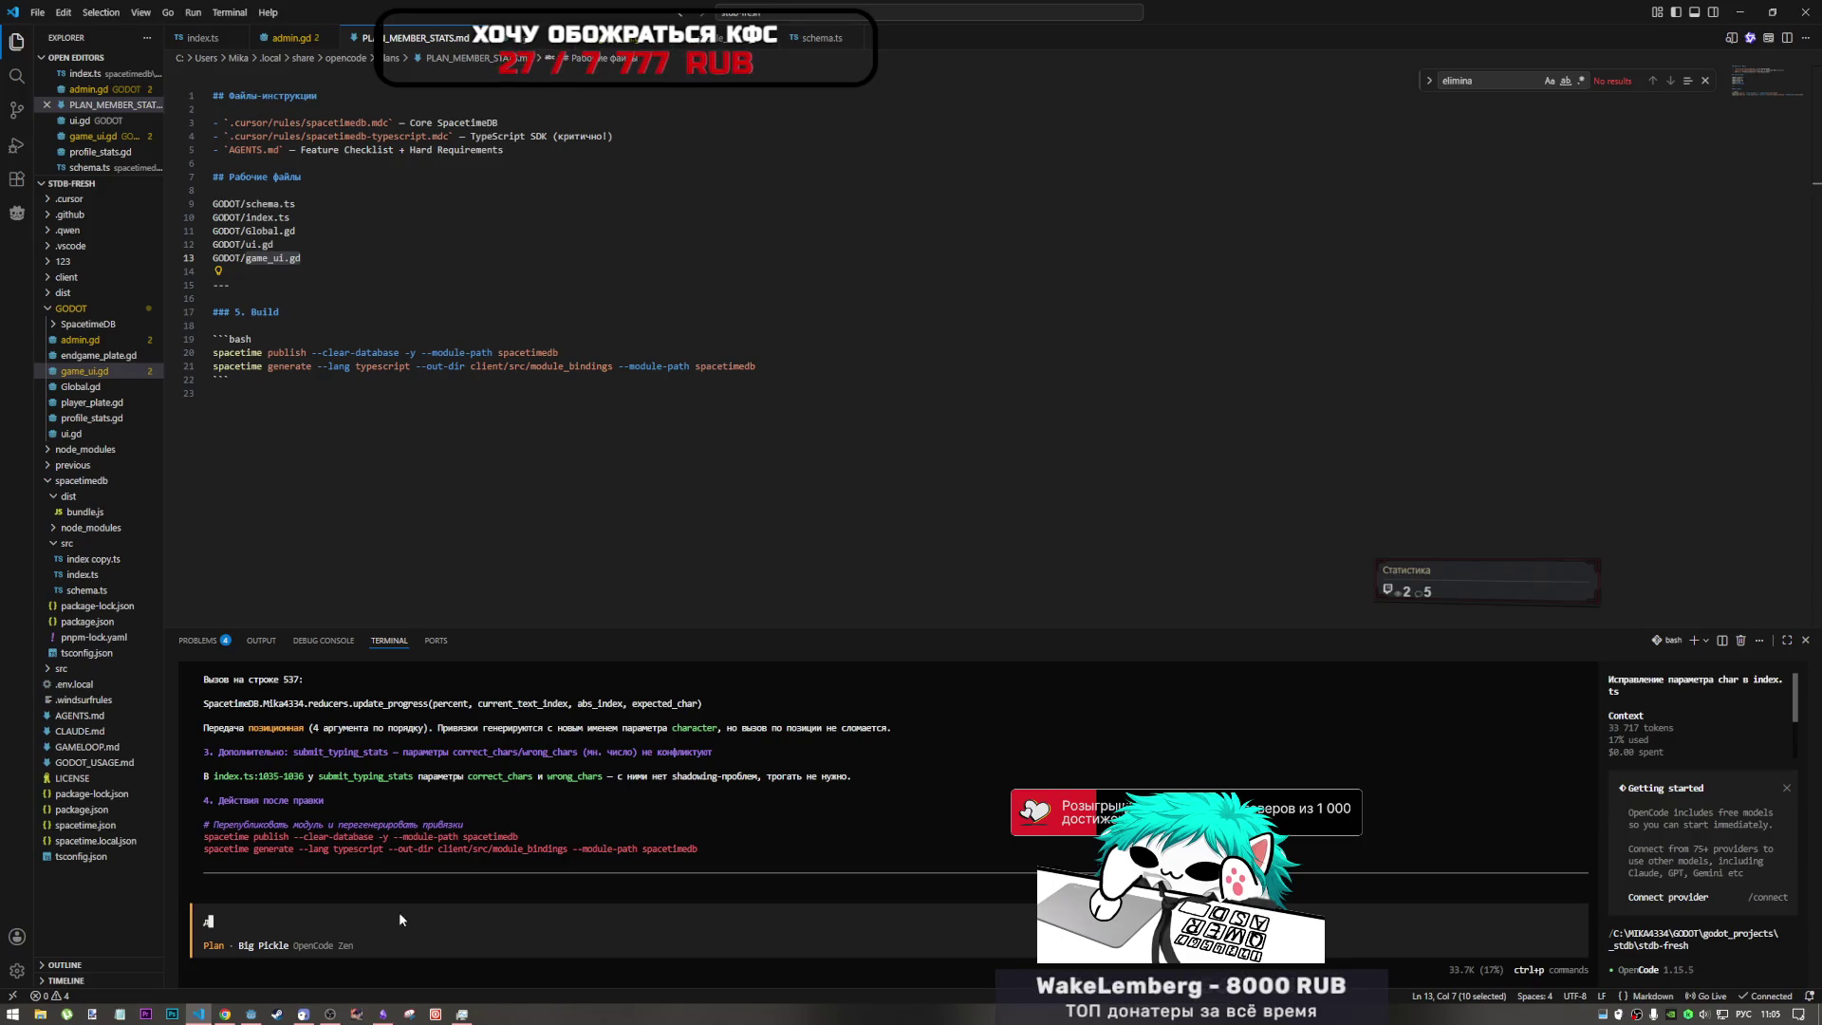
{"action": "scroll", "coordinate": [440, 787], "scroll_direction": "up", "scroll_amount": 3}
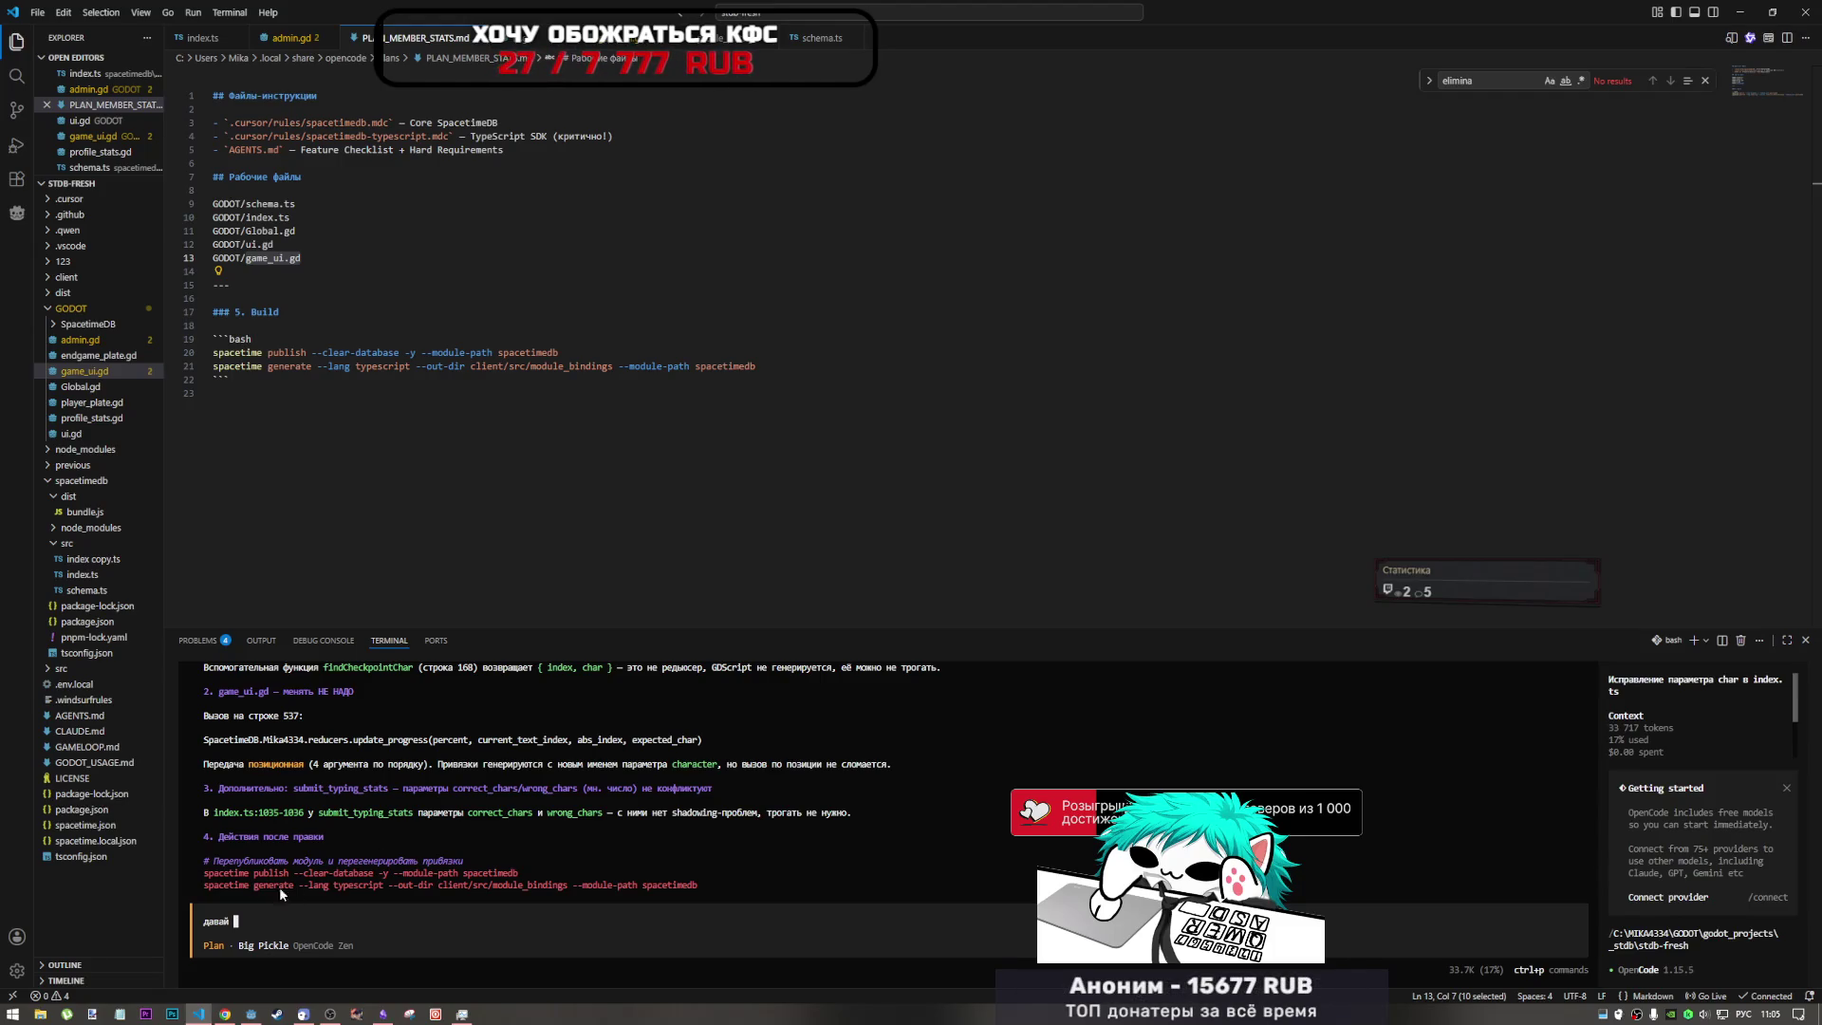
{"action": "type", "text": "тогда"}
{"action": "key", "text": "alt+shift"}
{"action": "type", "text": "index"}
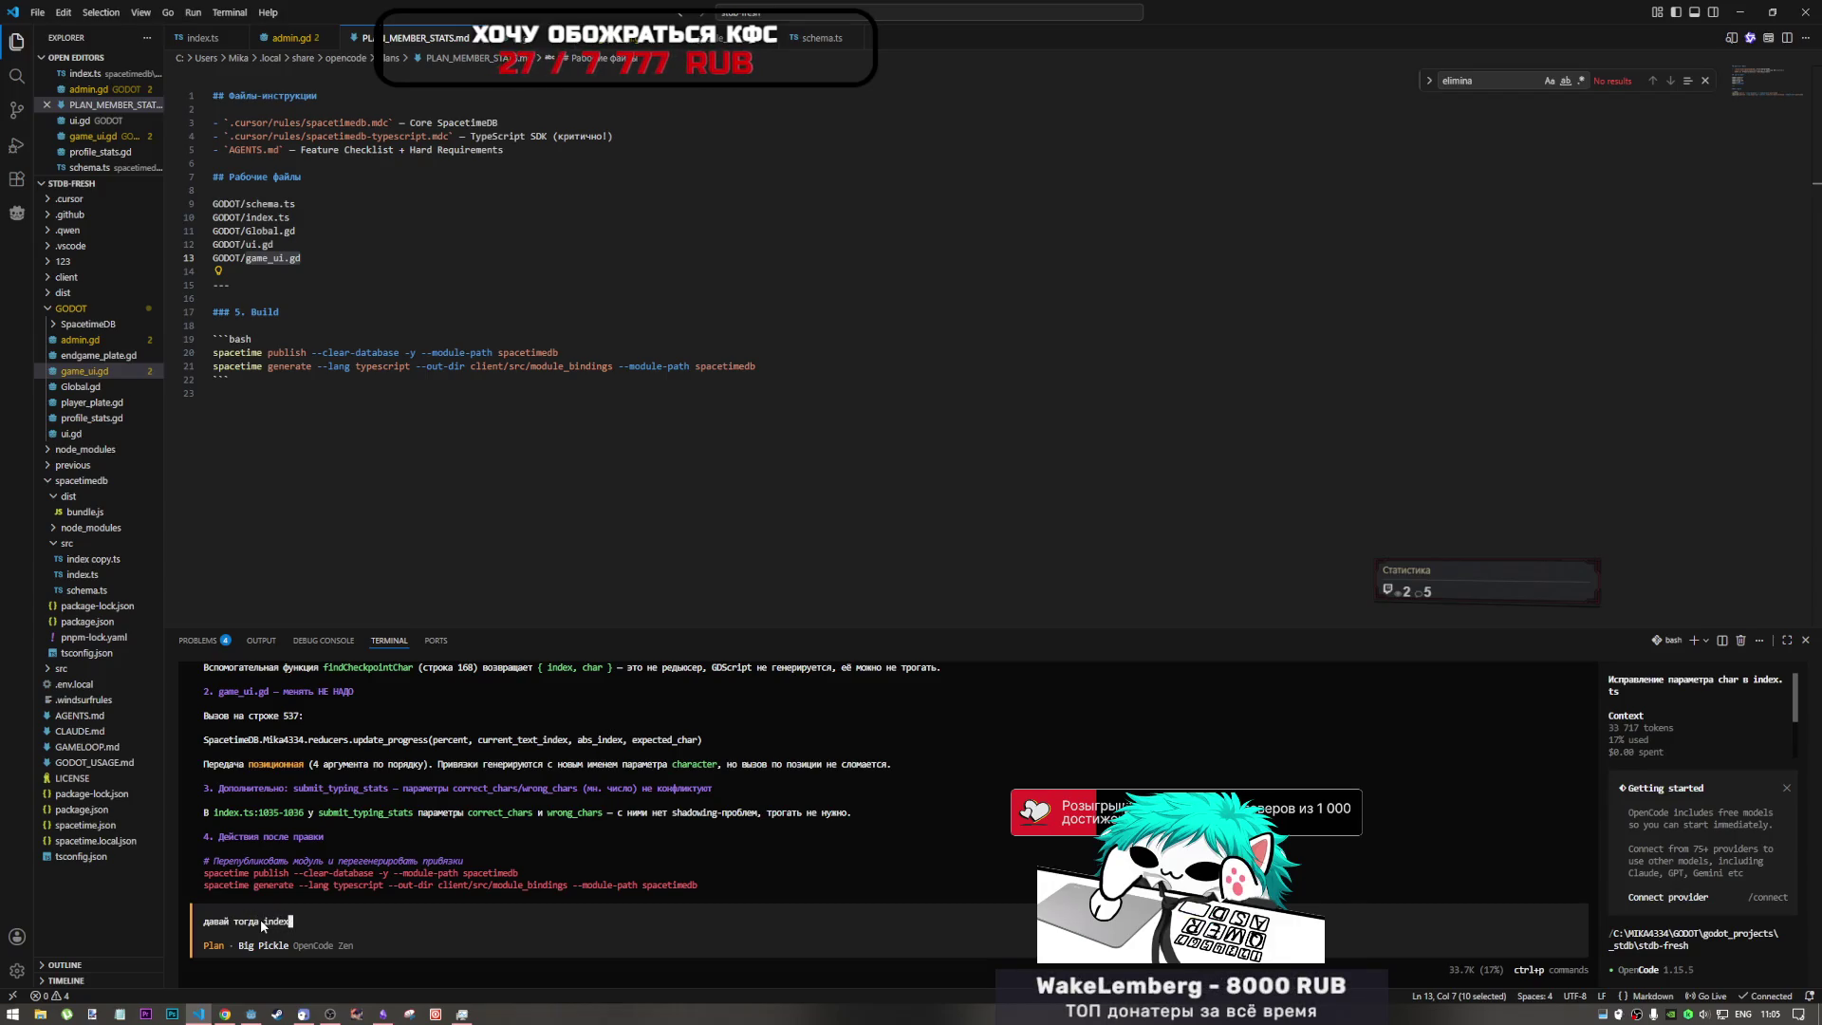
{"action": "key", "text": "alt+shift"}
{"action": "scroll", "coordinate": [512, 747], "scroll_direction": "up", "scroll_amount": 3}
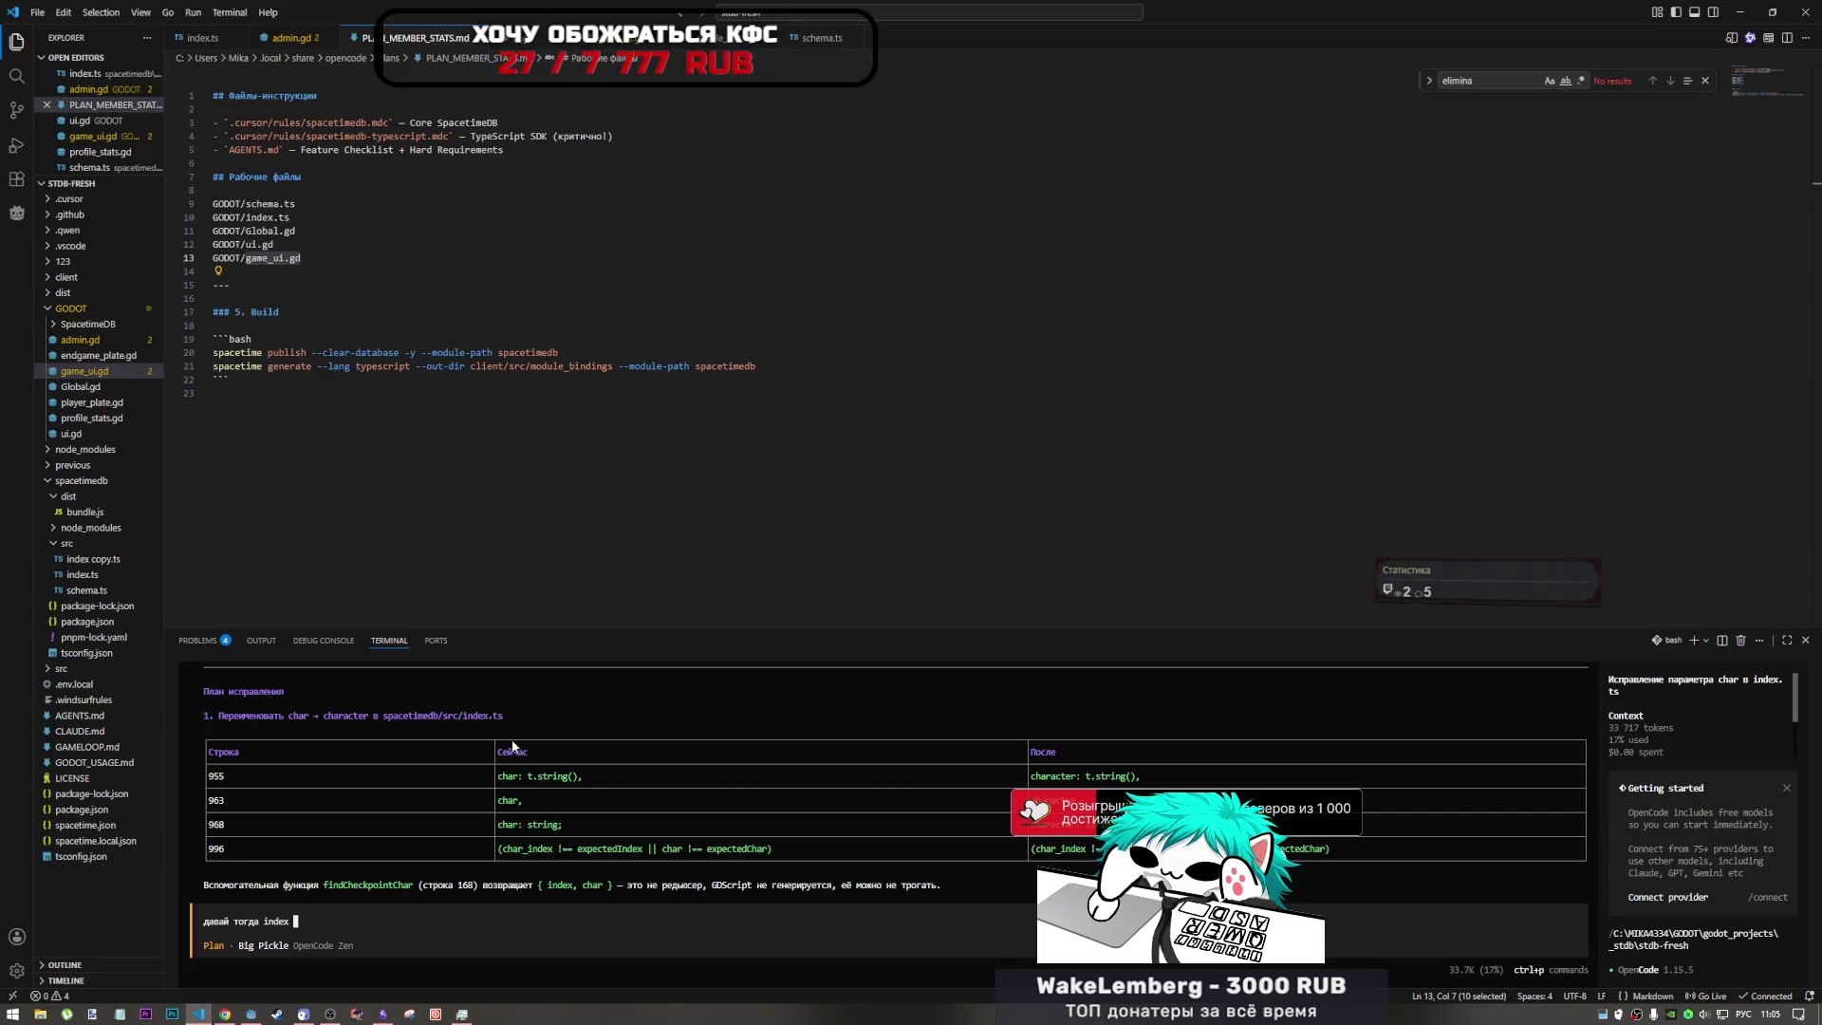
Step: Open schema.ts and scroll through it to review the code
{"action": "left_click", "coordinate": [802, 47]}
{"action": "scroll", "coordinate": [428, 496], "scroll_direction": "down", "scroll_amount": 5}
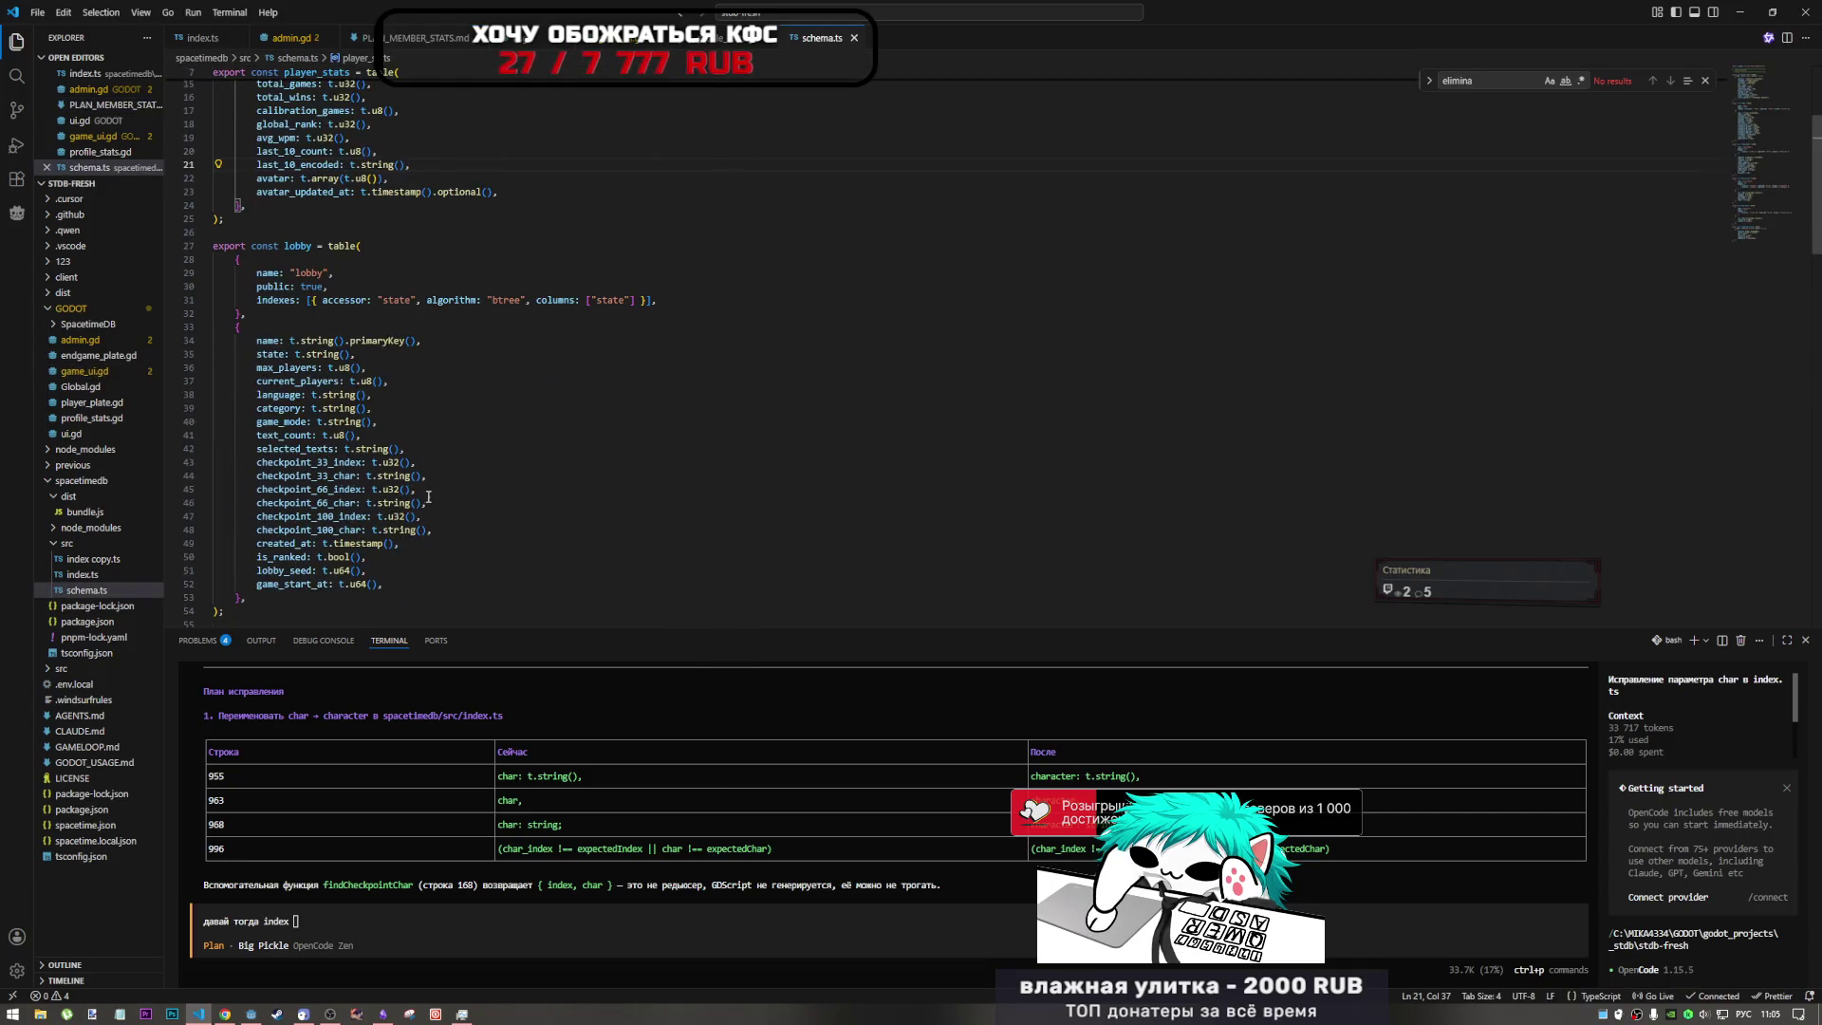
{"action": "scroll", "coordinate": [437, 498], "scroll_direction": "up", "scroll_amount": 3}
{"action": "scroll", "coordinate": [443, 500], "scroll_direction": "down", "scroll_amount": 3}
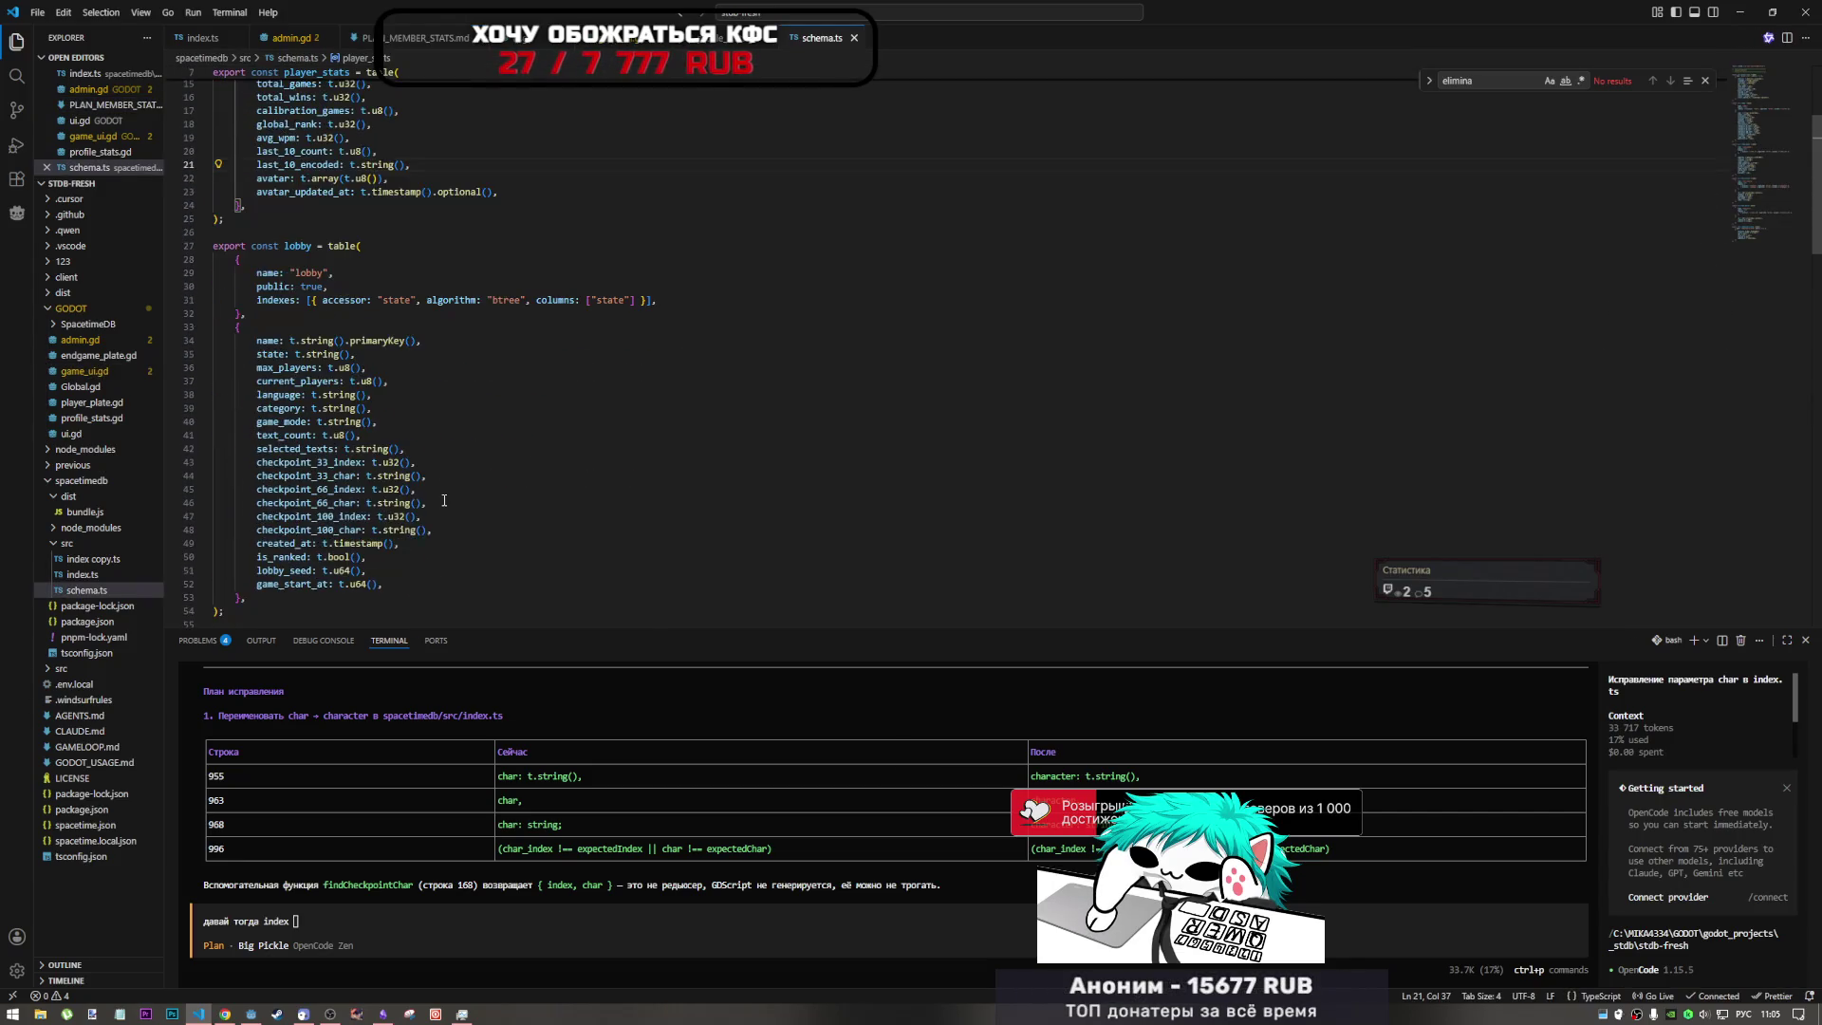
{"action": "scroll", "coordinate": [444, 500], "scroll_direction": "down", "scroll_amount": 3}
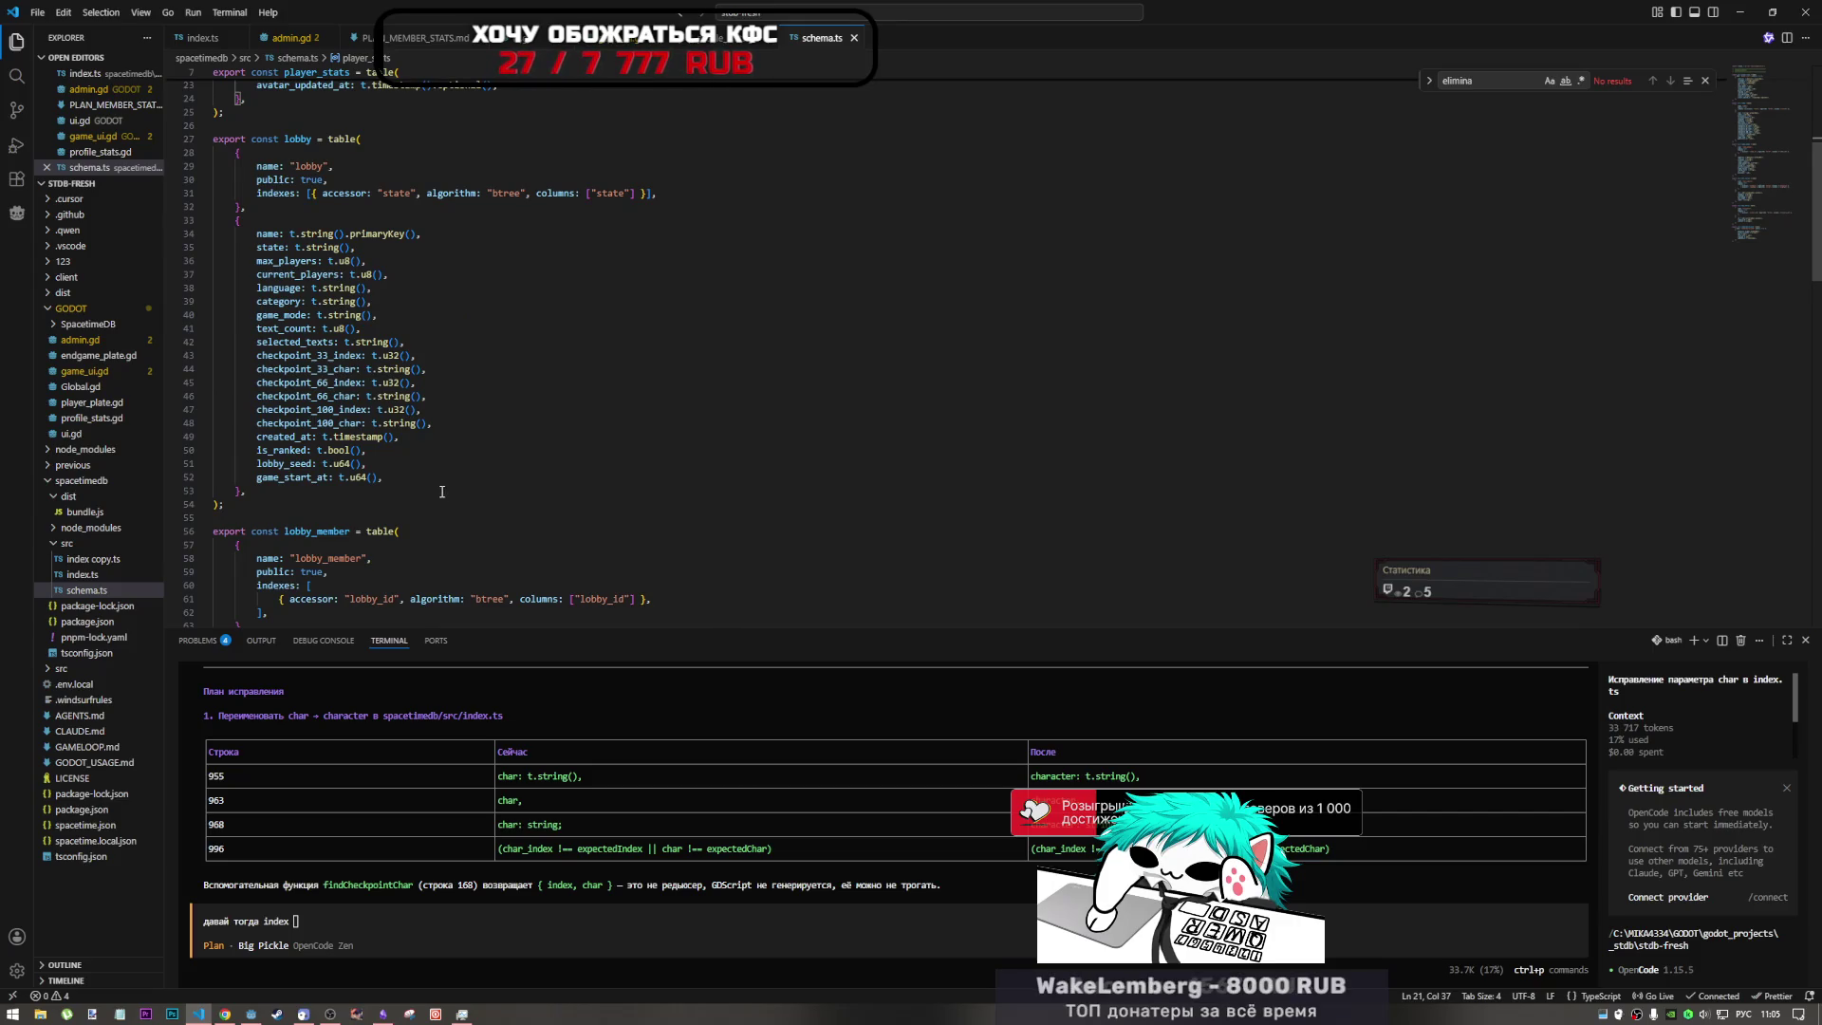
{"action": "scroll", "coordinate": [441, 492], "scroll_direction": "down", "scroll_amount": 2}
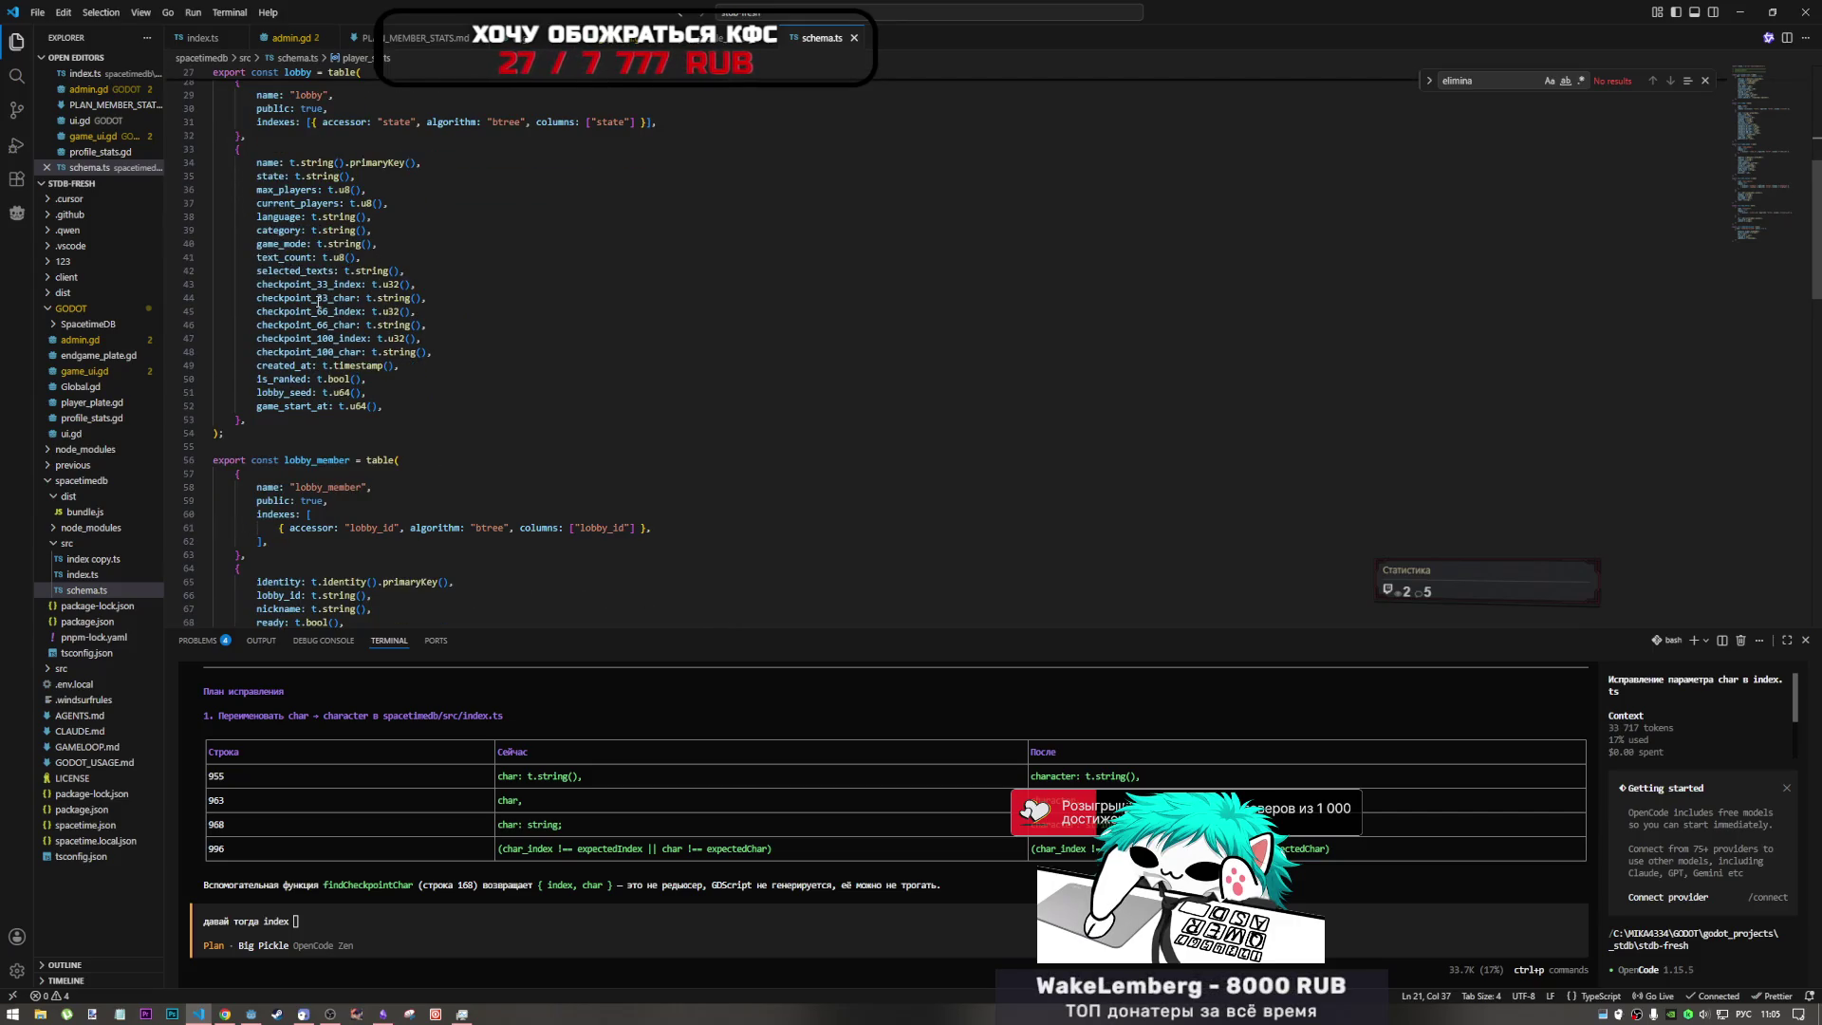
{"action": "scroll", "coordinate": [349, 444], "scroll_direction": "down", "scroll_amount": 14}
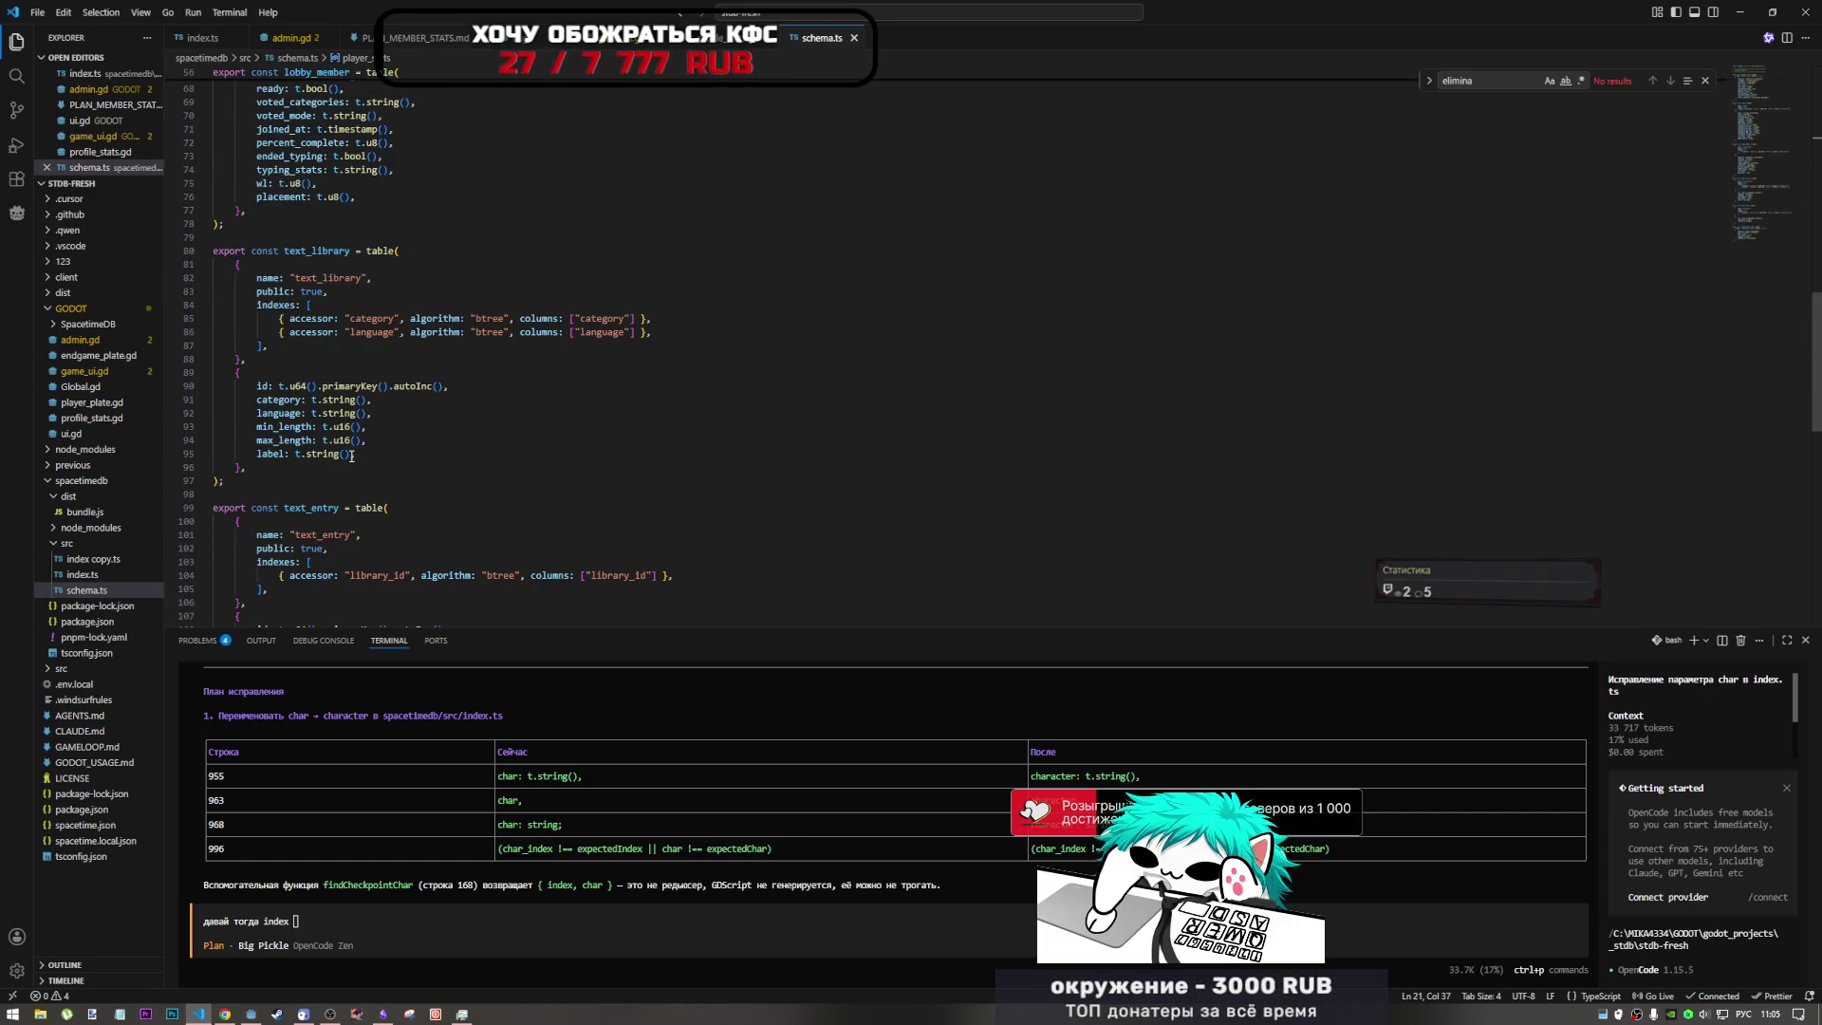
{"action": "scroll", "coordinate": [351, 456], "scroll_direction": "down", "scroll_amount": 12}
Step: Replace the reply with 'исправь и сбилди сразу' and send it in Build mode
{"action": "left_click", "coordinate": [313, 919]}
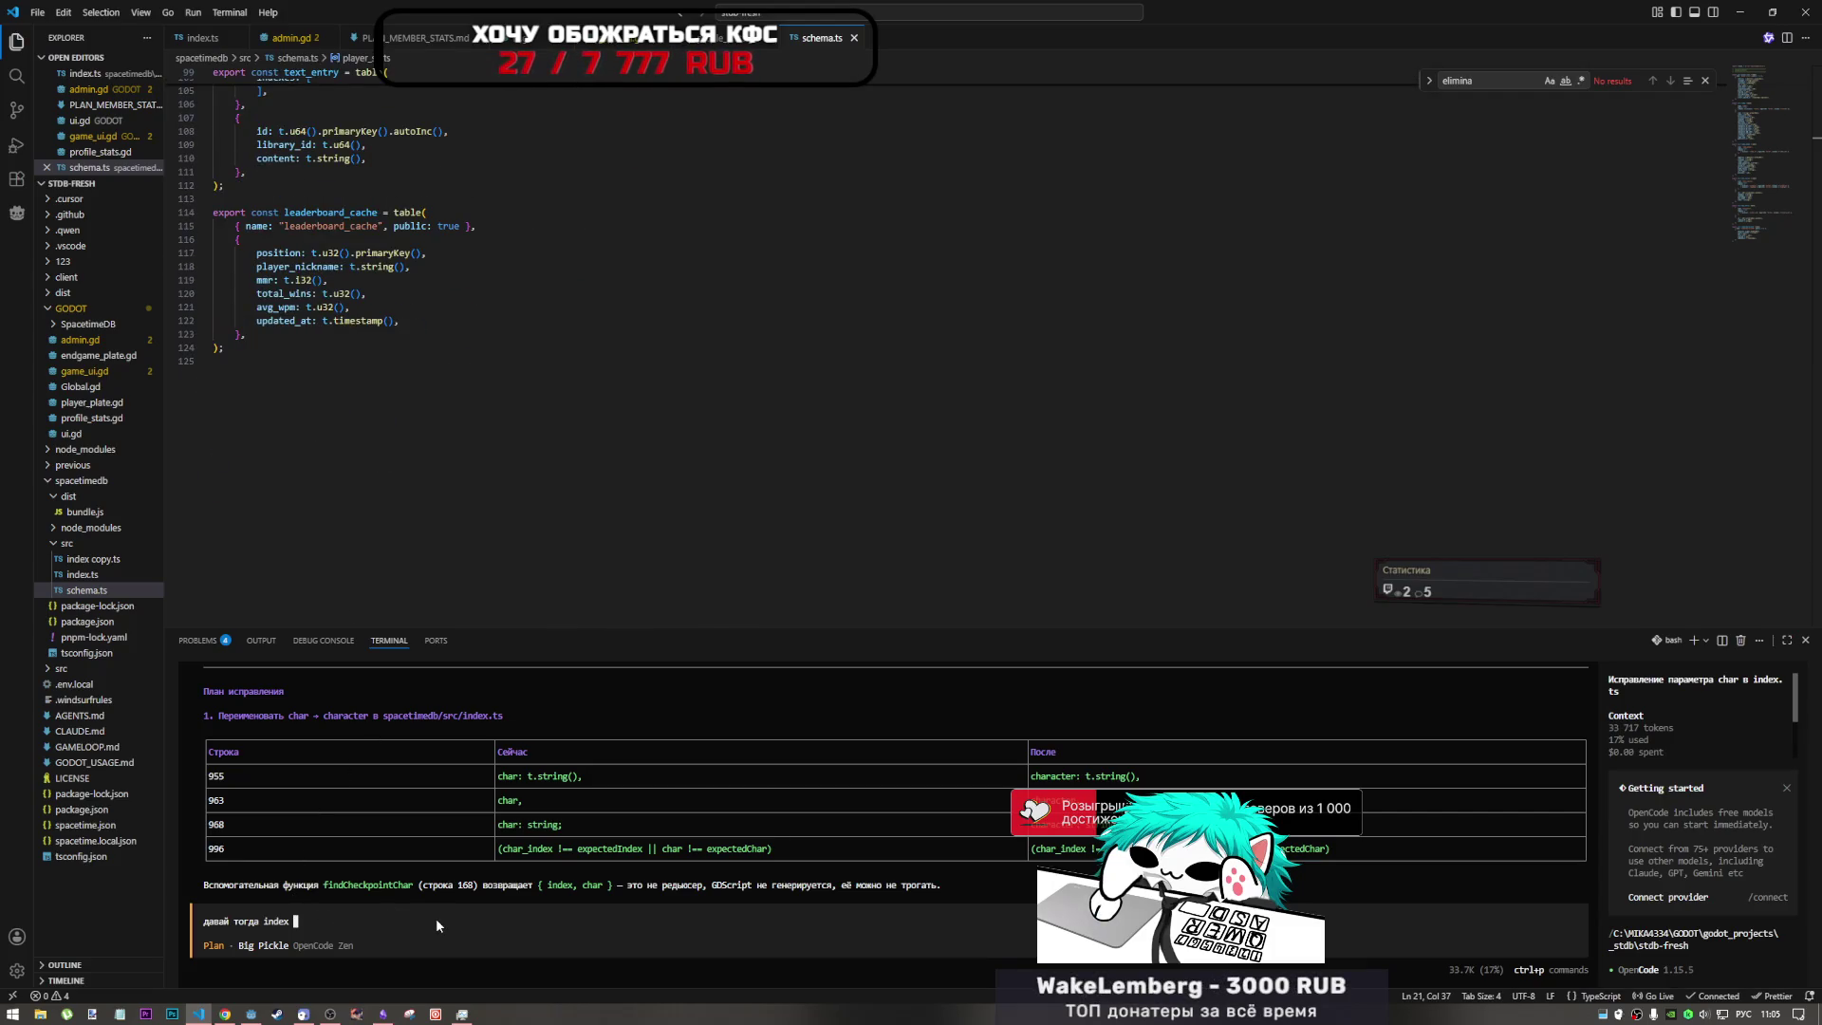
{"action": "key", "text": "BackSpace"}
{"action": "key", "text": "BackSpace"}
{"action": "key", "text": "BackSpace"}
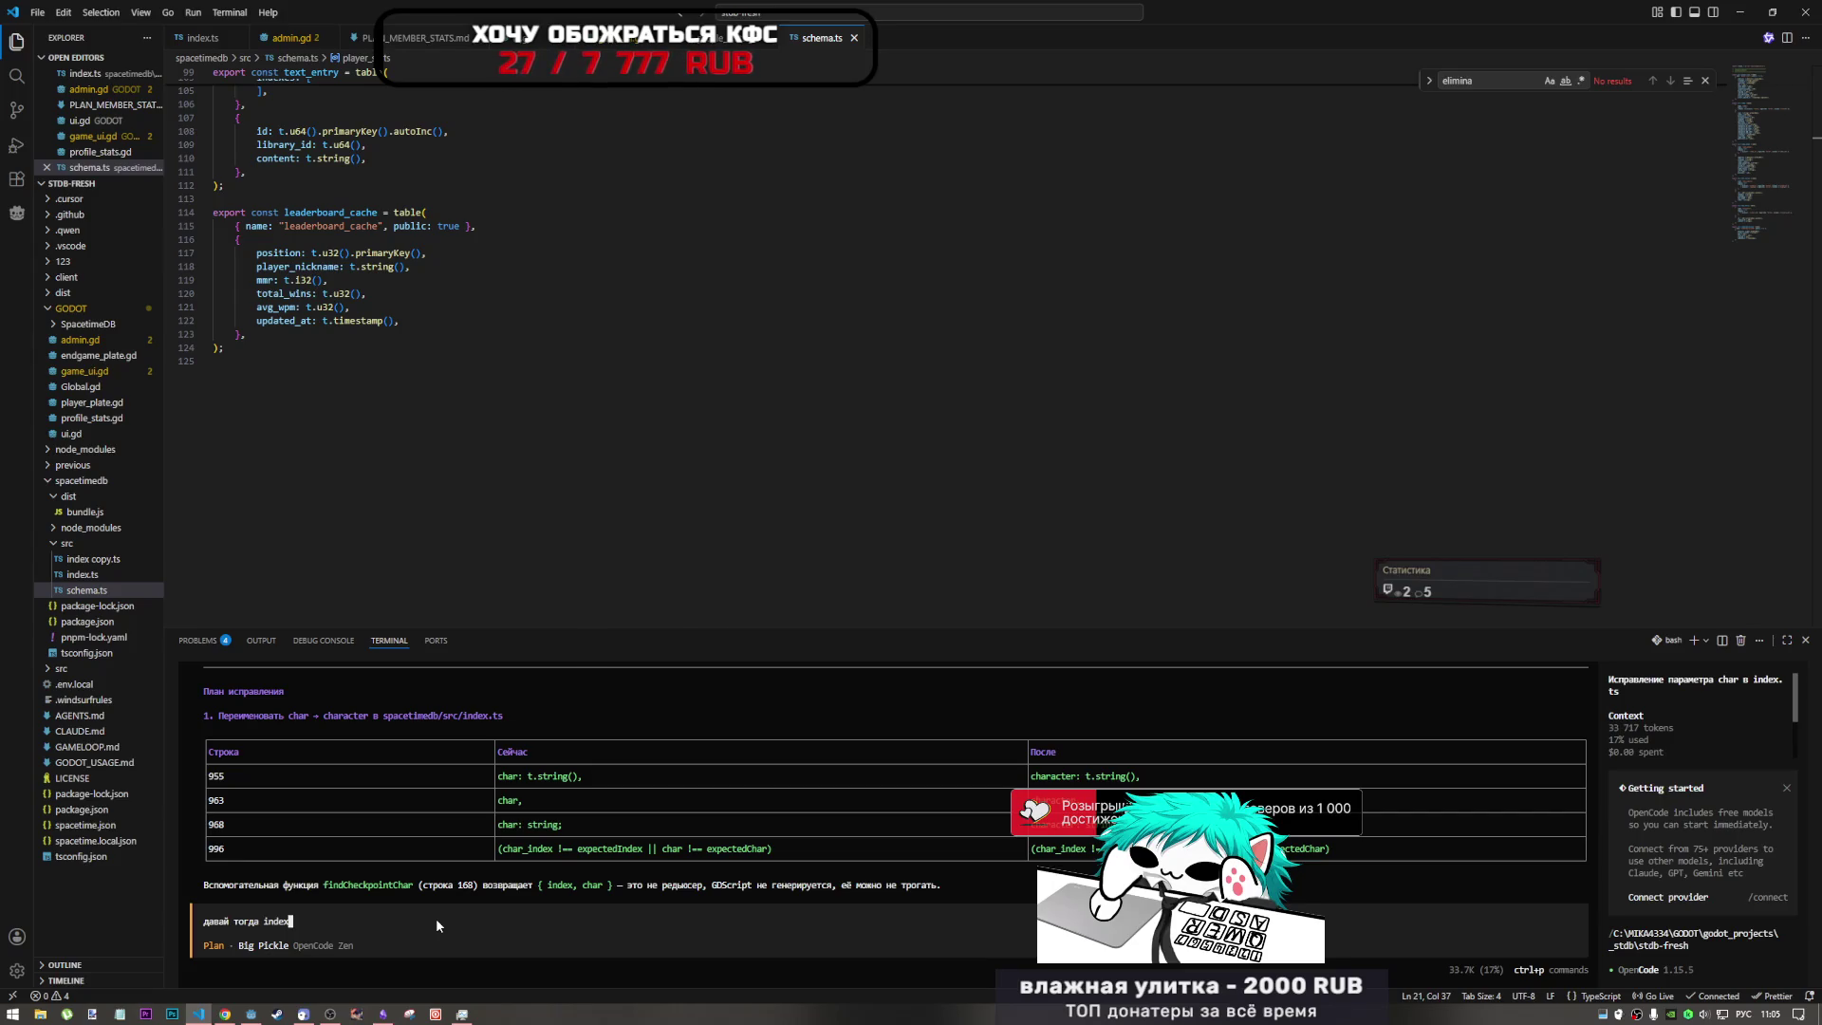
{"action": "key", "text": "alt+shift"}
{"action": "type", "text": "bcghfdk"}
{"action": "key", "text": "BackSpace"}
{"action": "key", "text": "BackSpace"}
{"action": "key", "text": "BackSpace"}
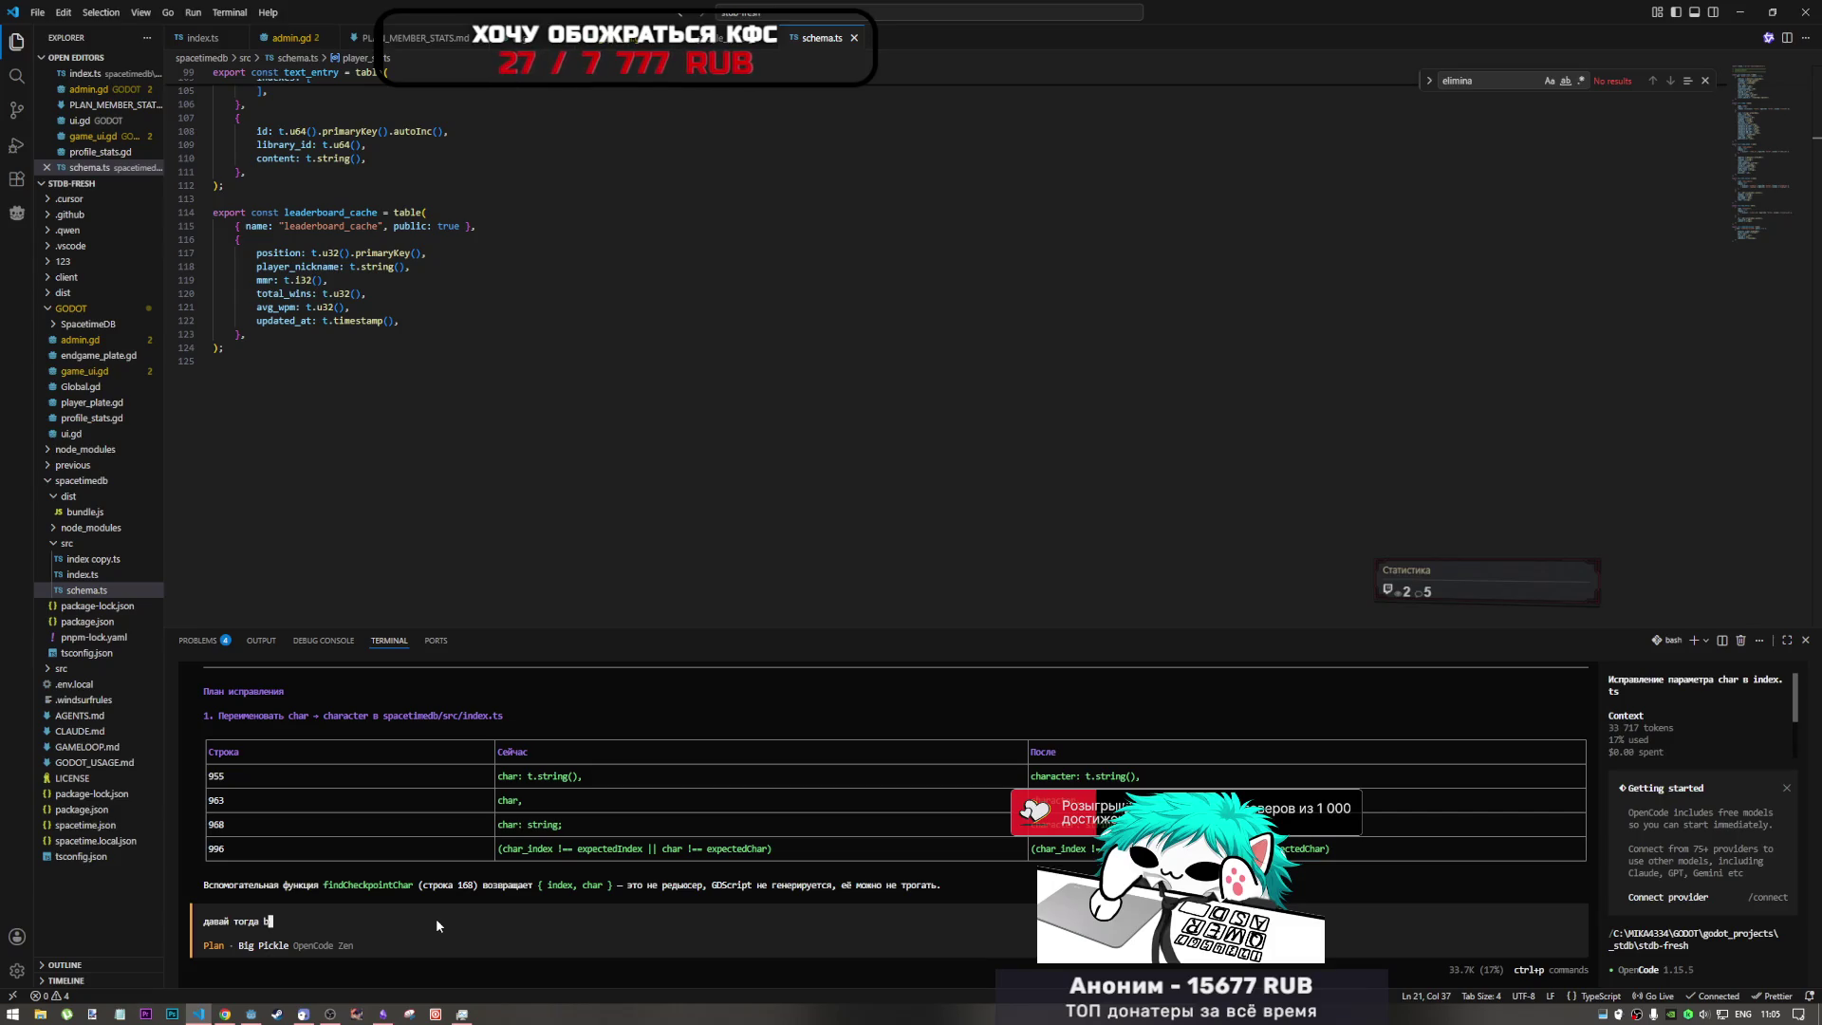
{"action": "key", "text": "alt+shift"}
{"action": "type", "text": "исправь "}
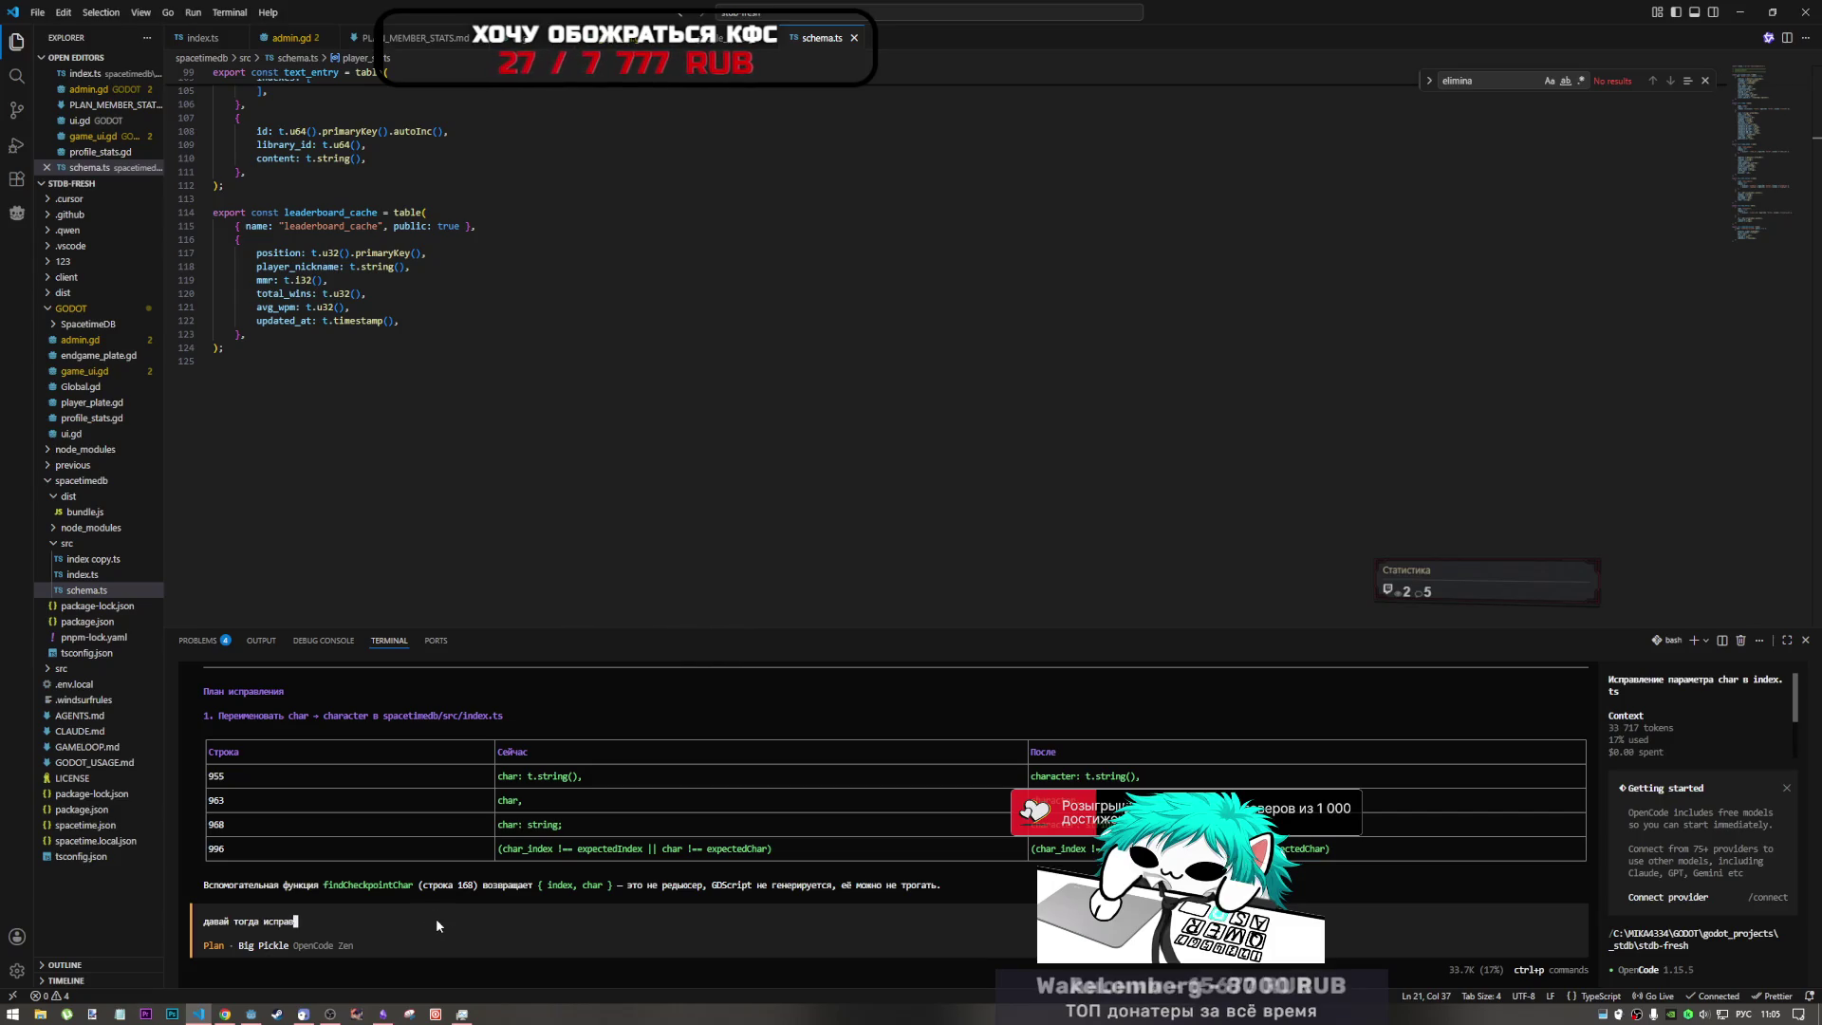
{"action": "type", "text": "и с"}
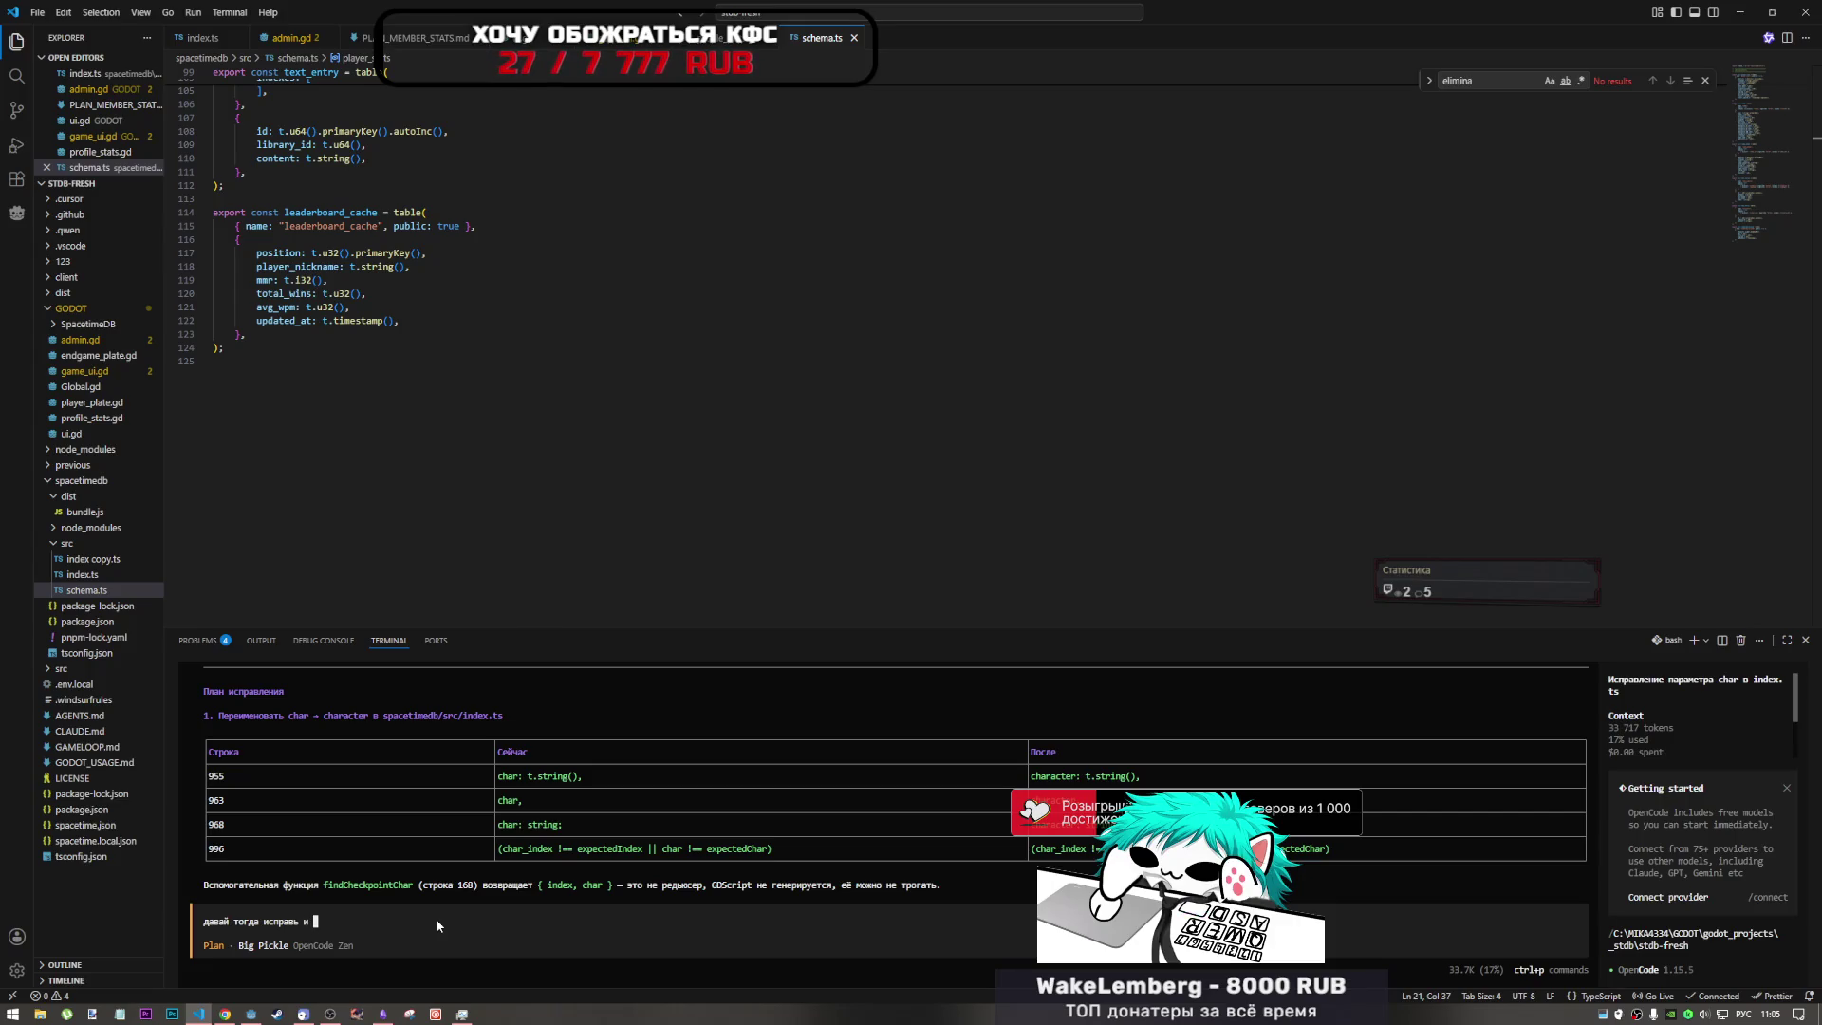
{"action": "type", "text": "билди ср"}
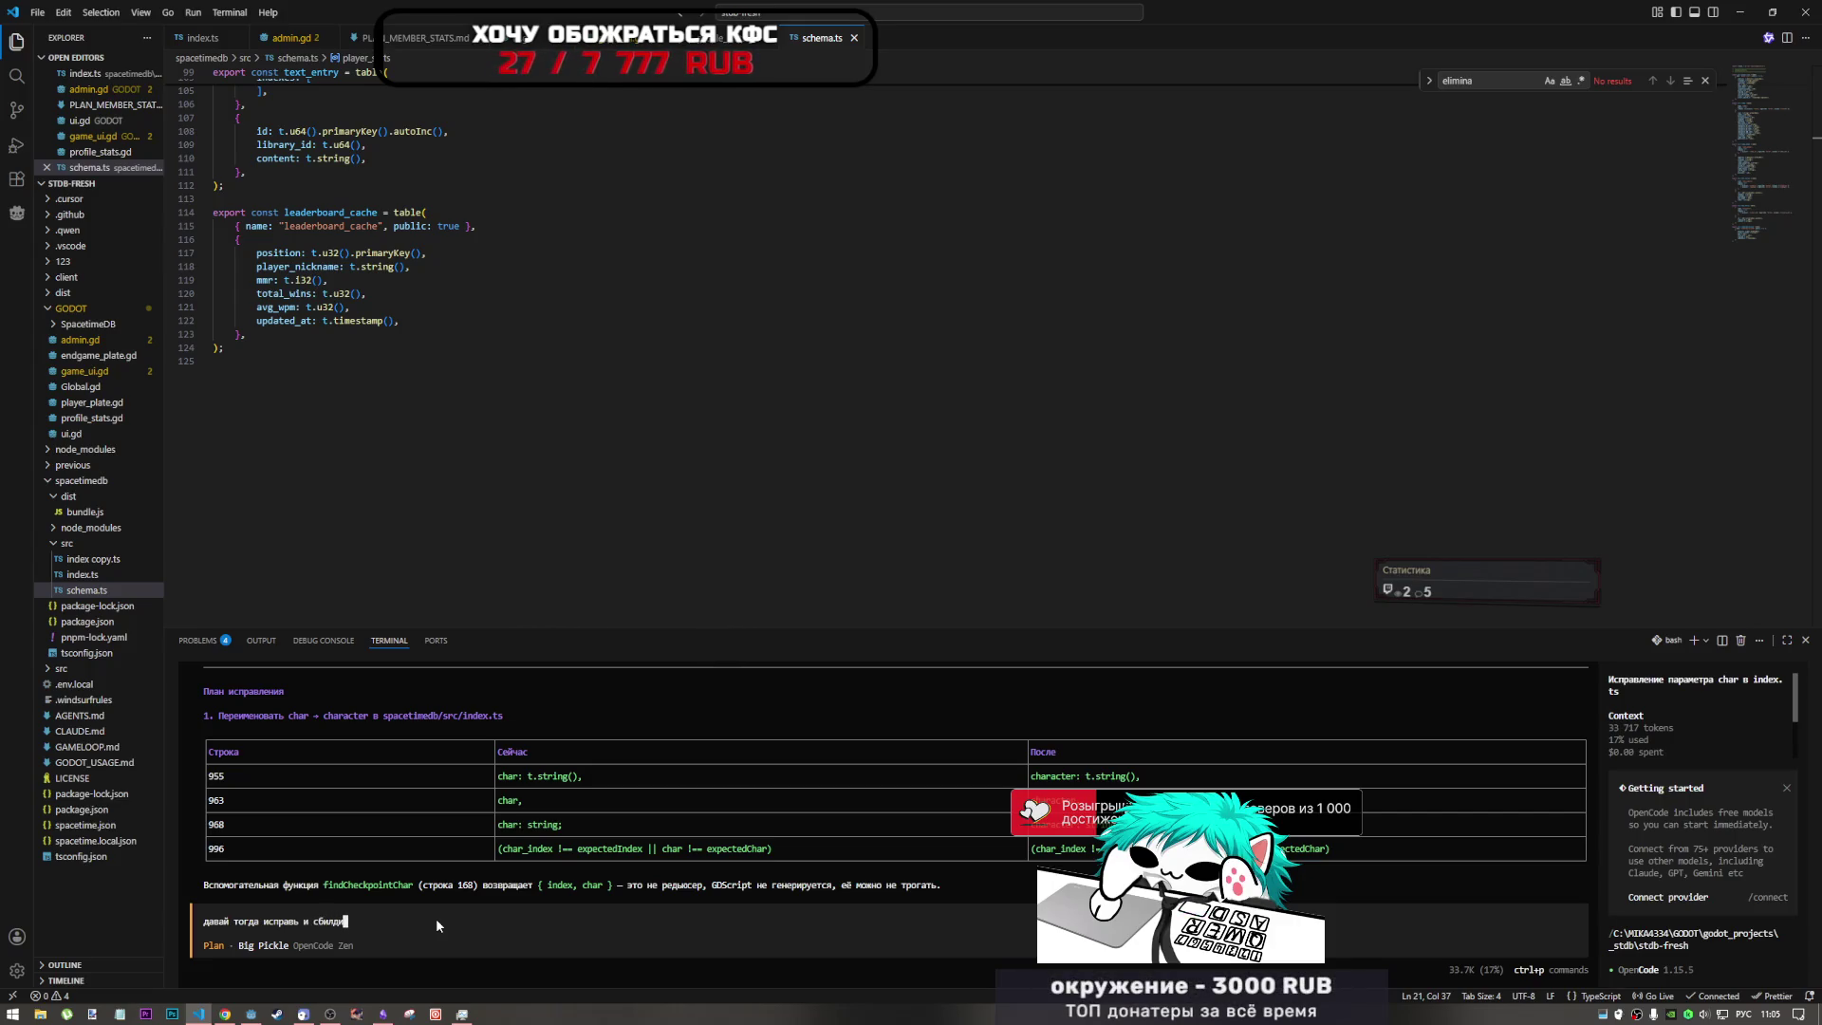
{"action": "type", "text": "азу"}
{"action": "key", "text": "Tab"}
{"action": "key", "text": "Return"}
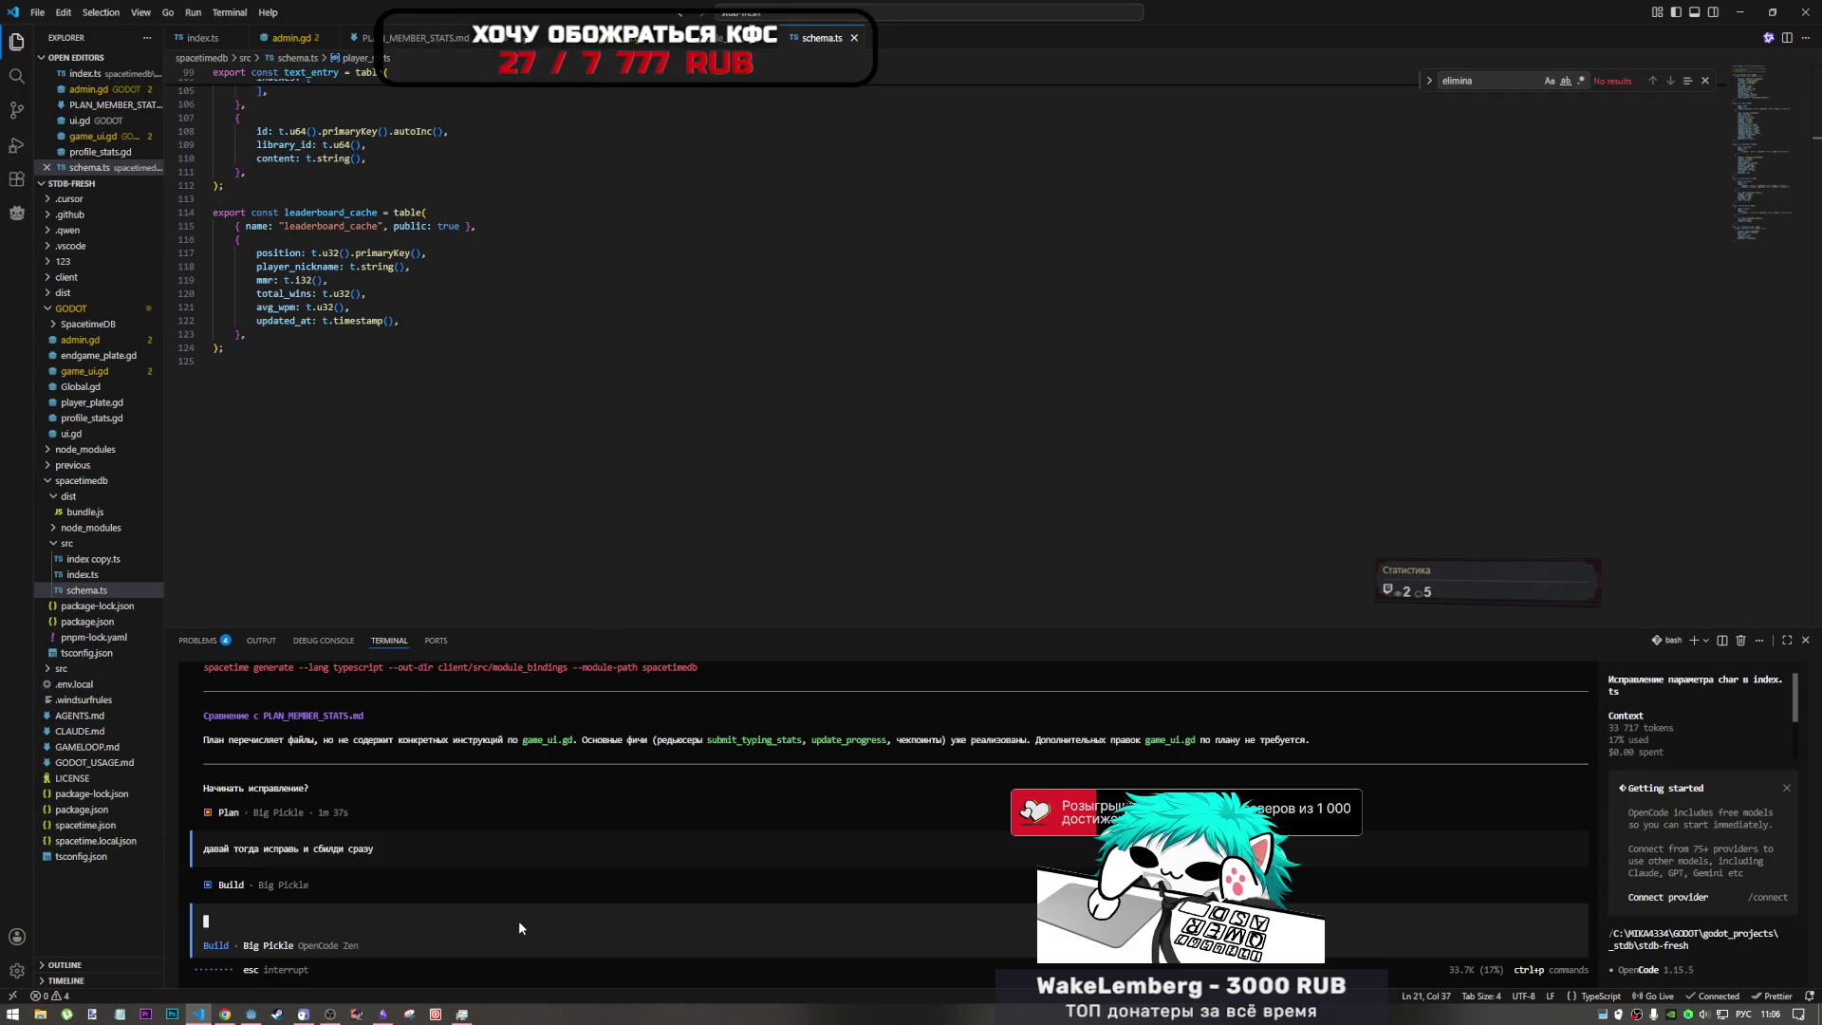
Step: Review the agent's analysis, highlighting the char field line
{"action": "scroll", "coordinate": [384, 812], "scroll_direction": "up", "scroll_amount": 3}
{"action": "scroll", "coordinate": [384, 812], "scroll_direction": "up", "scroll_amount": 10}
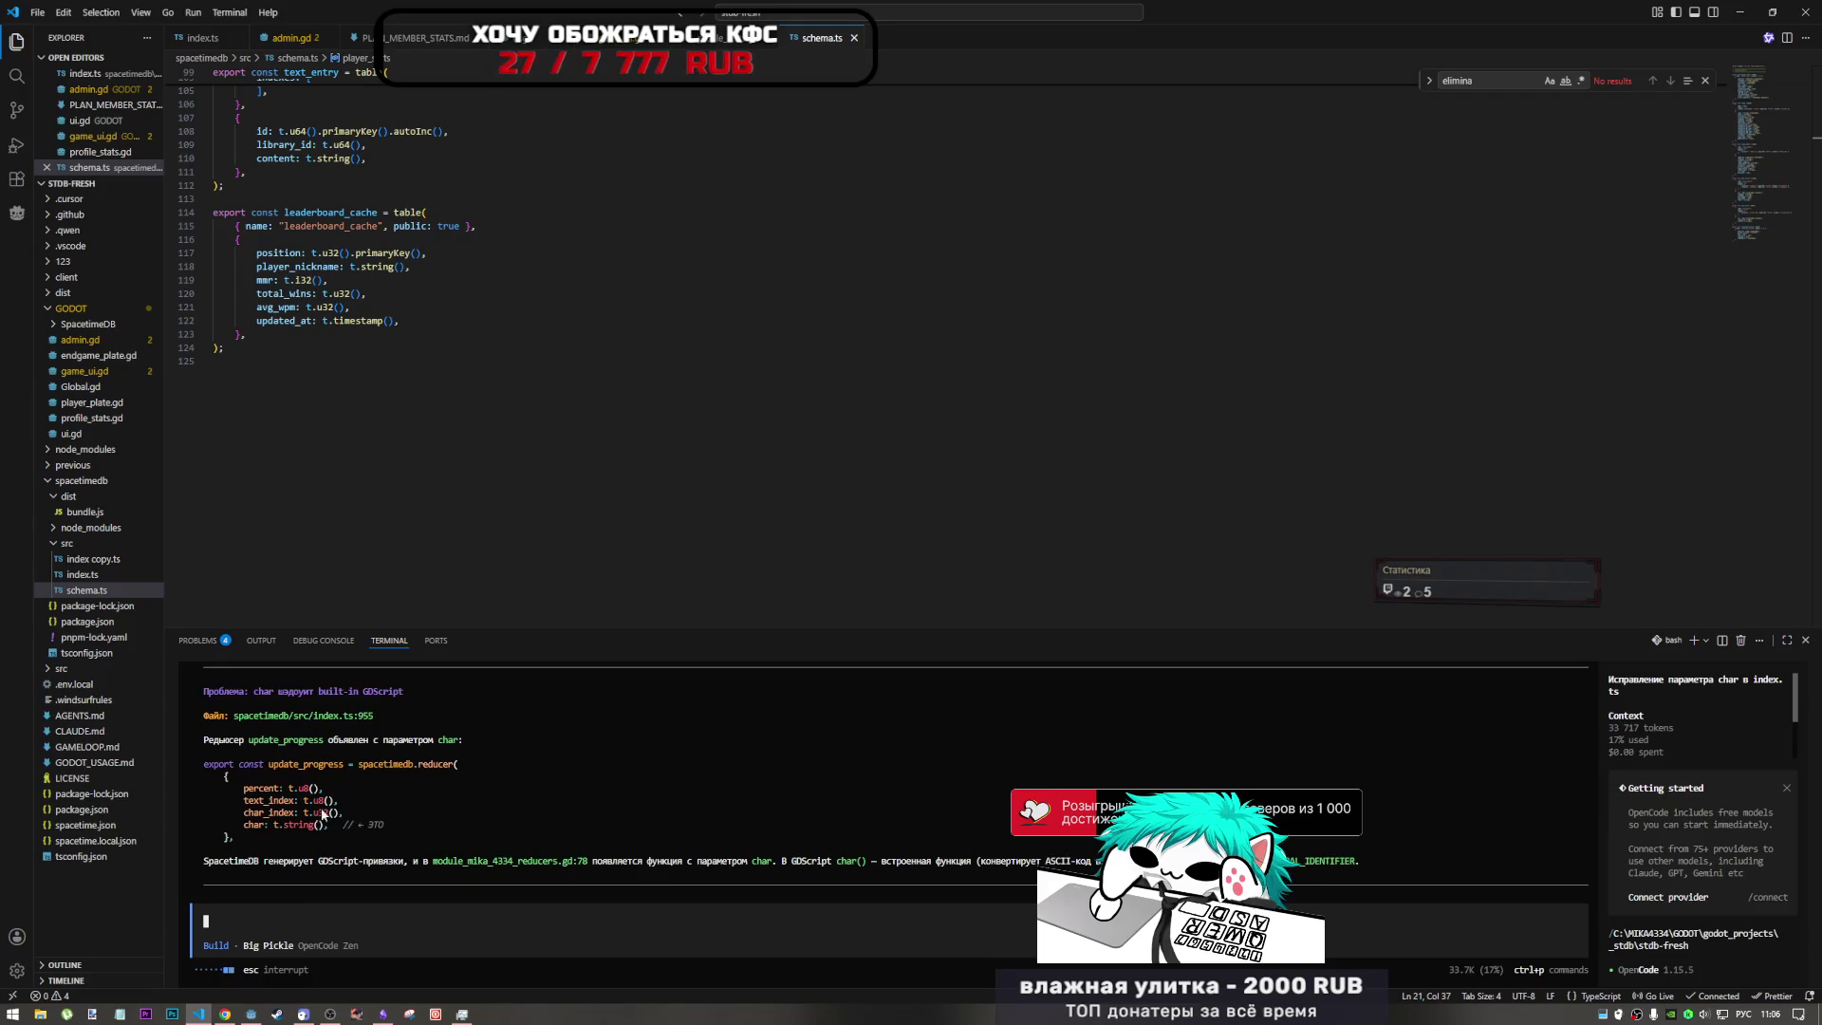
{"action": "left_click_drag", "start_coordinate": [331, 825], "coordinate": [230, 826]}
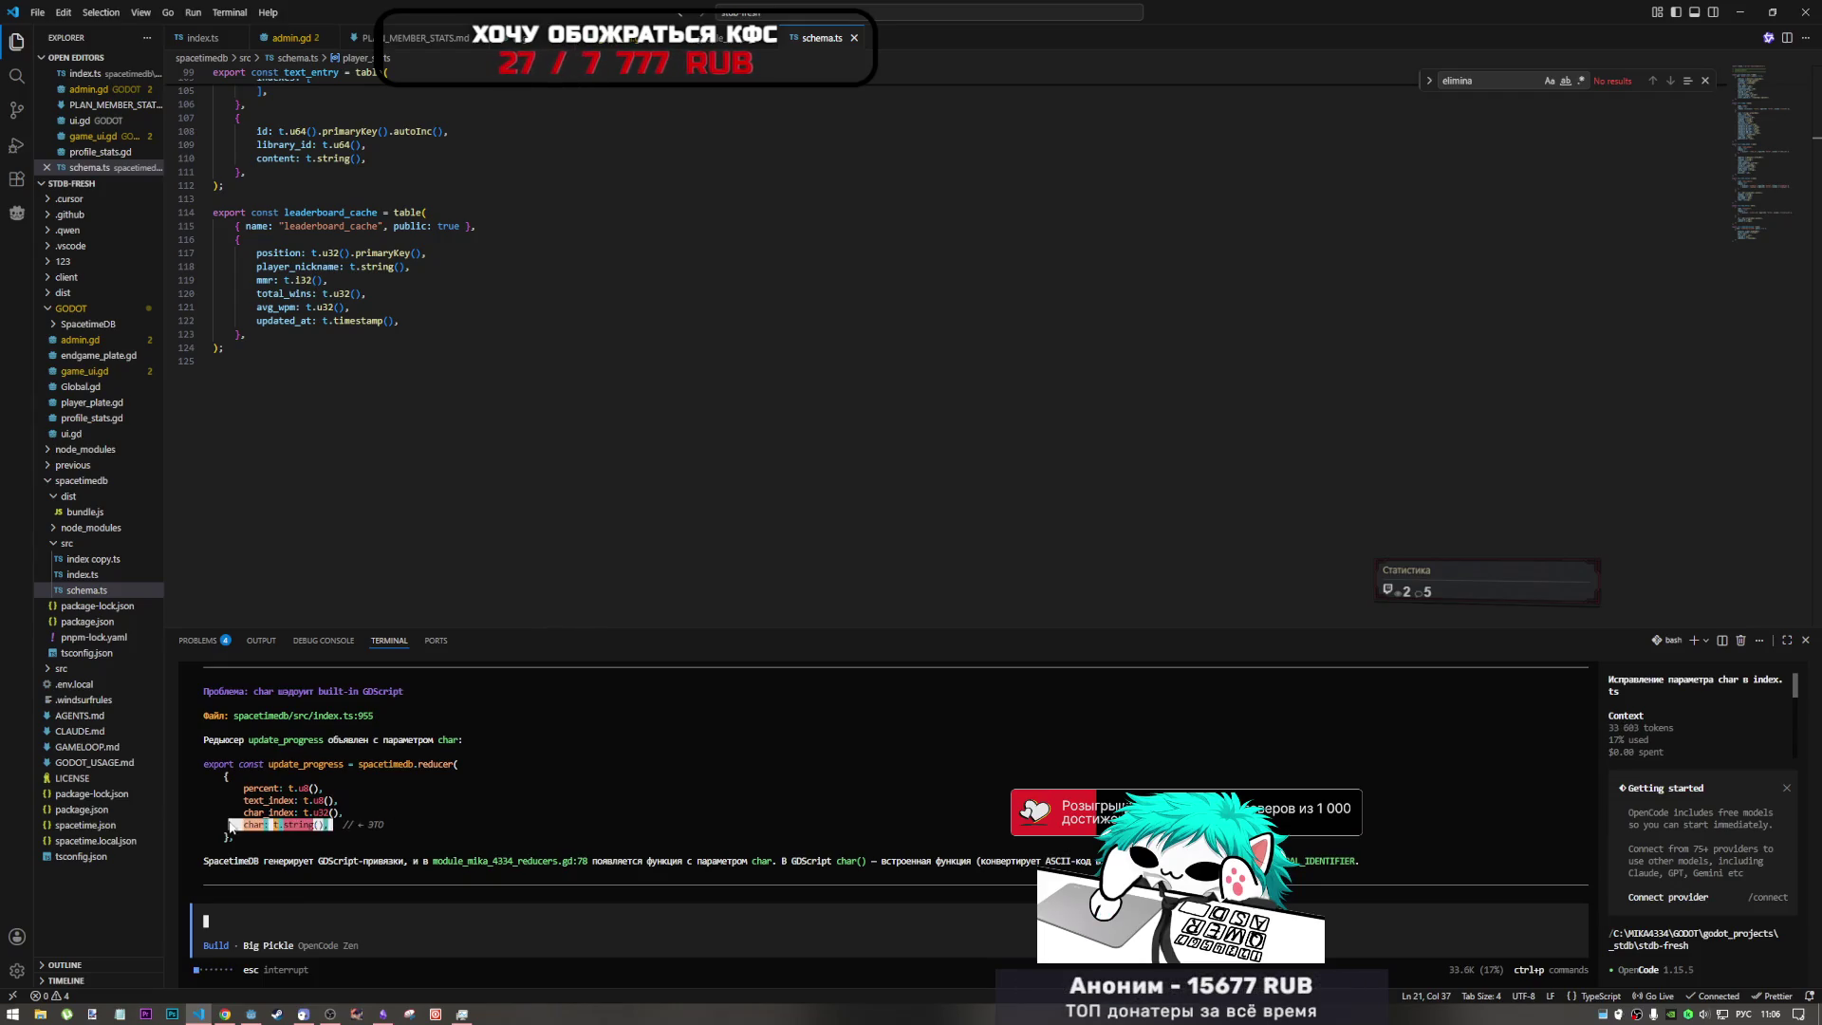
{"action": "scroll", "coordinate": [332, 825], "scroll_direction": "down", "scroll_amount": 10}
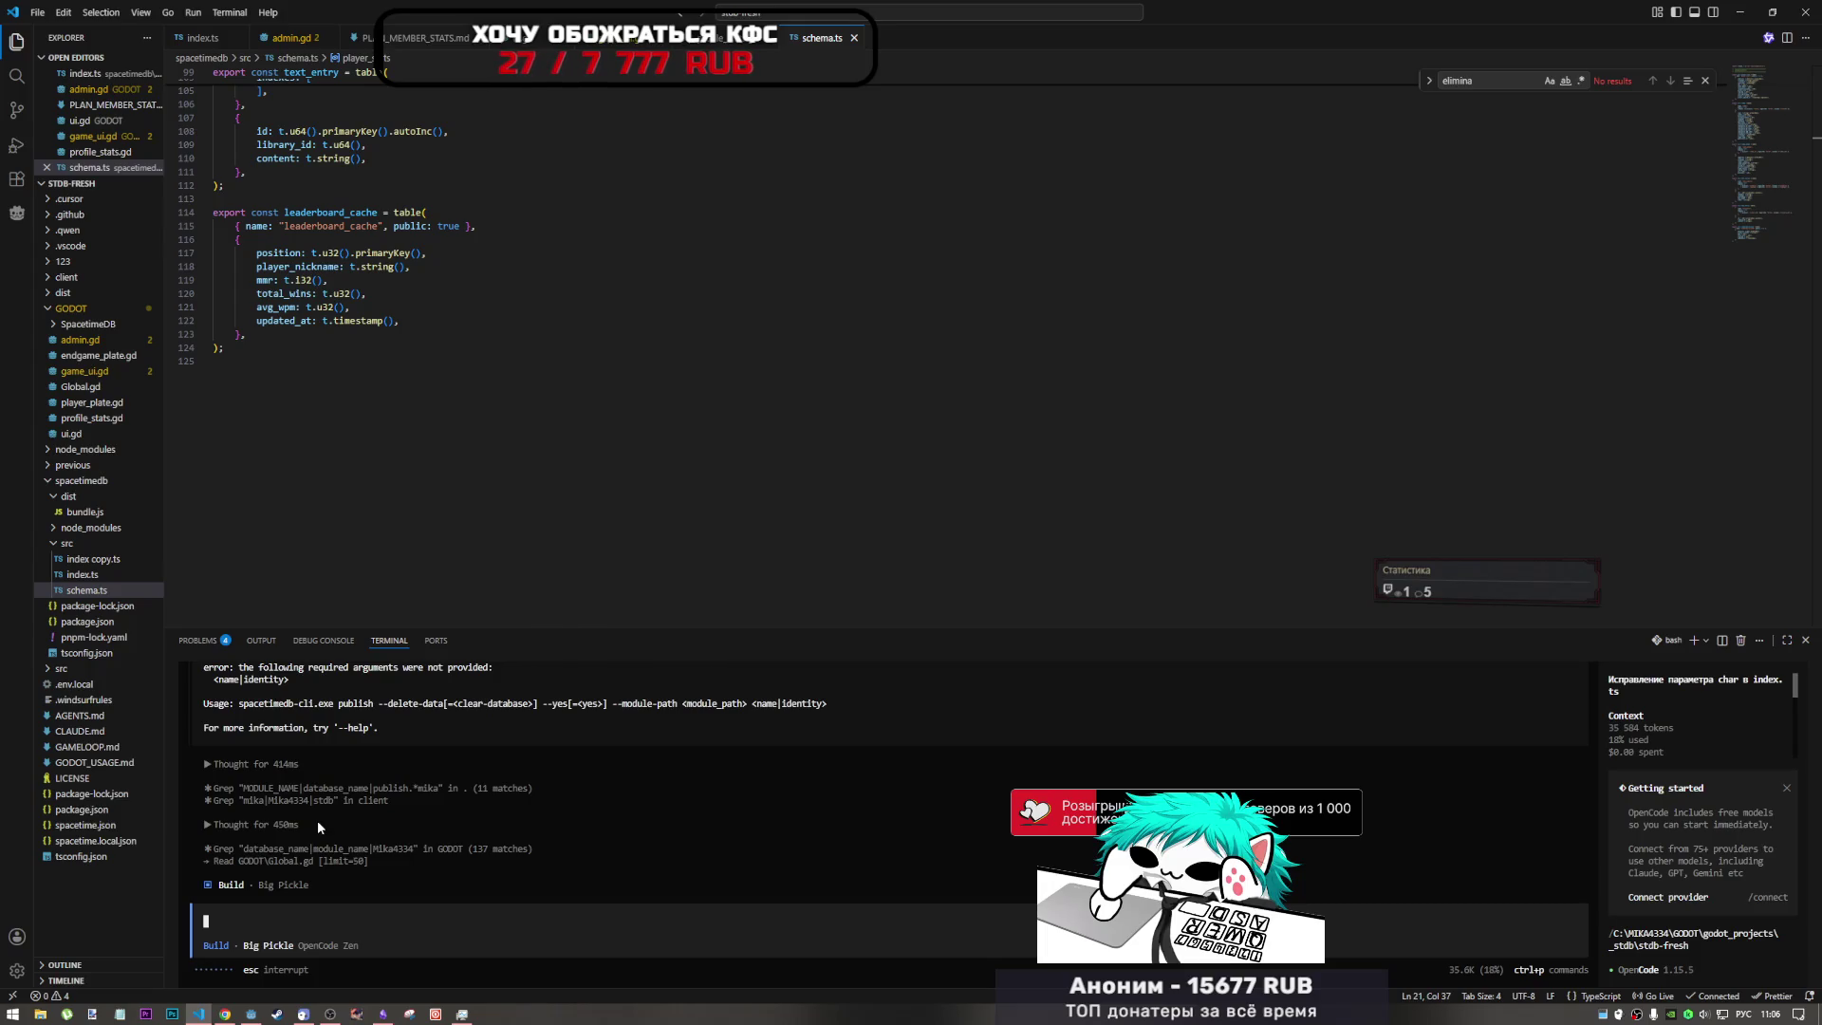
Step: Check the successful publish output, interrupt the agent and return it to Plan mode
{"action": "scroll", "coordinate": [317, 820], "scroll_direction": "up", "scroll_amount": 4}
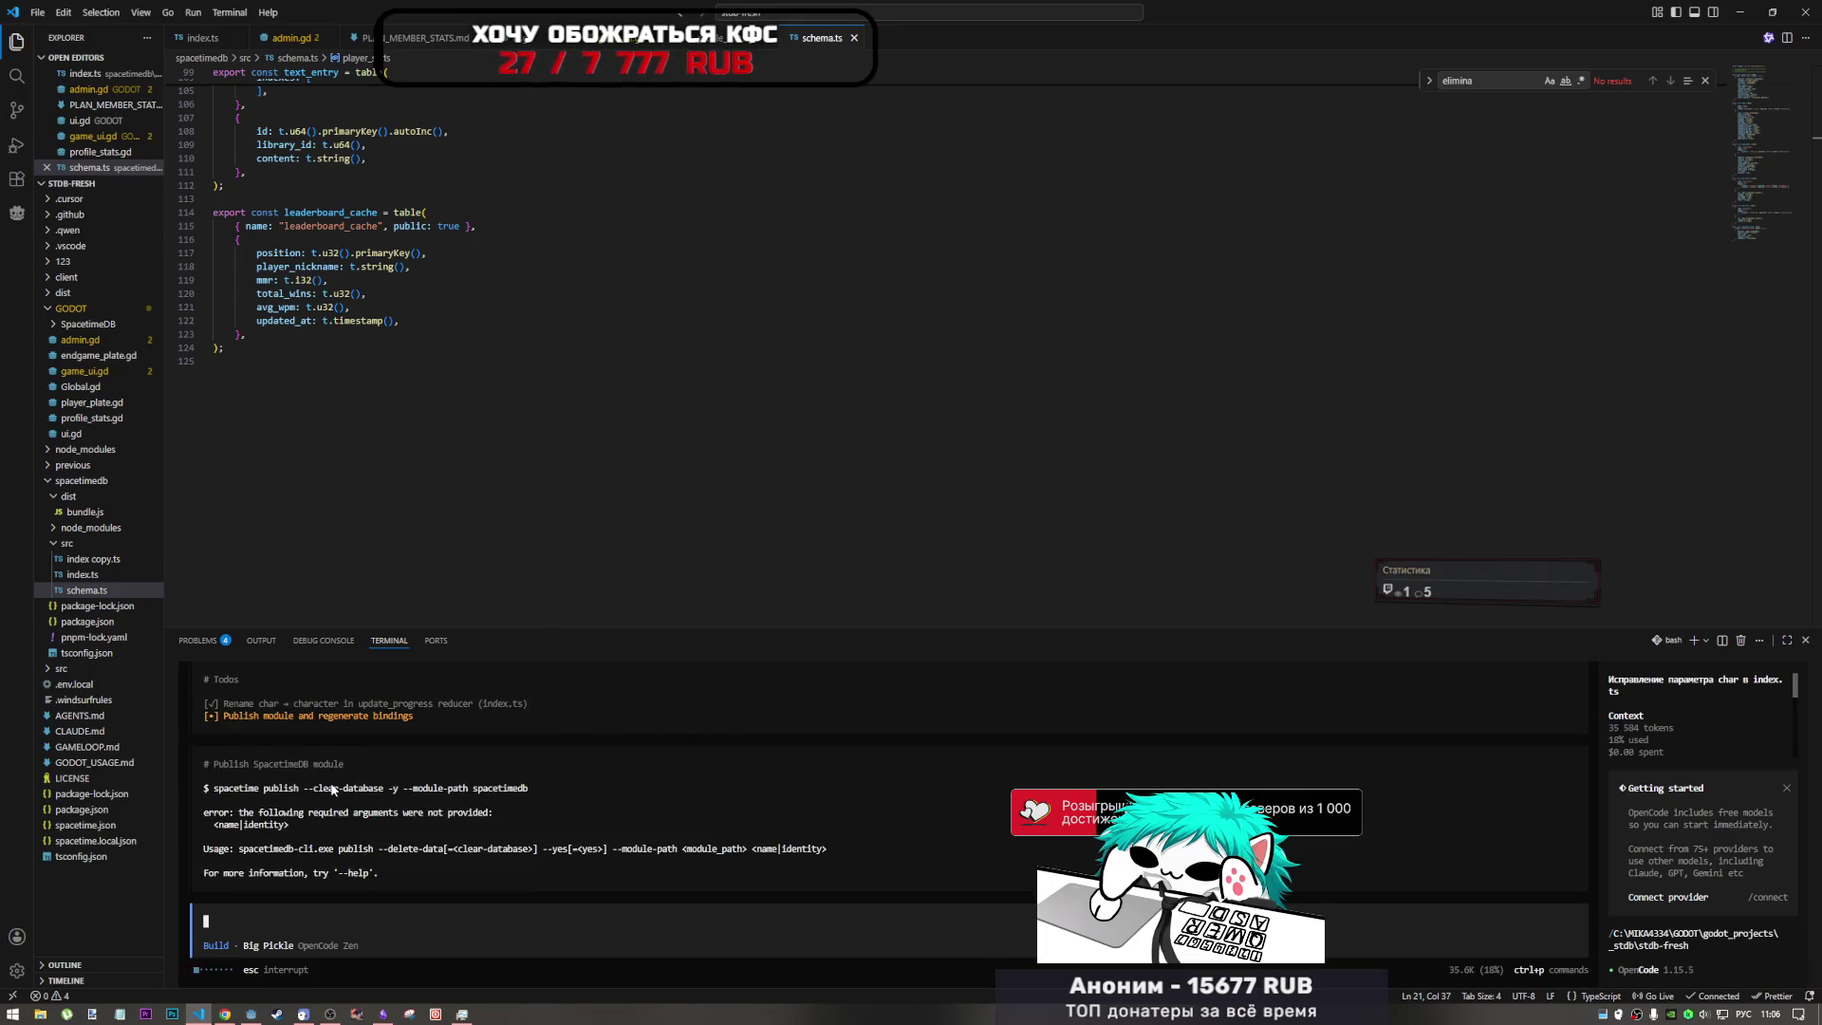
{"action": "scroll", "coordinate": [299, 723], "scroll_direction": "down", "scroll_amount": 5}
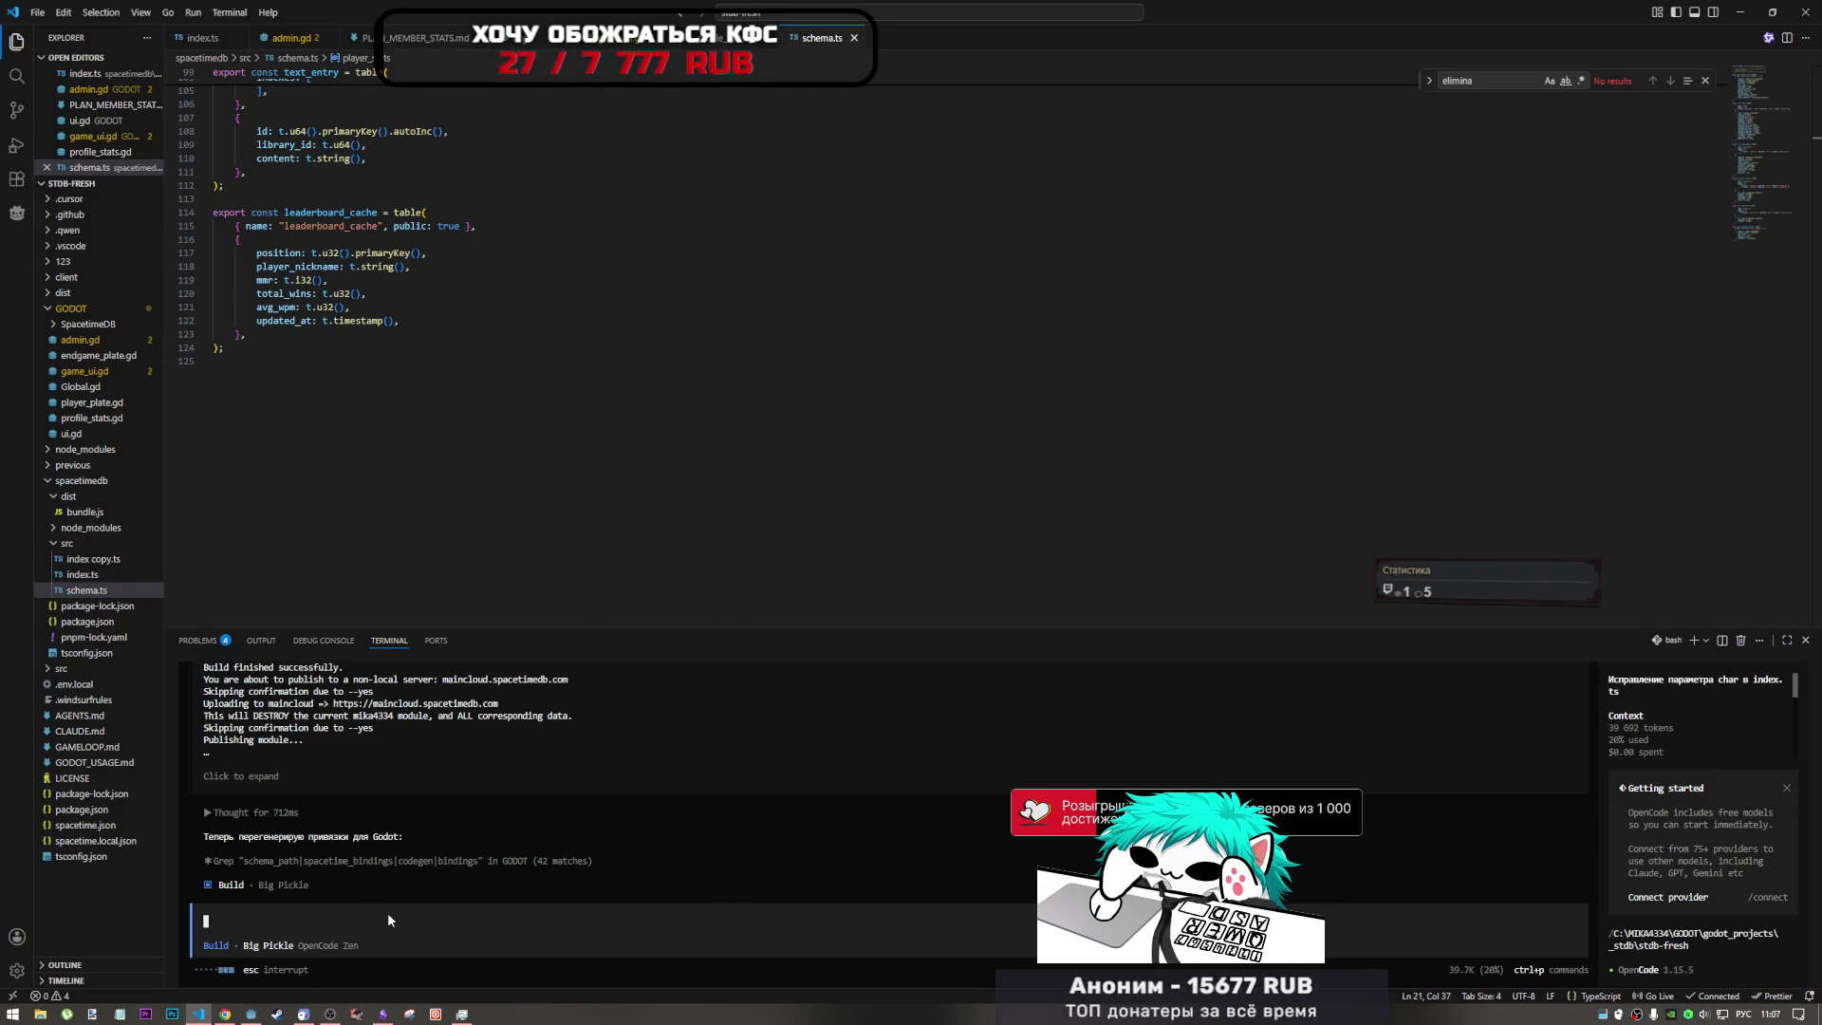
{"action": "left_click", "coordinate": [324, 775]}
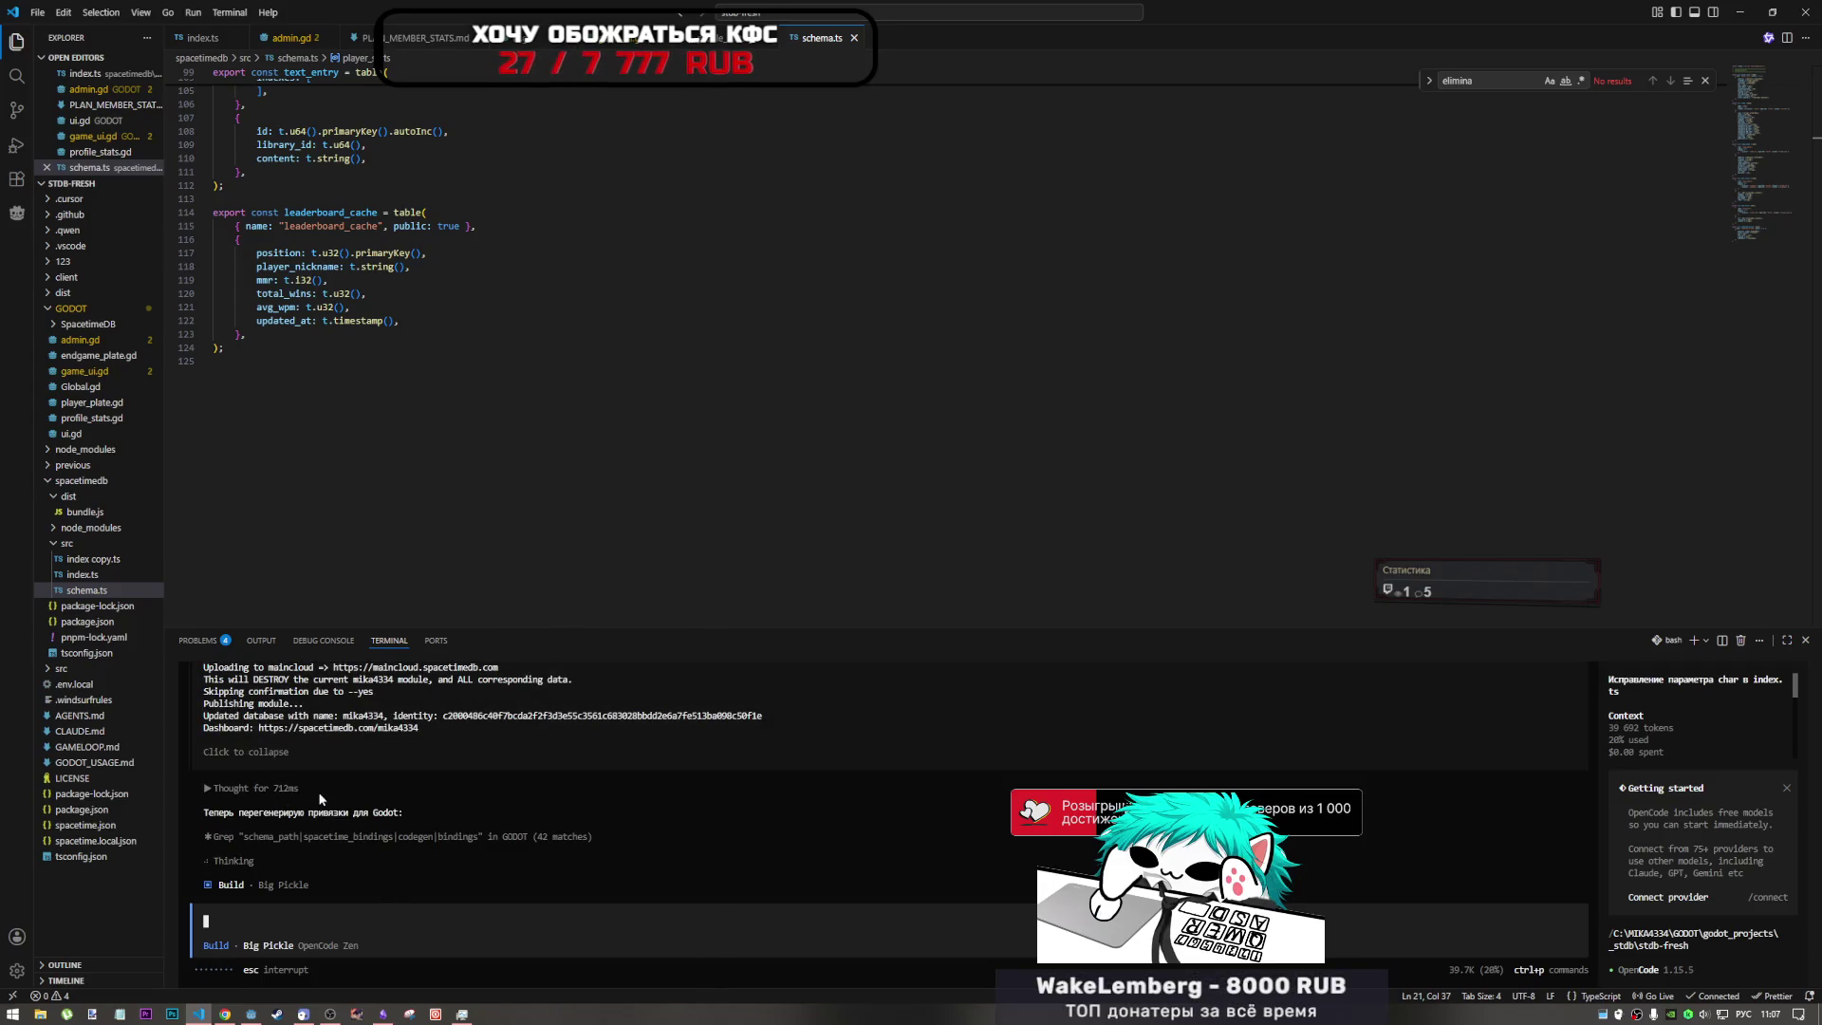
{"action": "key", "text": "Escape"}
{"action": "key", "text": "Escape"}
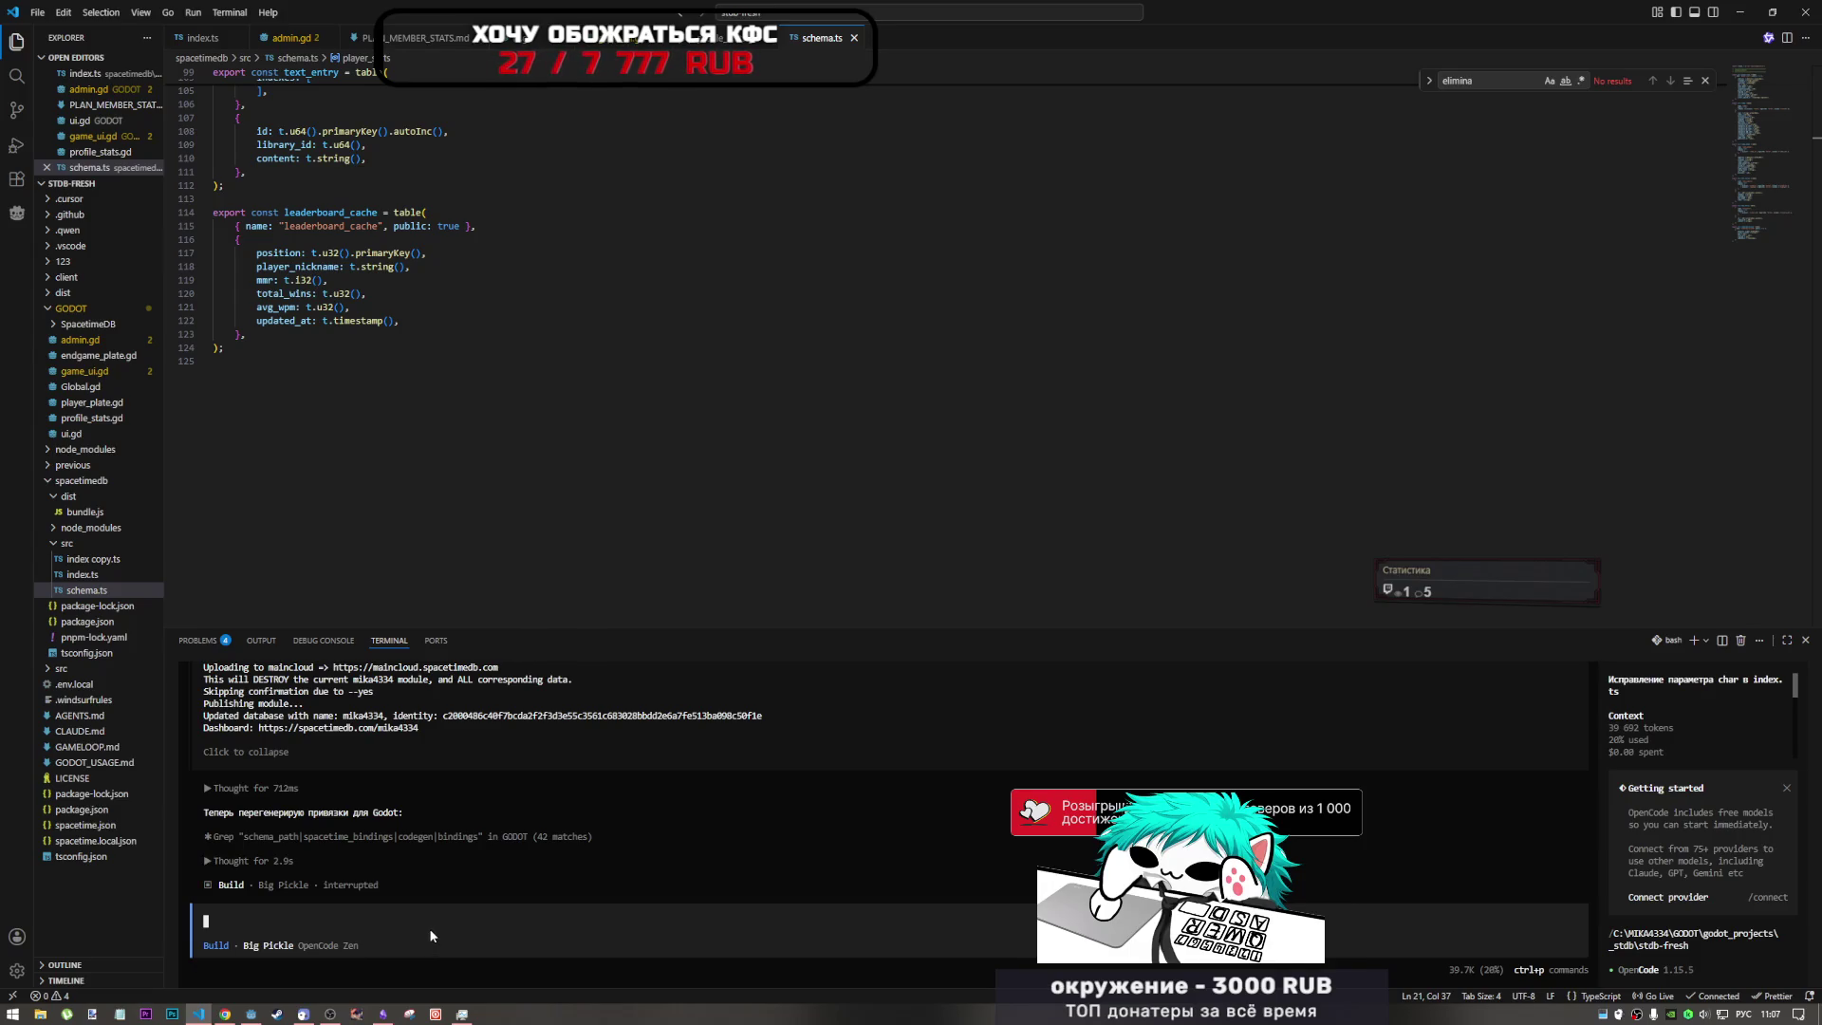
{"action": "left_click", "coordinate": [317, 867]}
{"action": "key", "text": "Tab"}
{"action": "scroll", "coordinate": [372, 892], "scroll_direction": "up", "scroll_amount": 5}
{"action": "scroll", "coordinate": [363, 879], "scroll_direction": "down", "scroll_amount": 5}
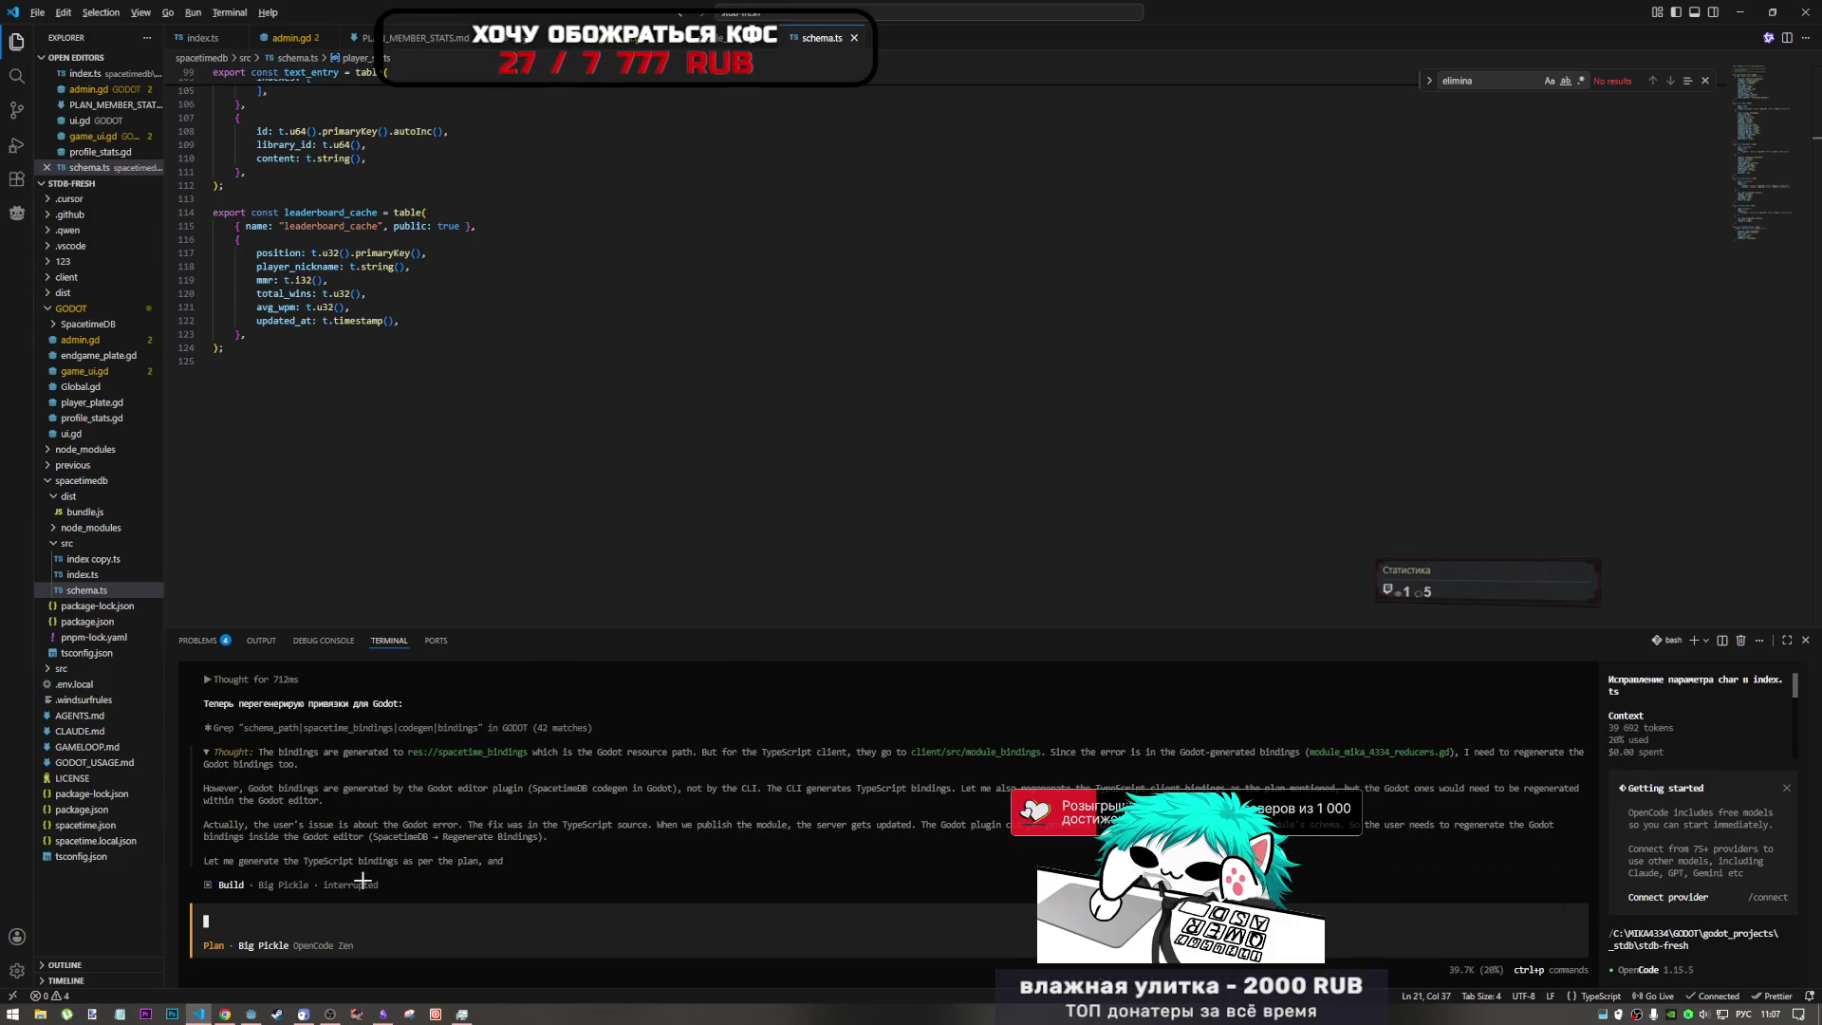
{"action": "key", "text": "alt+Tab"}
{"action": "key", "text": "alt+Tab"}
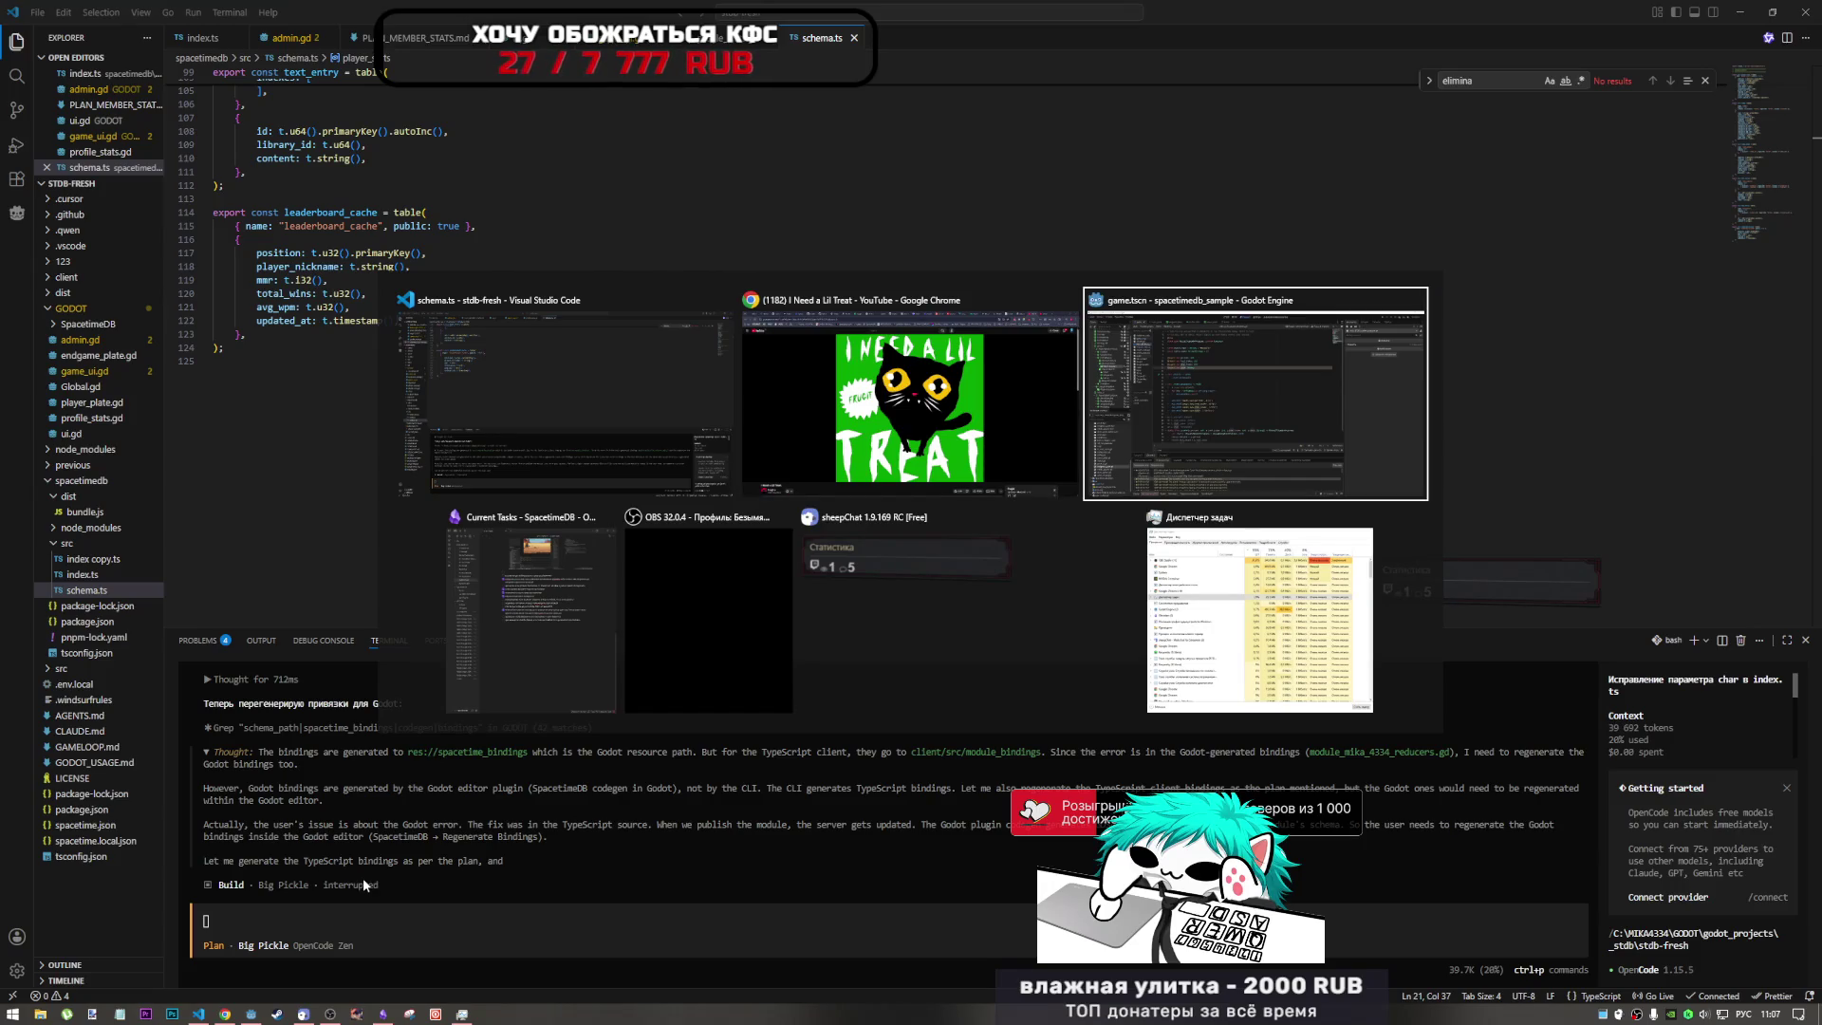
Step: Reload the SpacetimeDB dashboard tables, confirm text_library has 0 rows, then return to Godot
{"action": "key", "text": "alt+Tab"}
{"action": "key", "text": "alt+Tab"}
{"action": "key", "text": "alt+Tab"}
{"action": "key", "text": "alt+Tab"}
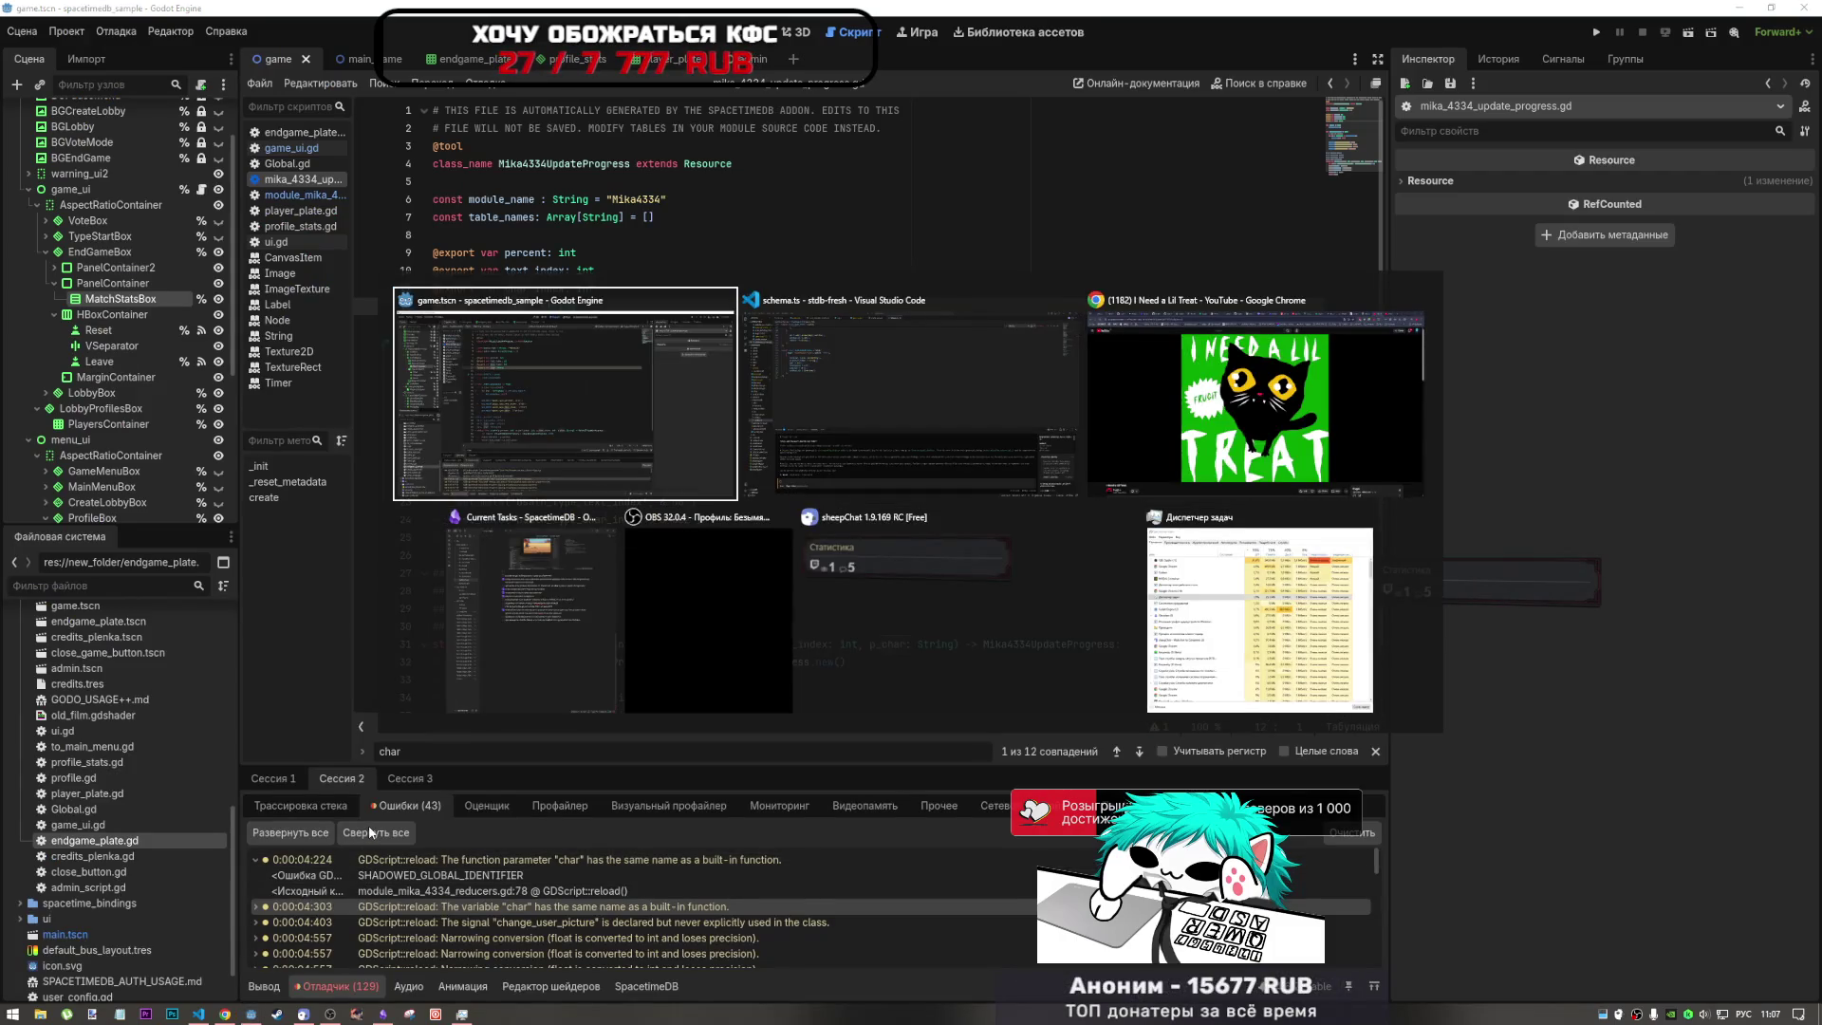
{"action": "key", "text": "alt+Tab"}
{"action": "key", "text": "alt+Tab"}
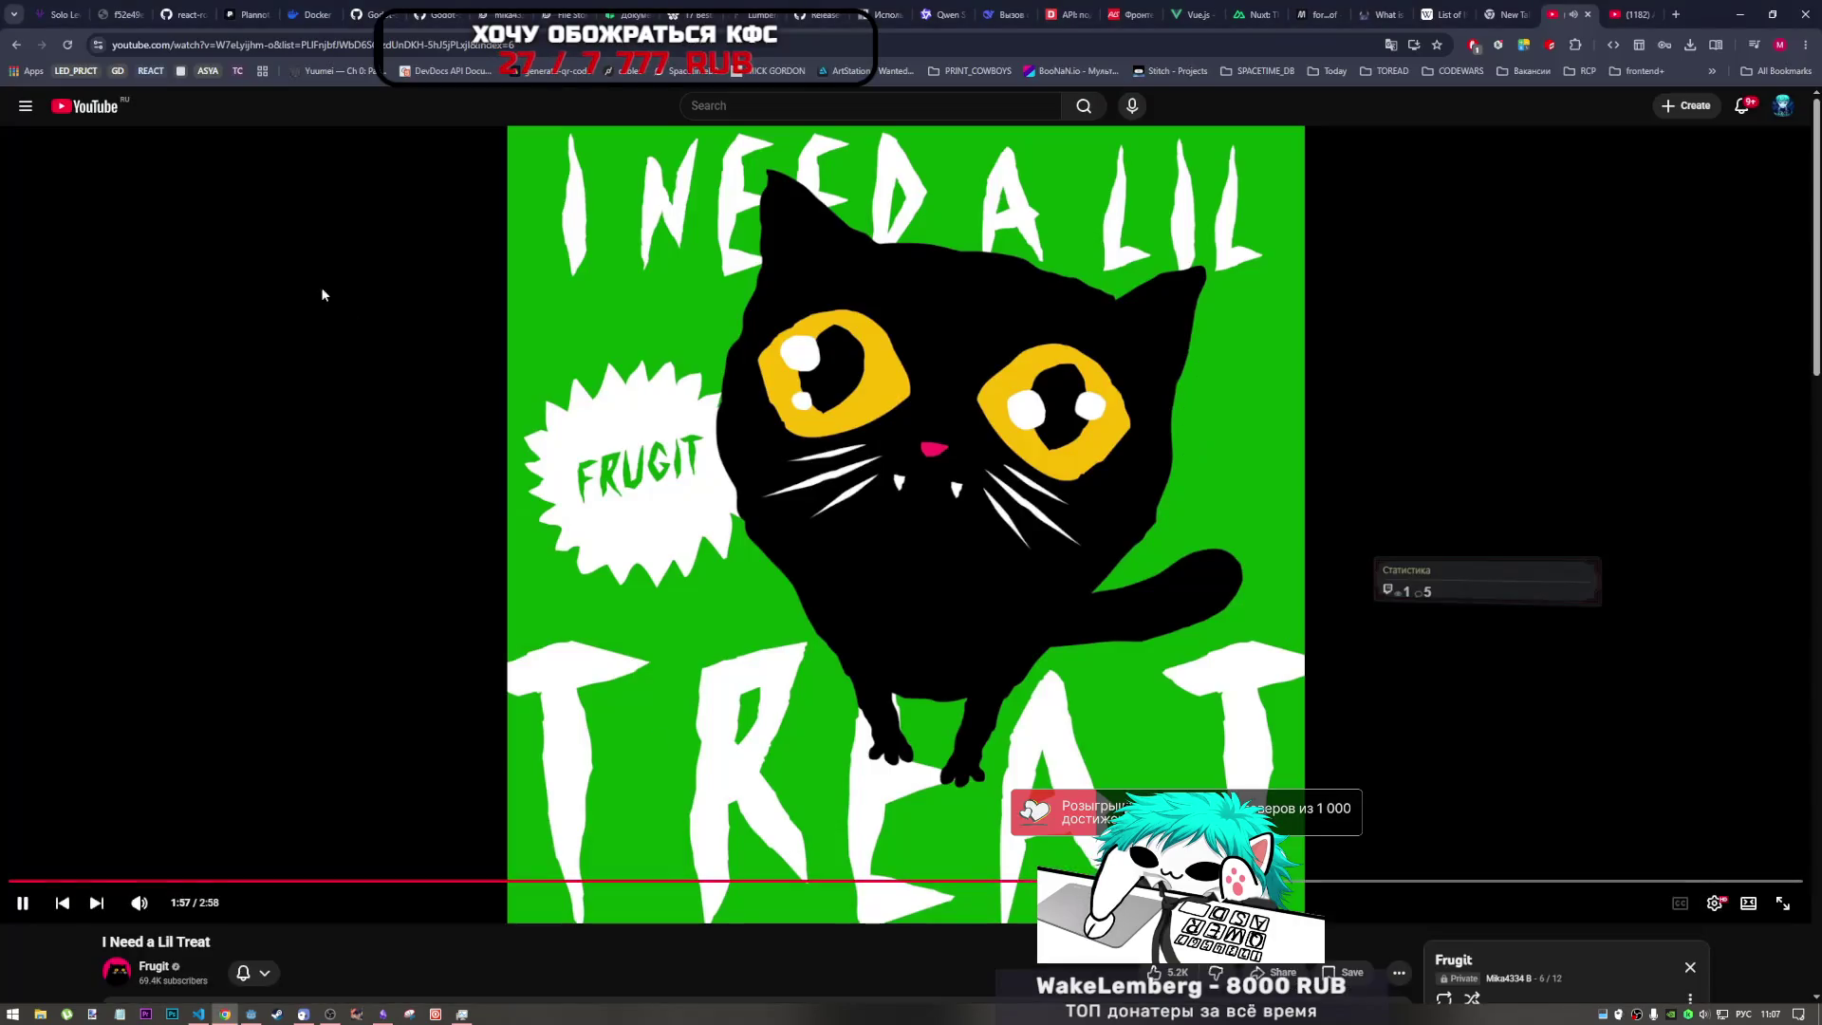
{"action": "left_click", "coordinate": [501, 14]}
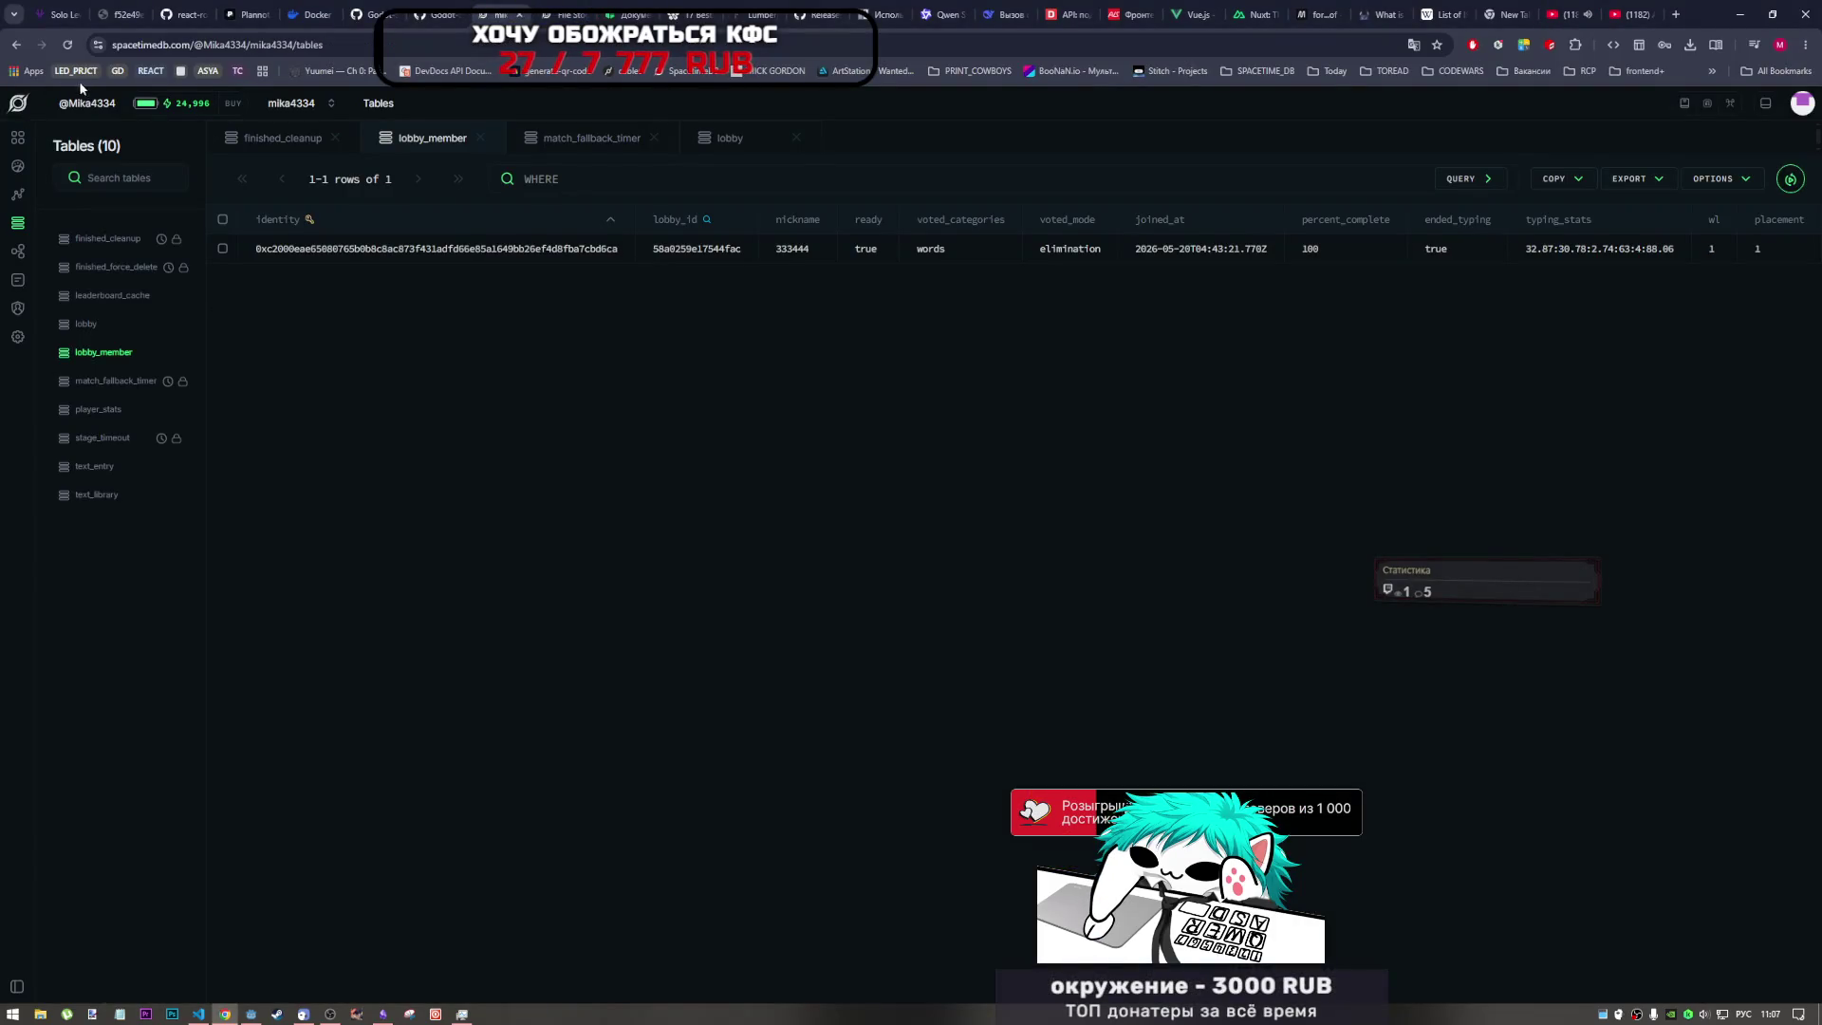
{"action": "left_click", "coordinate": [75, 44]}
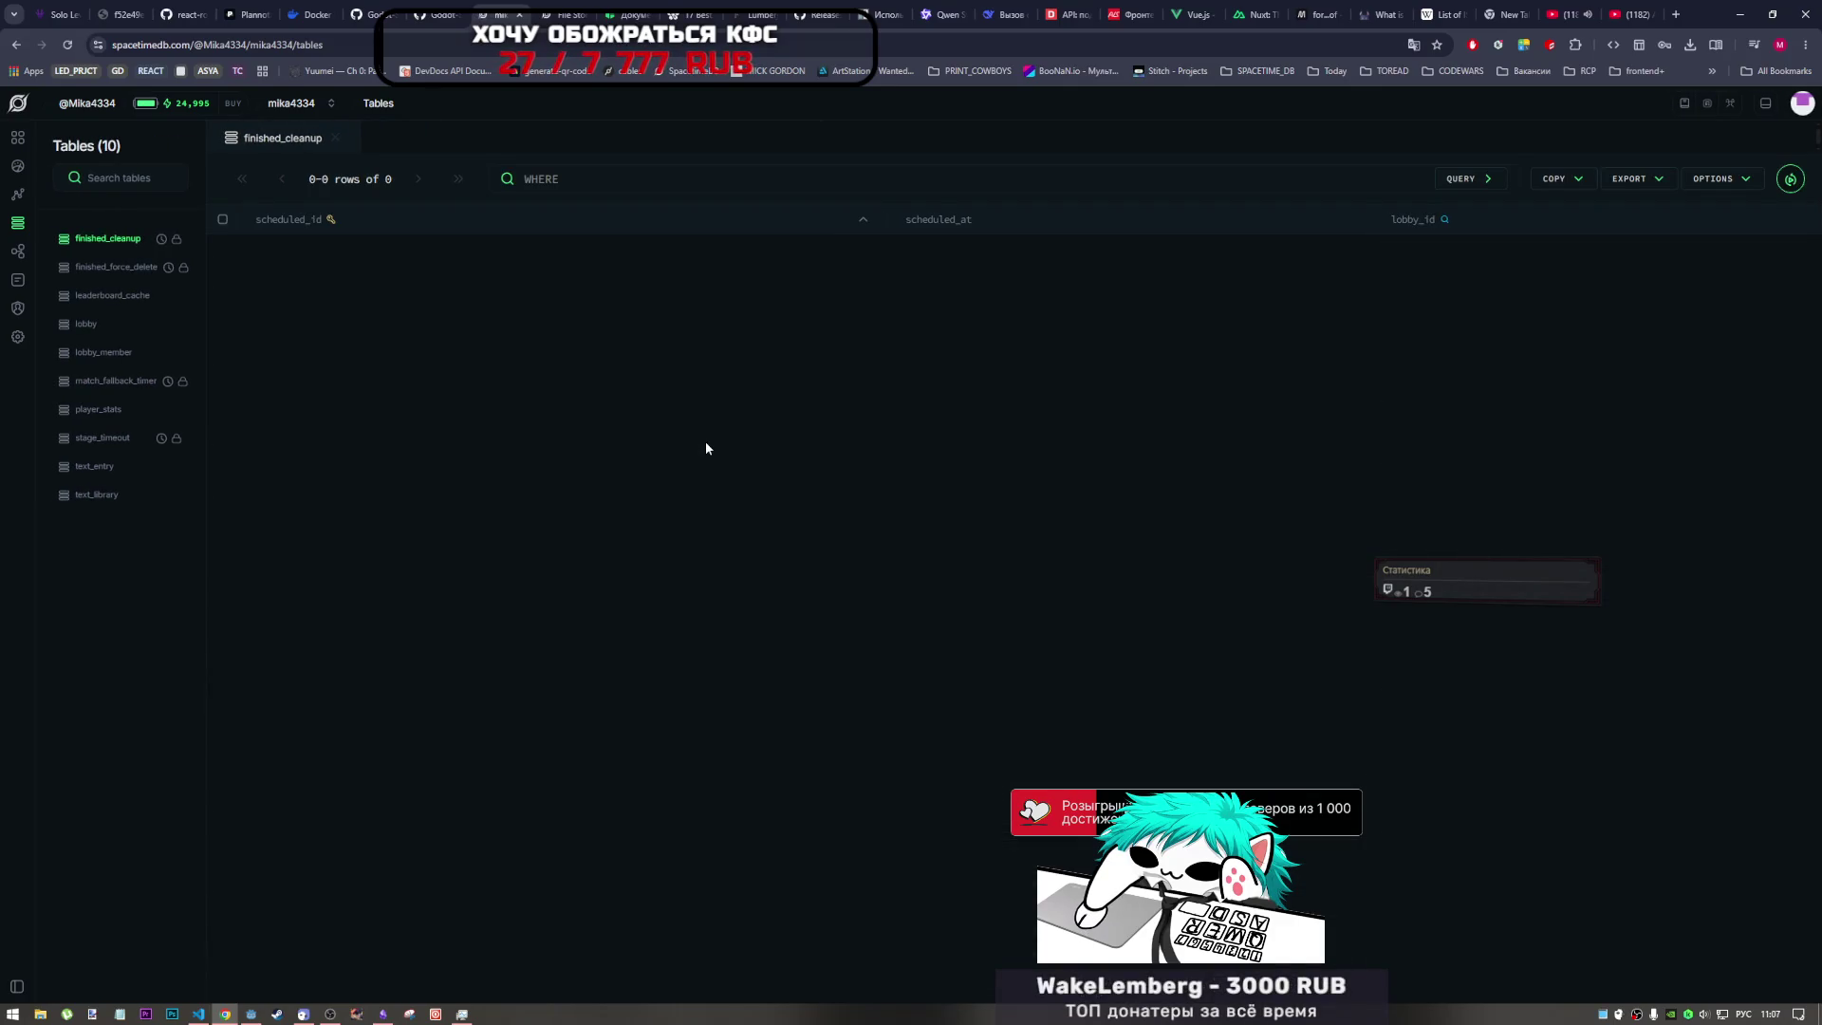
{"action": "left_click", "coordinate": [91, 494]}
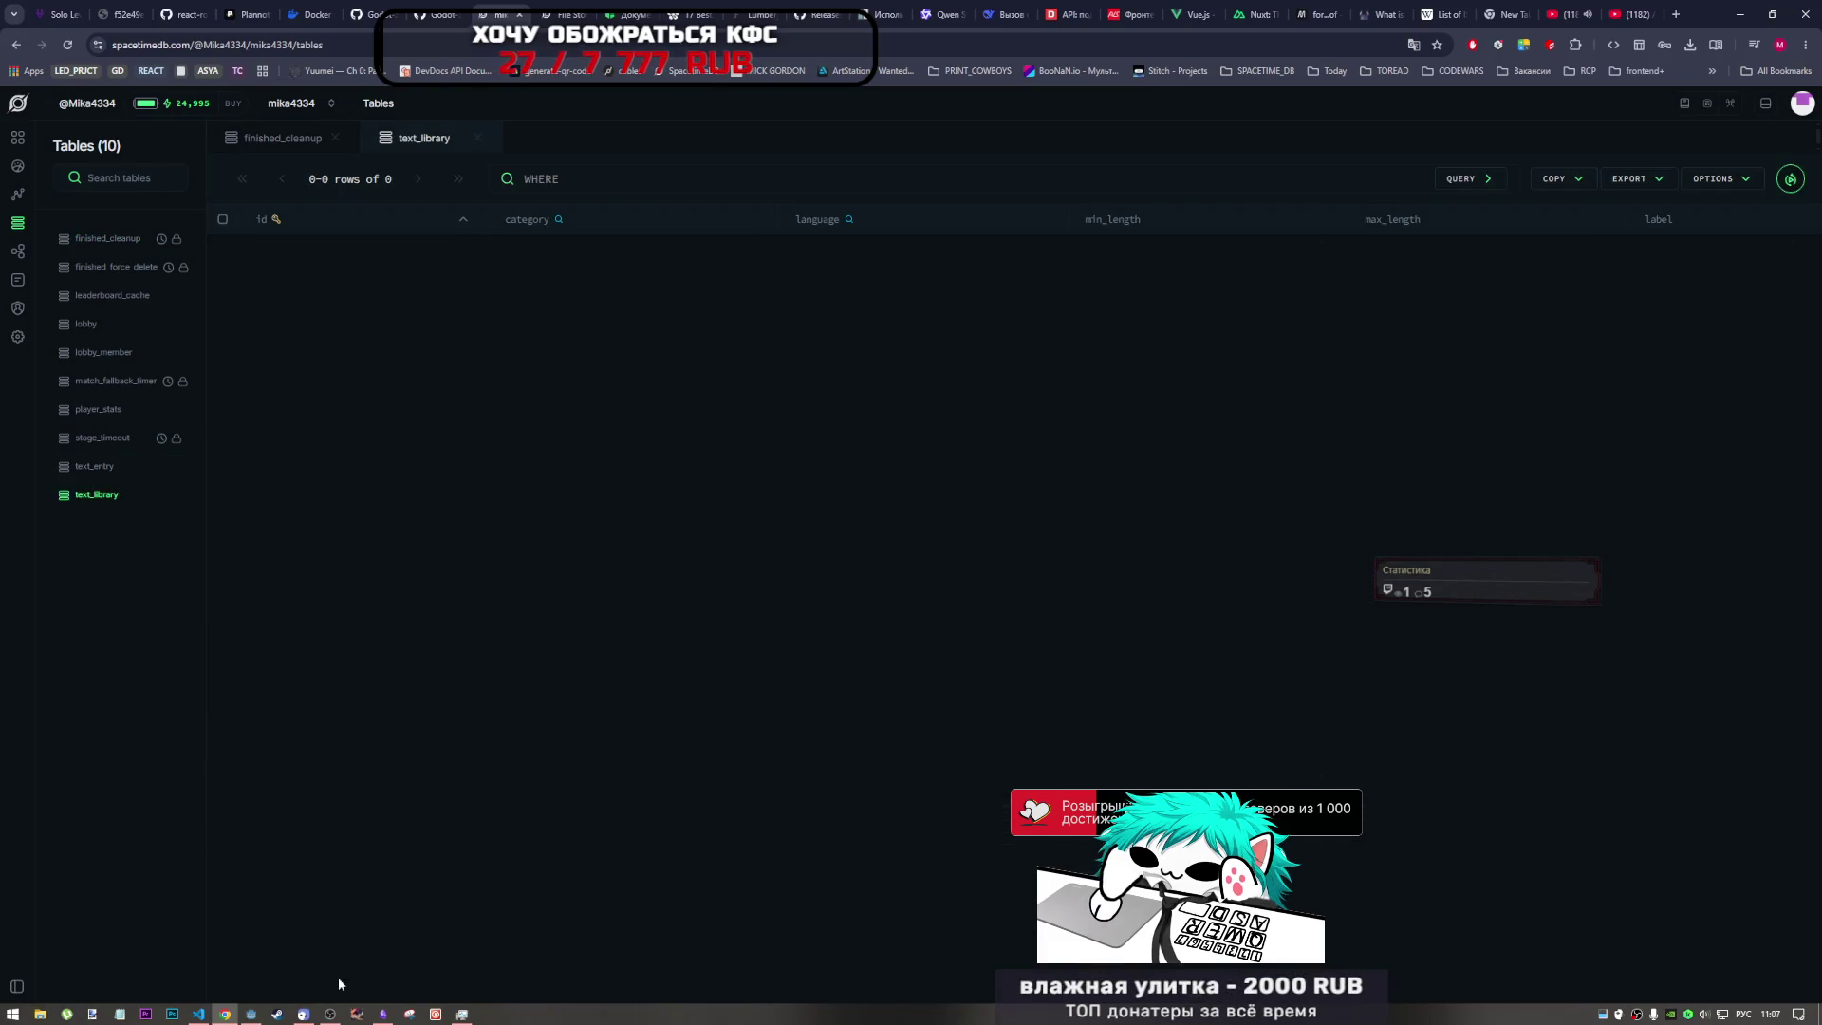
{"action": "left_click", "coordinate": [251, 1014]}
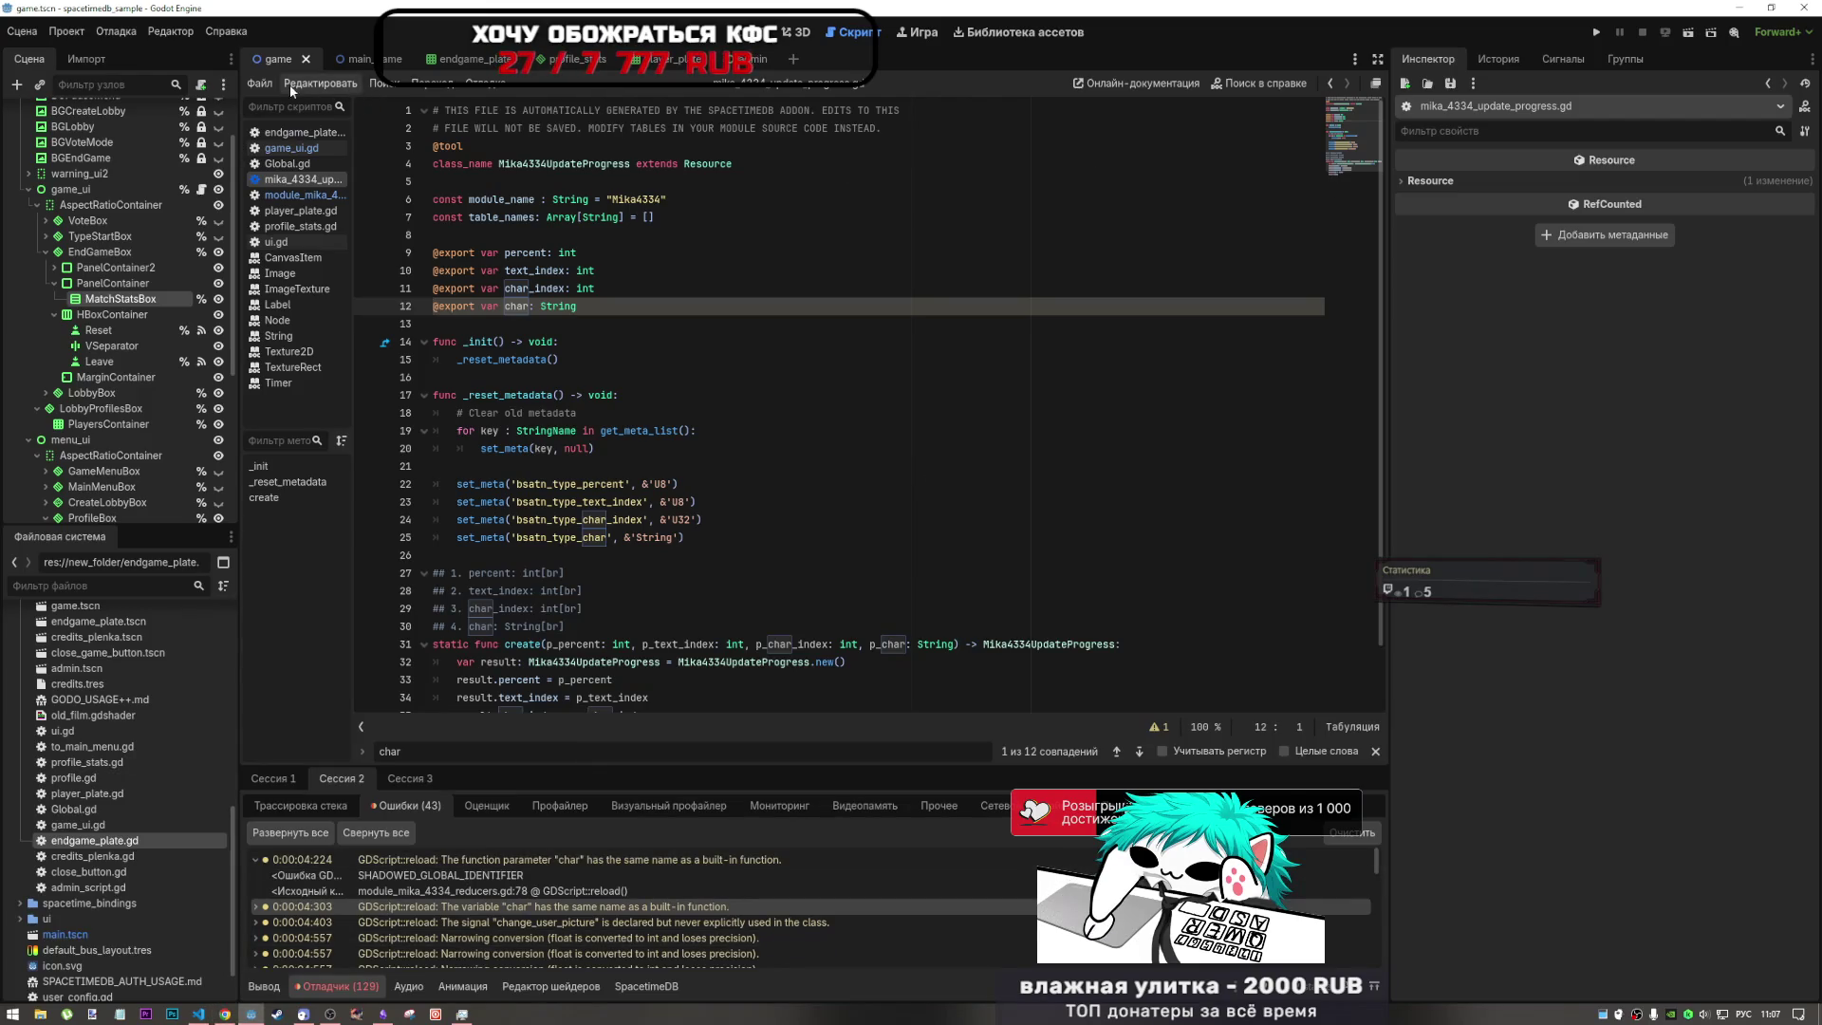
Step: Close Project Settings and reduce Run Multiple Instances from 3 to 2
{"action": "left_click", "coordinate": [66, 32]}
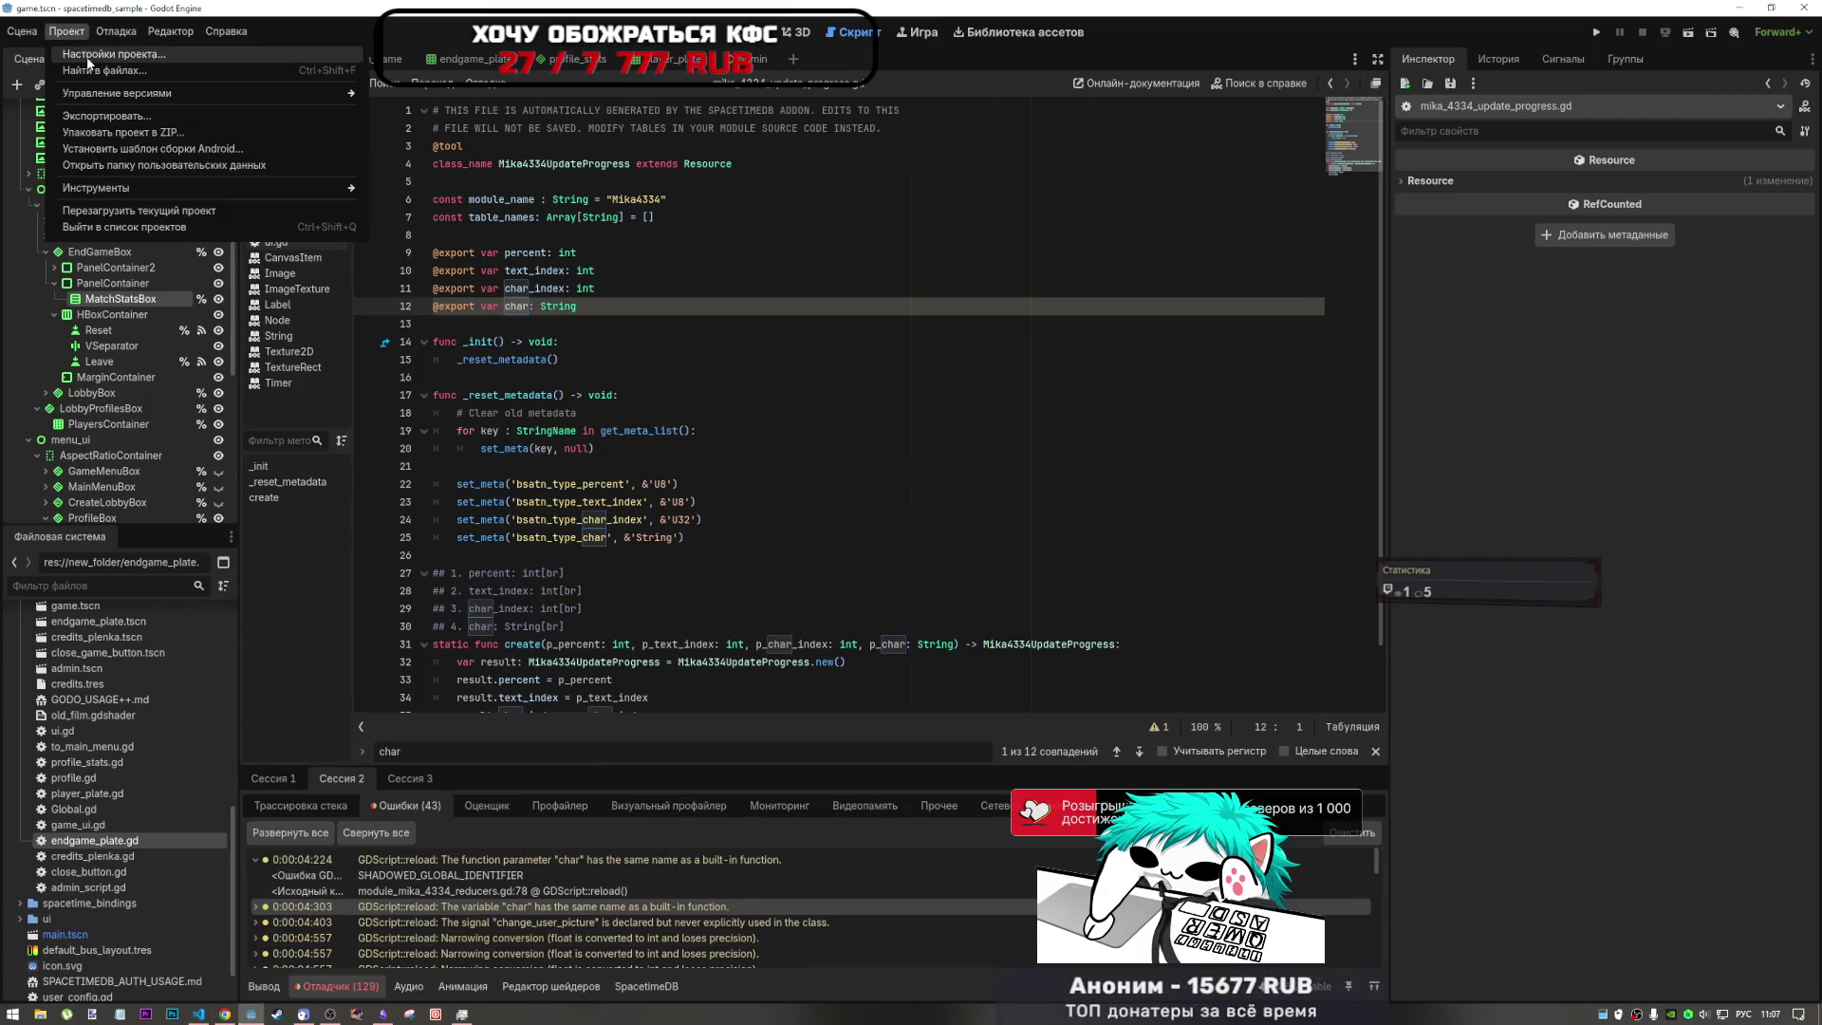
{"action": "left_click", "coordinate": [88, 59]}
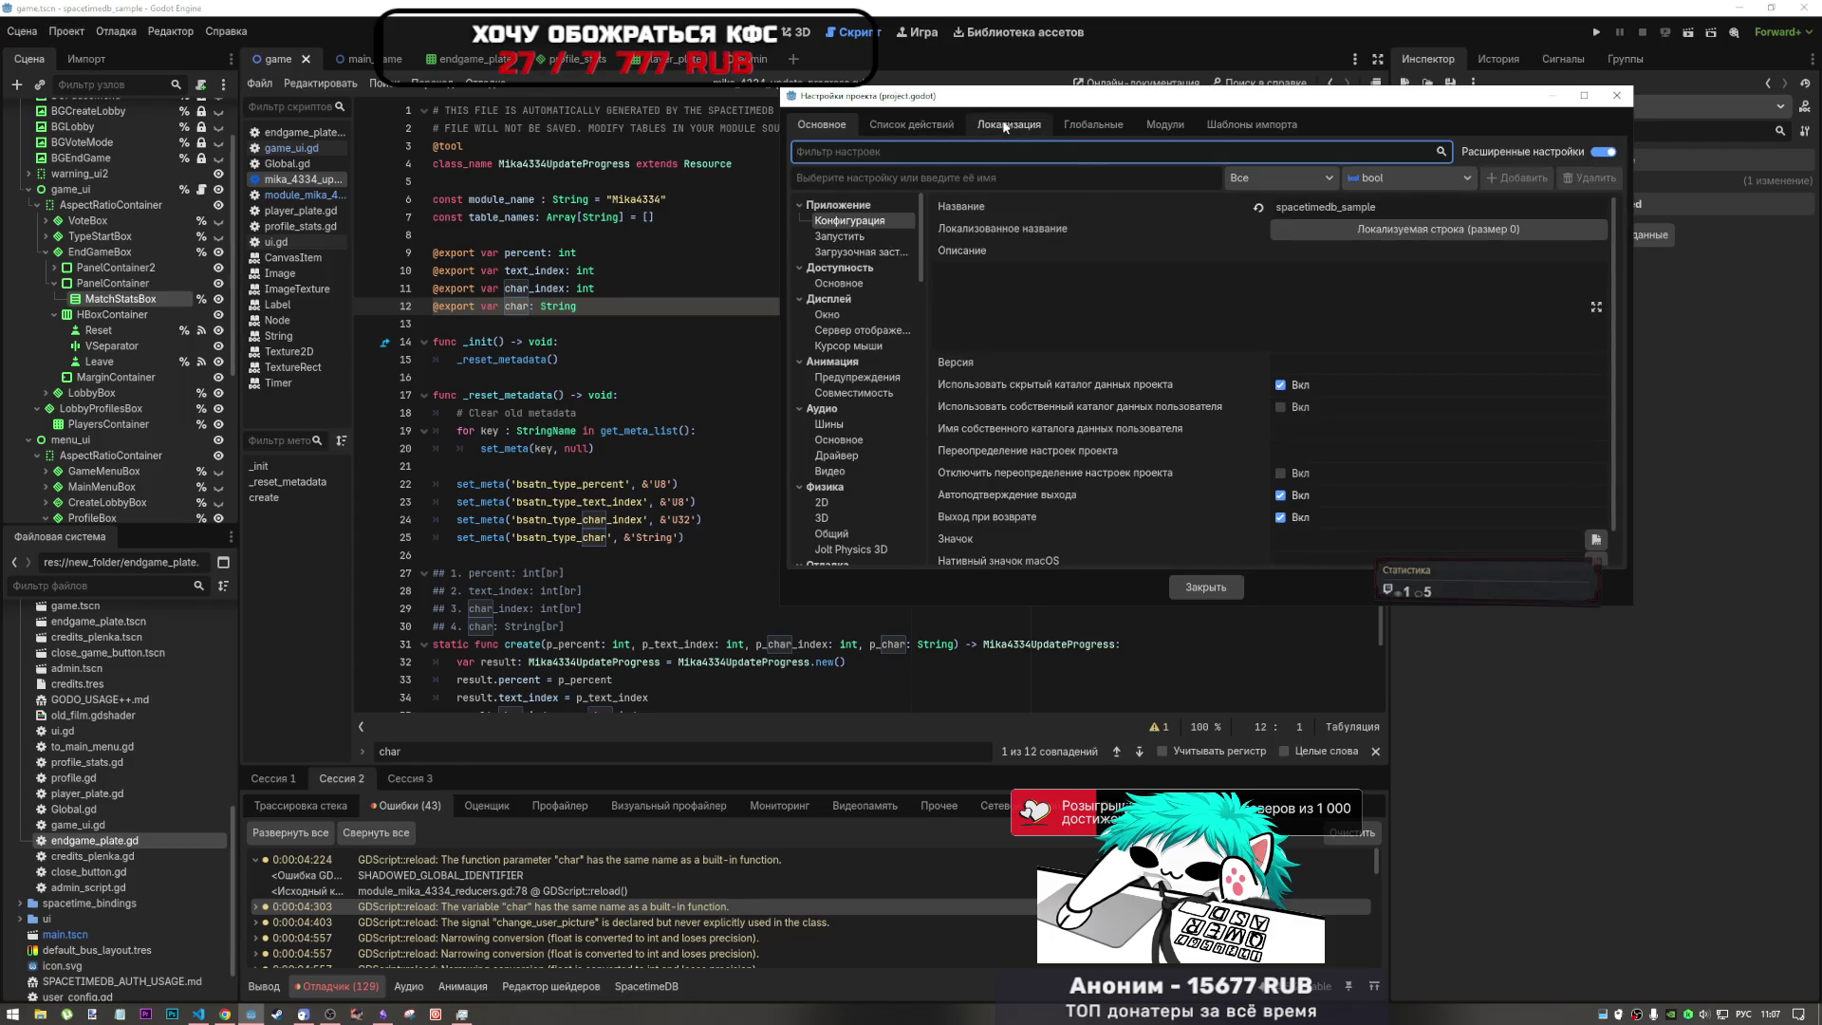
{"action": "left_click", "coordinate": [1617, 95]}
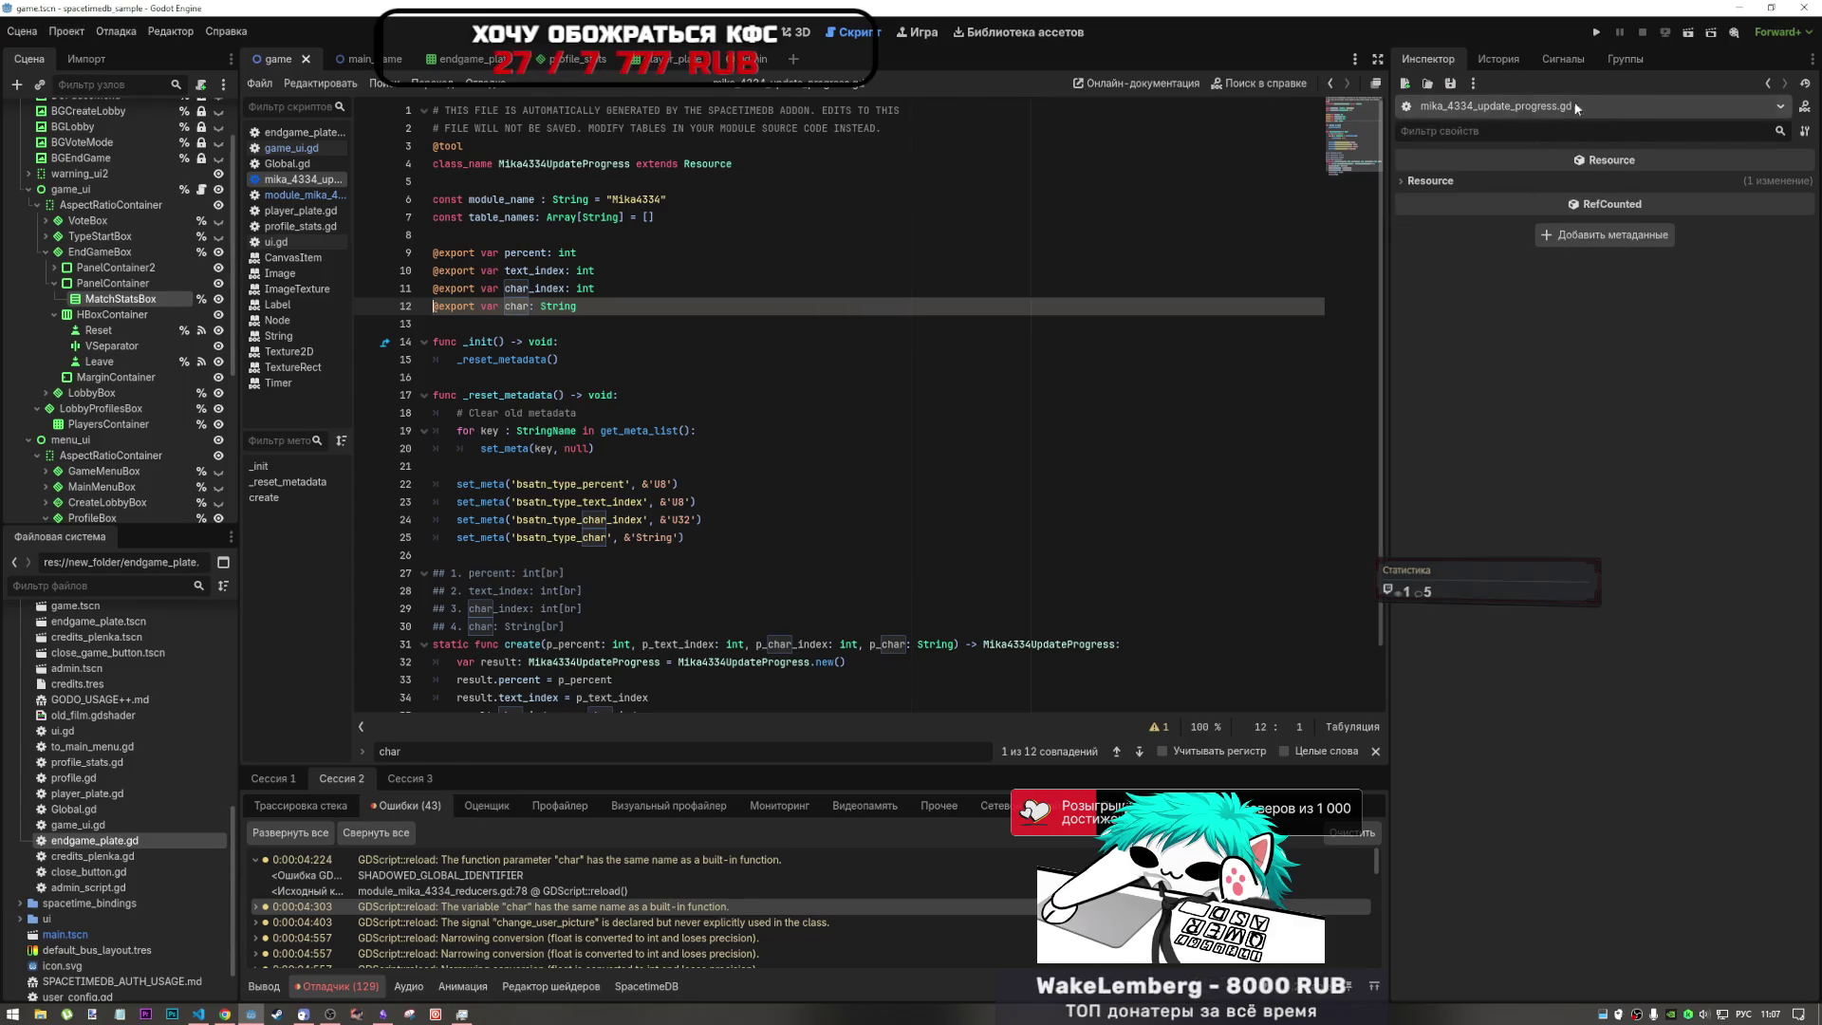
{"action": "left_click", "coordinate": [101, 30]}
{"action": "left_click", "coordinate": [180, 252]}
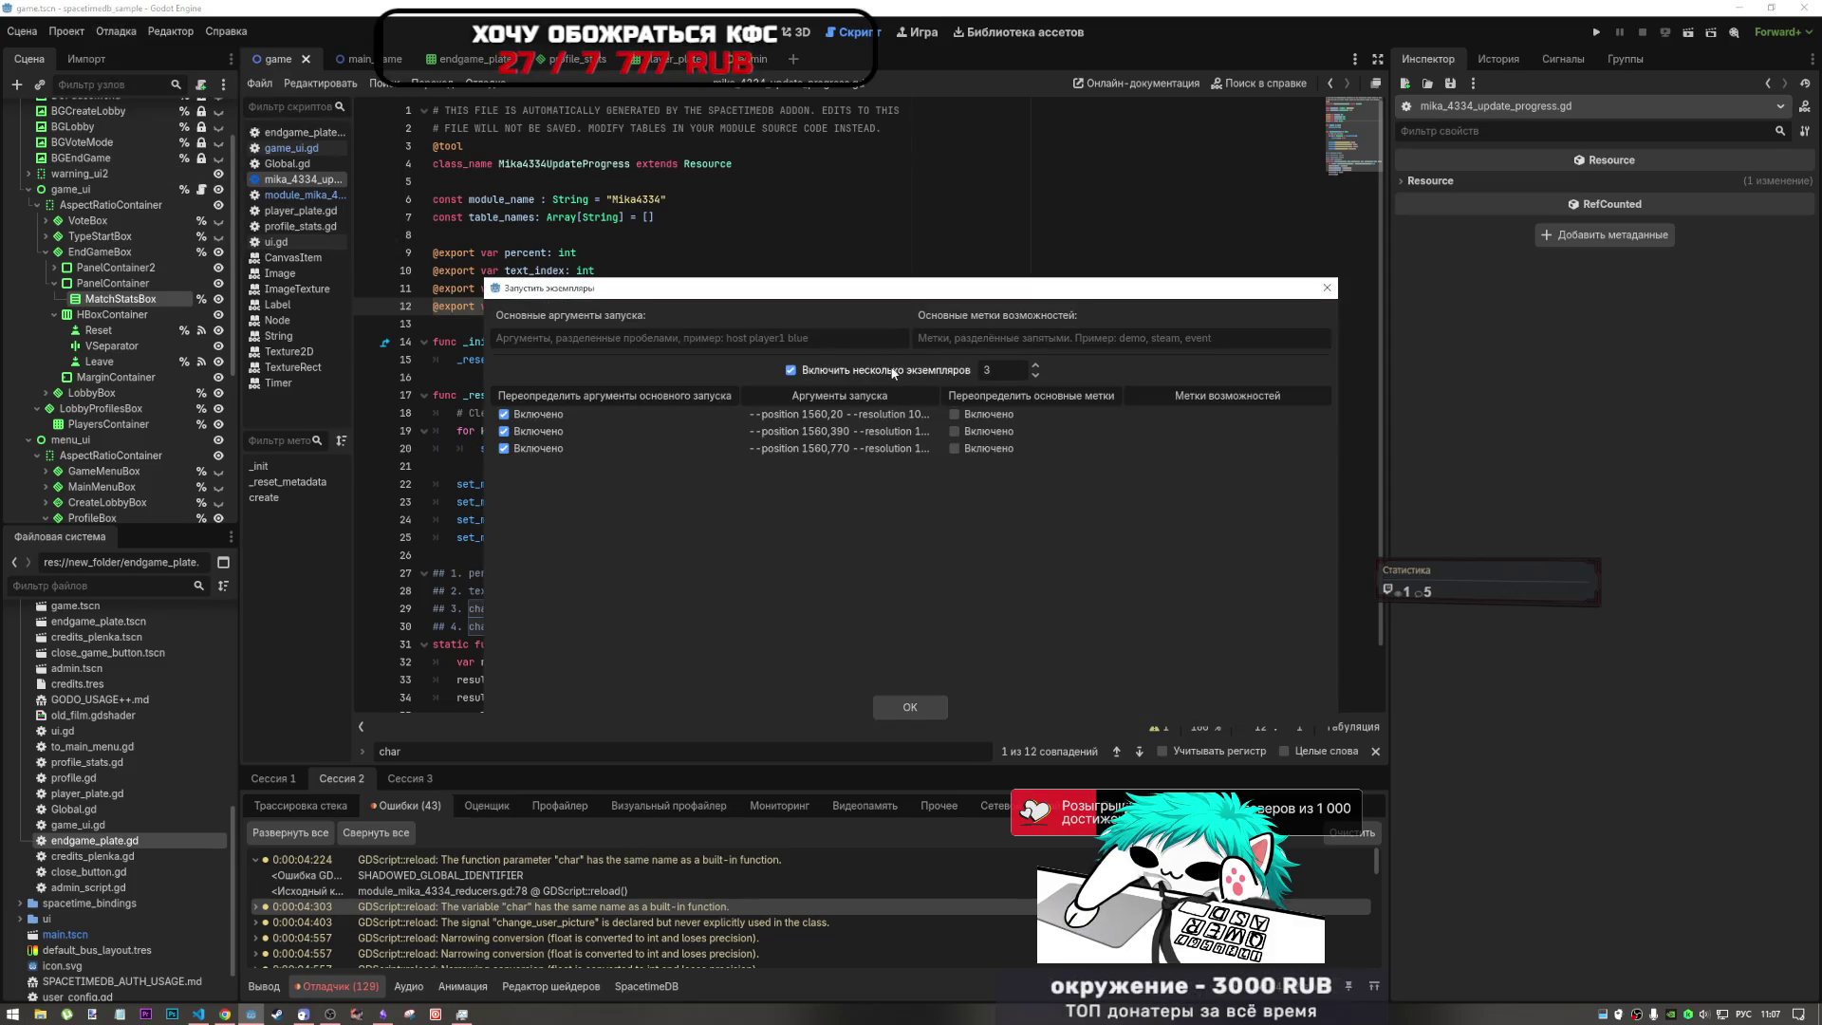
{"action": "left_click", "coordinate": [1036, 376]}
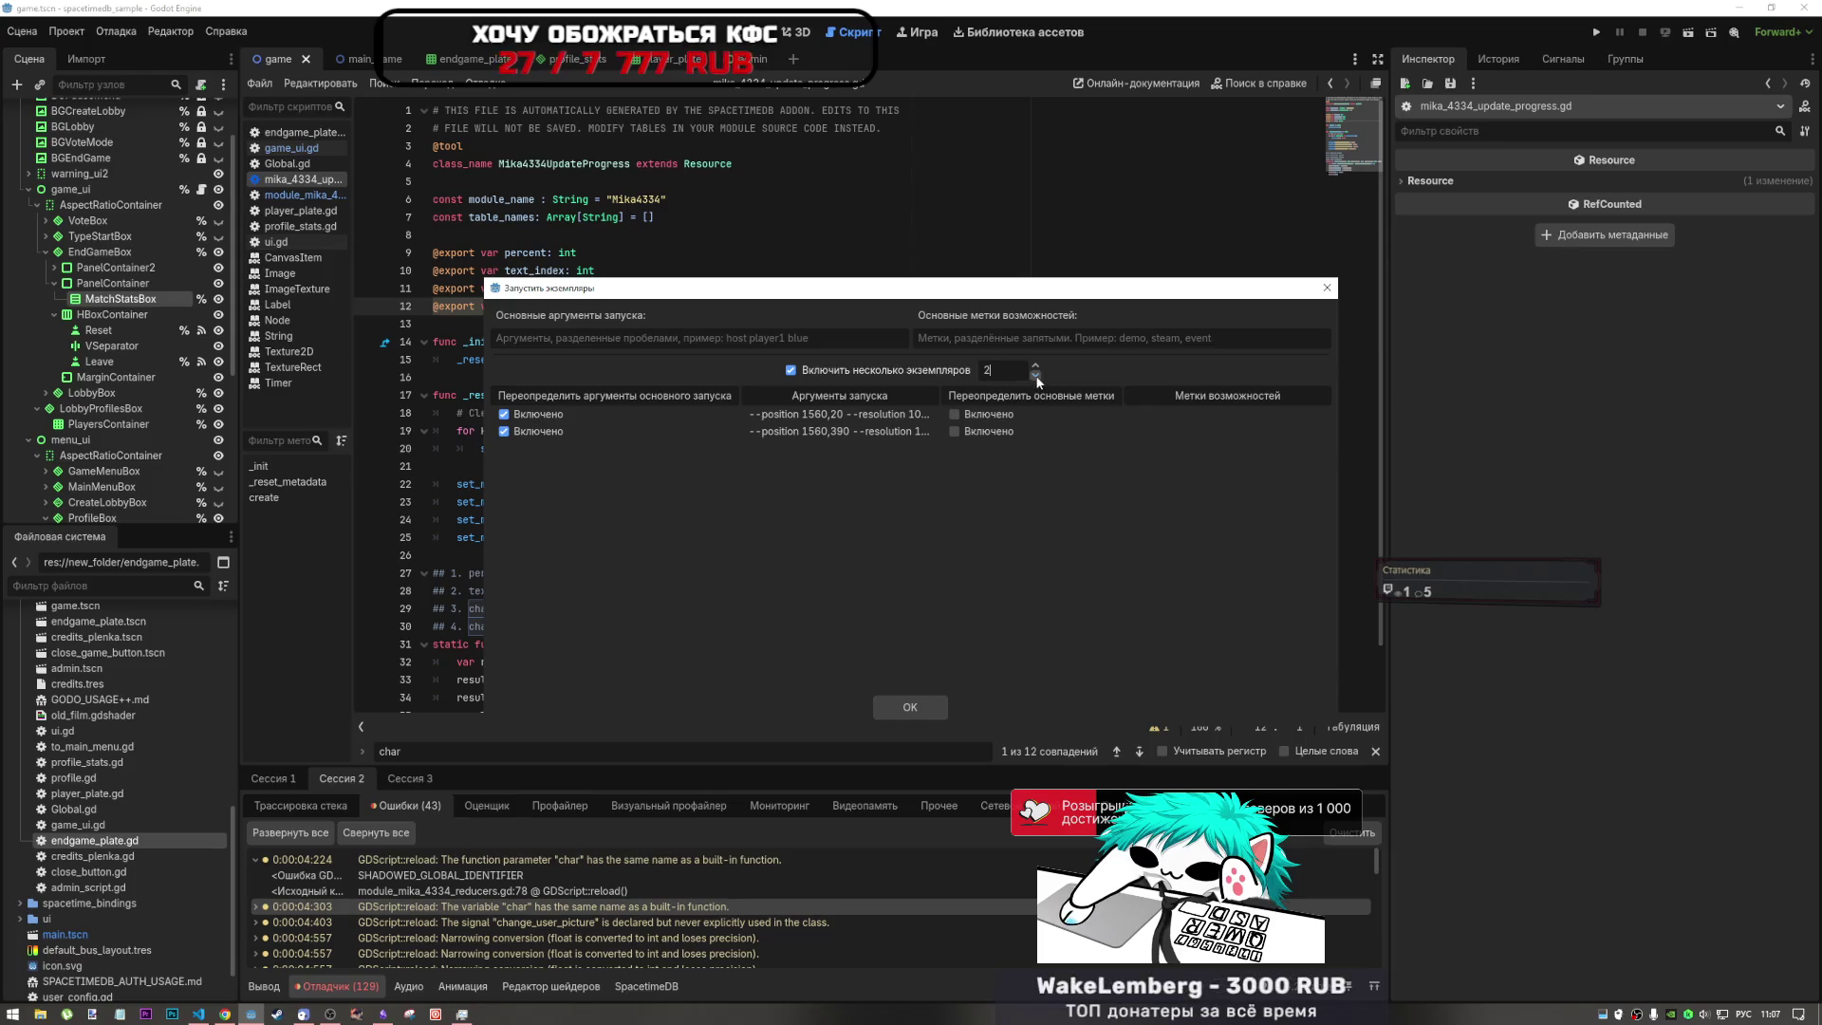
{"action": "left_click", "coordinate": [909, 707]}
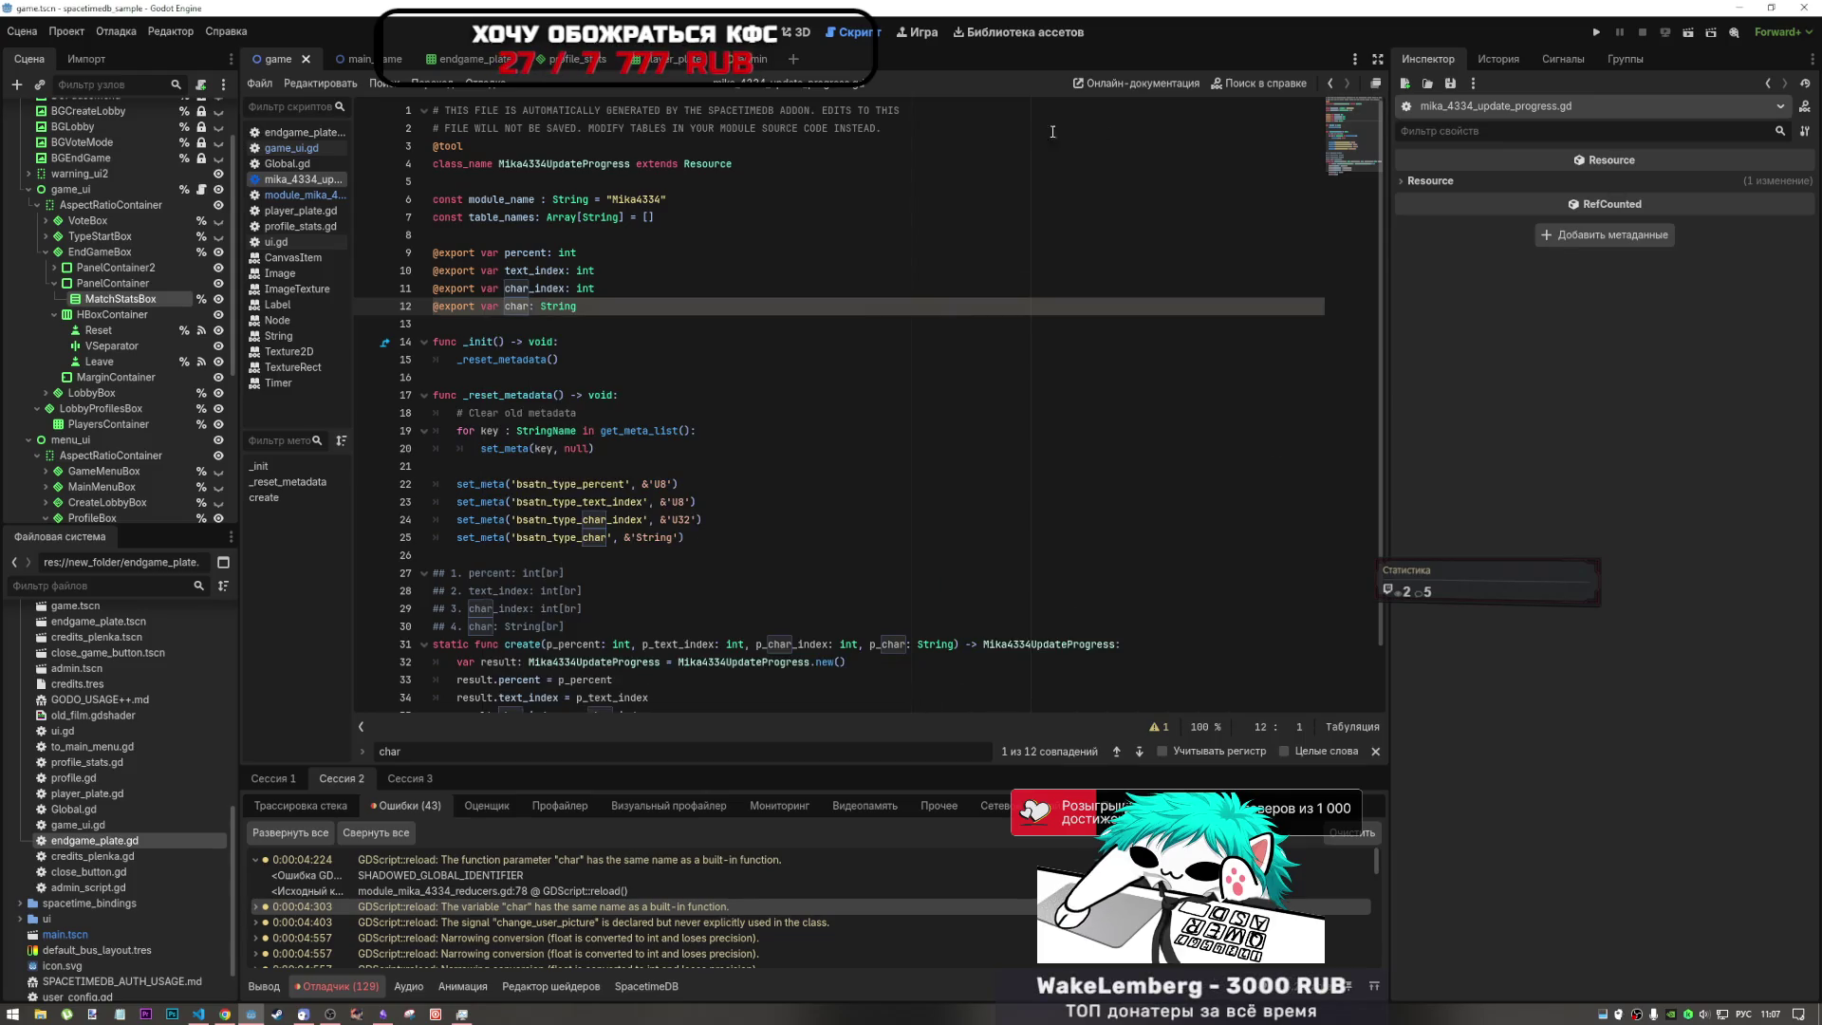
{"action": "left_click", "coordinate": [814, 275]}
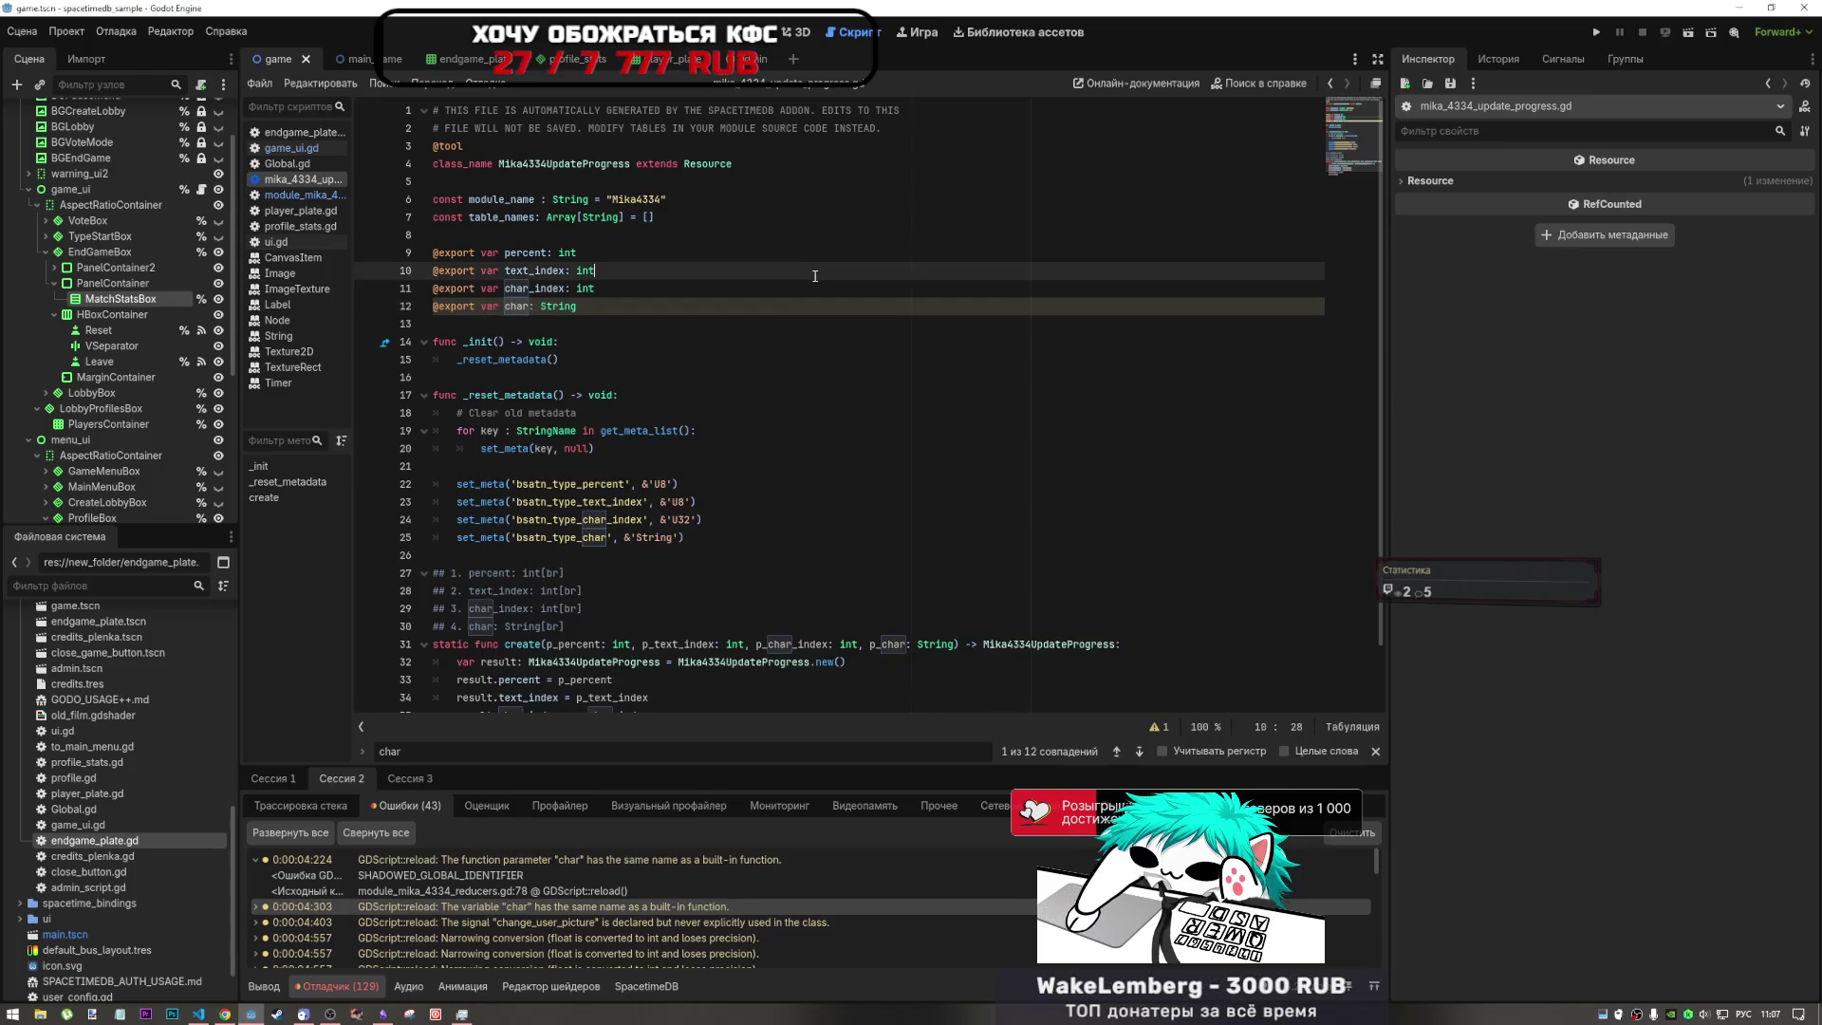
Step: Close the update-progress and reducers scripts in the script list
{"action": "right_click", "coordinate": [289, 180]}
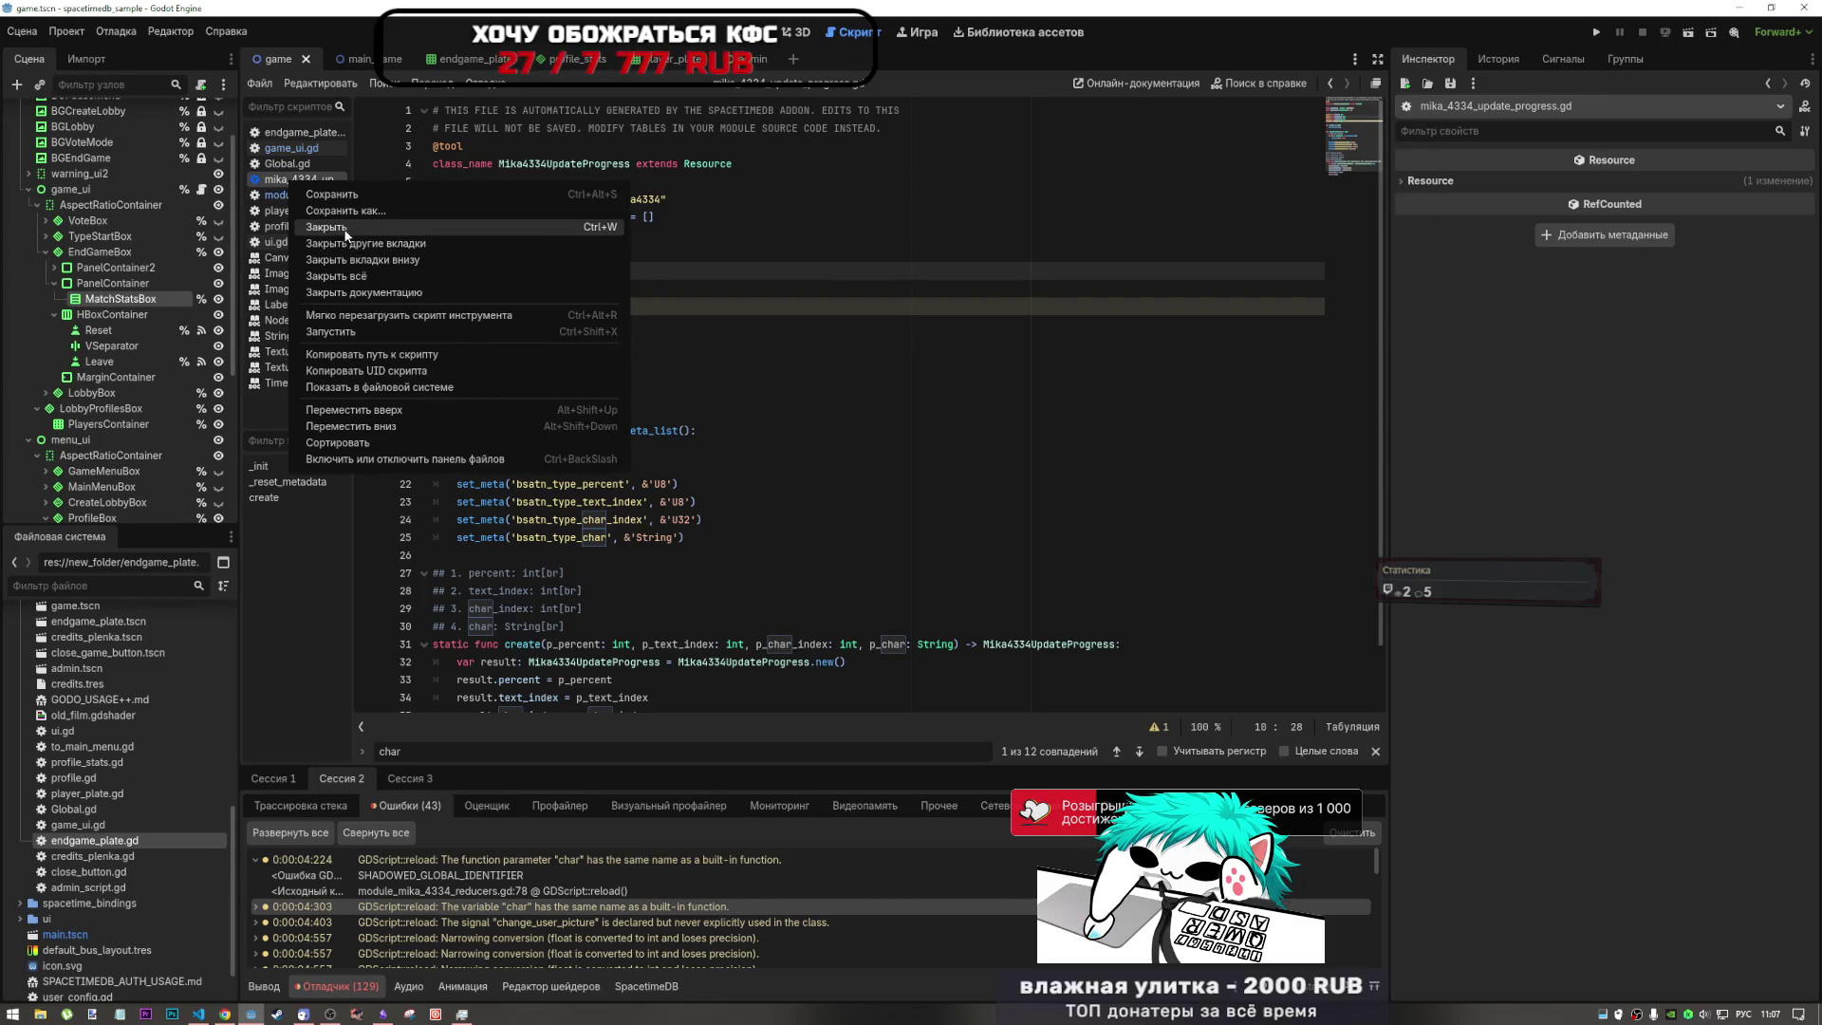
{"action": "left_click", "coordinate": [325, 227]}
{"action": "right_click", "coordinate": [300, 179]}
{"action": "left_click", "coordinate": [325, 226]}
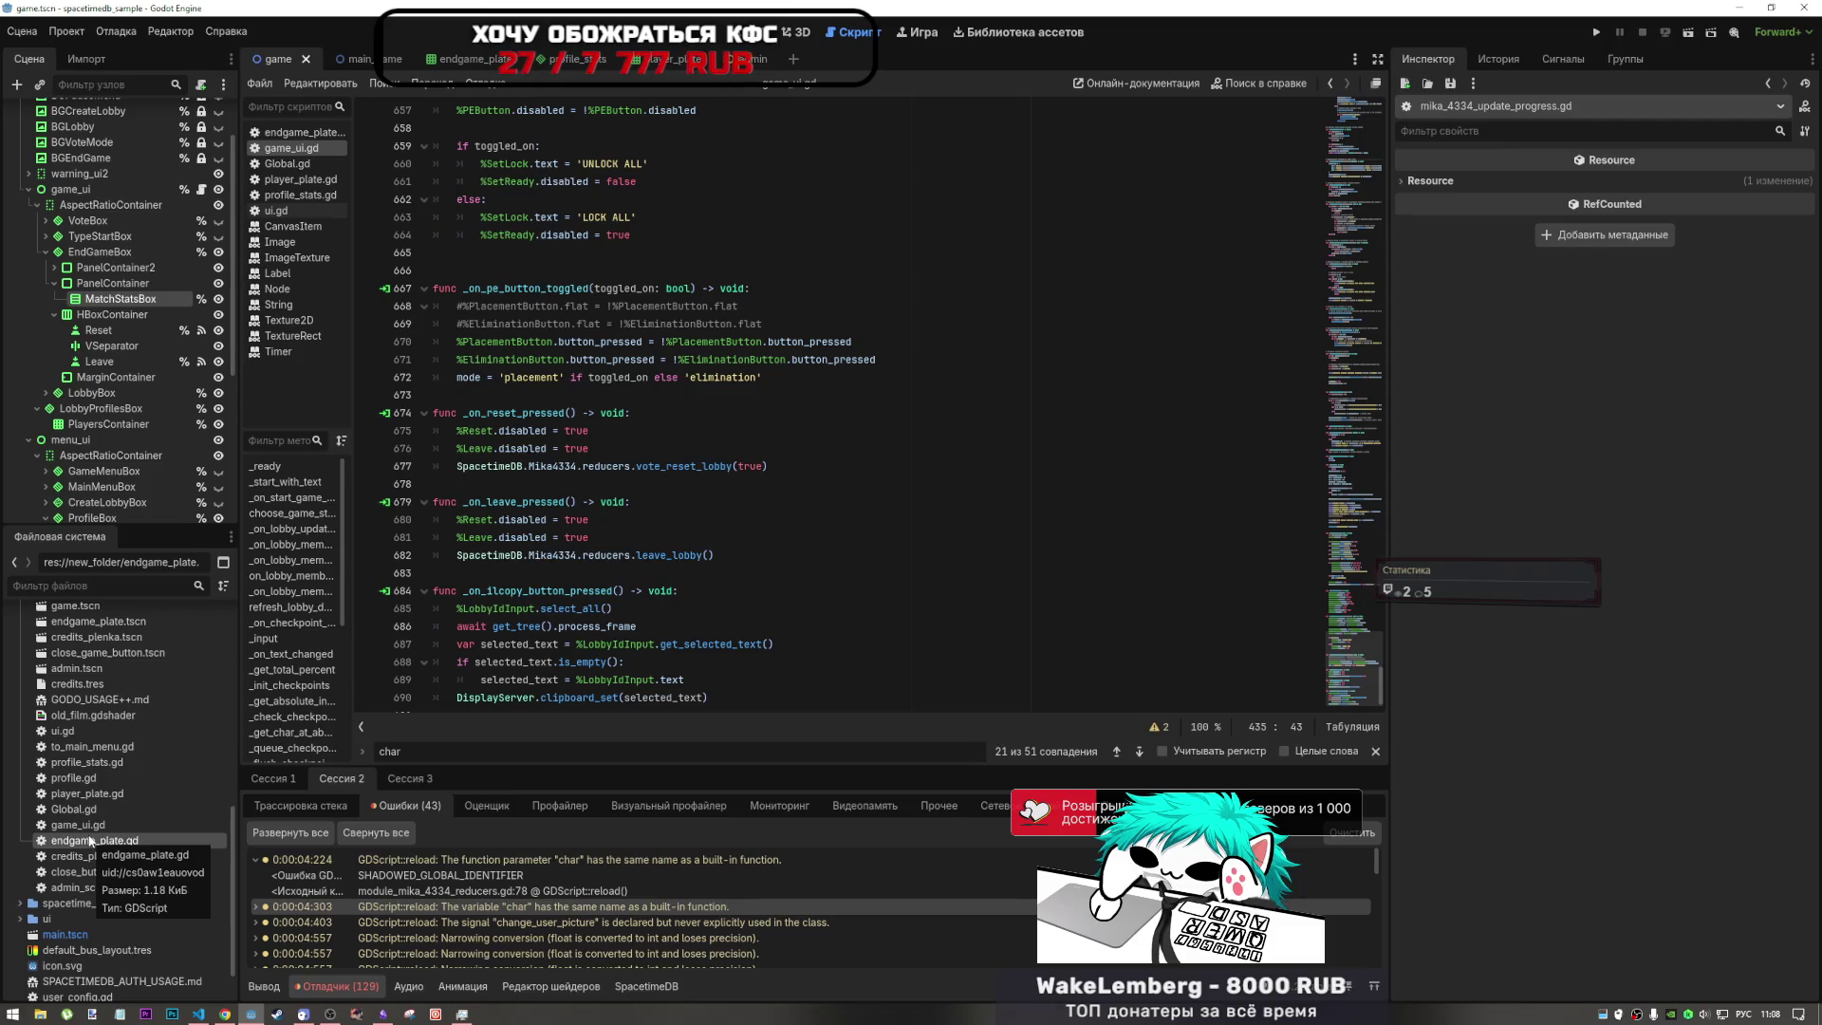
Step: Open GODOT_USAGE++.md and bring up the copy options for the maincloud URL
{"action": "scroll", "coordinate": [70, 729], "scroll_direction": "down", "scroll_amount": 2}
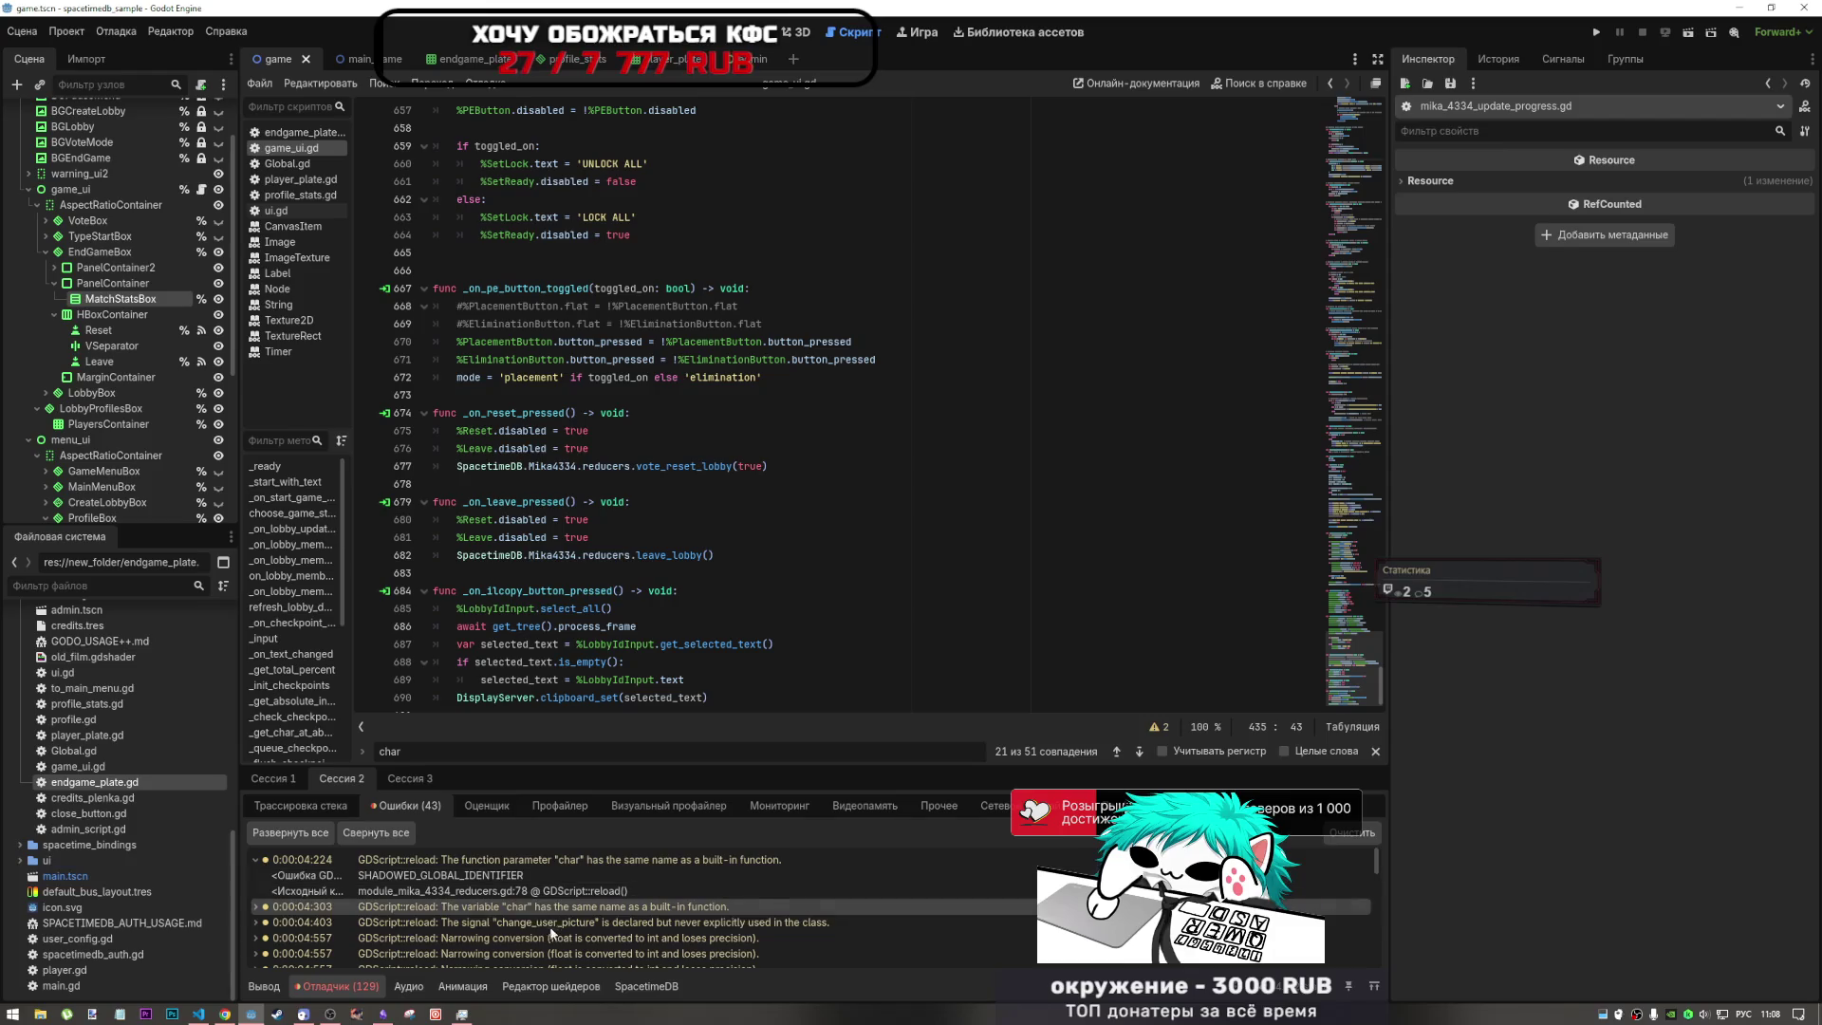
{"action": "scroll", "coordinate": [153, 728], "scroll_direction": "up", "scroll_amount": 6}
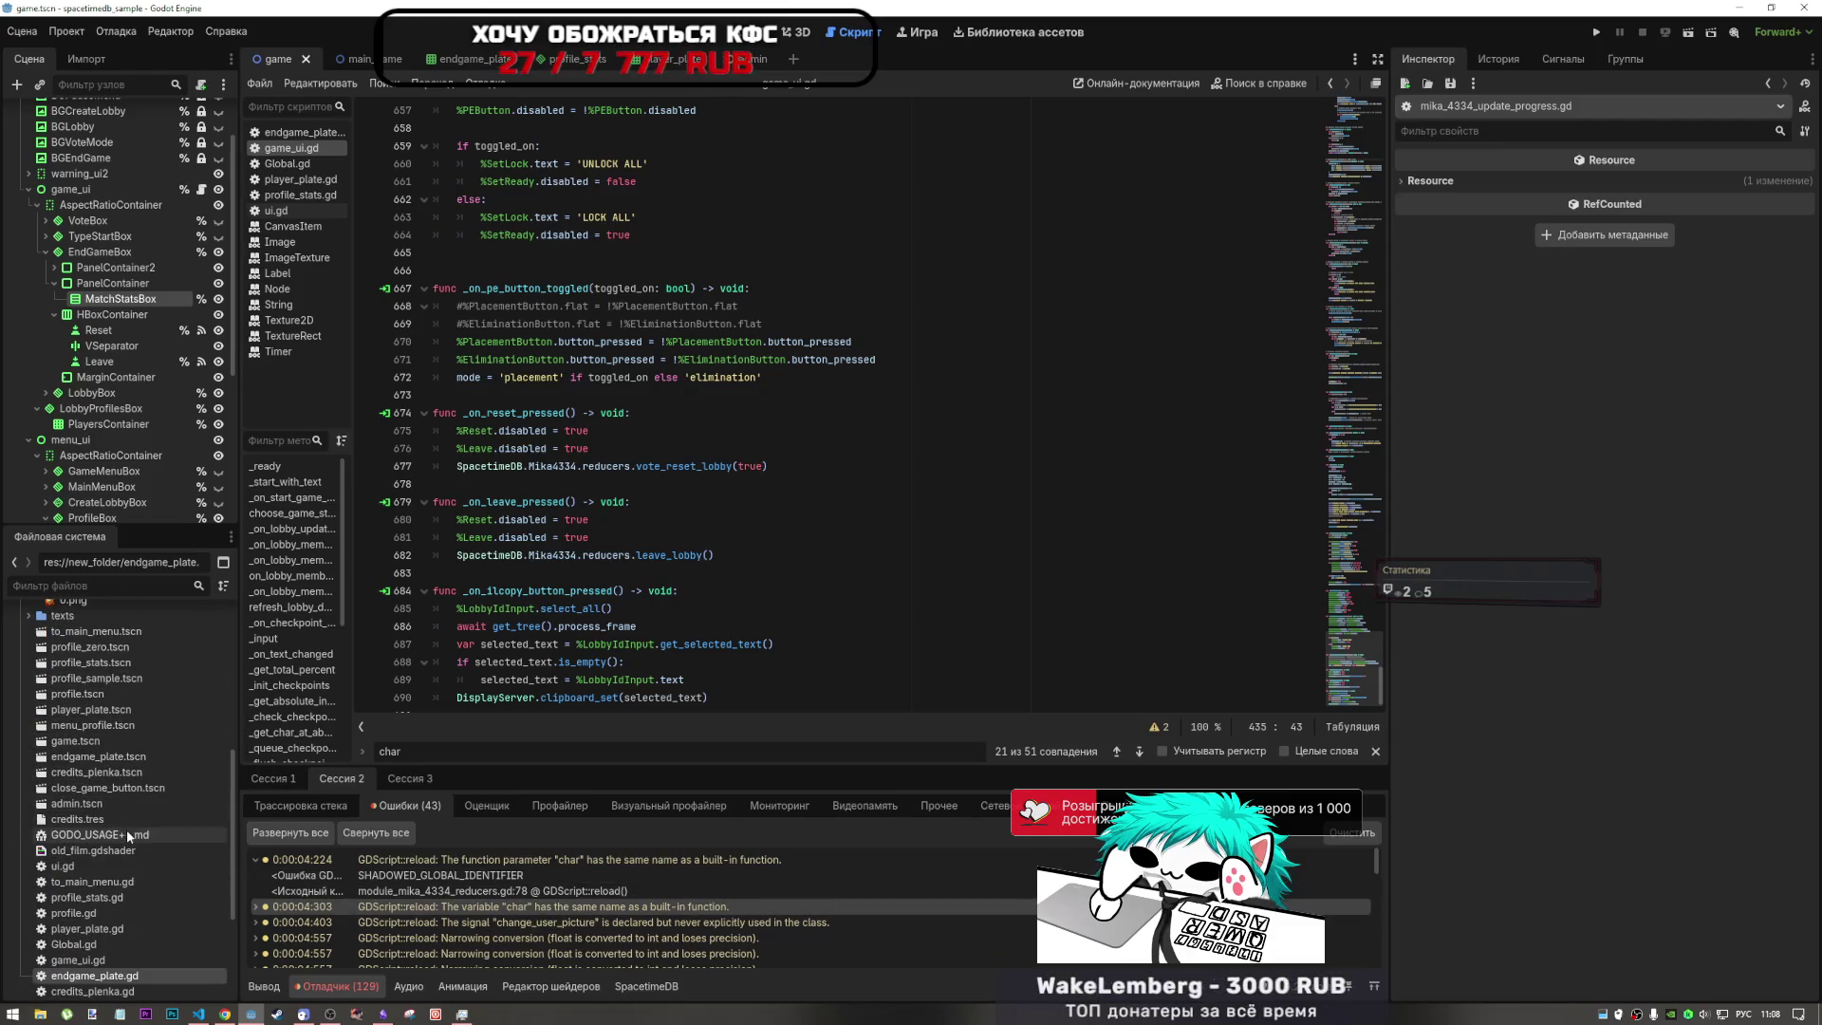
{"action": "double_click", "coordinate": [123, 835]}
{"action": "right_click", "coordinate": [735, 703]}
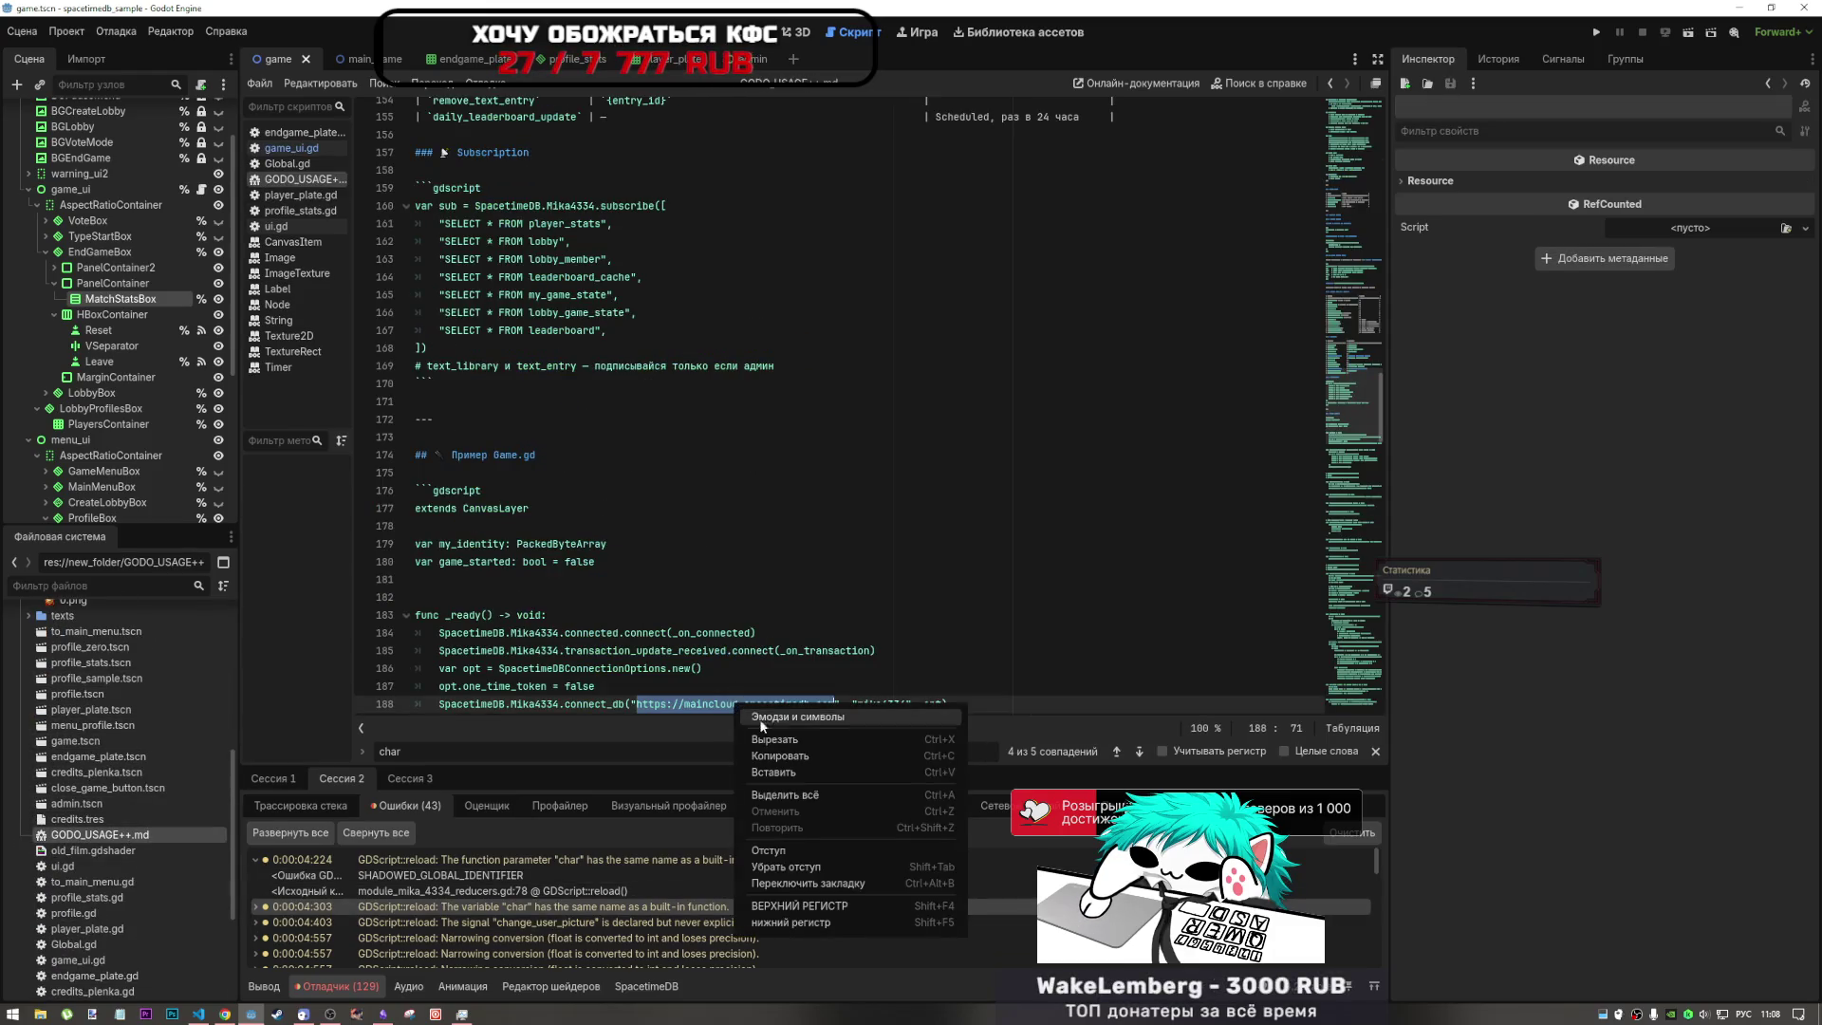
{"action": "left_click", "coordinate": [795, 760]}
{"action": "left_click", "coordinate": [628, 987]}
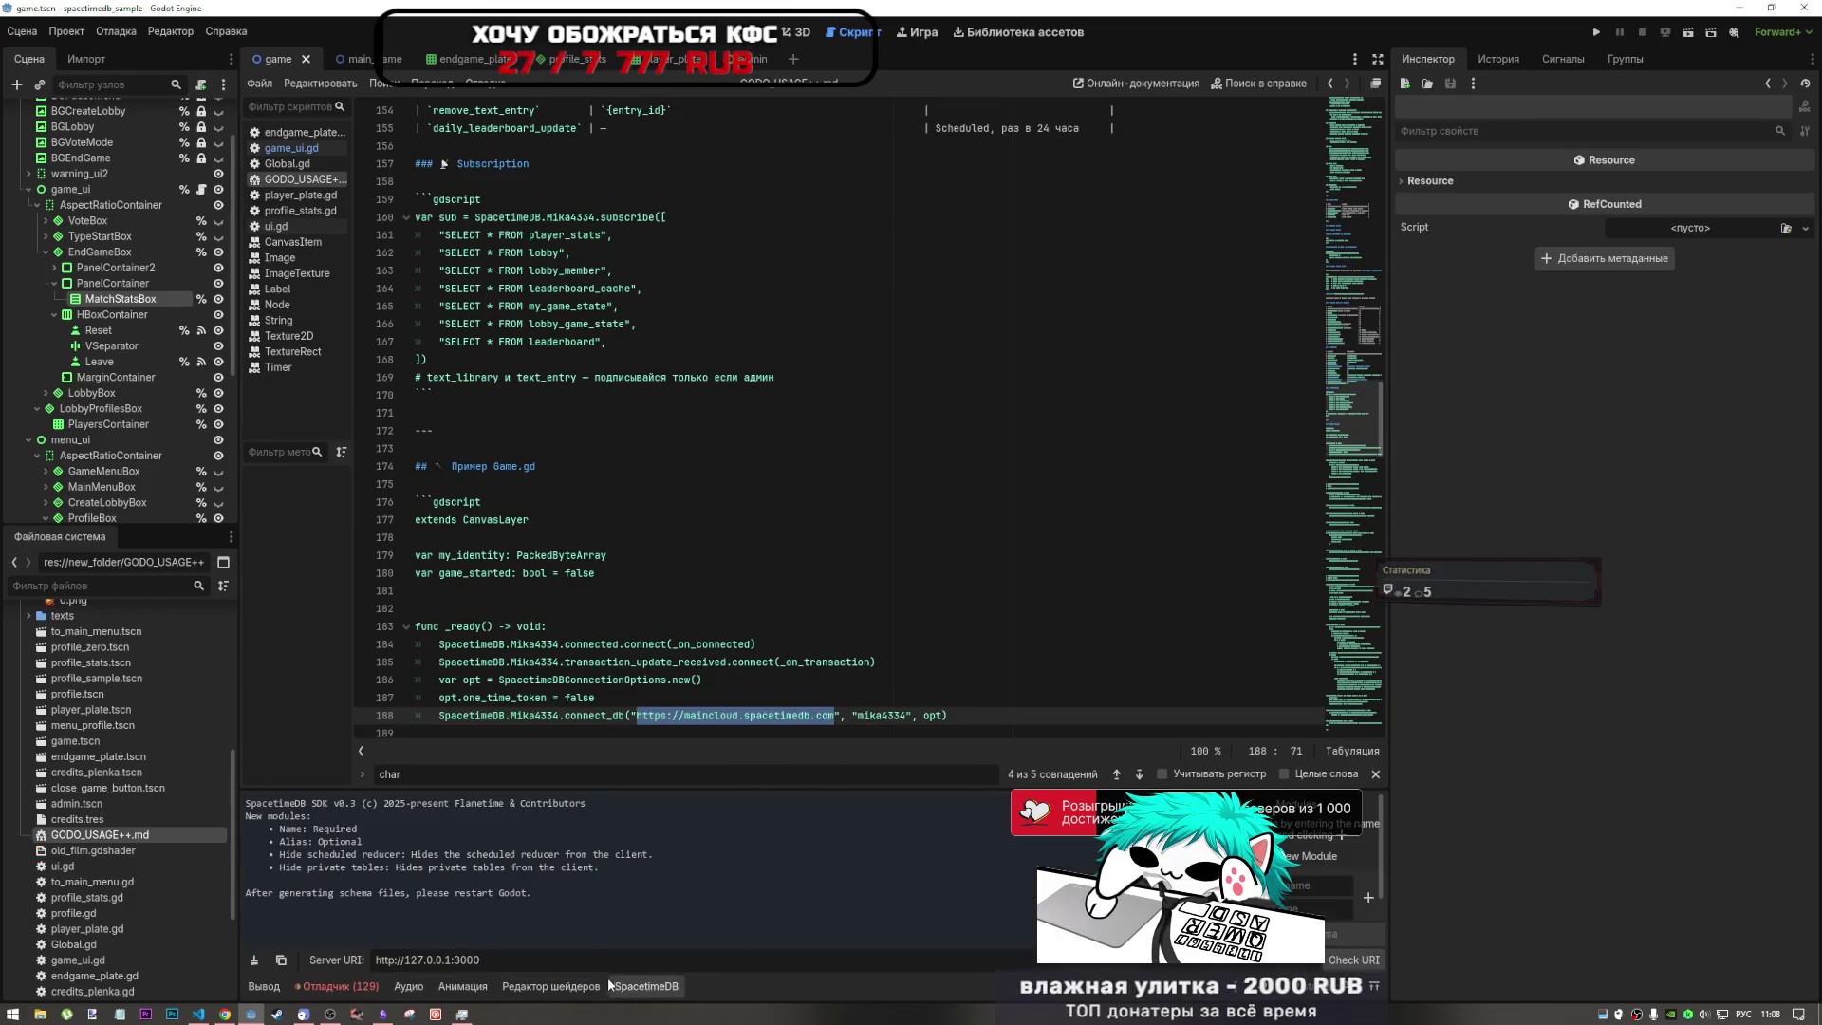
{"action": "triple_click", "coordinate": [496, 958]}
{"action": "type", "text": "https://maincloud.spacetimedb.com"}
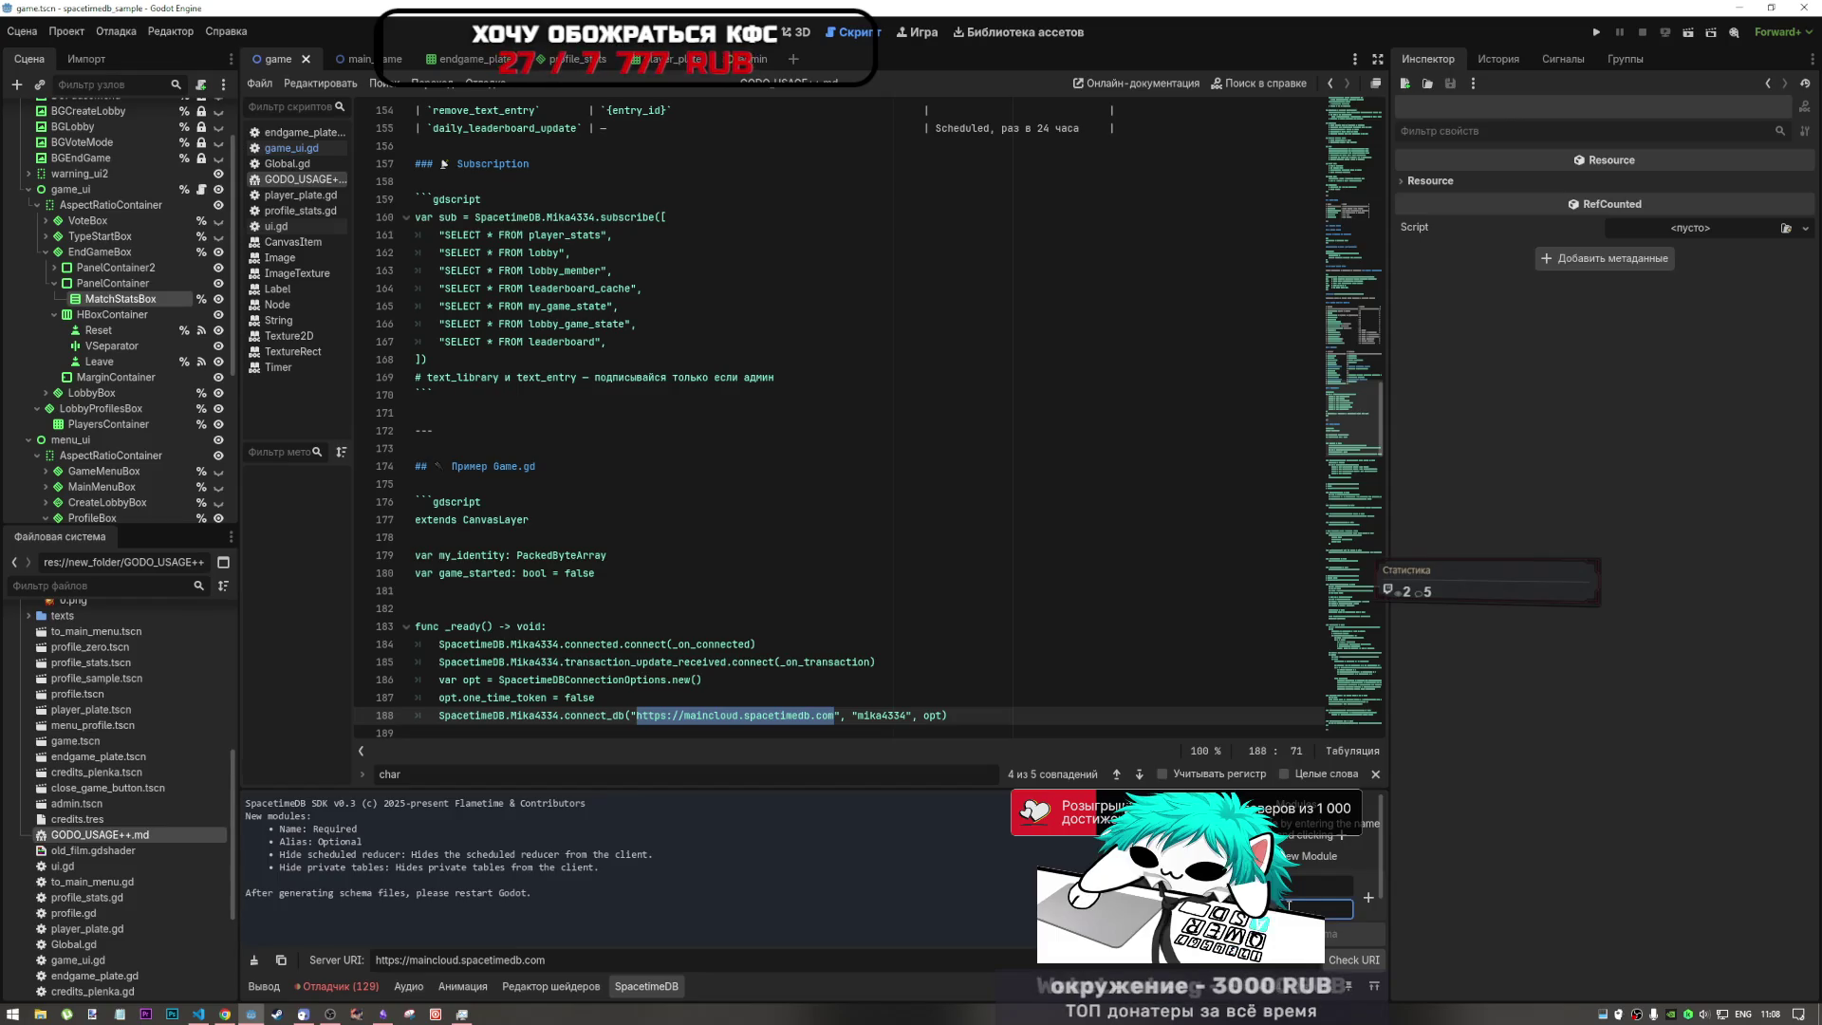
{"action": "scroll", "coordinate": [1323, 910], "scroll_direction": "up", "scroll_amount": 2}
{"action": "scroll", "coordinate": [1316, 887], "scroll_direction": "up", "scroll_amount": 1}
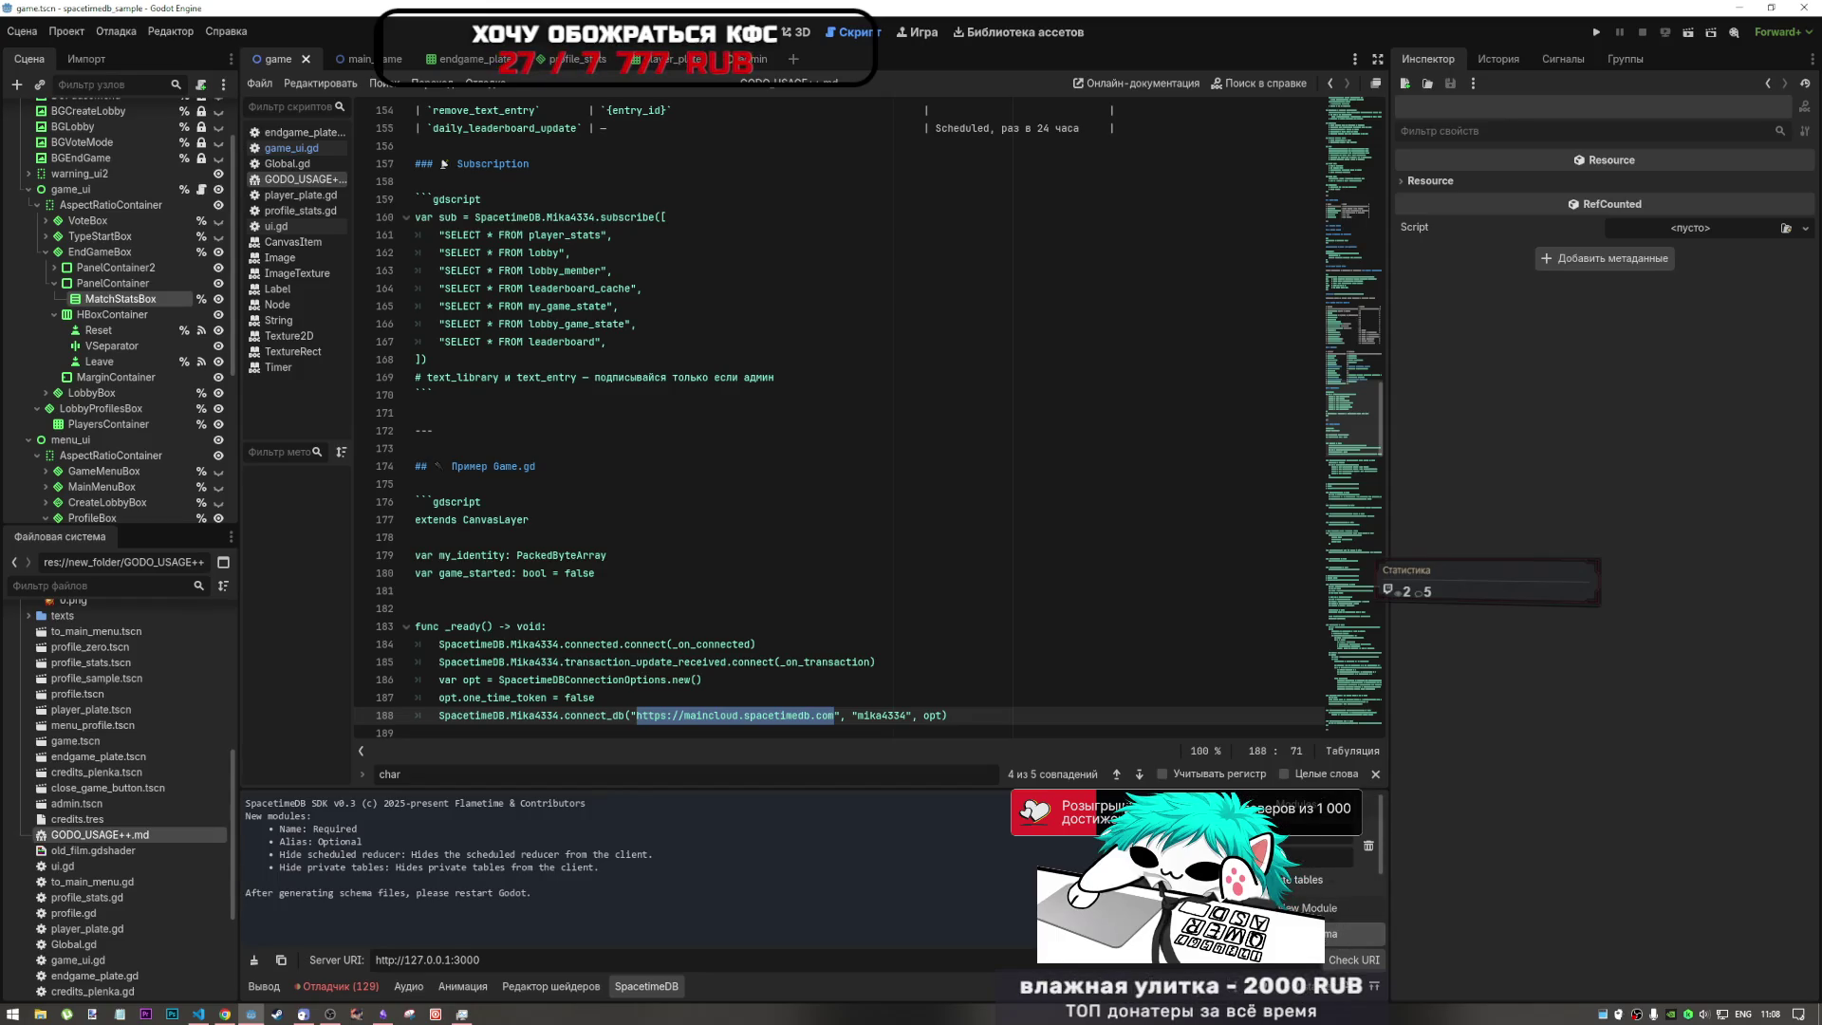
{"action": "scroll", "coordinate": [423, 959], "scroll_direction": "down", "scroll_amount": 1}
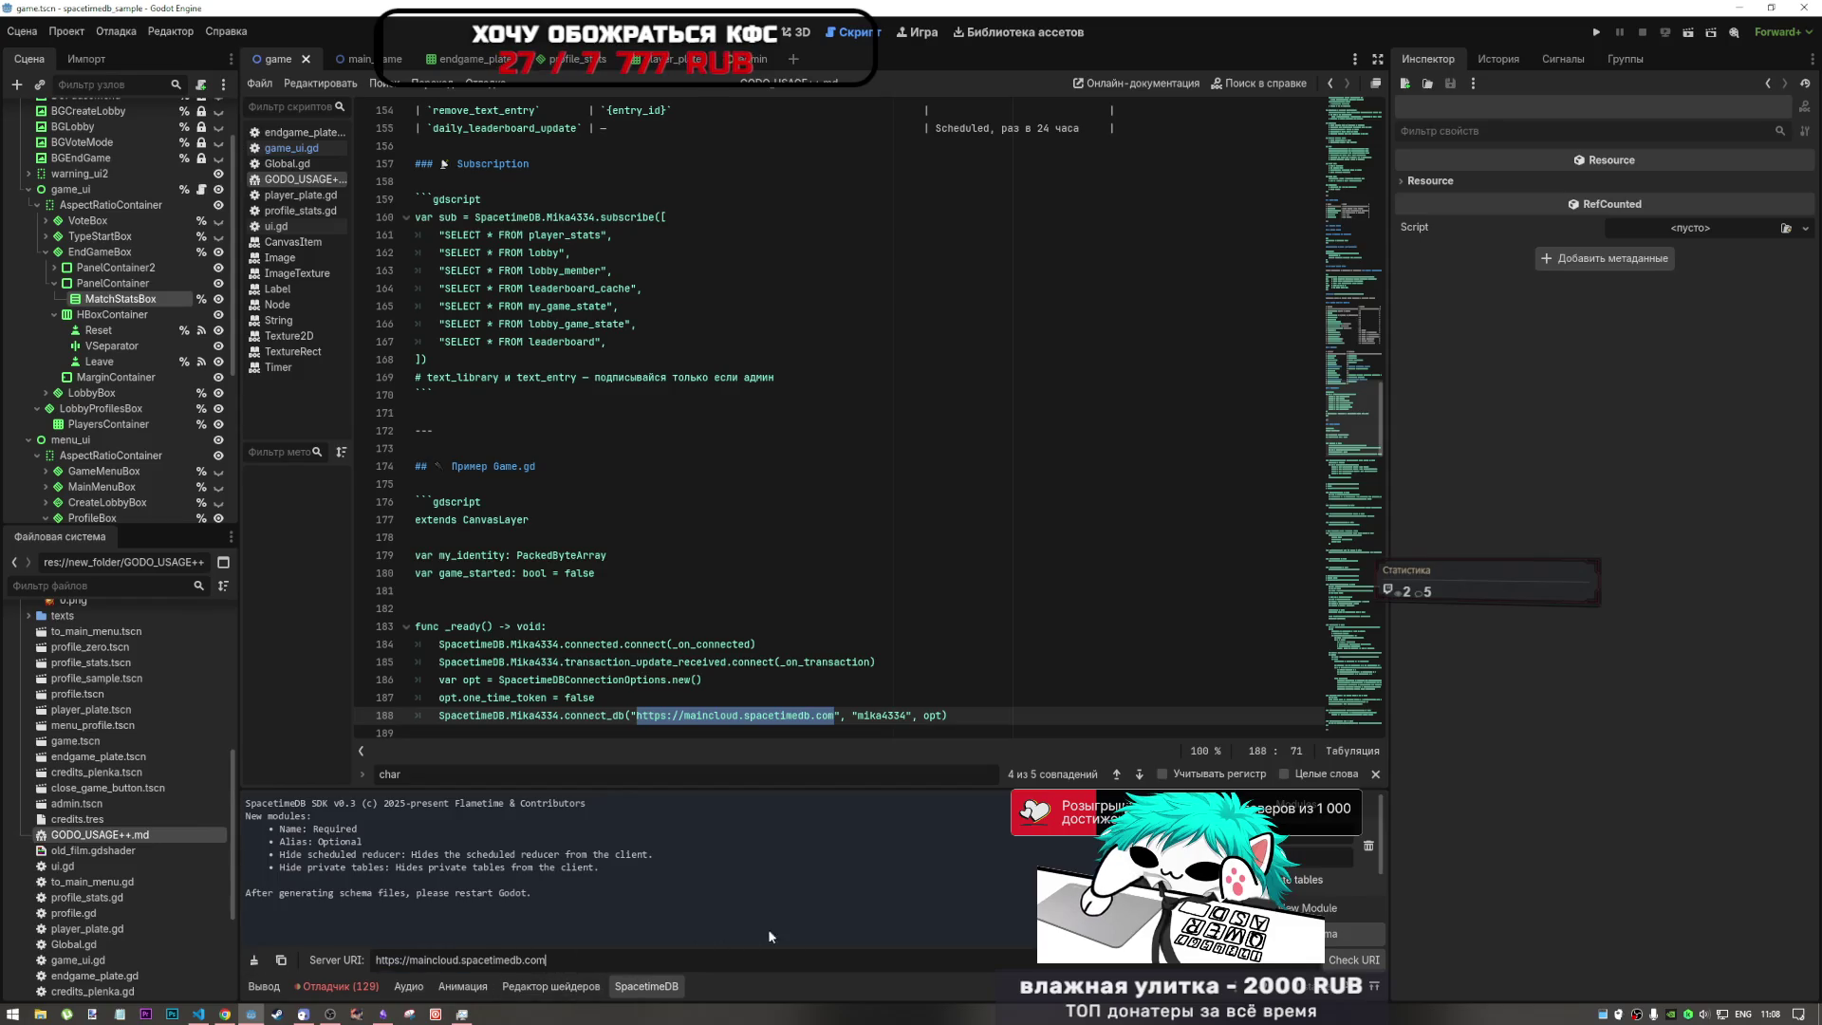
{"action": "left_click", "coordinate": [1351, 933]}
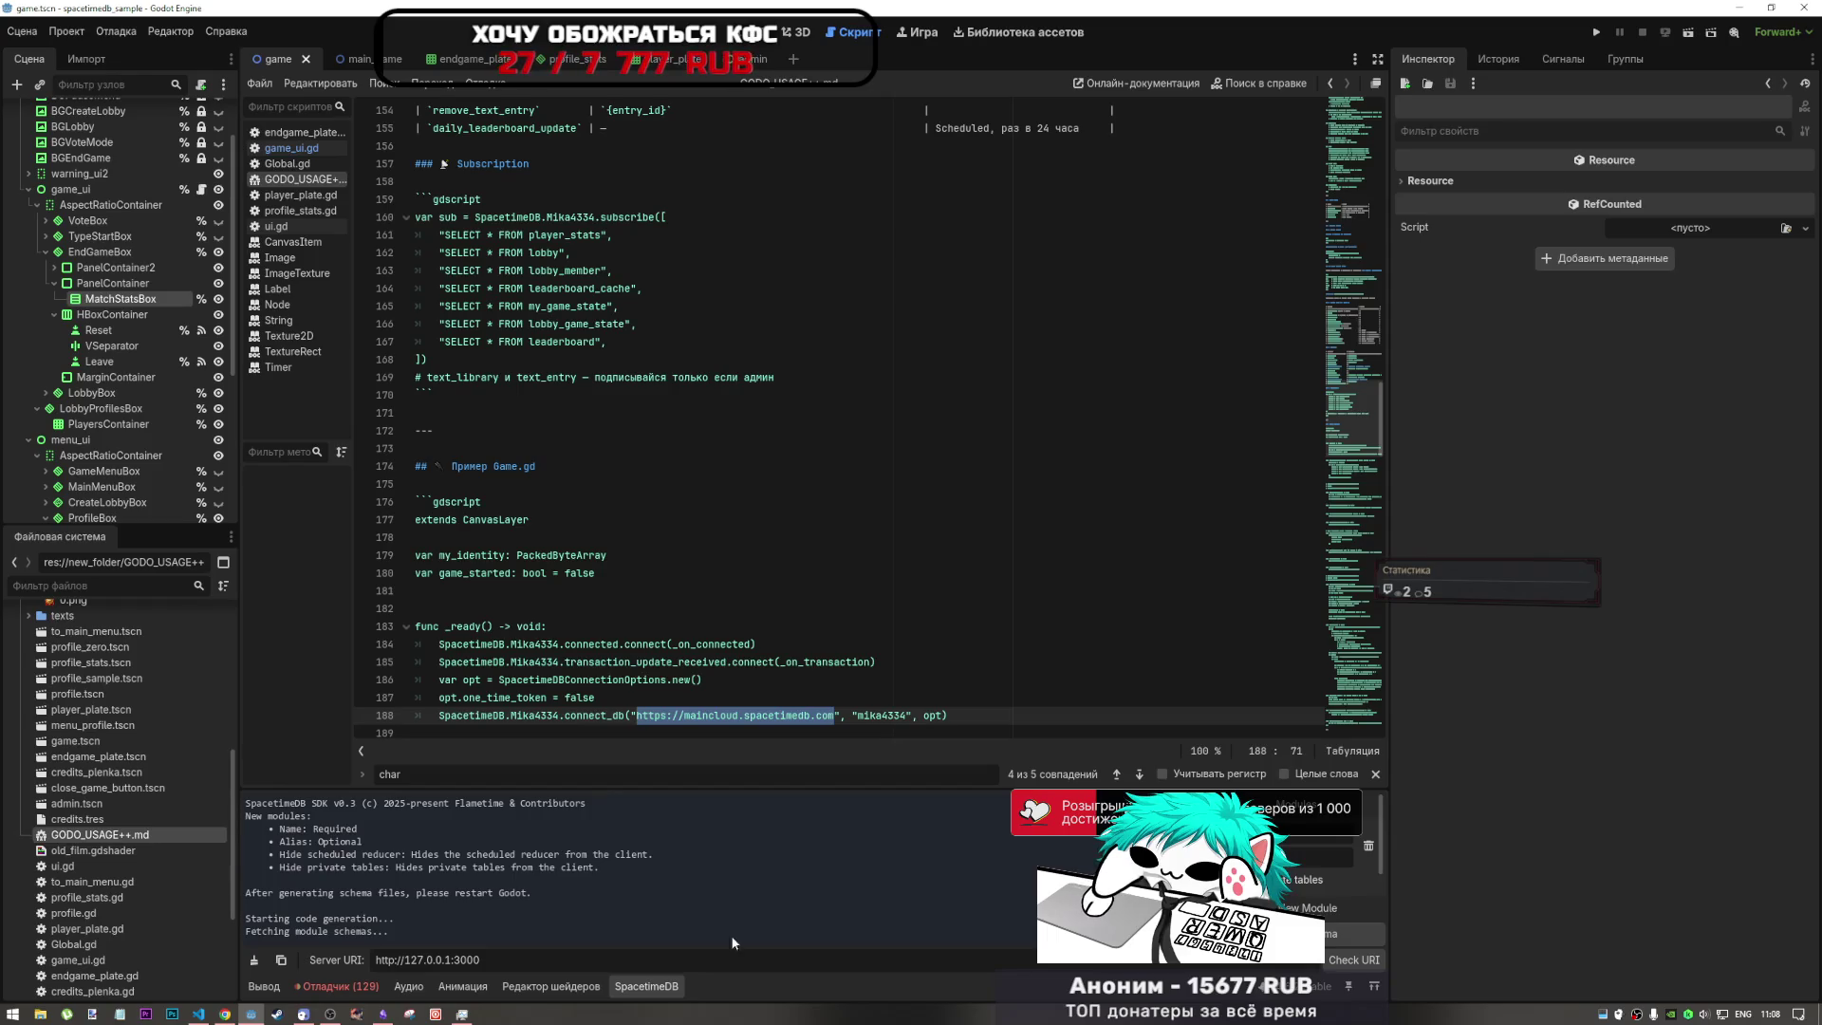
Step: Re-enter the maincloud Server URI, verify it with Check URI, and regenerate the client bindings
{"action": "triple_click", "coordinate": [498, 959]}
{"action": "type", "text": "https://maincloud.spacetimedb.com"}
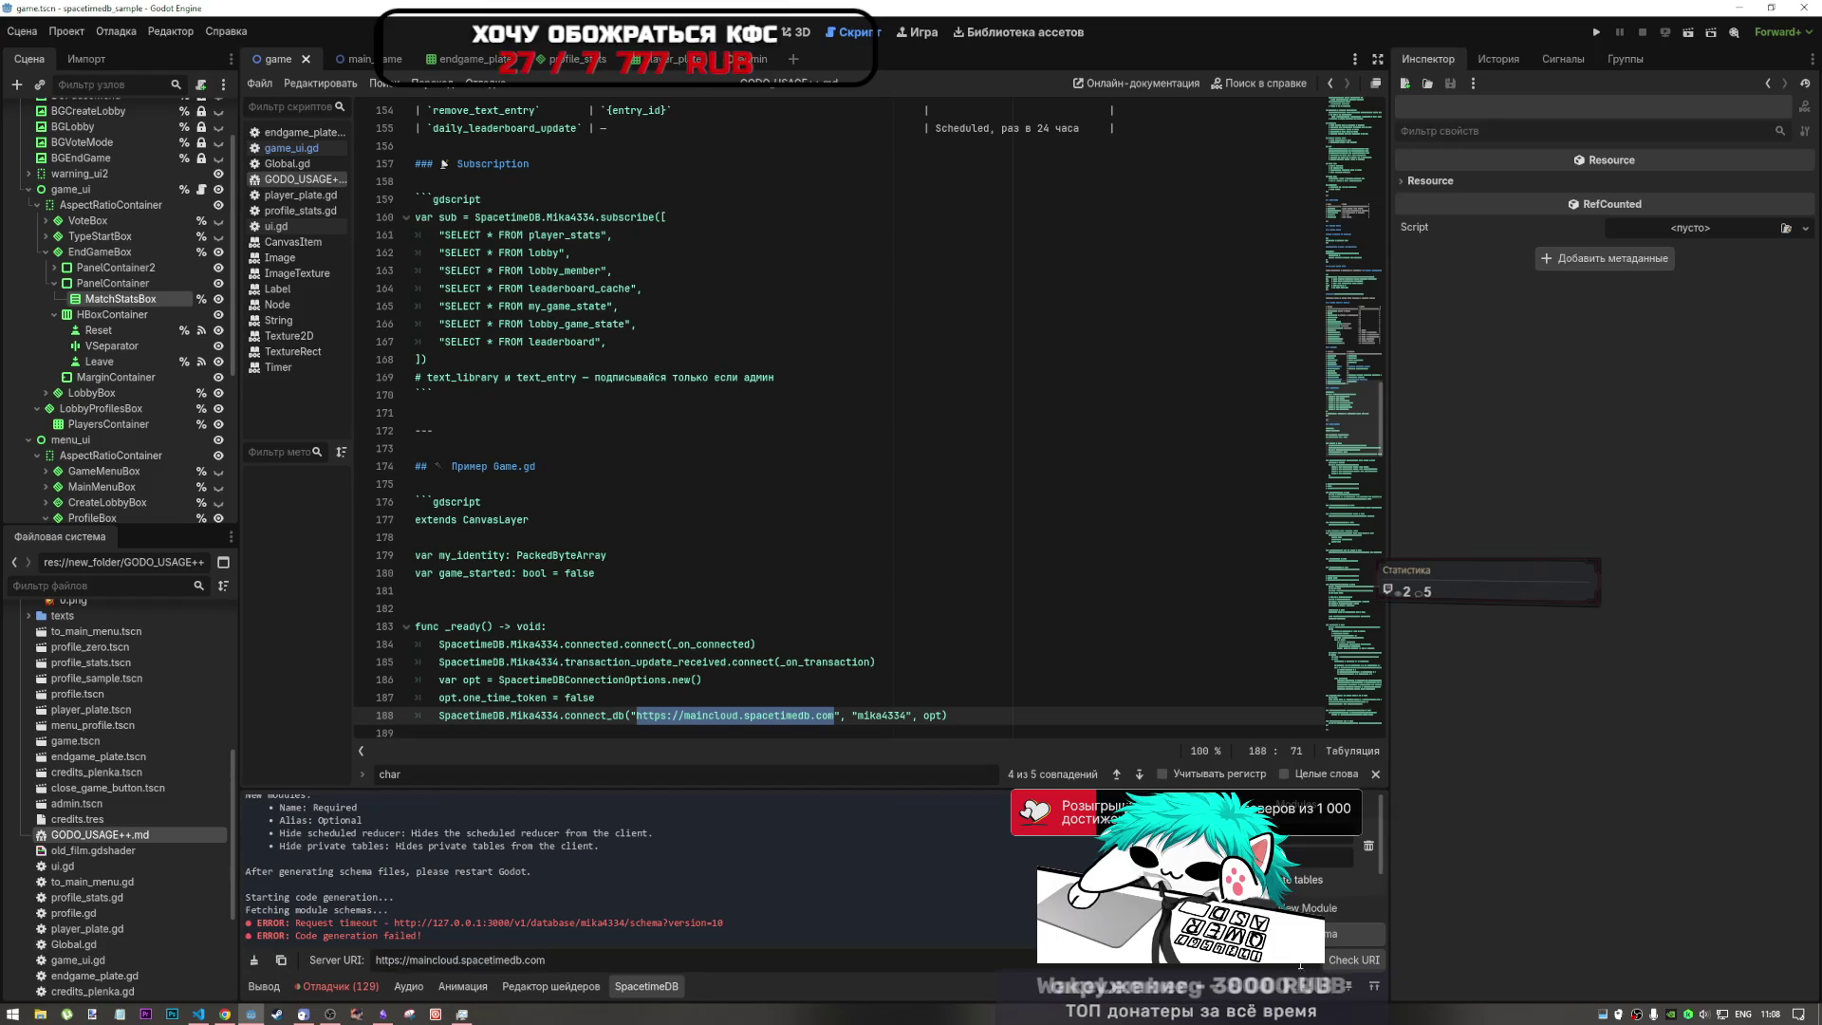
{"action": "left_click", "coordinate": [1366, 960]}
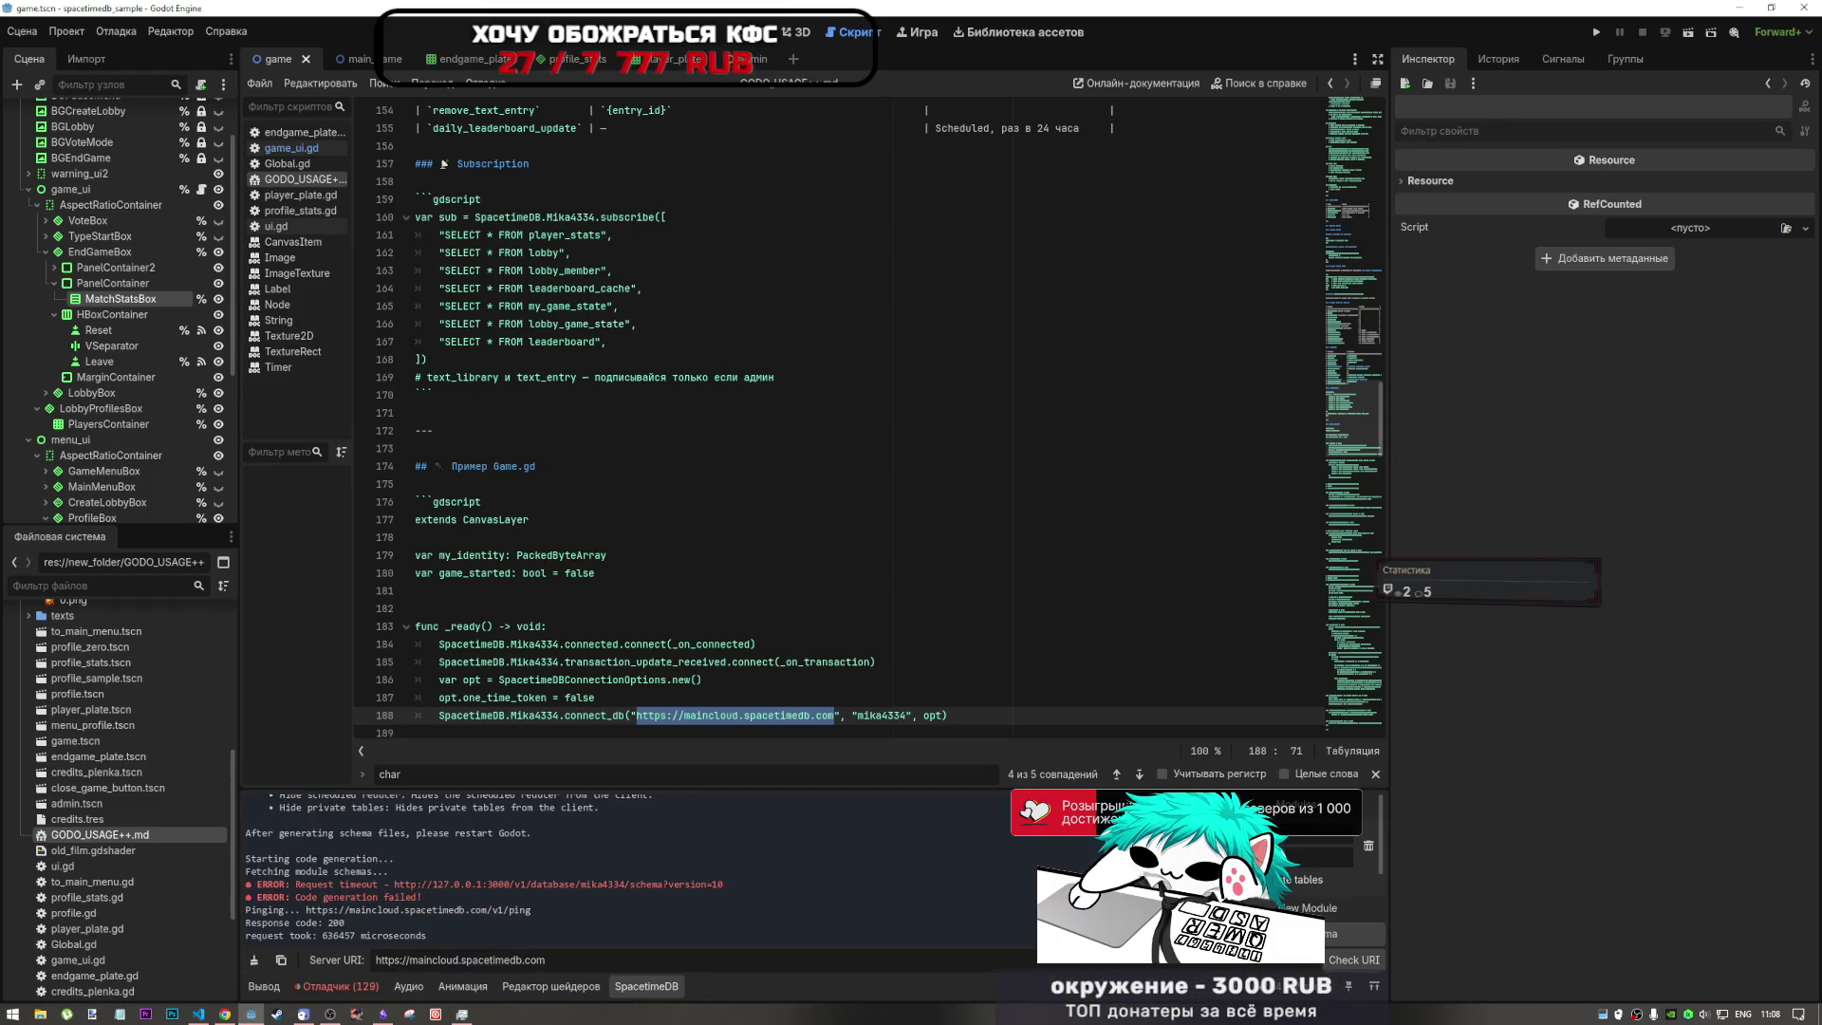
{"action": "left_click", "coordinate": [1354, 933]}
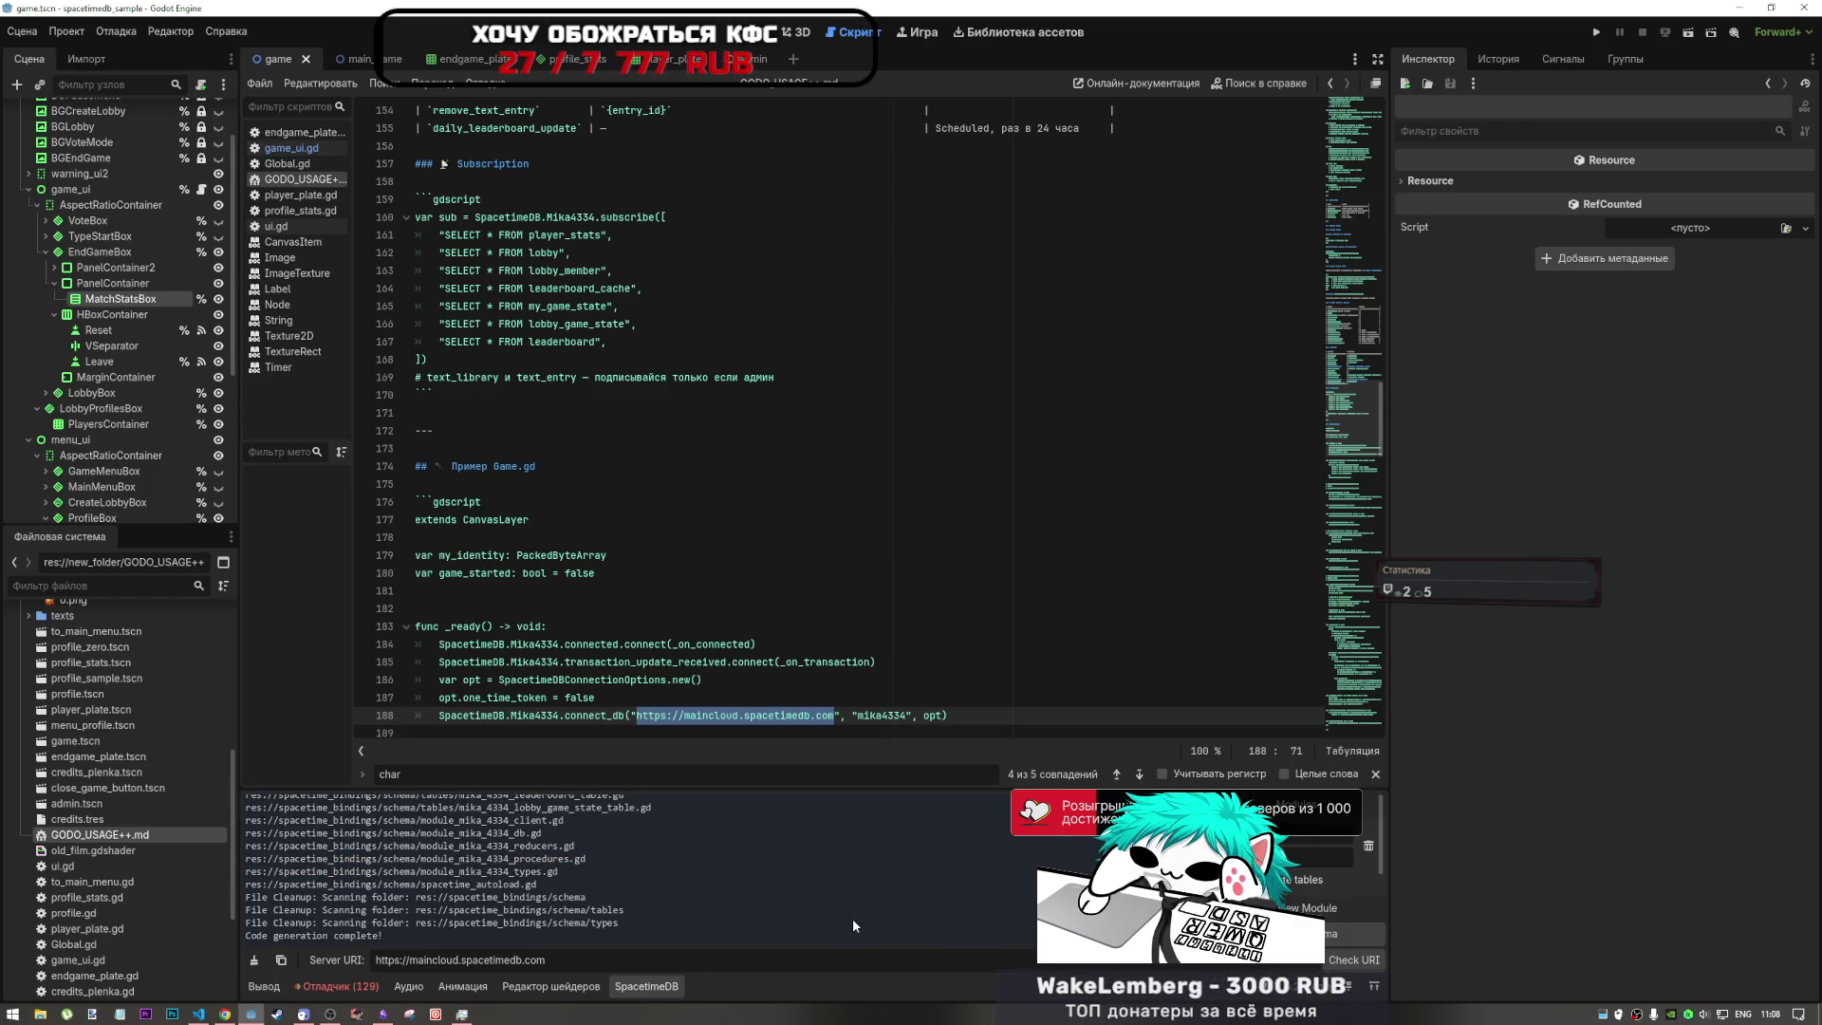
{"action": "right_click", "coordinate": [316, 183]}
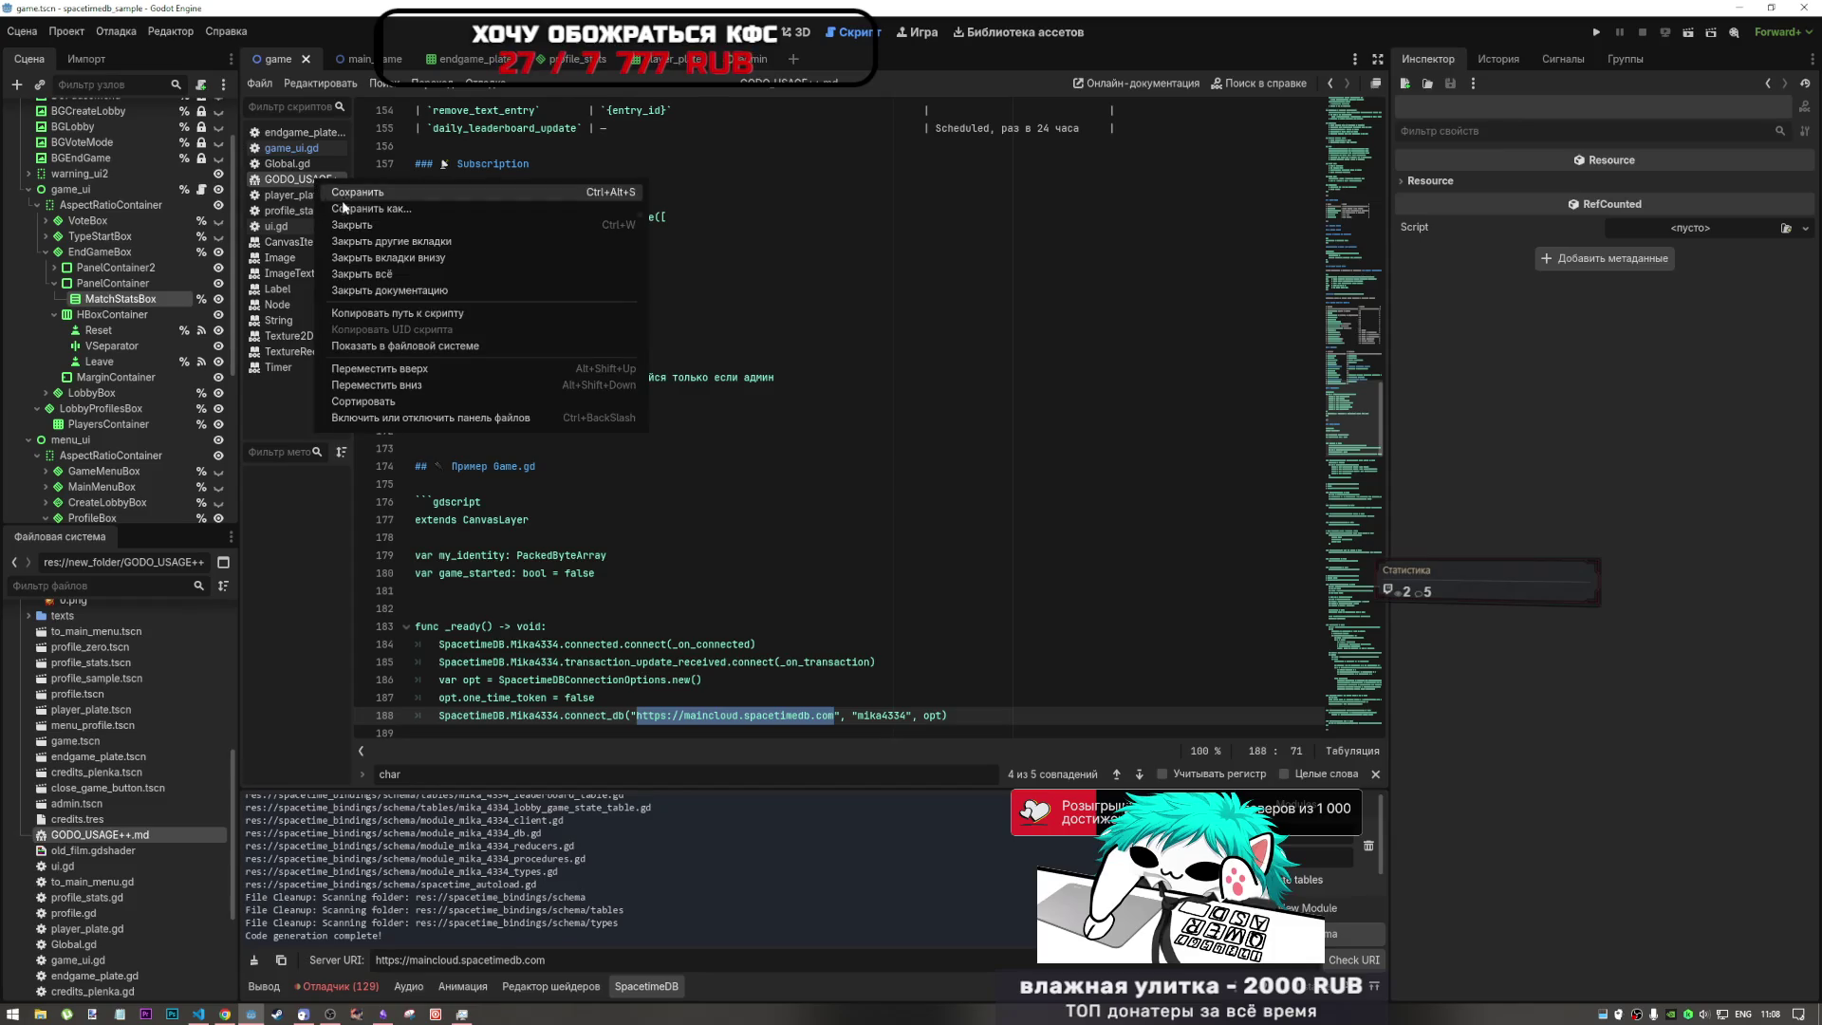
Step: Close the GODO_USAGE++ notes and open the reducers script at its char warning
{"action": "left_click", "coordinate": [346, 192]}
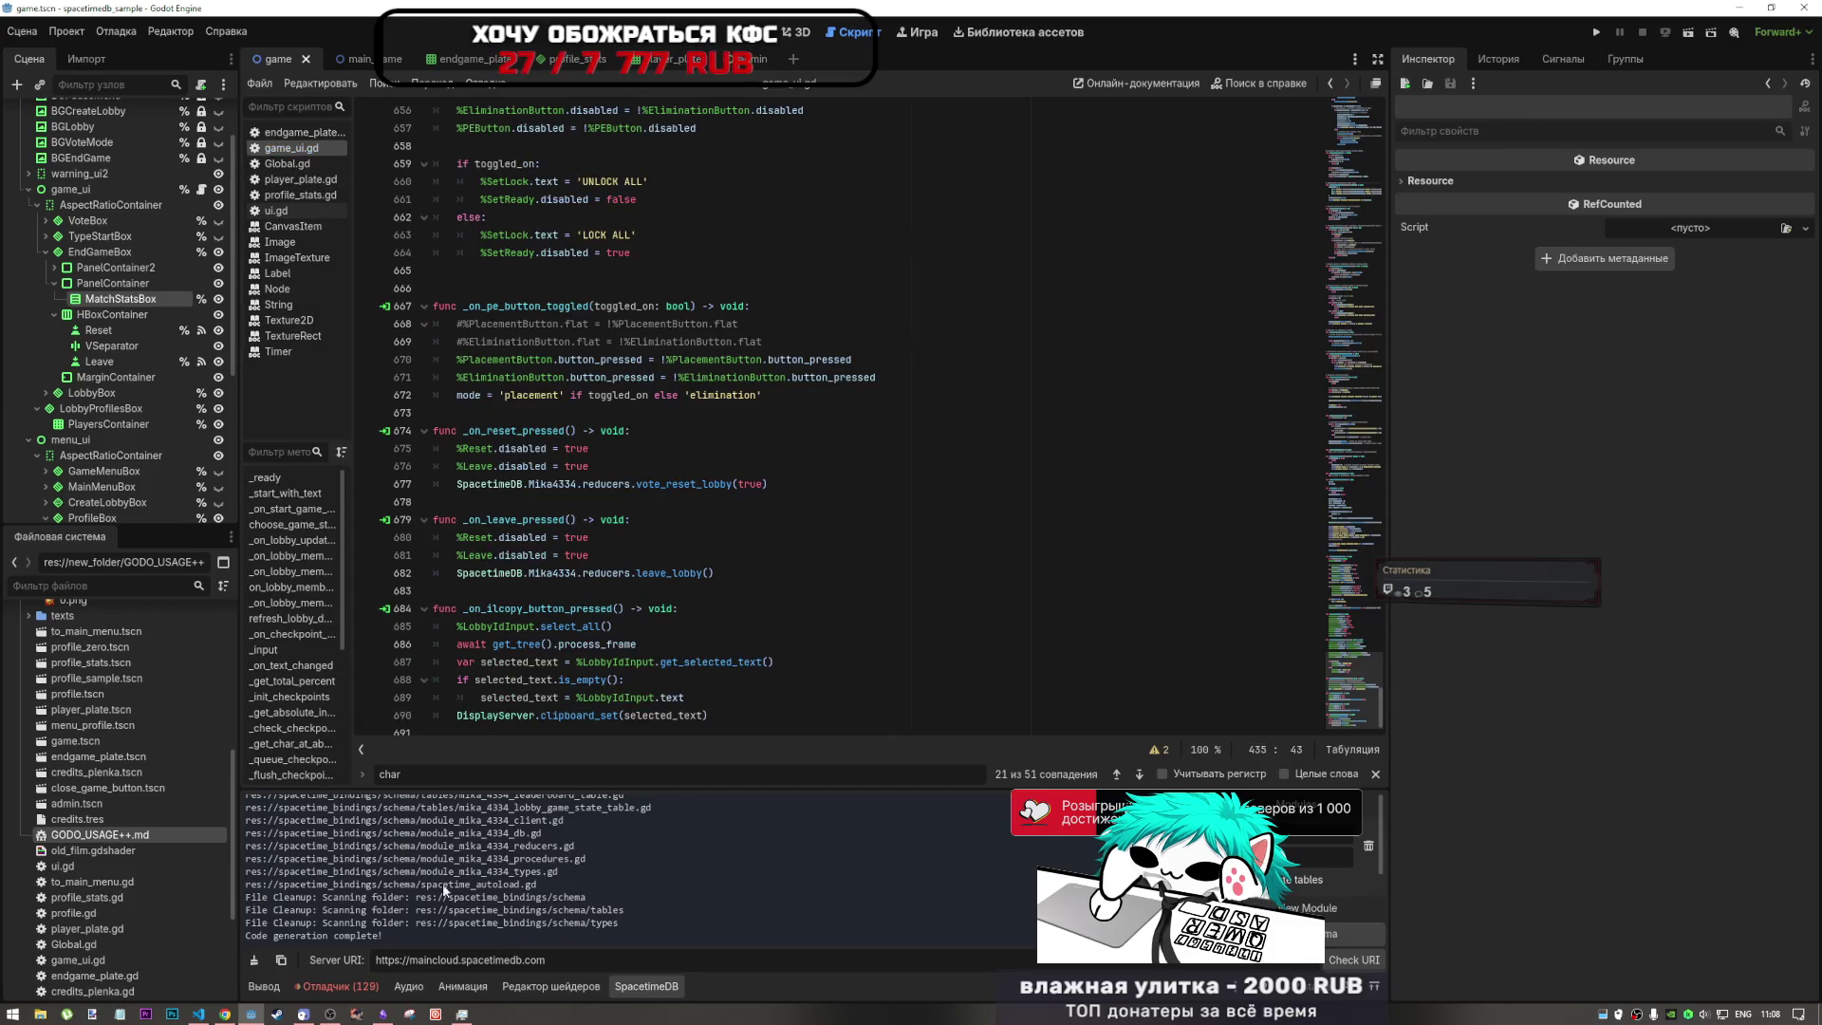
{"action": "left_click", "coordinate": [337, 986]}
{"action": "left_click", "coordinate": [544, 861]}
{"action": "double_click", "coordinate": [545, 862]}
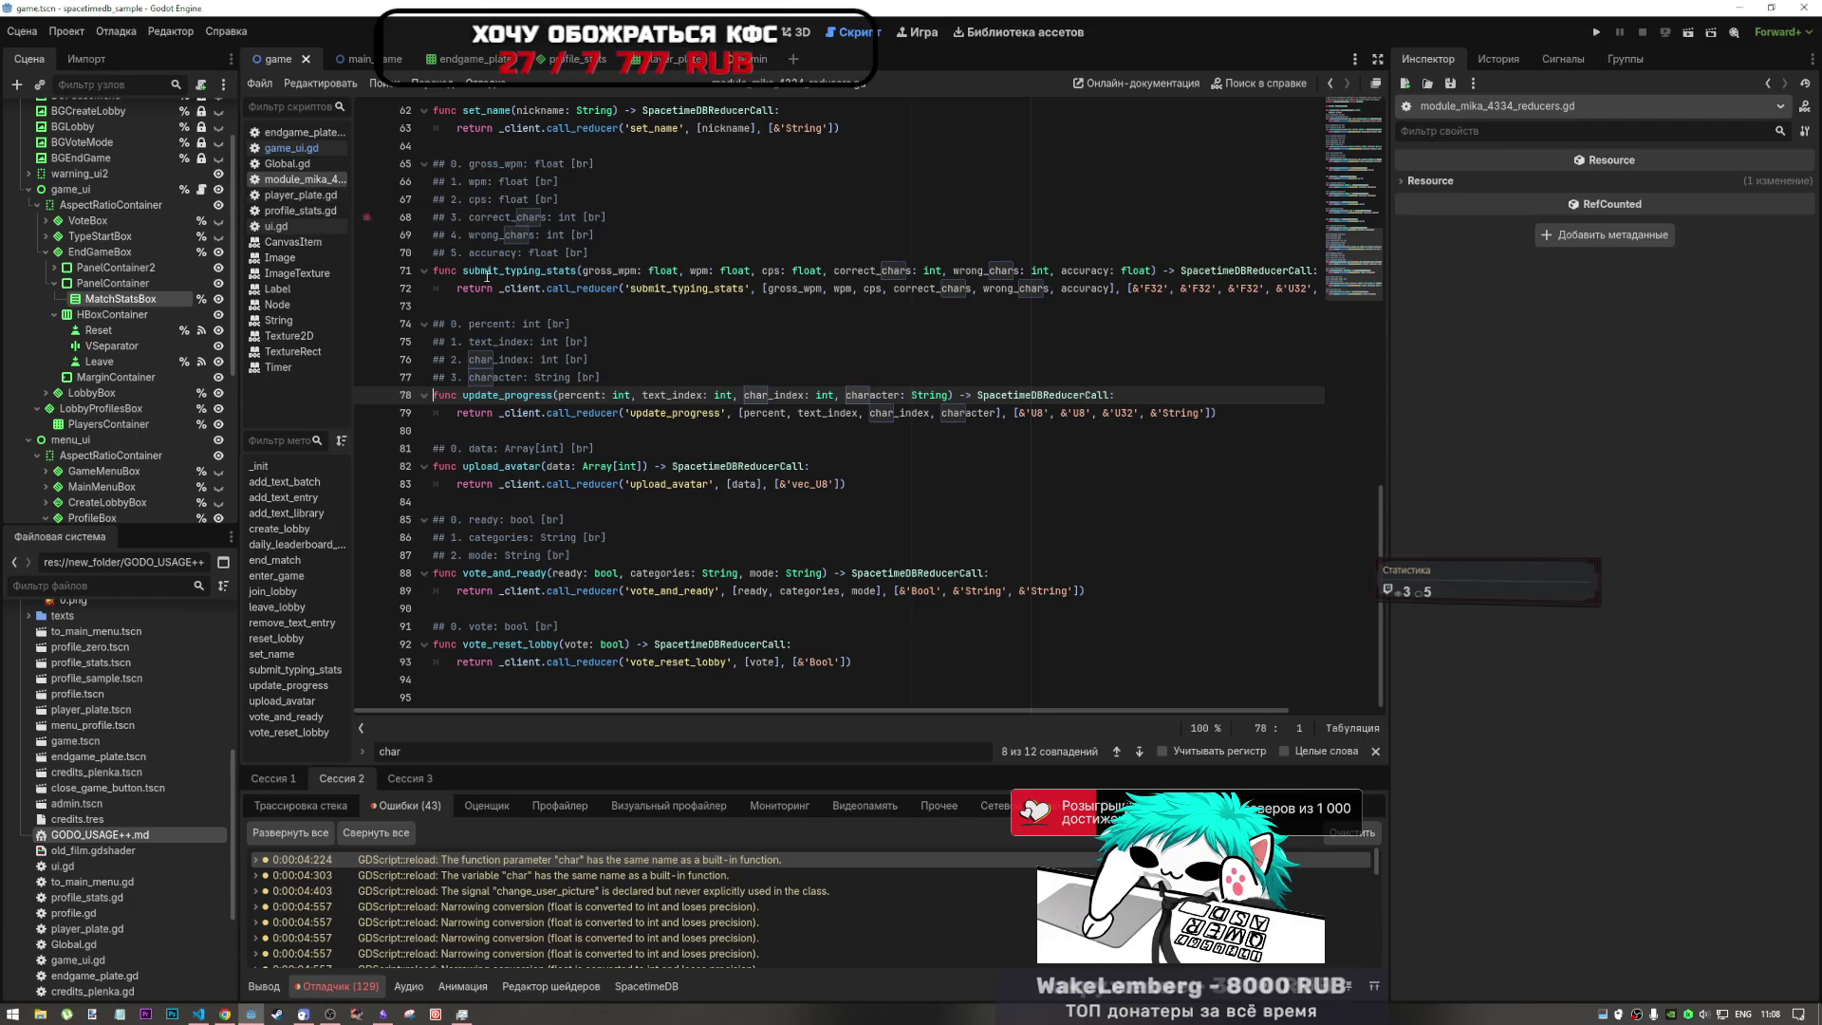
Step: Close the reducers script and jump to Global.gd's unused change_user_picture signal
{"action": "right_click", "coordinate": [332, 185]}
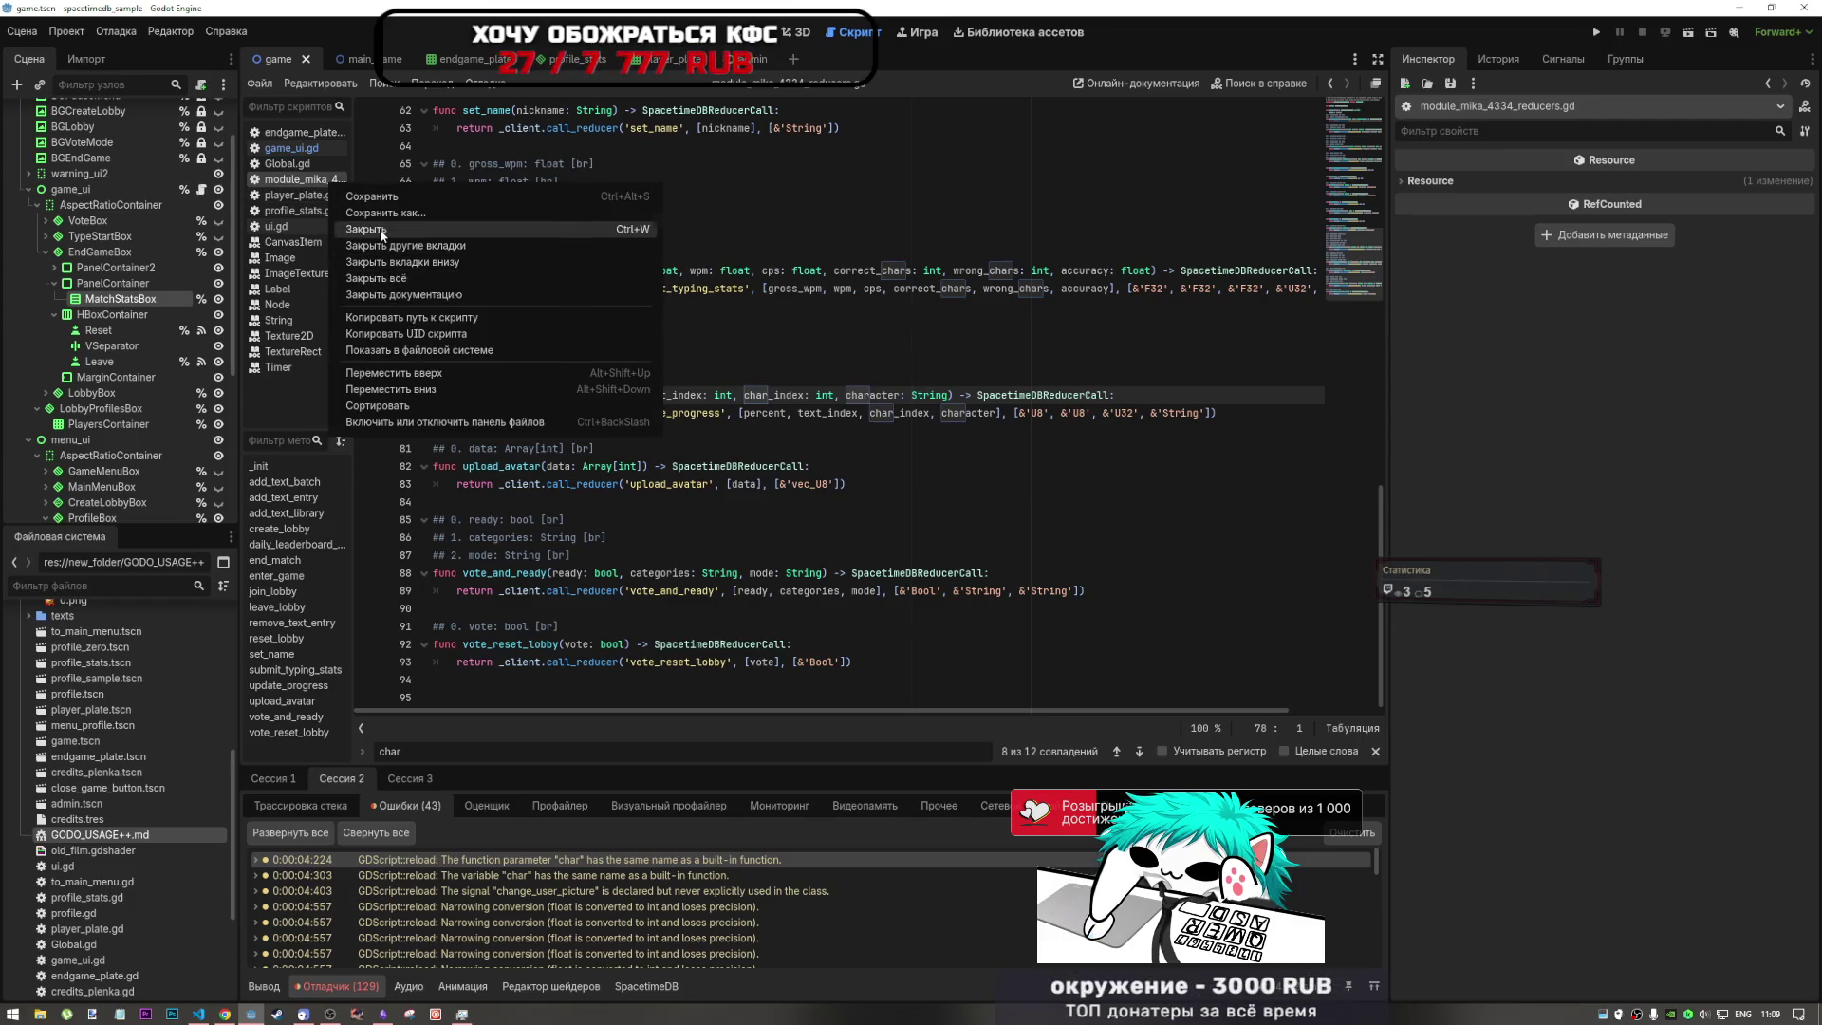
{"action": "left_click", "coordinate": [382, 229]}
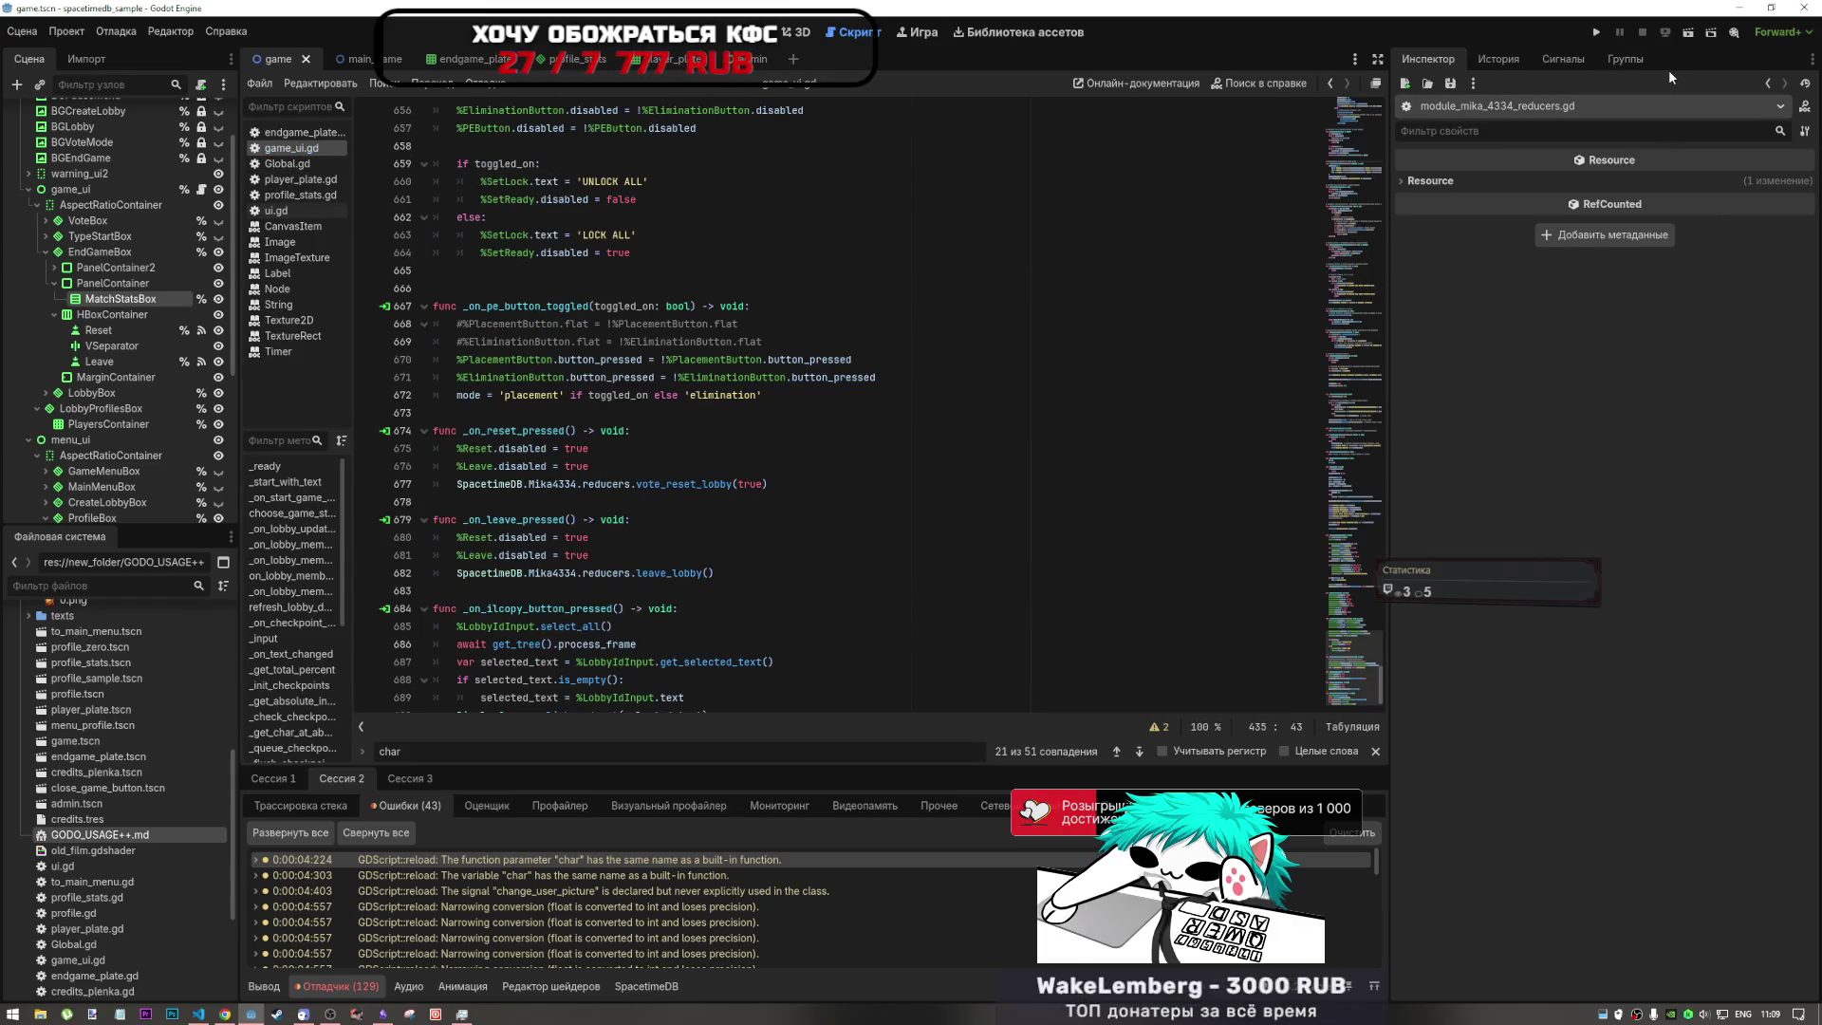
{"action": "left_click", "coordinate": [665, 895]}
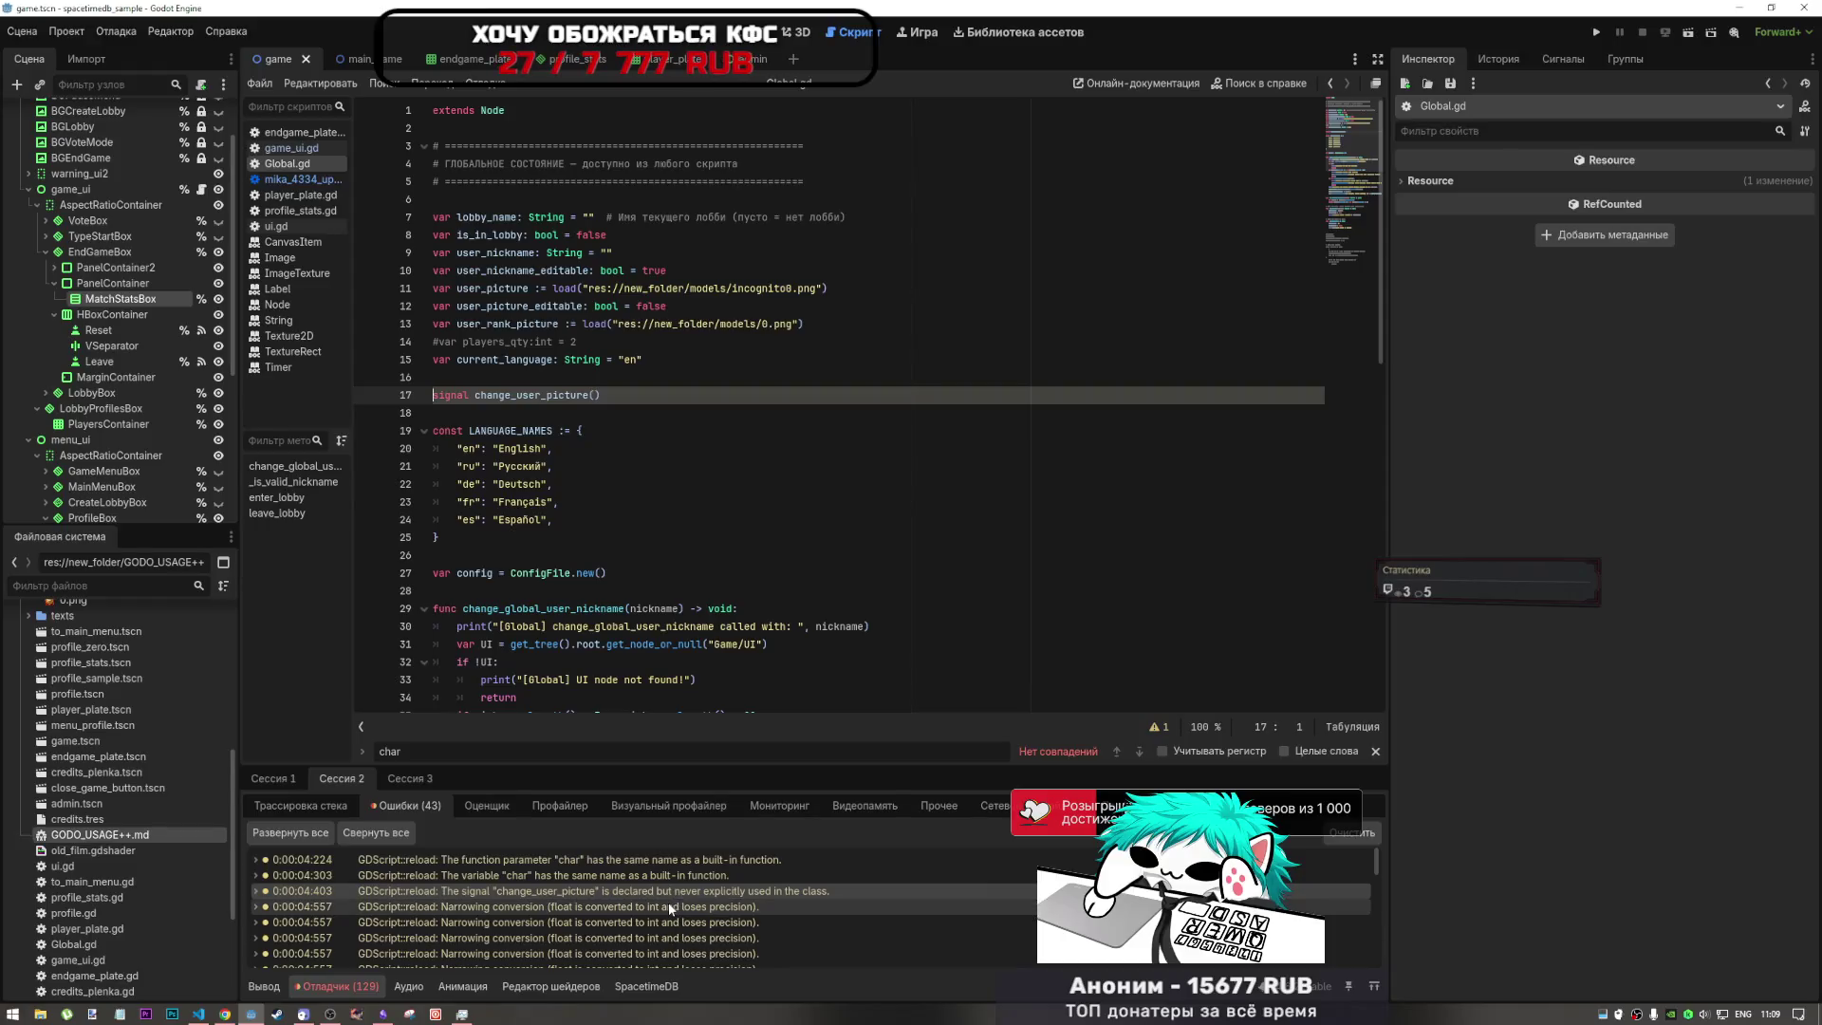
Step: Delete and restore the parentheses after change_user_picture, then save Global.gd
{"action": "mouse_move", "coordinate": [670, 900]}
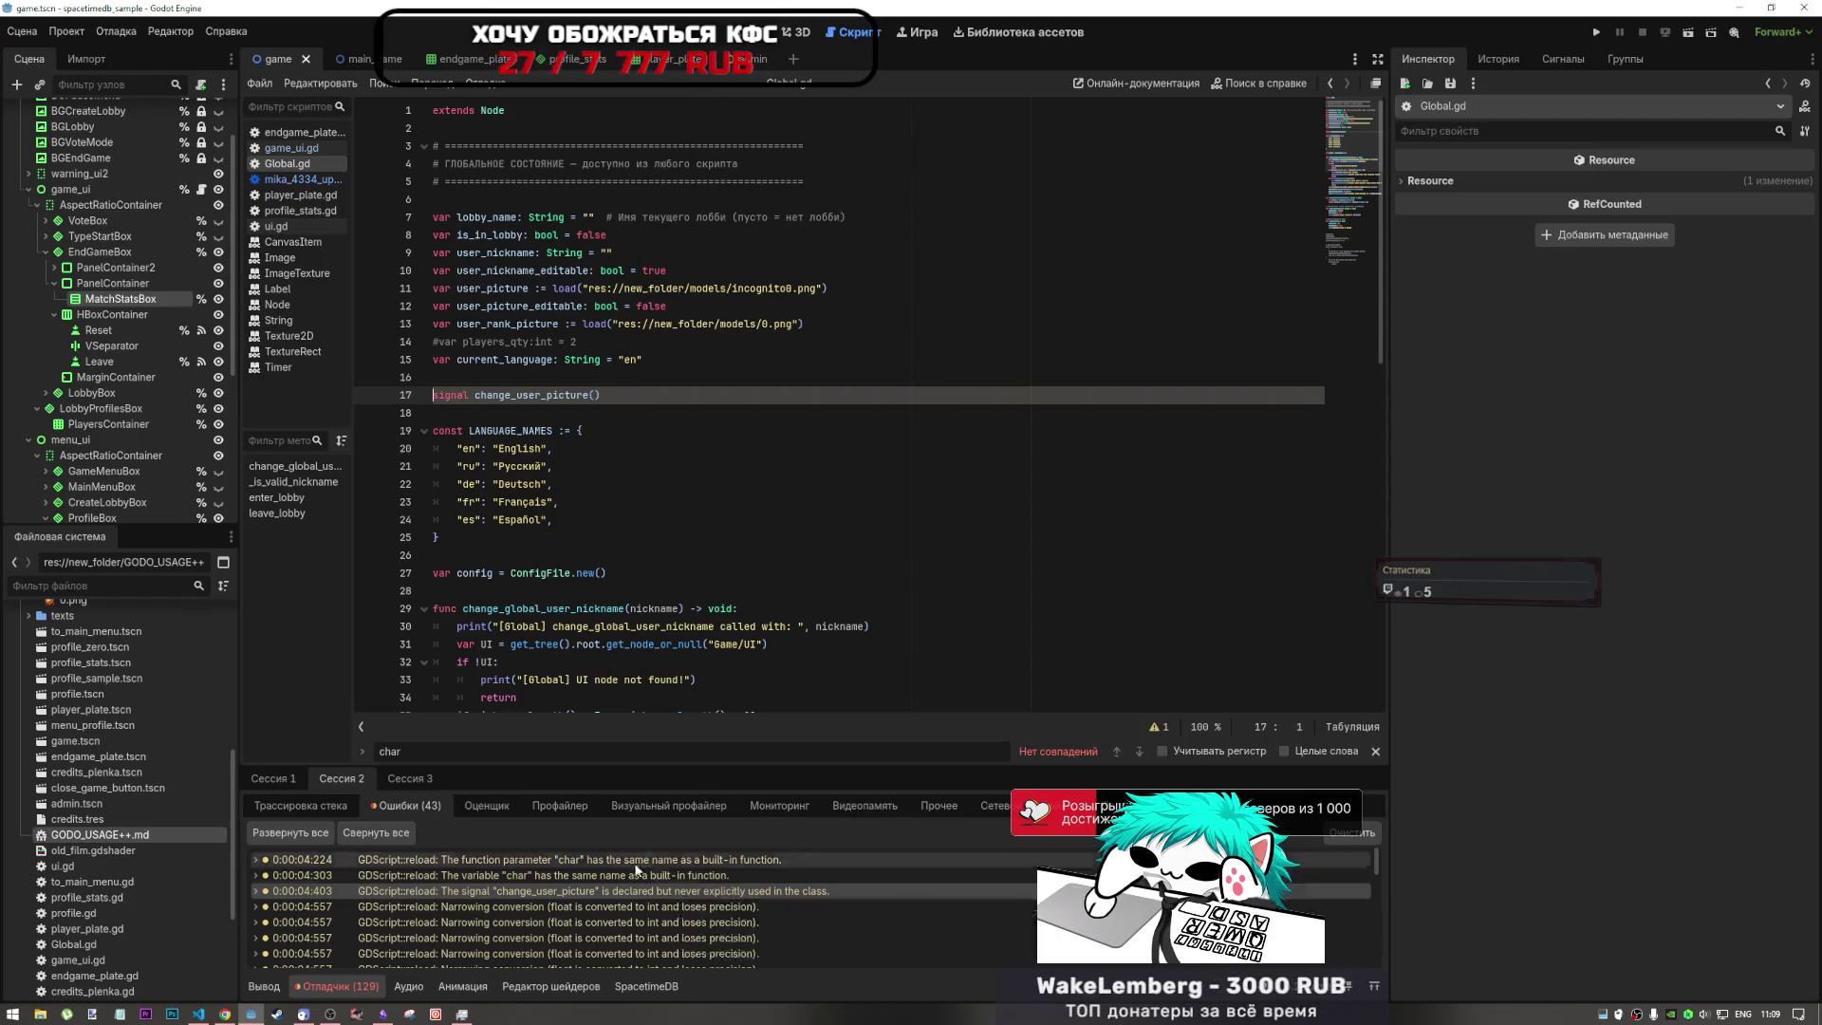
{"action": "left_click", "coordinate": [531, 409]}
{"action": "key", "text": "Left"}
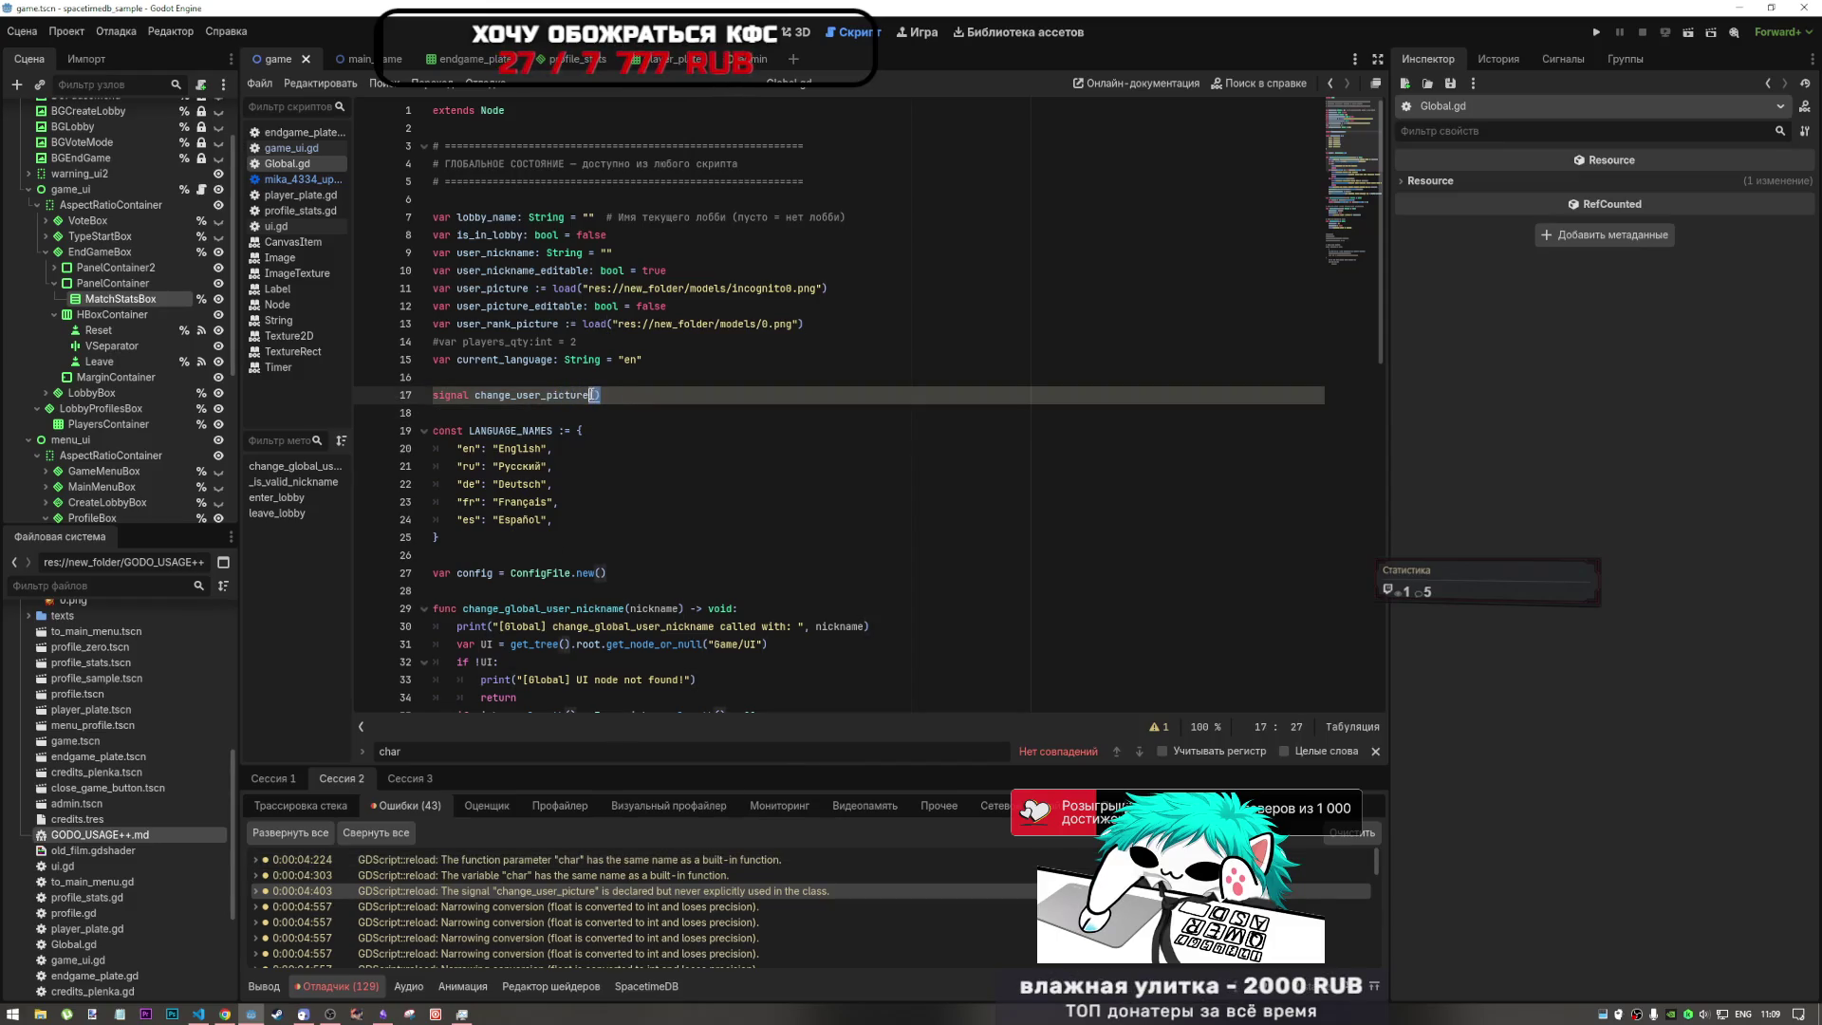
{"action": "key", "text": "Delete"}
{"action": "key", "text": "Delete"}
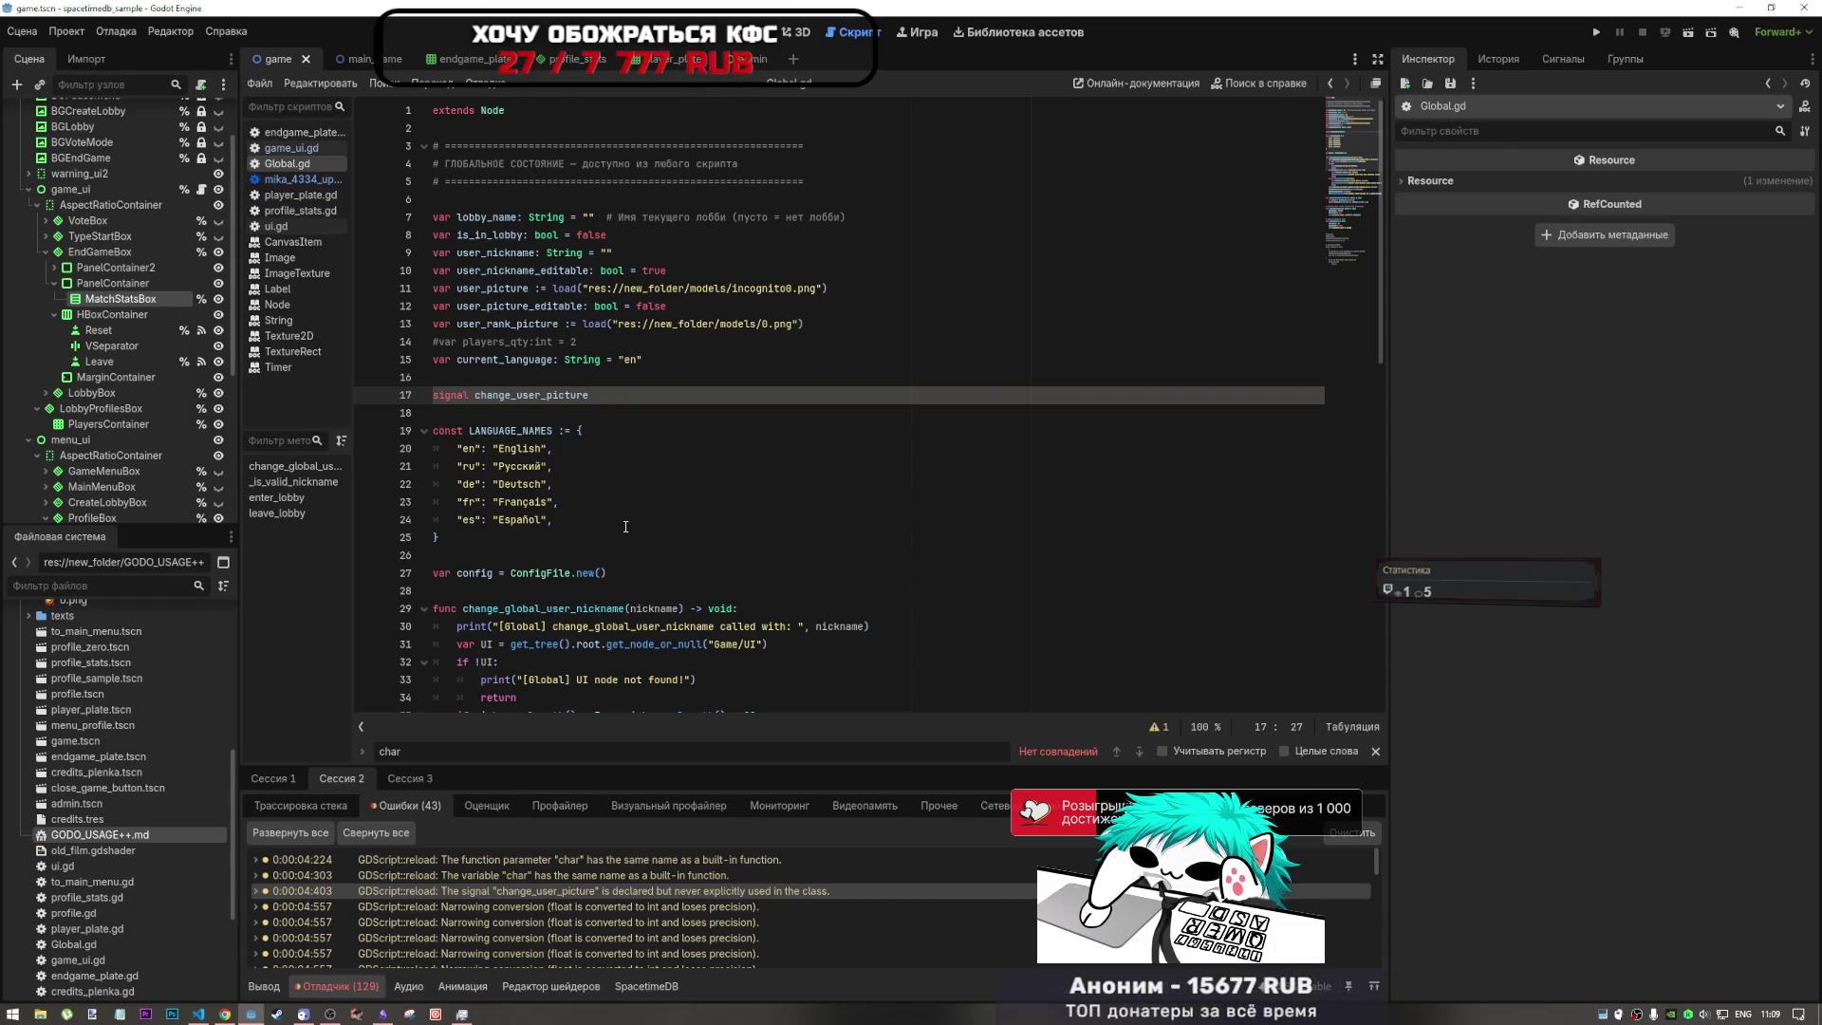
{"action": "left_click", "coordinate": [626, 429]}
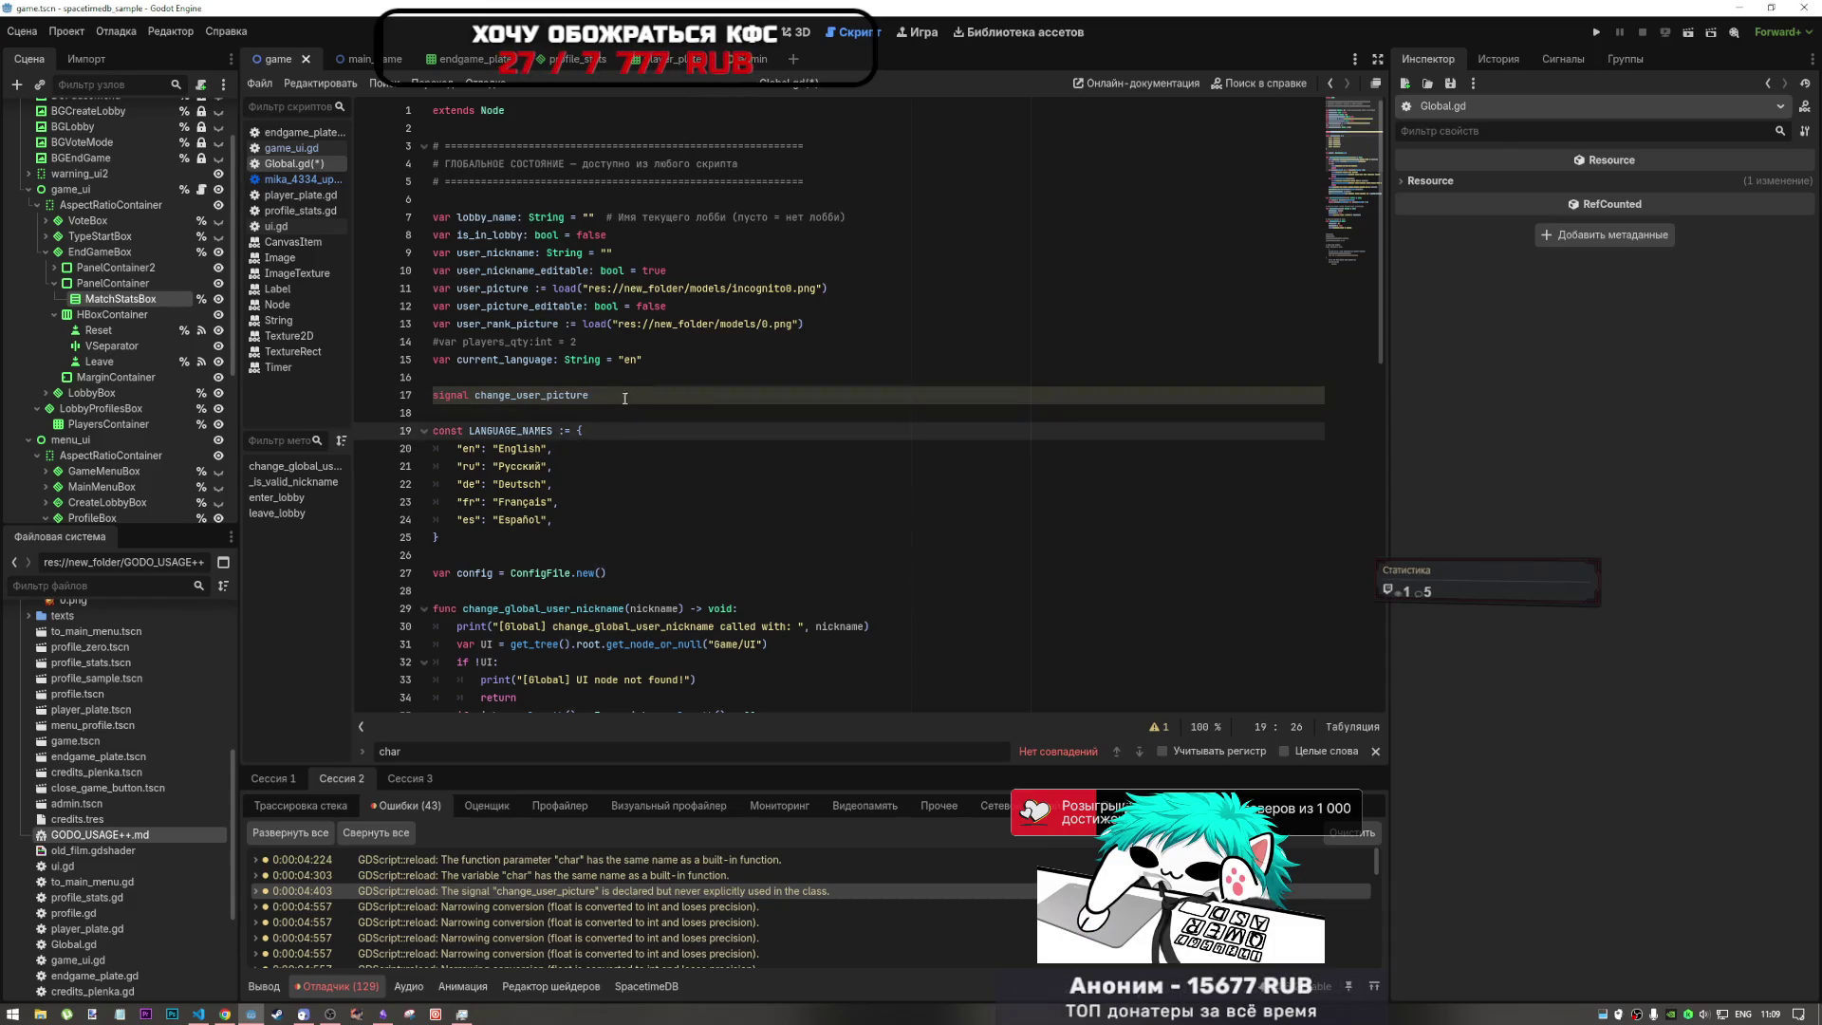
{"action": "key", "text": "ctrl+z"}
{"action": "key", "text": "ctrl+s"}
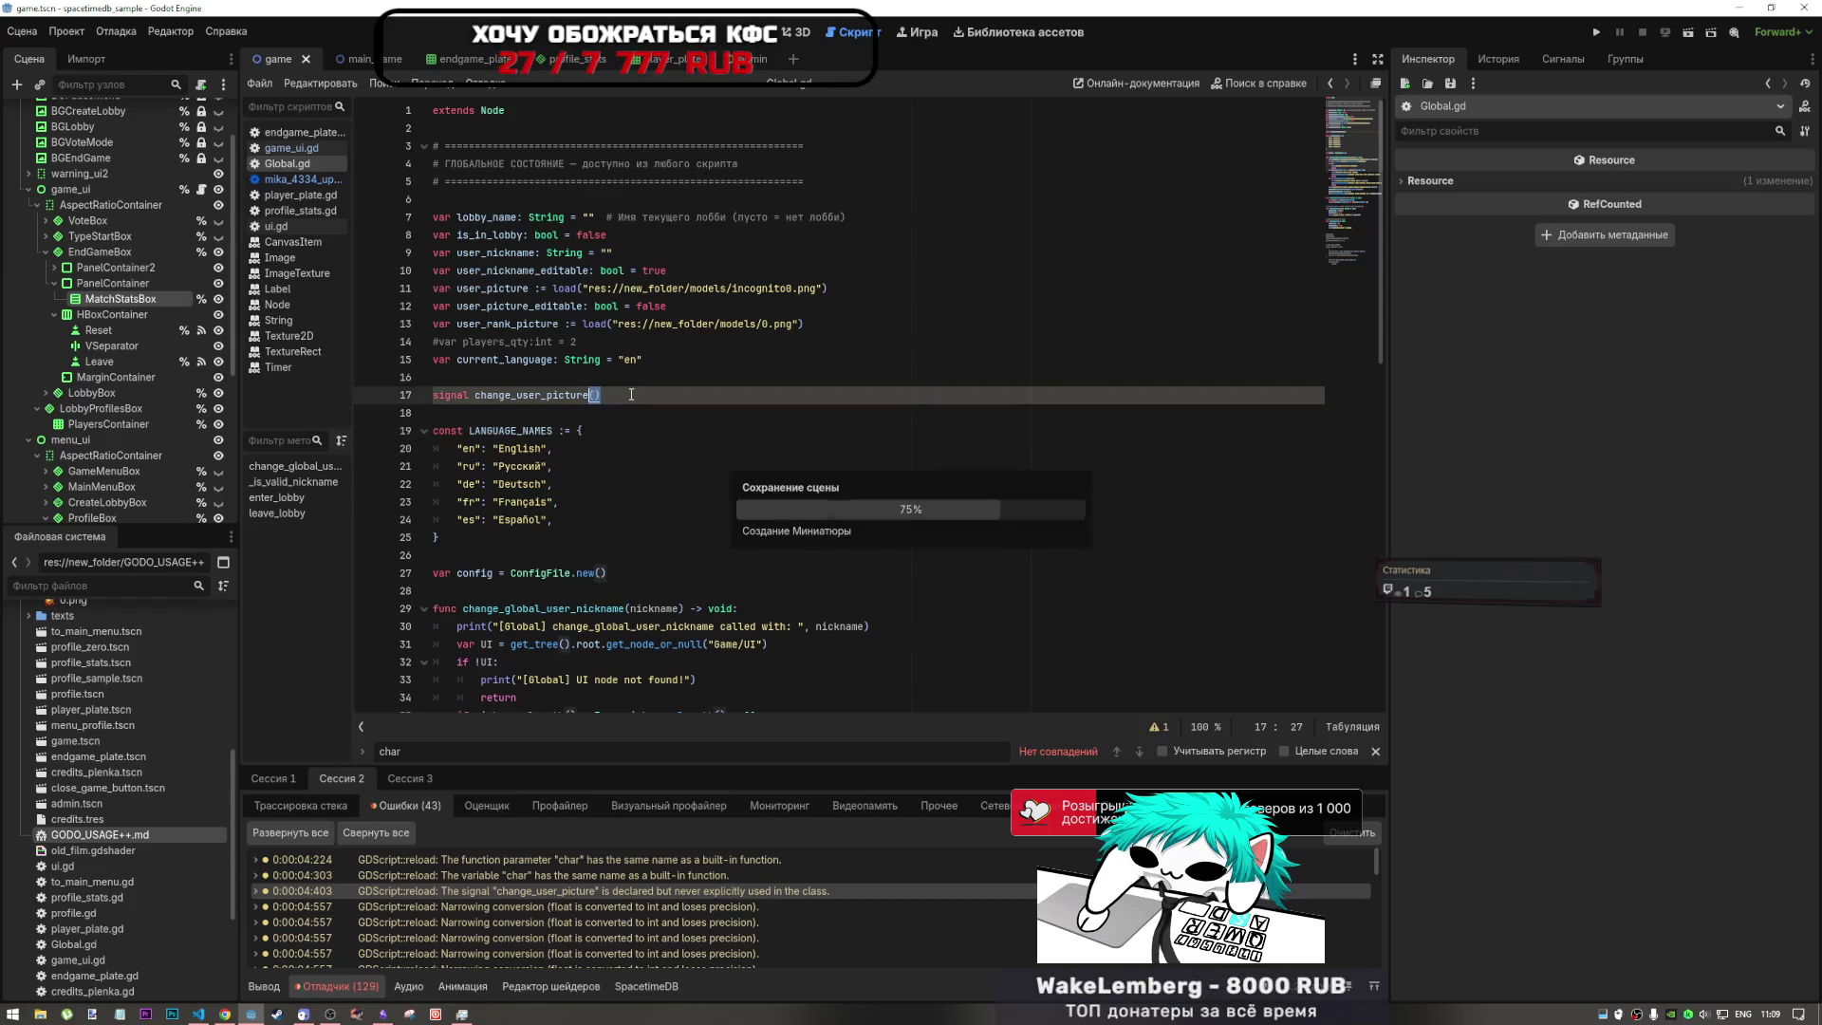
Step: Close the update-progress script and open credits_plenka.gd at its narrowing-conversion warning
{"action": "right_click", "coordinate": [300, 185]}
{"action": "left_click", "coordinate": [328, 230]}
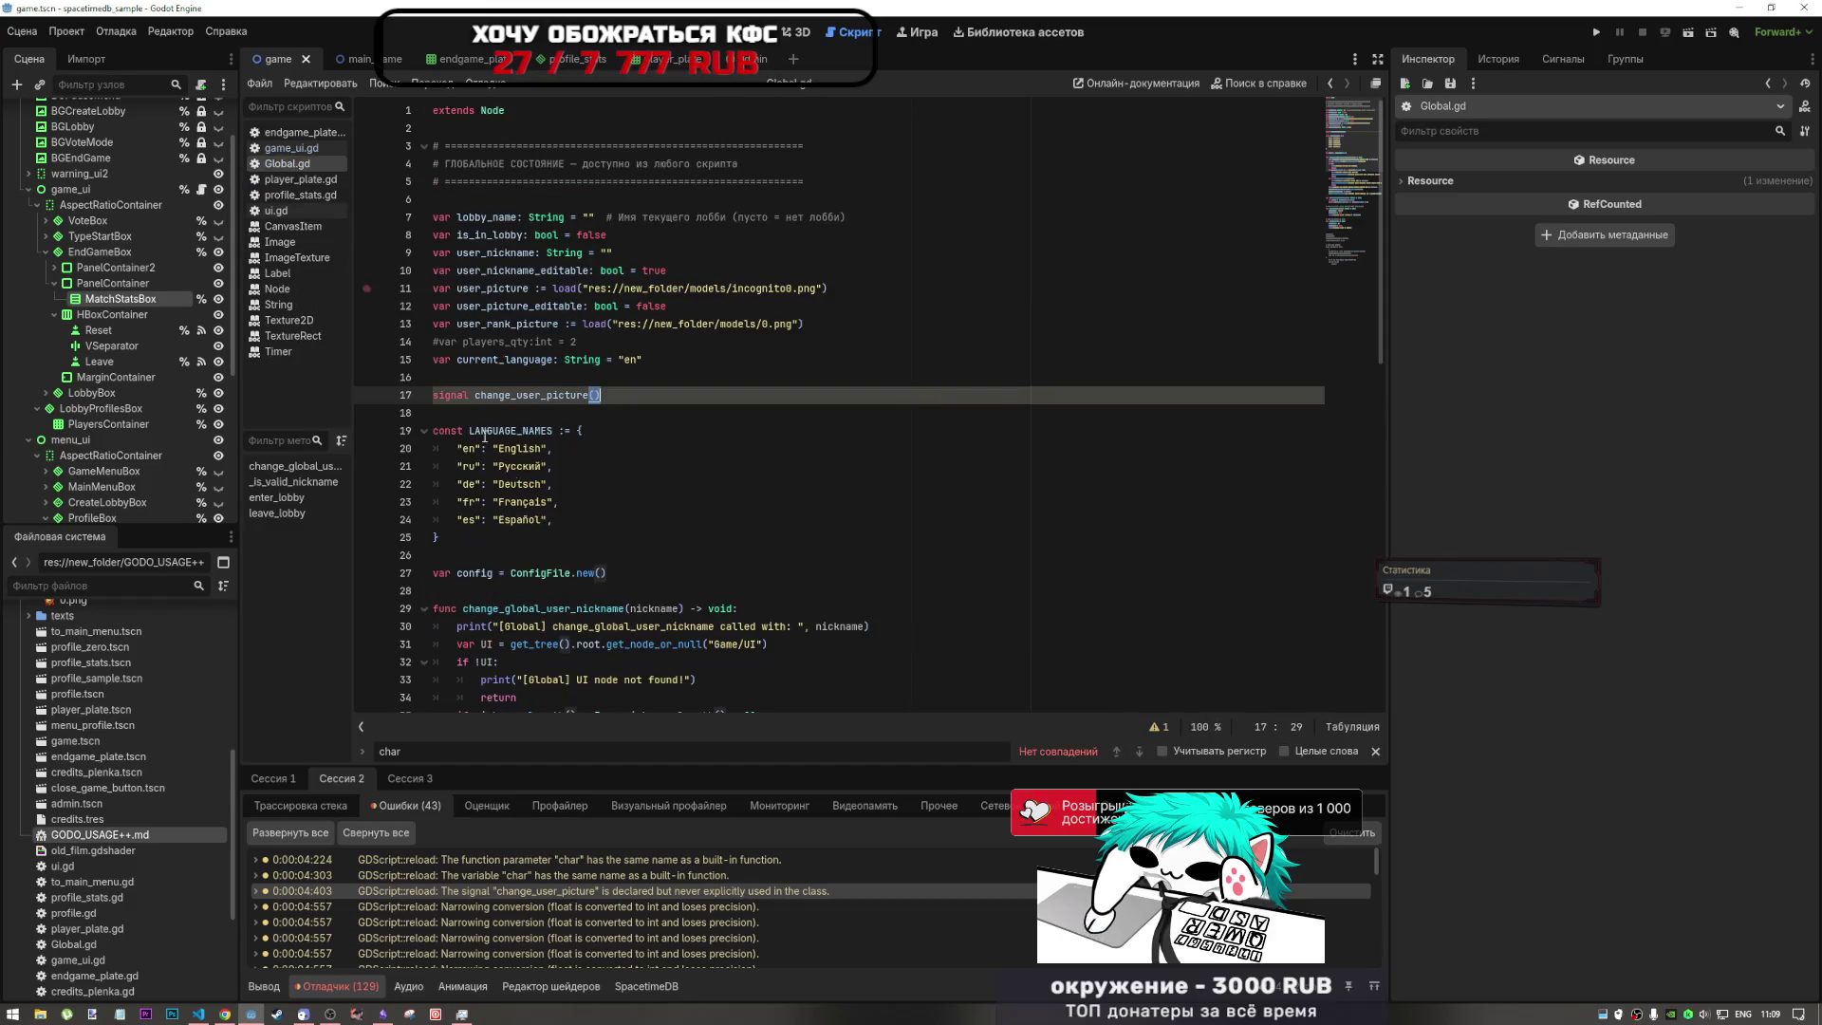
{"action": "double_click", "coordinate": [627, 911]}
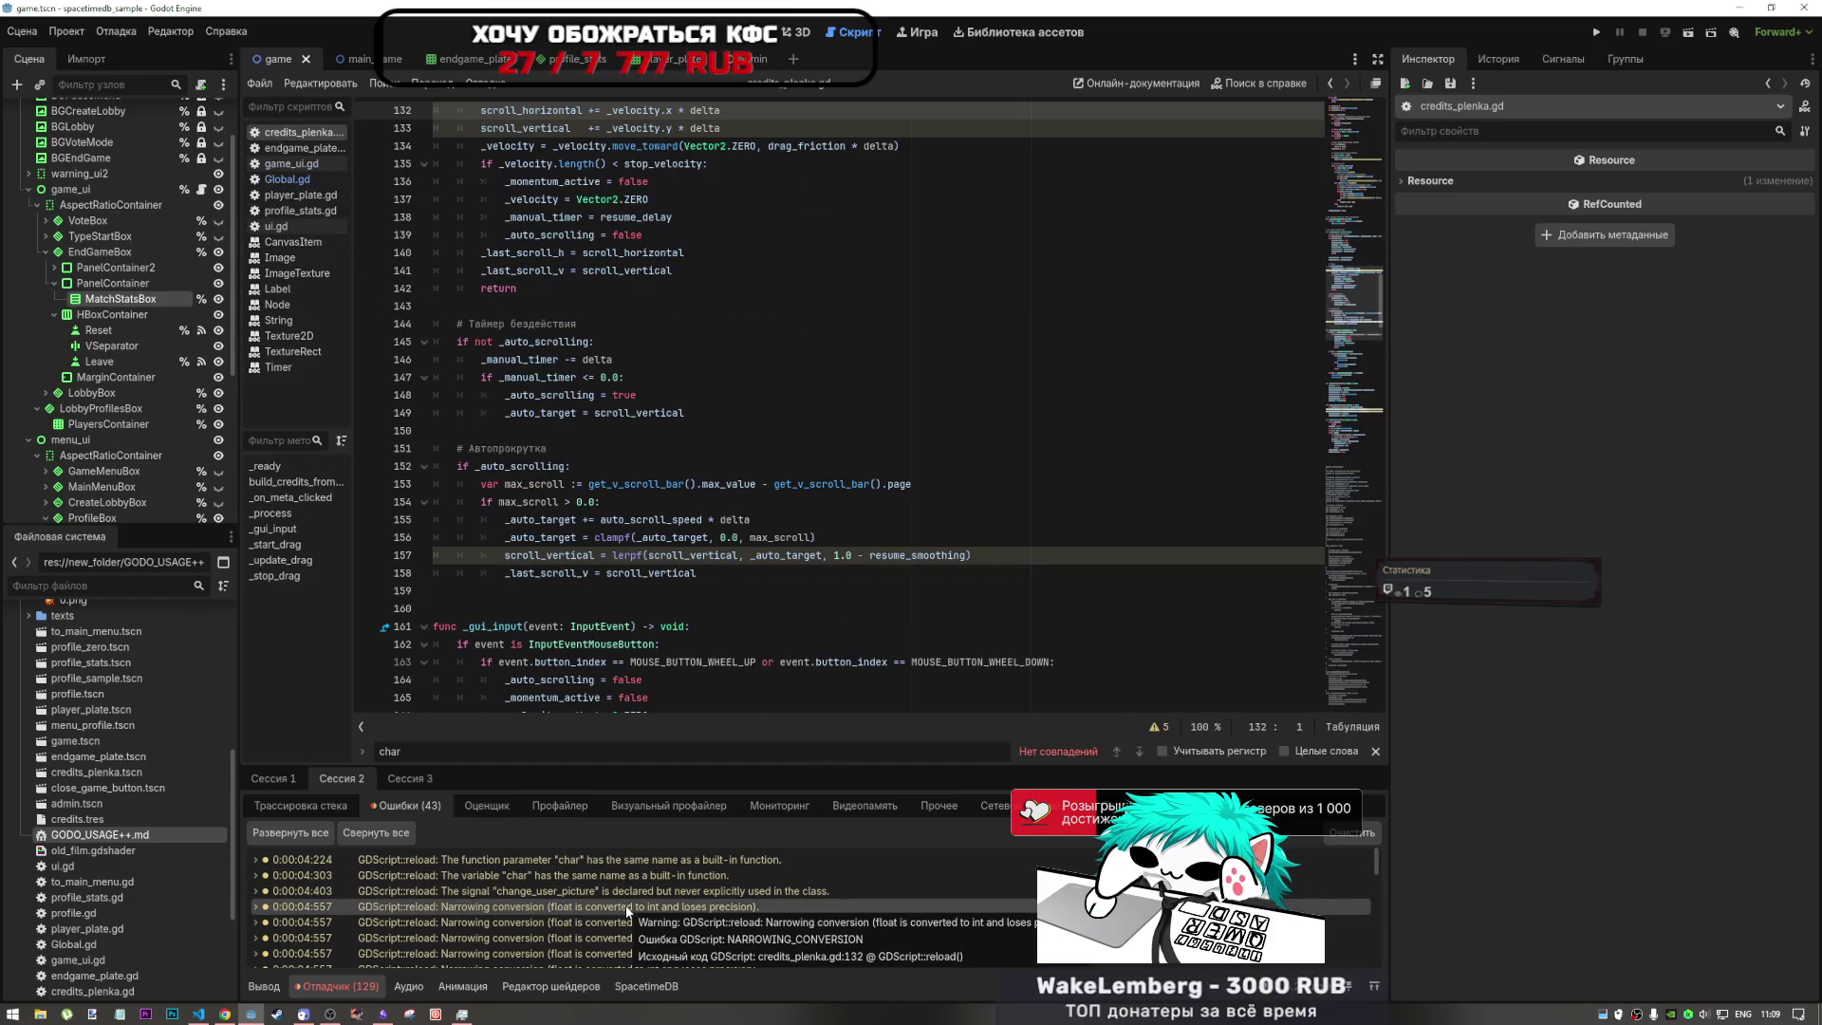
{"action": "scroll", "coordinate": [668, 472], "scroll_direction": "up", "scroll_amount": 5}
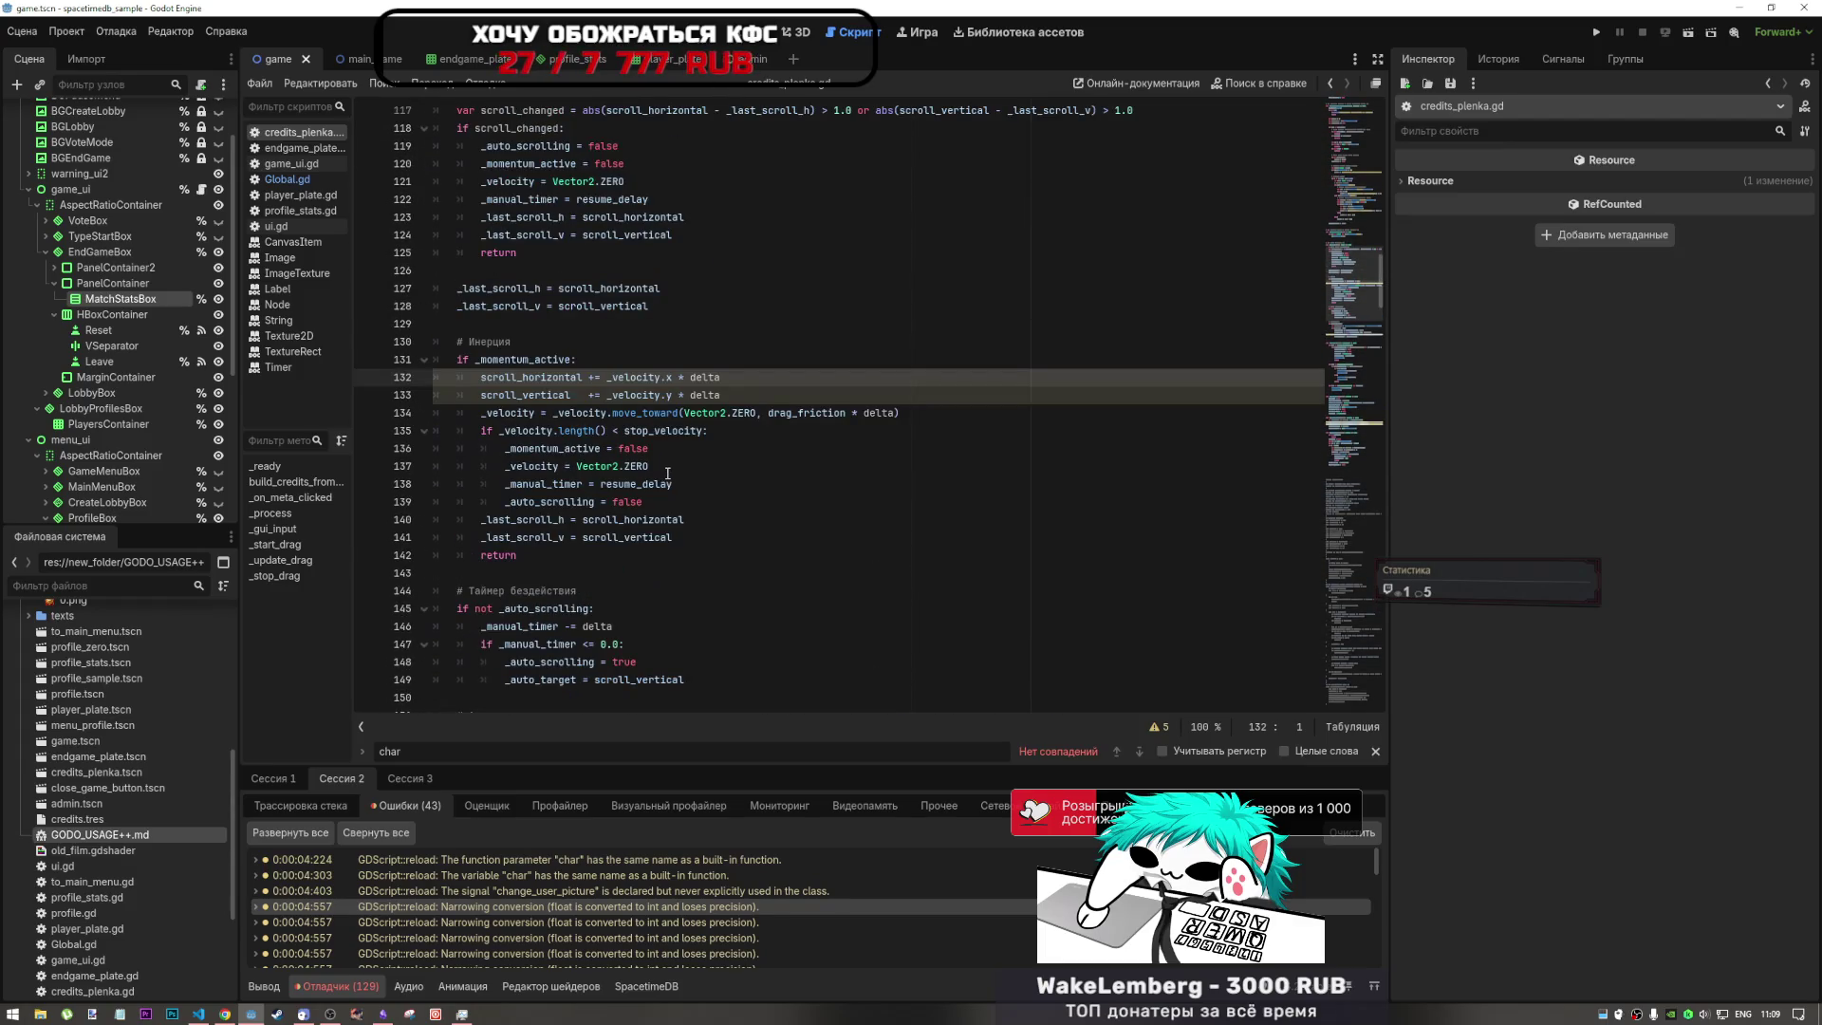
Step: Find the unused 'identity' warning in the Errors list and jump to ui.gd line 76
{"action": "scroll", "coordinate": [667, 473], "scroll_direction": "up", "scroll_amount": 3}
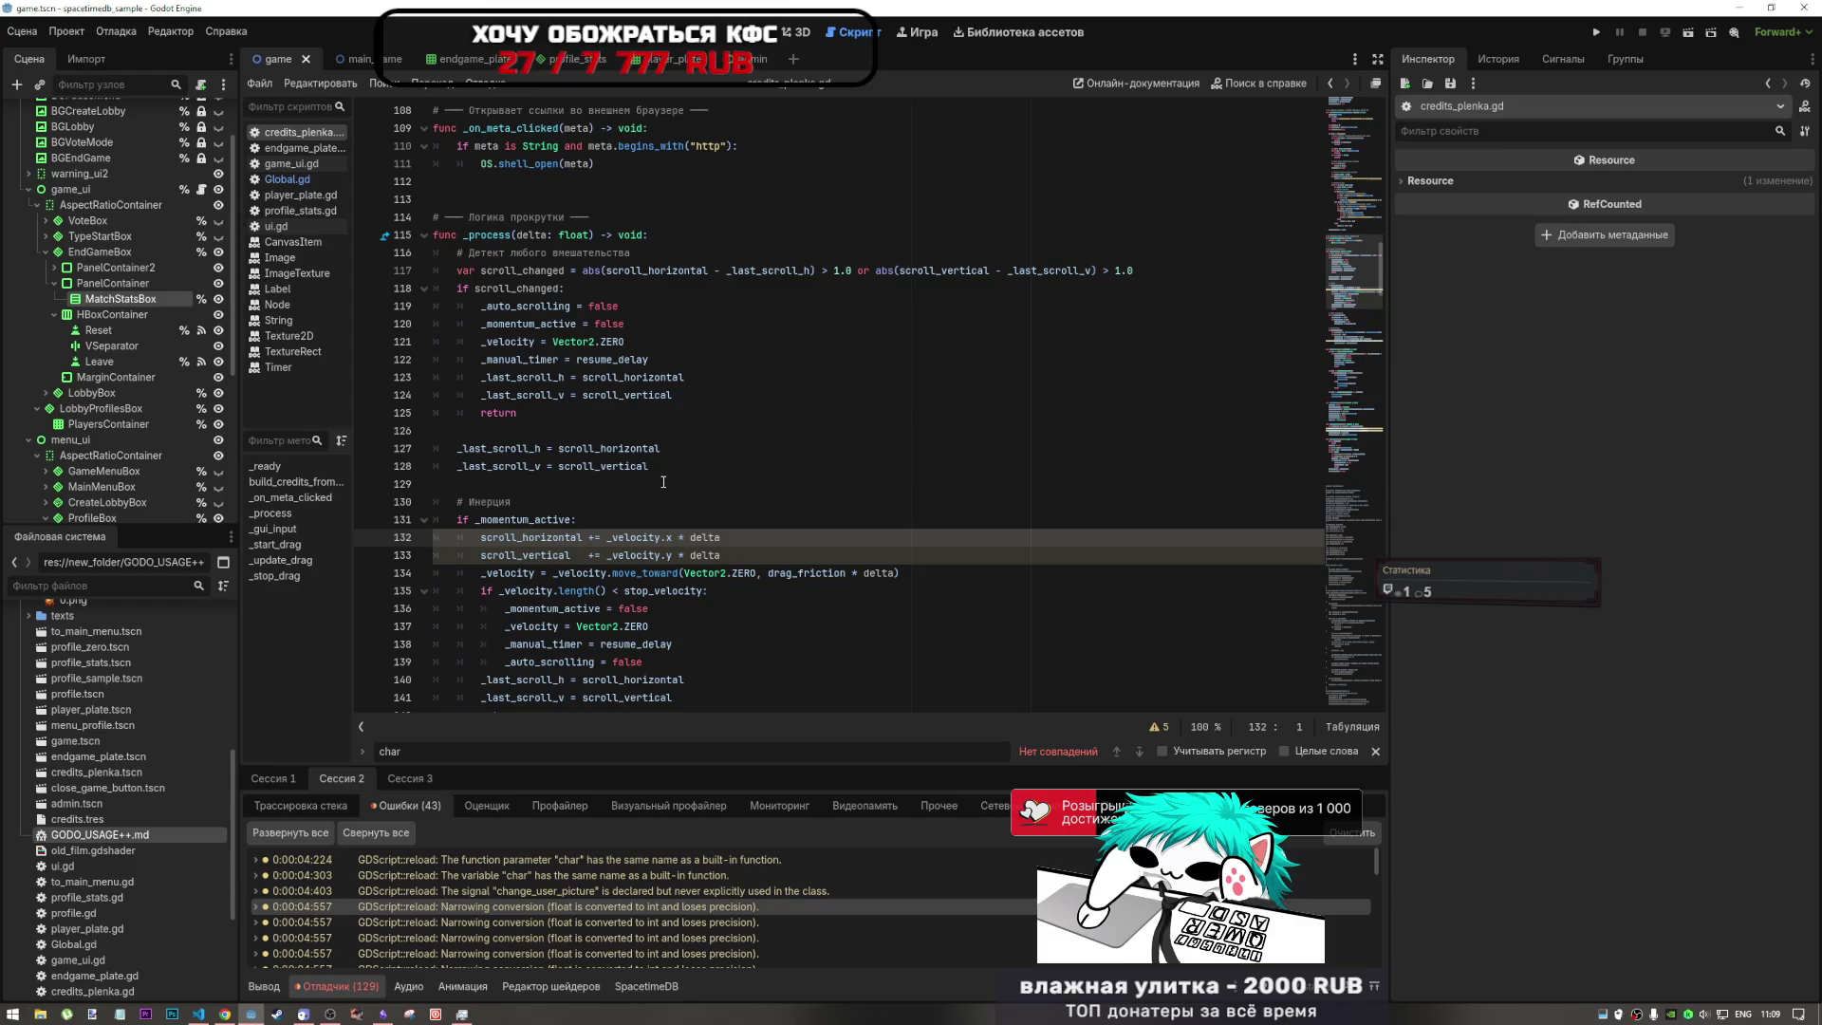
{"action": "scroll", "coordinate": [663, 482], "scroll_direction": "up", "scroll_amount": 3}
{"action": "scroll", "coordinate": [660, 489], "scroll_direction": "down", "scroll_amount": 7}
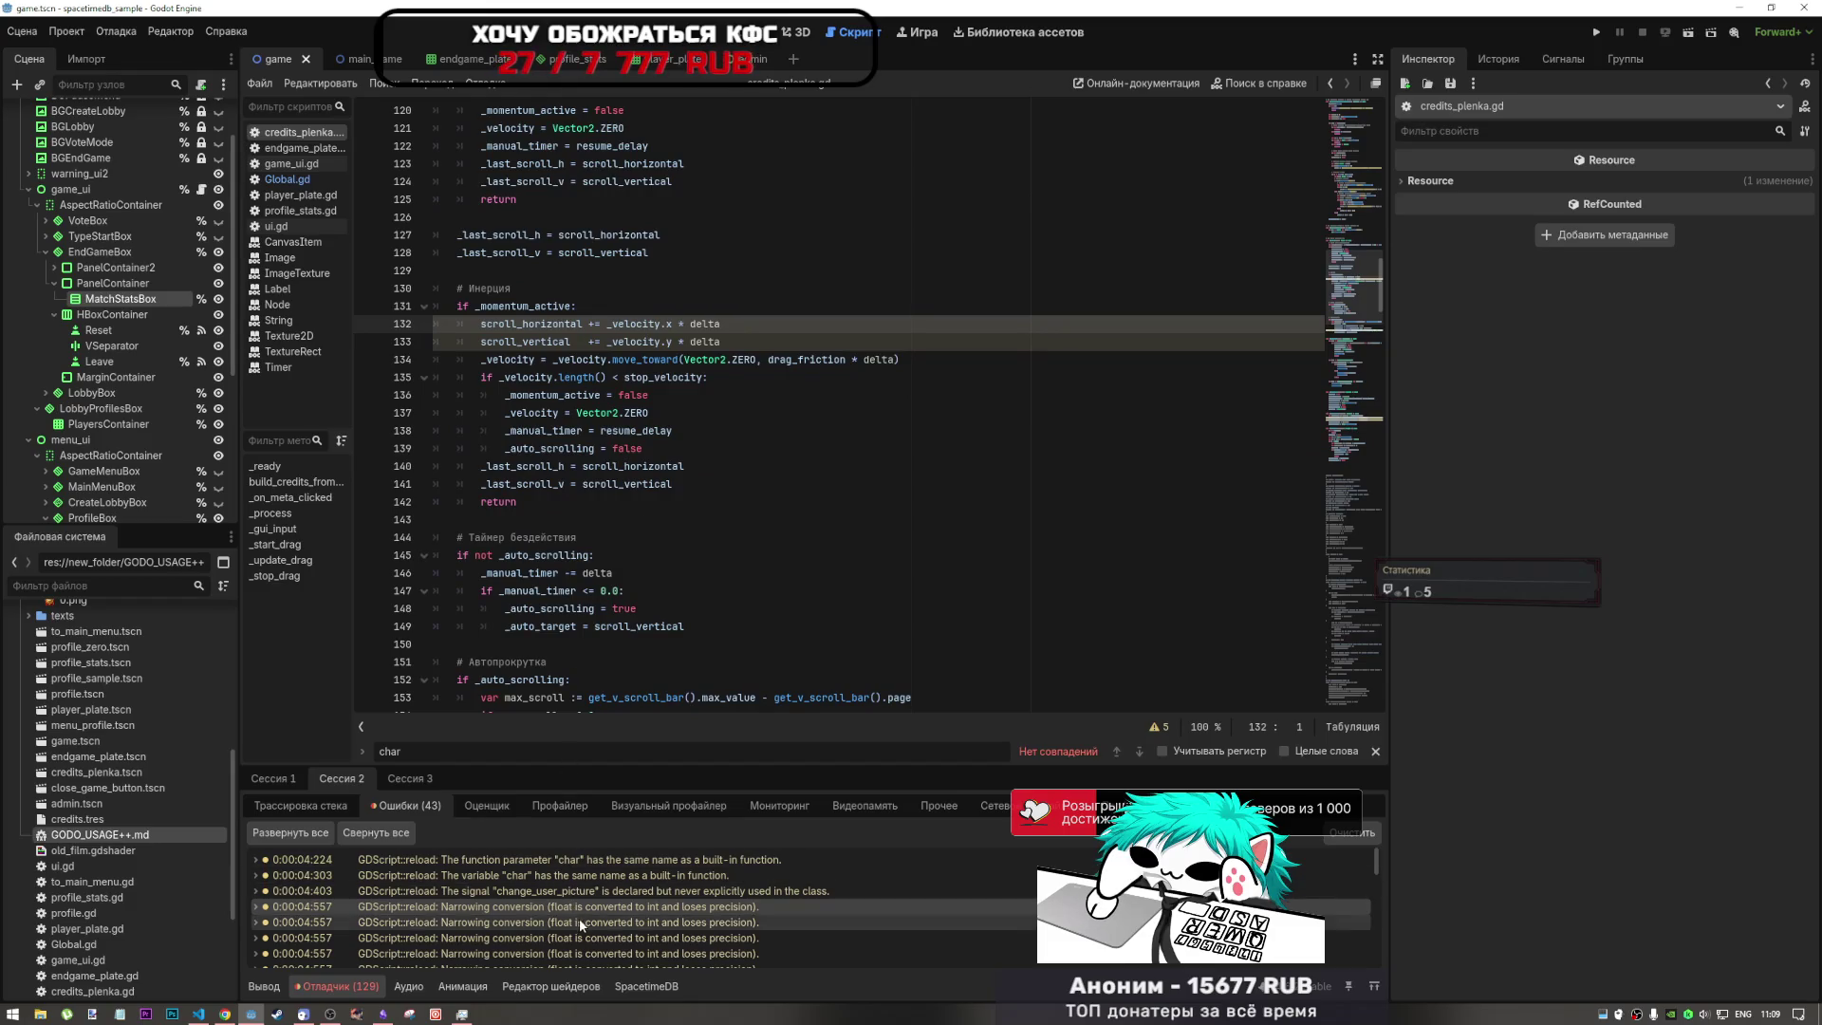
{"action": "scroll", "coordinate": [595, 934], "scroll_direction": "down", "scroll_amount": 2}
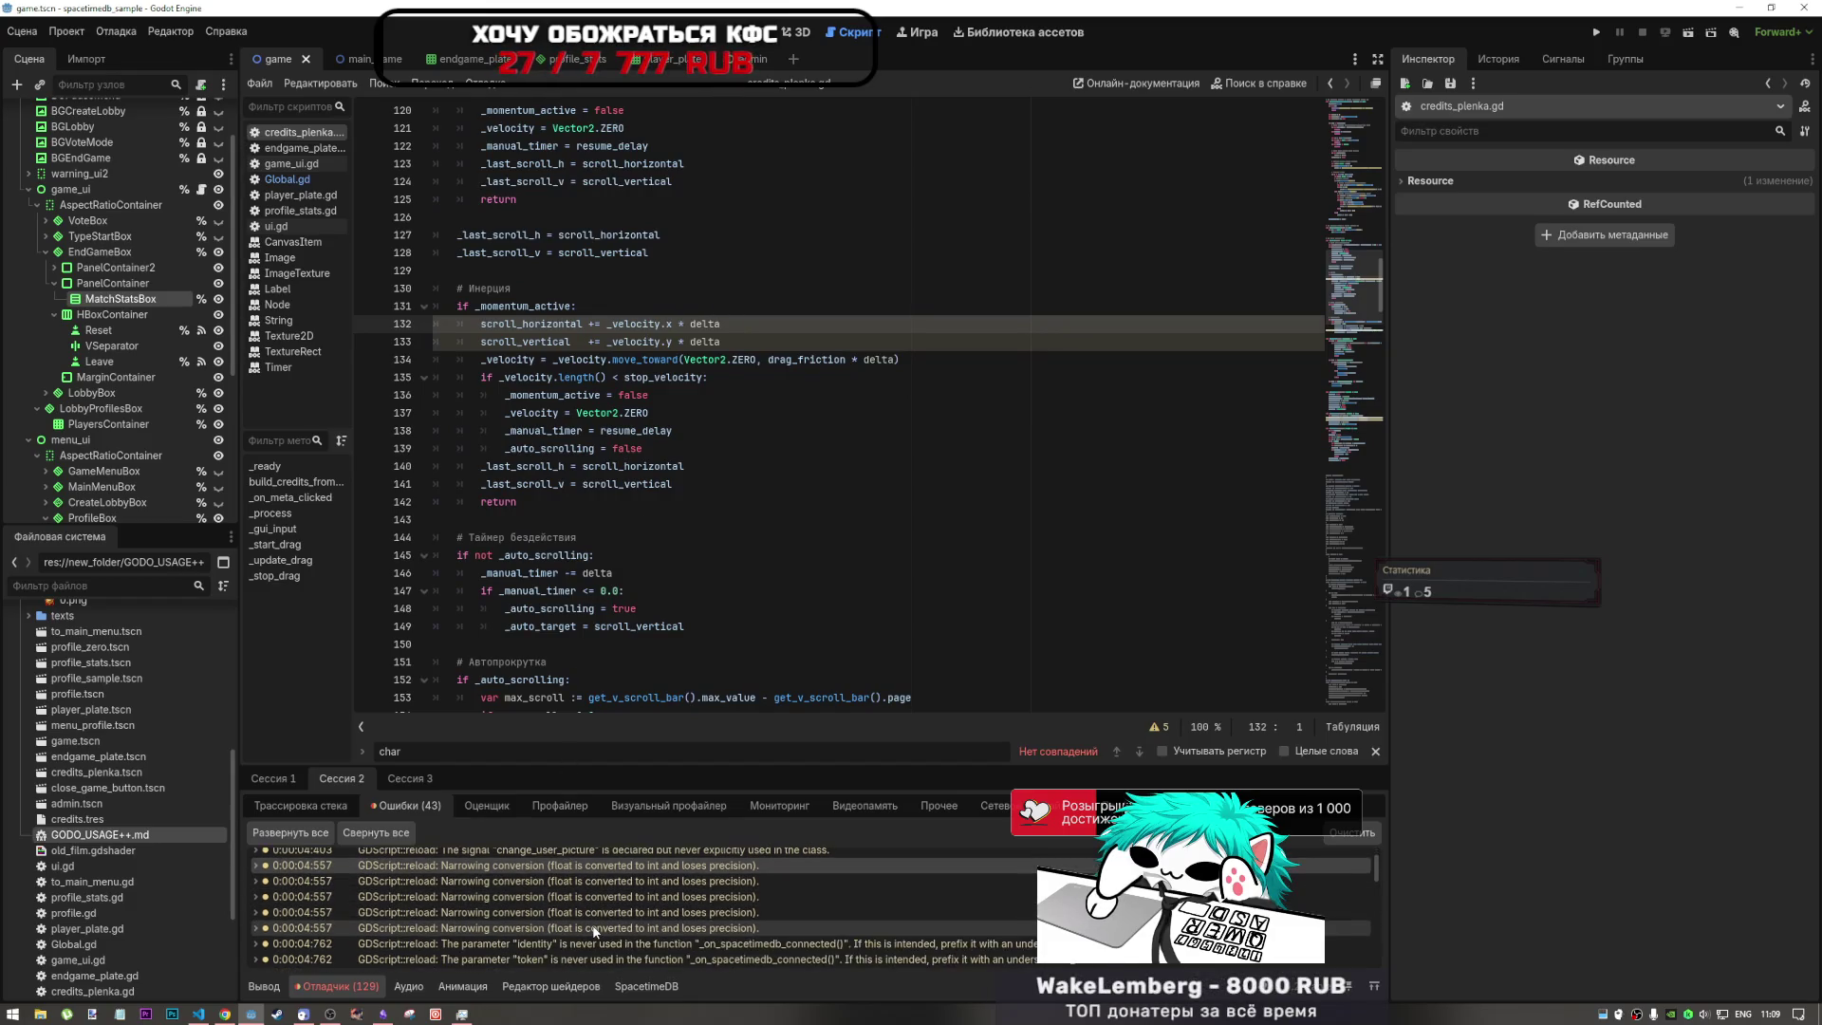
{"action": "scroll", "coordinate": [589, 868], "scroll_direction": "down", "scroll_amount": 2}
{"action": "scroll", "coordinate": [588, 868], "scroll_direction": "down", "scroll_amount": 2}
{"action": "double_click", "coordinate": [590, 877]}
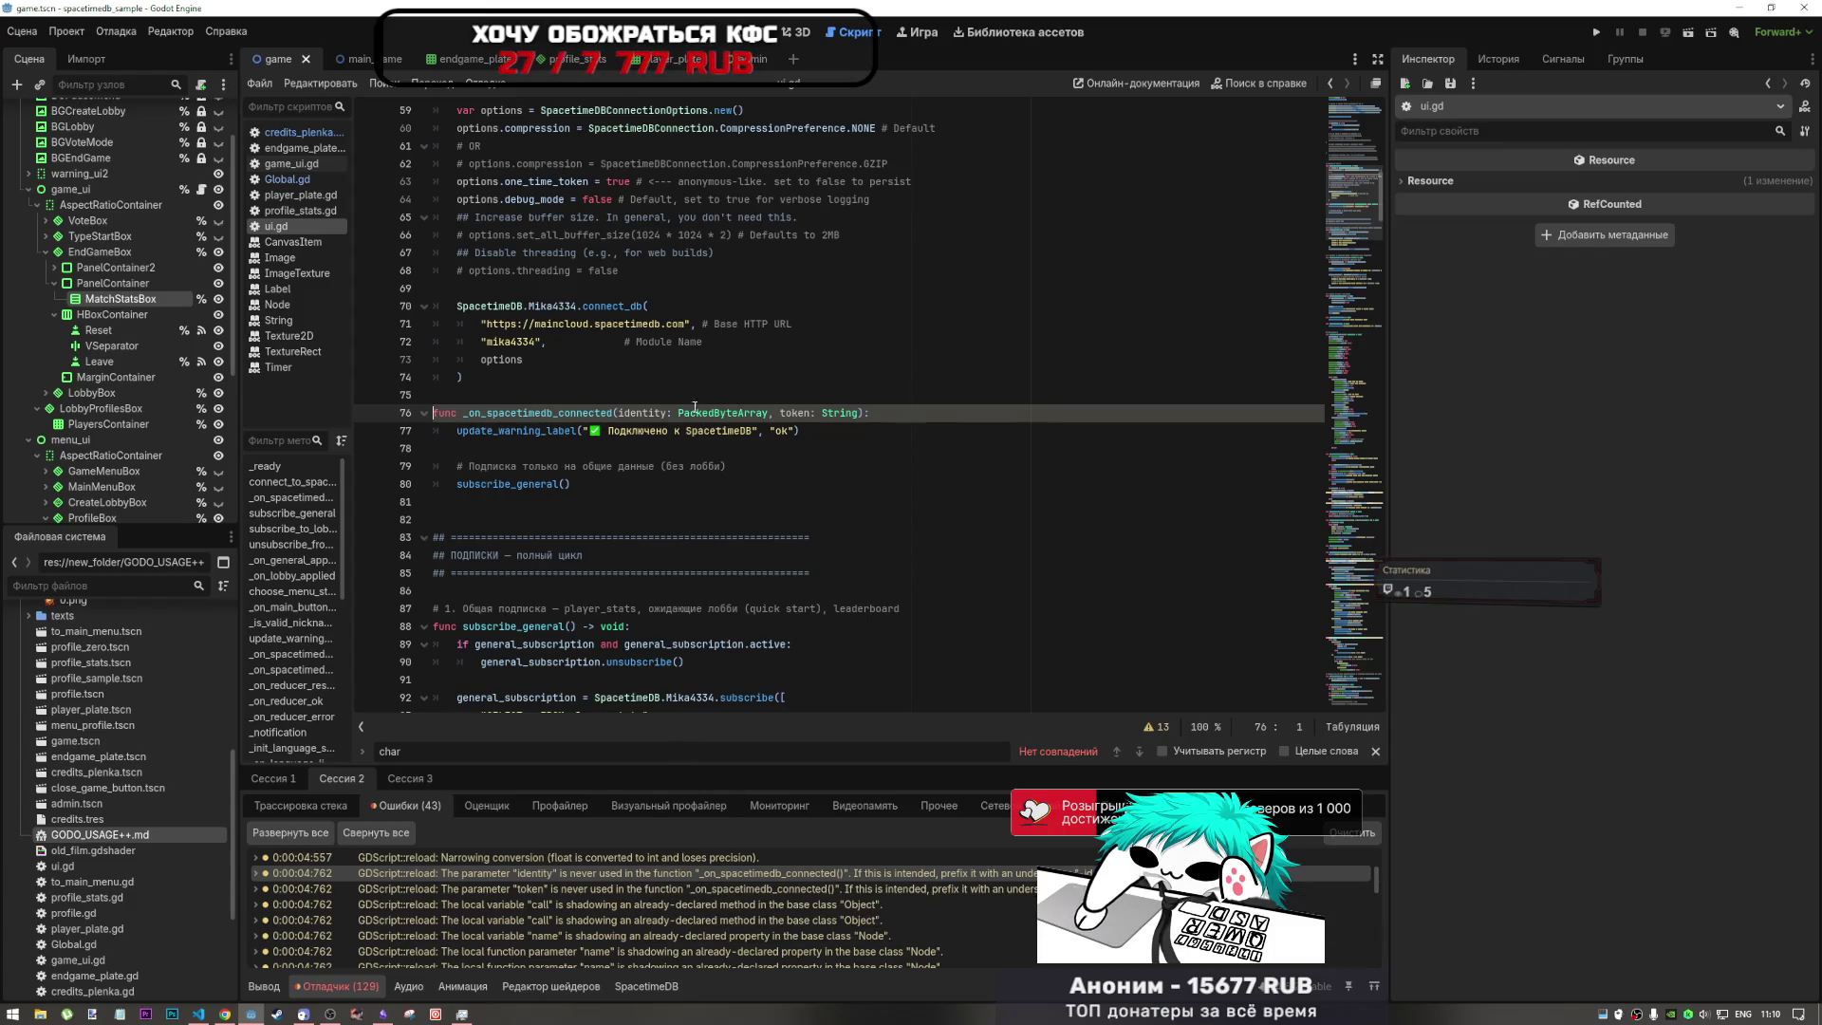
{"action": "left_click", "coordinate": [590, 412]}
{"action": "scroll", "coordinate": [708, 424], "scroll_direction": "up", "scroll_amount": 3}
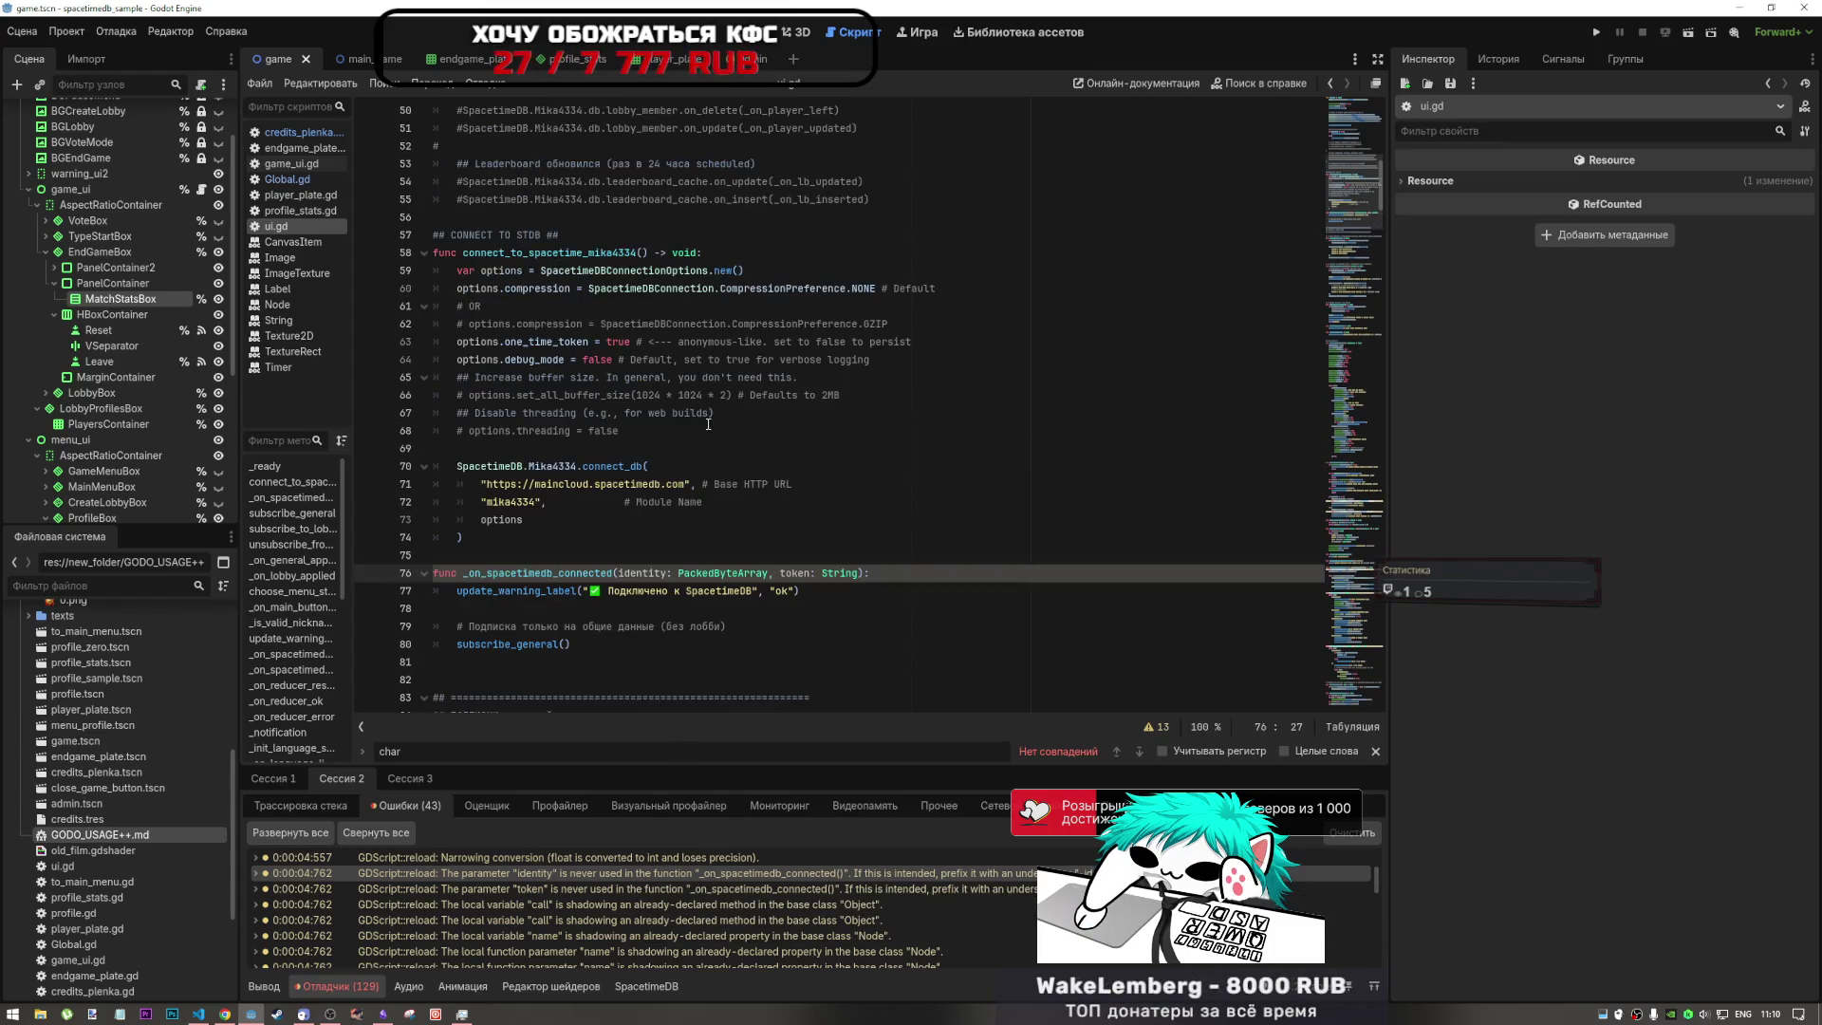
{"action": "double_click", "coordinate": [641, 573]}
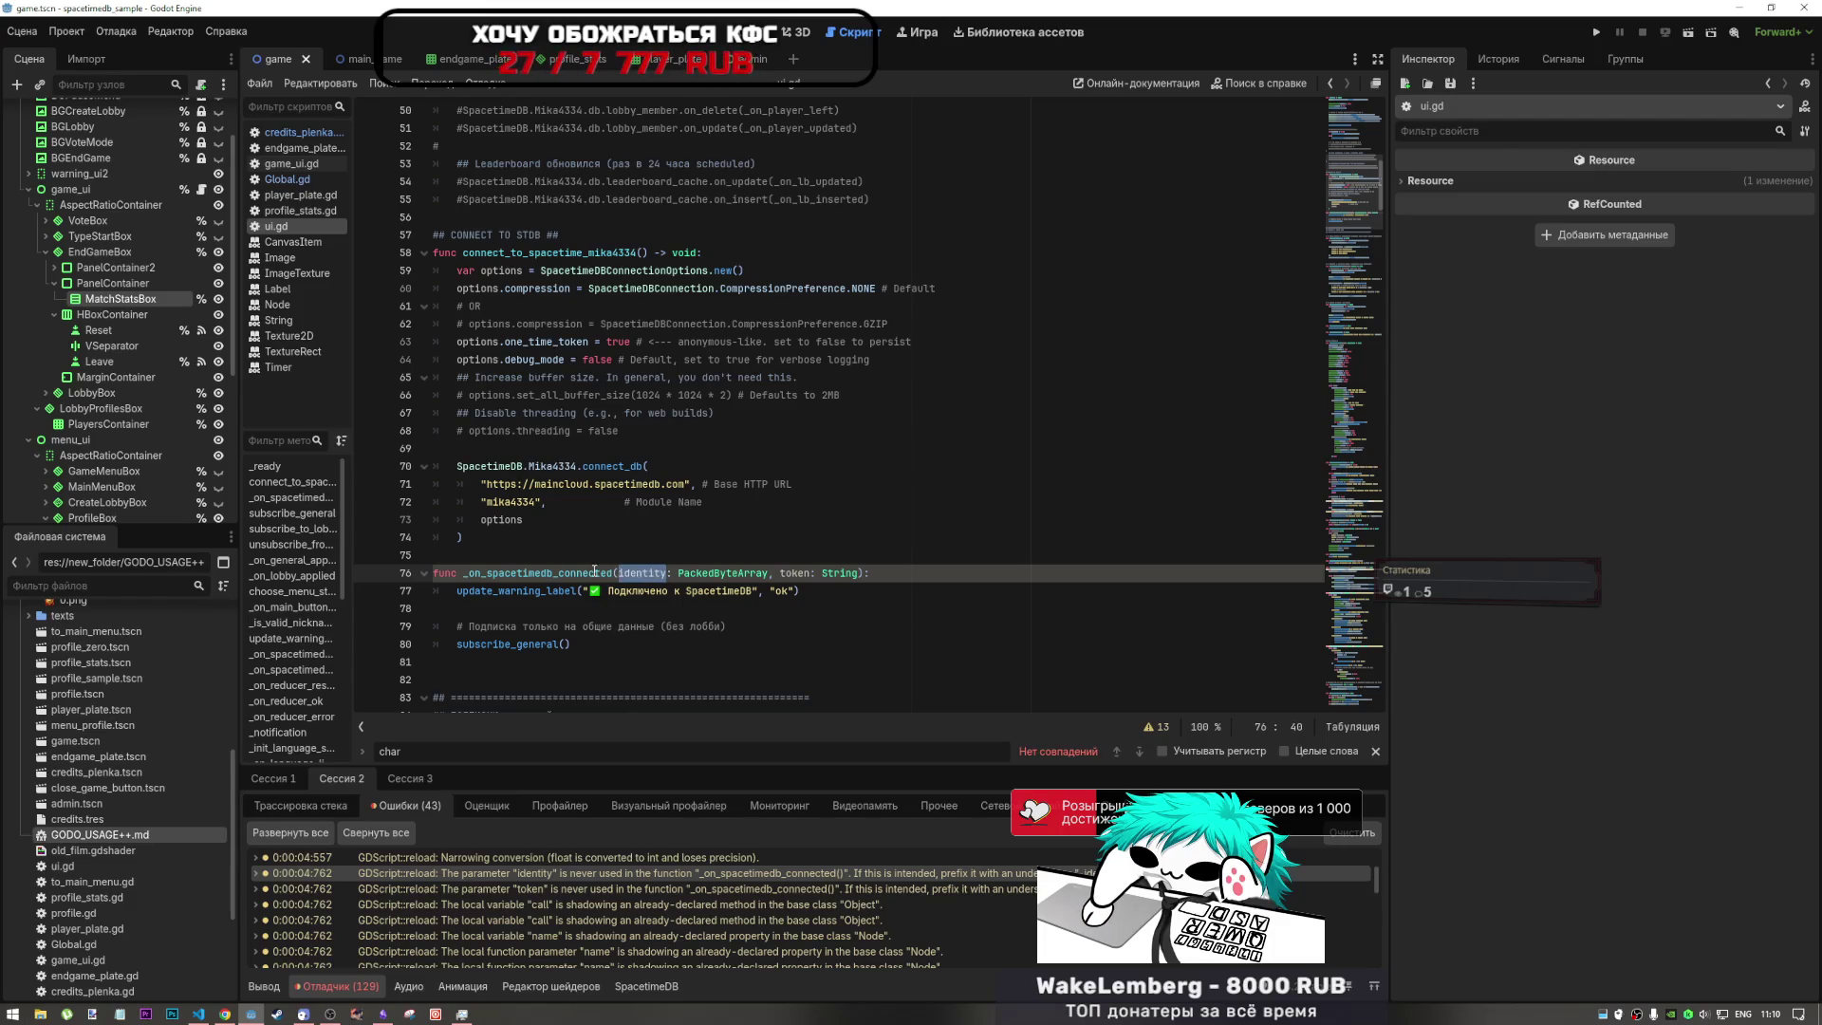
{"action": "double_click", "coordinate": [595, 572]}
{"action": "key", "text": "ctrl+f"}
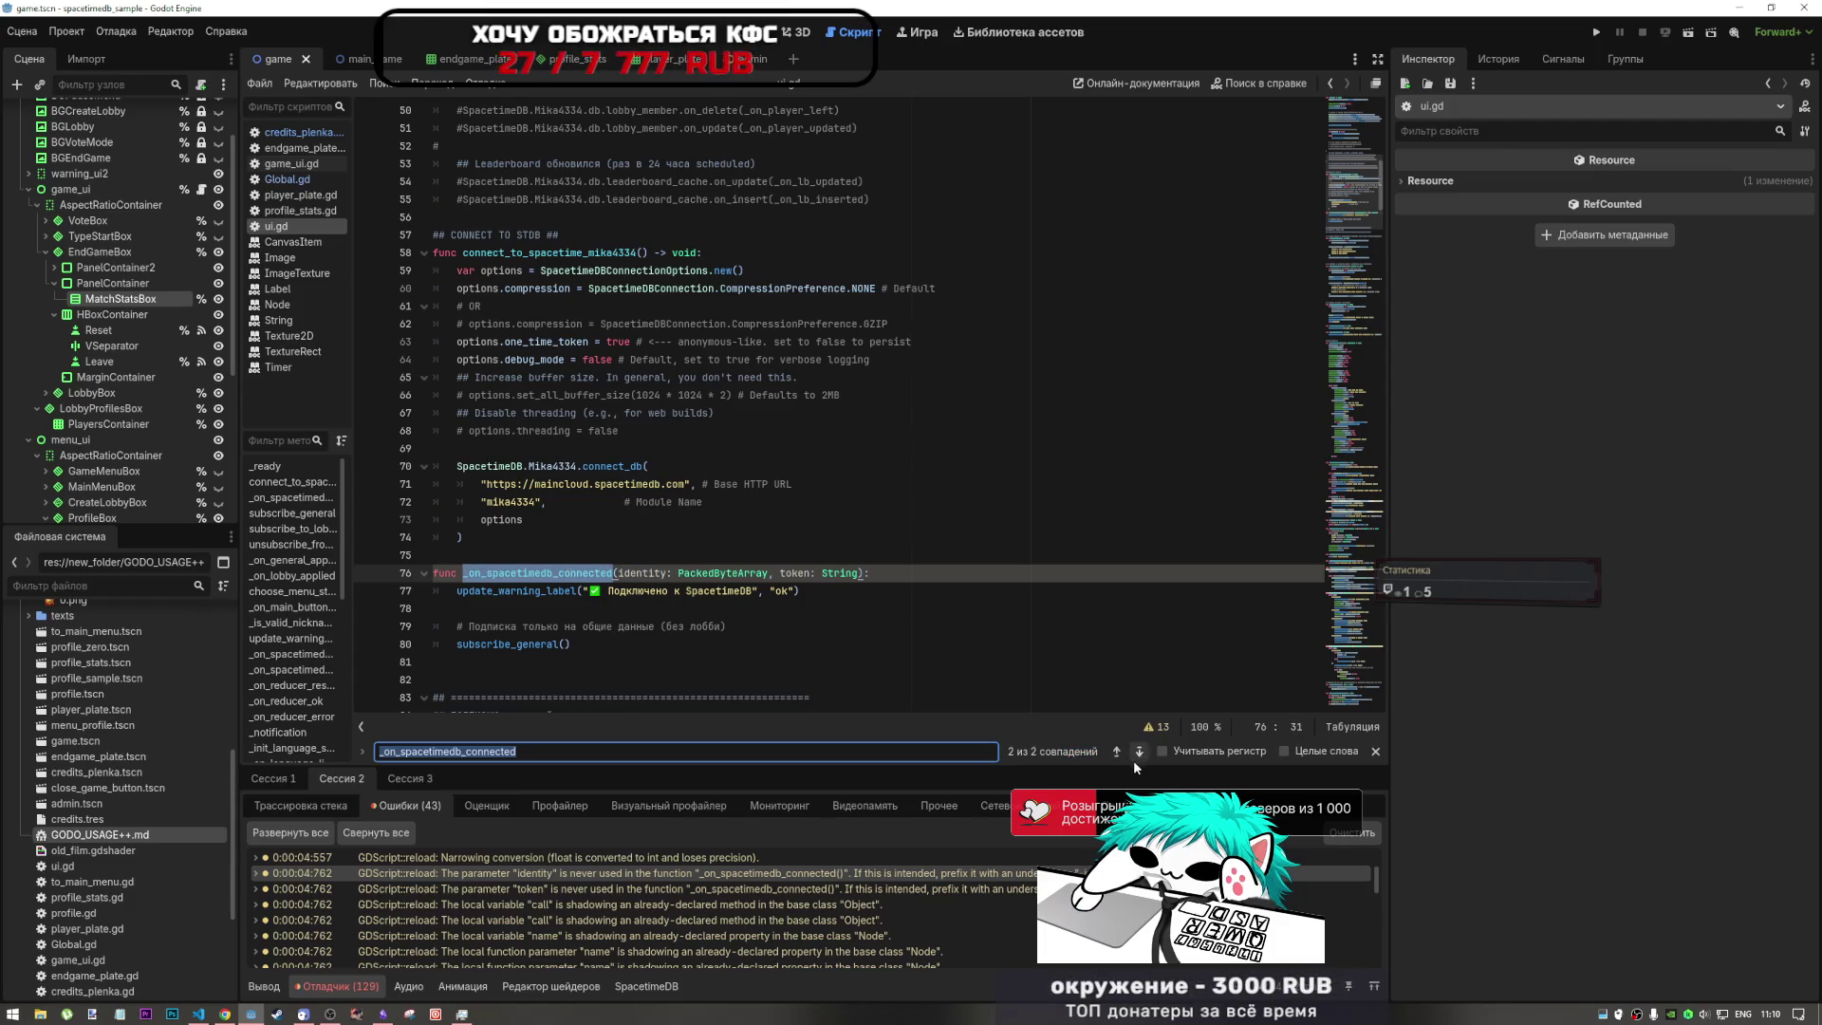
{"action": "left_click", "coordinate": [1141, 752]}
{"action": "left_click", "coordinate": [1139, 752]}
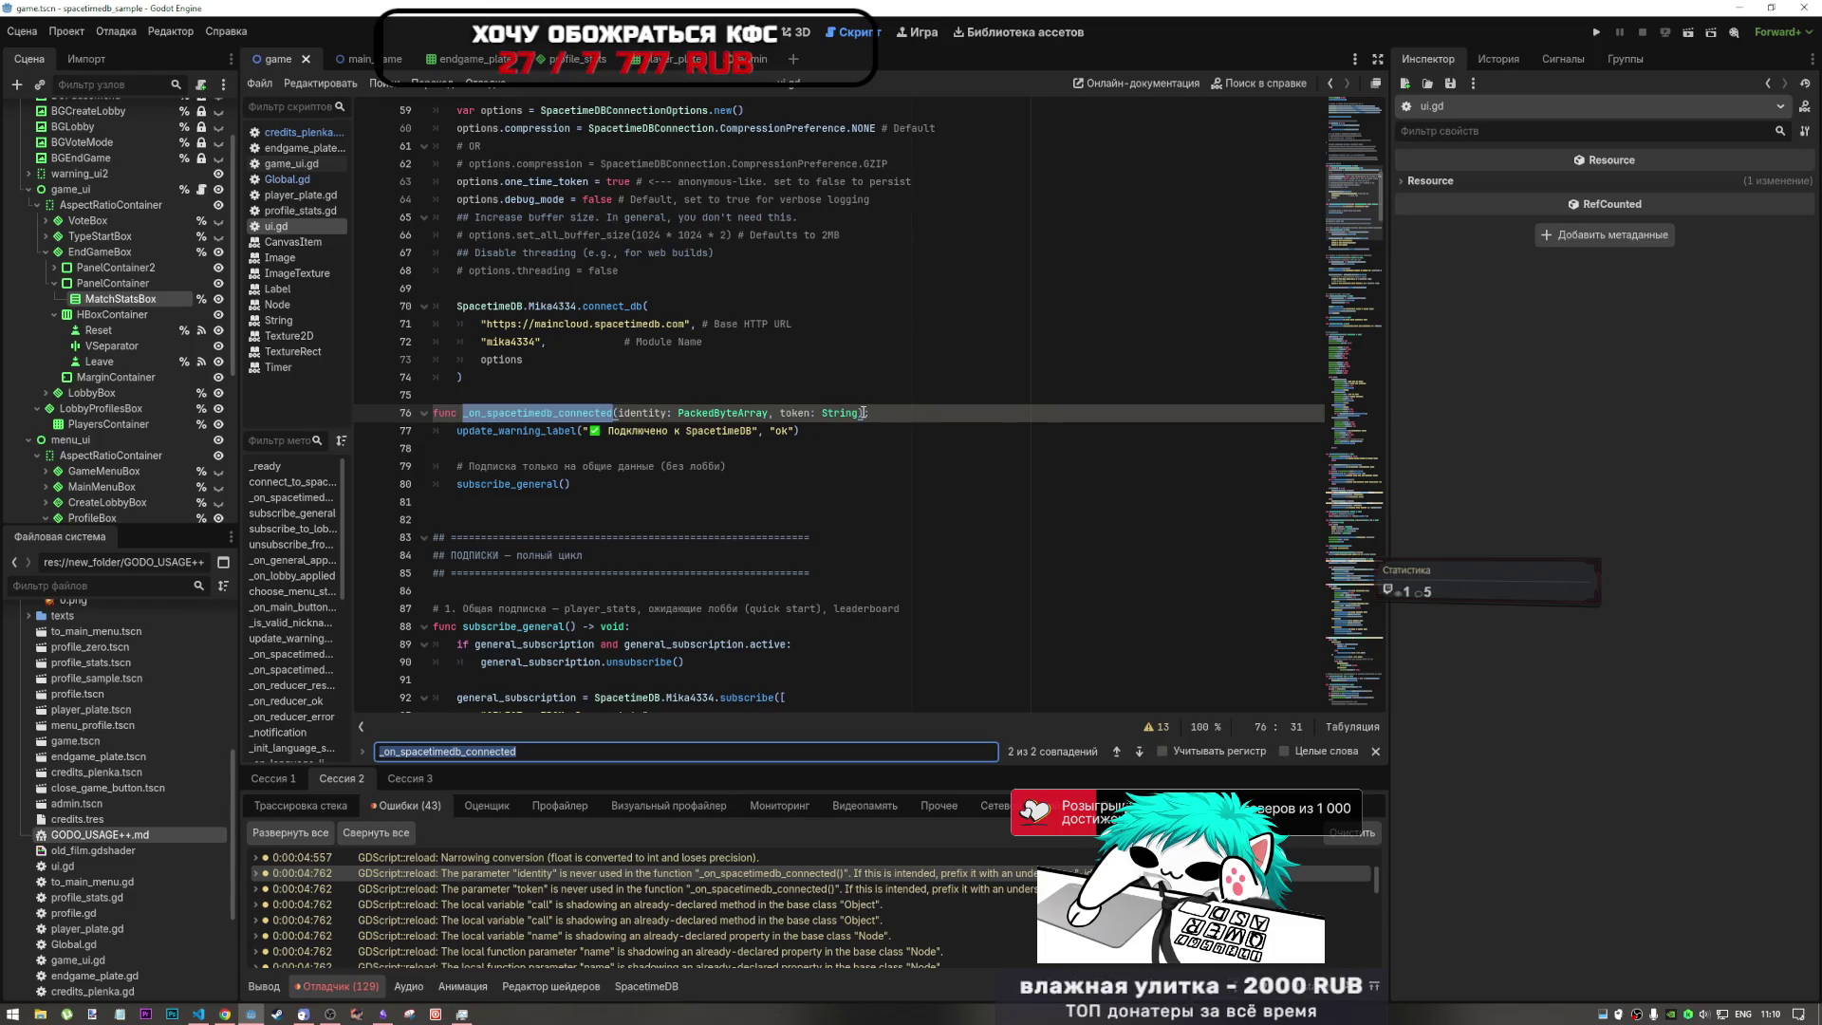
{"action": "scroll", "coordinate": [679, 579], "scroll_direction": "up", "scroll_amount": 3}
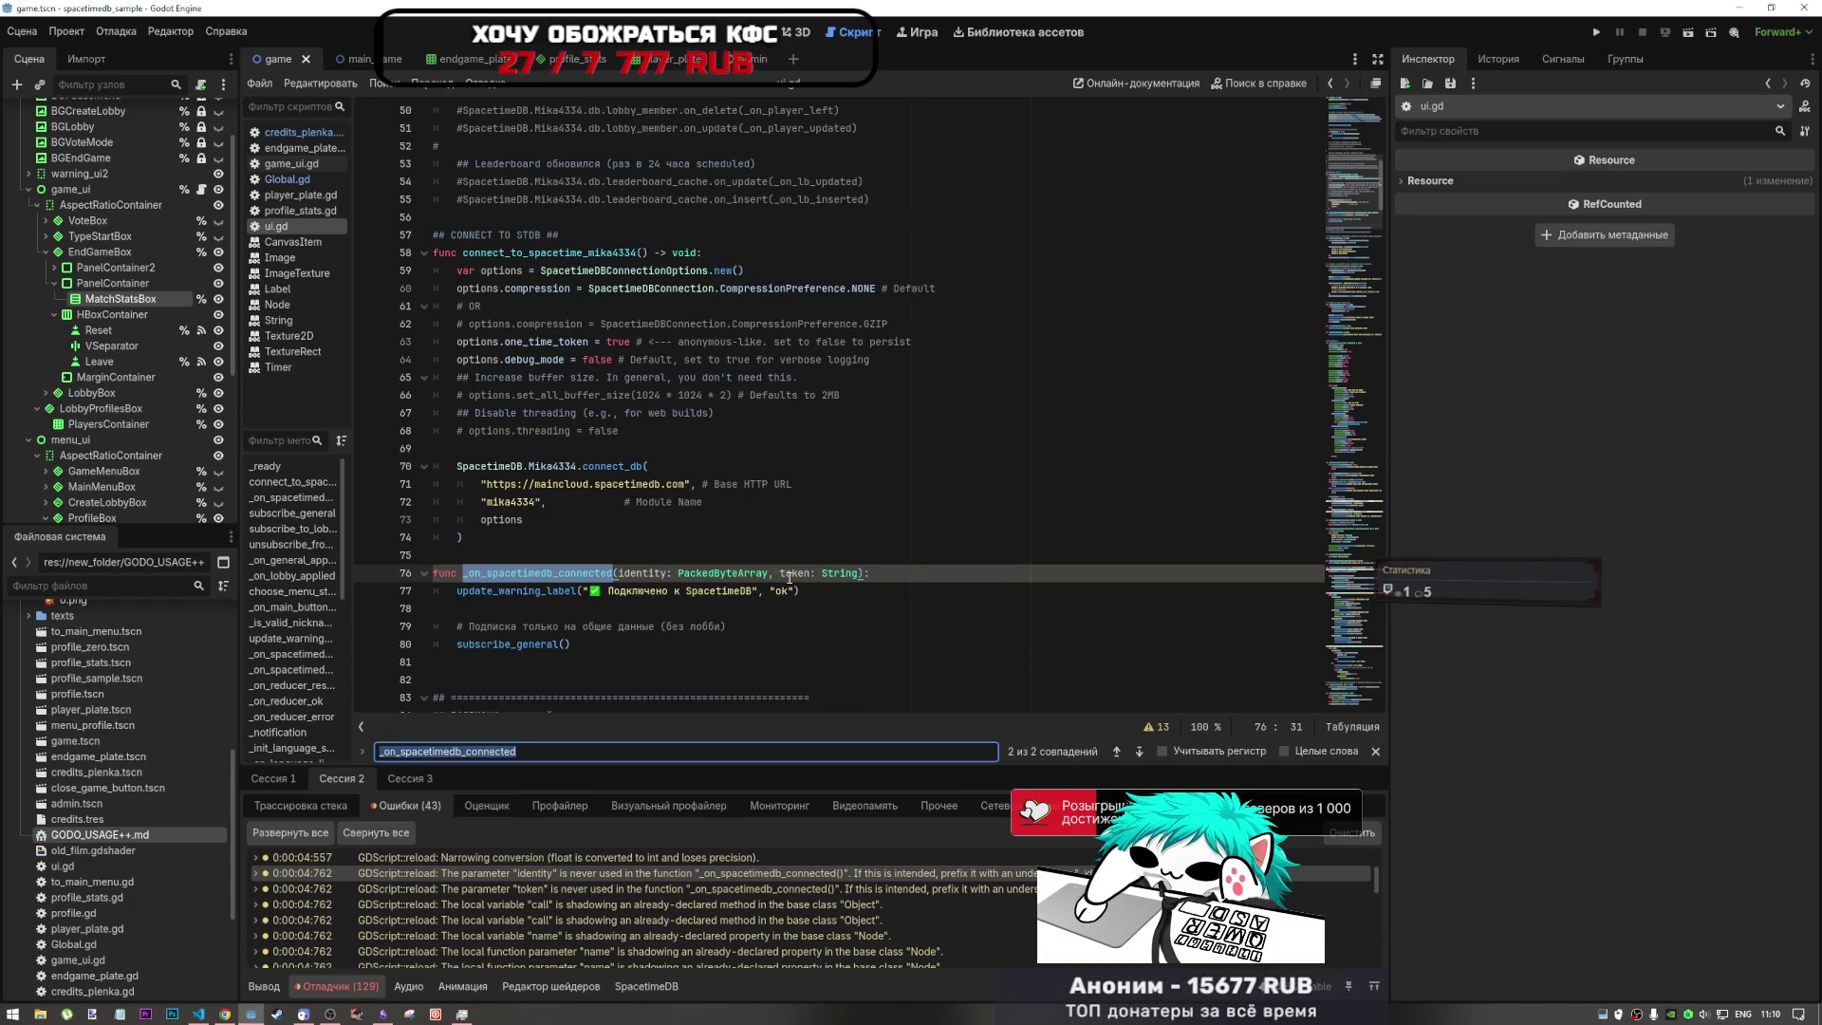
{"action": "left_click", "coordinate": [1140, 759]}
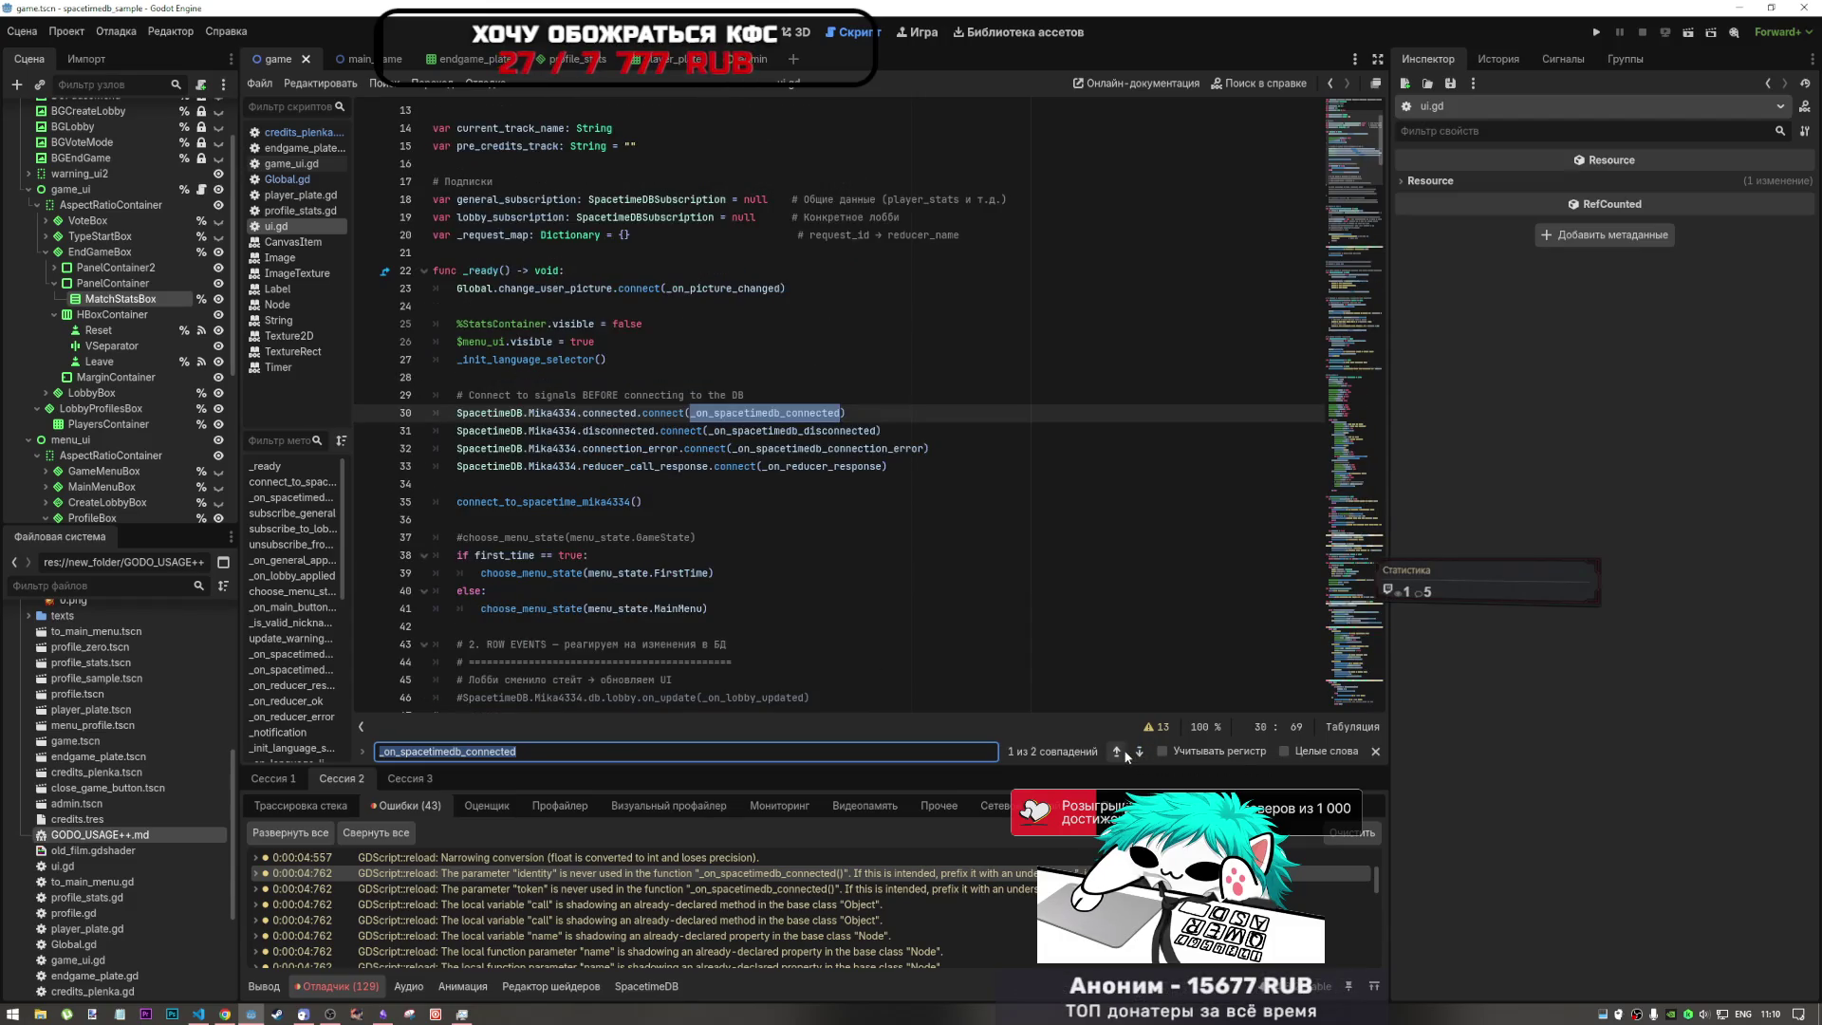
{"action": "left_click", "coordinate": [1115, 751]}
{"action": "scroll", "coordinate": [537, 422], "scroll_direction": "up", "scroll_amount": 14}
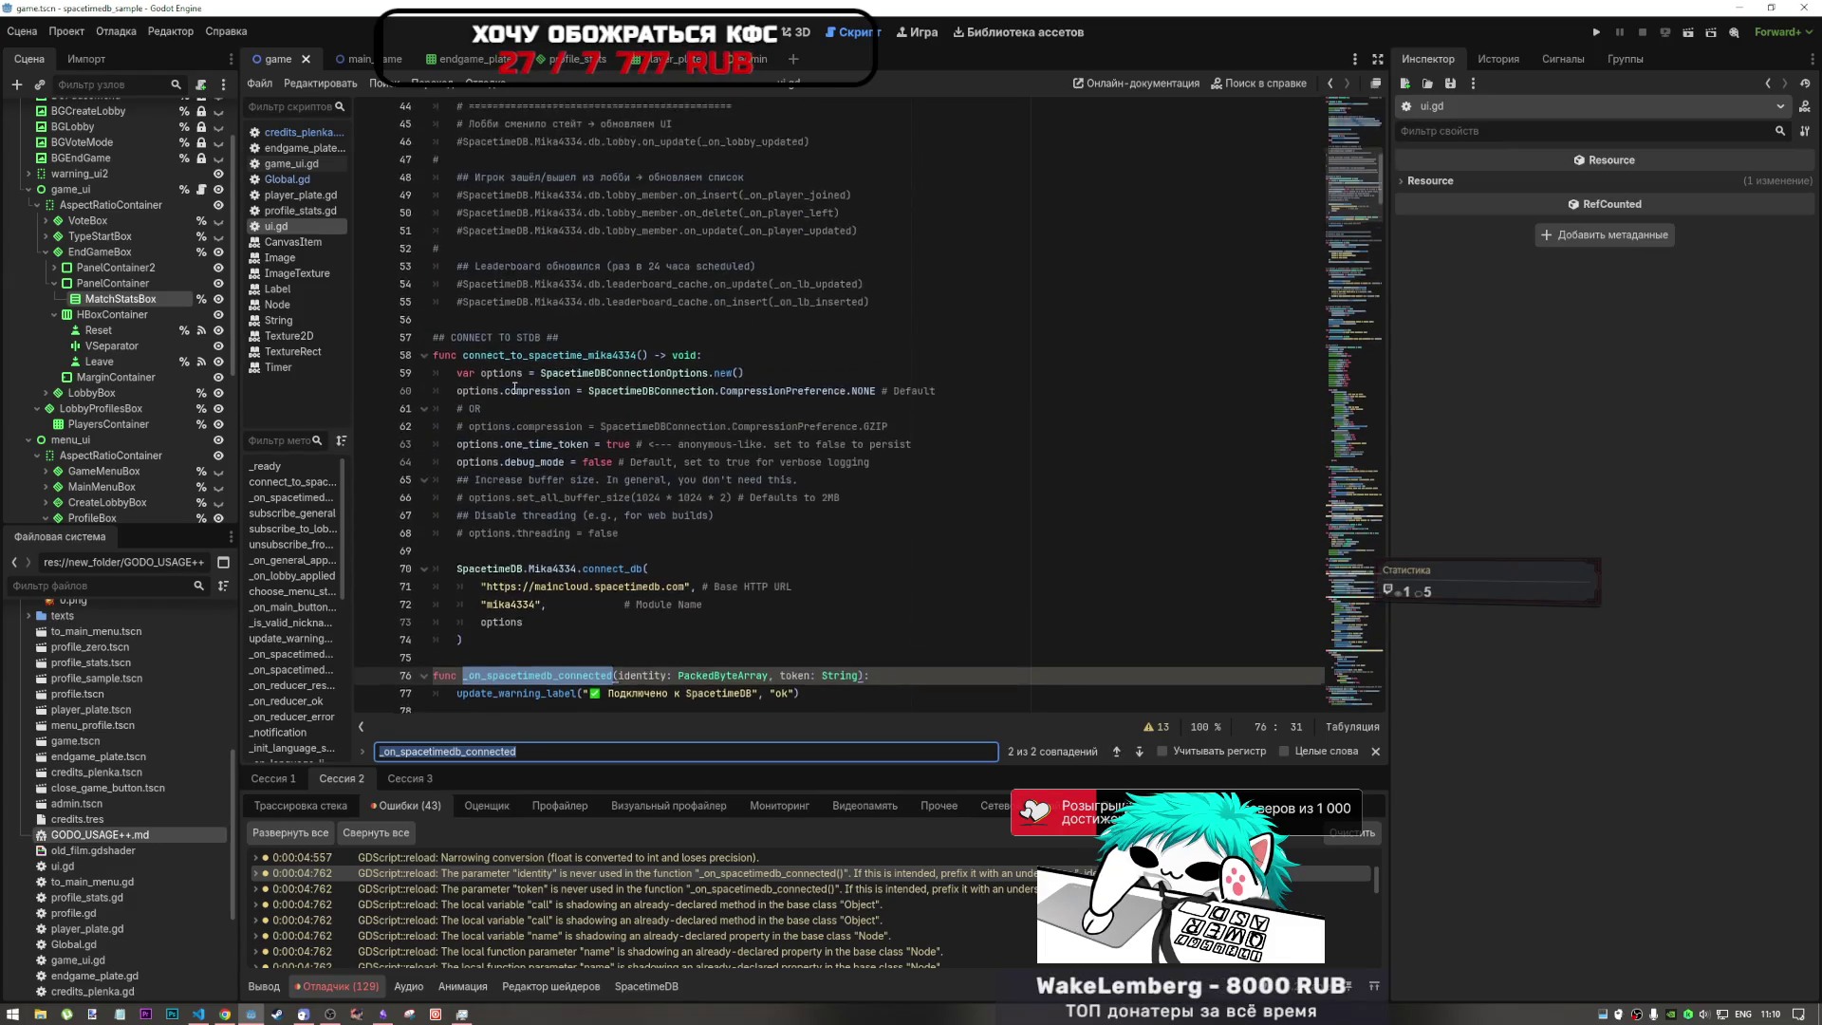
{"action": "scroll", "coordinate": [537, 423], "scroll_direction": "up", "scroll_amount": 5}
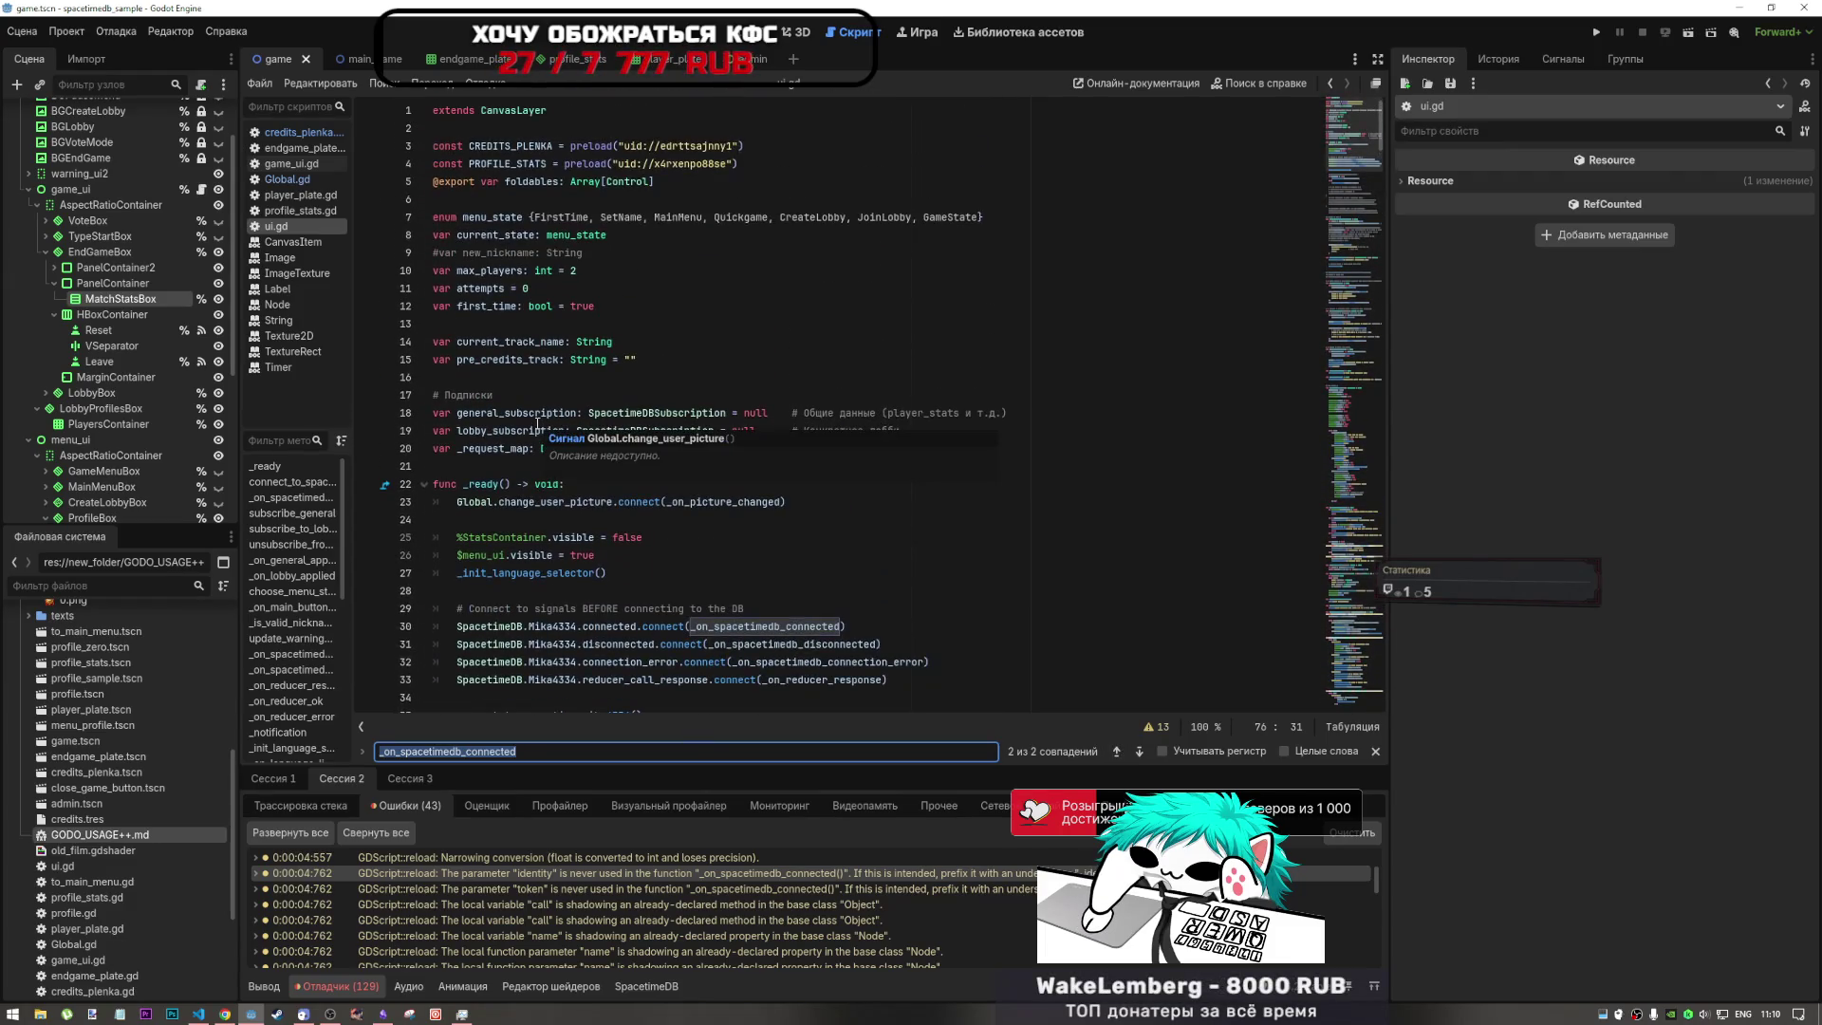
{"action": "scroll", "coordinate": [540, 464], "scroll_direction": "down", "scroll_amount": 3}
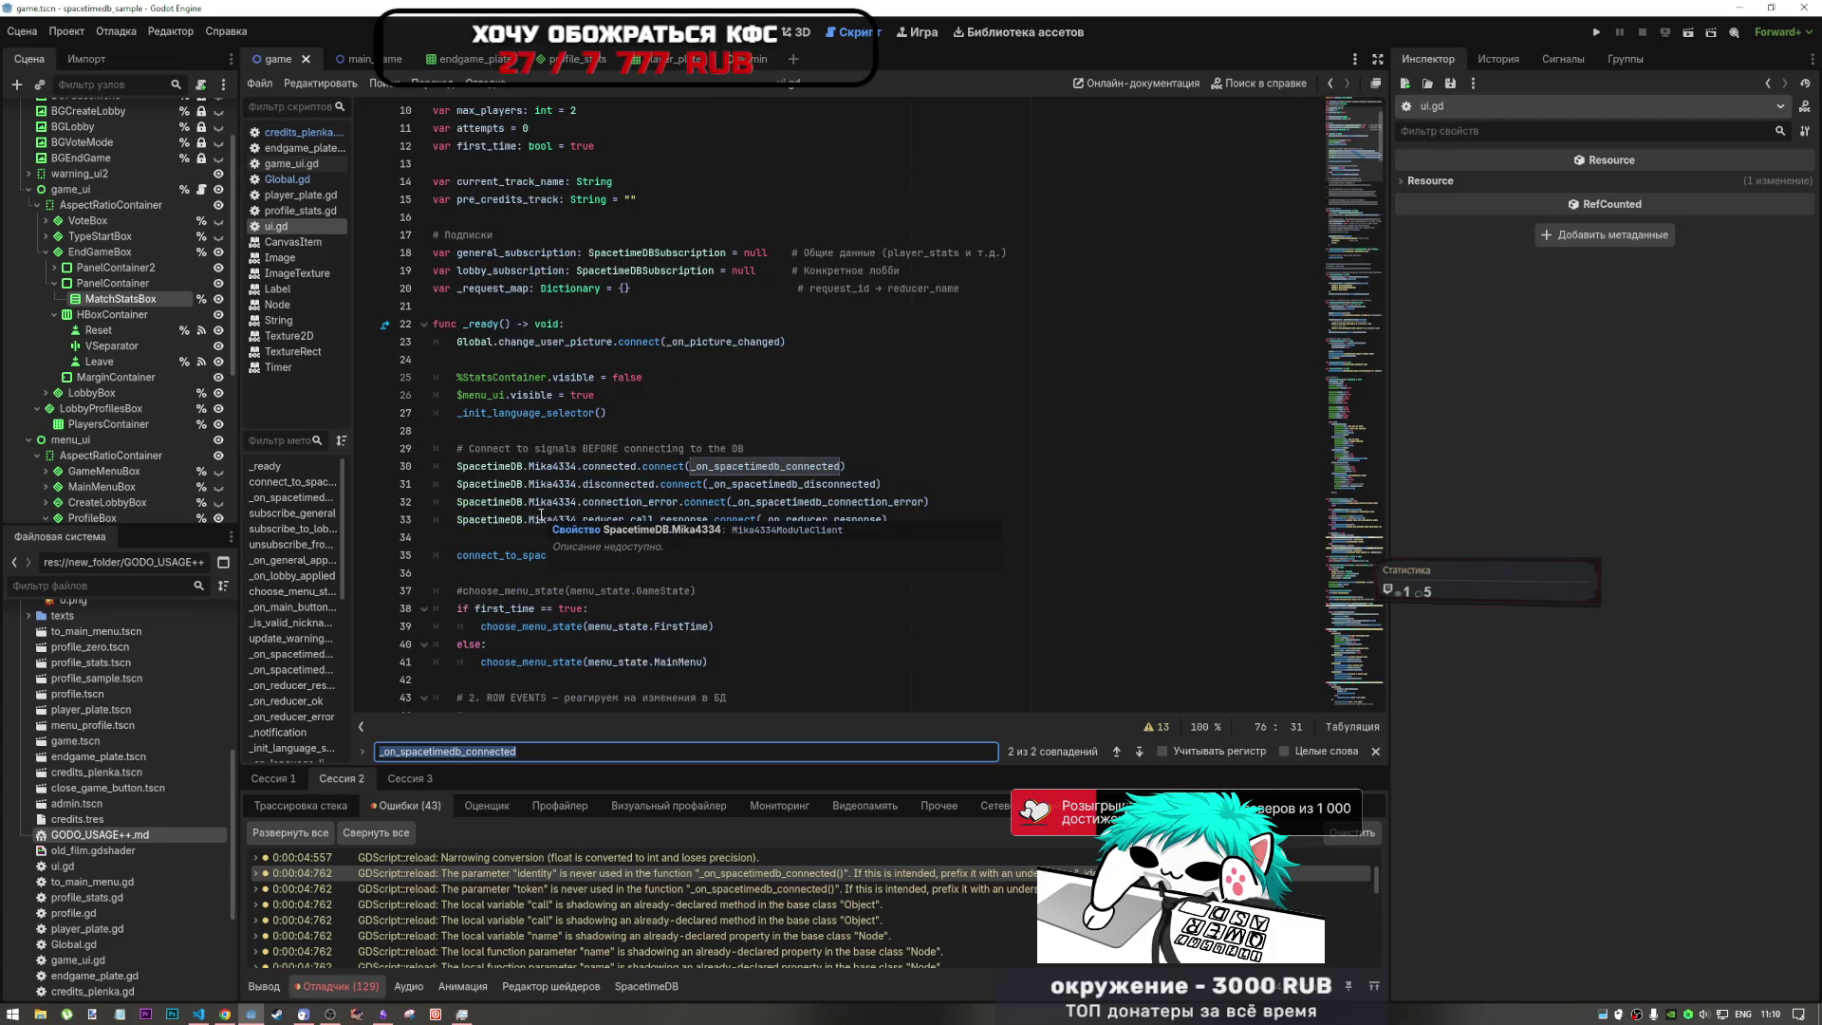
{"action": "scroll", "coordinate": [540, 516], "scroll_direction": "down", "scroll_amount": 10}
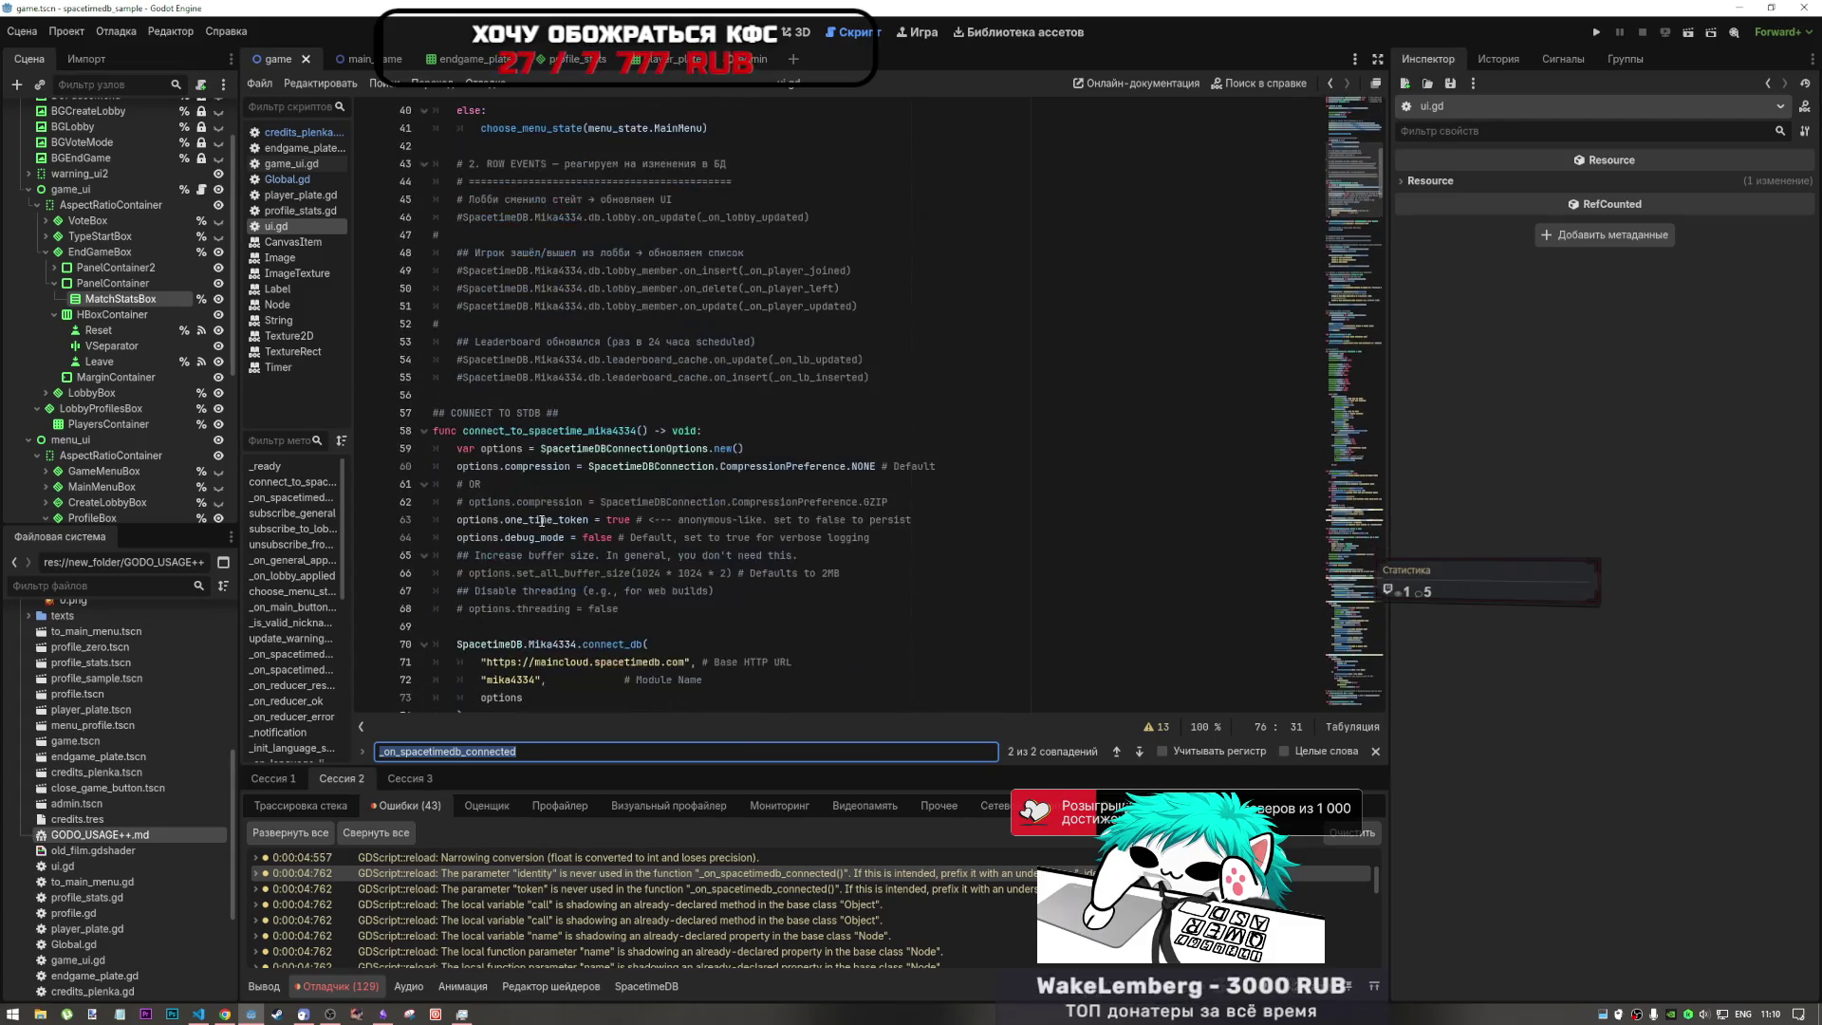
{"action": "scroll", "coordinate": [540, 520], "scroll_direction": "down", "scroll_amount": 5}
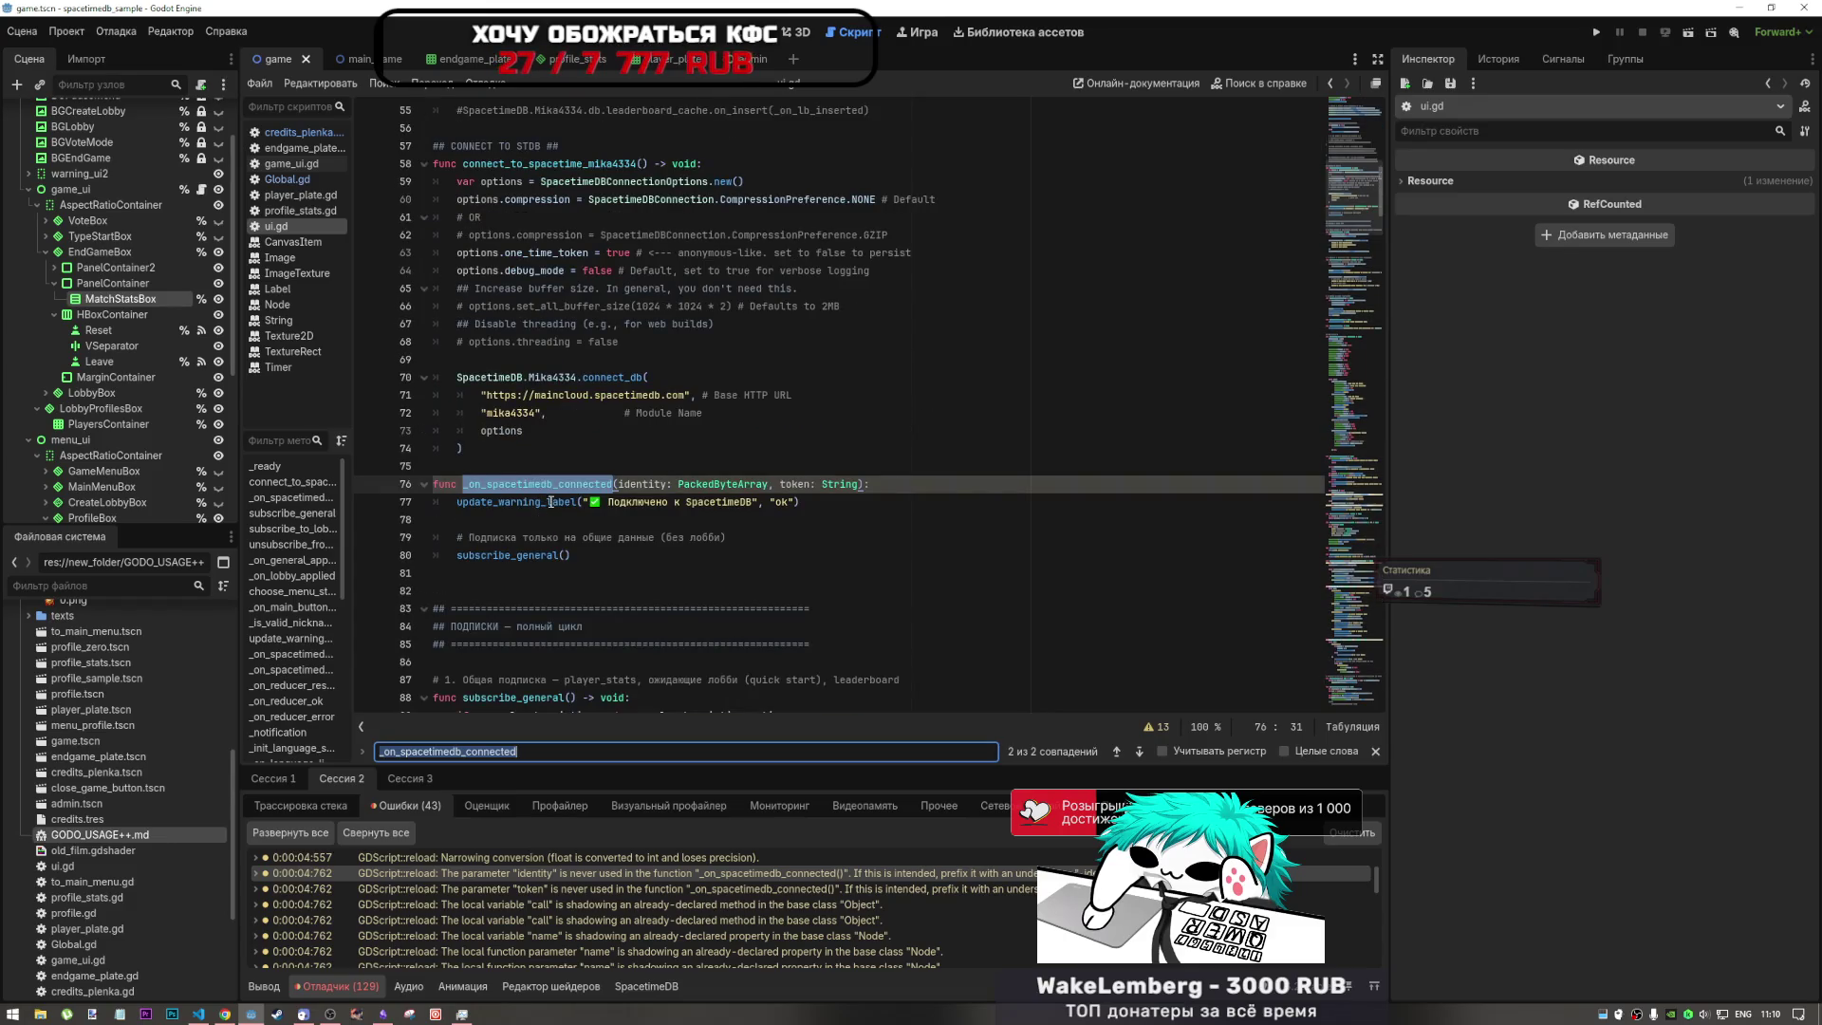
{"action": "left_click", "coordinate": [876, 890]}
{"action": "left_click", "coordinate": [865, 907]}
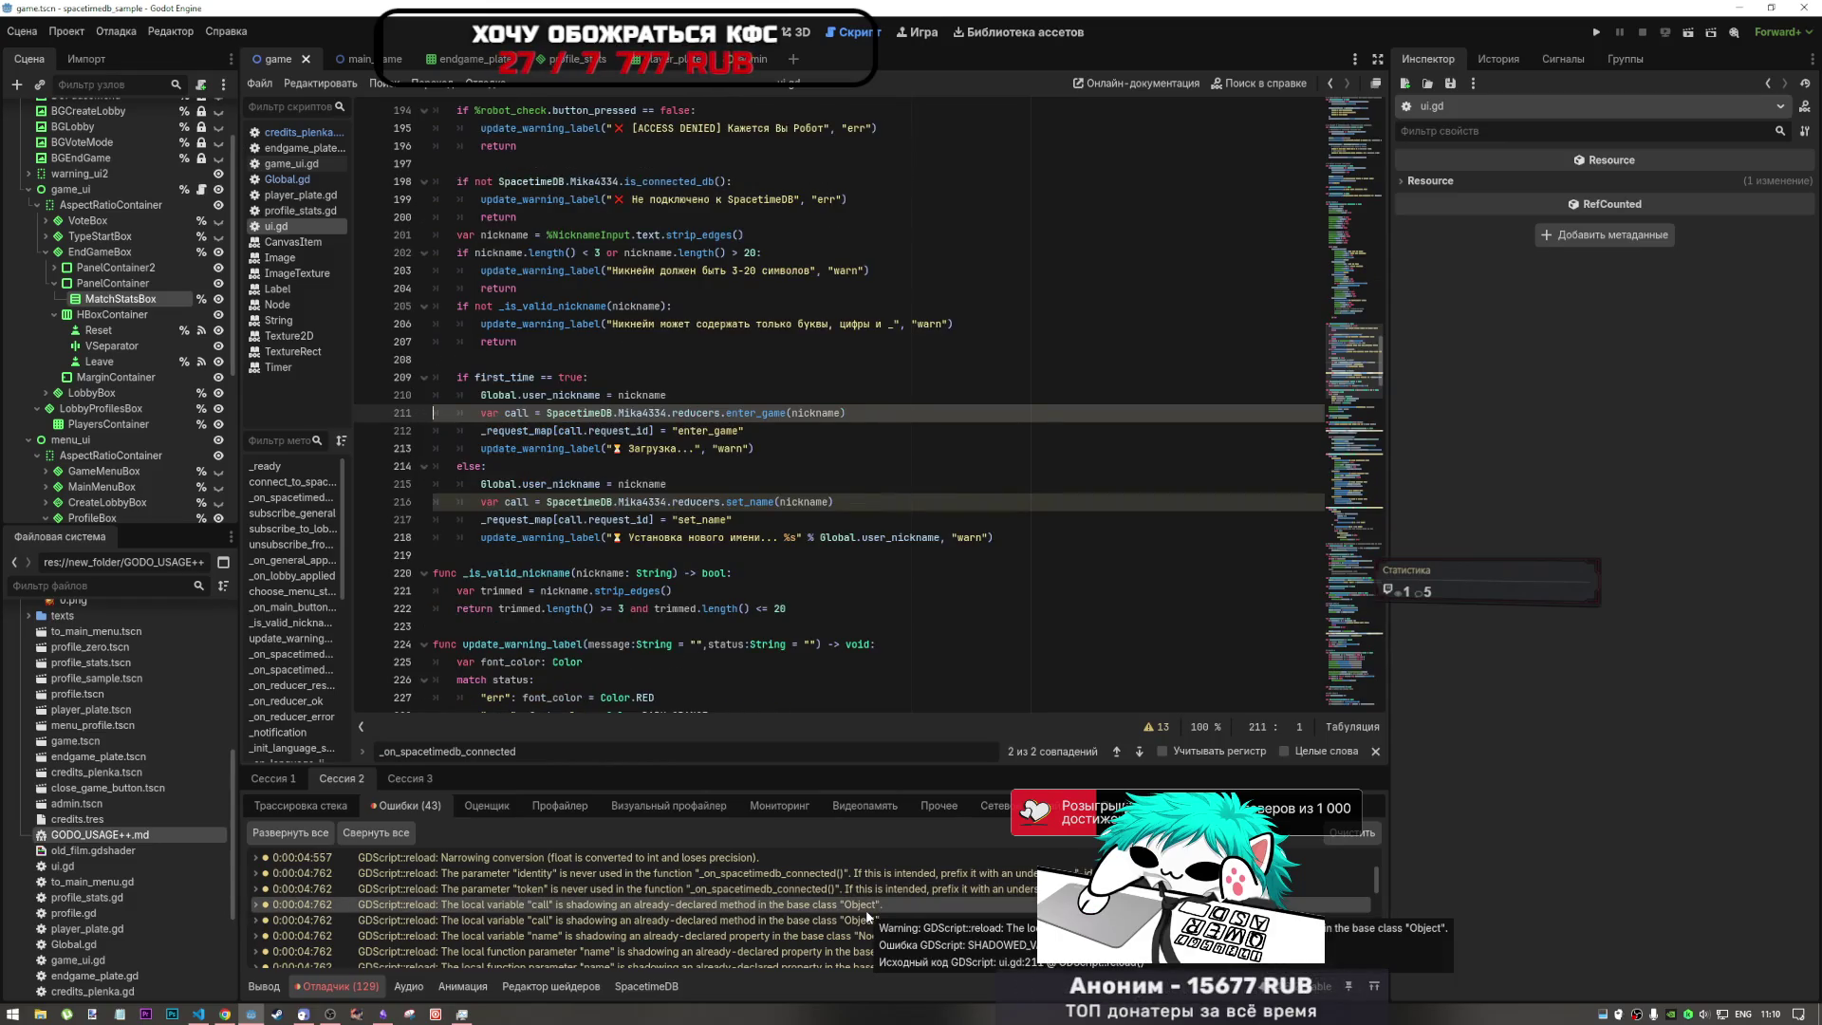
{"action": "left_click", "coordinate": [869, 878]}
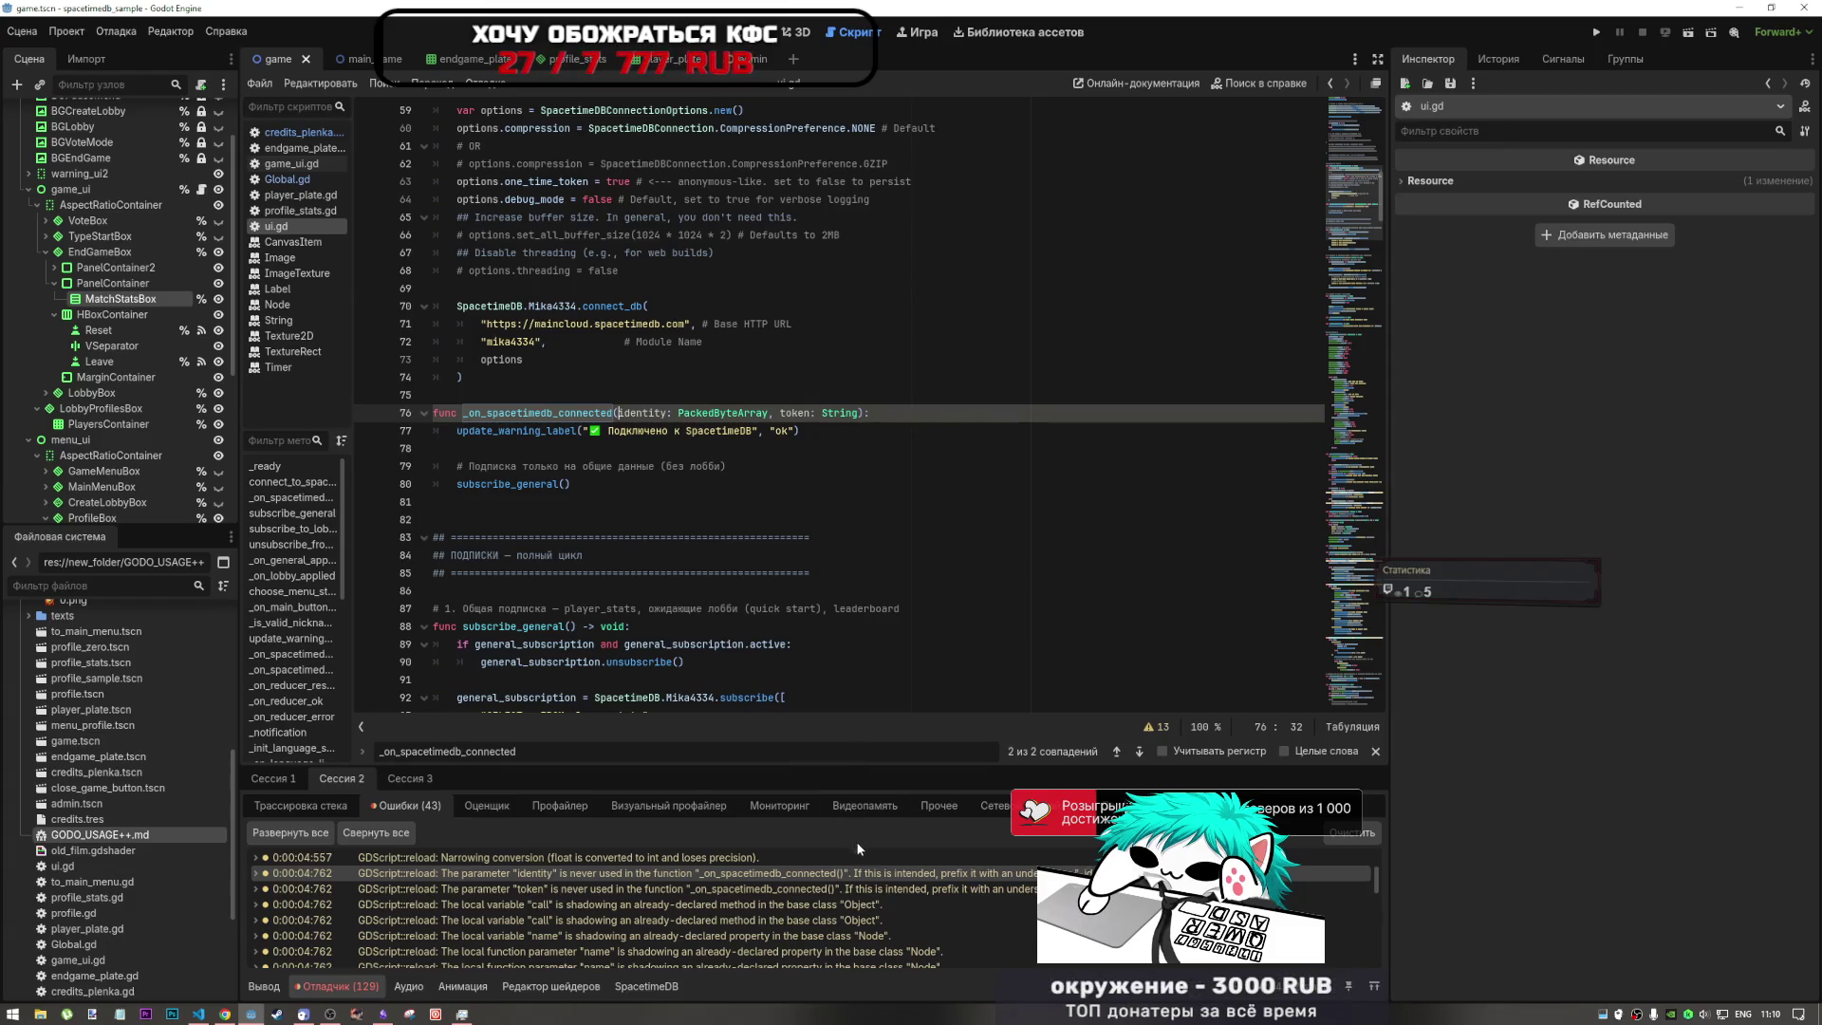
Step: Duplicate the _on_spacetimedb_connected signature on line 76 and comment out the original
{"action": "type", "text": "_"}
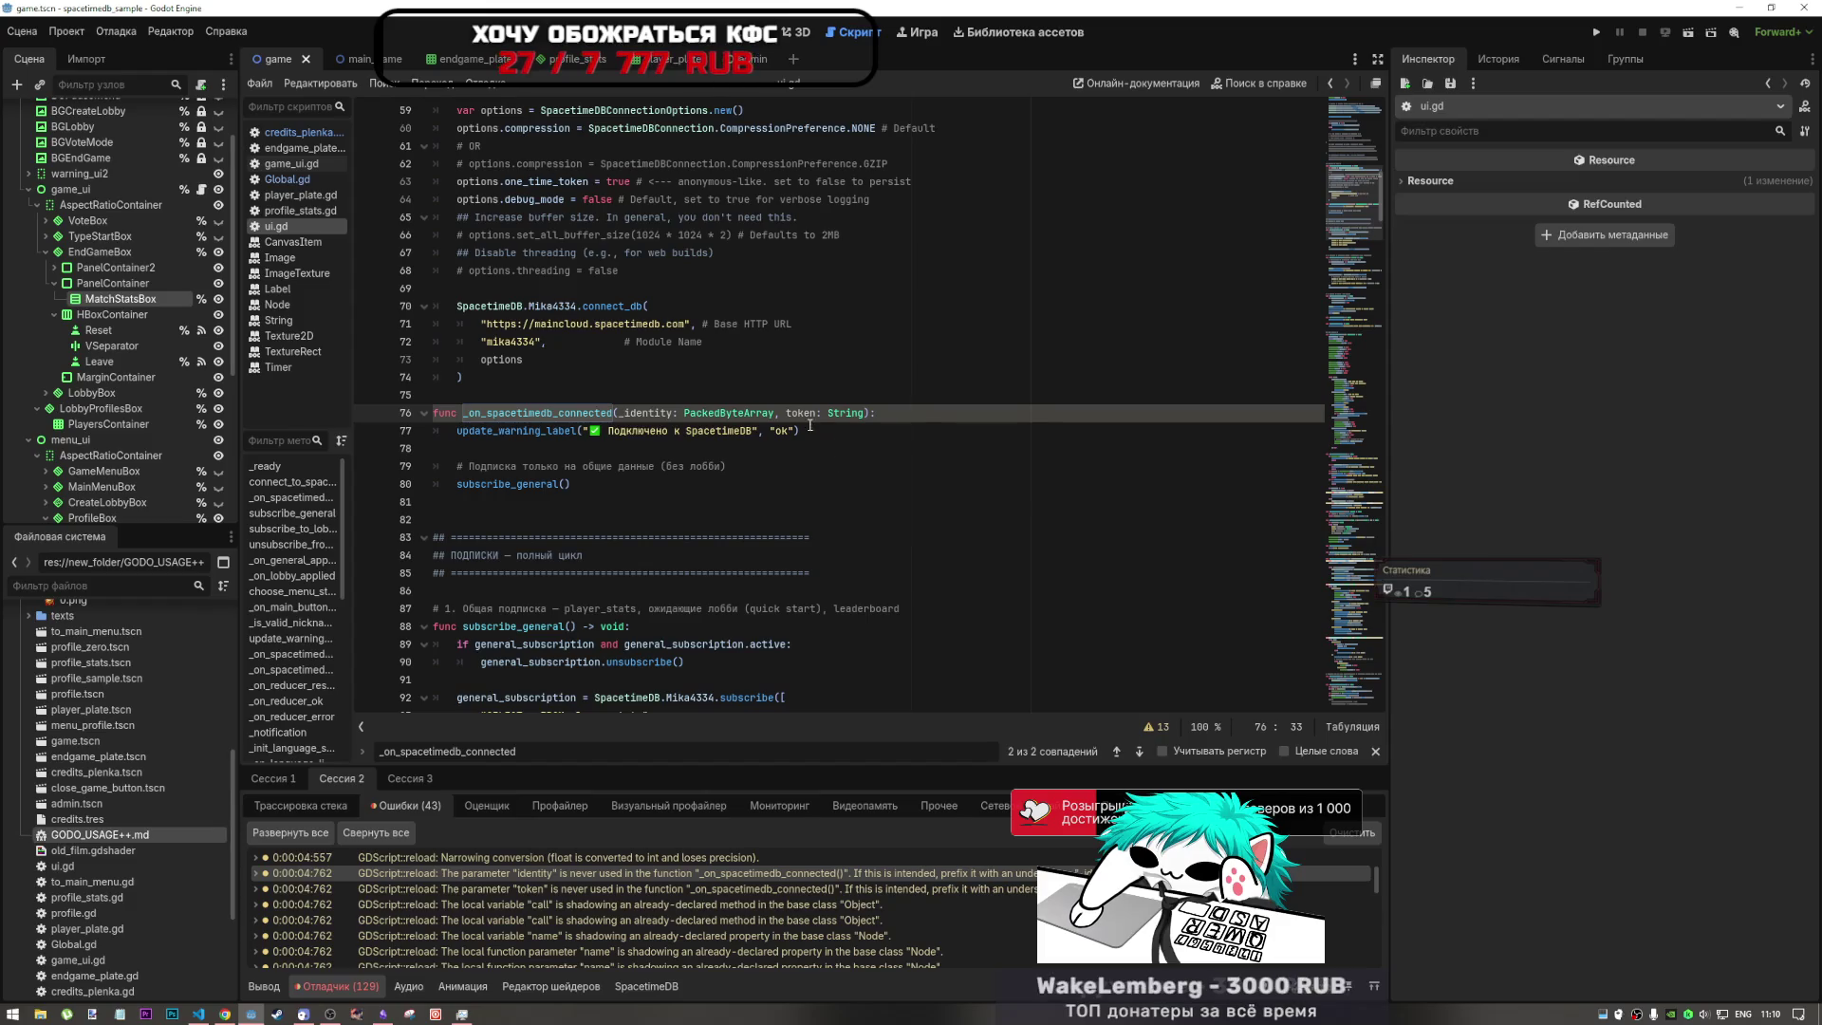
{"action": "key", "text": "BackSpace"}
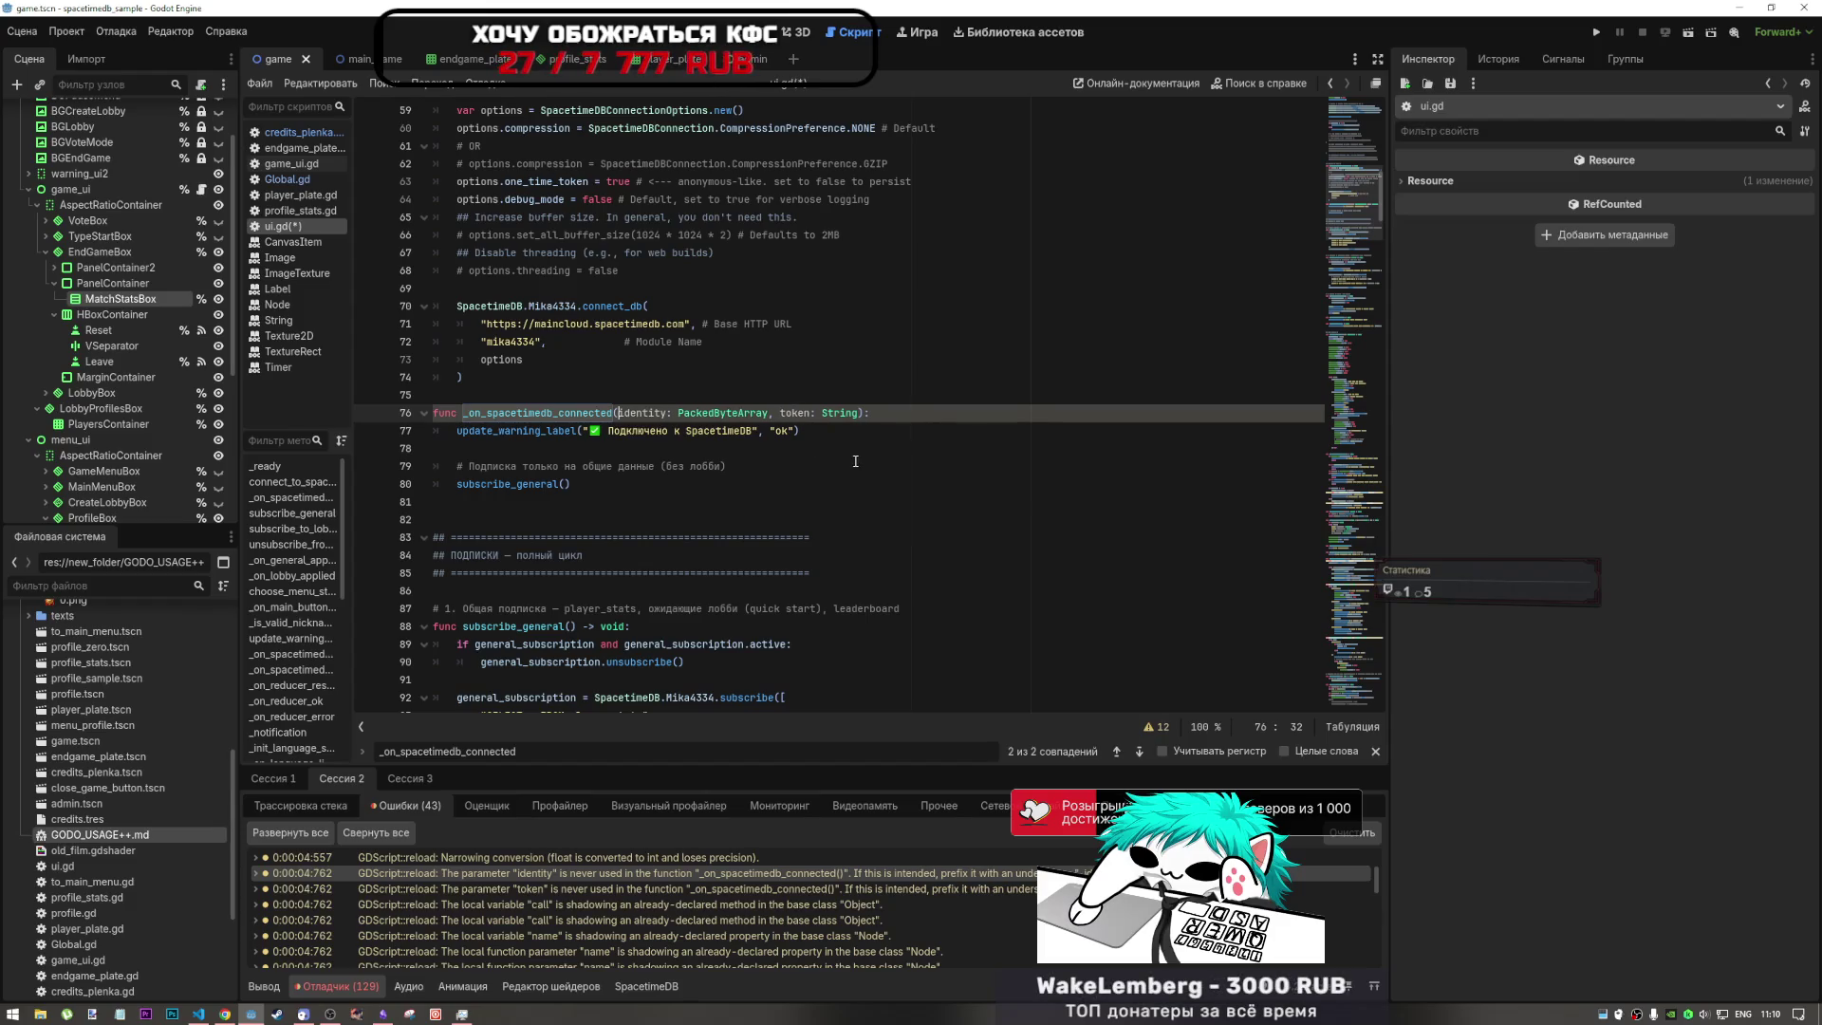
{"action": "key", "text": "ctrl+shift+d"}
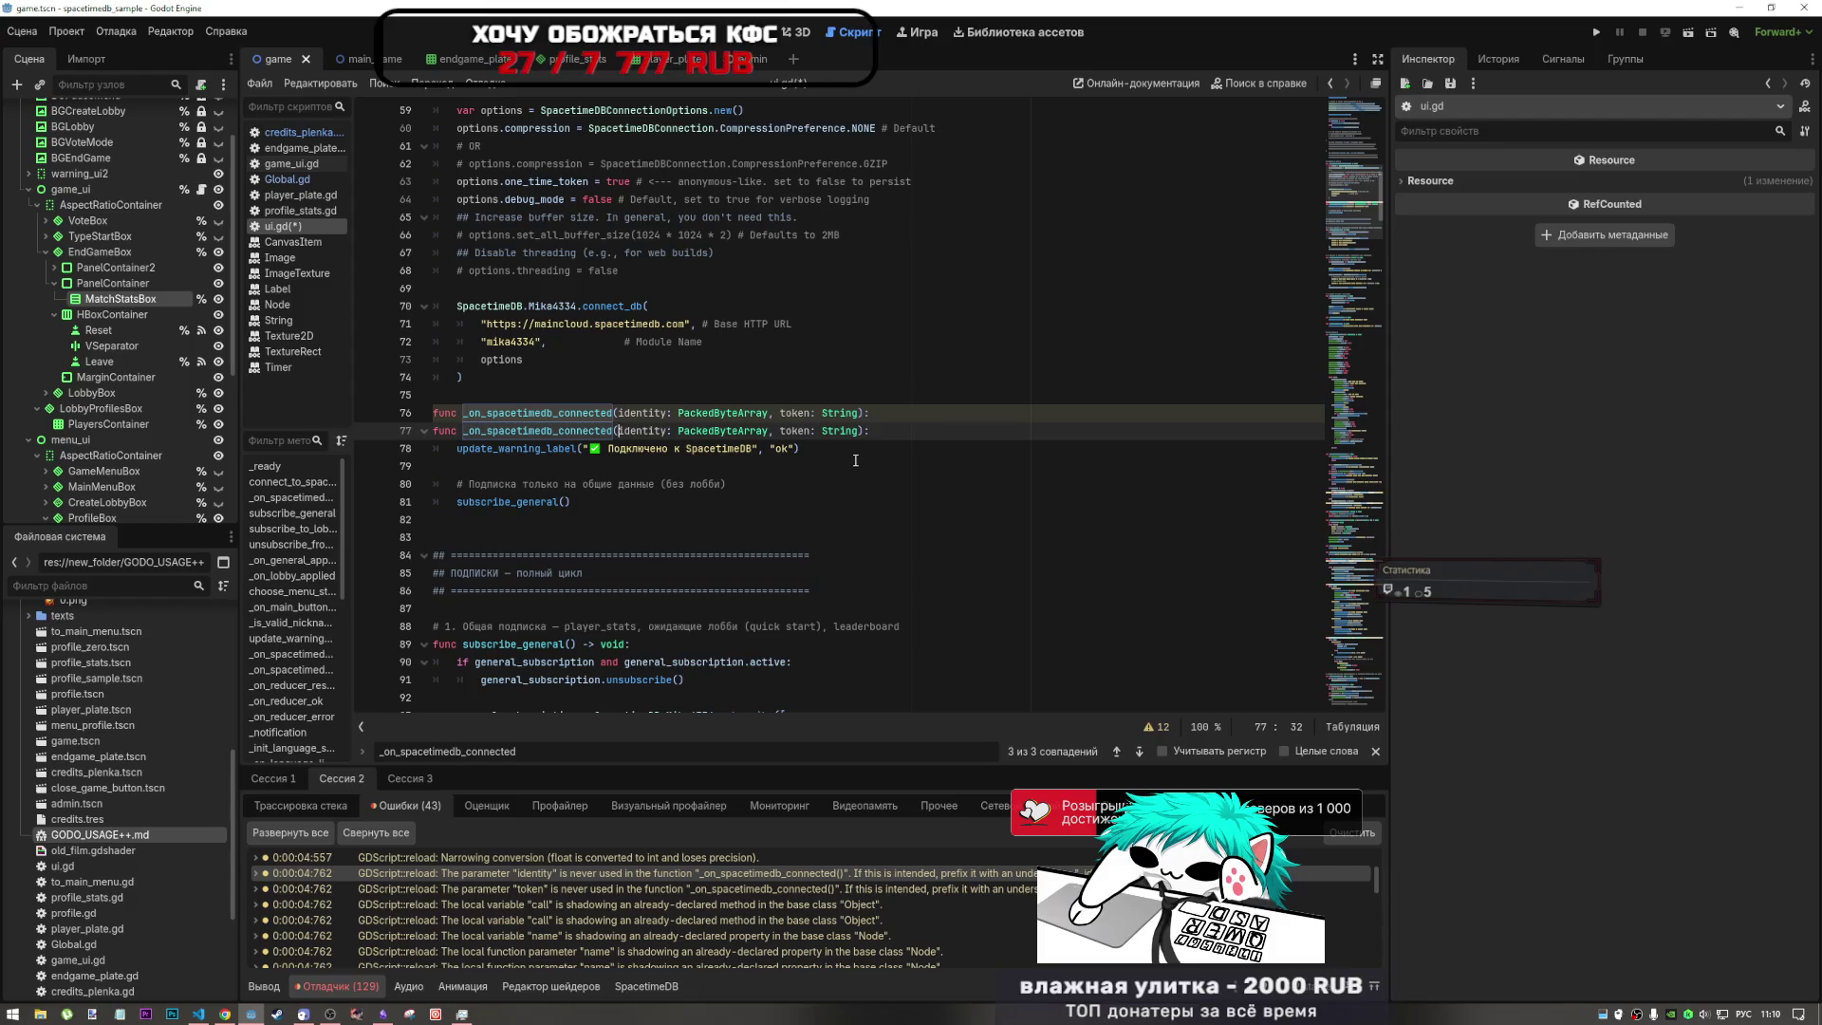
{"action": "left_click", "coordinate": [769, 432]}
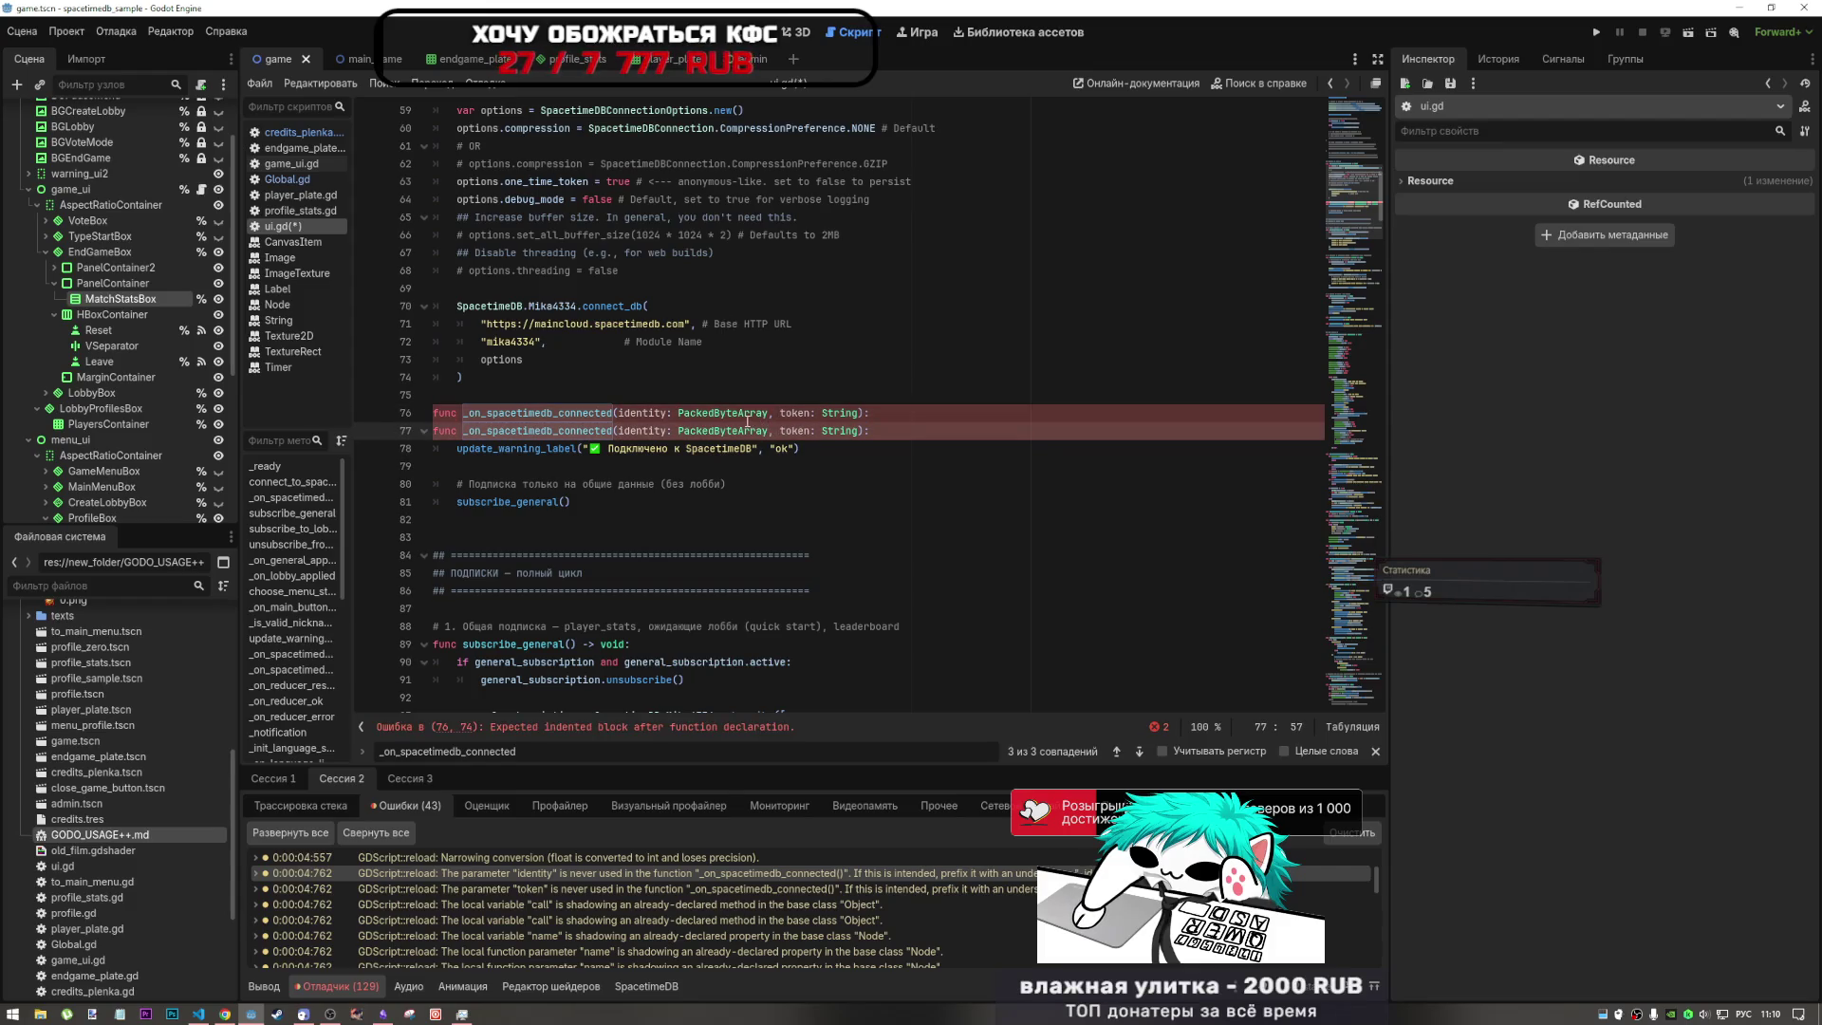
{"action": "left_click", "coordinate": [751, 412]}
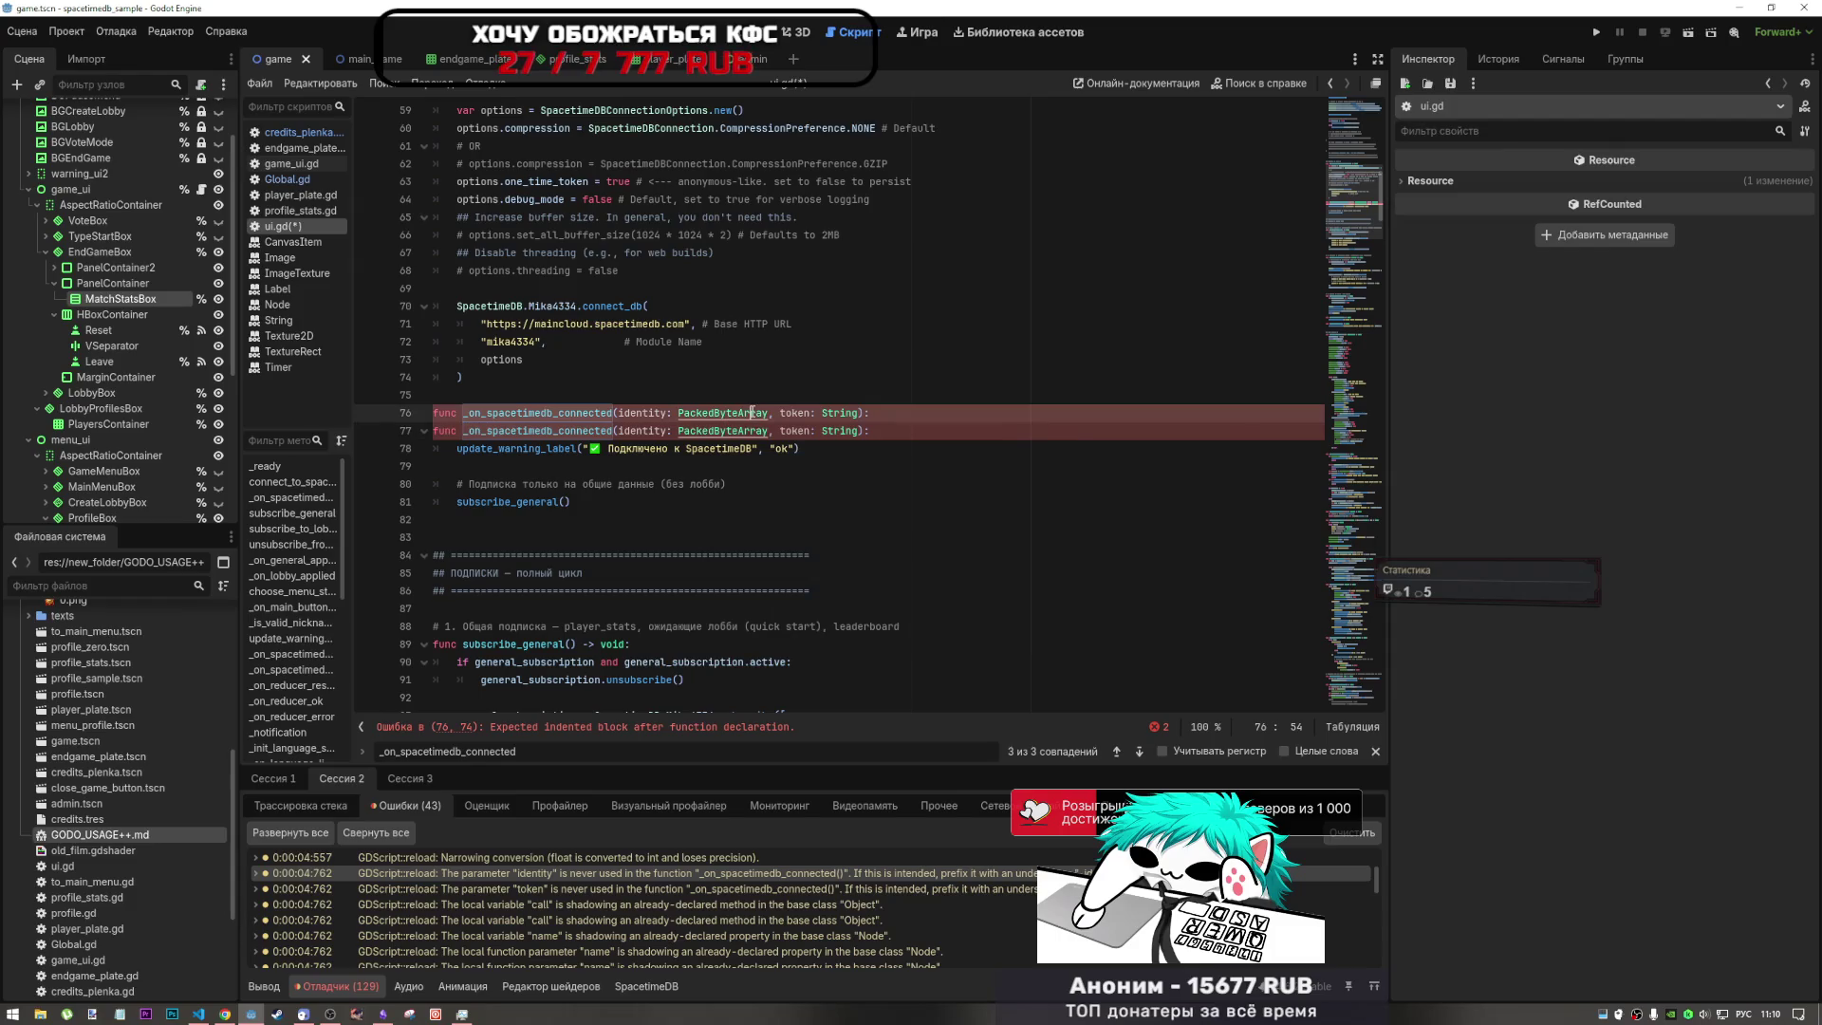
{"action": "key", "text": "ctrl+k"}
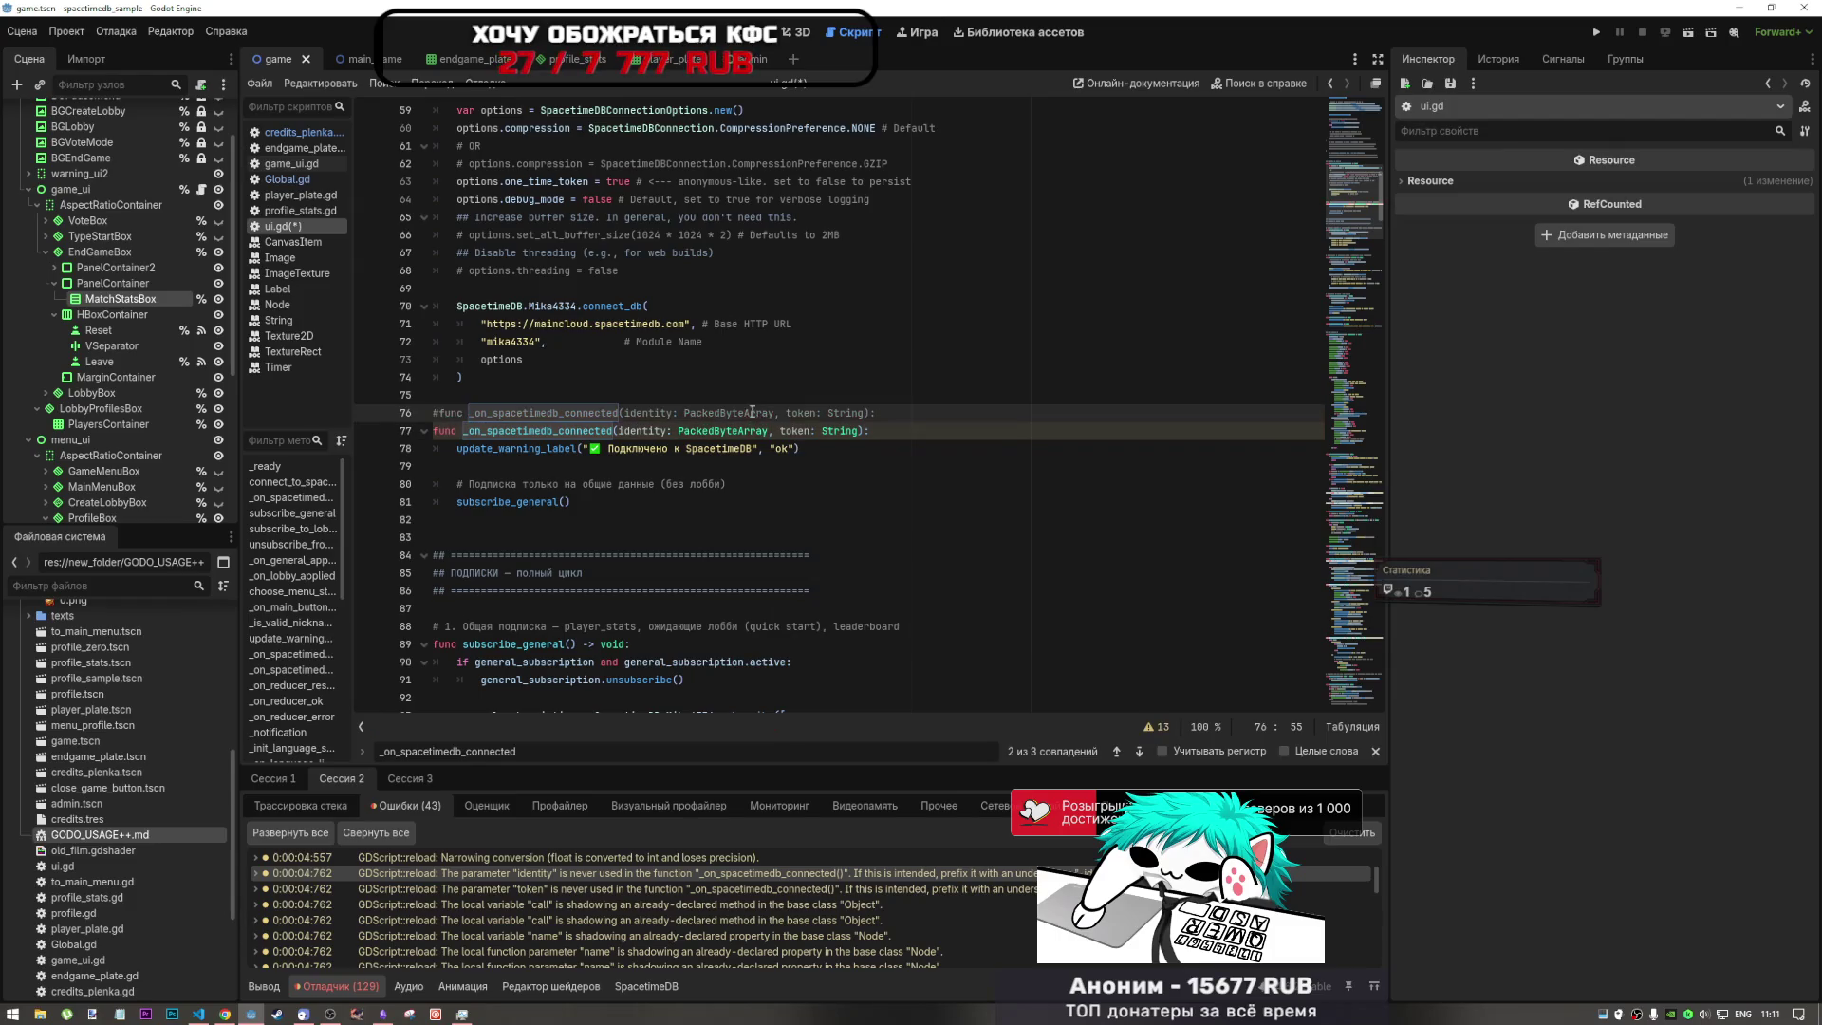
Step: Prefix the identity and token parameters with underscores on the new signature line 77
{"action": "left_click", "coordinate": [618, 431]}
{"action": "type", "text": "_on_"}
{"action": "left_click", "coordinate": [883, 412]}
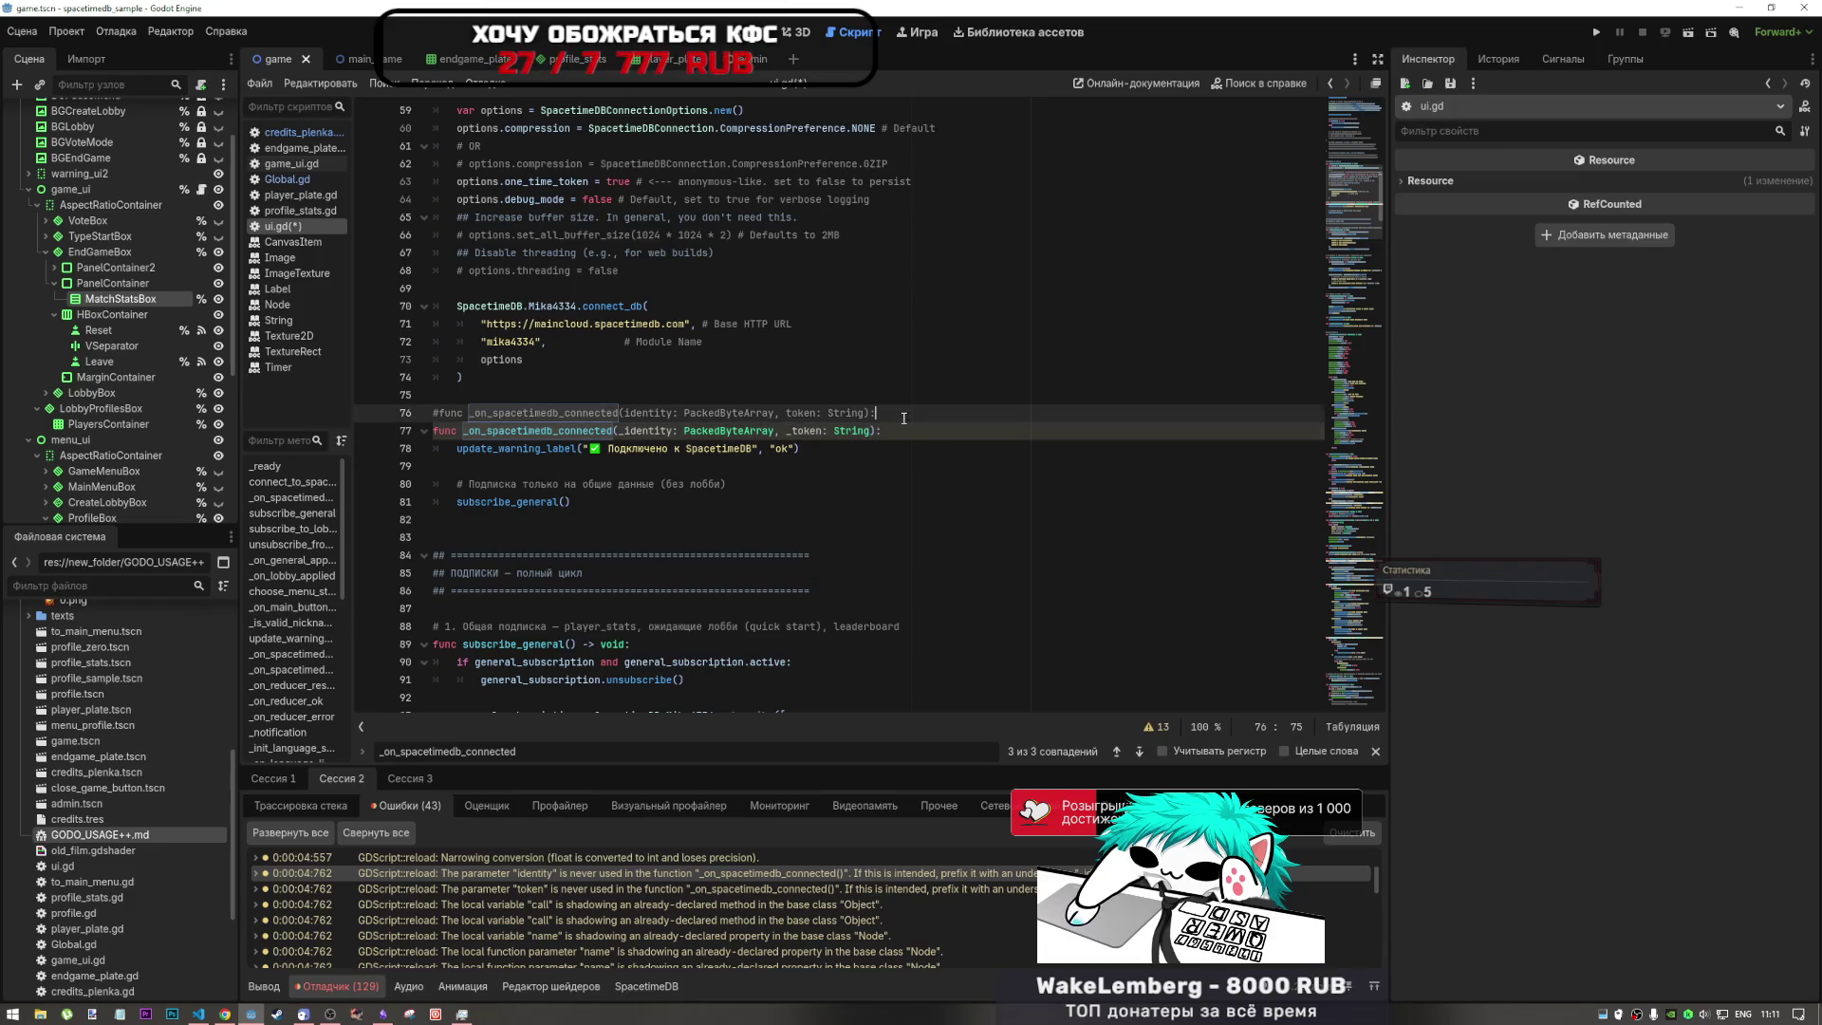
{"action": "scroll", "coordinate": [664, 911], "scroll_direction": "down", "scroll_amount": 1}
{"action": "left_click", "coordinate": [871, 892]}
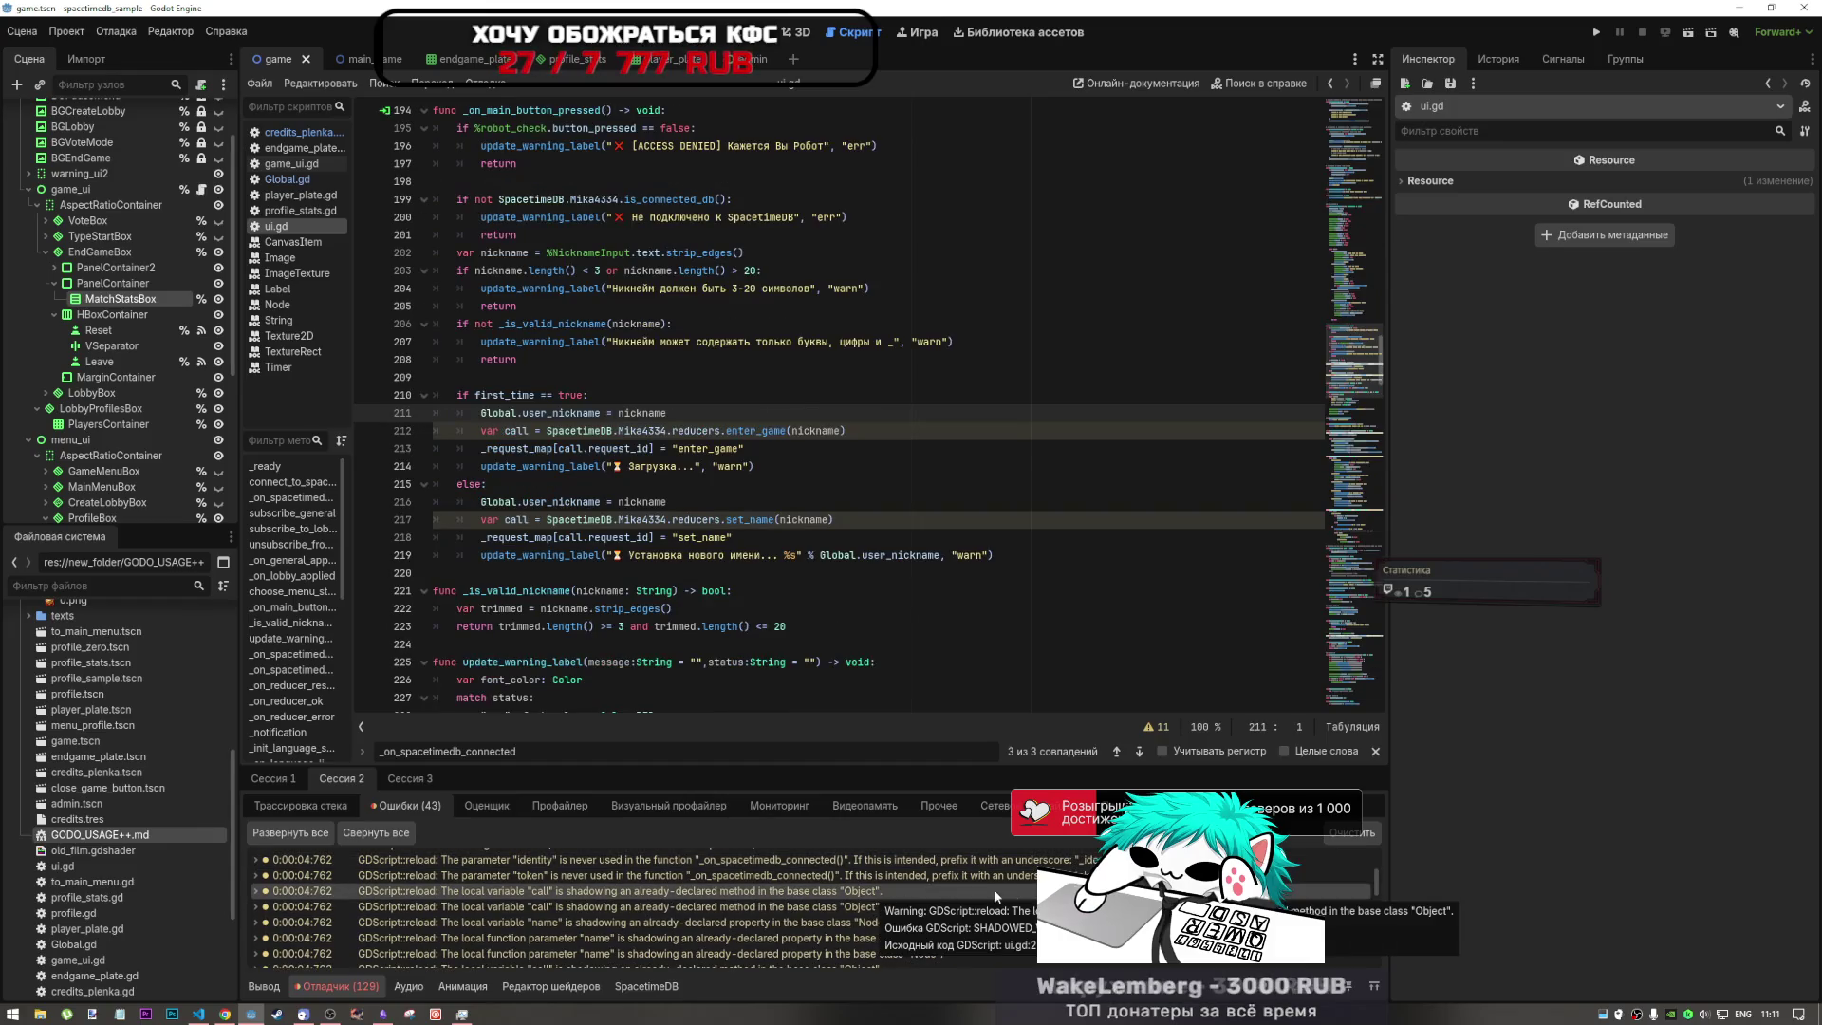
Step: Rename the call variable on line 212 to caller at every multi-caret occurrence
{"action": "left_click", "coordinate": [873, 906]}
{"action": "left_click", "coordinate": [839, 890]}
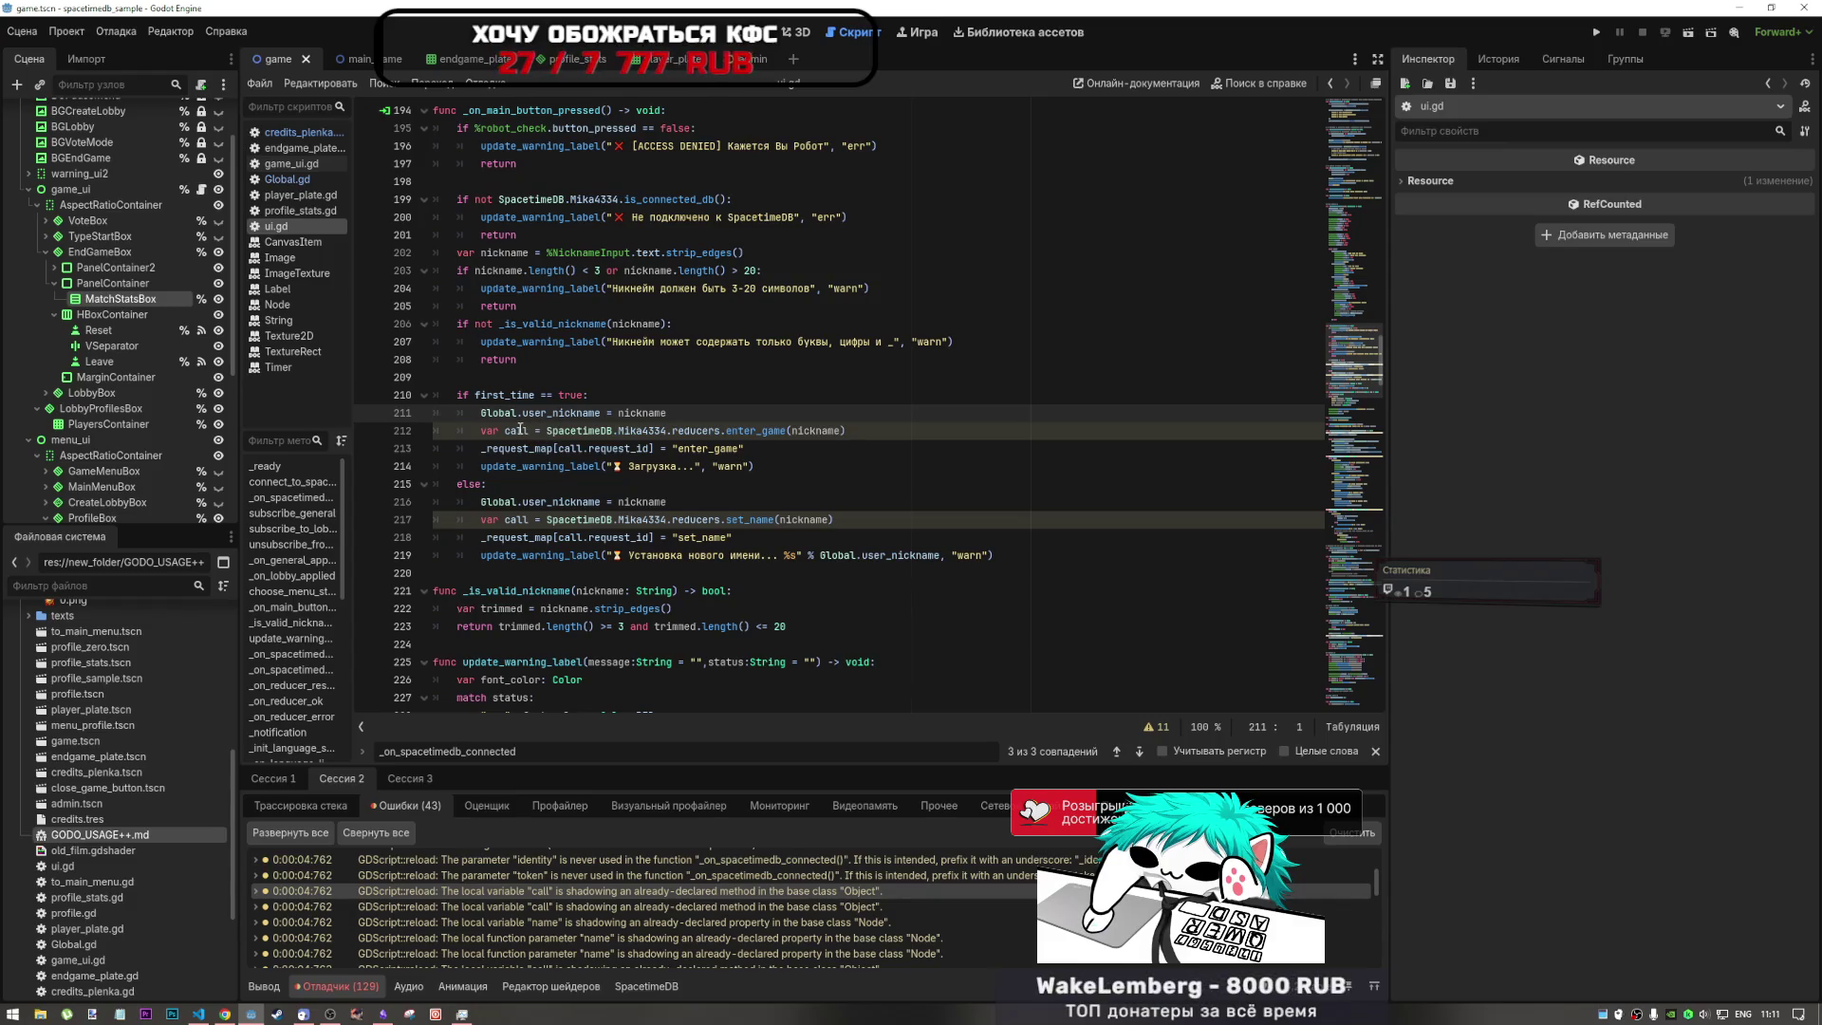
{"action": "double_click", "coordinate": [521, 431]}
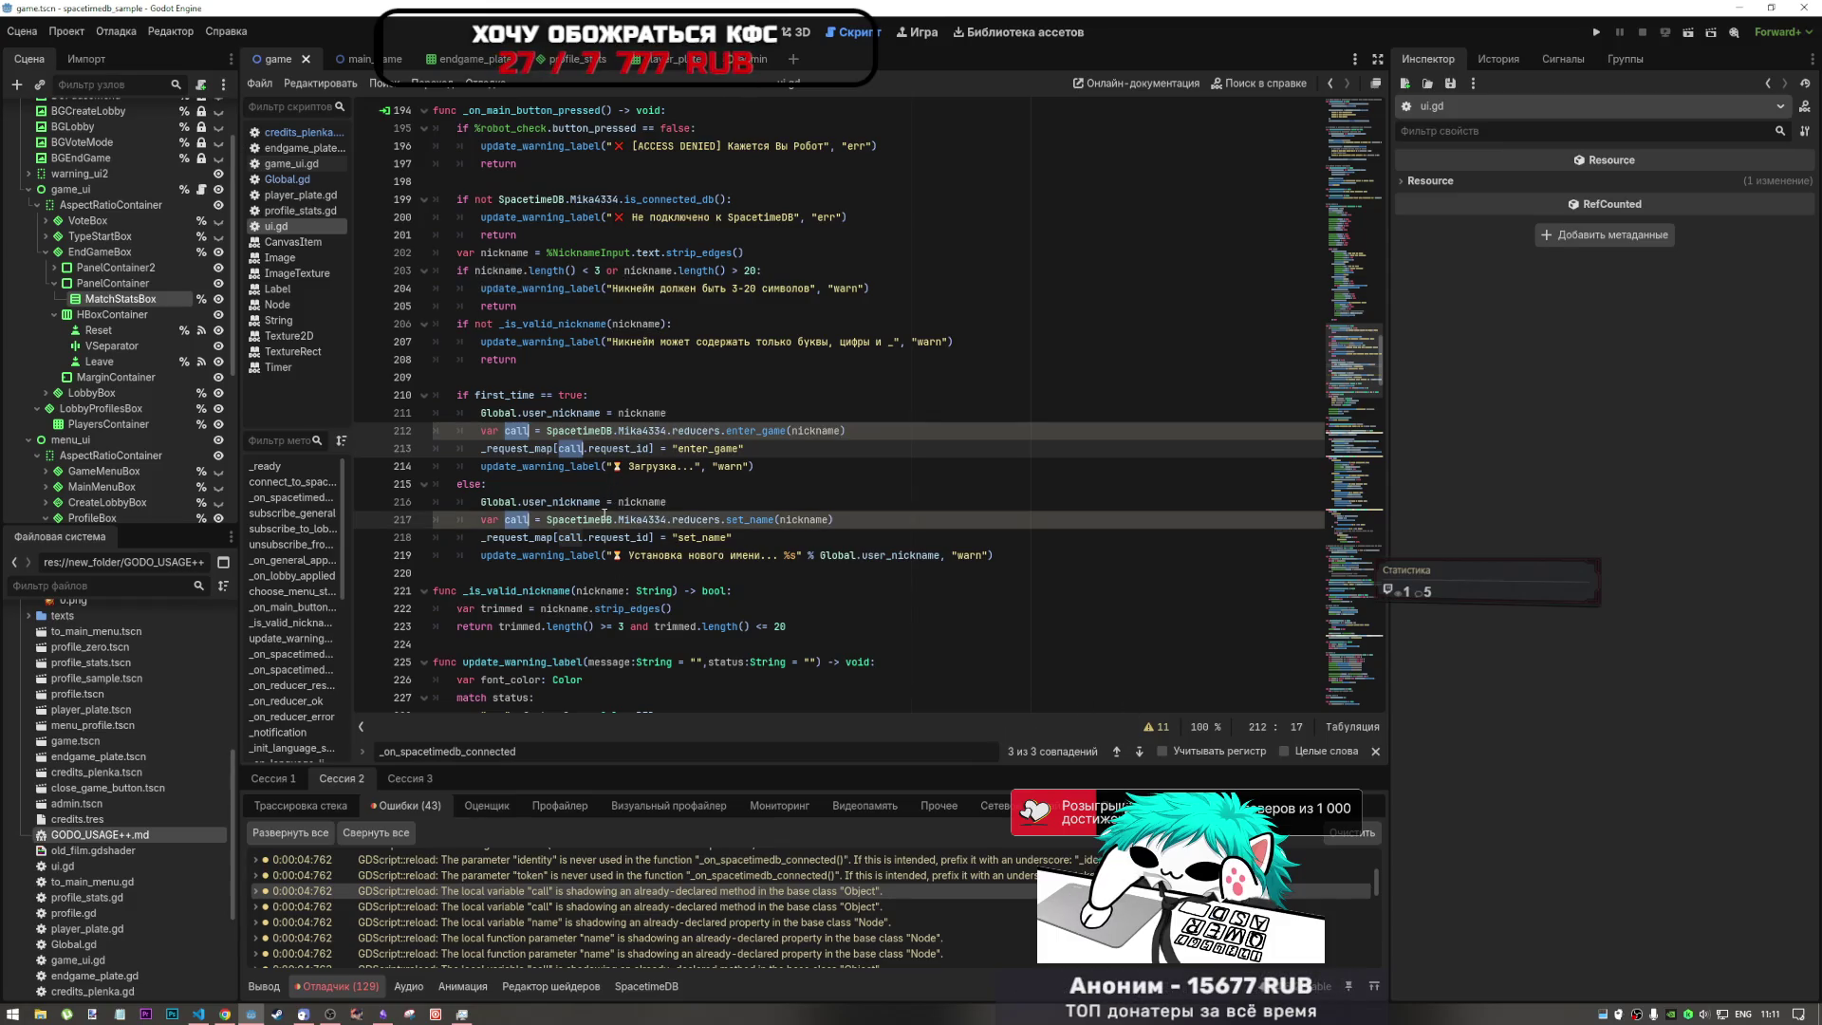
{"action": "key", "text": "Right"}
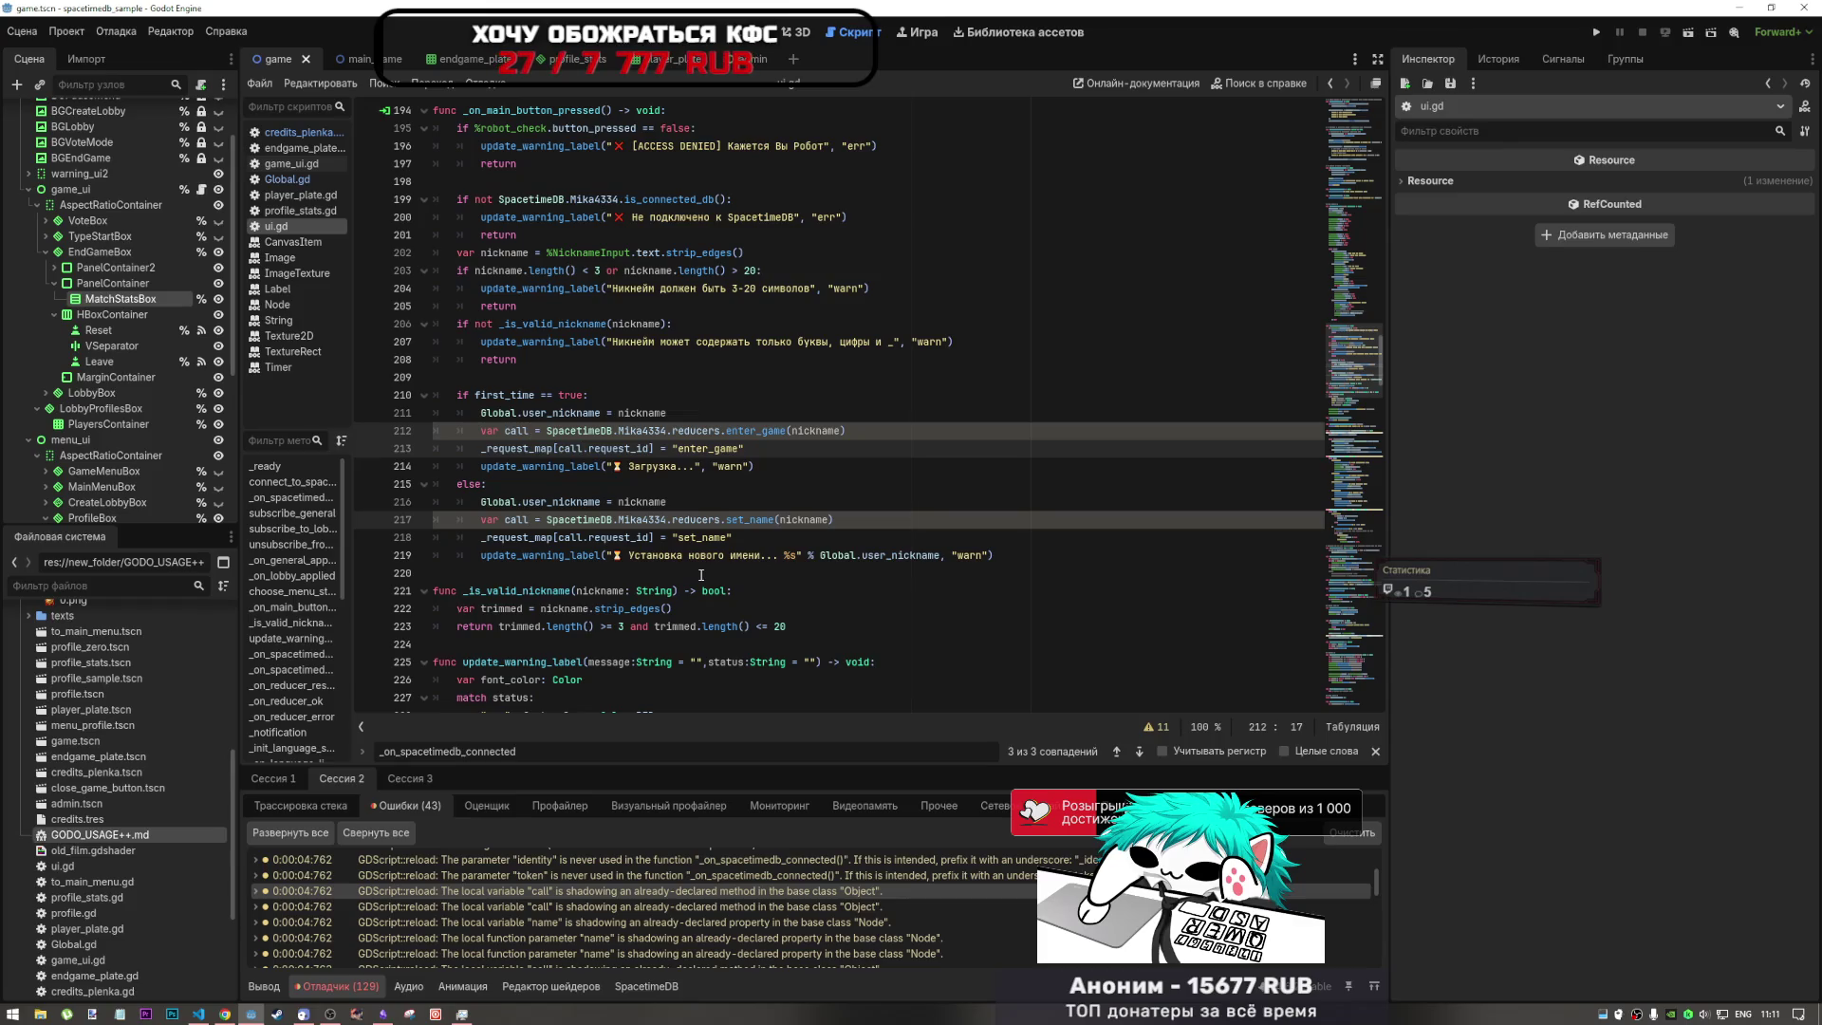
{"action": "type", "text": "er"}
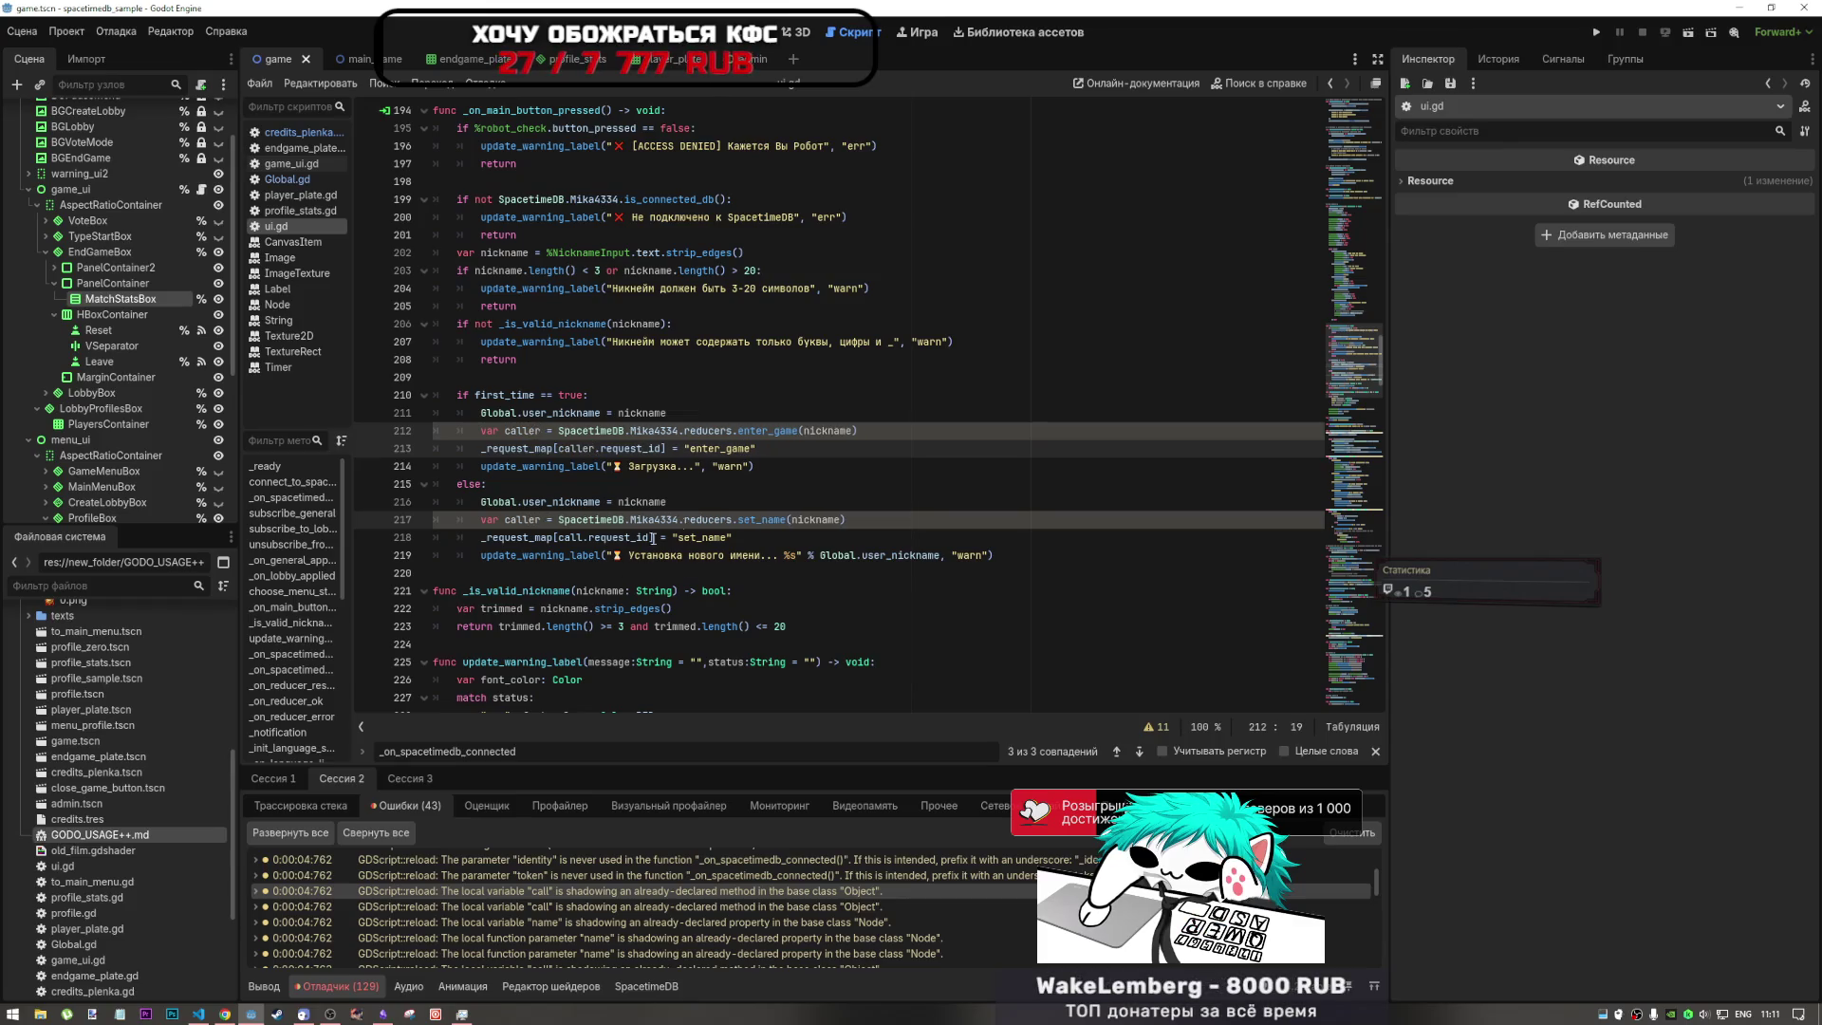
{"action": "key", "text": "Escape"}
{"action": "key", "text": "Down"}
{"action": "key", "text": "Down"}
{"action": "key", "text": "Down"}
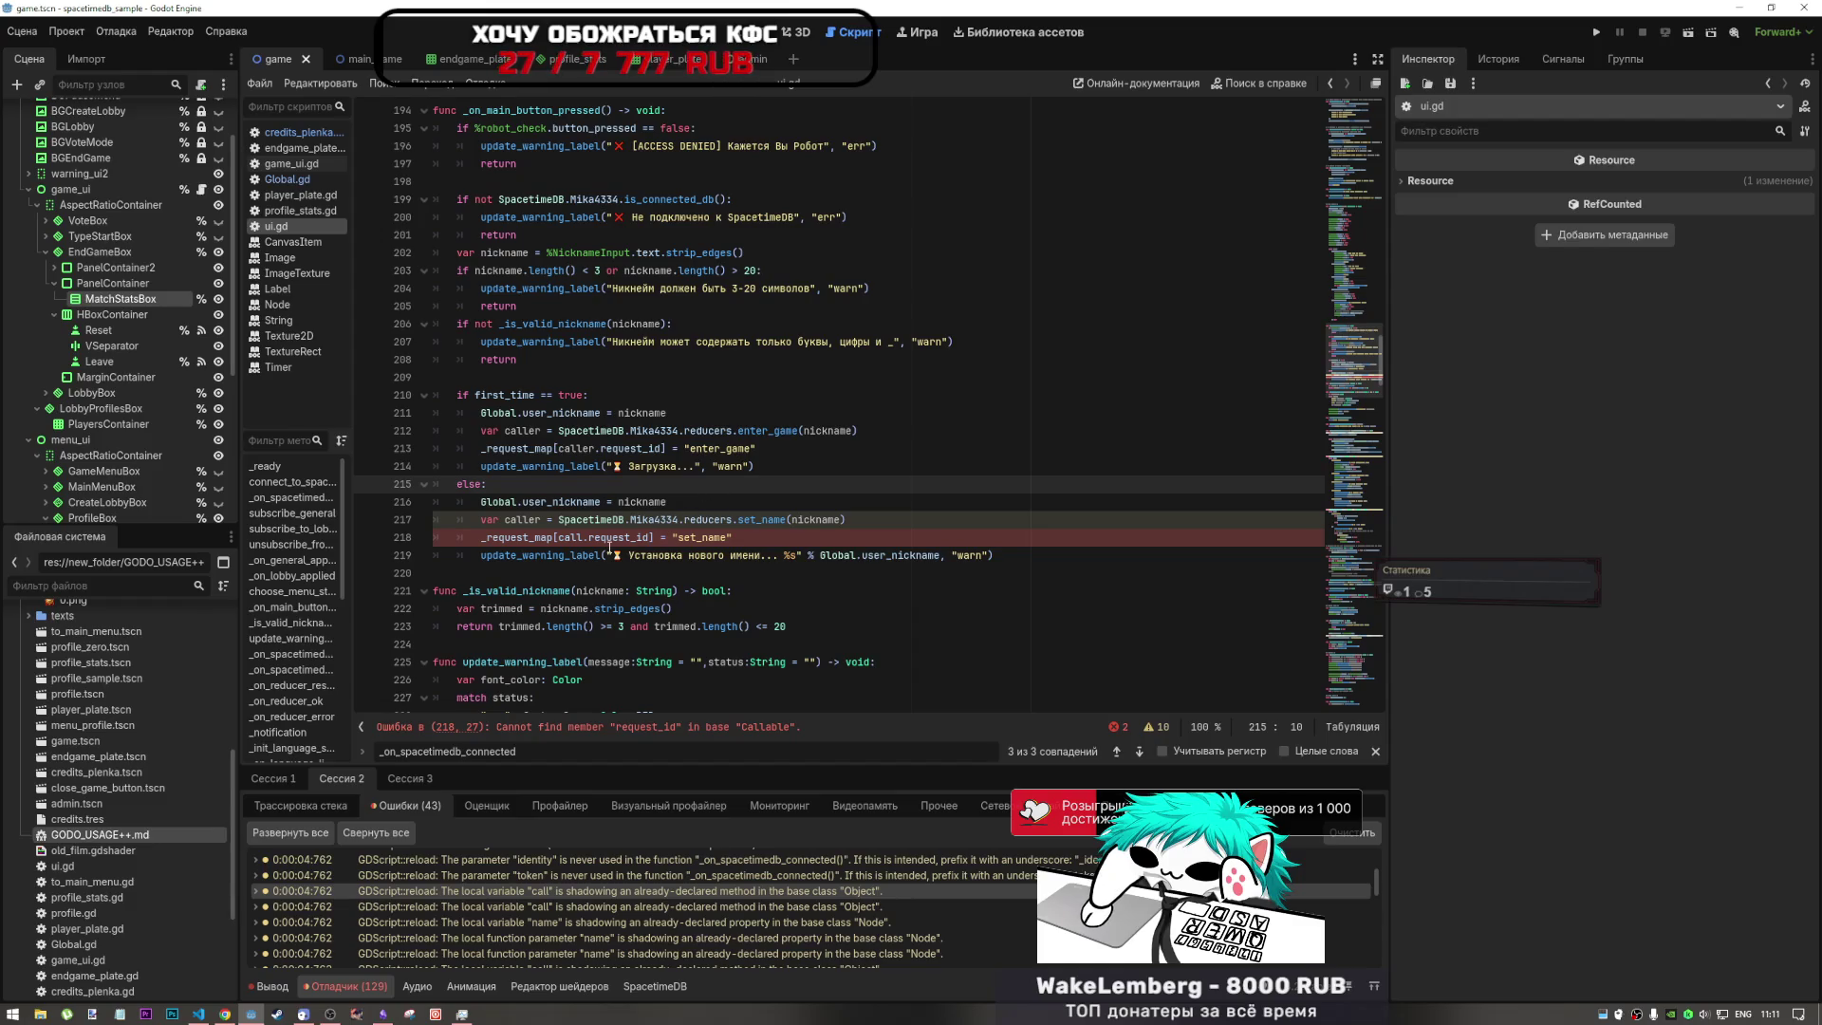
Step: Rename the leftover call on line 218 to caller and save ui.gd
{"action": "left_click", "coordinate": [589, 537]}
{"action": "type", "text": "er"}
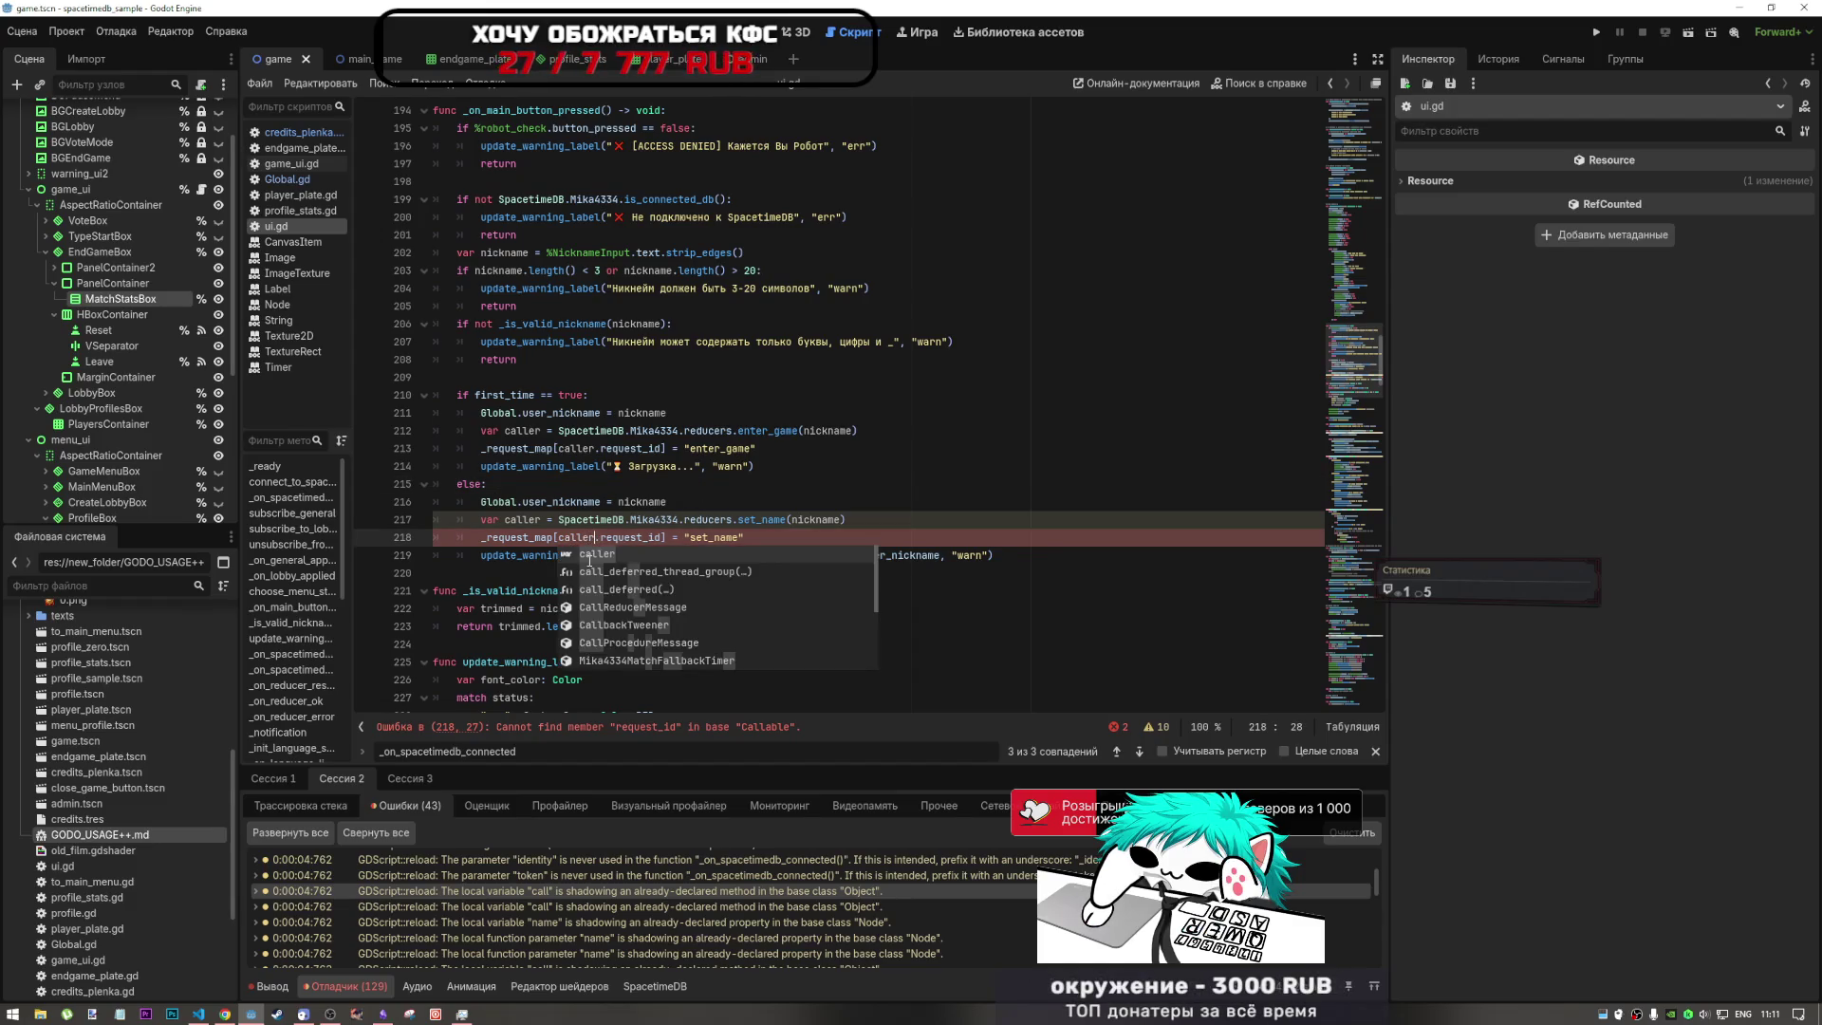
{"action": "key", "text": "Escape"}
{"action": "left_click", "coordinate": [713, 501]}
{"action": "key", "text": "ctrl+s"}
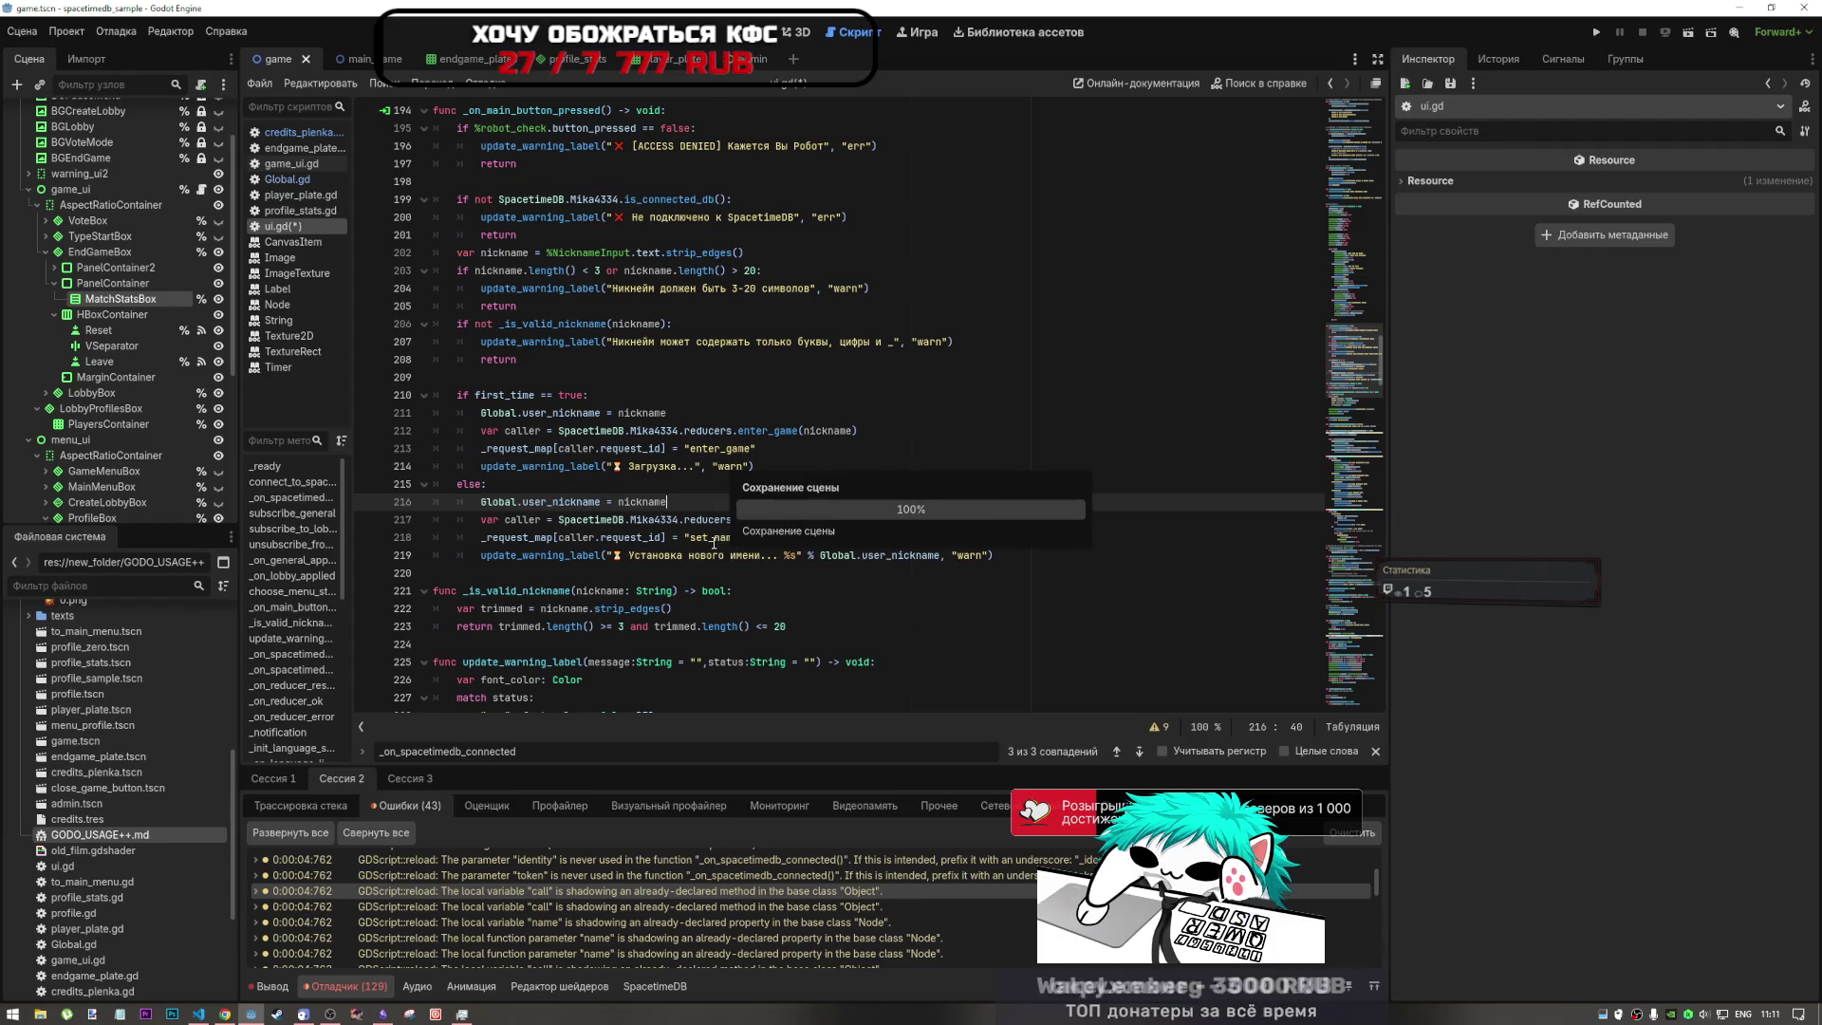
{"action": "left_click", "coordinate": [534, 430]}
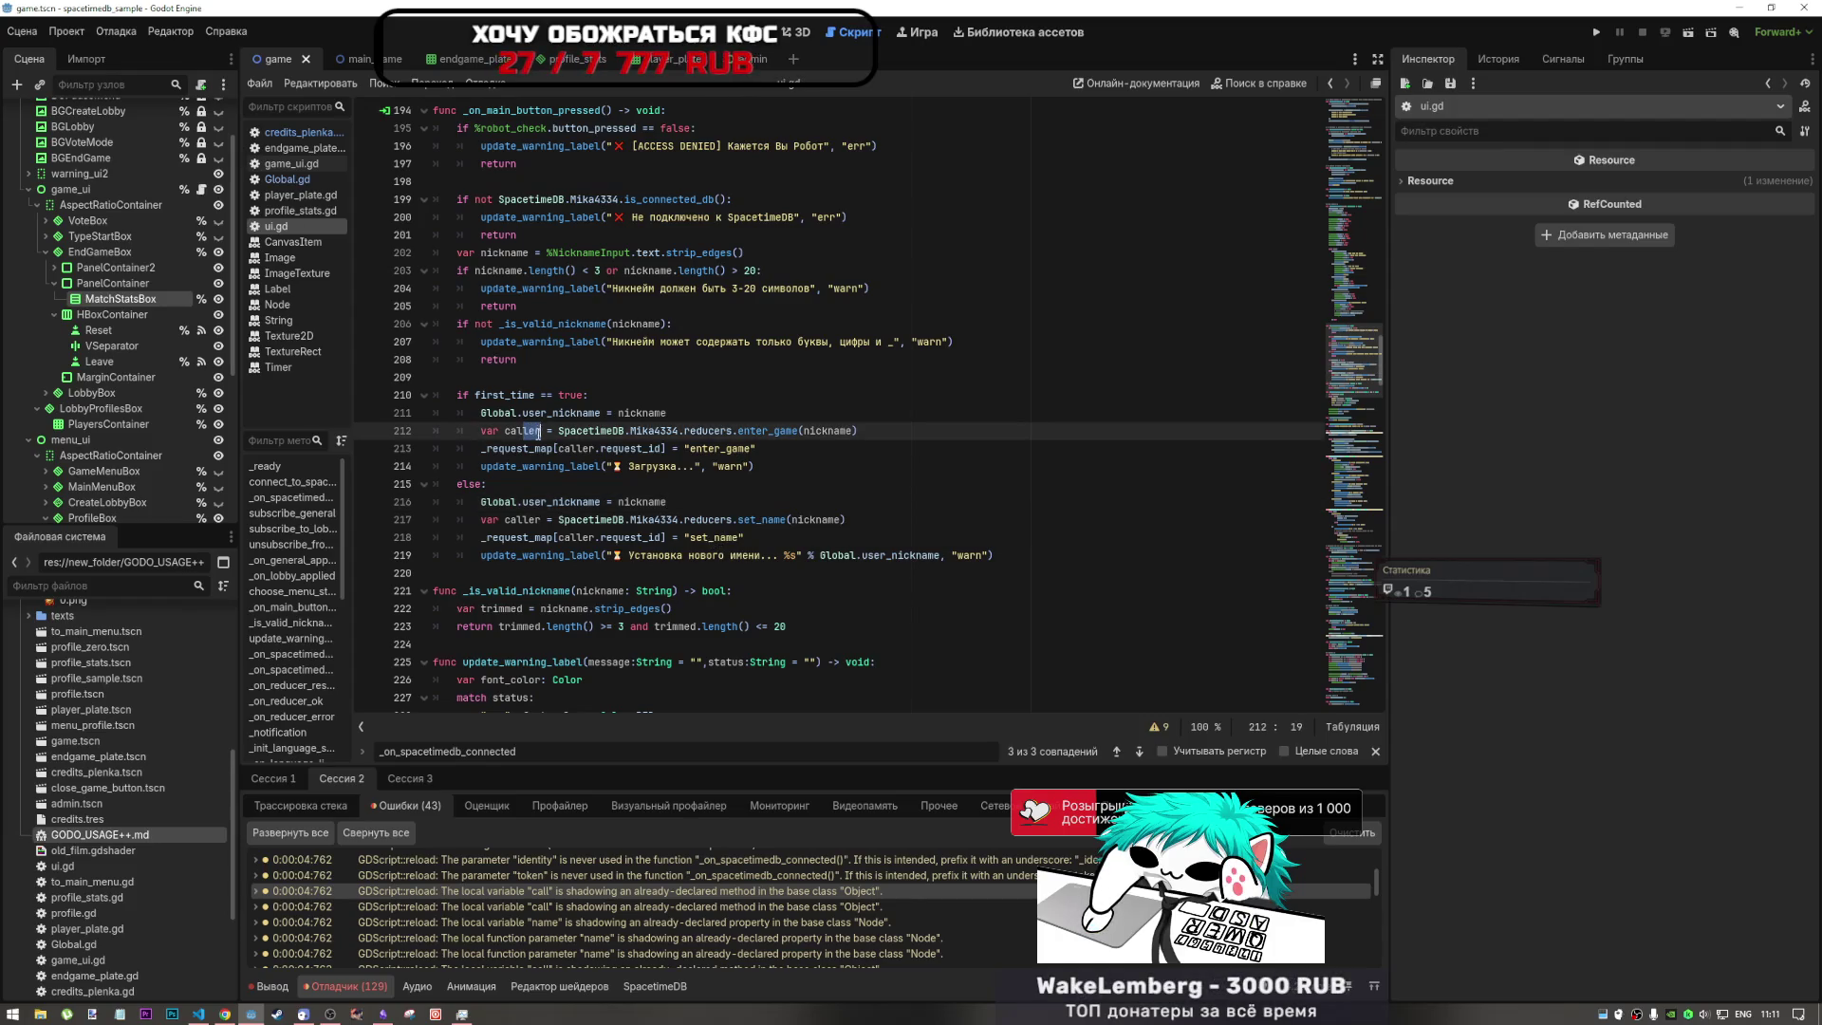
{"action": "left_click", "coordinate": [697, 519]}
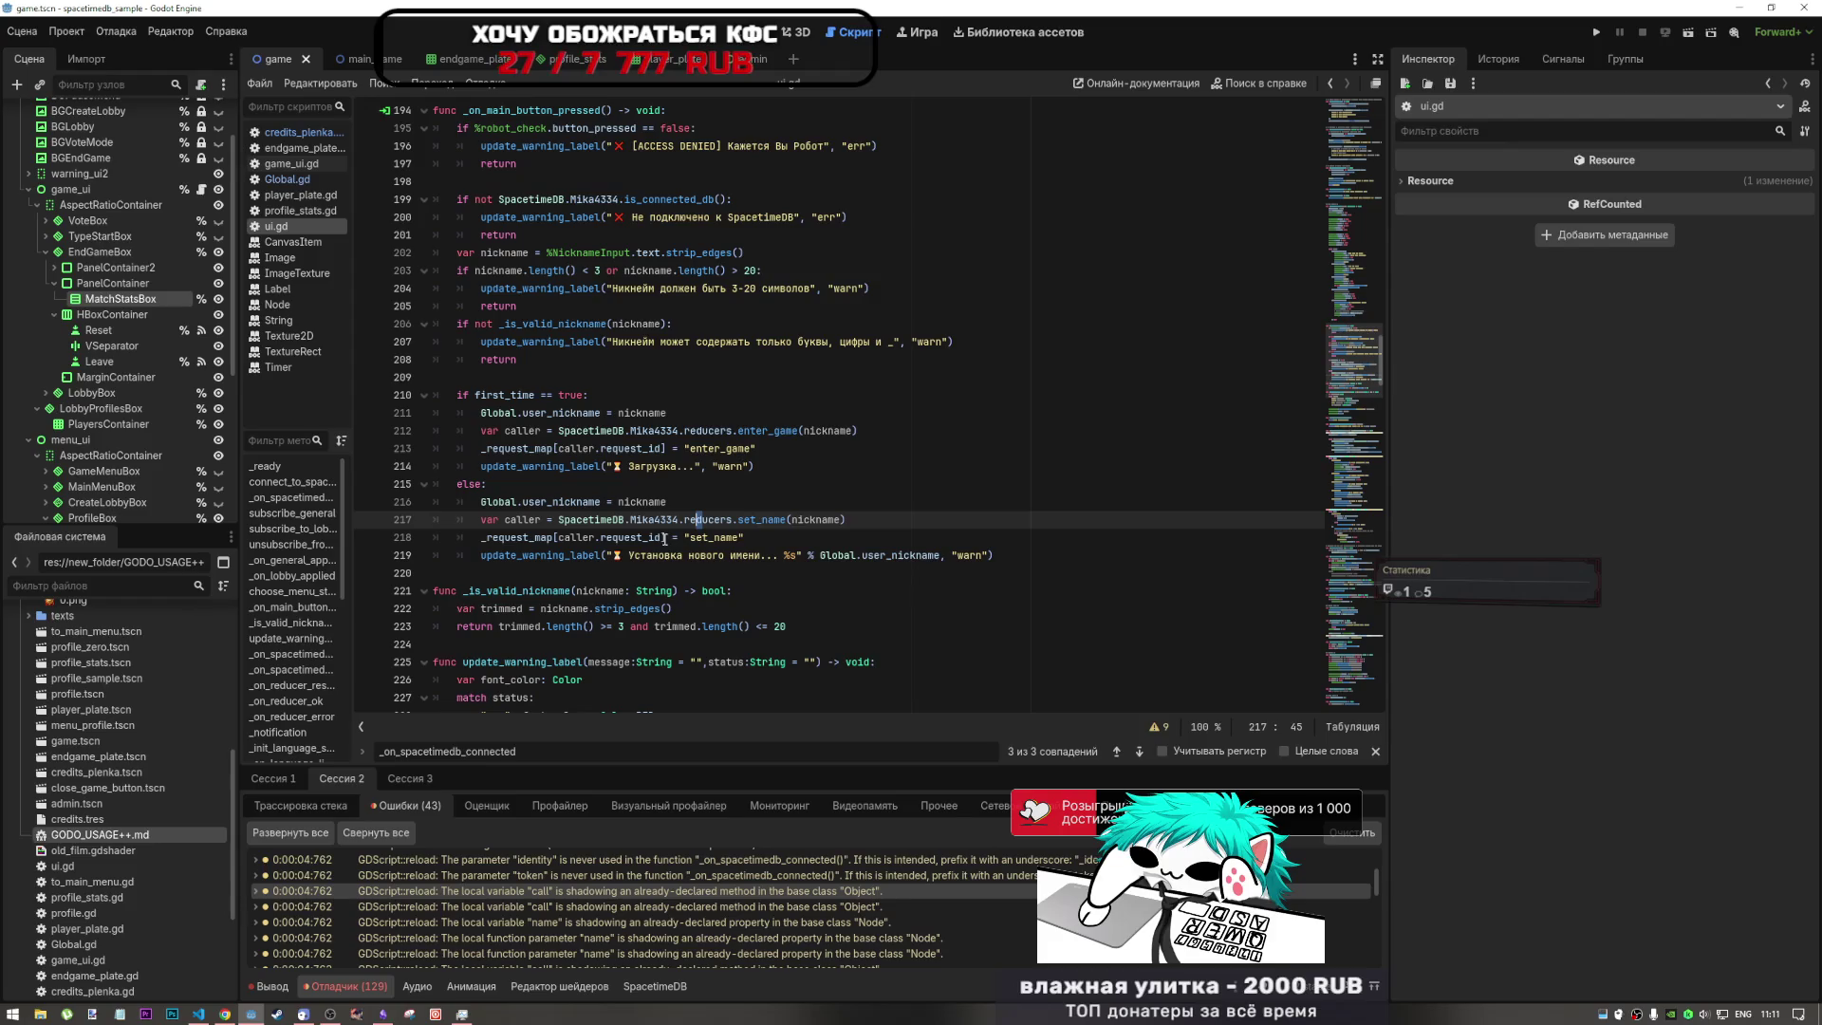
{"action": "scroll", "coordinate": [812, 886], "scroll_direction": "down", "scroll_amount": 1}
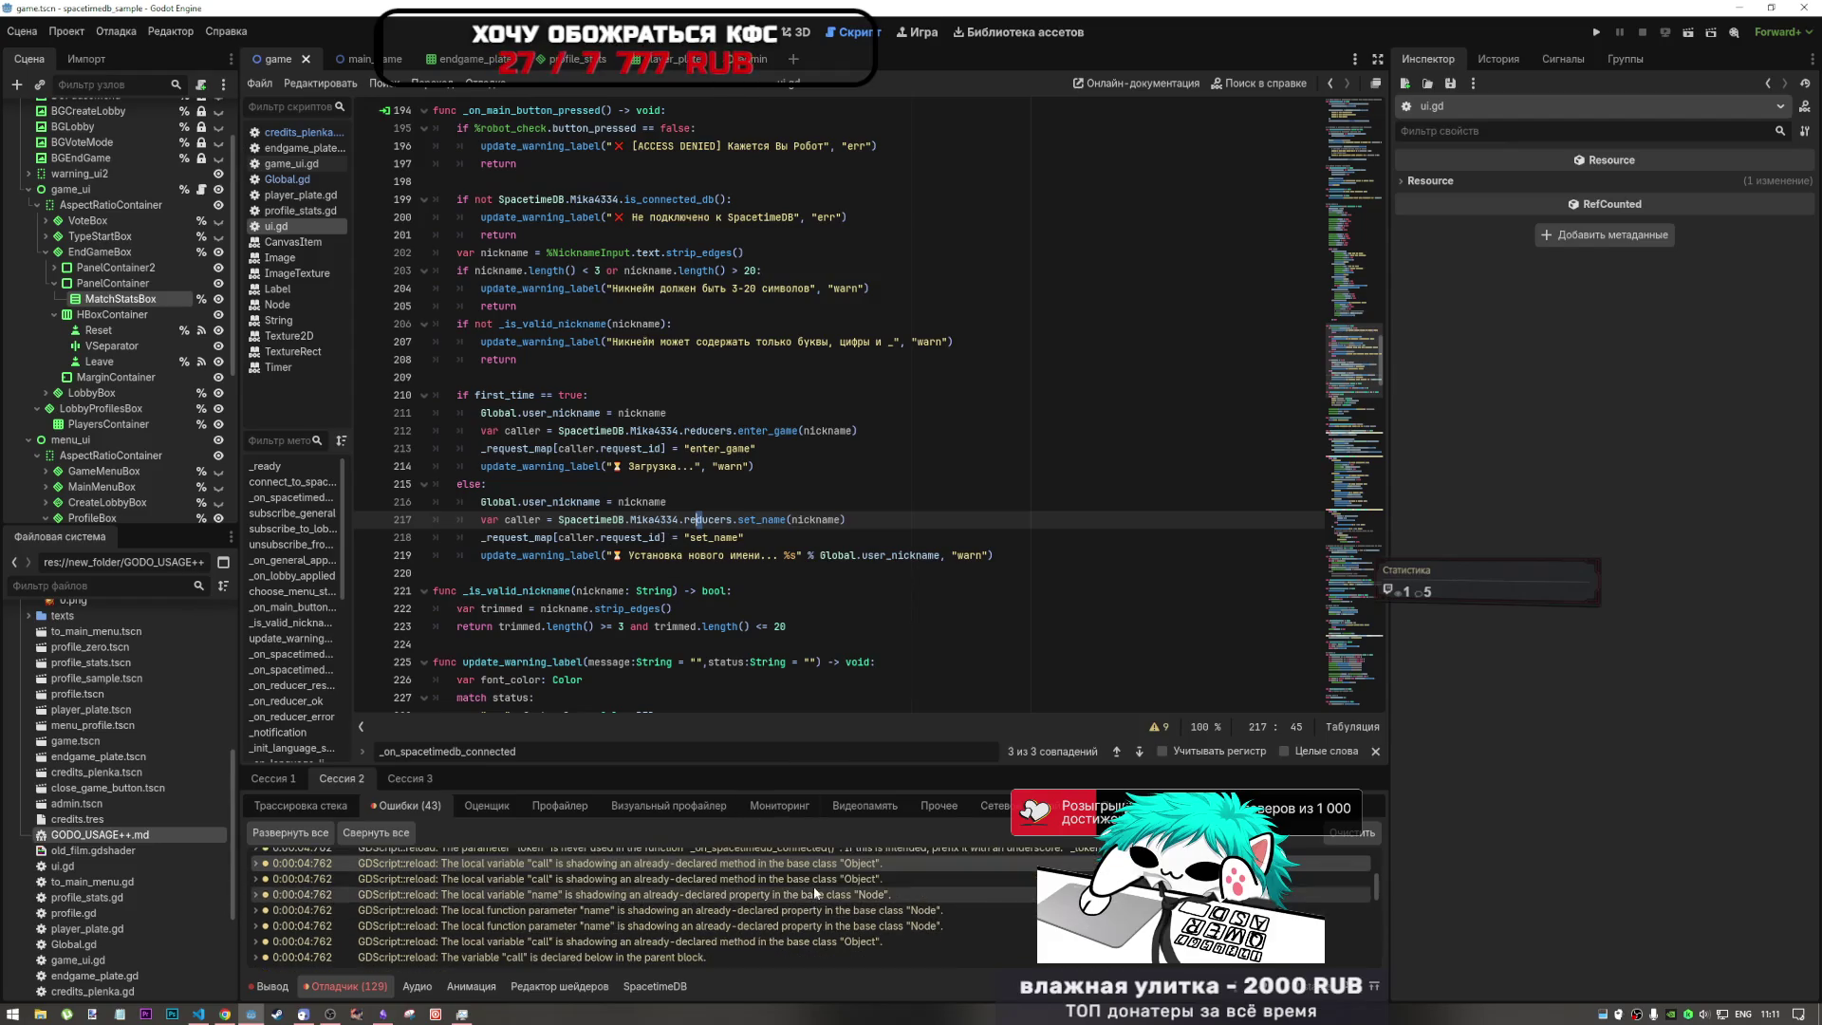
{"action": "left_click", "coordinate": [813, 885]}
{"action": "left_click", "coordinate": [814, 892]}
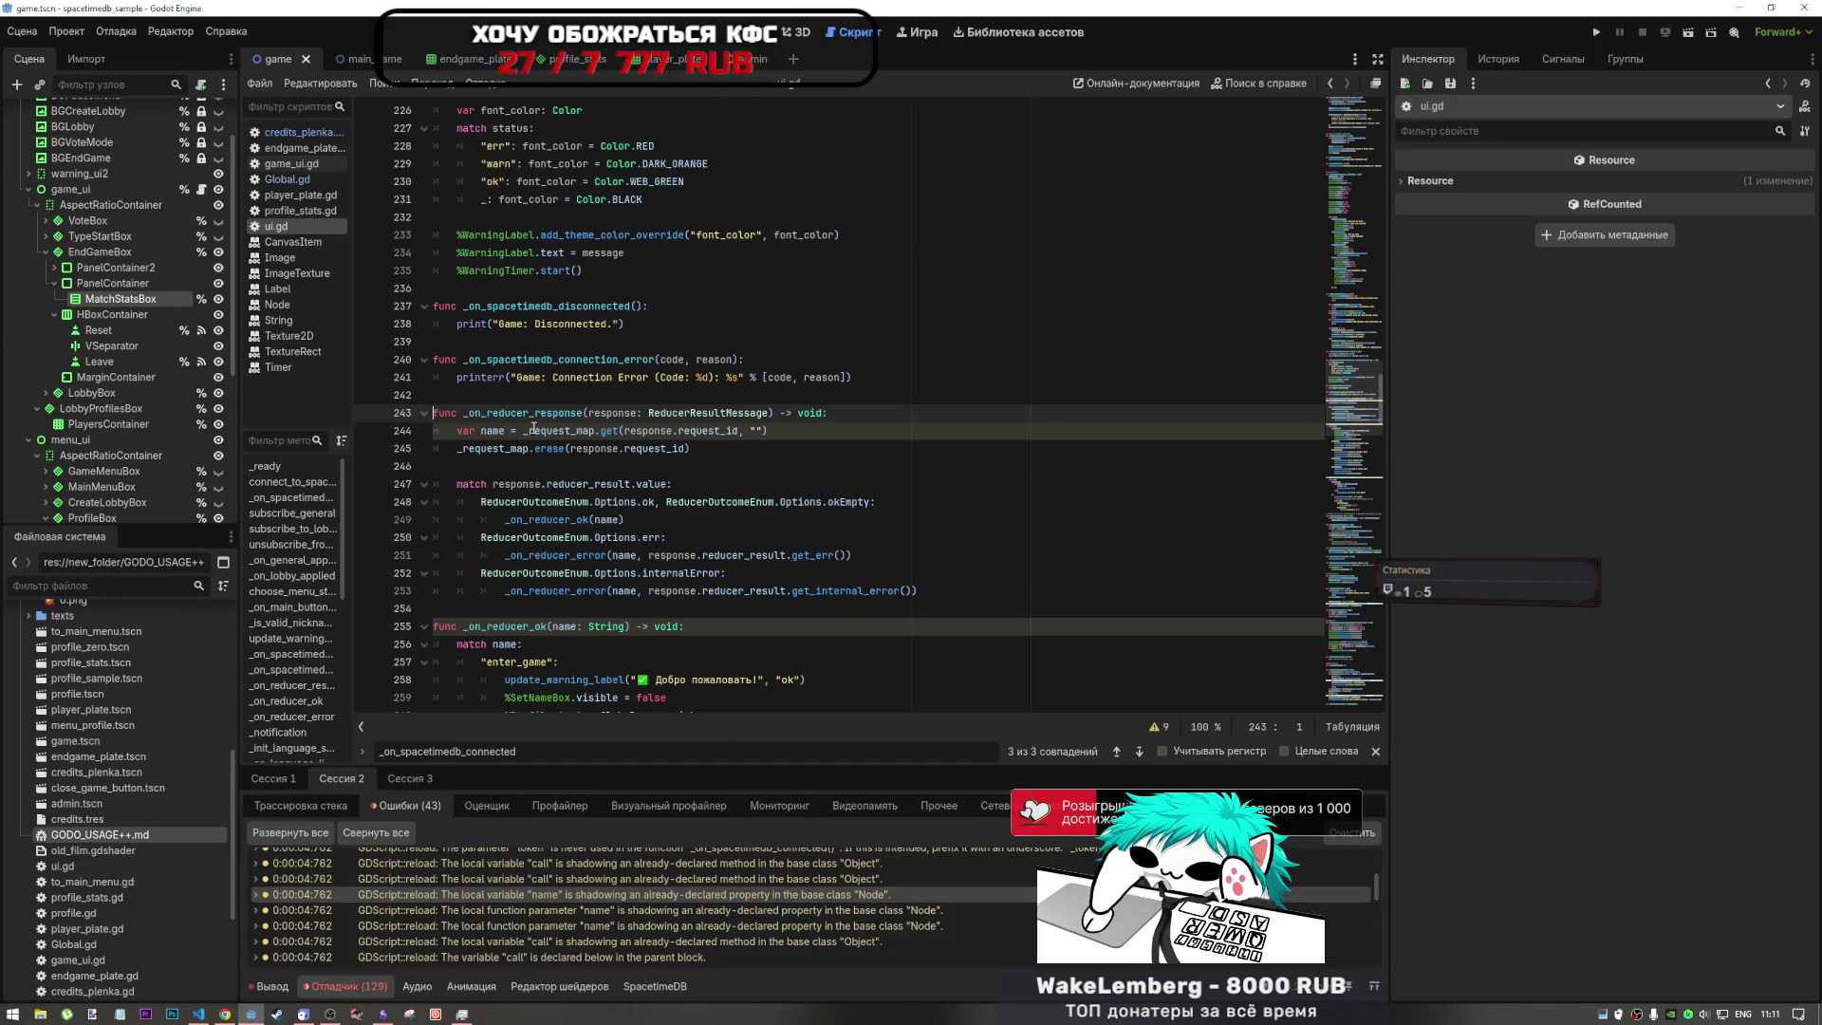
Step: Select name on line 244 plus its next occurrences and prefix them with reducer_
{"action": "left_click", "coordinate": [491, 430]}
{"action": "double_click", "coordinate": [493, 430]}
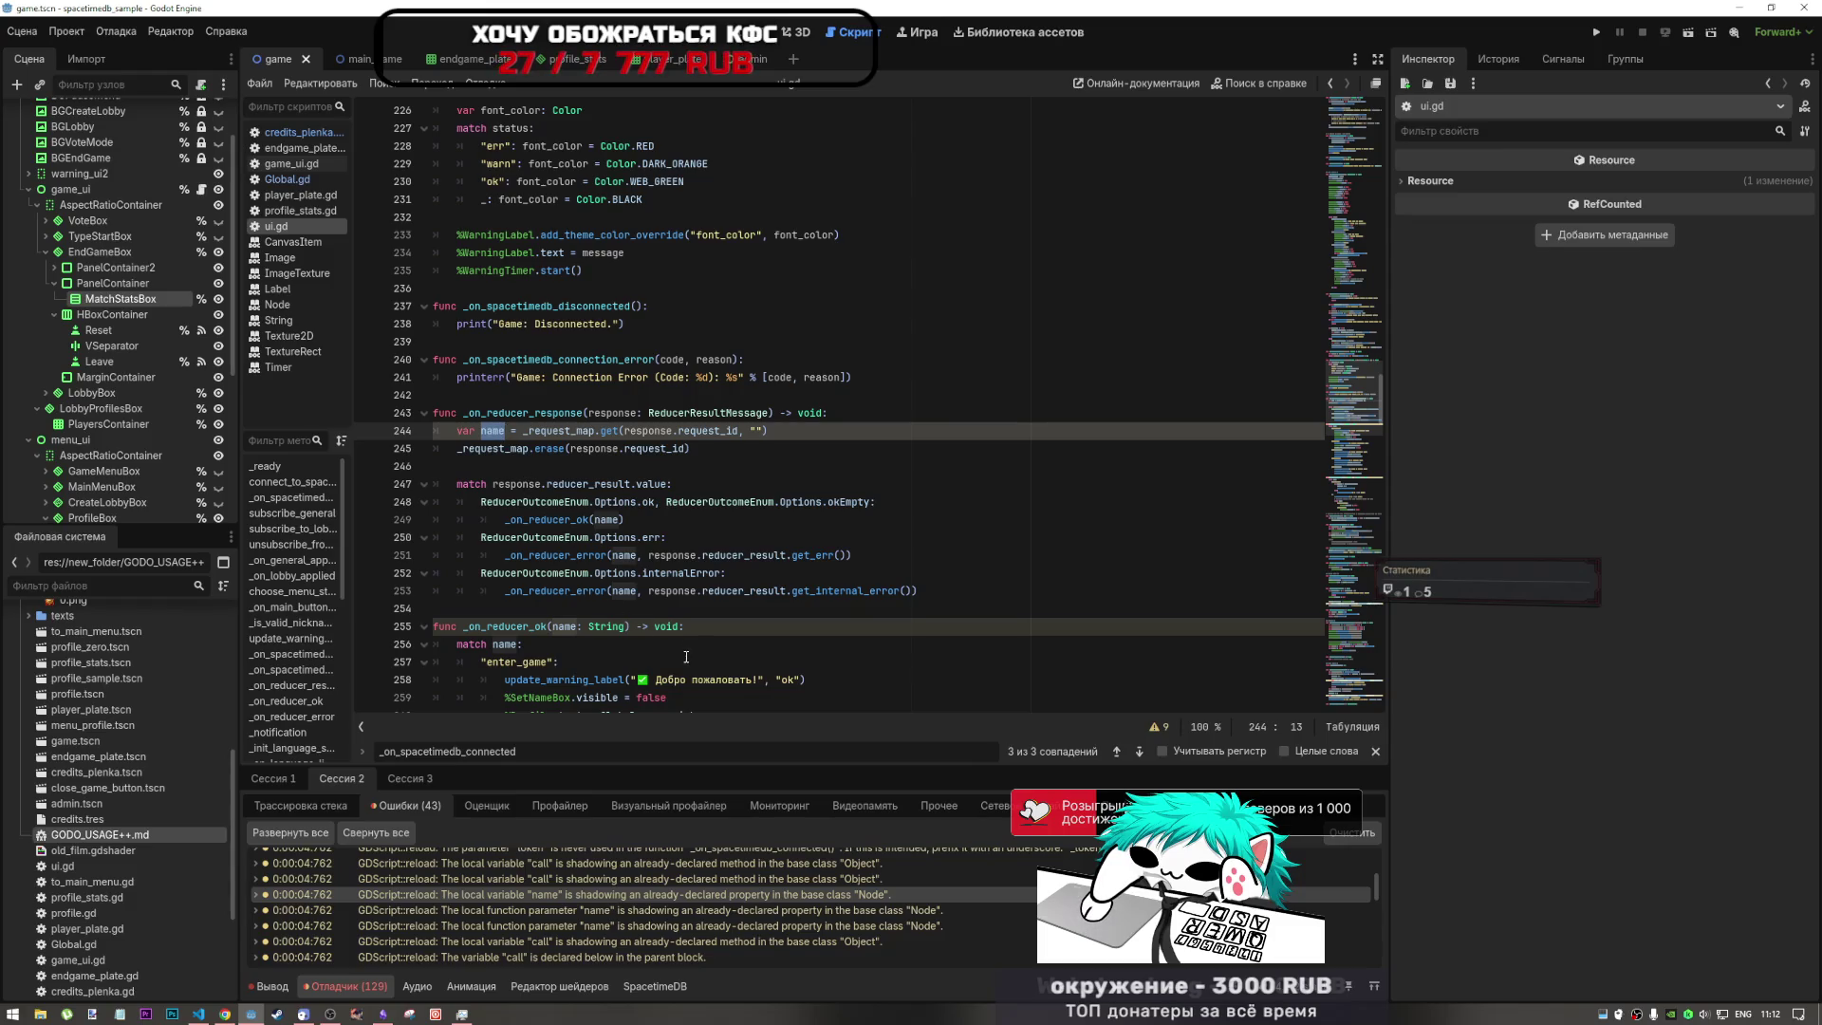
{"action": "scroll", "coordinate": [680, 639], "scroll_direction": "down", "scroll_amount": 1}
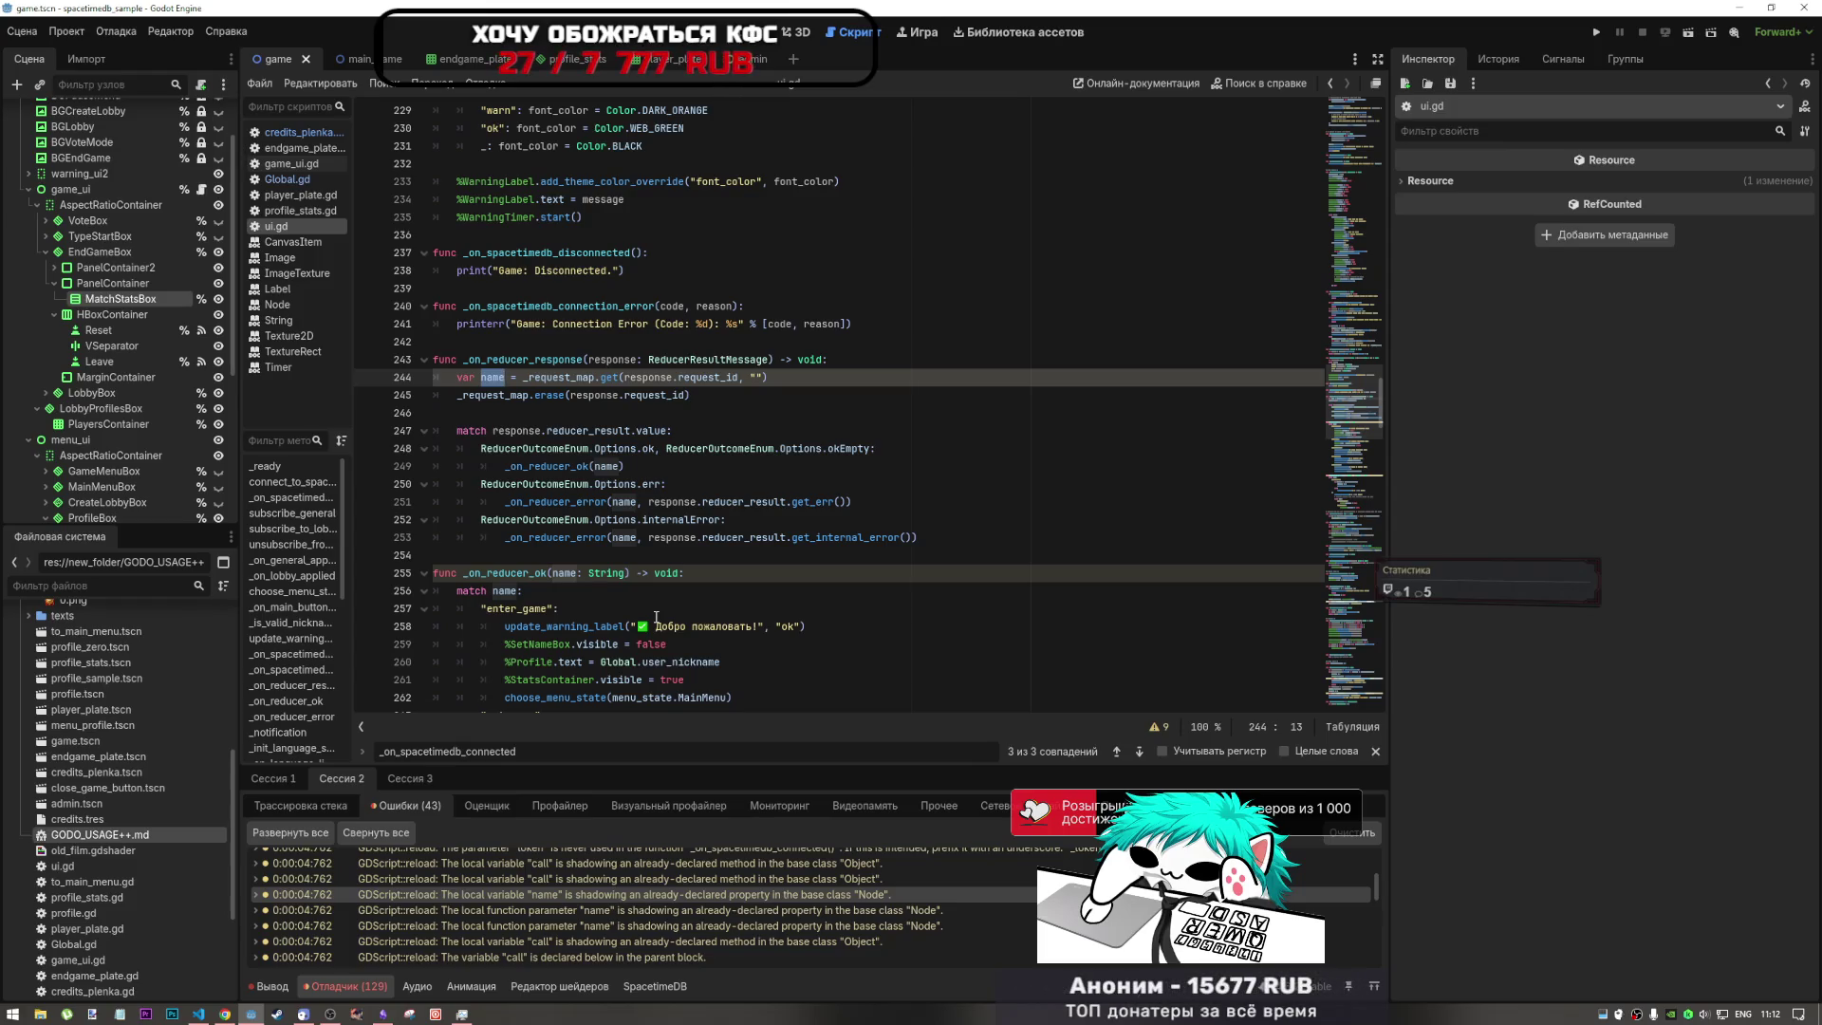
{"action": "key", "text": "ctrl+d"}
{"action": "key", "text": "ctrl+d"}
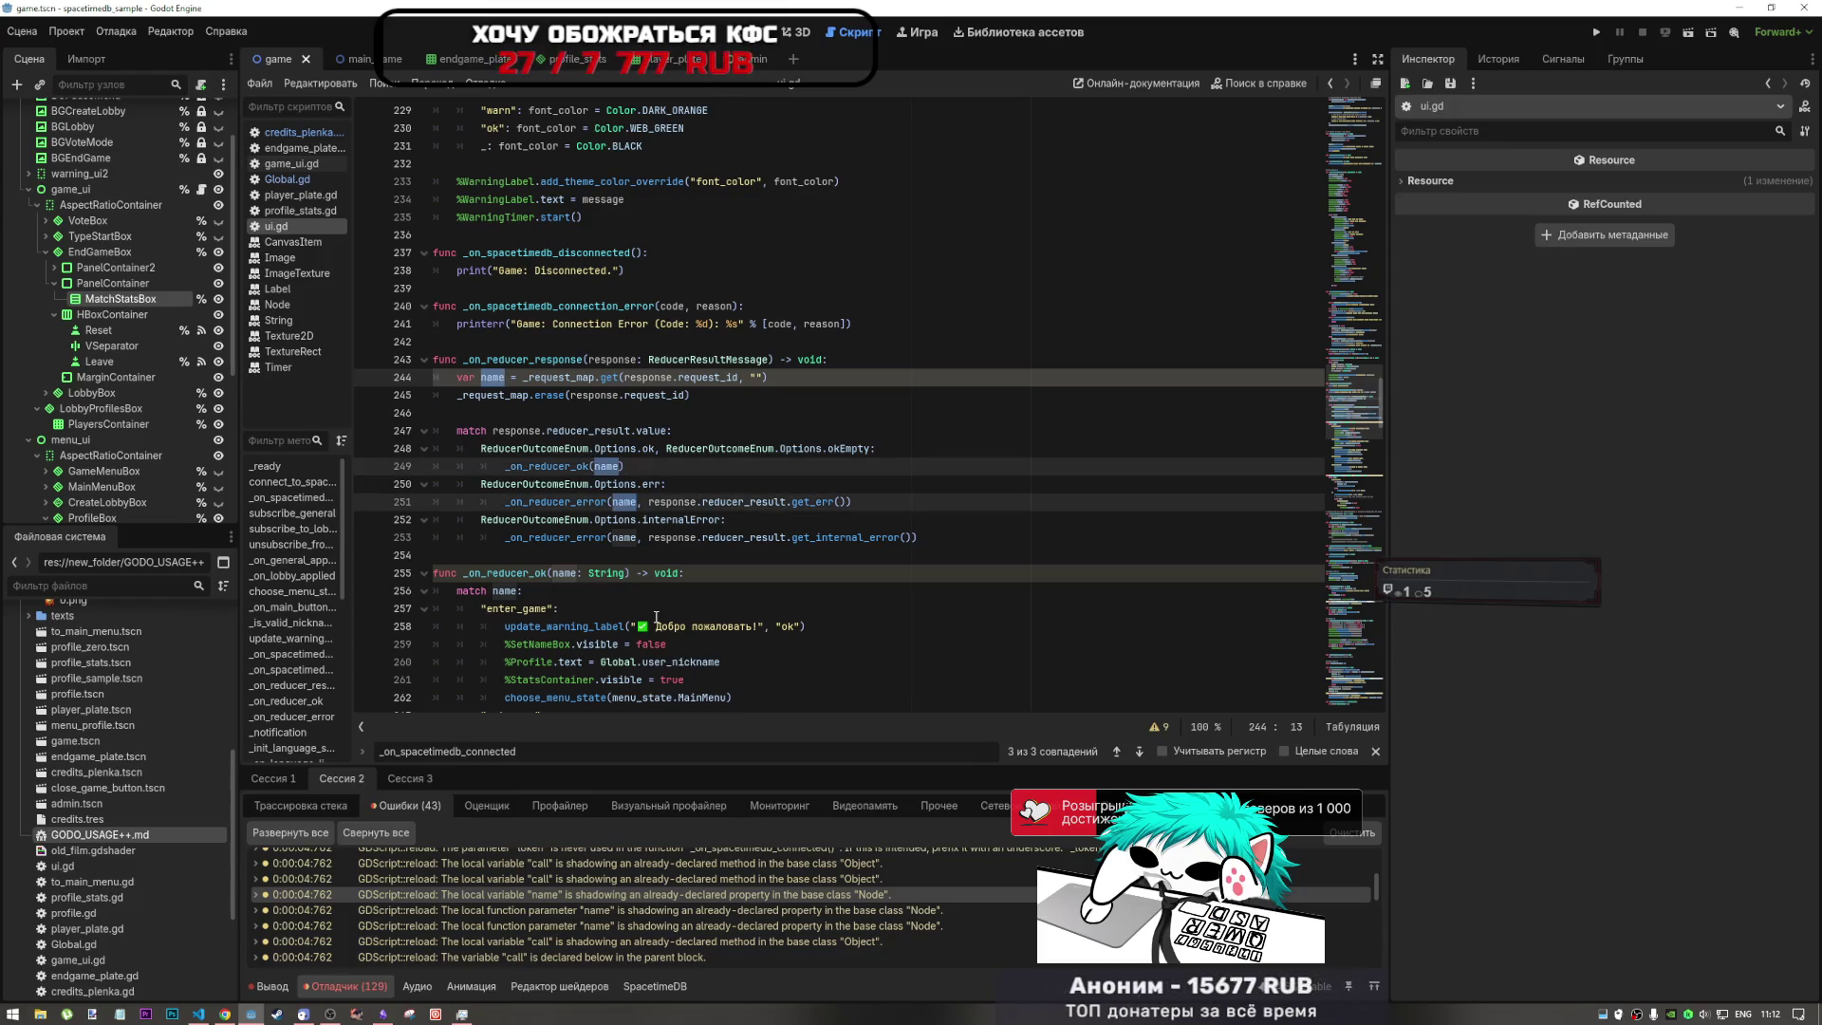
{"action": "key", "text": "ctrl+d"}
{"action": "key", "text": "ctrl+d"}
{"action": "key", "text": "ctrl+d"}
{"action": "scroll", "coordinate": [669, 610], "scroll_direction": "down", "scroll_amount": 7}
{"action": "scroll", "coordinate": [662, 609], "scroll_direction": "up", "scroll_amount": 6}
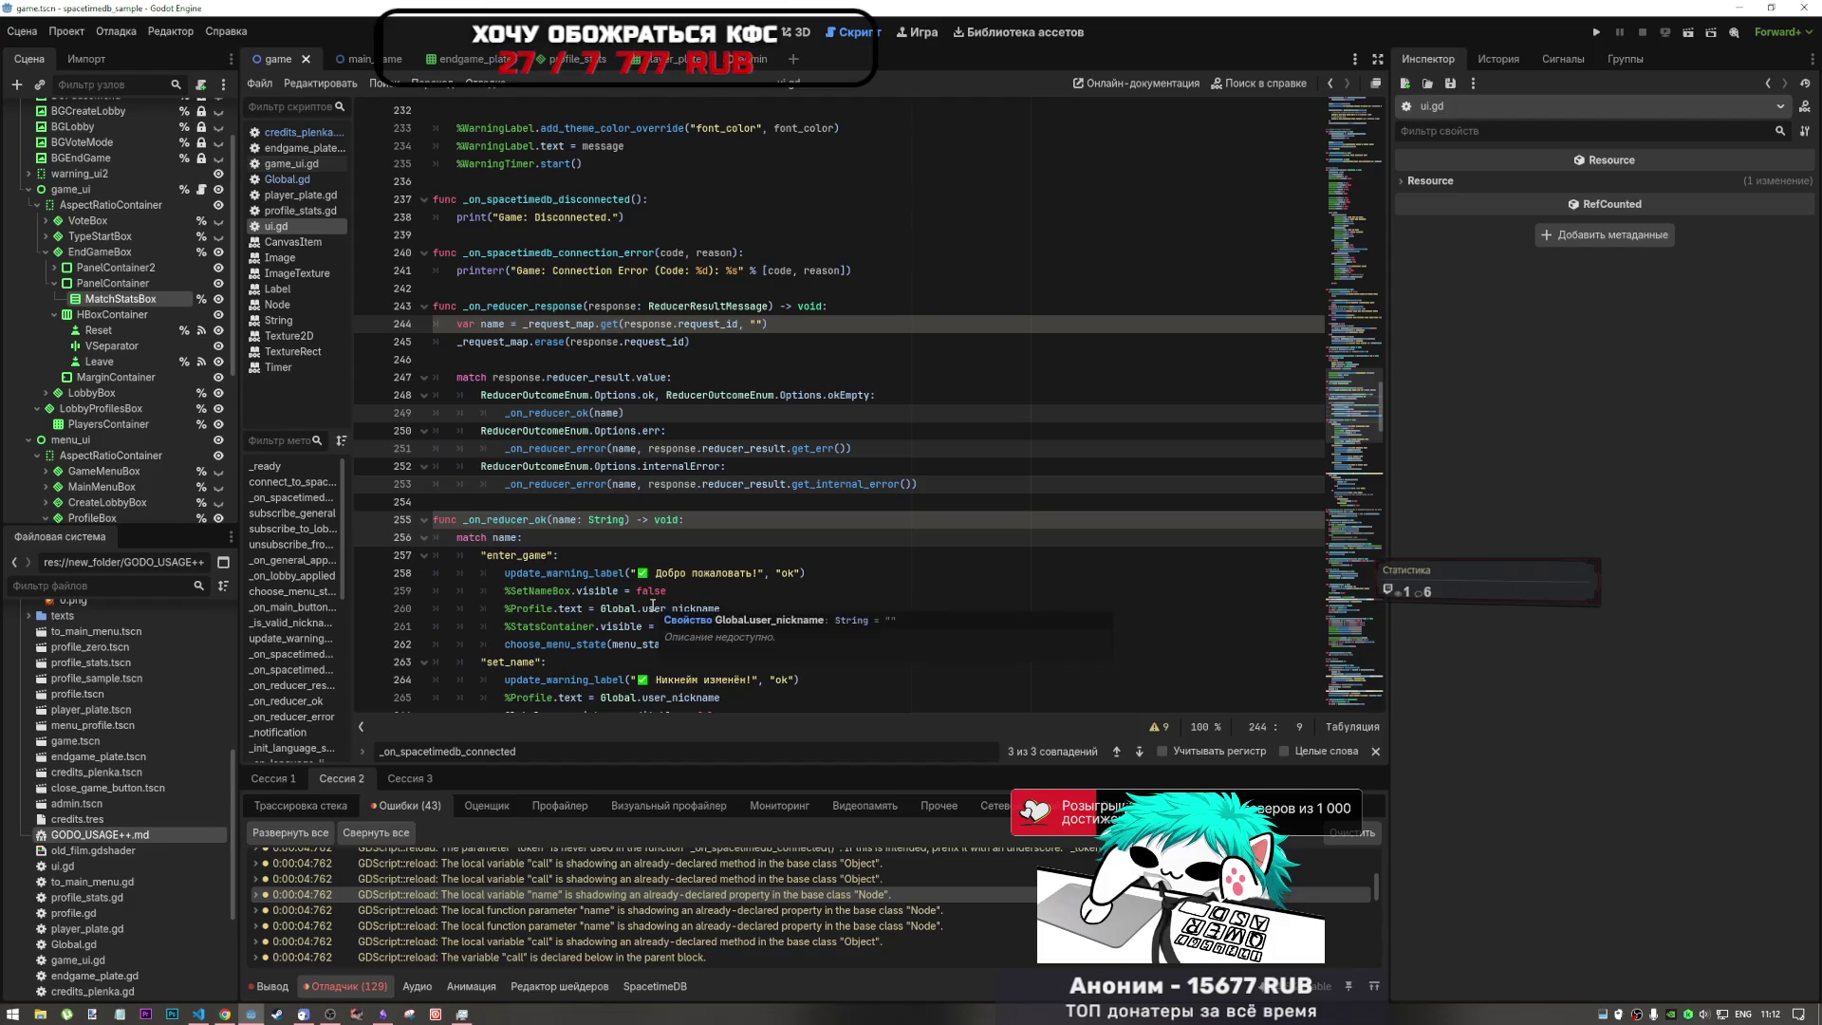
{"action": "key", "text": "Left"}
{"action": "type", "text": "reducer_"}
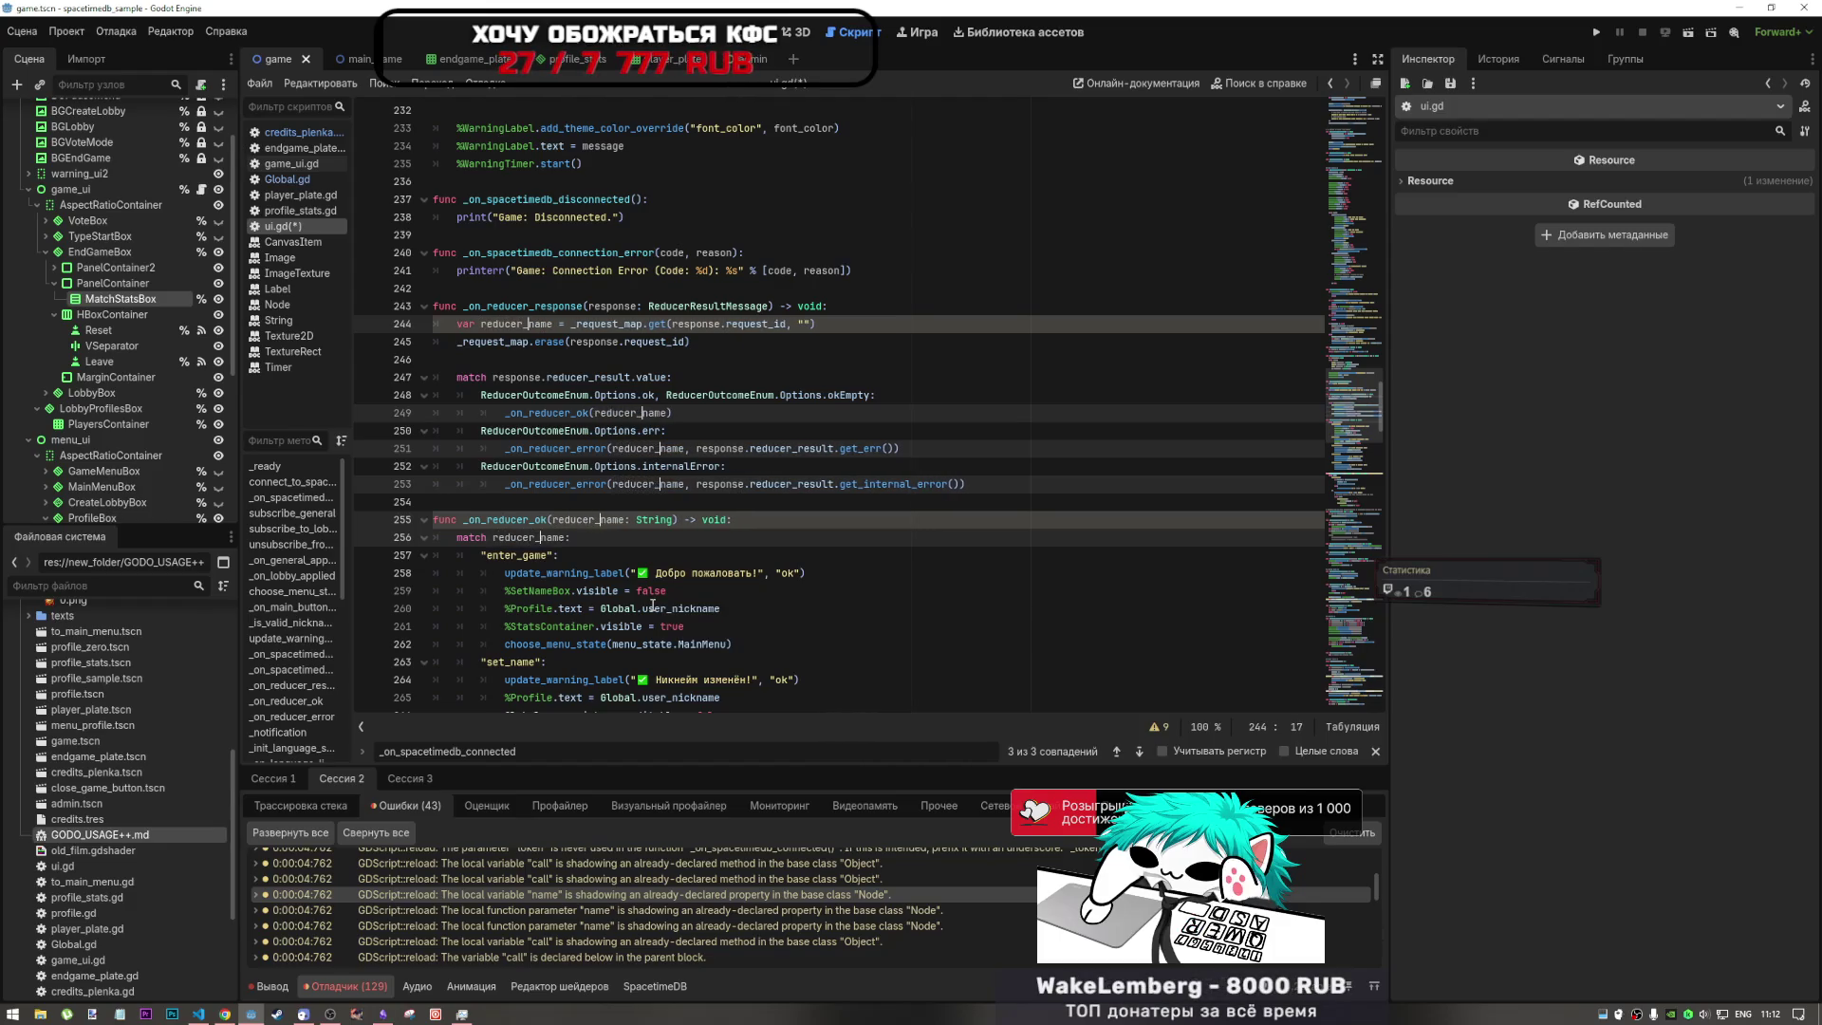
{"action": "left_click", "coordinate": [634, 572]}
Step: Undo the partial reducer_name rename in the _on_reducer_ok code
{"action": "scroll", "coordinate": [664, 616], "scroll_direction": "down", "scroll_amount": 7}
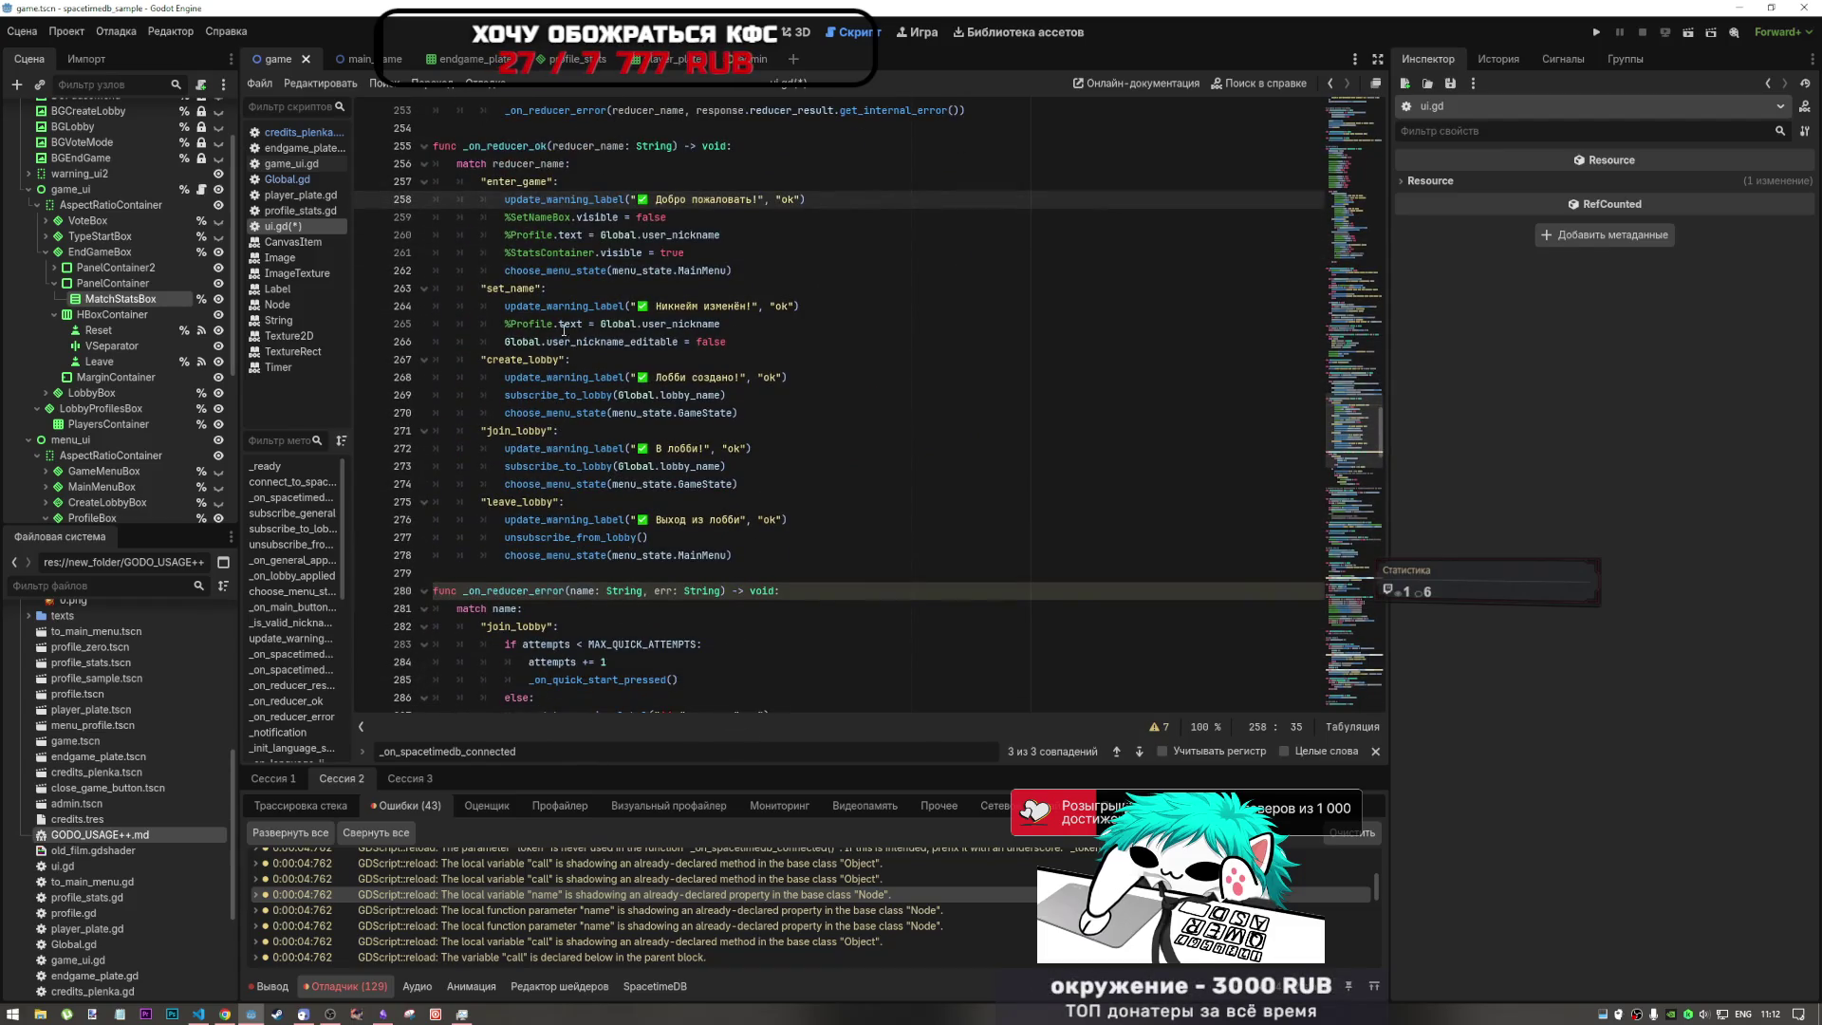
{"action": "scroll", "coordinate": [556, 280], "scroll_direction": "up", "scroll_amount": 2}
{"action": "double_click", "coordinate": [582, 252]}
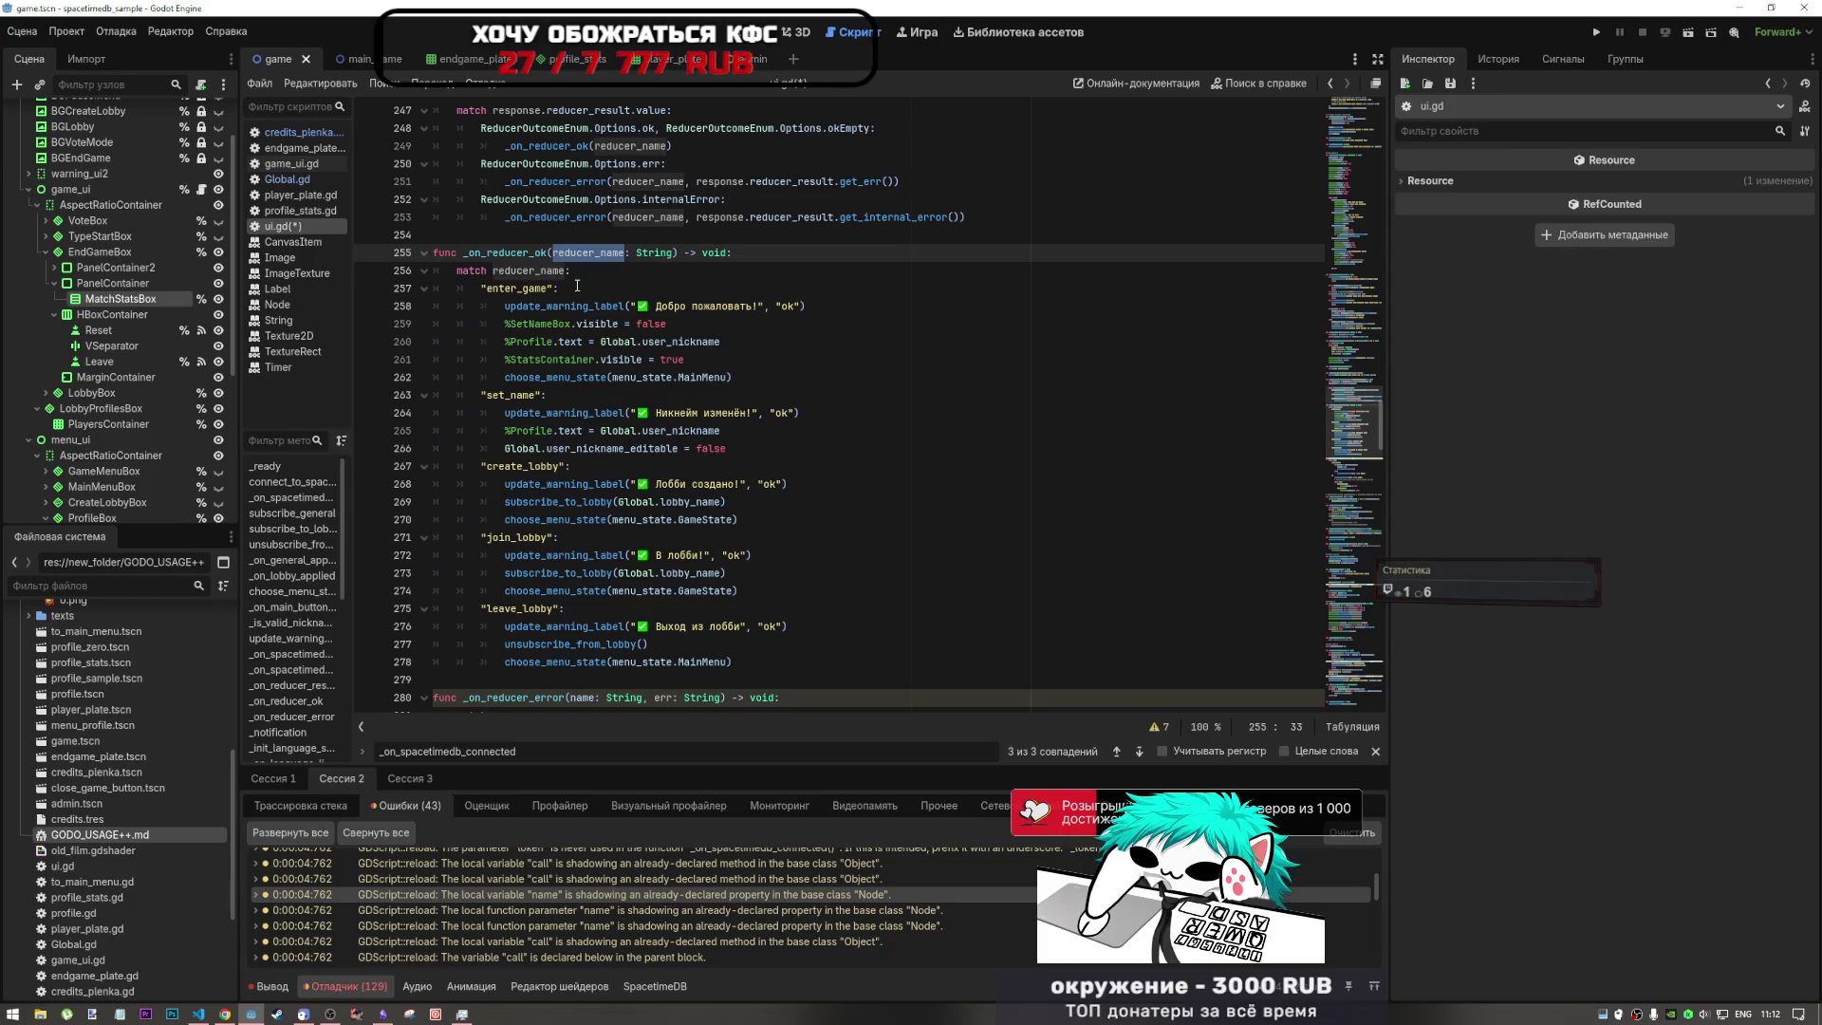
{"action": "double_click", "coordinate": [630, 145]}
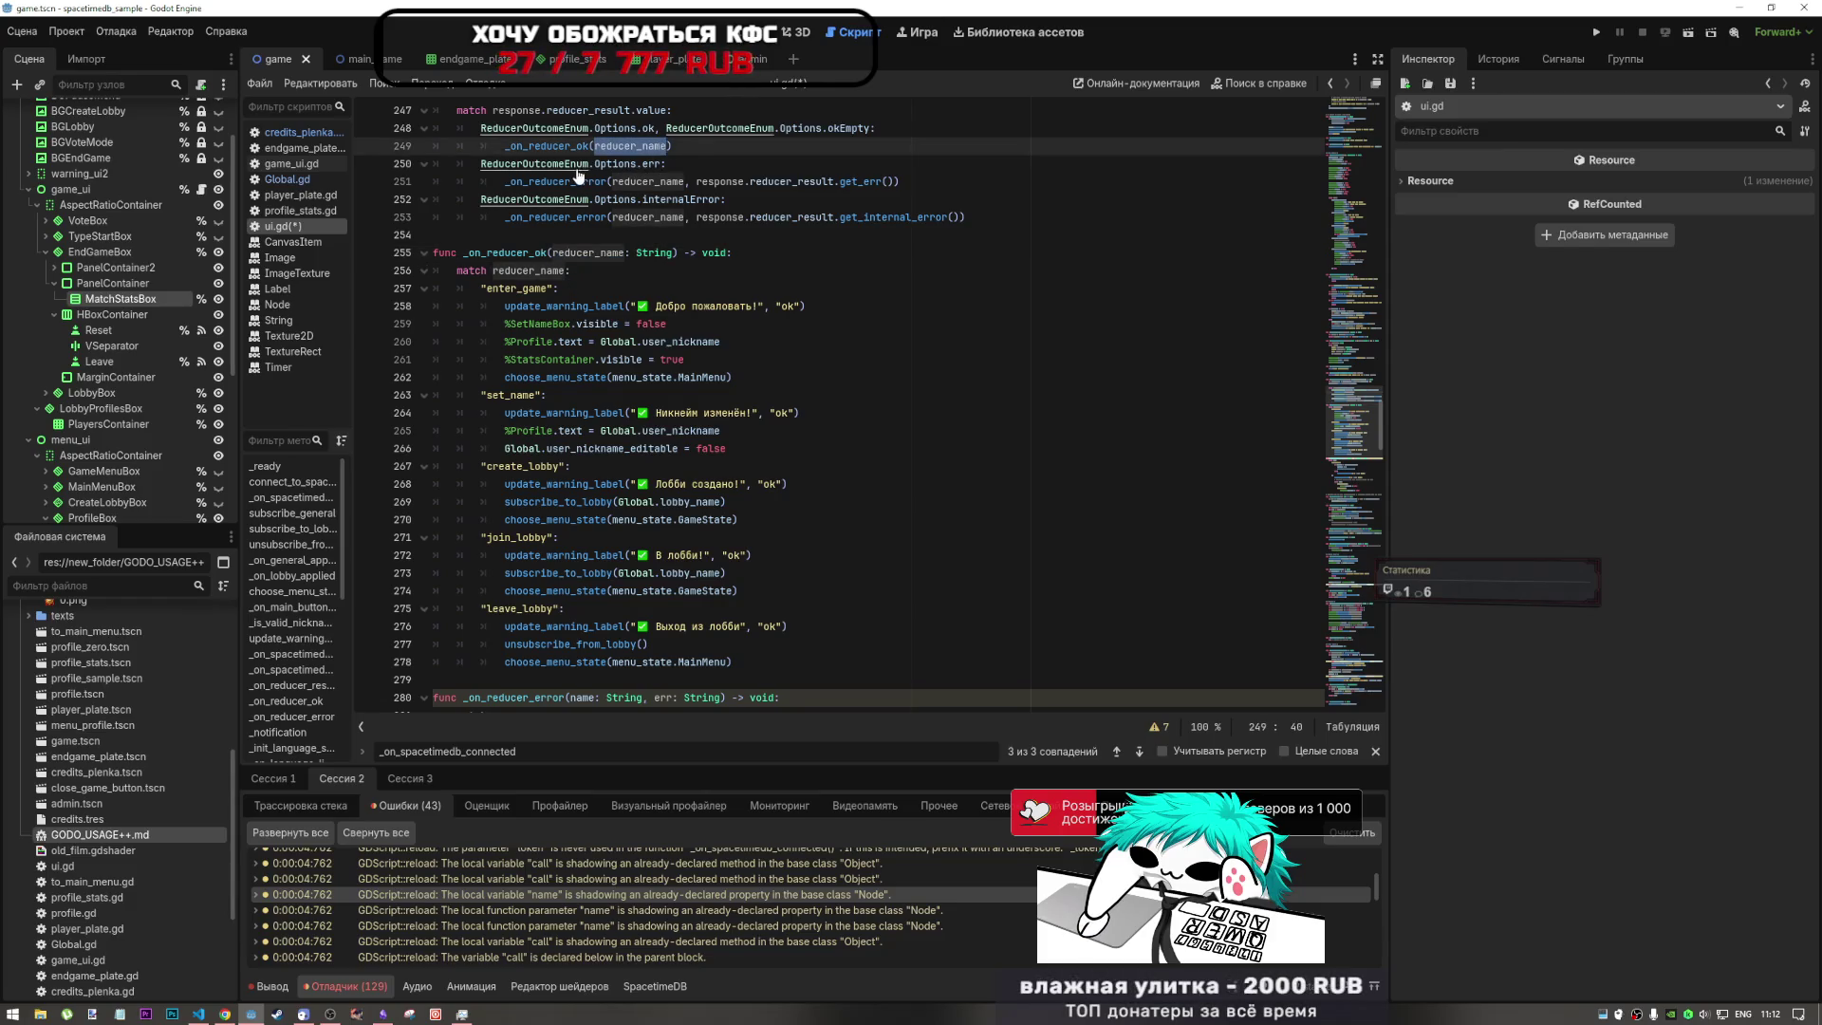
{"action": "key", "text": "ctrl+z"}
{"action": "double_click", "coordinate": [491, 110]}
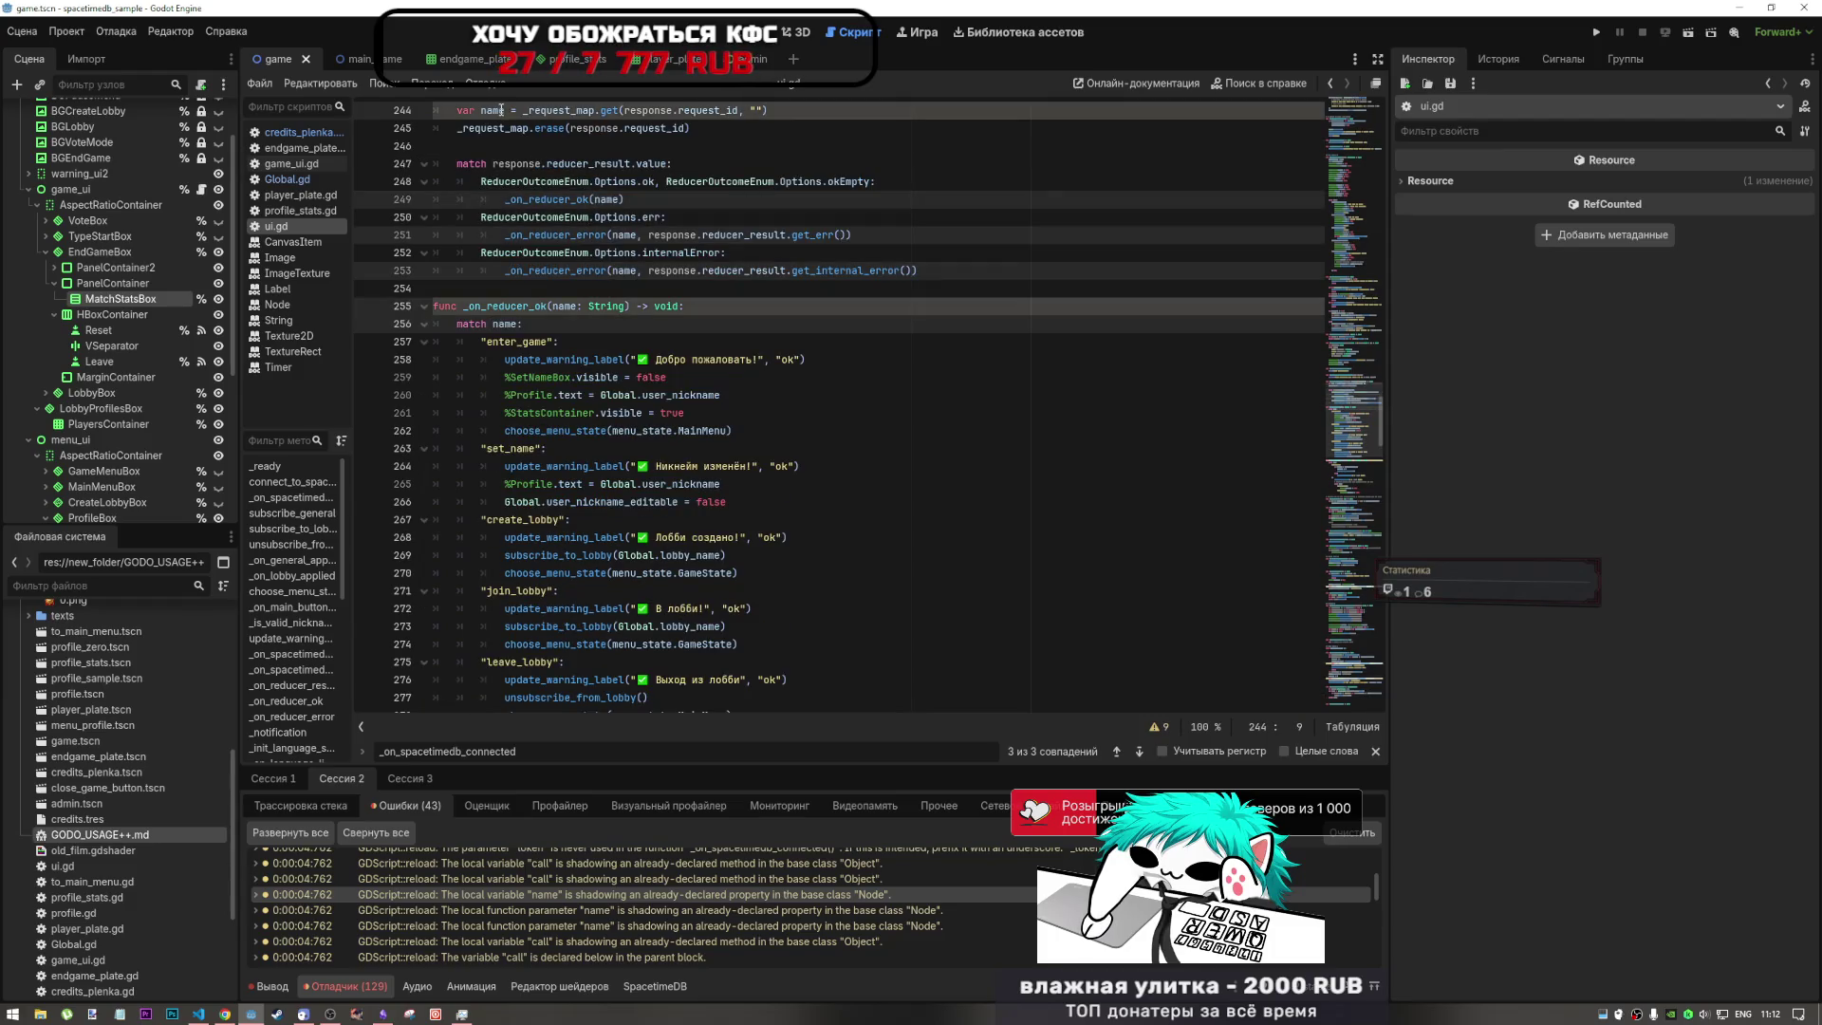
{"action": "key", "text": "ctrl+s"}
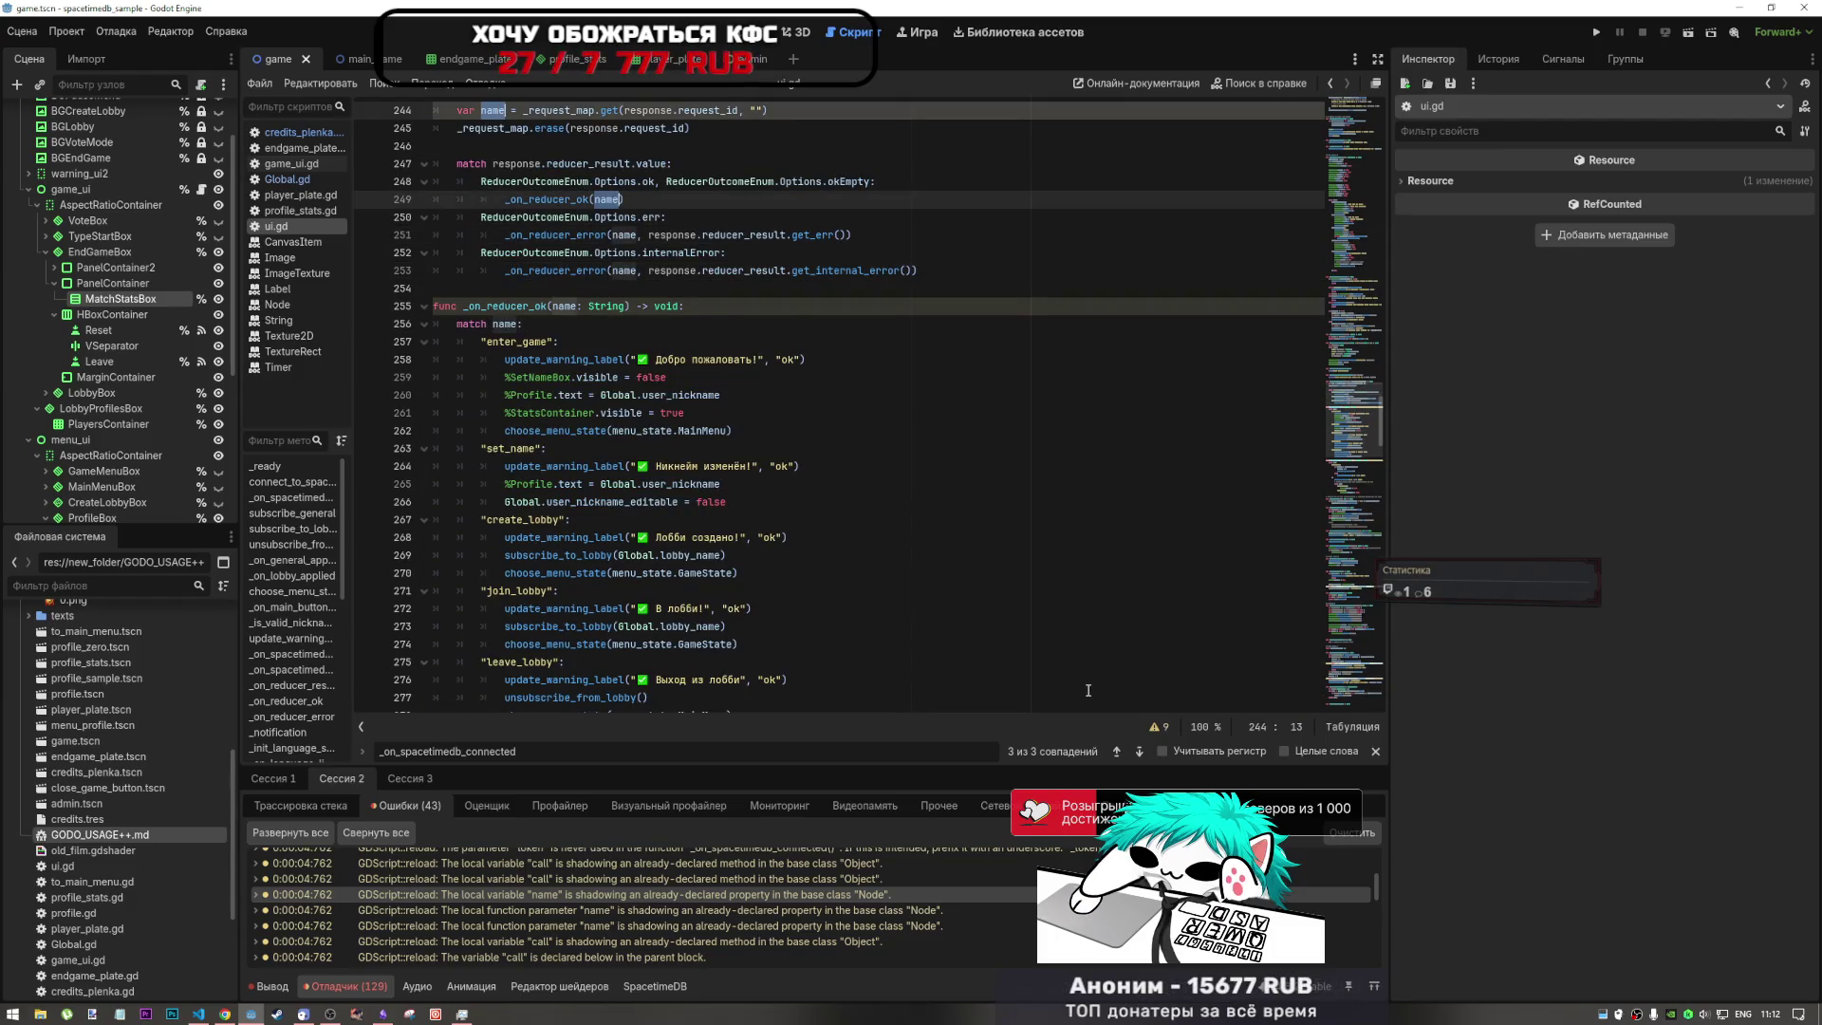
Step: Search ui.gd for 'name' and step through the matches
{"action": "key", "text": "ctrl+f"}
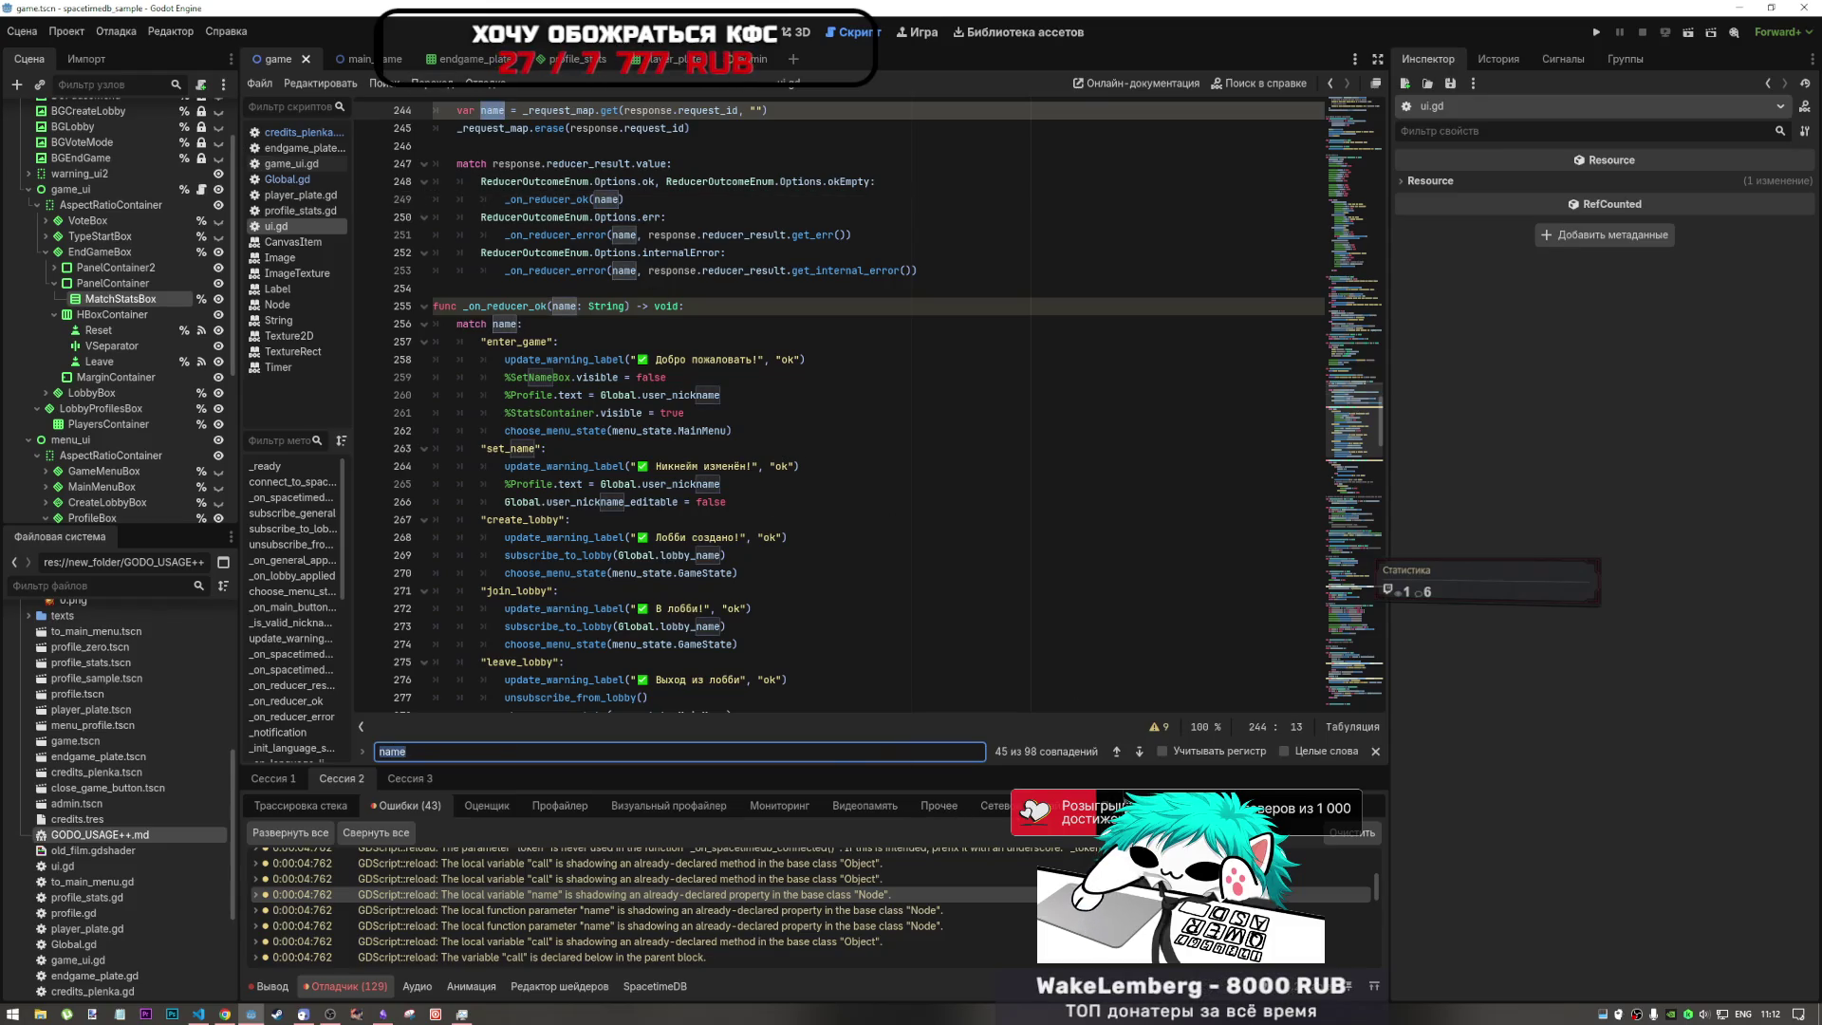
{"action": "left_click", "coordinate": [1116, 751]}
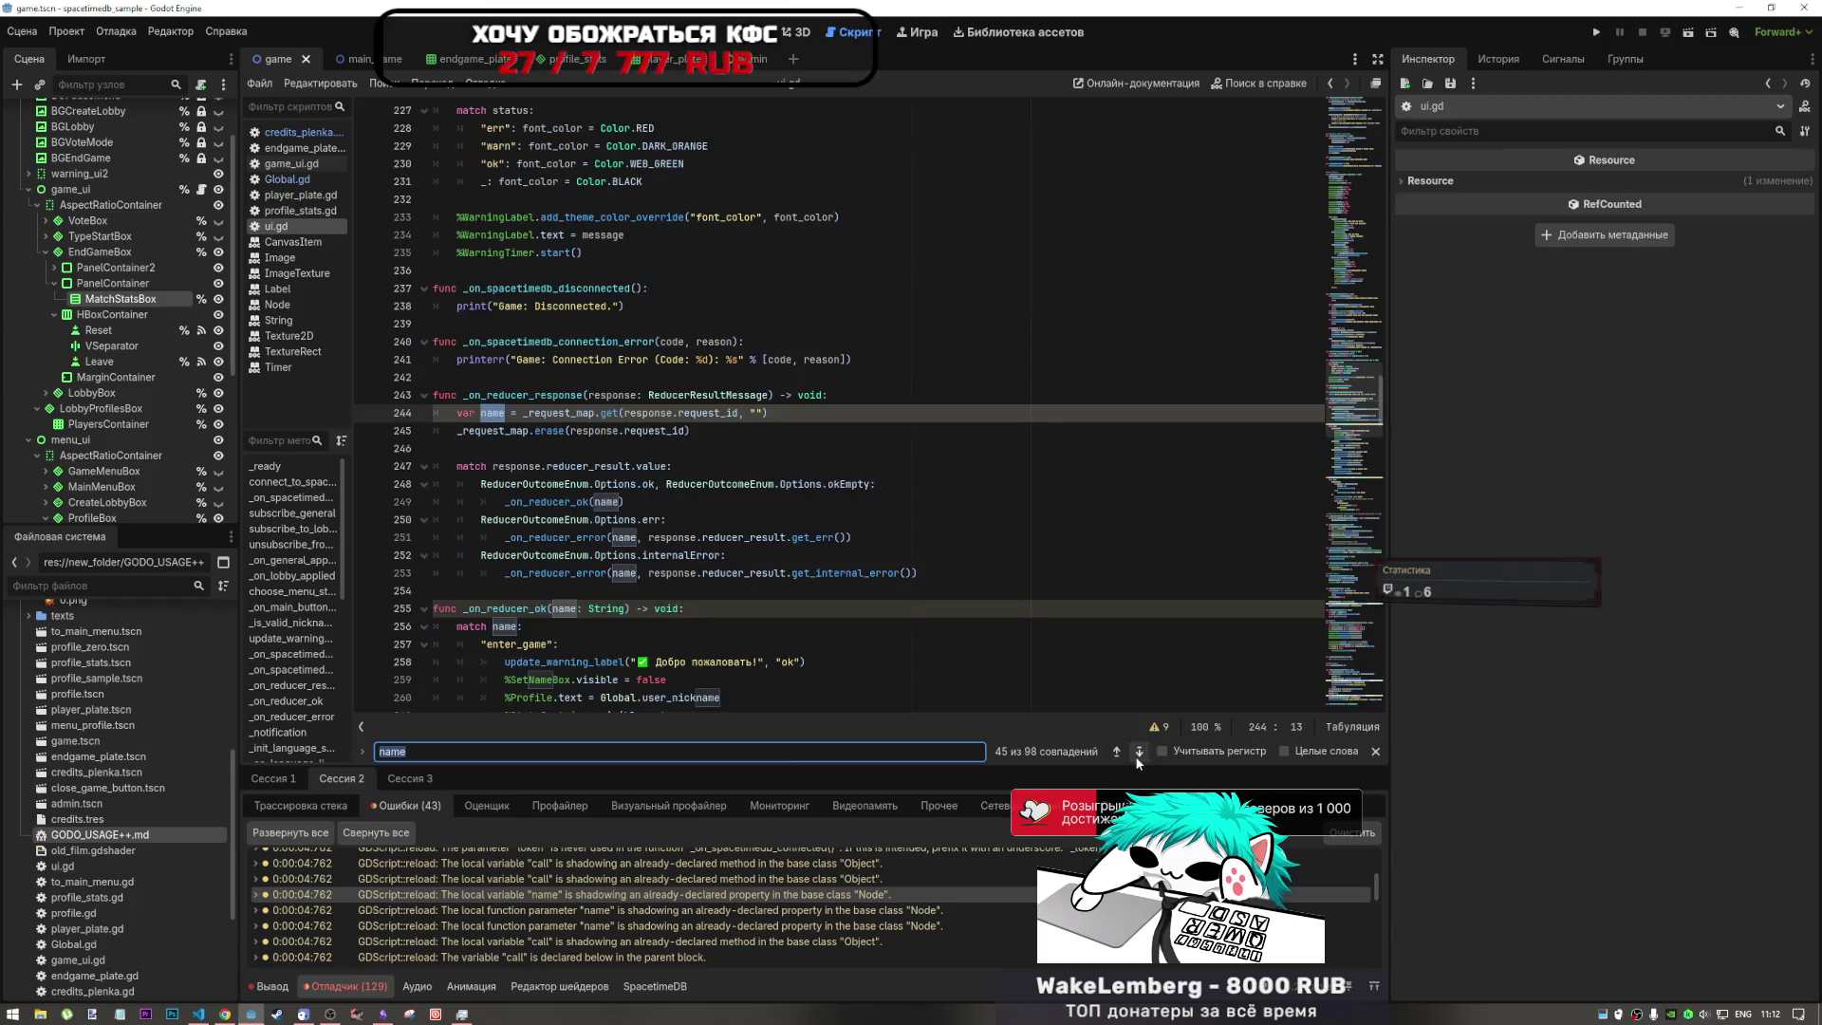
{"action": "key", "text": "Return"}
{"action": "scroll", "coordinate": [581, 481], "scroll_direction": "down", "scroll_amount": 10}
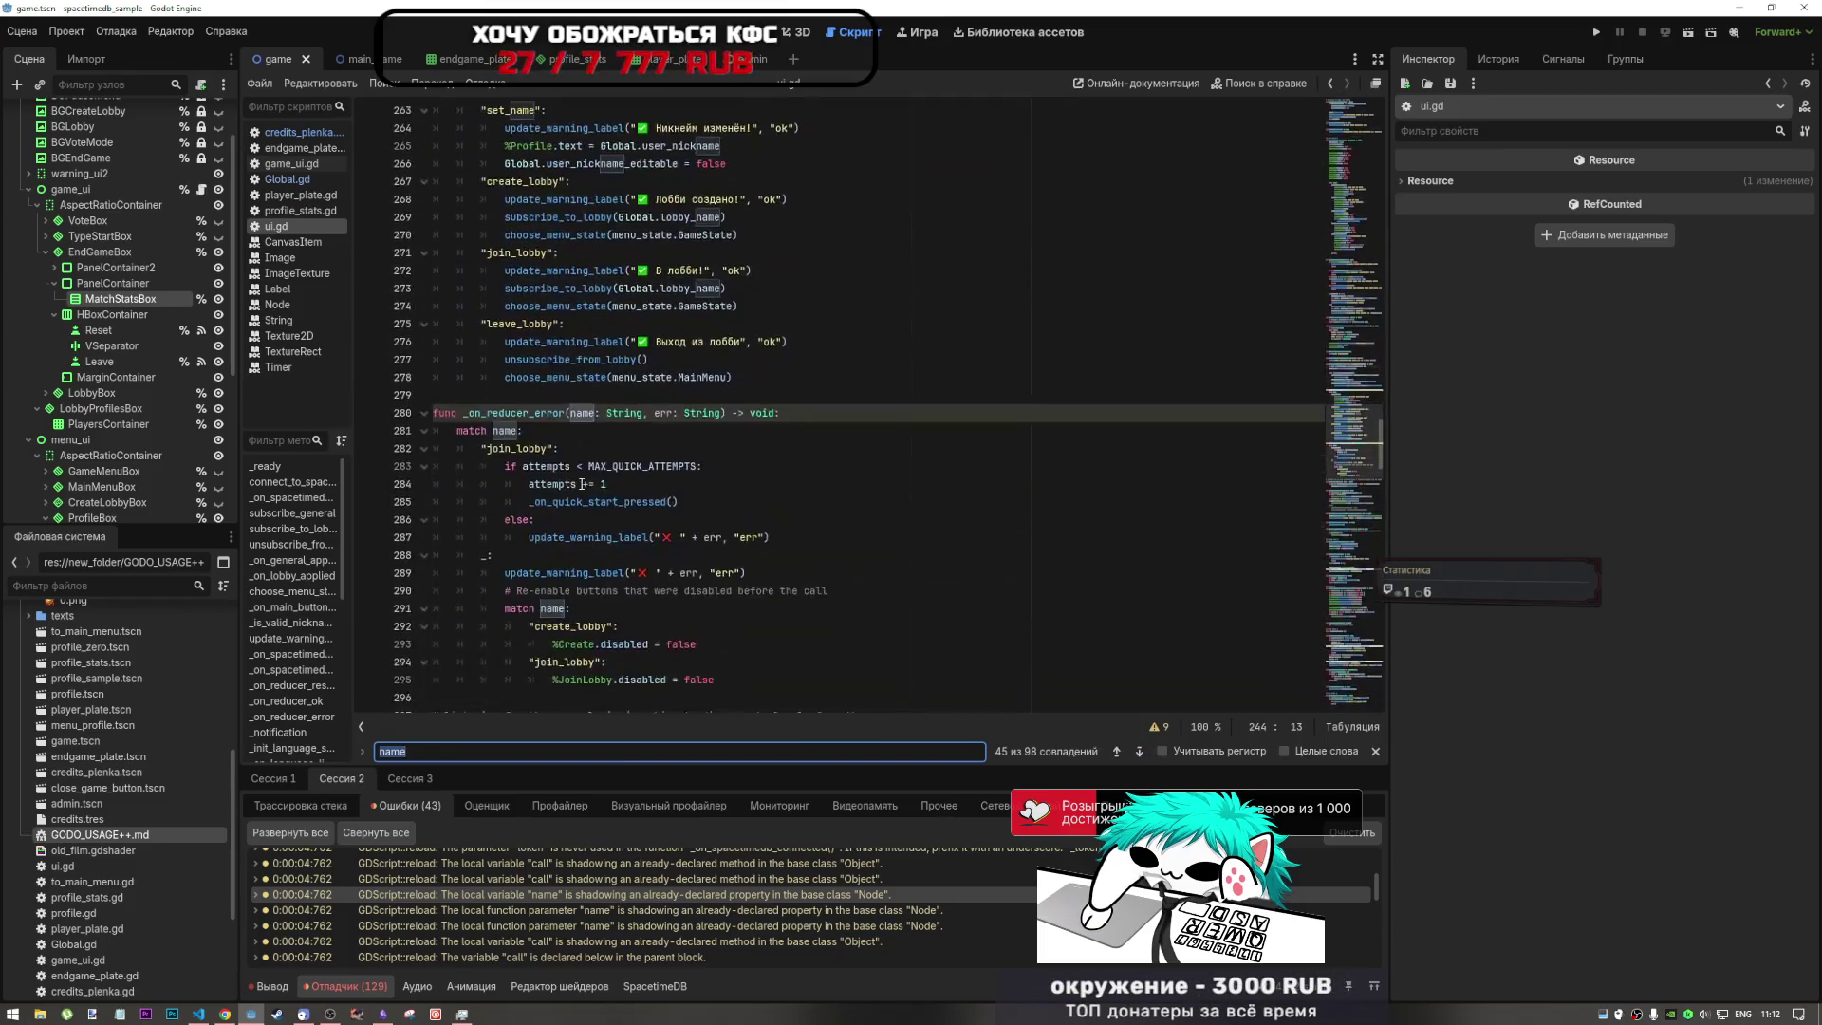
{"action": "scroll", "coordinate": [581, 484], "scroll_direction": "down", "scroll_amount": 6}
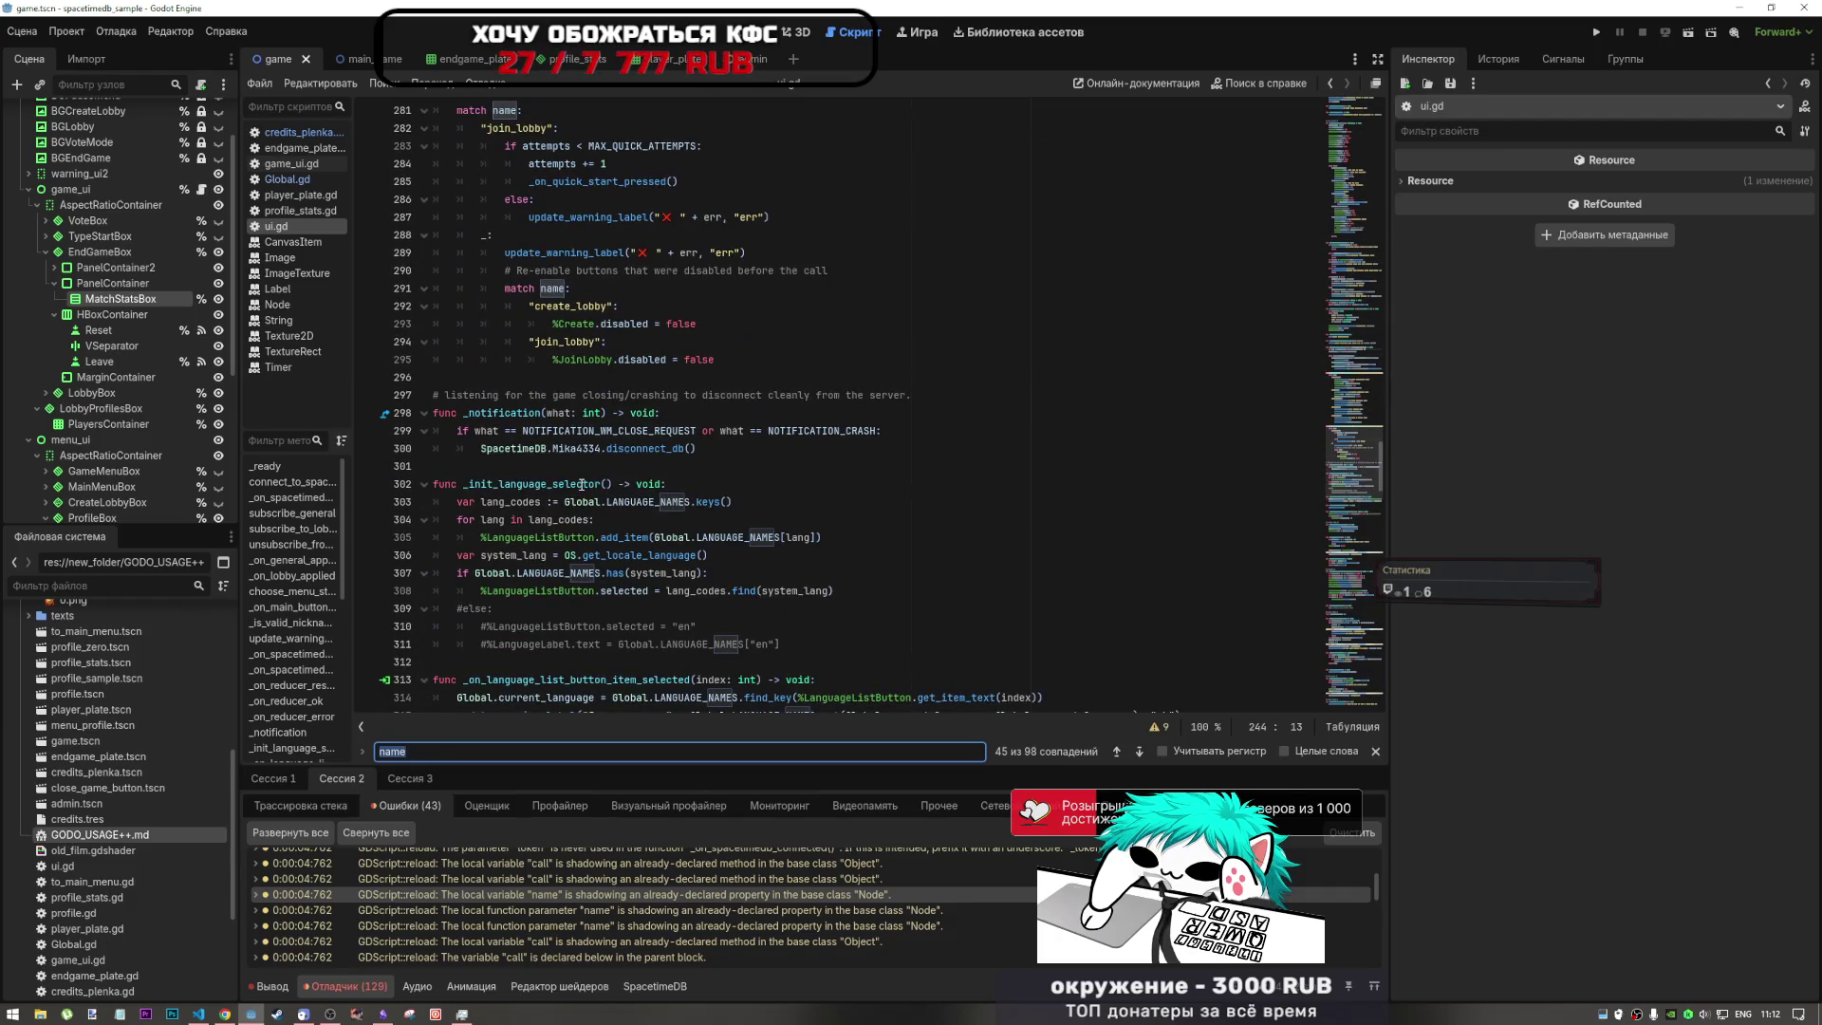
{"action": "scroll", "coordinate": [580, 483], "scroll_direction": "up", "scroll_amount": 7}
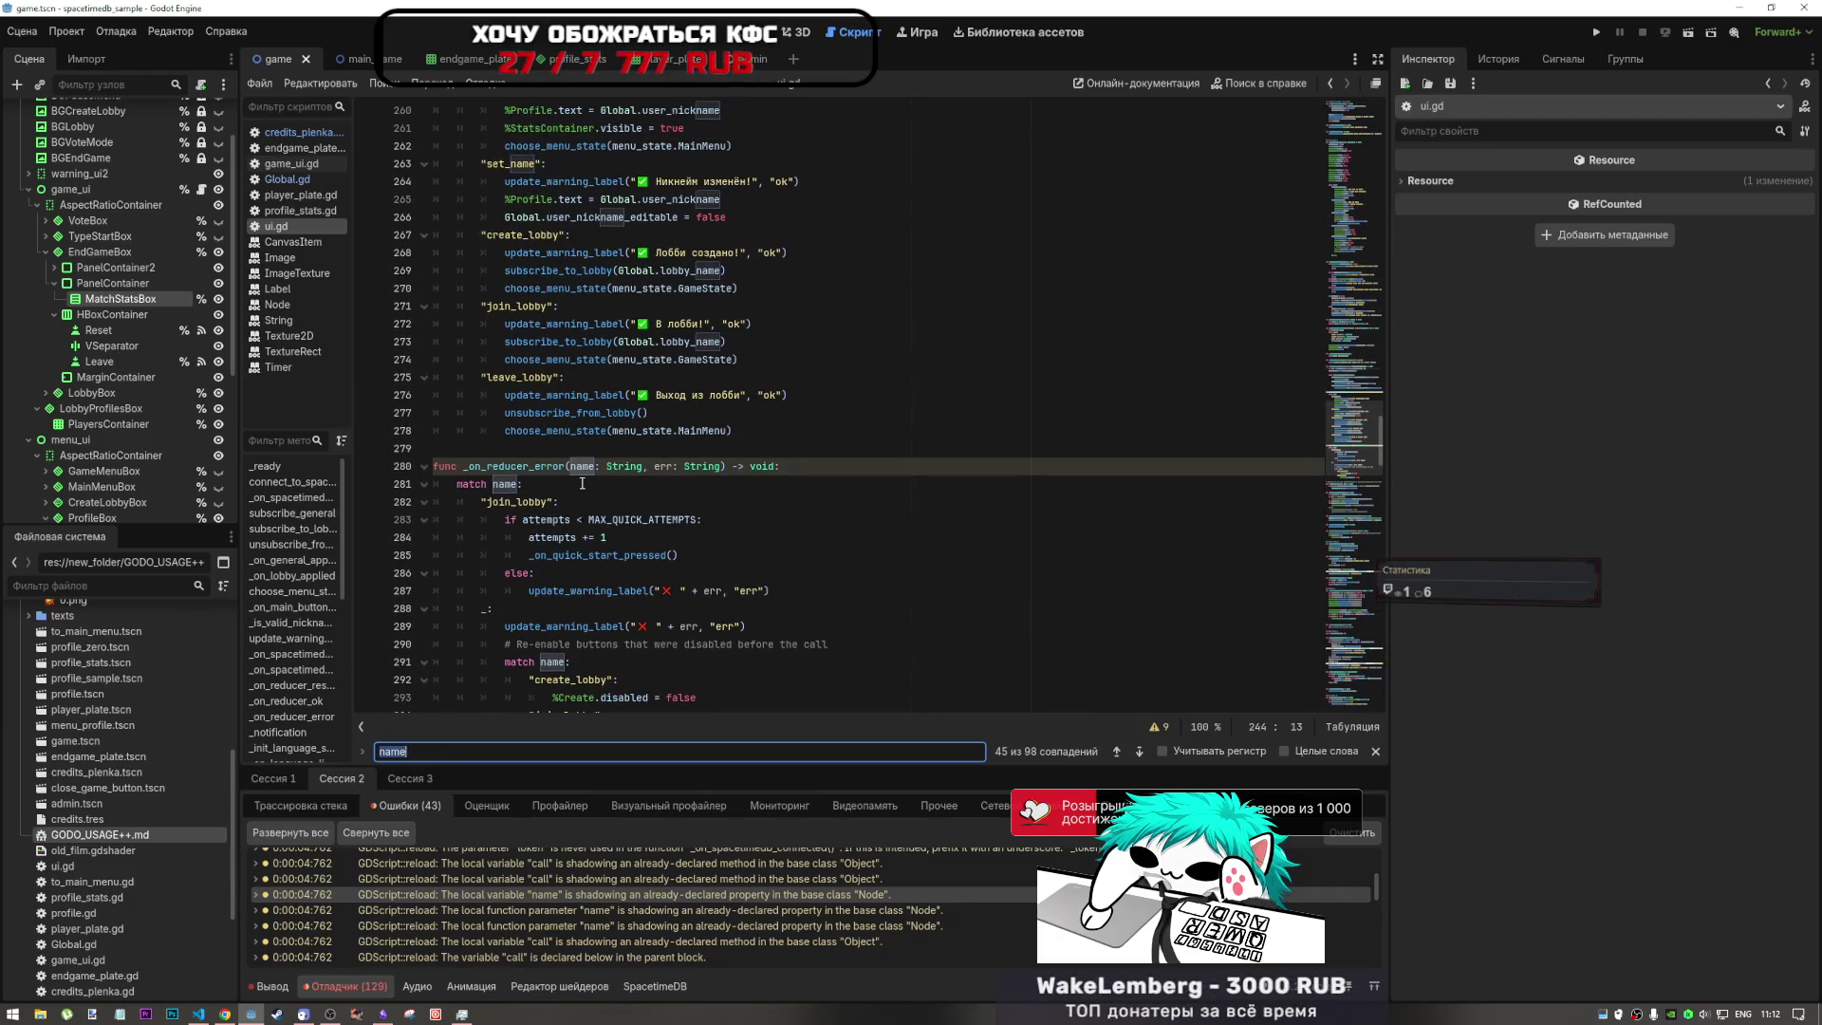
{"action": "scroll", "coordinate": [581, 480], "scroll_direction": "up", "scroll_amount": 4}
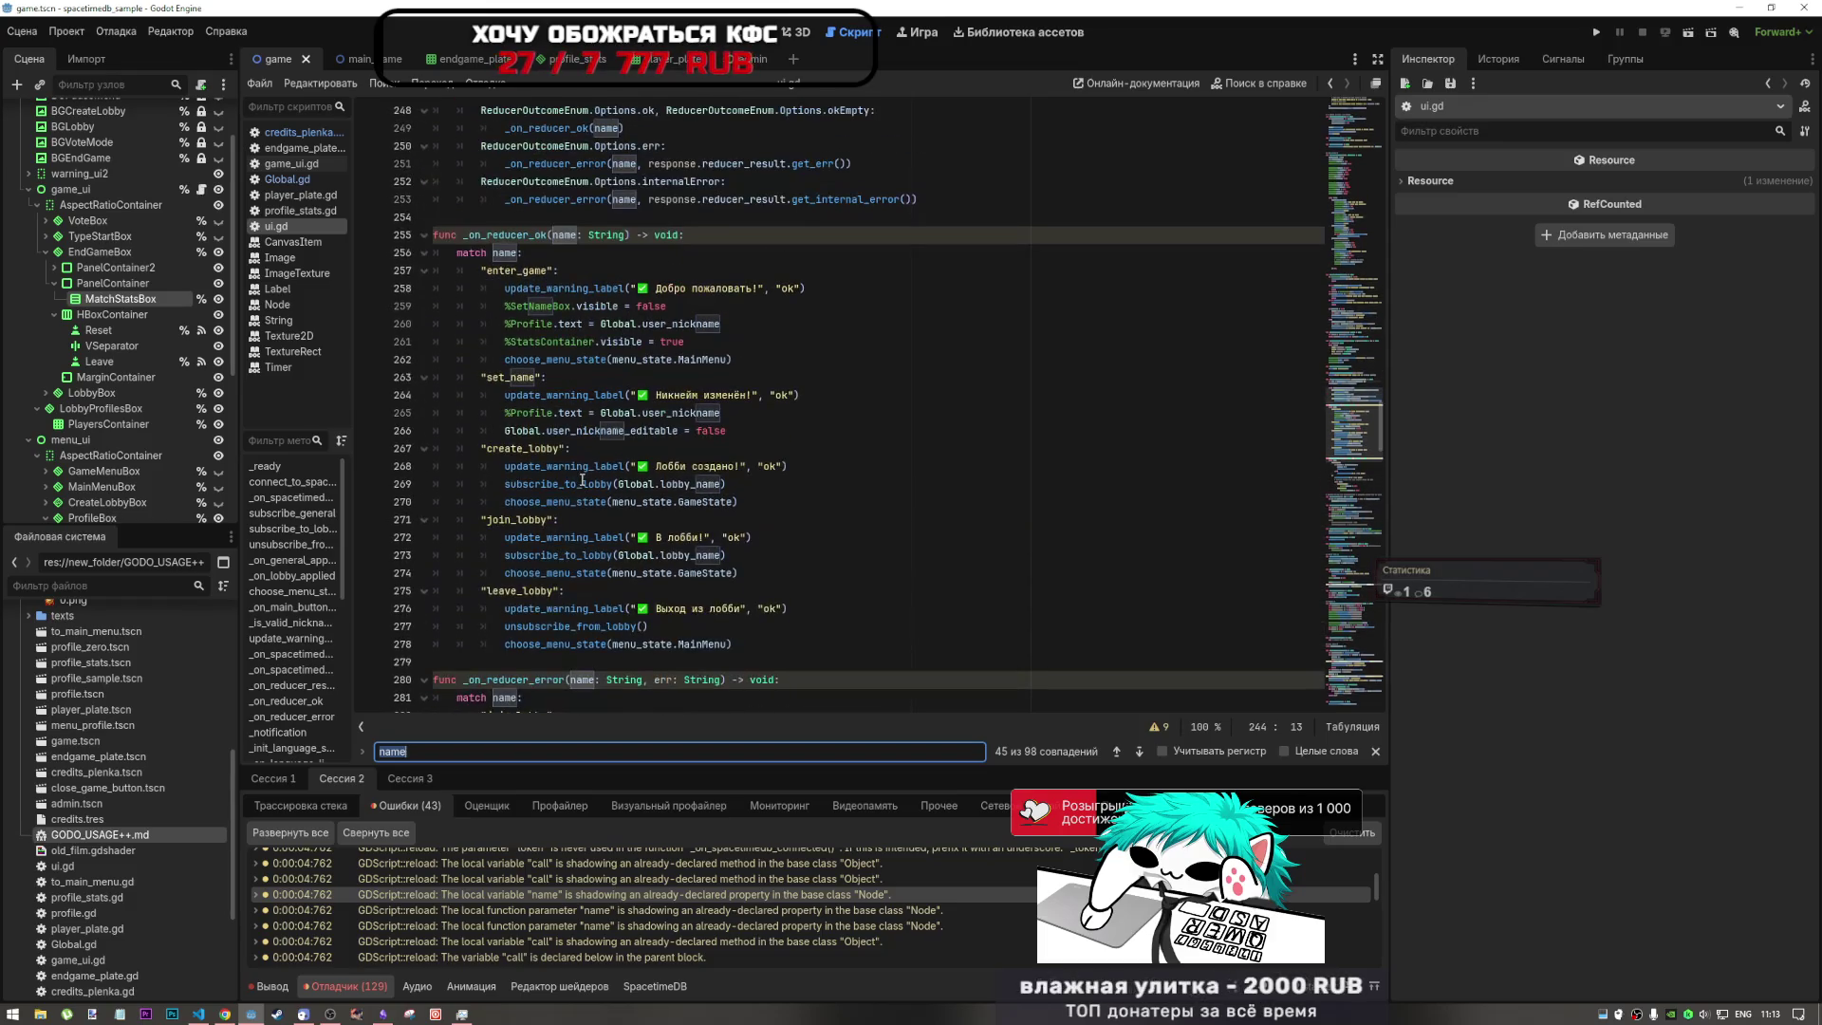
{"action": "left_click", "coordinate": [493, 252]}
{"action": "scroll", "coordinate": [544, 275], "scroll_direction": "up", "scroll_amount": 5}
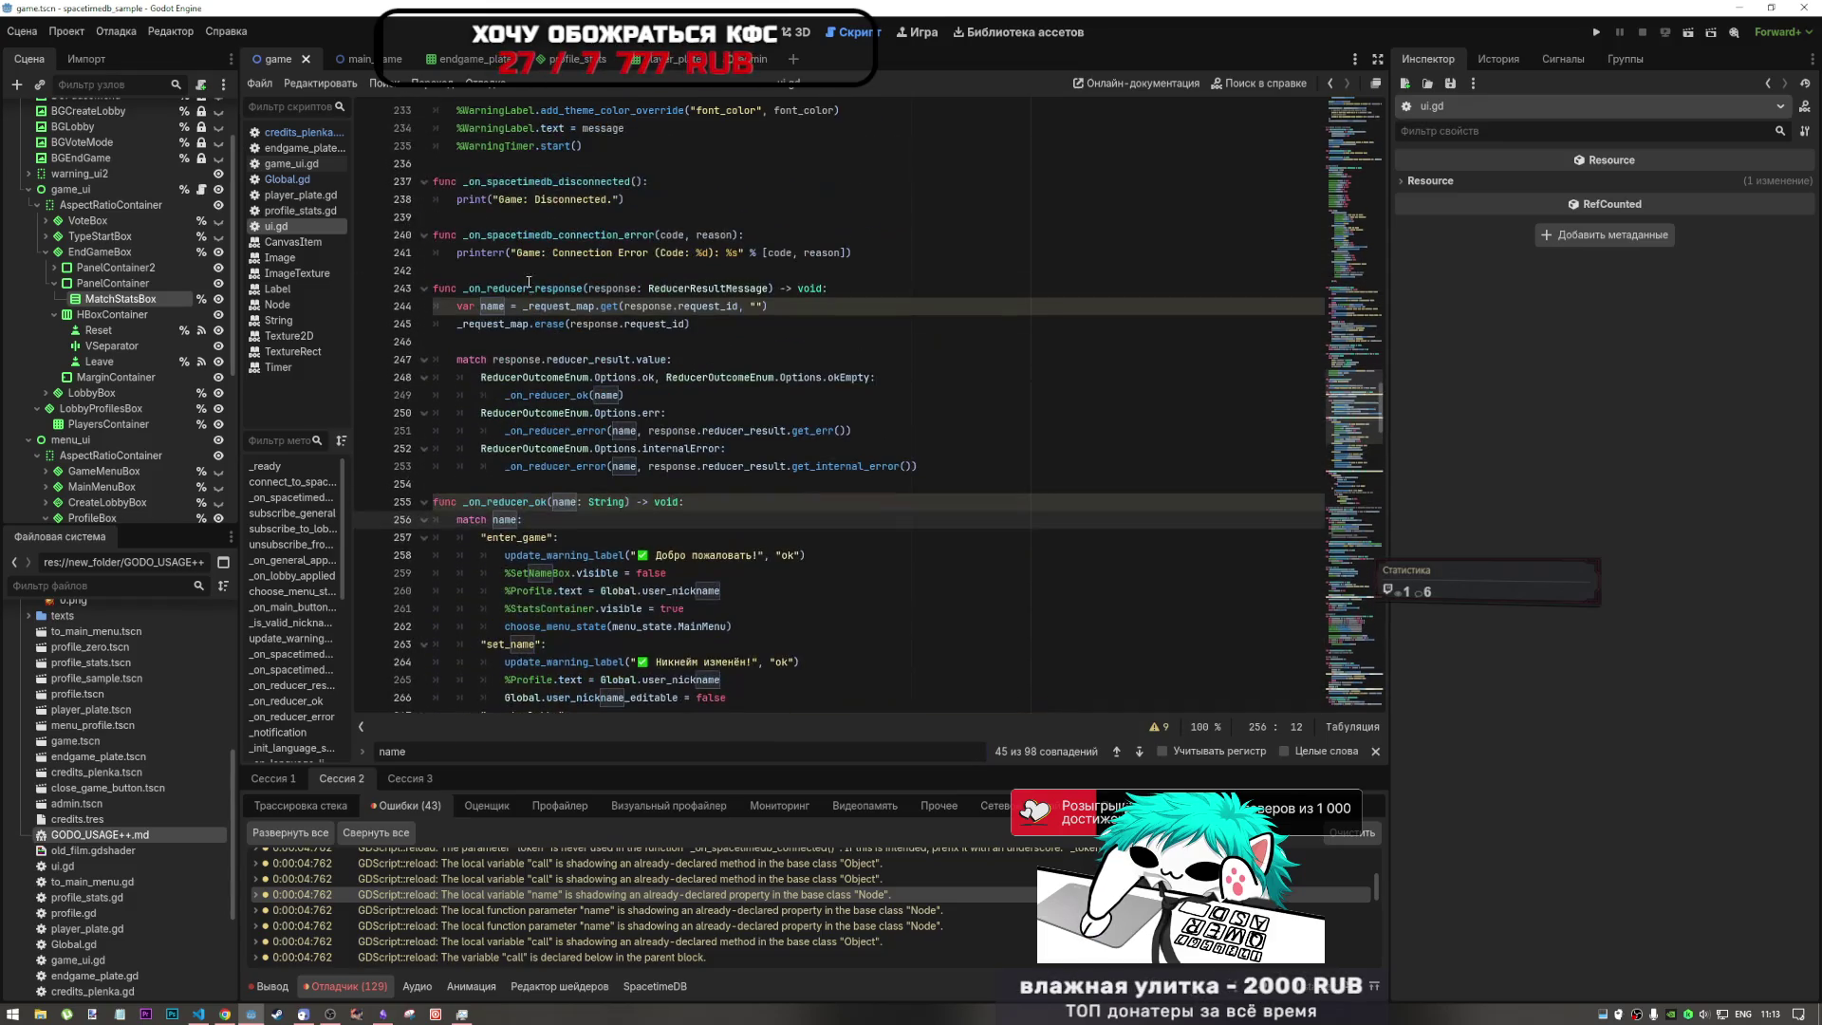
Step: Select name on line 244 and add carets at lines 281, 291 and _on_reducer_error's parameter
{"action": "left_click", "coordinate": [492, 306]}
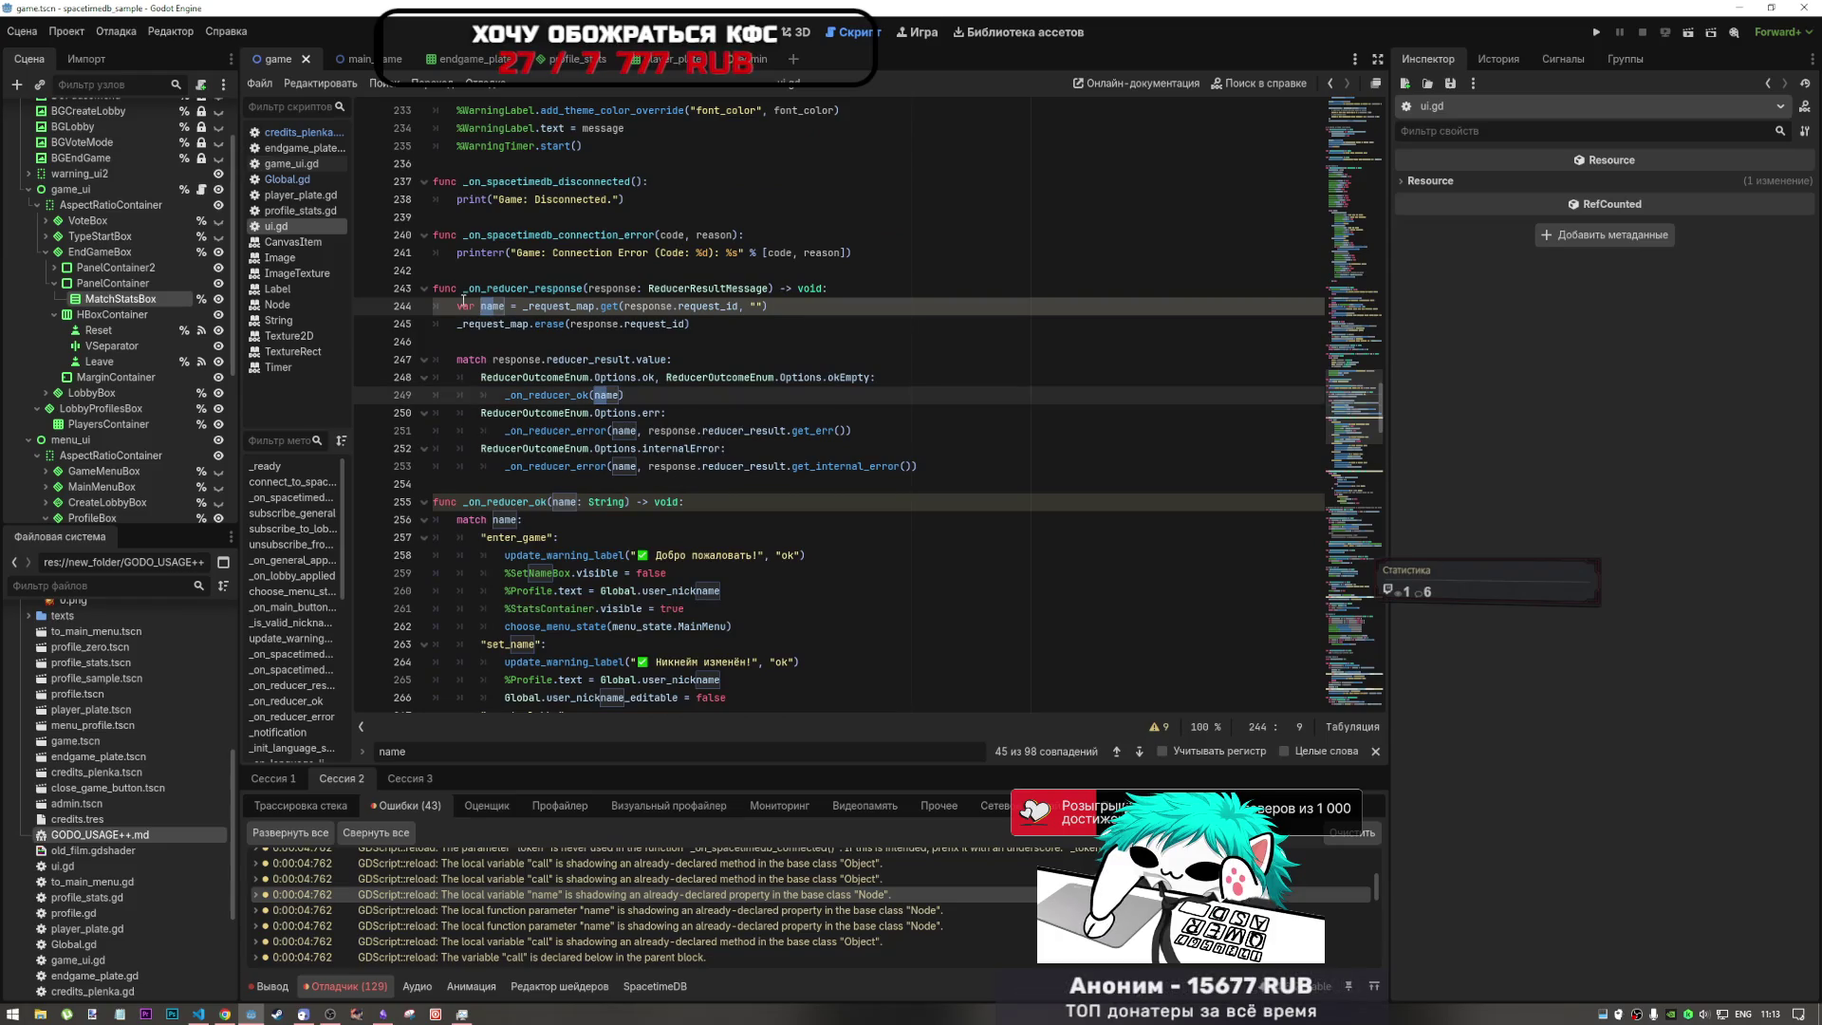
{"action": "double_click", "coordinate": [494, 305]}
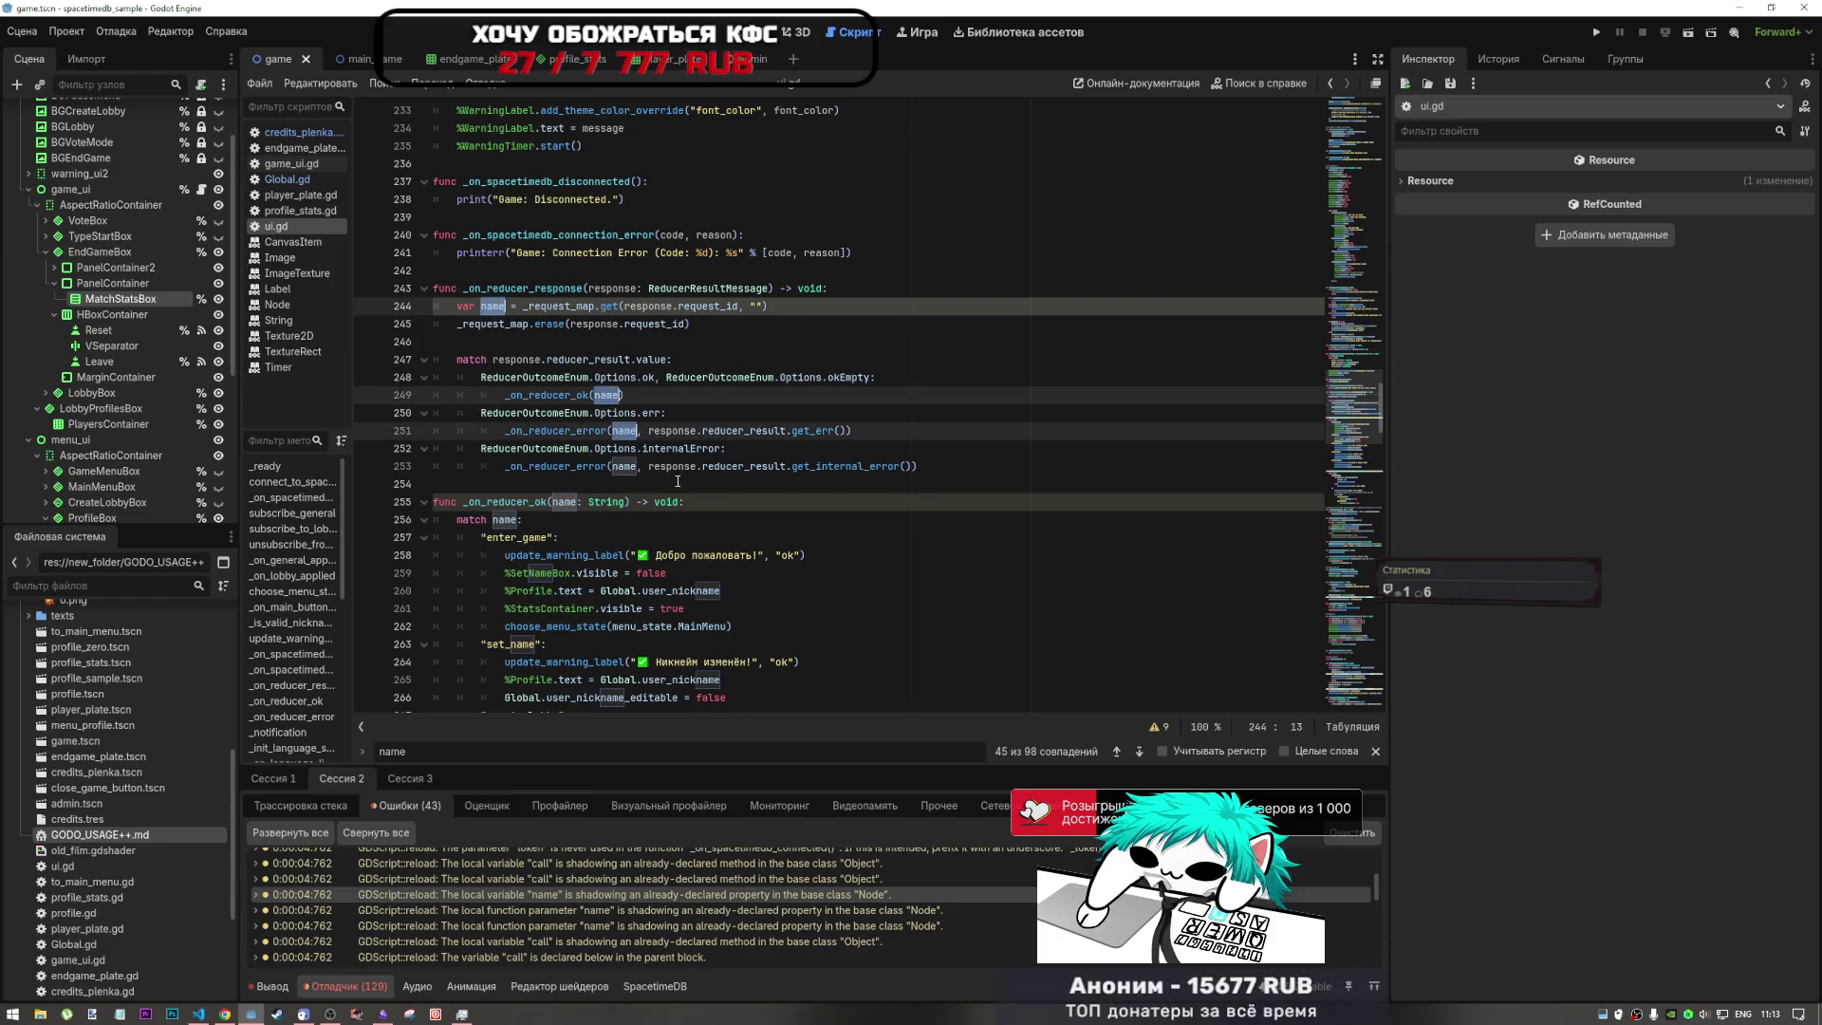
{"action": "scroll", "coordinate": [664, 477], "scroll_direction": "down", "scroll_amount": 4}
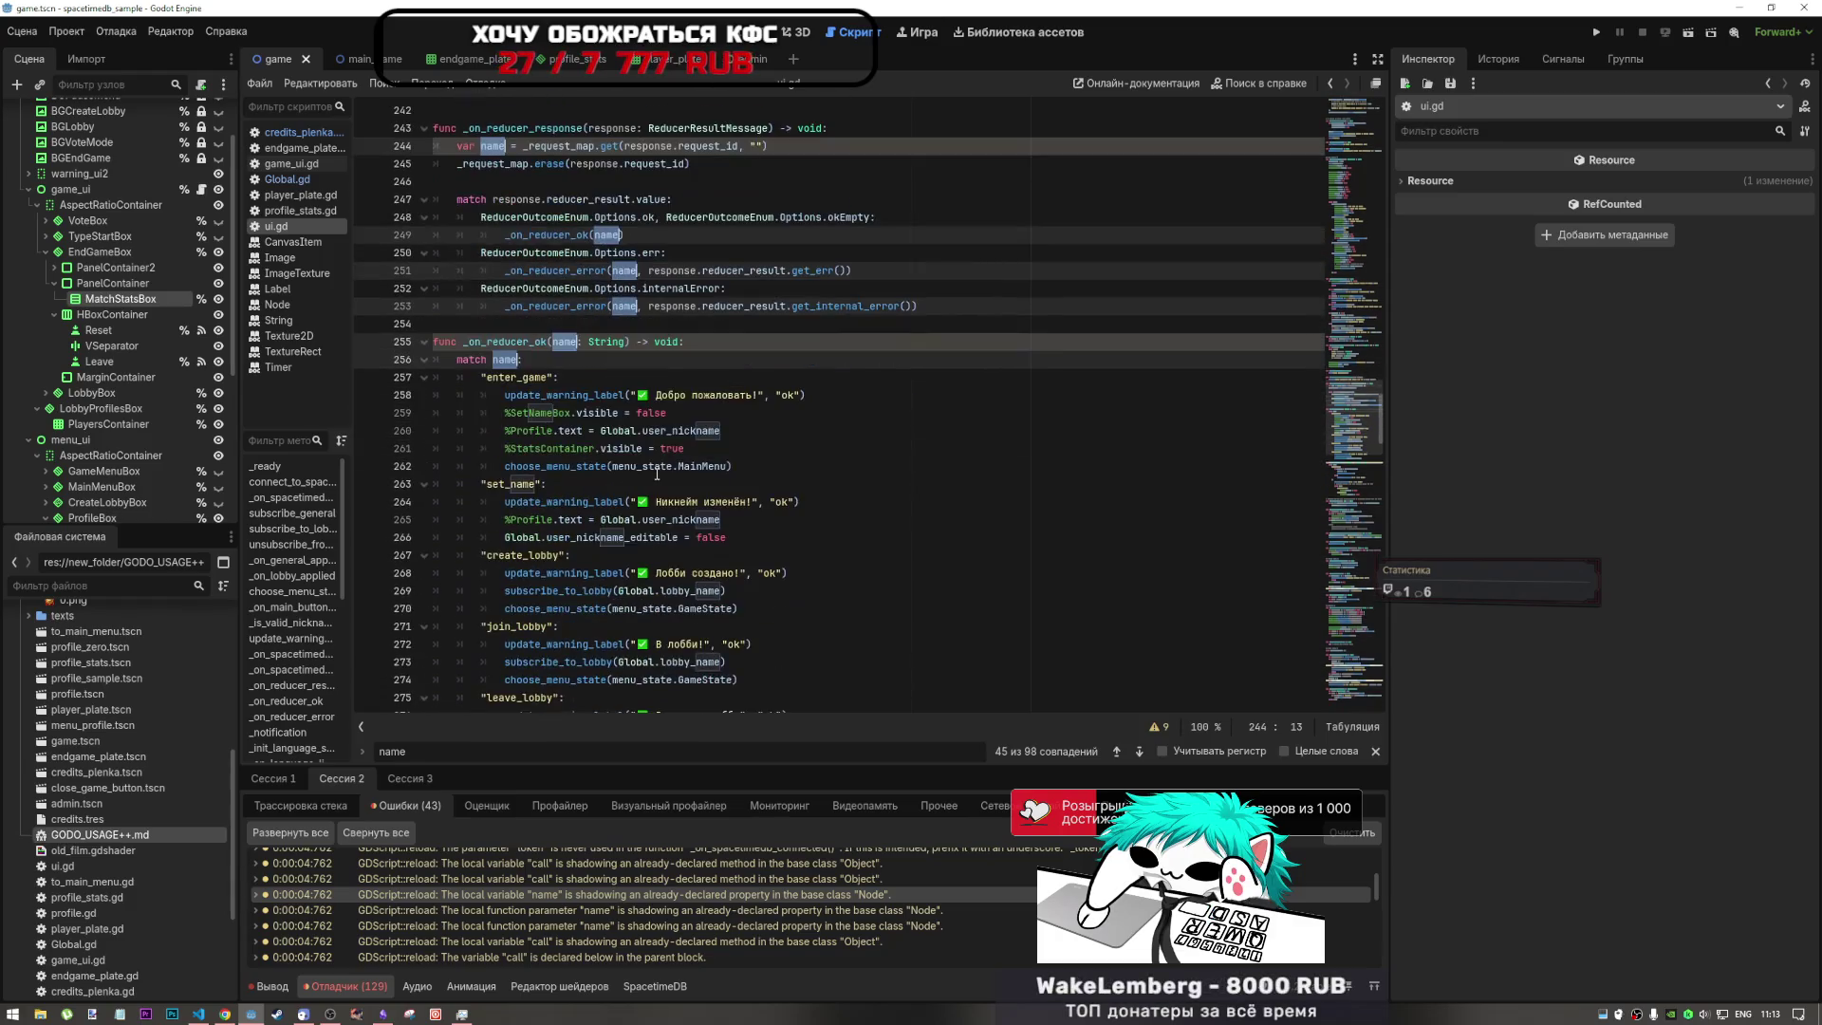
{"action": "scroll", "coordinate": [652, 471], "scroll_direction": "up", "scroll_amount": 2}
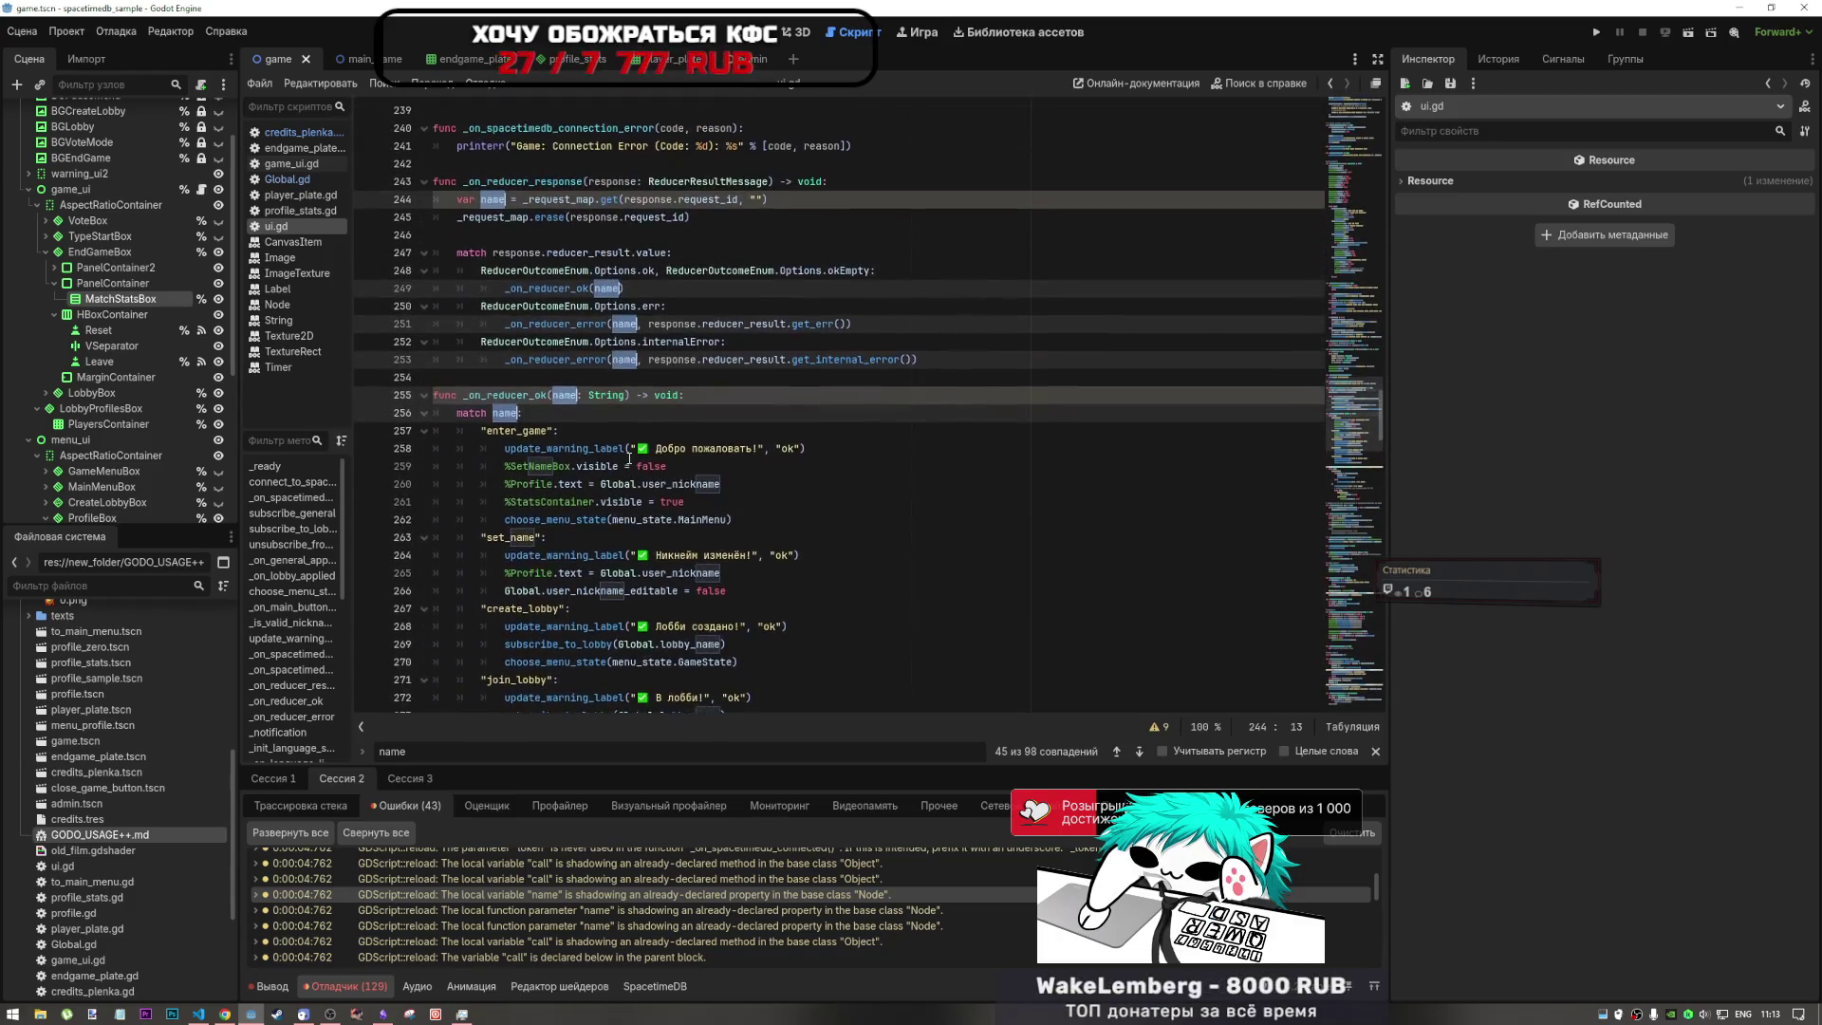
{"action": "scroll", "coordinate": [628, 457], "scroll_direction": "down", "scroll_amount": 7}
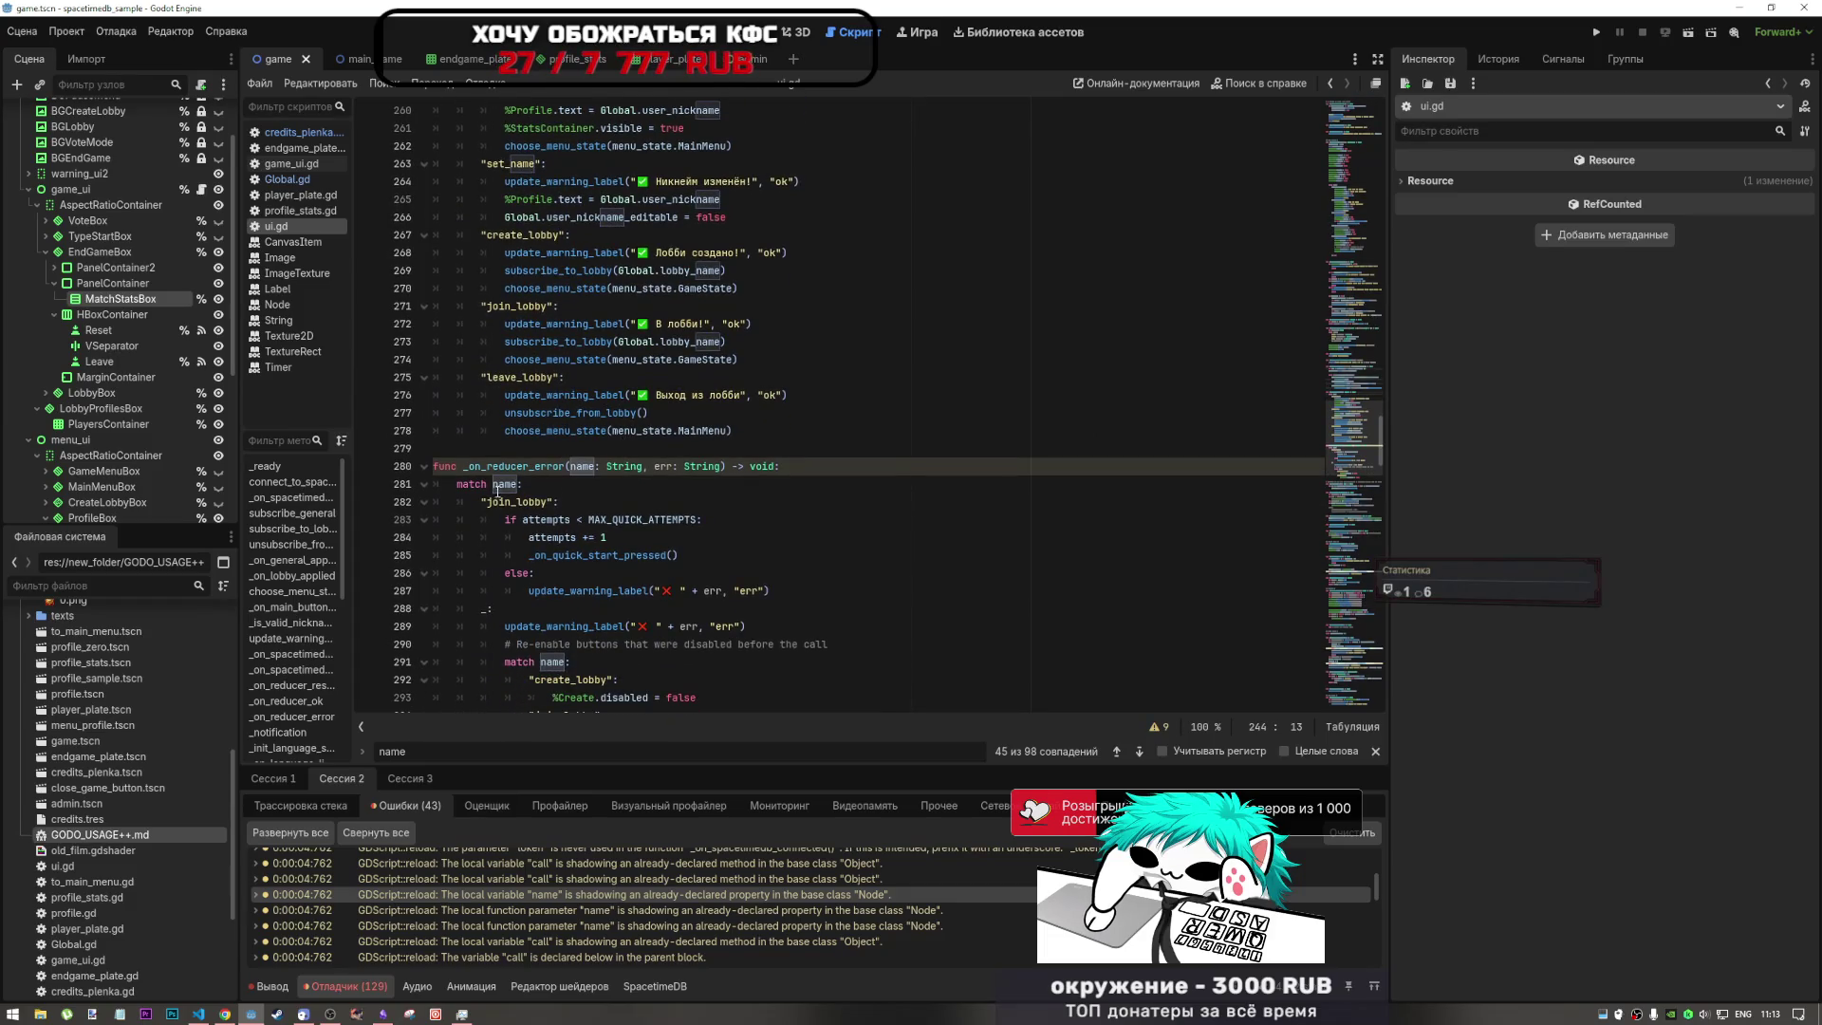
{"action": "double_click", "coordinate": [574, 465]}
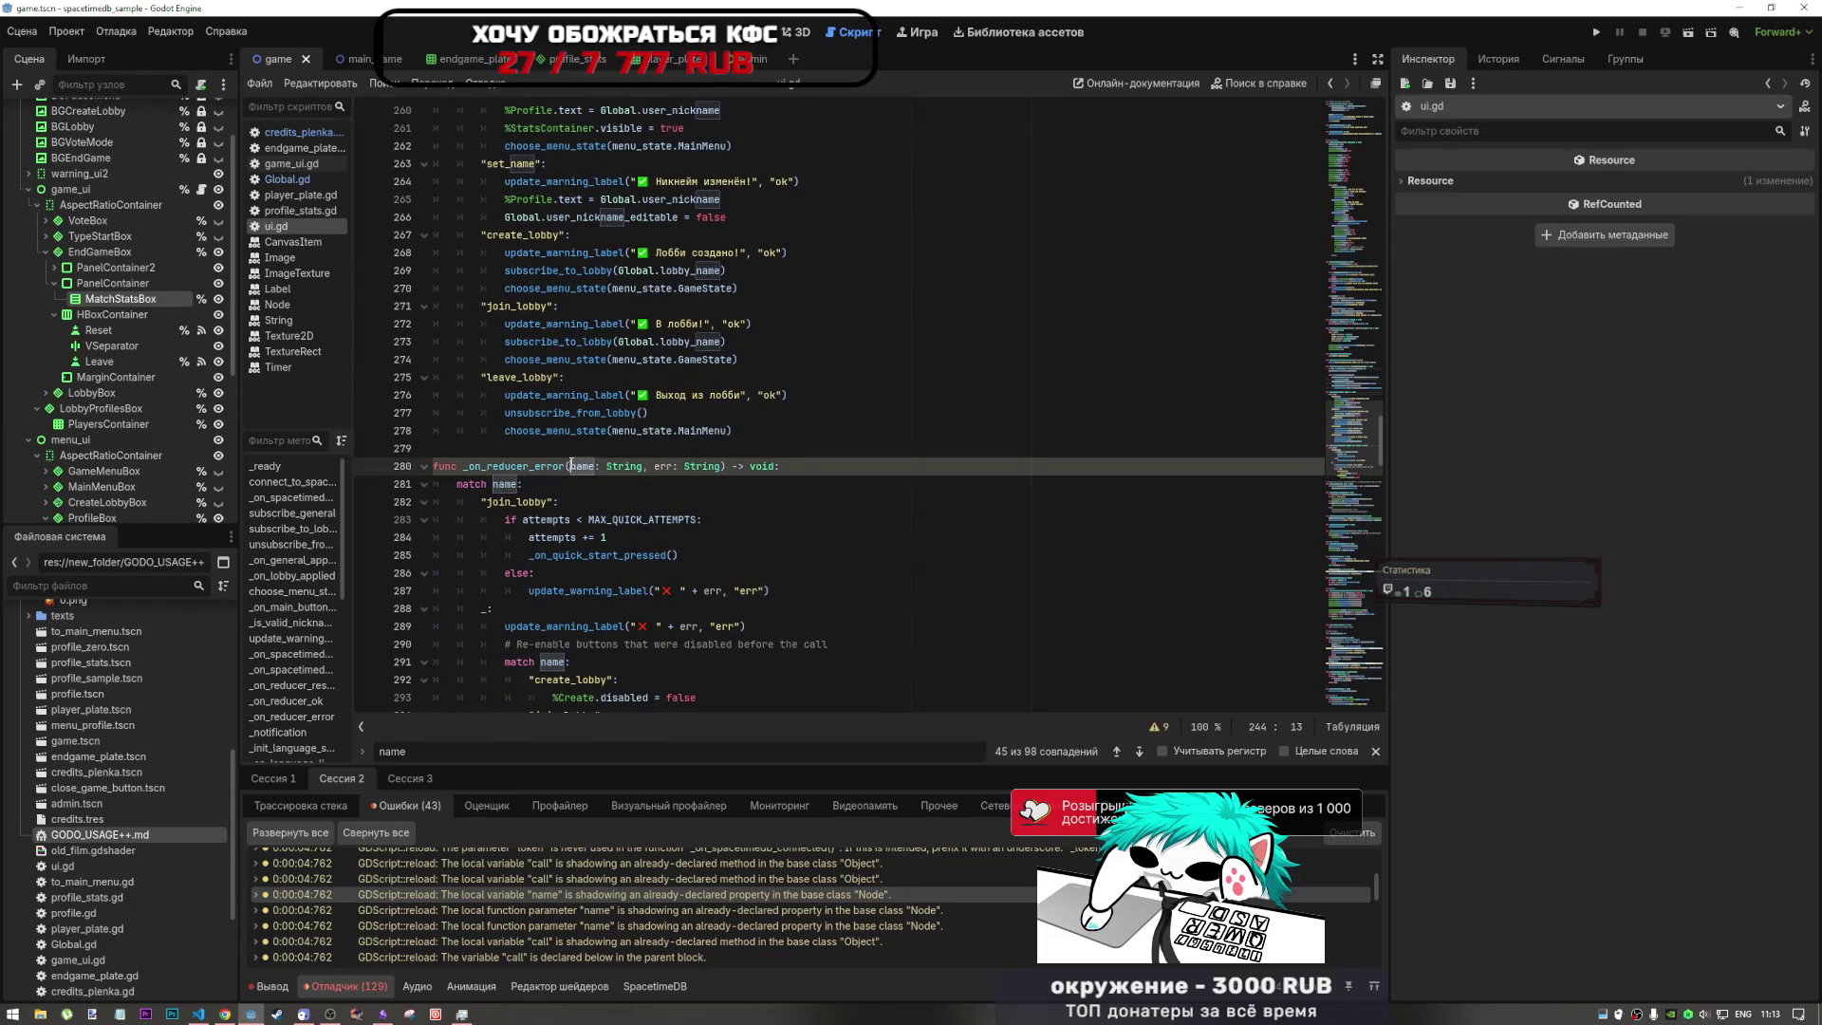
{"action": "left_click", "coordinate": [494, 484]}
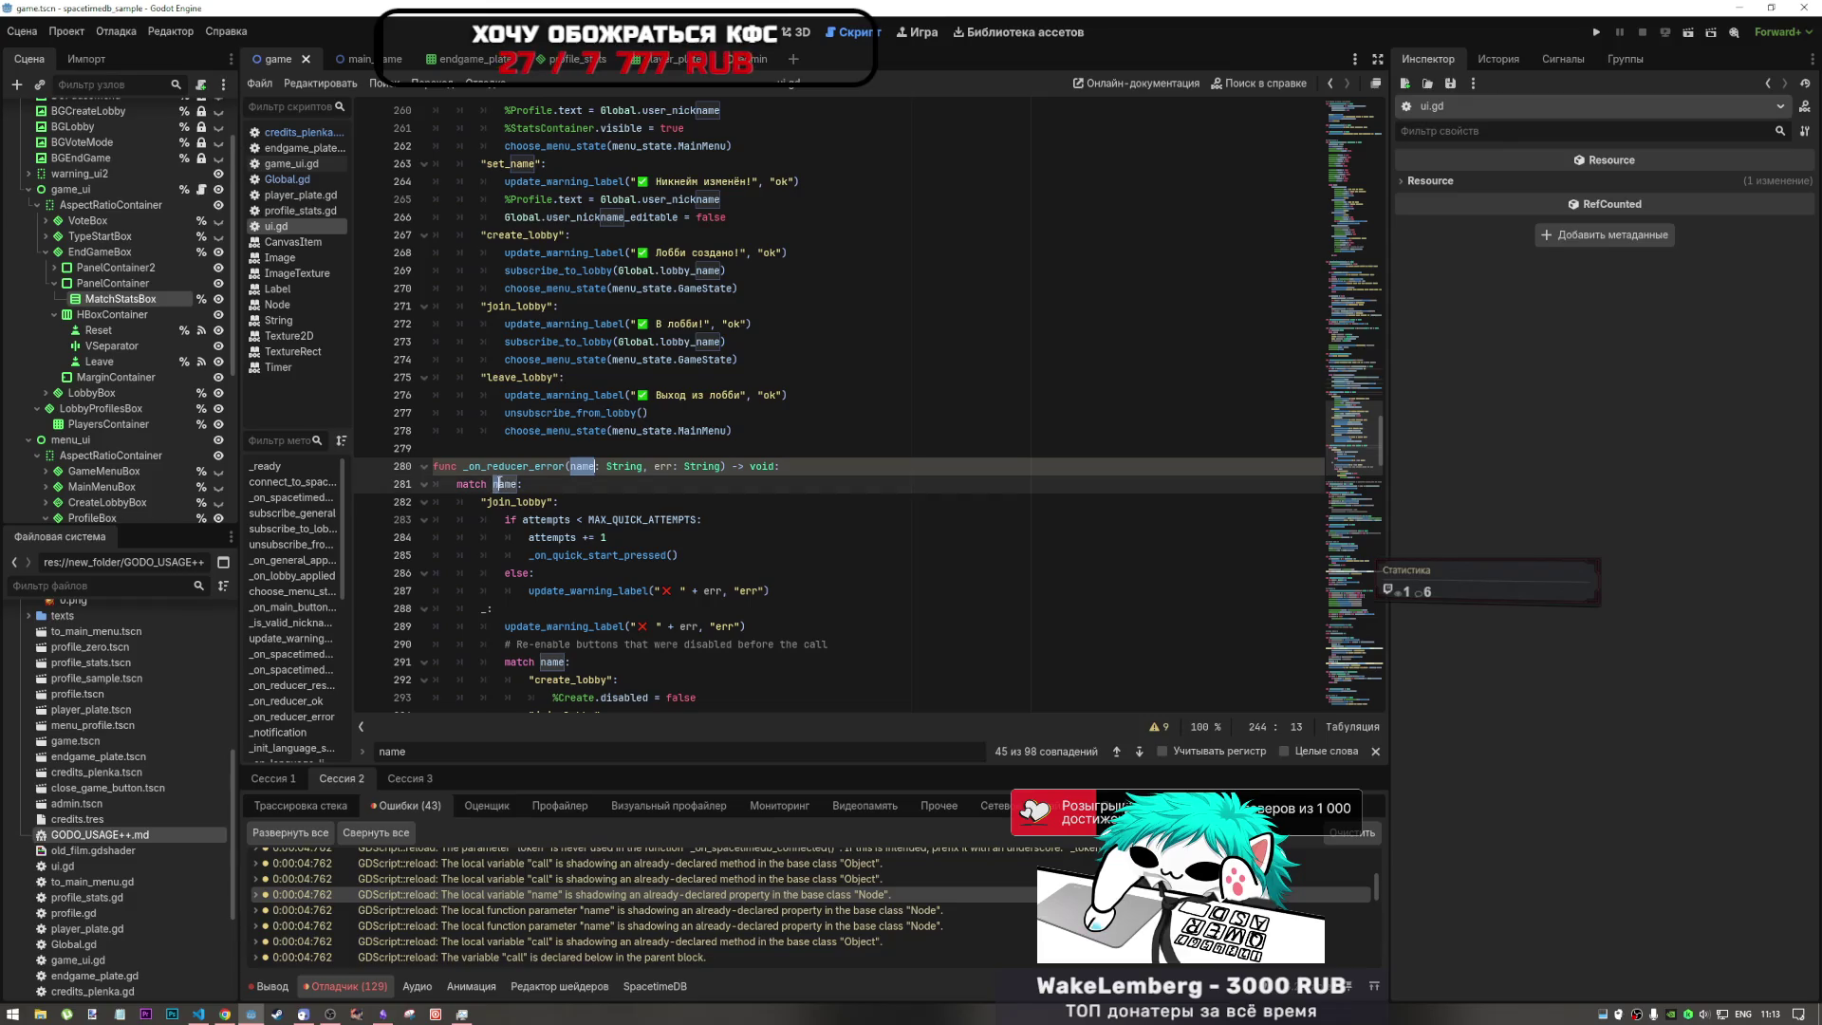
{"action": "scroll", "coordinate": [536, 398], "scroll_direction": "down", "scroll_amount": 6}
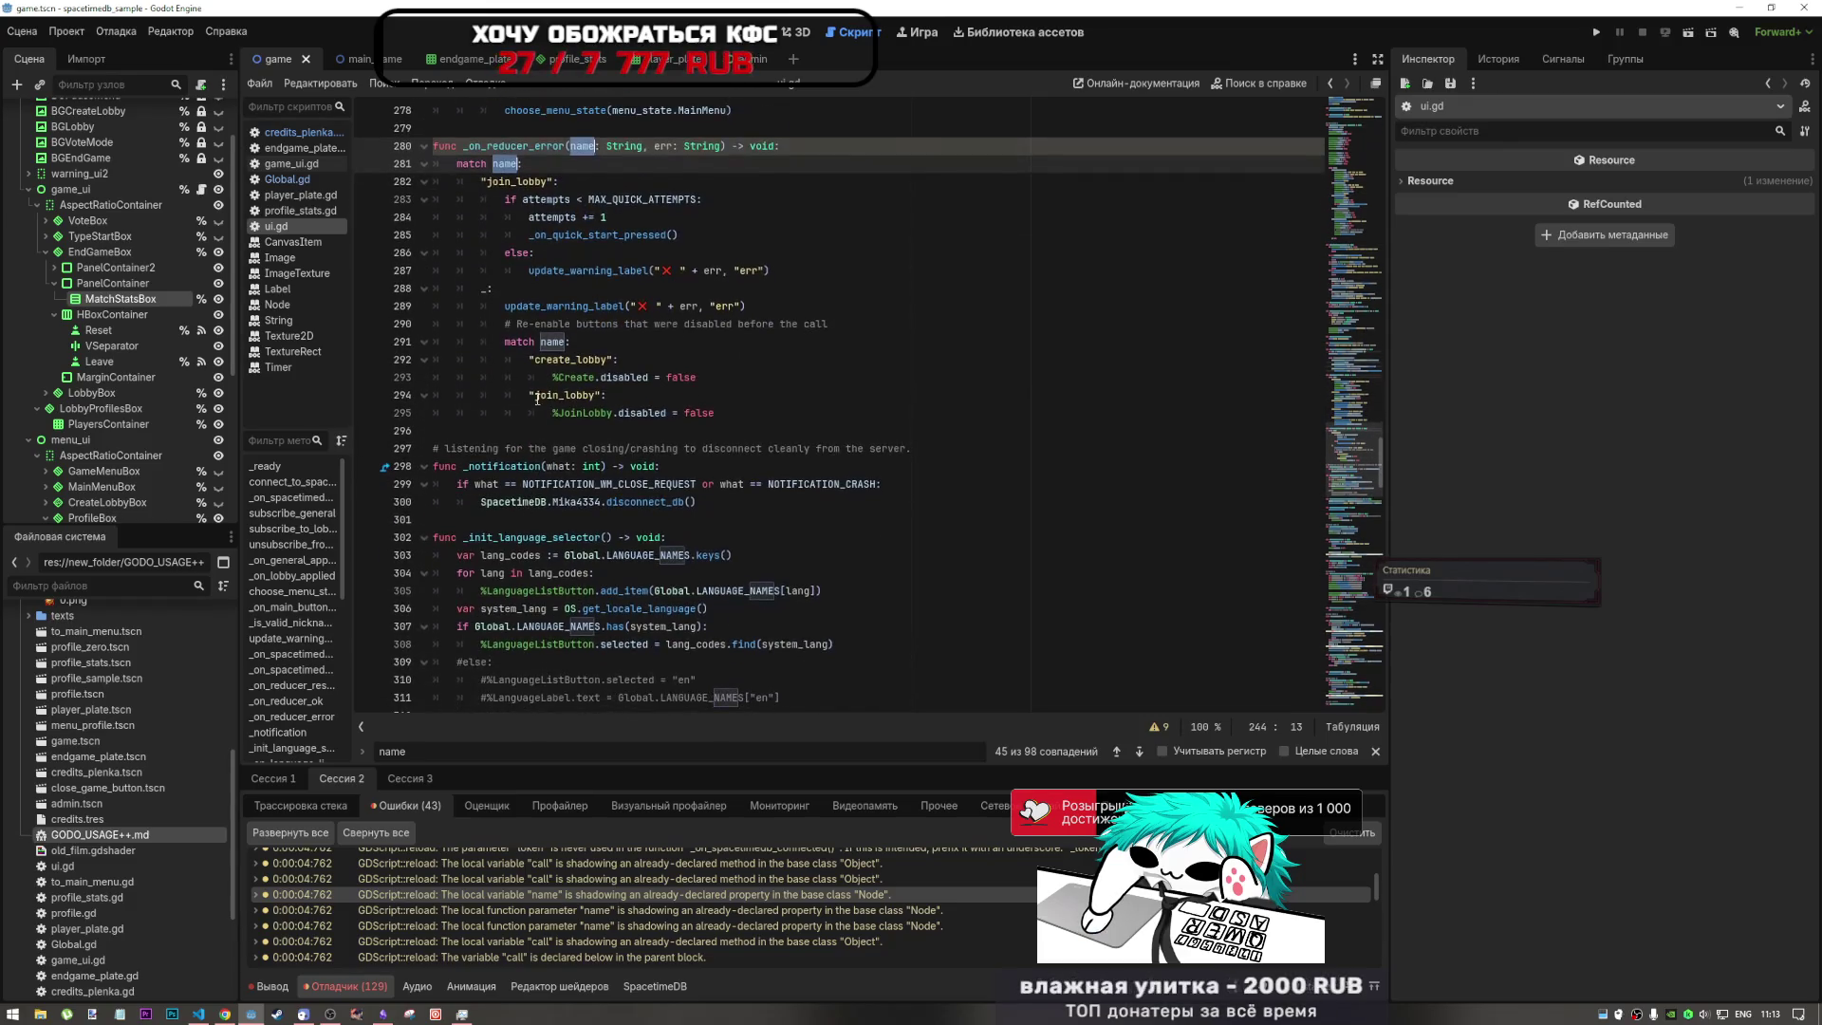
{"action": "left_click", "coordinate": [557, 343]}
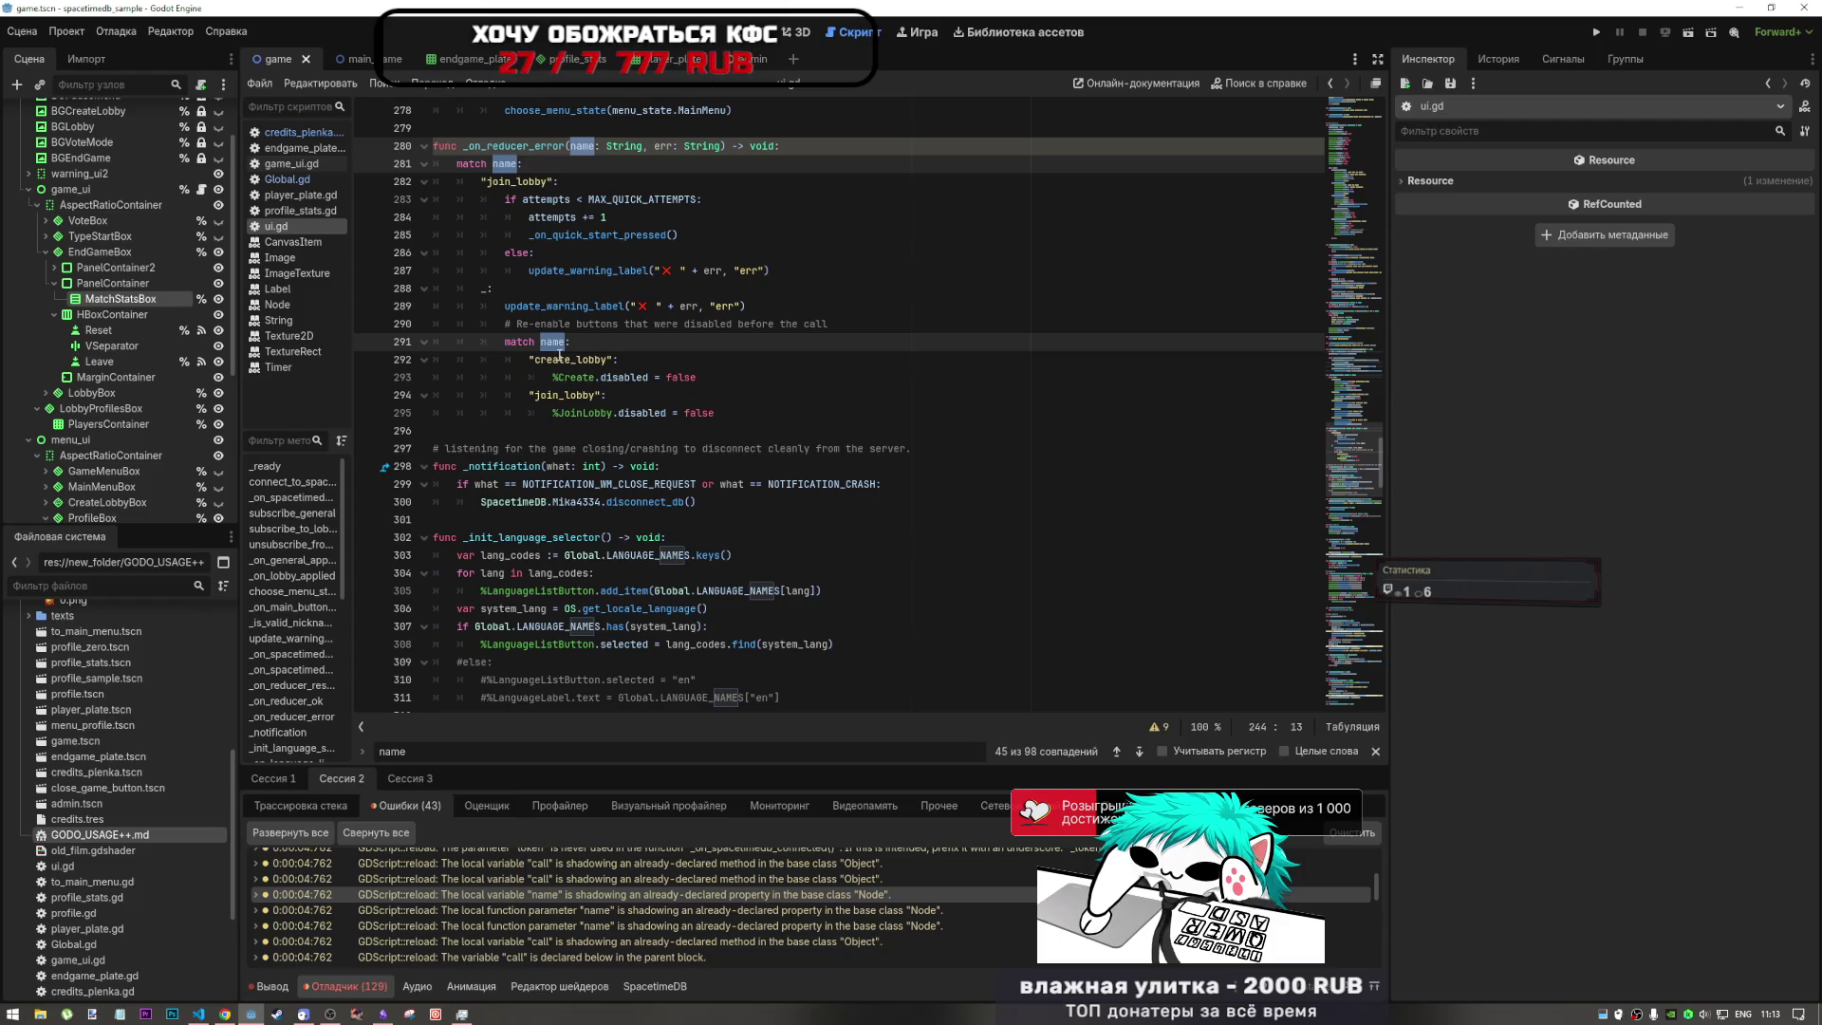
{"action": "scroll", "coordinate": [560, 356], "scroll_direction": "up", "scroll_amount": 11}
Step: Rename every selected name occurrence to reducer_name
{"action": "type", "text": "reducer_"}
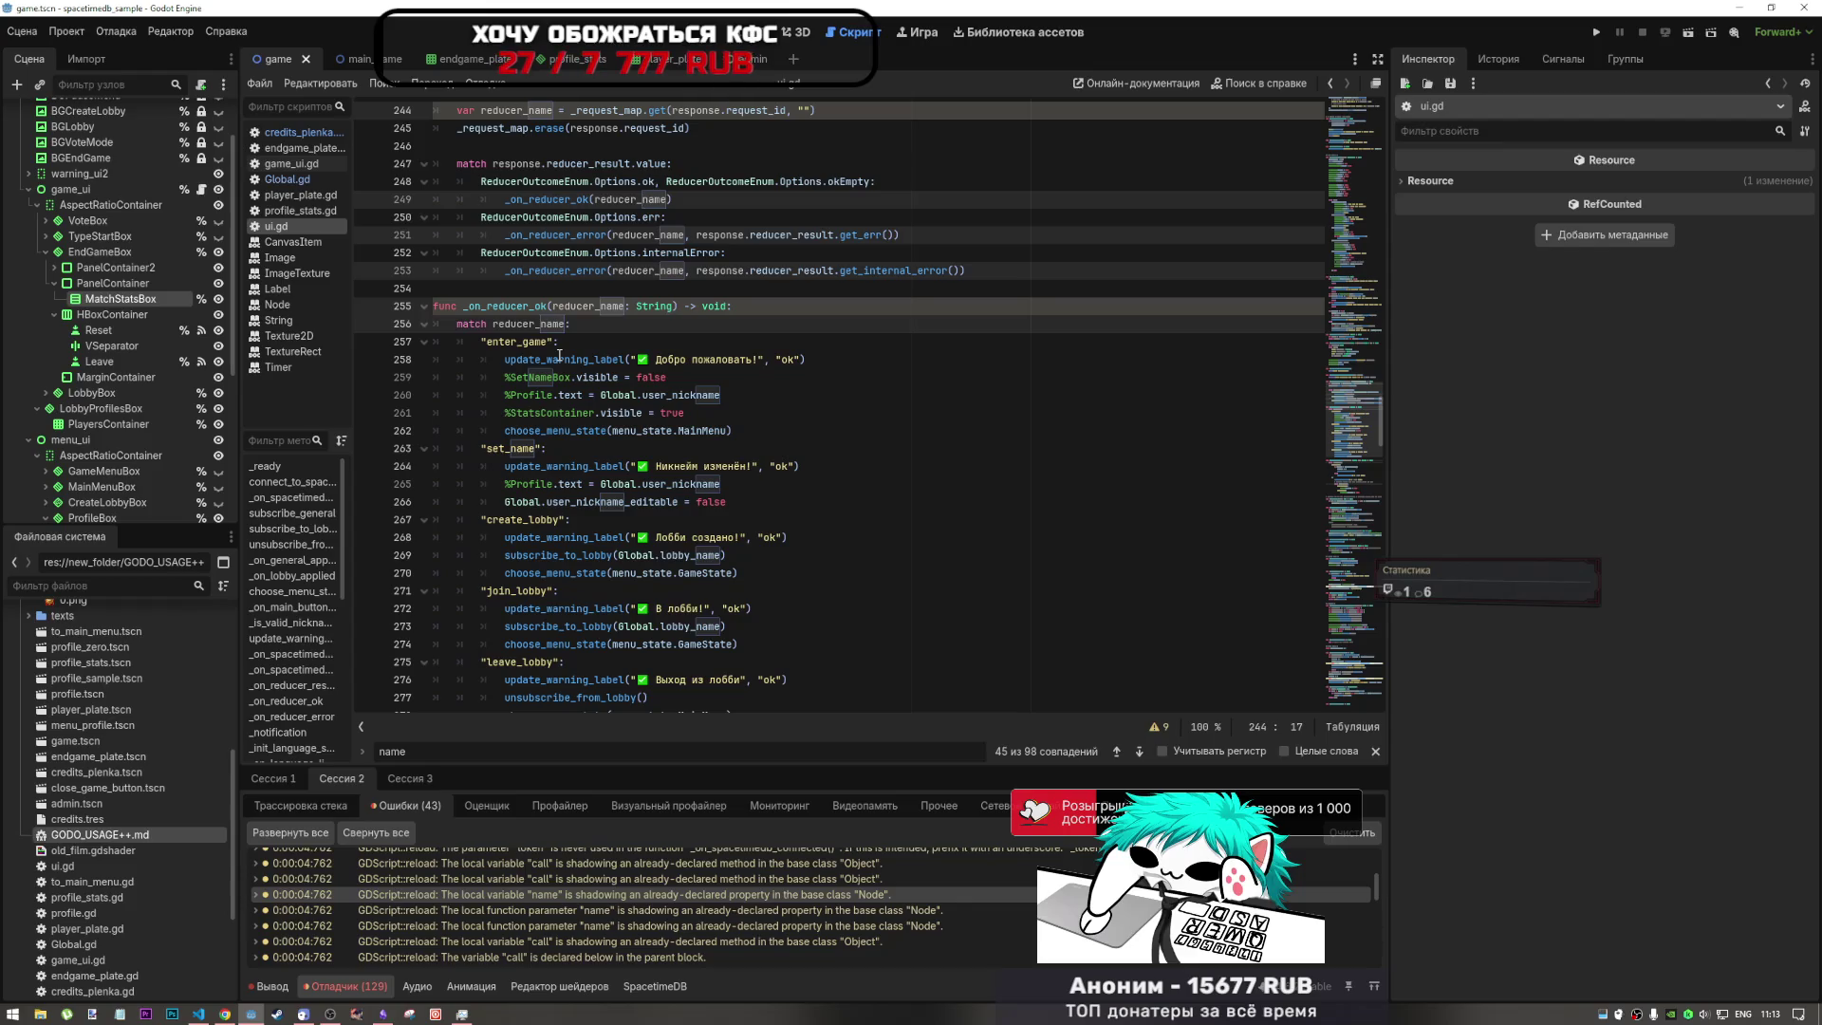
{"action": "left_click", "coordinate": [610, 377]}
{"action": "scroll", "coordinate": [610, 370], "scroll_direction": "down", "scroll_amount": 12}
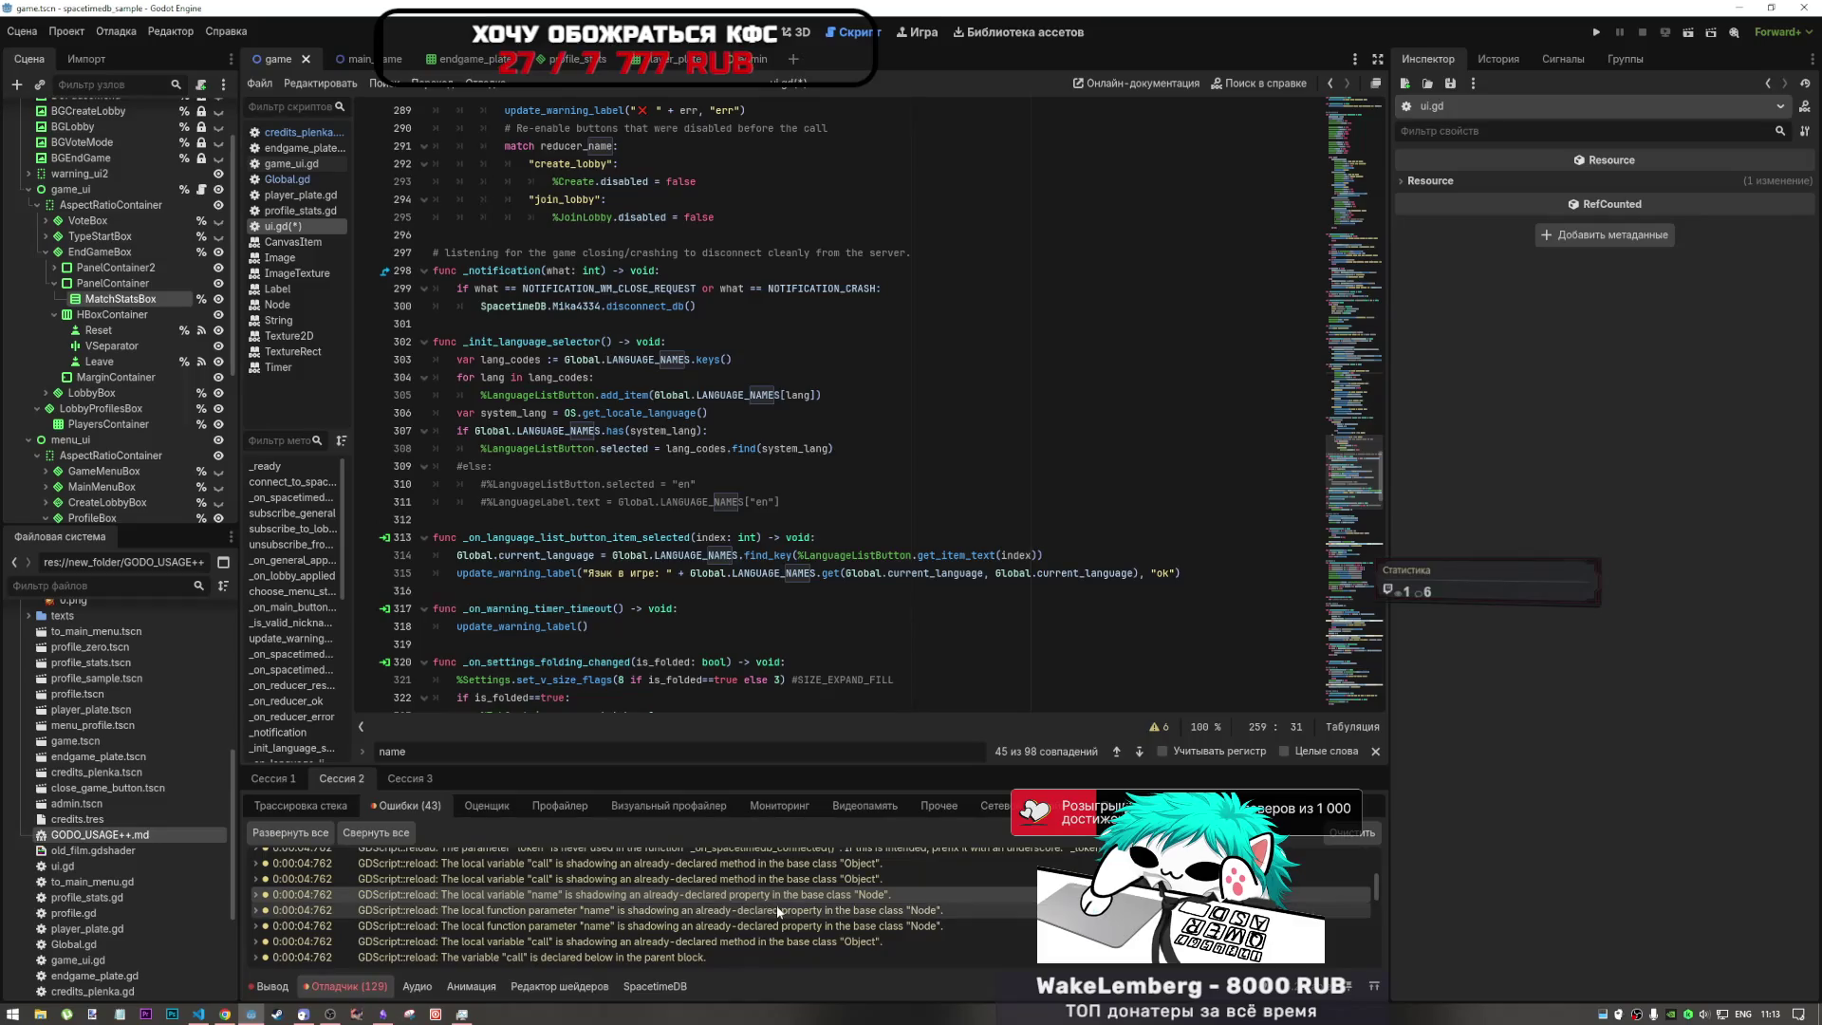
Step: Jump through the shadowing warnings to line 339, where call shadows a method
{"action": "double_click", "coordinate": [800, 910]}
{"action": "double_click", "coordinate": [801, 923]}
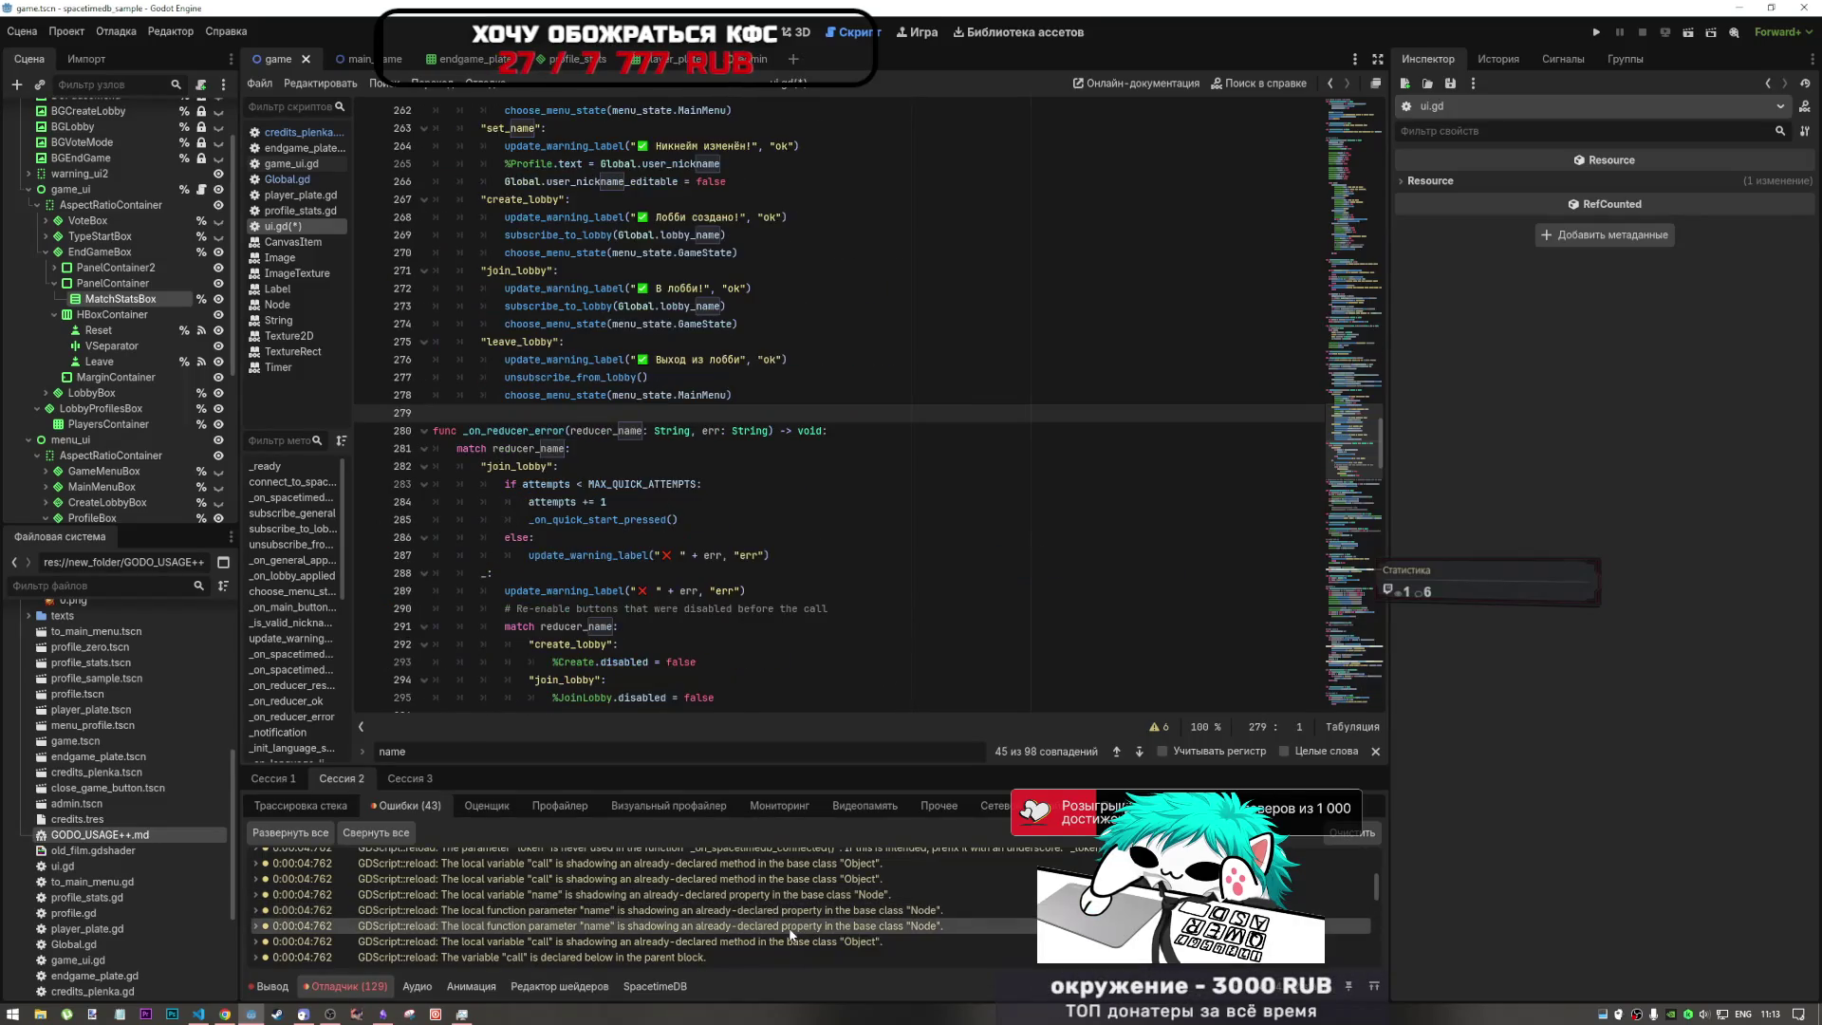
{"action": "double_click", "coordinate": [757, 909]}
{"action": "double_click", "coordinate": [747, 941]}
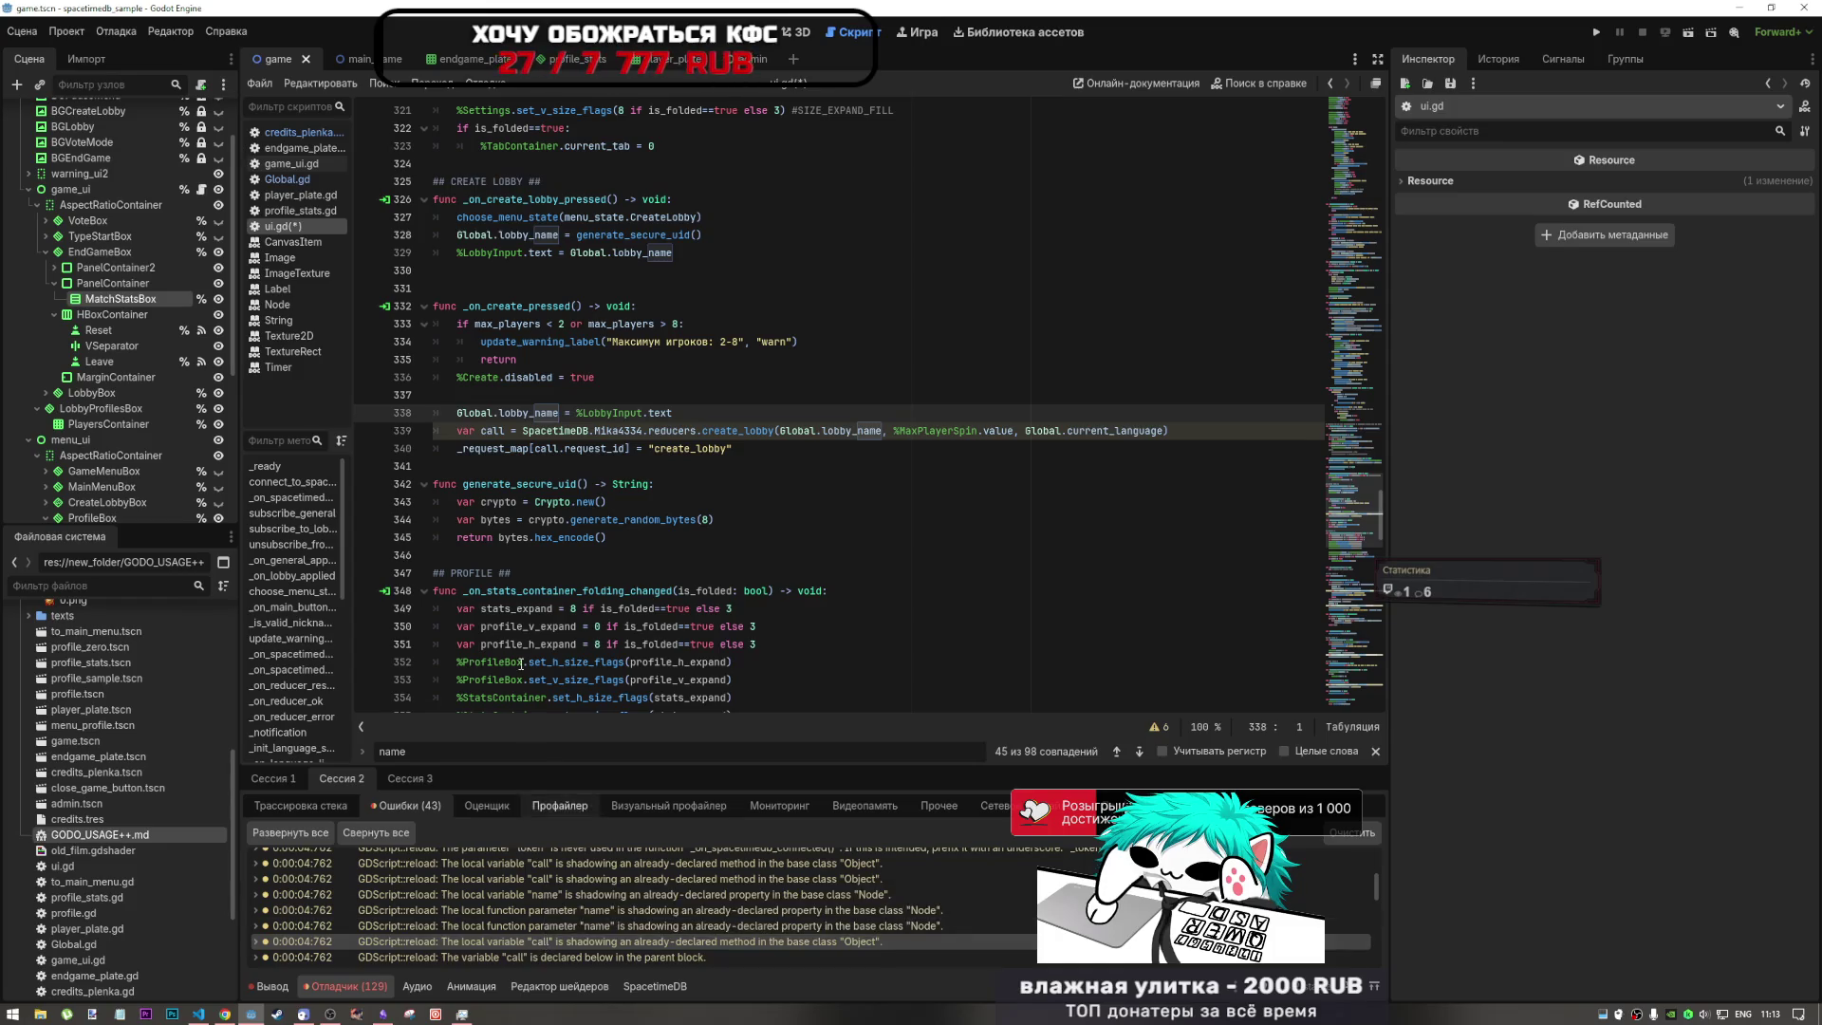
Step: Rename call to caller on line 339 and in the request_id lookup on line 340
{"action": "left_click", "coordinate": [505, 431]}
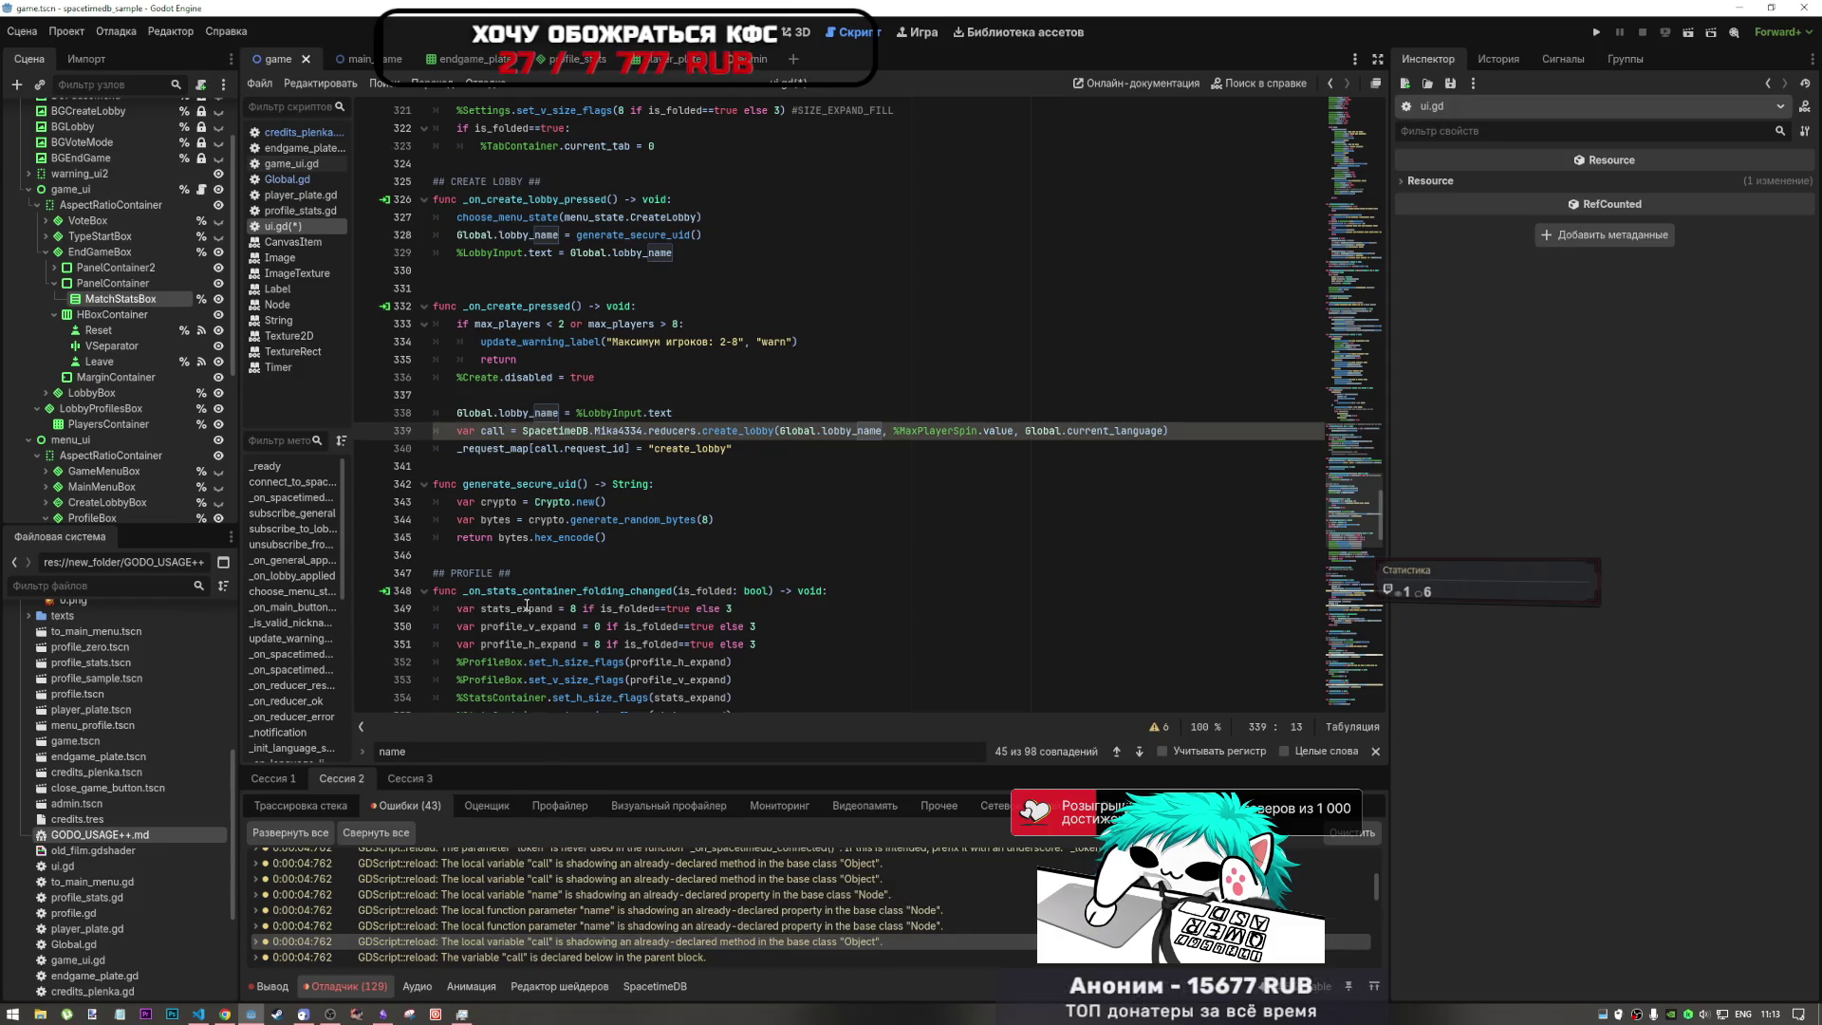
{"action": "type", "text": "er"}
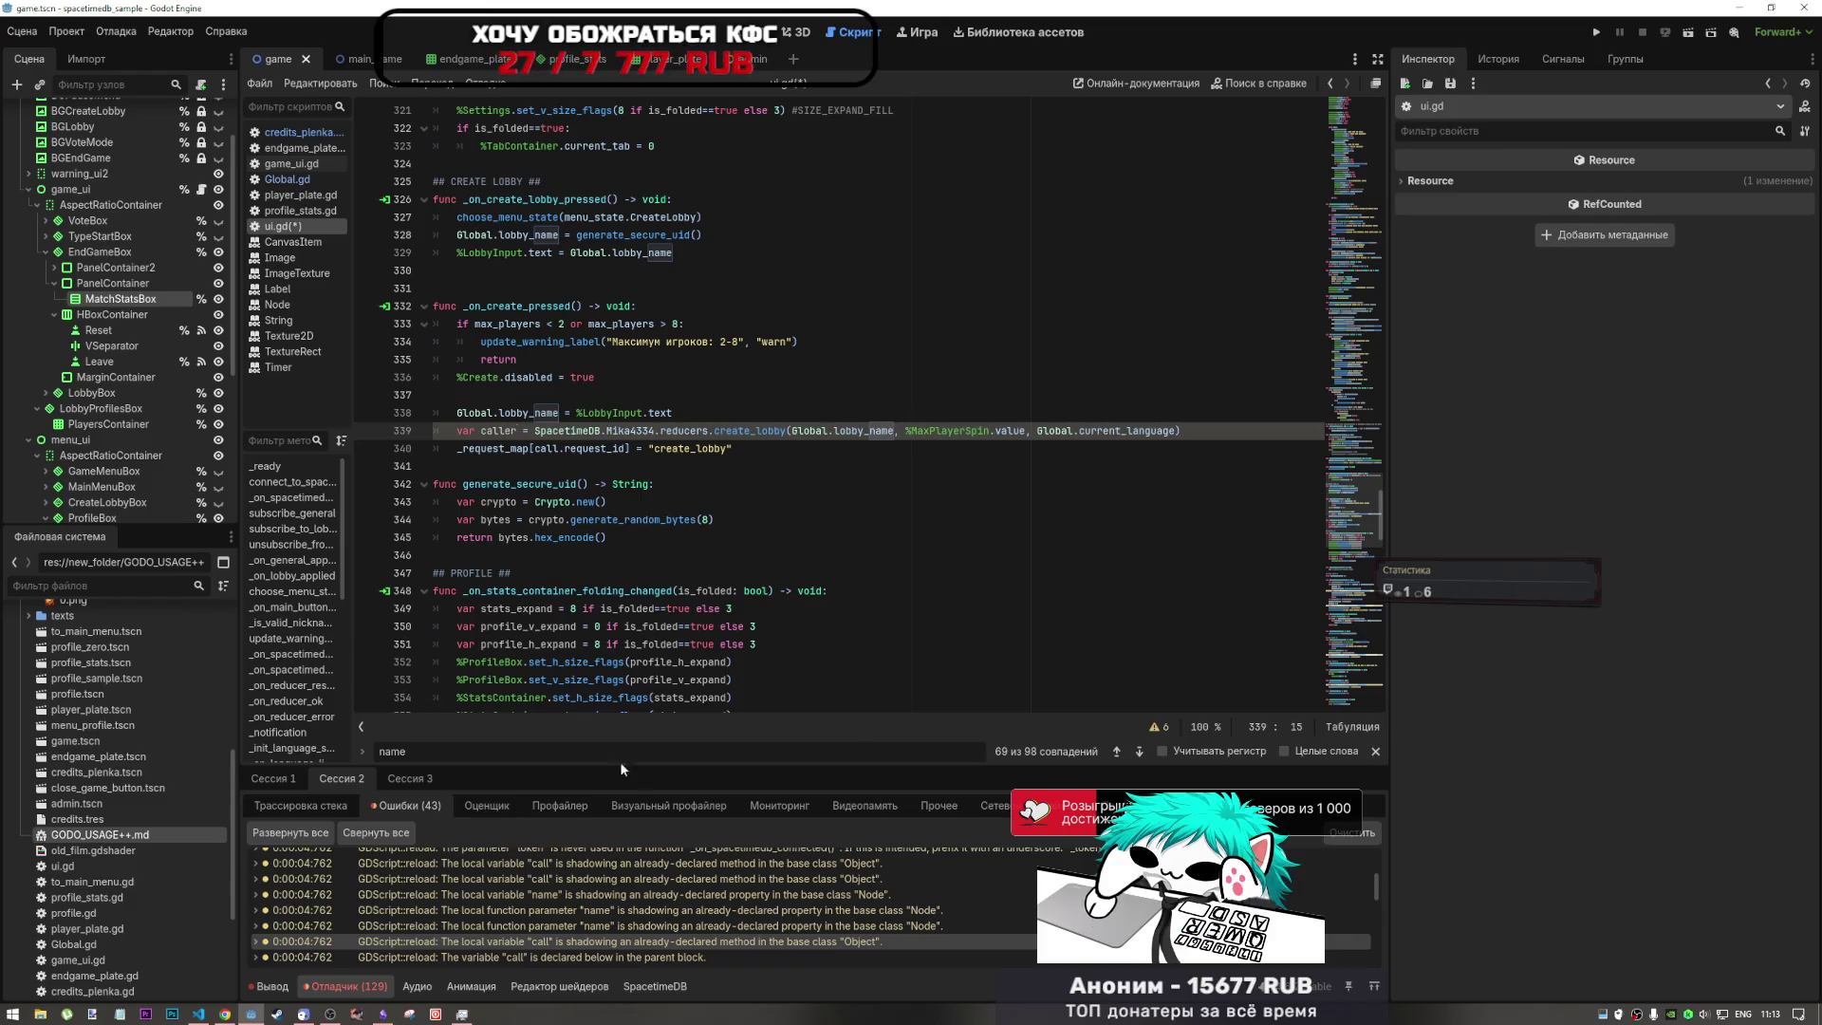
{"action": "left_click", "coordinate": [560, 448]}
{"action": "type", "text": "er"}
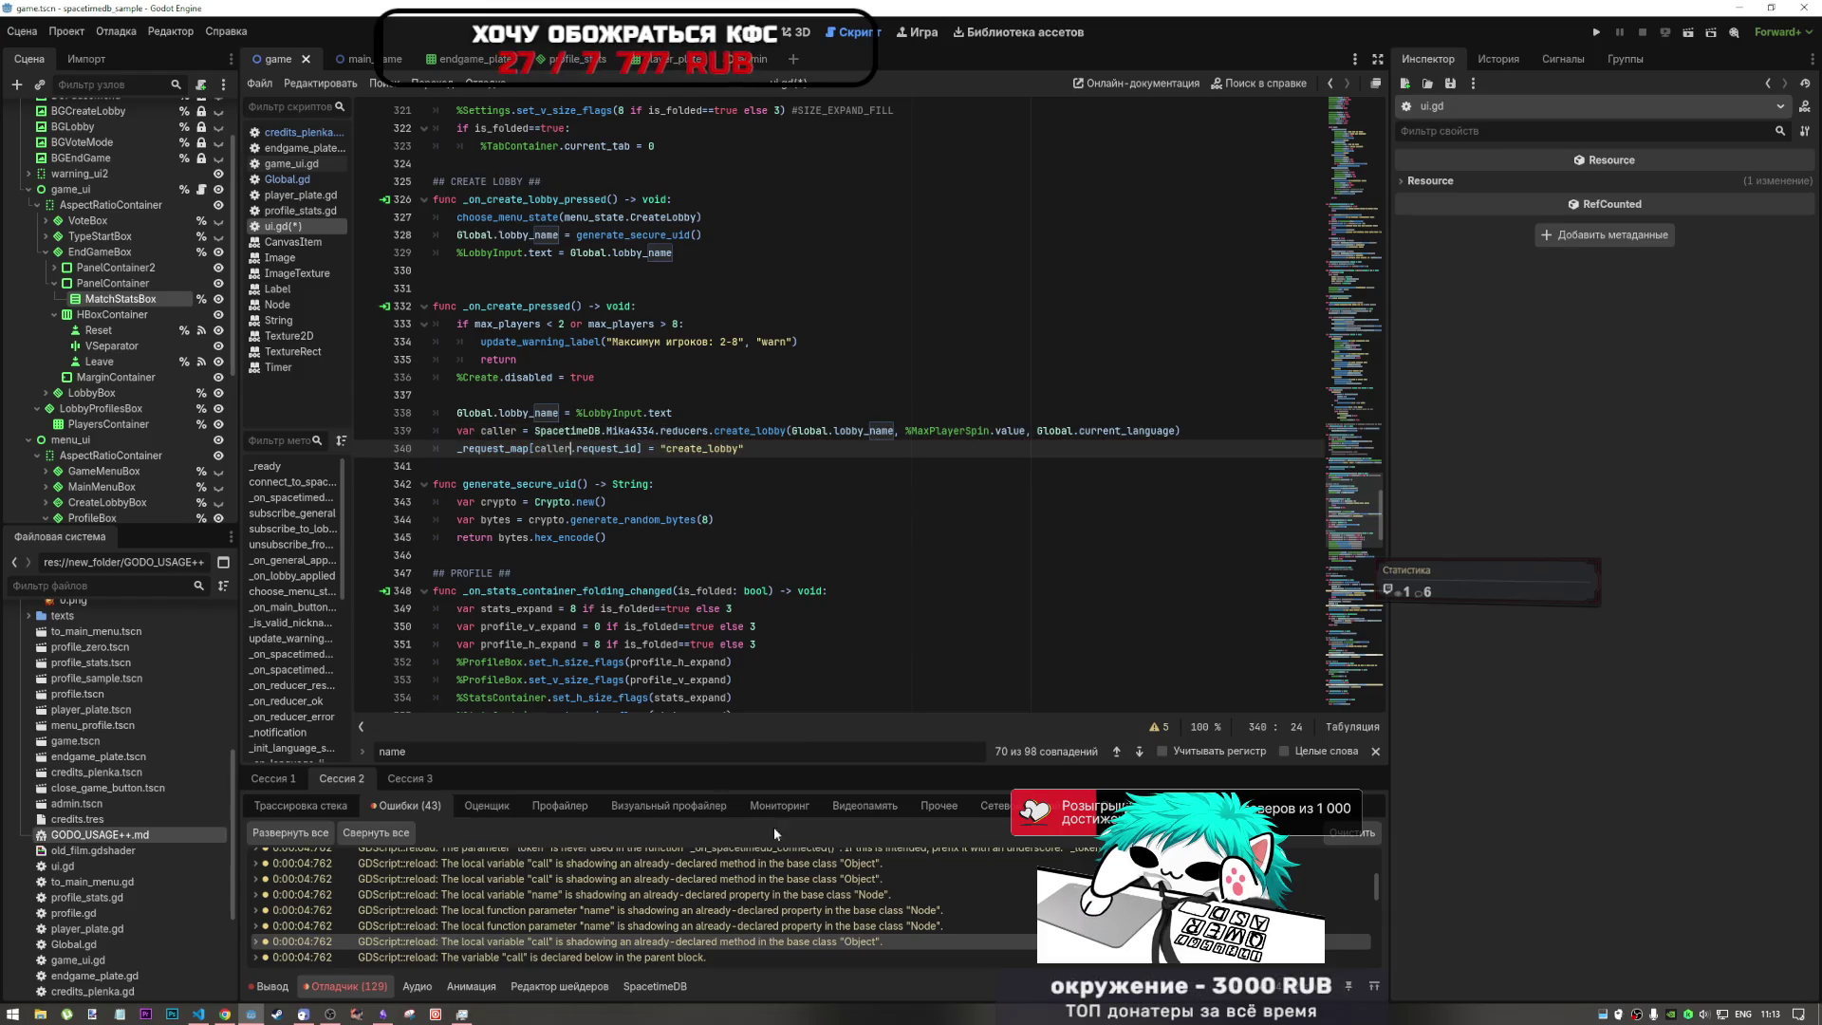
{"action": "scroll", "coordinate": [696, 941], "scroll_direction": "down", "scroll_amount": 1}
{"action": "double_click", "coordinate": [696, 941]}
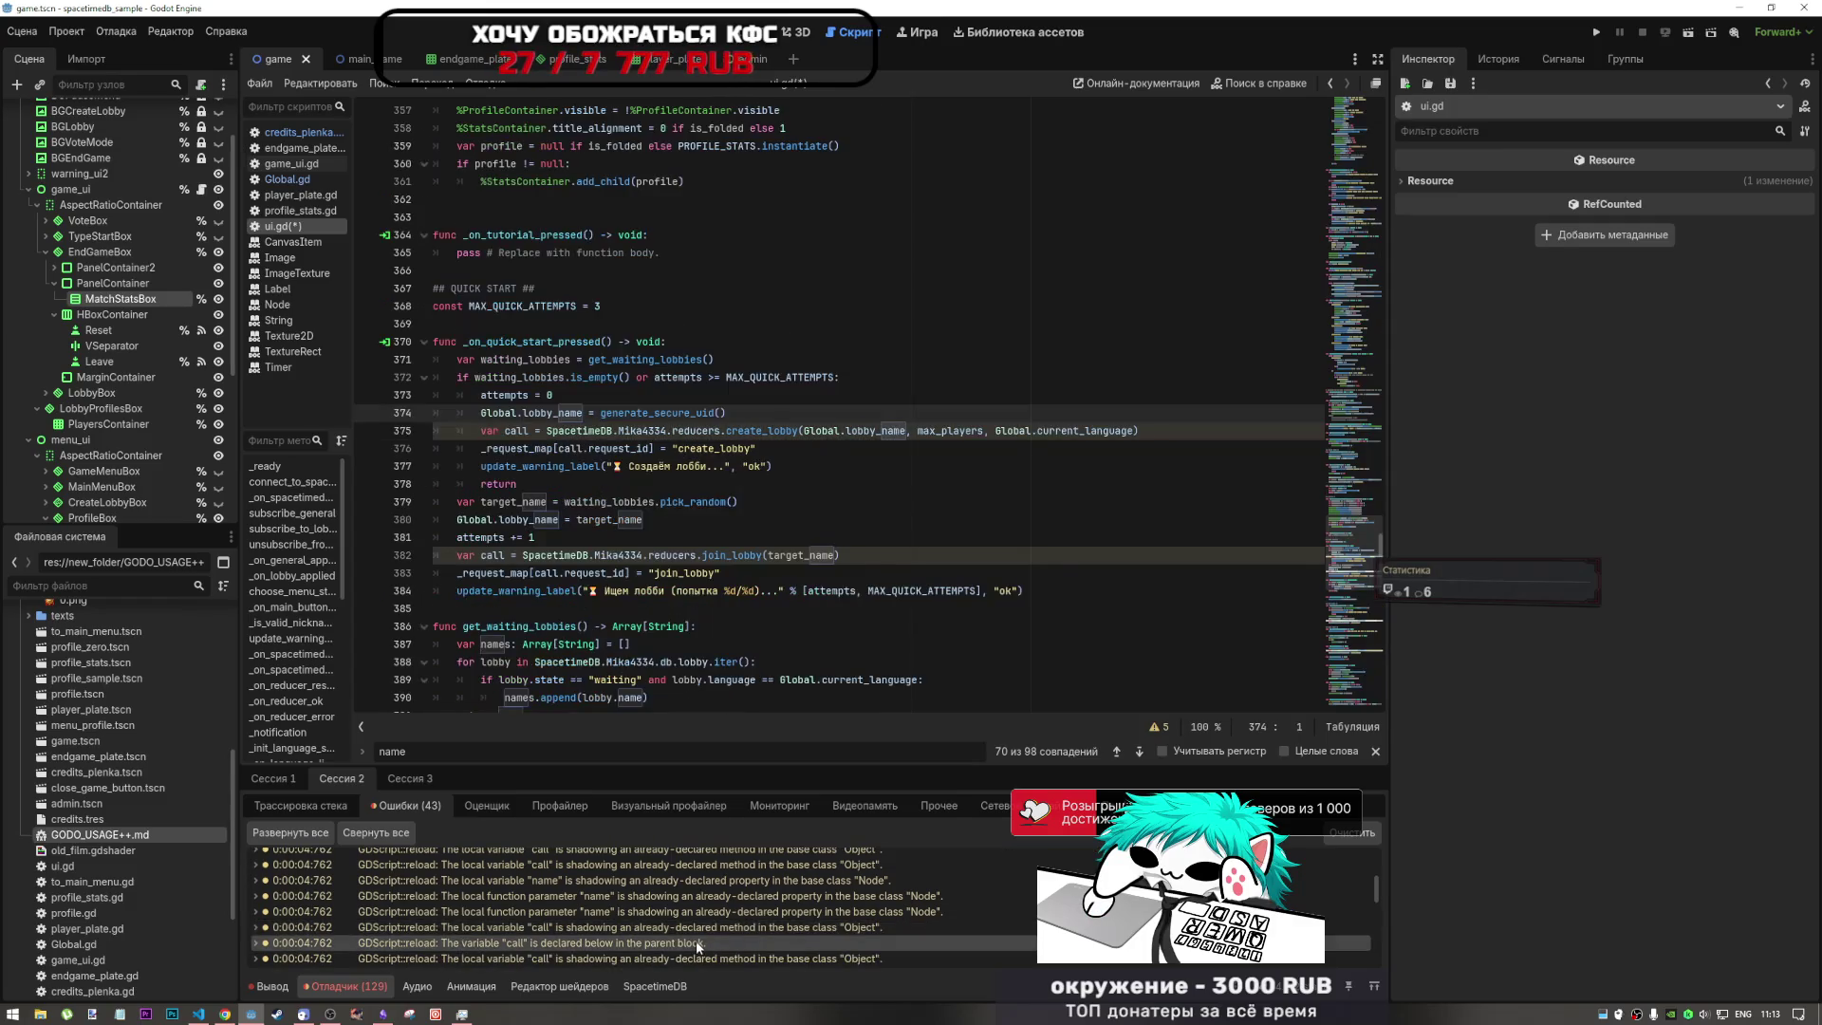
{"action": "scroll", "coordinate": [697, 941], "scroll_direction": "down", "scroll_amount": 2}
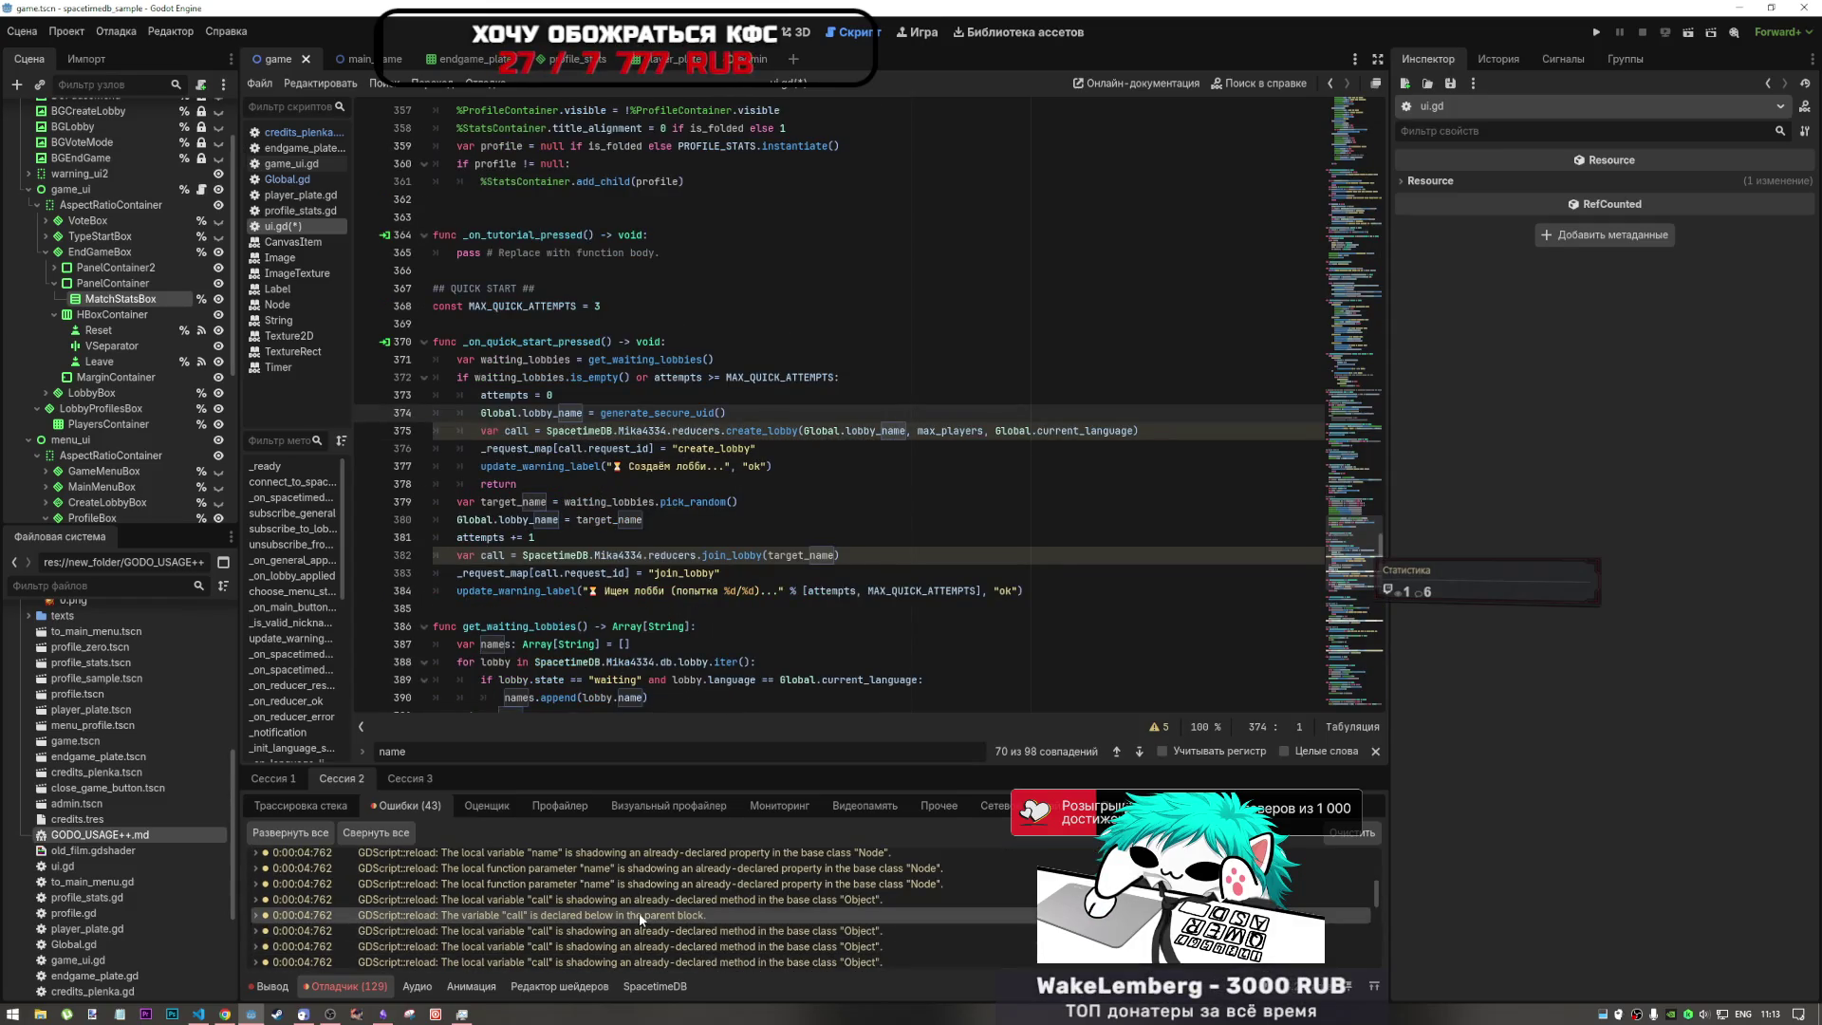
{"action": "mouse_move", "coordinate": [639, 914]}
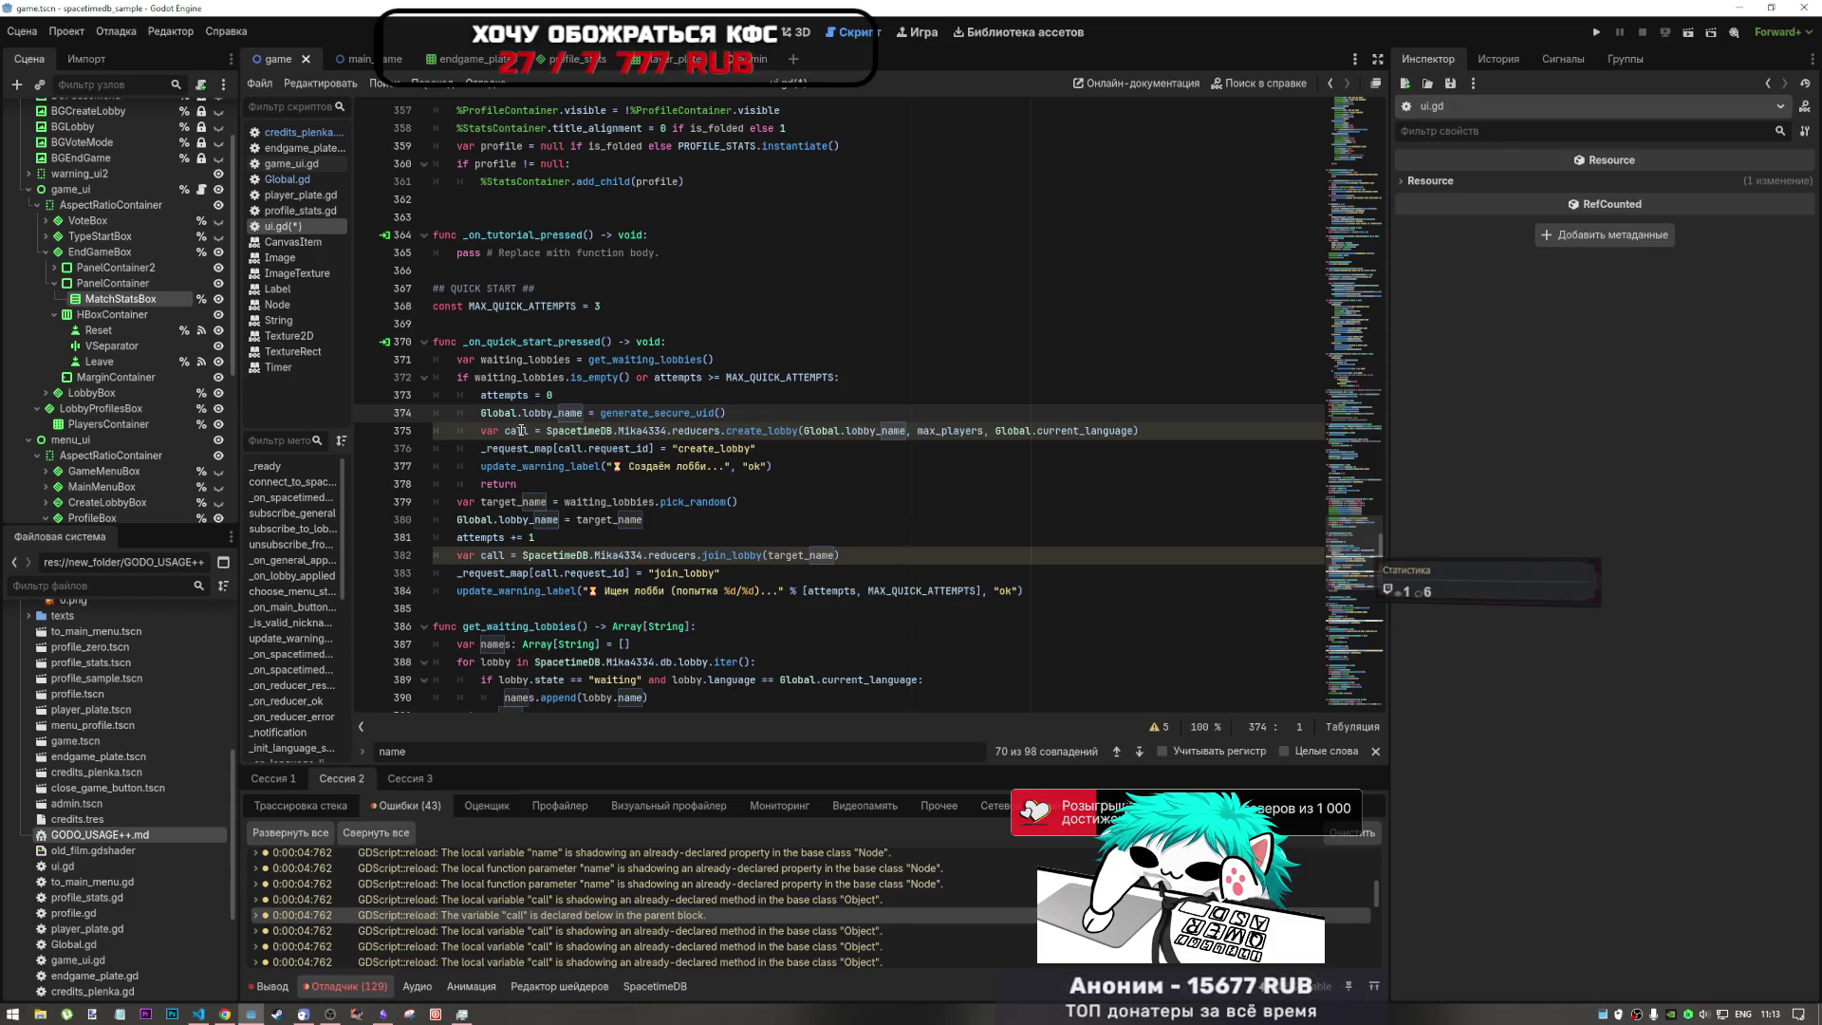
{"action": "double_click", "coordinate": [521, 431]}
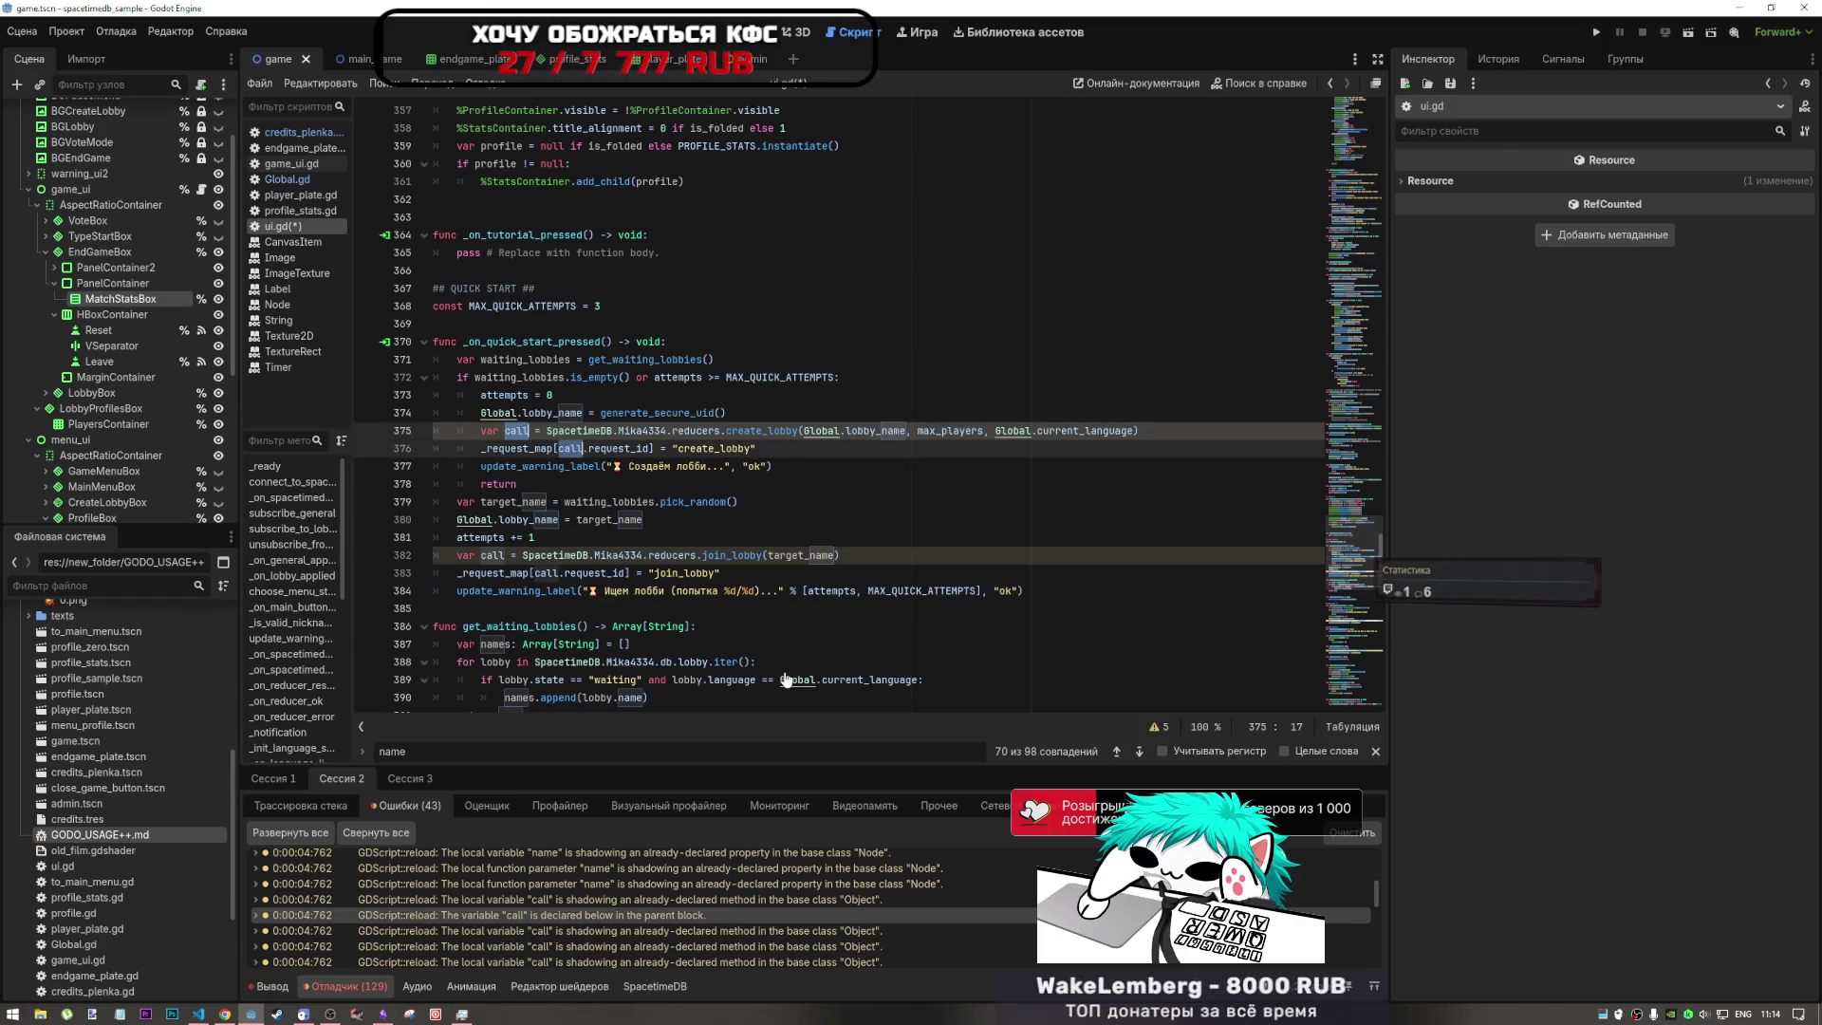
{"action": "scroll", "coordinate": [681, 568], "scroll_direction": "down", "scroll_amount": 6}
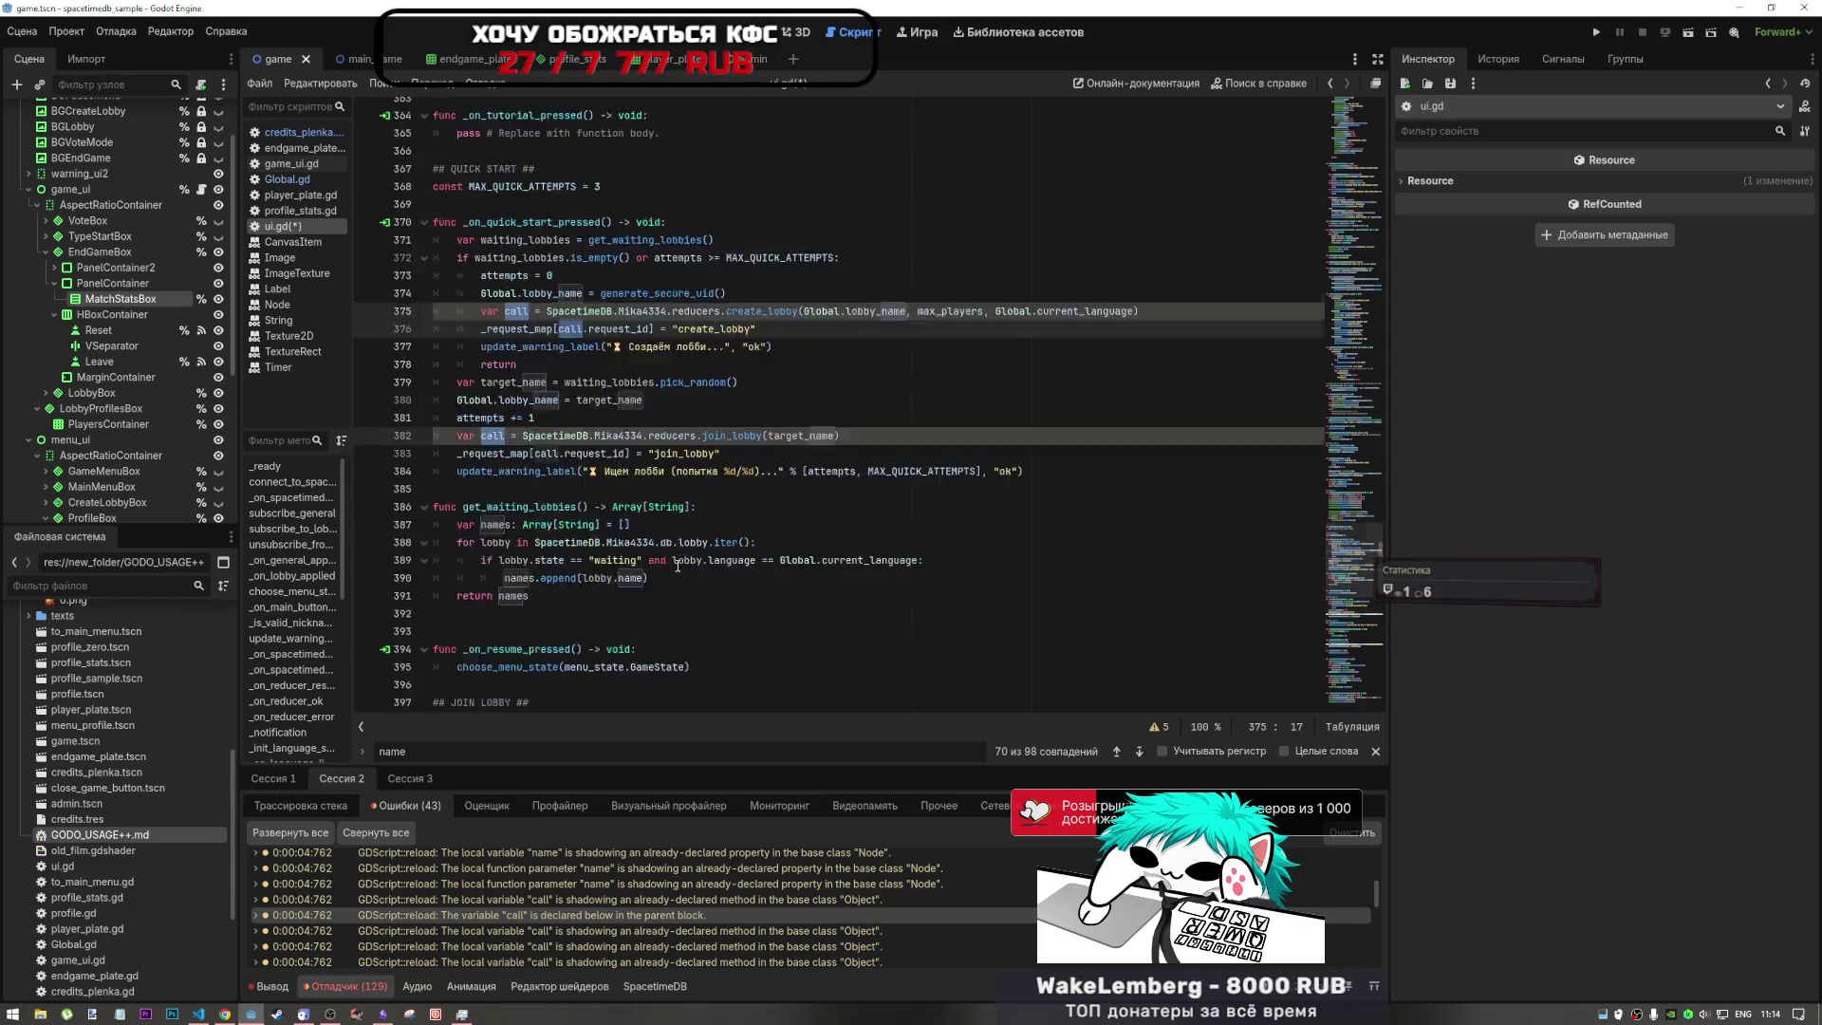
{"action": "scroll", "coordinate": [677, 566], "scroll_direction": "down", "scroll_amount": 6}
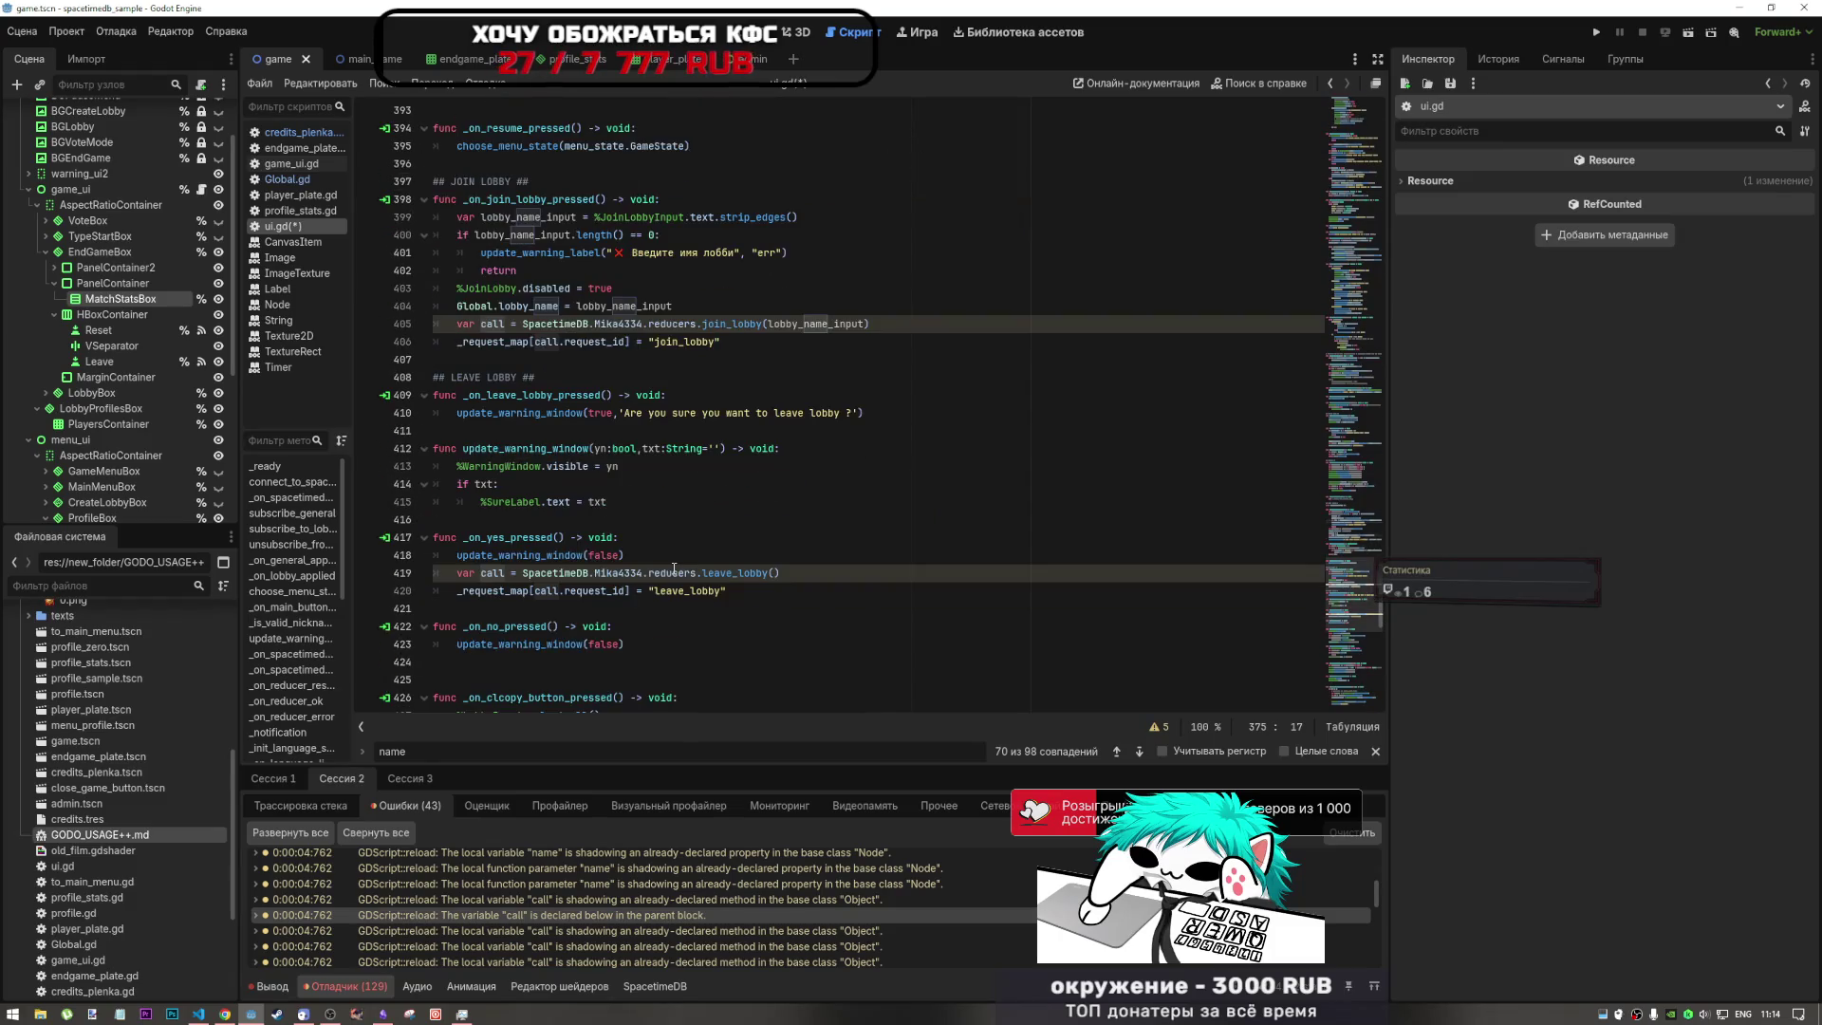
{"action": "mouse_move", "coordinate": [669, 570]}
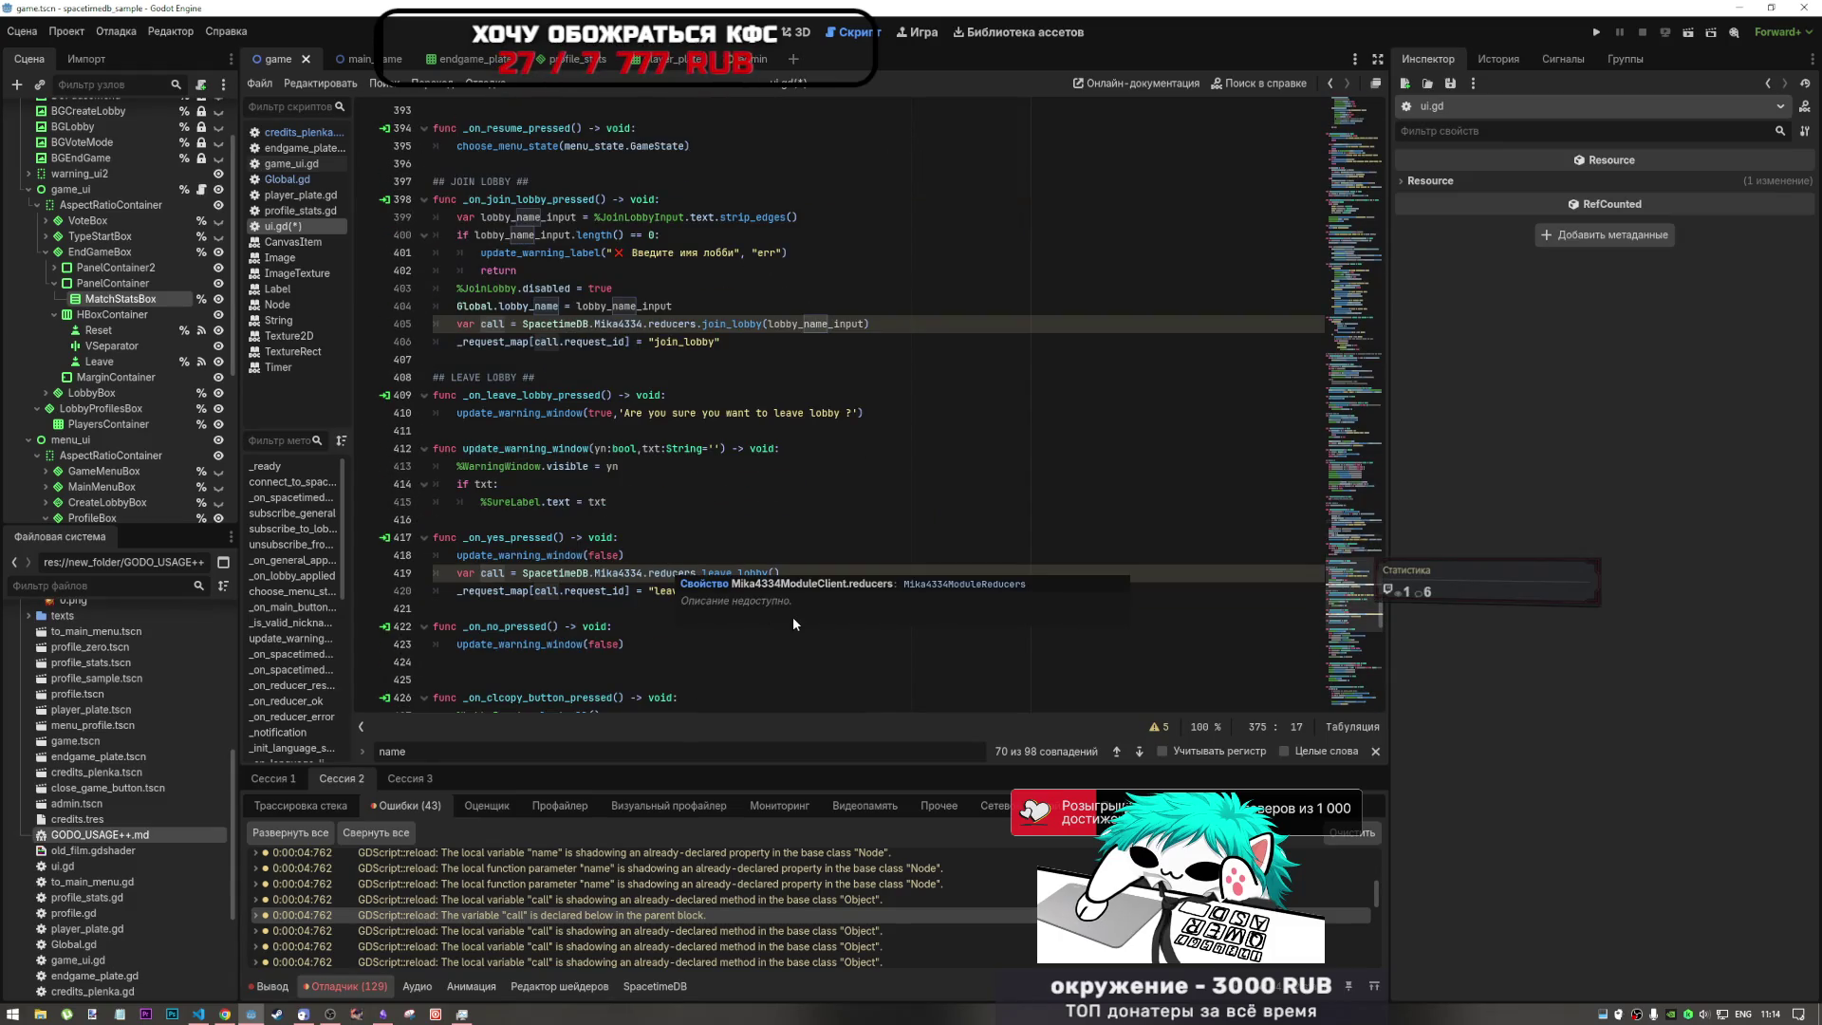
{"action": "scroll", "coordinate": [672, 496], "scroll_direction": "down", "scroll_amount": 4}
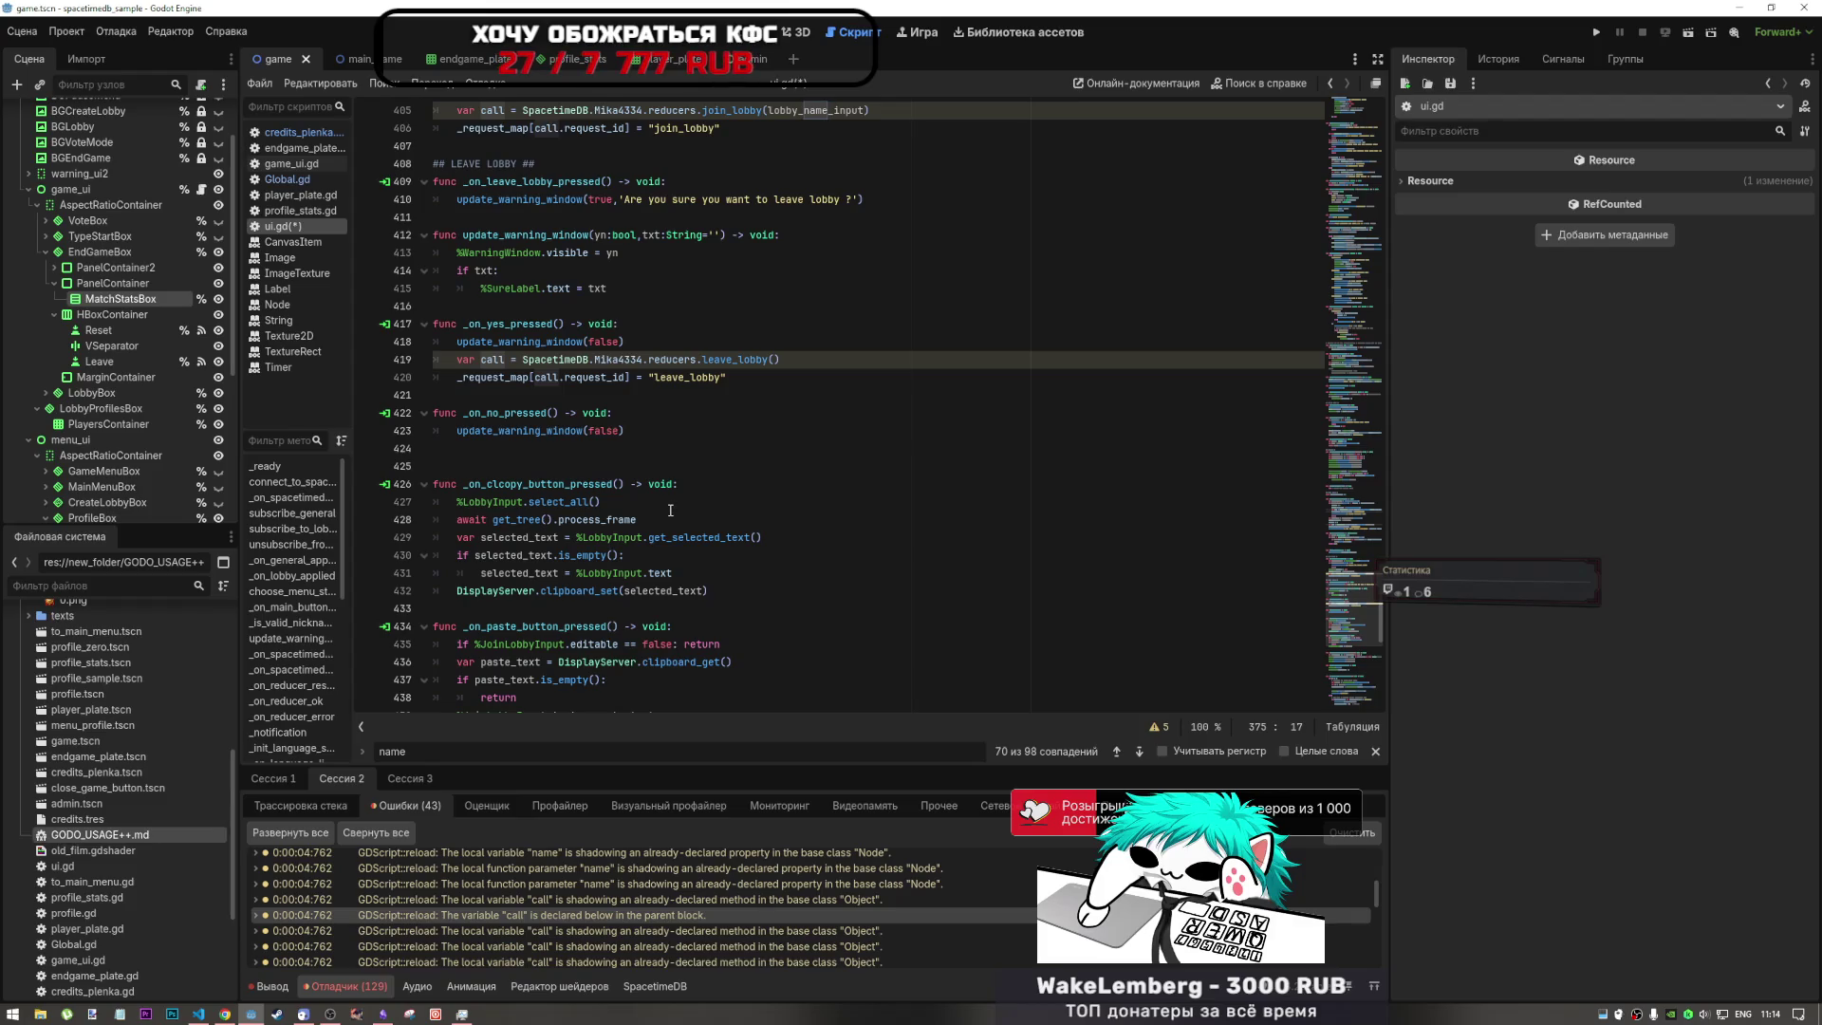
{"action": "scroll", "coordinate": [670, 510], "scroll_direction": "up", "scroll_amount": 8}
{"action": "scroll", "coordinate": [668, 519], "scroll_direction": "down", "scroll_amount": 1}
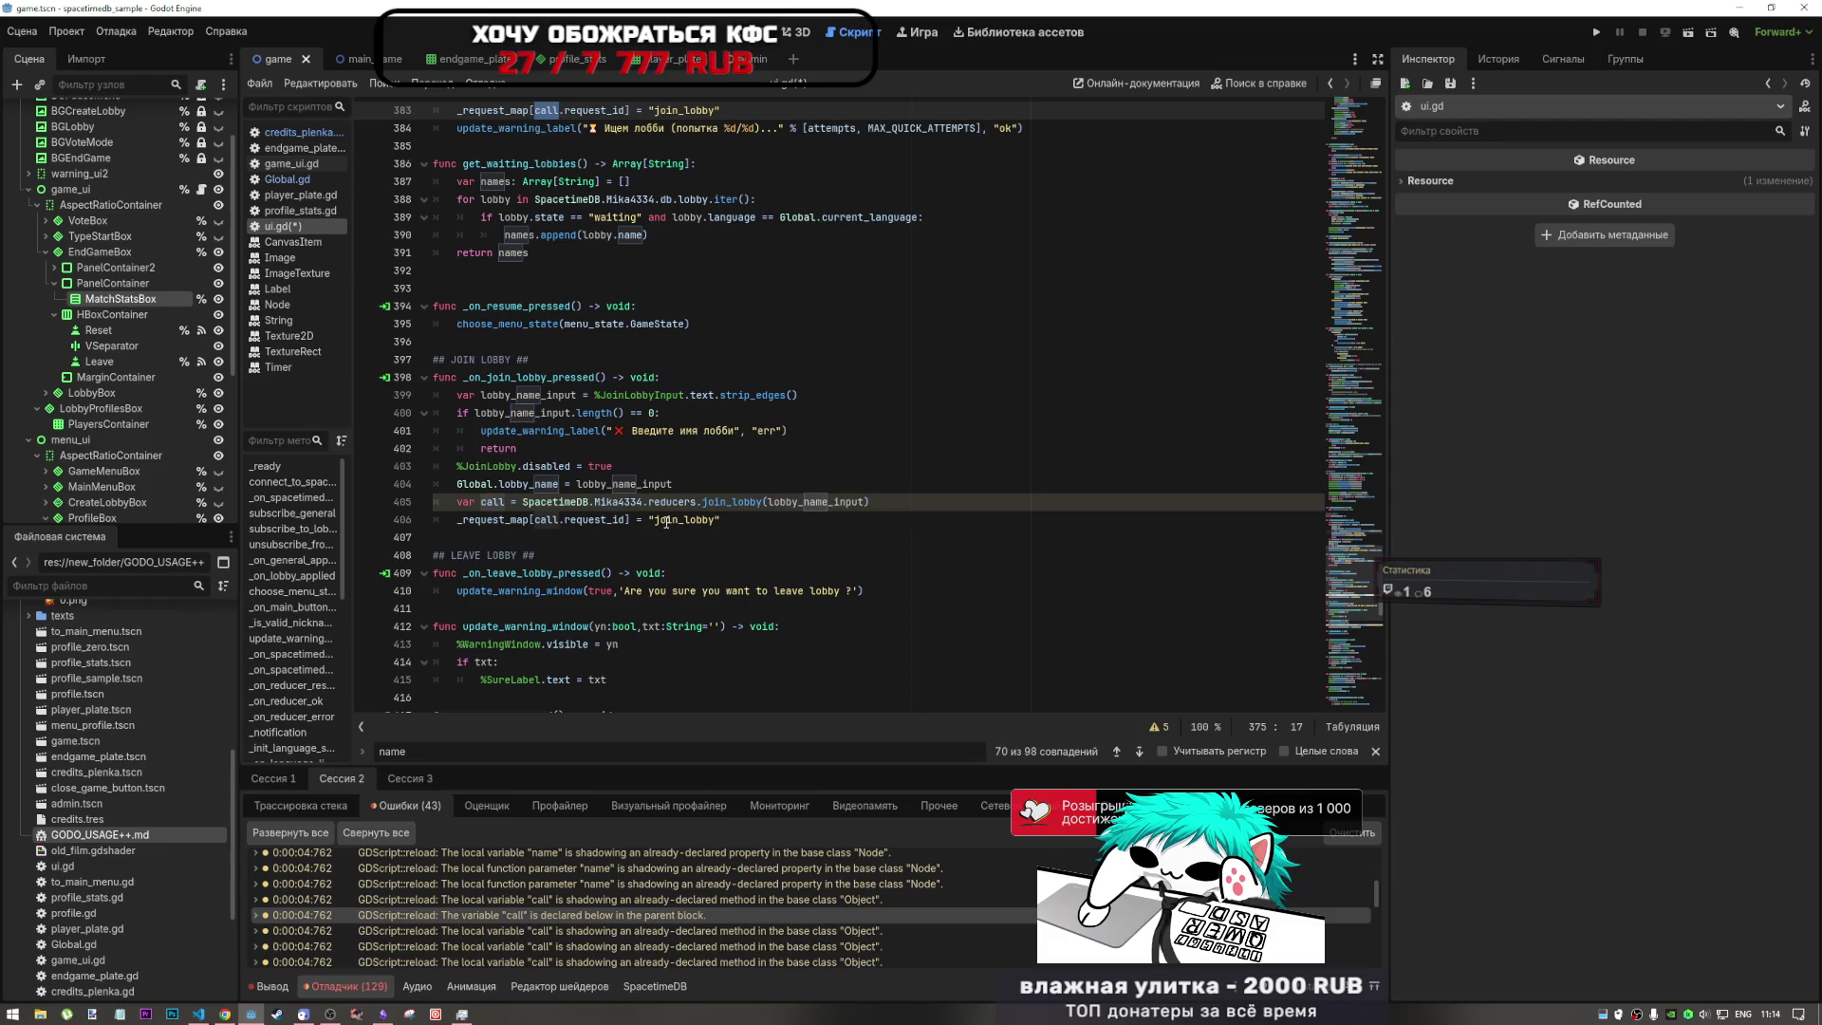
{"action": "scroll", "coordinate": [666, 522], "scroll_direction": "up", "scroll_amount": 4}
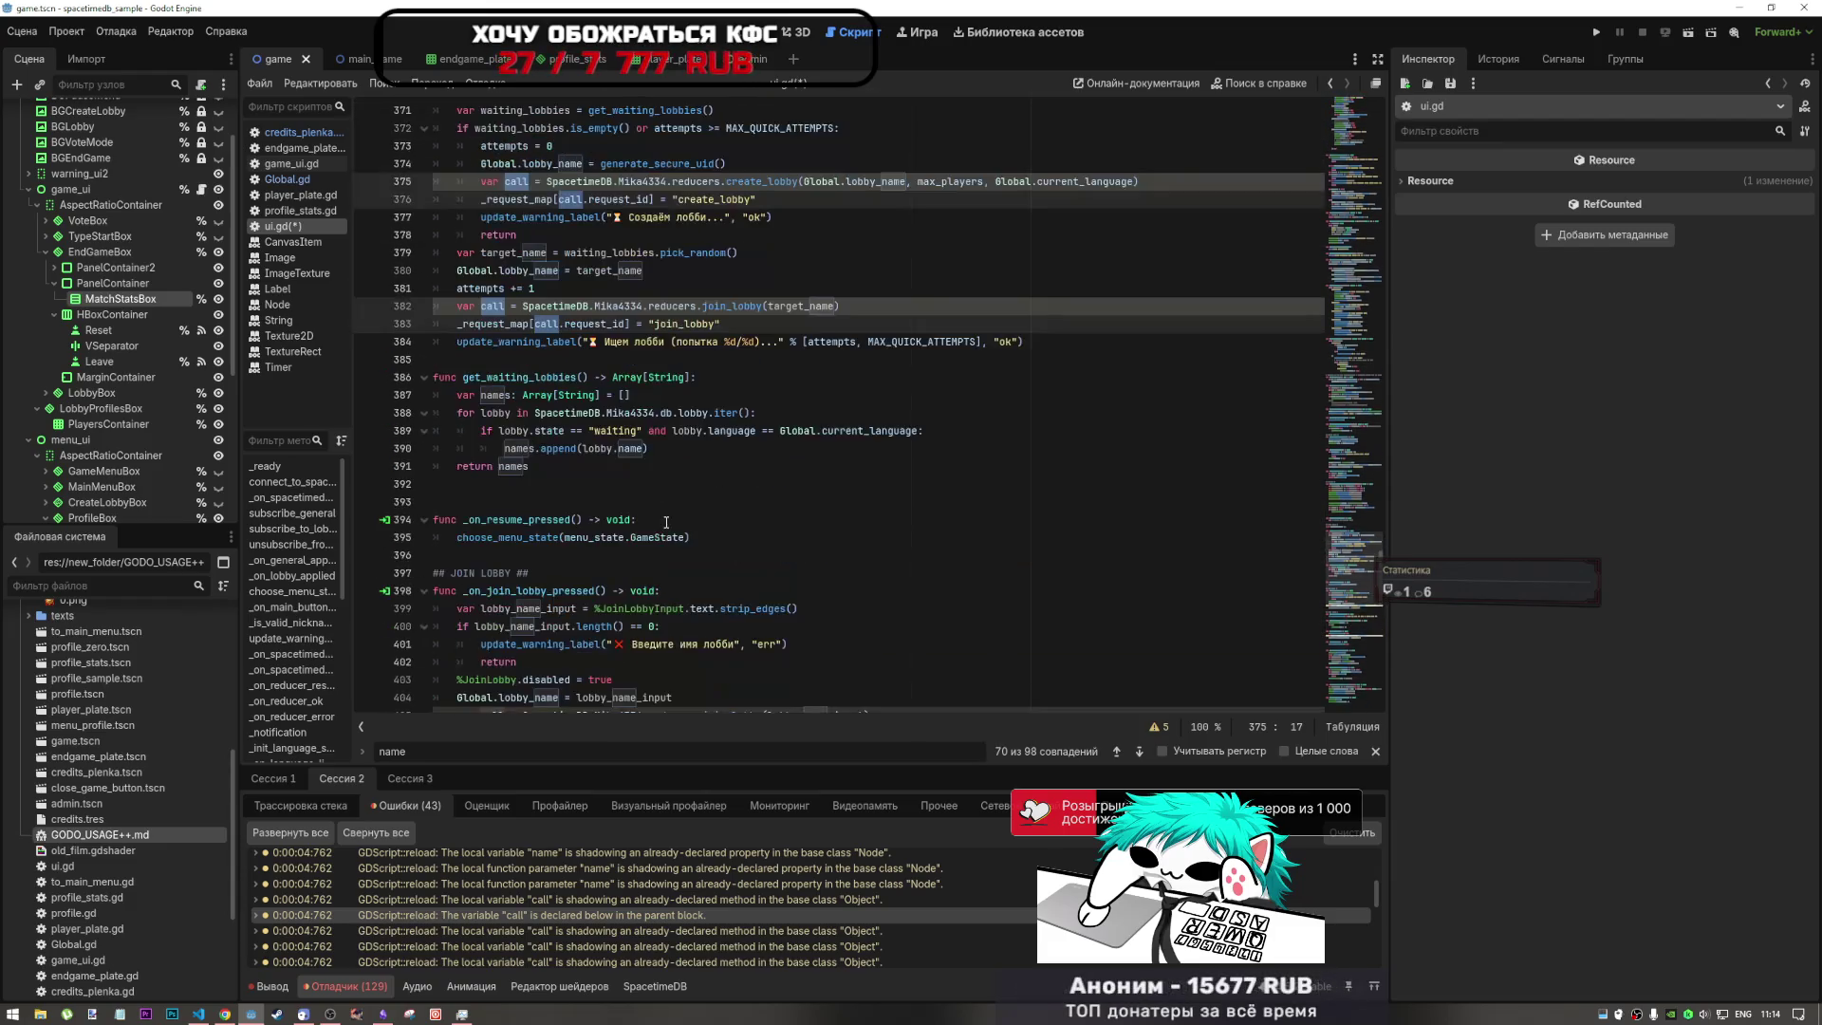
{"action": "scroll", "coordinate": [666, 521], "scroll_direction": "down", "scroll_amount": 1}
{"action": "scroll", "coordinate": [666, 522], "scroll_direction": "down", "scroll_amount": 6}
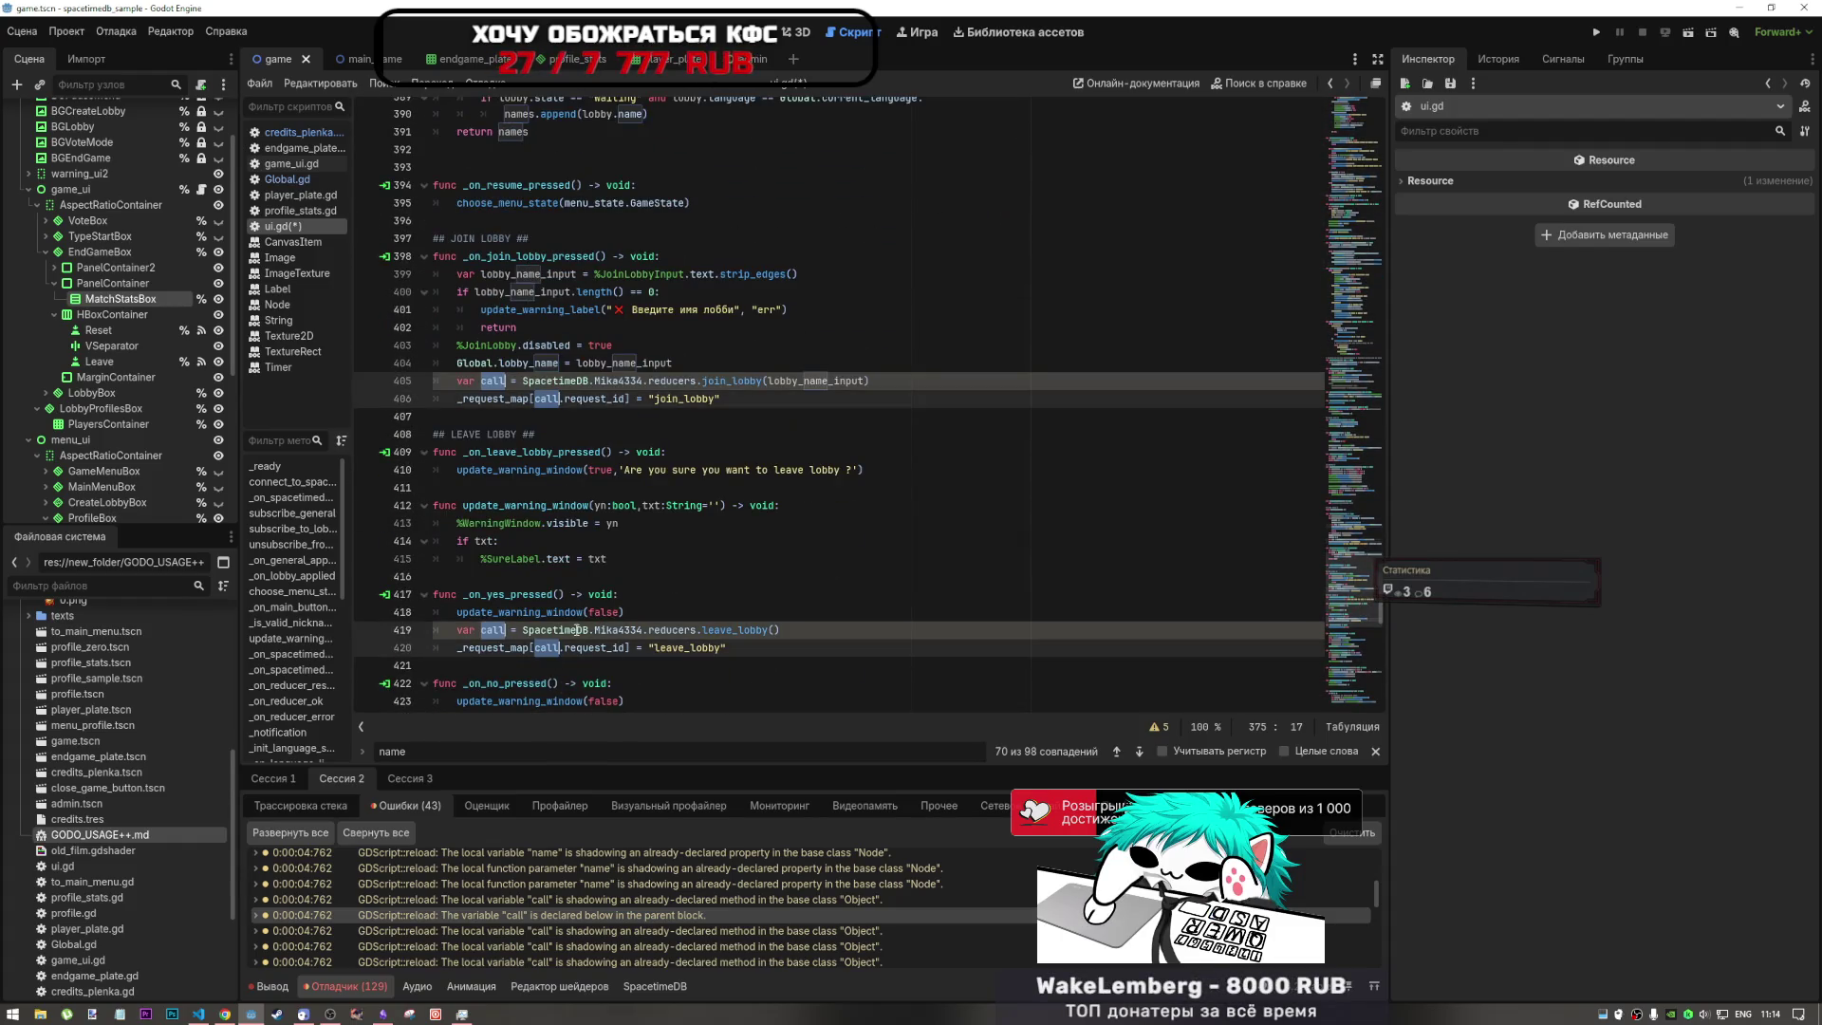
{"action": "scroll", "coordinate": [569, 640], "scroll_direction": "down", "scroll_amount": 2}
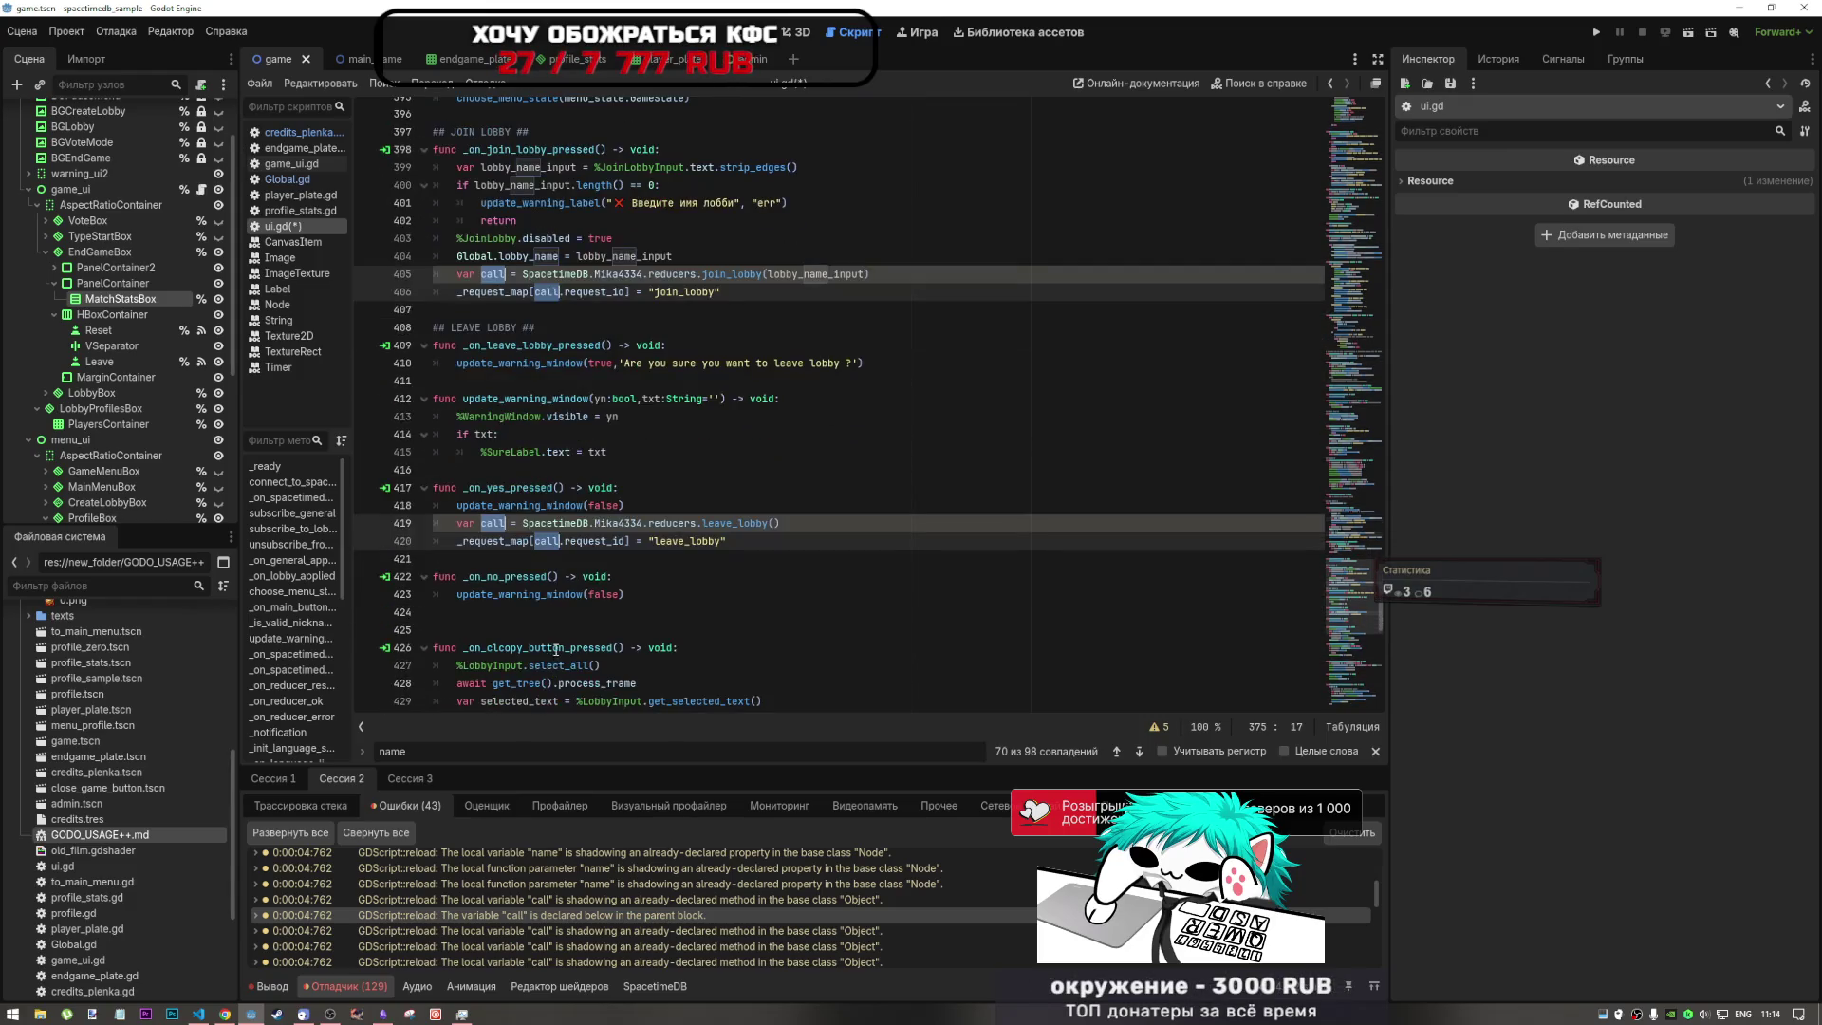
{"action": "scroll", "coordinate": [562, 645], "scroll_direction": "up", "scroll_amount": 20}
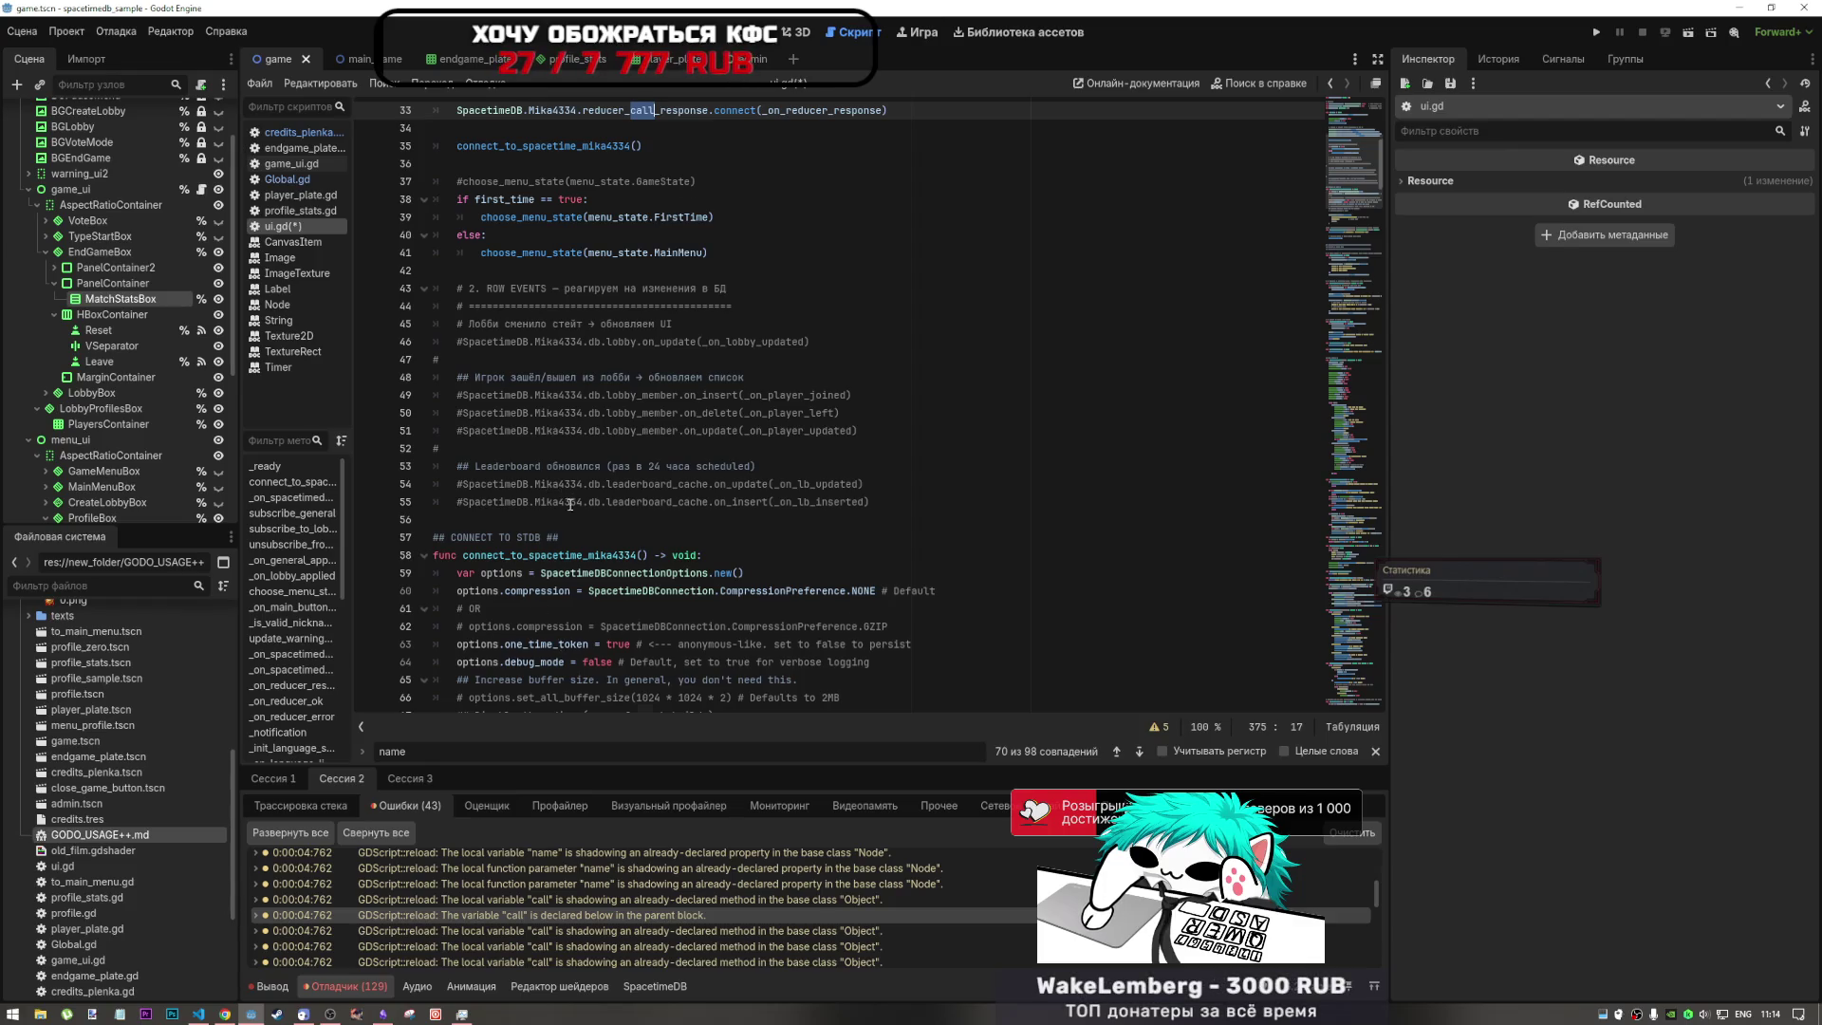
{"action": "scroll", "coordinate": [566, 569], "scroll_direction": "up", "scroll_amount": 4}
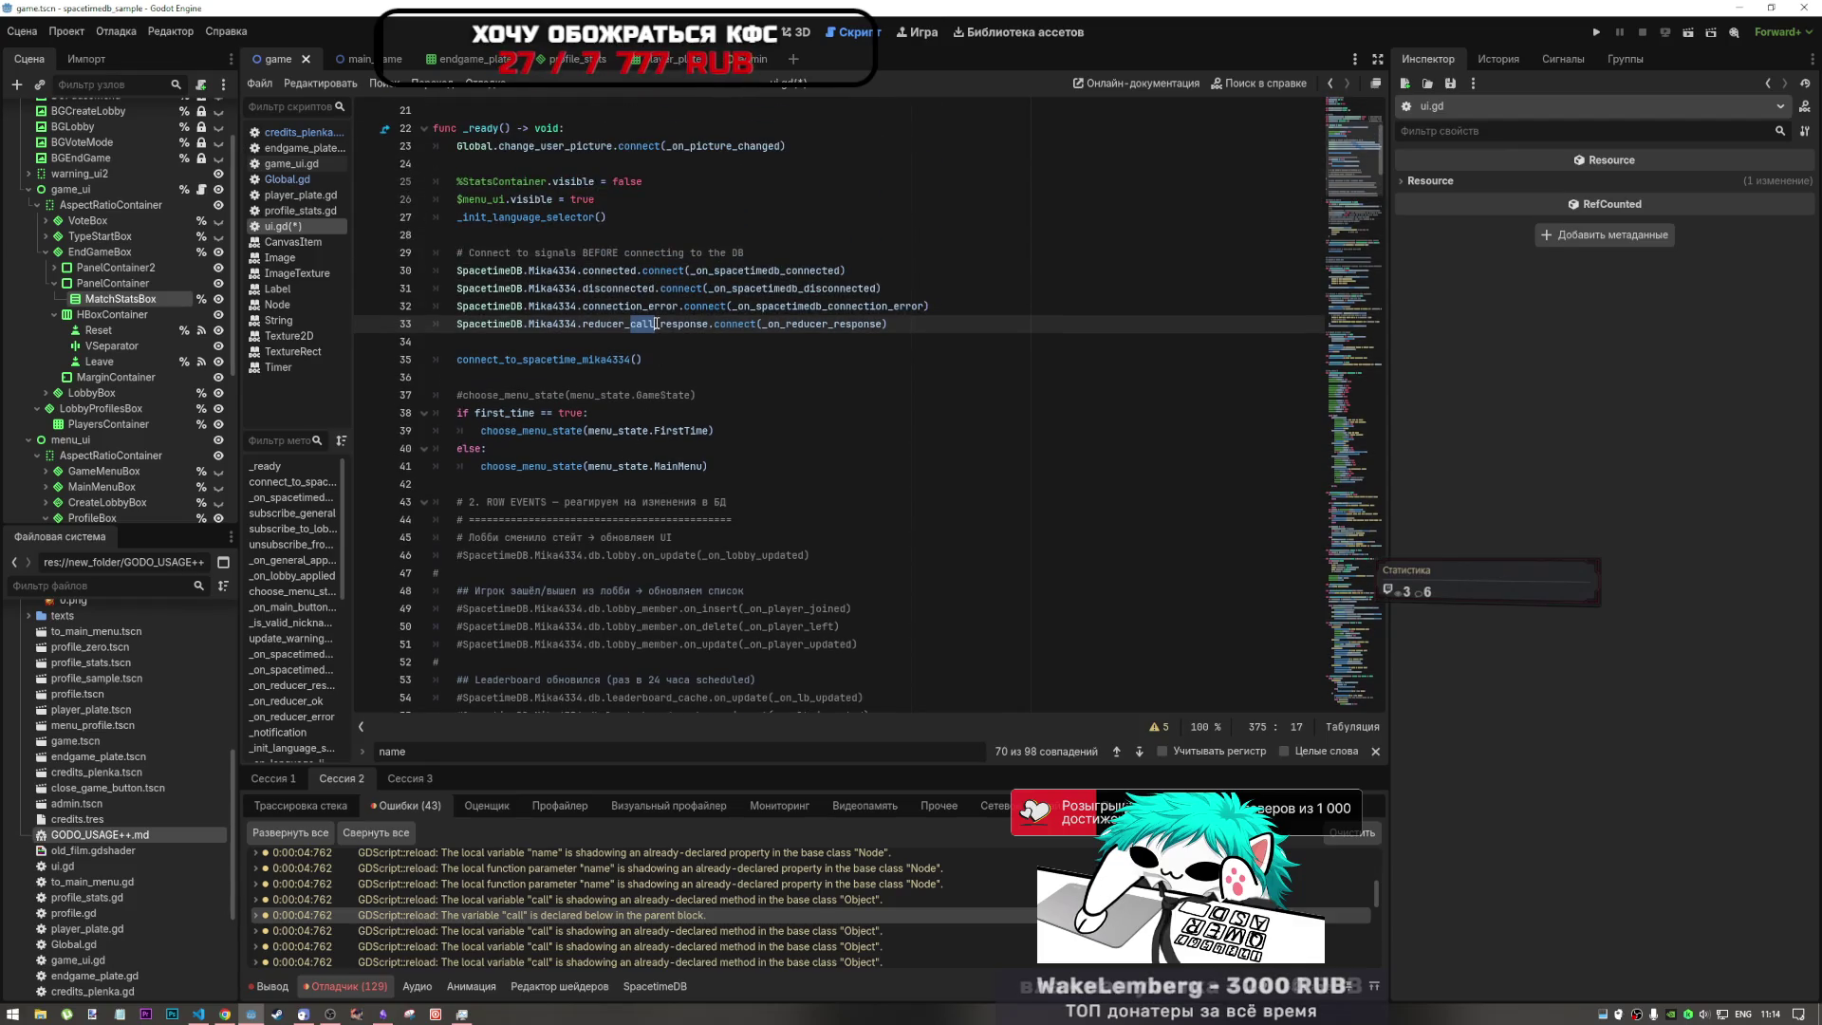
{"action": "key", "text": "Left"}
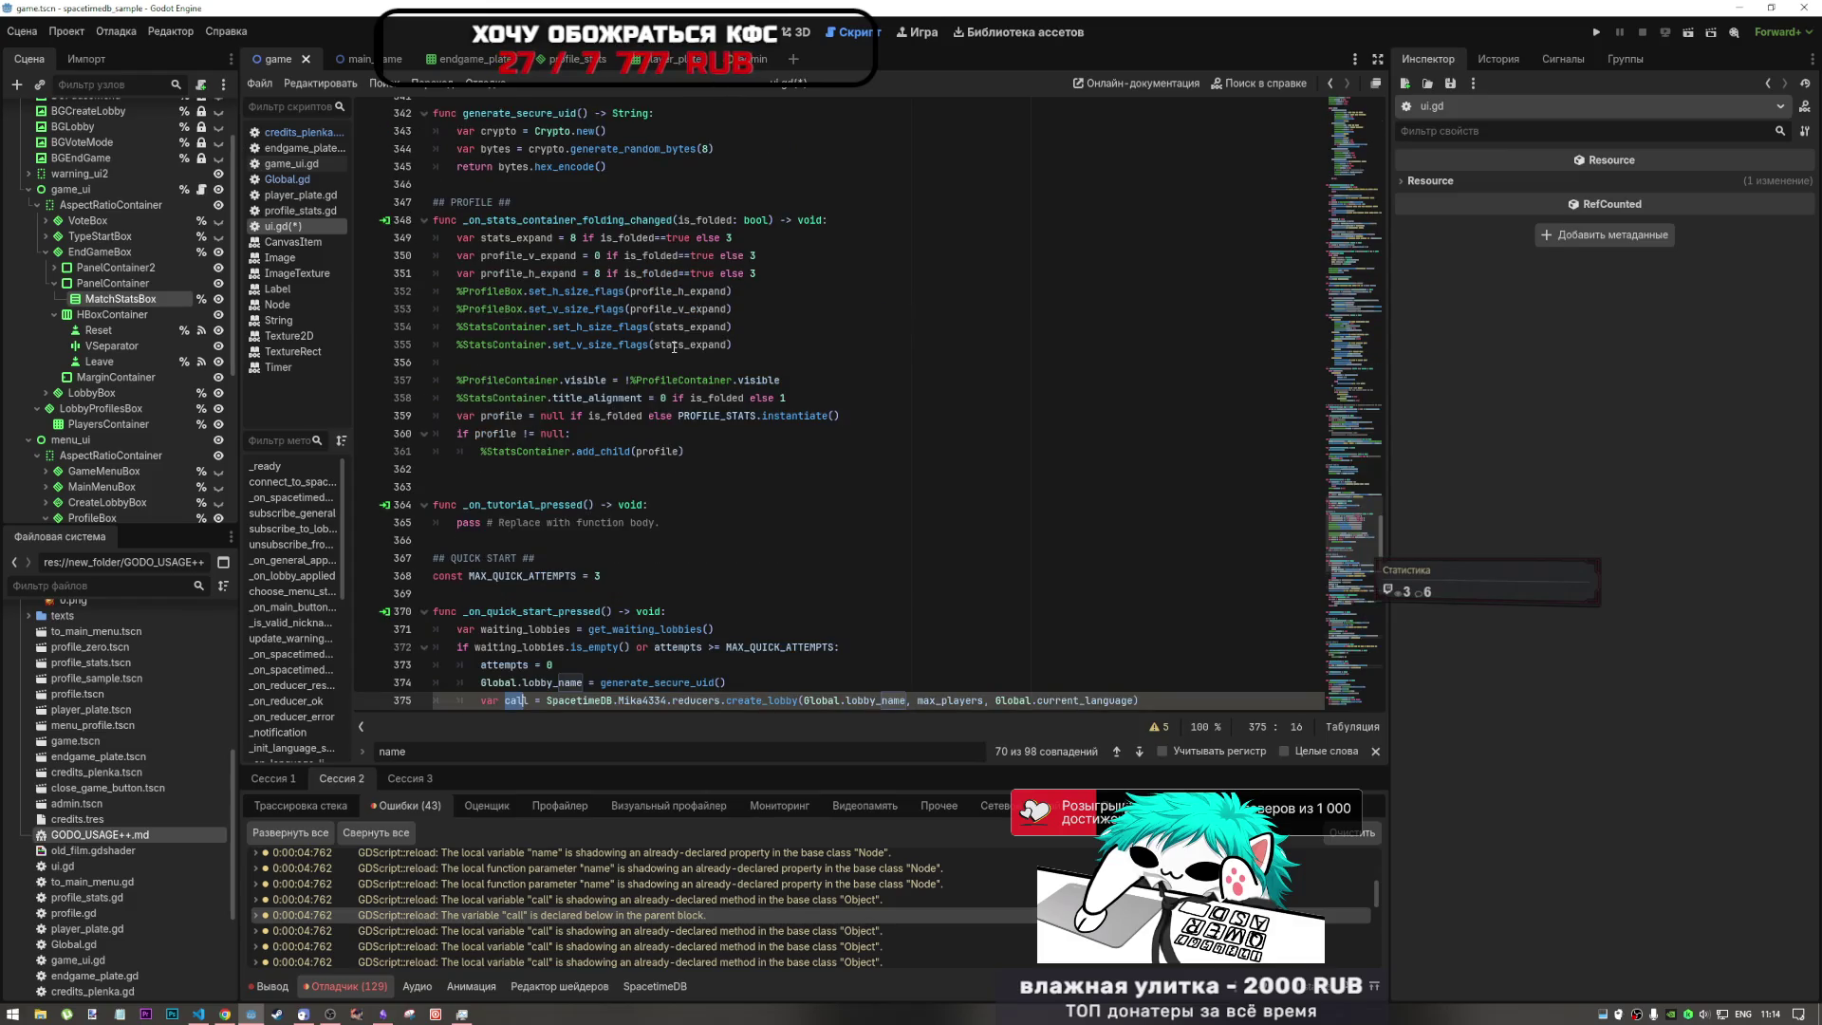
{"action": "scroll", "coordinate": [664, 399], "scroll_direction": "down", "scroll_amount": 4}
{"action": "left_click", "coordinate": [634, 488]}
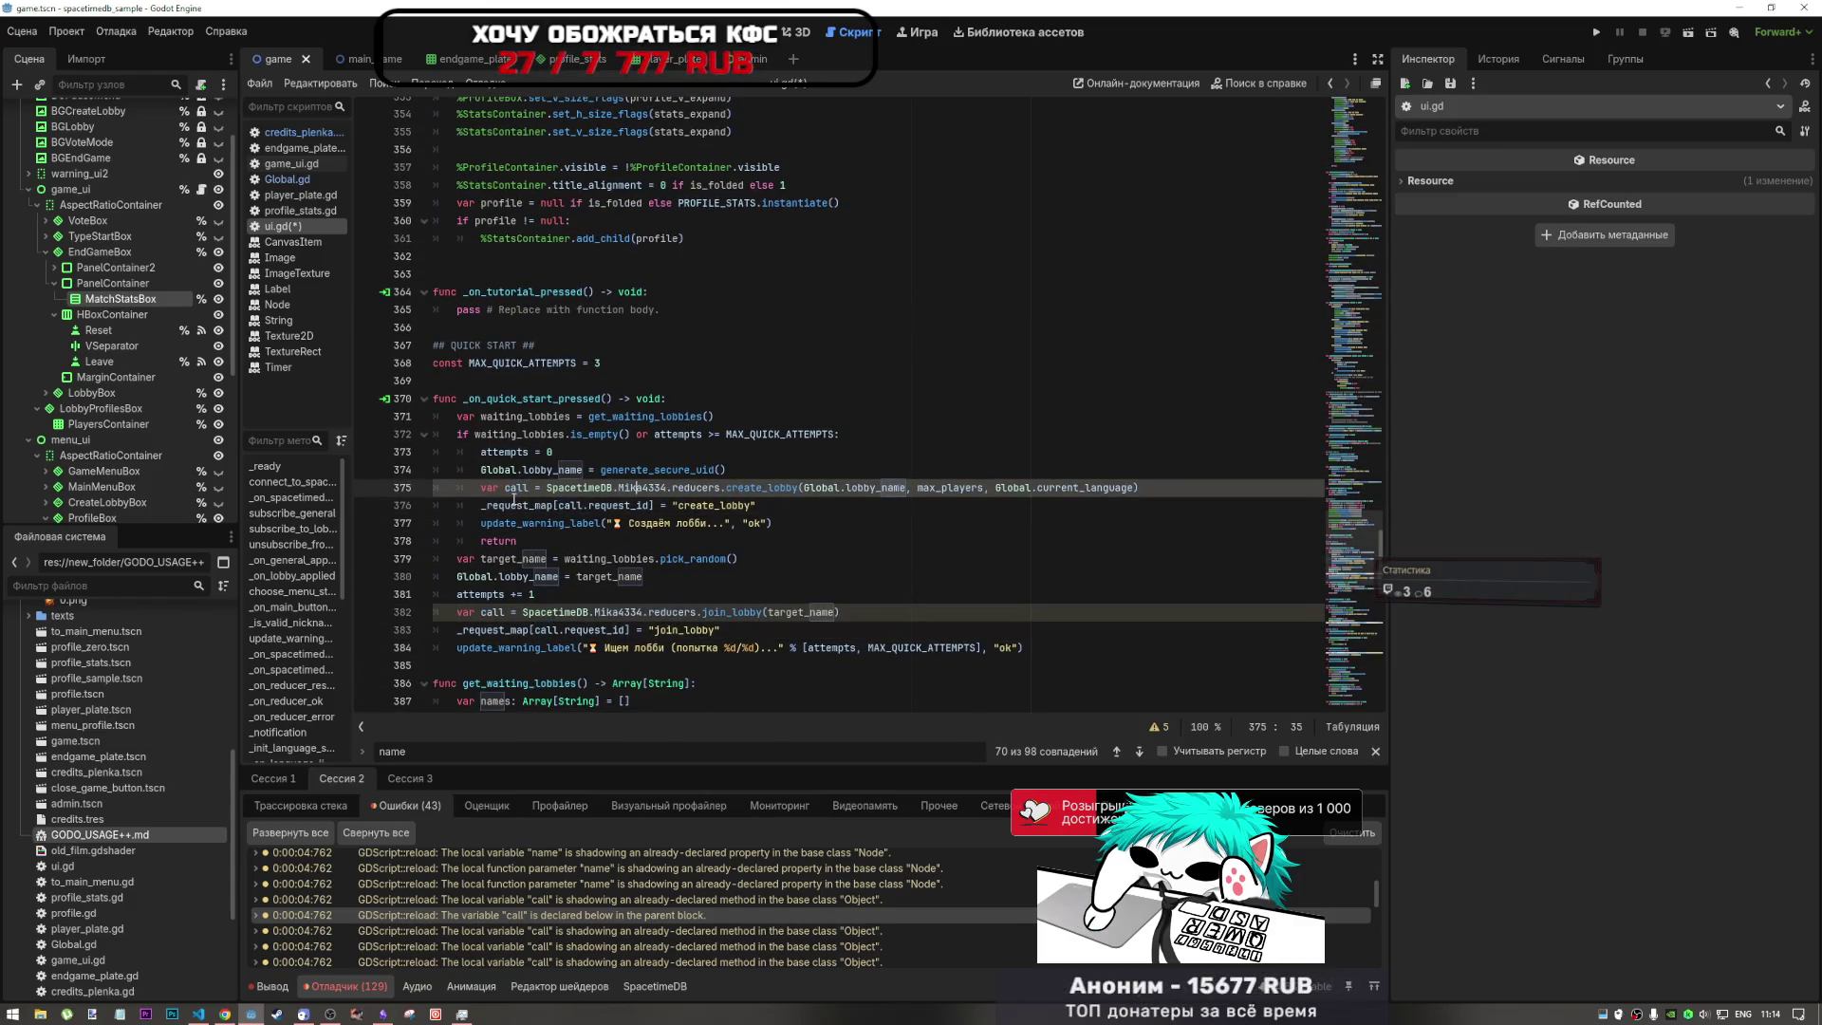
{"action": "double_click", "coordinate": [515, 488]}
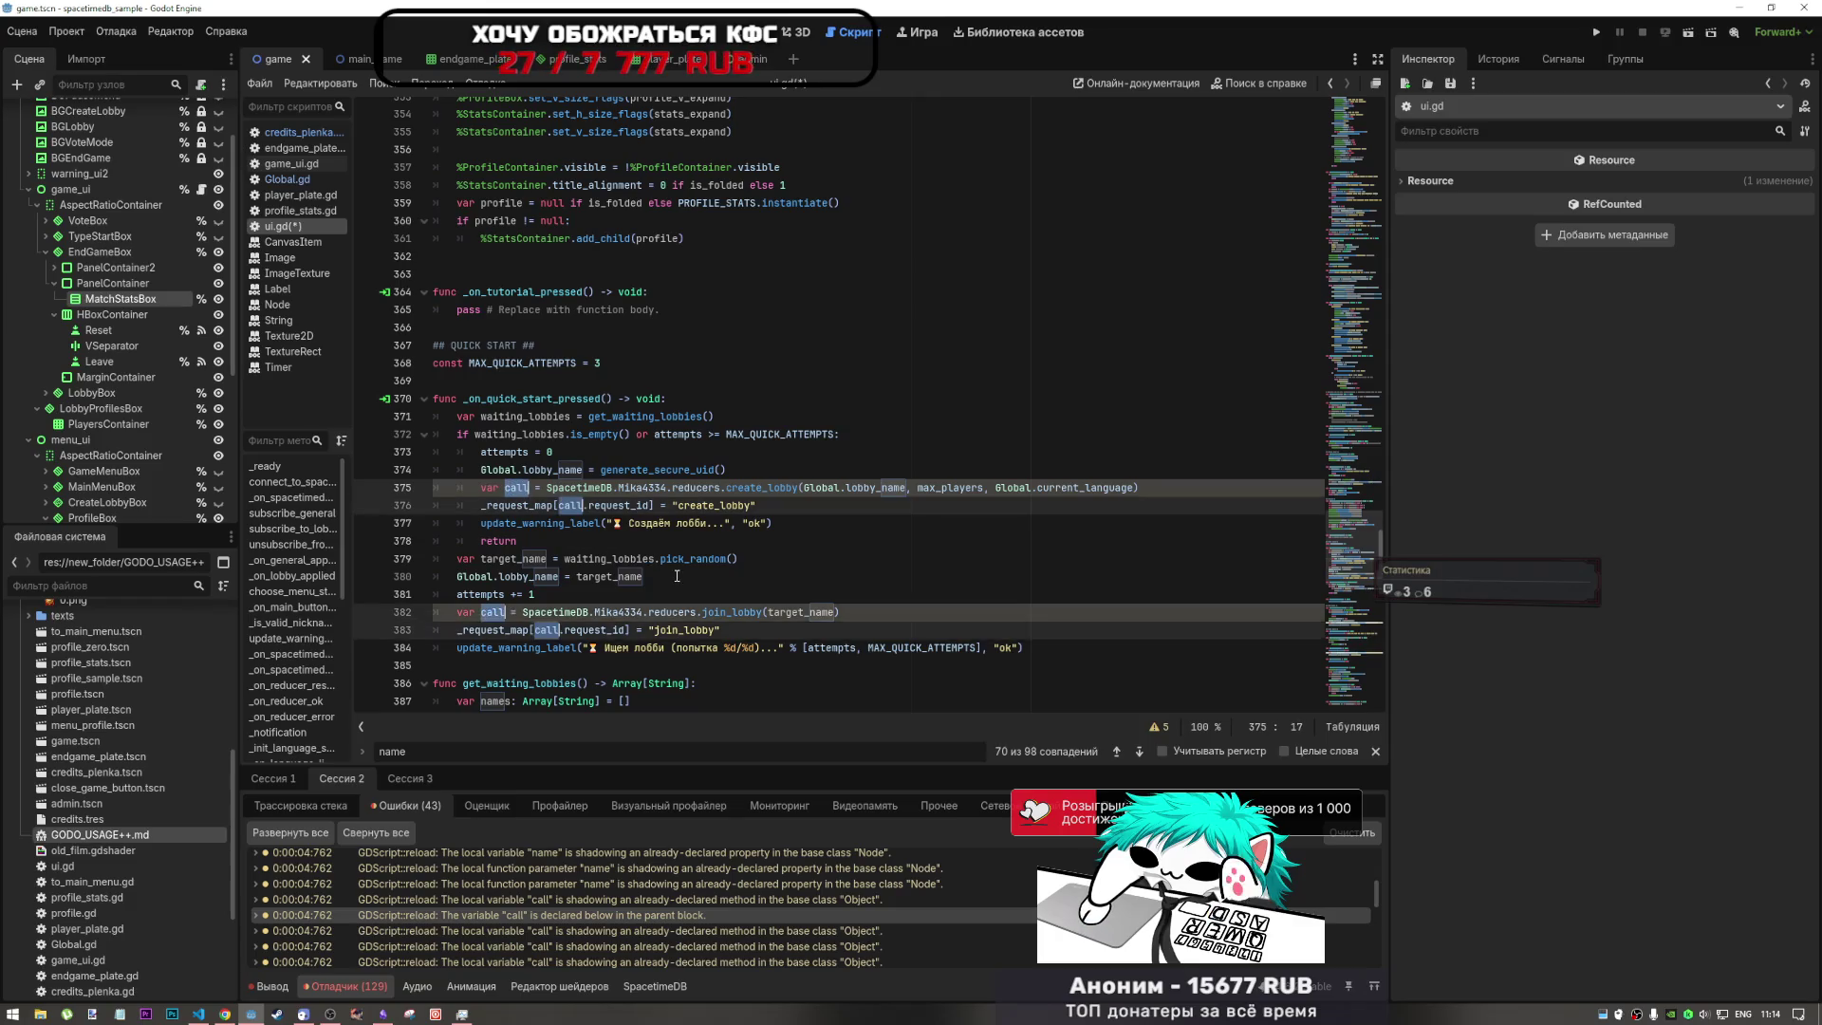
{"action": "scroll", "coordinate": [709, 579], "scroll_direction": "down", "scroll_amount": 6}
{"action": "scroll", "coordinate": [709, 578], "scroll_direction": "down", "scroll_amount": 10}
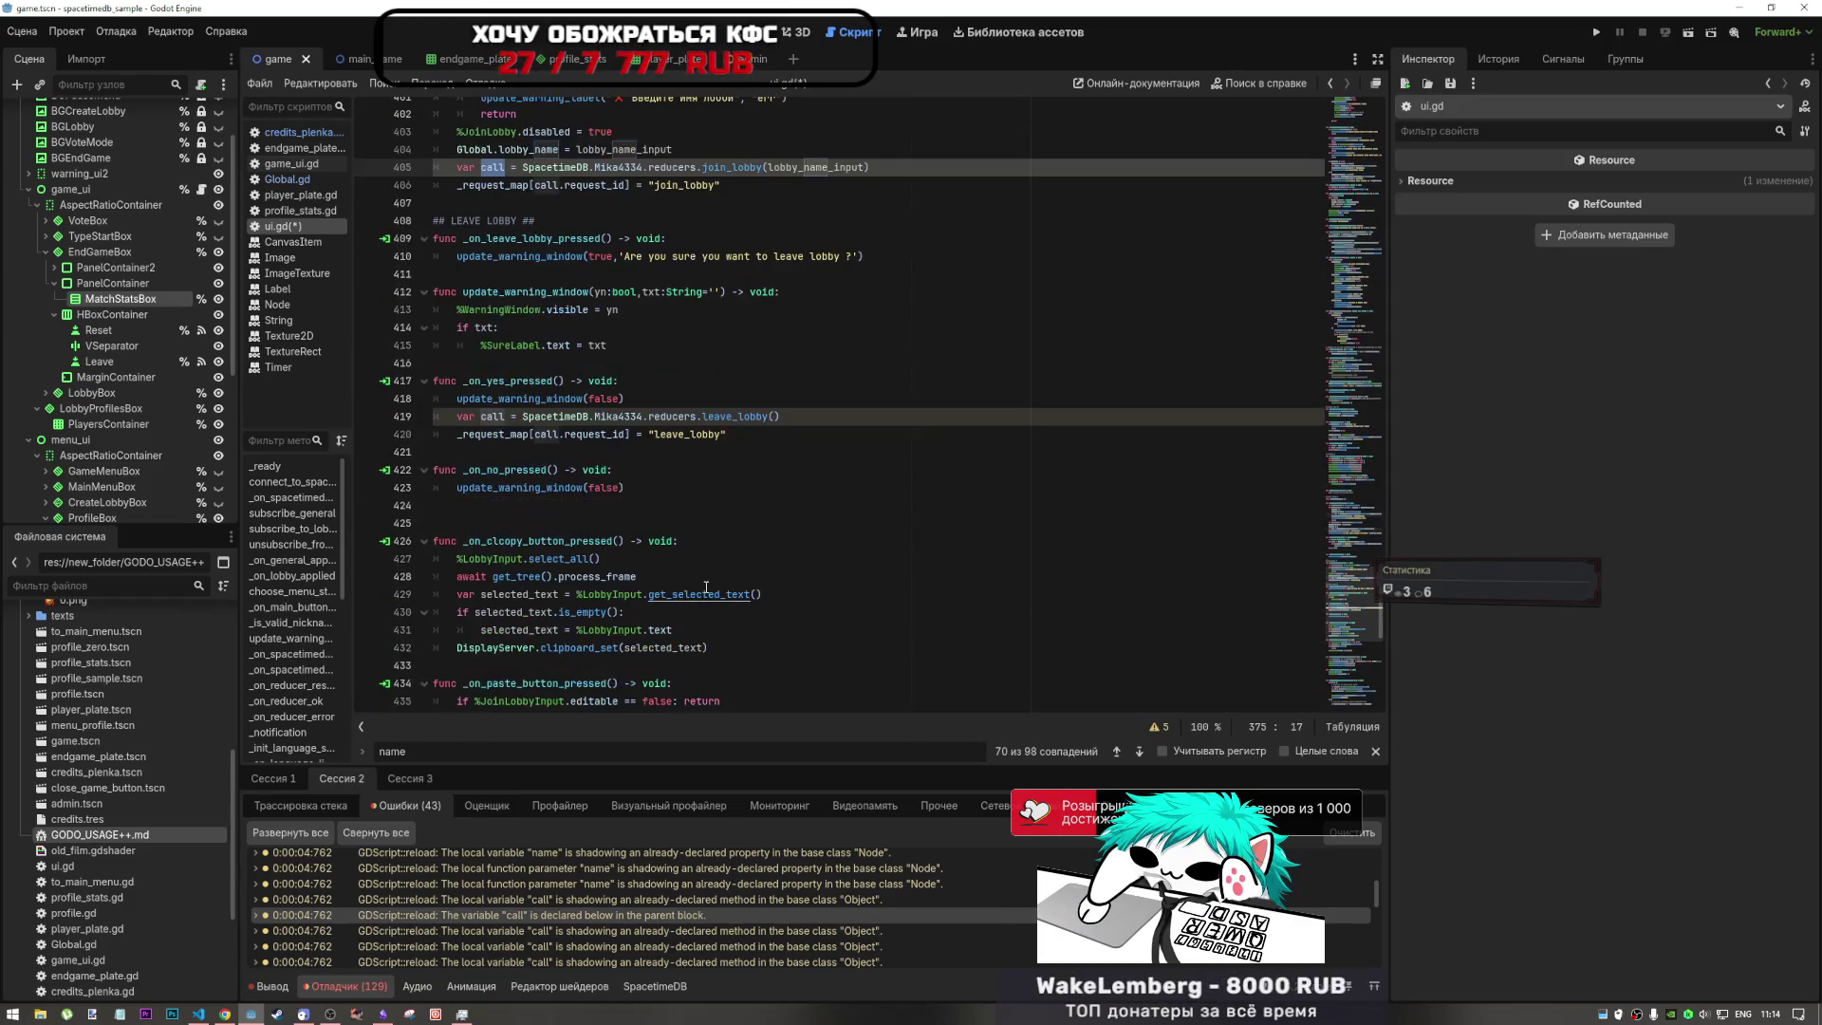
{"action": "scroll", "coordinate": [704, 593], "scroll_direction": "down", "scroll_amount": 2}
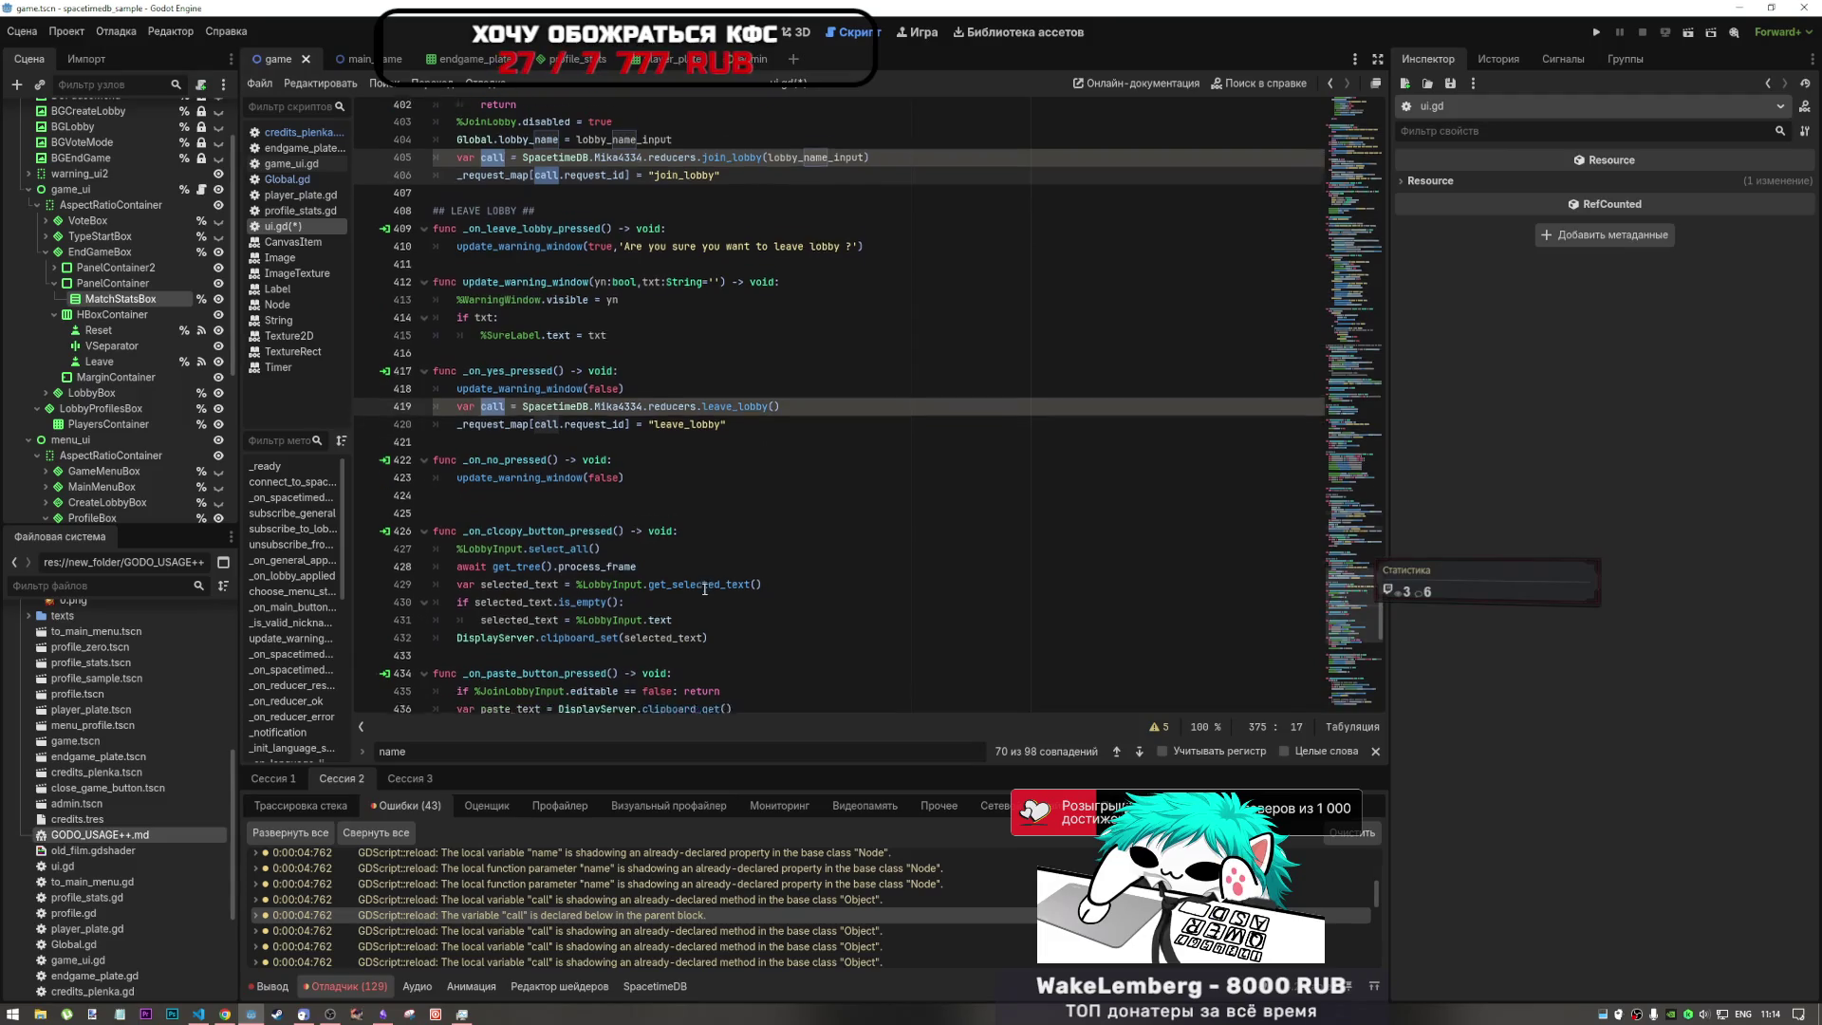
{"action": "scroll", "coordinate": [704, 590], "scroll_direction": "down", "scroll_amount": 1, "text": "ctrl"}
{"action": "scroll", "coordinate": [704, 591], "scroll_direction": "down", "scroll_amount": 7}
{"action": "scroll", "coordinate": [702, 594], "scroll_direction": "up", "scroll_amount": 18}
Step: Finish renaming call to caller in the quick-start and join-lobby functions and save ui.gd
{"action": "type", "text": "aller"}
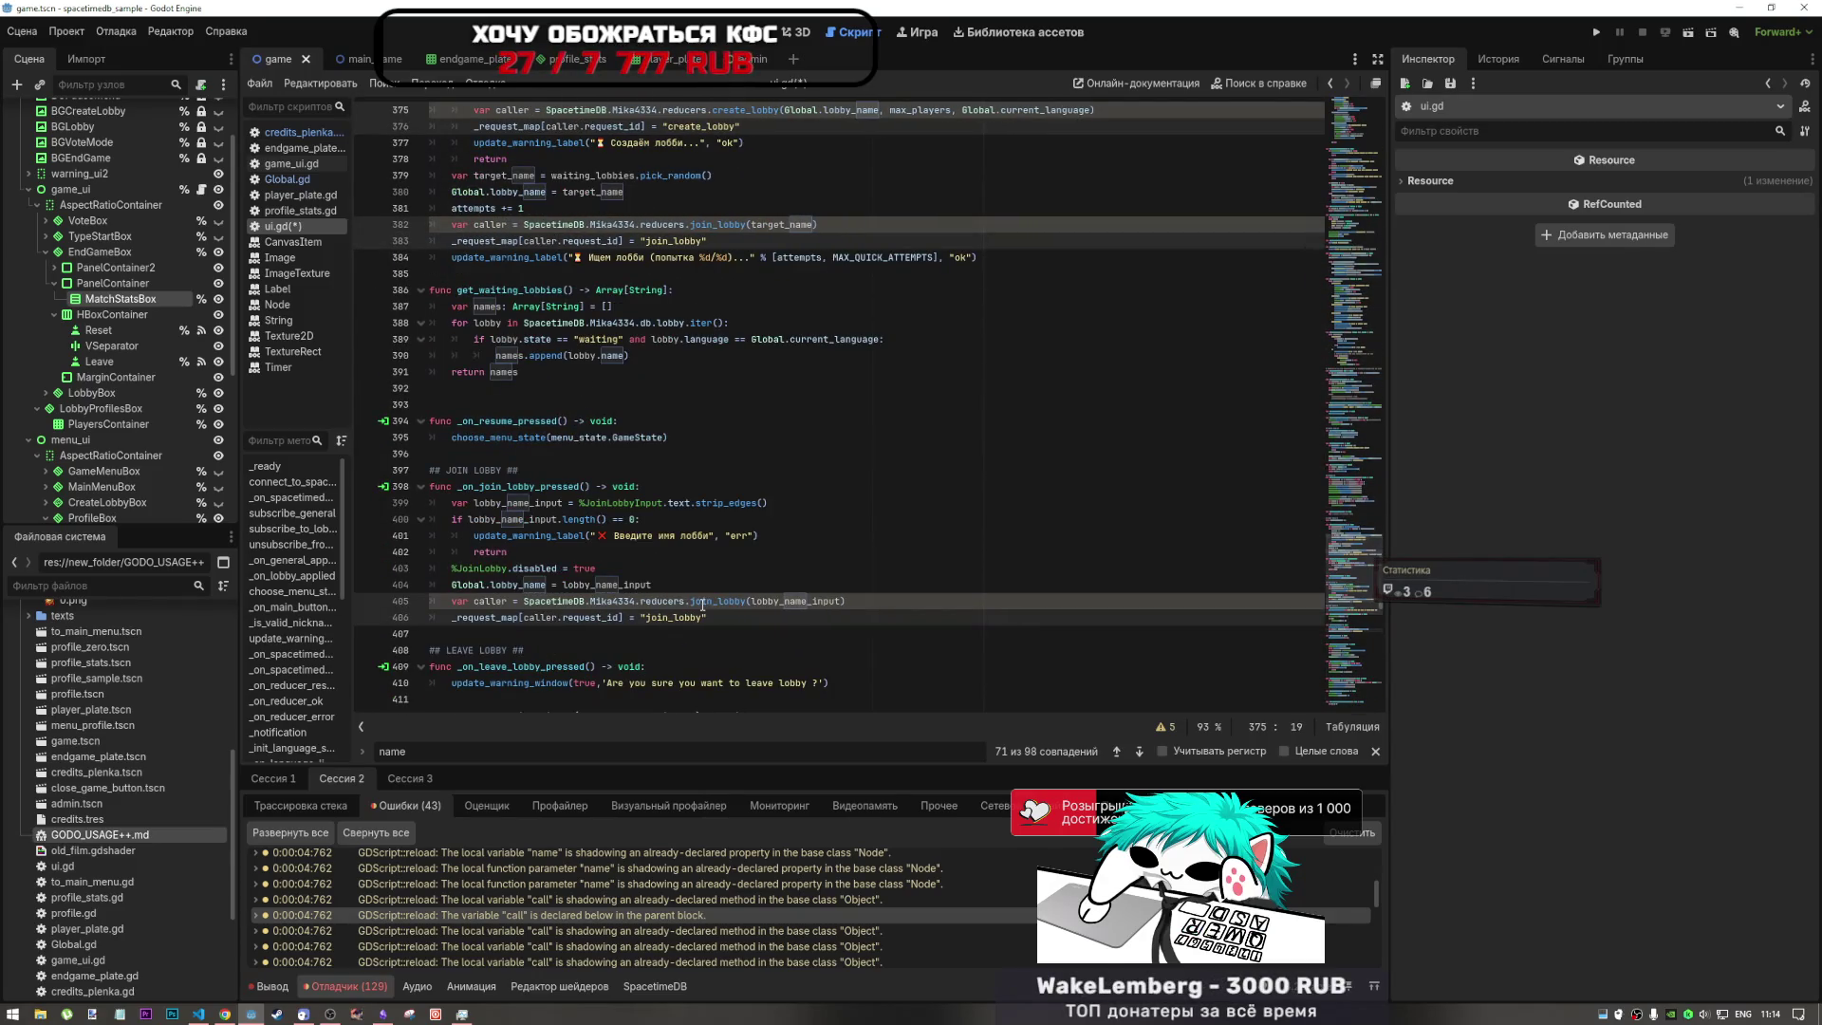
{"action": "left_click", "coordinate": [843, 426]}
{"action": "scroll", "coordinate": [807, 450], "scroll_direction": "up", "scroll_amount": 5}
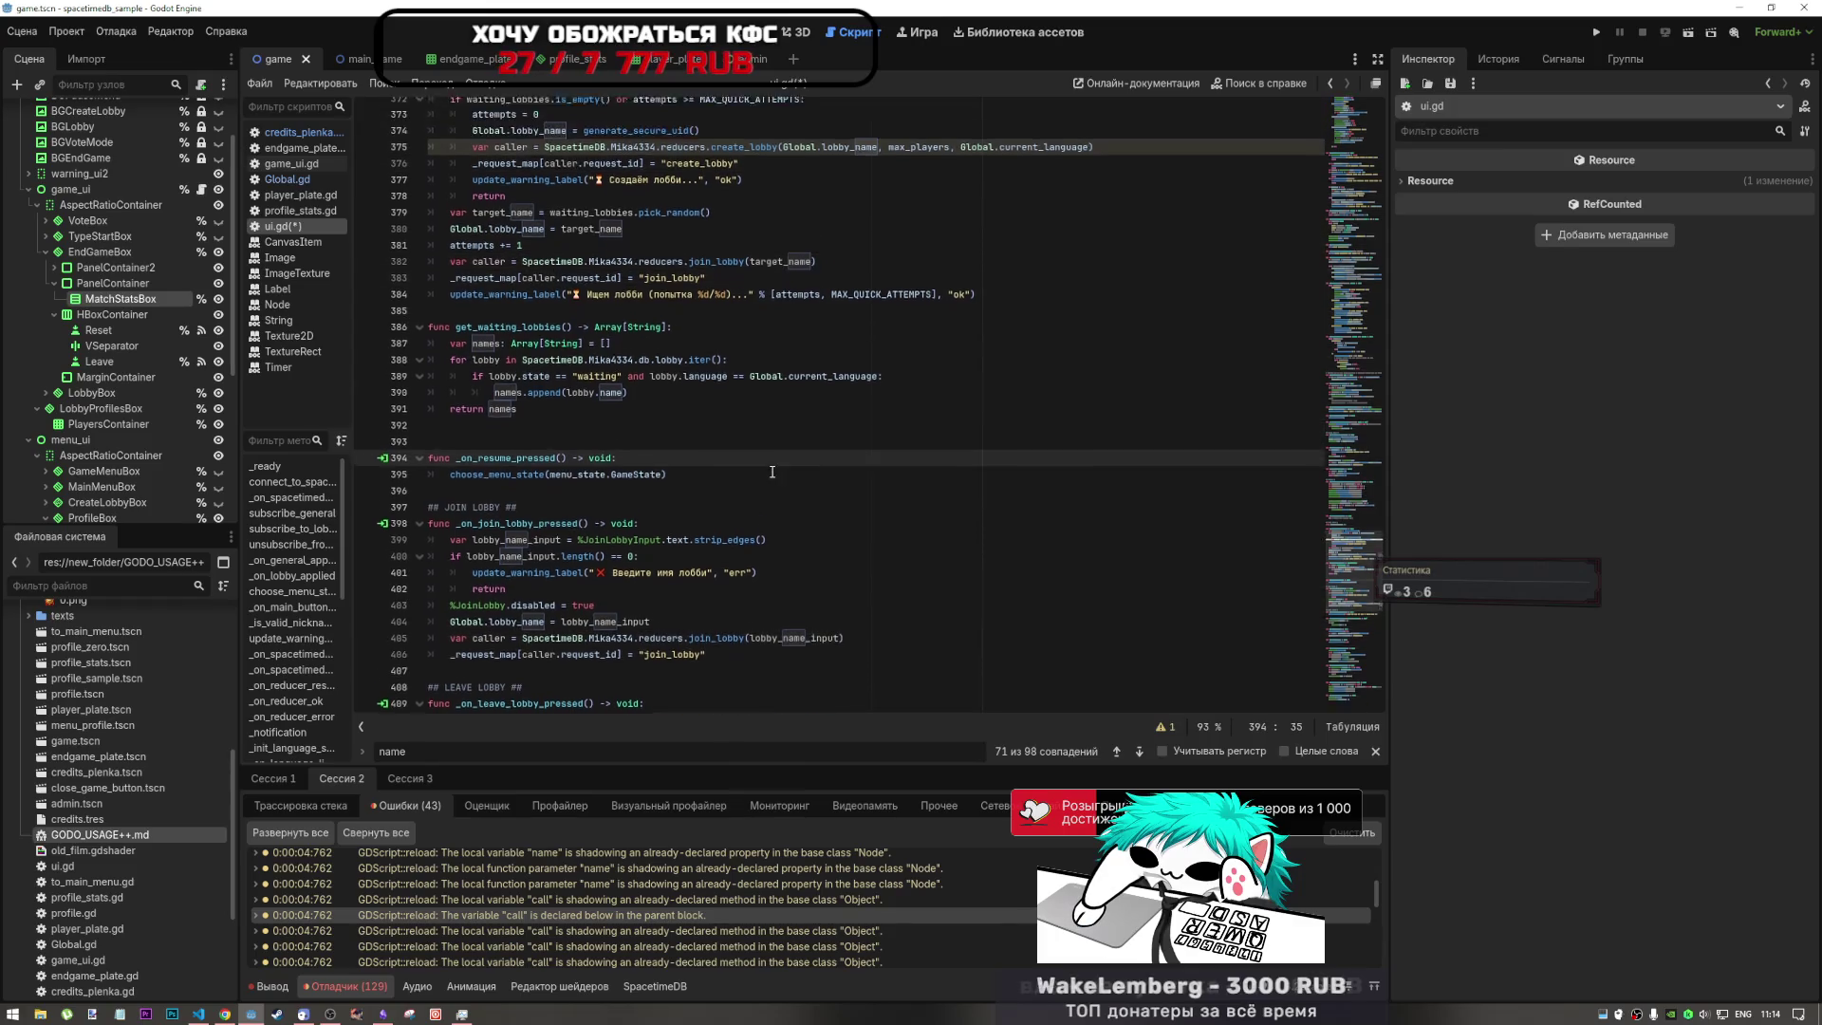
{"action": "key", "text": "ctrl+s"}
Step: Step through the Errors list until clouds.gd opens at its standalone-expression warning
{"action": "scroll", "coordinate": [816, 933], "scroll_direction": "down", "scroll_amount": 5}
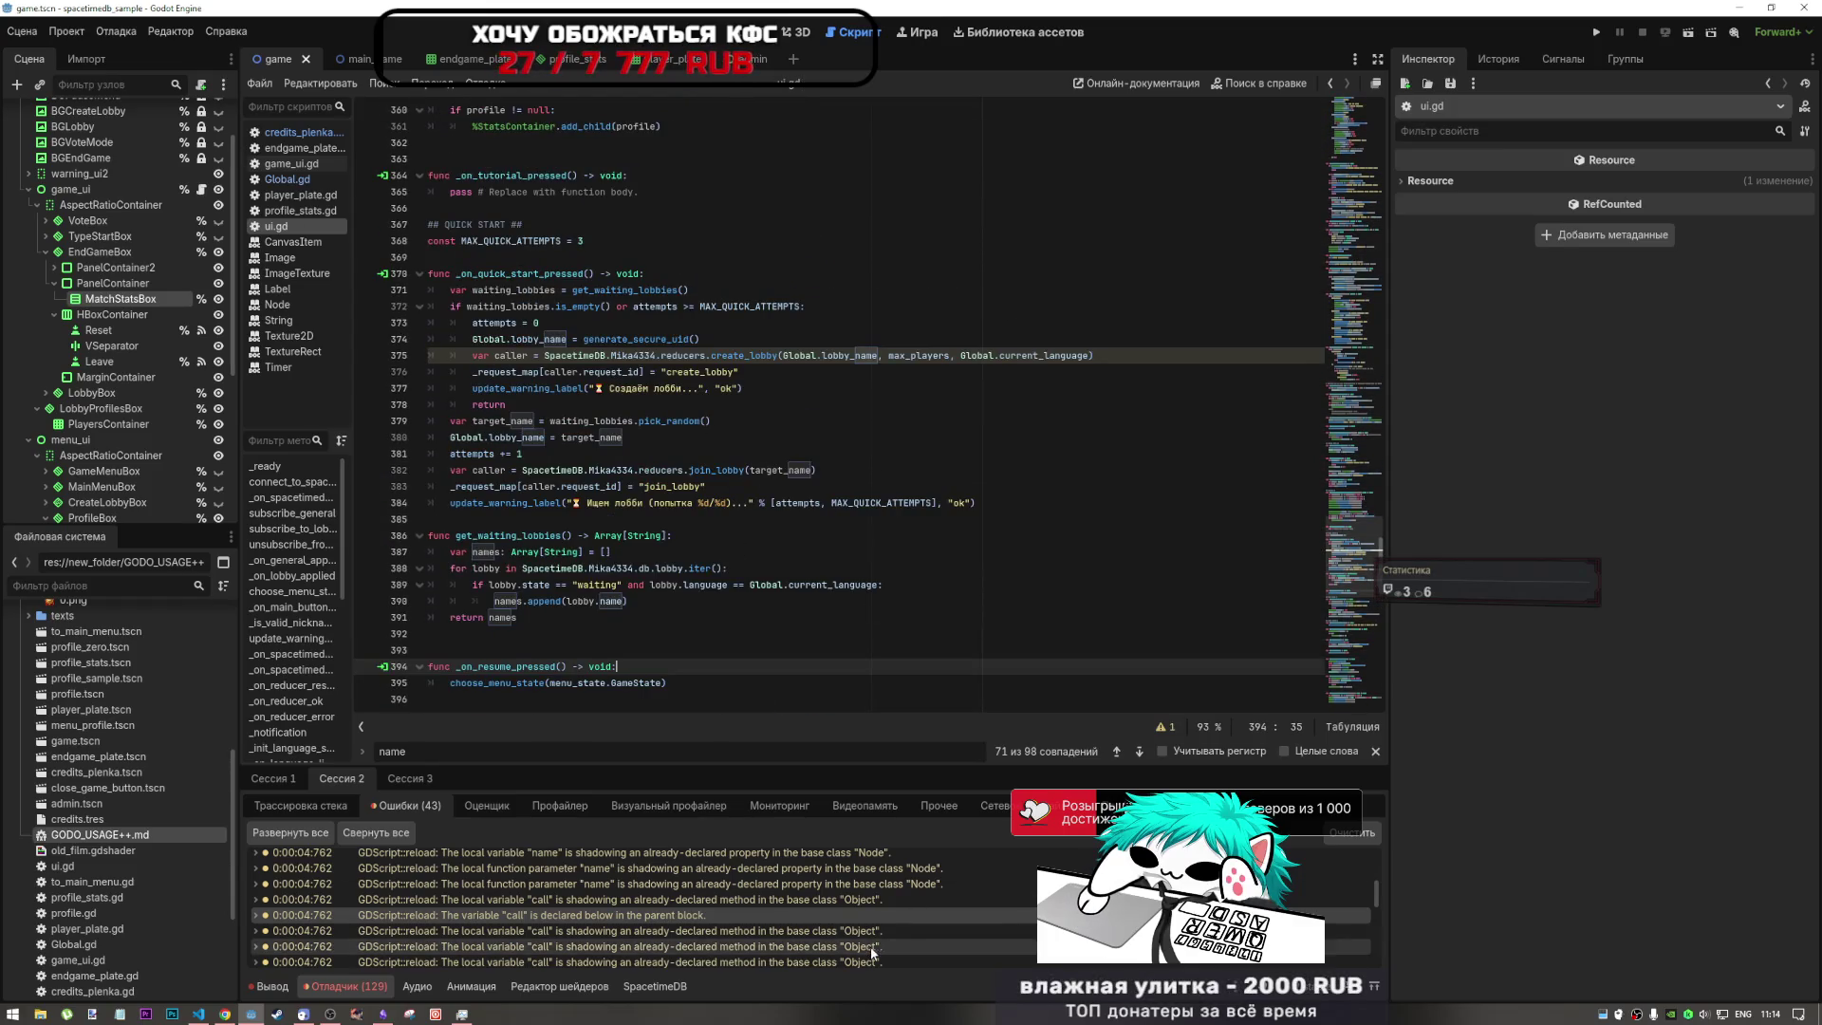
{"action": "scroll", "coordinate": [816, 934], "scroll_direction": "up", "scroll_amount": 5}
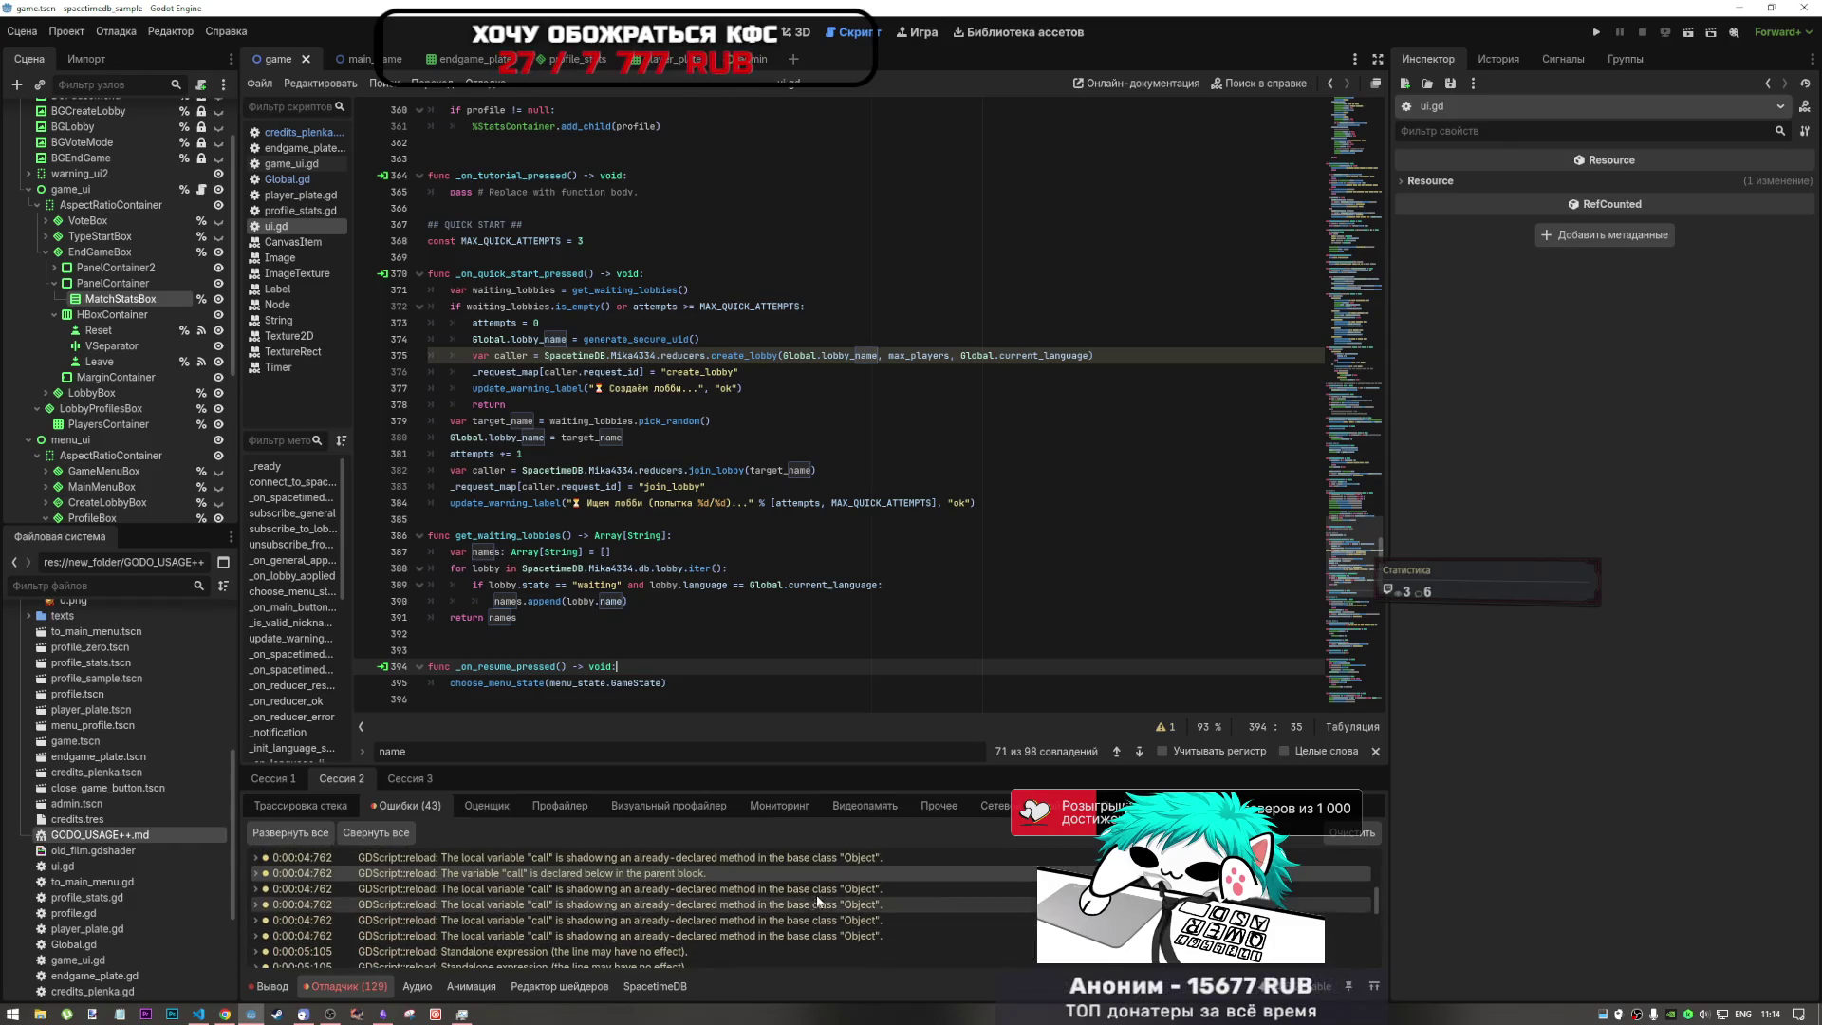
{"action": "left_click", "coordinate": [818, 904]}
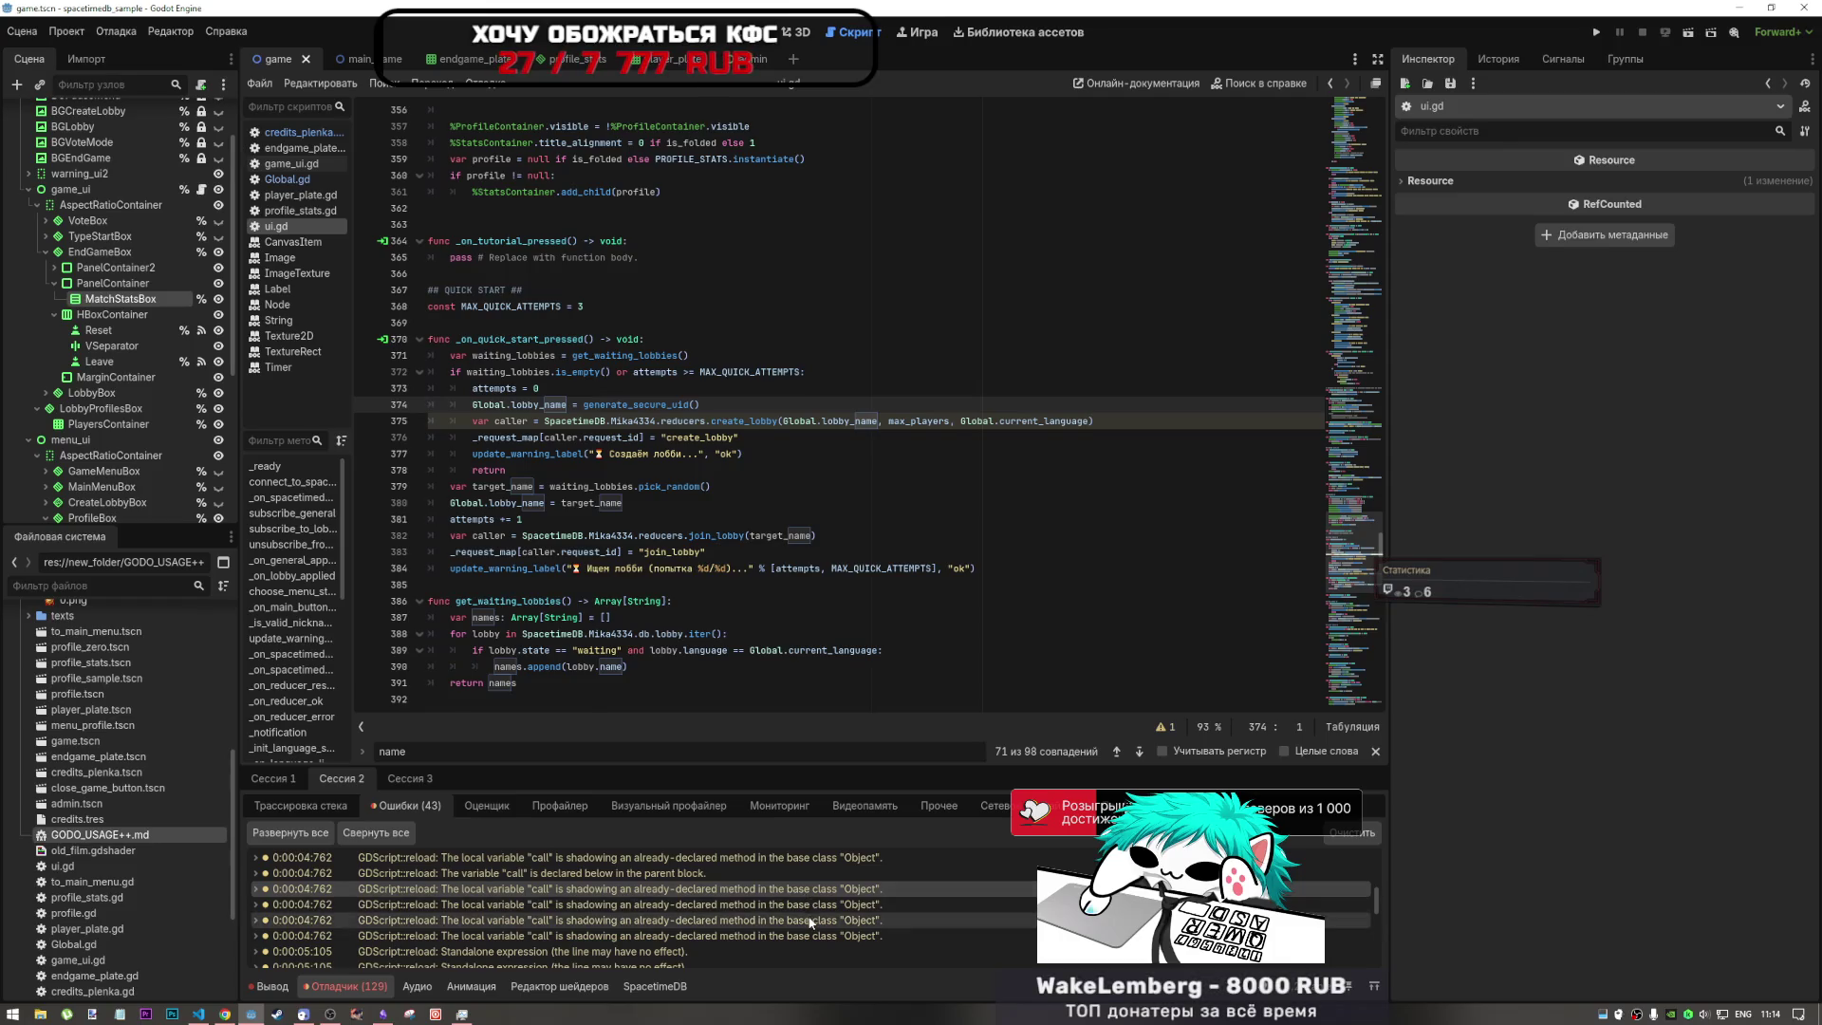
{"action": "left_click", "coordinate": [806, 935]}
{"action": "left_click", "coordinate": [730, 873]}
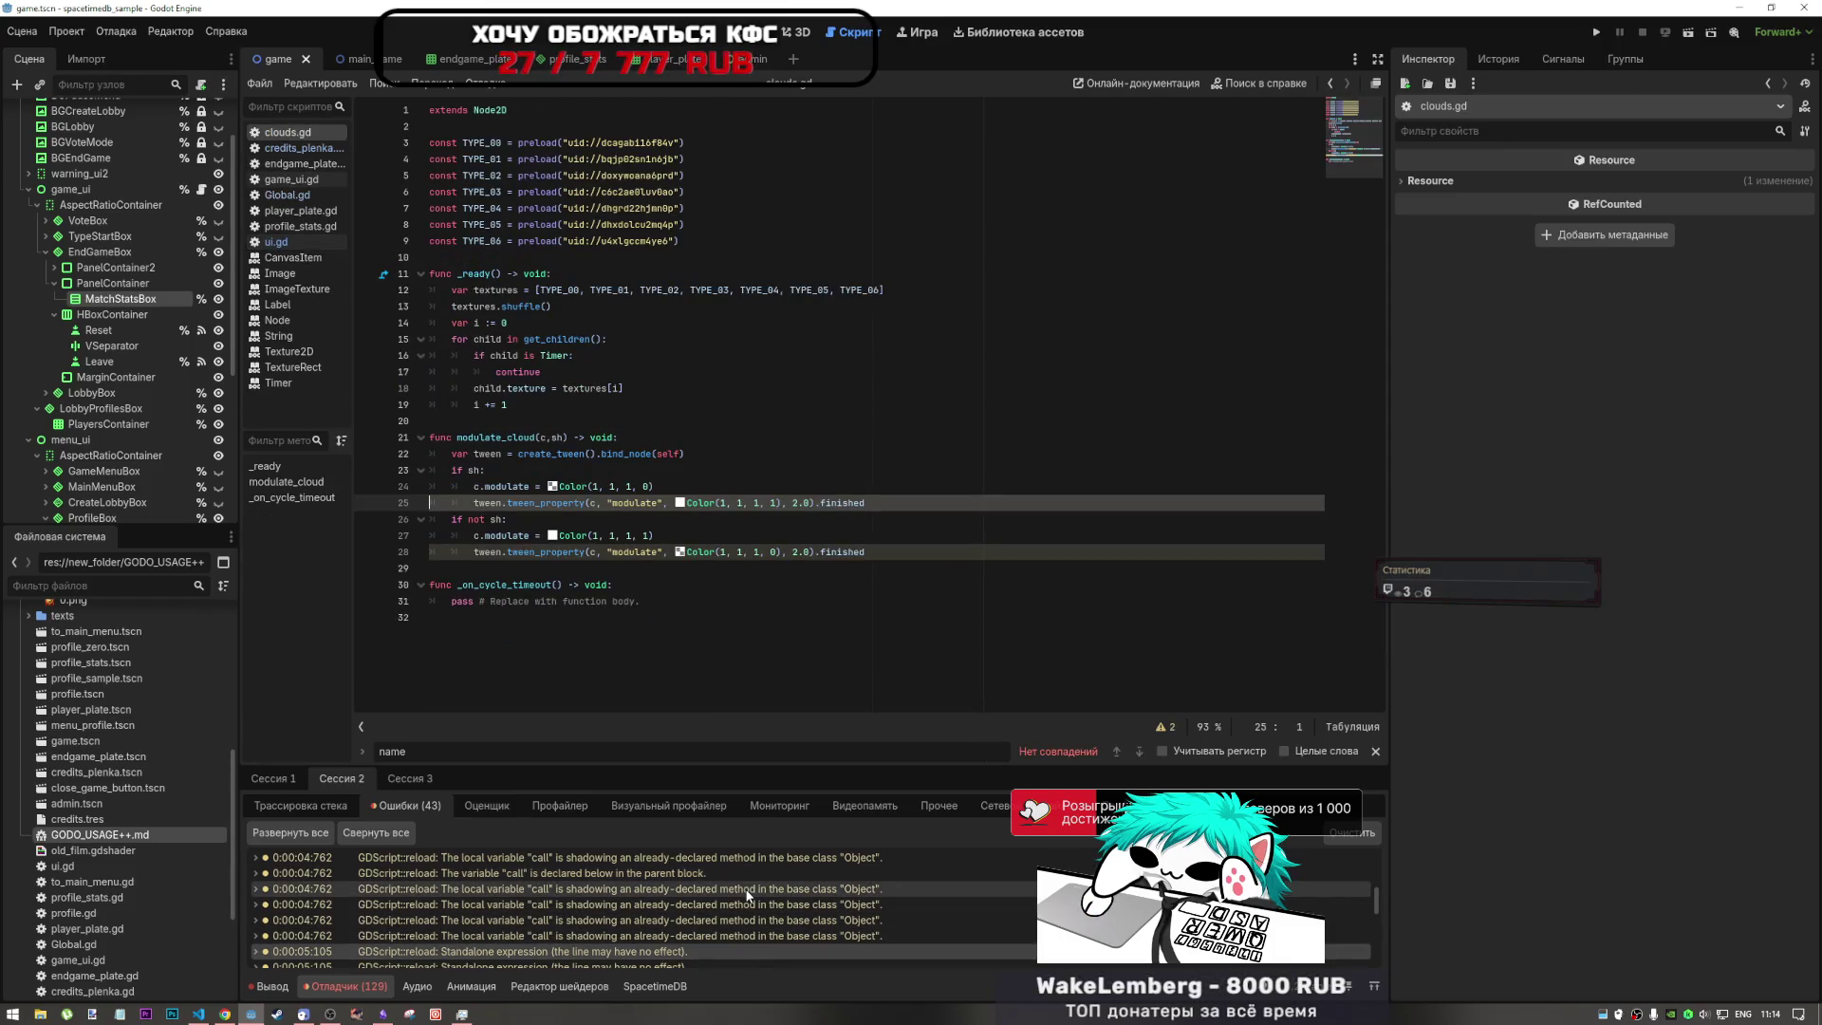
{"action": "scroll", "coordinate": [715, 913], "scroll_direction": "down", "scroll_amount": 3}
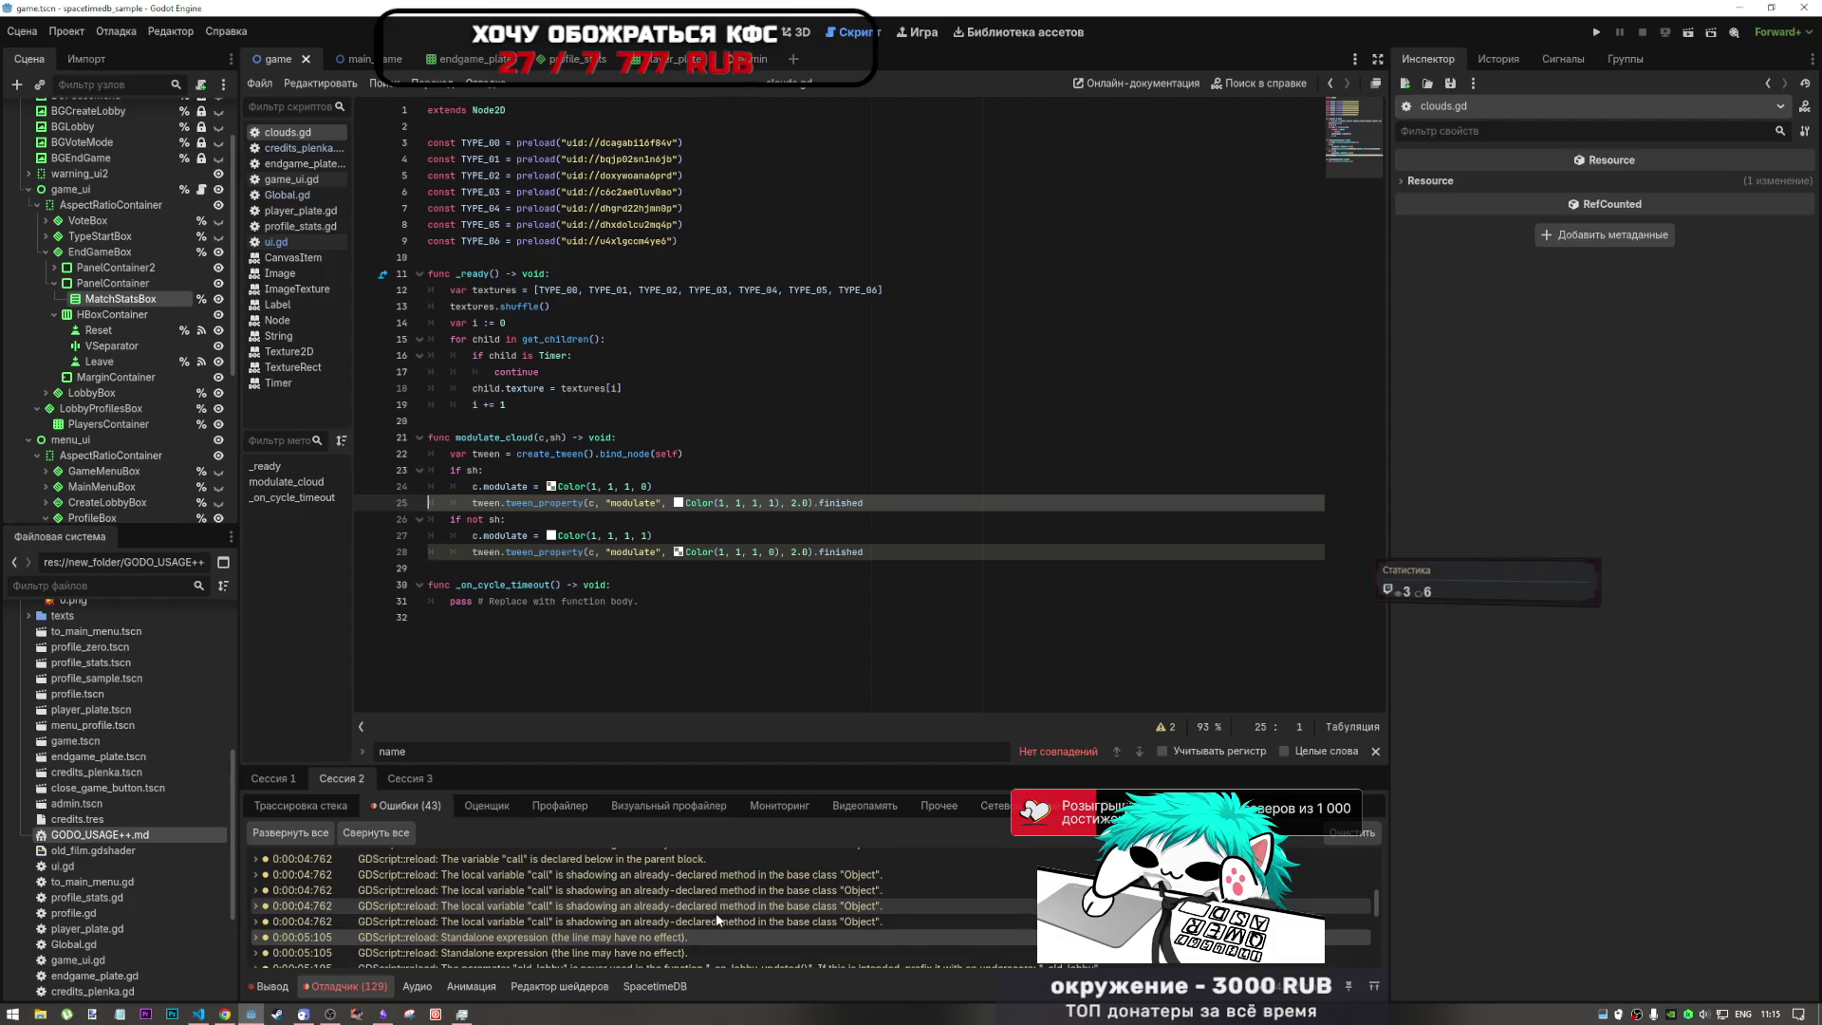
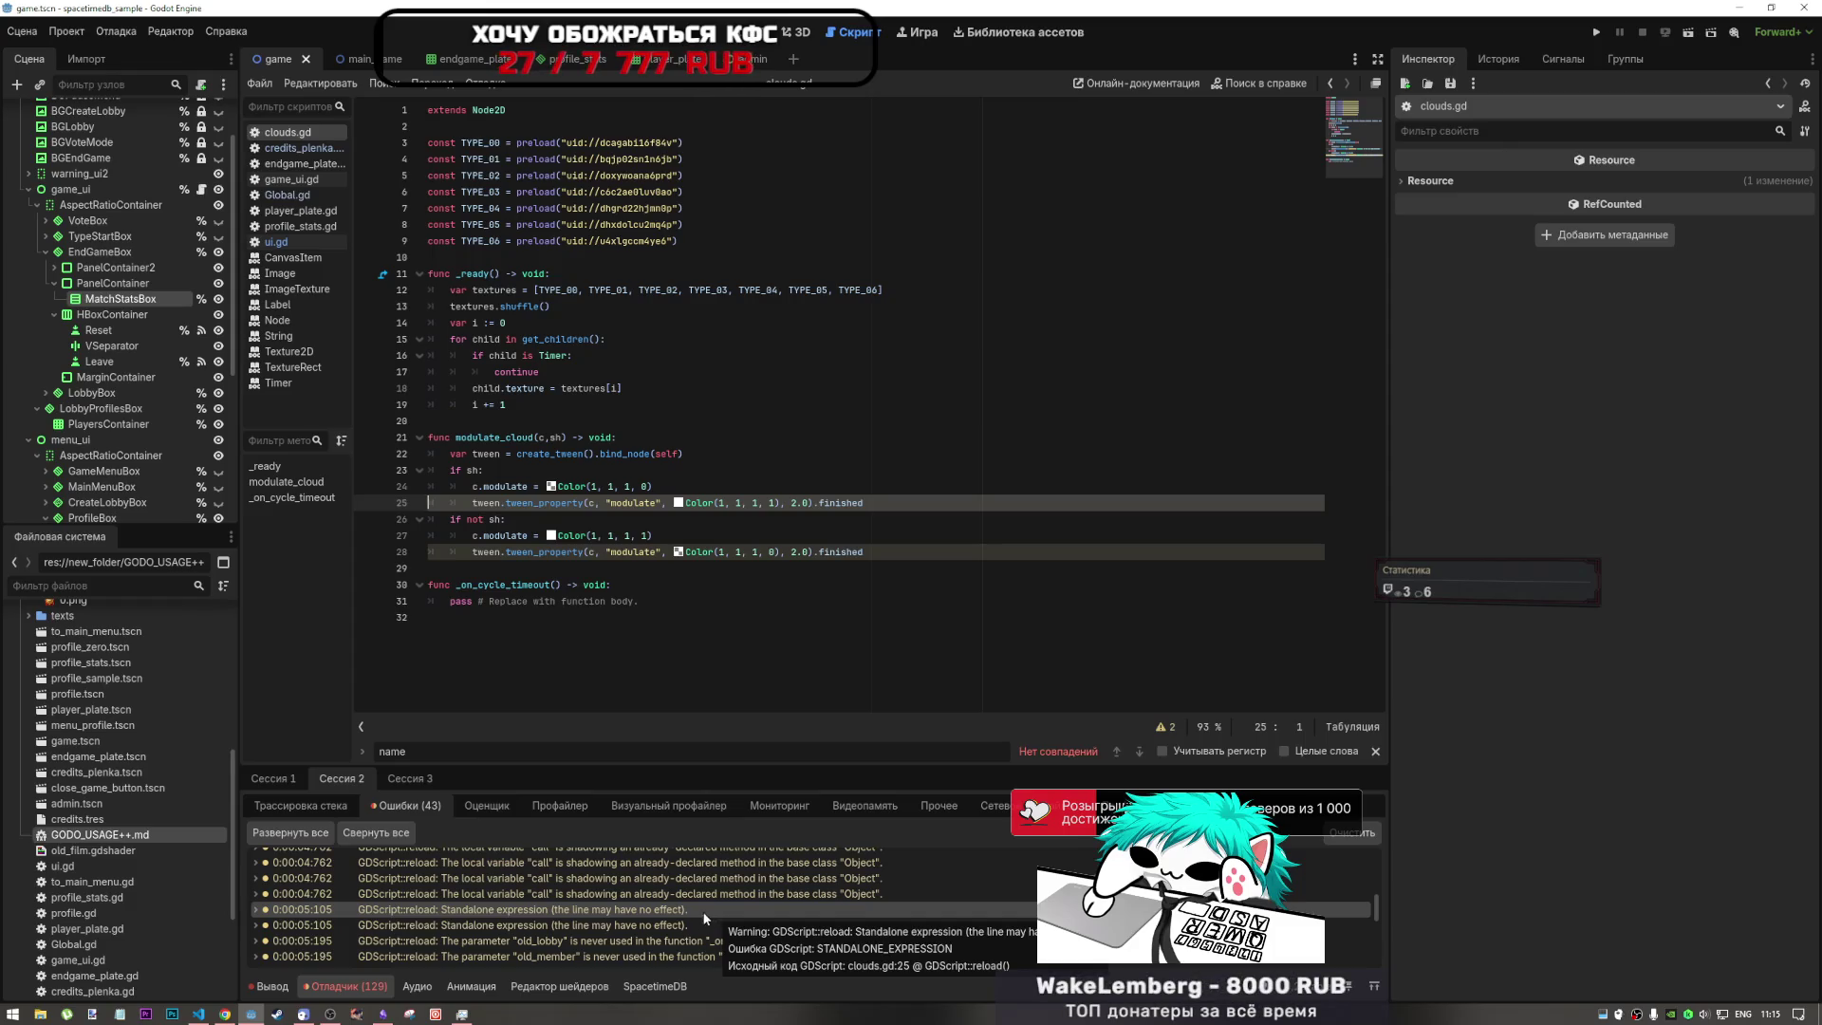
Step: Switch between the clouds.gd and old_lobby warnings, ending on game_ui.gd's _on_lobby_updated at line 199
{"action": "left_click", "coordinate": [665, 922]}
{"action": "left_click", "coordinate": [662, 939]}
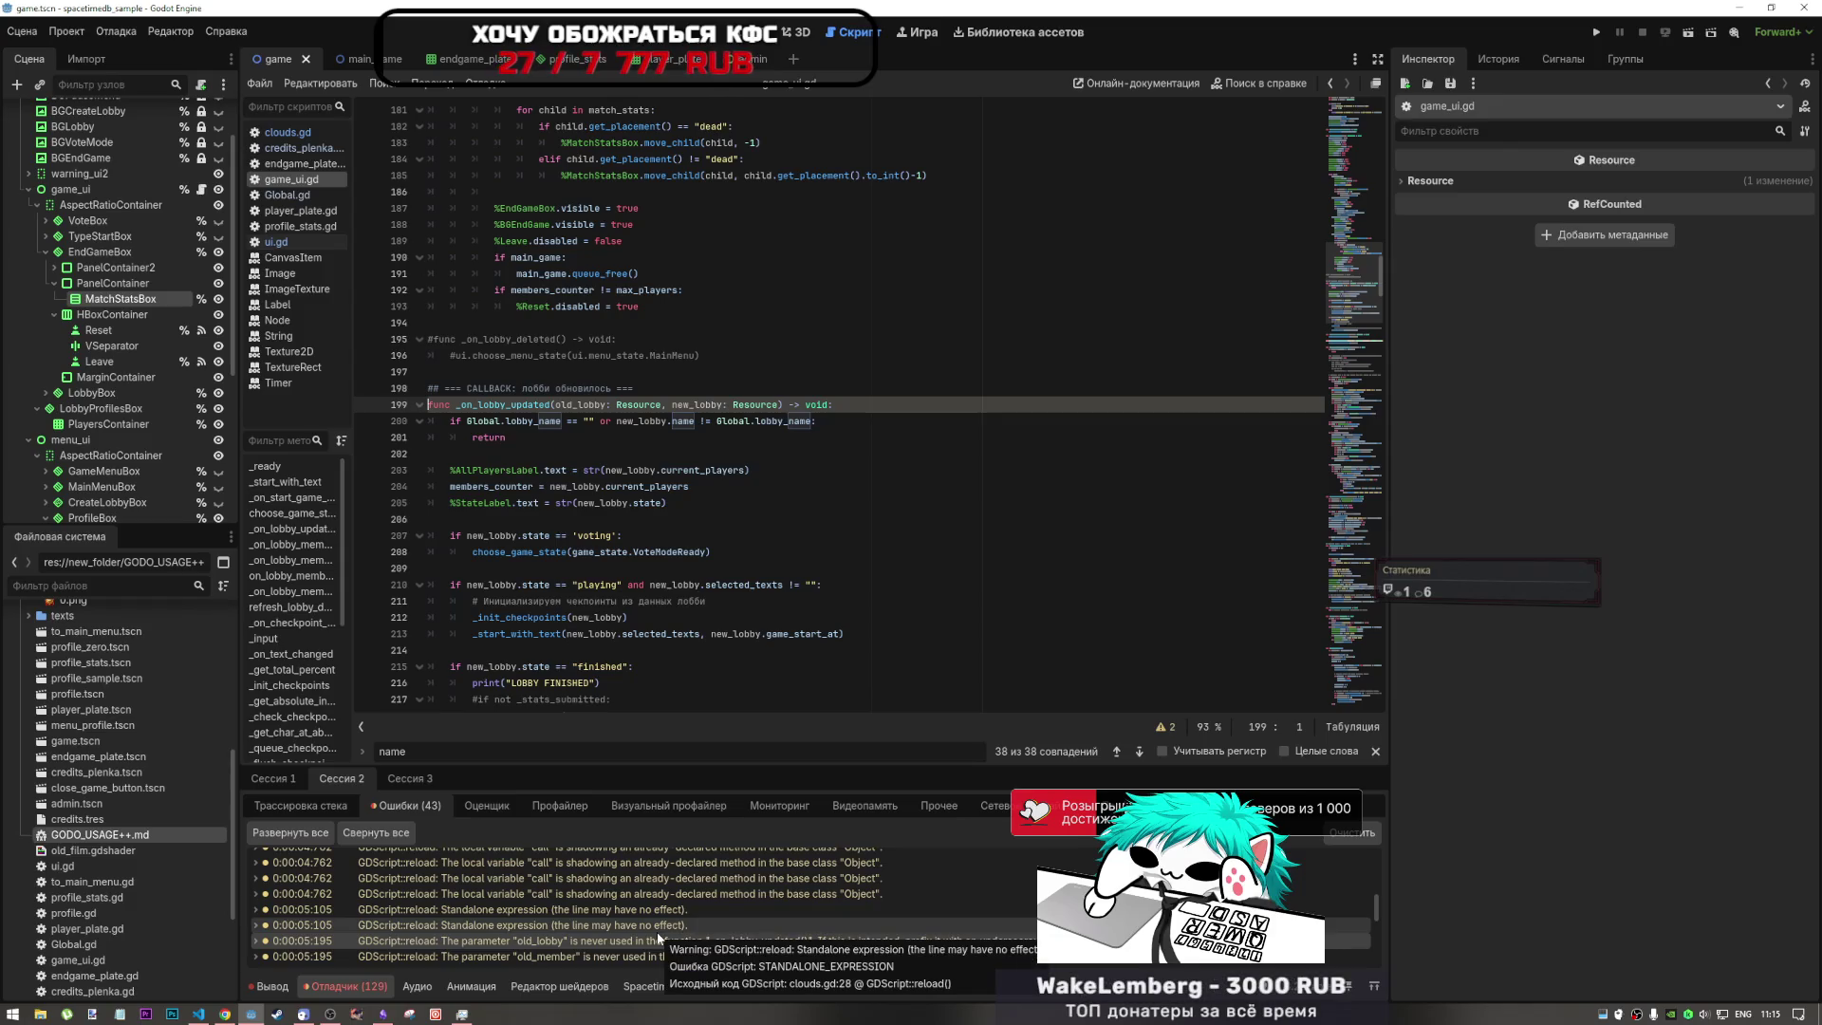
{"action": "left_click", "coordinate": [667, 927]}
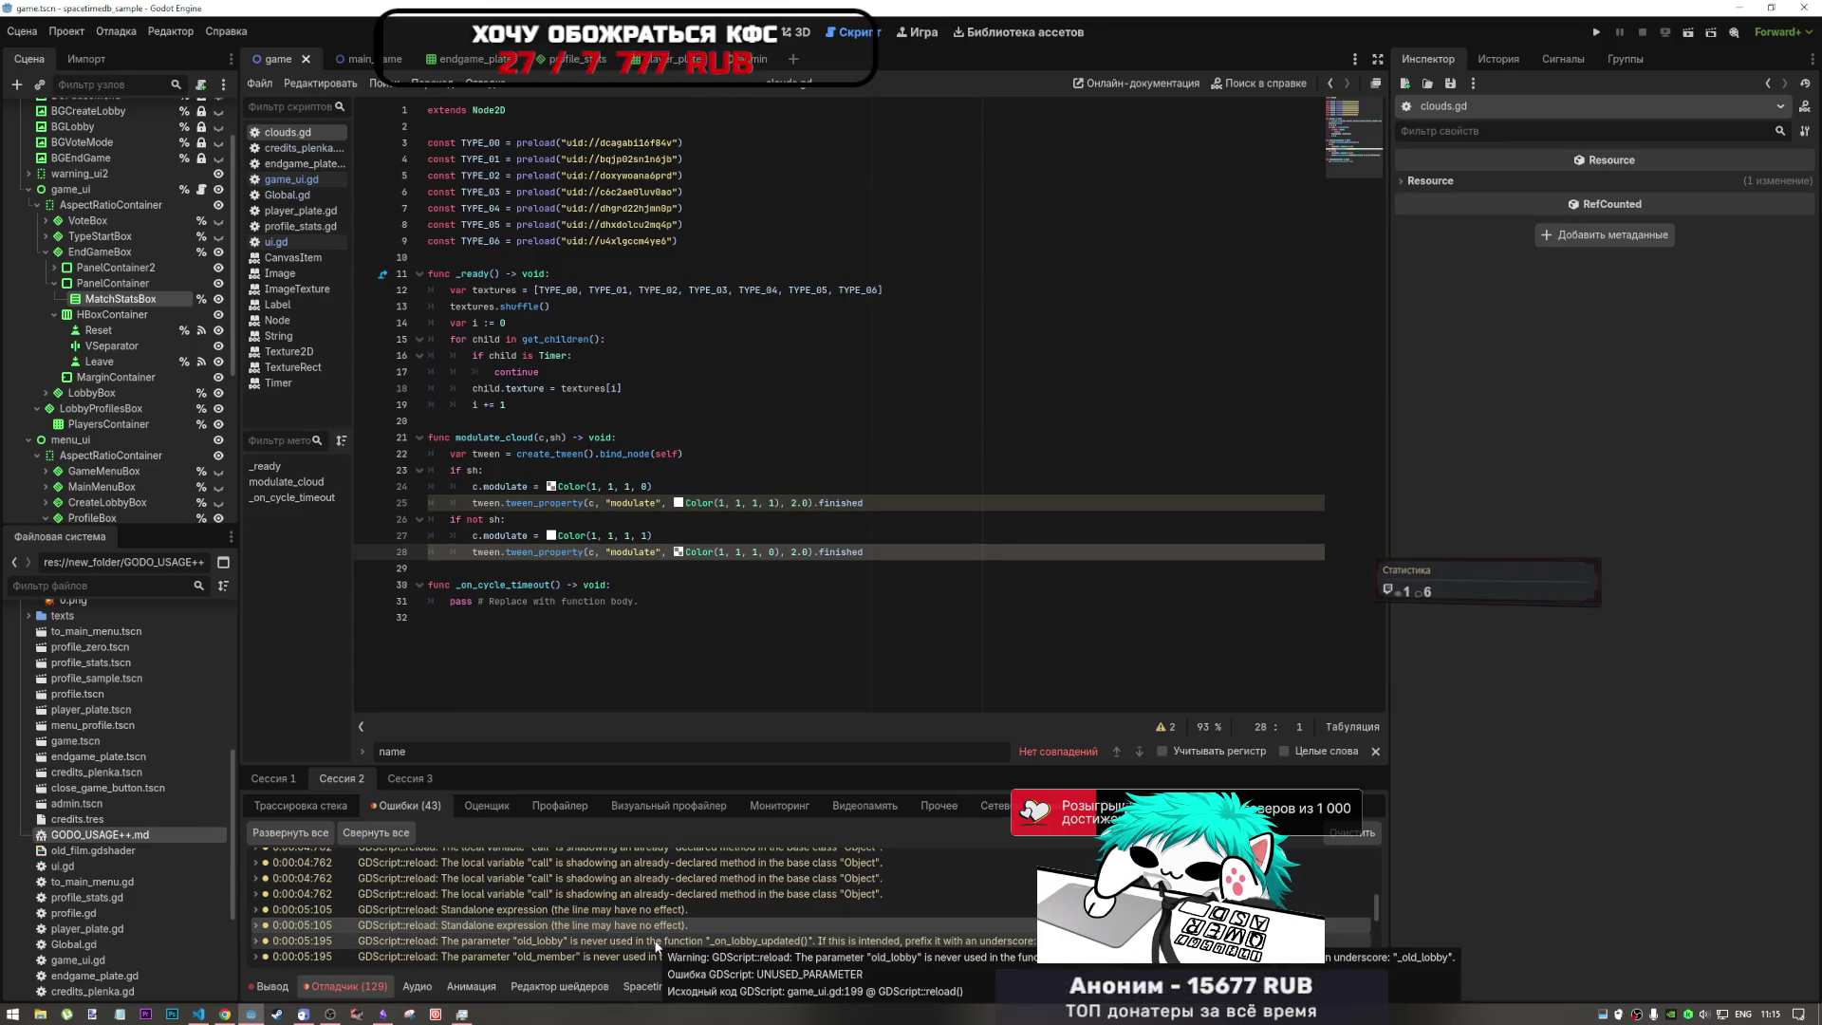
{"action": "left_click", "coordinate": [656, 941]}
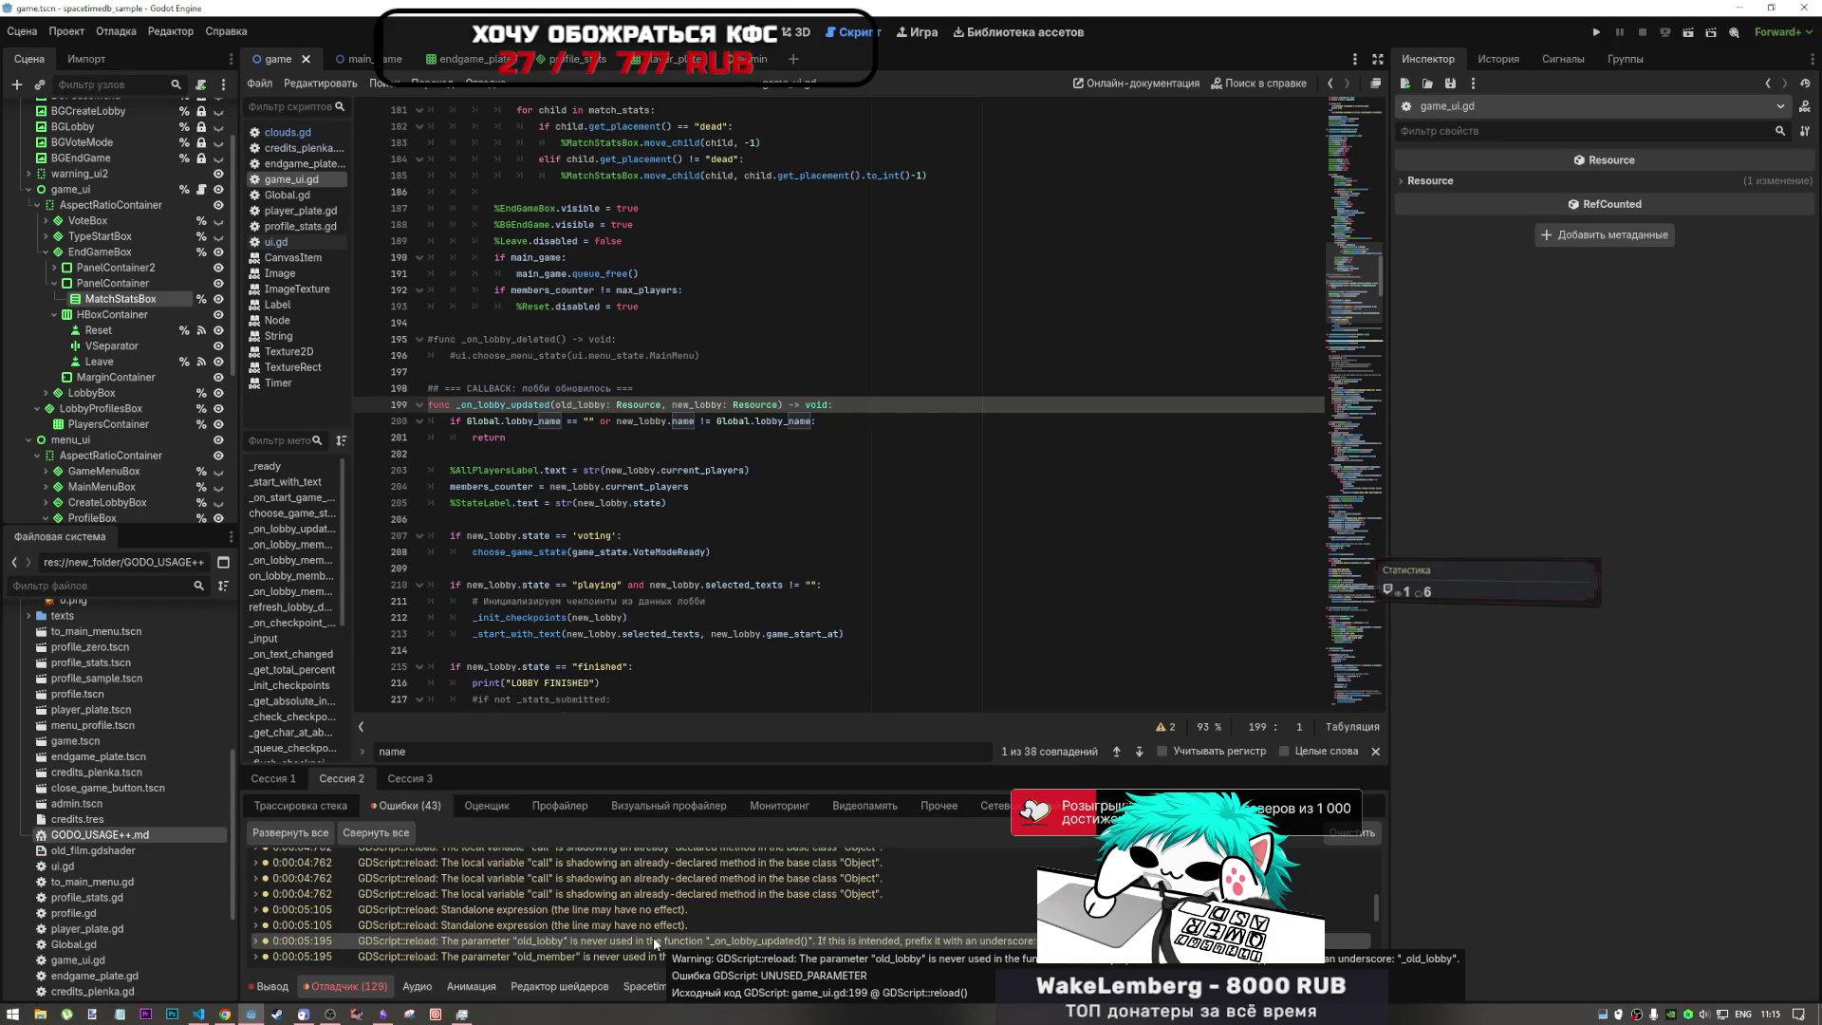
{"action": "scroll", "coordinate": [877, 935], "scroll_direction": "down", "scroll_amount": 1}
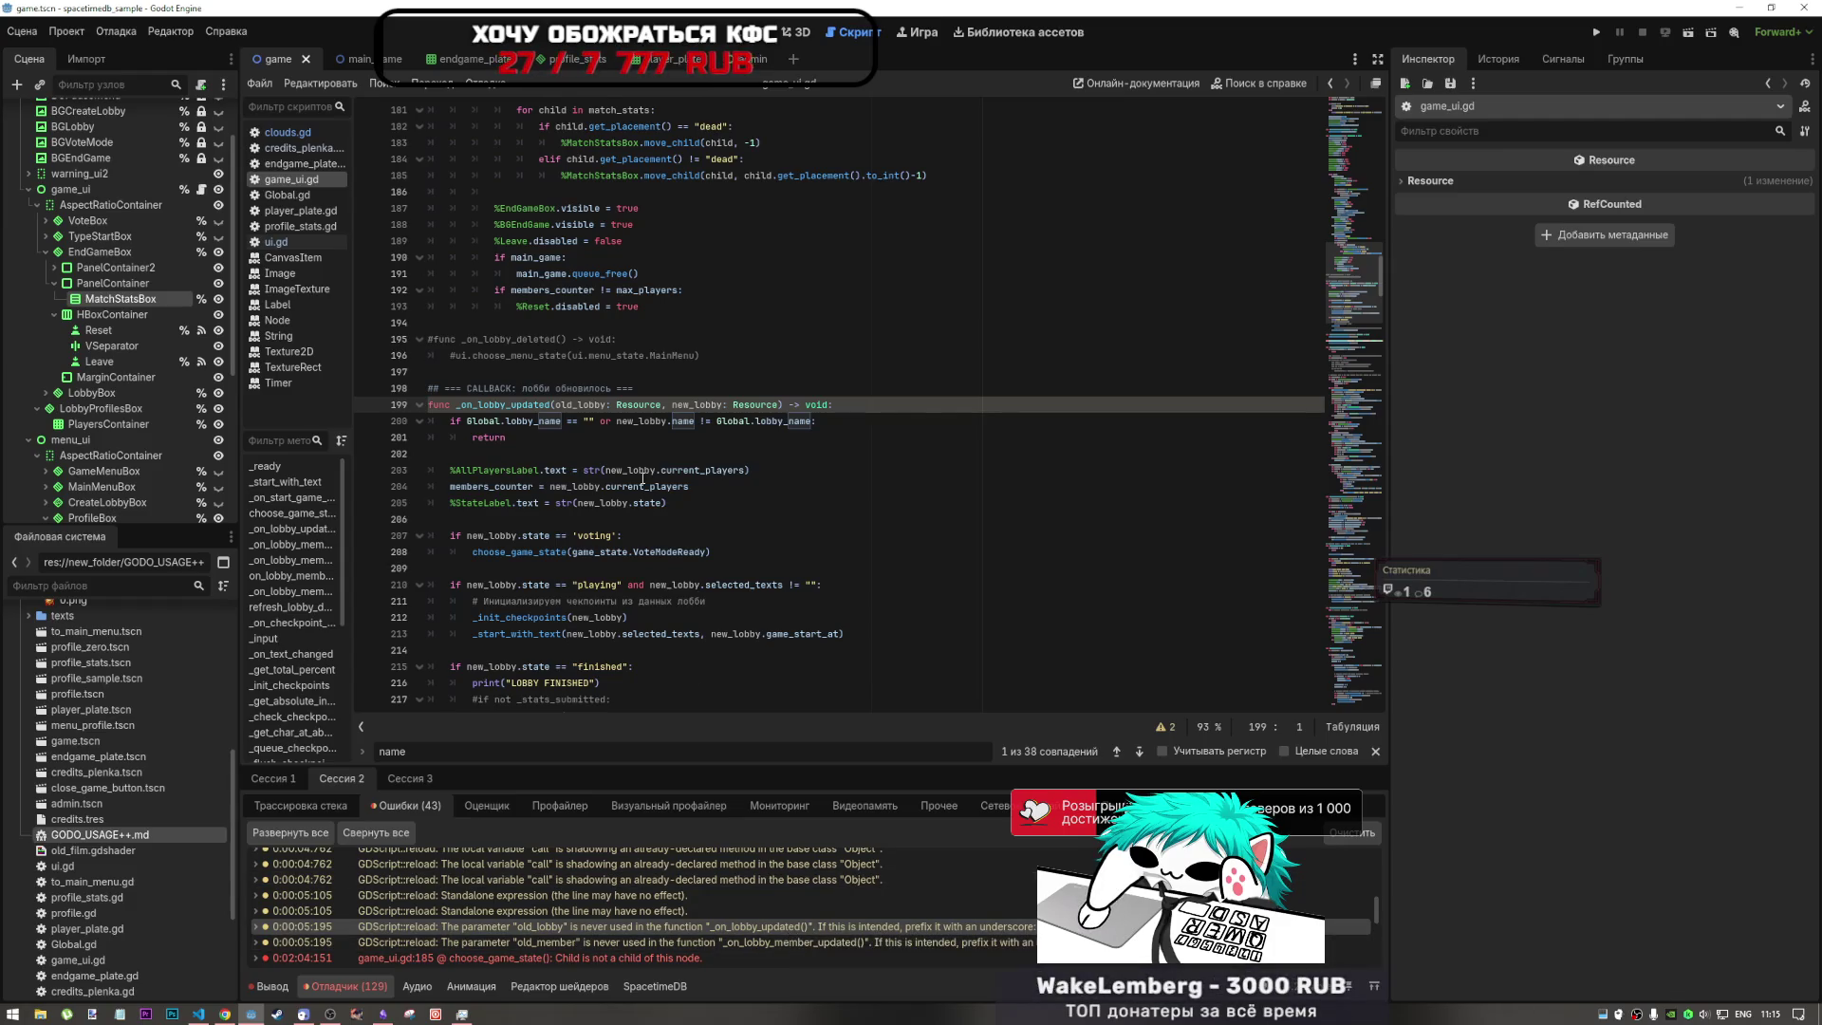
Step: Try underscore prefixes on old_lobby and new_lobby, undo them, and save game_ui.gd
{"action": "left_click", "coordinate": [554, 406]}
{"action": "type", "text": "_"}
{"action": "left_click", "coordinate": [679, 405]}
{"action": "type", "text": "_"}
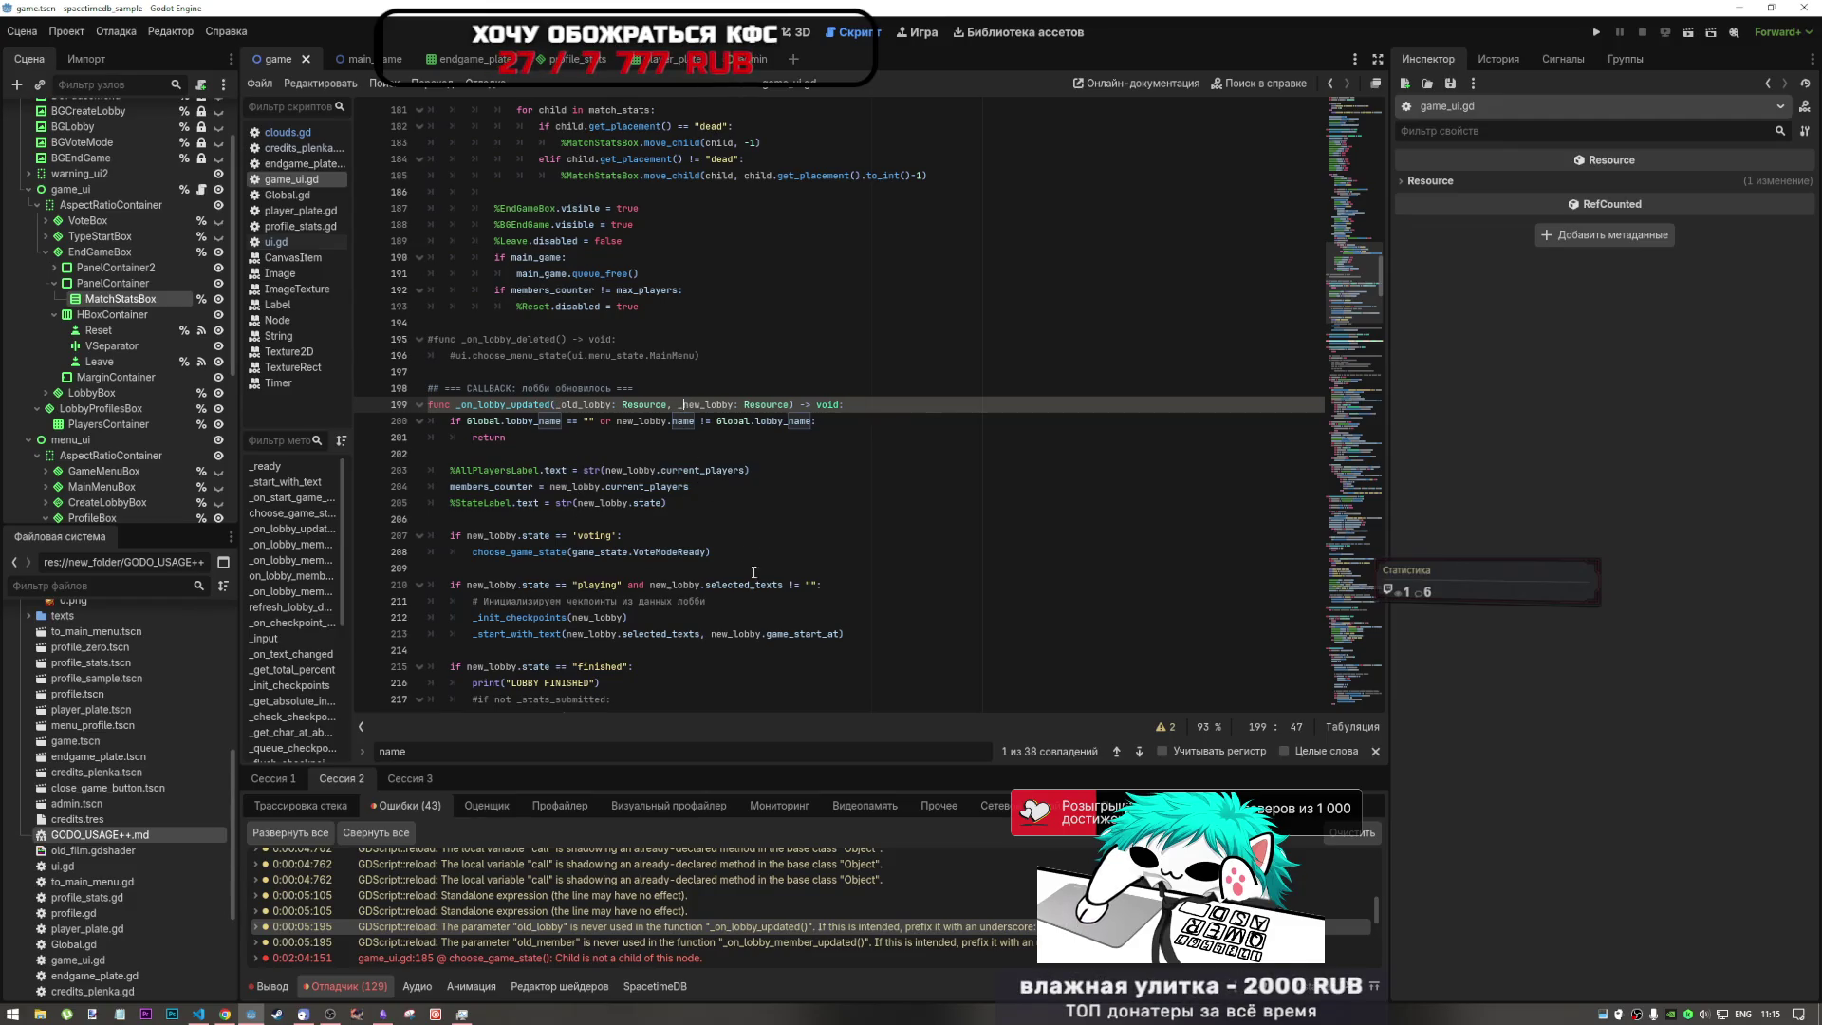
{"action": "key", "text": "ctrl+z"}
{"action": "key", "text": "ctrl+z"}
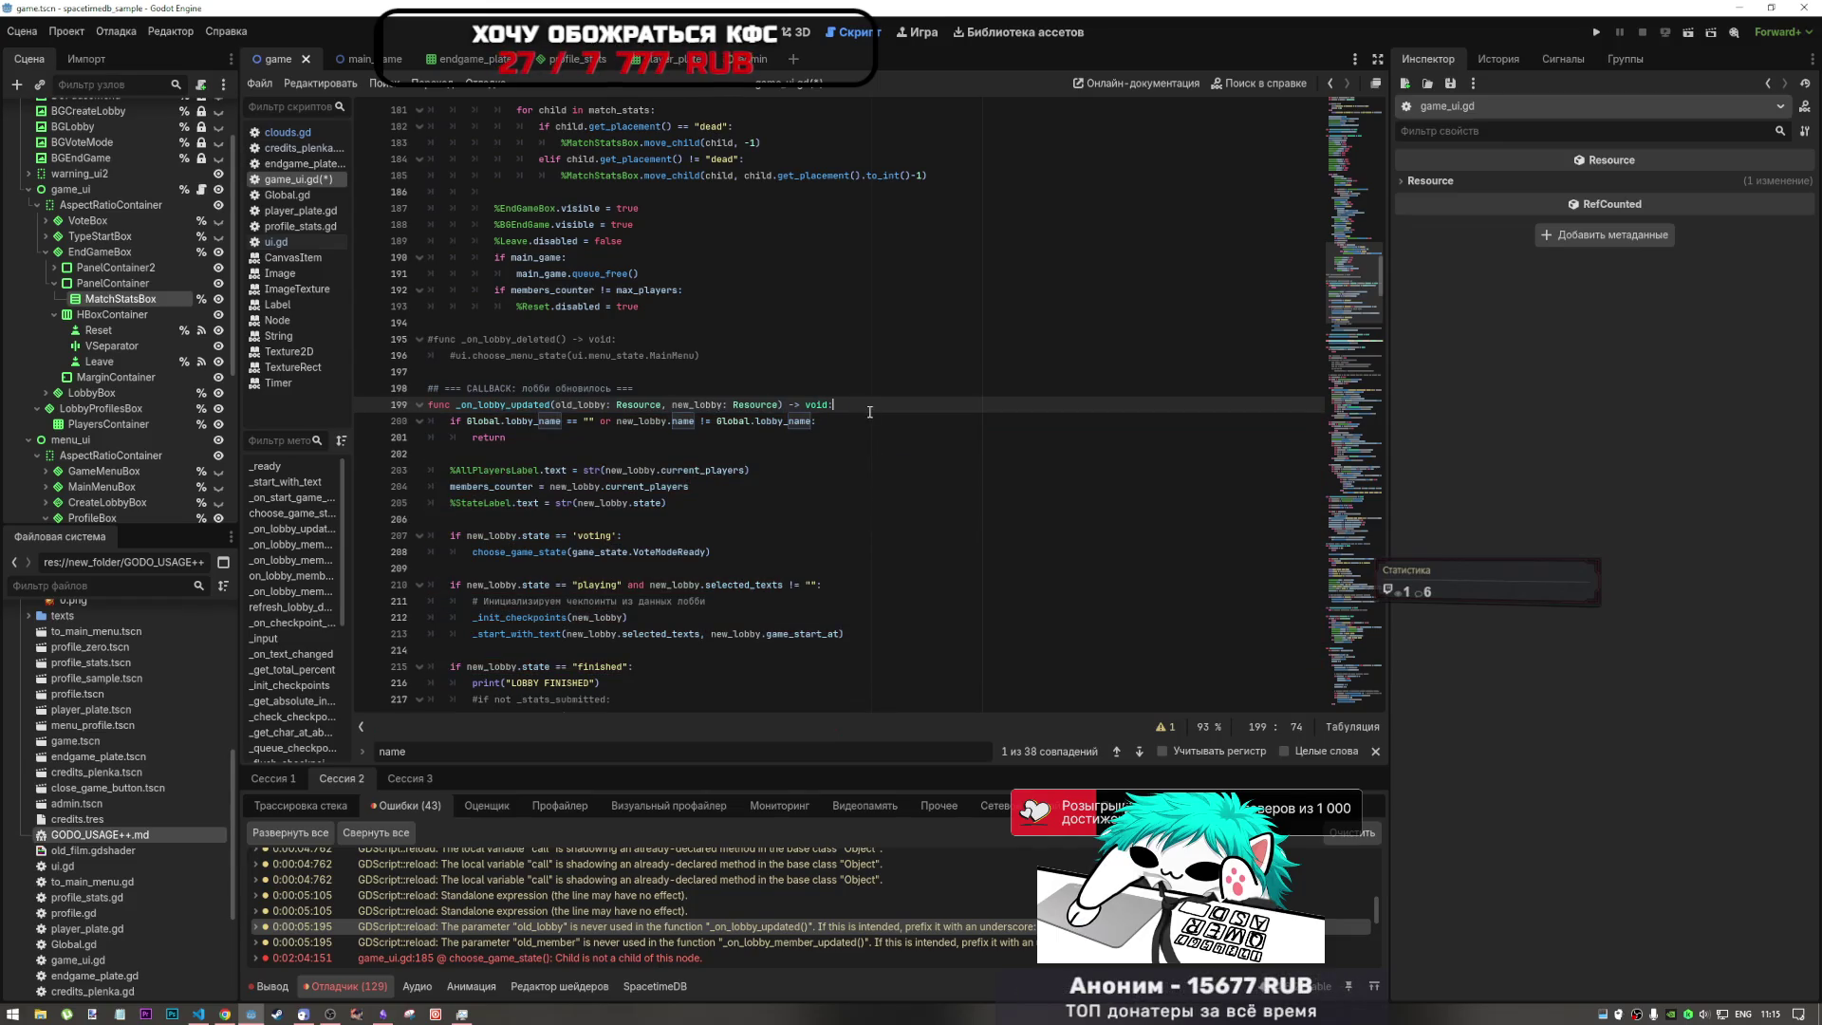
{"action": "left_click", "coordinate": [864, 412]}
{"action": "key", "text": "ctrl+s"}
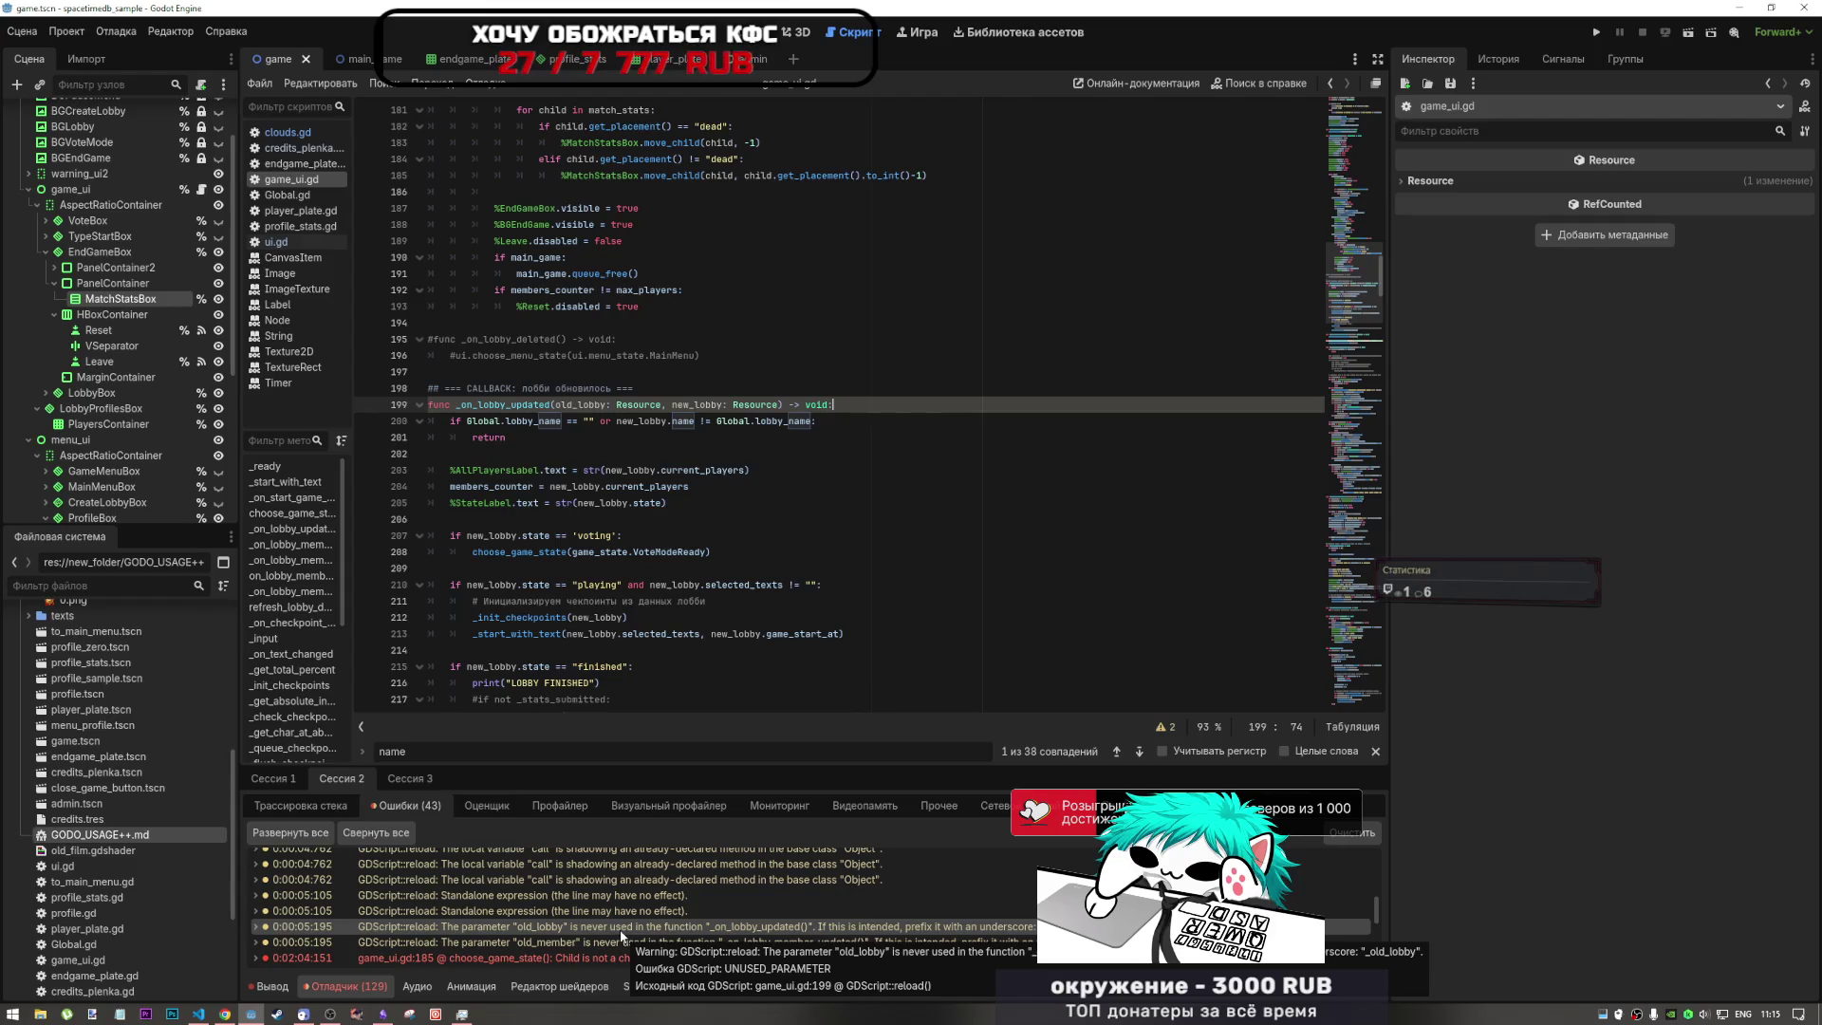
Step: Duplicate the _on_lobby_updated declaration and comment out the original on line 199
{"action": "left_click", "coordinate": [595, 406]}
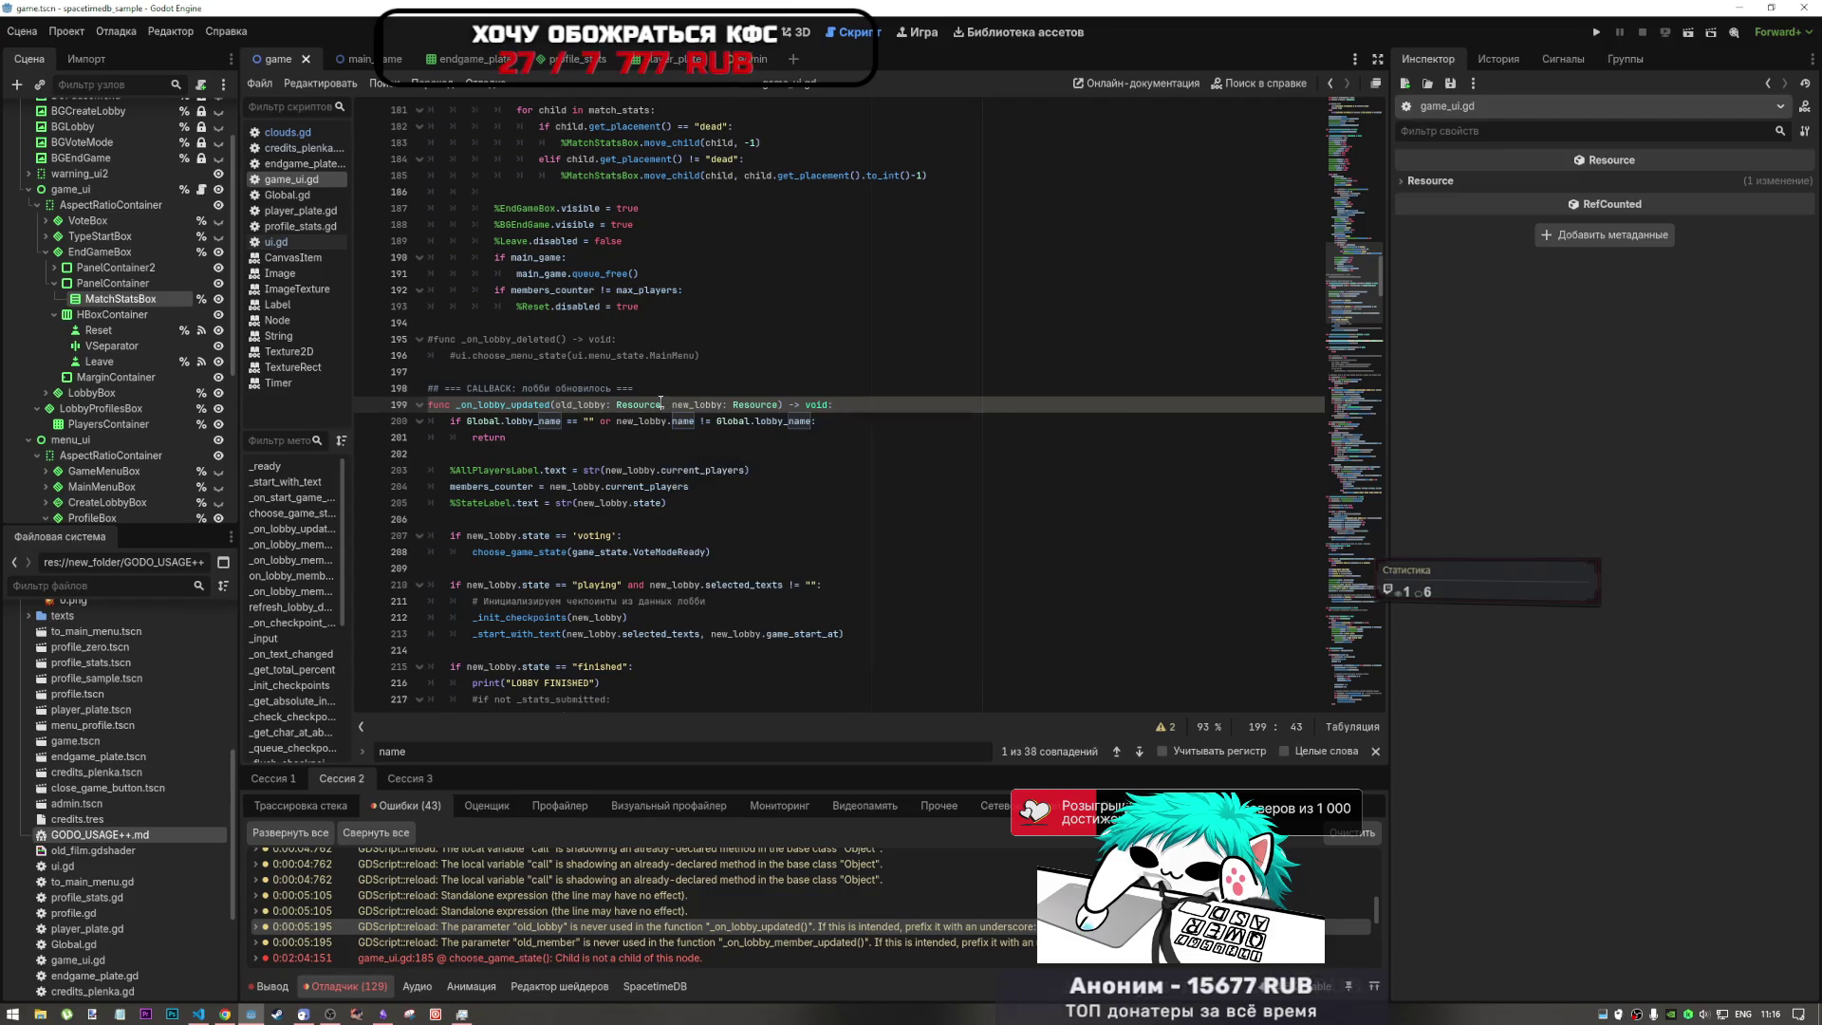
{"action": "left_click_drag", "start_coordinate": [664, 404], "coordinate": [561, 406]}
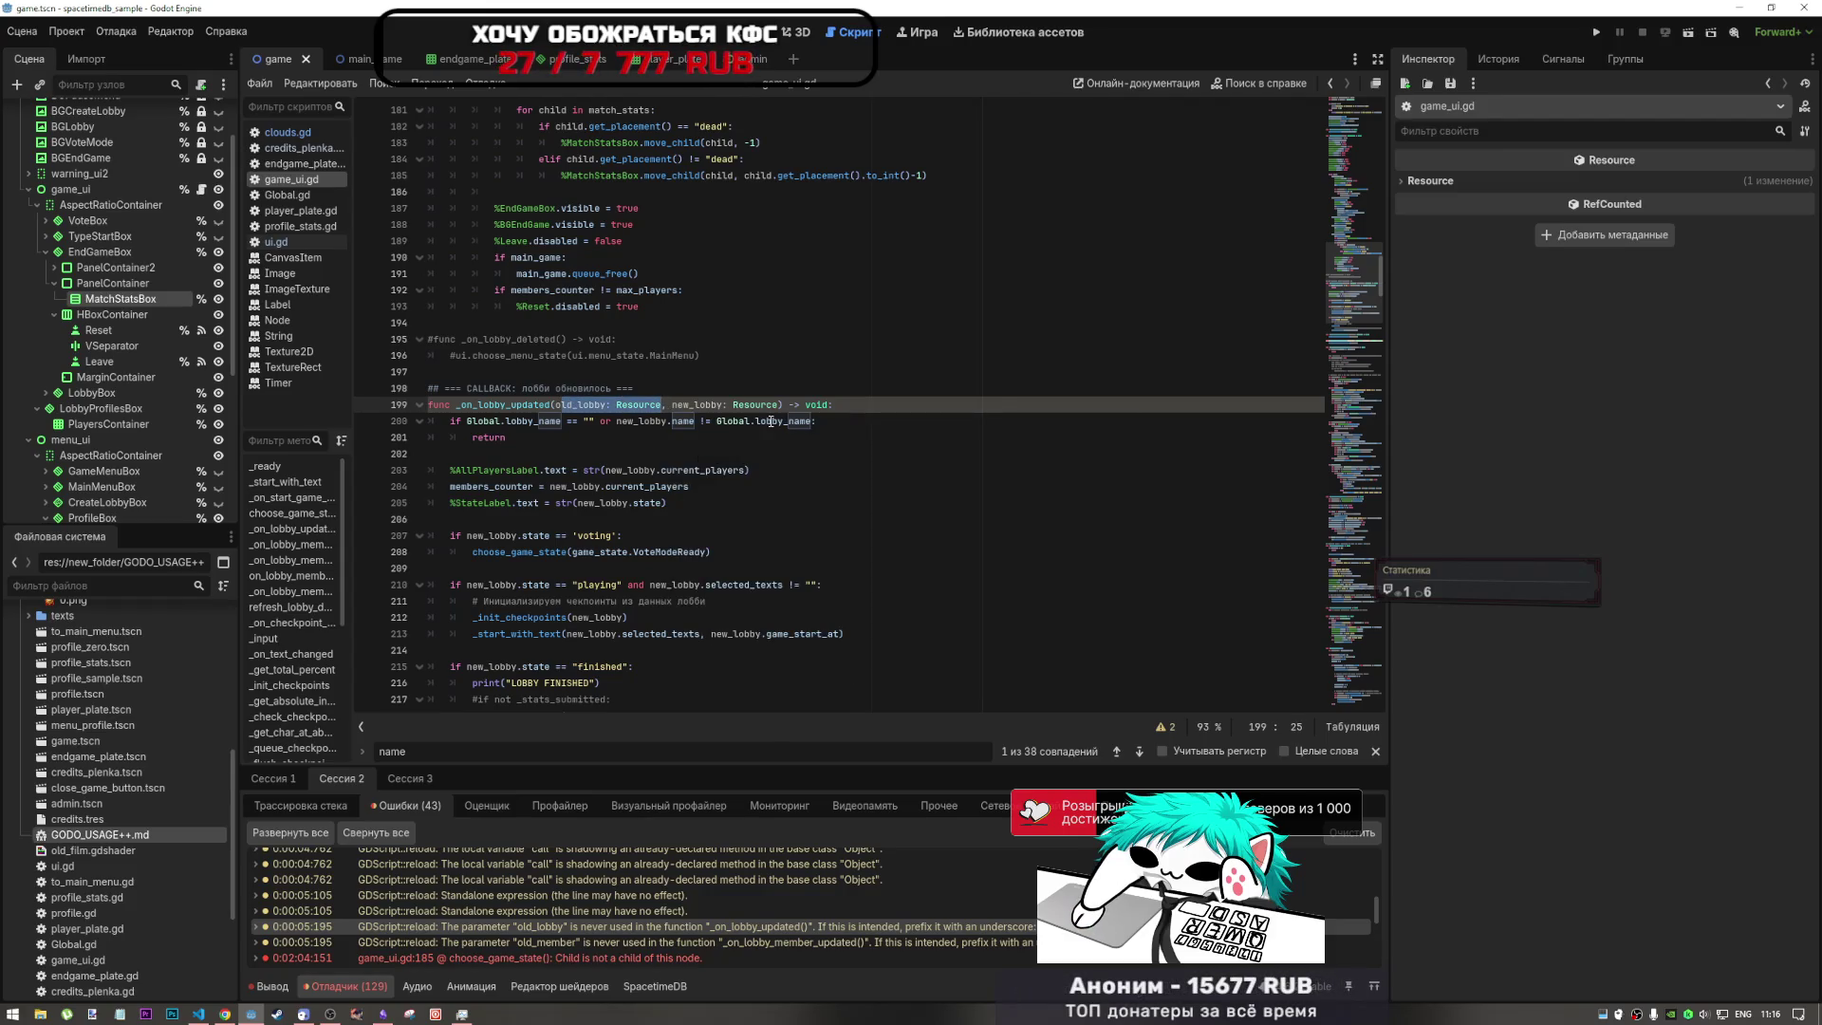
{"action": "key", "text": "ctrl+alt+Down"}
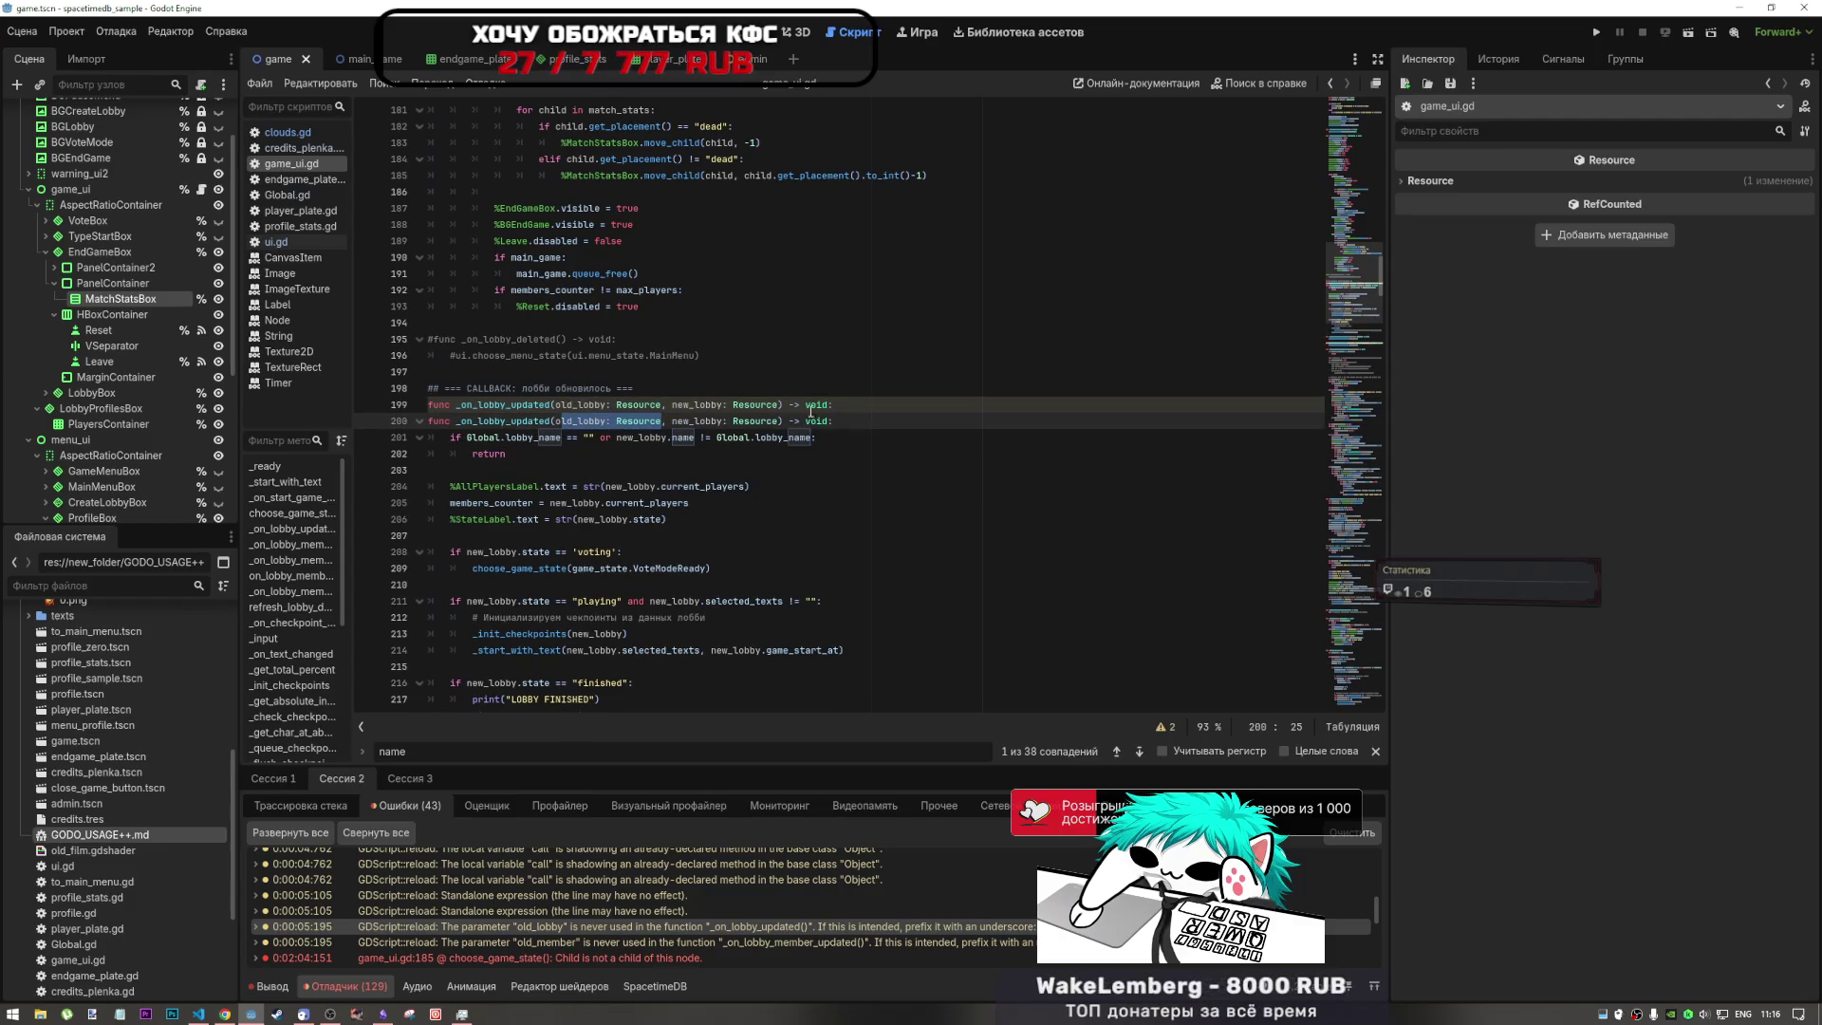
{"action": "left_click", "coordinate": [823, 404]}
{"action": "key", "text": "ctrl+k"}
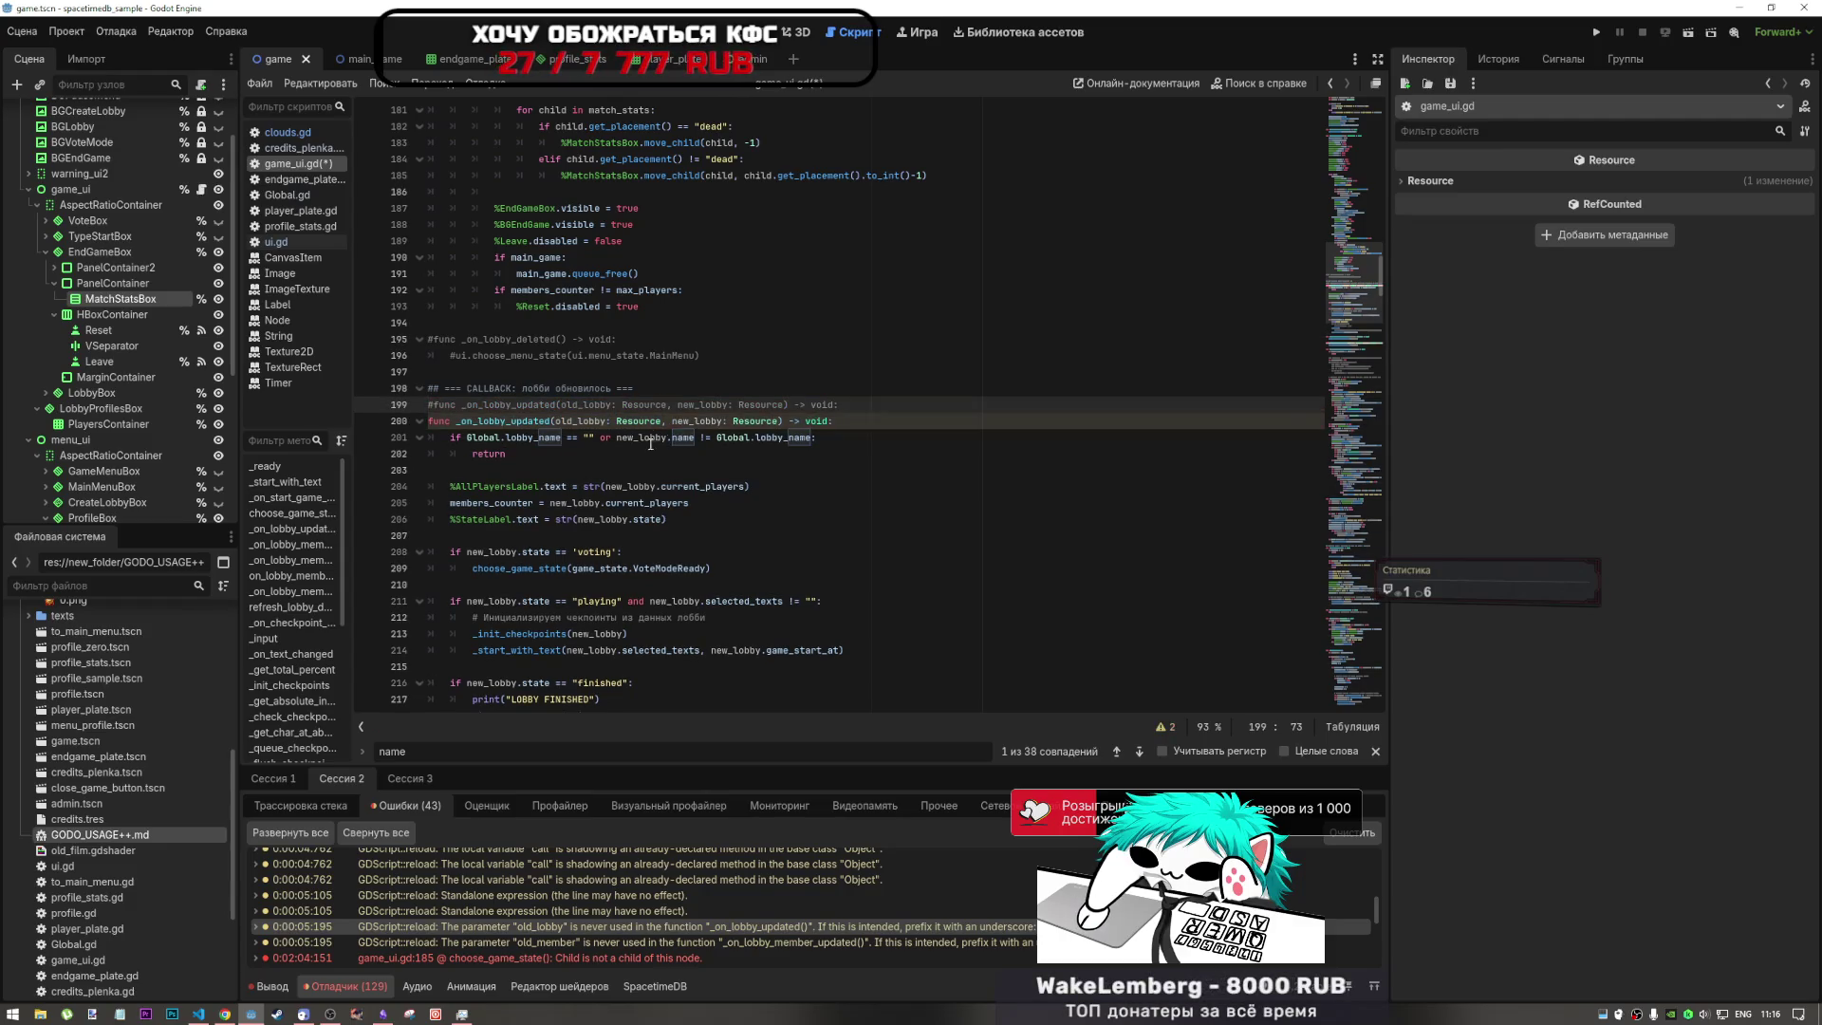
Step: Delete 'old_lobby: Resource' from the copied declaration on line 200 and copy the line
{"action": "left_click_drag", "start_coordinate": [661, 420], "coordinate": [556, 420]}
{"action": "type", "text": "_"}
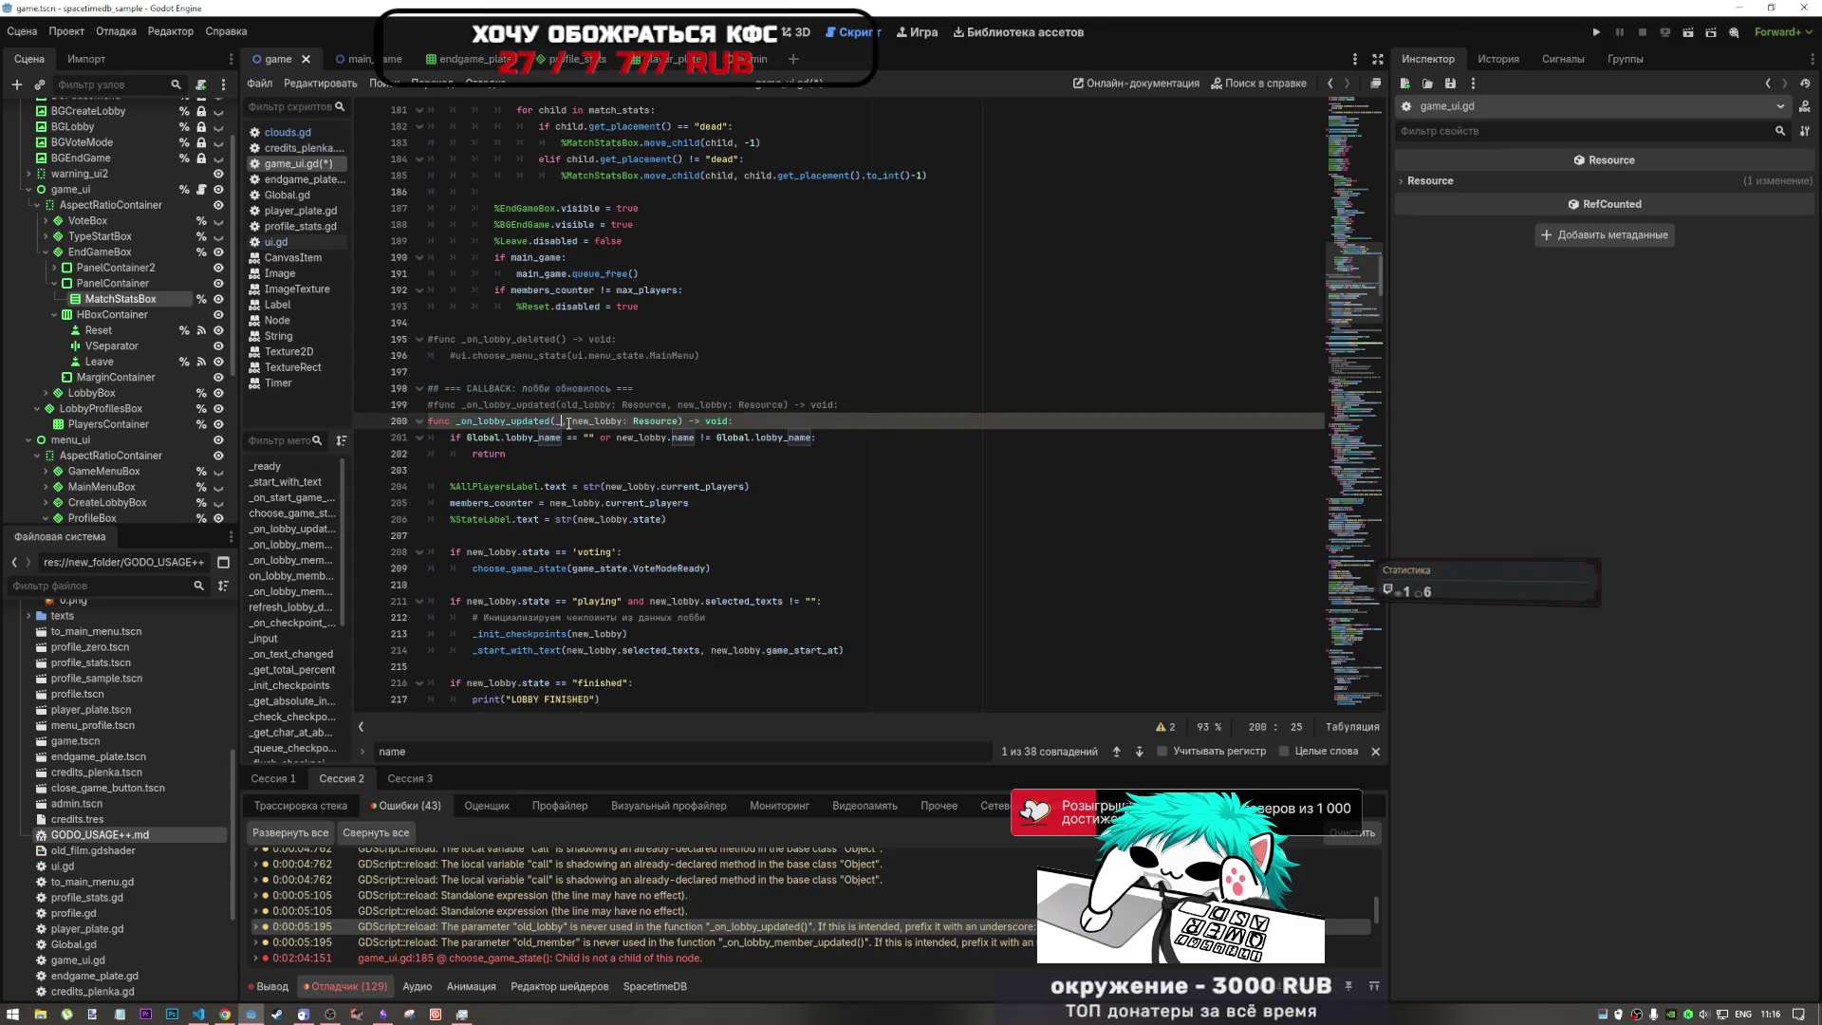
{"action": "left_click", "coordinate": [722, 474]}
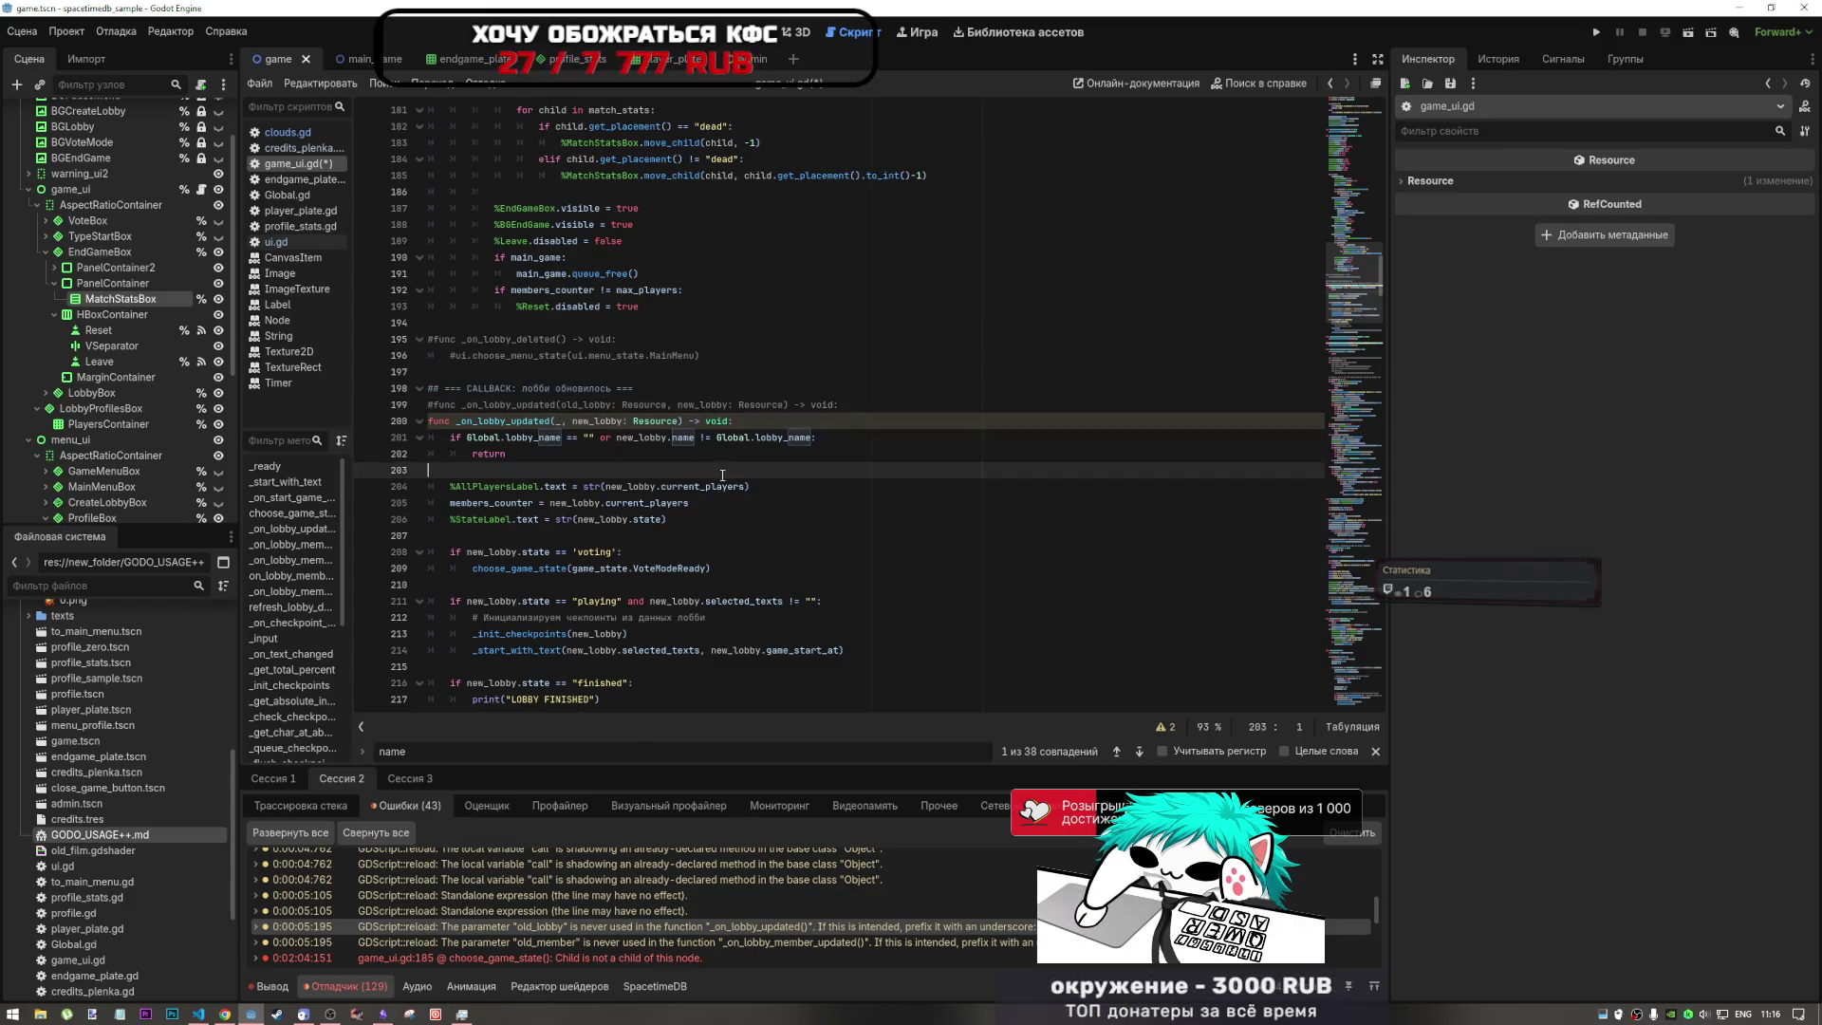
{"action": "left_click", "coordinate": [560, 424]}
{"action": "key", "text": "BackSpace"}
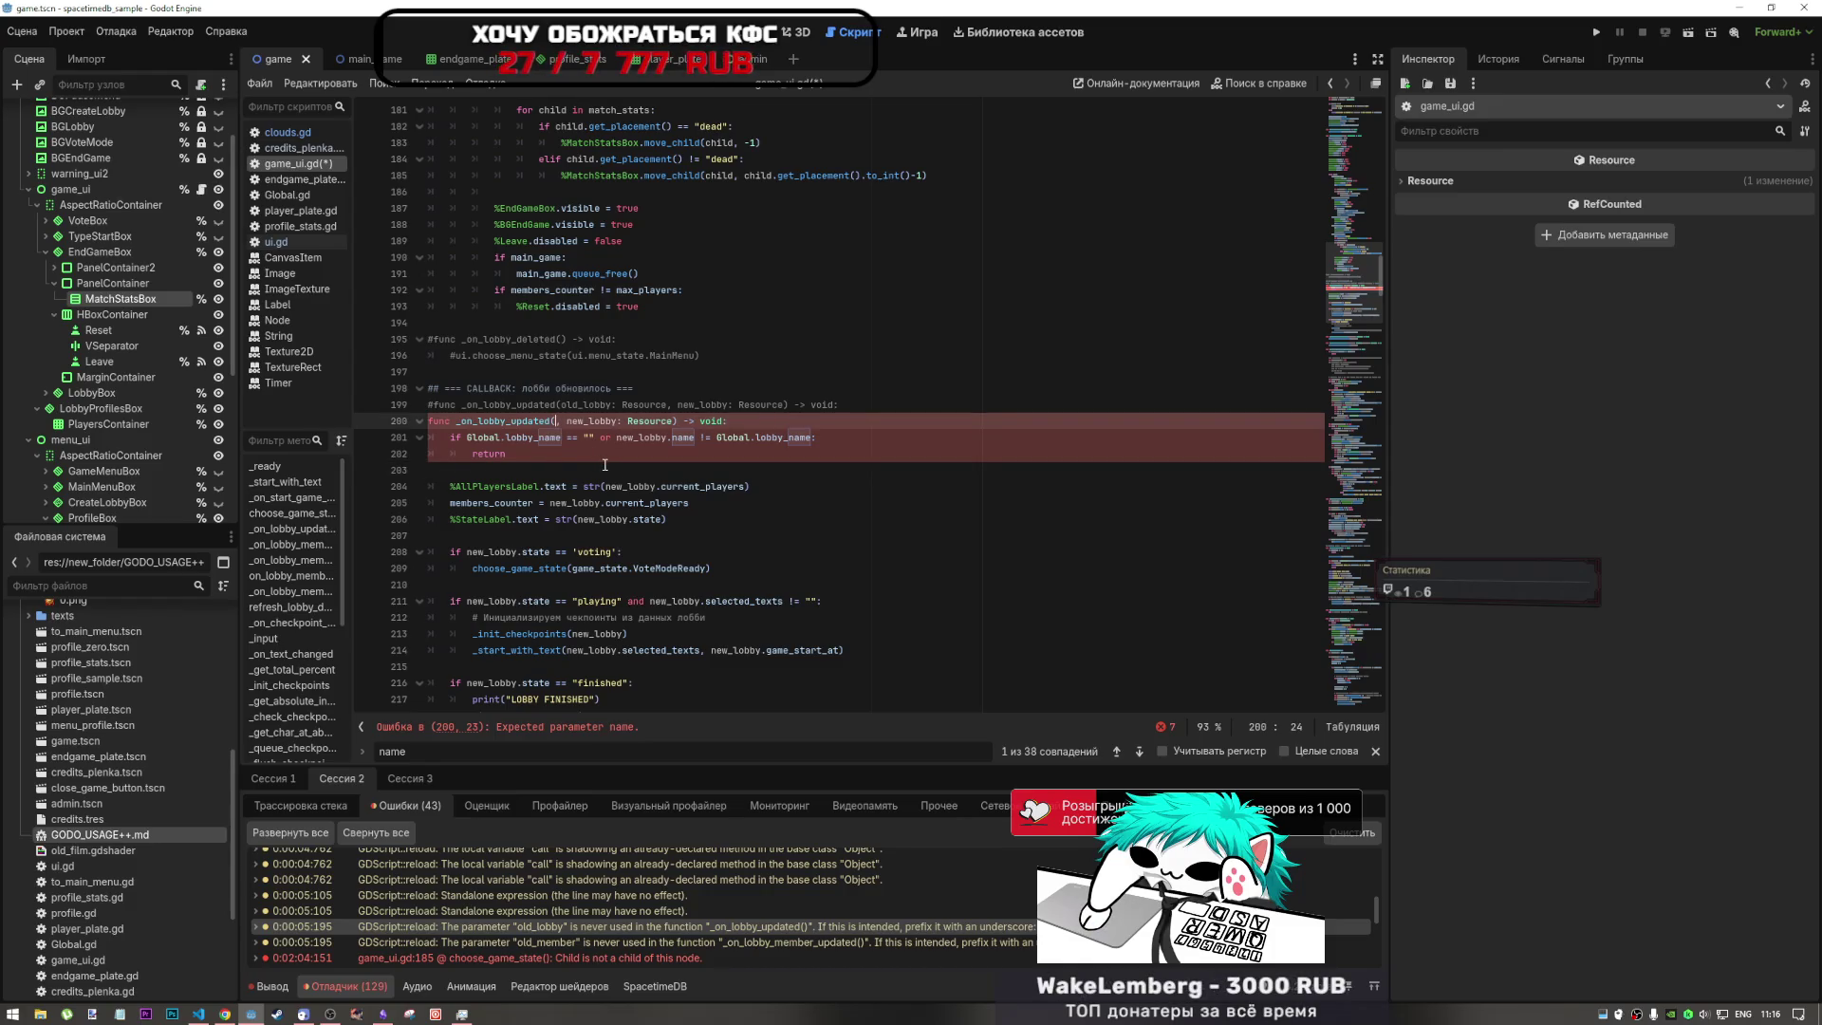
{"action": "left_click_drag", "start_coordinate": [728, 420], "coordinate": [425, 420]}
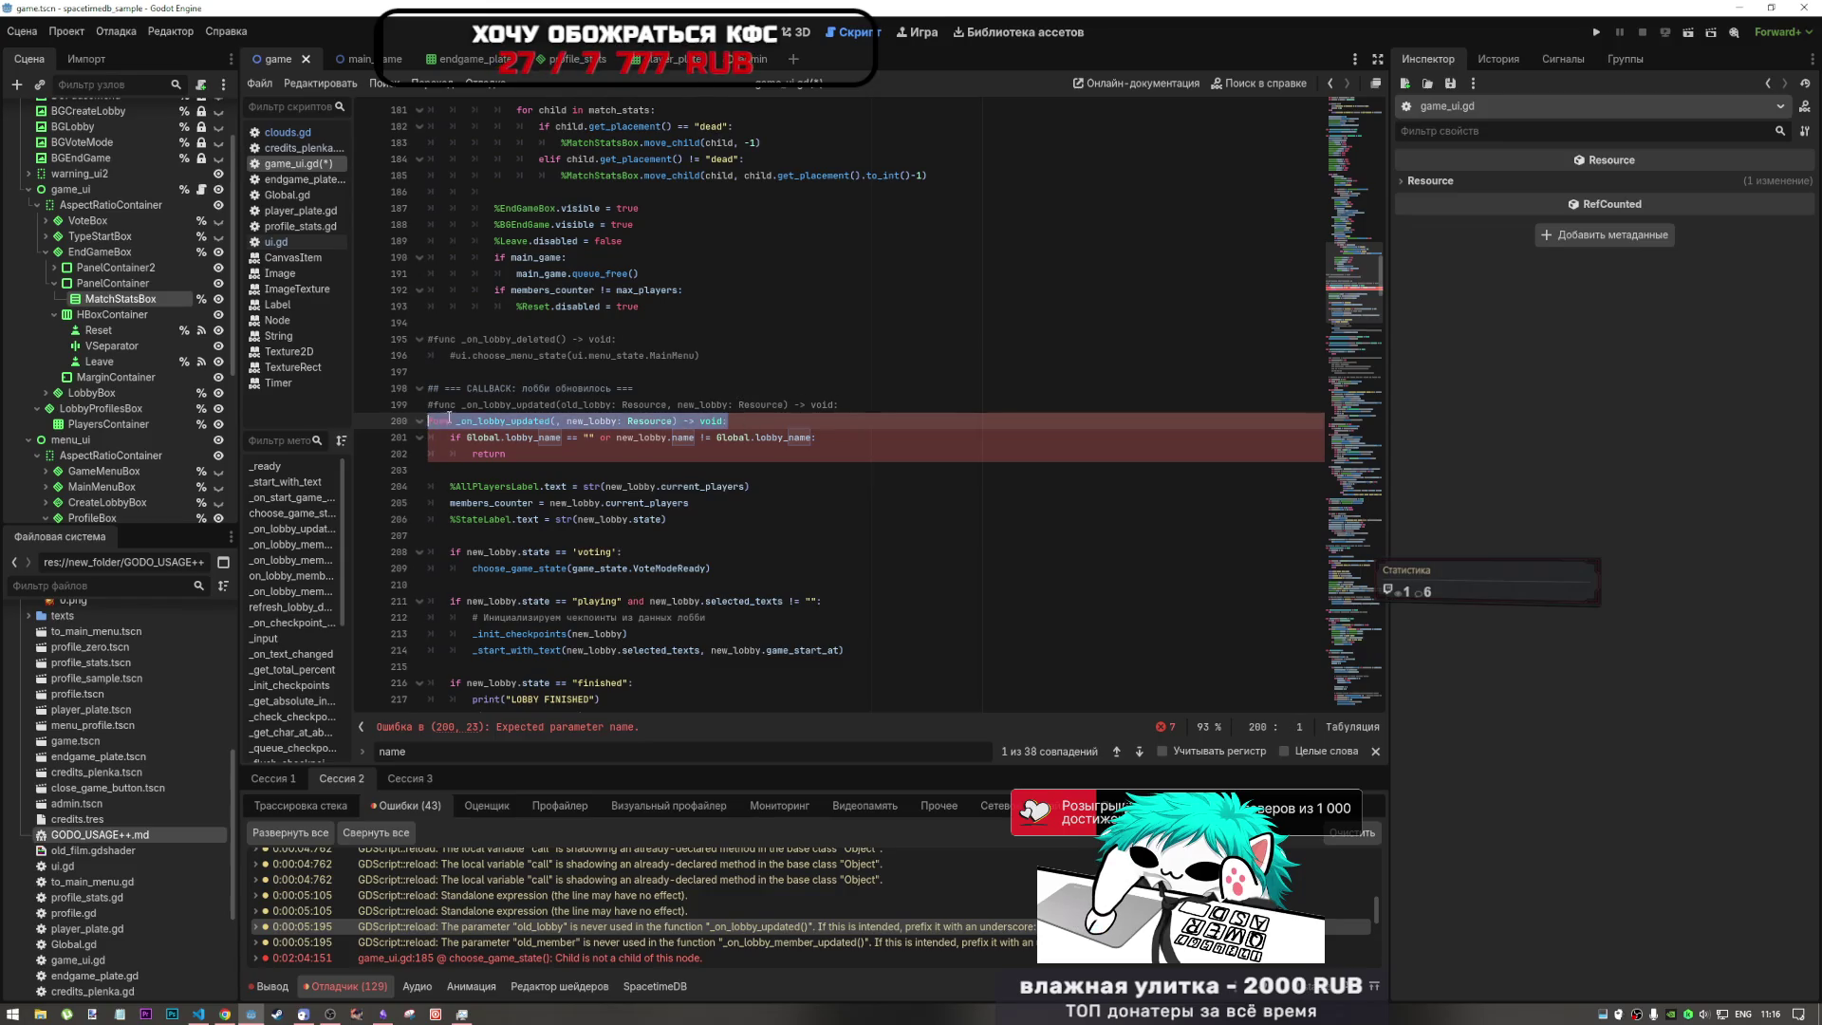
{"action": "key", "text": "alt+Tab"}
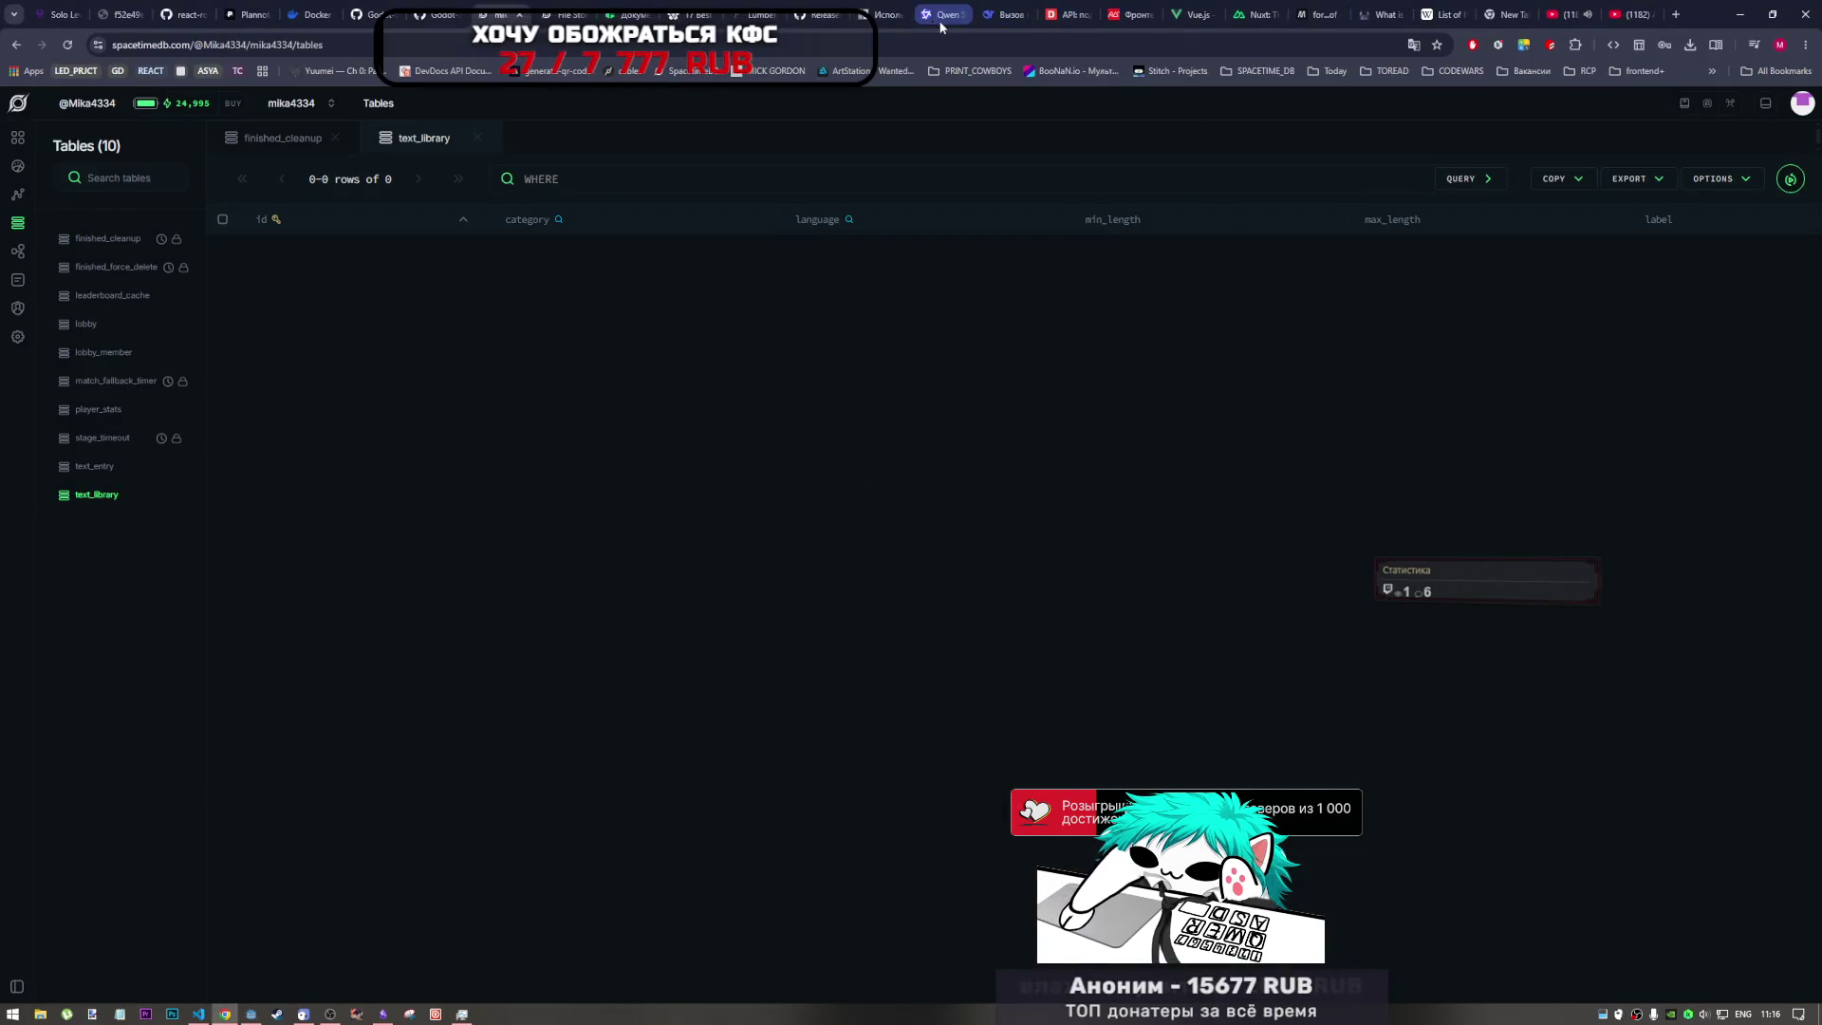
Step: Ask DeepSeek 'как прописывать?' with the pasted _on_lobby_updated declaration
{"action": "left_click", "coordinate": [1008, 14]}
{"action": "type", "text": "rfr g"}
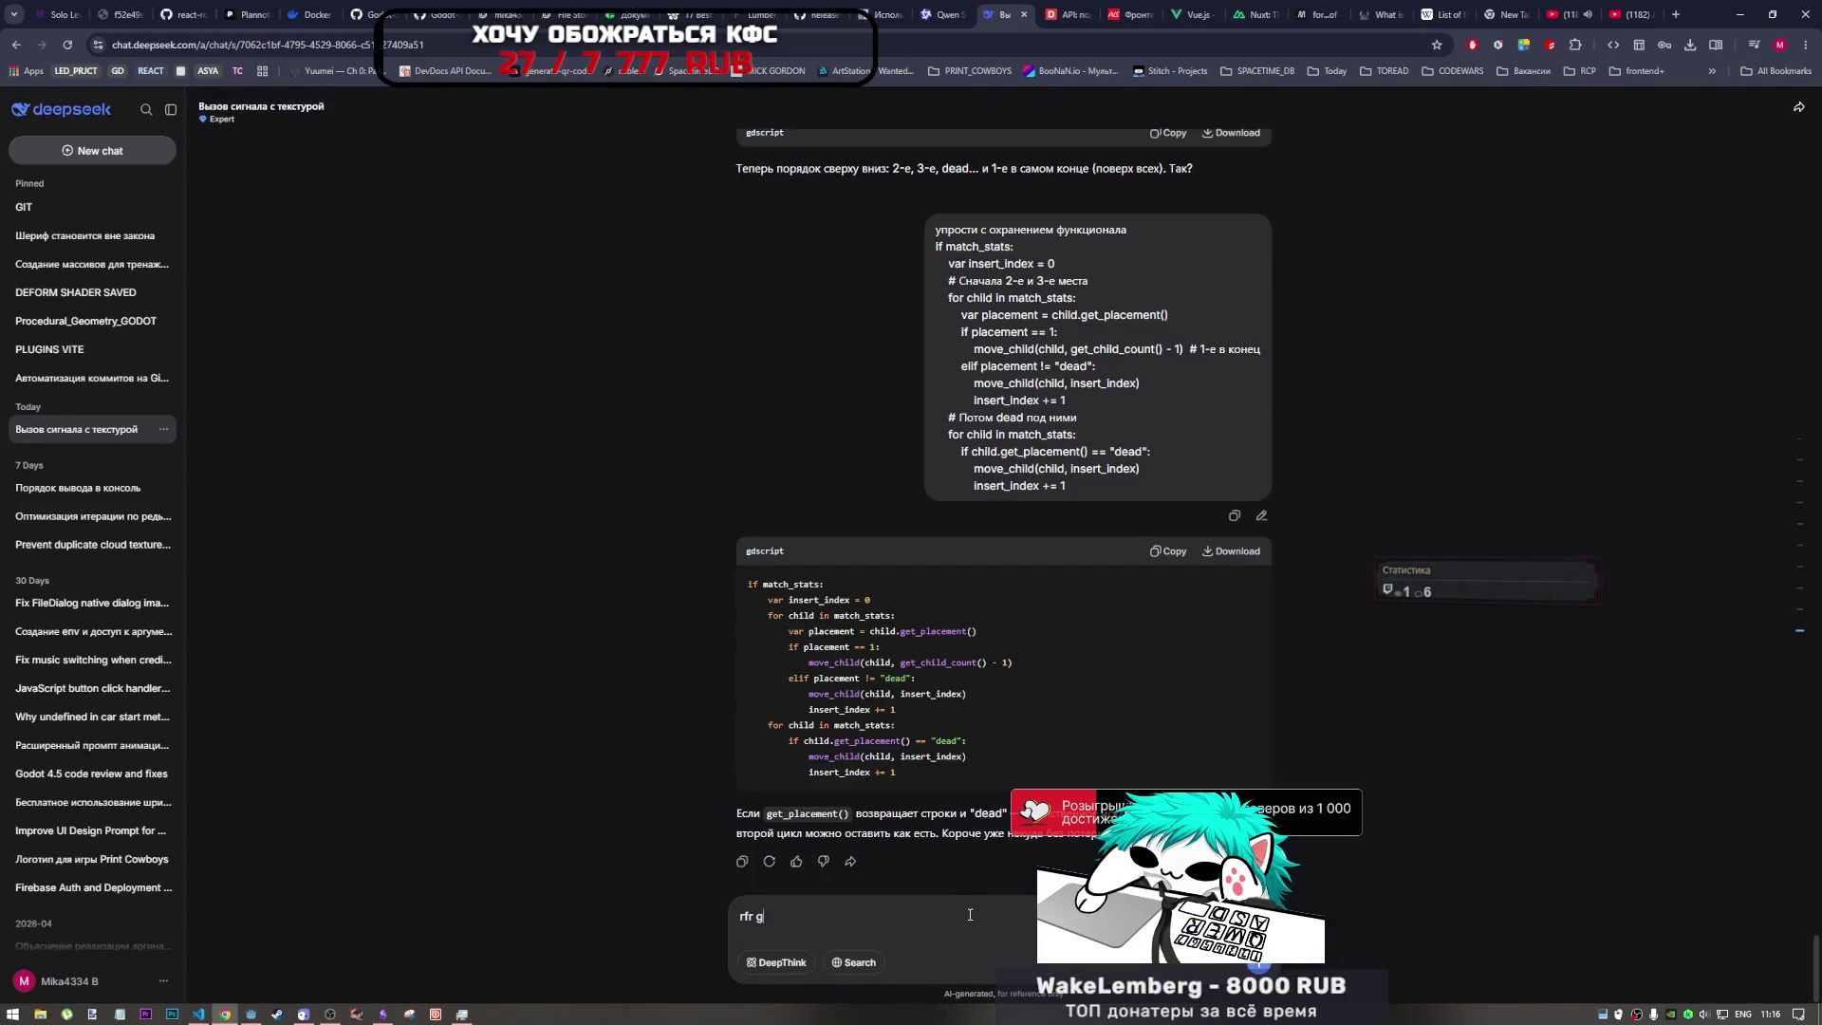
{"action": "key", "text": "BackSpace"}
{"action": "key", "text": "BackSpace"}
{"action": "key", "text": "BackSpace"}
{"action": "type", "text": "rfr ghj"}
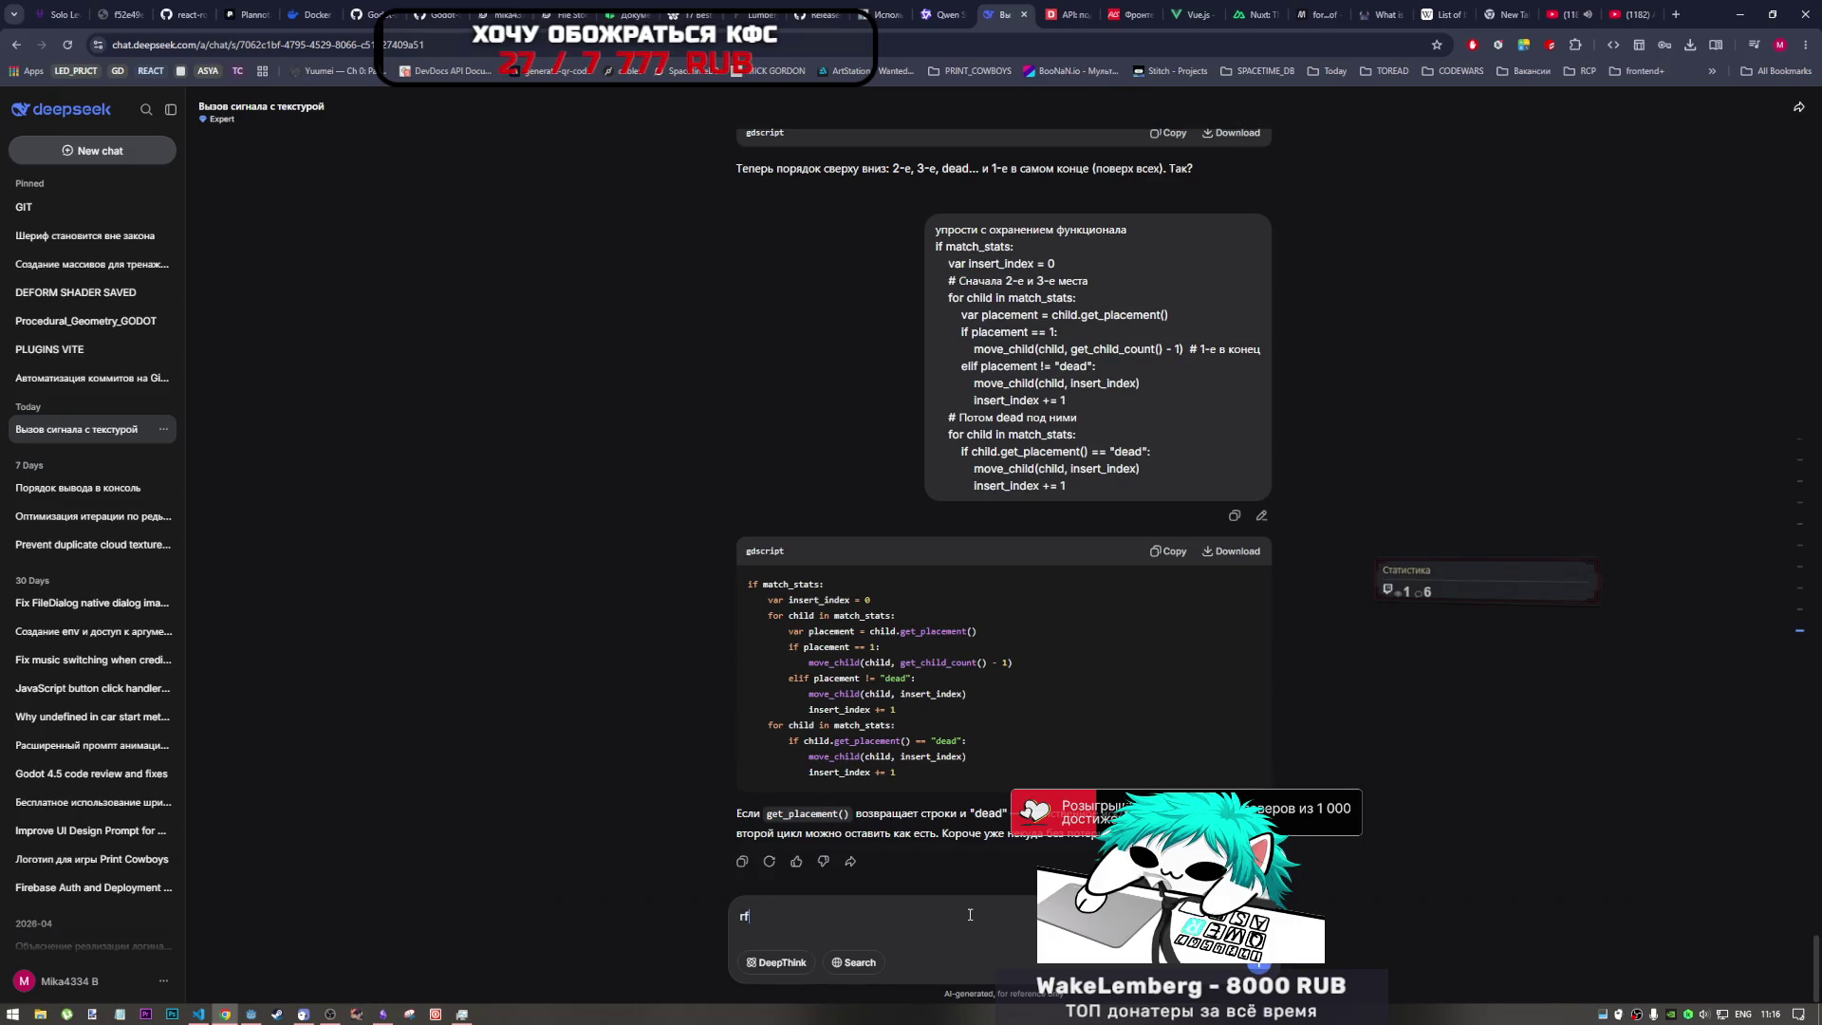
{"action": "type", "text": "gbcsdf"}
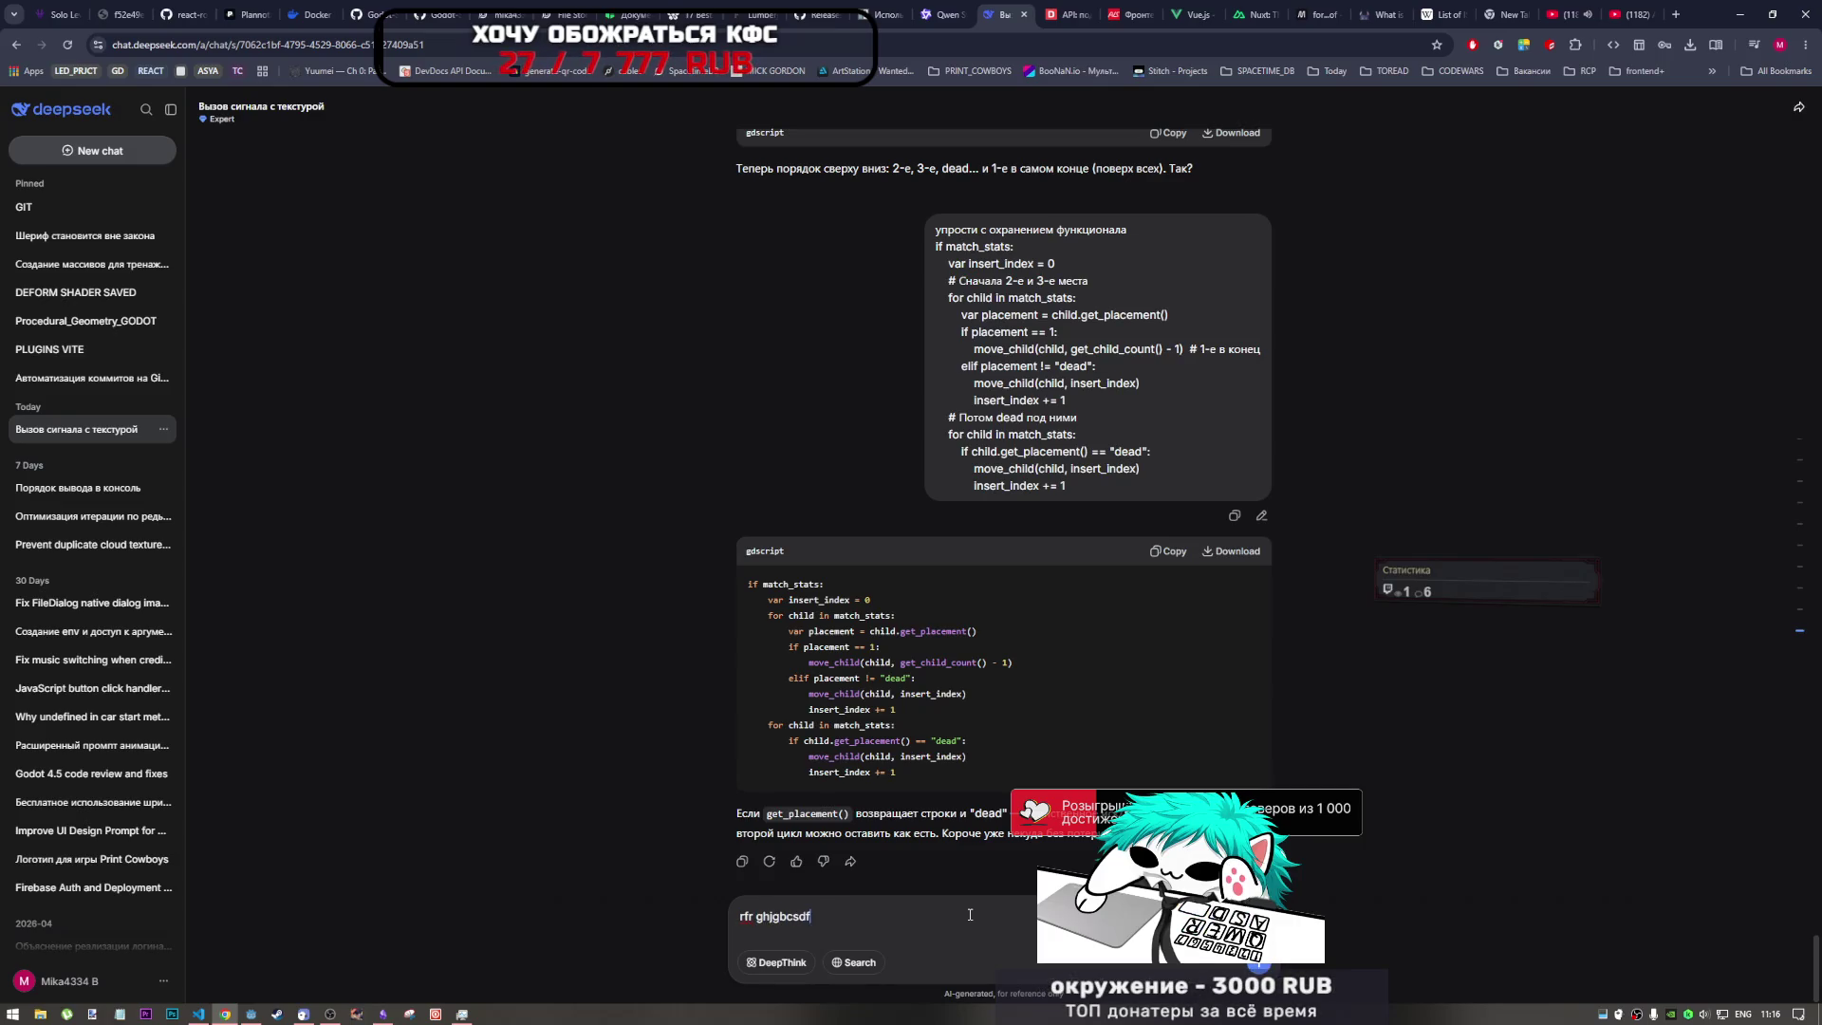
{"action": "key", "text": "BackSpace"}
{"action": "key", "text": "BackSpace"}
{"action": "key", "text": "BackSpace"}
{"action": "key", "text": "alt+shift"}
{"action": "type", "text": "как пропи"}
{"action": "type", "text": "сывать?"}
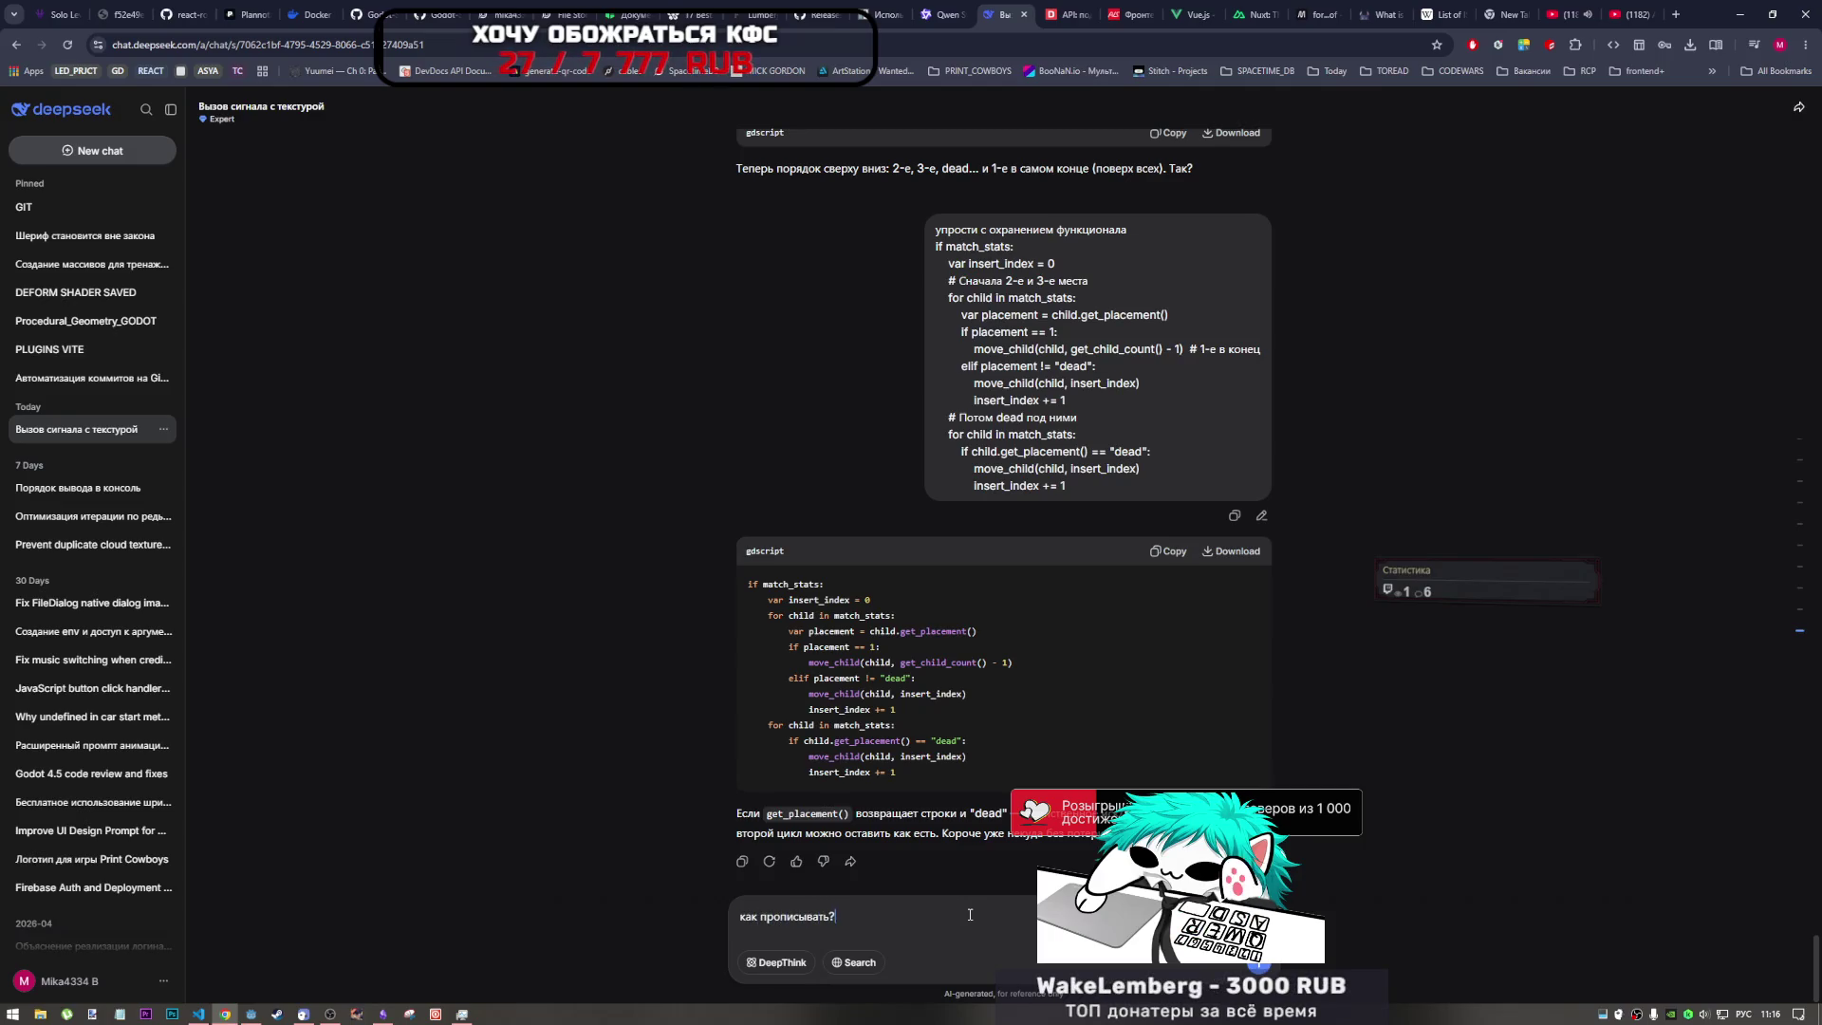
{"action": "type", "text": "func _on_lobby_updated(, new_lobby: Resource) -> void:"}
{"action": "key", "text": "Return"}
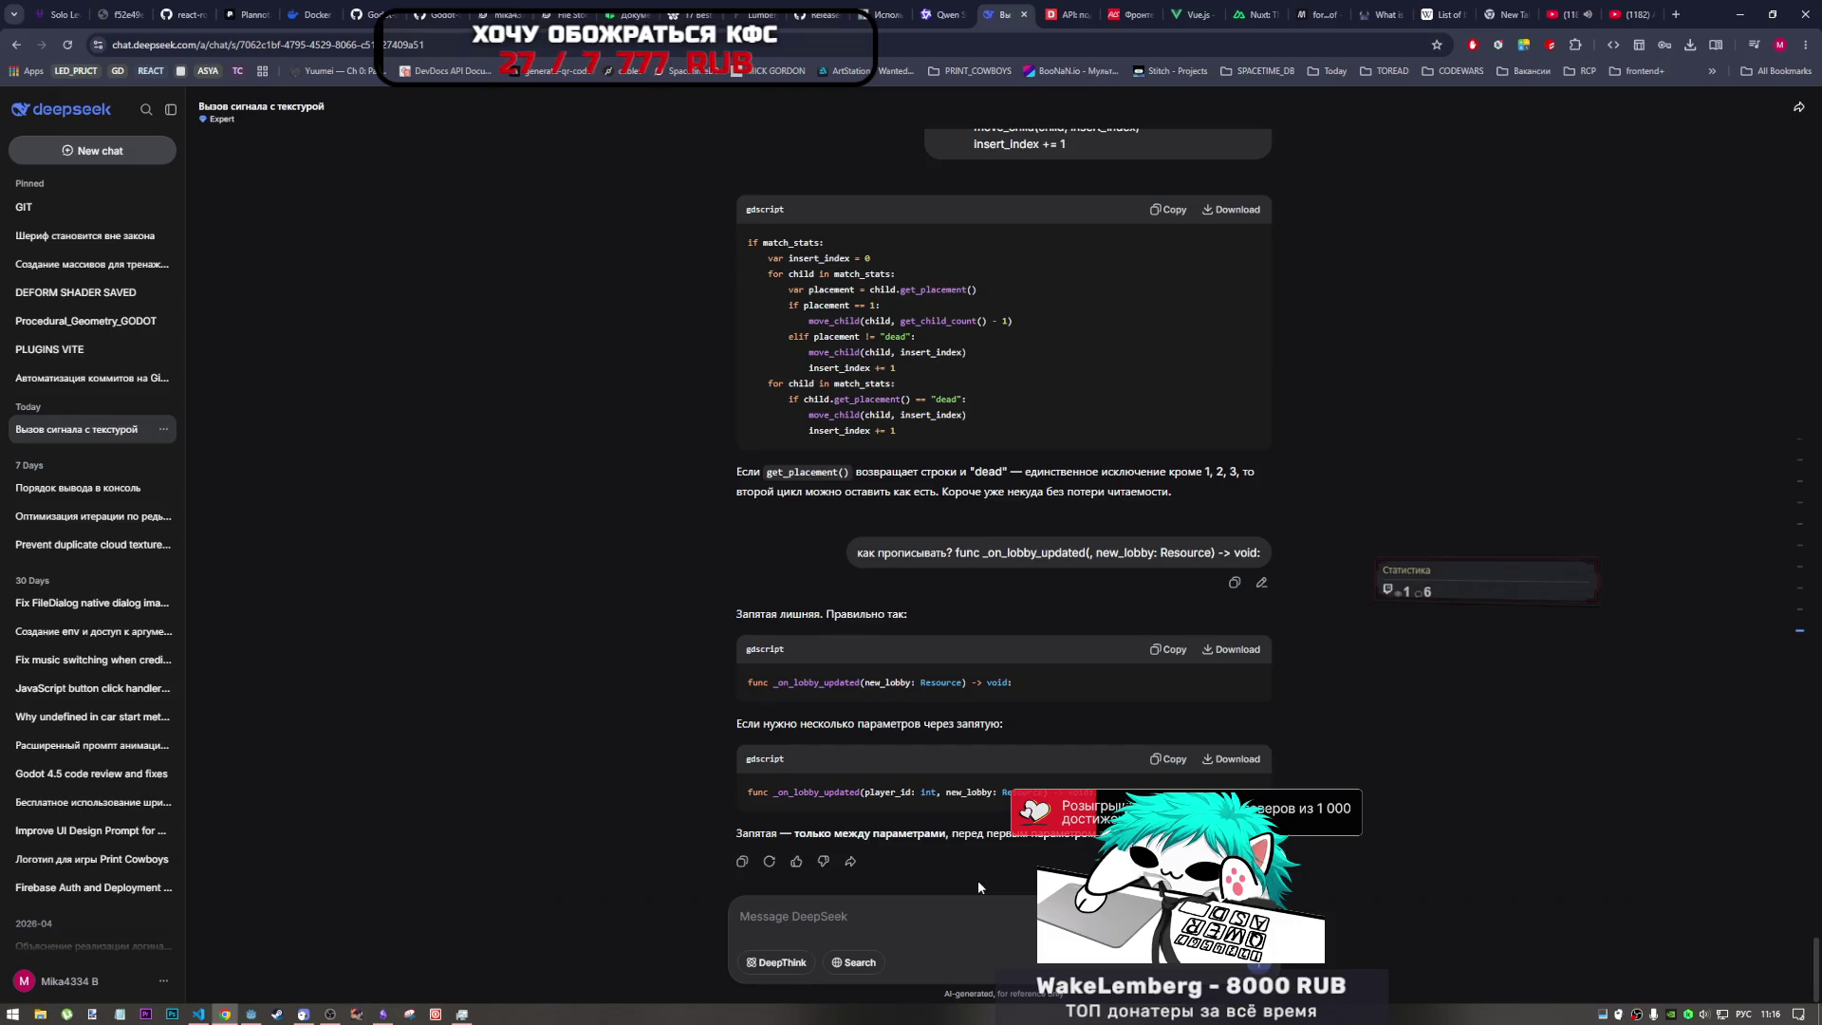
{"action": "key", "text": "alt+Tab"}
{"action": "left_click", "coordinate": [574, 425]}
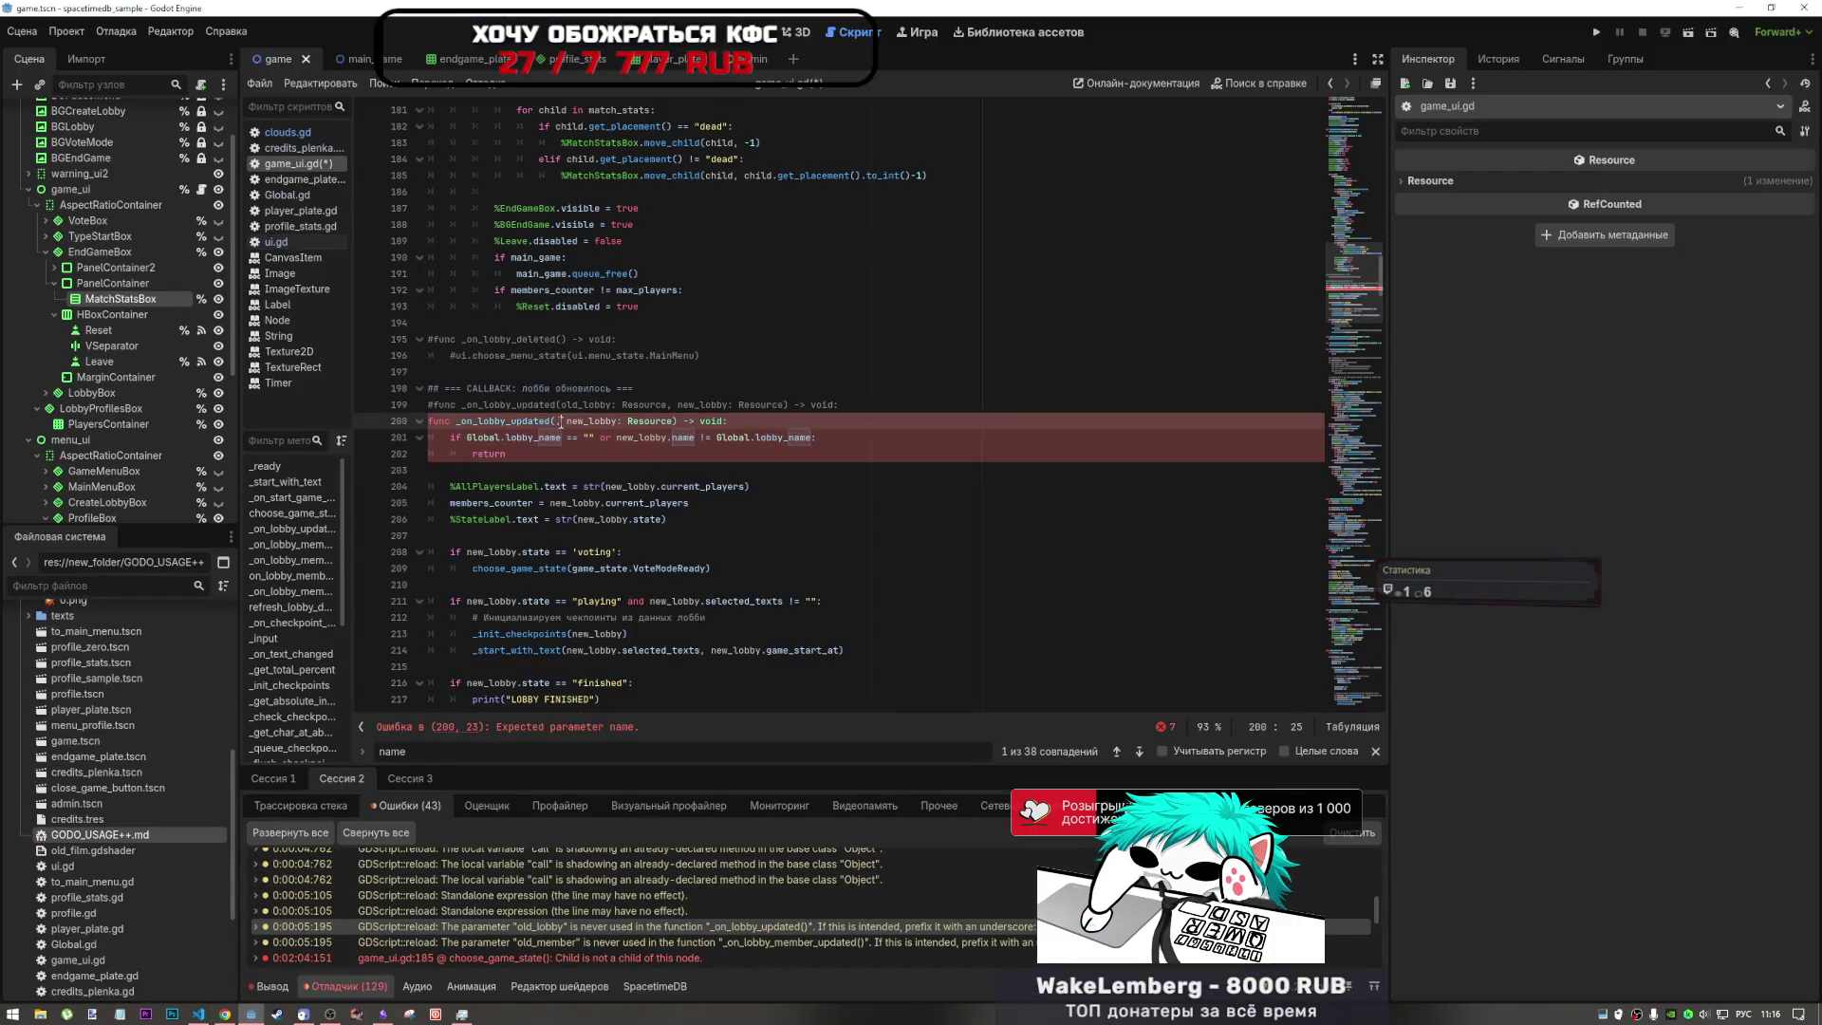
Step: Delete and retype the comma after '(' on line 200, then begin a 'нам нужно' follow-up in DeepSeek
{"action": "key", "text": "BackSpace"}
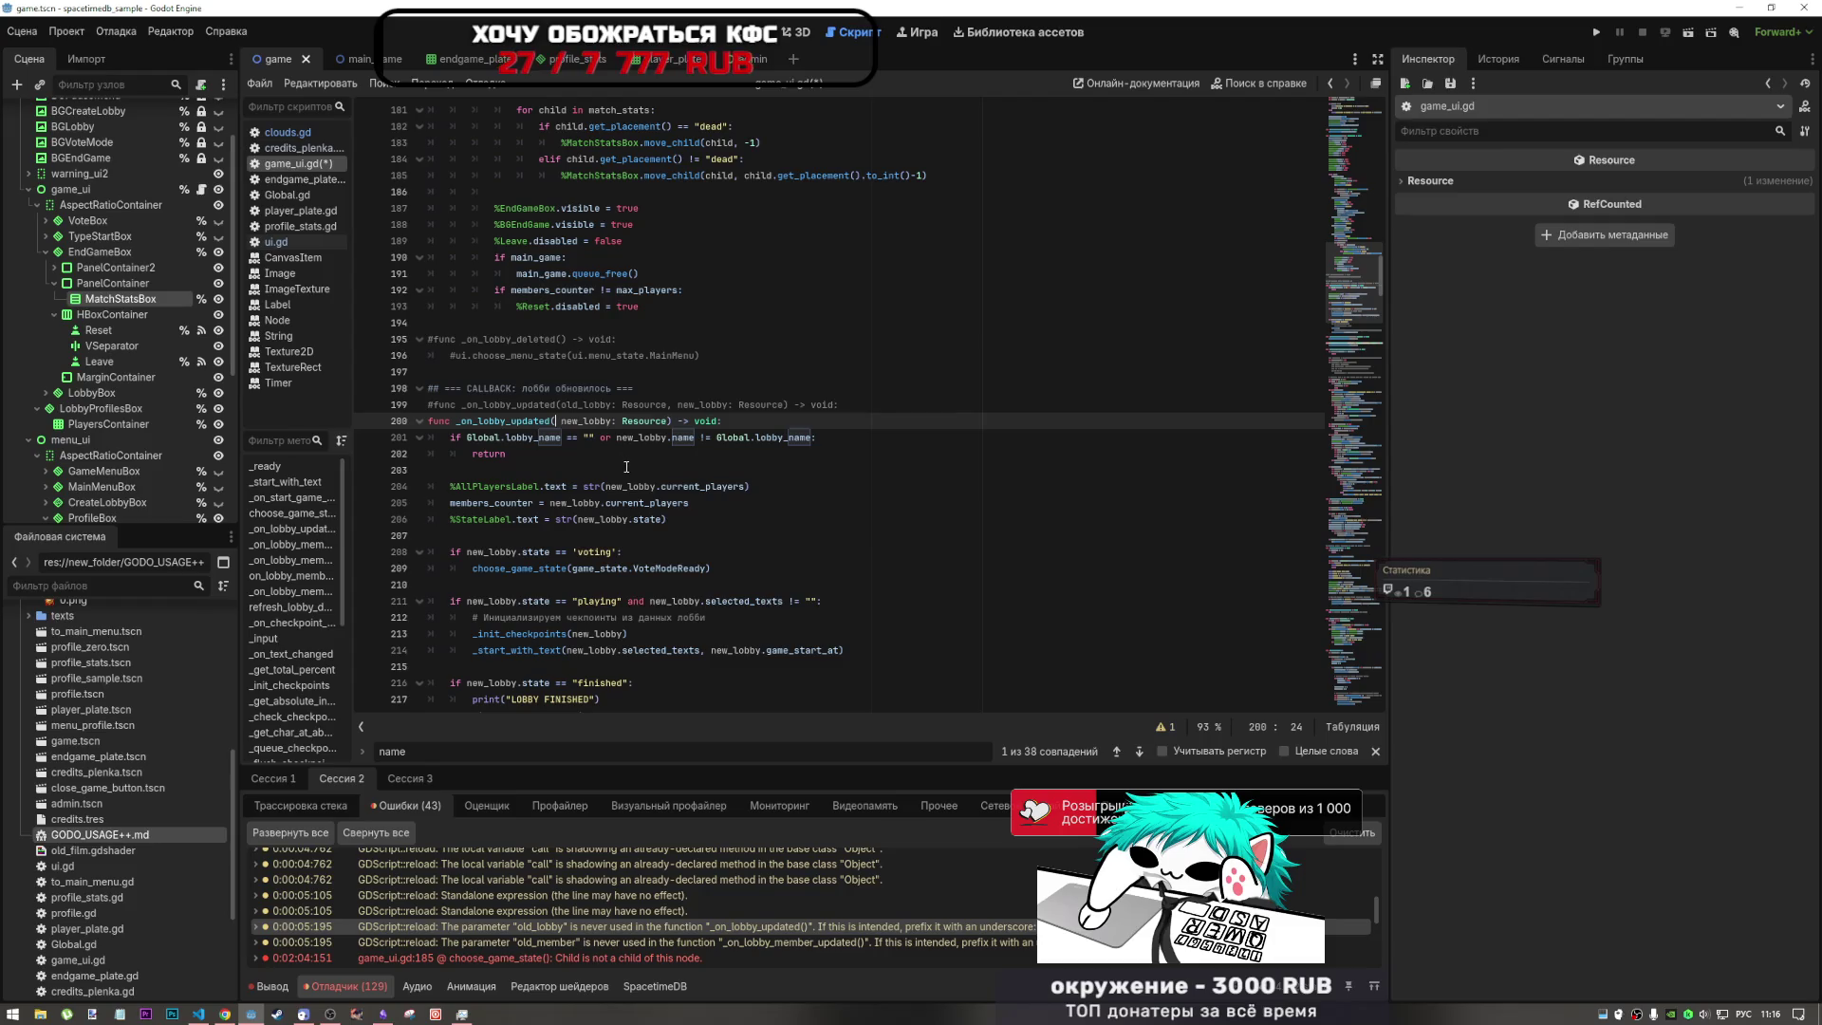
{"action": "type", "text": ","}
{"action": "key", "text": "alt+Tab"}
{"action": "type", "text": "нам нужно "}
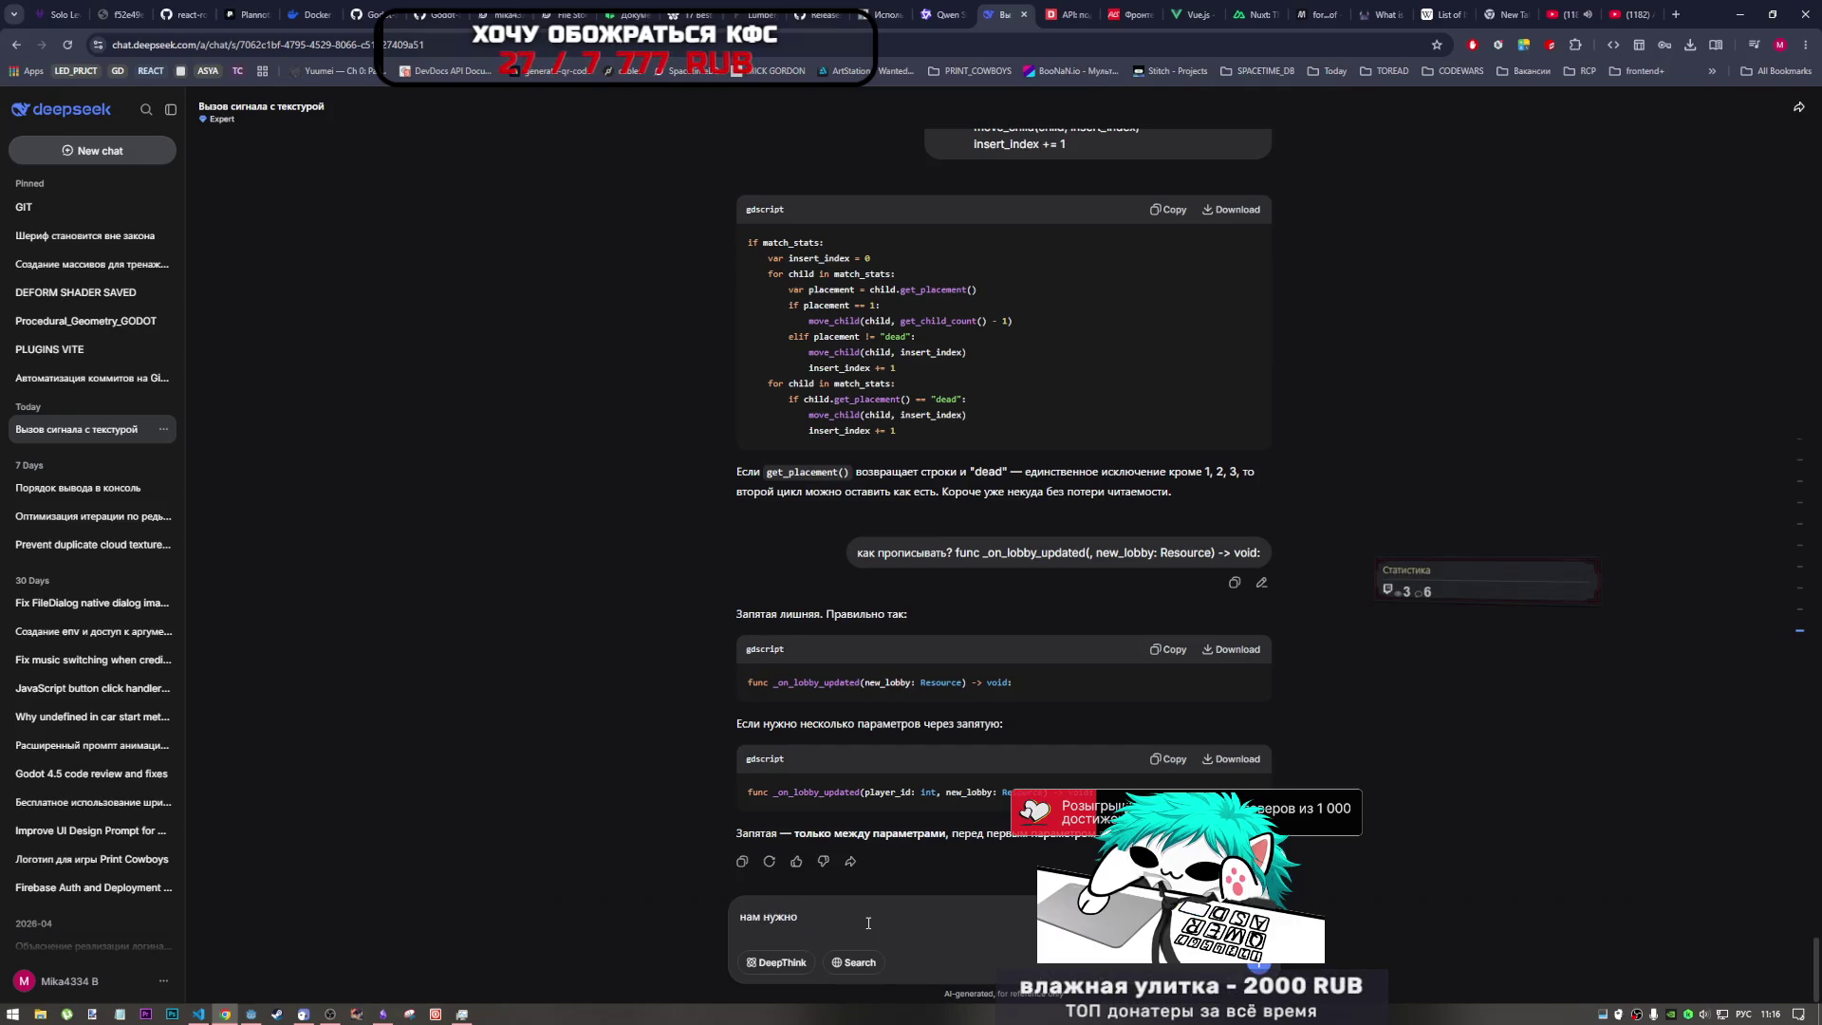
{"action": "type", "text": "втор"}
Step: Send DeepSeek 'нам нужен второй параметр у нас их 2' and return to Godot
{"action": "key", "text": "ctrl+BackSpace"}
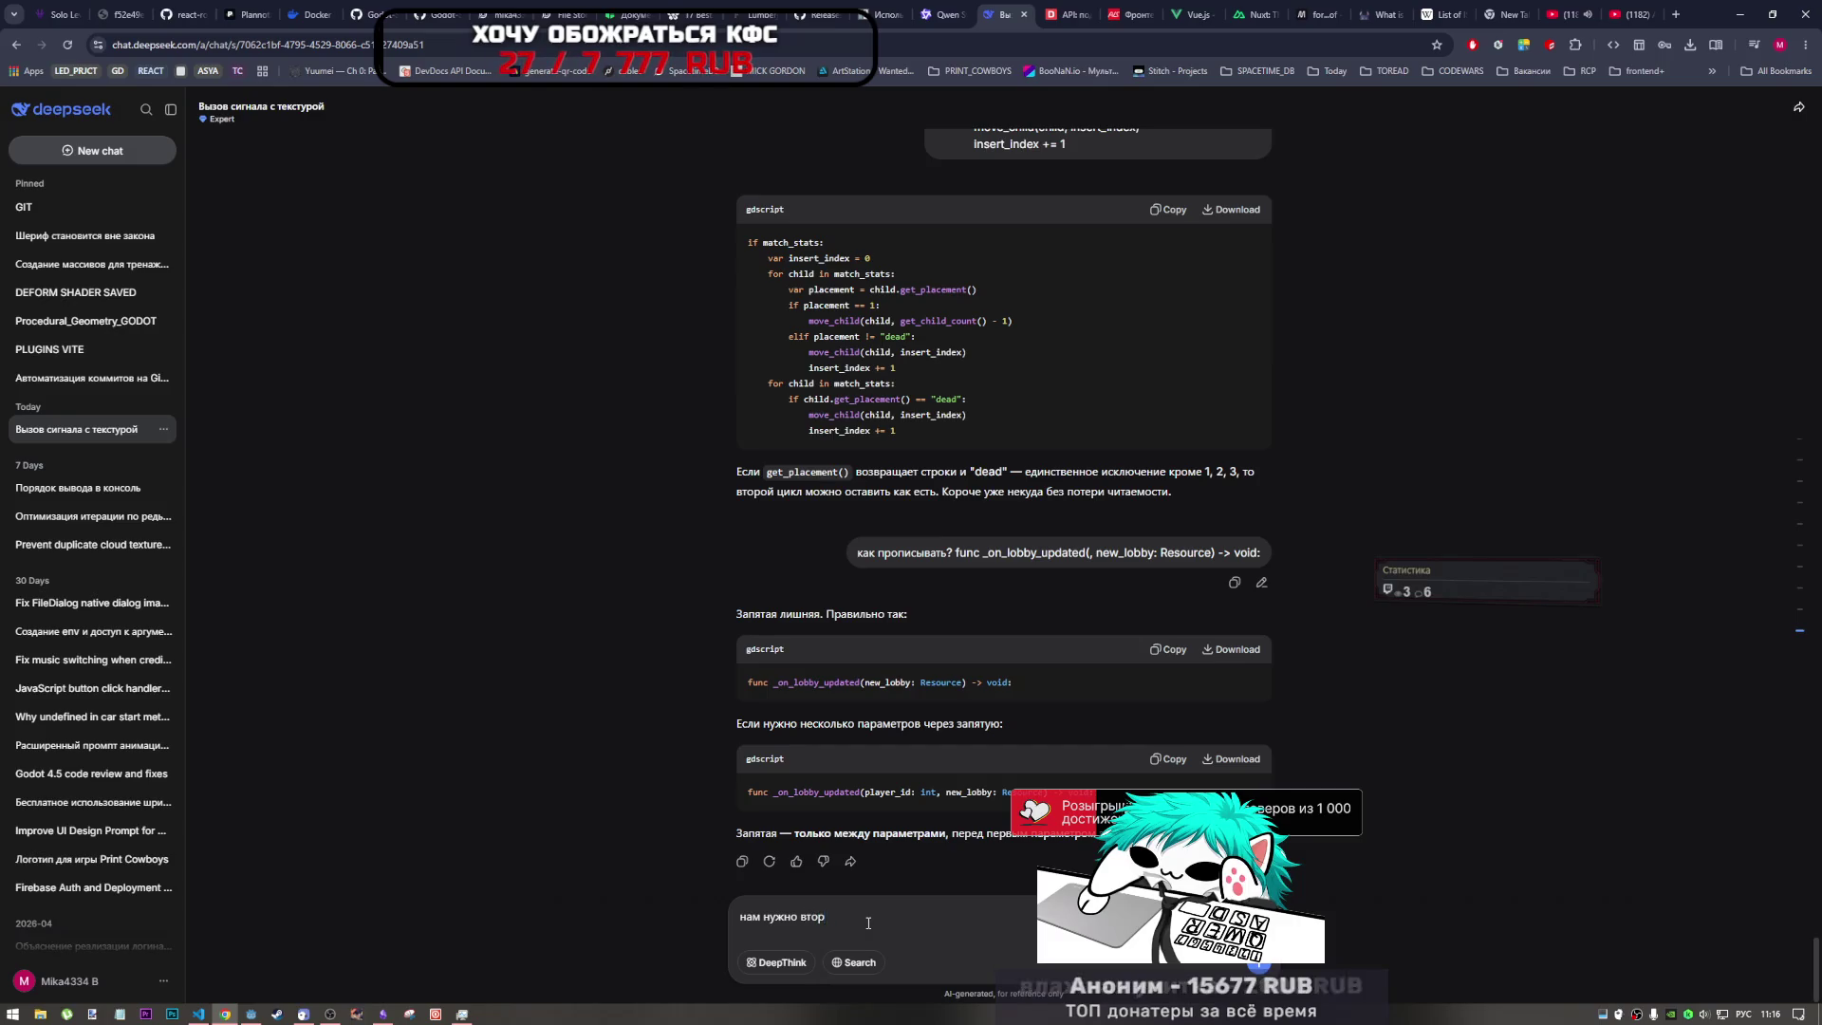
{"action": "type", "text": "ен второй парам"}
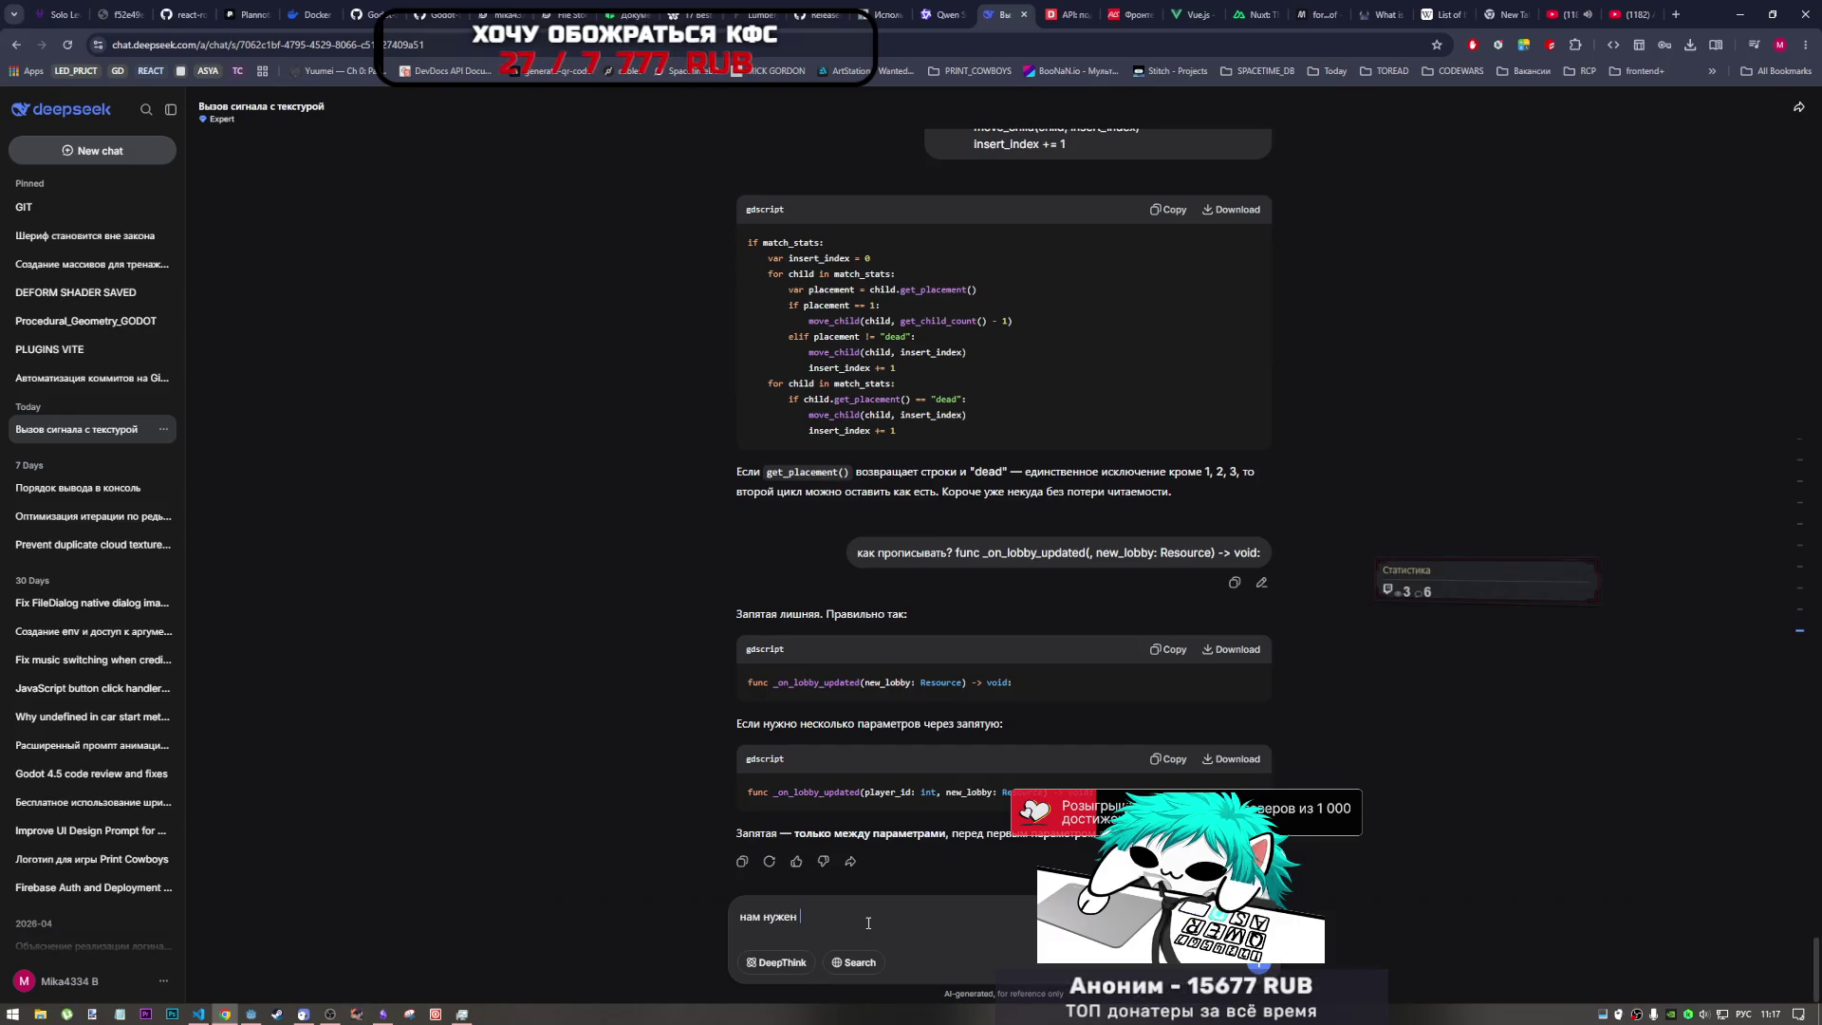
{"action": "type", "text": "етр у нас их "}
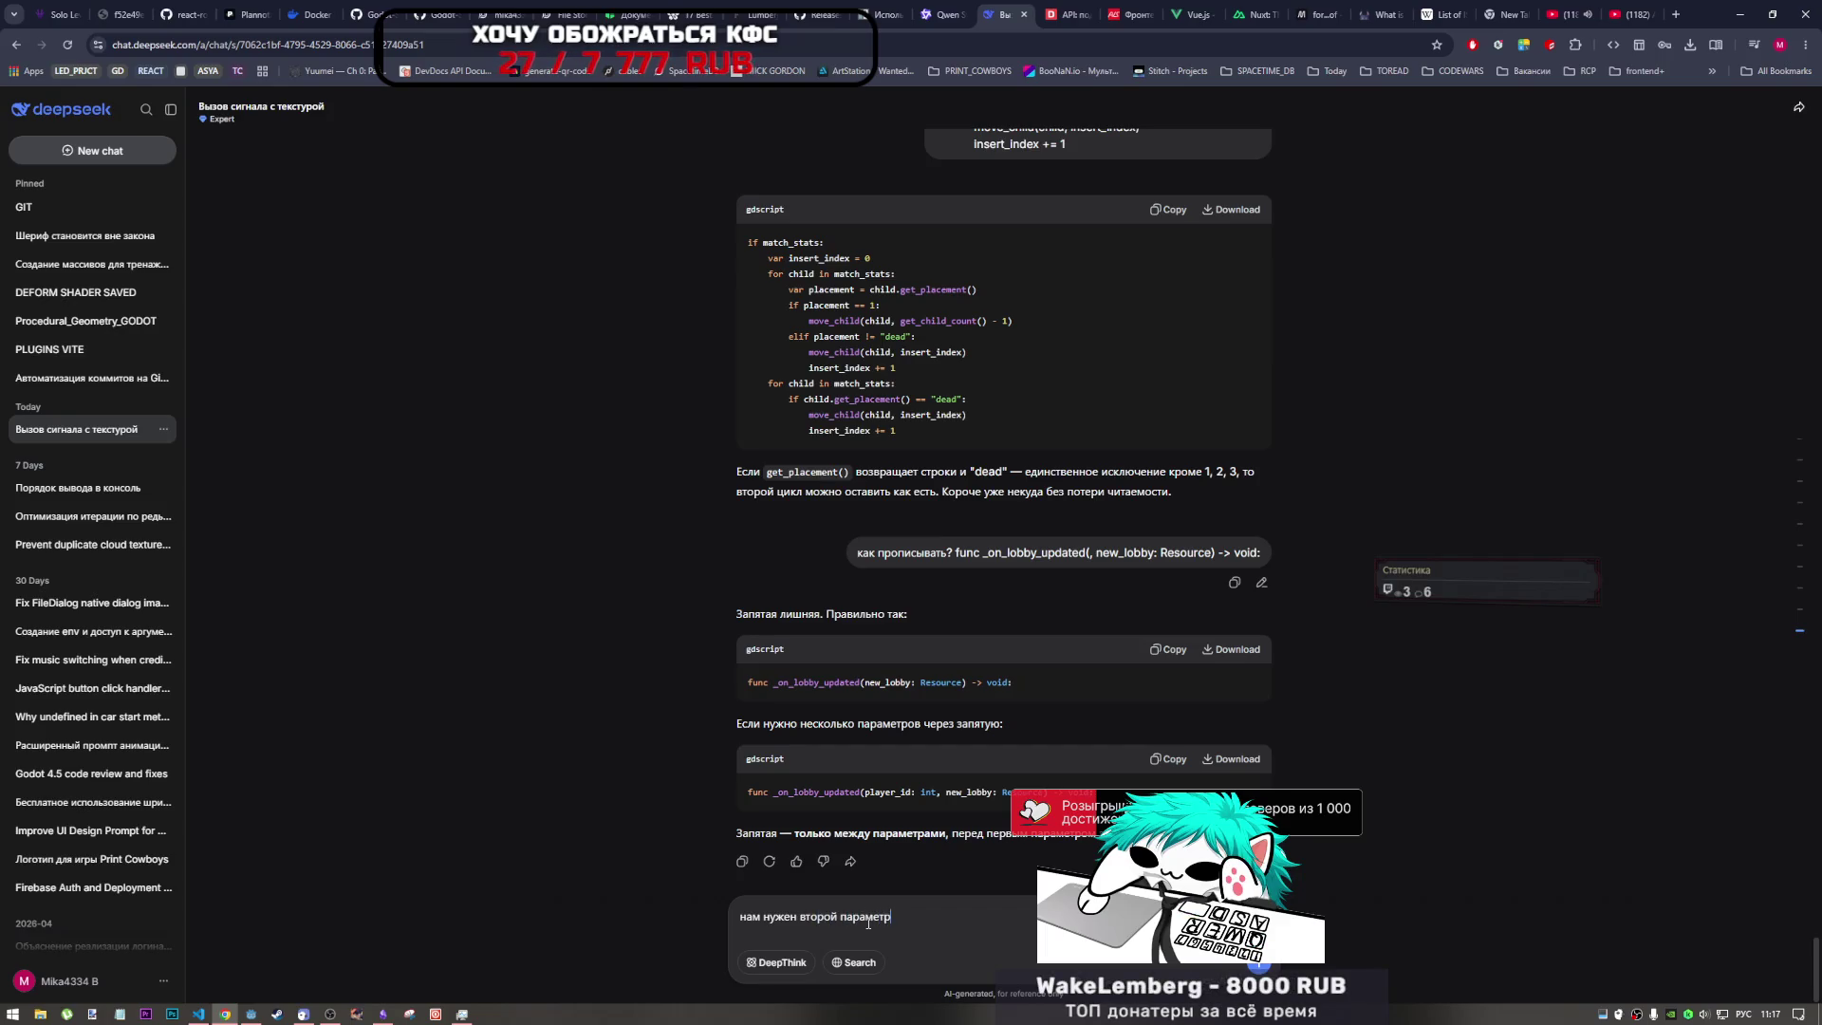
{"action": "type", "text": "2"}
{"action": "key", "text": "Return"}
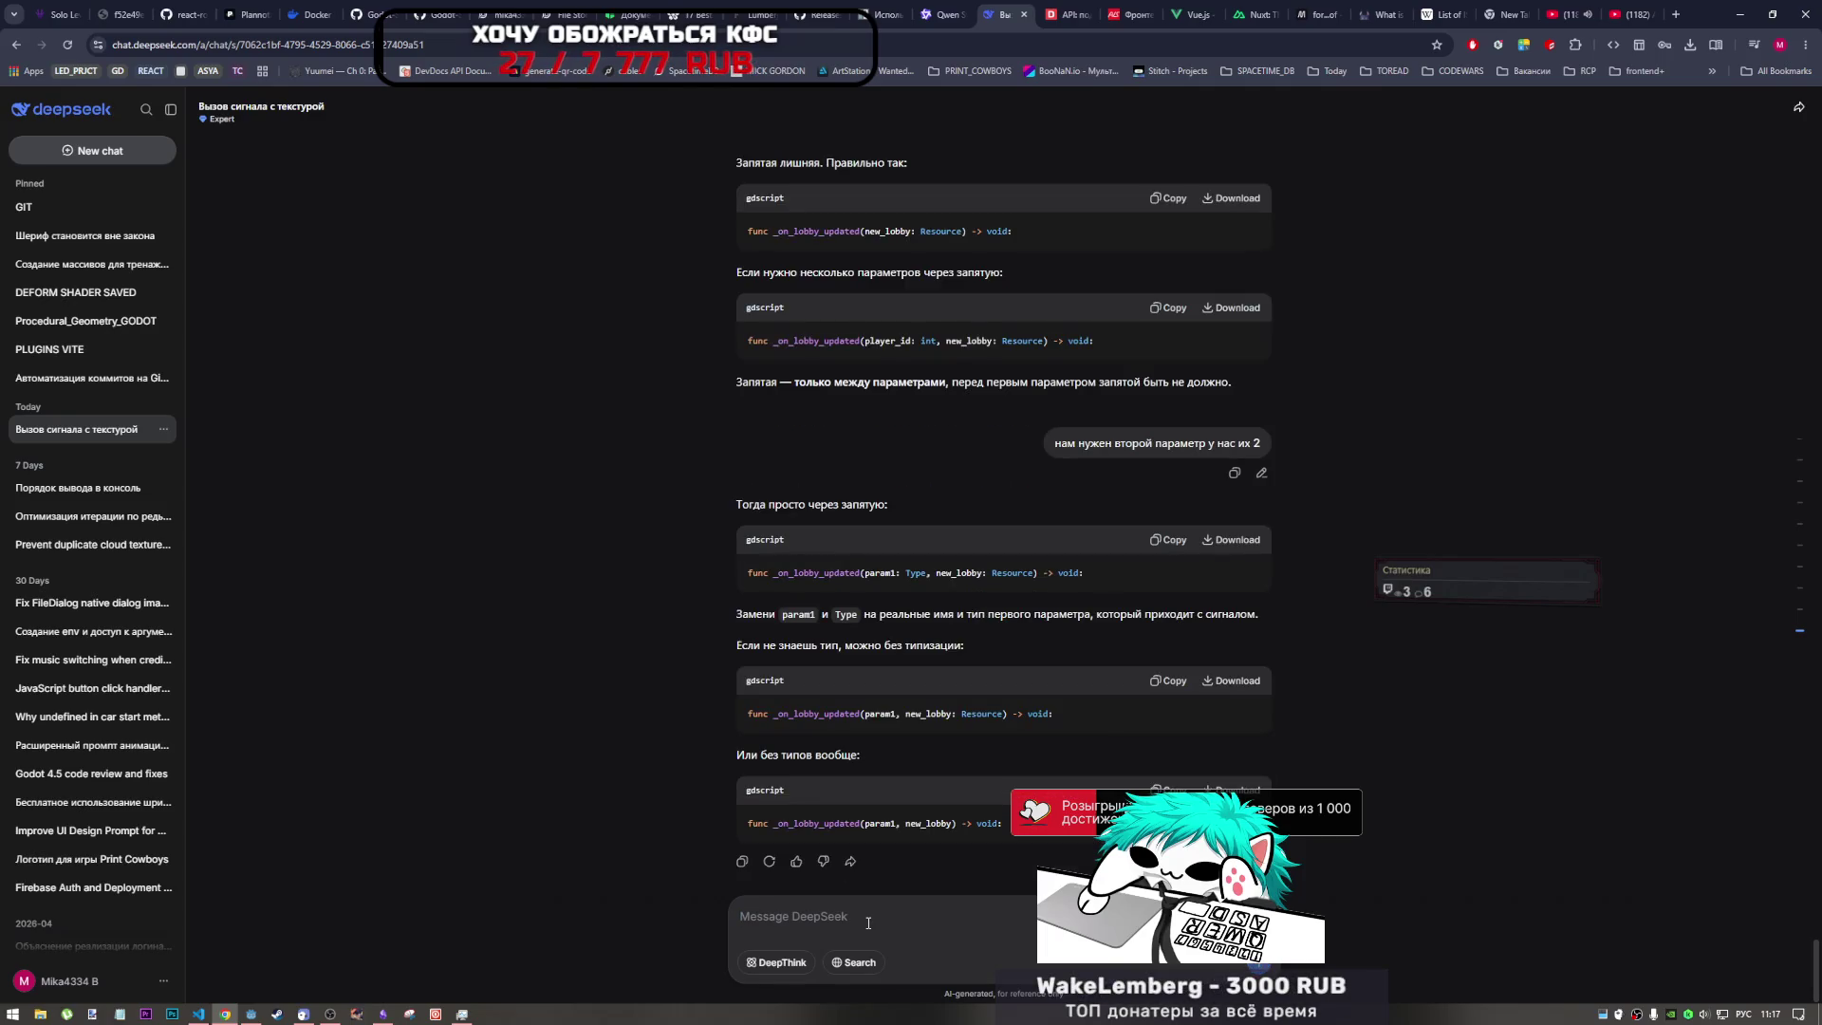
{"action": "key", "text": "alt+Tab"}
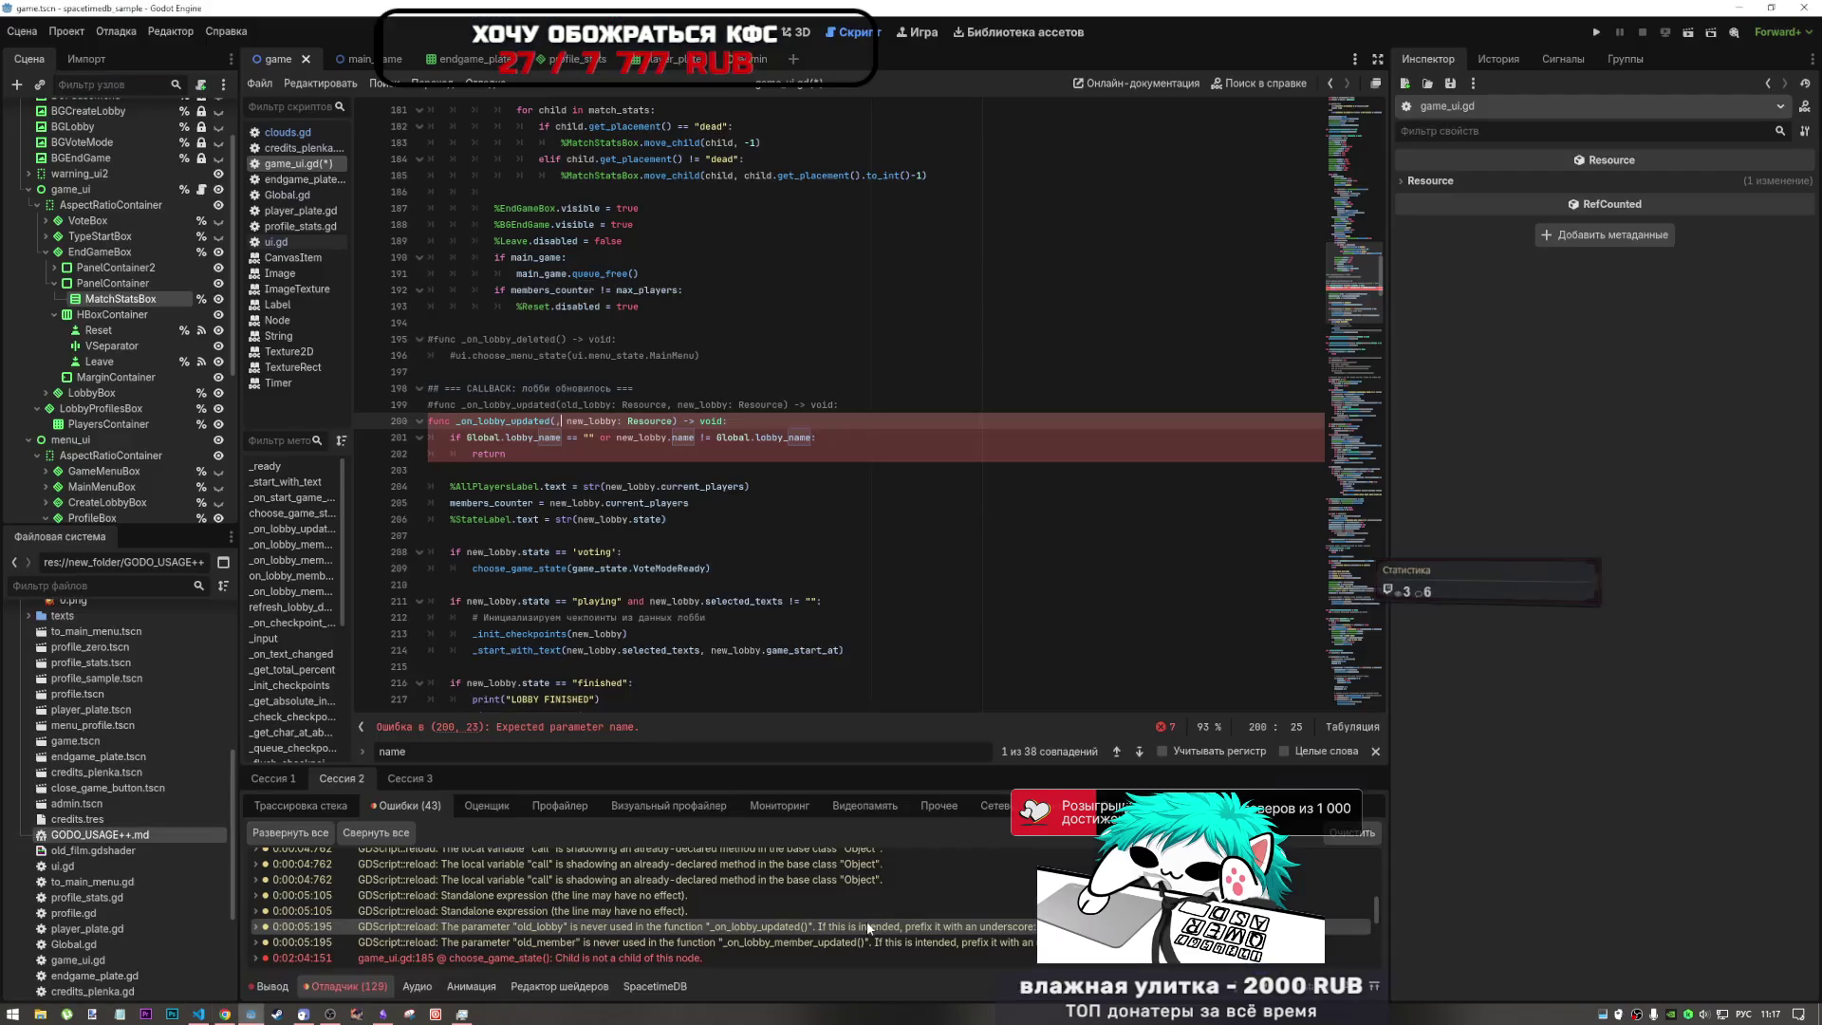
Step: Restore the first parameter as '_old_lobby: Resource' before new_lobby in the live signature
{"action": "type", "text": "old_lobby"}
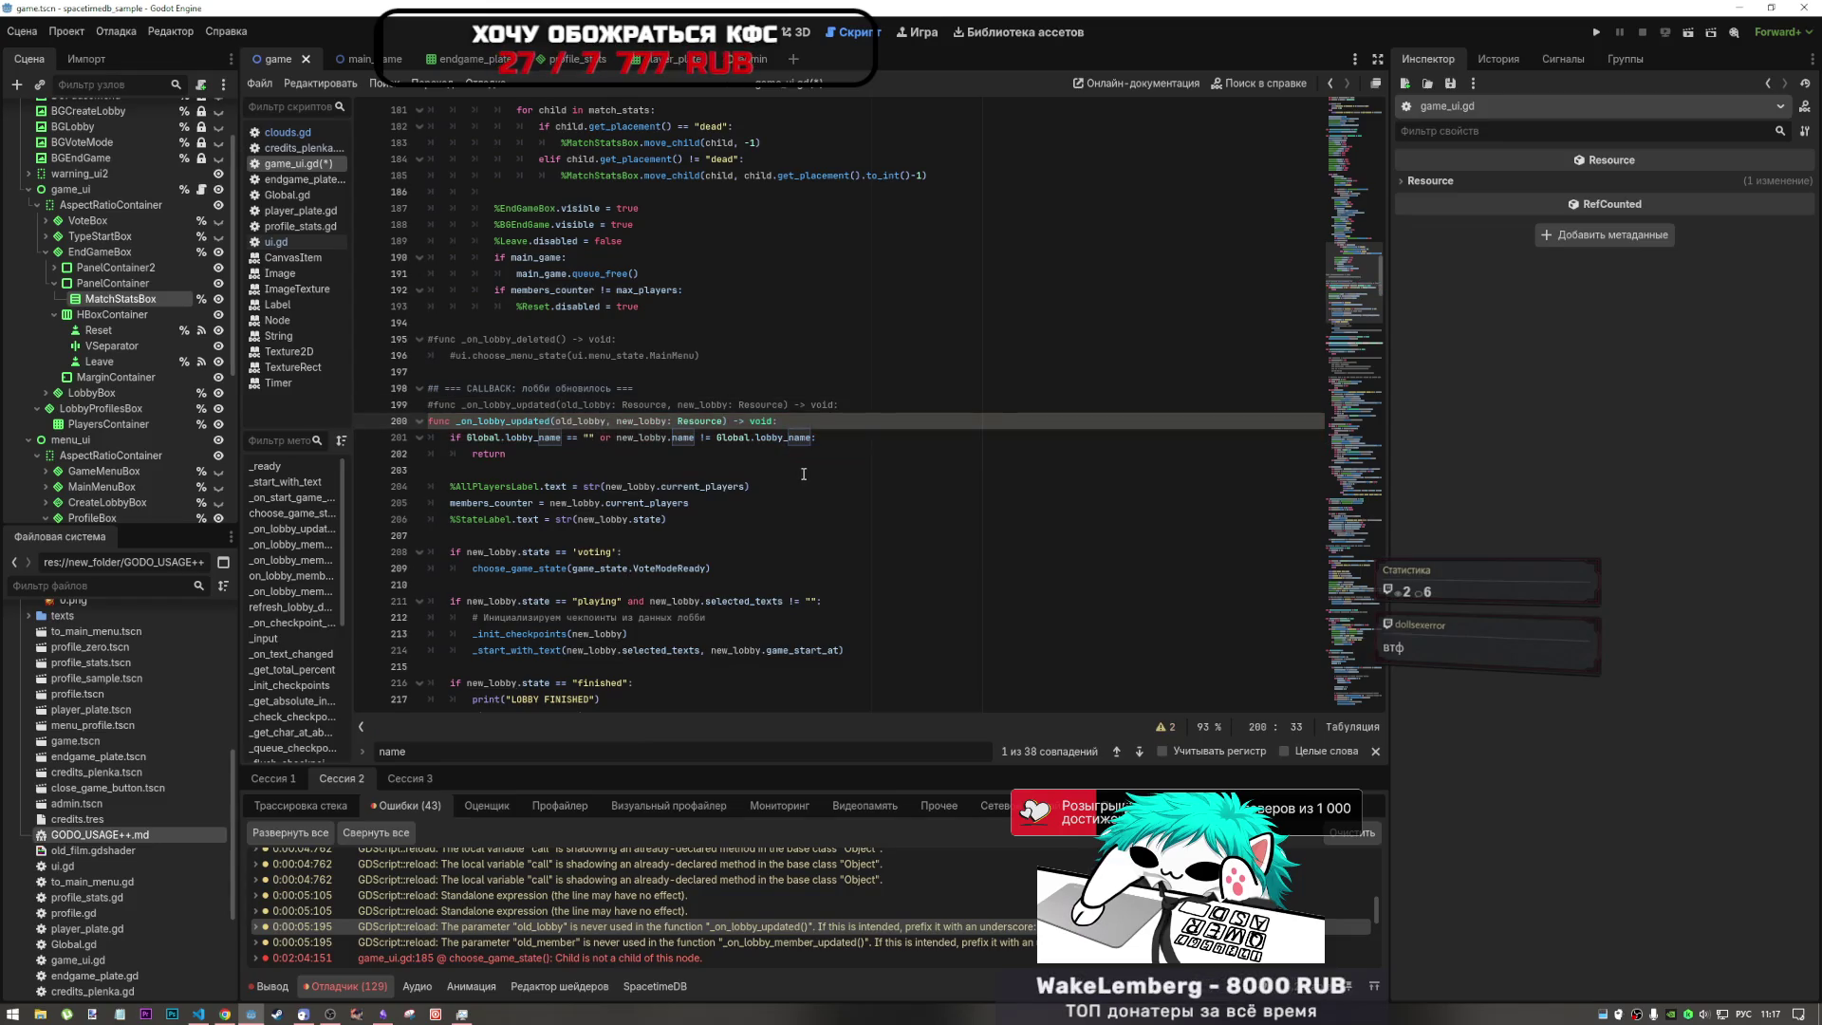
{"action": "left_click_drag", "start_coordinate": [672, 406], "coordinate": [563, 405]}
{"action": "key", "text": "ctrl+c"}
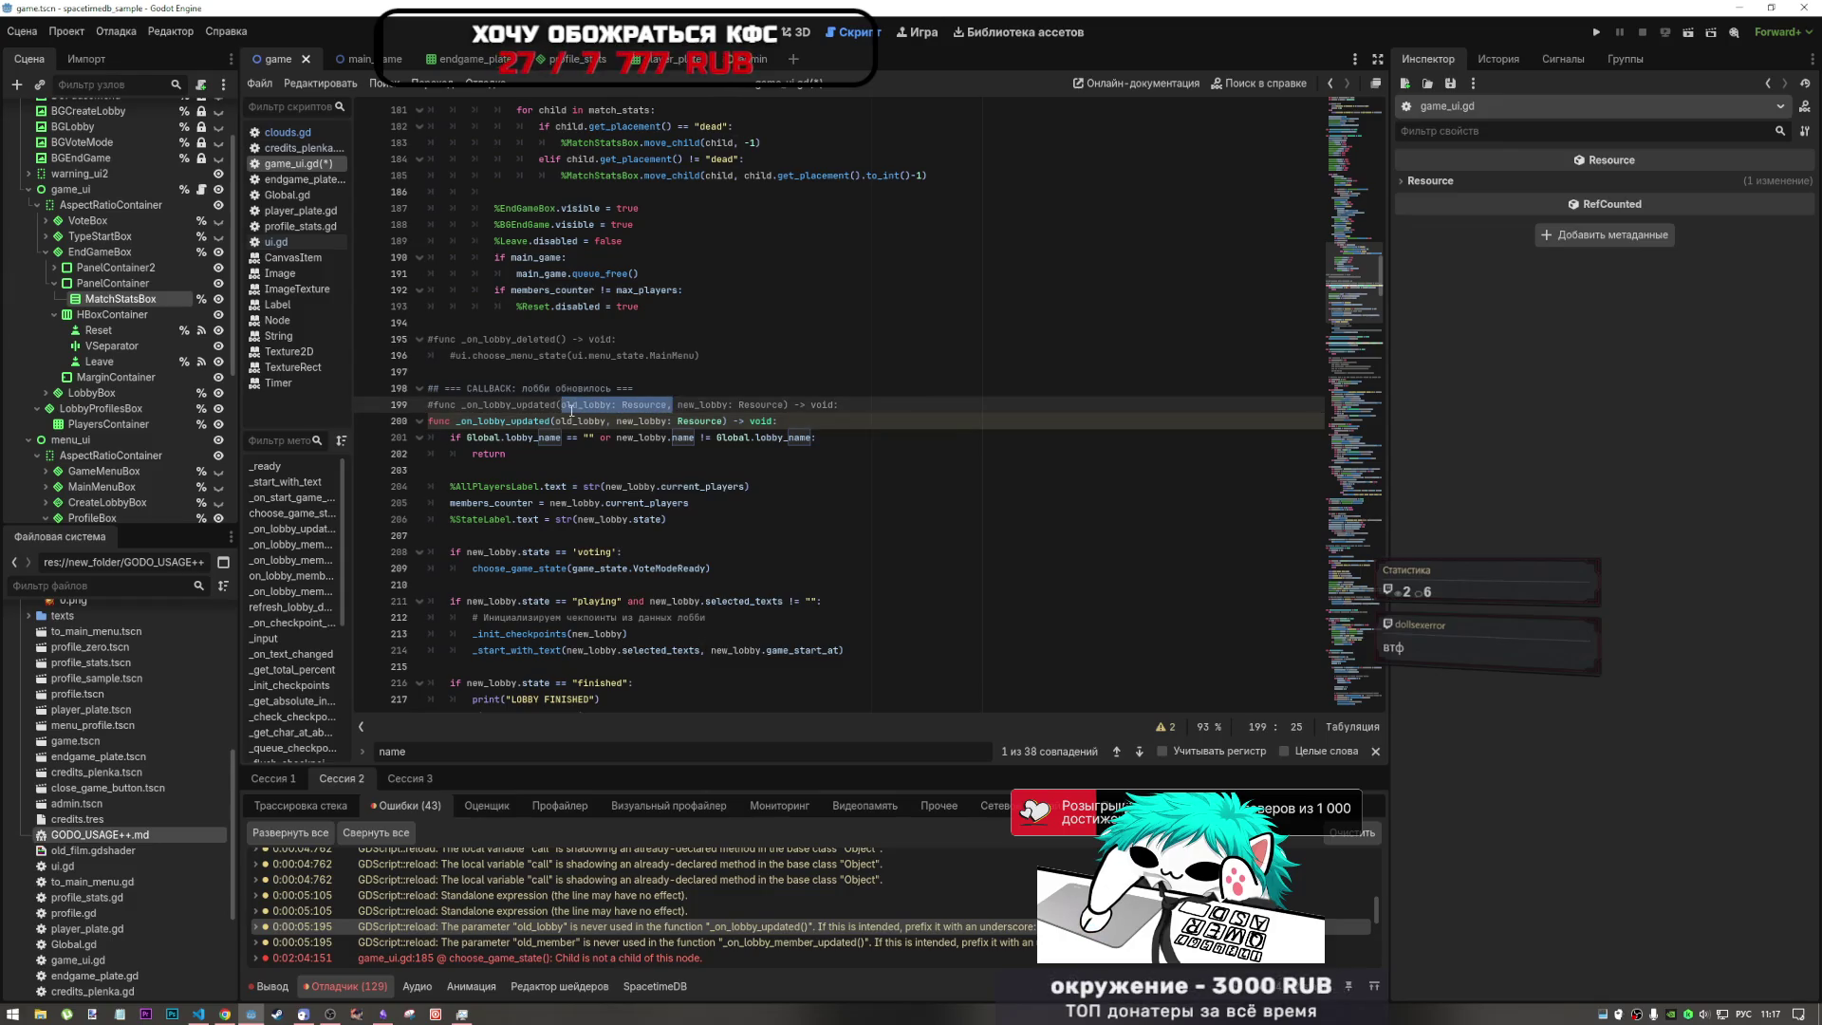
{"action": "left_click", "coordinate": [555, 420]}
{"action": "key", "text": "ctrl+v"}
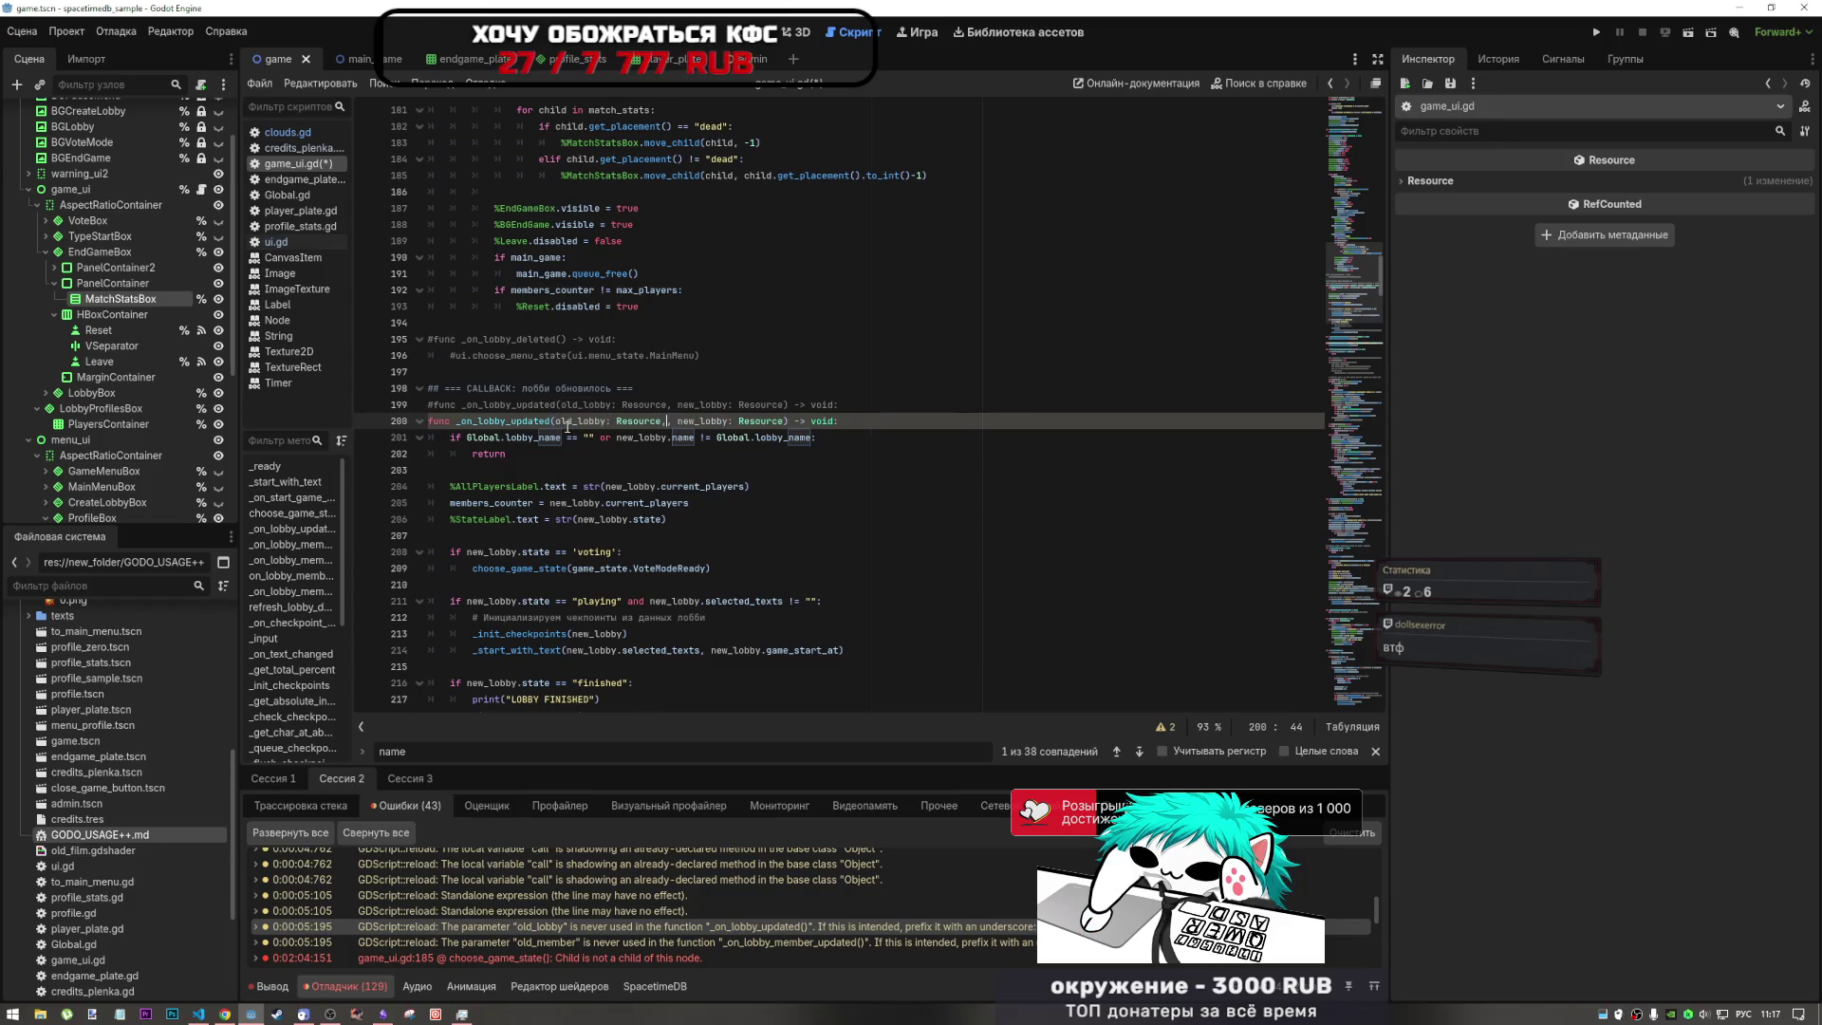
{"action": "key", "text": "BackSpace"}
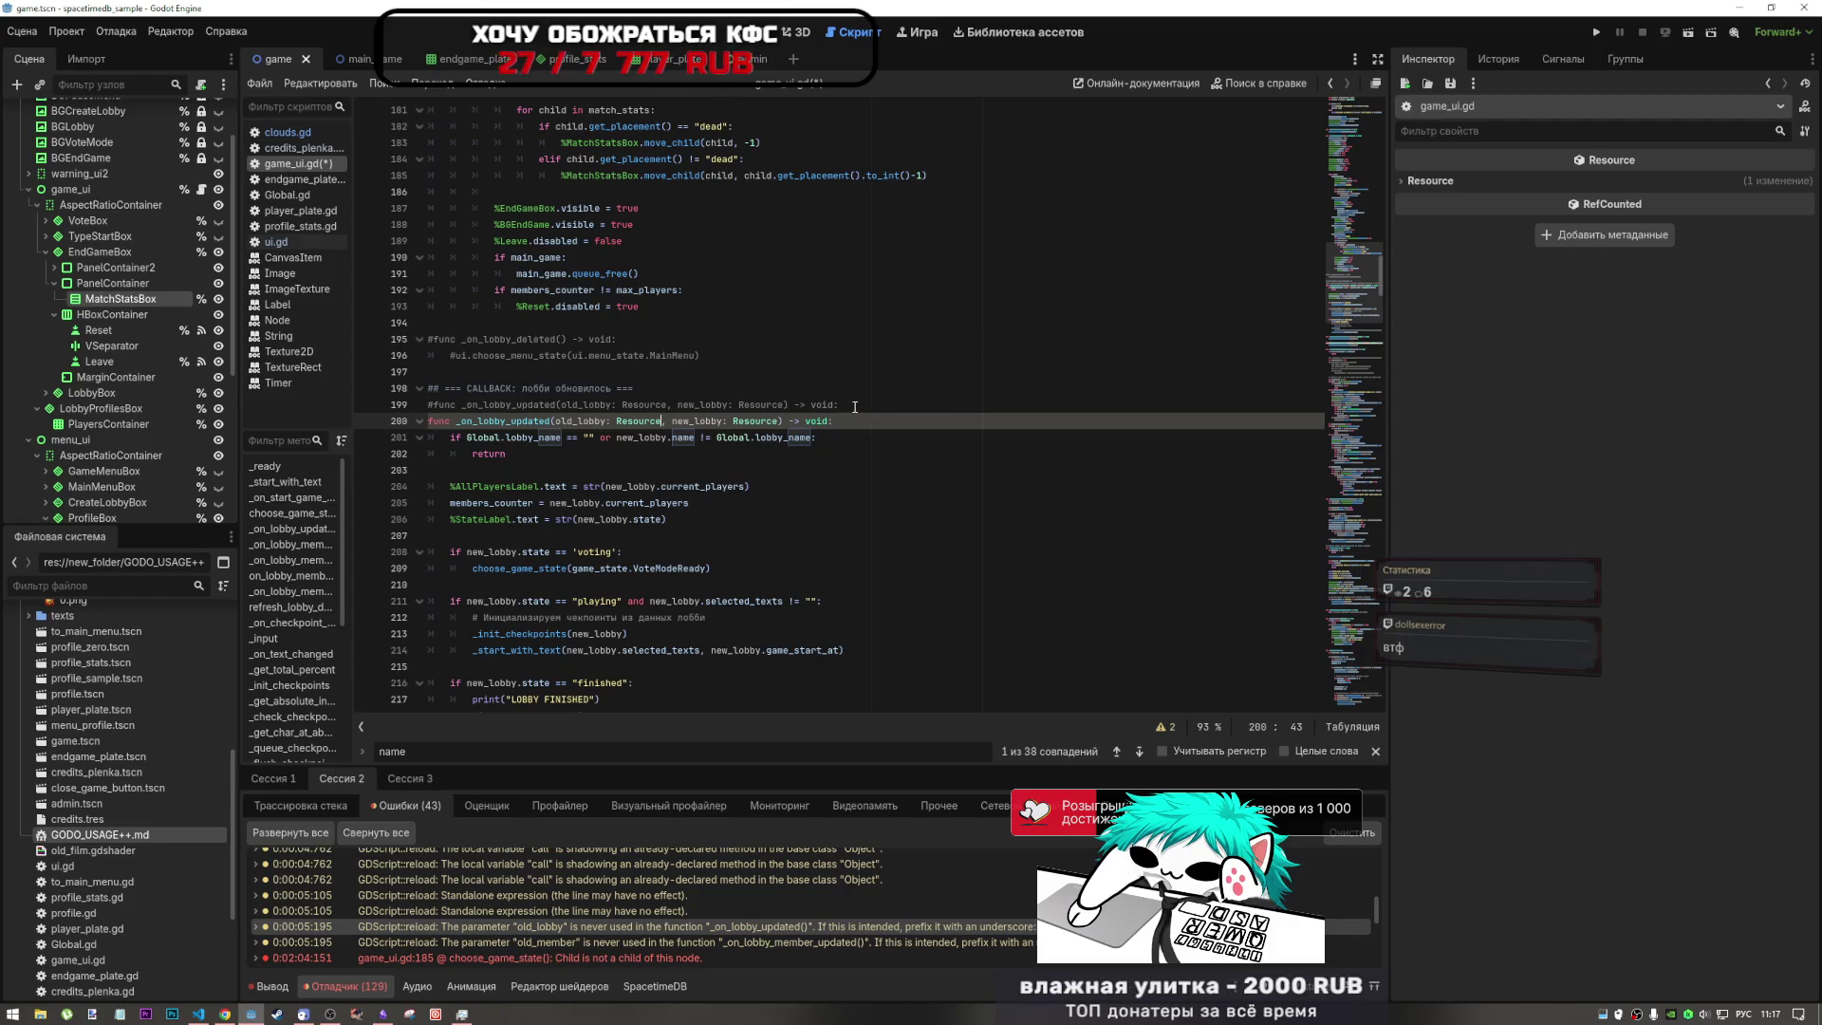
{"action": "left_click", "coordinate": [555, 421]}
{"action": "type", "text": "_"}
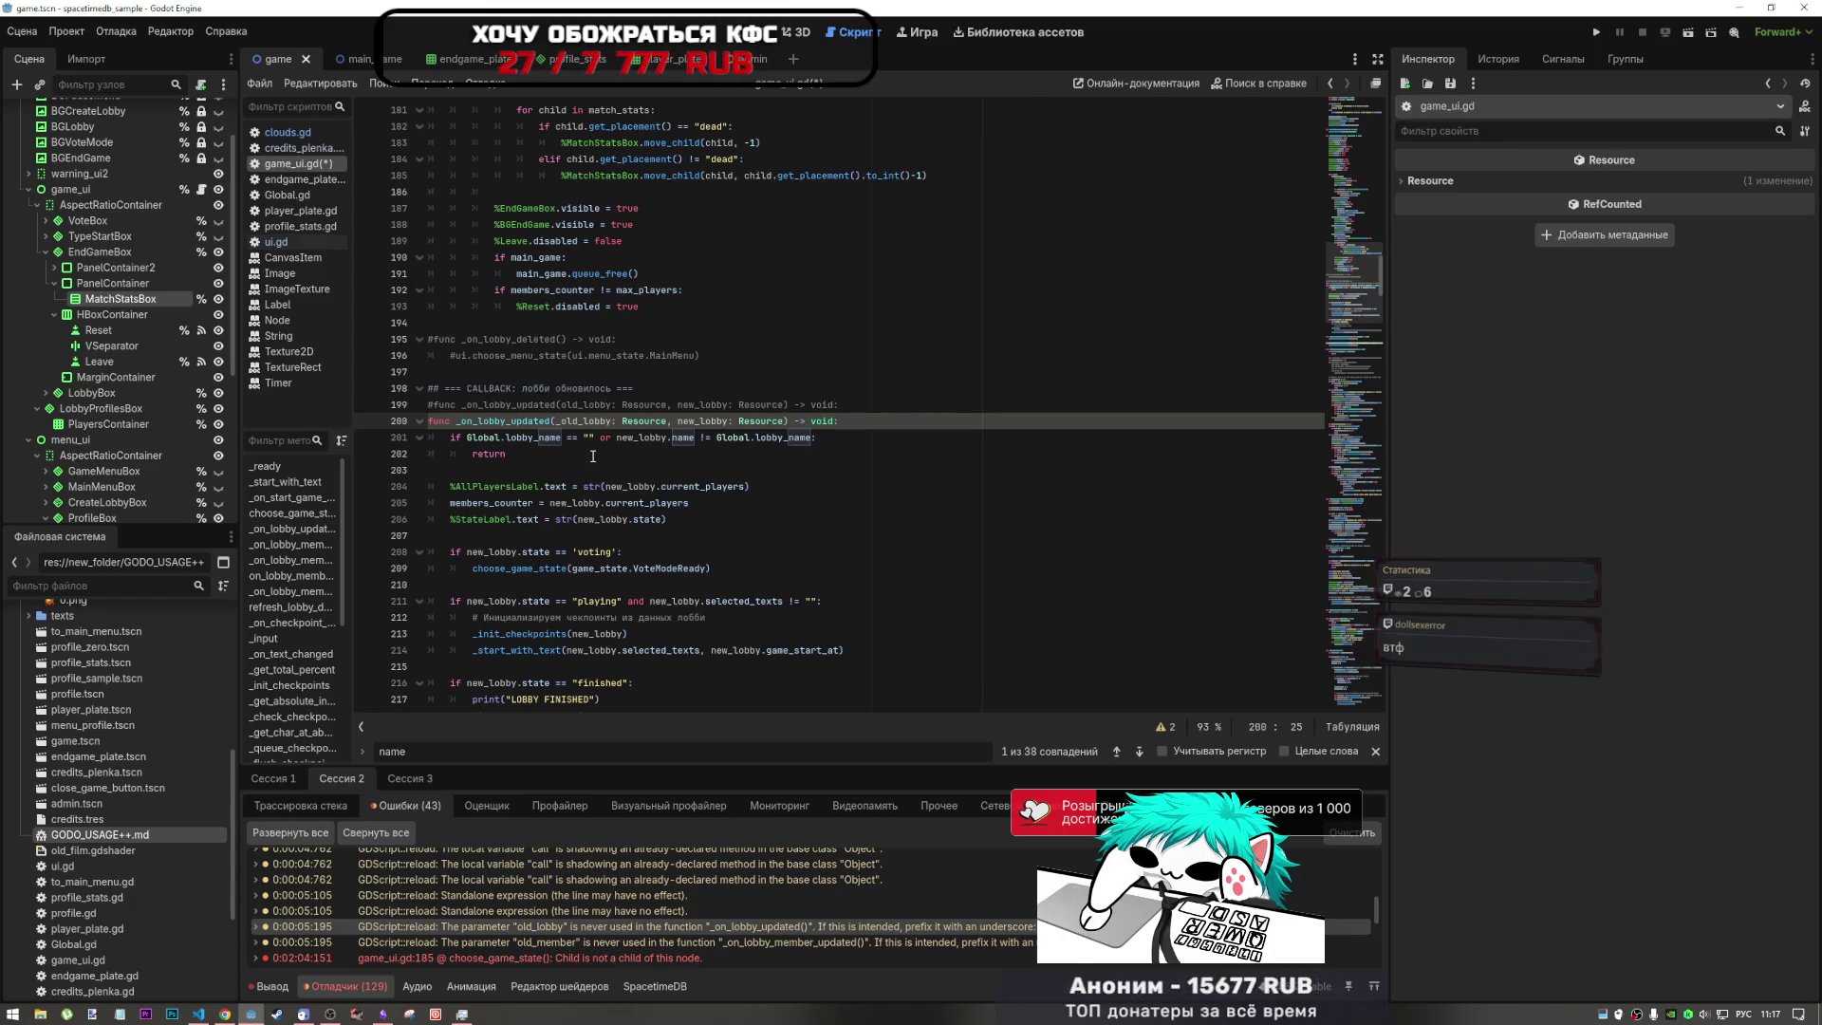
Step: Delete the commented-out old _on_lobby_updated signature line
{"action": "left_click", "coordinate": [850, 420]}
{"action": "triple_click", "coordinate": [849, 400]}
{"action": "key", "text": "BackSpace"}
{"action": "key", "text": "BackSpace"}
{"action": "left_click", "coordinate": [664, 519]}
{"action": "scroll", "coordinate": [660, 604], "scroll_direction": "down", "scroll_amount": 1}
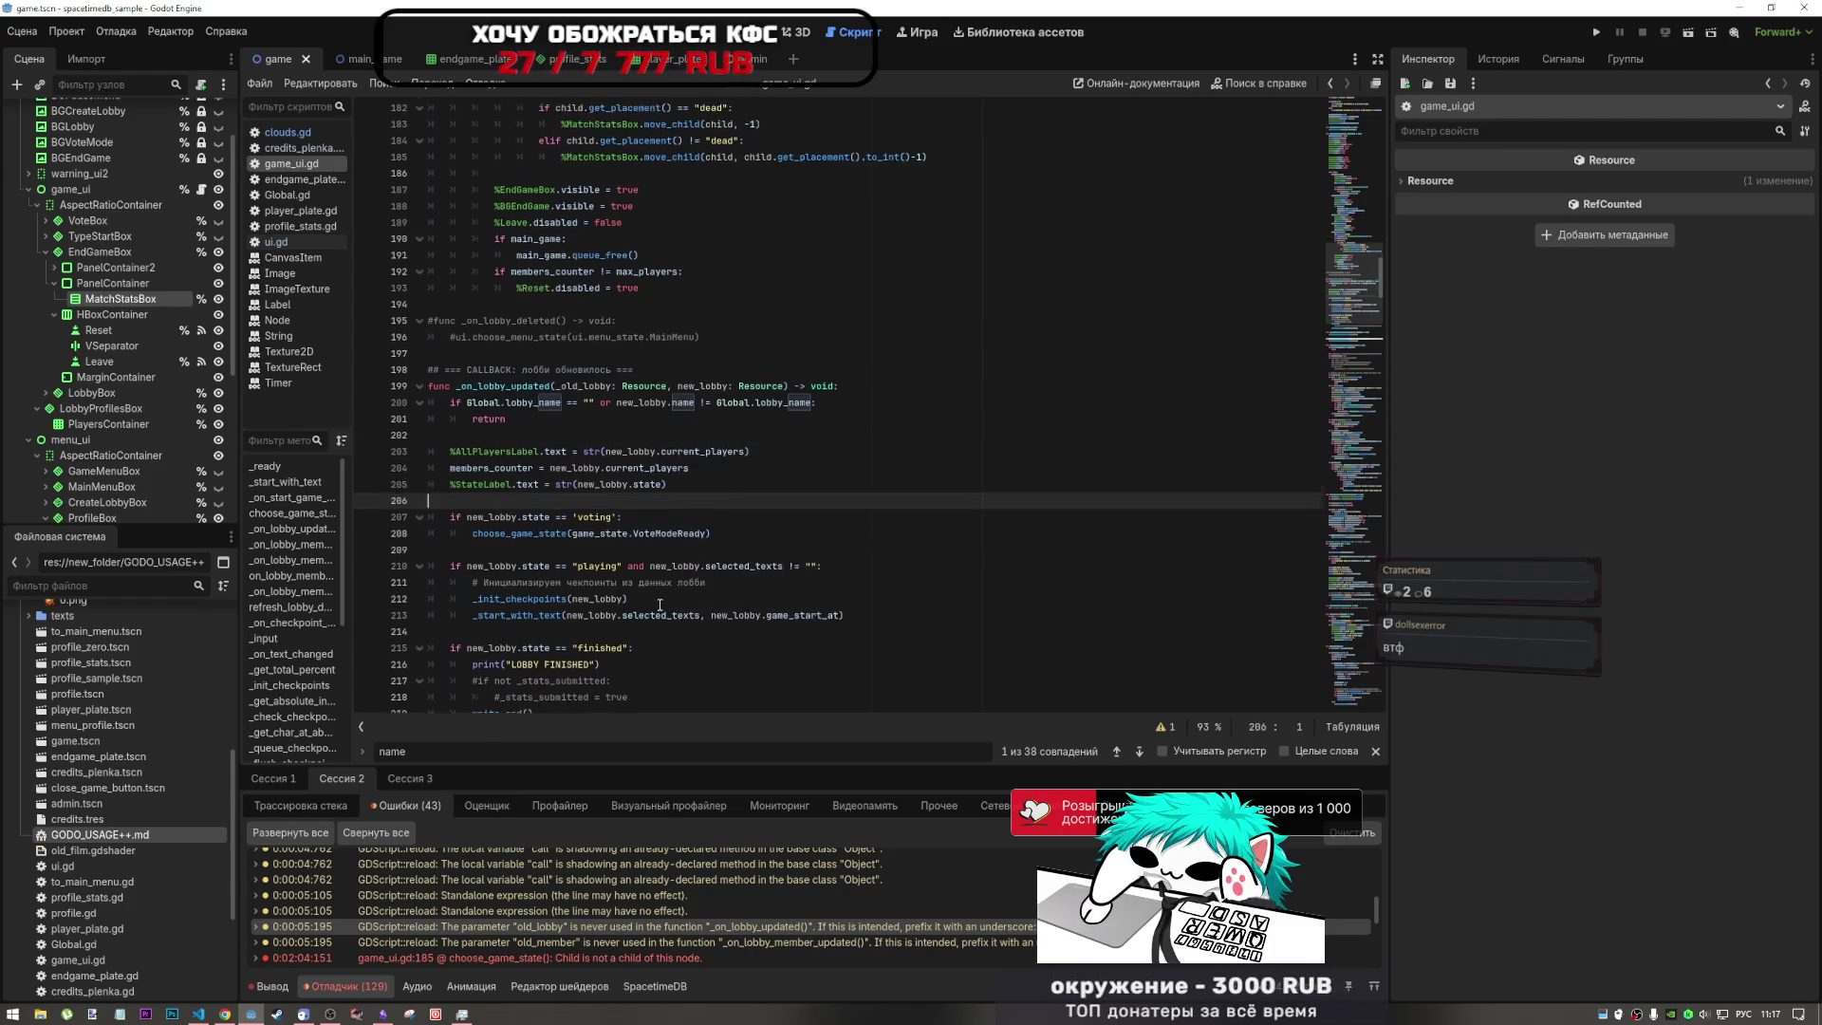
{"action": "scroll", "coordinate": [660, 605], "scroll_direction": "up", "scroll_amount": 3}
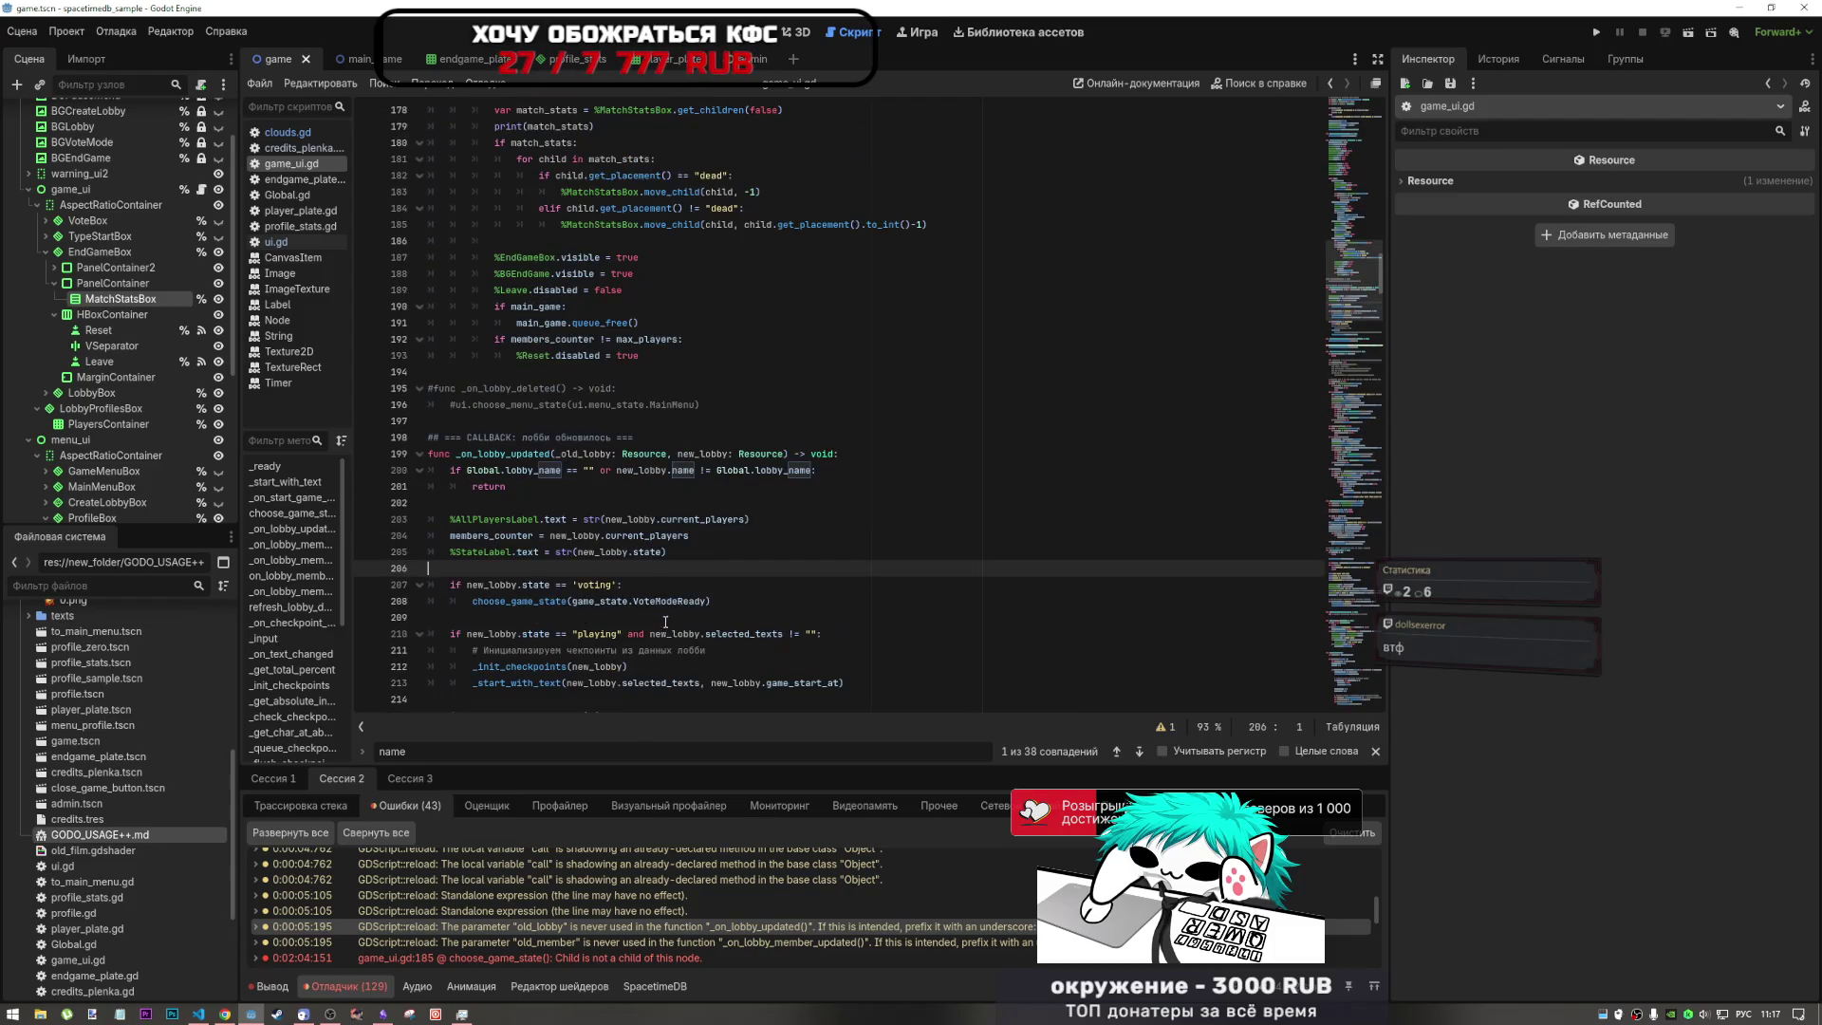
Step: Rename old_member to _old_member in _on_lobby_member_updated and save game_ui.gd
{"action": "left_click", "coordinate": [767, 925]}
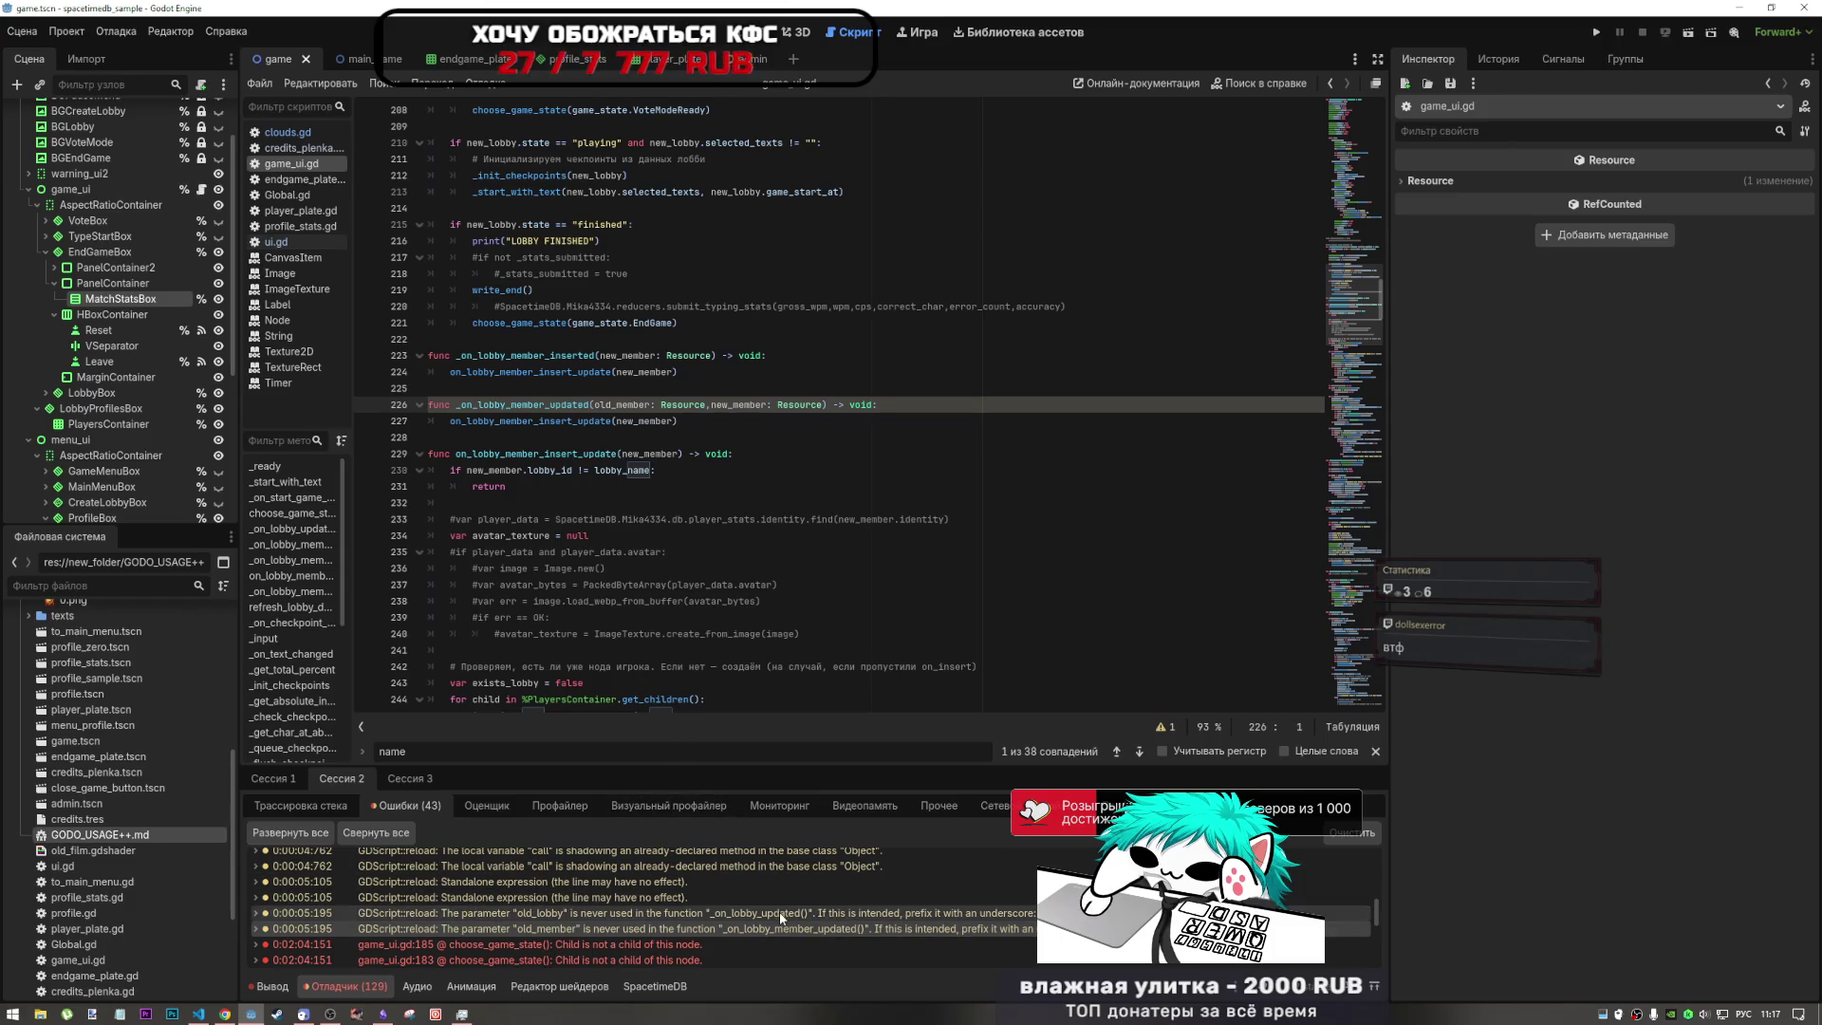
{"action": "left_click", "coordinate": [595, 404]}
{"action": "type", "text": "_"}
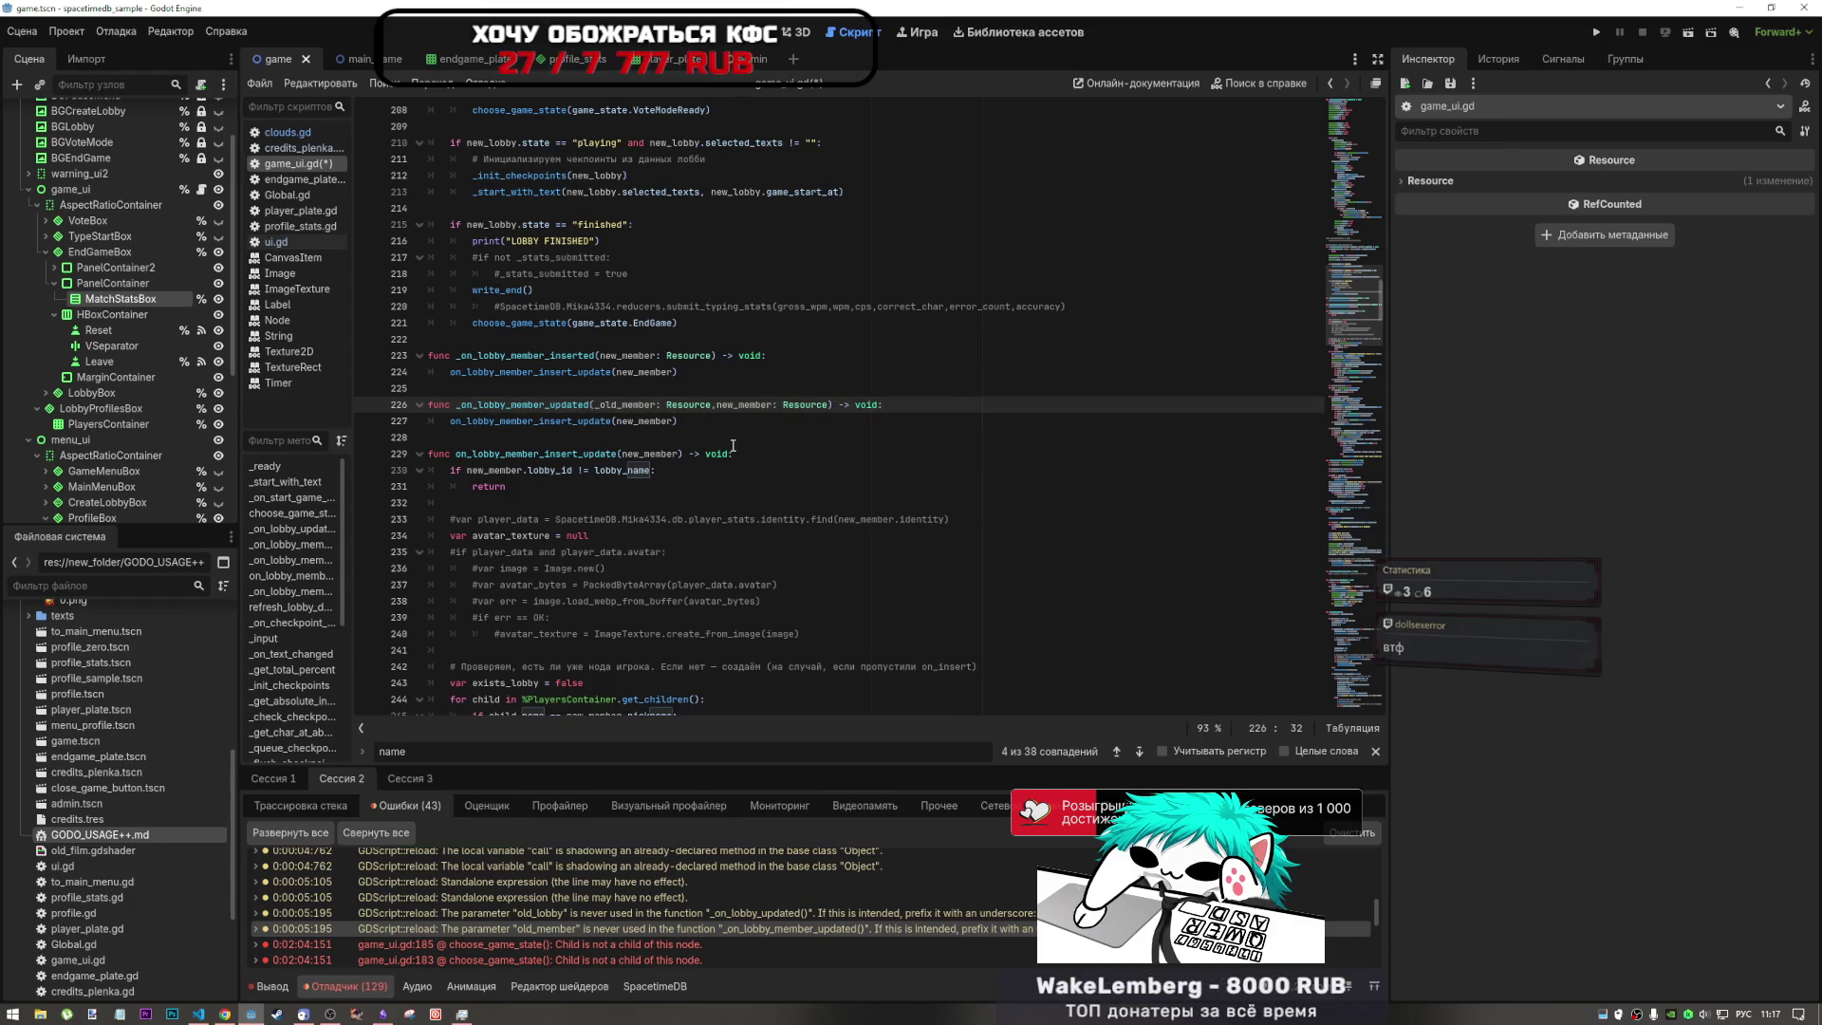
{"action": "scroll", "coordinate": [732, 445], "scroll_direction": "down", "scroll_amount": 3}
{"action": "key", "text": "ctrl+s"}
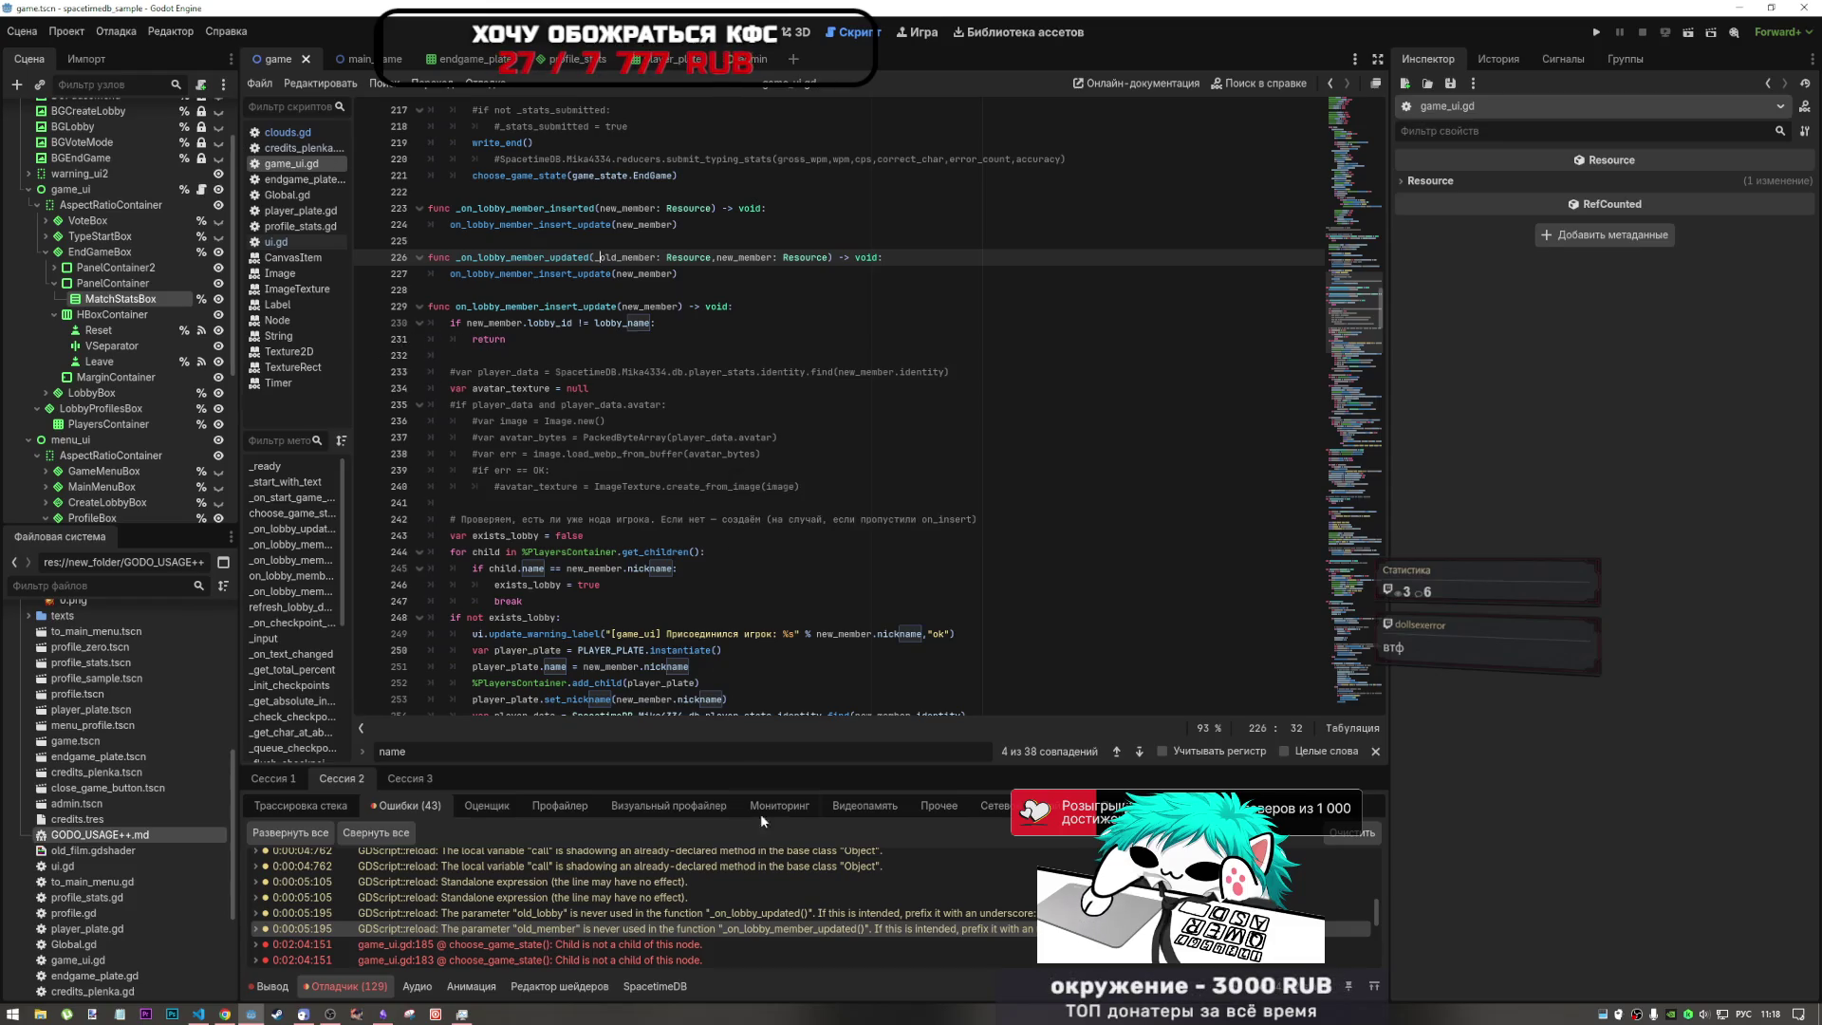
Step: Go to the choose_game_state error at the EndGameBox visibility line near line 185
{"action": "left_click", "coordinate": [680, 939]}
{"action": "left_click", "coordinate": [622, 439]}
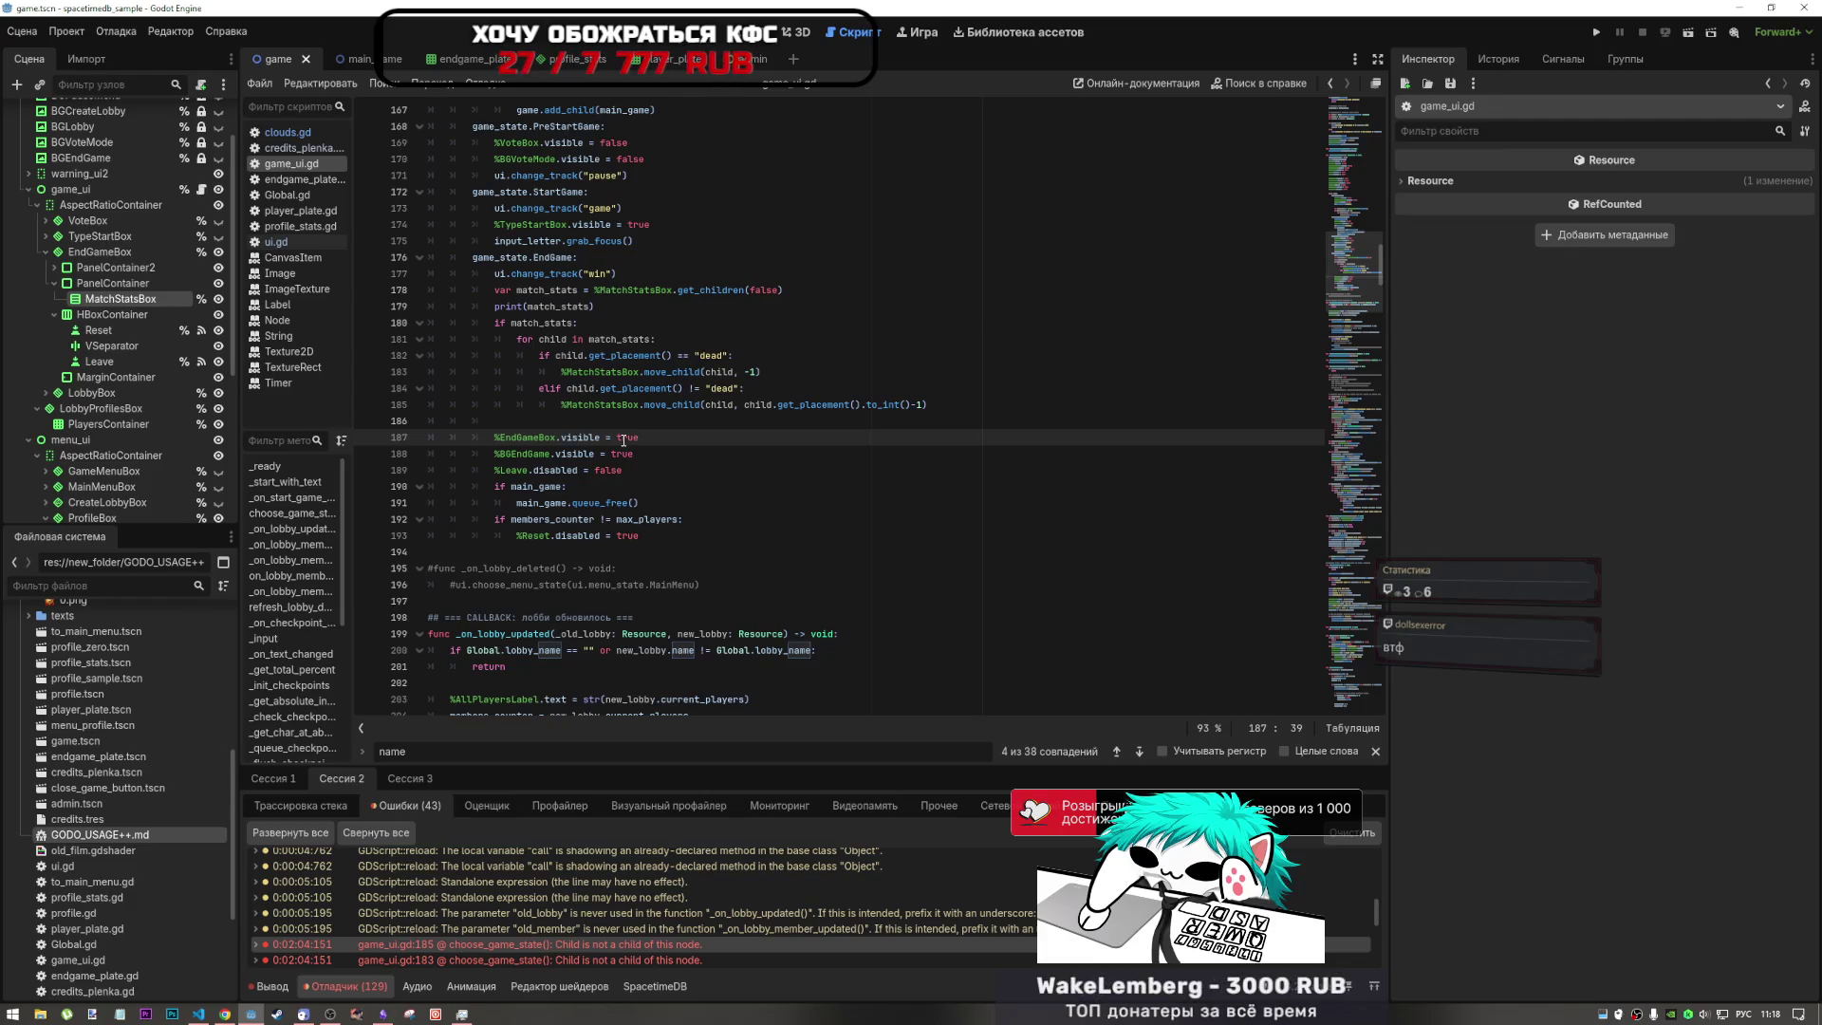
{"action": "left_click", "coordinate": [66, 31]}
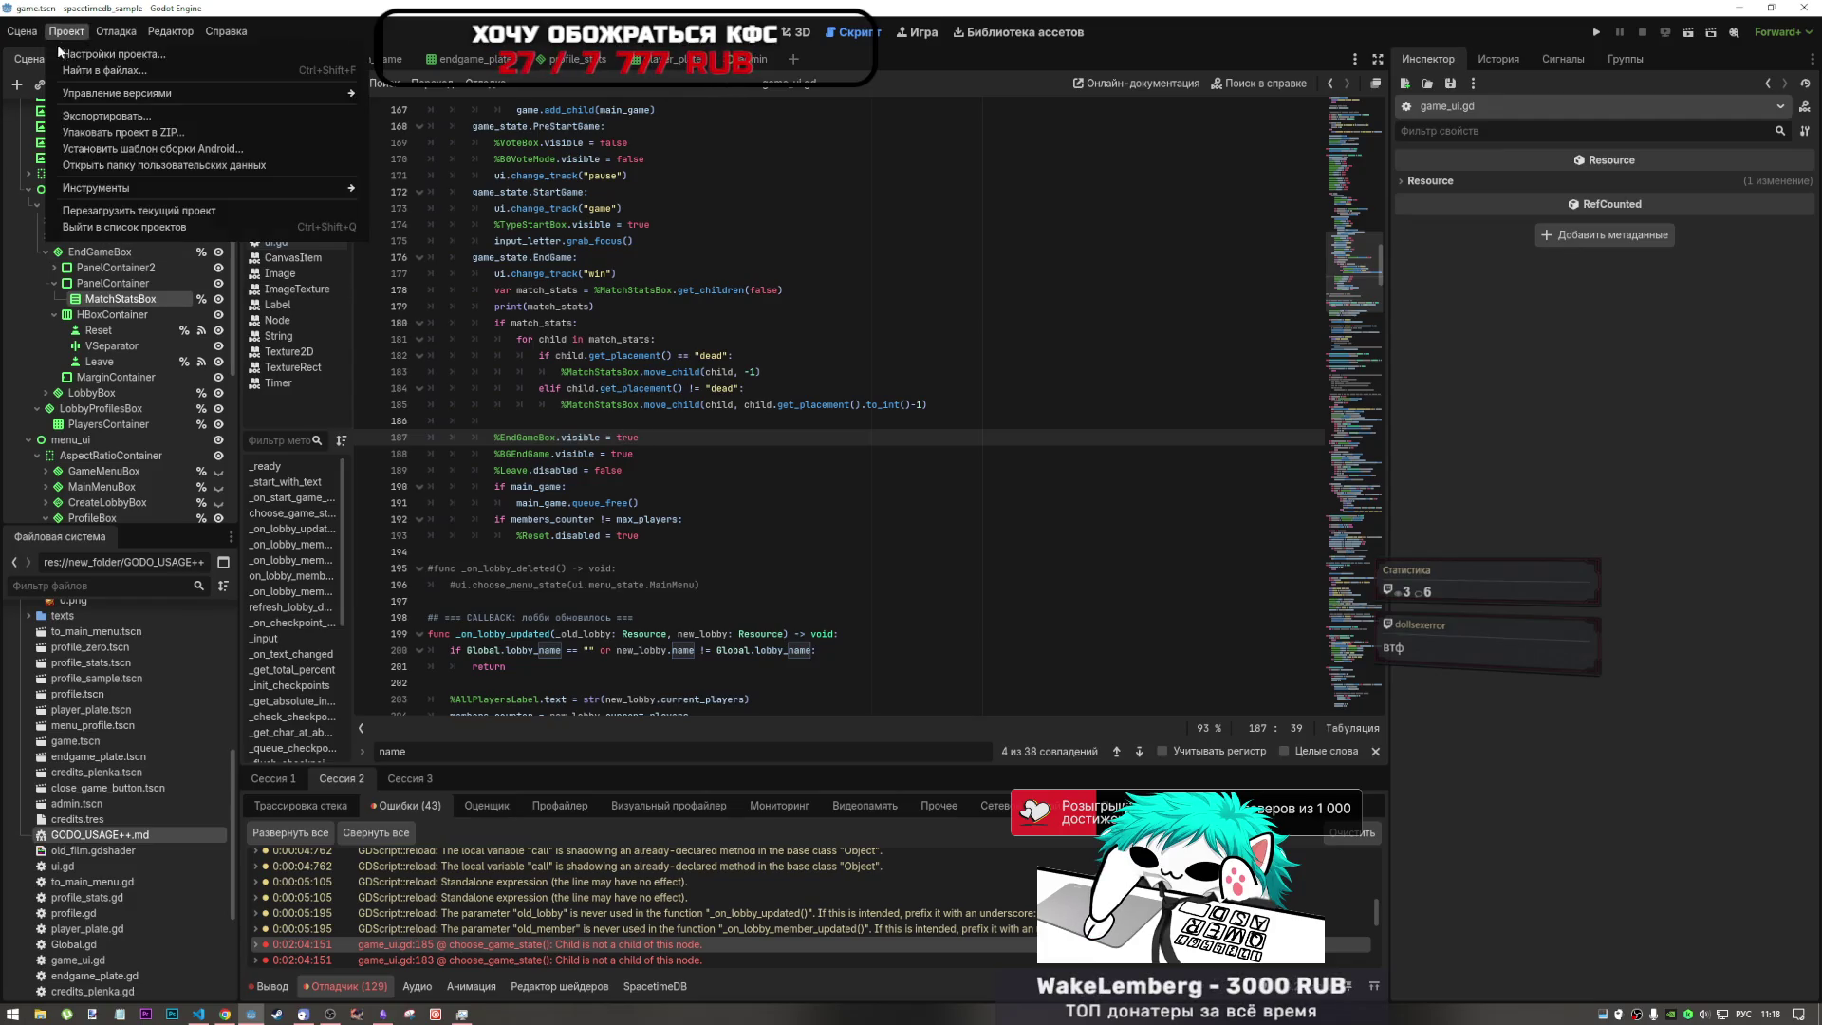
Step: Reload the current Godot project, then return to DeepSeek and select param1 in the last sample
{"action": "left_click", "coordinate": [128, 217]}
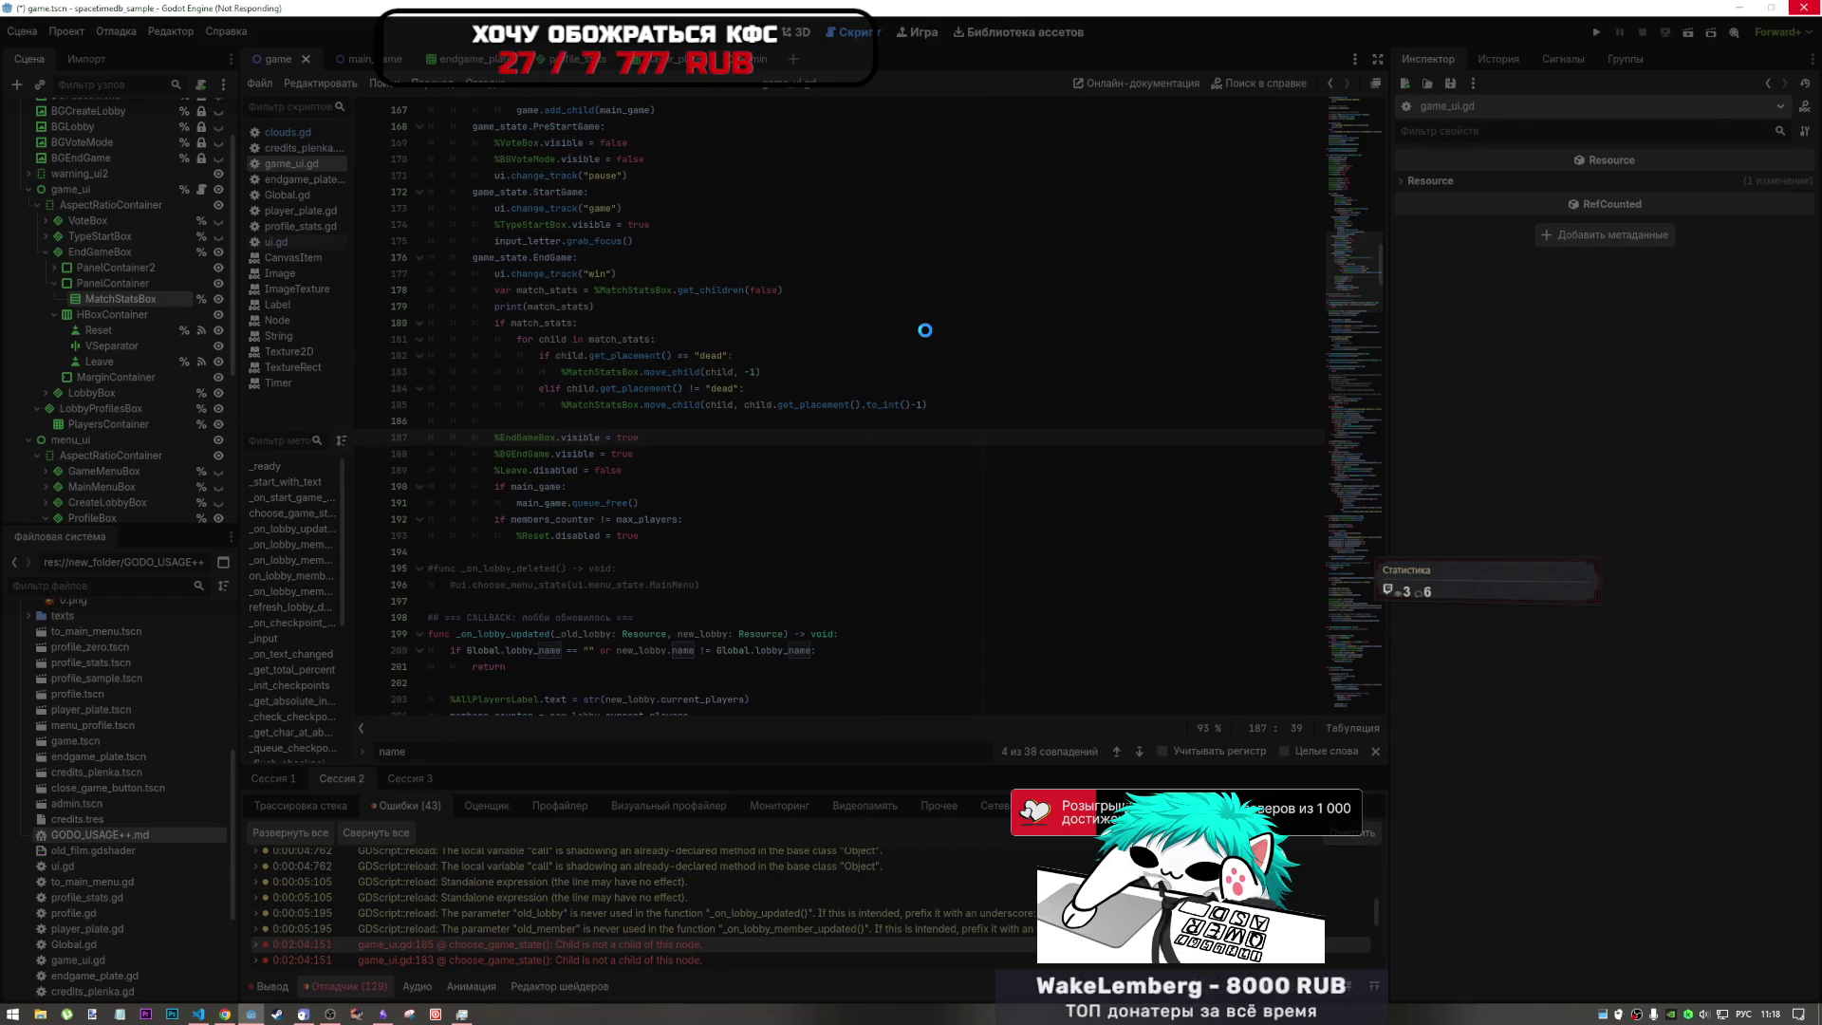
{"action": "key", "text": "alt+Tab"}
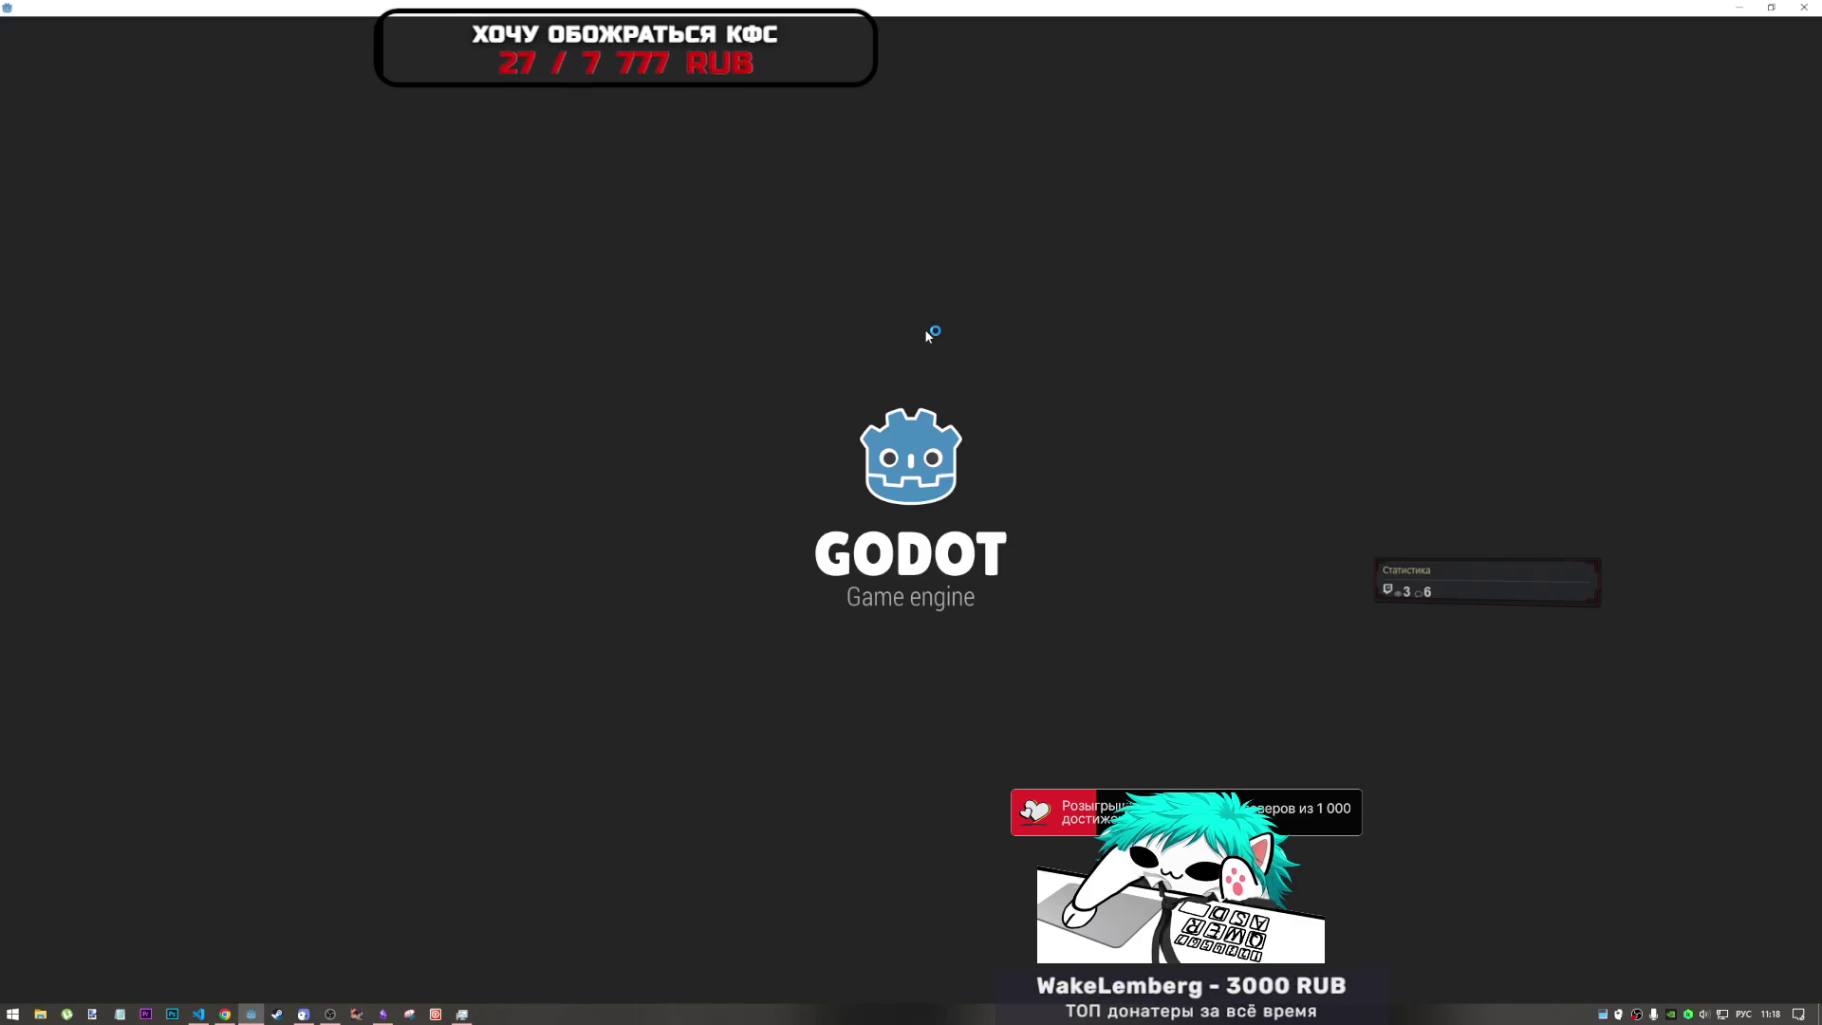
{"action": "left_click", "coordinate": [225, 1013]}
{"action": "left_click_drag", "start_coordinate": [862, 828], "coordinate": [876, 826]}
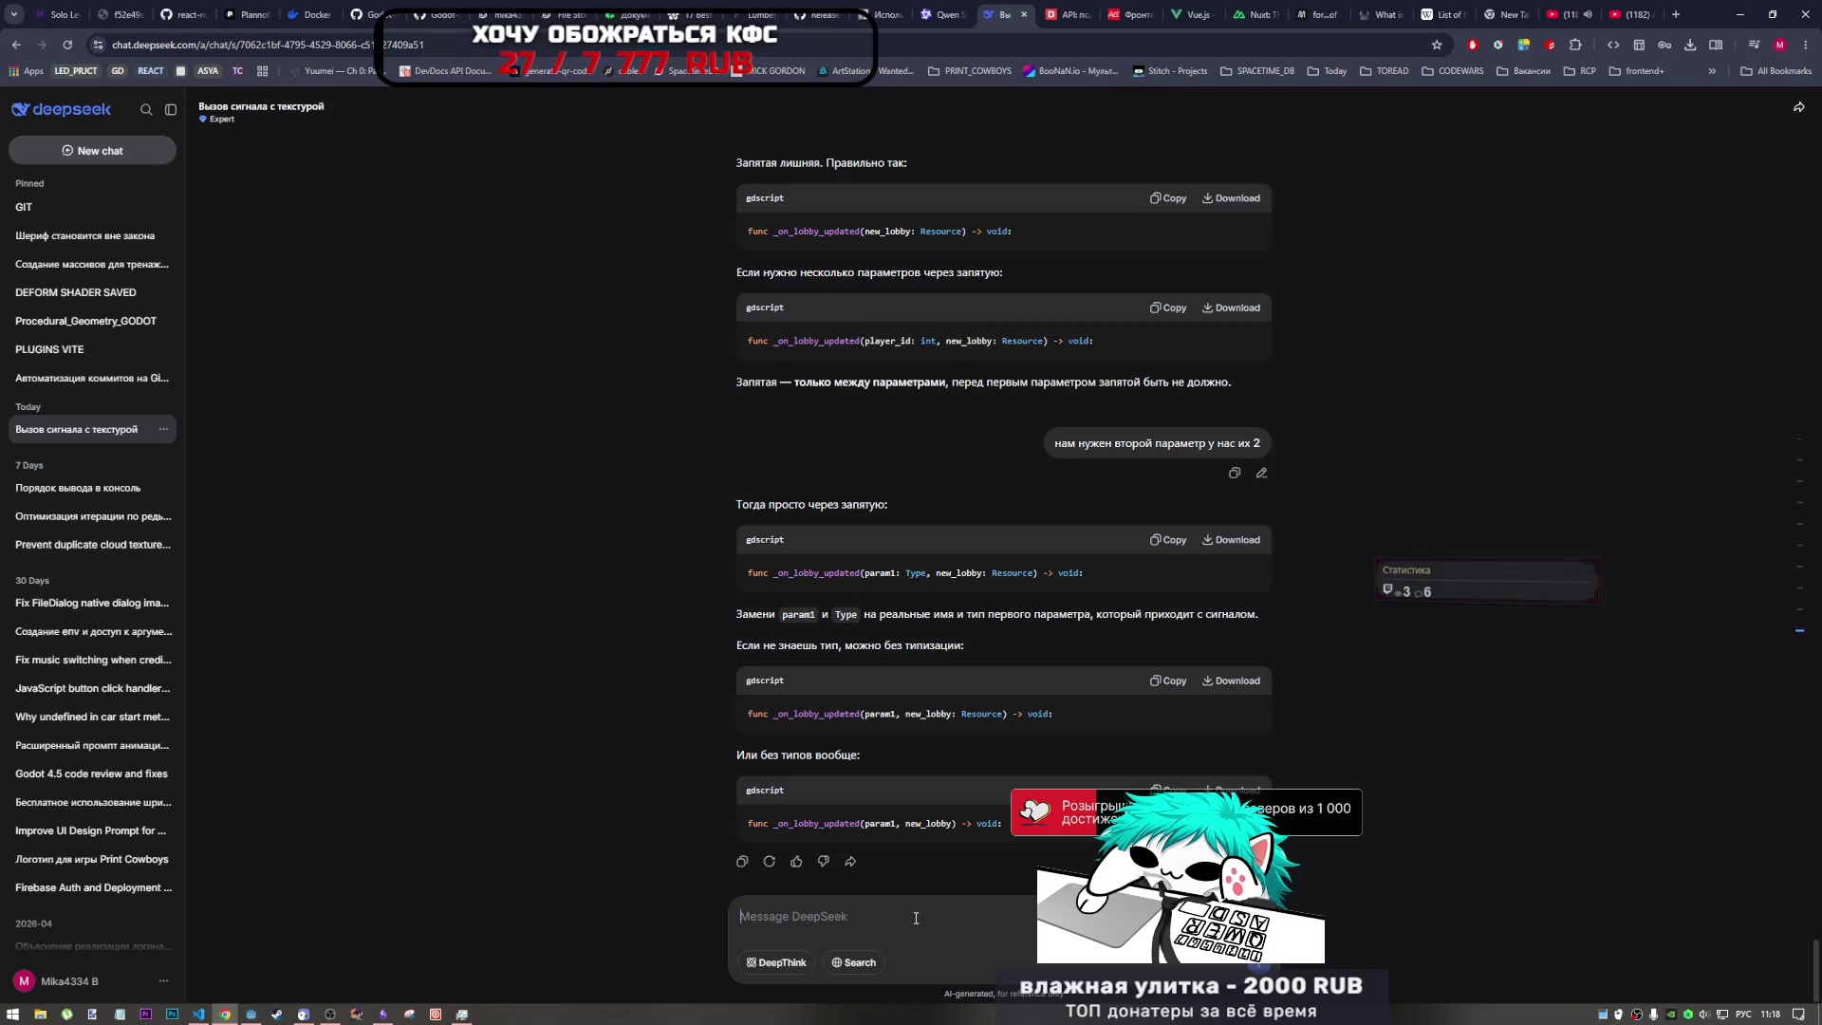
Step: Send DeepSeek a follow-up about '_param1' from the untyped example, then return to the reloaded Godot editor
{"action": "left_click_drag", "start_coordinate": [893, 830], "coordinate": [862, 825]}
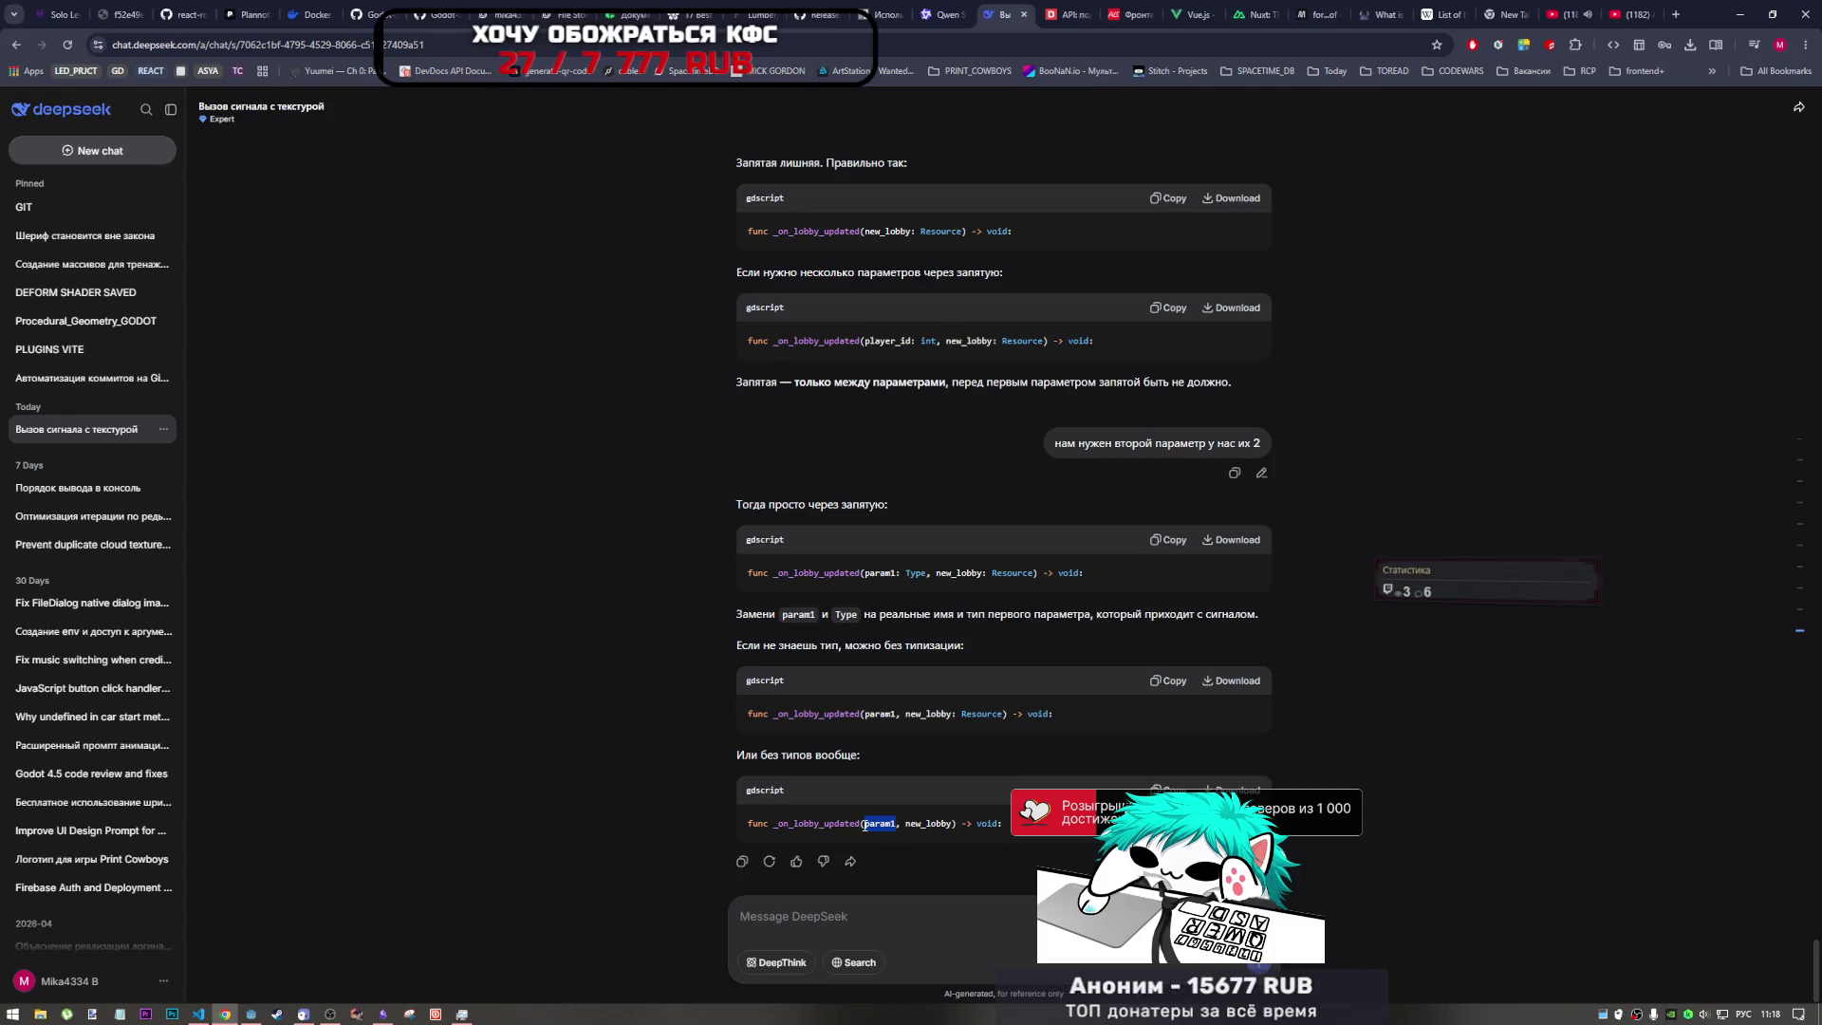
{"action": "key", "text": "ctrl+v"}
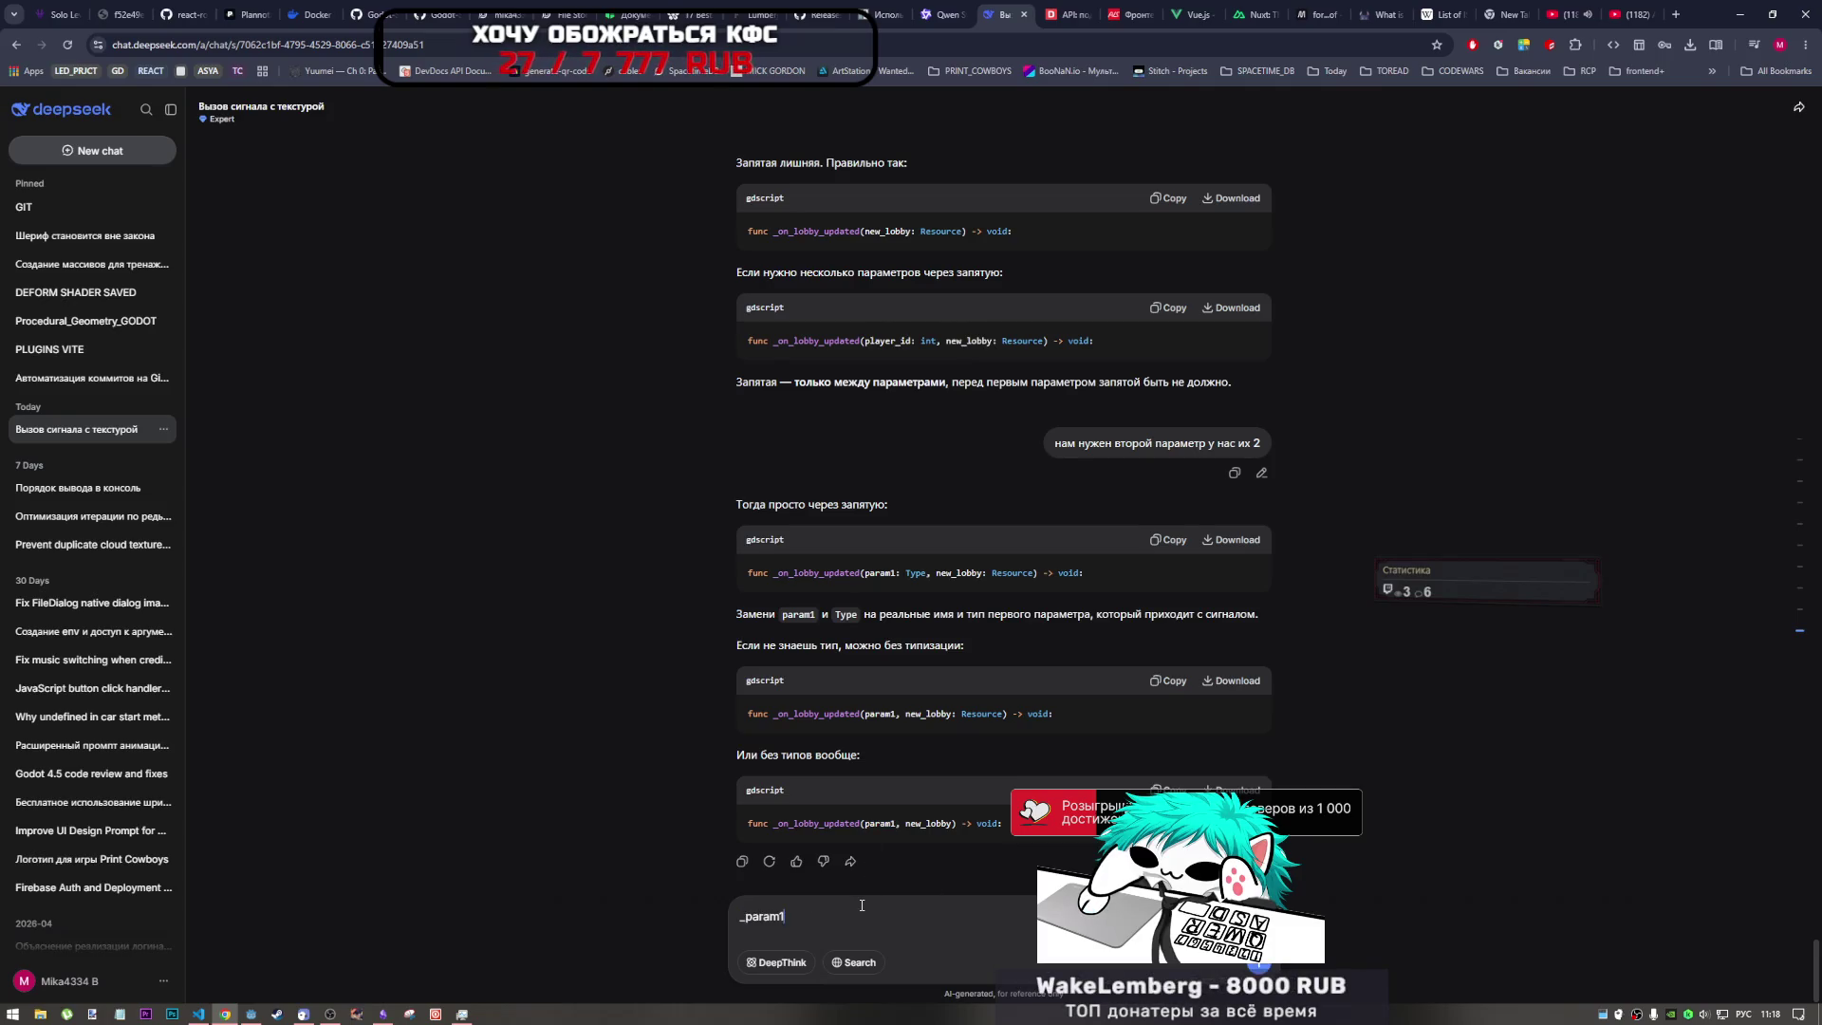
{"action": "key", "text": "Return"}
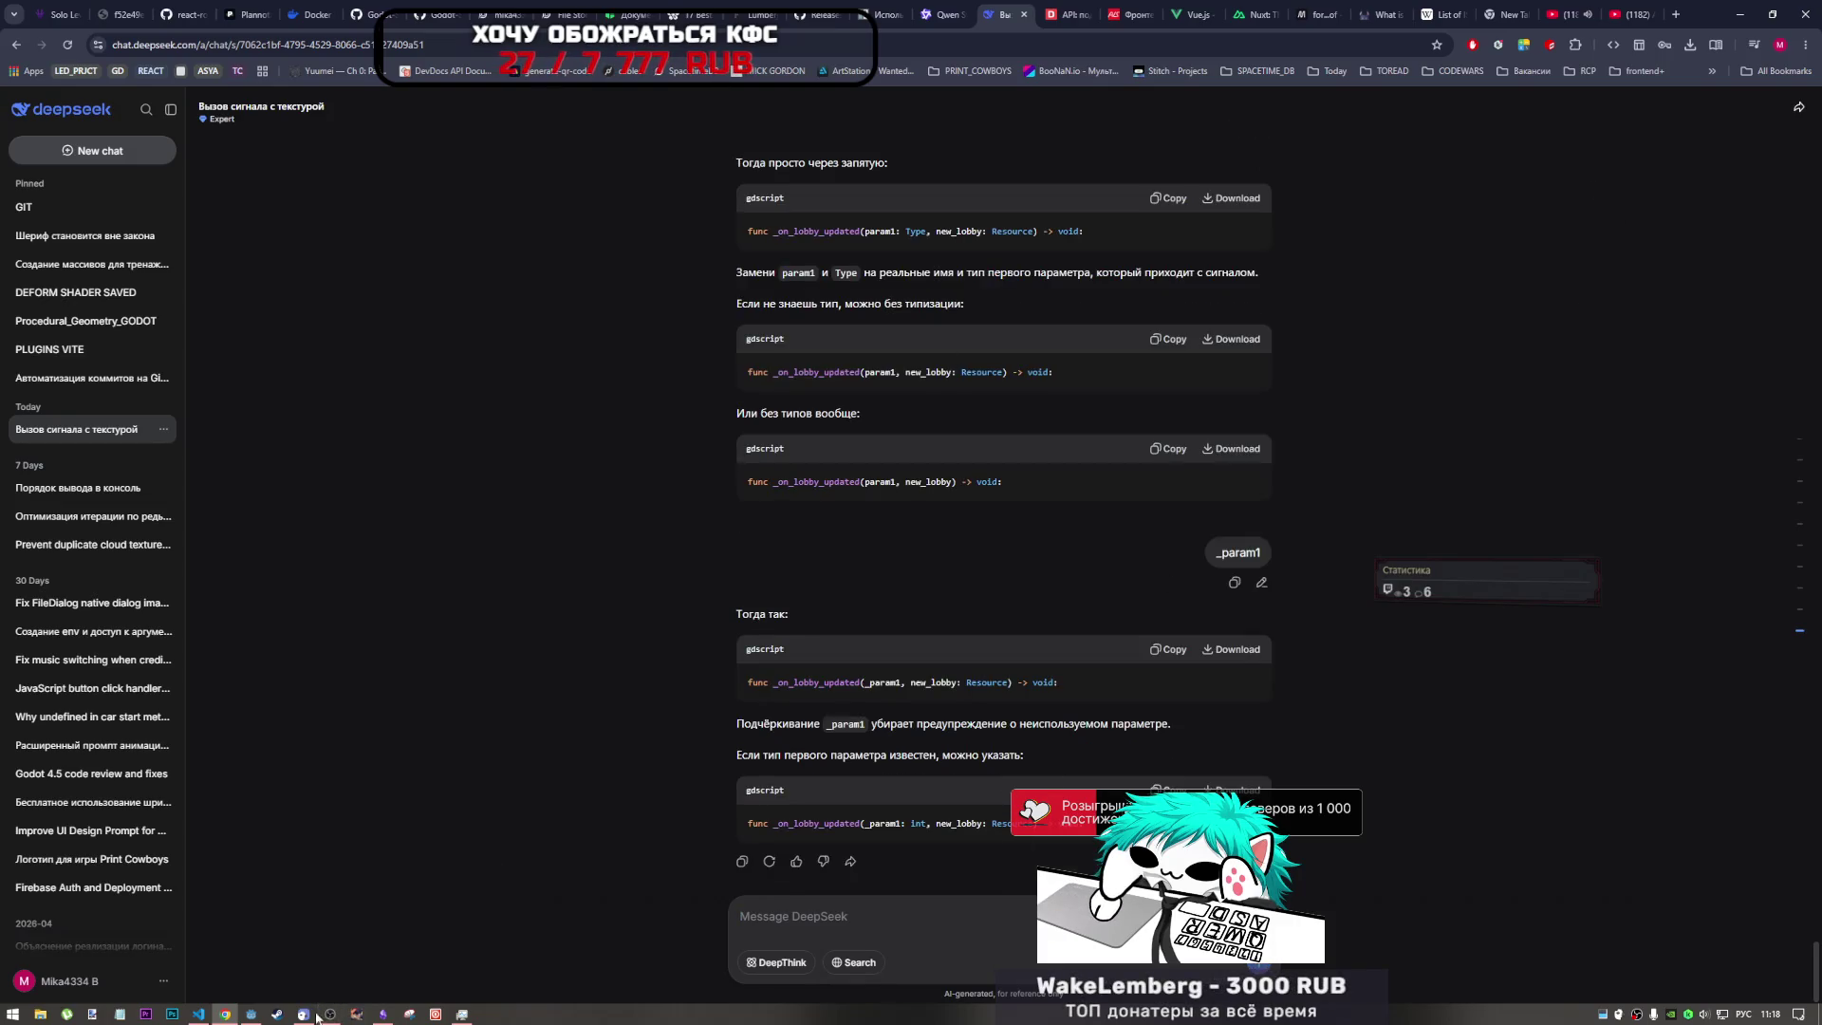
{"action": "left_click", "coordinate": [251, 1015]}
{"action": "left_click", "coordinate": [640, 581]}
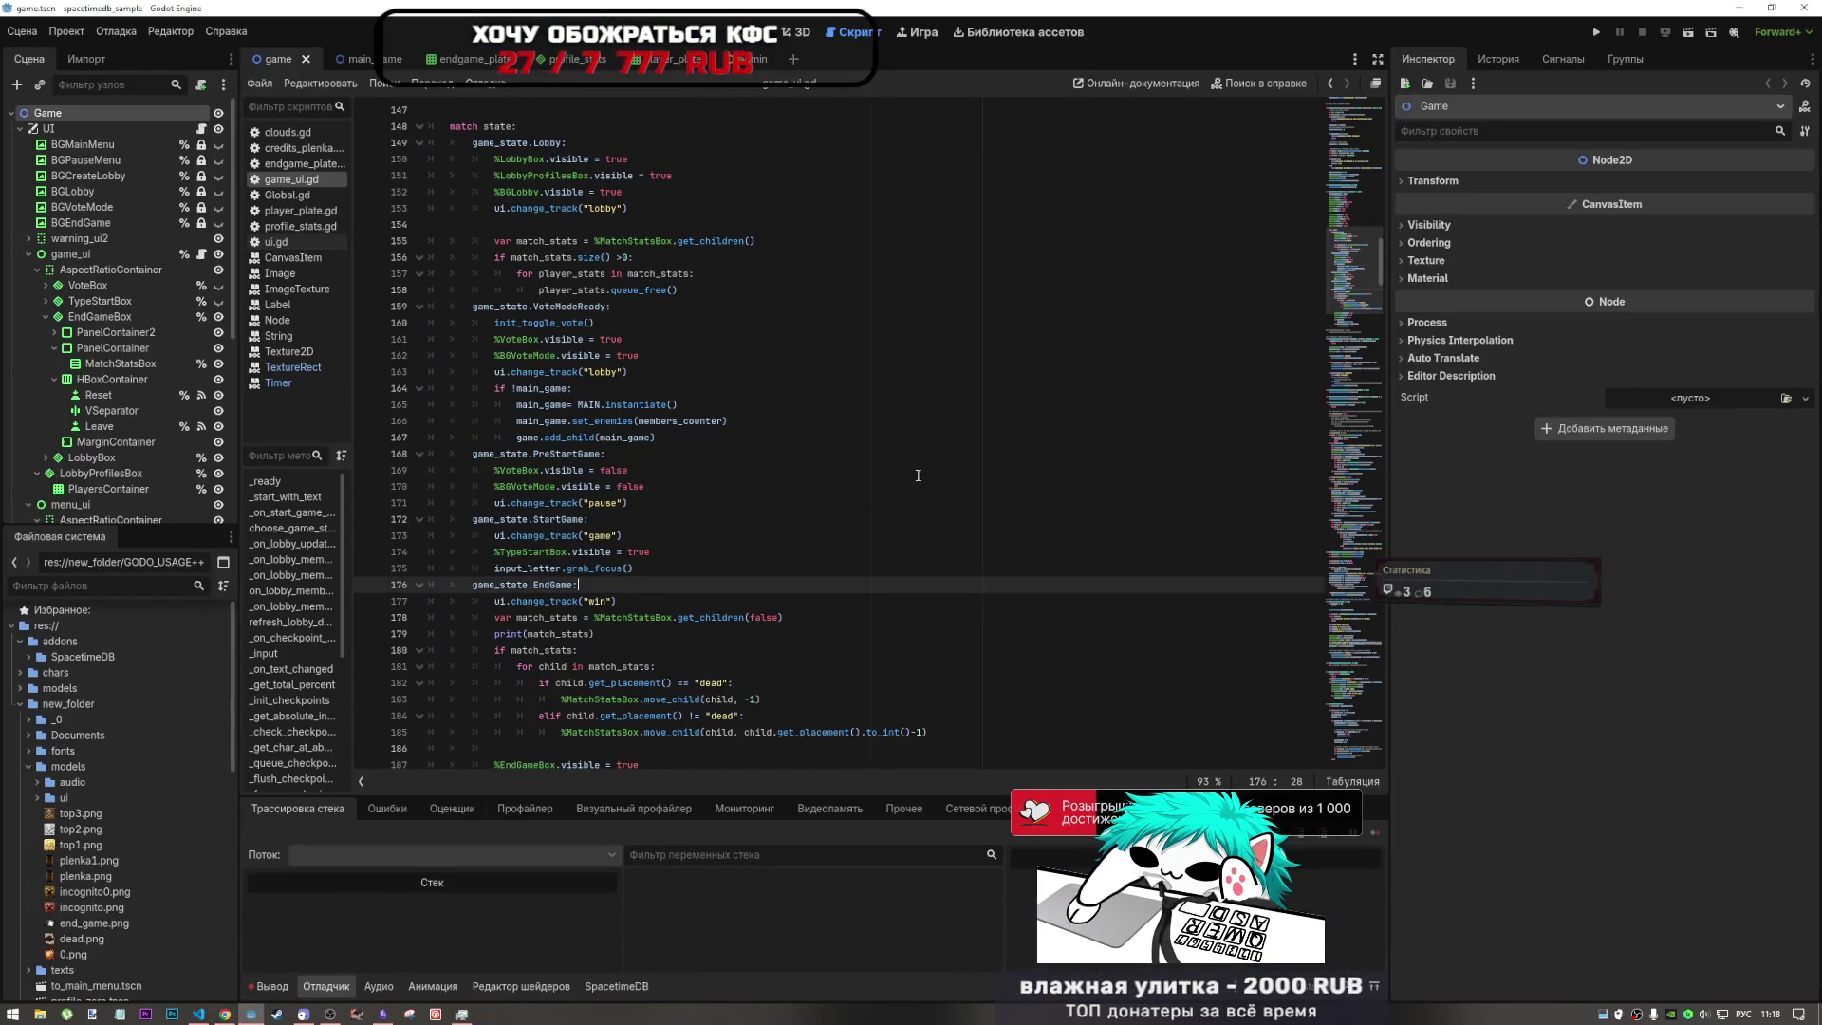
Step: Clear the Output log
{"action": "left_click", "coordinate": [271, 986]}
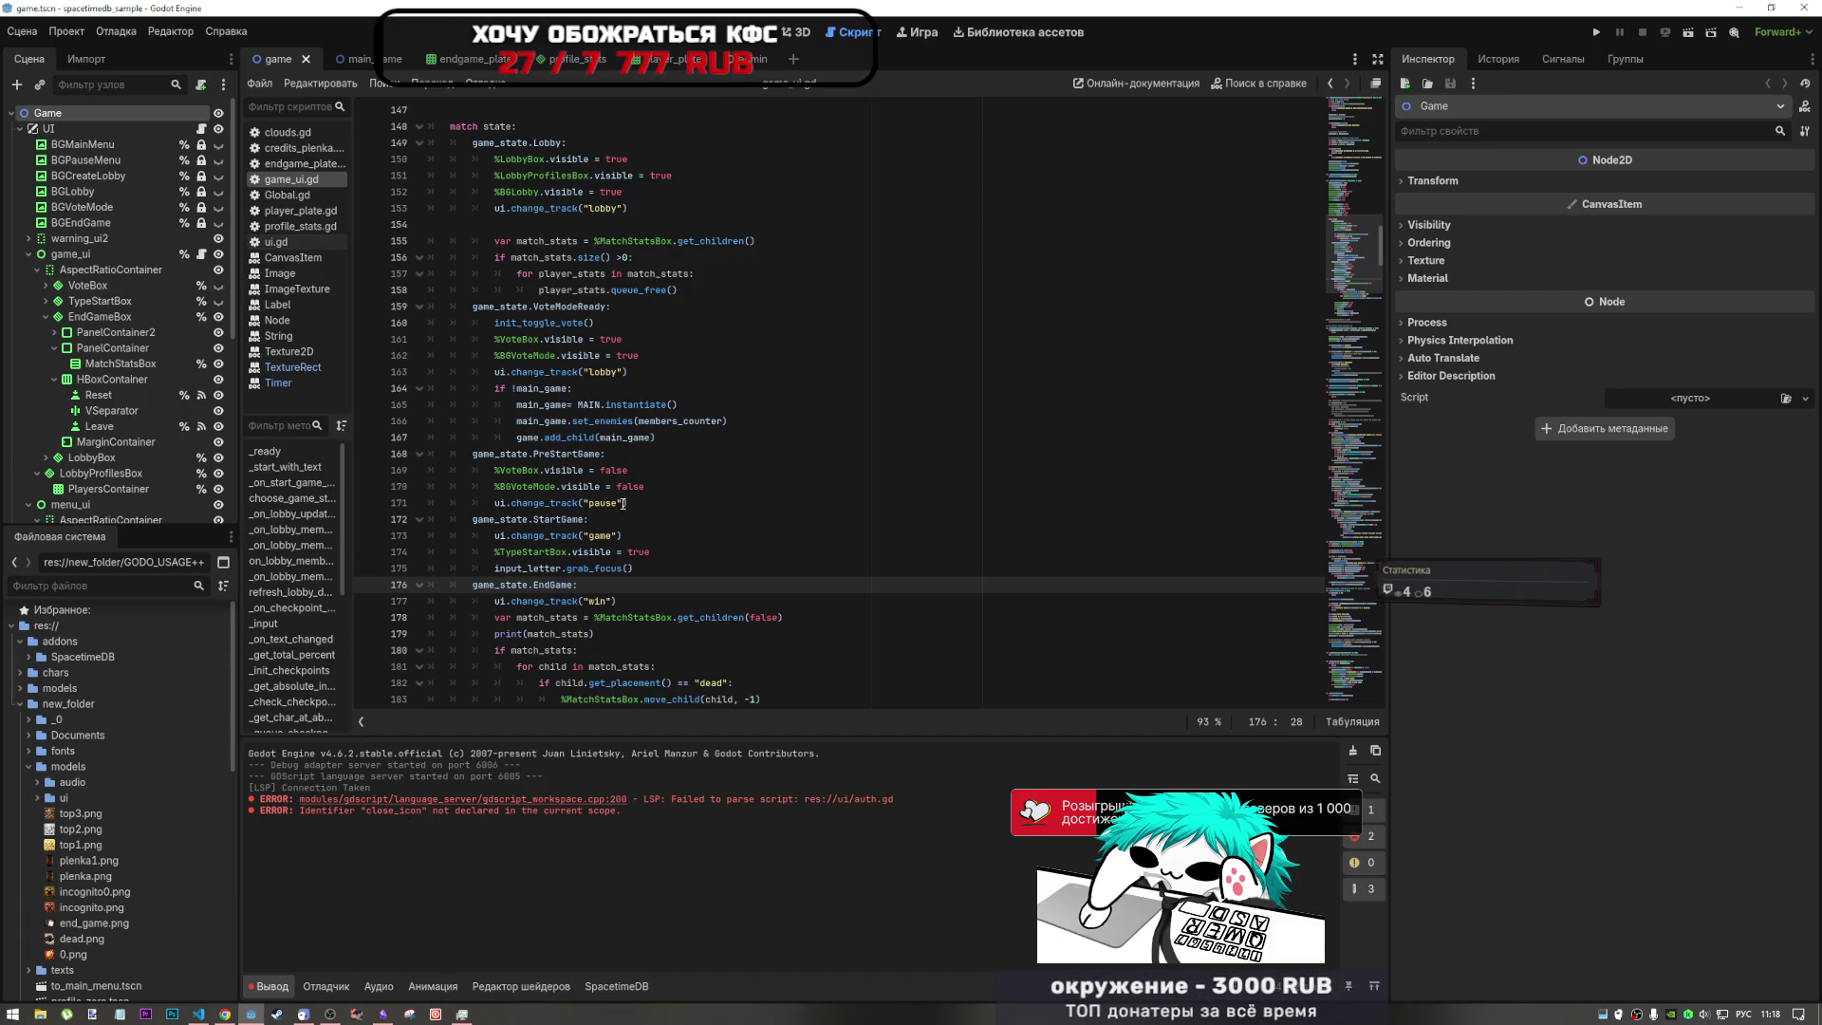
{"action": "left_click", "coordinate": [1353, 751]}
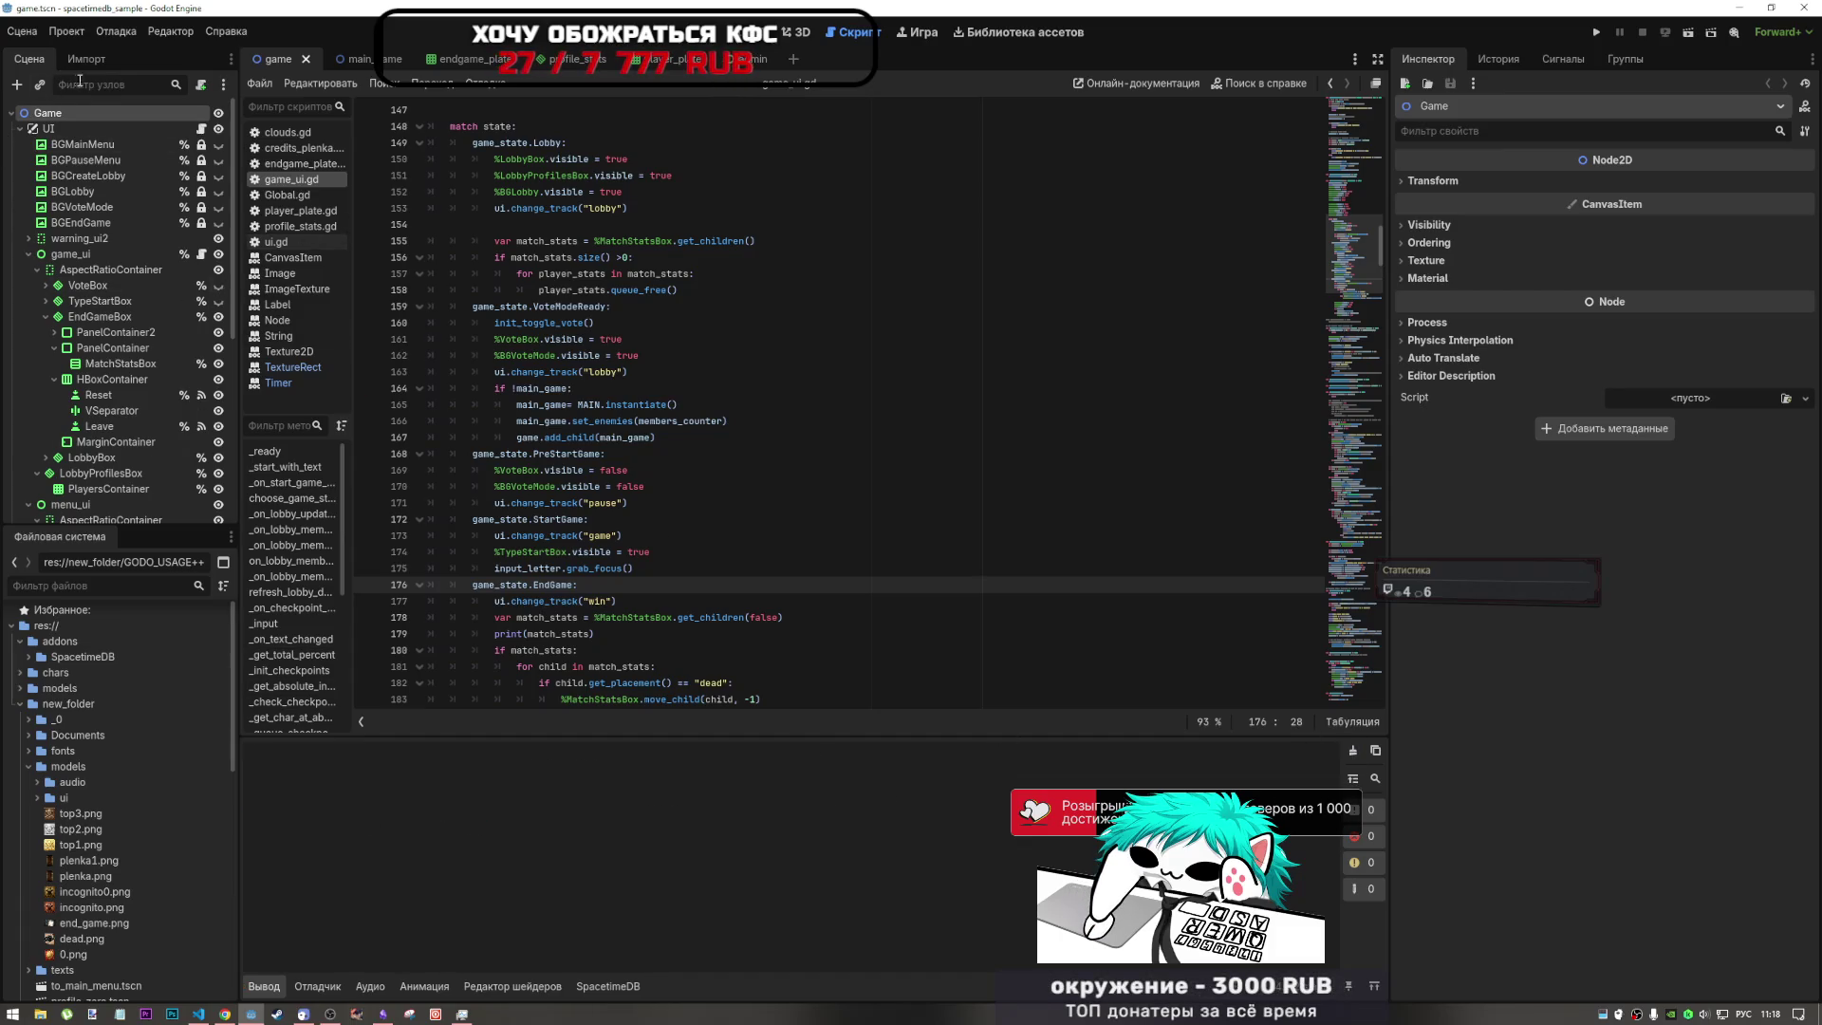
{"action": "left_click", "coordinate": [21, 32]}
{"action": "mouse_move", "coordinate": [63, 36]}
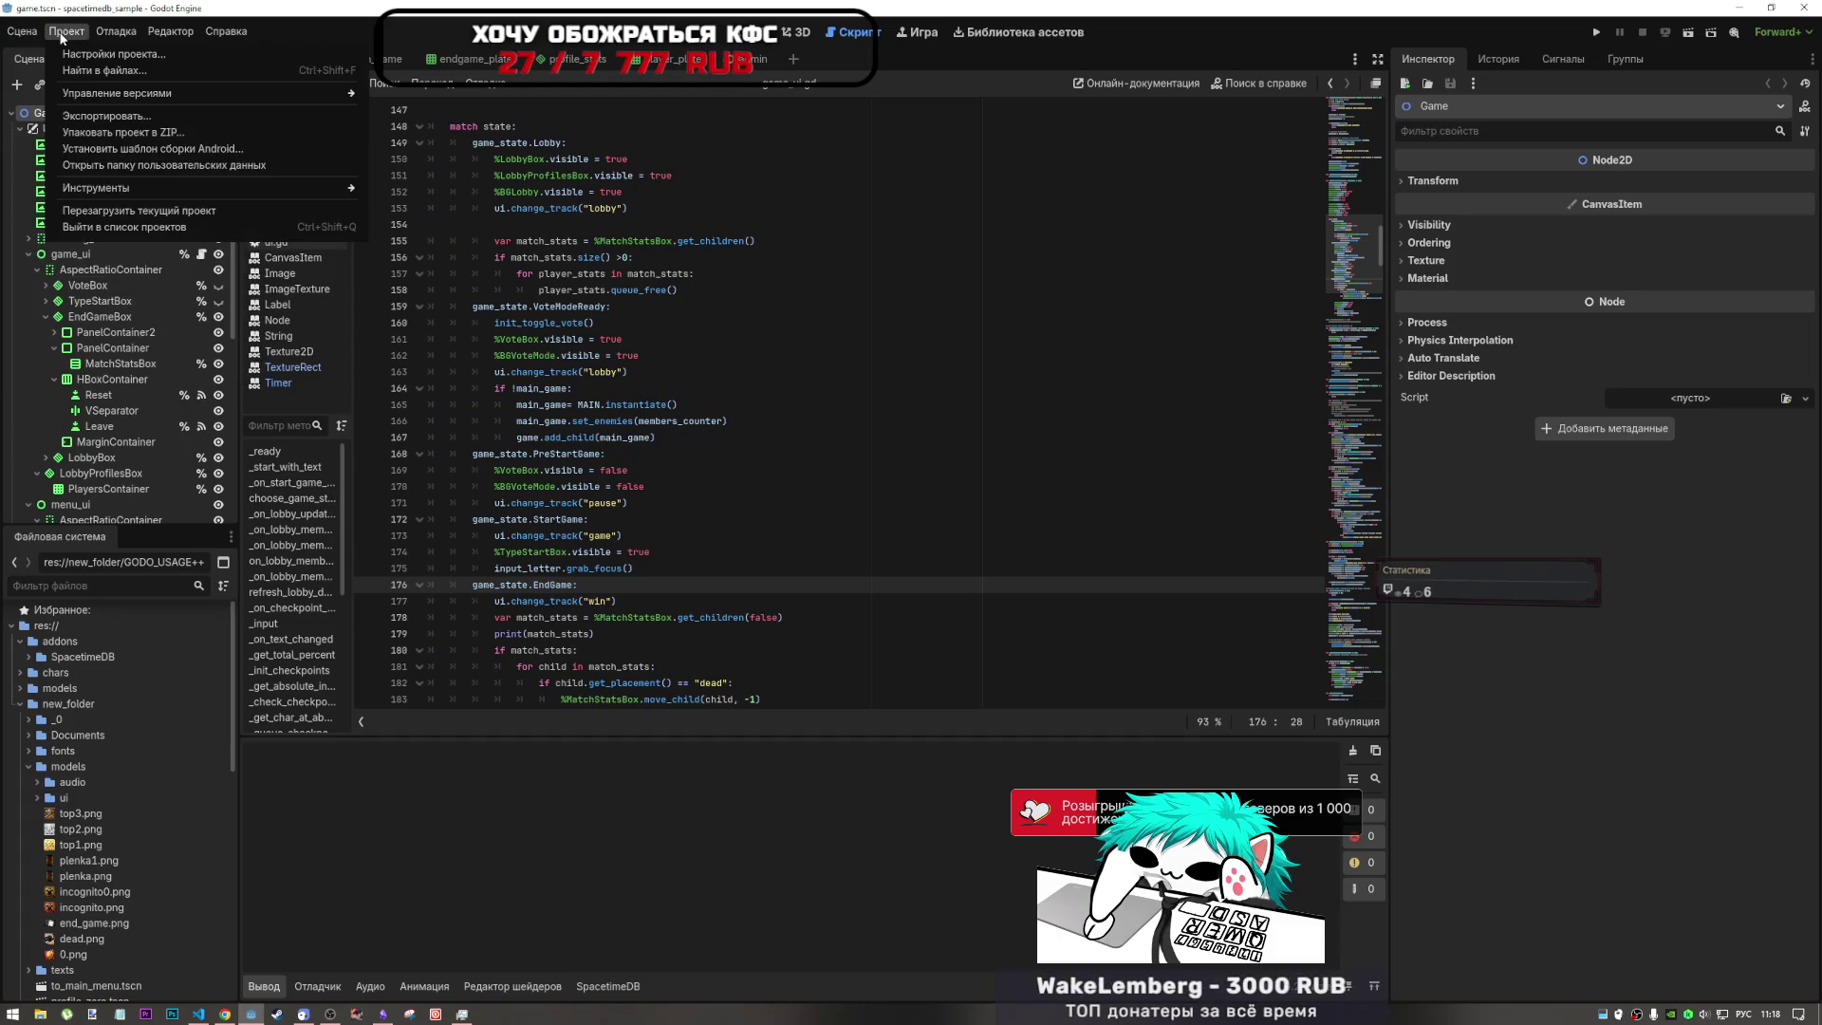
{"action": "left_click", "coordinate": [149, 13]}
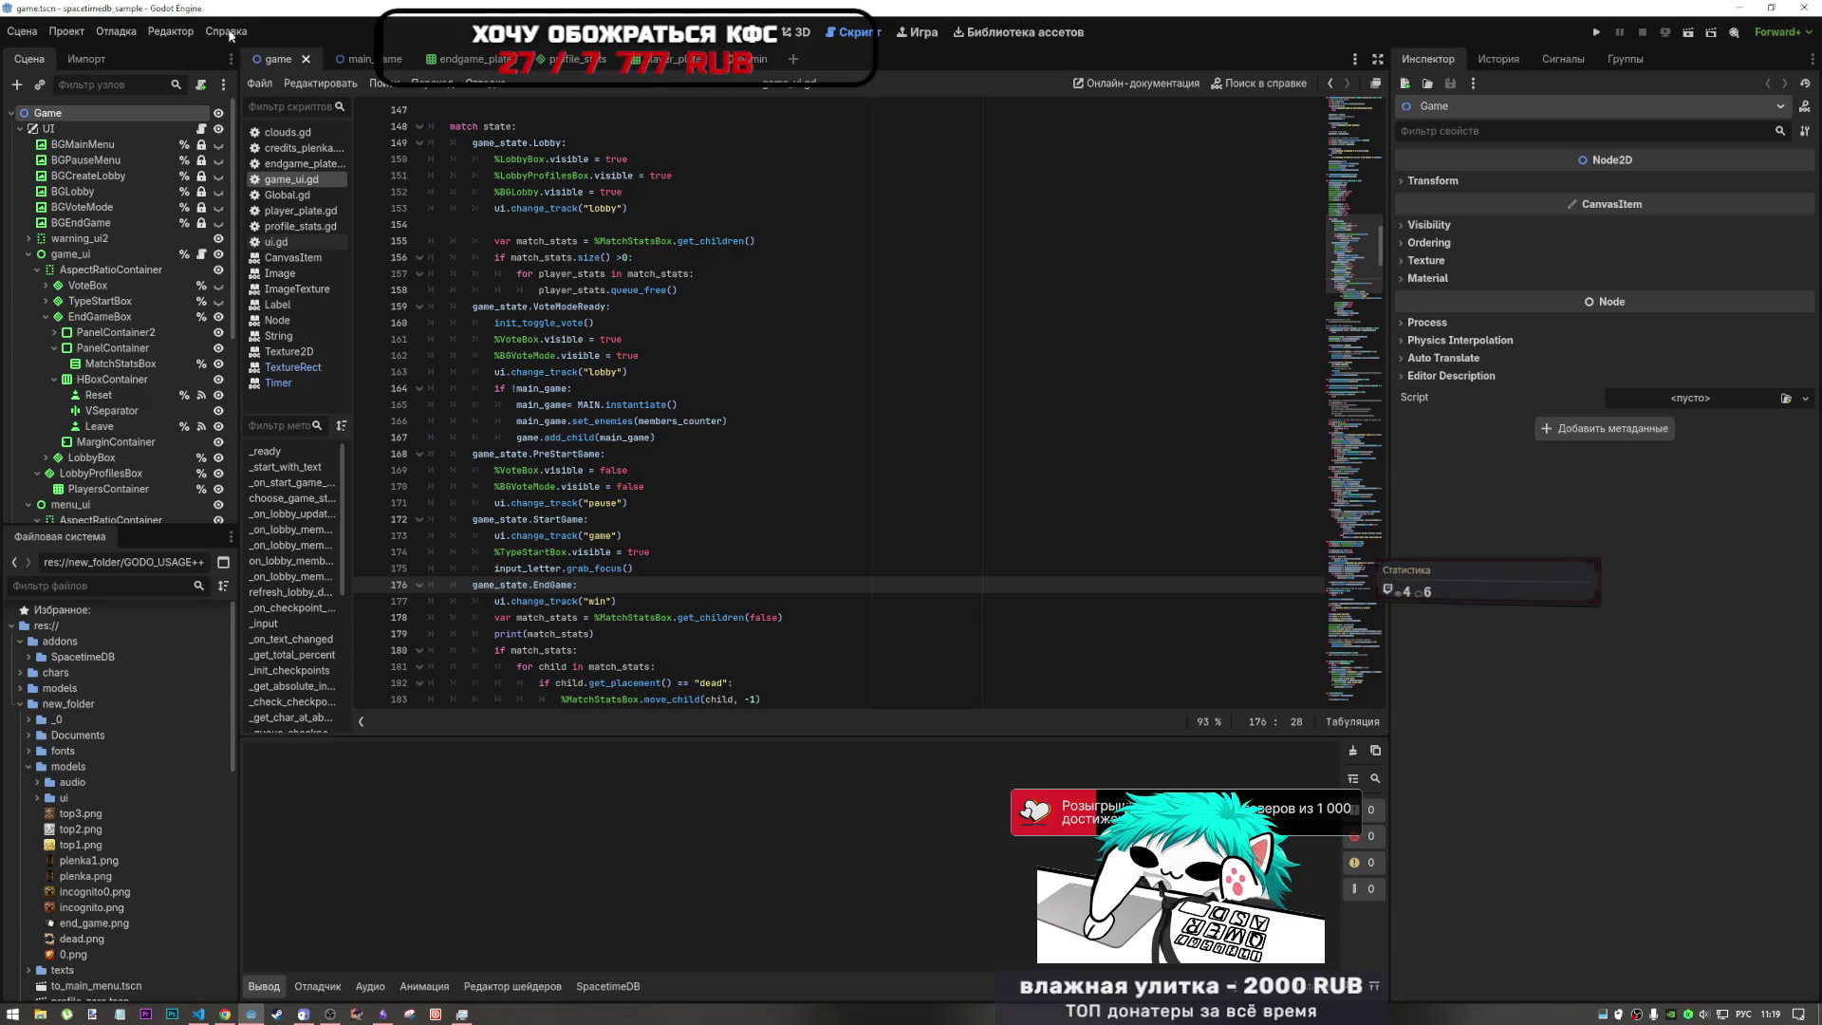
Step: Turn on Enable Multiple Instances in Debug > Customize Run Instances
{"action": "left_click", "coordinate": [115, 31]}
{"action": "left_click", "coordinate": [148, 250]}
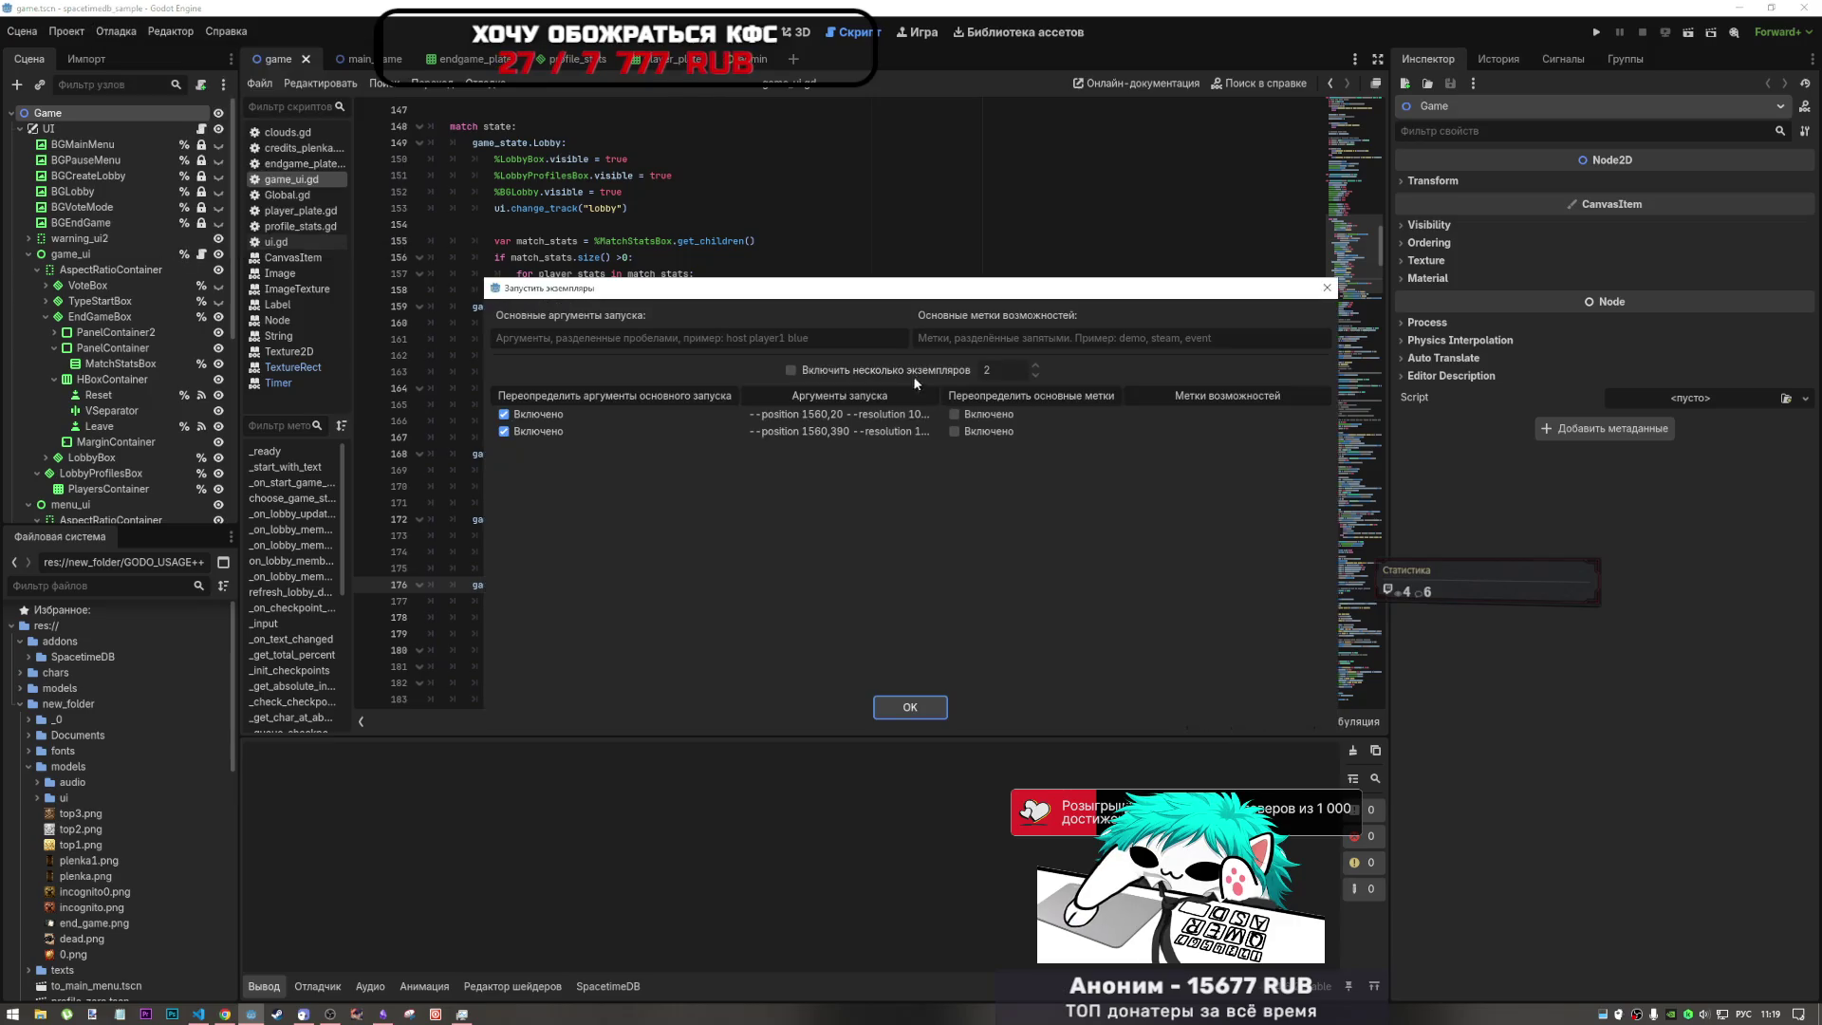
{"action": "left_click", "coordinate": [882, 370]}
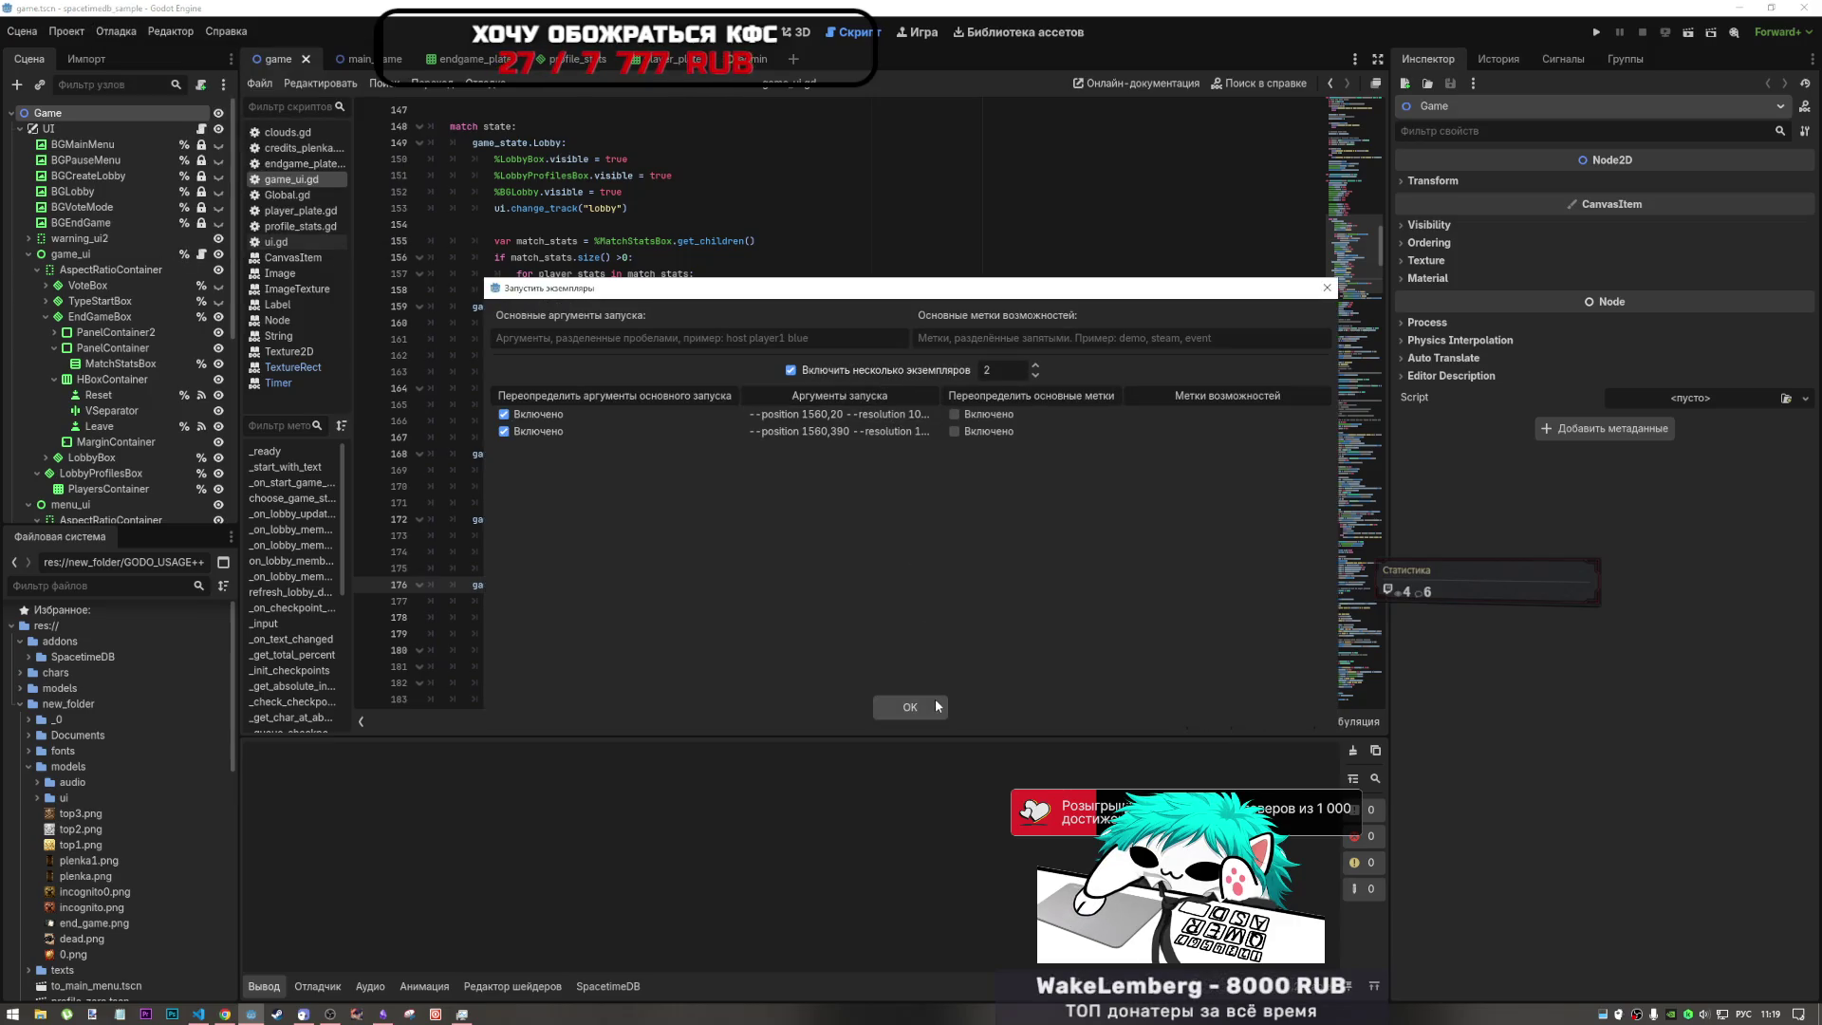
{"action": "left_click", "coordinate": [937, 706]}
Step: Run the game, stop it, and show the SpacetimeDB panel
{"action": "left_click", "coordinate": [1688, 34]}
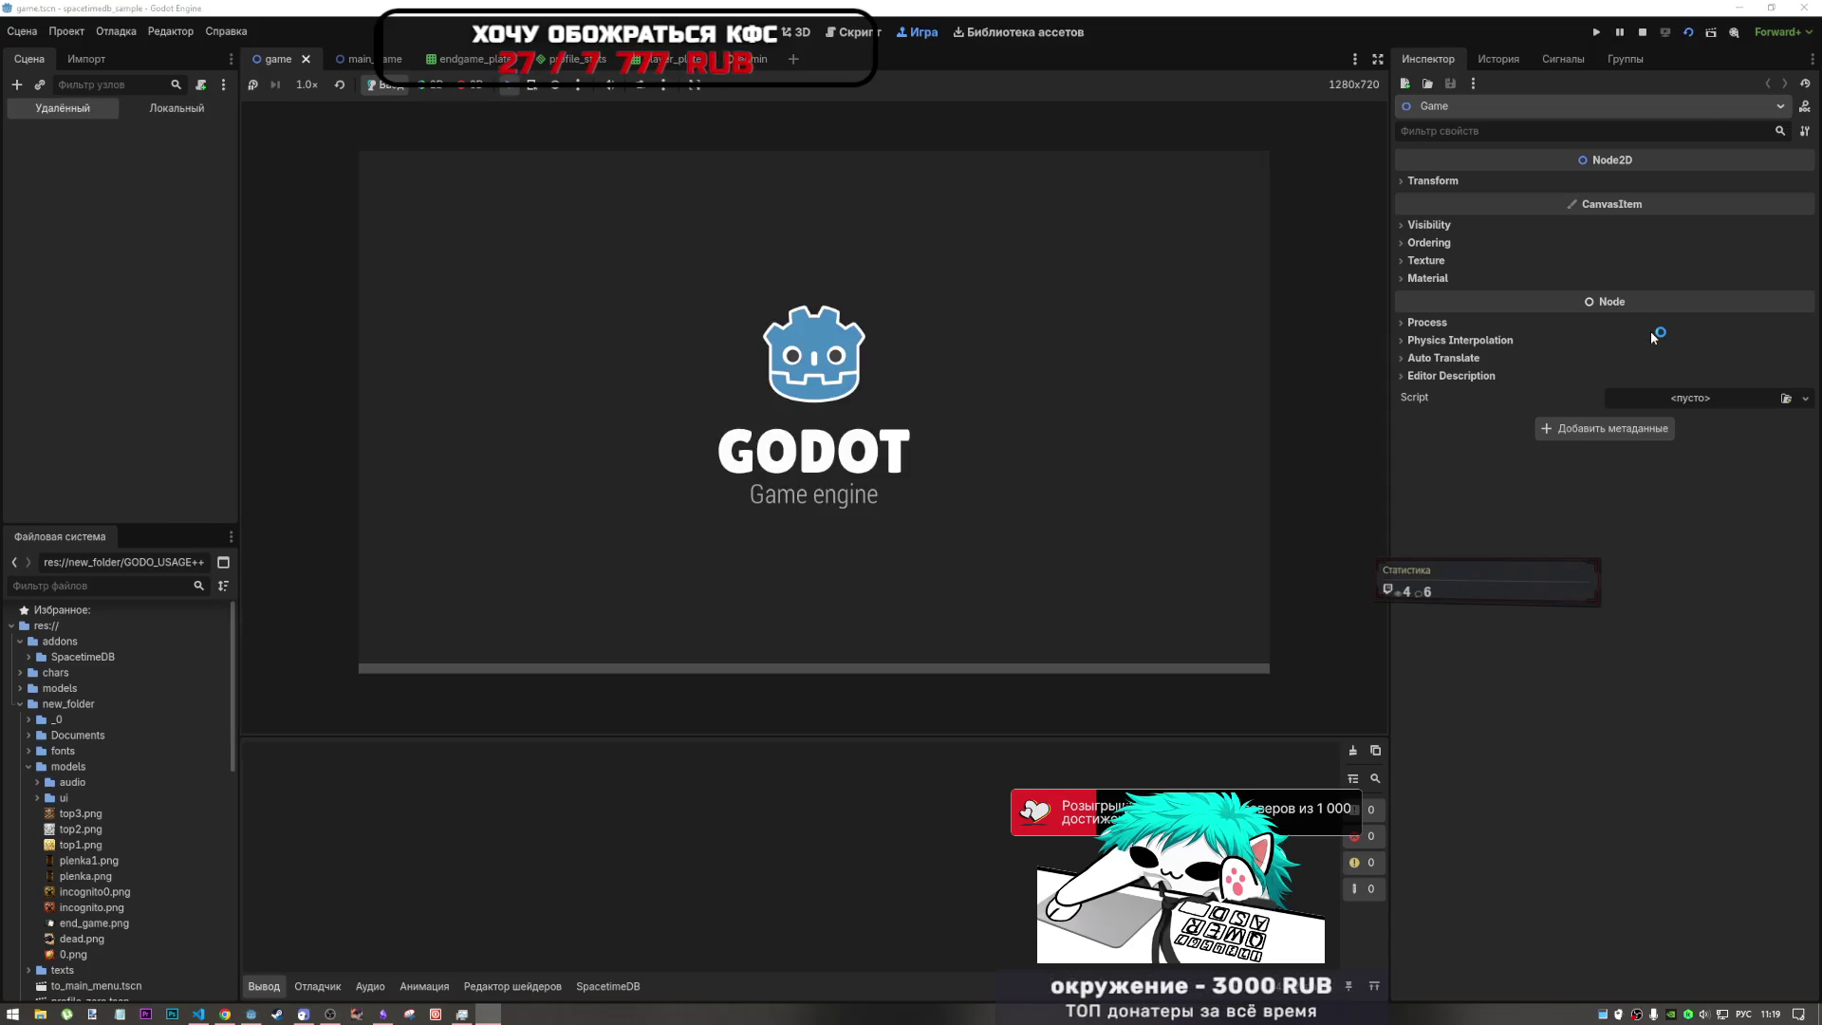
{"action": "left_click", "coordinate": [1643, 33]}
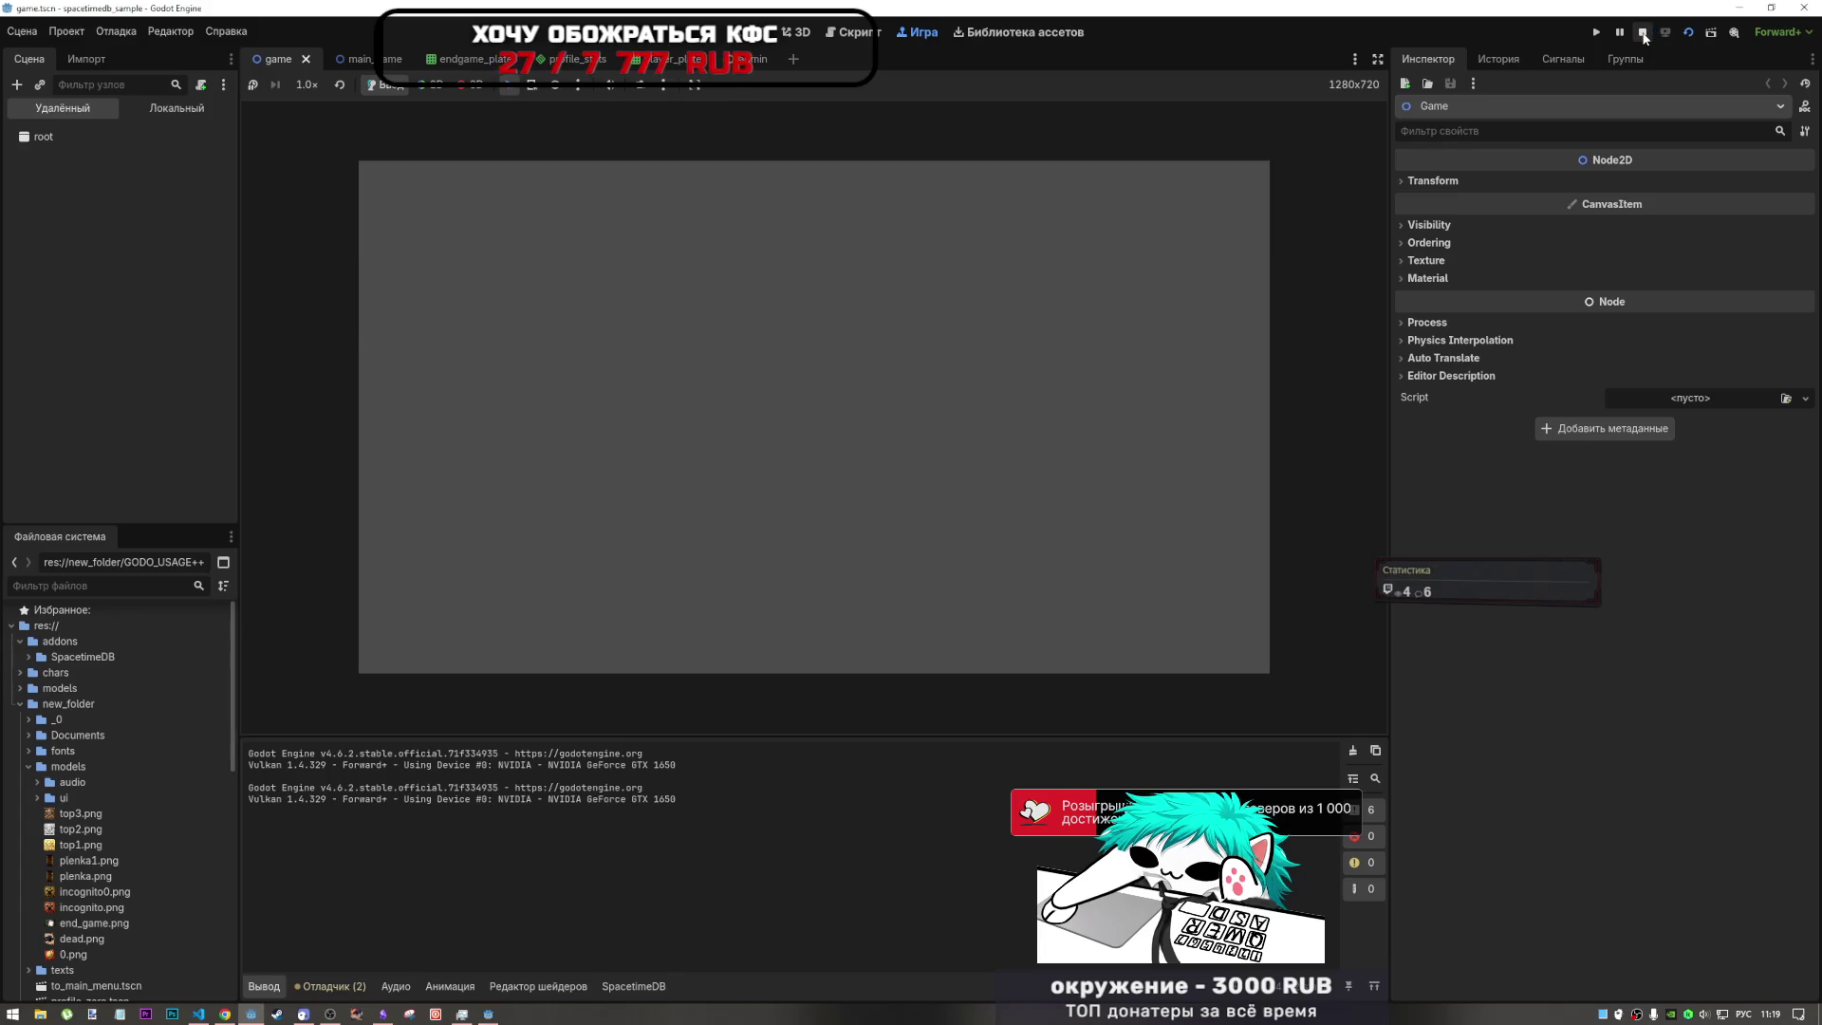
{"action": "left_click", "coordinate": [669, 985]}
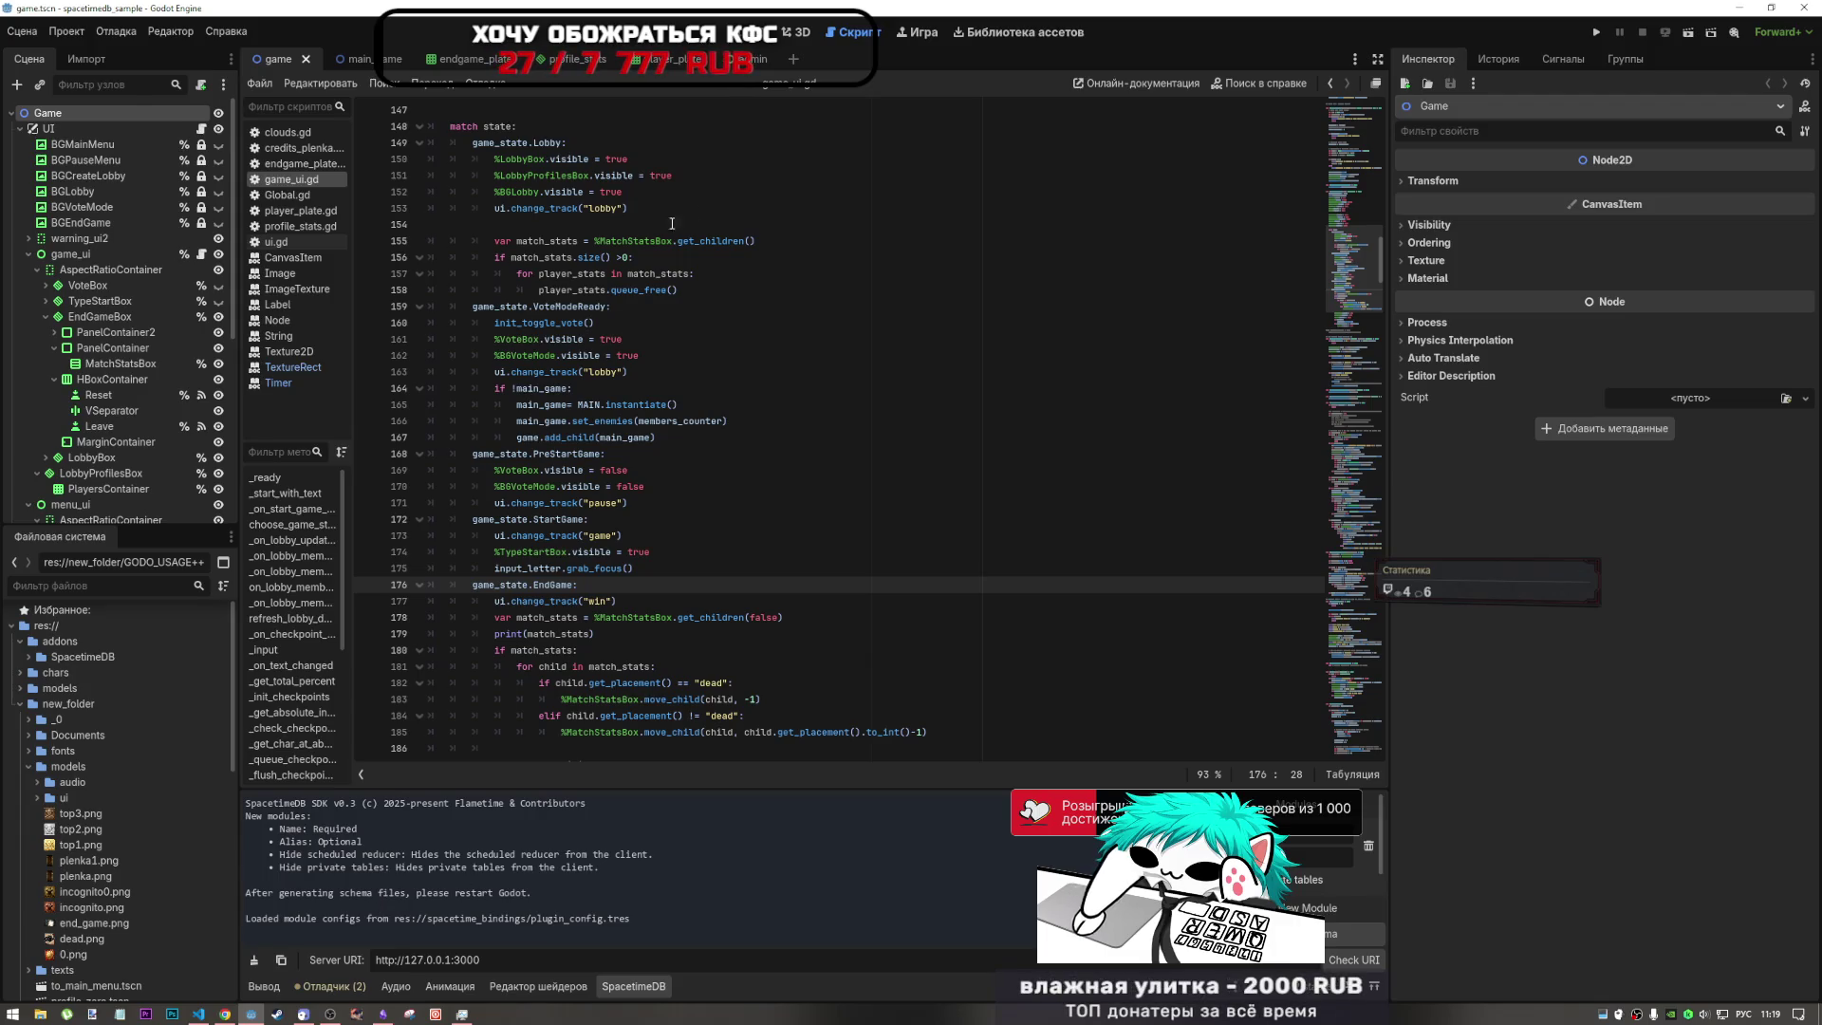
Step: Switch to the admin scene, reconfirm the run-instance settings, then run and stop the current scene
{"action": "left_click", "coordinate": [745, 59]}
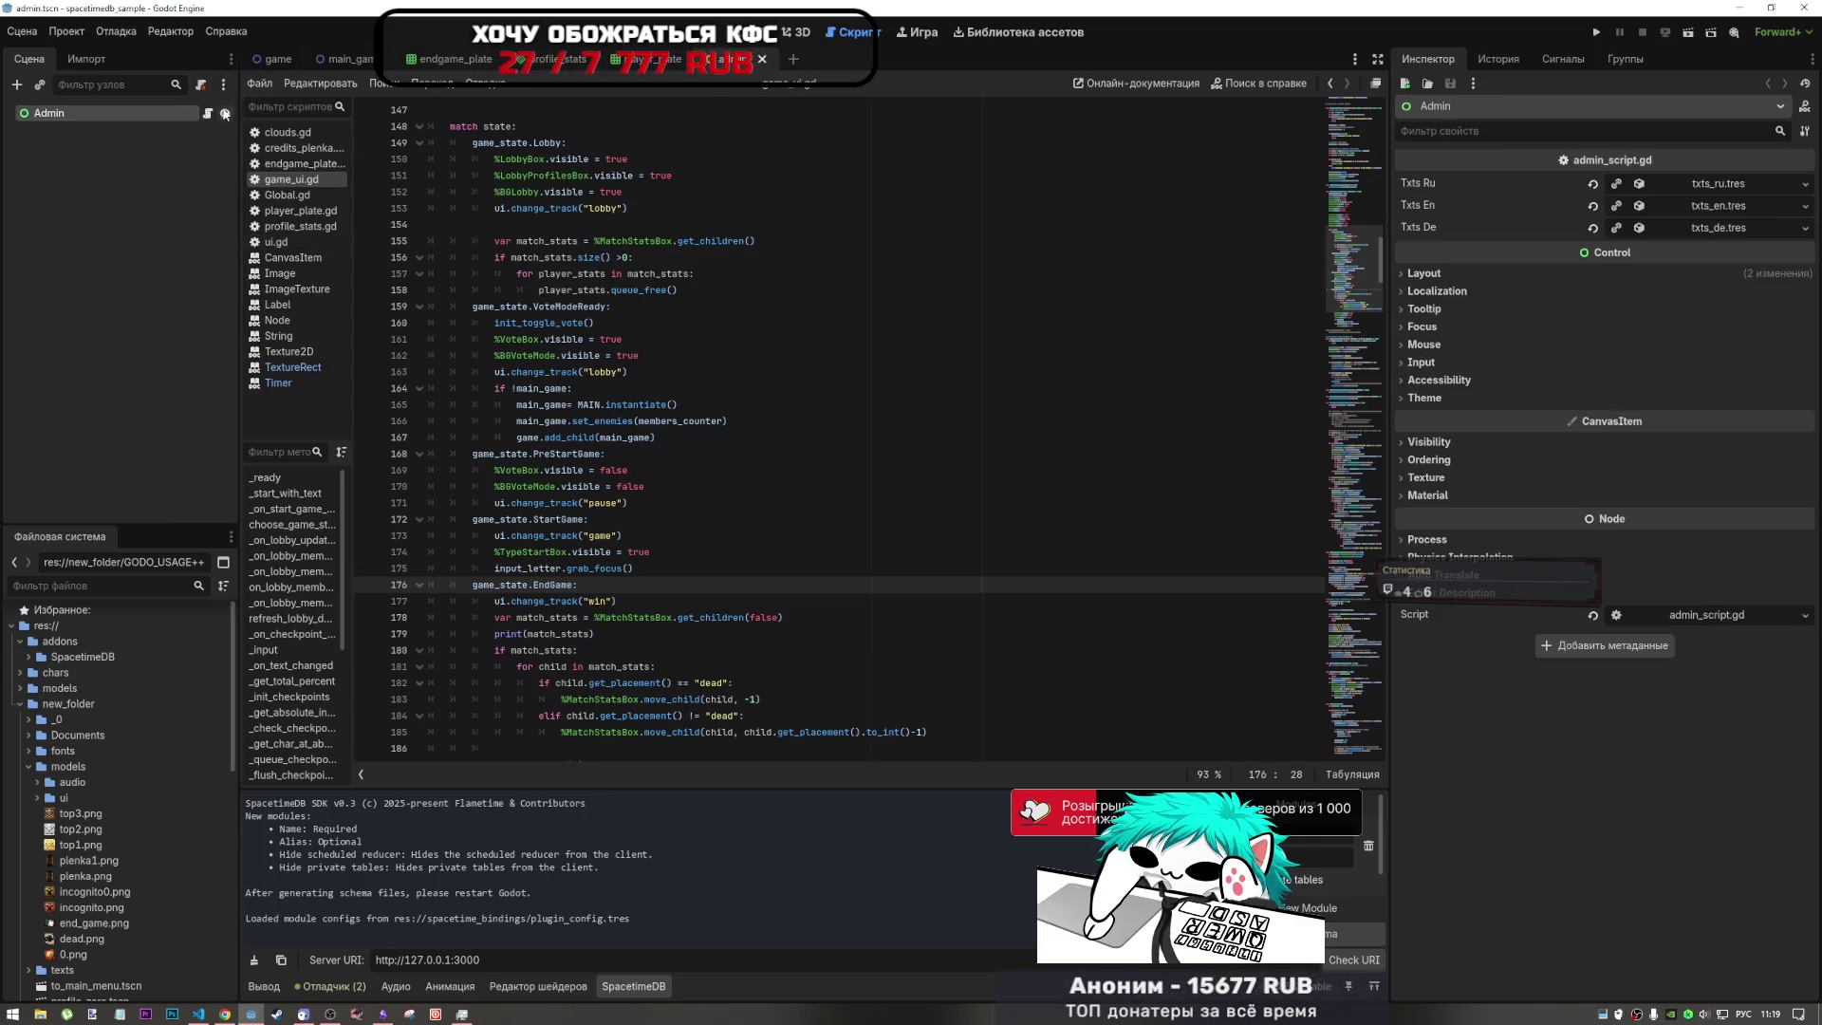
{"action": "left_click", "coordinate": [138, 33]}
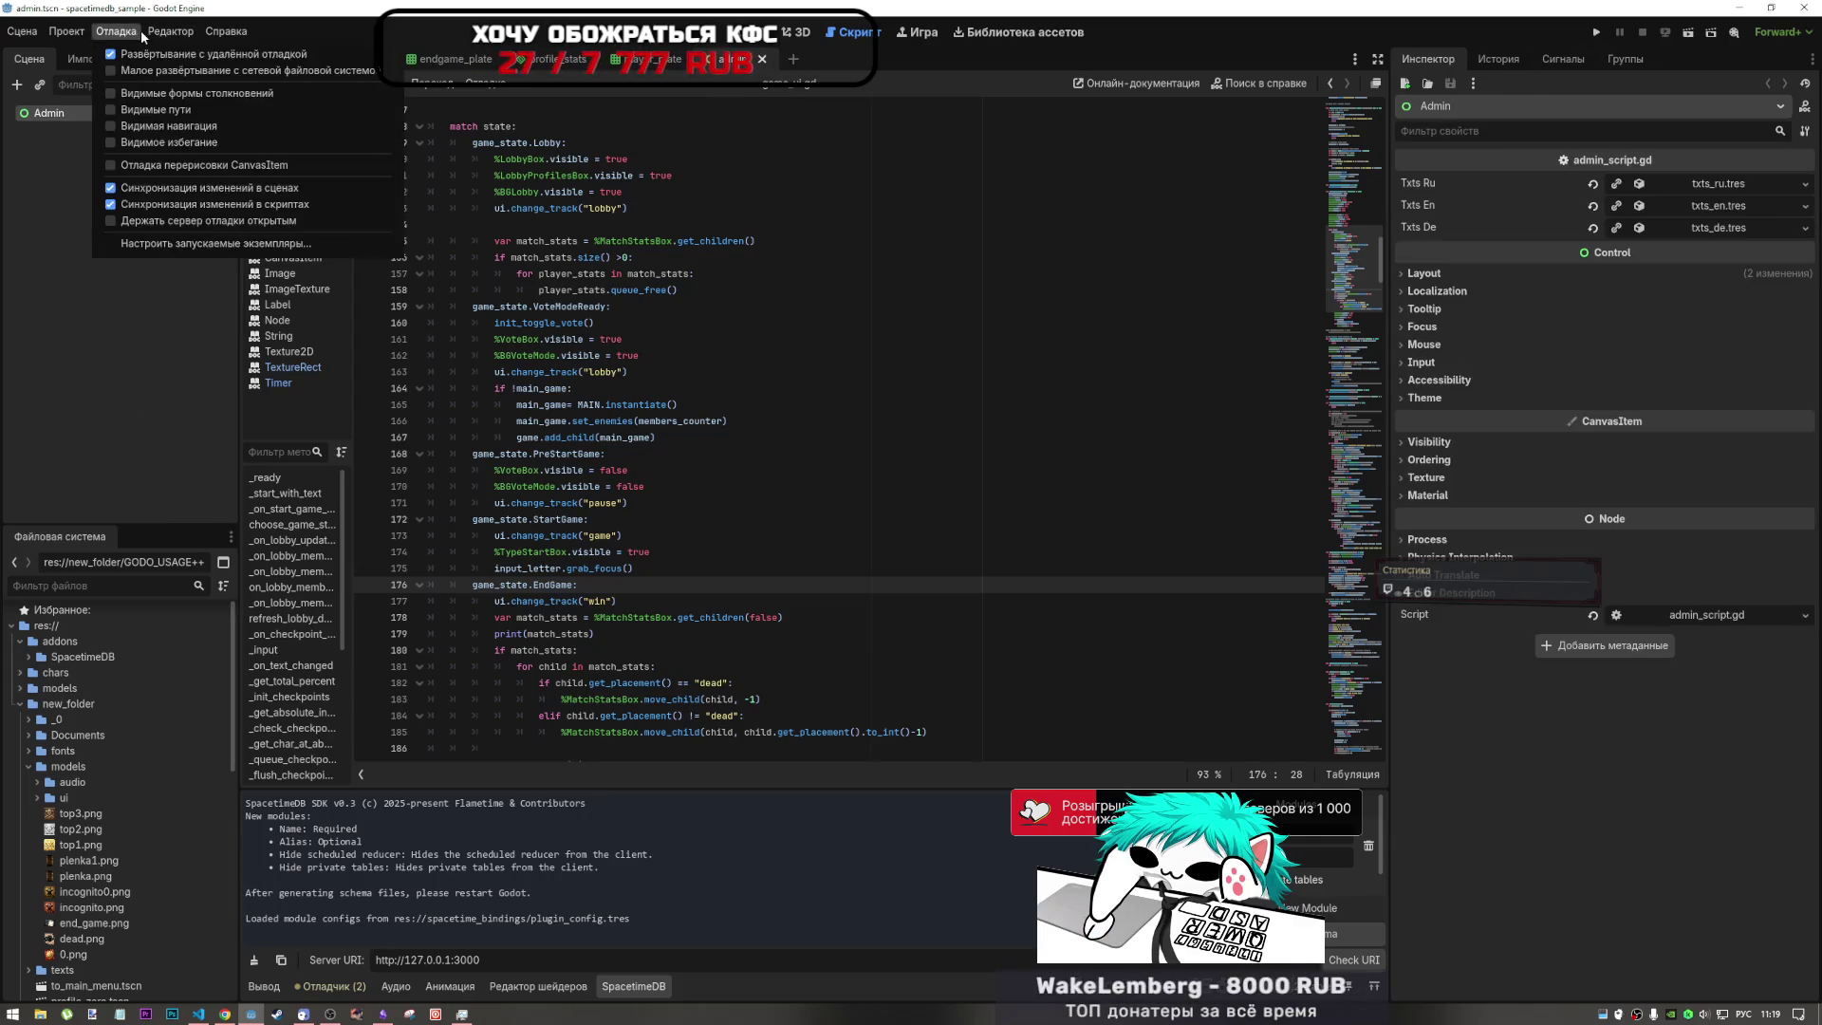
{"action": "left_click", "coordinate": [216, 243]}
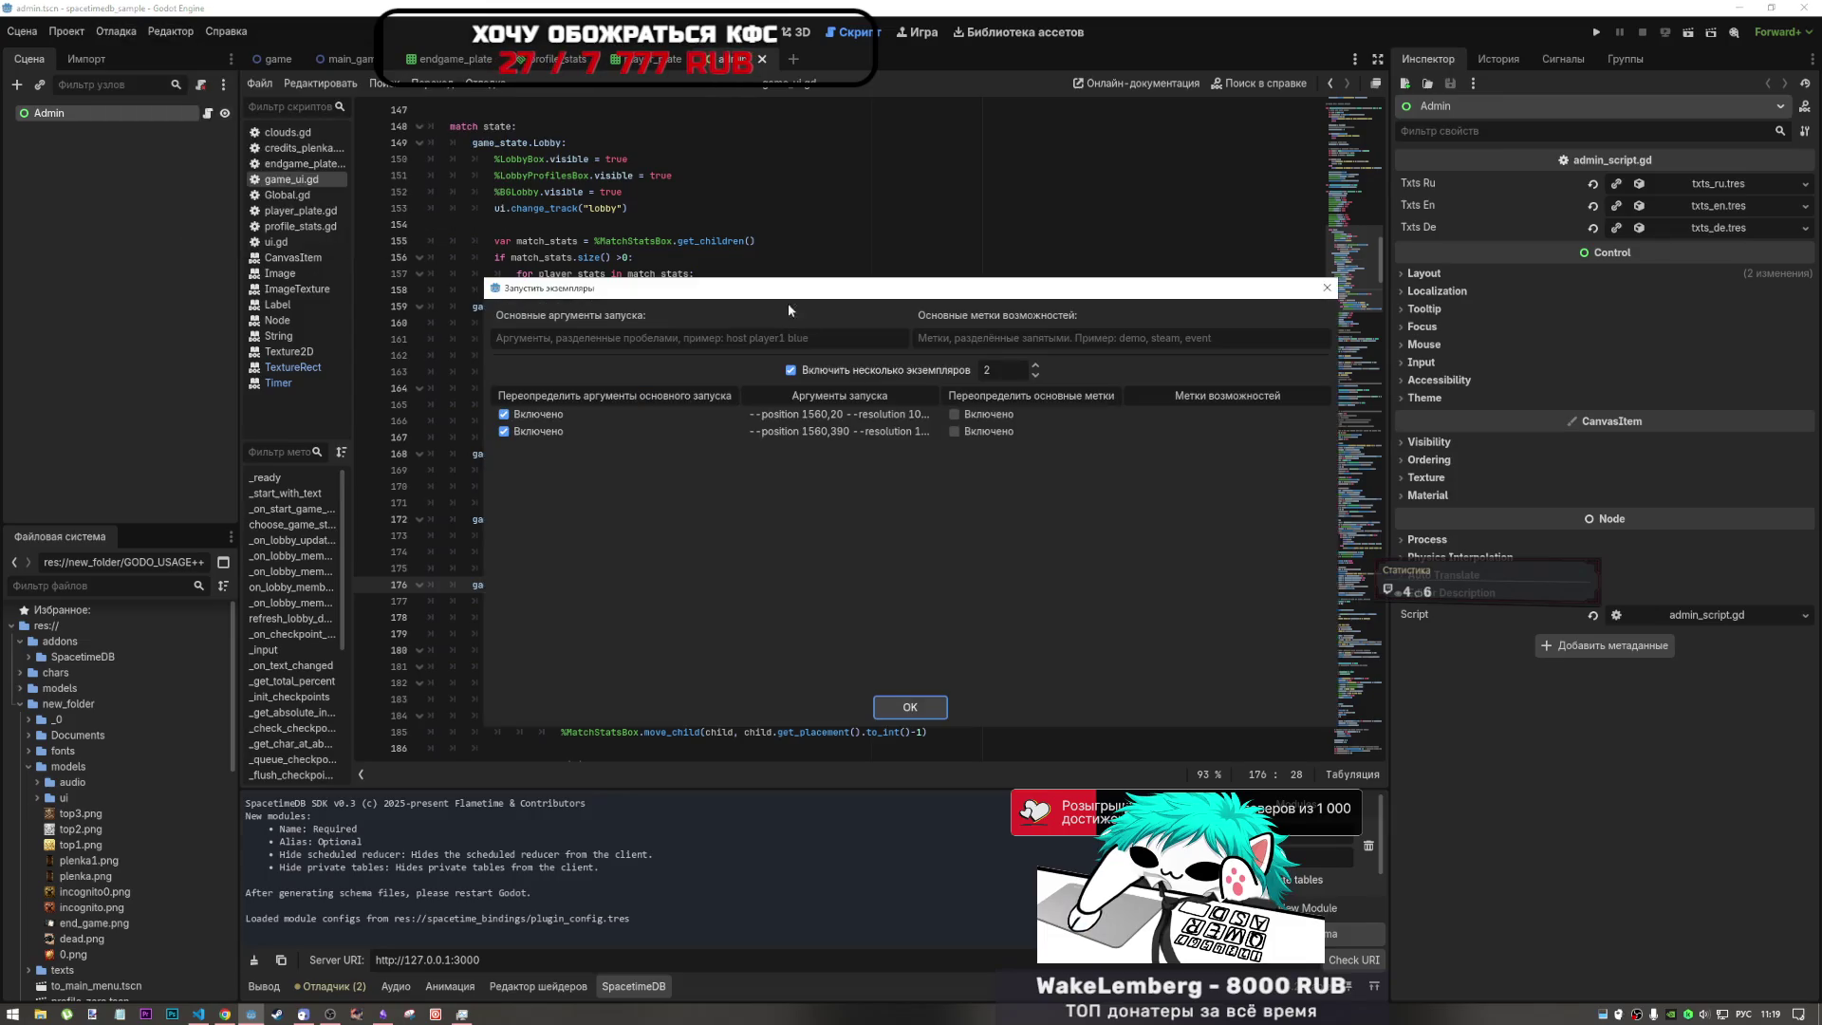
{"action": "left_click", "coordinate": [910, 707]}
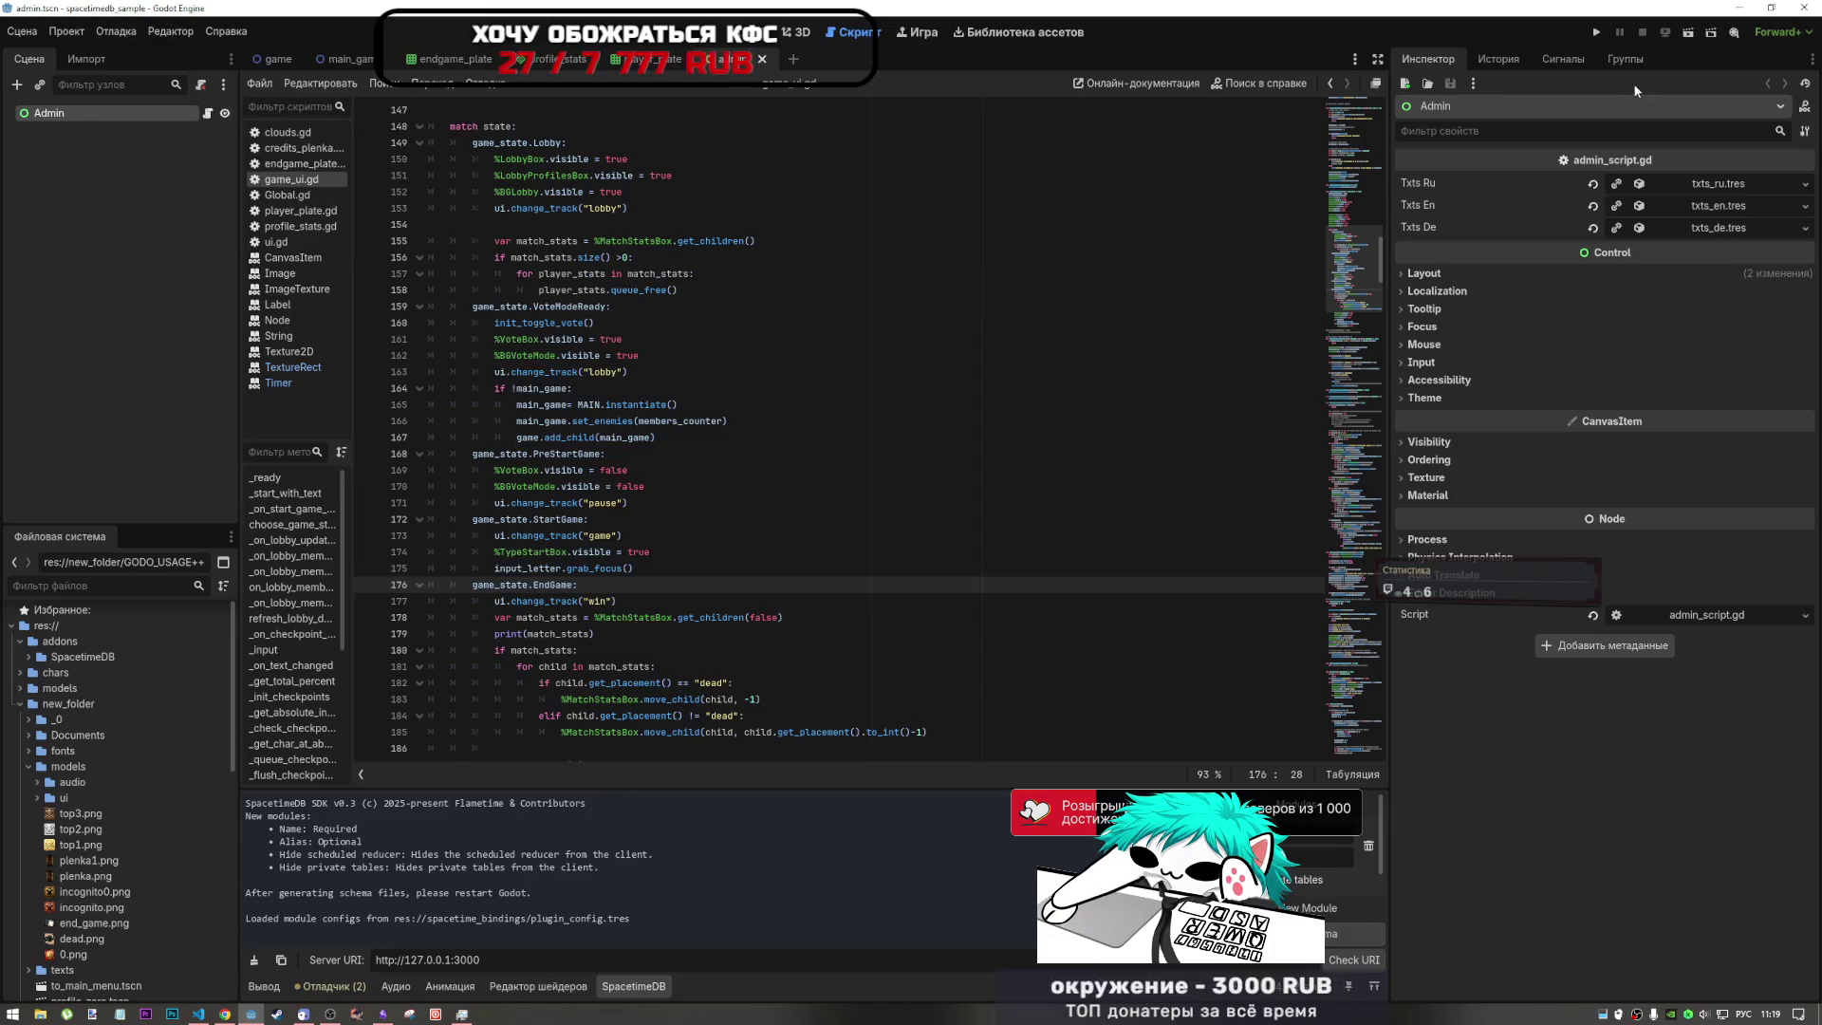
{"action": "left_click", "coordinate": [1678, 30]}
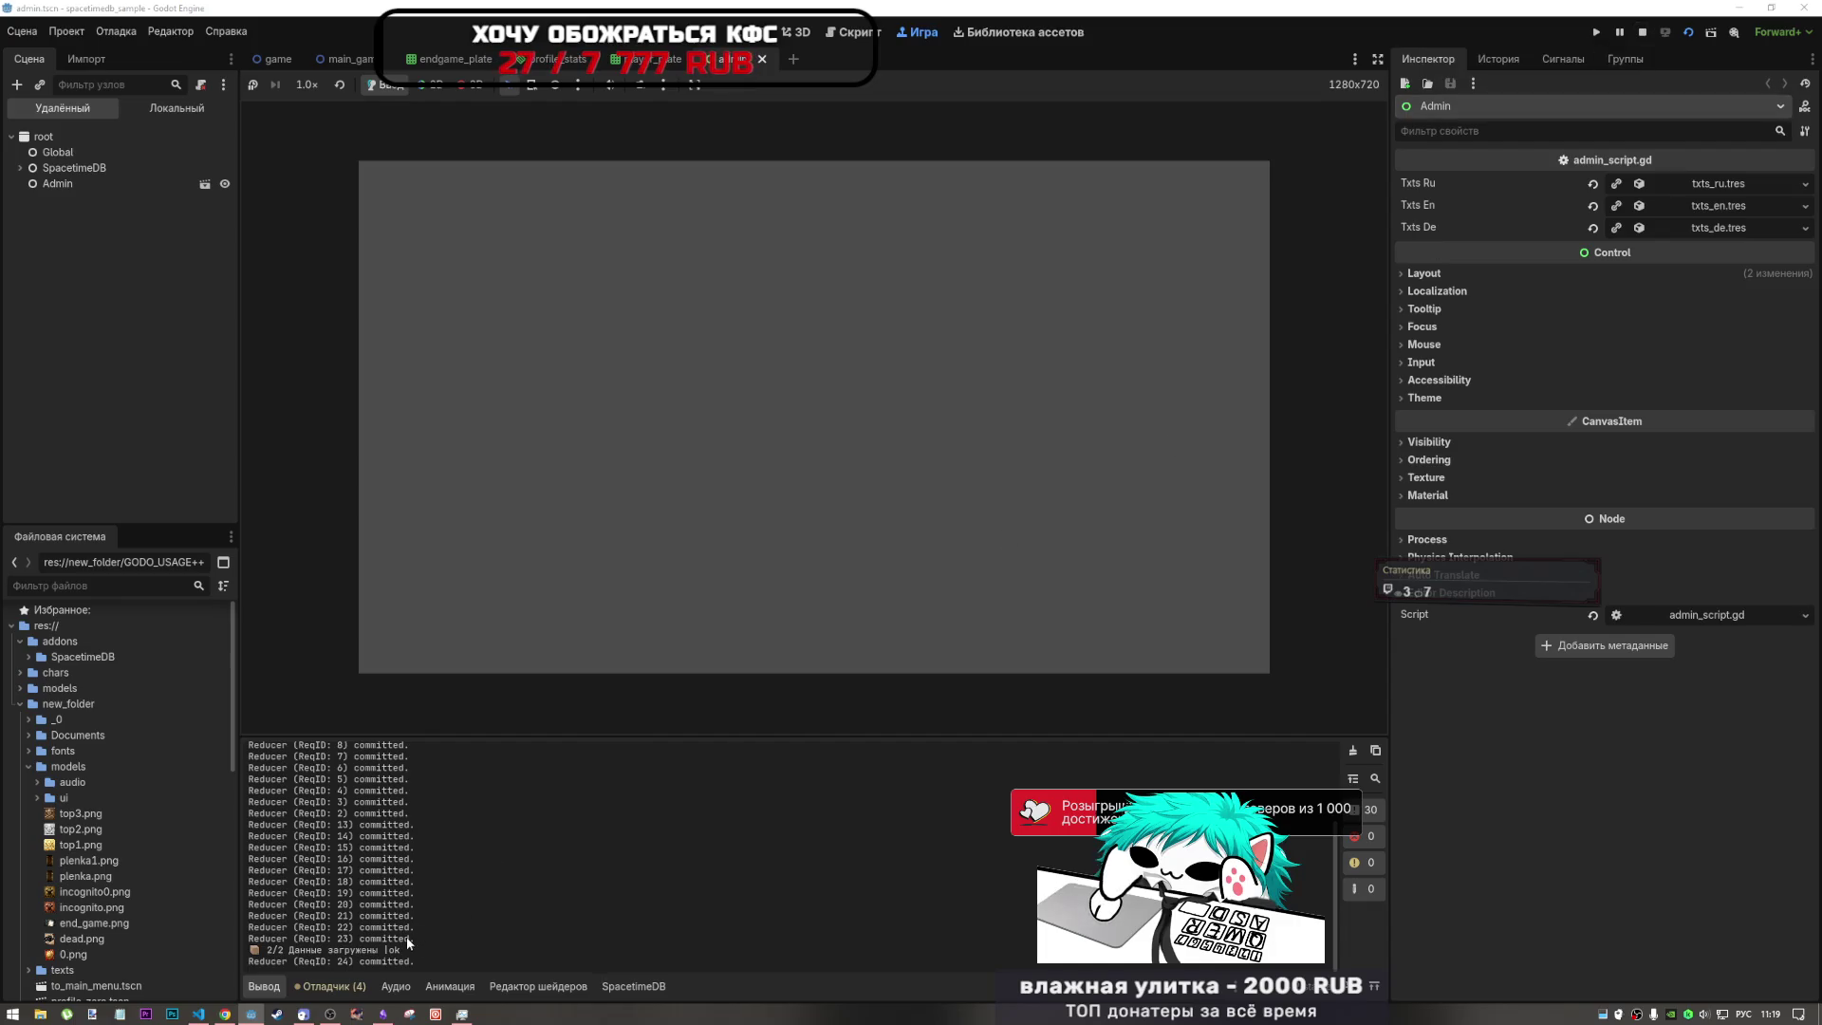
{"action": "left_click", "coordinate": [1644, 33]}
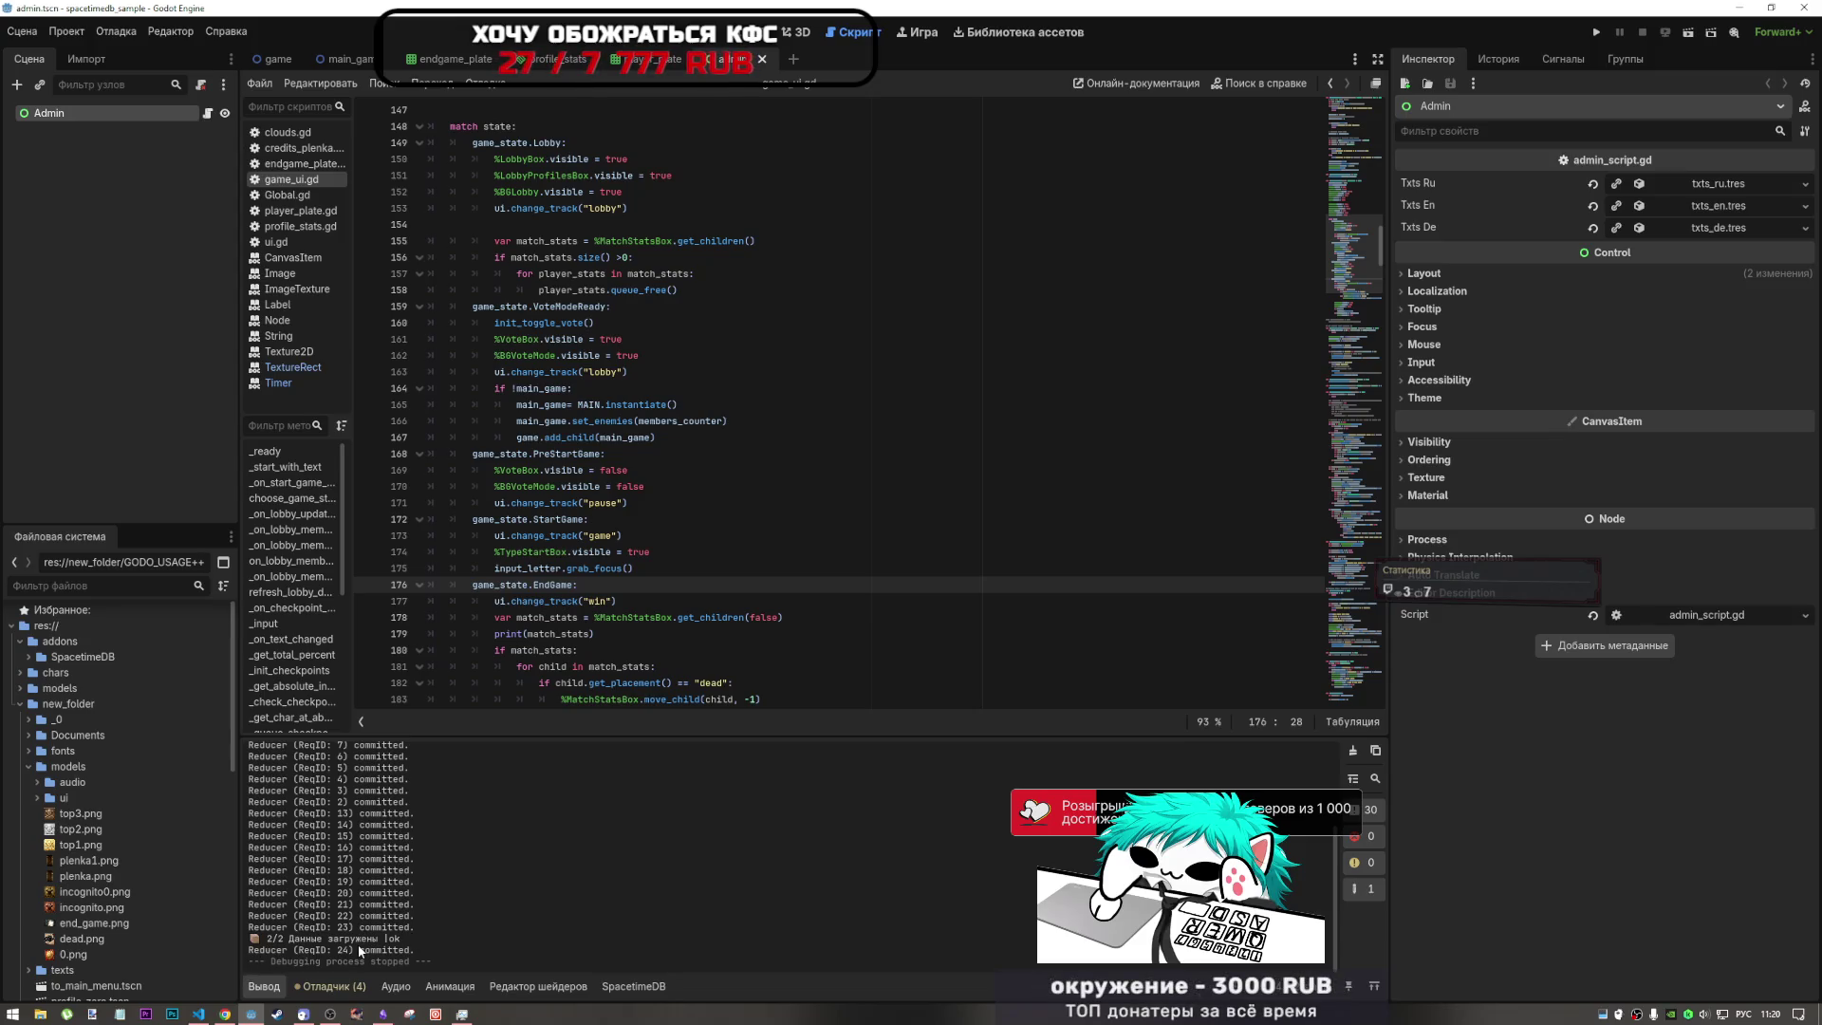
Step: Read through admin_script.gd's text-loading code, then switch to Visual Studio Code
{"action": "scroll", "coordinate": [667, 604], "scroll_direction": "down", "scroll_amount": 15}
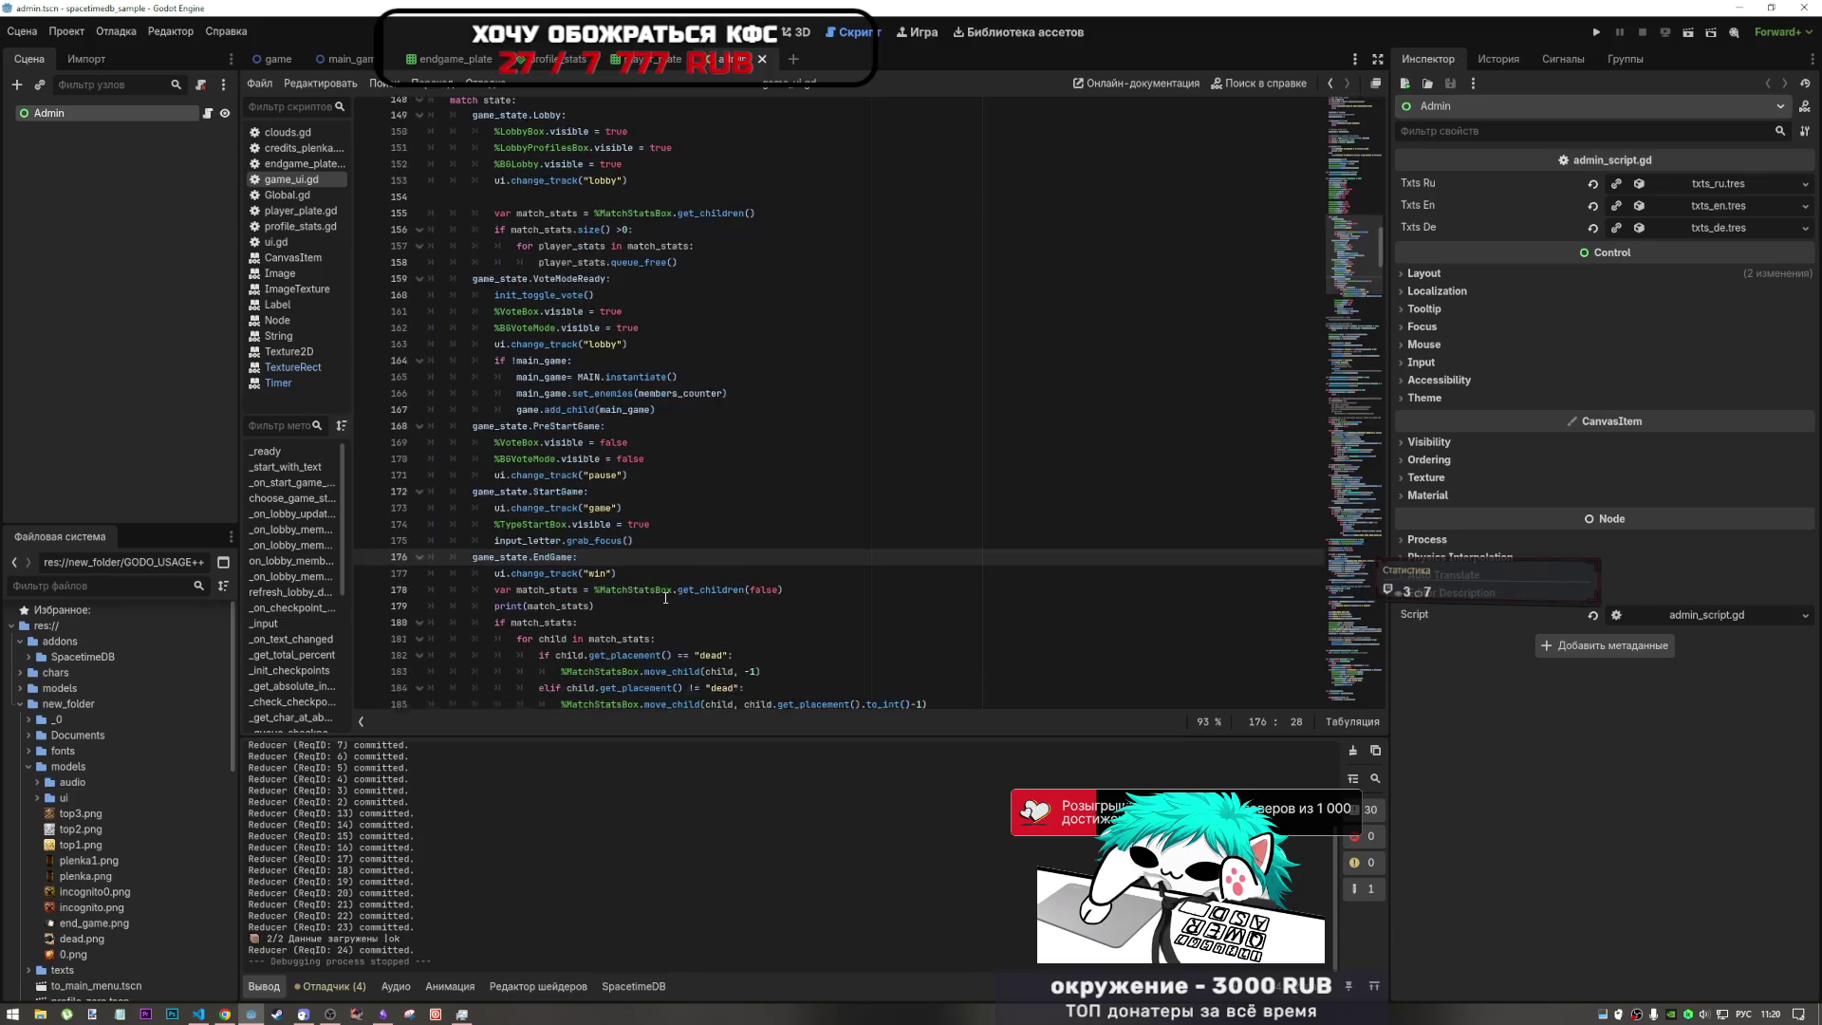
{"action": "scroll", "coordinate": [667, 605], "scroll_direction": "down", "scroll_amount": 15}
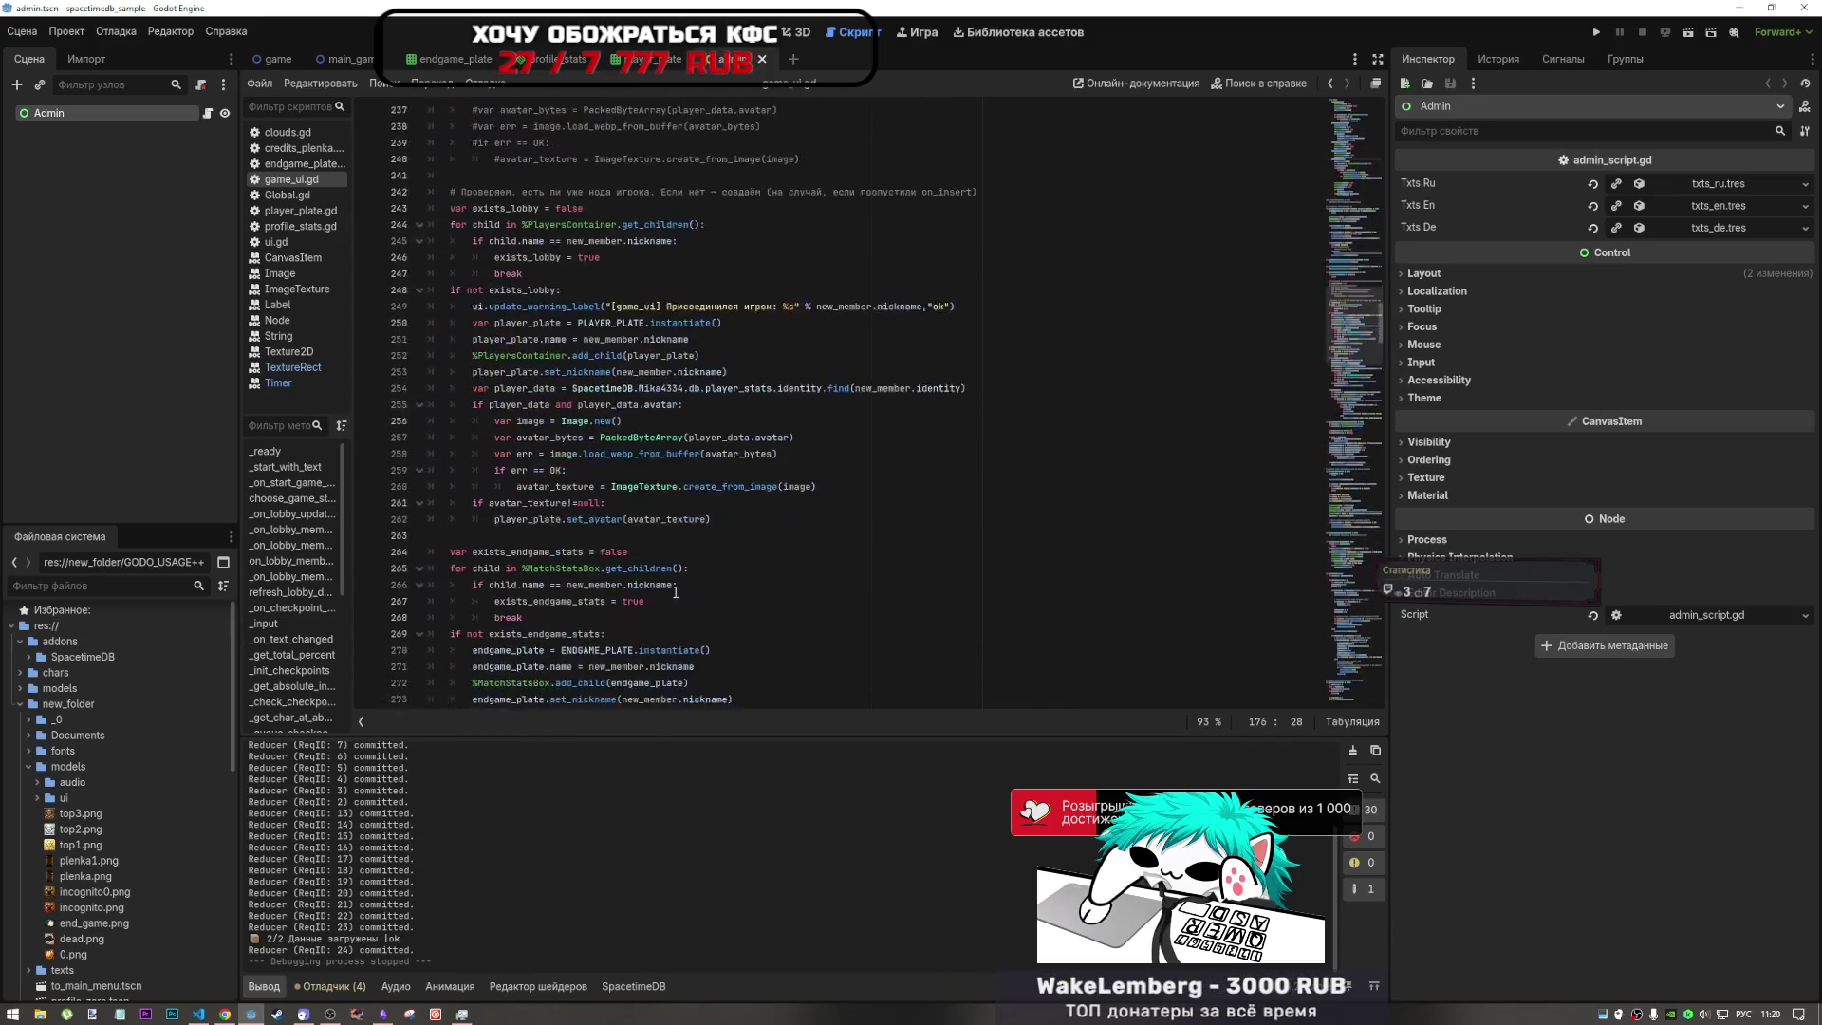
{"action": "left_click", "coordinate": [206, 112]}
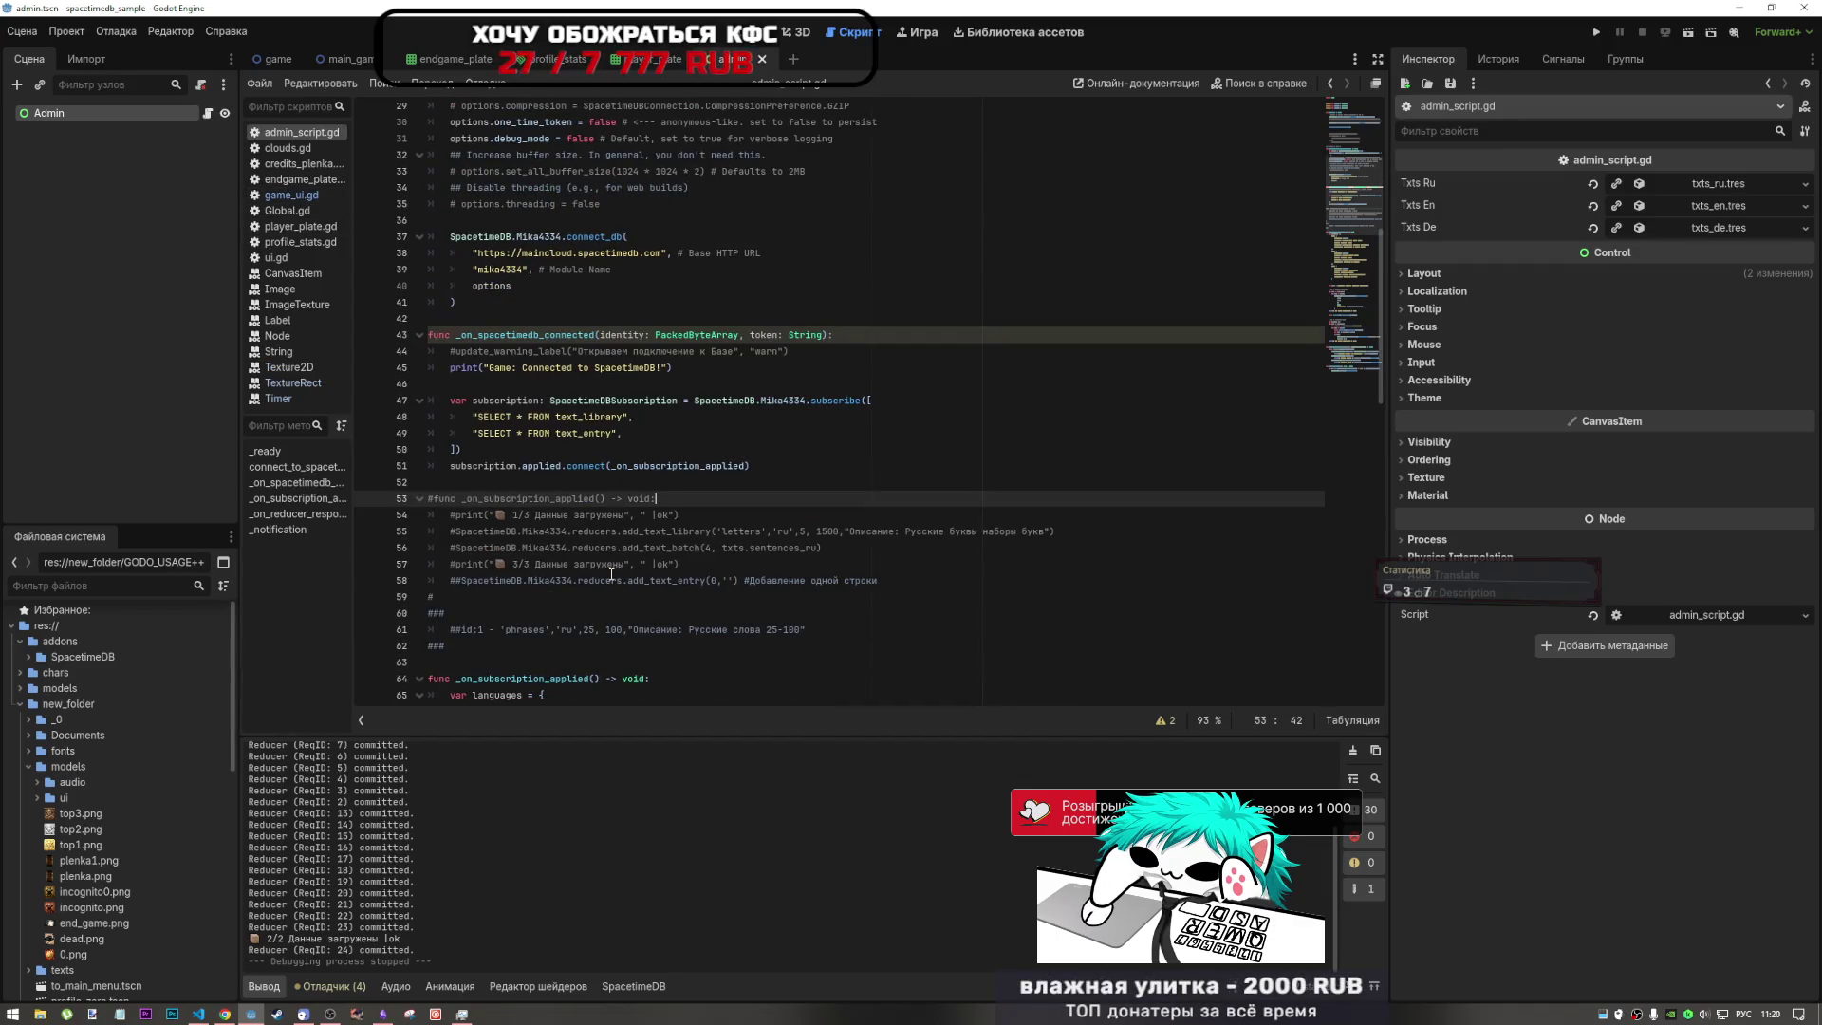
{"action": "scroll", "coordinate": [593, 564], "scroll_direction": "down", "scroll_amount": 8}
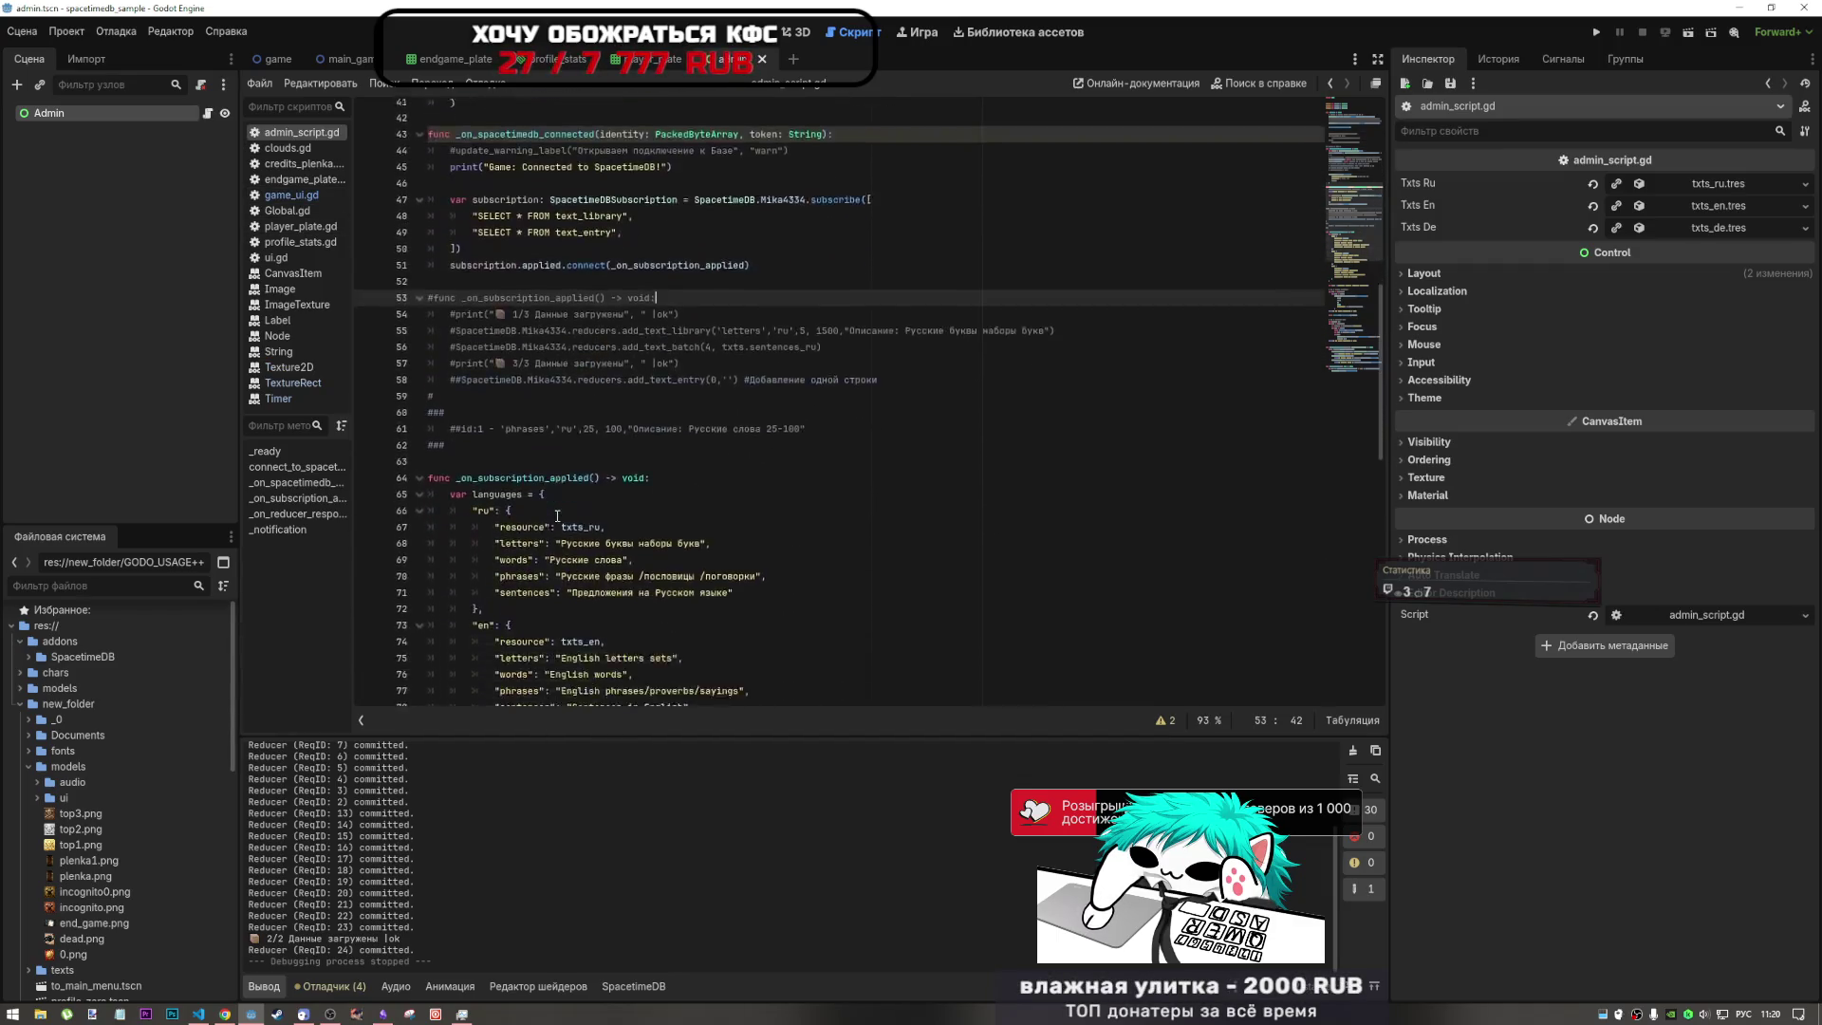
{"action": "scroll", "coordinate": [558, 517], "scroll_direction": "down", "scroll_amount": 13}
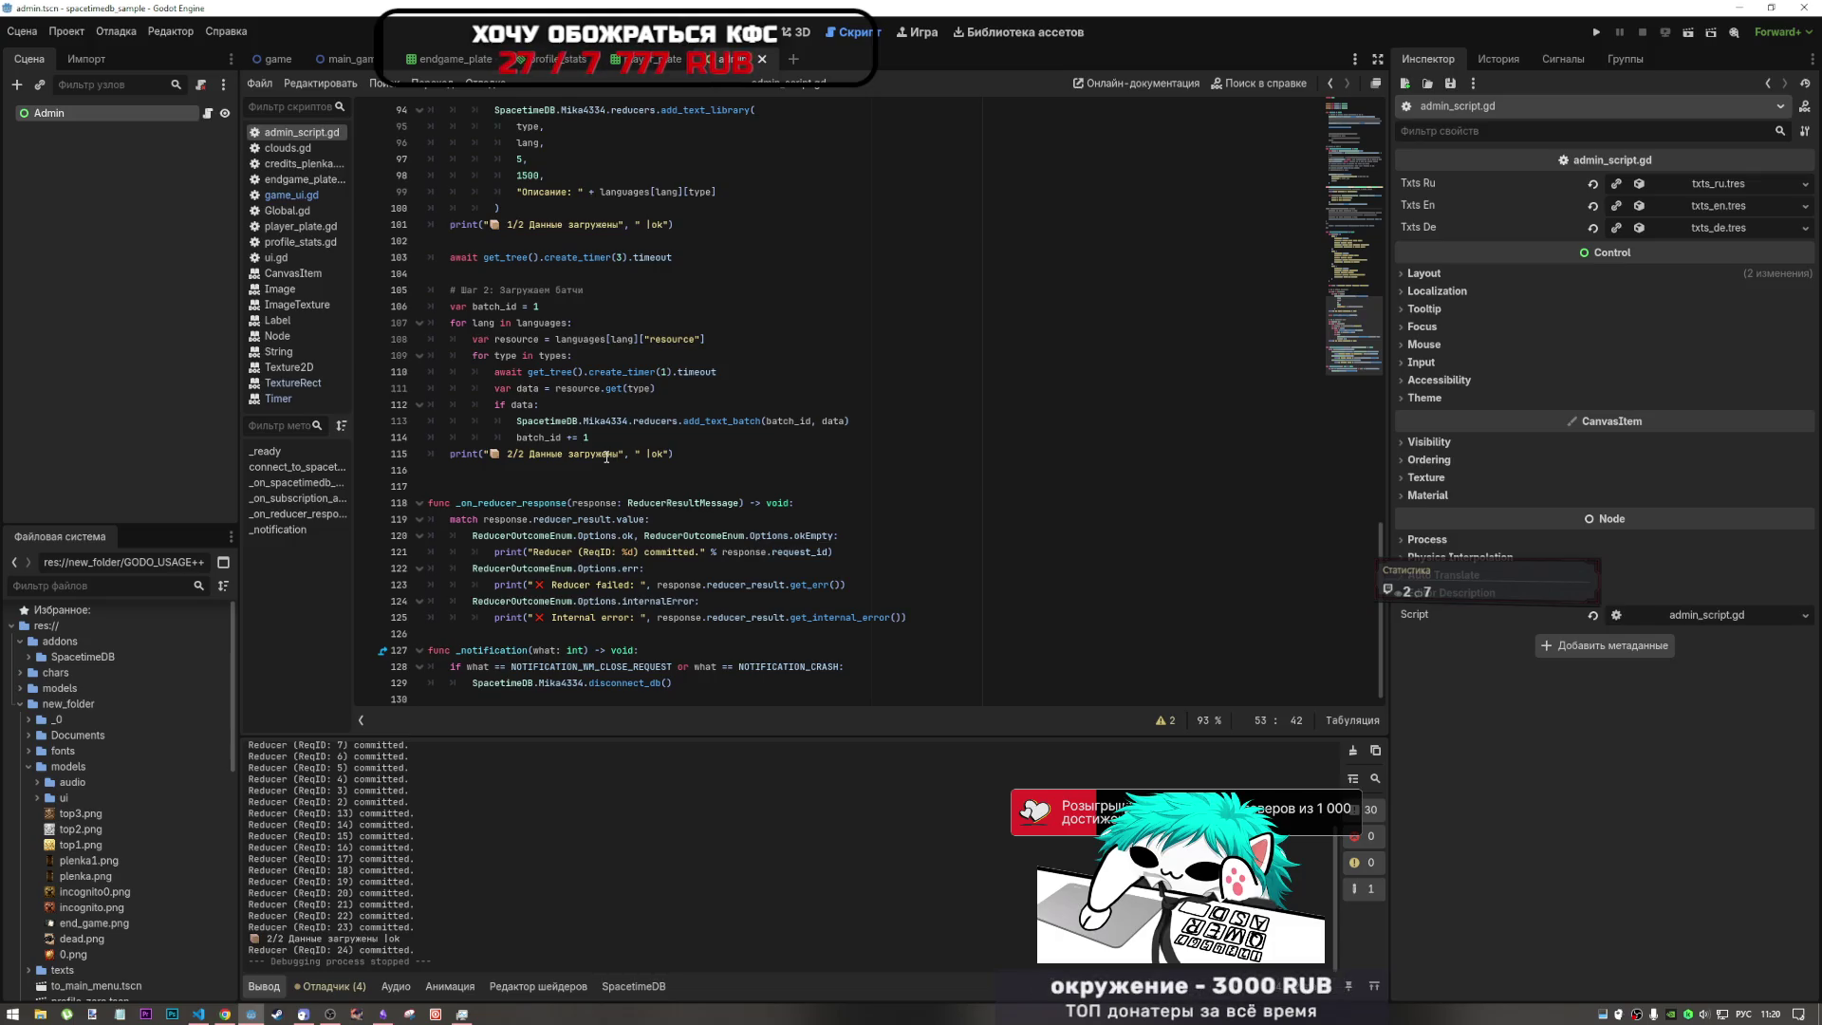
{"action": "left_click", "coordinate": [209, 1015]}
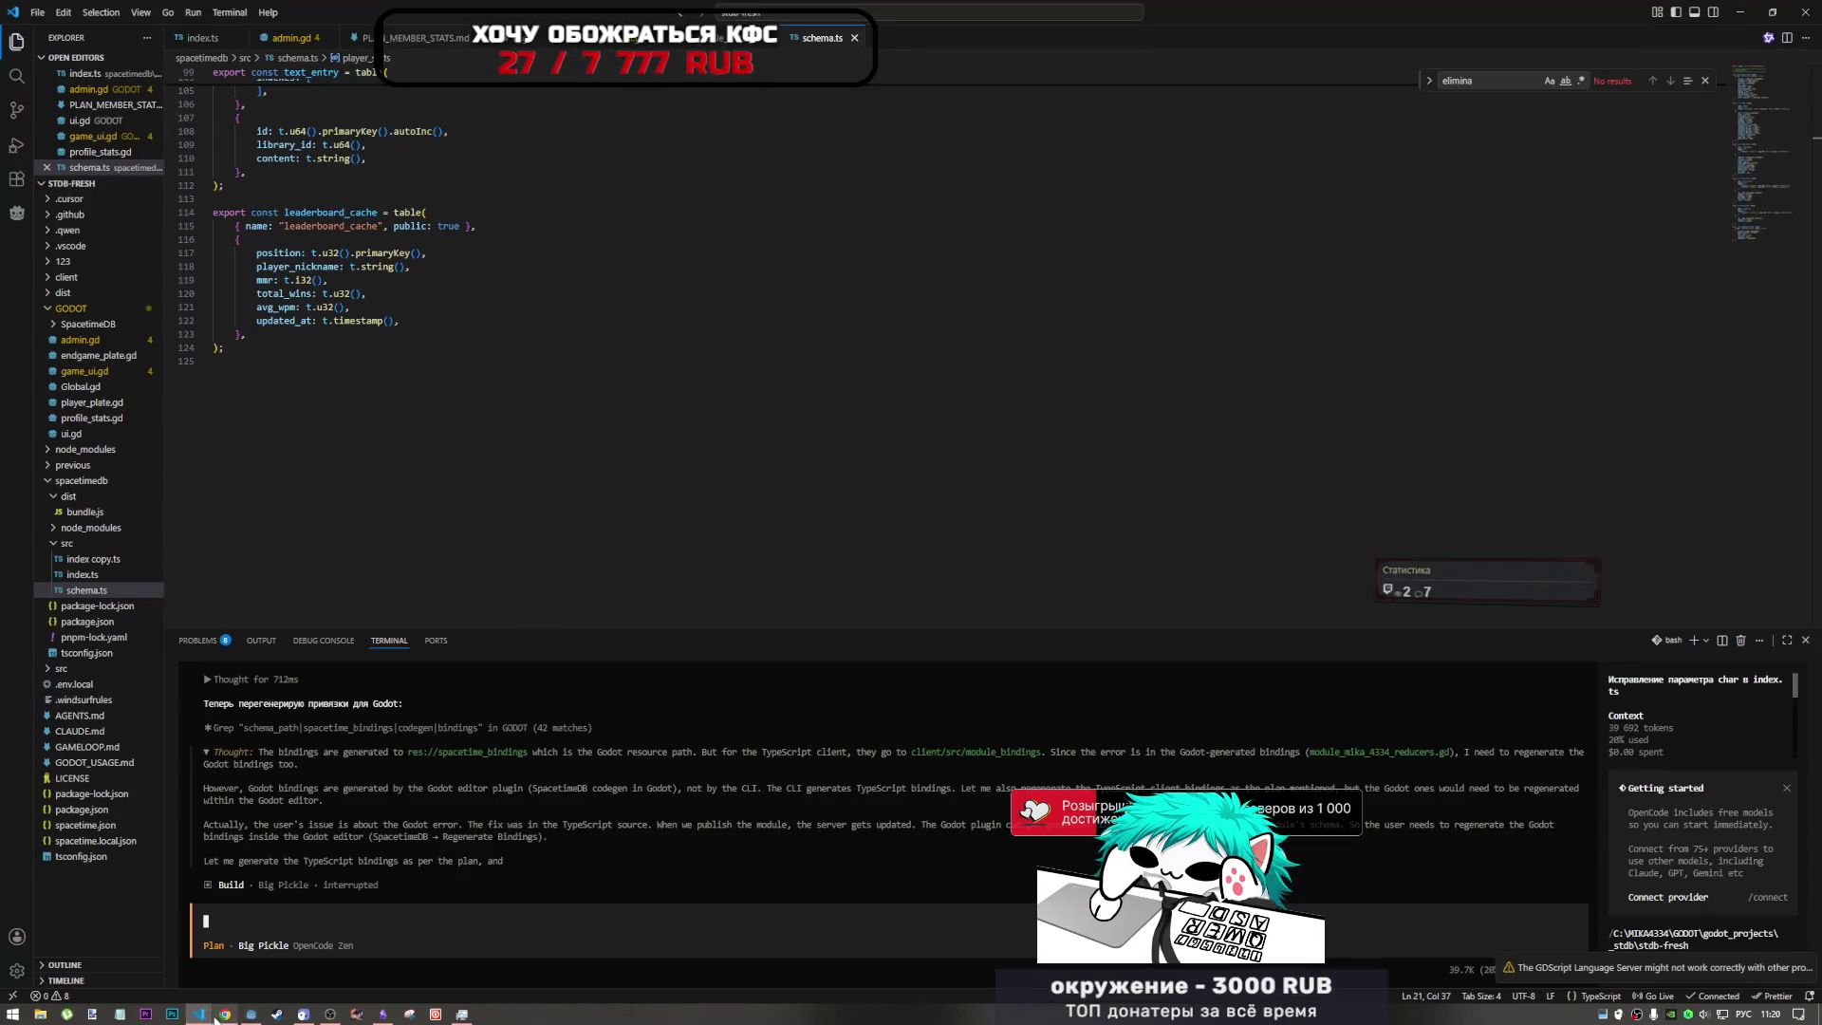
Step: Bring up the browser's SpacetimeDB text_library table with 12 rows in ru, en and de
{"action": "left_click", "coordinate": [223, 1015]}
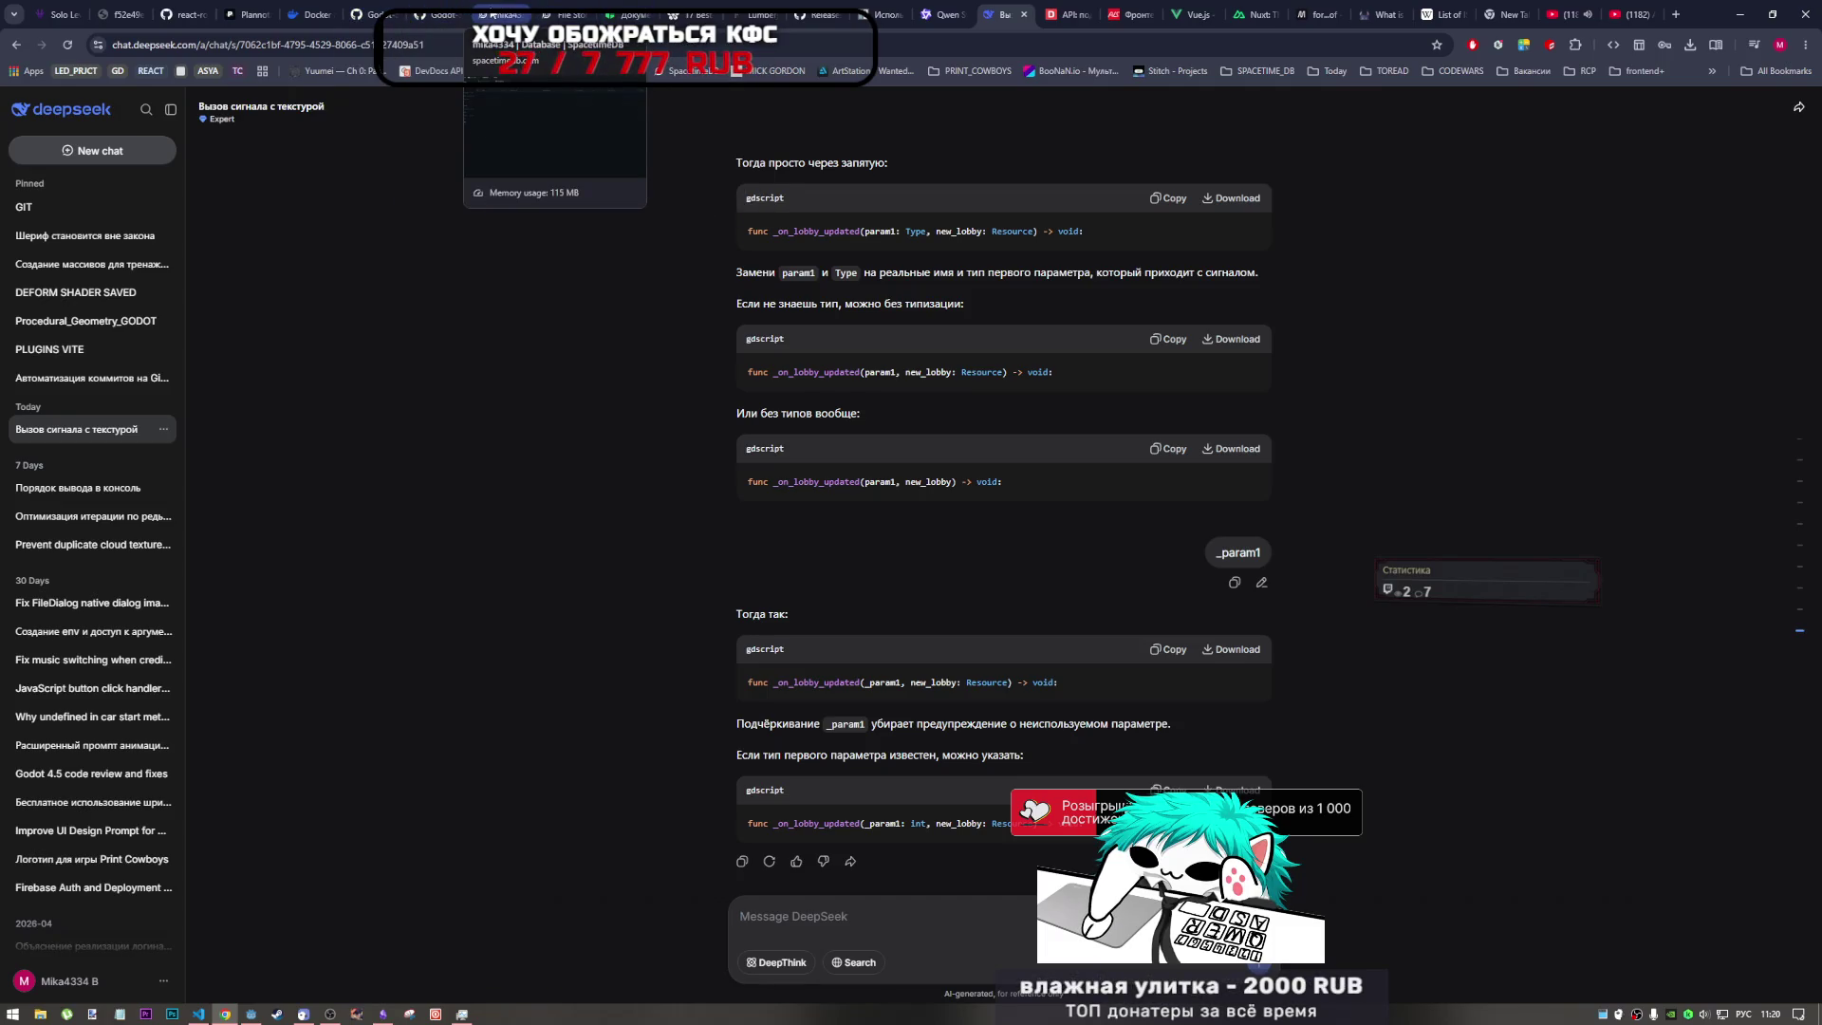
{"action": "left_click", "coordinate": [500, 14]}
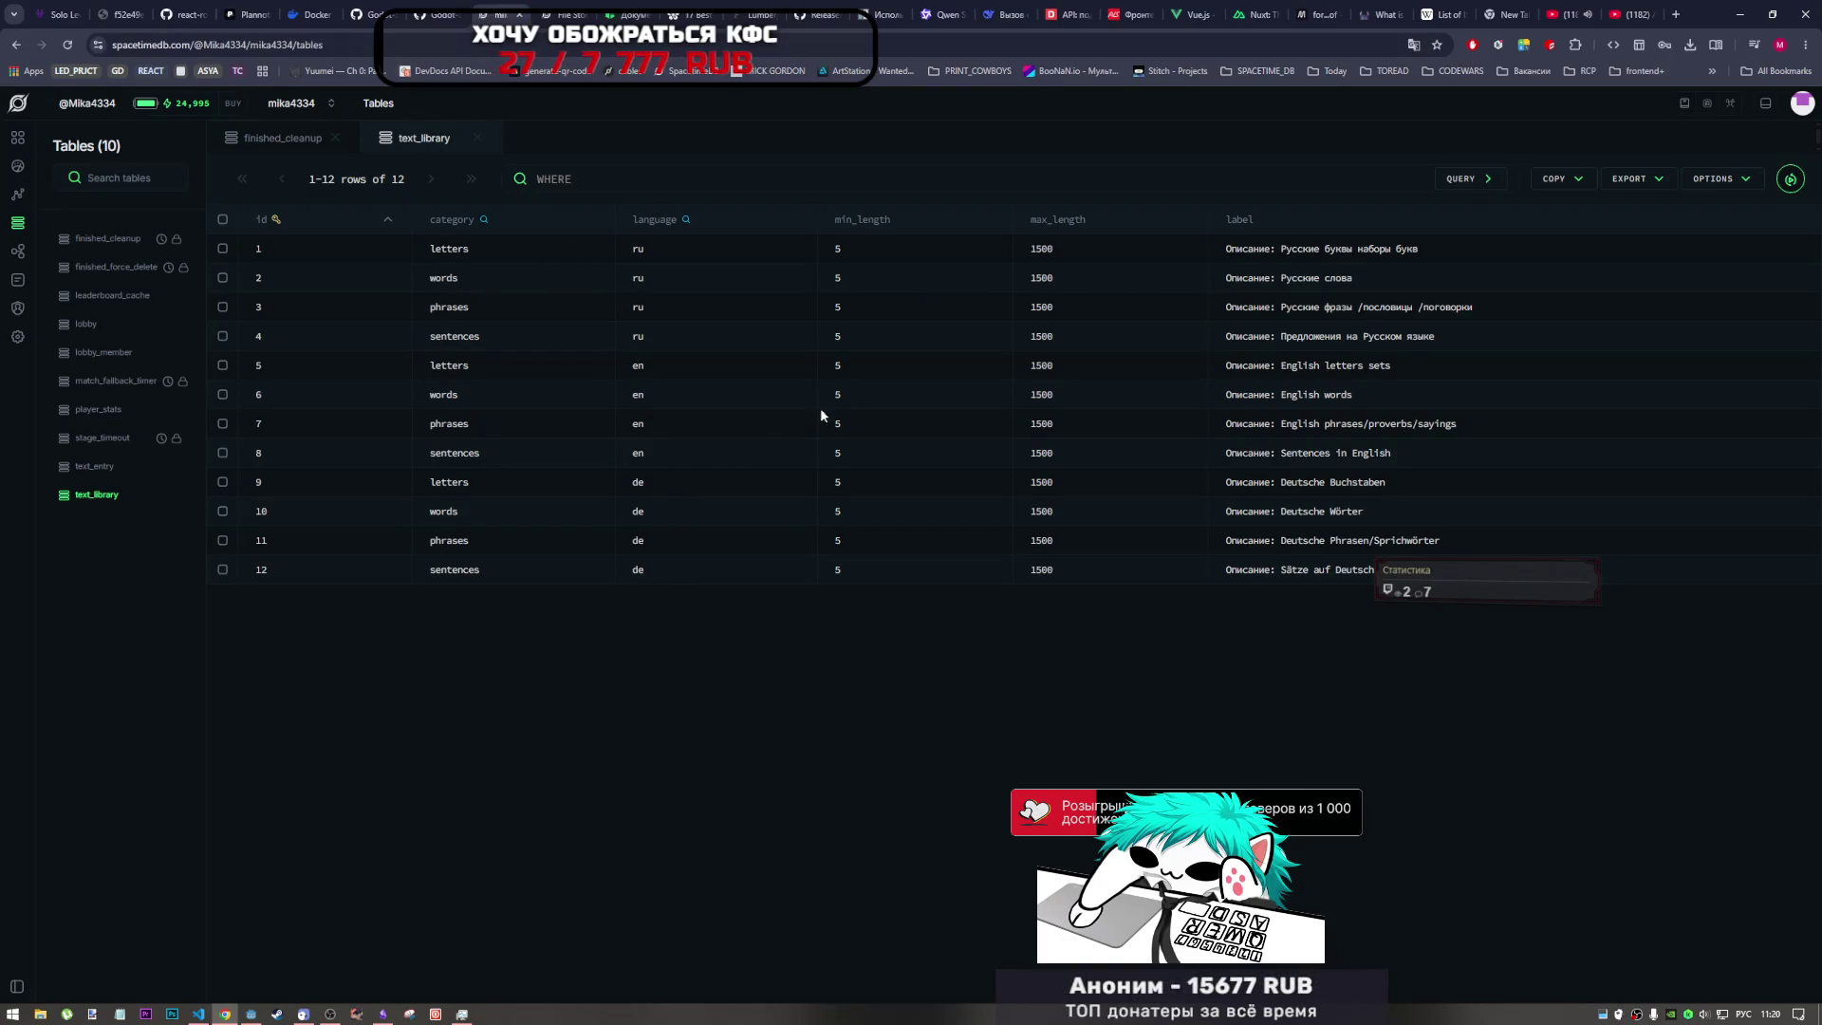
Step: Check the last page of the text_entry table's 2105 rows
{"action": "left_click", "coordinate": [107, 467]}
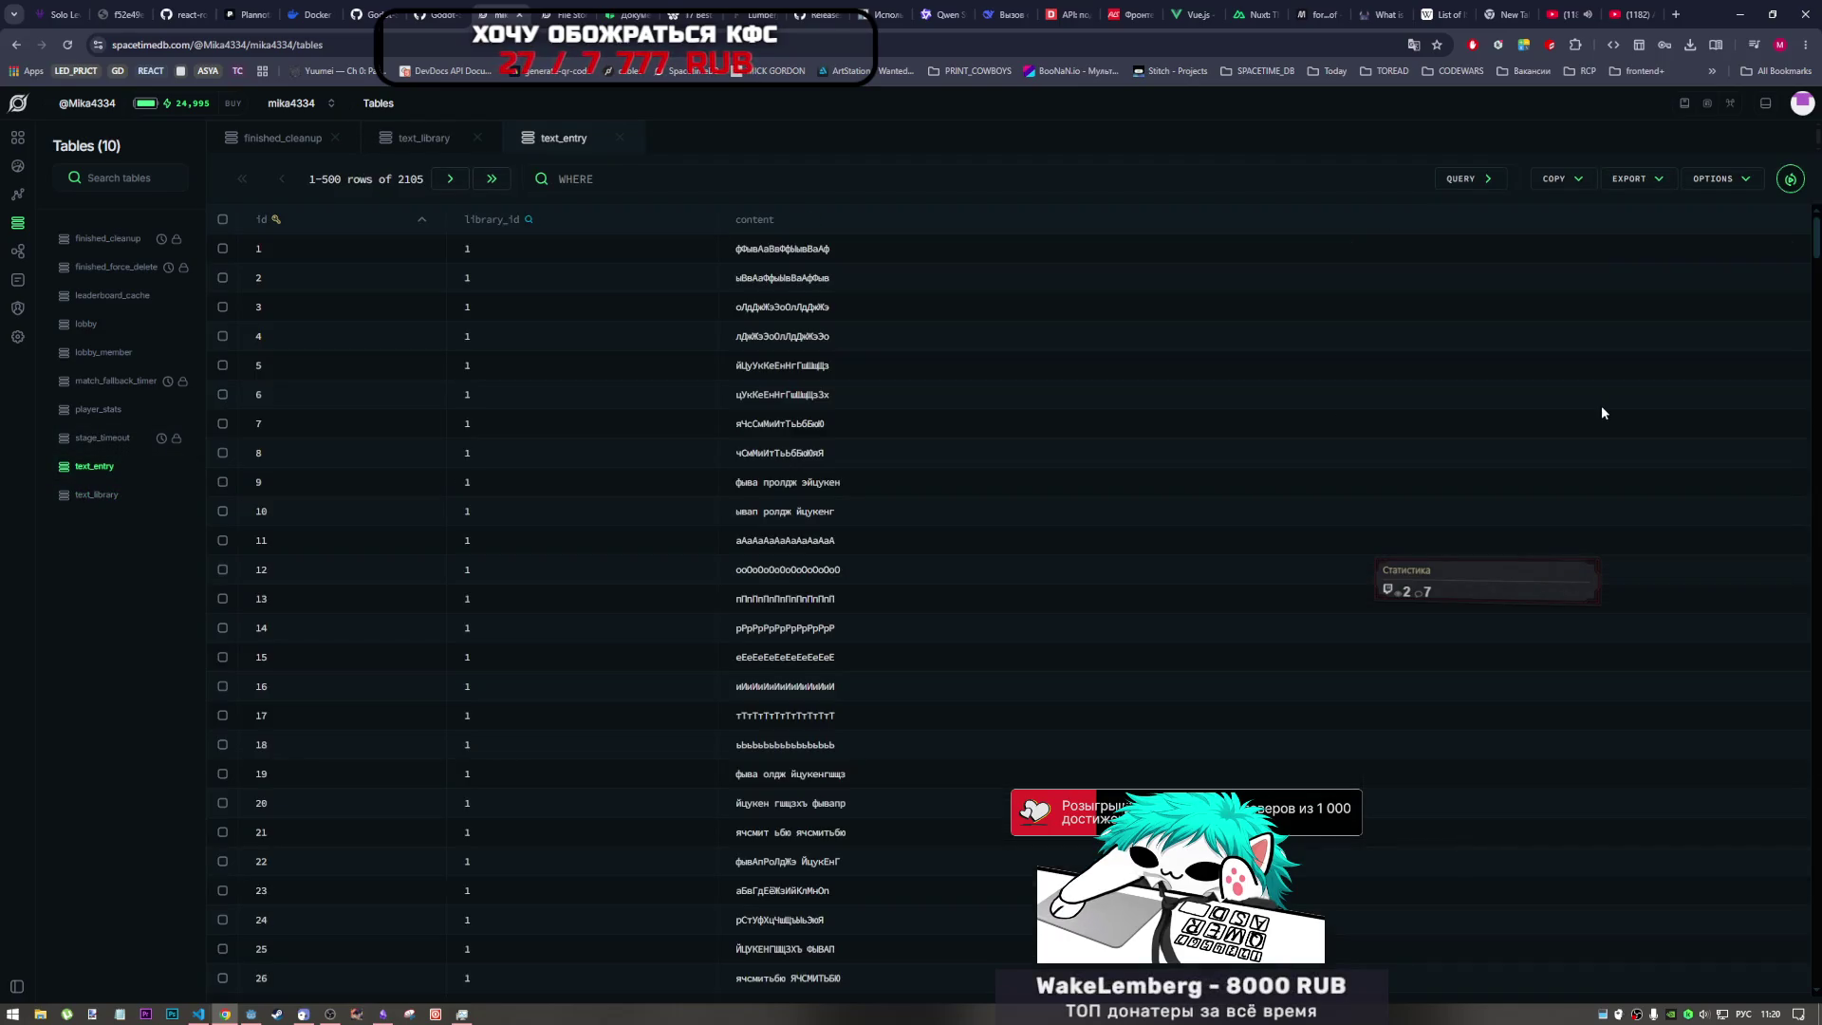
{"action": "scroll", "coordinate": [1082, 667], "scroll_direction": "down", "scroll_amount": 20}
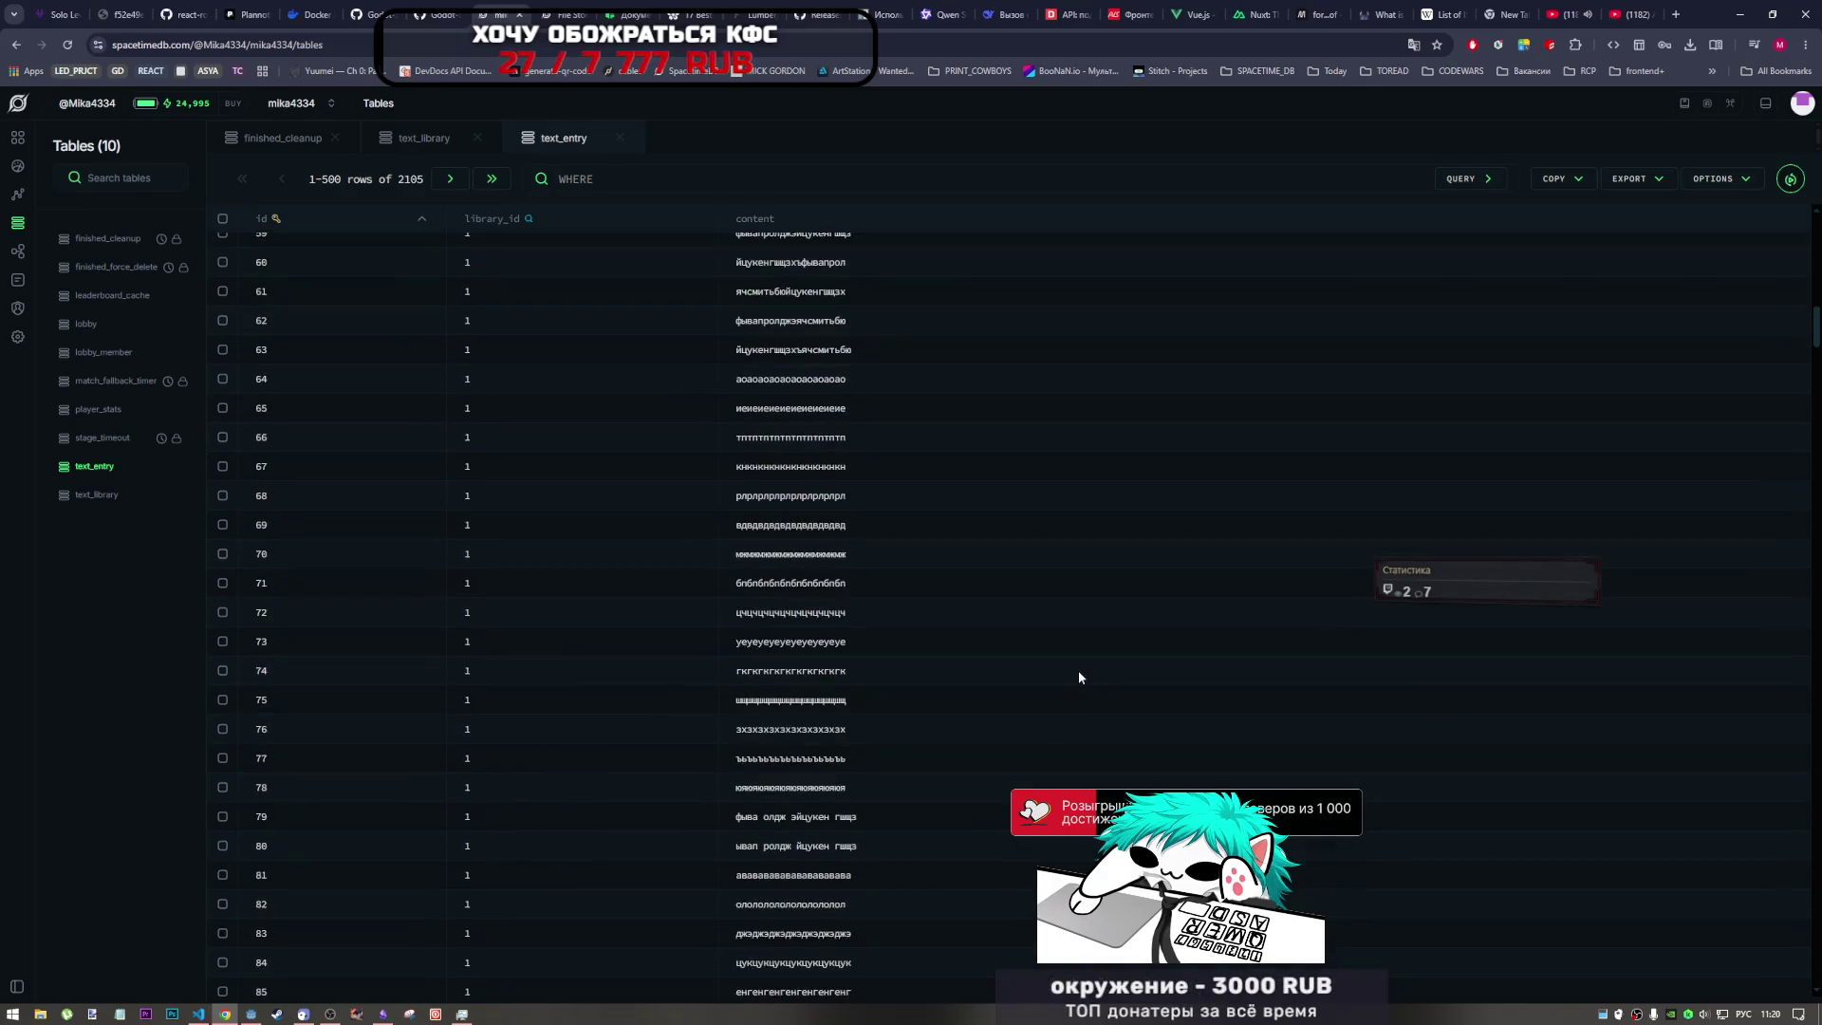
{"action": "left_click", "coordinate": [491, 178]}
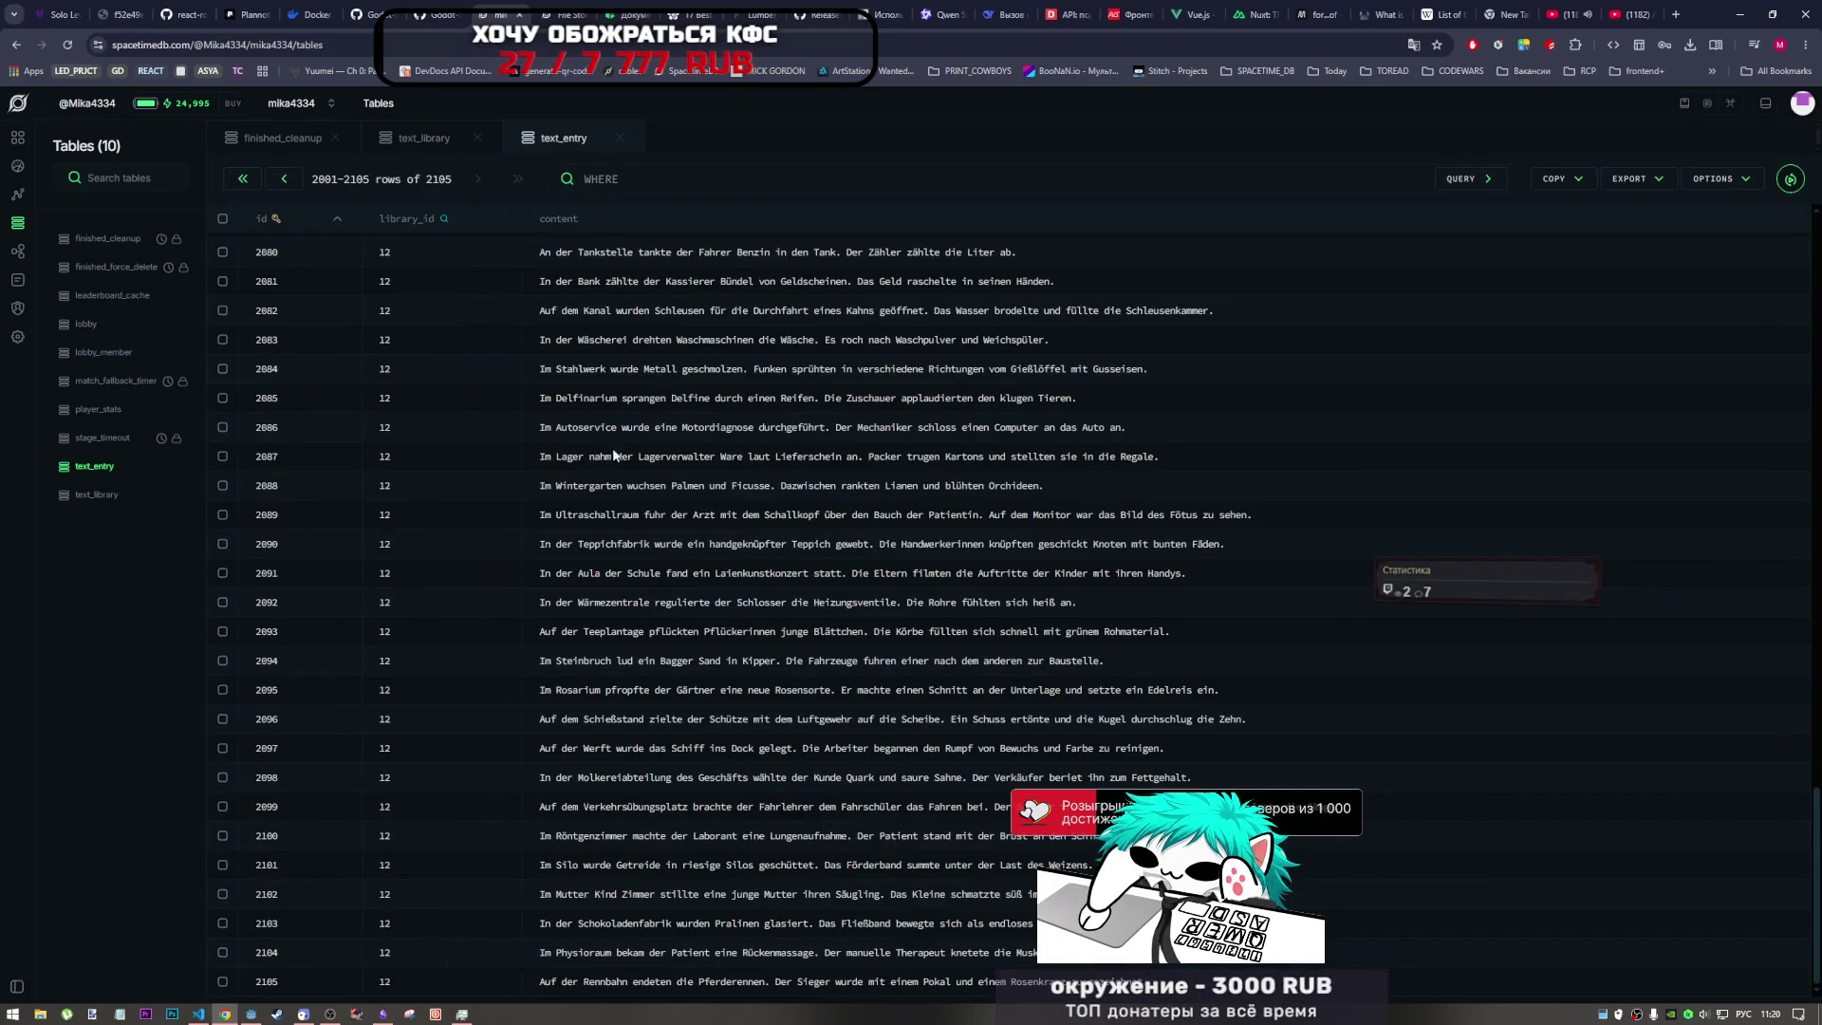
{"action": "scroll", "coordinate": [508, 561], "scroll_direction": "up", "scroll_amount": 6}
{"action": "scroll", "coordinate": [514, 526], "scroll_direction": "up", "scroll_amount": 15}
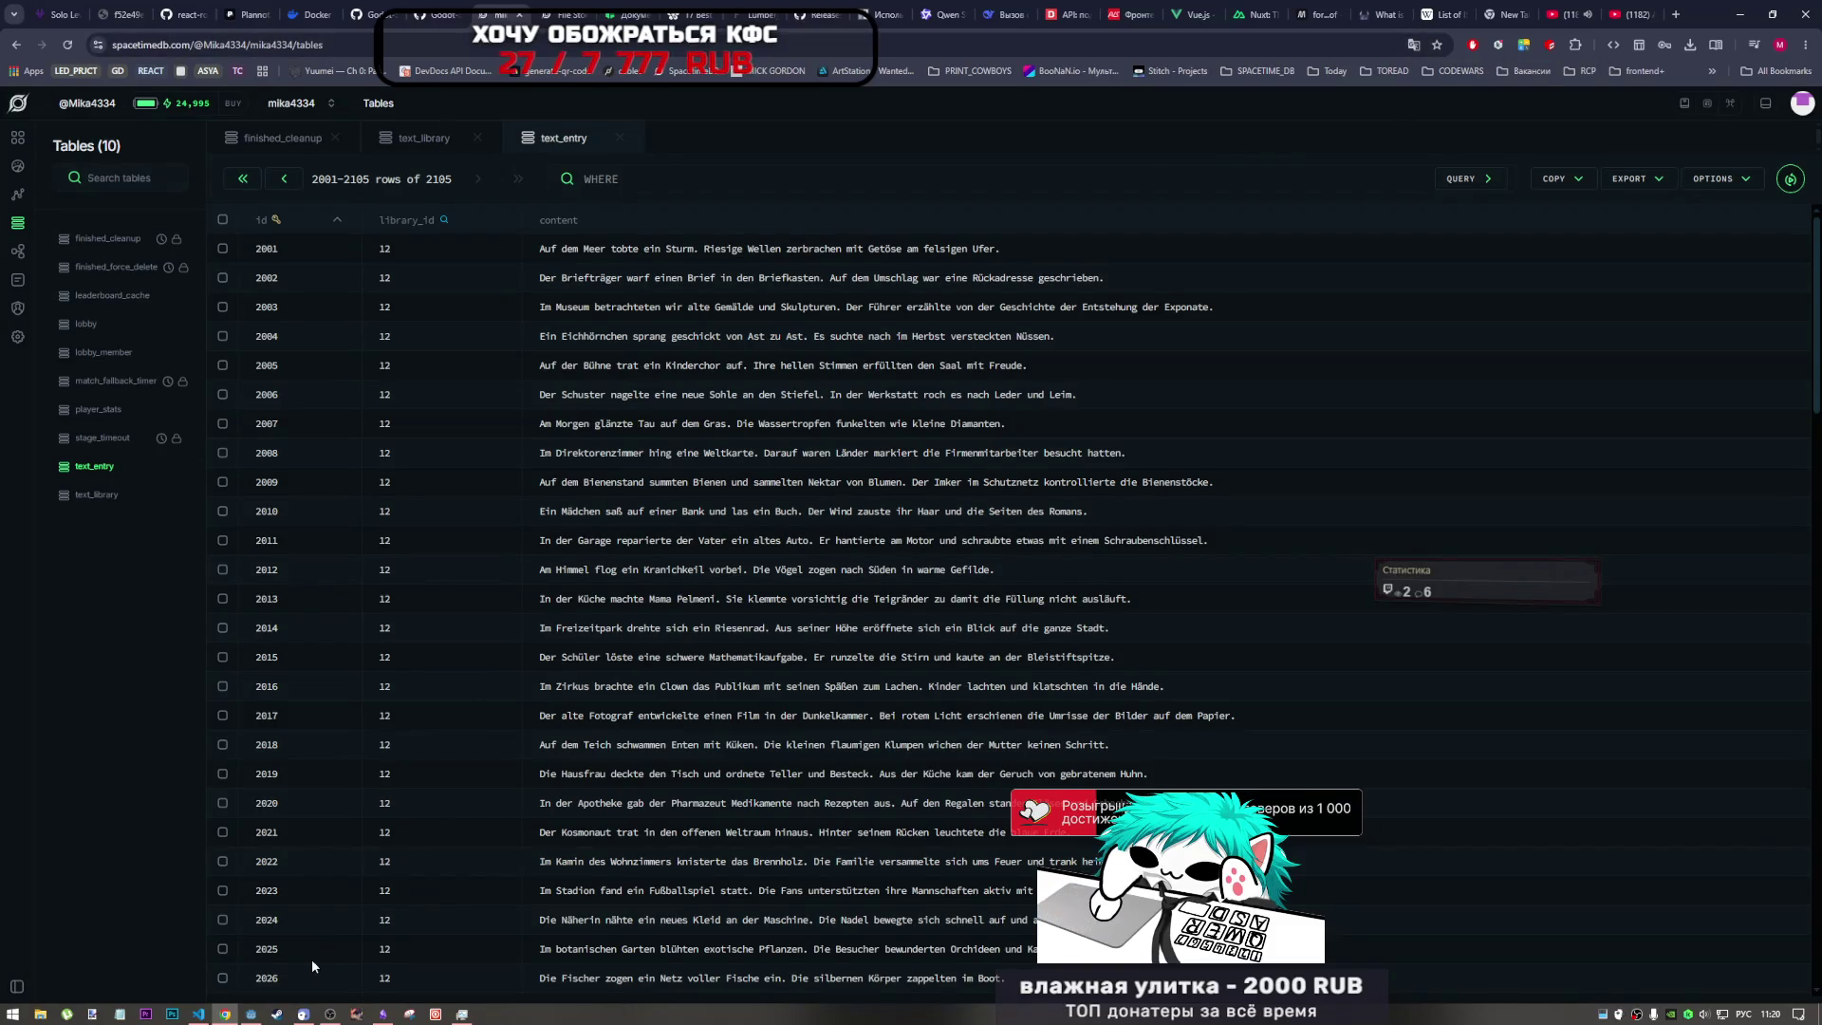
Step: In Godot, open the game scene and the Debug > Customize Run Instances dialog
{"action": "left_click", "coordinate": [251, 1014]}
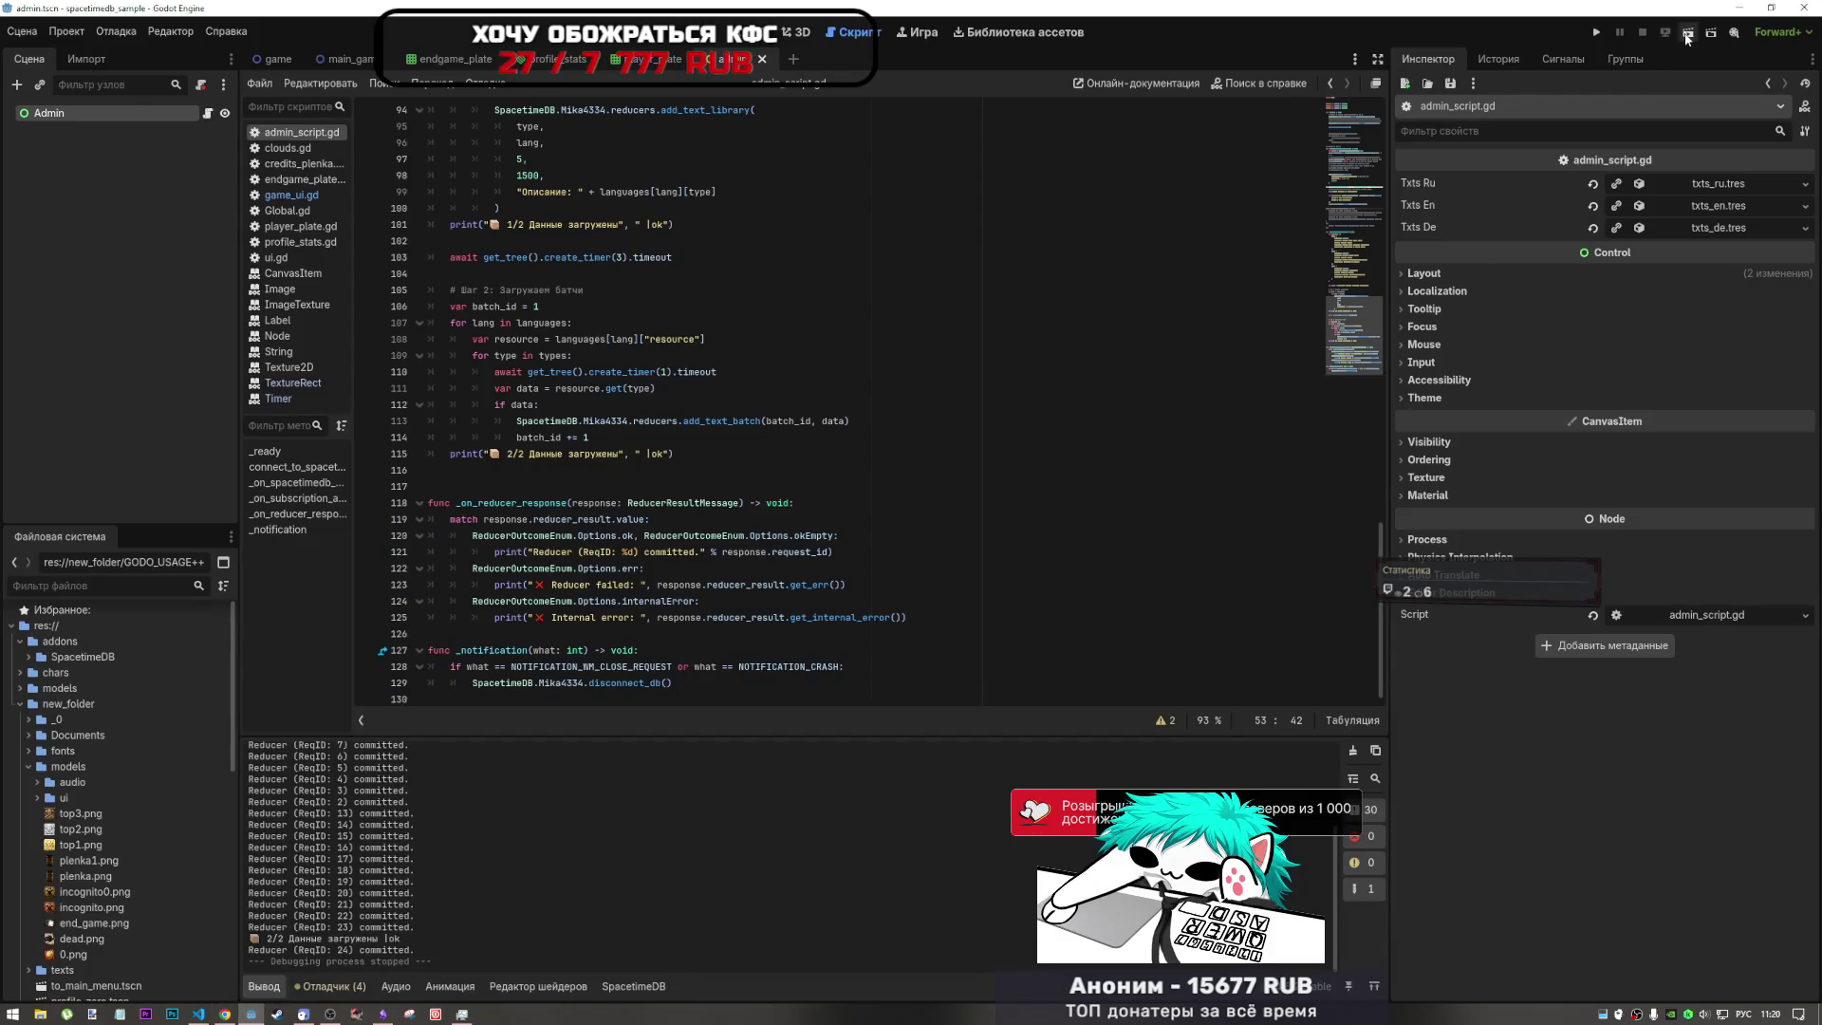
{"action": "left_click", "coordinate": [754, 32]}
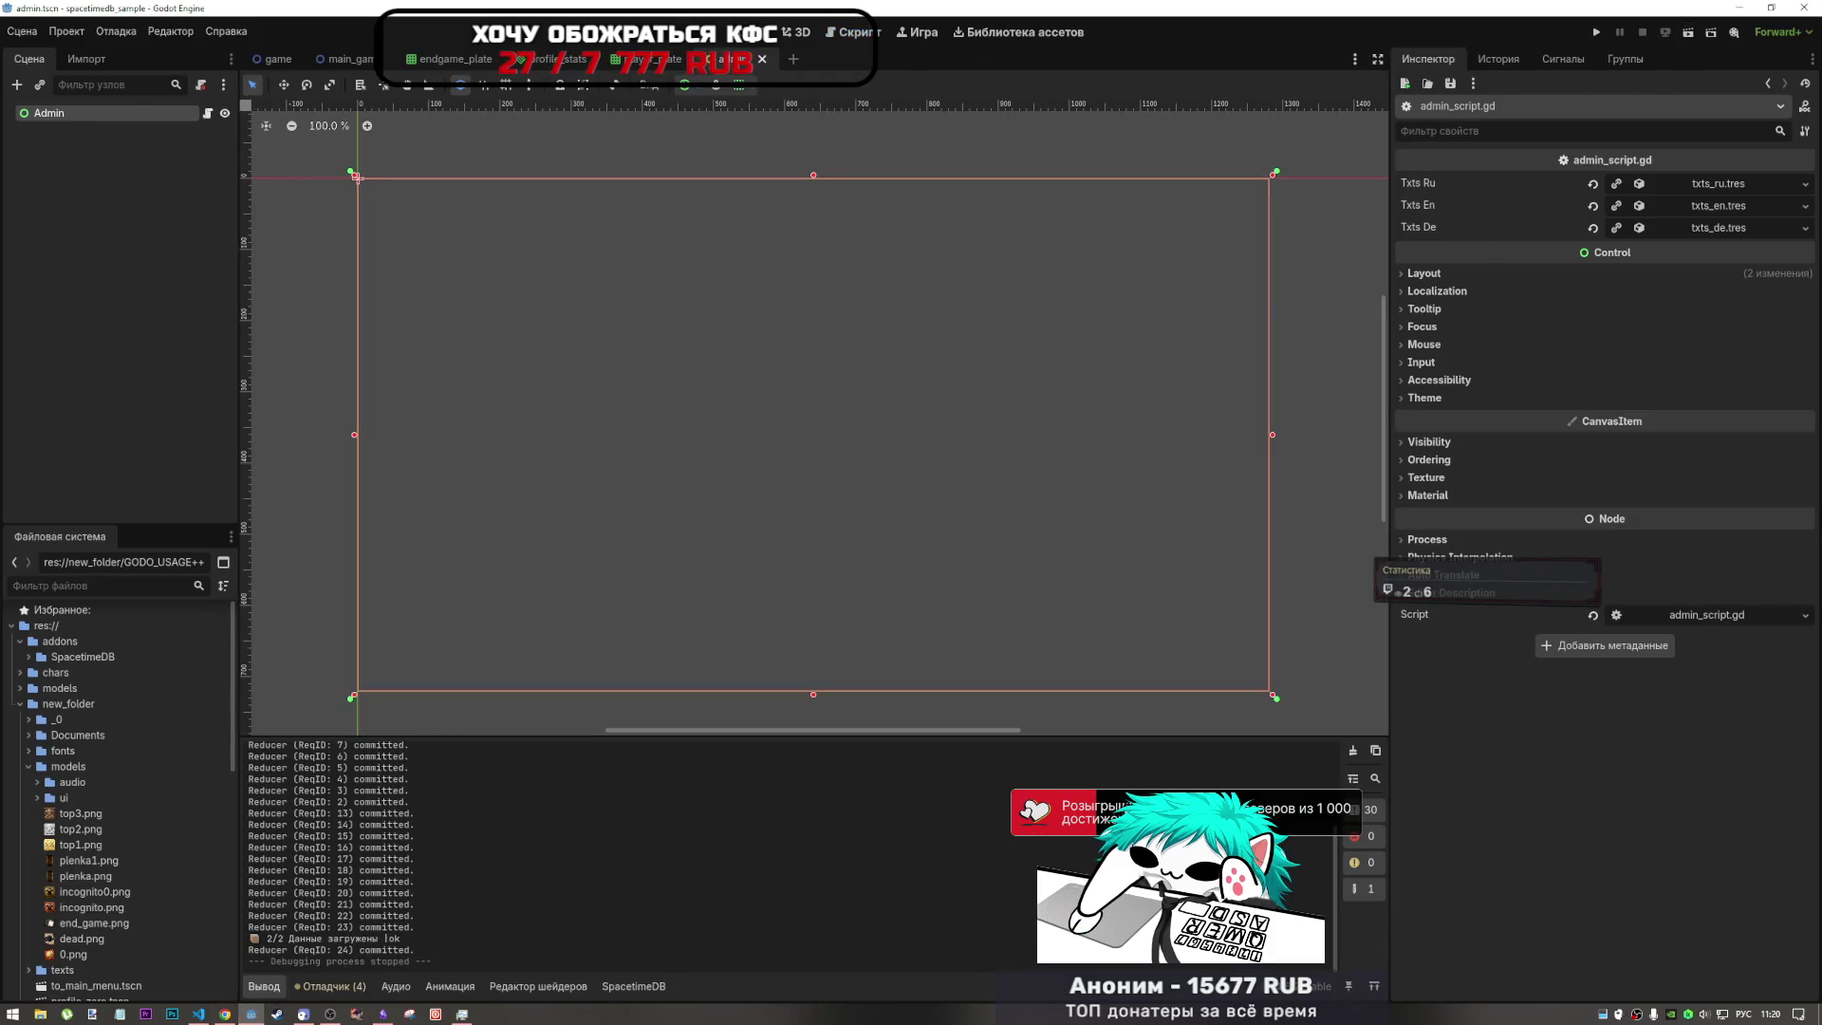
{"action": "left_click", "coordinate": [258, 61]}
{"action": "left_click", "coordinate": [116, 31]}
{"action": "left_click", "coordinate": [185, 243]}
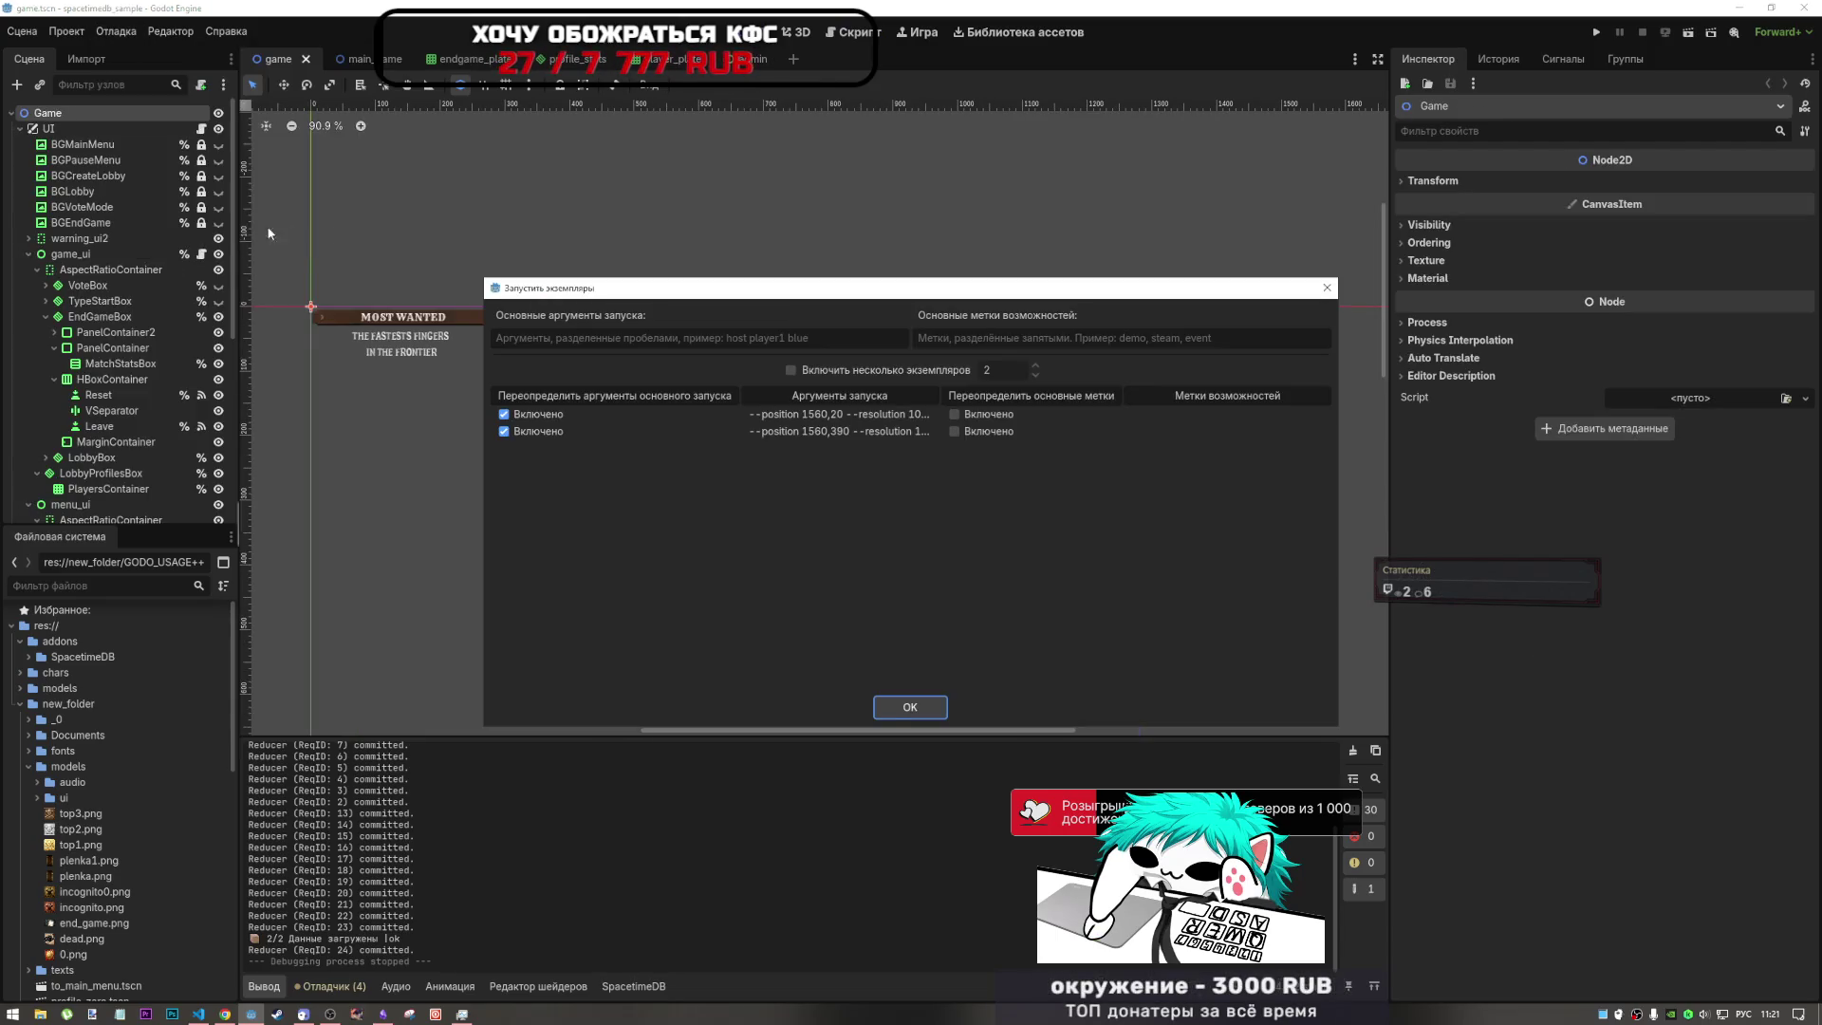
Step: Enable multiple run instances, close admin.tscn, and launch the game scene in two instances
{"action": "left_click", "coordinate": [791, 370]}
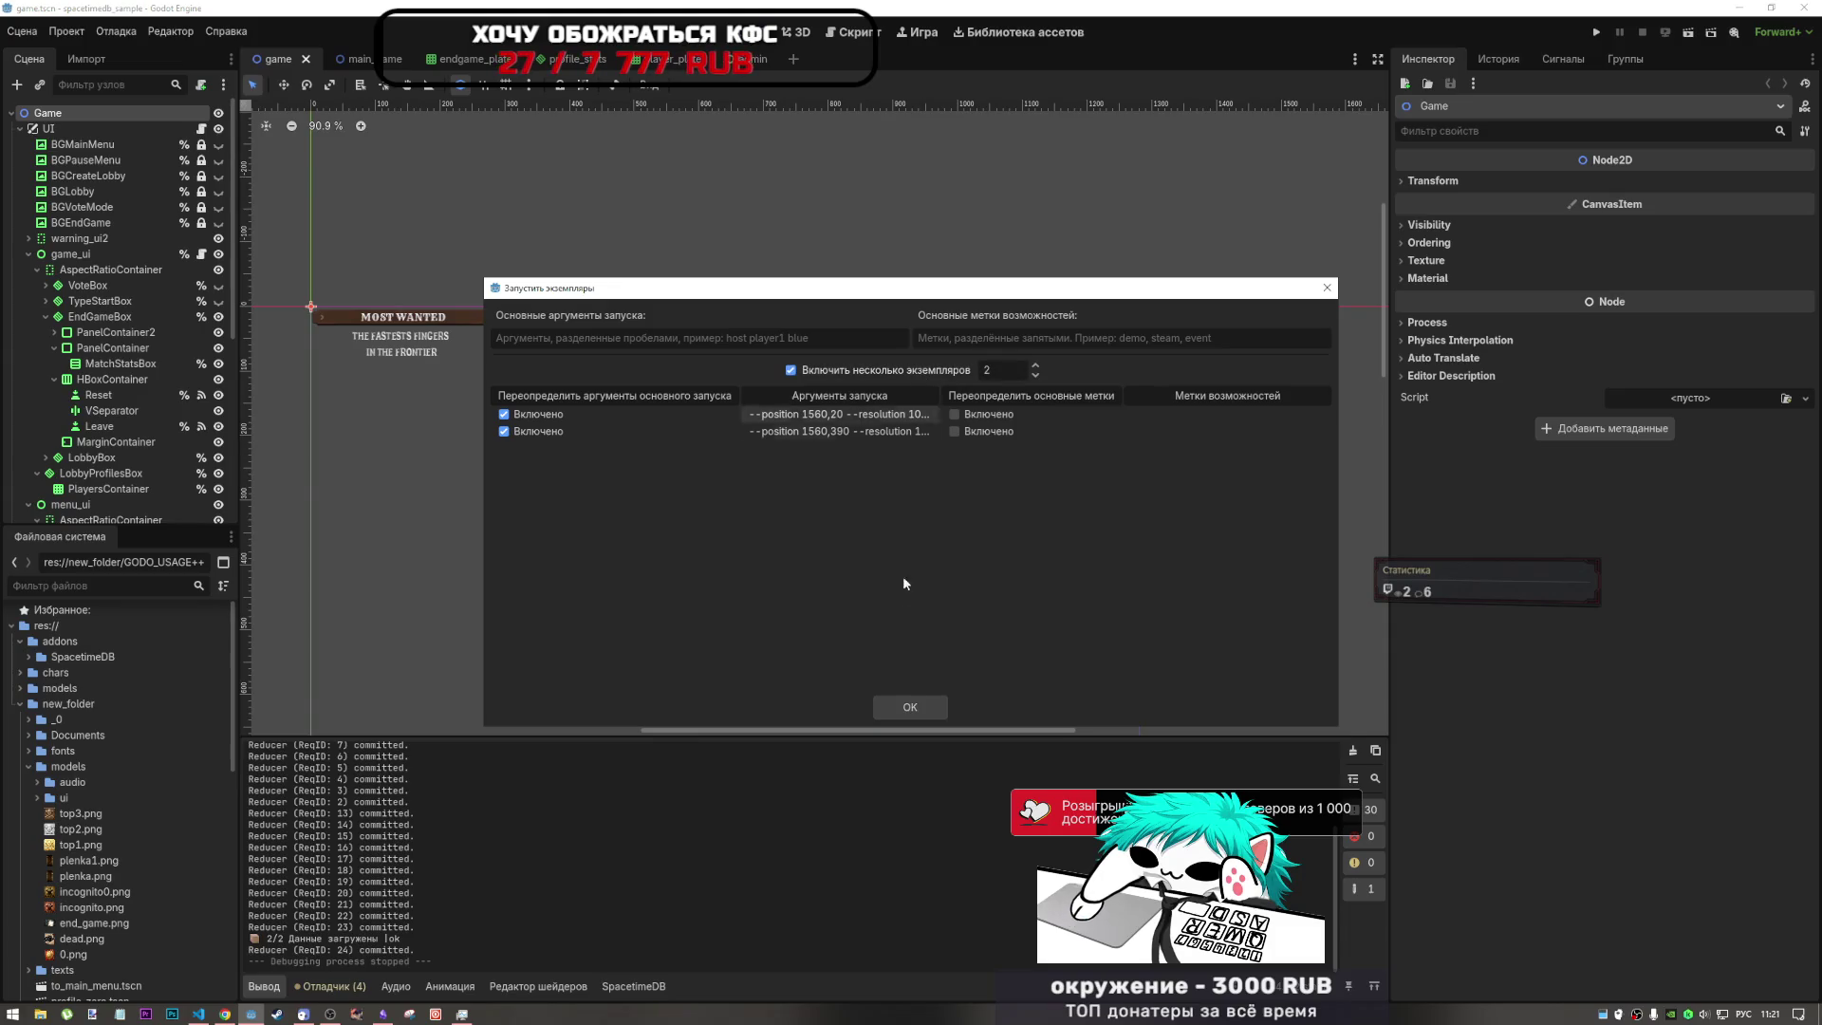
{"action": "left_click", "coordinate": [913, 707]}
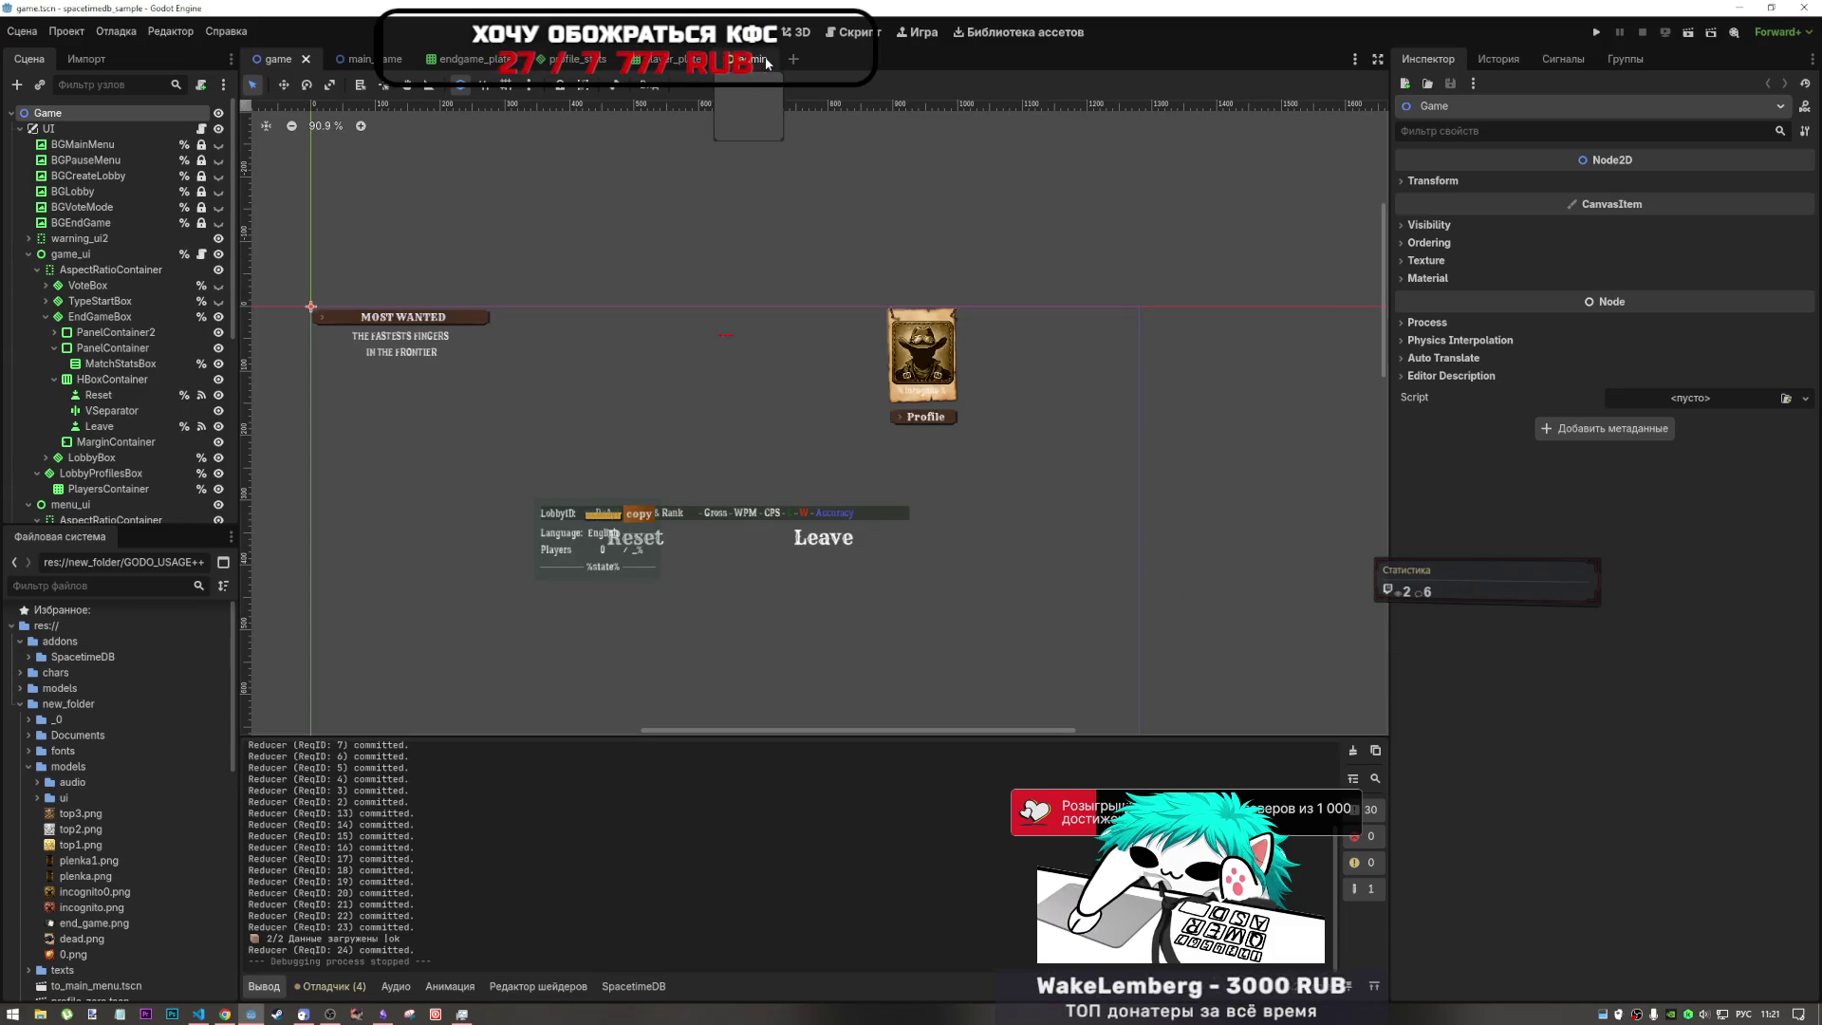
{"action": "right_click", "coordinate": [765, 55]}
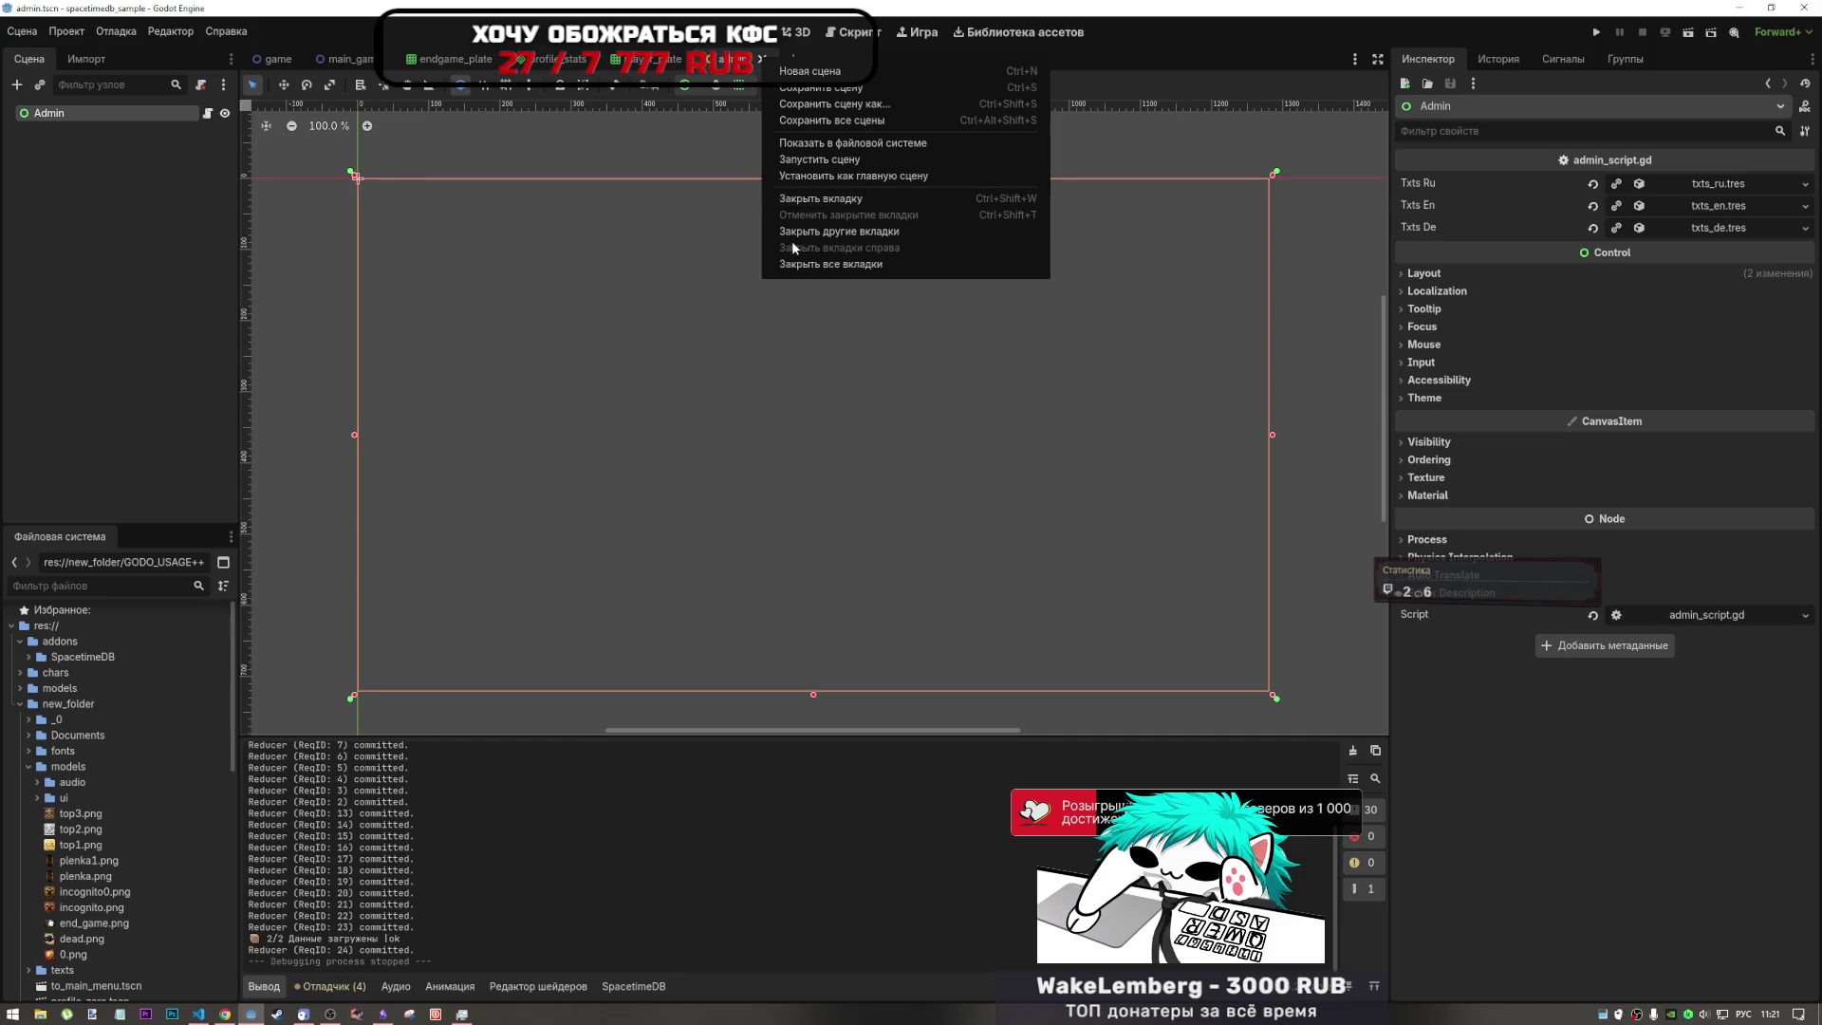
{"action": "left_click", "coordinate": [821, 198]}
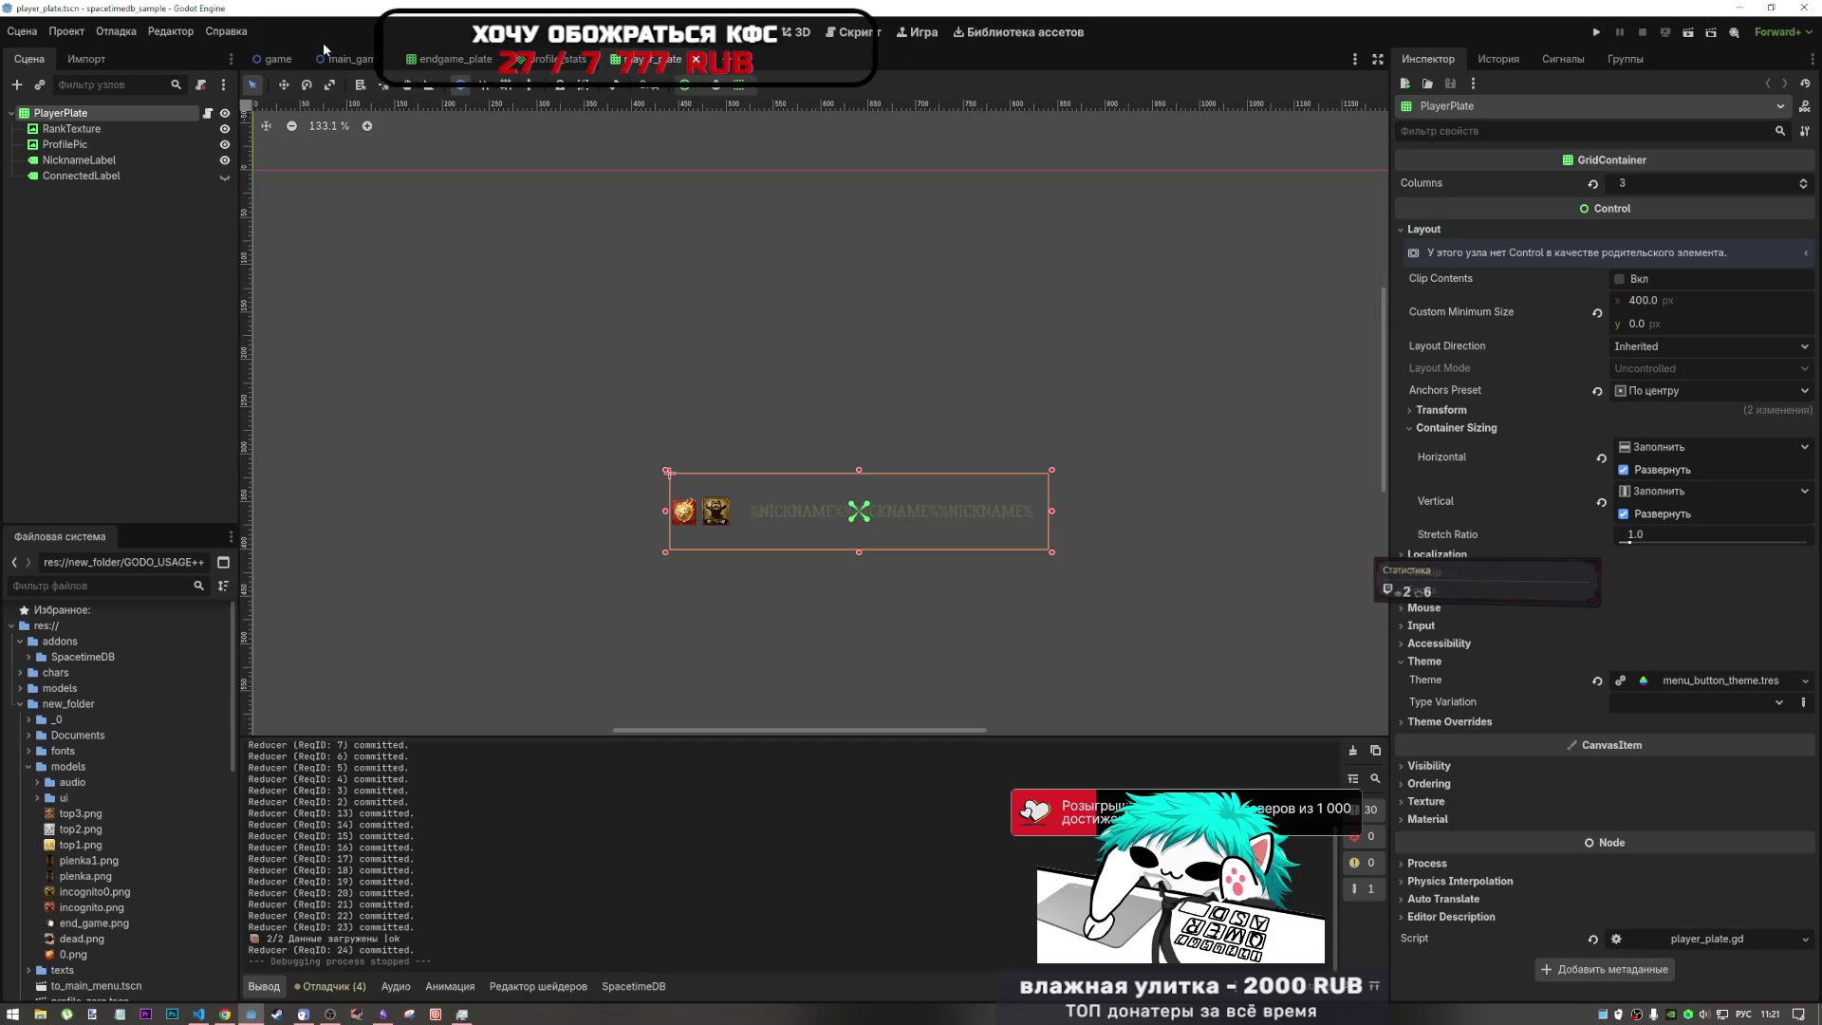
{"action": "left_click", "coordinate": [268, 60]}
{"action": "left_click", "coordinate": [1687, 34]}
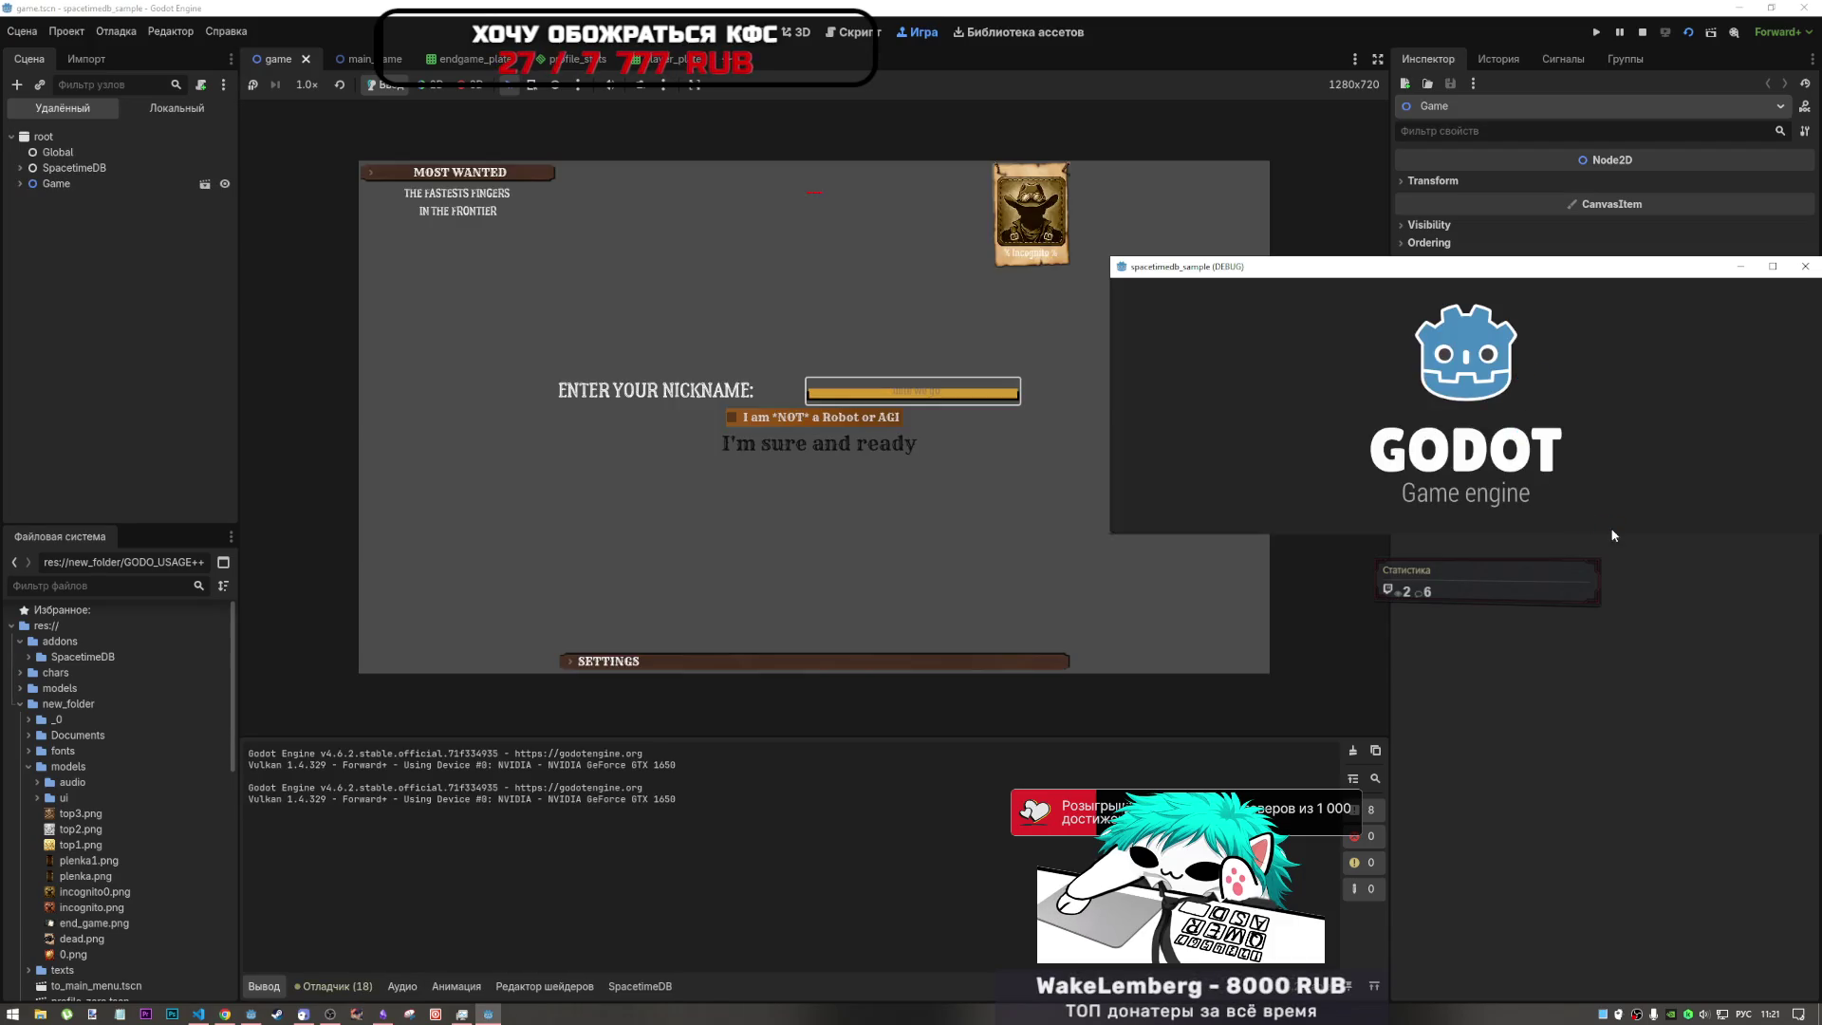
{"action": "left_click_drag", "start_coordinate": [1541, 254], "coordinate": [1537, 21]}
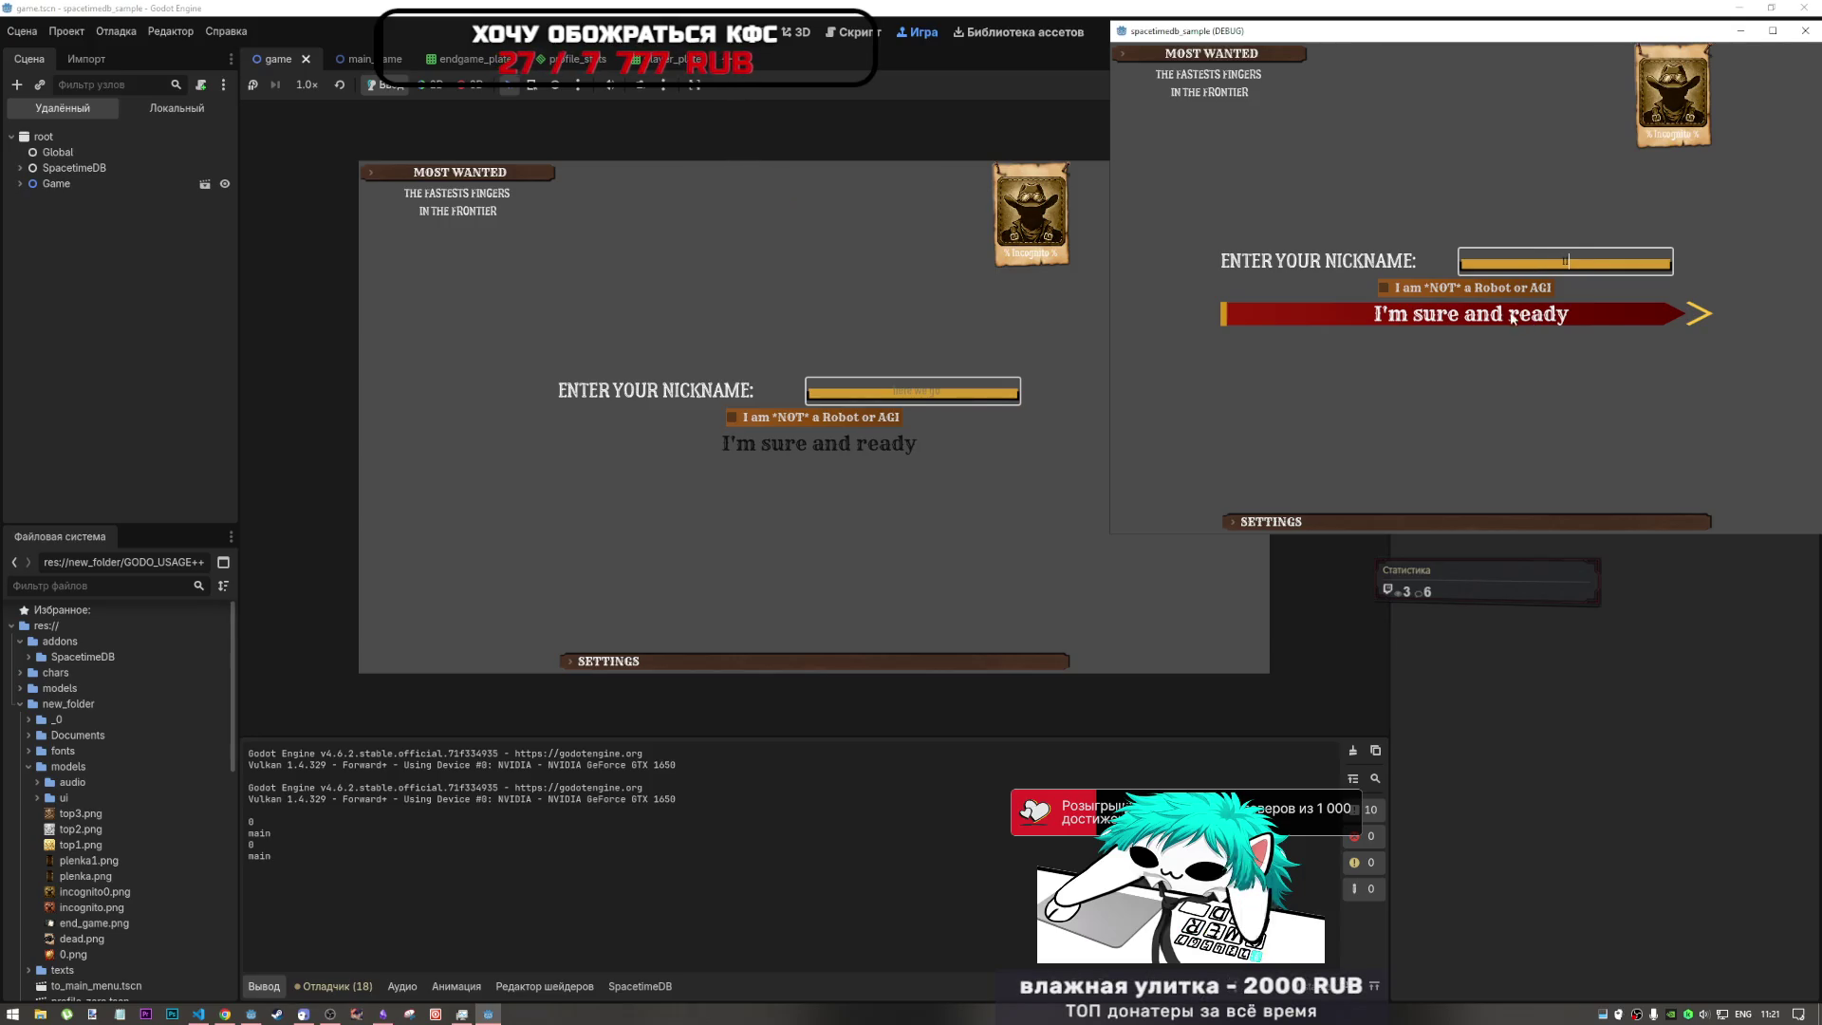
{"action": "left_click", "coordinate": [1471, 313]}
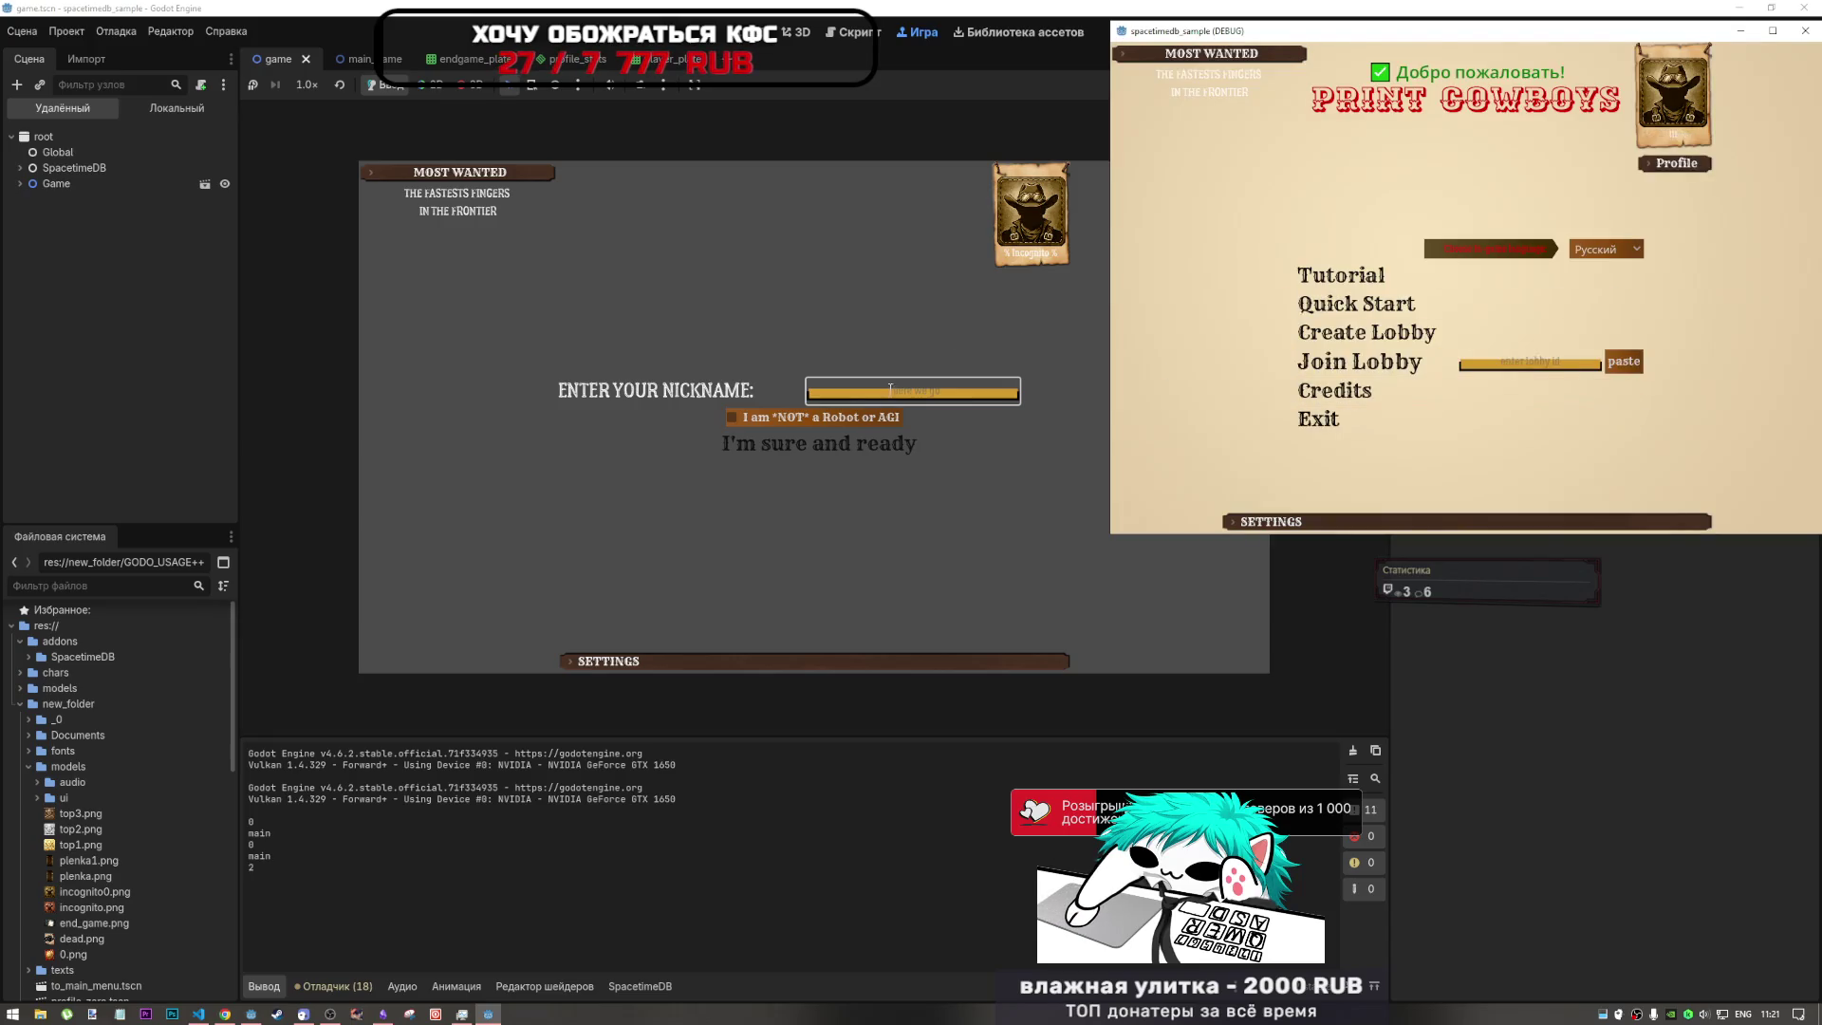
{"action": "left_click", "coordinate": [1318, 418]}
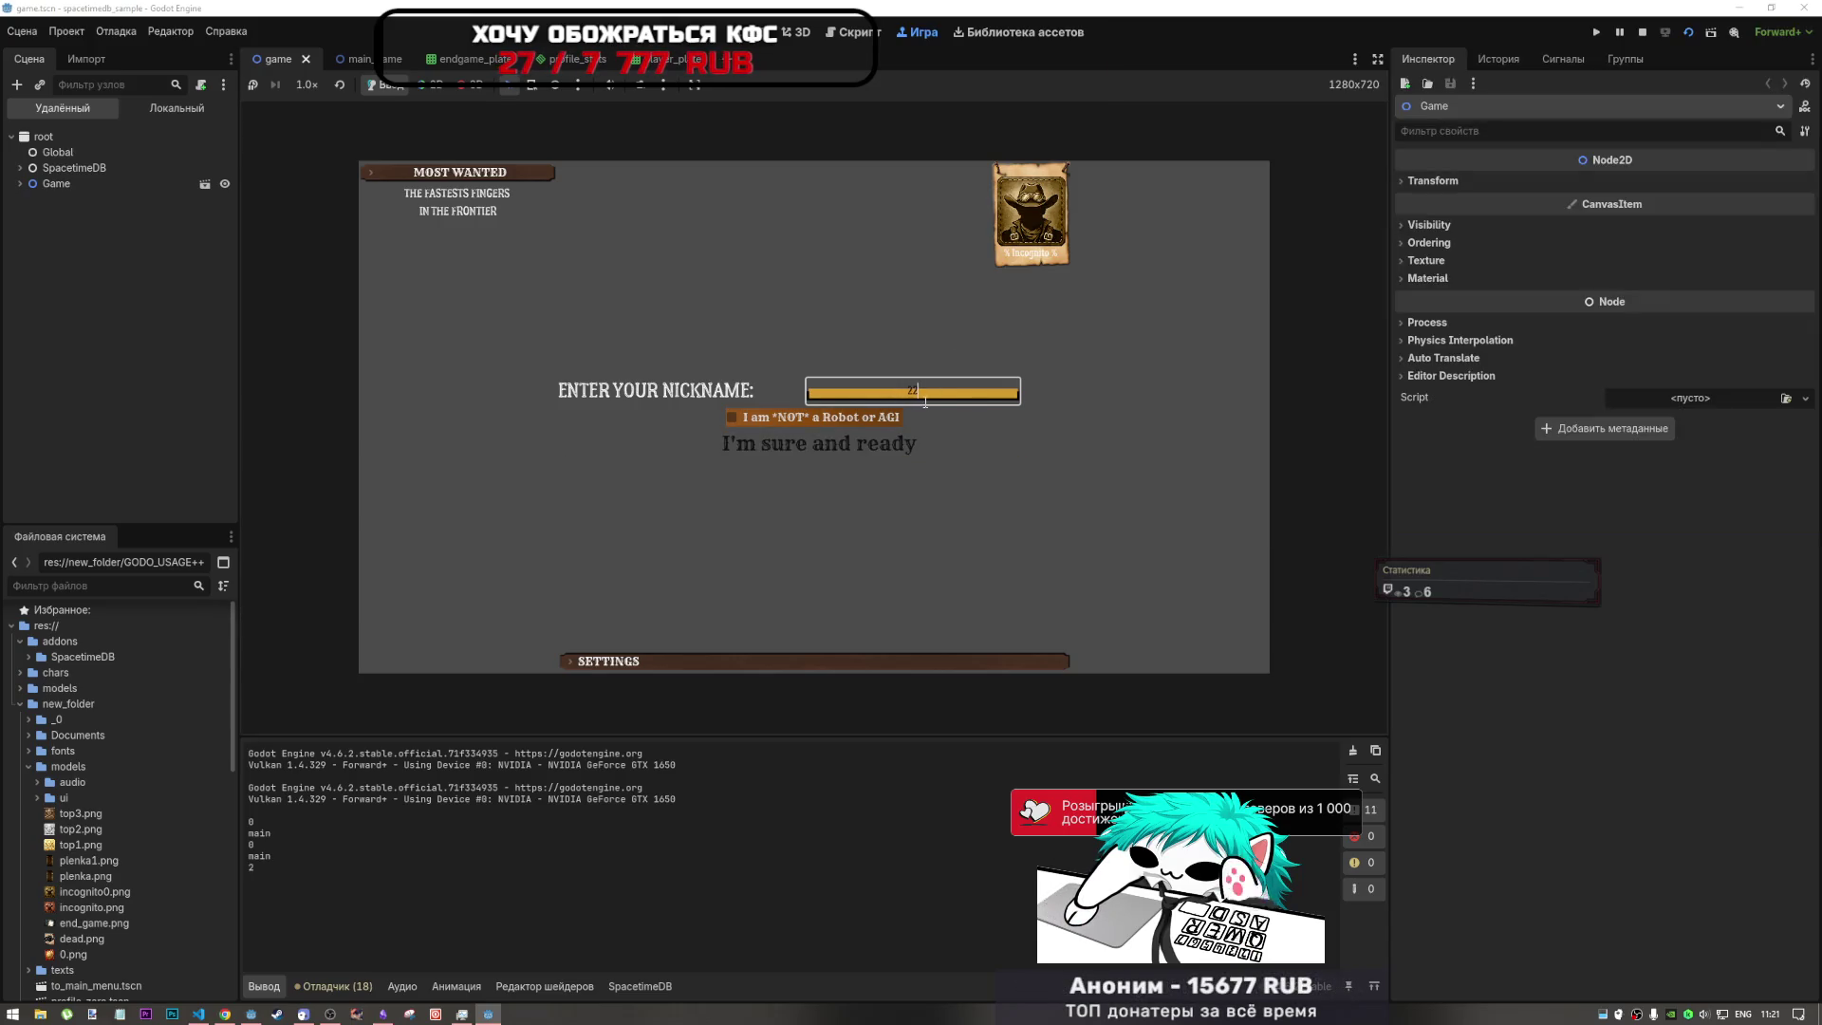
{"action": "left_click", "coordinate": [894, 422]}
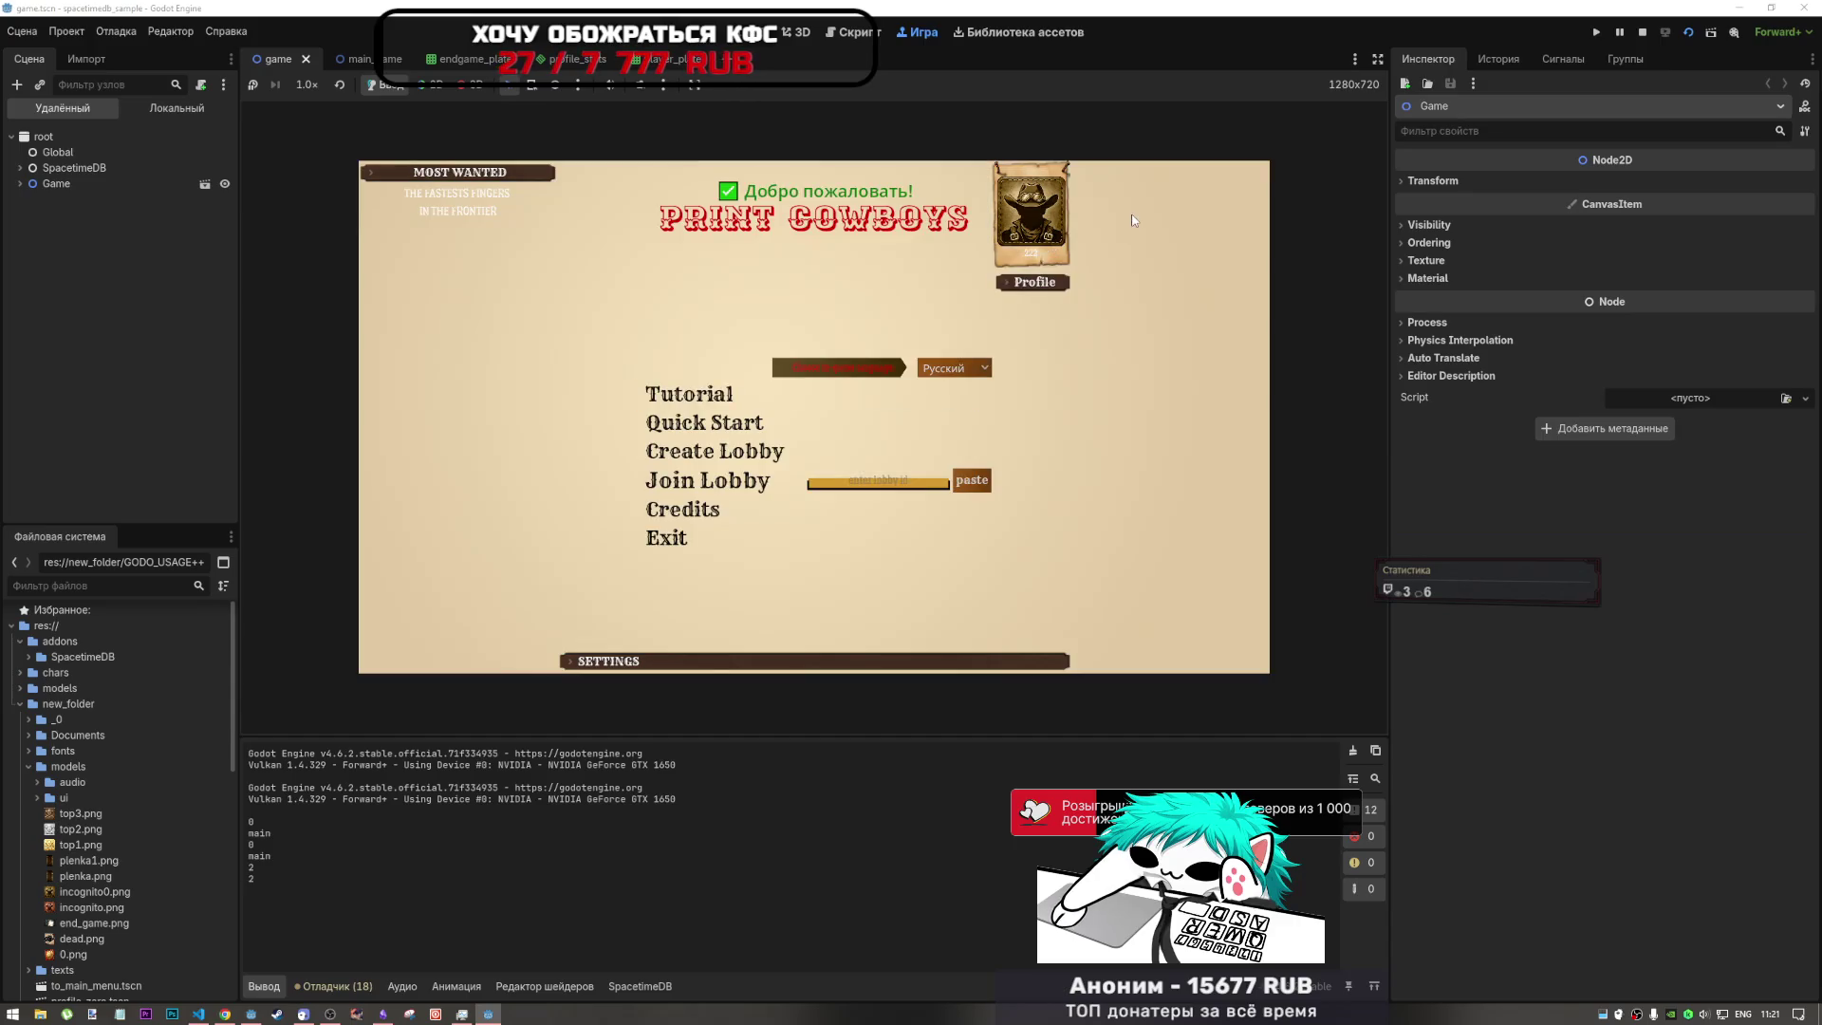
{"action": "left_click", "coordinate": [897, 444]}
{"action": "left_click", "coordinate": [1013, 288]}
{"action": "left_click", "coordinate": [731, 365]}
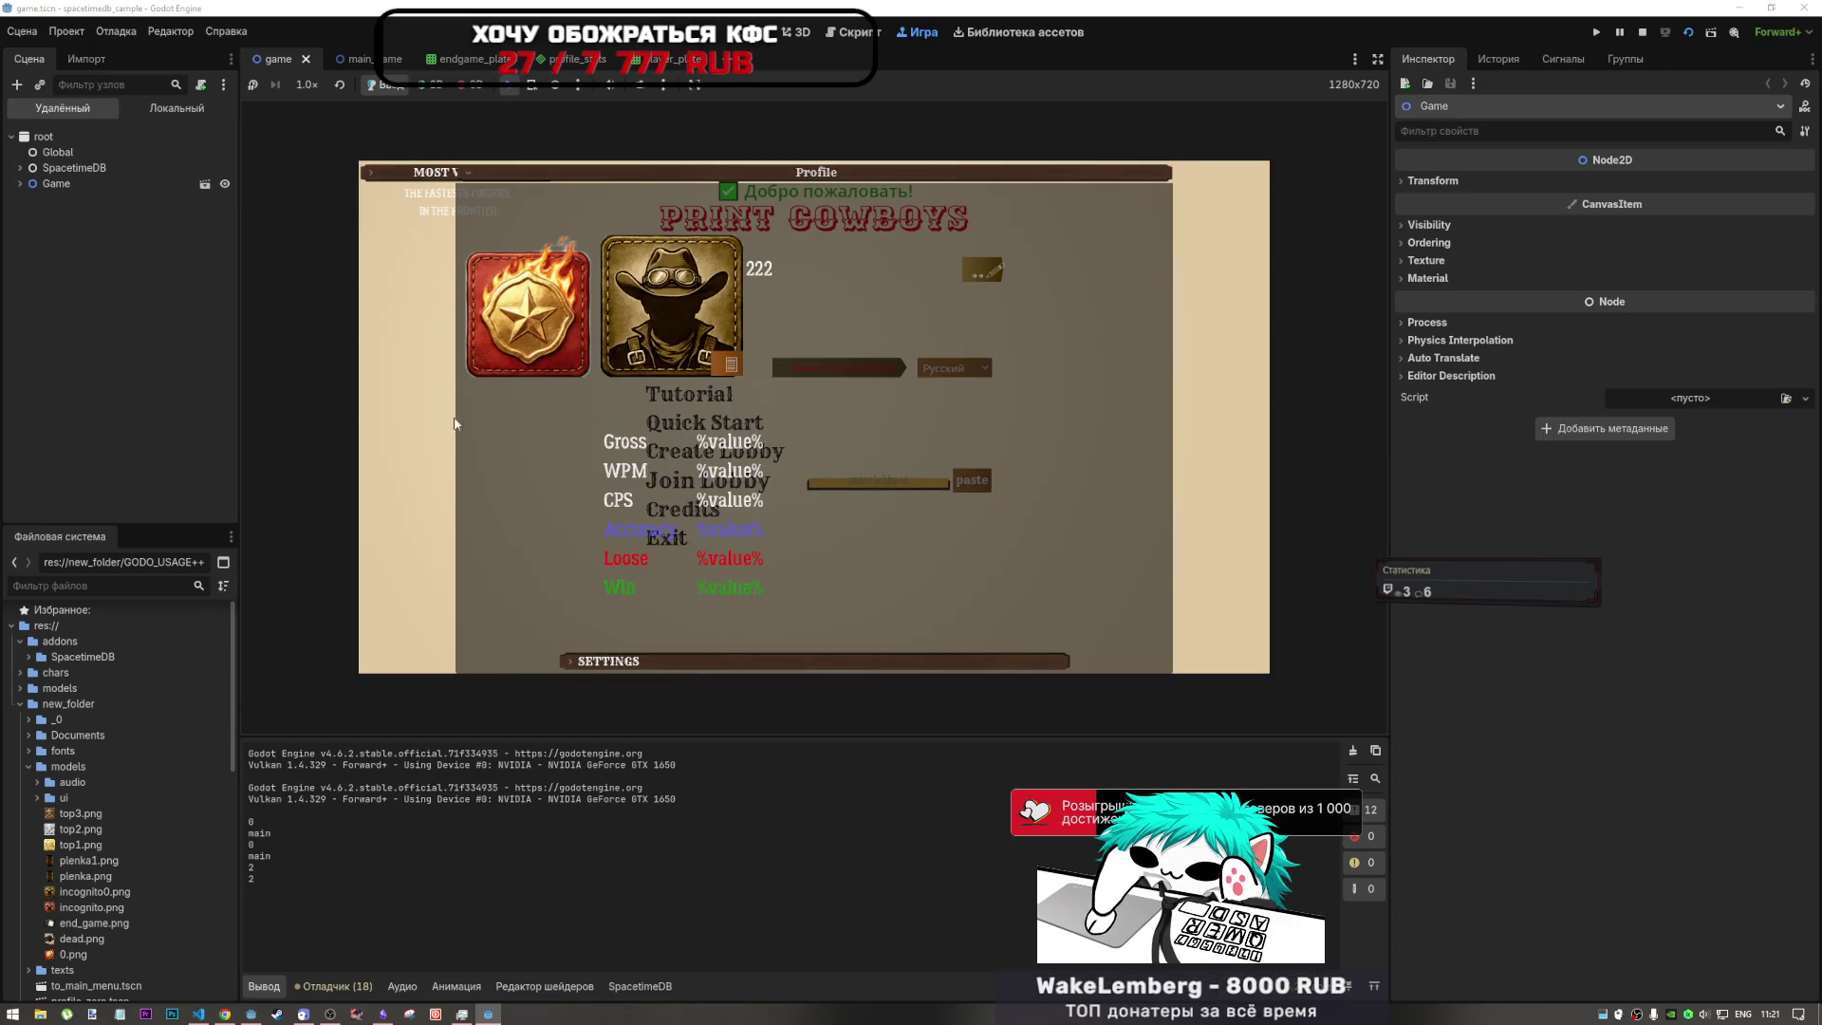
{"action": "left_click", "coordinate": [435, 534]}
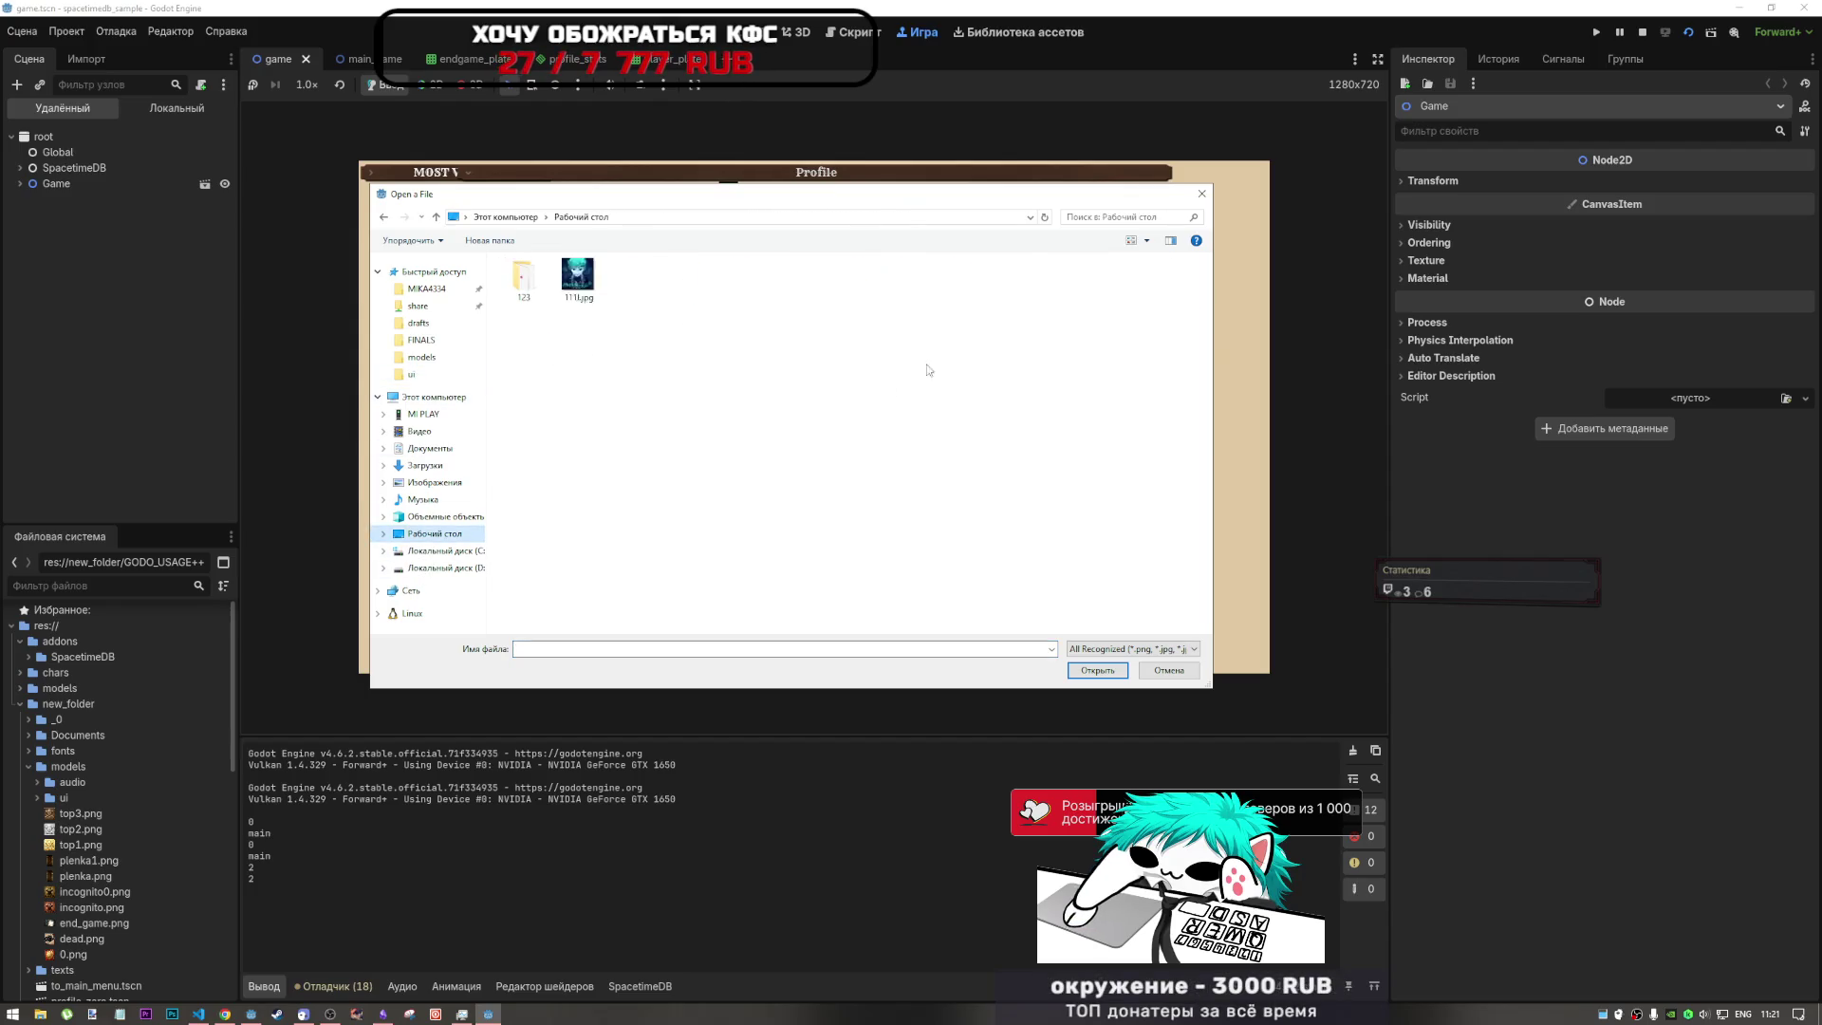
{"action": "left_click", "coordinate": [523, 360]}
{"action": "left_click", "coordinate": [1094, 668]}
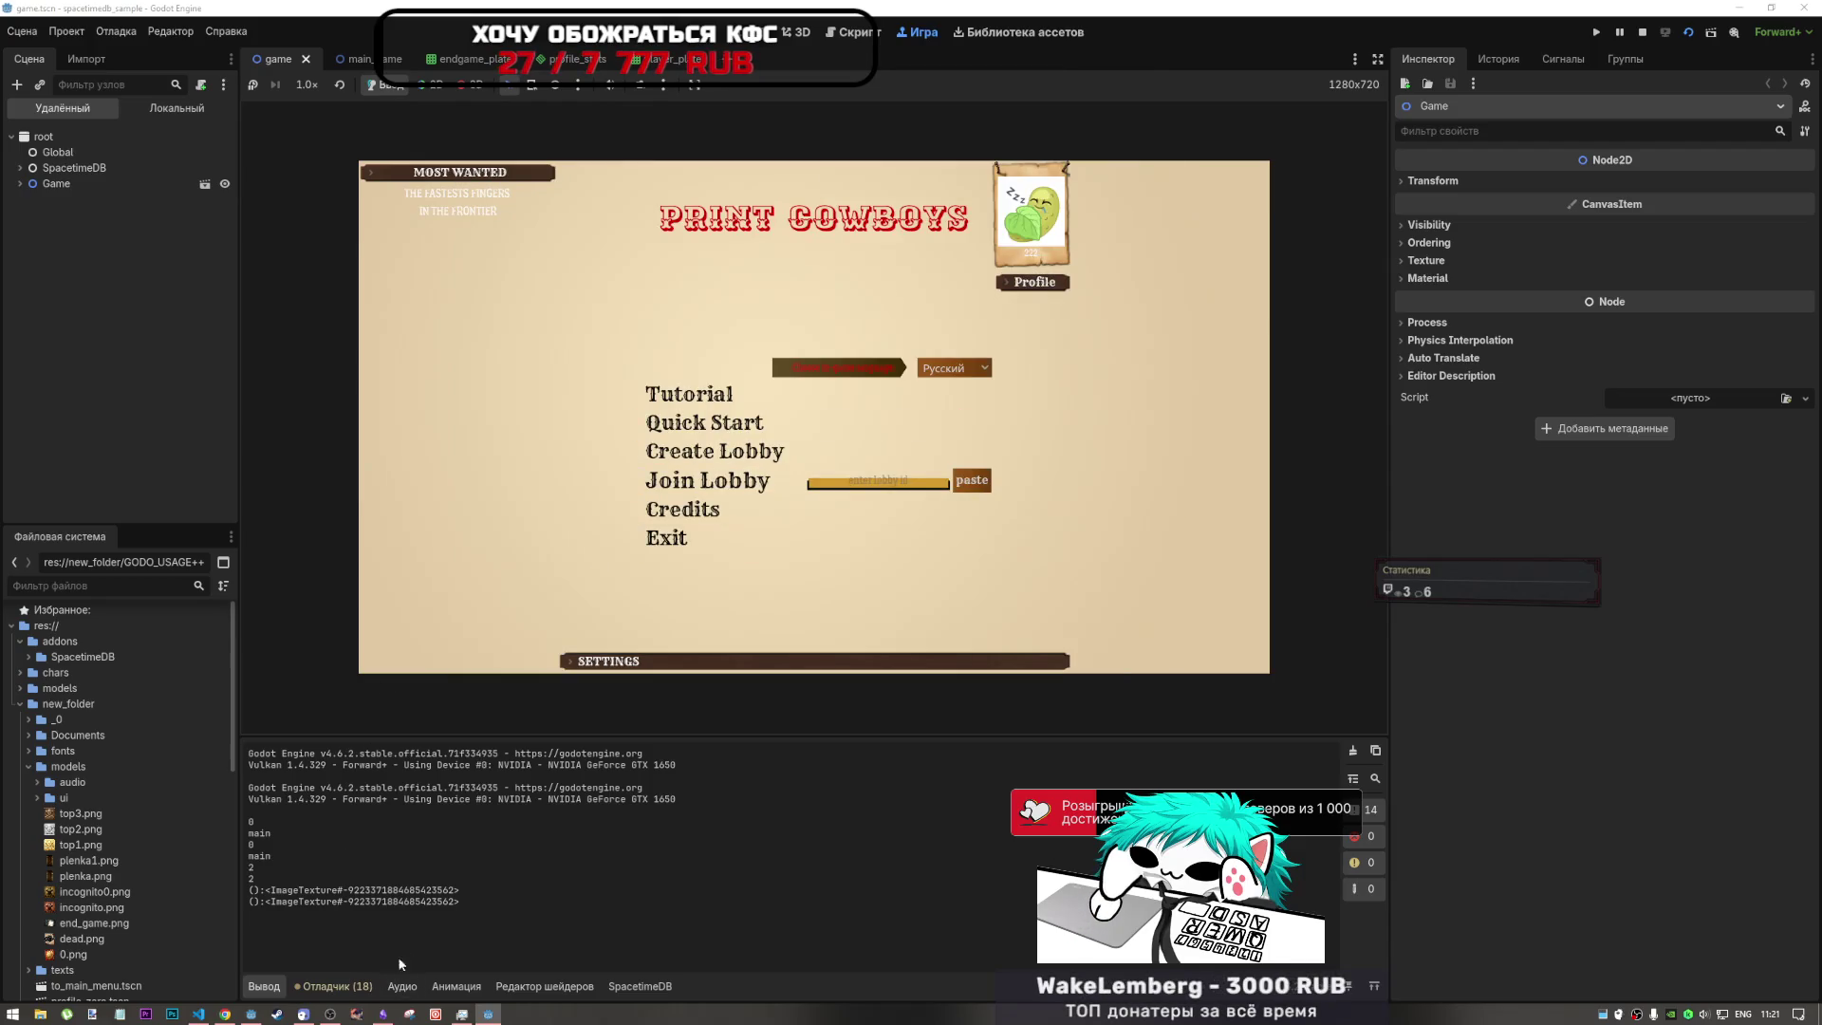
{"action": "mouse_move", "coordinate": [470, 1015]}
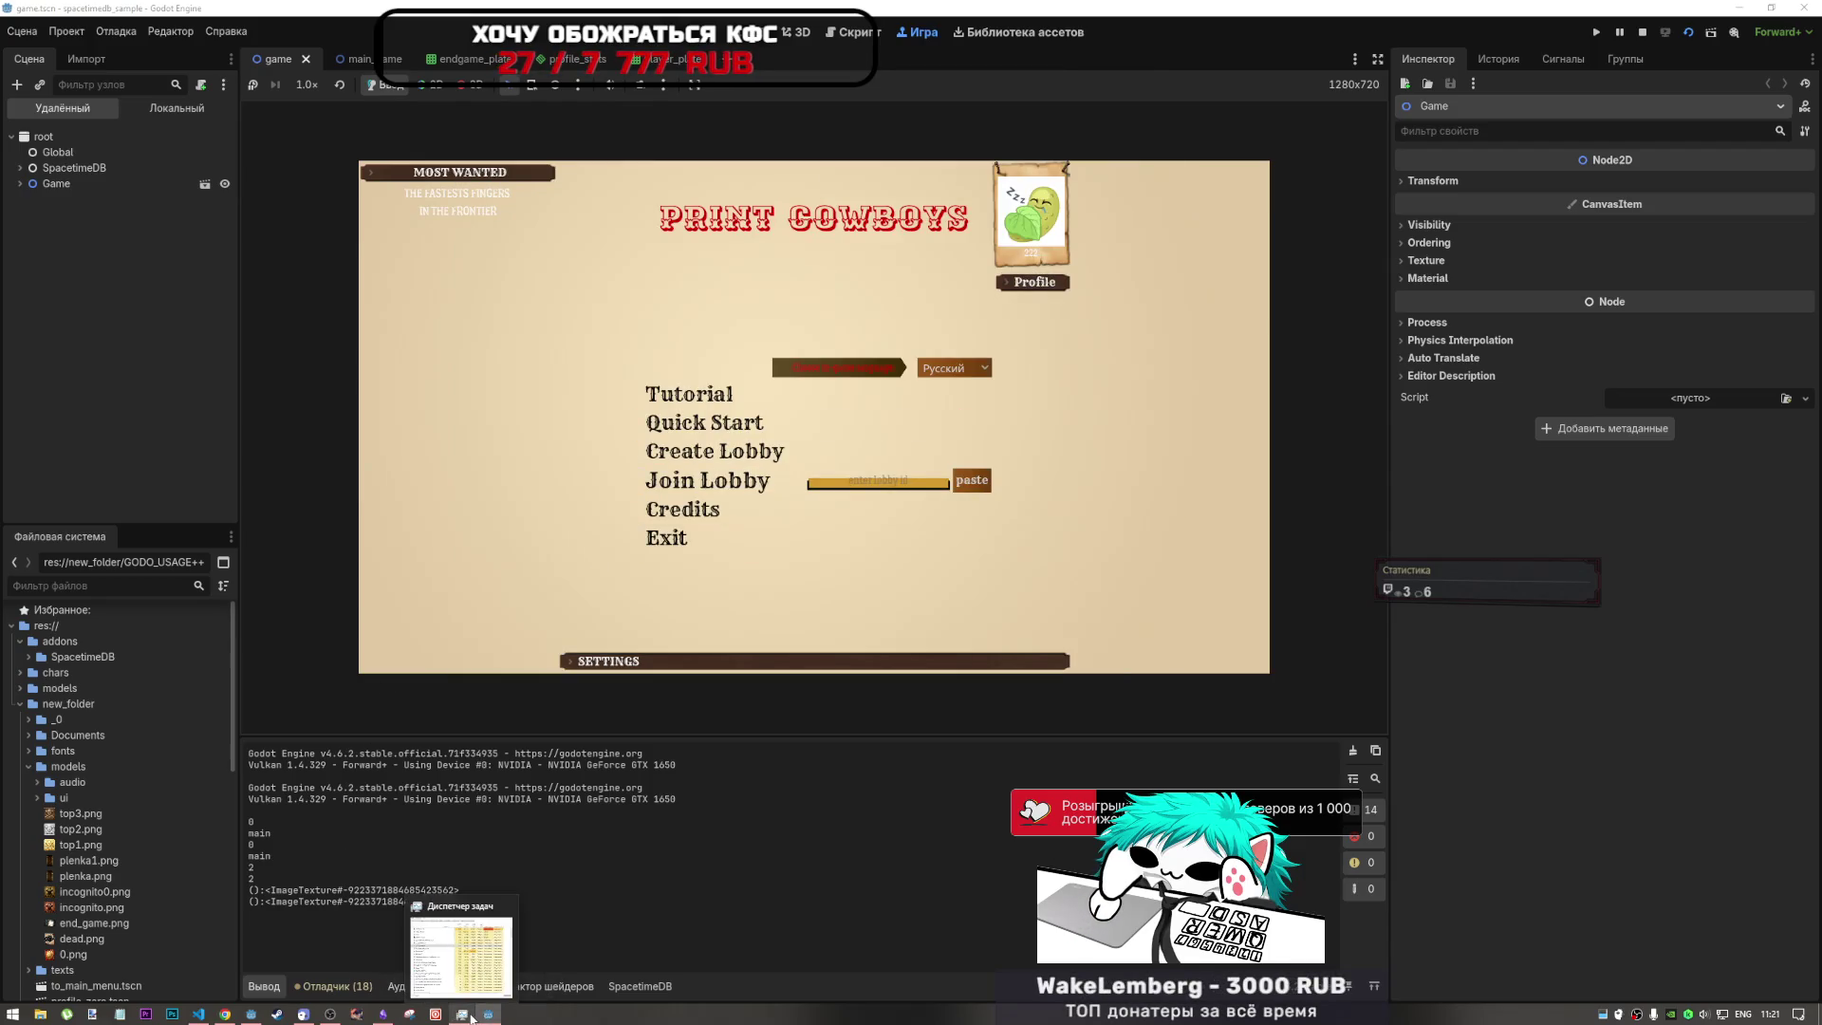
{"action": "mouse_move", "coordinate": [246, 1015]}
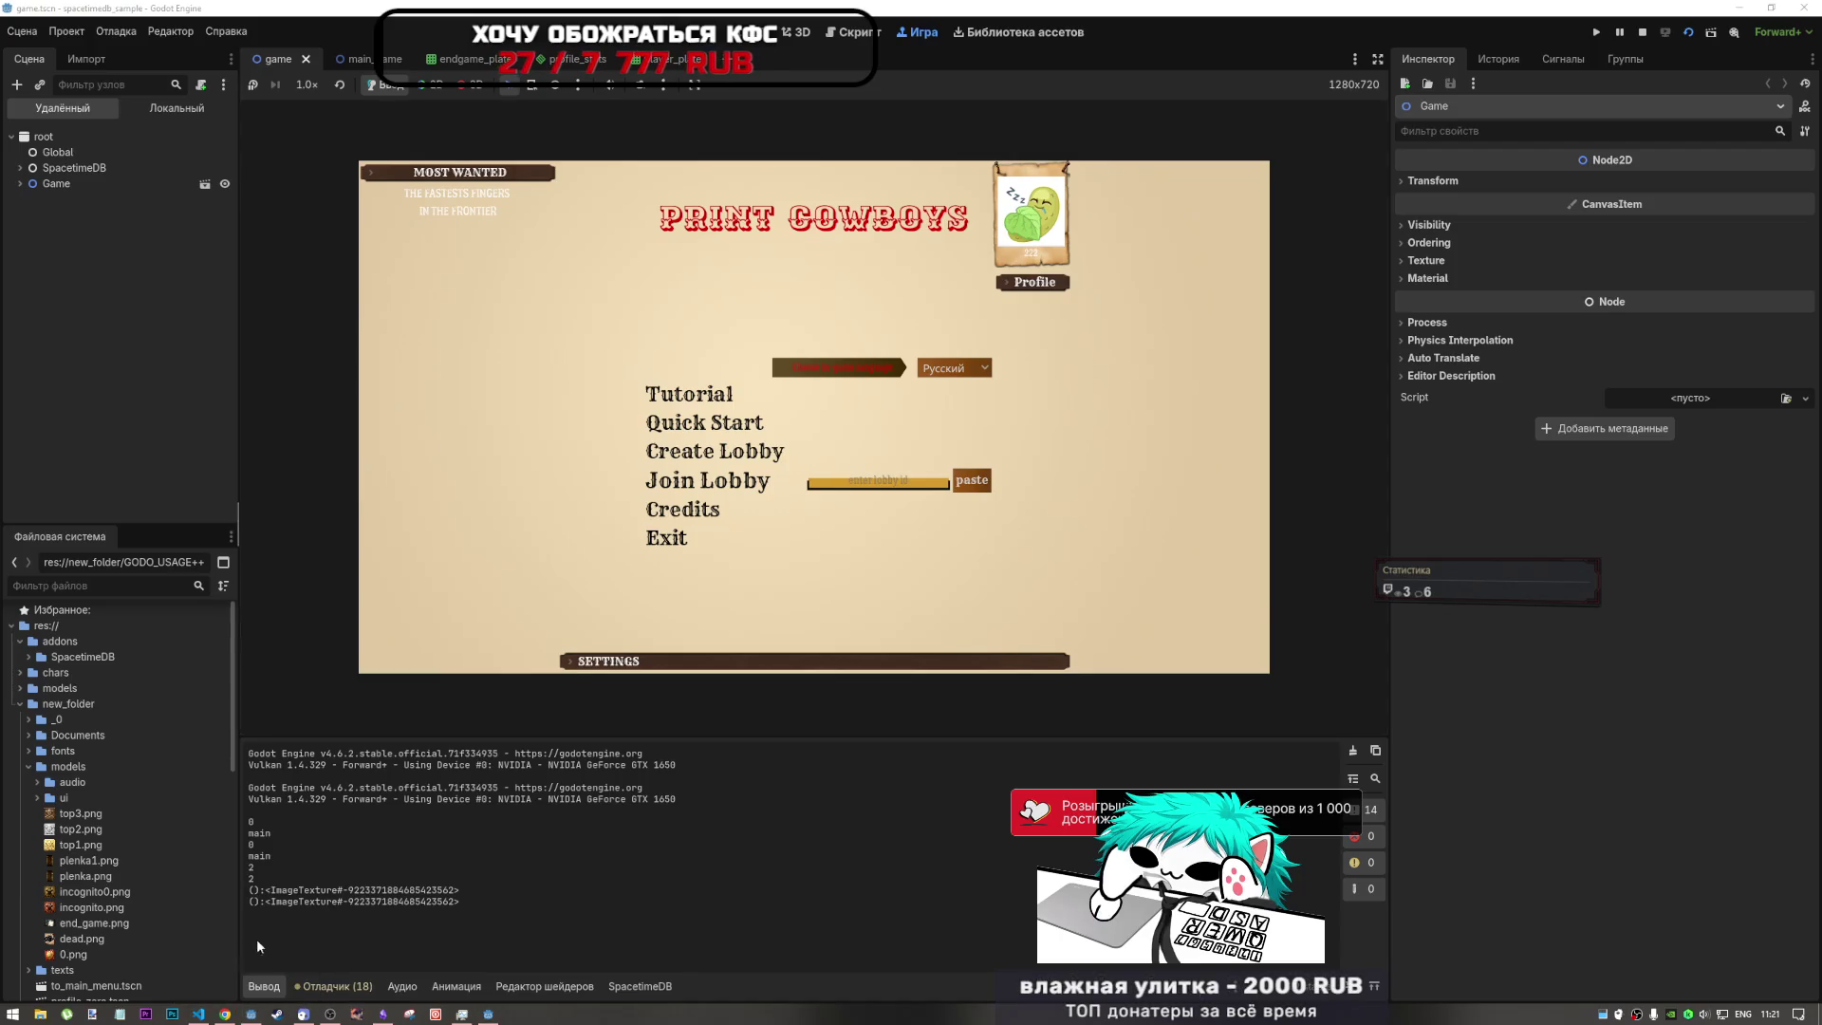
Step: In the second game window, set the profile avatar to 111.jpg from the Desktop
{"action": "left_click", "coordinate": [487, 1014]}
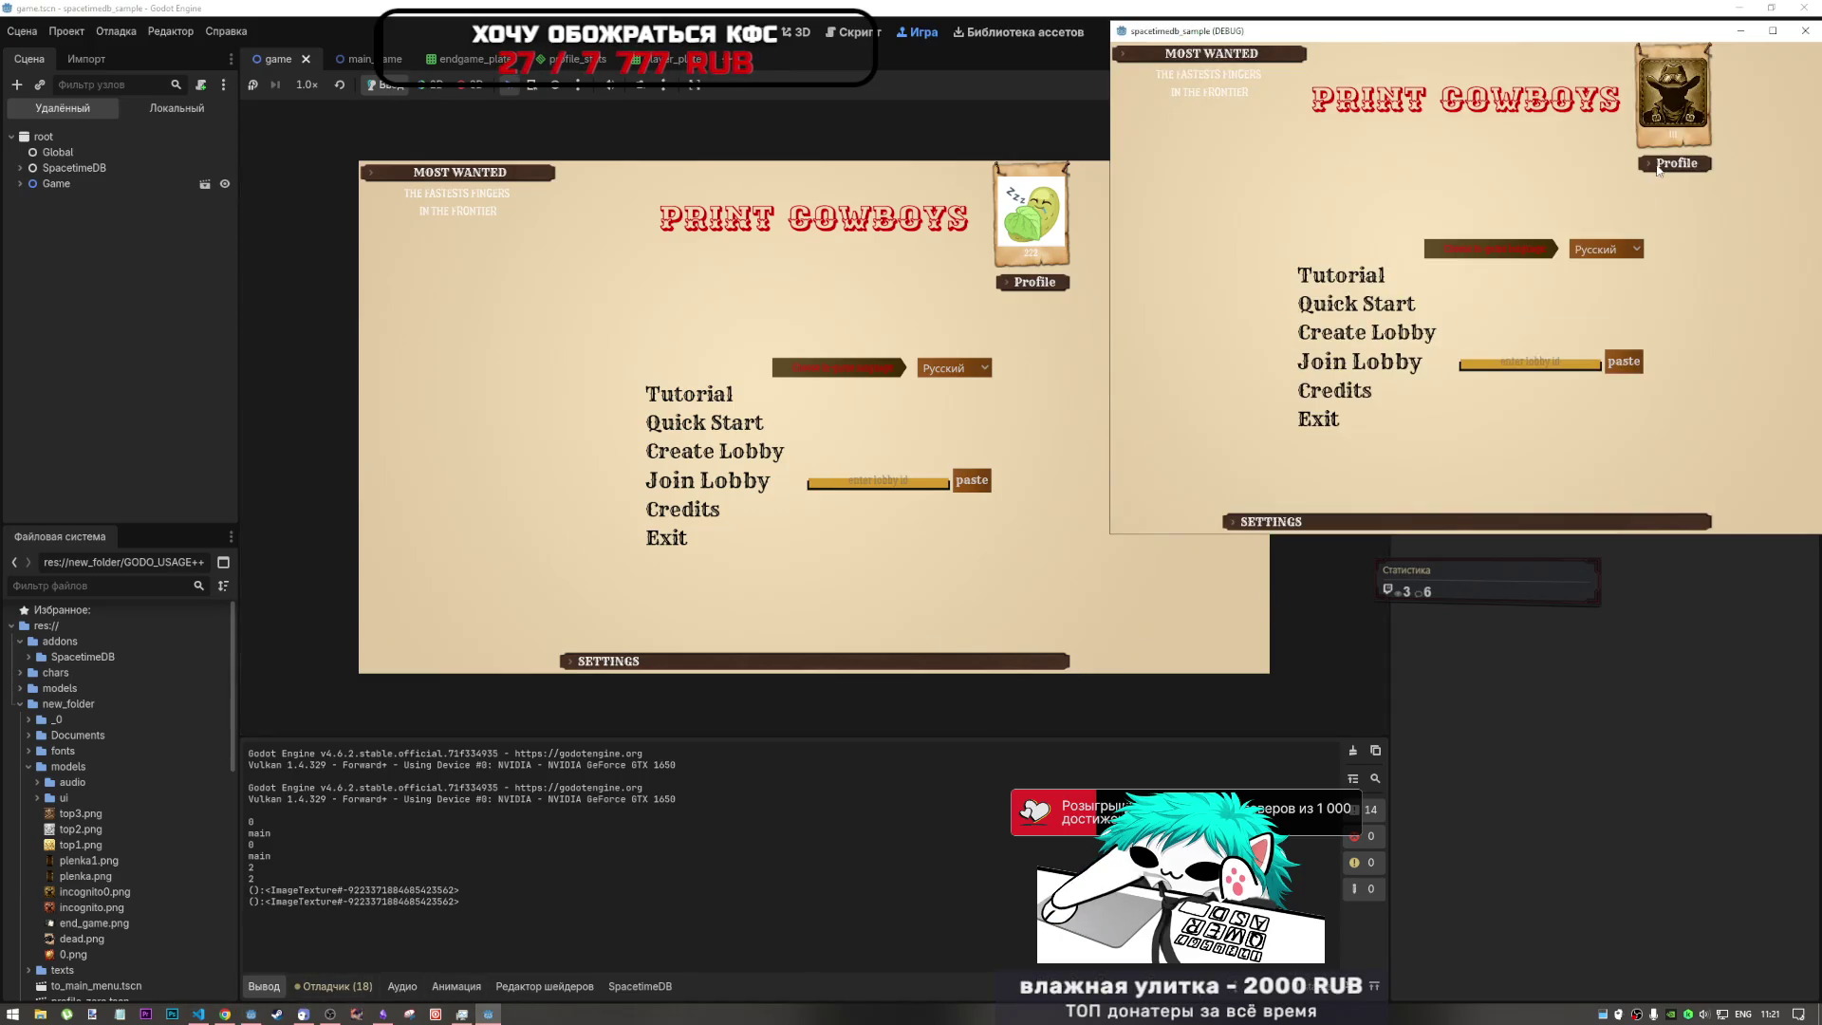
{"action": "left_click", "coordinate": [1675, 163]}
{"action": "left_click", "coordinate": [1371, 240]}
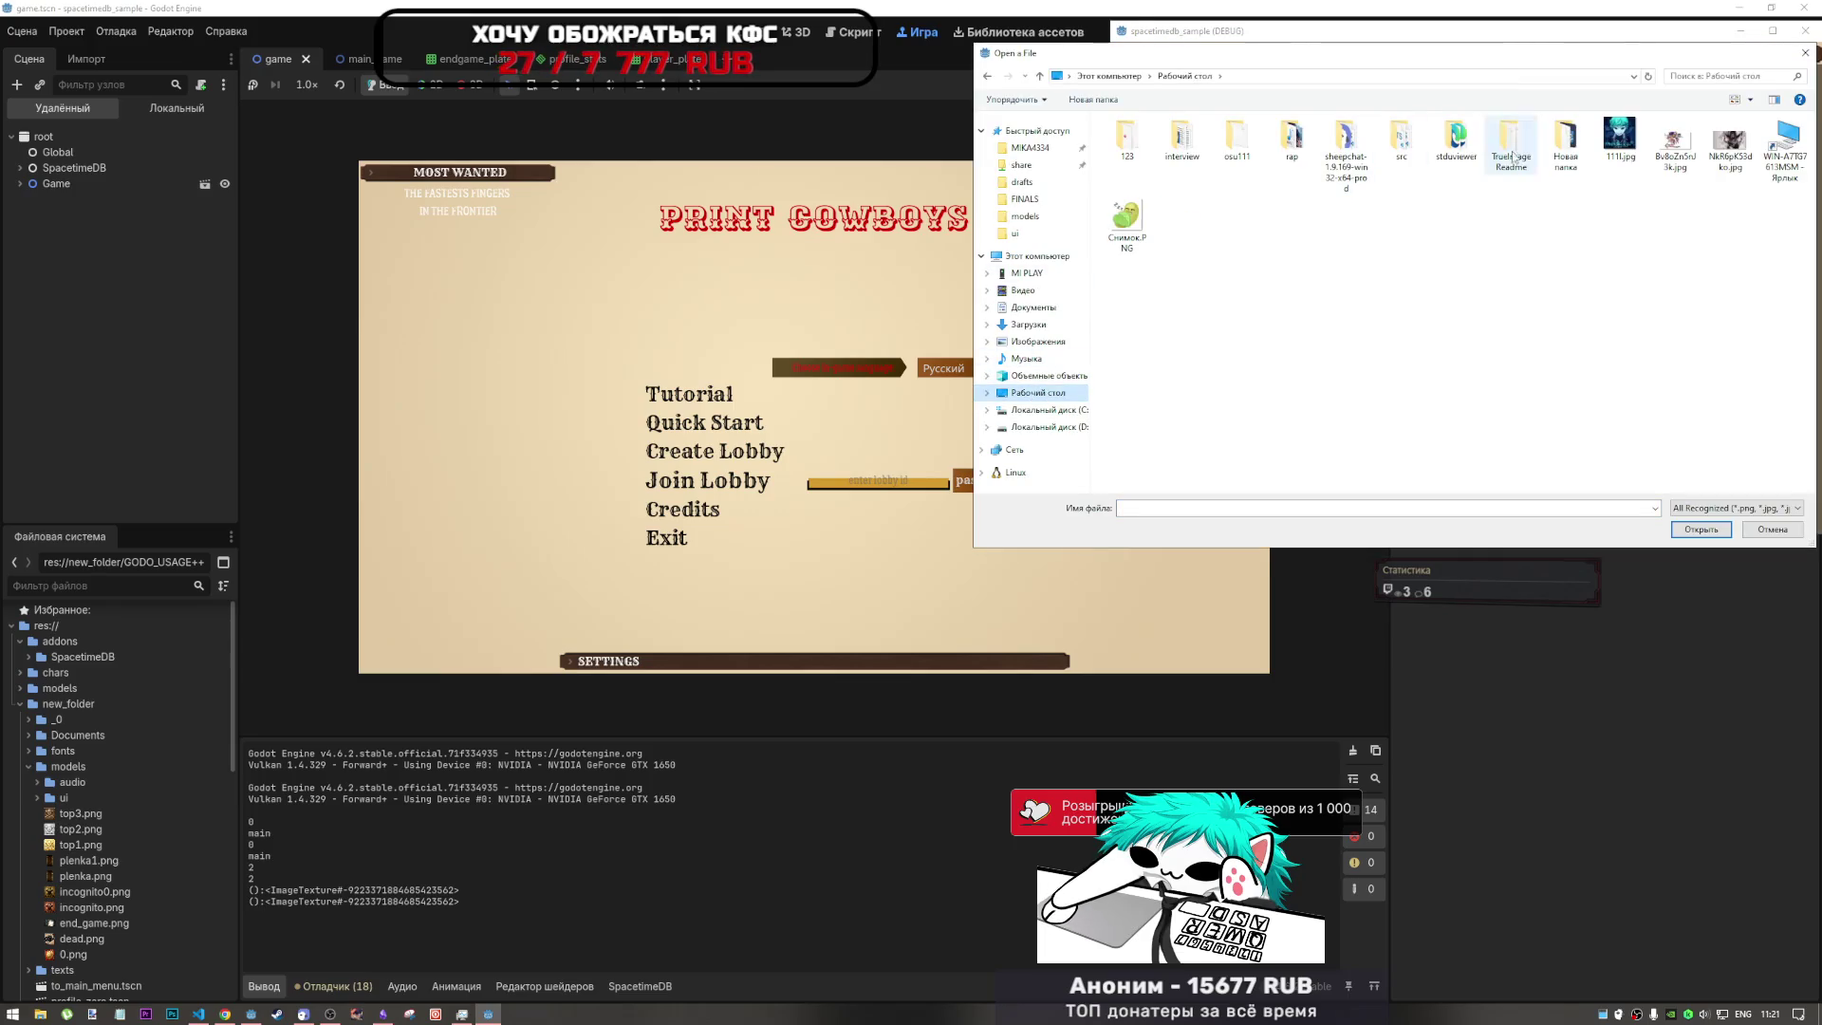
{"action": "left_click", "coordinate": [1620, 137]}
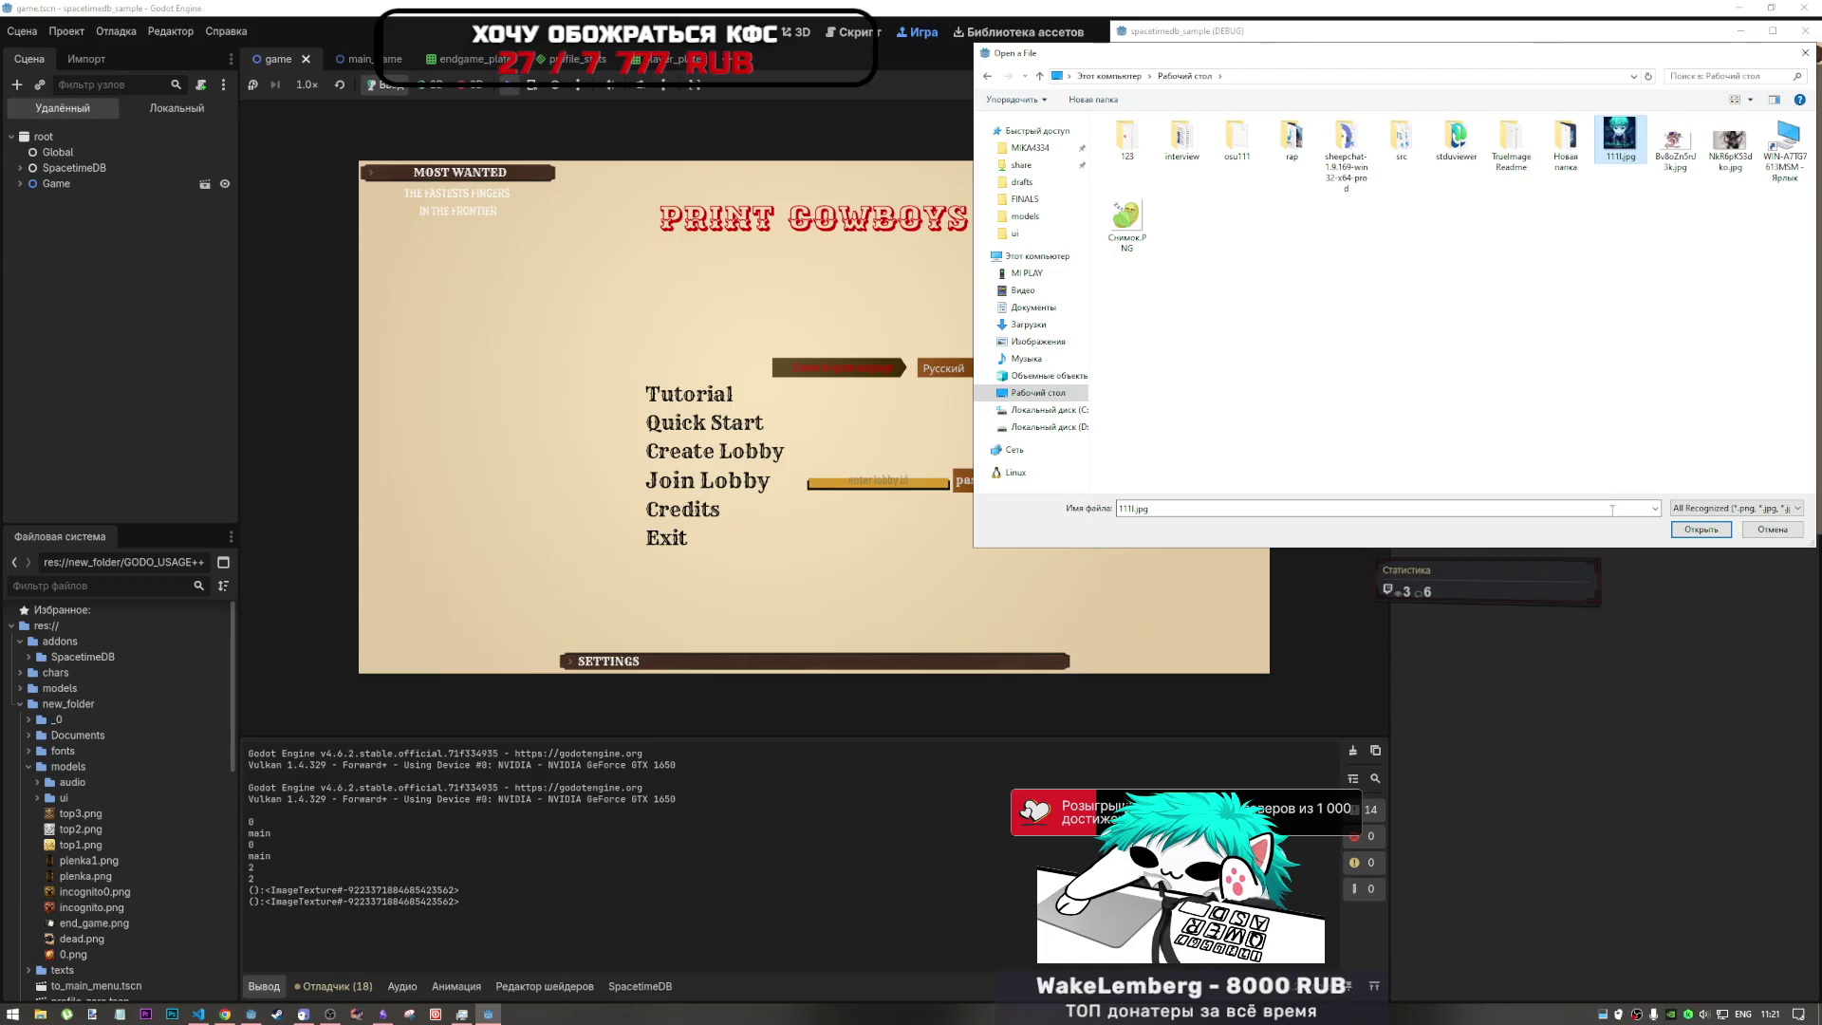
{"action": "key", "text": "Return"}
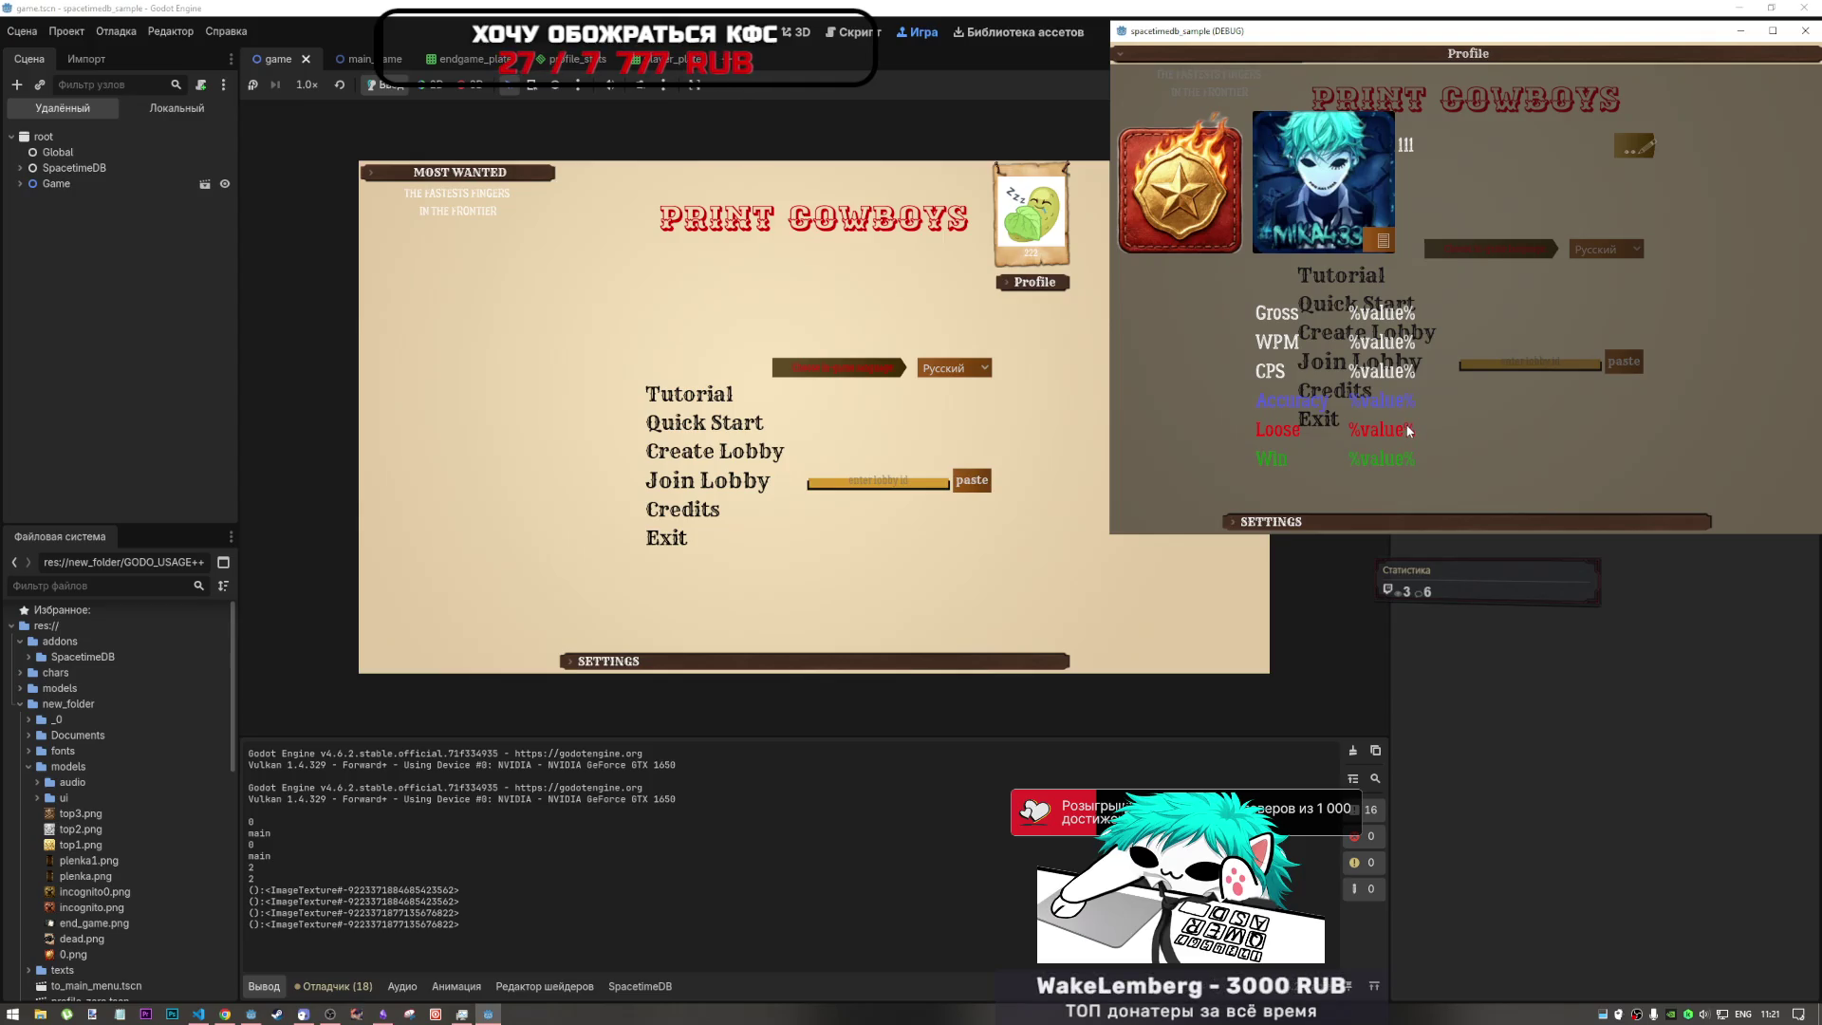
{"action": "left_click", "coordinate": [1509, 59]}
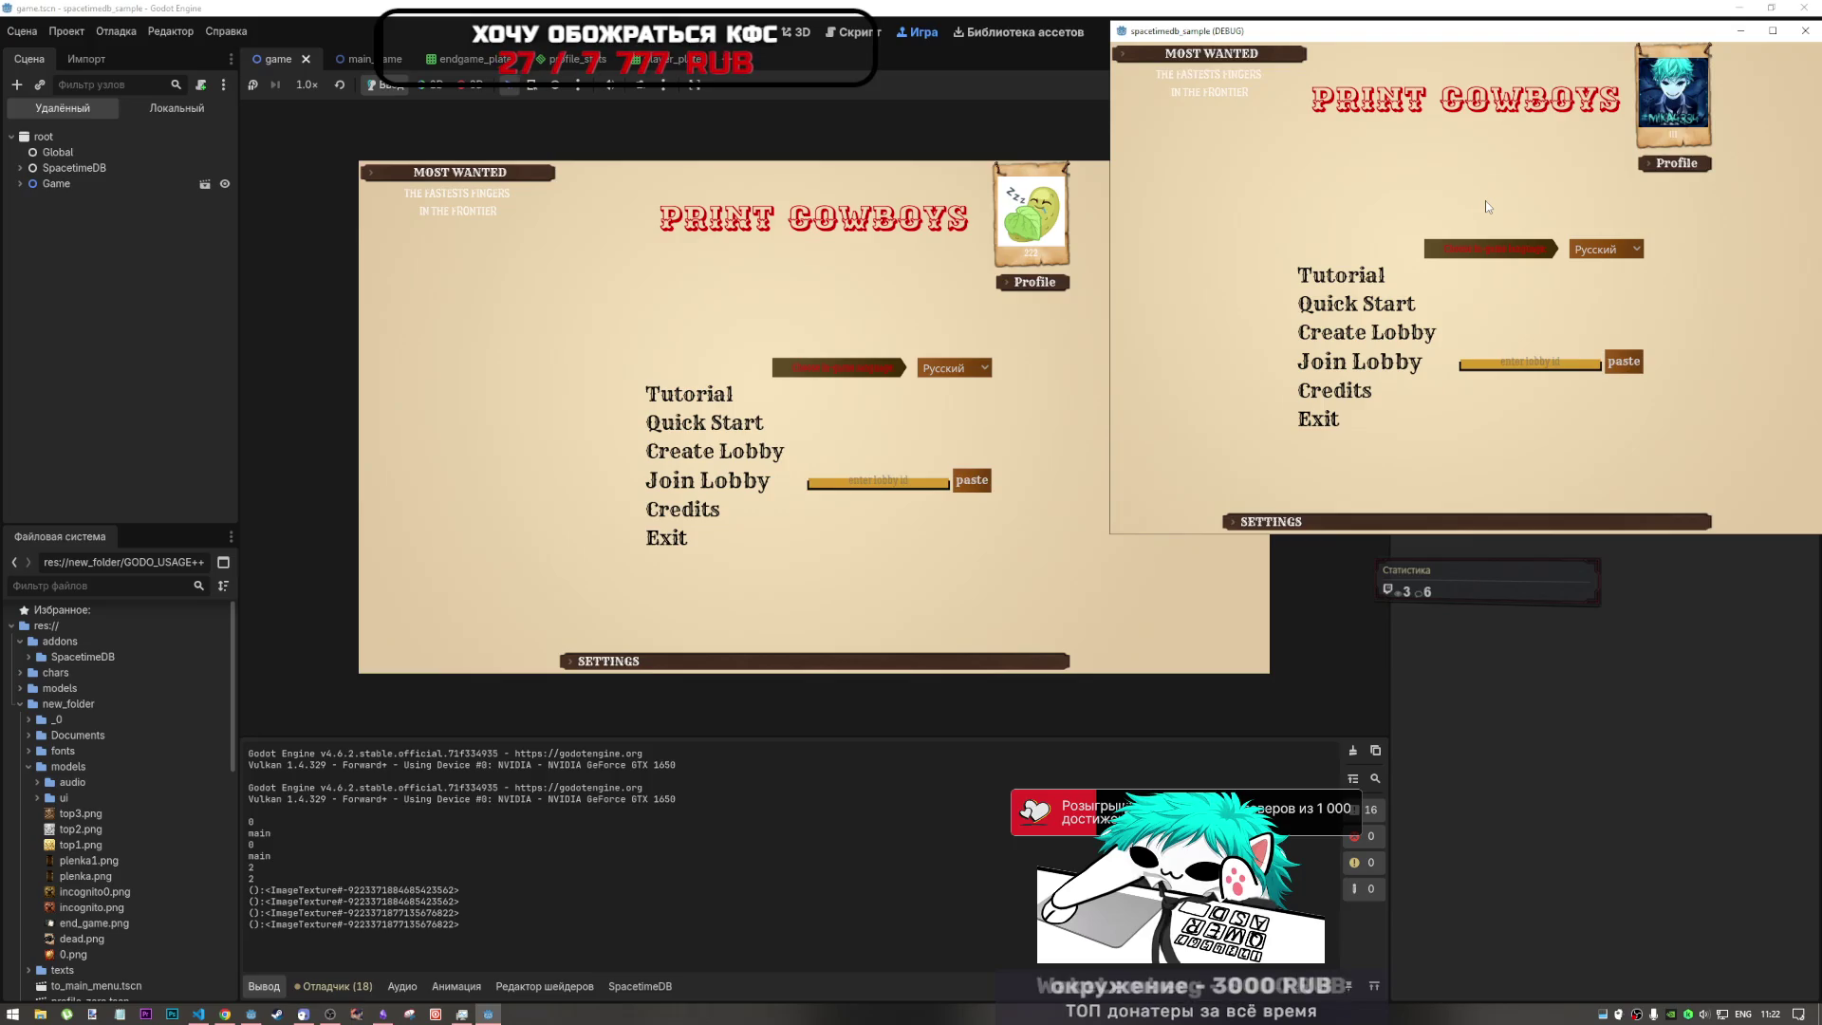
{"action": "left_click", "coordinate": [1419, 335]}
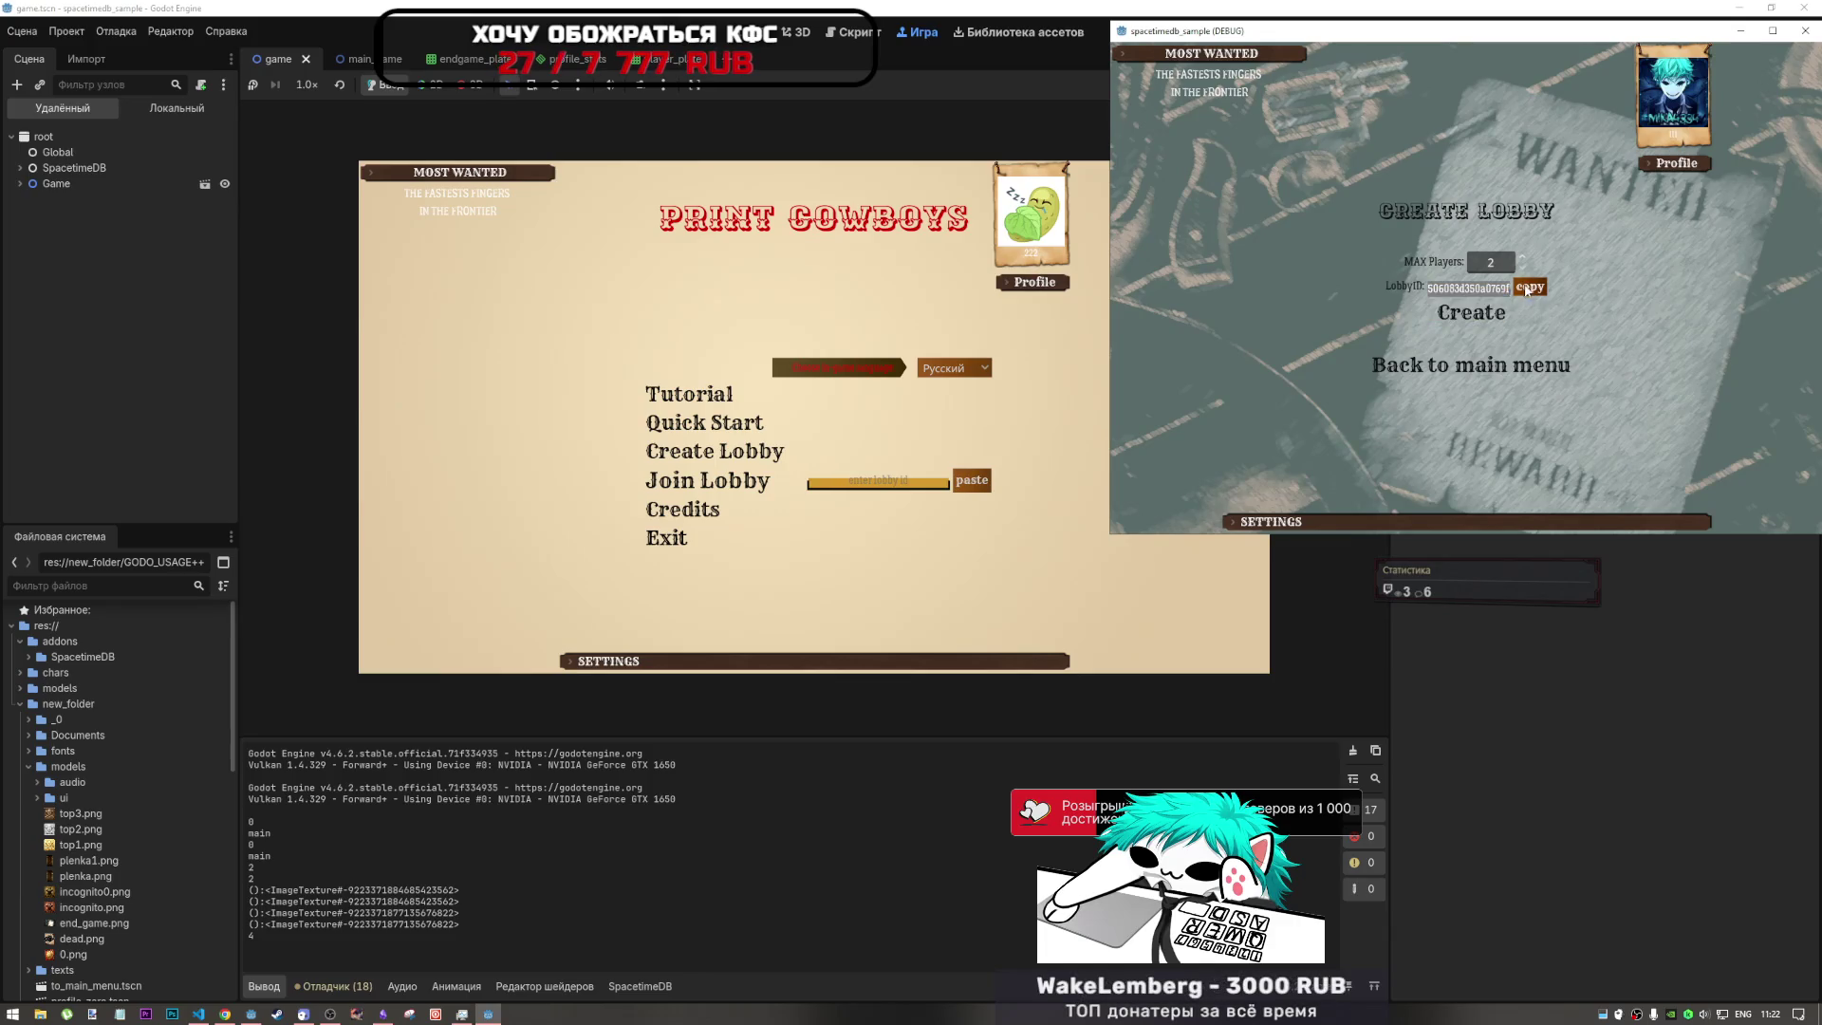
Step: Create the two-player lobby and join it from the editor's game instance with the pasted lobby ID
{"action": "left_click", "coordinate": [1494, 323]}
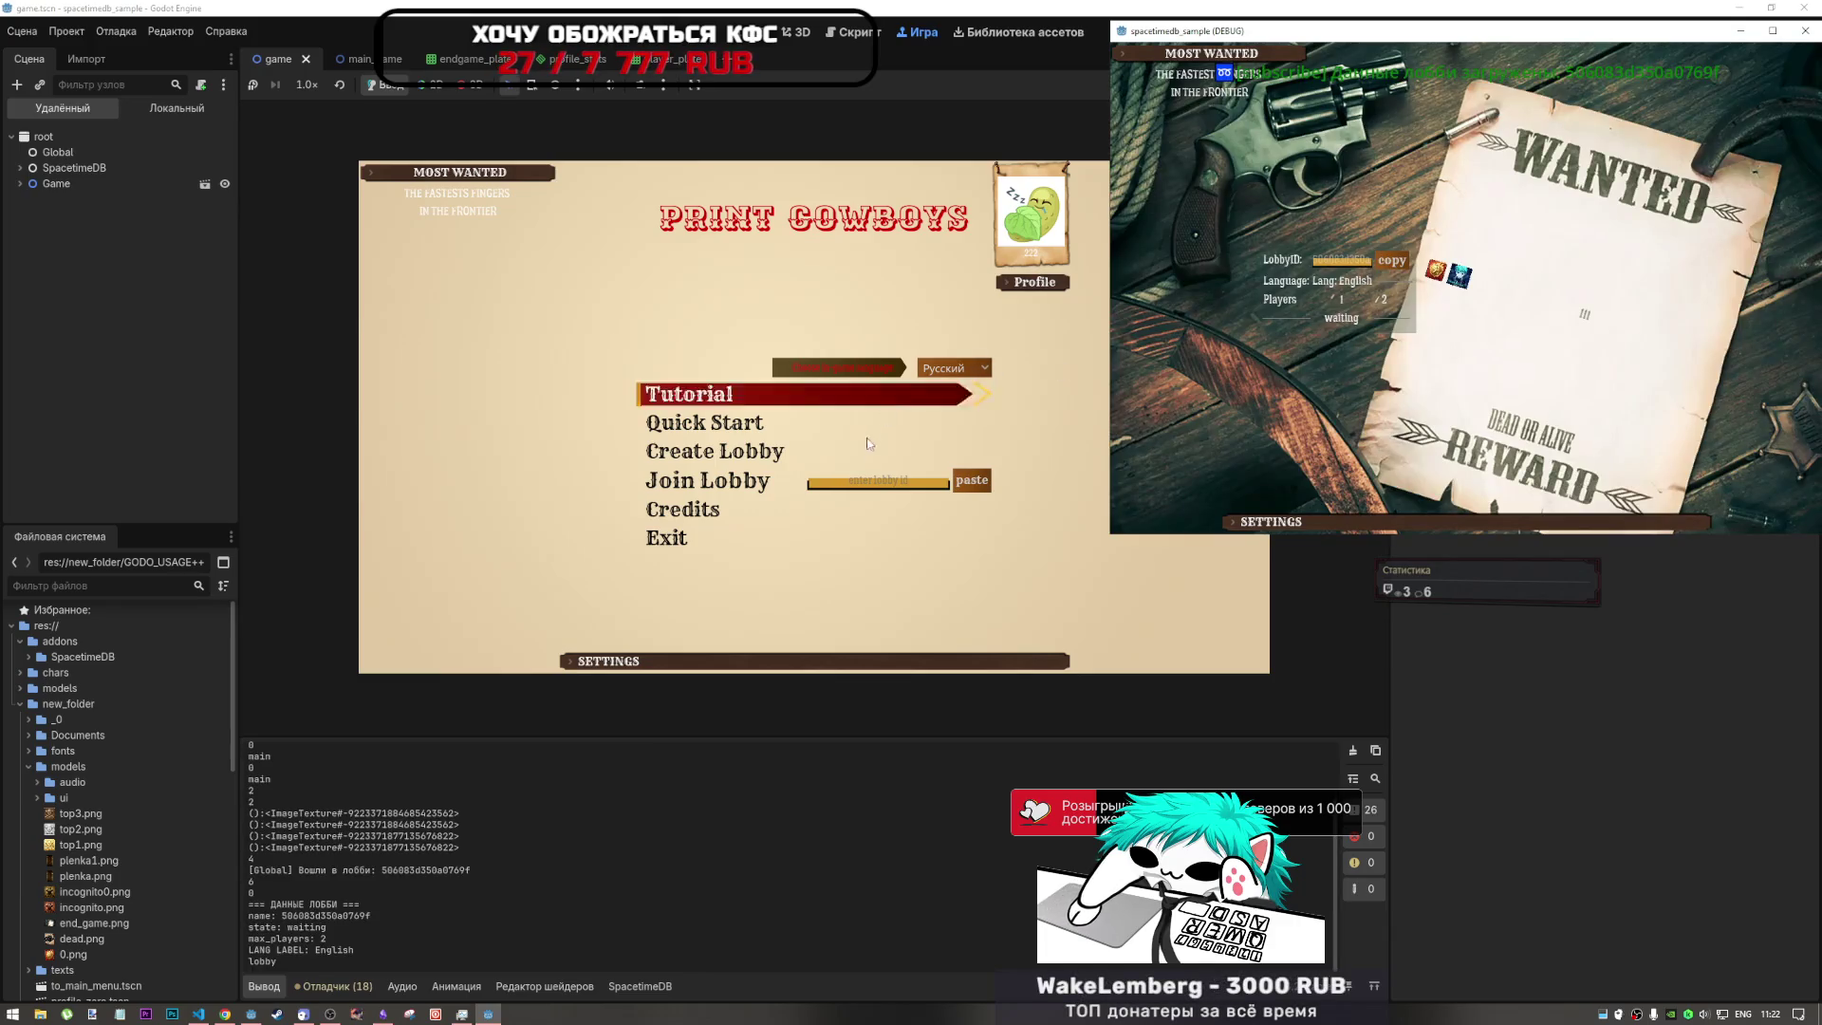
{"action": "left_click", "coordinate": [972, 480]}
{"action": "left_click", "coordinate": [706, 481]}
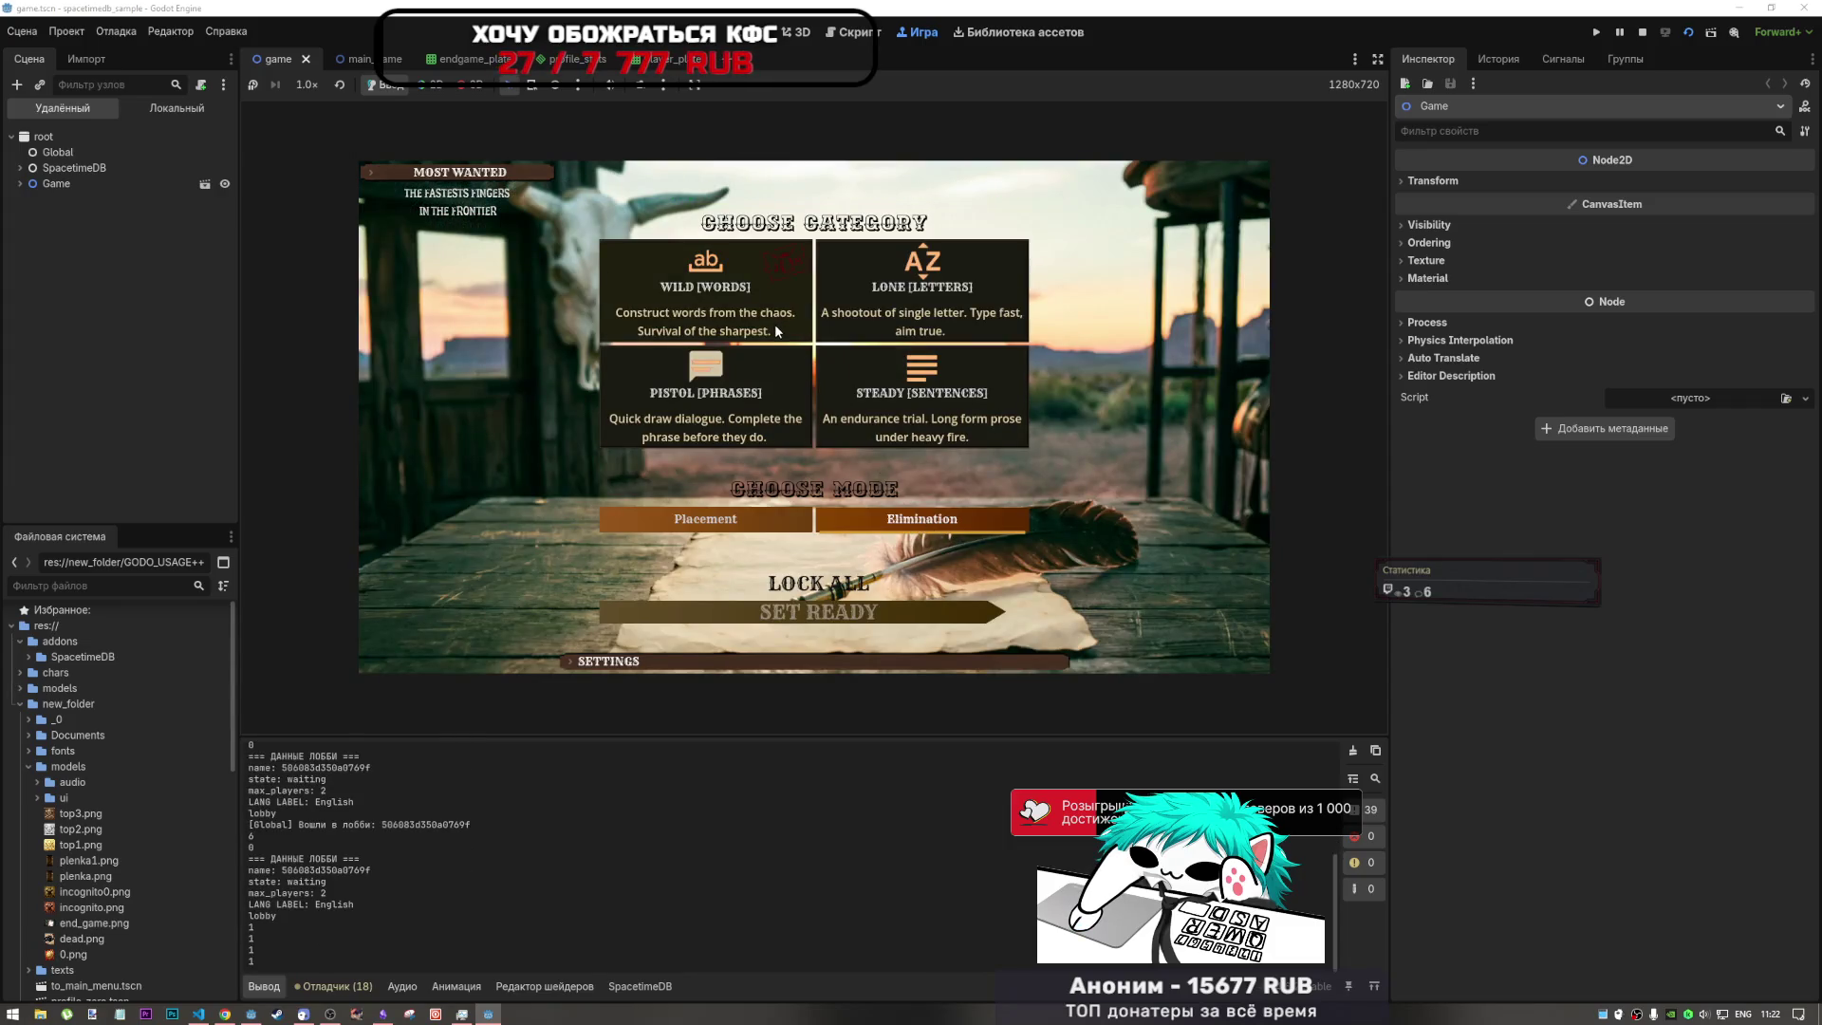
Step: Lock all choices and set both players ready in both game instances
{"action": "left_click", "coordinate": [896, 580]}
{"action": "left_click", "coordinate": [907, 609]}
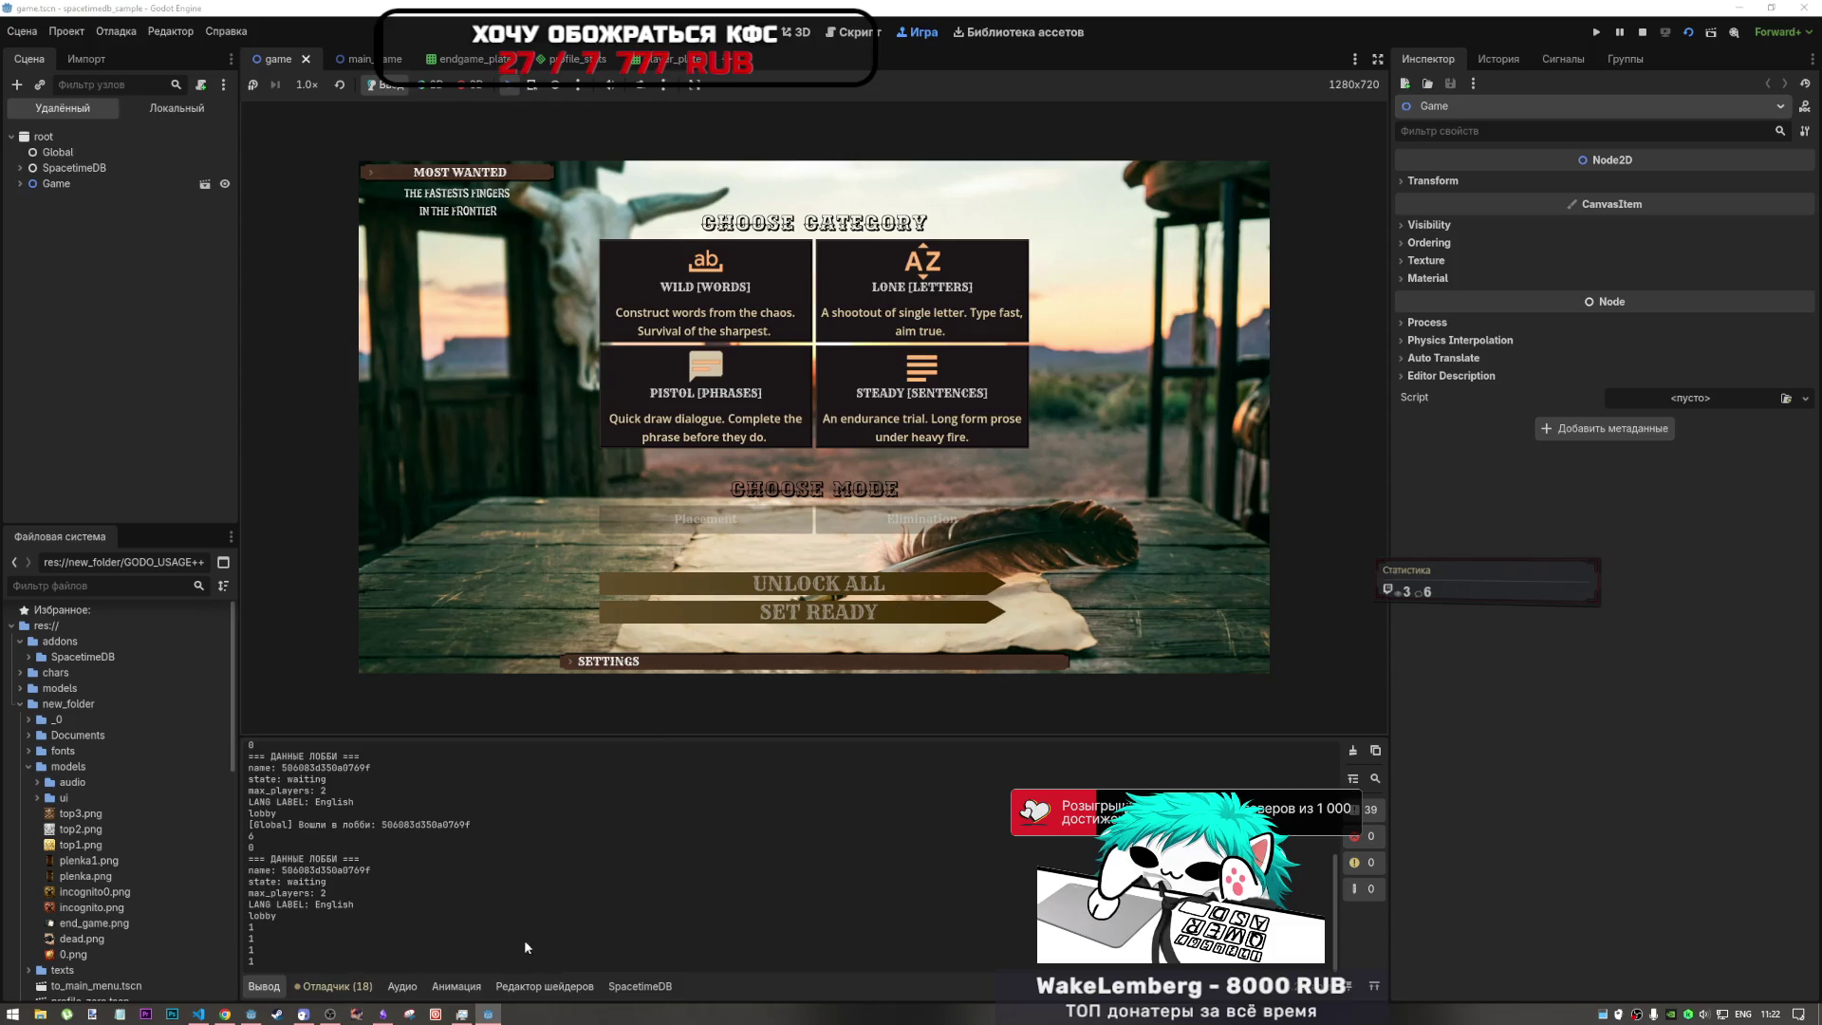
{"action": "left_click", "coordinate": [486, 1011]}
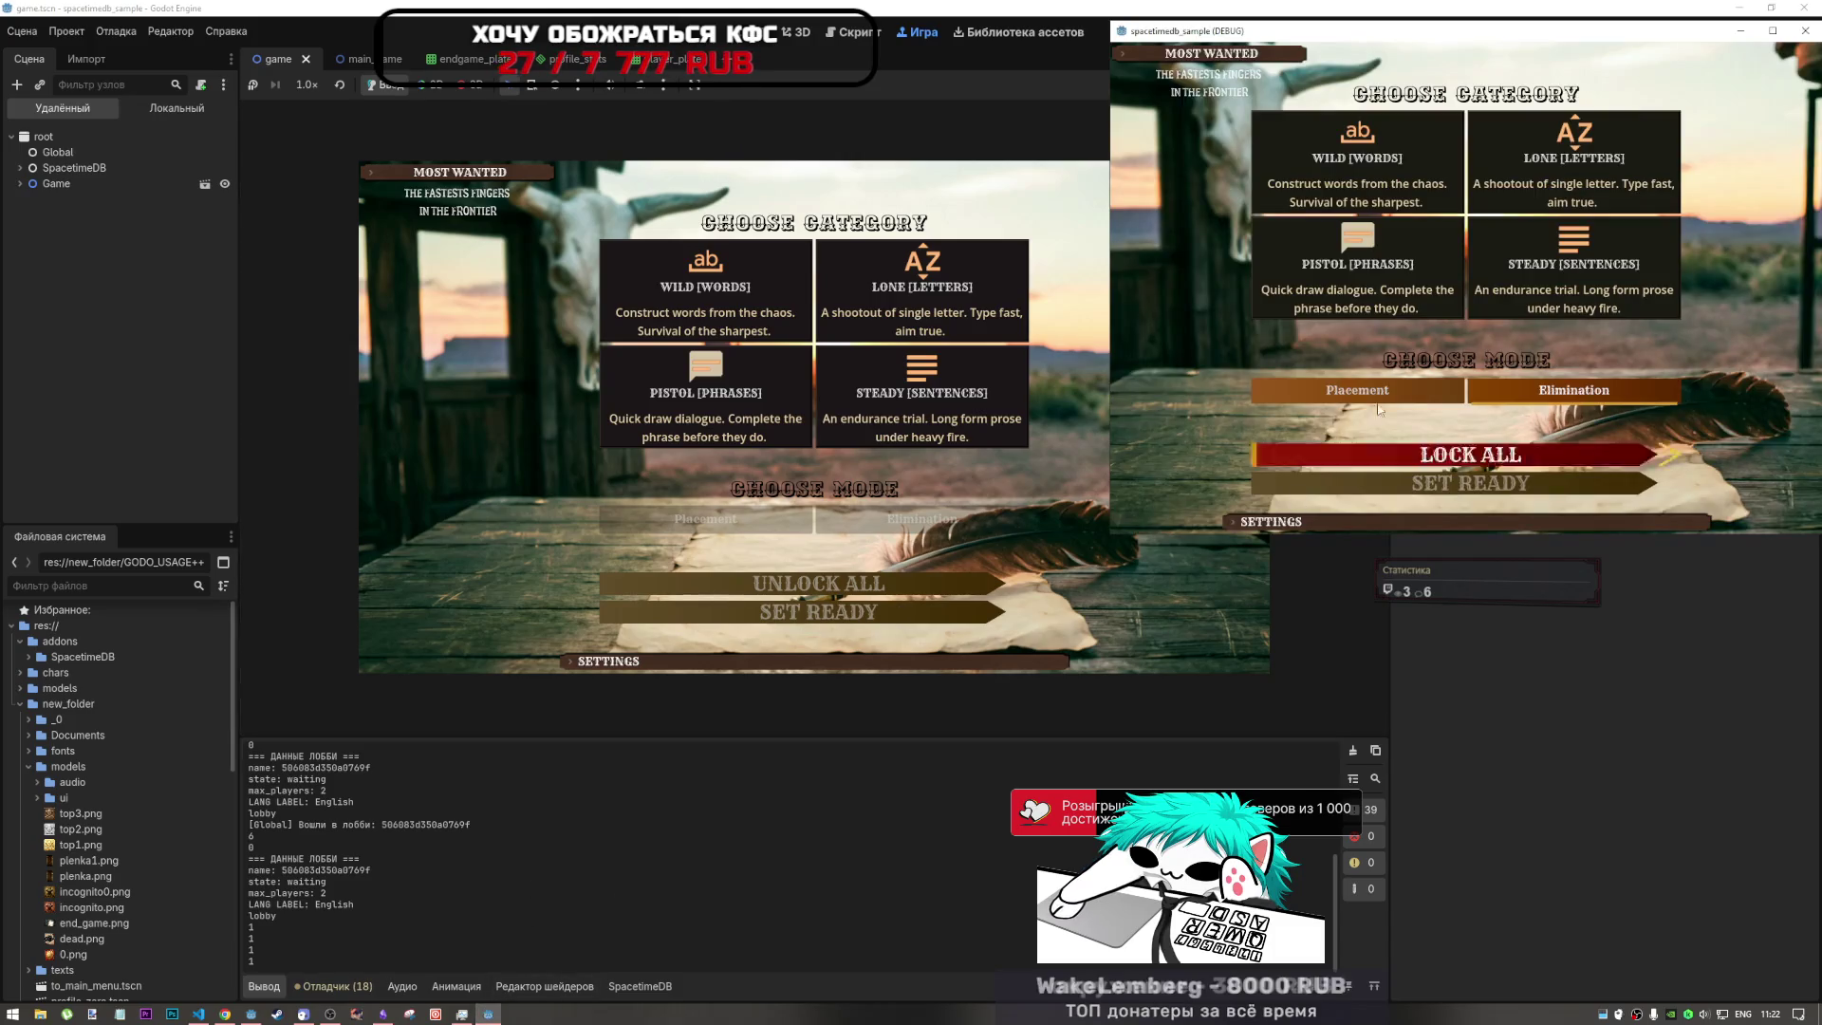
{"action": "left_click", "coordinate": [1483, 454]}
{"action": "left_click", "coordinate": [1470, 482]}
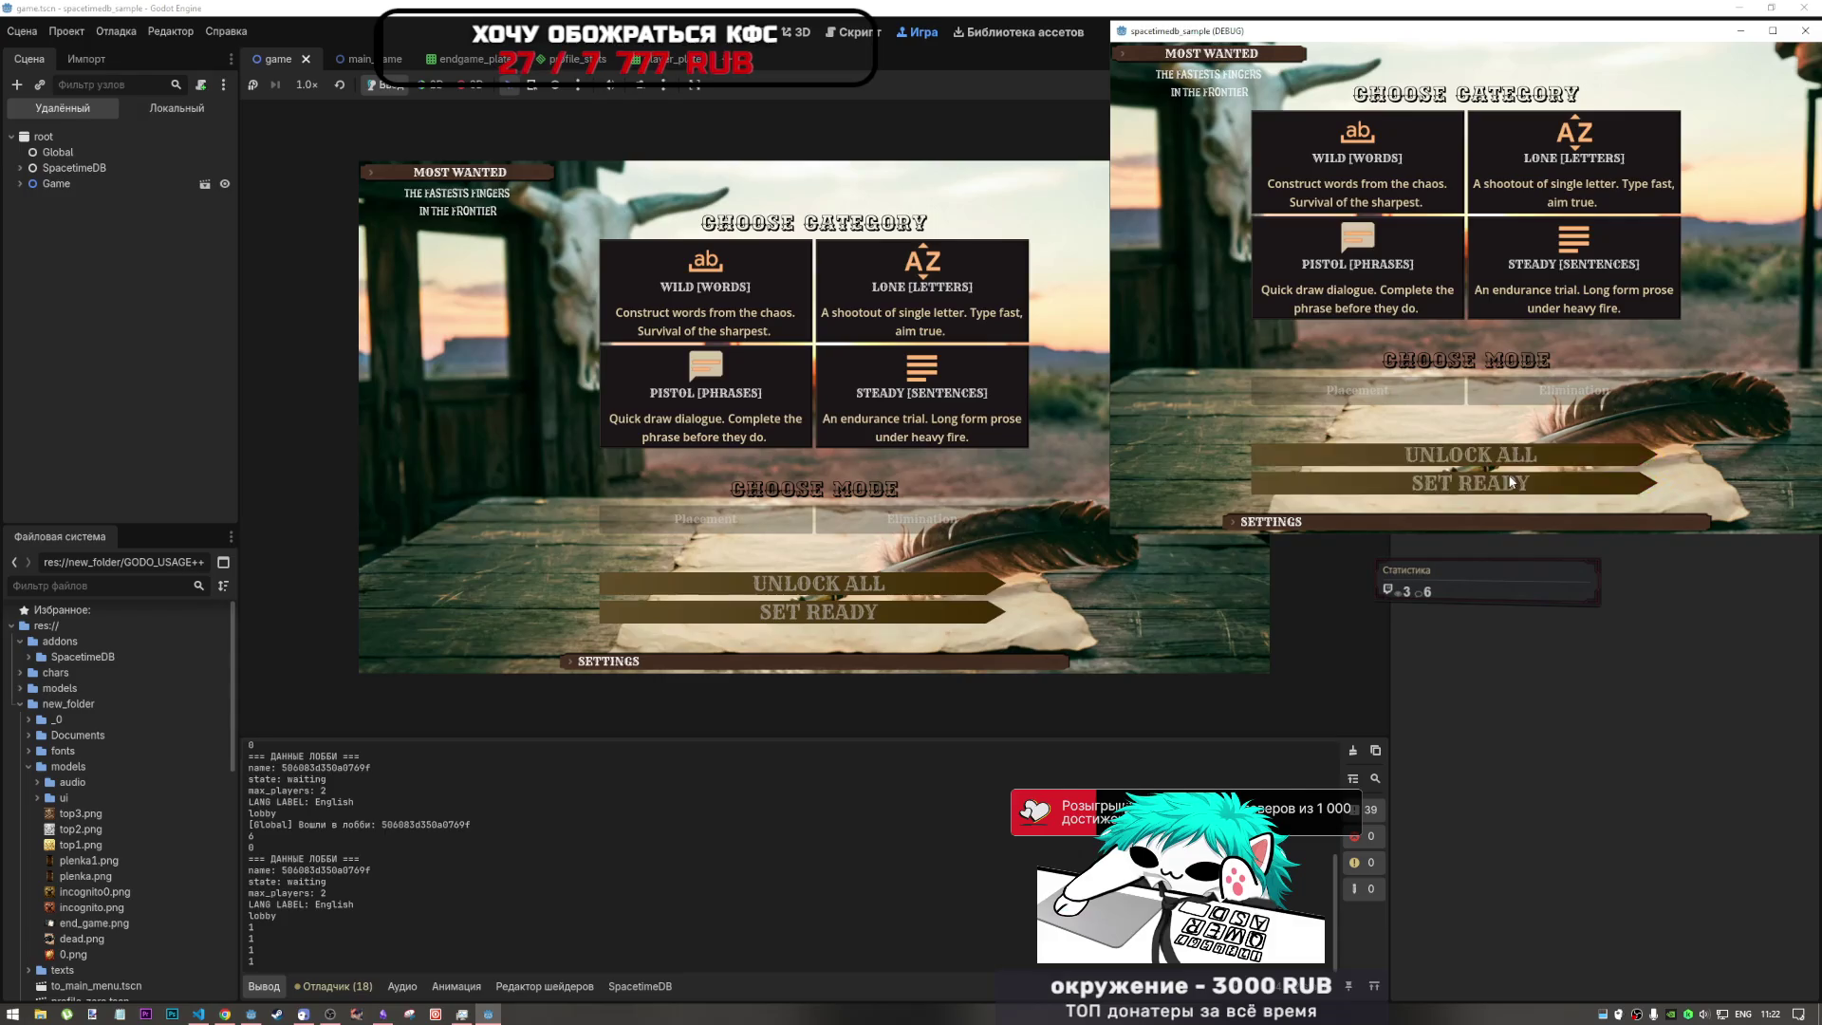
{"action": "left_click", "coordinate": [679, 440]}
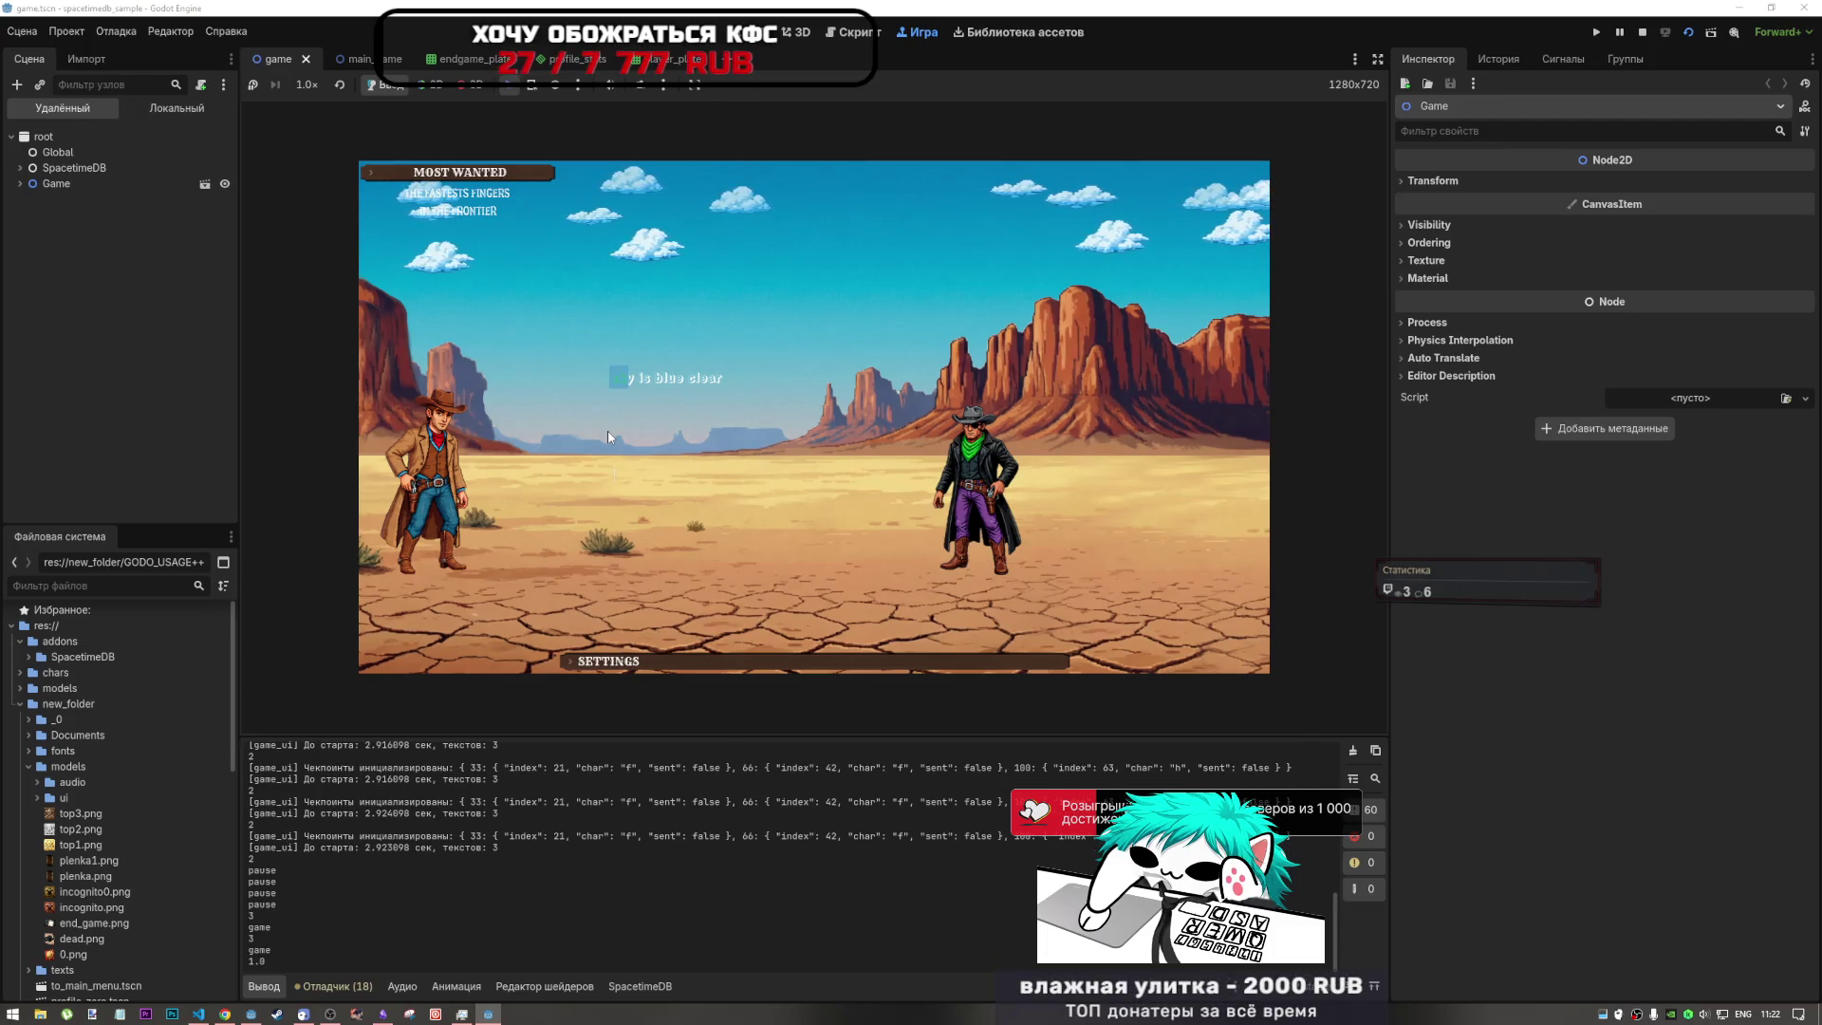
Step: Type the duel phrases, starting with 'sky is blue clear', through to 'otter catches fish'
{"action": "type", "text": "sku"}
{"action": "type", "text": " is blu"}
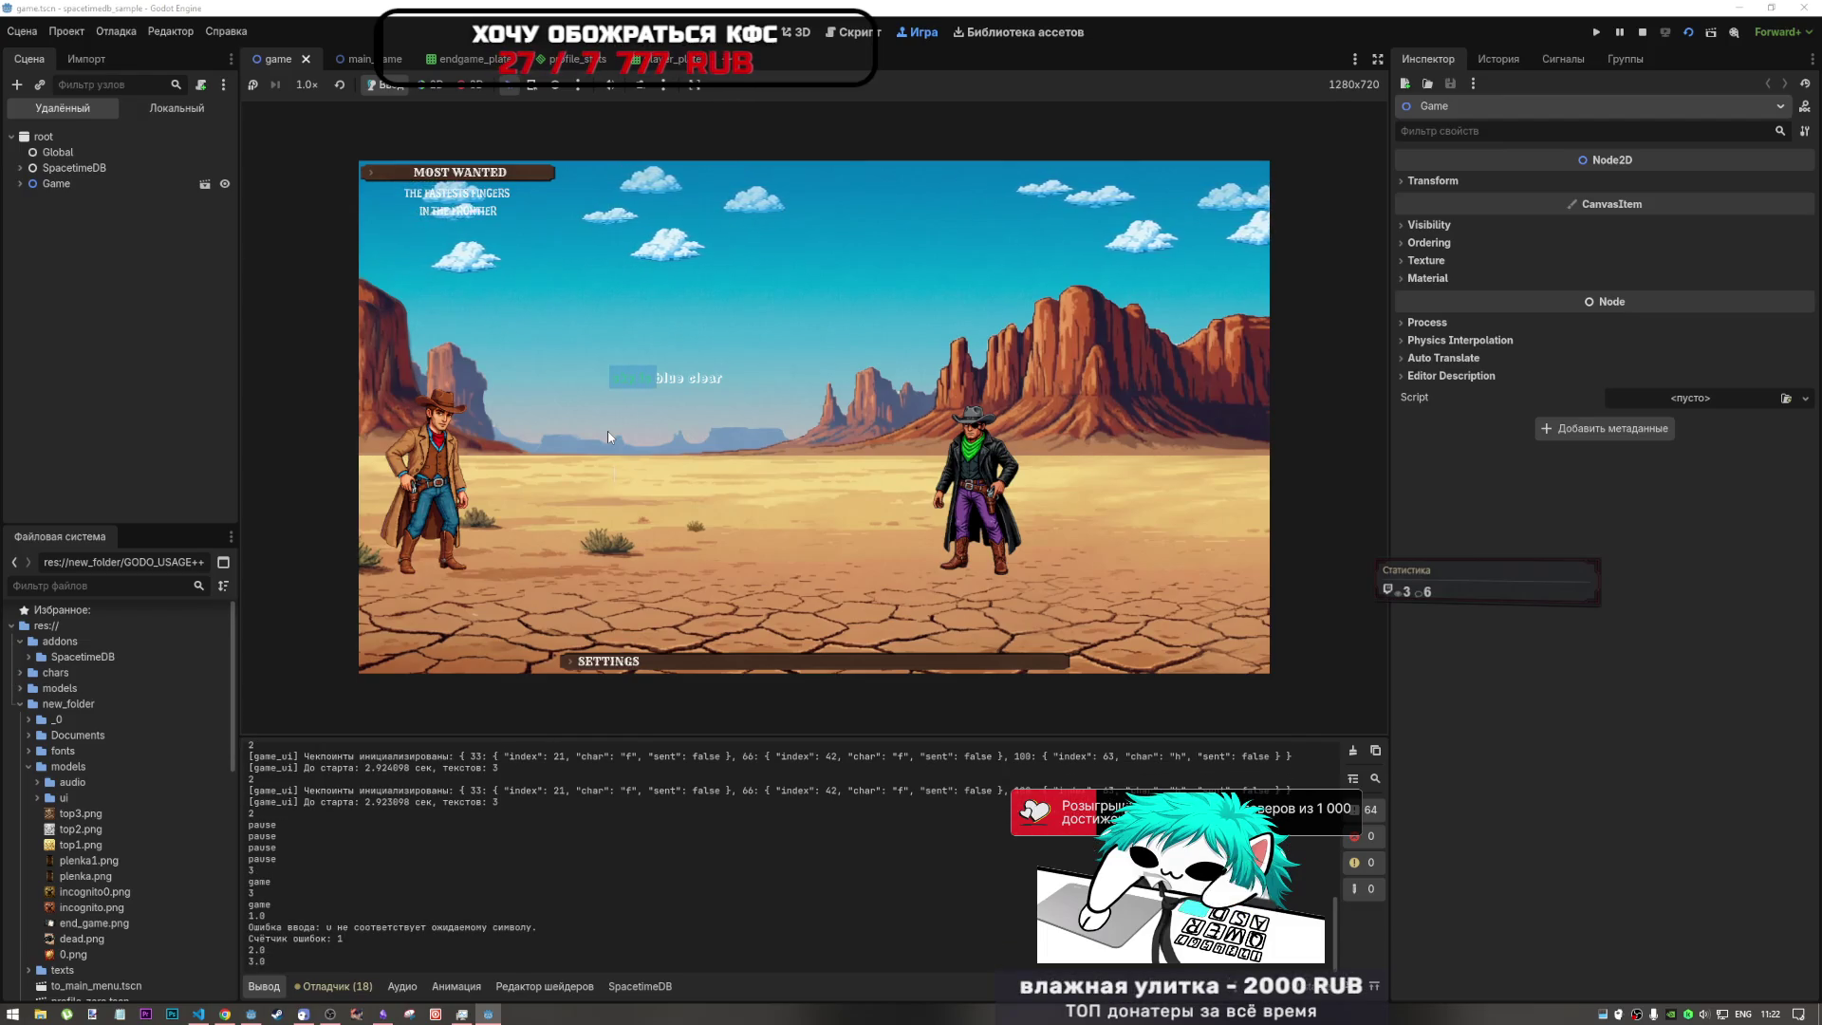
{"action": "type", "text": "e clear"}
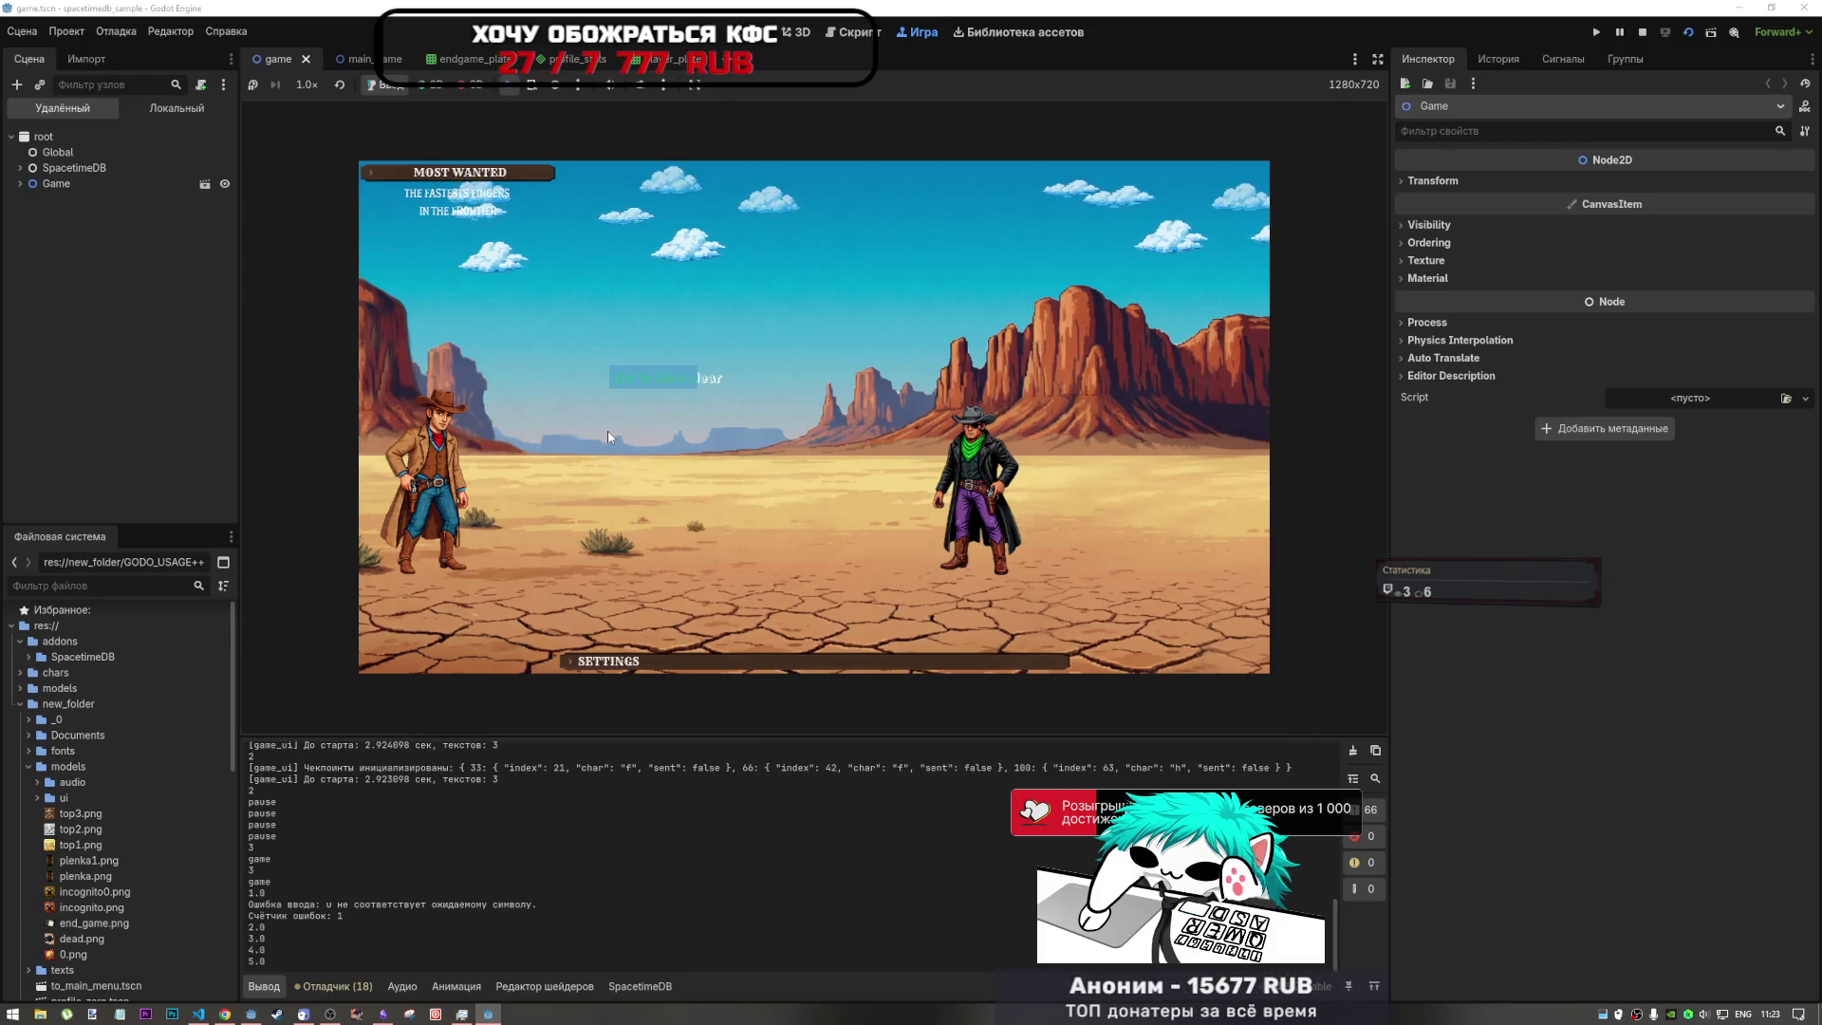
{"action": "type", "text": "firefighter extinguishes fire"}
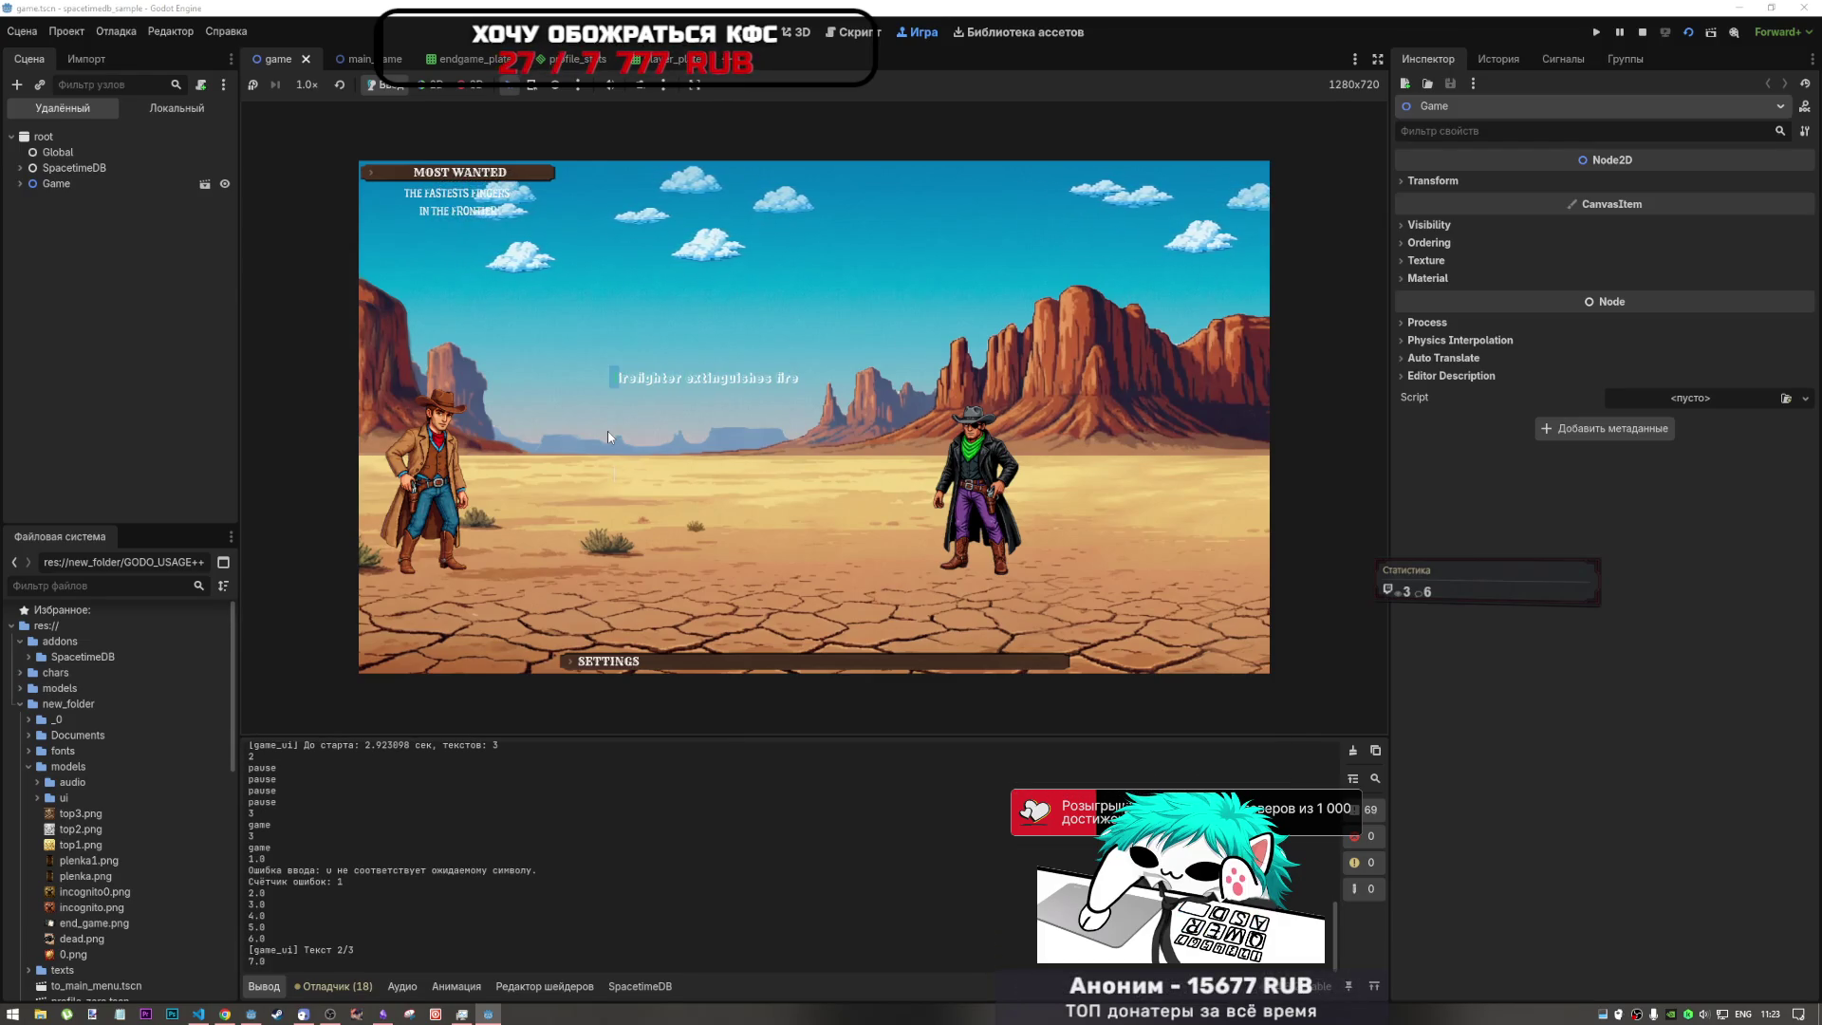
{"action": "type", "text": " f"}
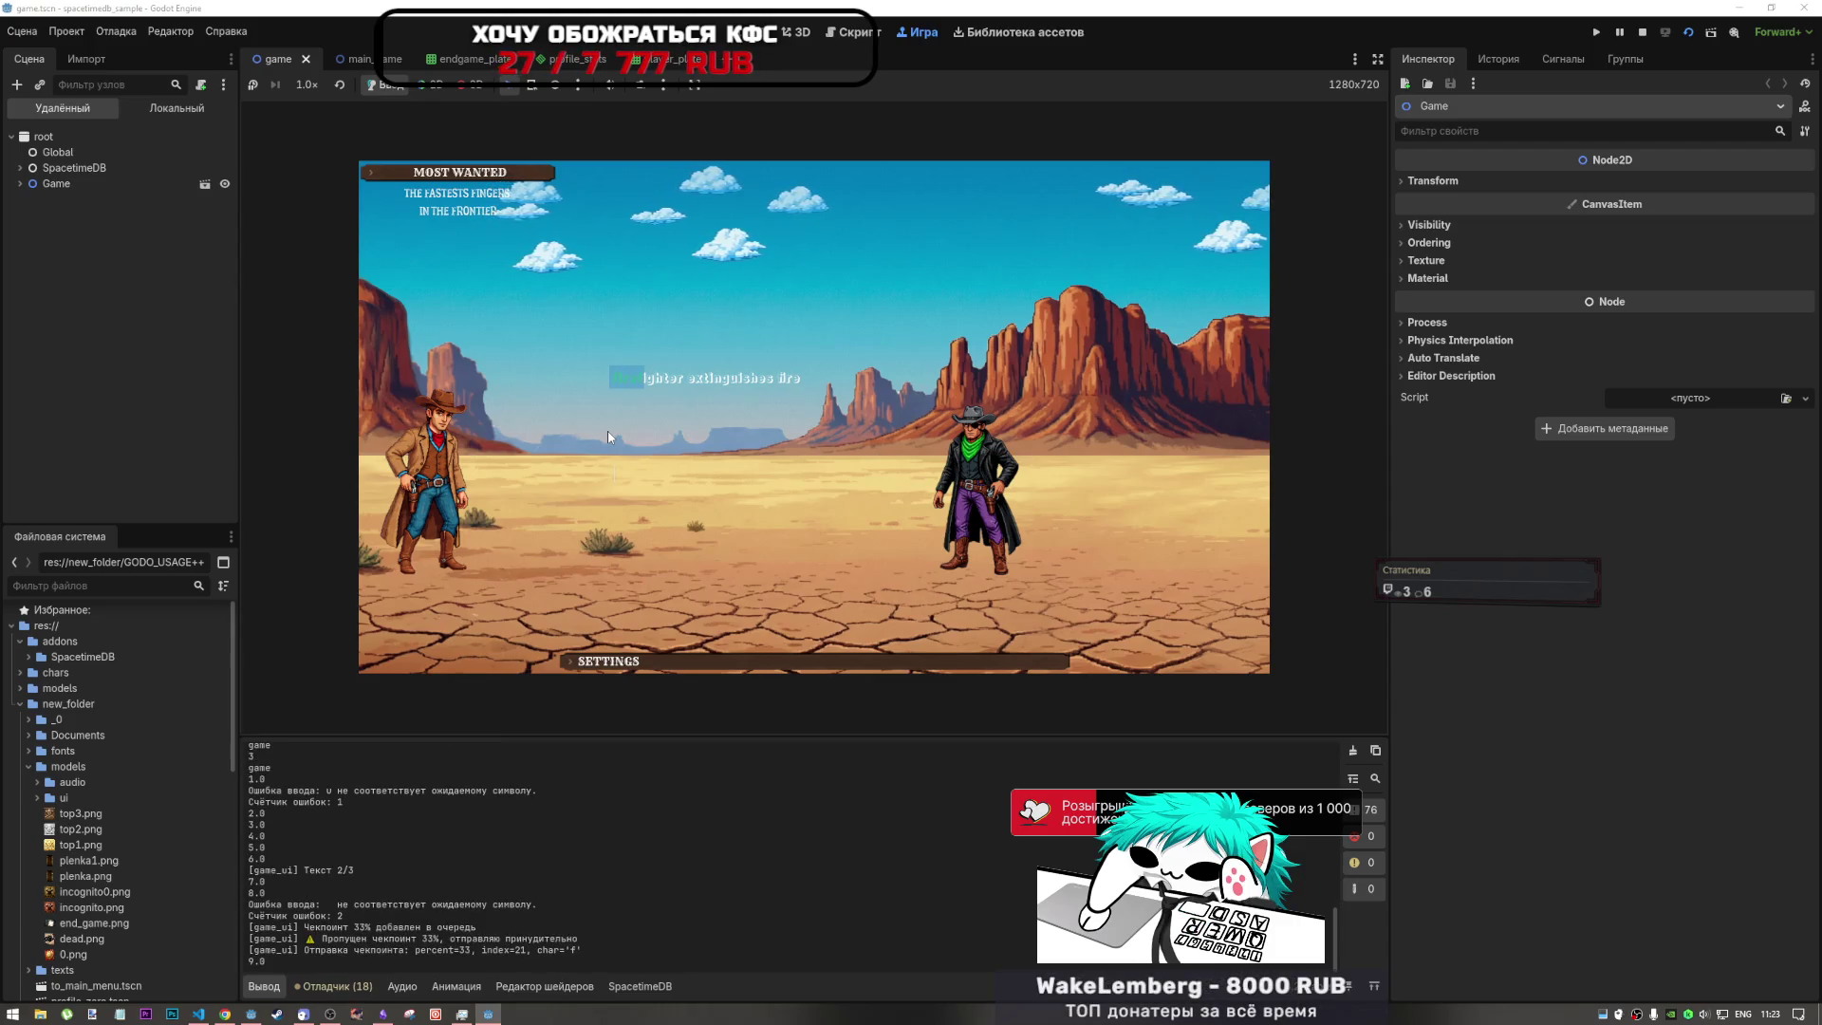
{"action": "type", "text": "ighter"}
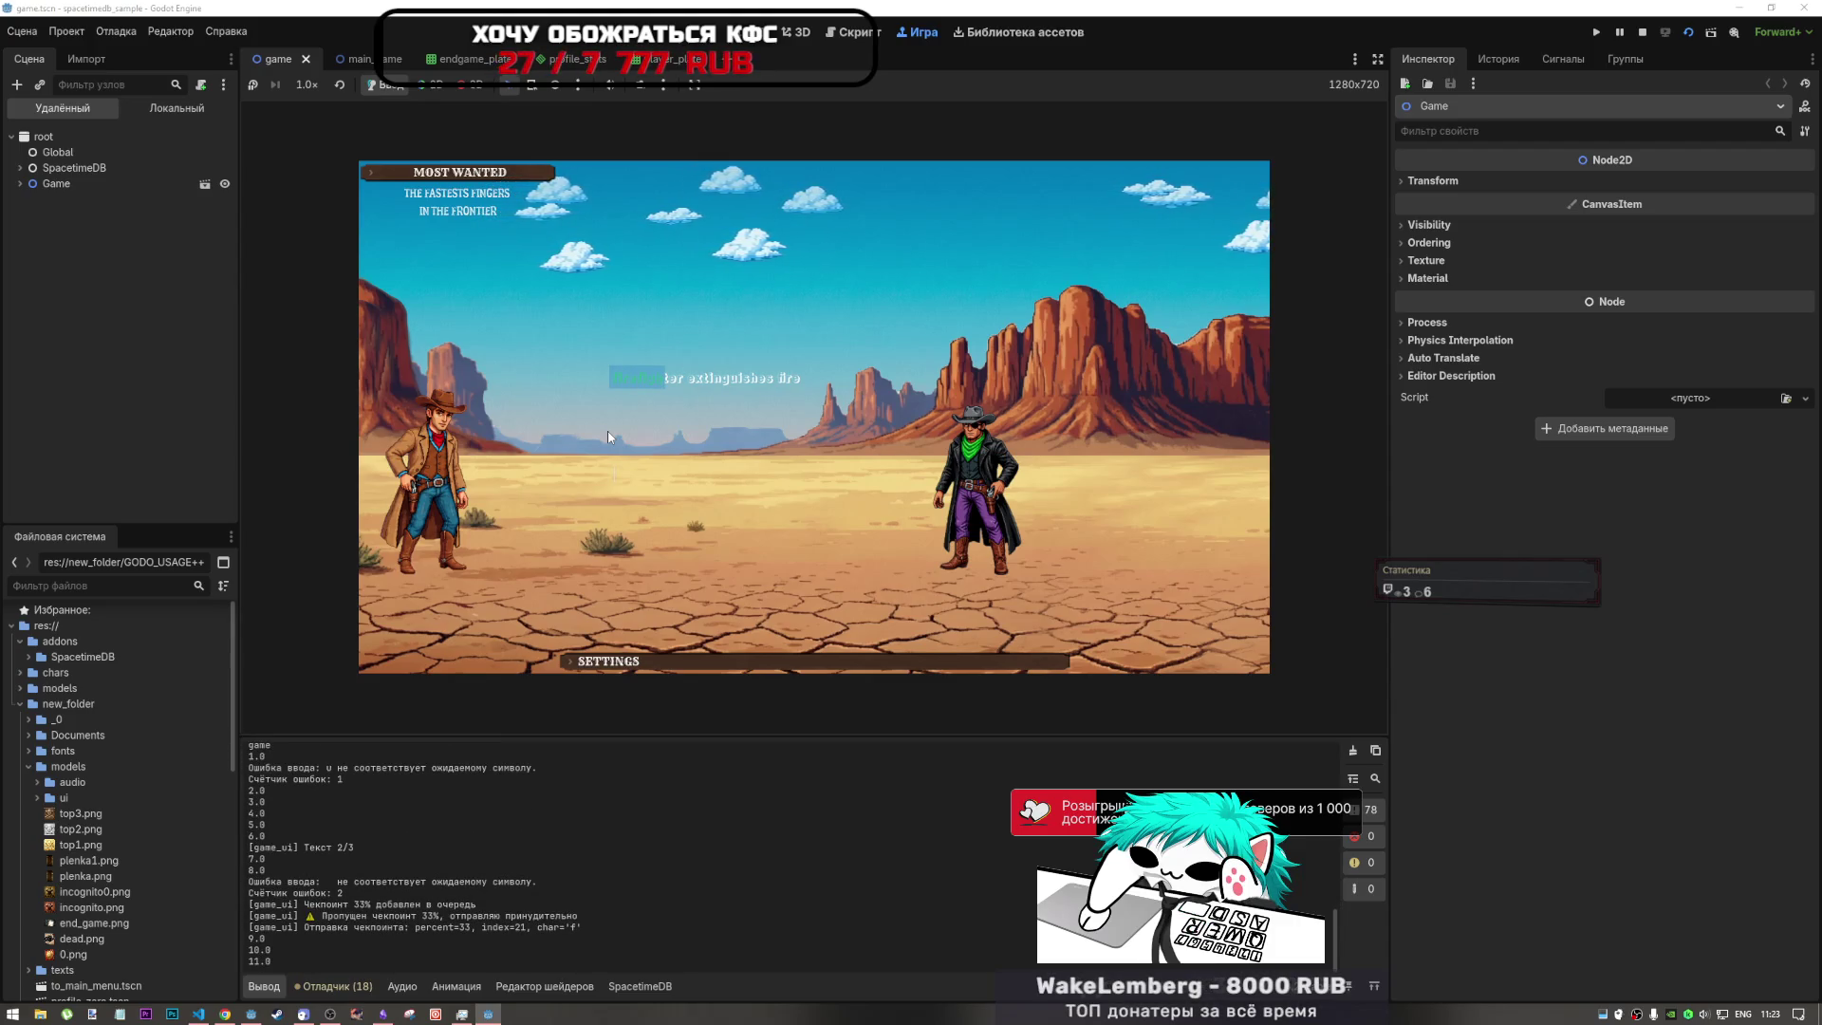
{"action": "type", "text": " e"}
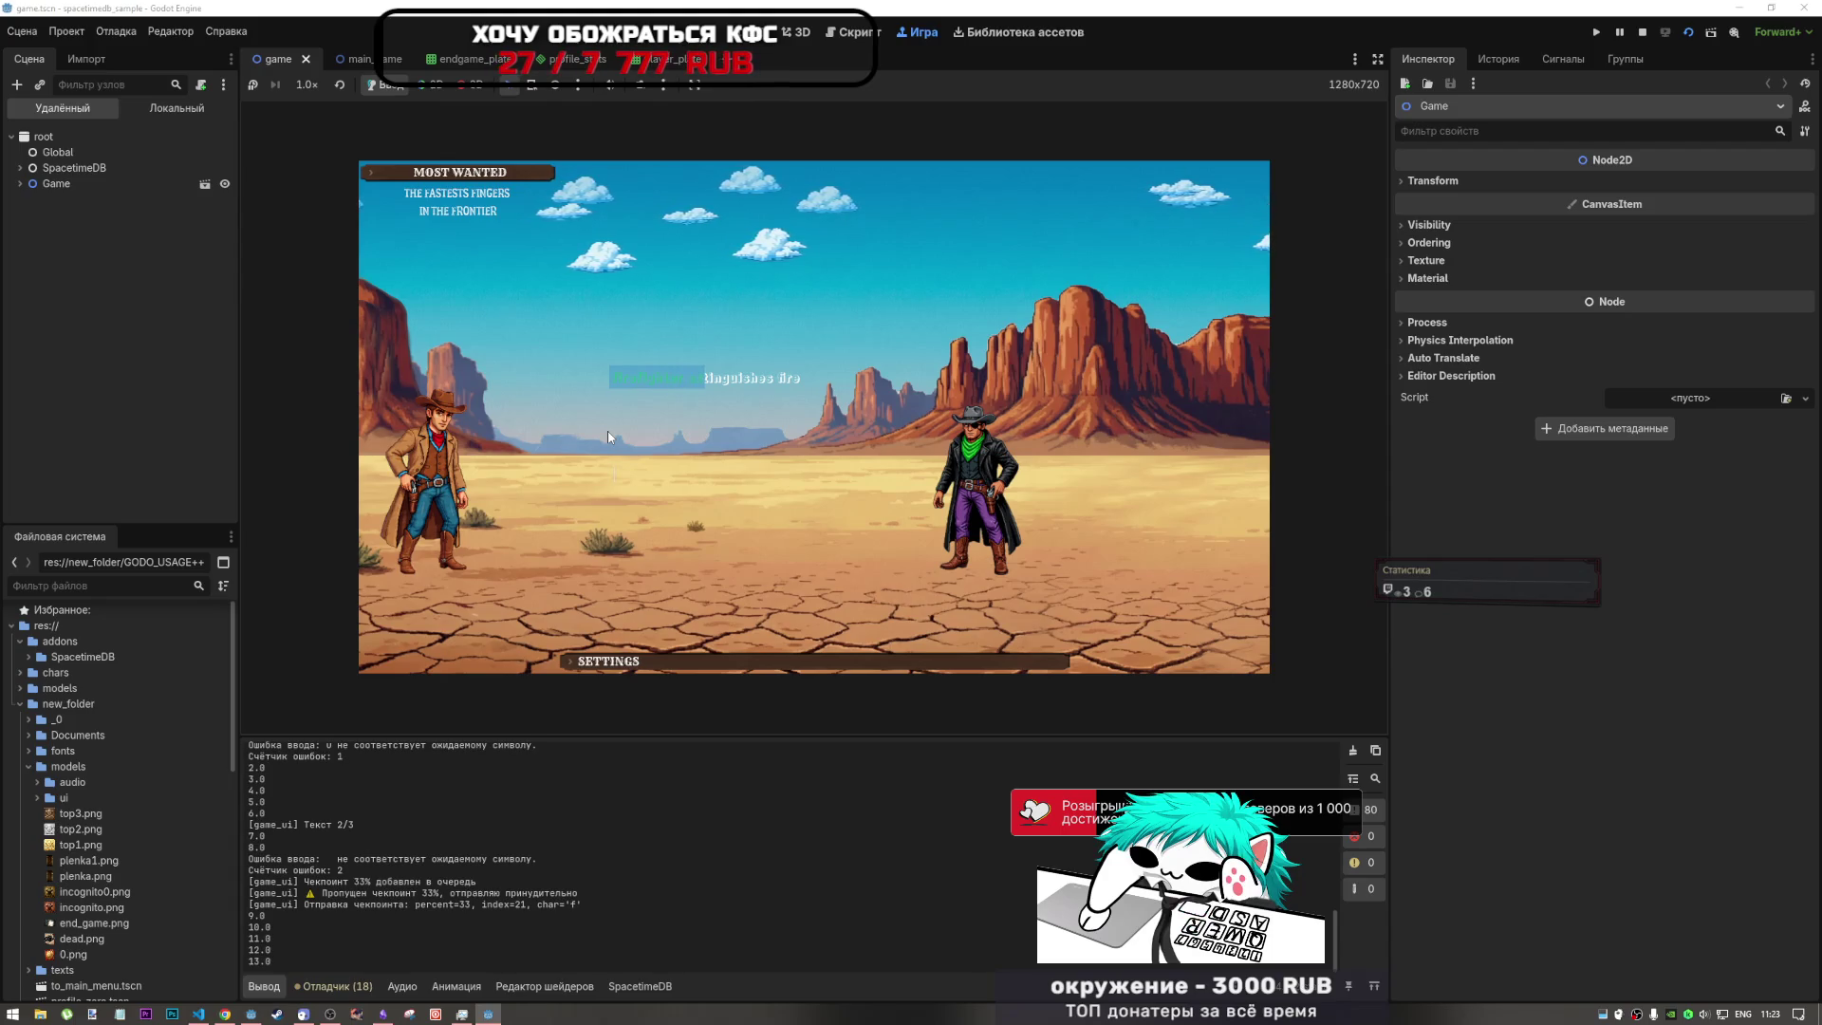
{"action": "type", "text": "x"}
{"action": "type", "text": "ngus"}
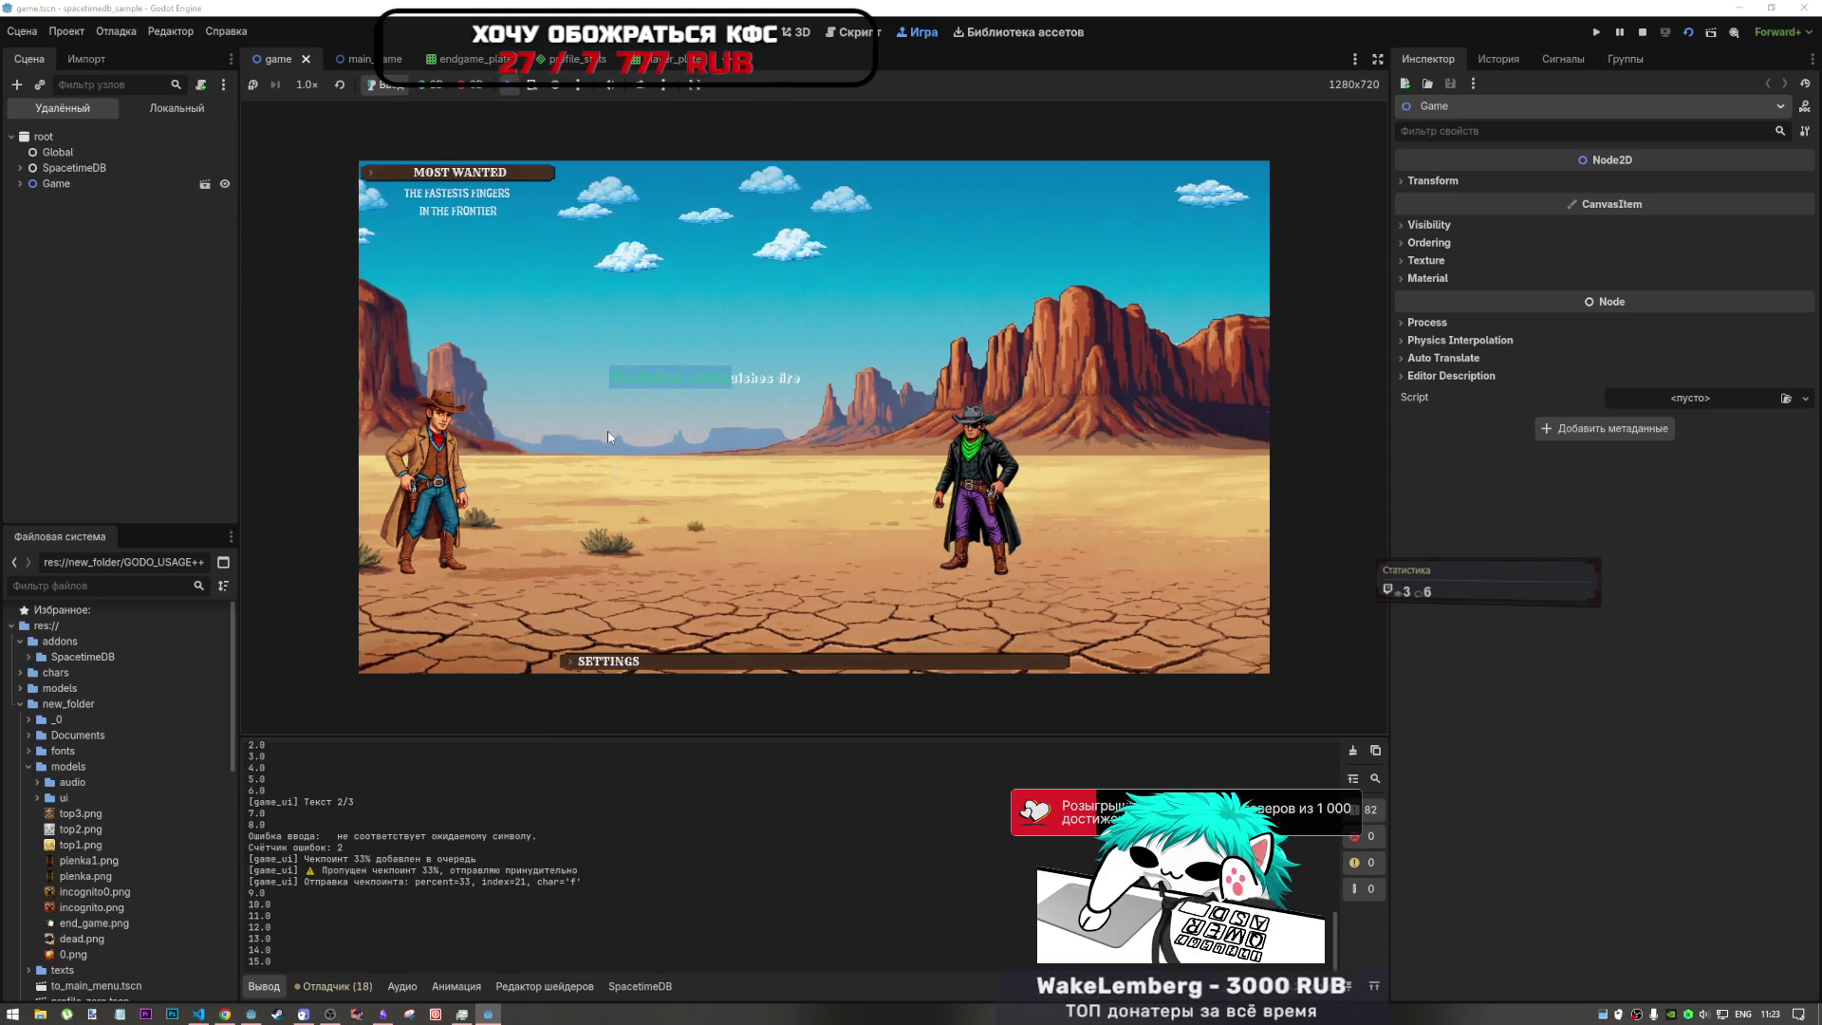
{"action": "type", "text": "hie"}
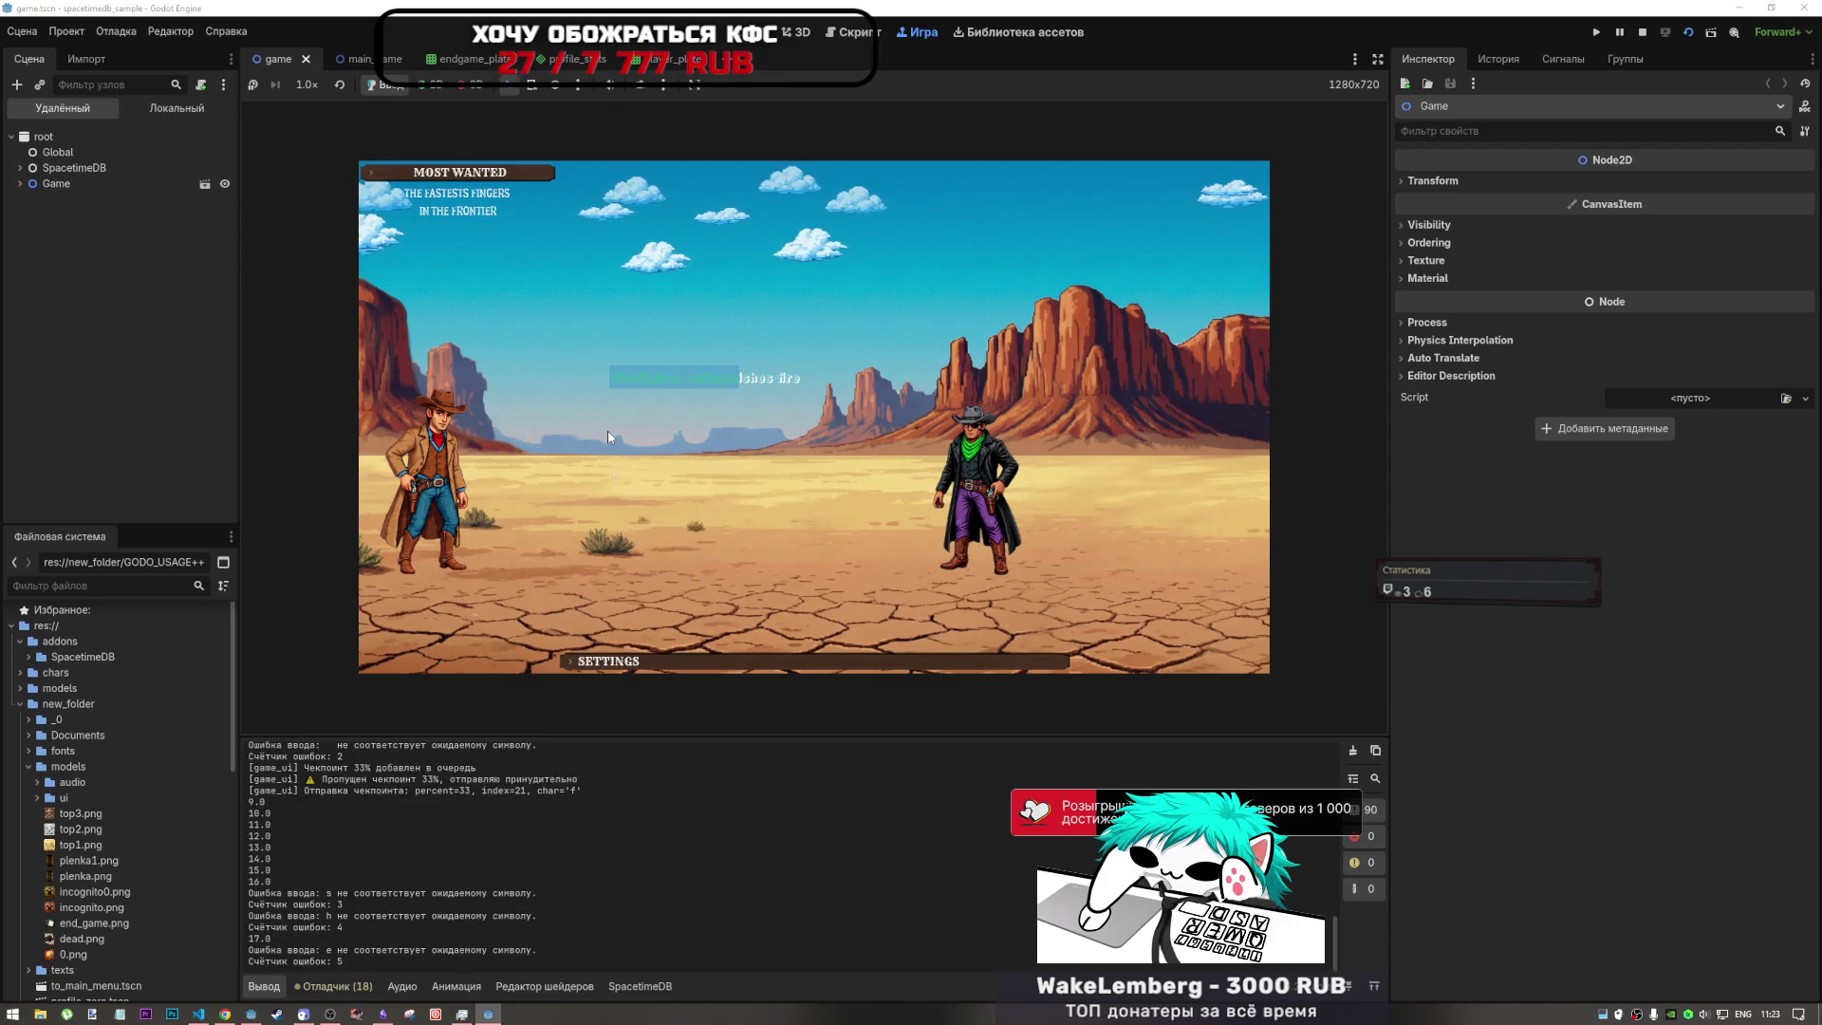
{"action": "type", "text": "shes f"}
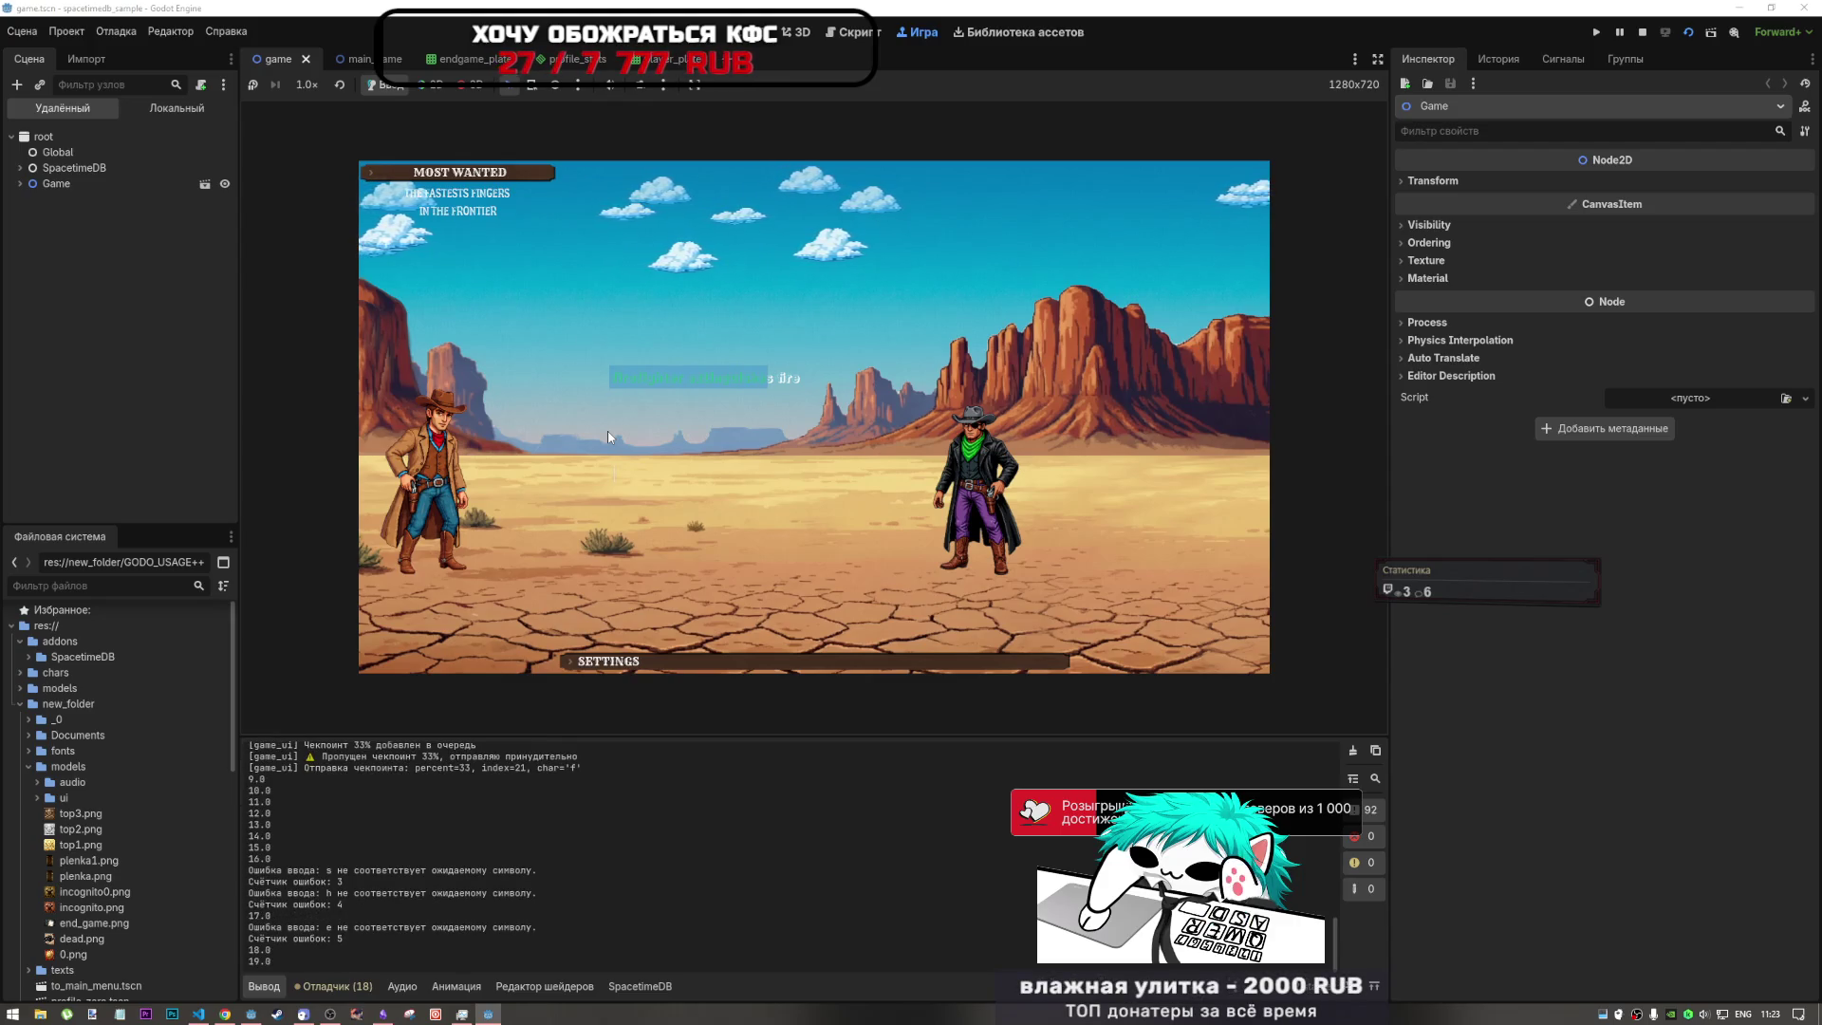
{"action": "type", "text": "ire"}
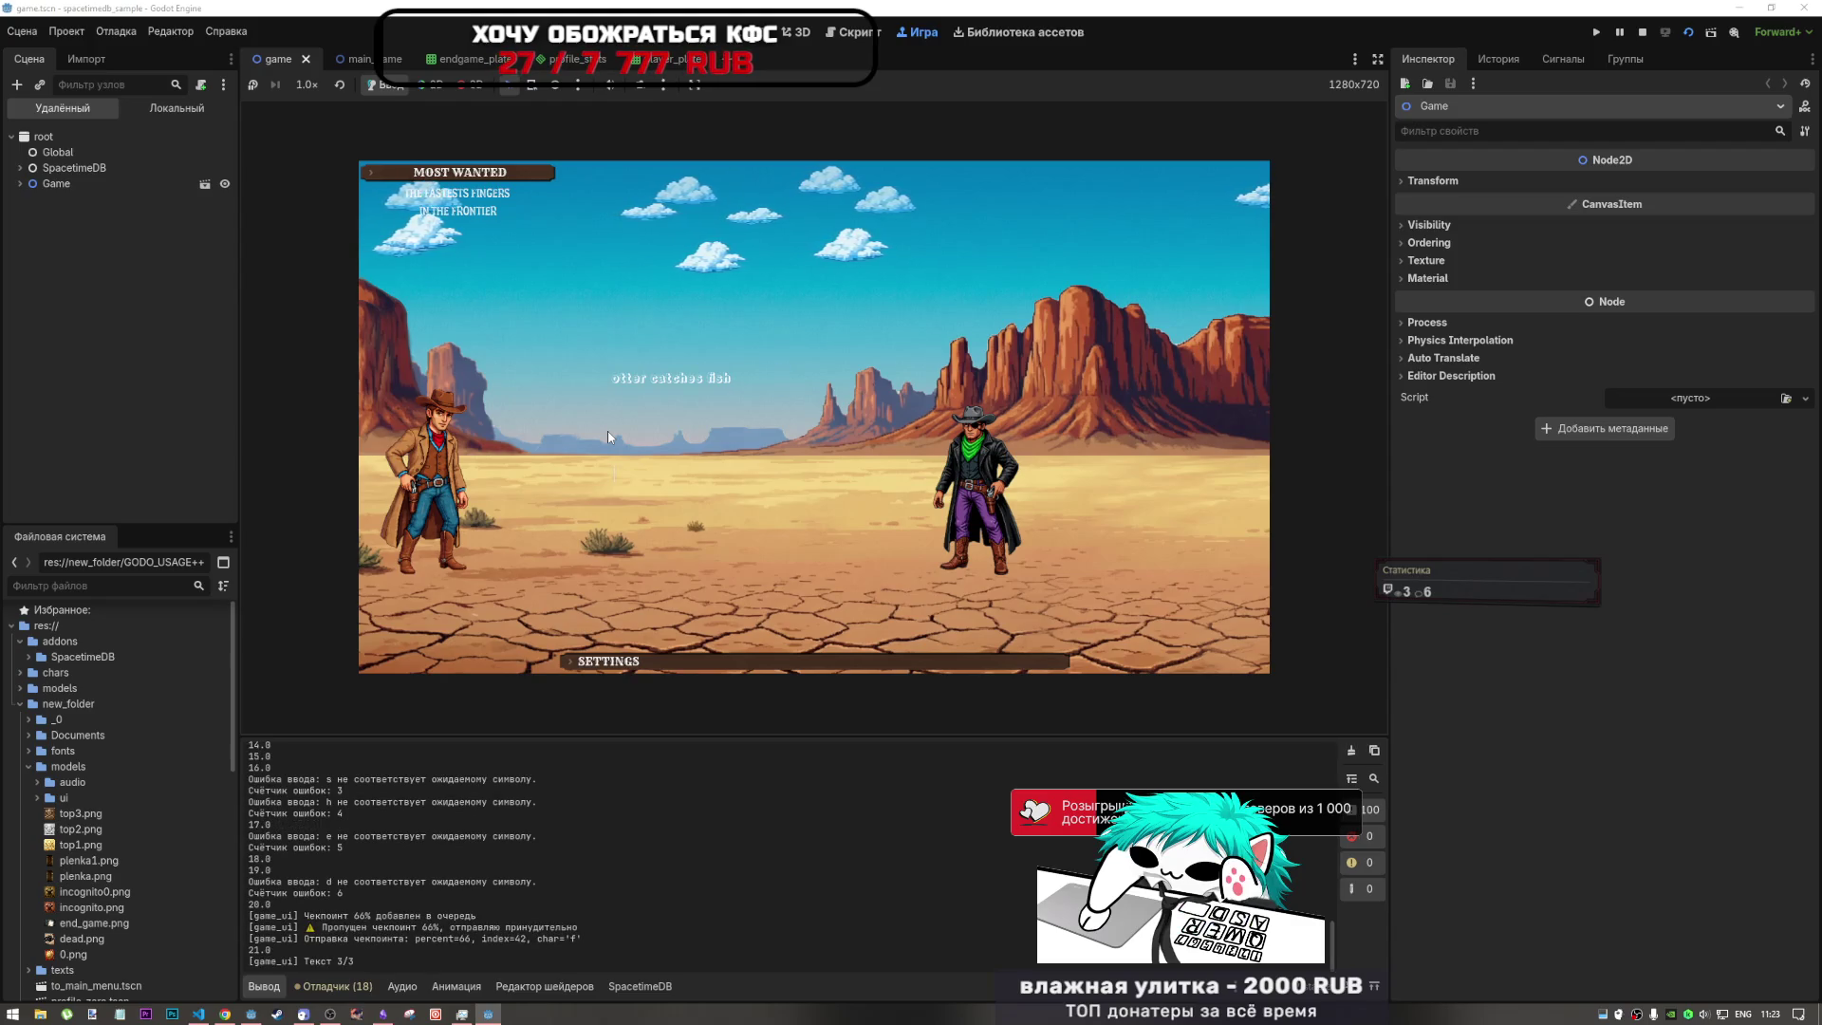
{"action": "type", "text": "otter ca"}
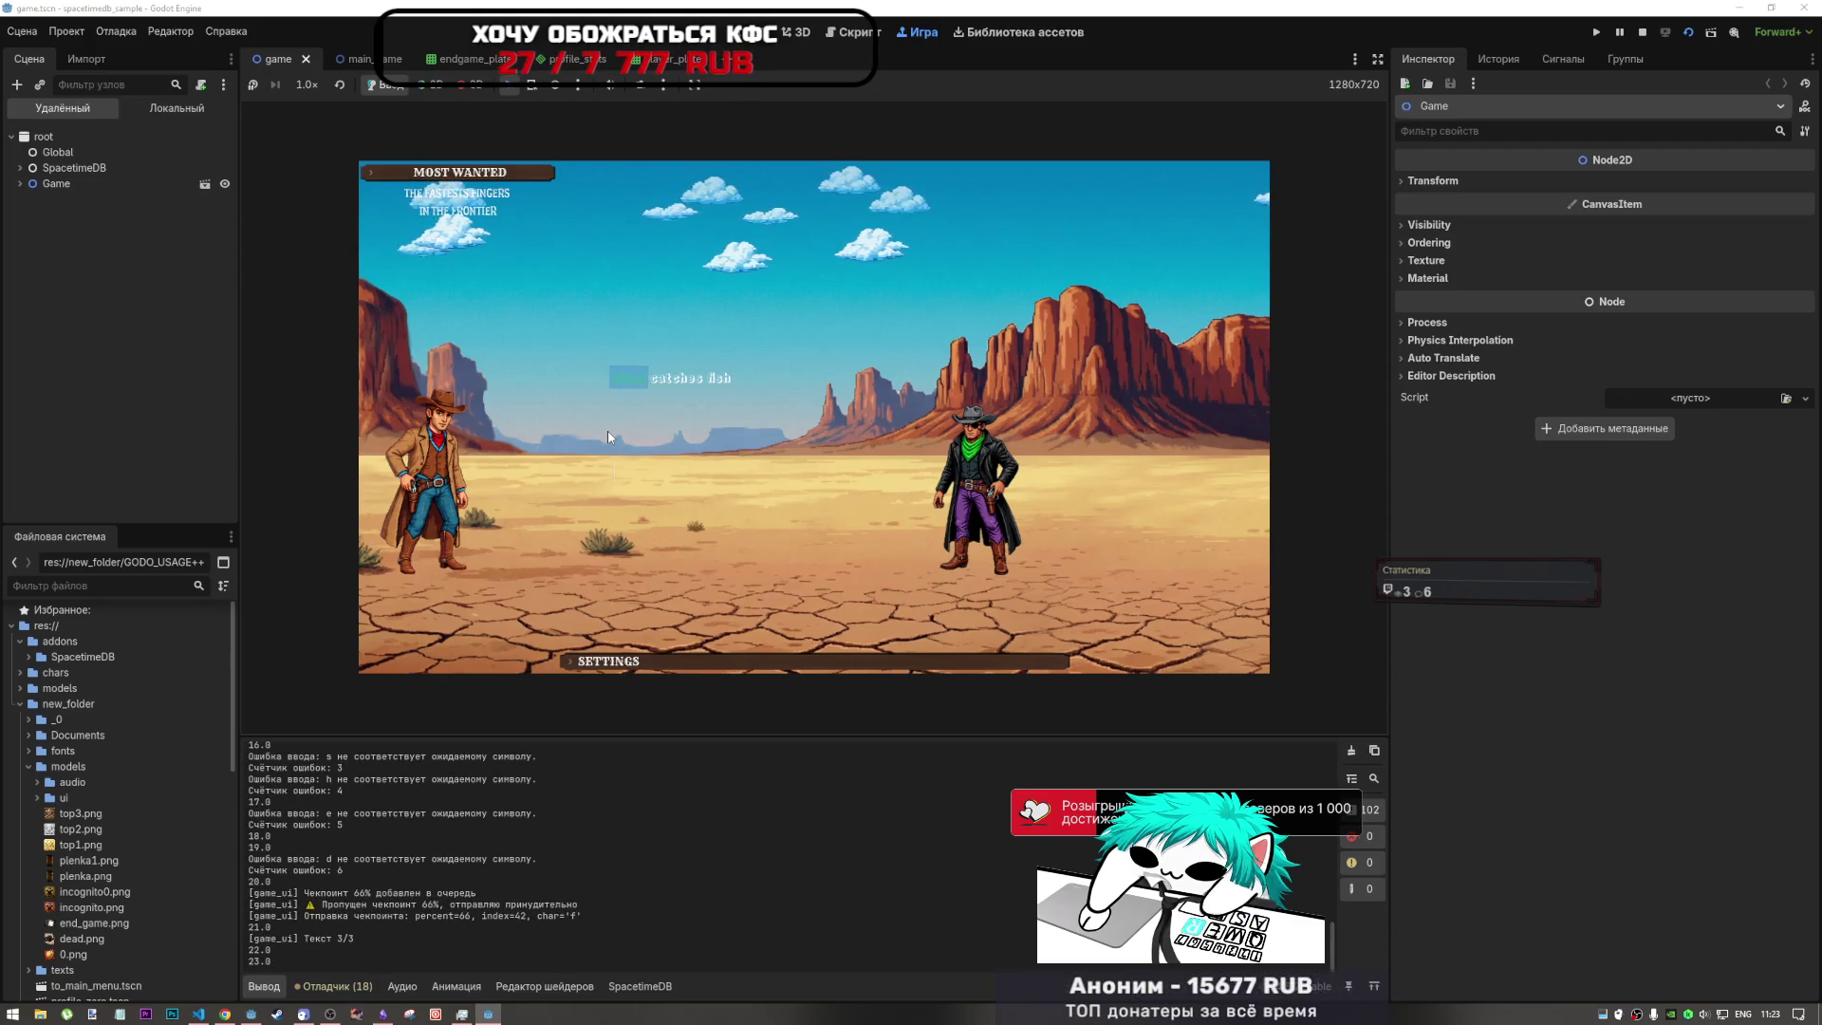
{"action": "type", "text": "tches fis"}
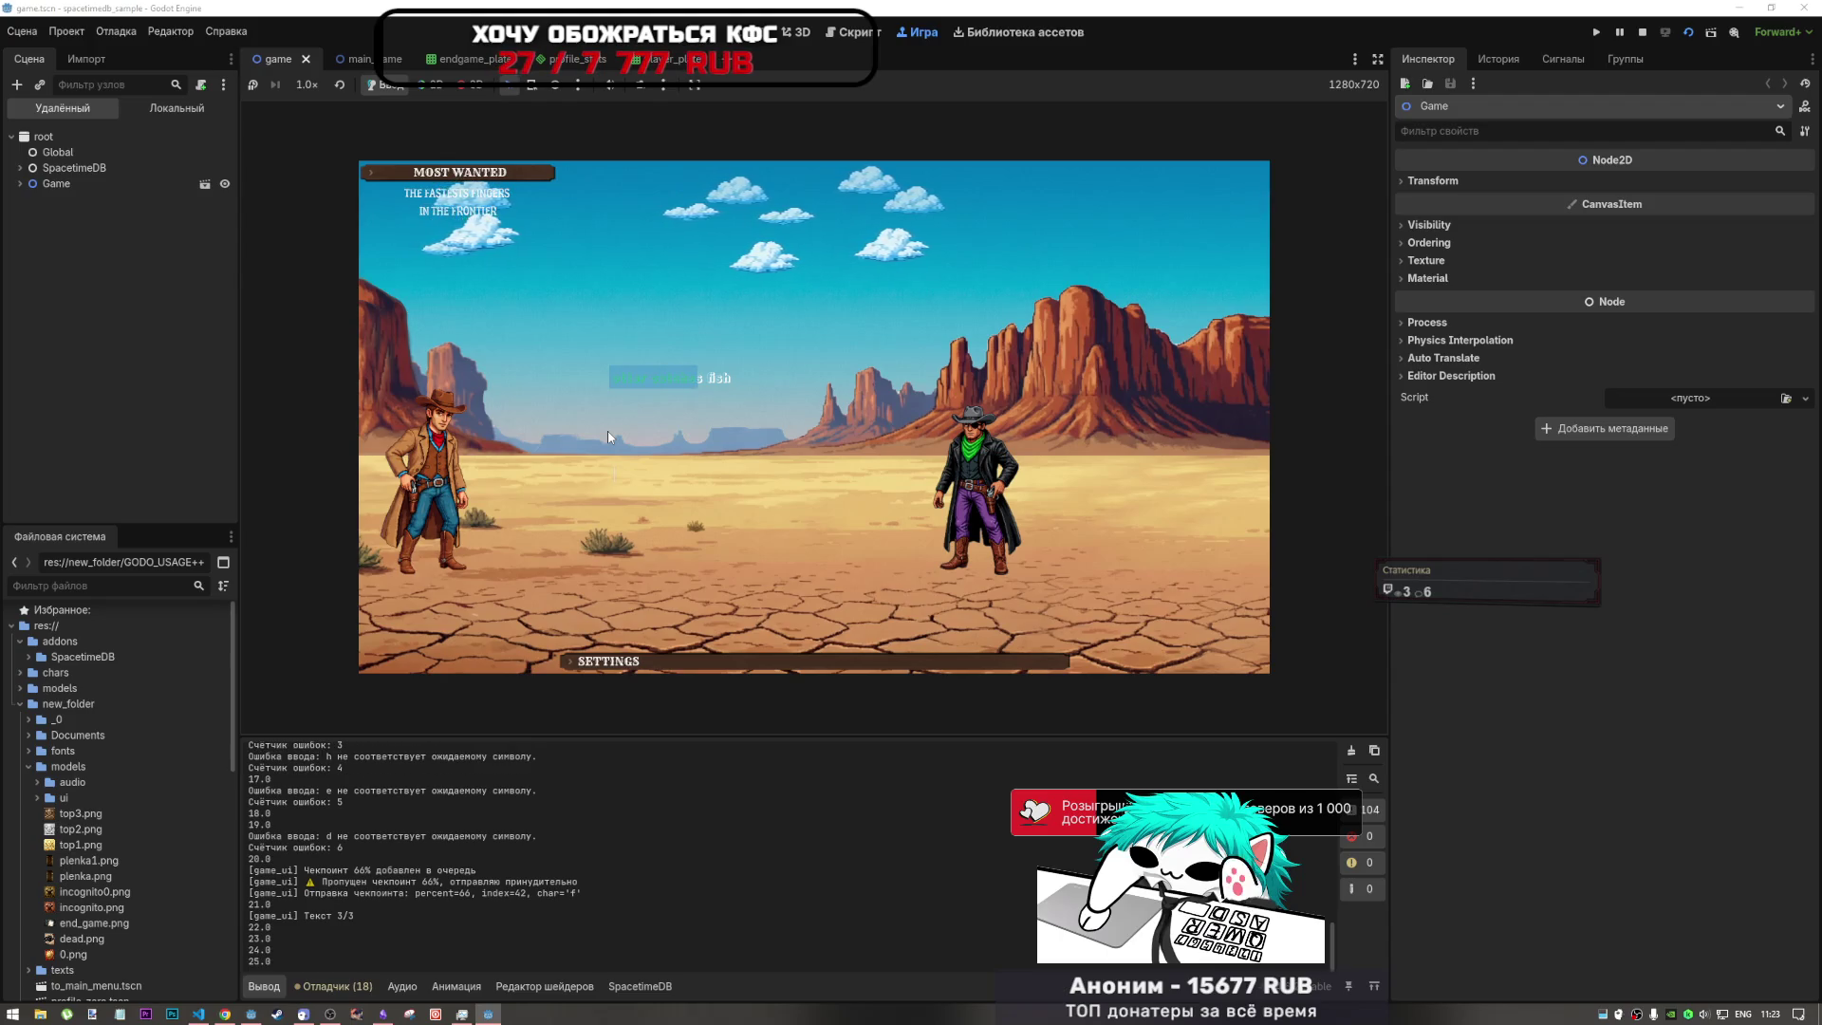
{"action": "type", "text": "h"}
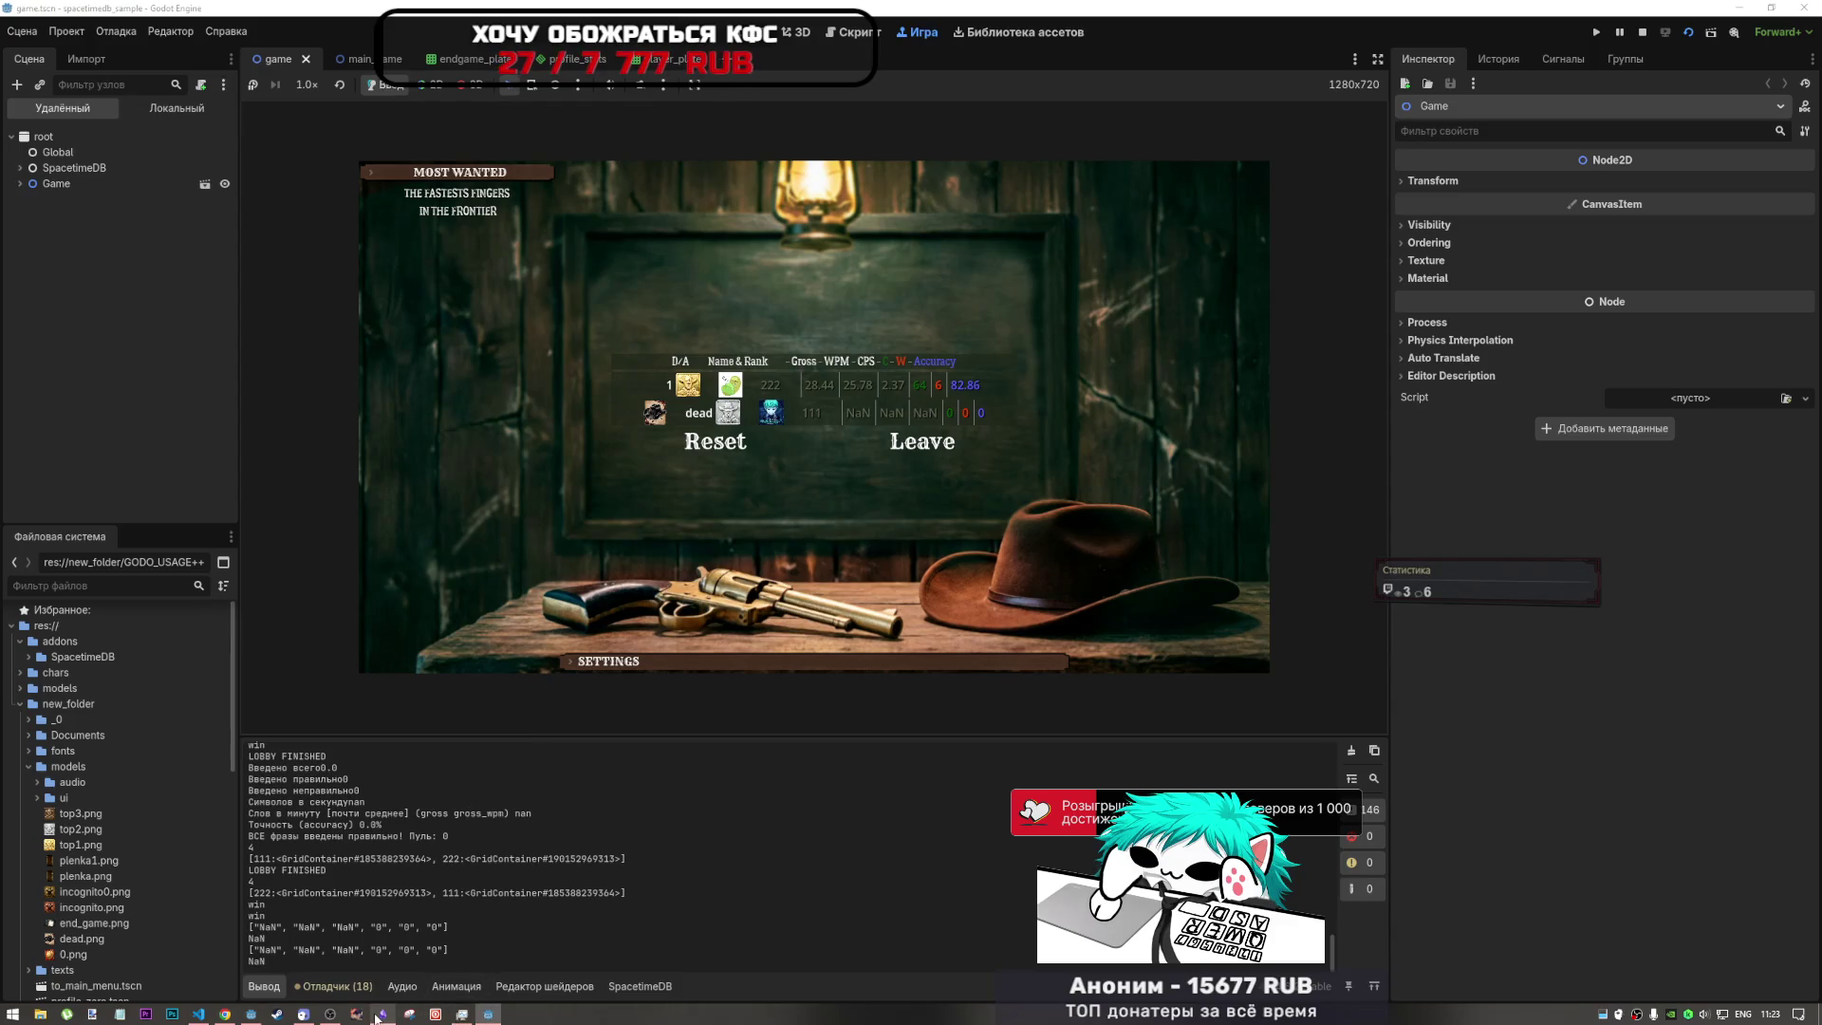
{"action": "mouse_move", "coordinate": [383, 1012]}
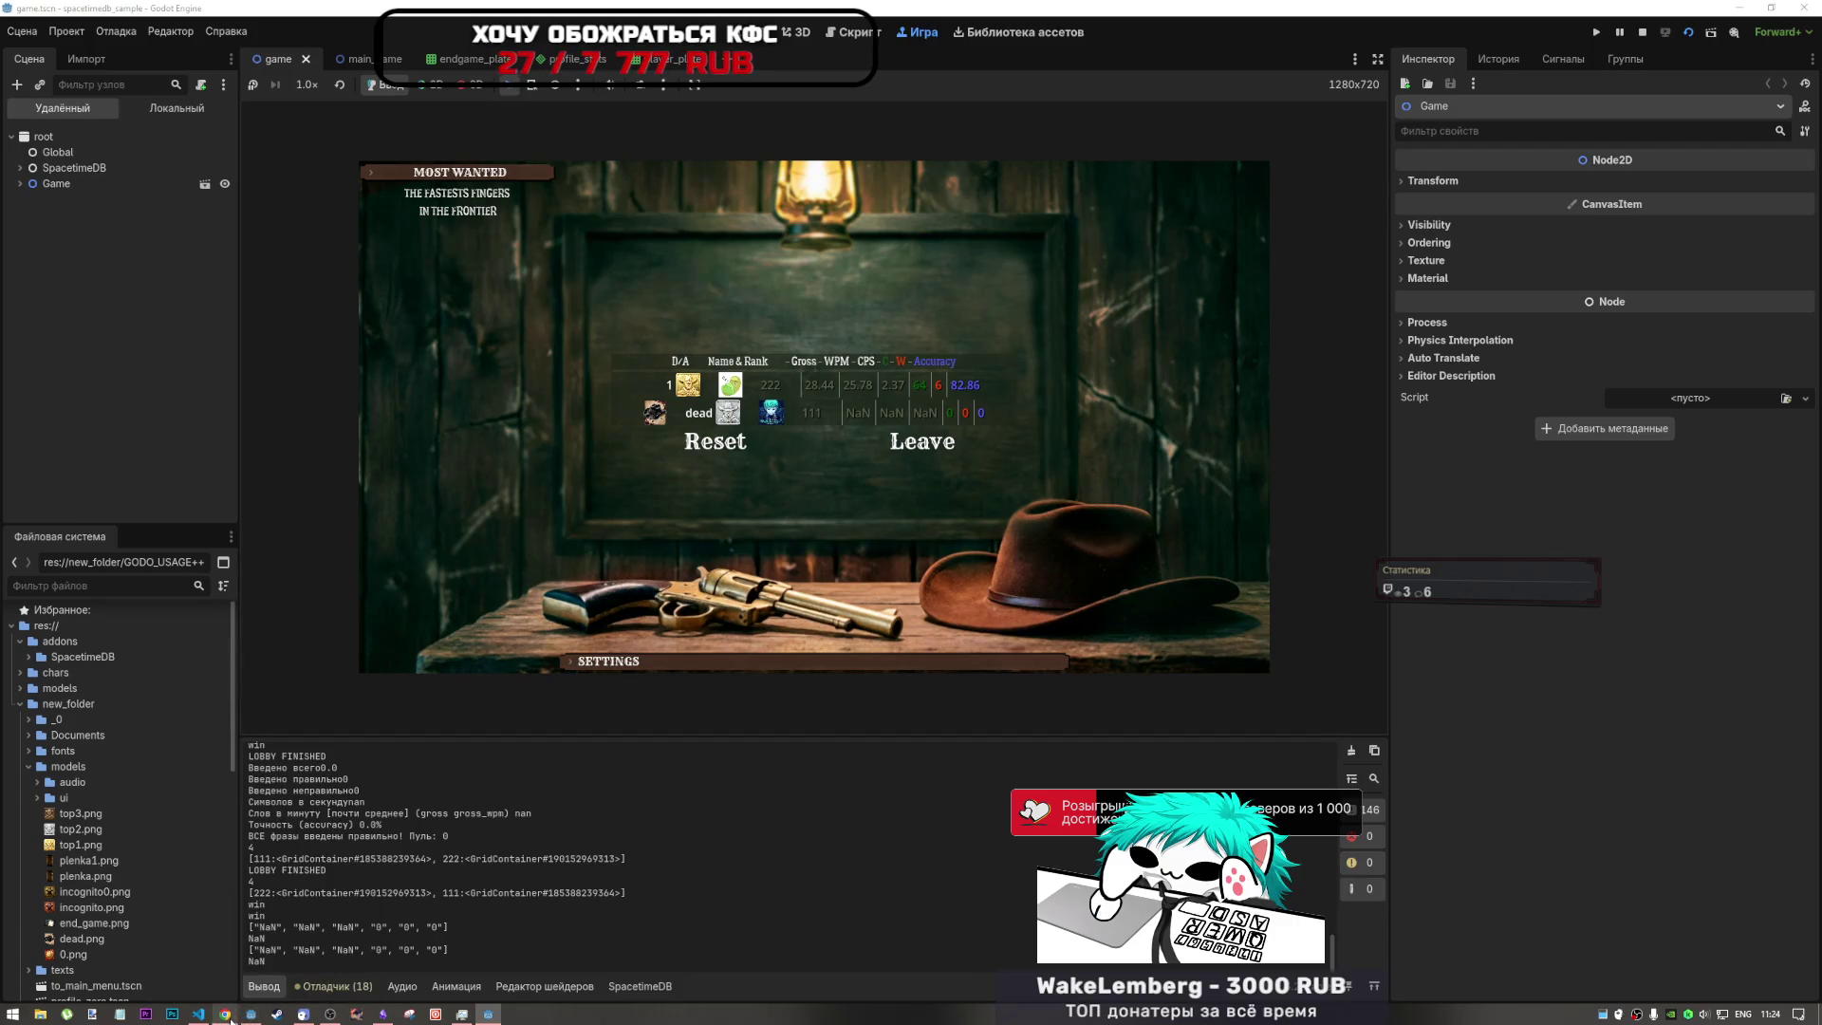
Step: Open the Current Tasks note, select the crash-return task, then bring the SpacetimeDB browser forward
{"action": "left_click", "coordinate": [382, 1013]}
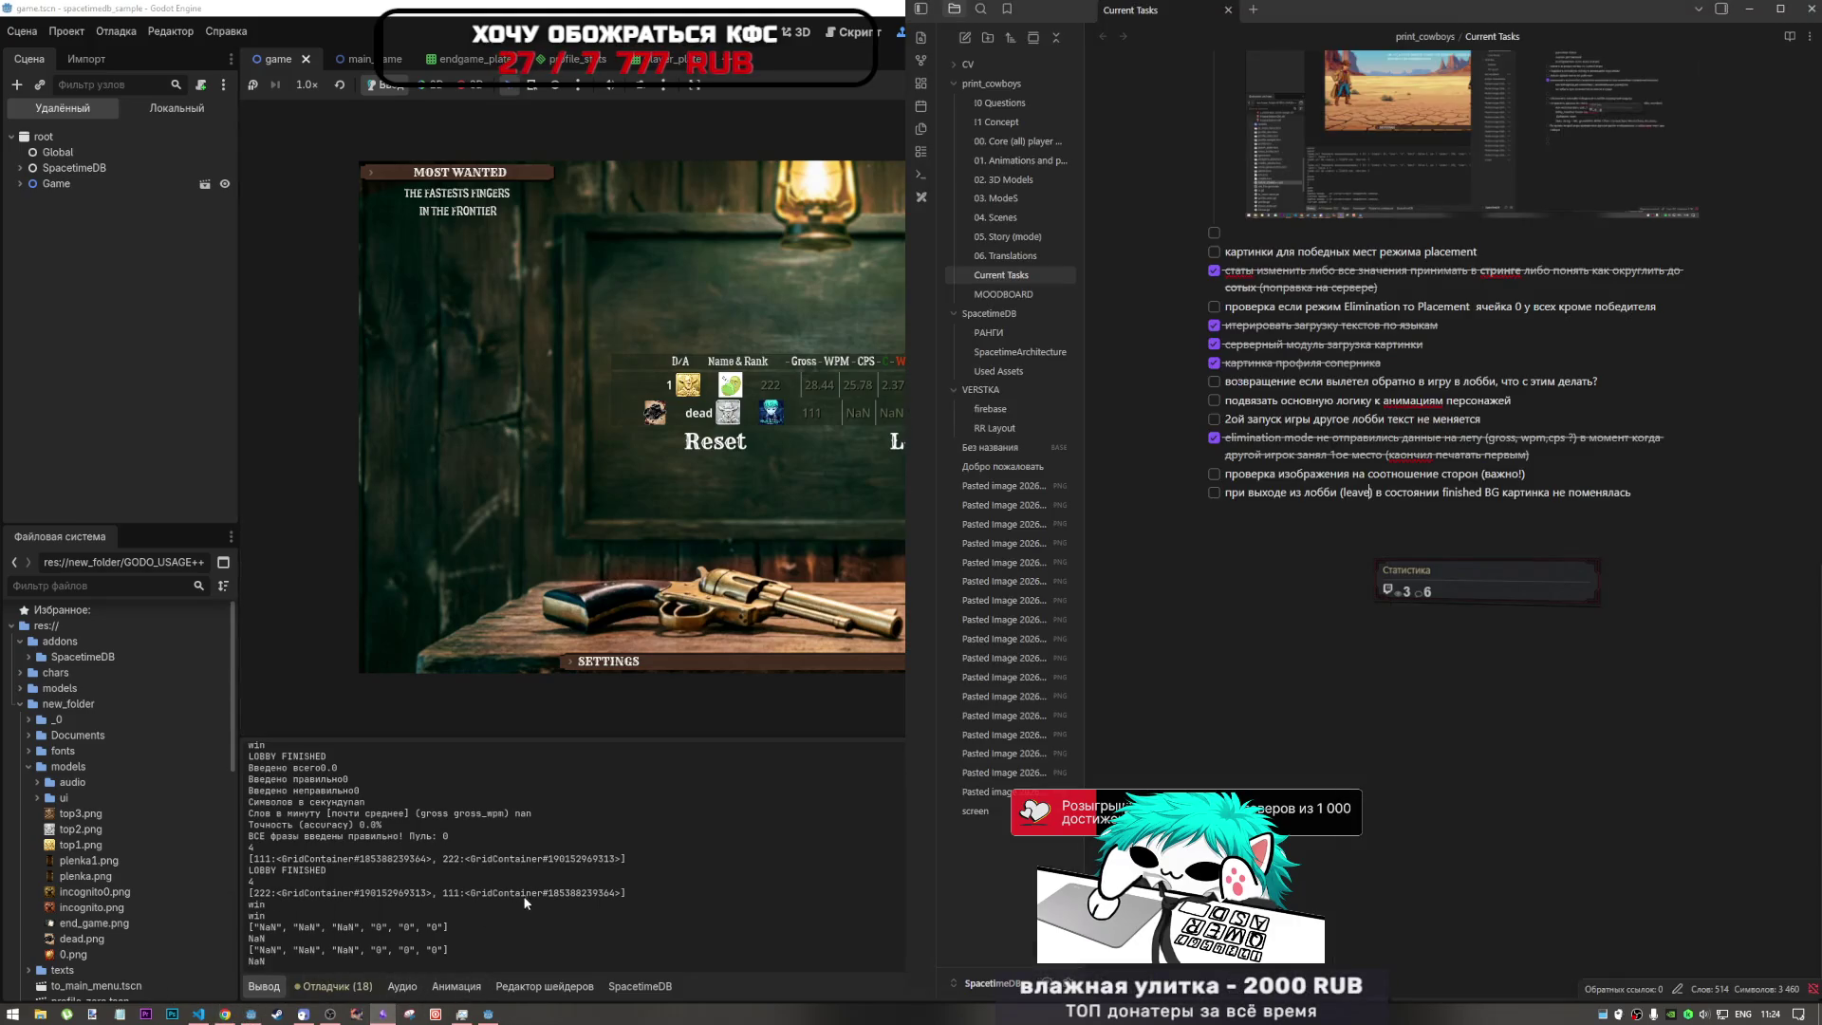
{"action": "left_click", "coordinate": [1312, 384]}
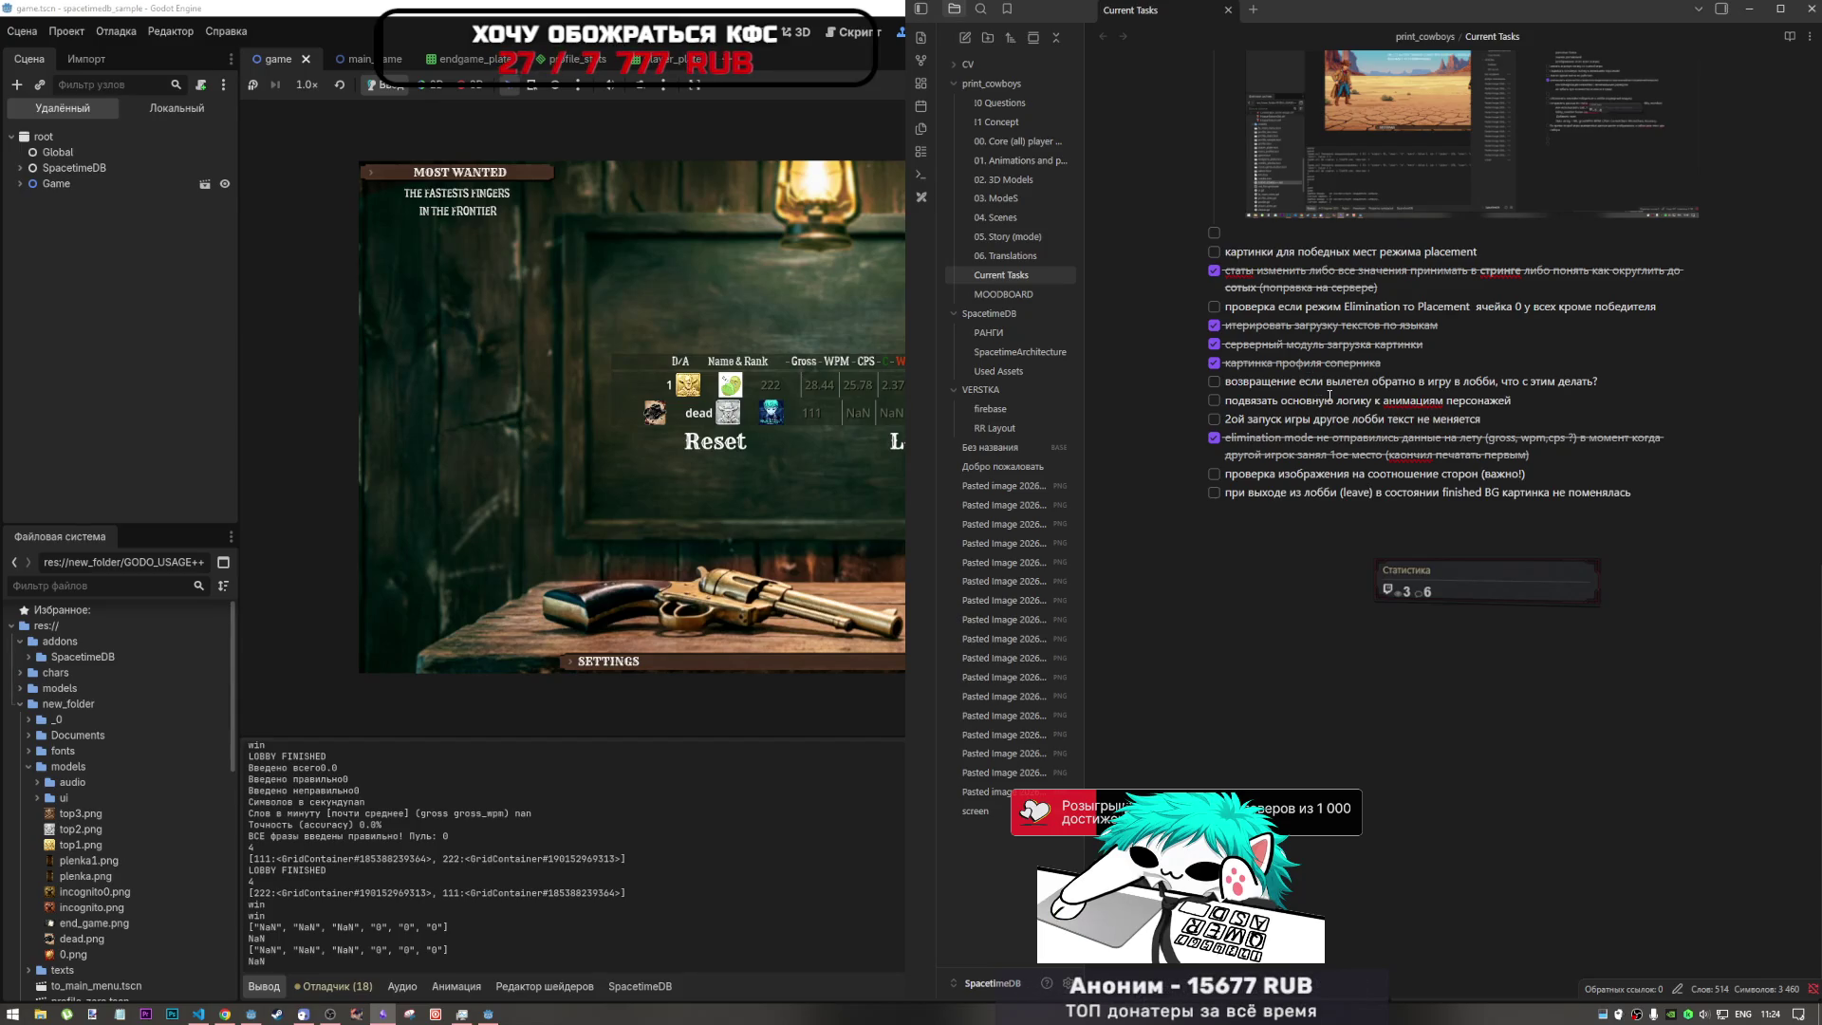
{"action": "left_click", "coordinate": [235, 1011]}
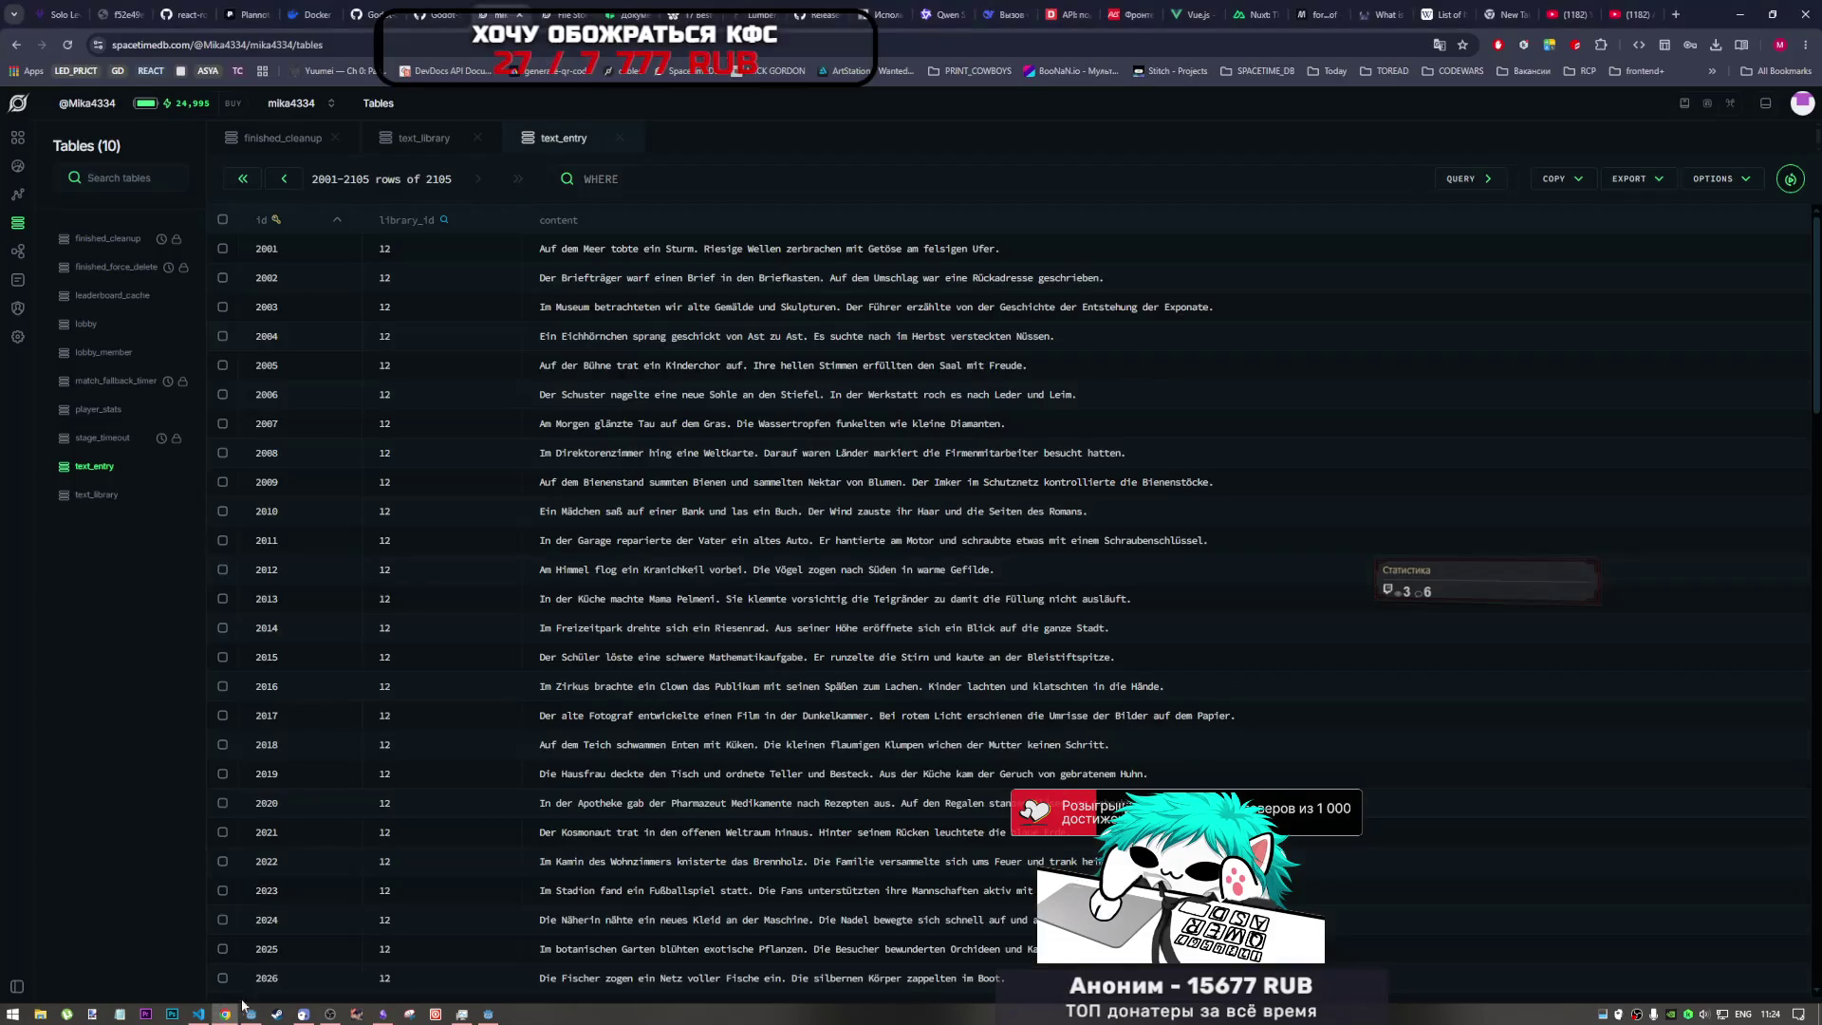
Step: Play the suggested SKAI video on YouTube, then return to the Godot editor
{"action": "left_click", "coordinate": [1570, 12]}
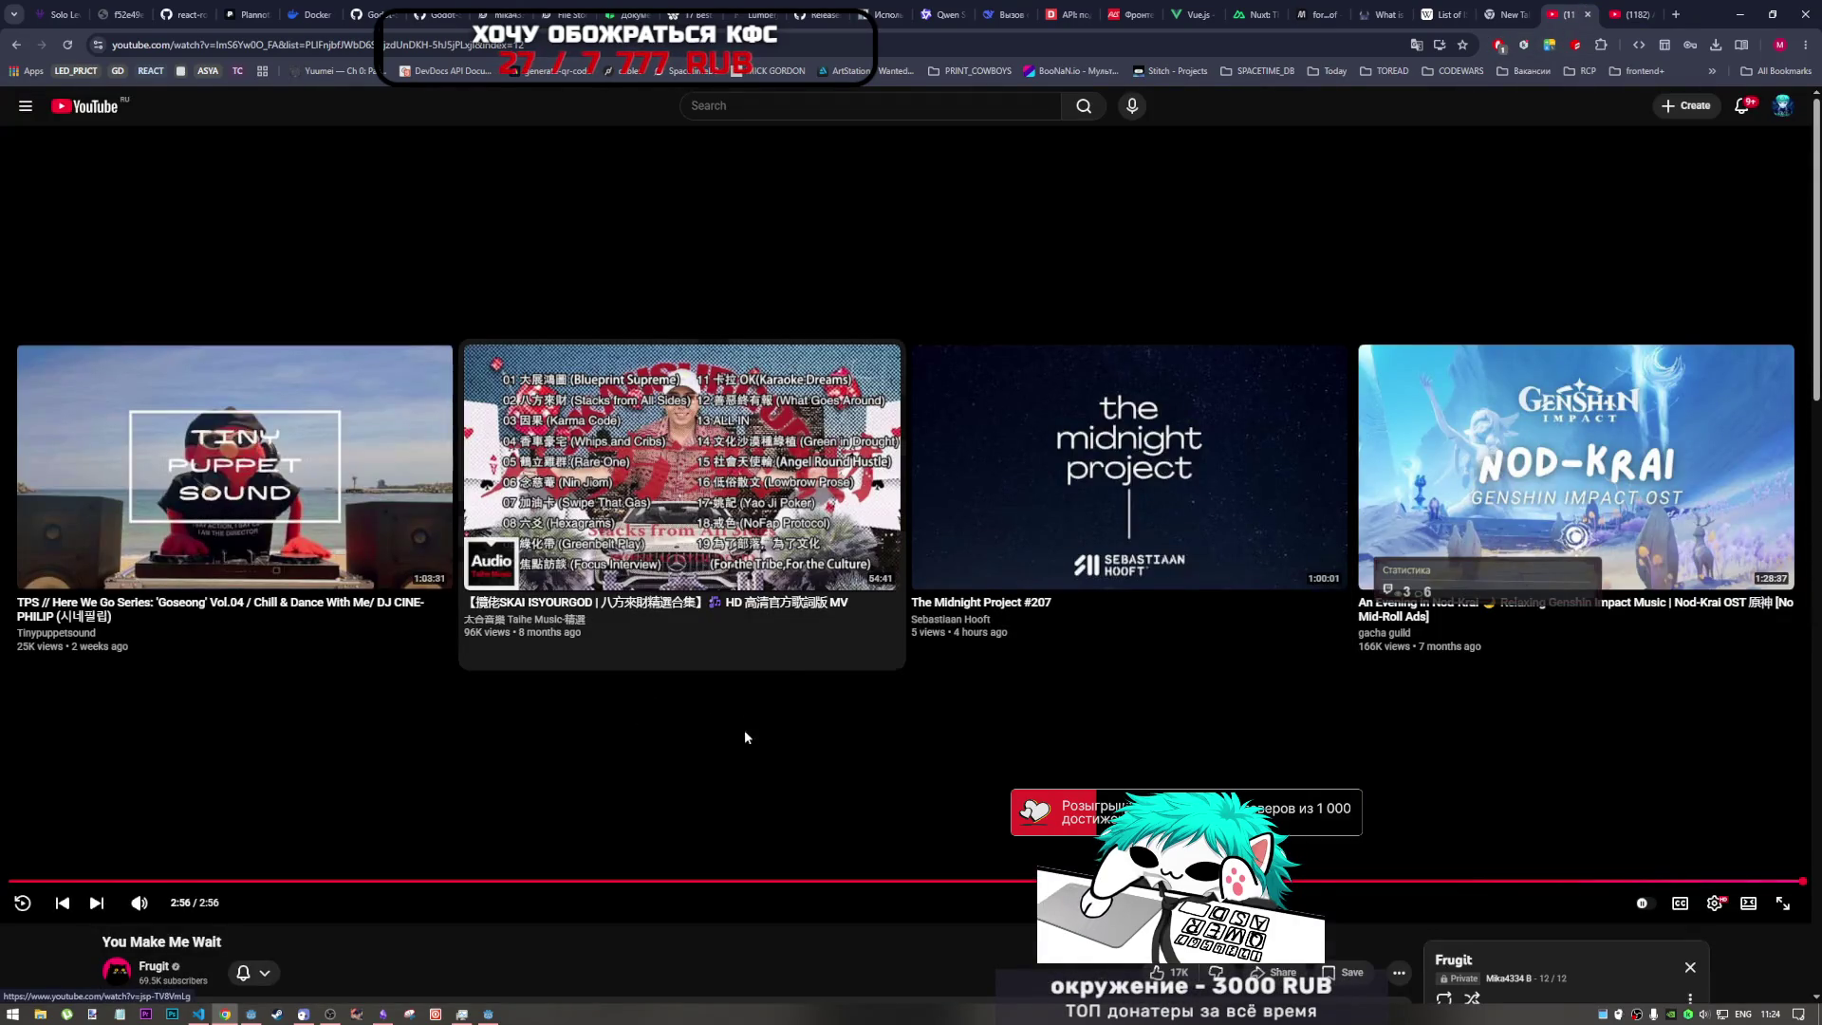
{"action": "left_click", "coordinate": [460, 1010]}
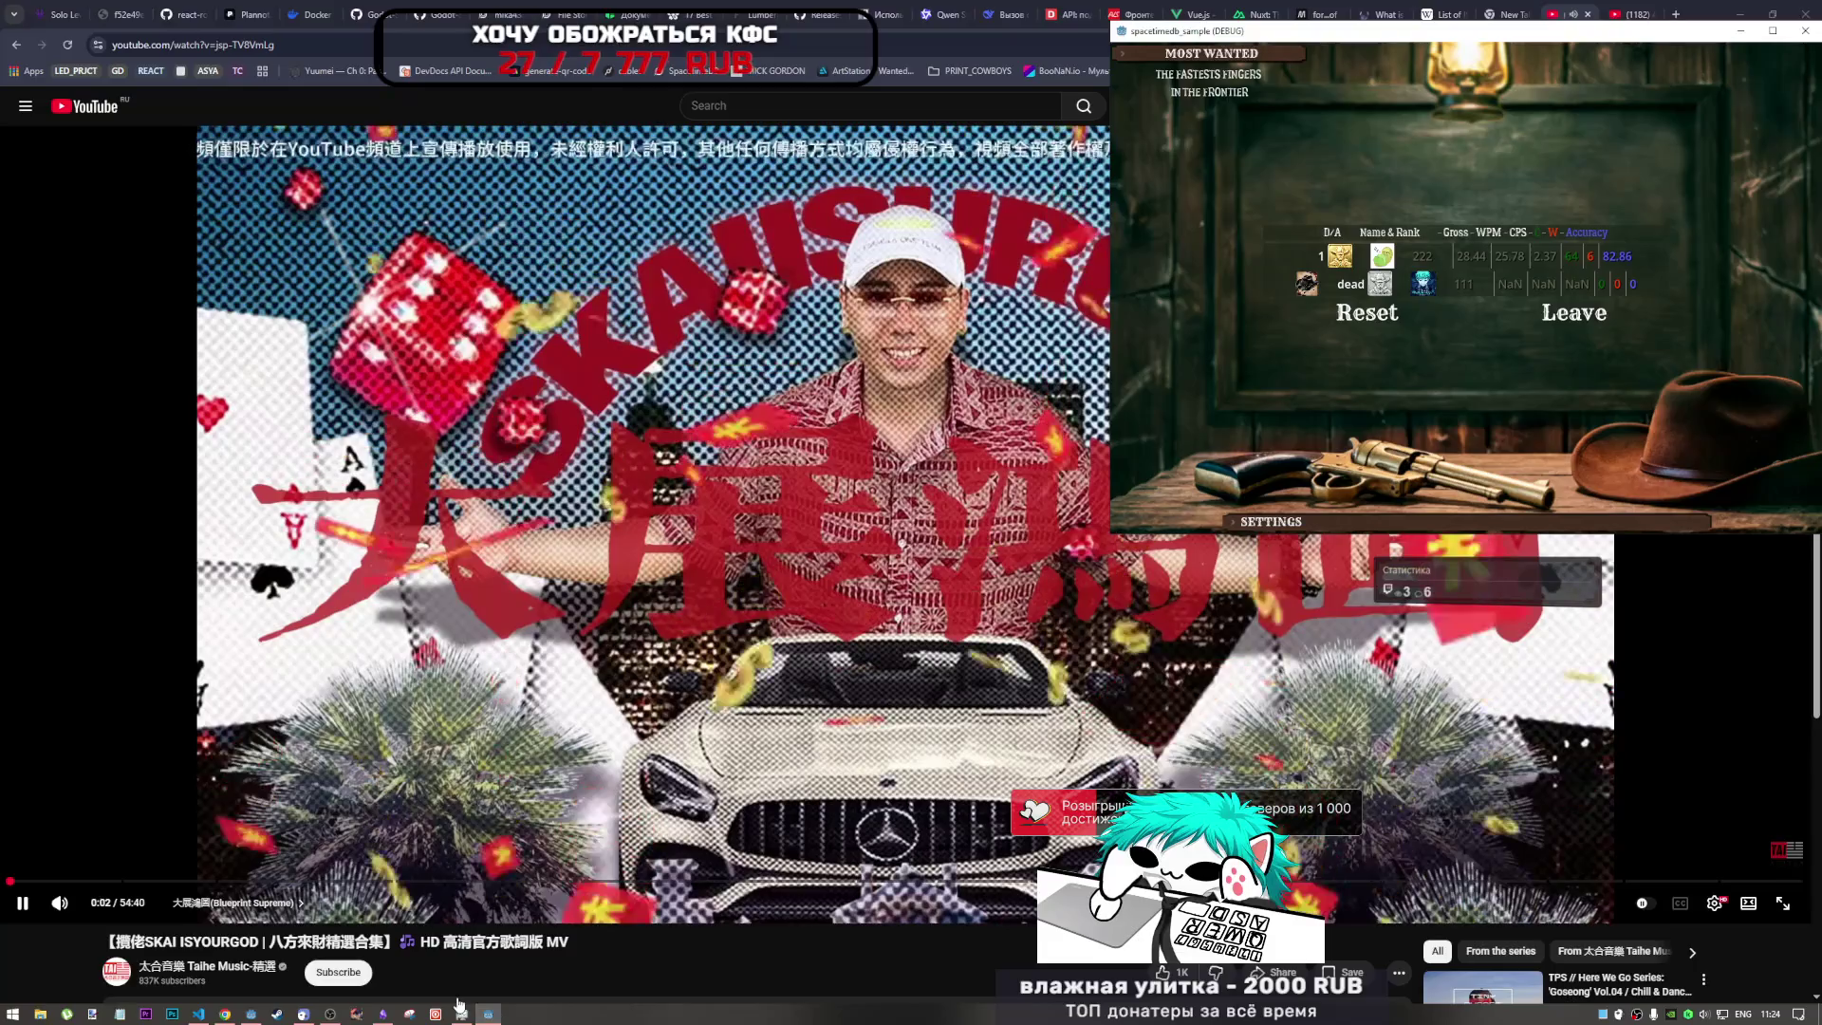
{"action": "left_click", "coordinate": [460, 1011]}
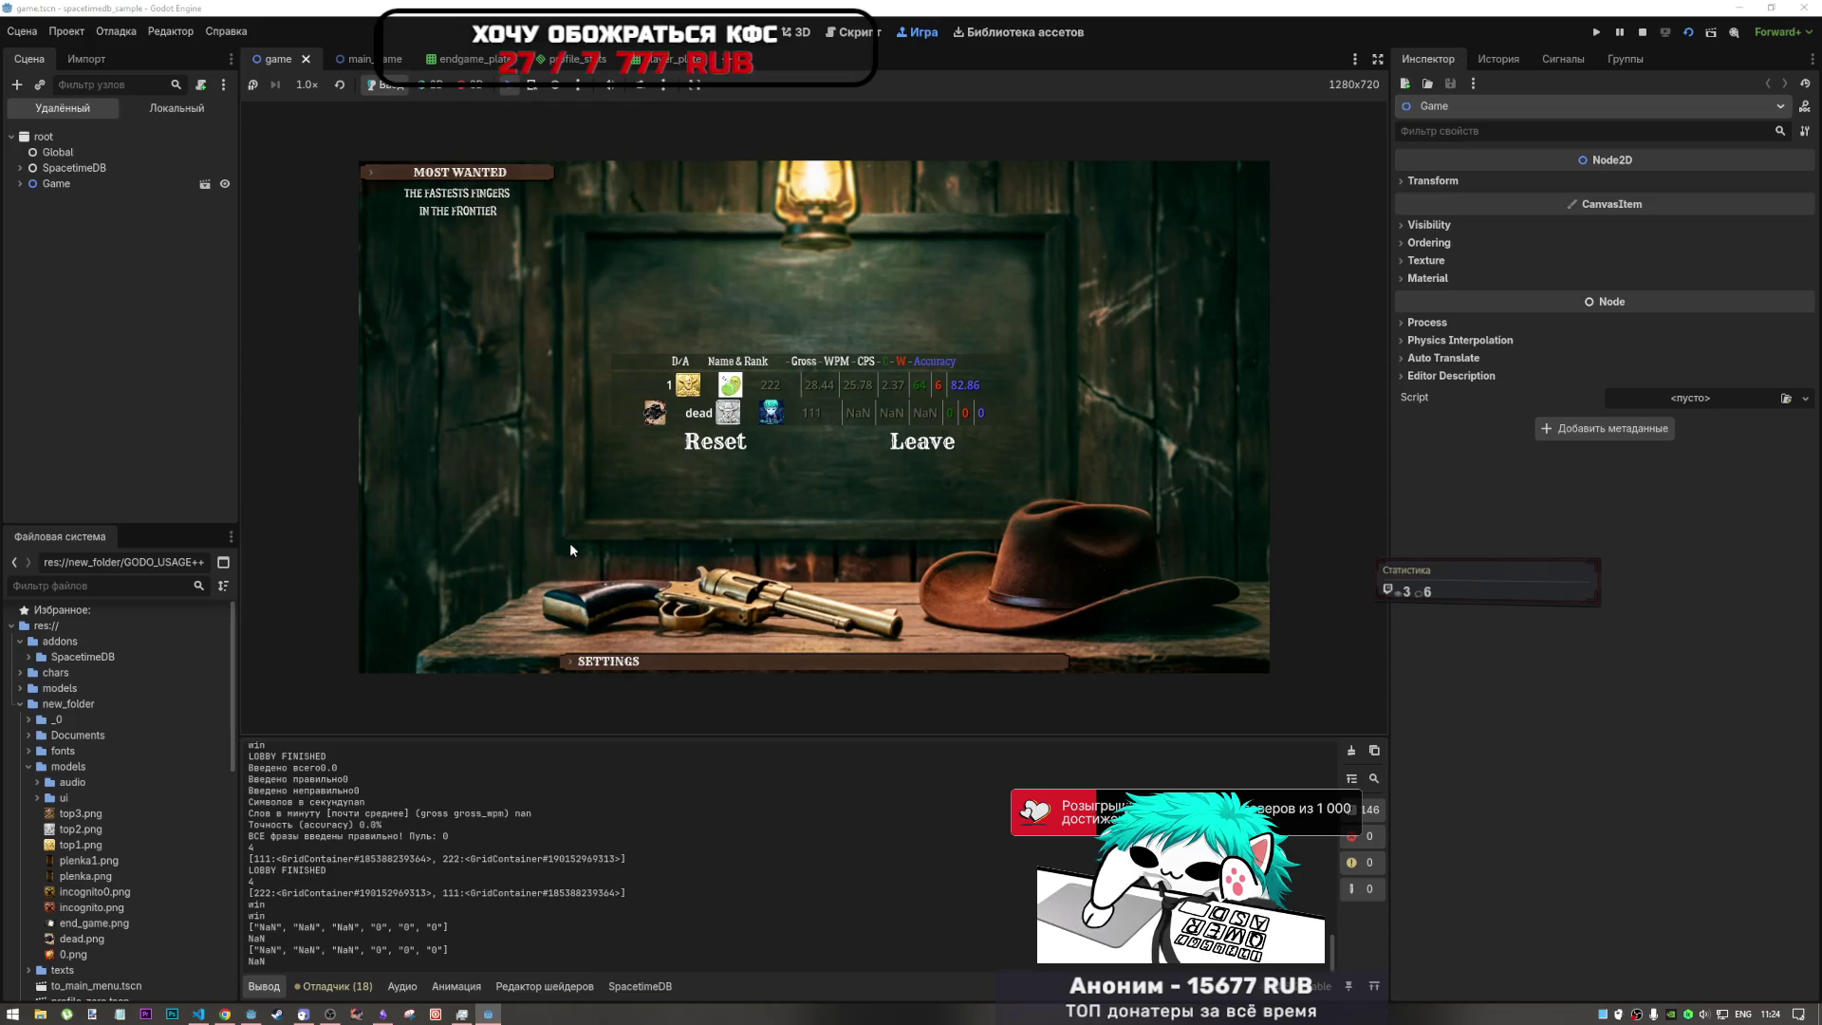
Step: Leave the lobby in both the embedded game and the second game window
{"action": "mouse_move", "coordinate": [388, 1018]}
{"action": "left_click", "coordinate": [378, 977]}
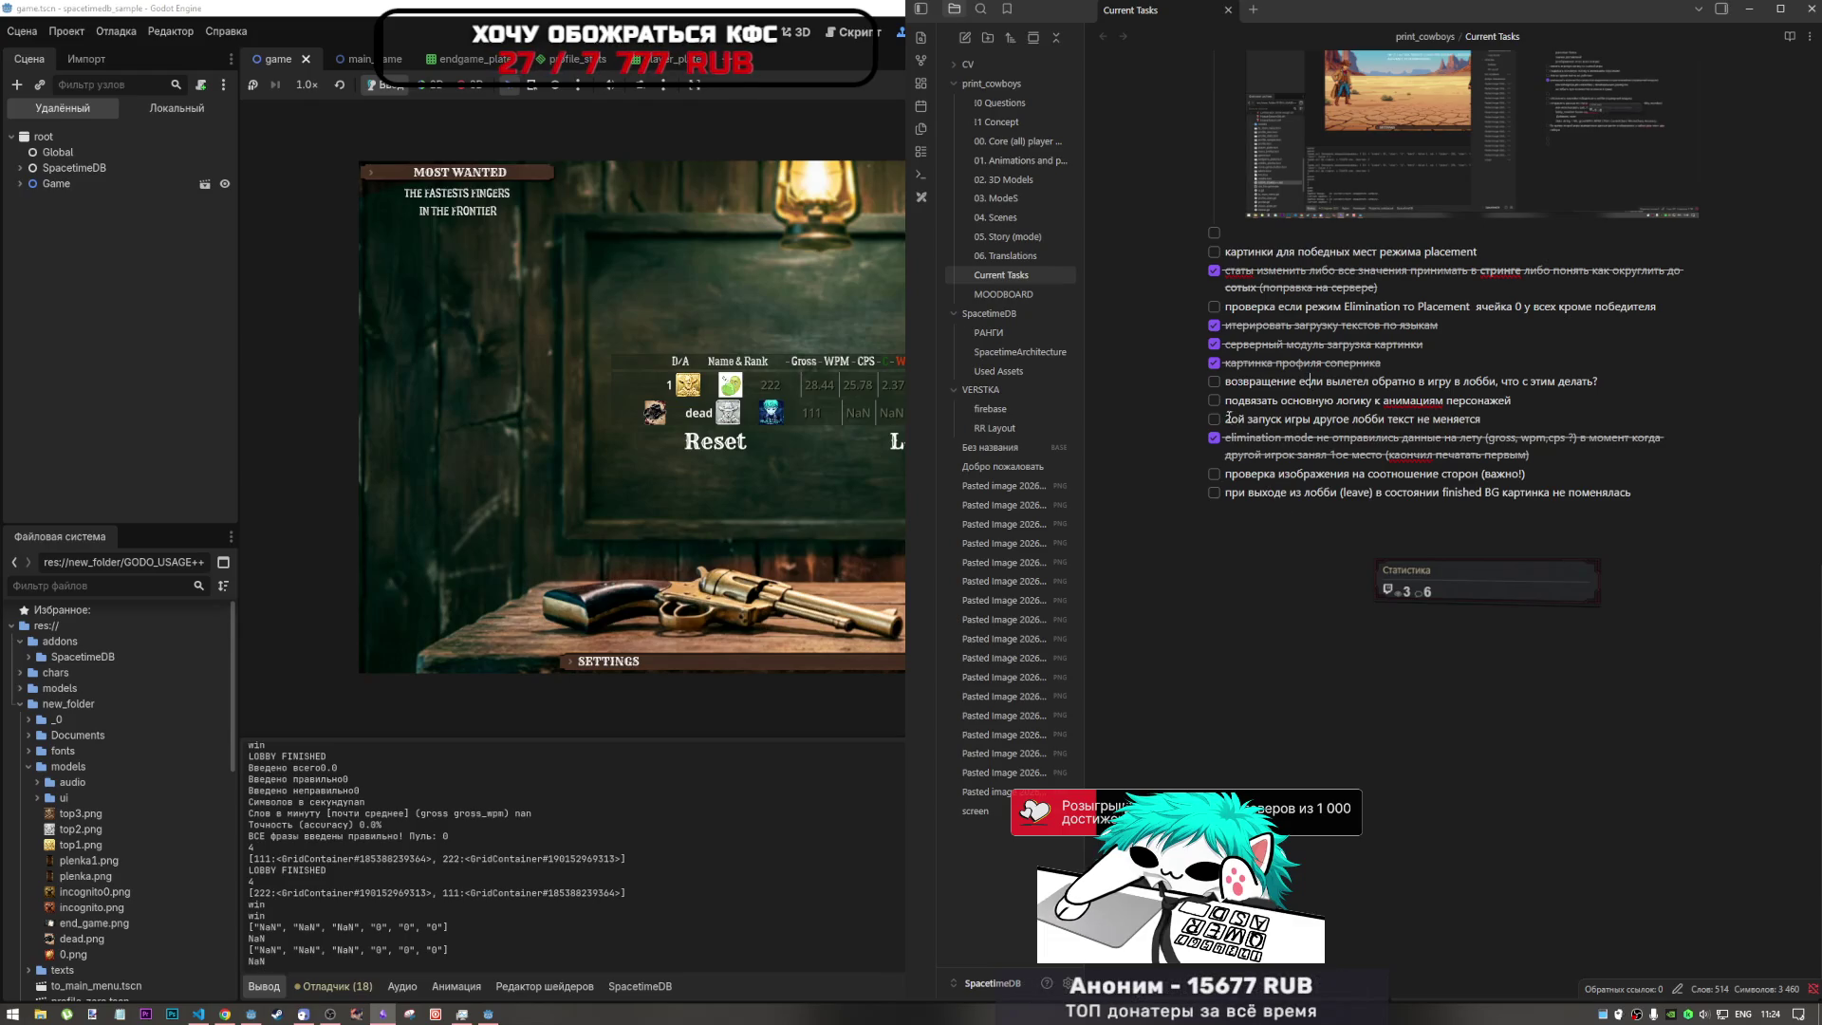
{"action": "left_click", "coordinate": [873, 475]}
{"action": "left_click", "coordinate": [939, 443]}
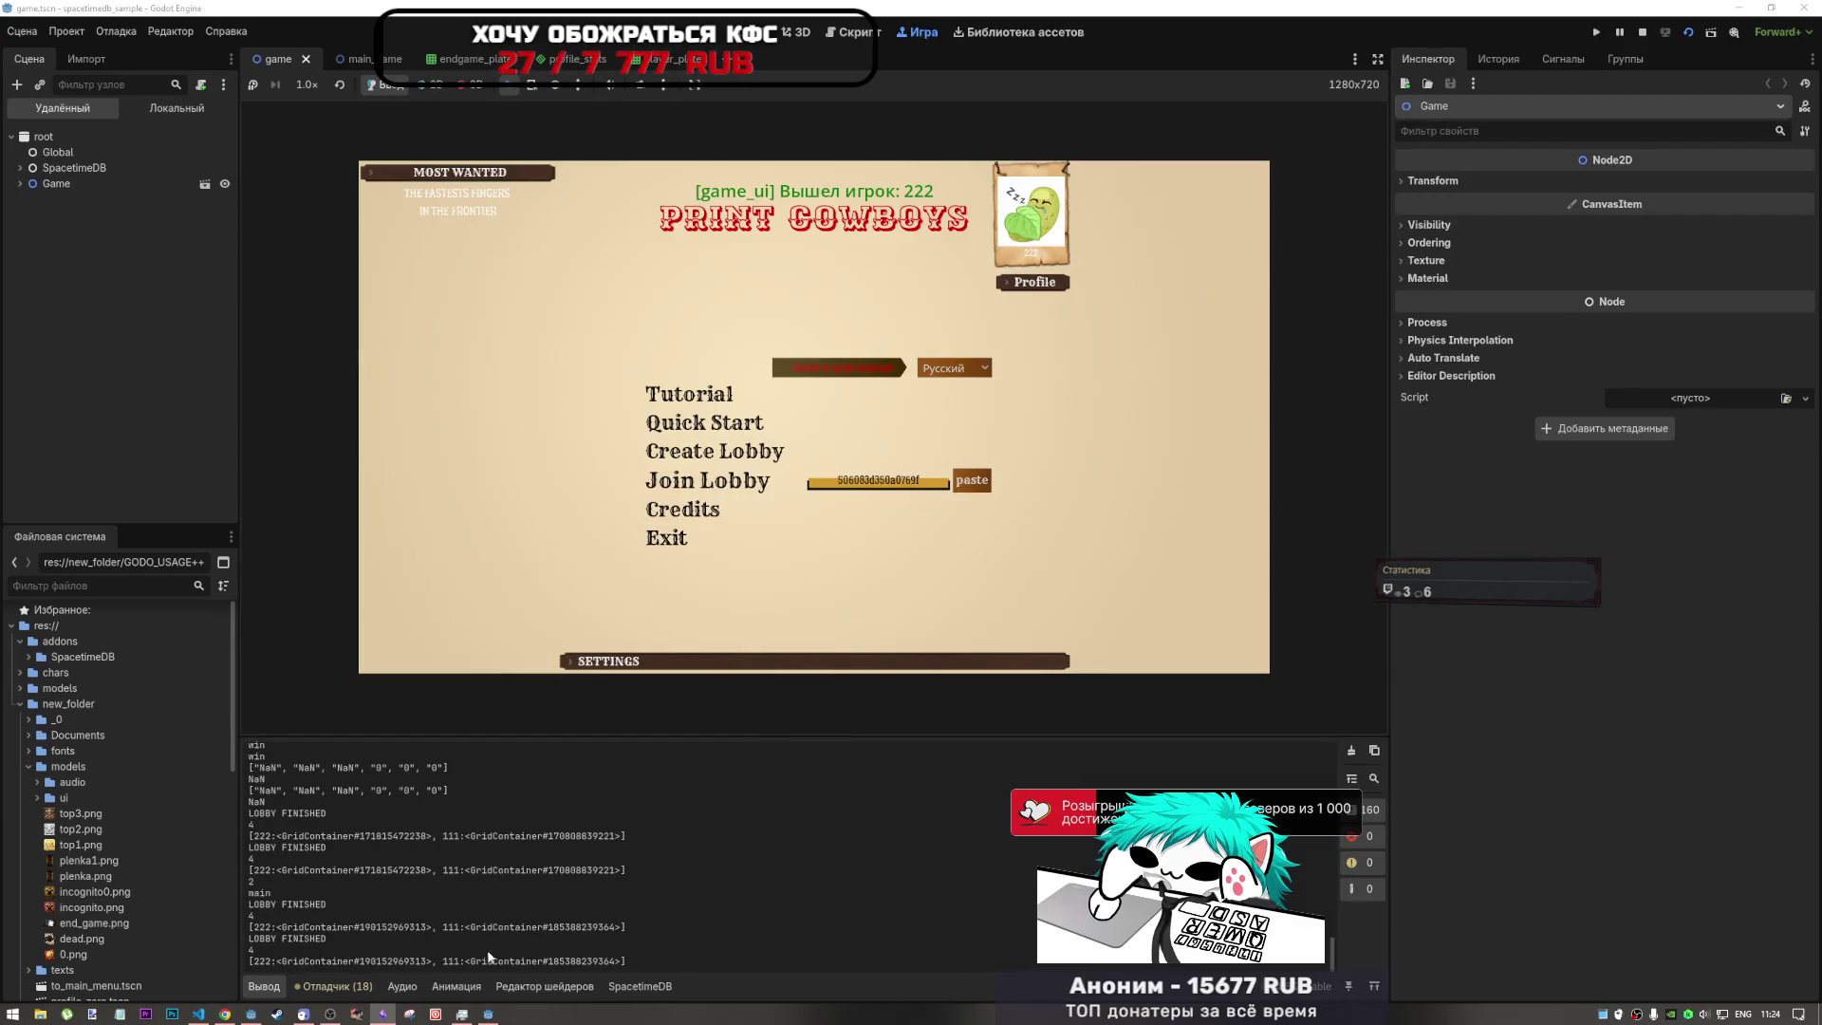
{"action": "left_click", "coordinate": [488, 1013]}
{"action": "left_click", "coordinate": [1537, 319]}
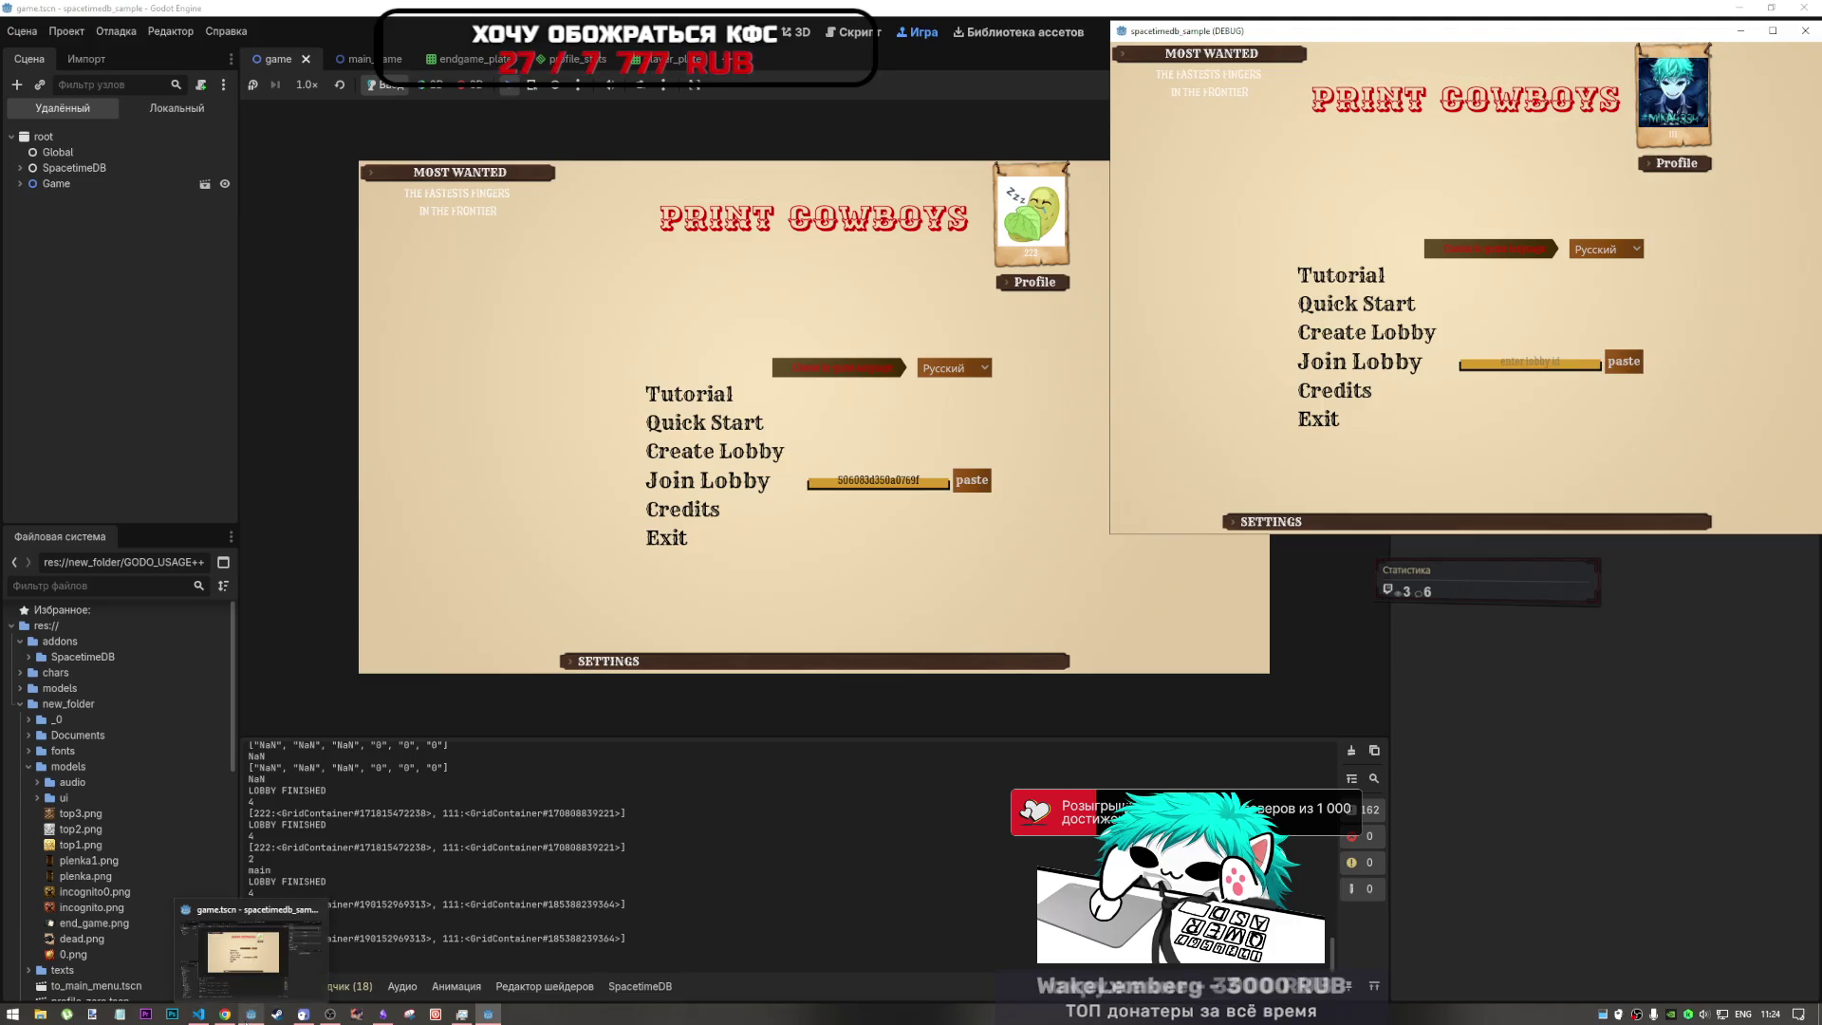
Step: Tick off the Elimination-to-Placement zero-cell check task, then open Godot's Script workspace
{"action": "mouse_move", "coordinate": [383, 1016]}
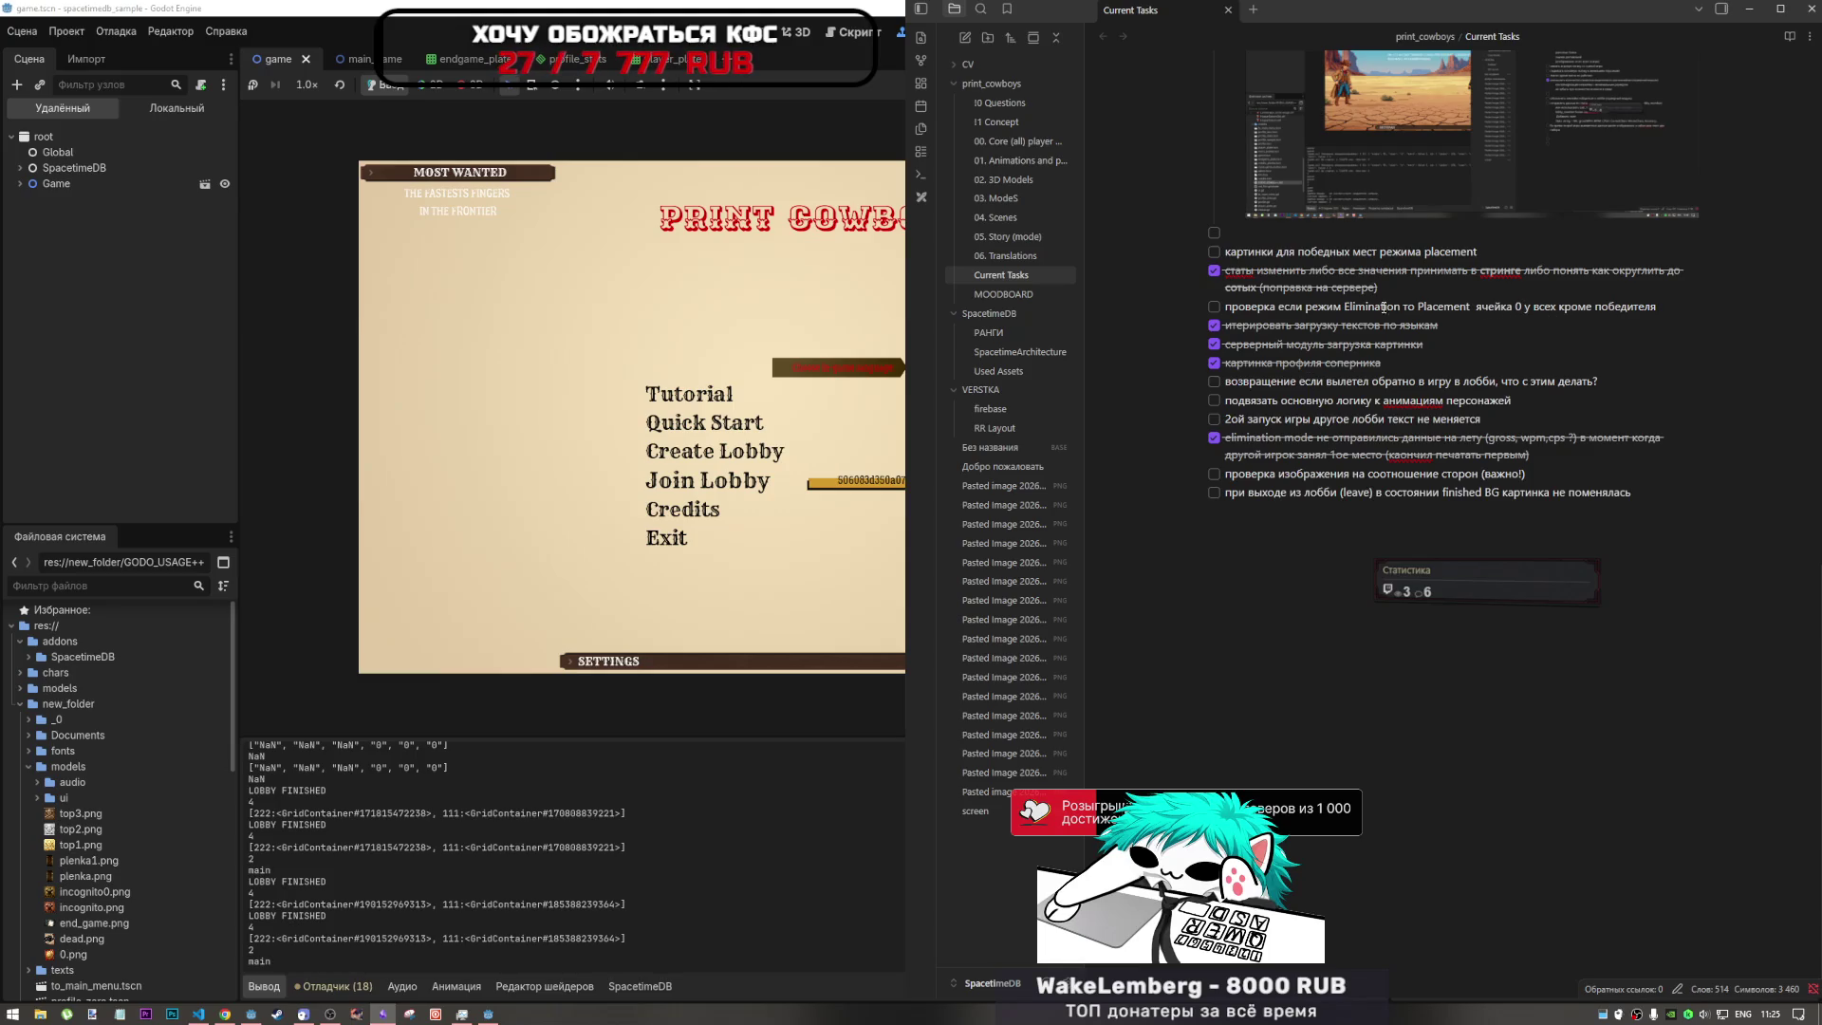
{"action": "left_click", "coordinate": [1213, 306]}
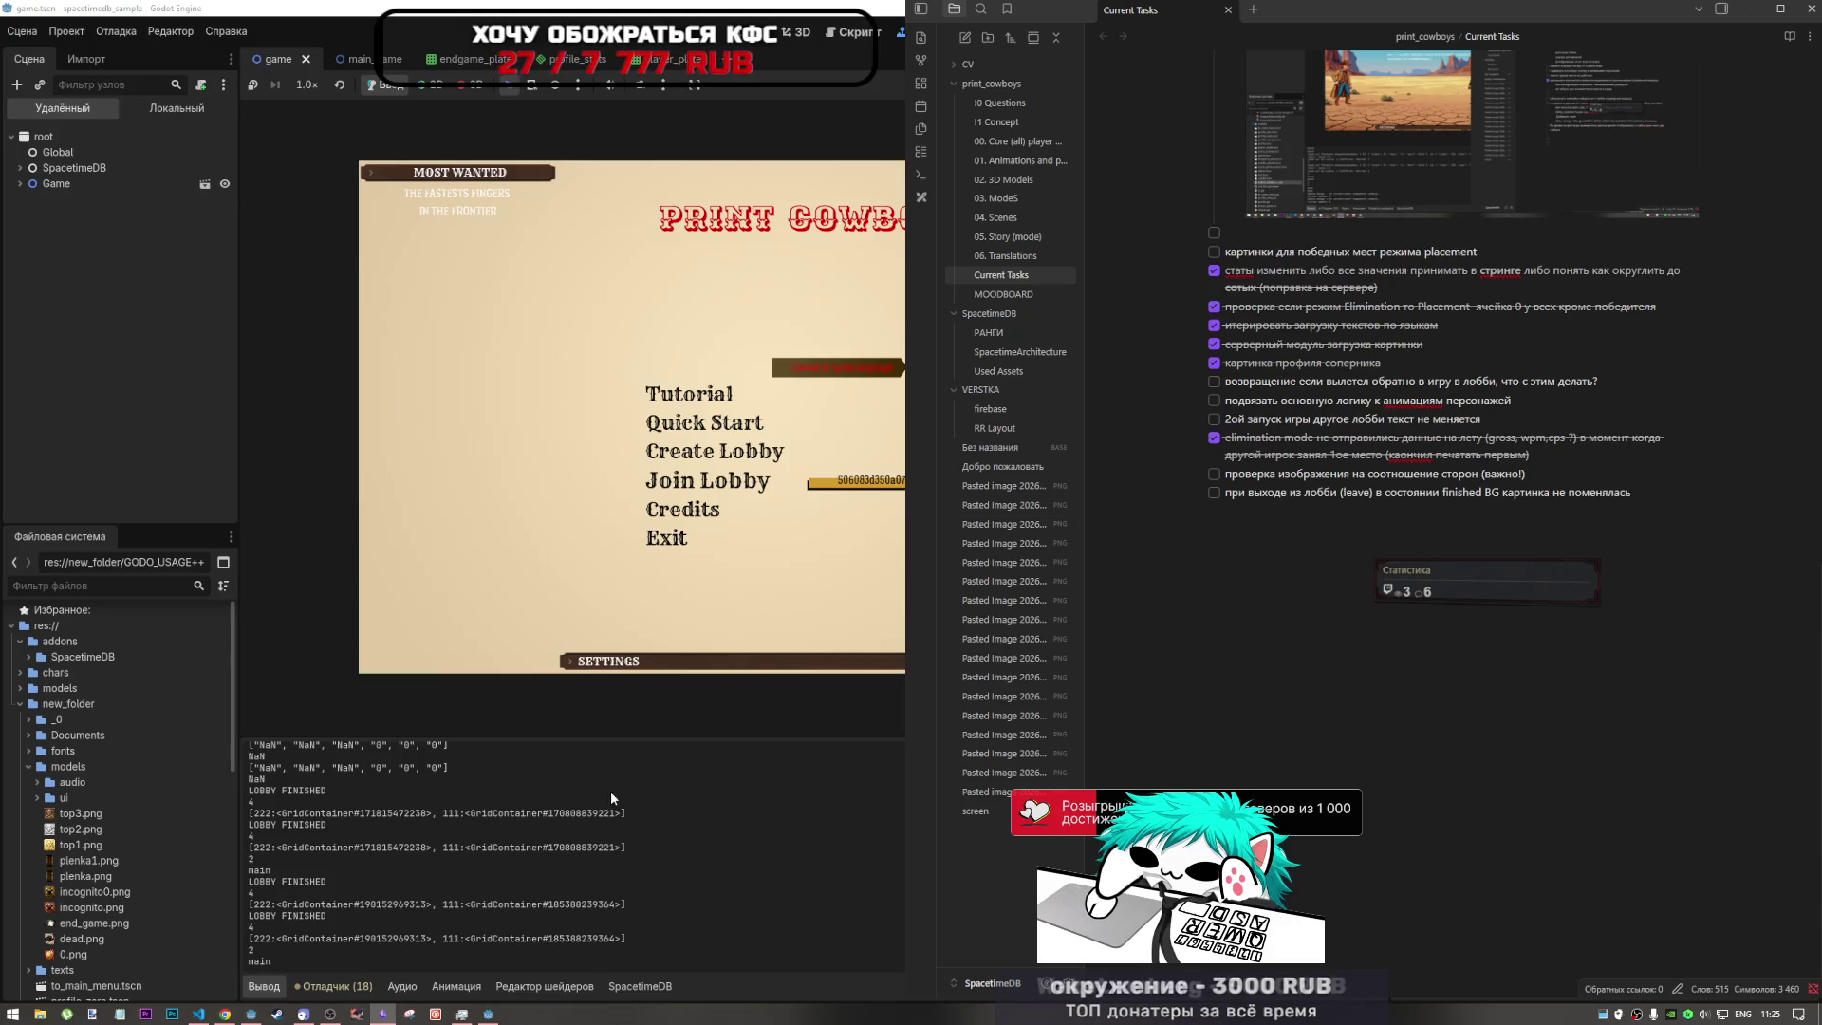
{"action": "left_click", "coordinate": [611, 789]}
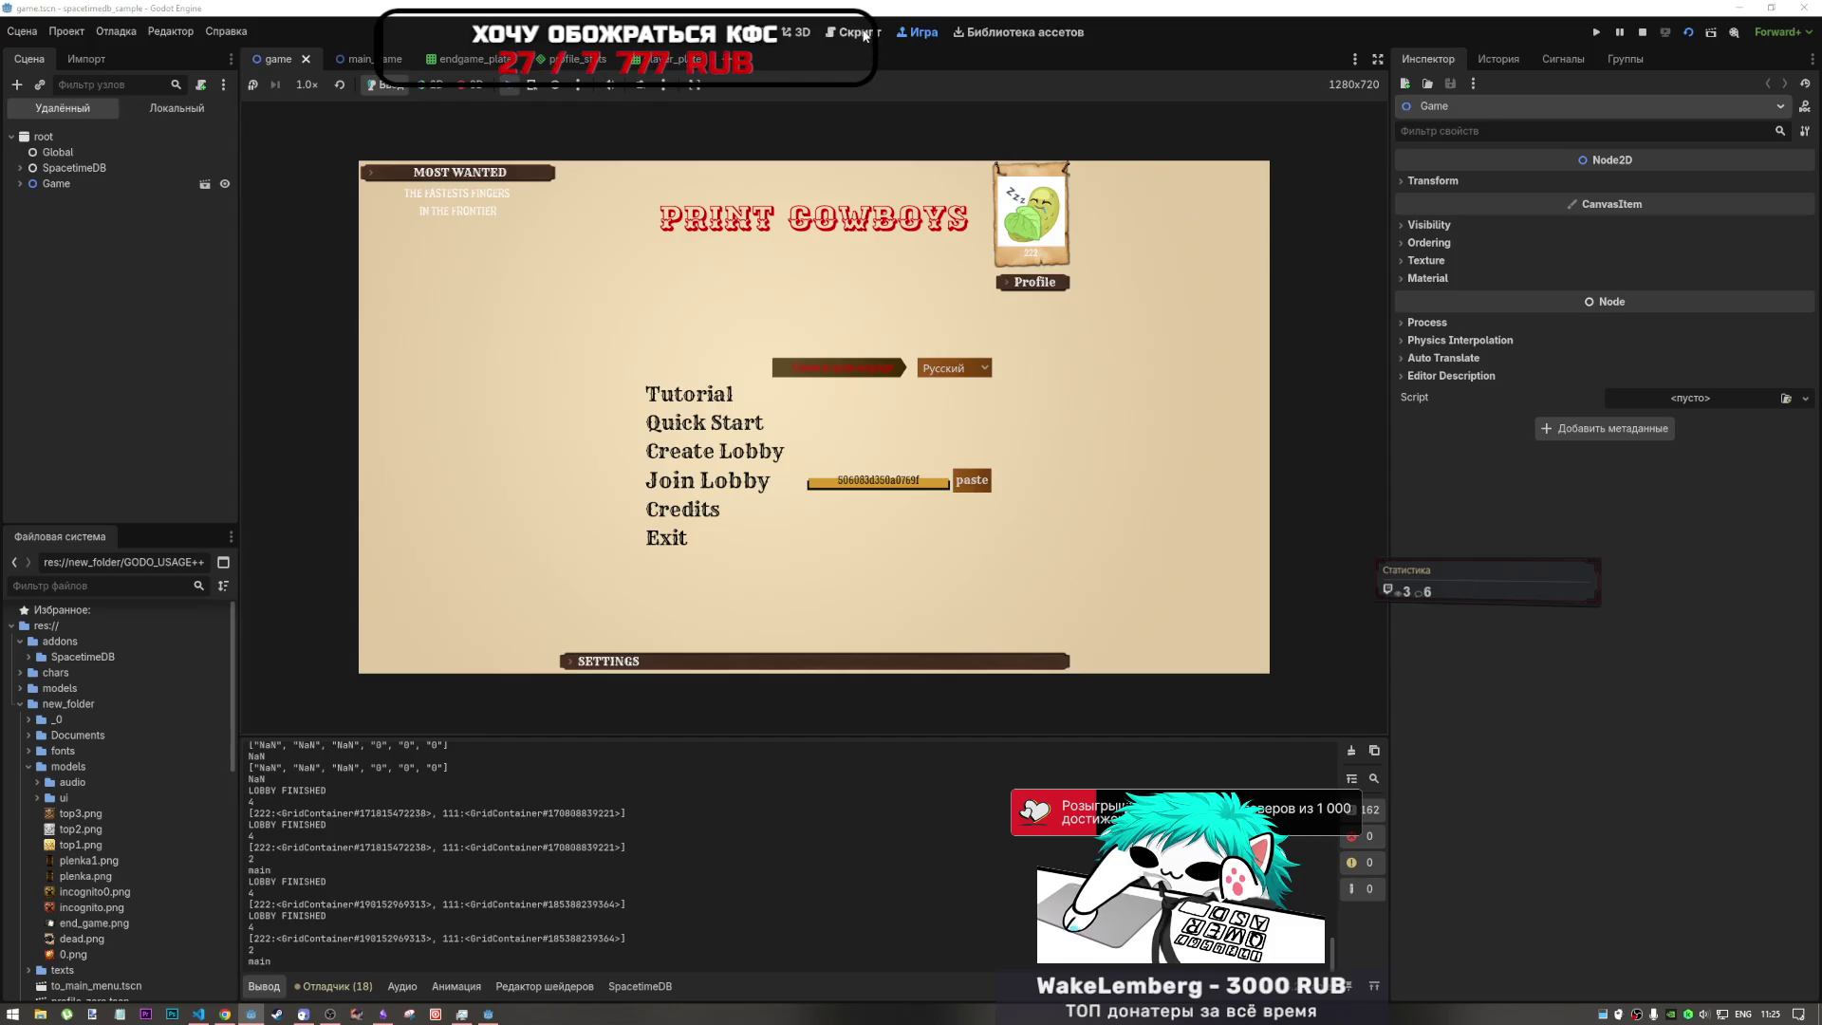
{"action": "left_click", "coordinate": [865, 35]}
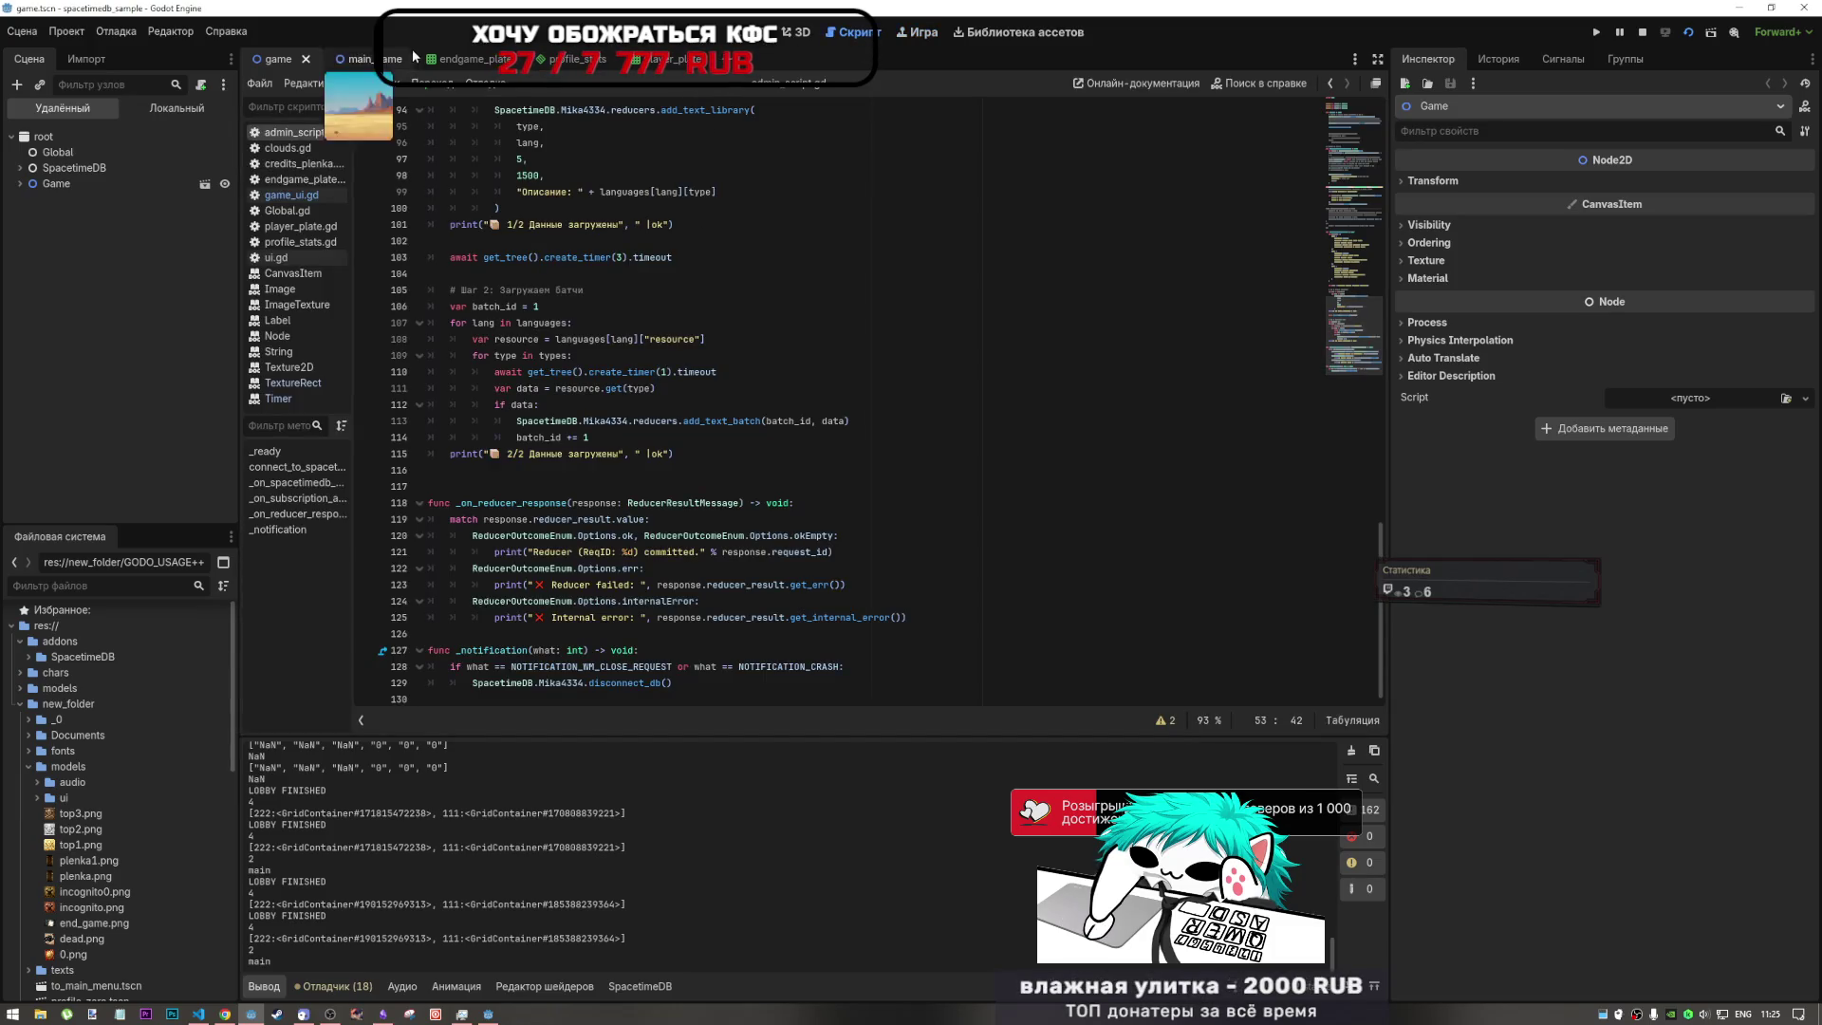
Step: Stop the game and jump from Debugger Errors to ui.gd's 'caller declared below' warning at line 375
{"action": "left_click", "coordinate": [467, 59]}
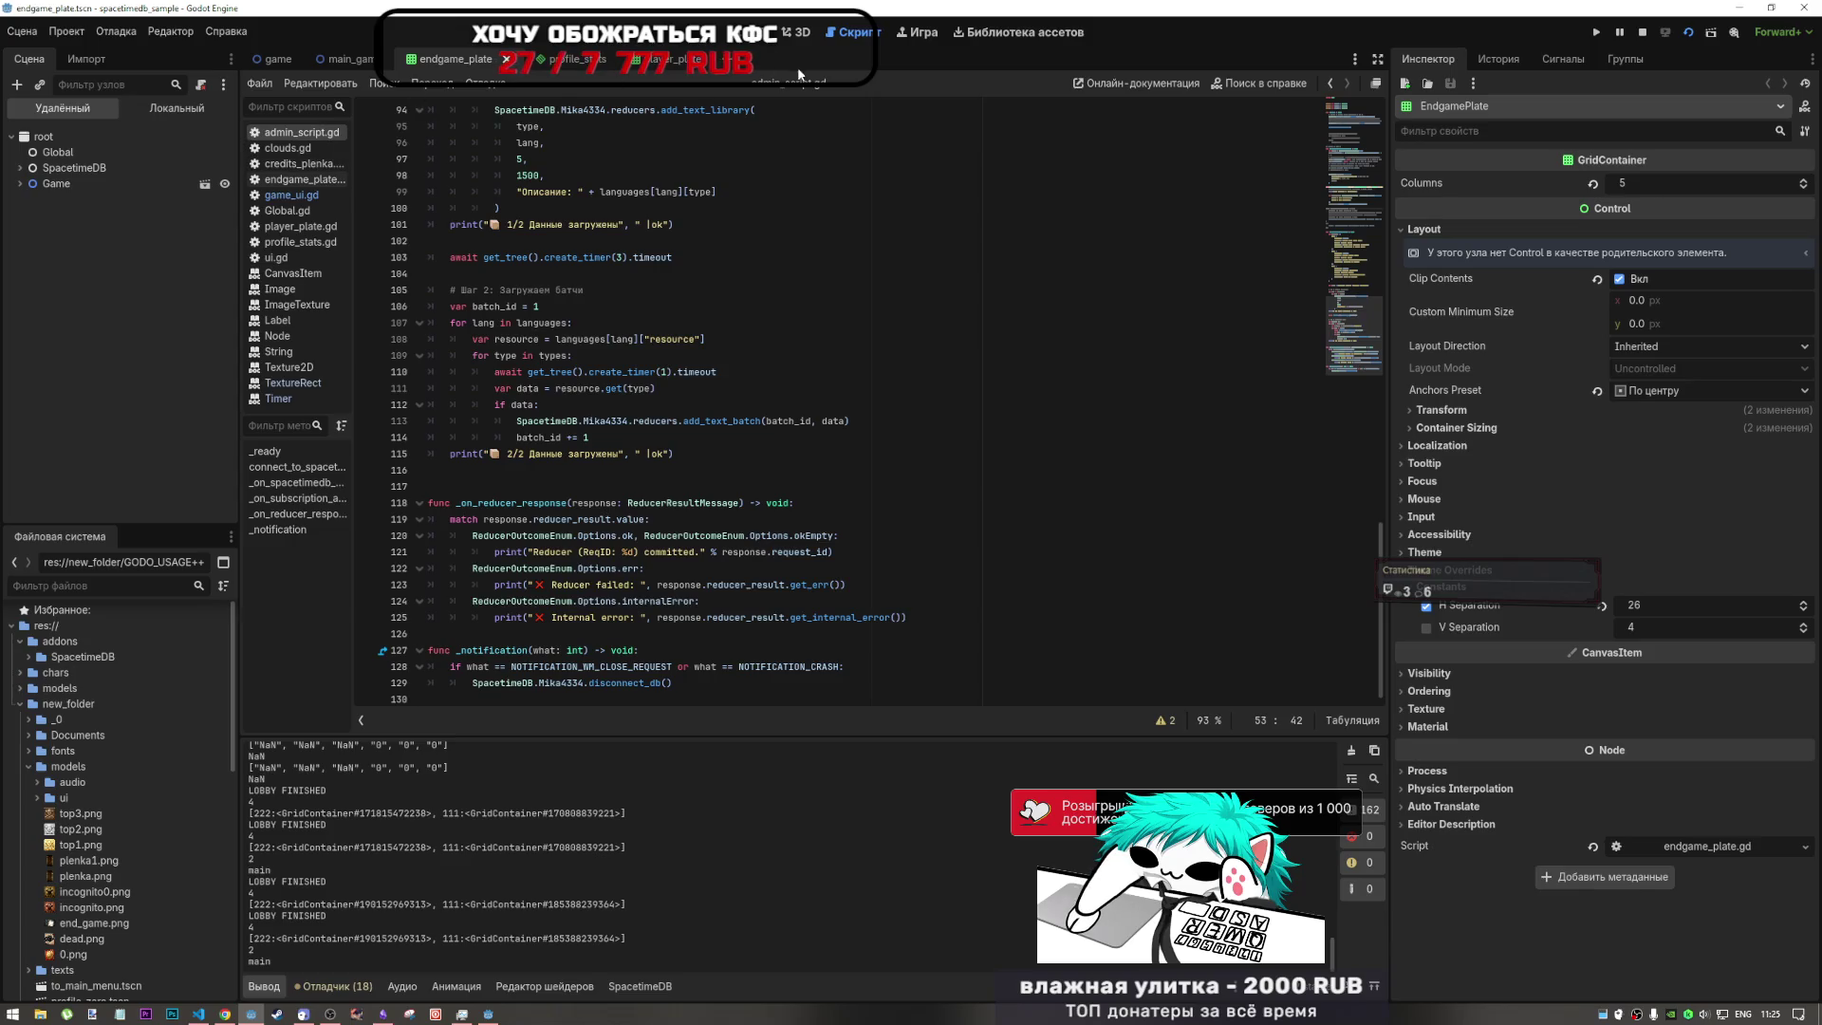
{"action": "left_click", "coordinate": [1640, 33]}
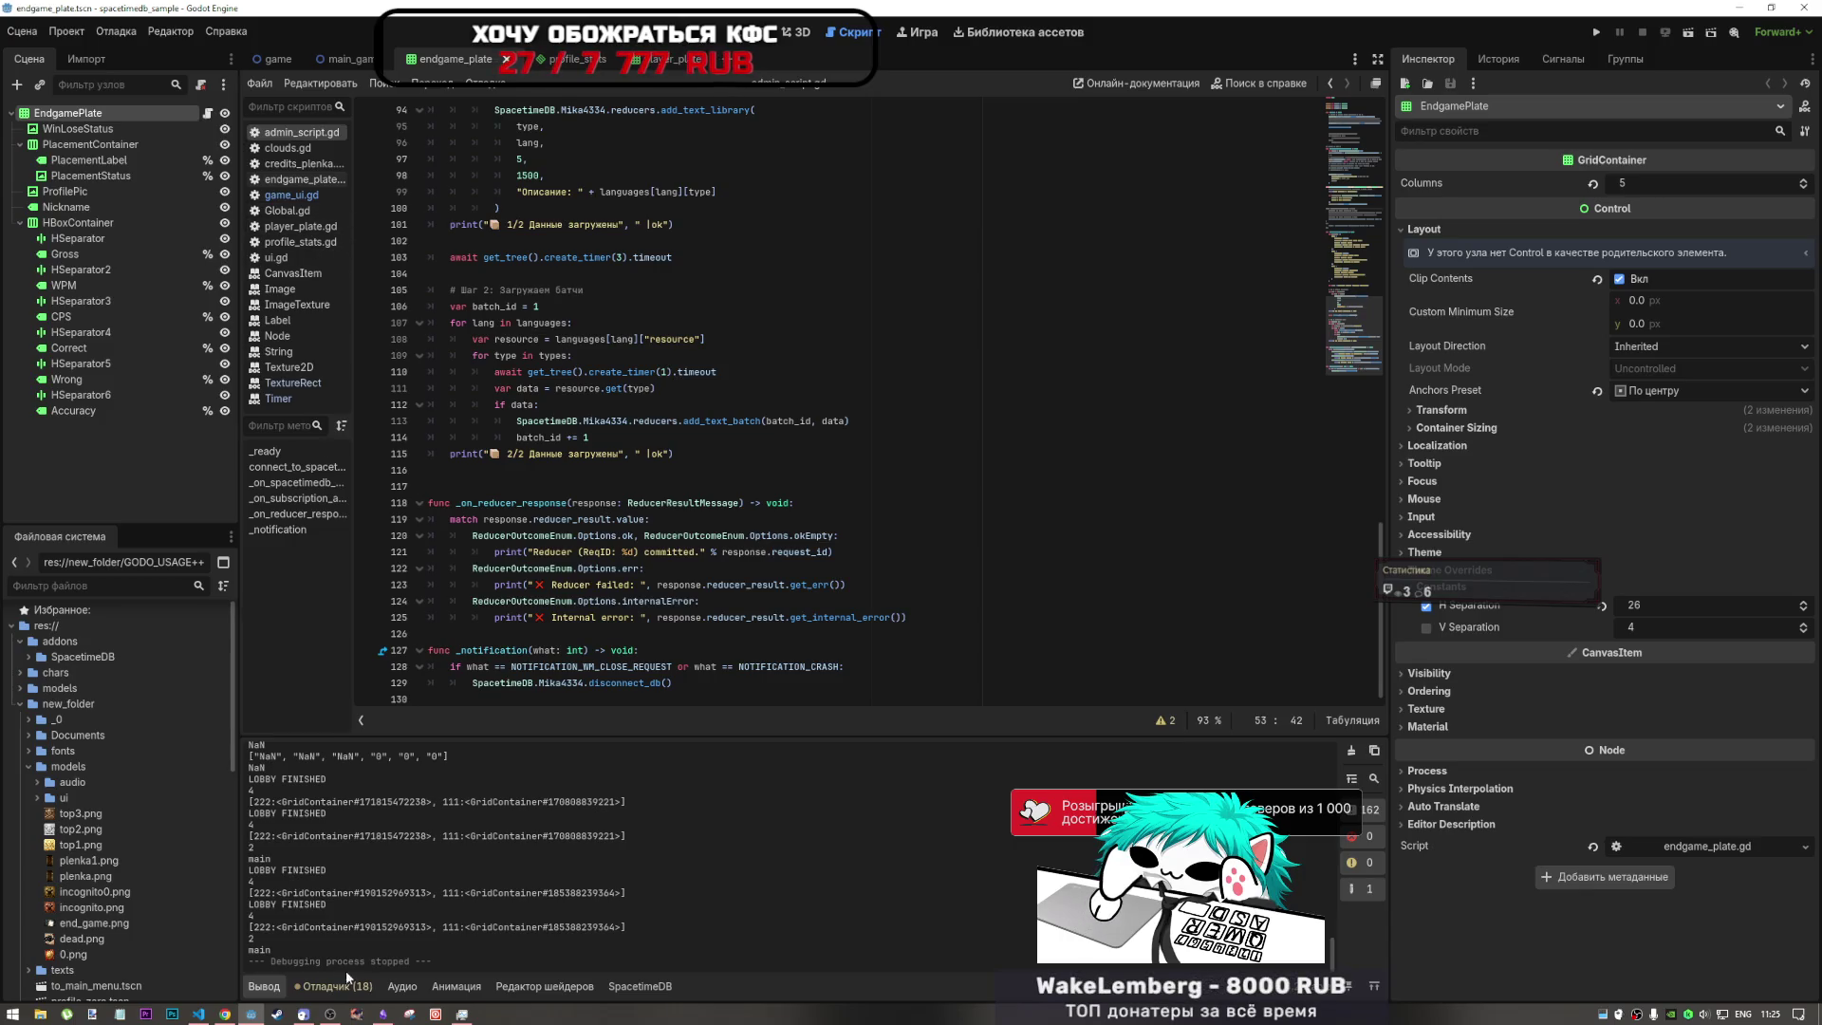
{"action": "left_click", "coordinate": [337, 986]}
{"action": "left_click", "coordinate": [372, 806]}
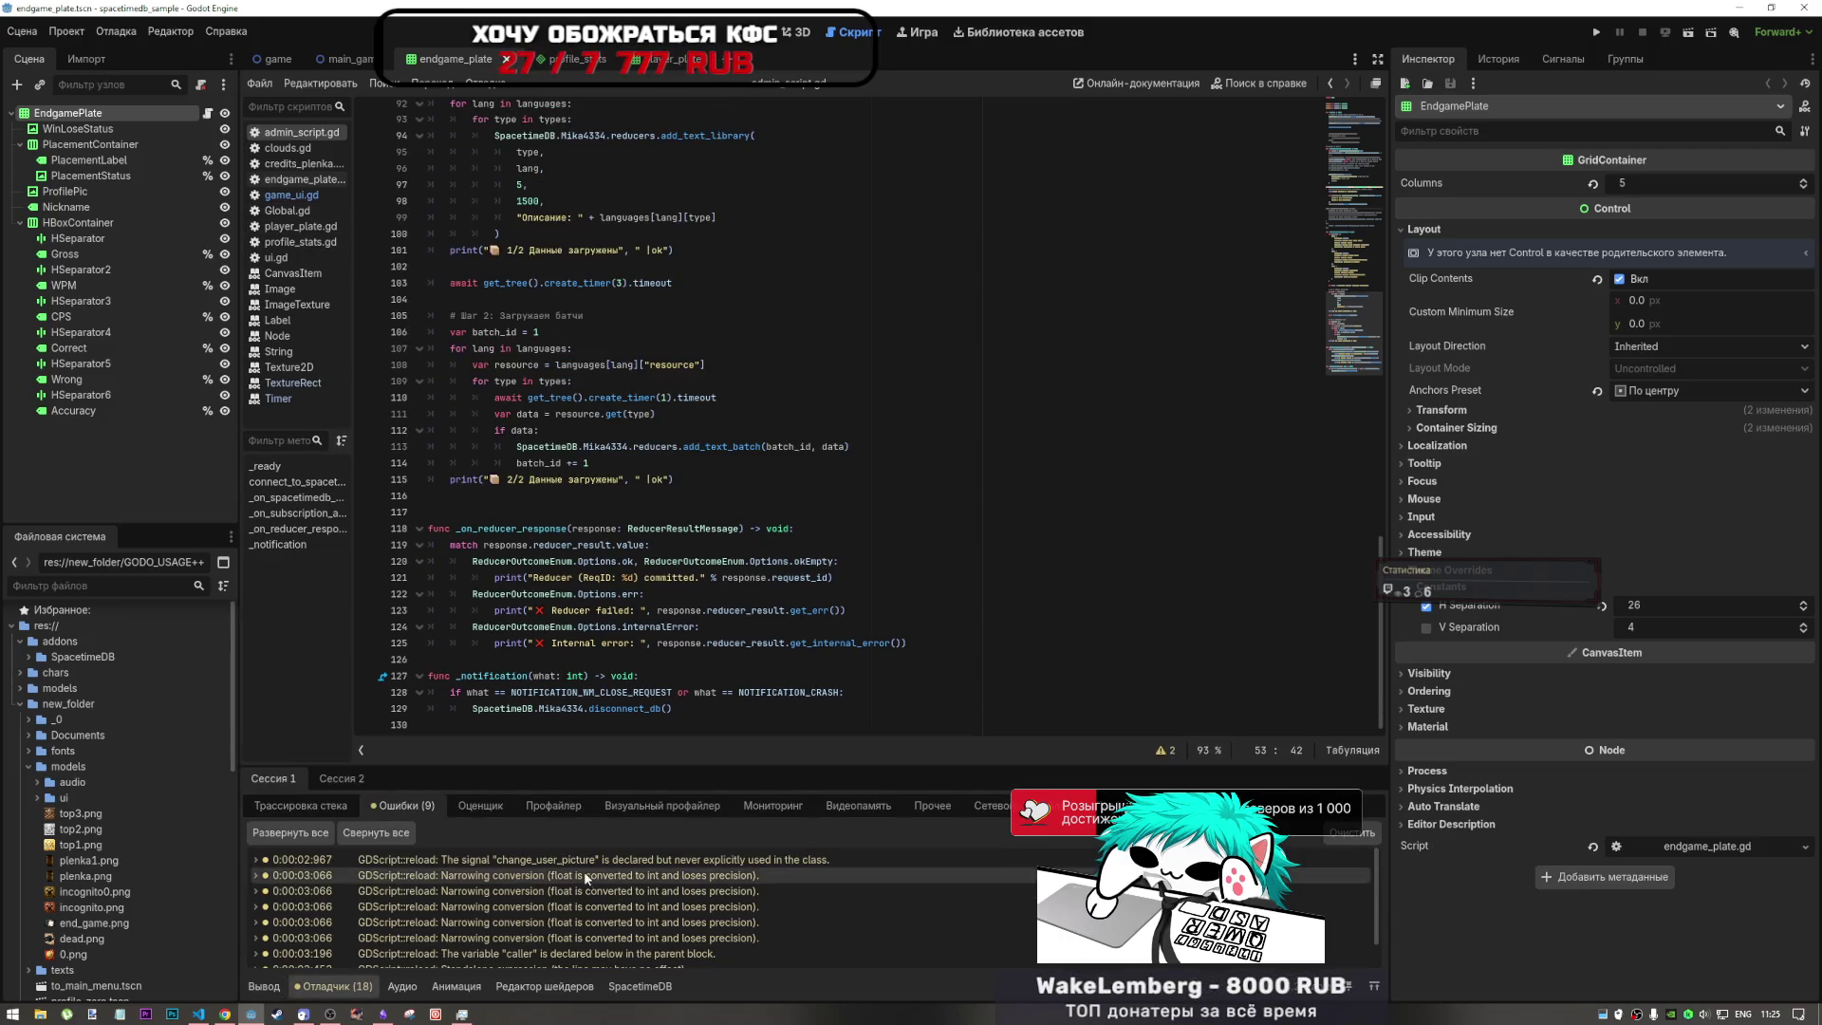
{"action": "left_click", "coordinate": [582, 861]}
{"action": "left_click", "coordinate": [583, 875]}
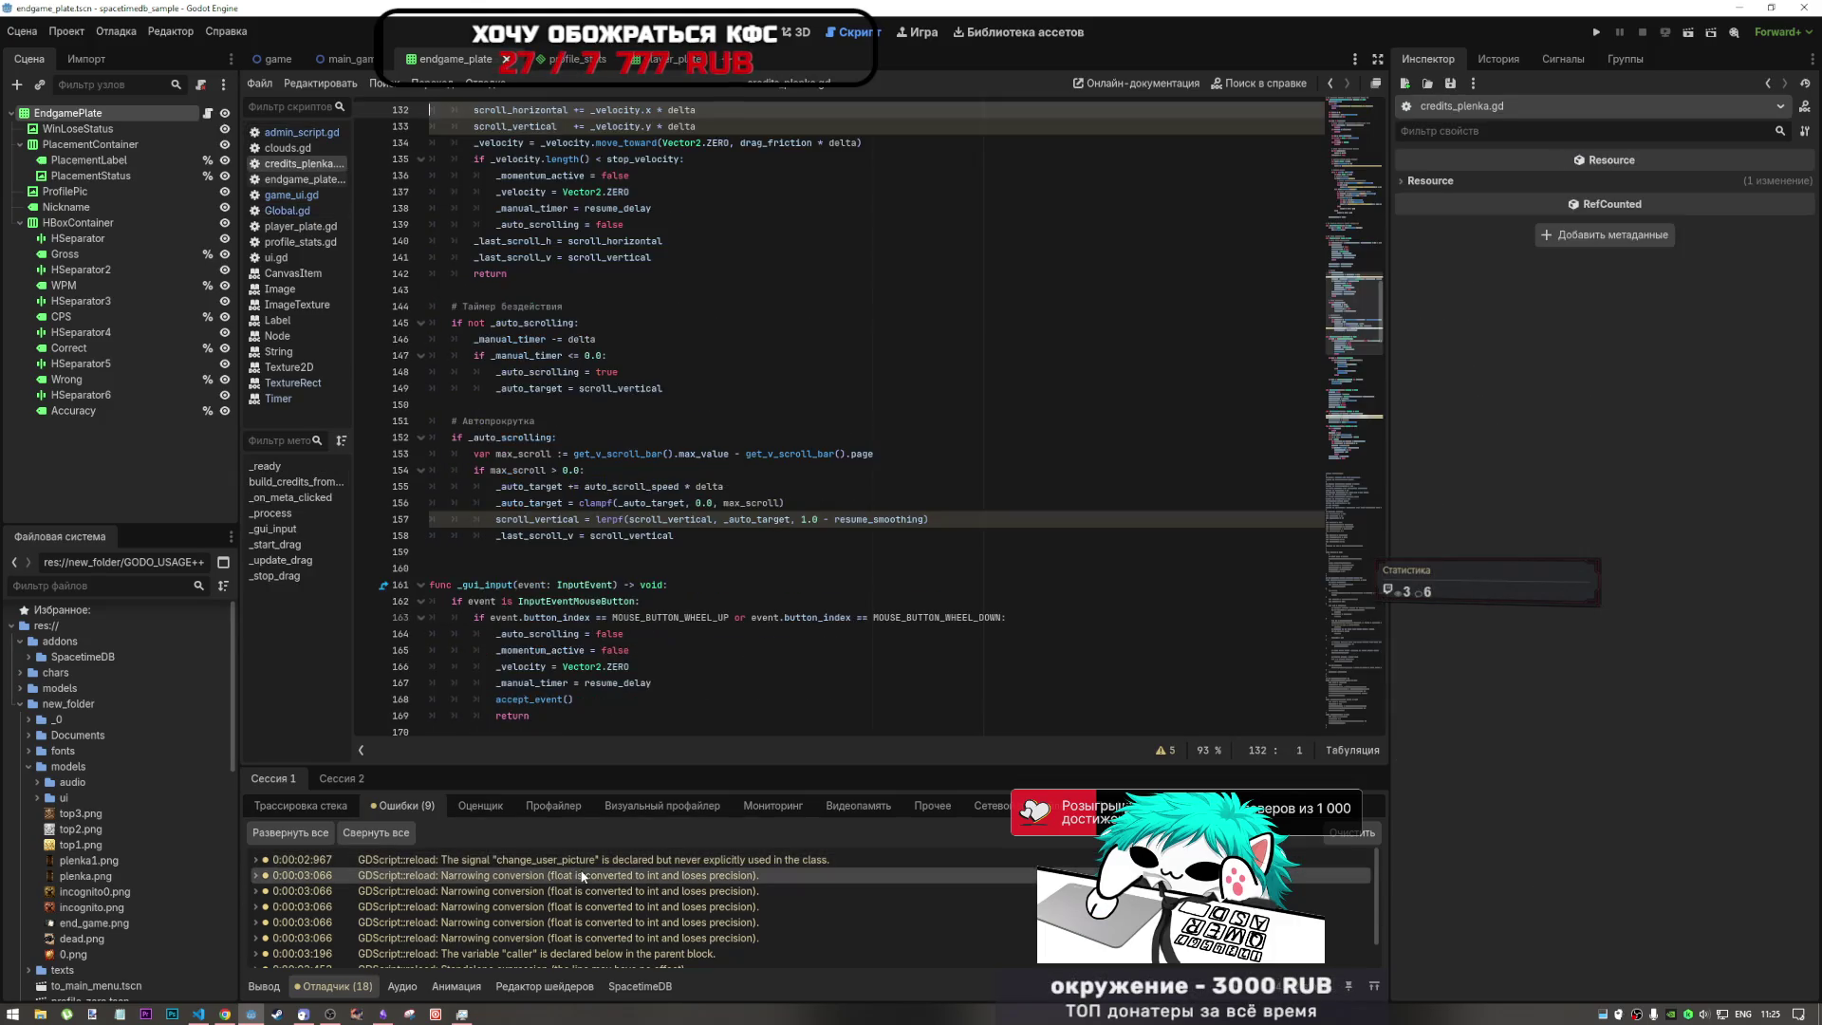
{"action": "scroll", "coordinate": [612, 915], "scroll_direction": "down", "scroll_amount": 1}
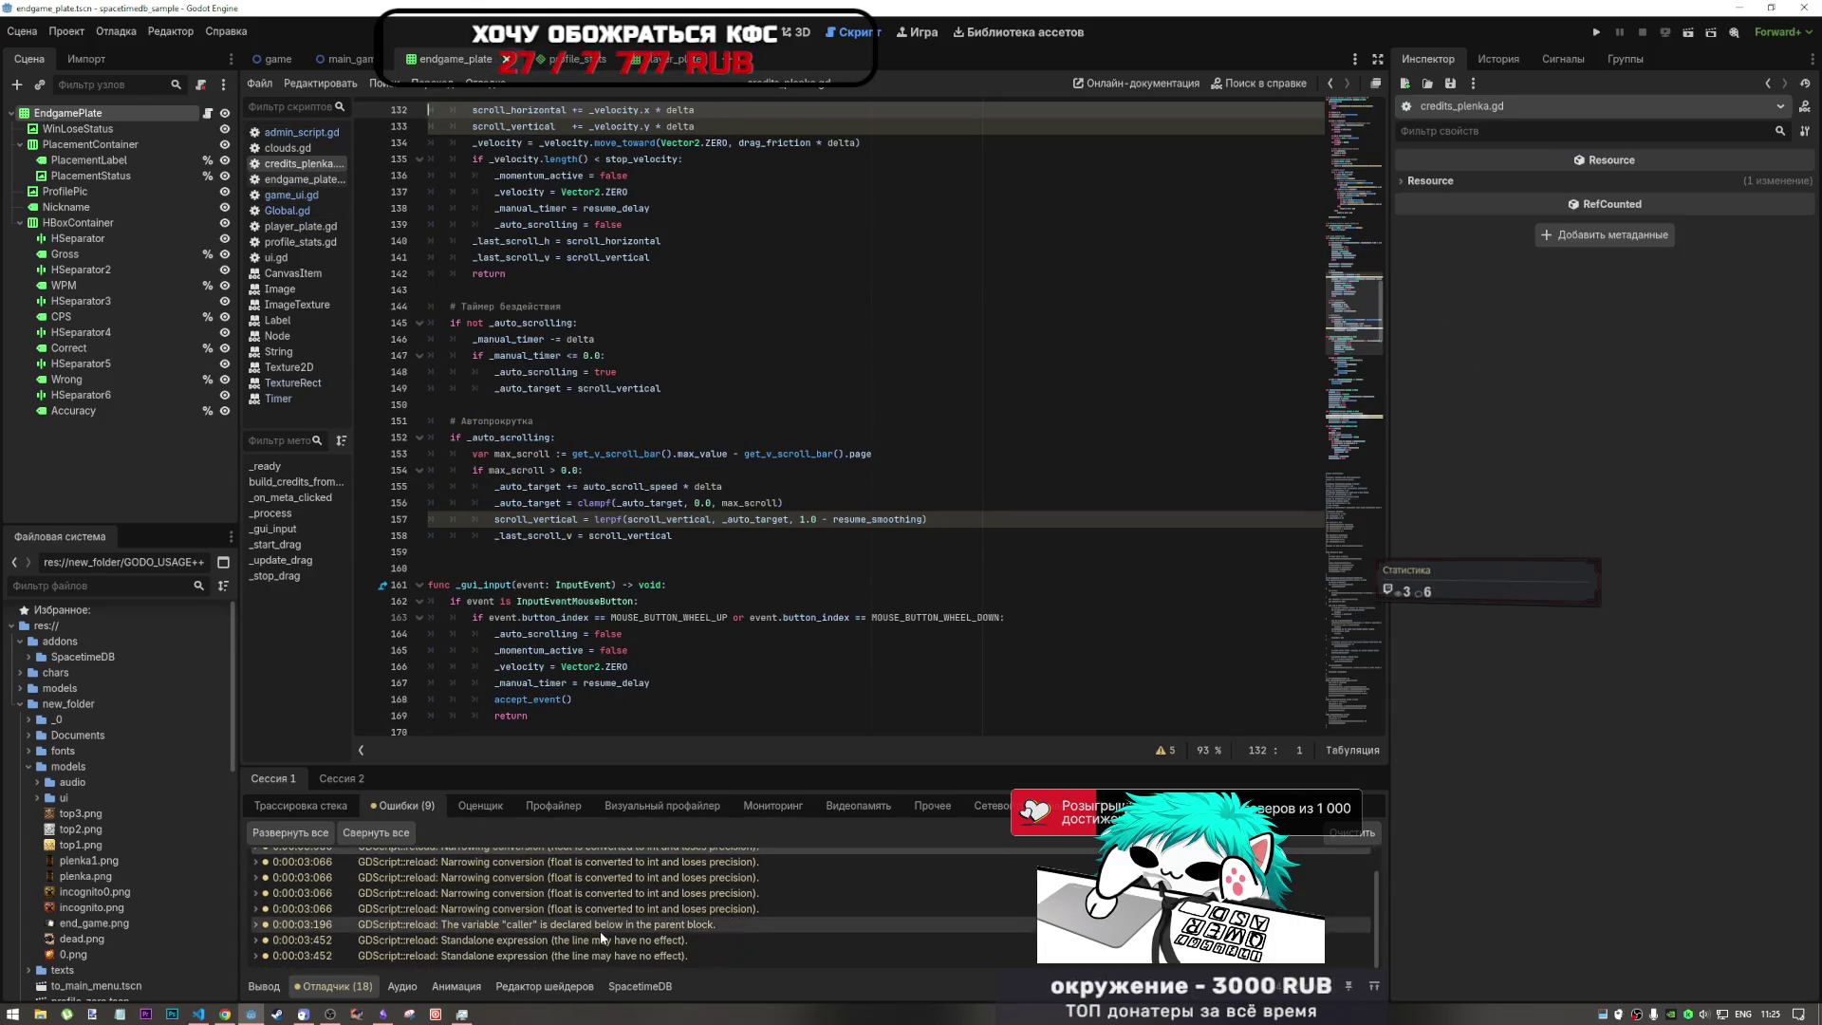
{"action": "left_click", "coordinate": [601, 926]}
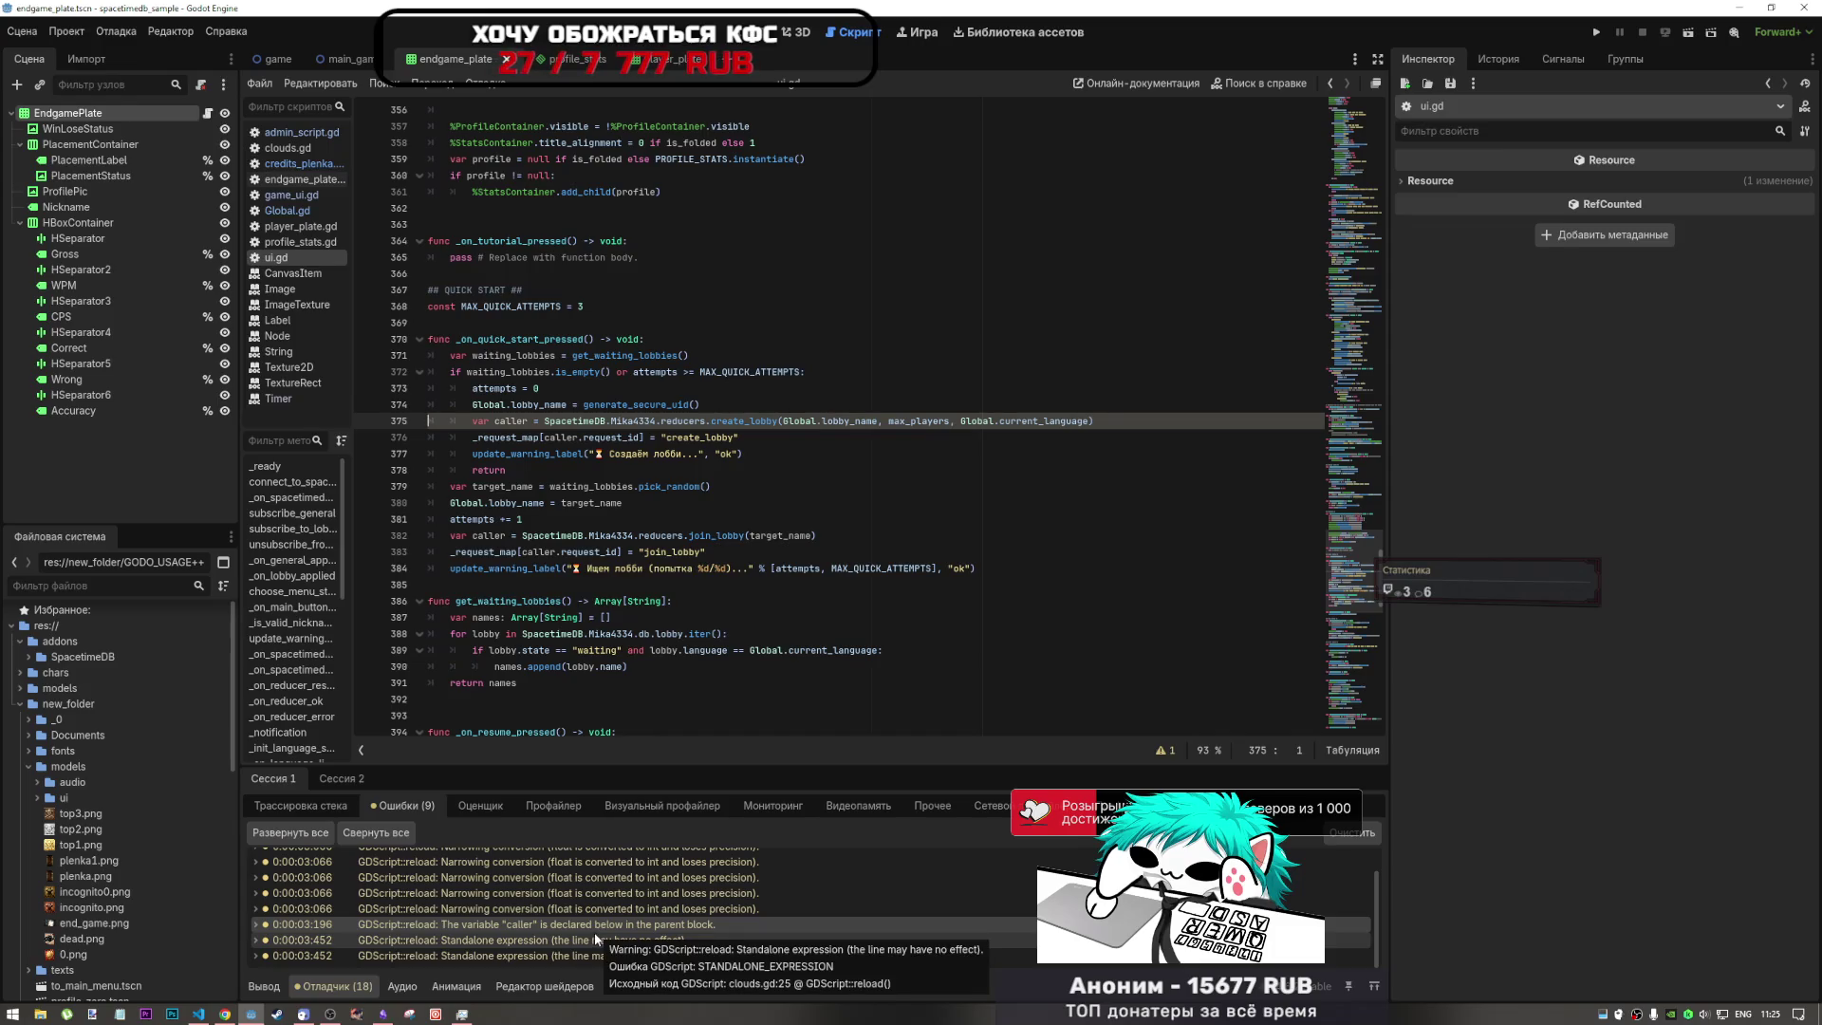
{"action": "double_click", "coordinate": [514, 426]}
{"action": "scroll", "coordinate": [536, 490], "scroll_direction": "up", "scroll_amount": 5}
{"action": "scroll", "coordinate": [536, 490], "scroll_direction": "up", "scroll_amount": 10}
{"action": "scroll", "coordinate": [531, 492], "scroll_direction": "up", "scroll_amount": 9}
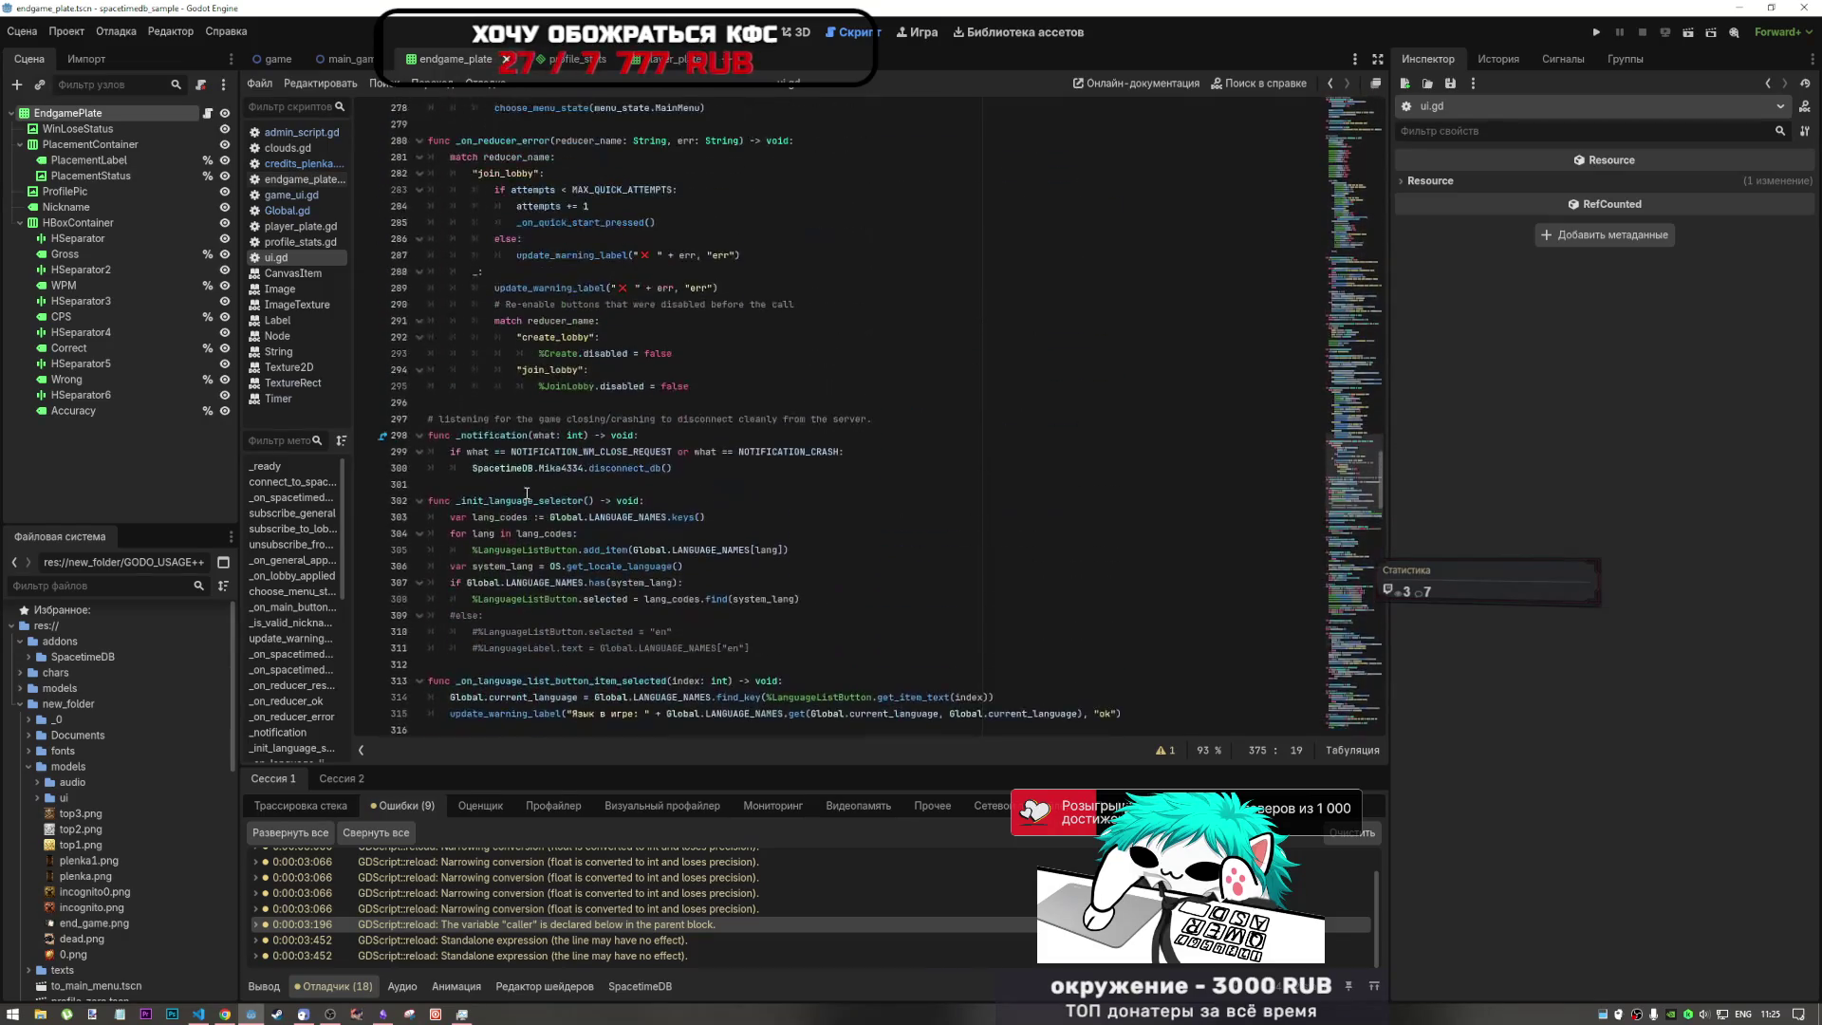
{"action": "scroll", "coordinate": [524, 501], "scroll_direction": "up", "scroll_amount": 10}
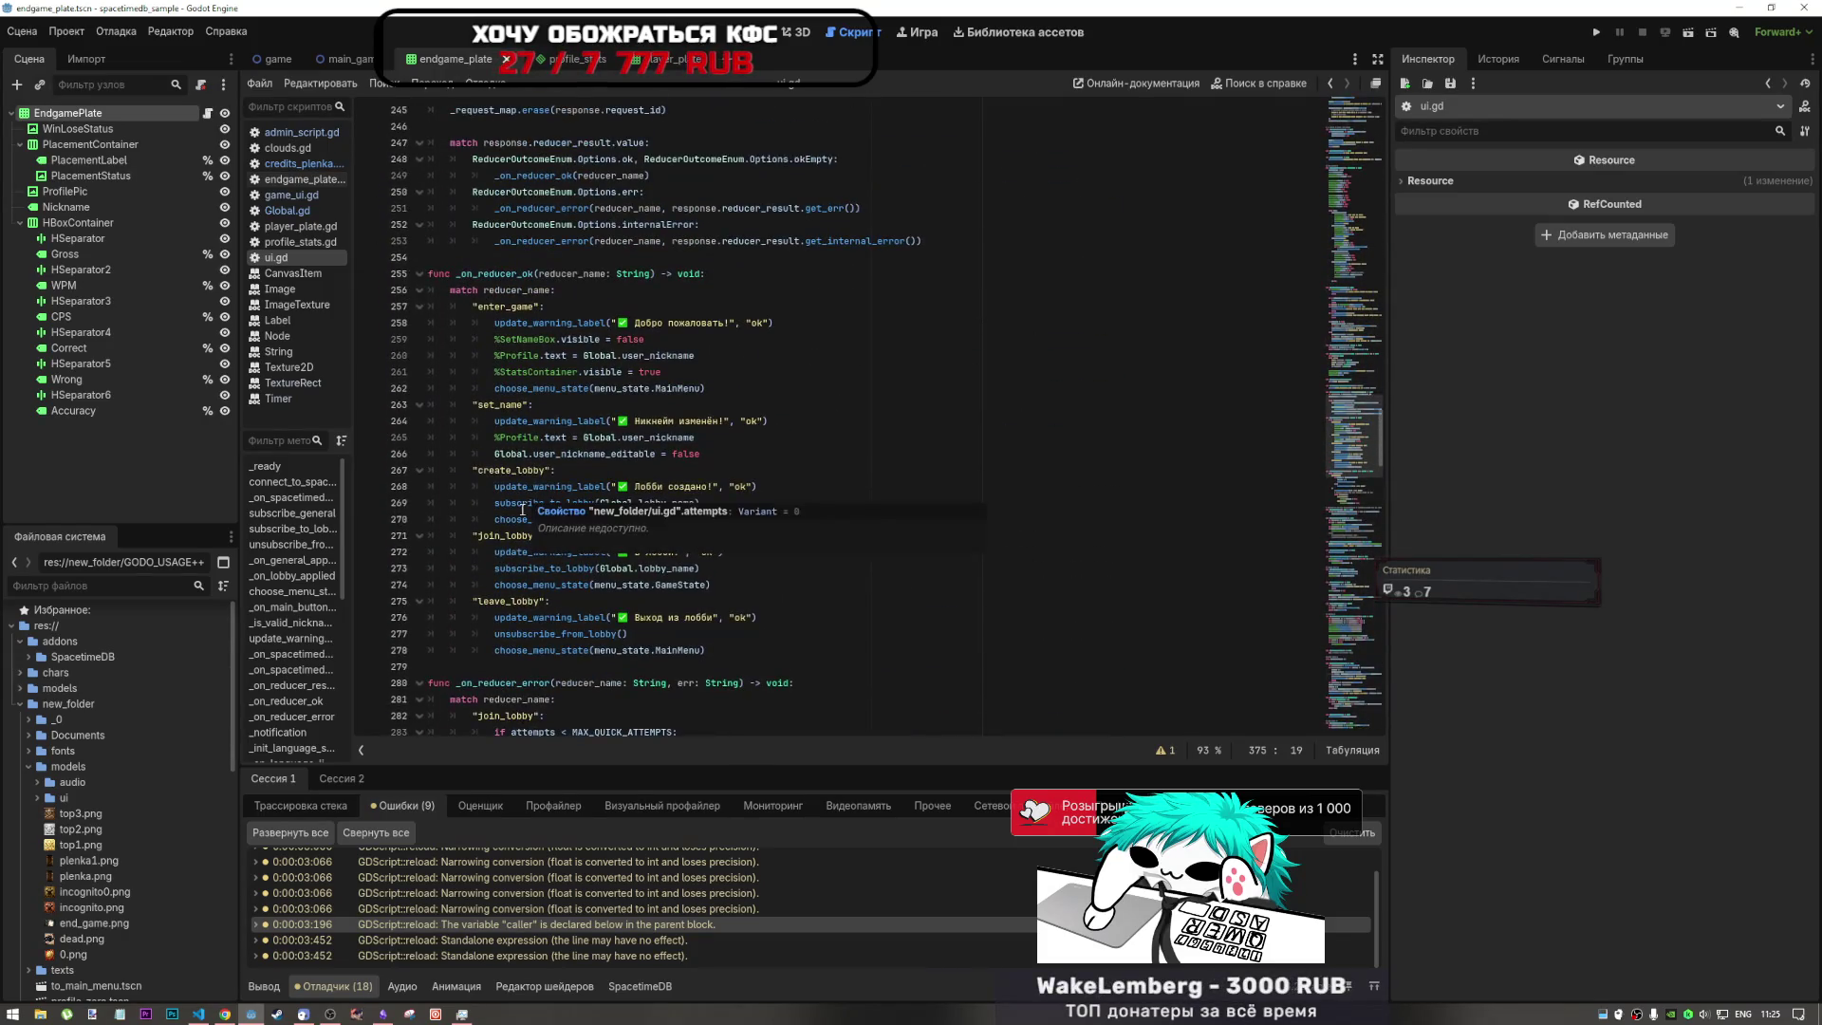
{"action": "scroll", "coordinate": [523, 509], "scroll_direction": "down", "scroll_amount": 16}
{"action": "scroll", "coordinate": [515, 501], "scroll_direction": "down", "scroll_amount": 7}
{"action": "scroll", "coordinate": [513, 504], "scroll_direction": "down", "scroll_amount": 7}
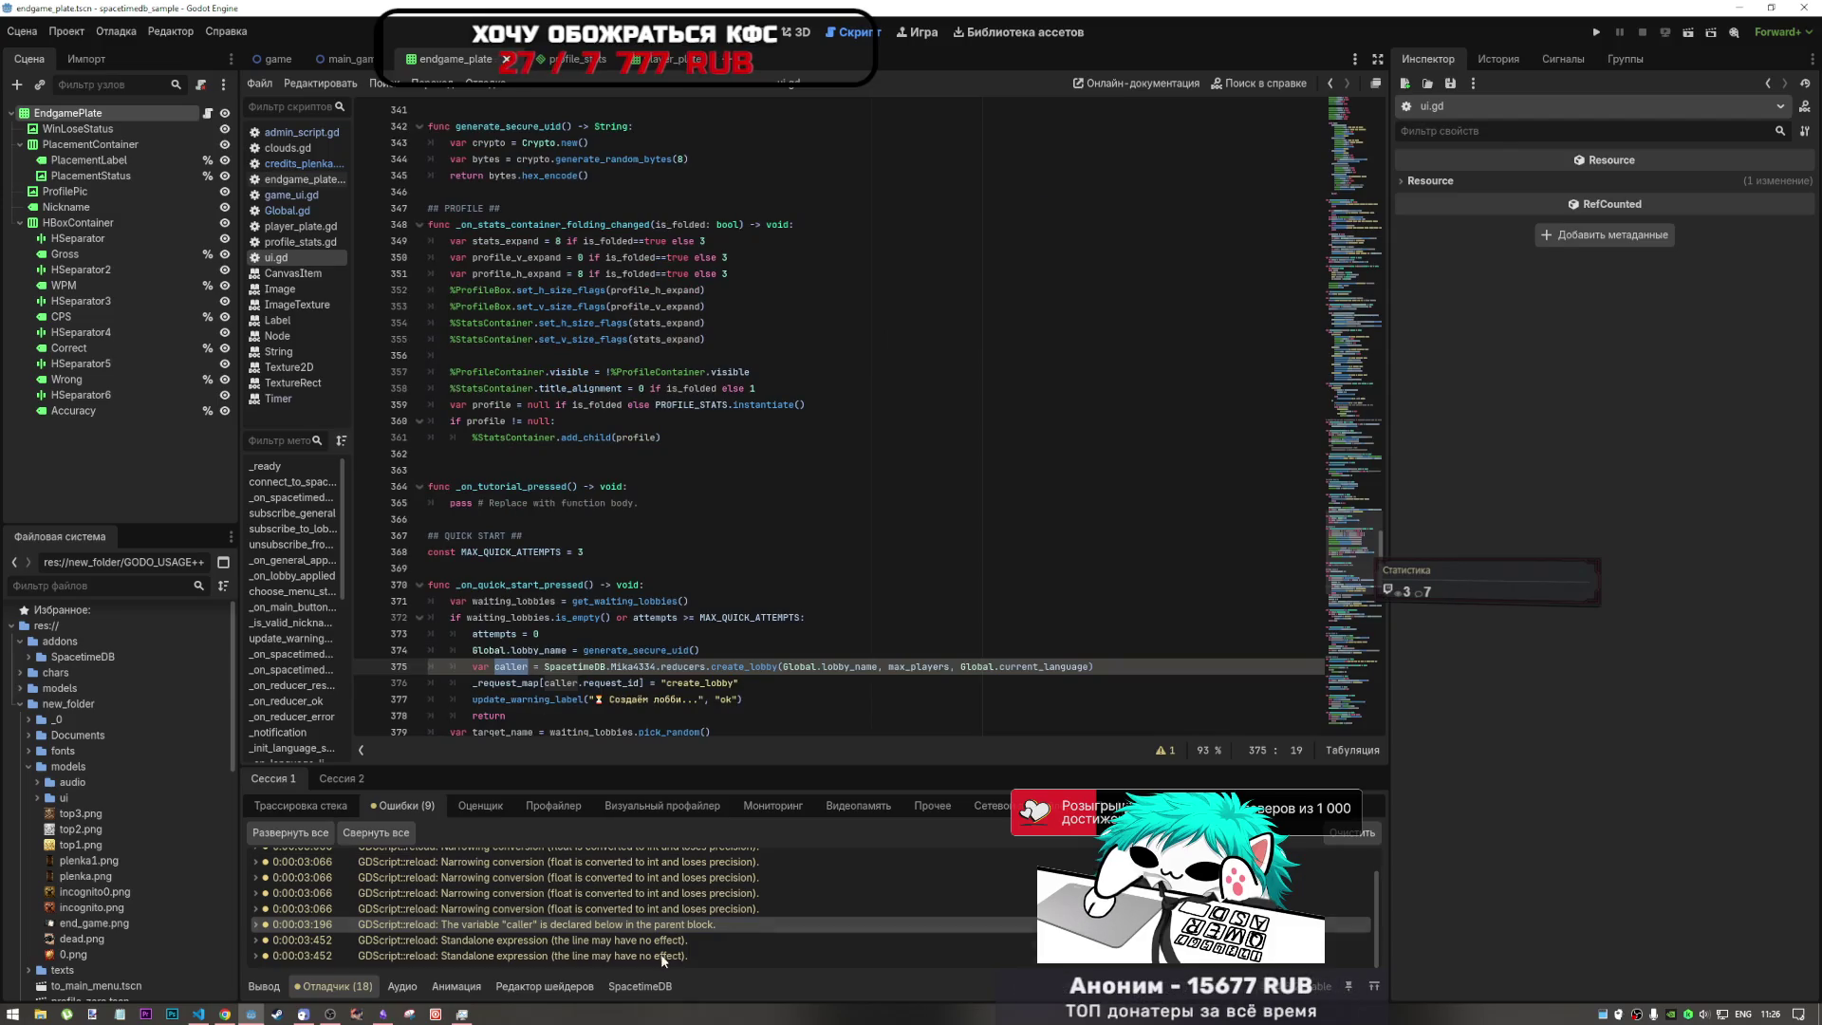
{"action": "mouse_move", "coordinate": [662, 932]}
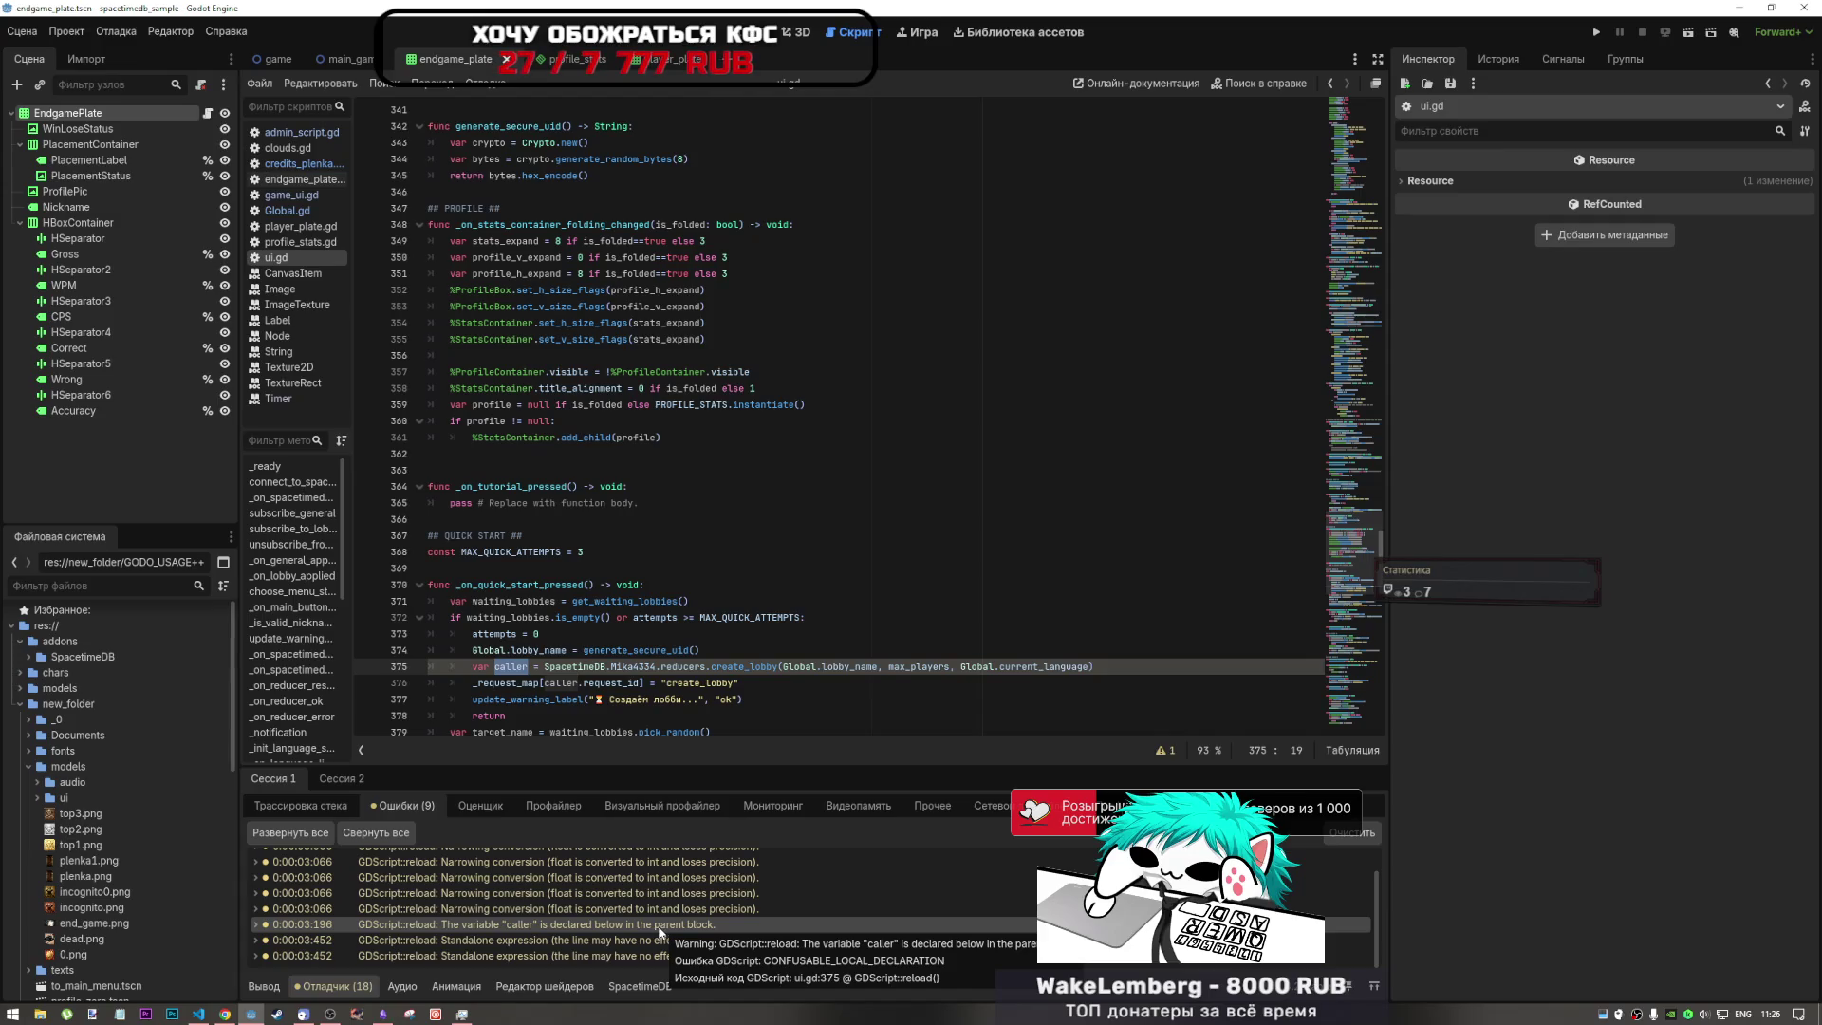
{"action": "scroll", "coordinate": [600, 669], "scroll_direction": "down", "scroll_amount": 3}
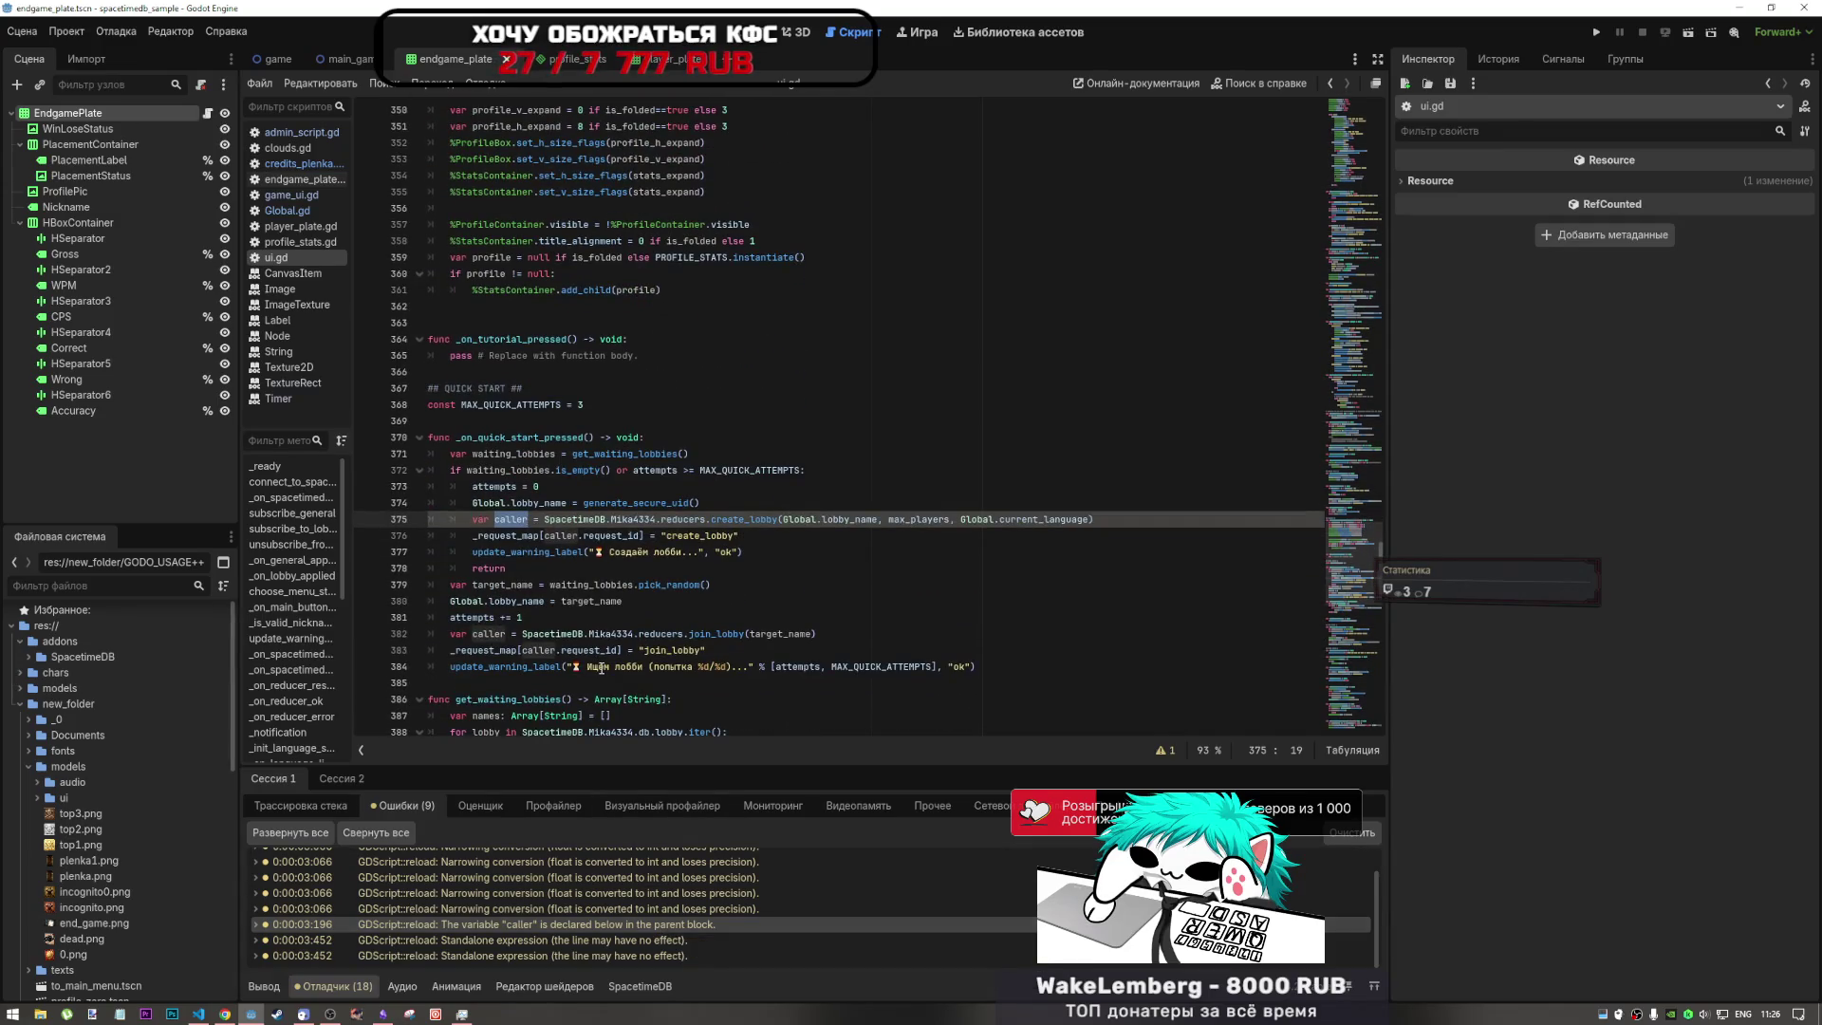
{"action": "left_click_drag", "start_coordinate": [494, 634], "coordinate": [622, 633]}
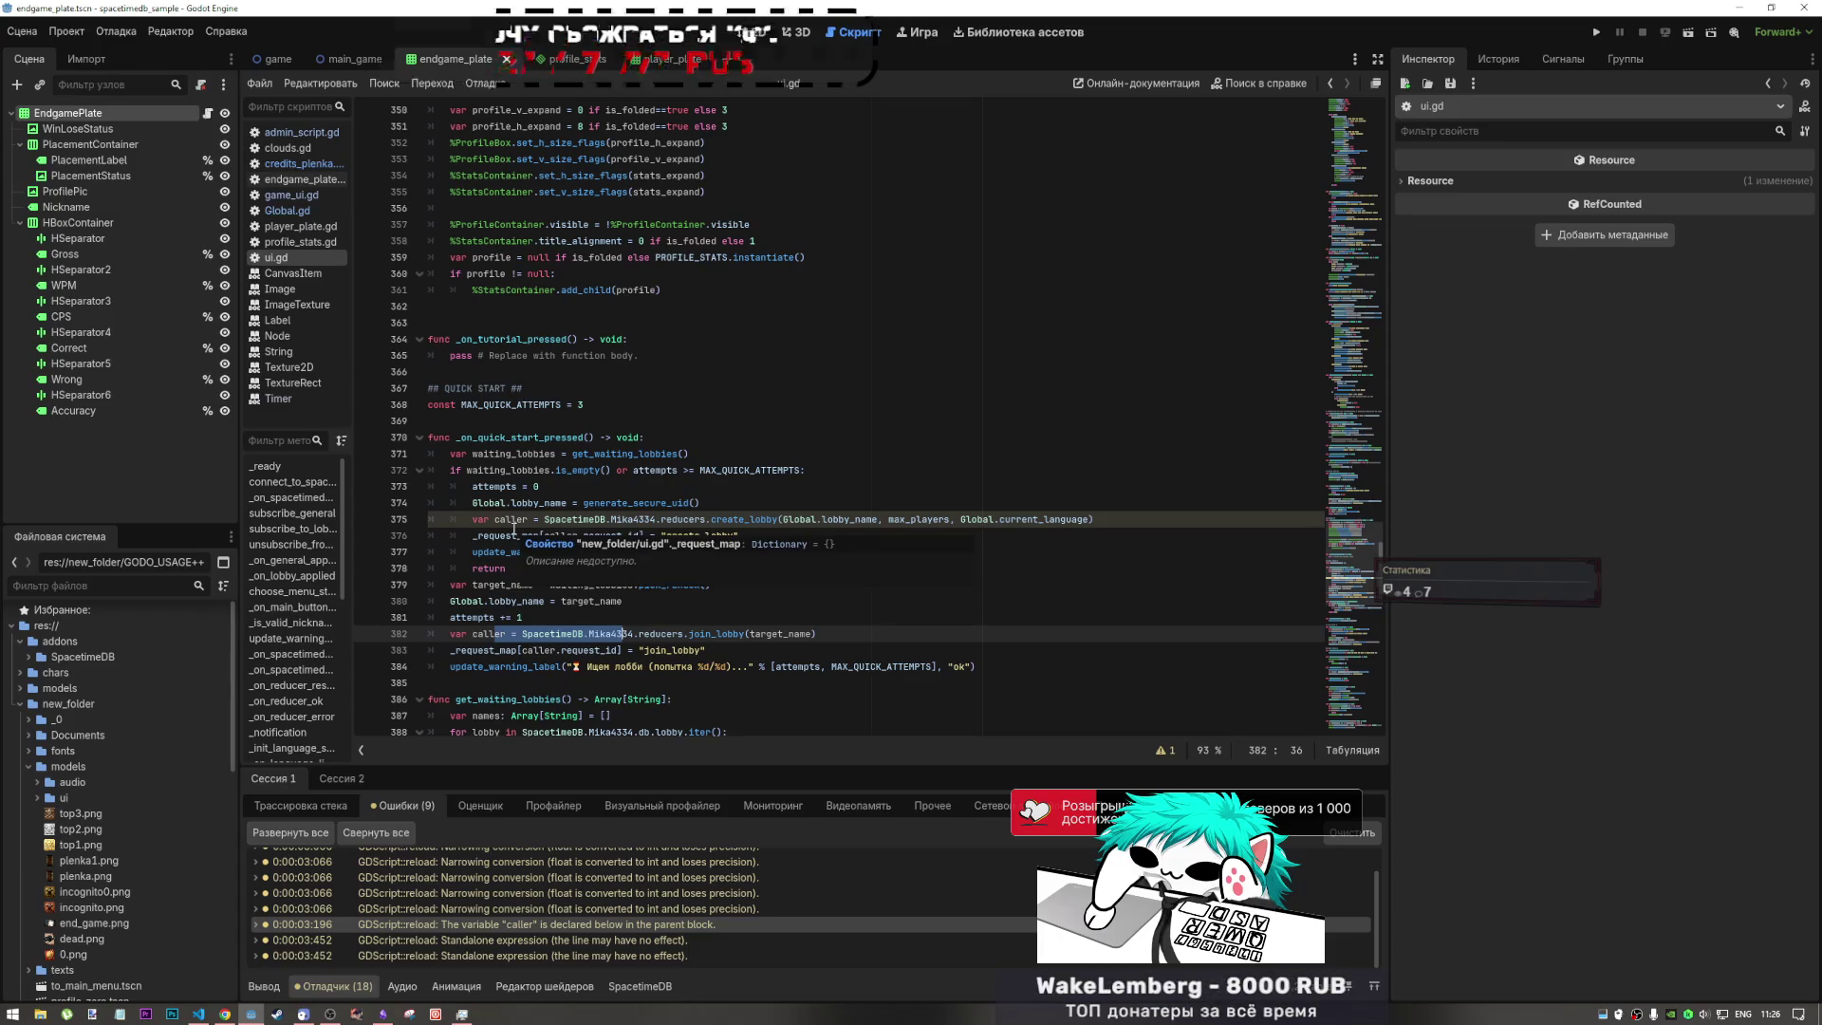
{"action": "mouse_move", "coordinate": [515, 539]}
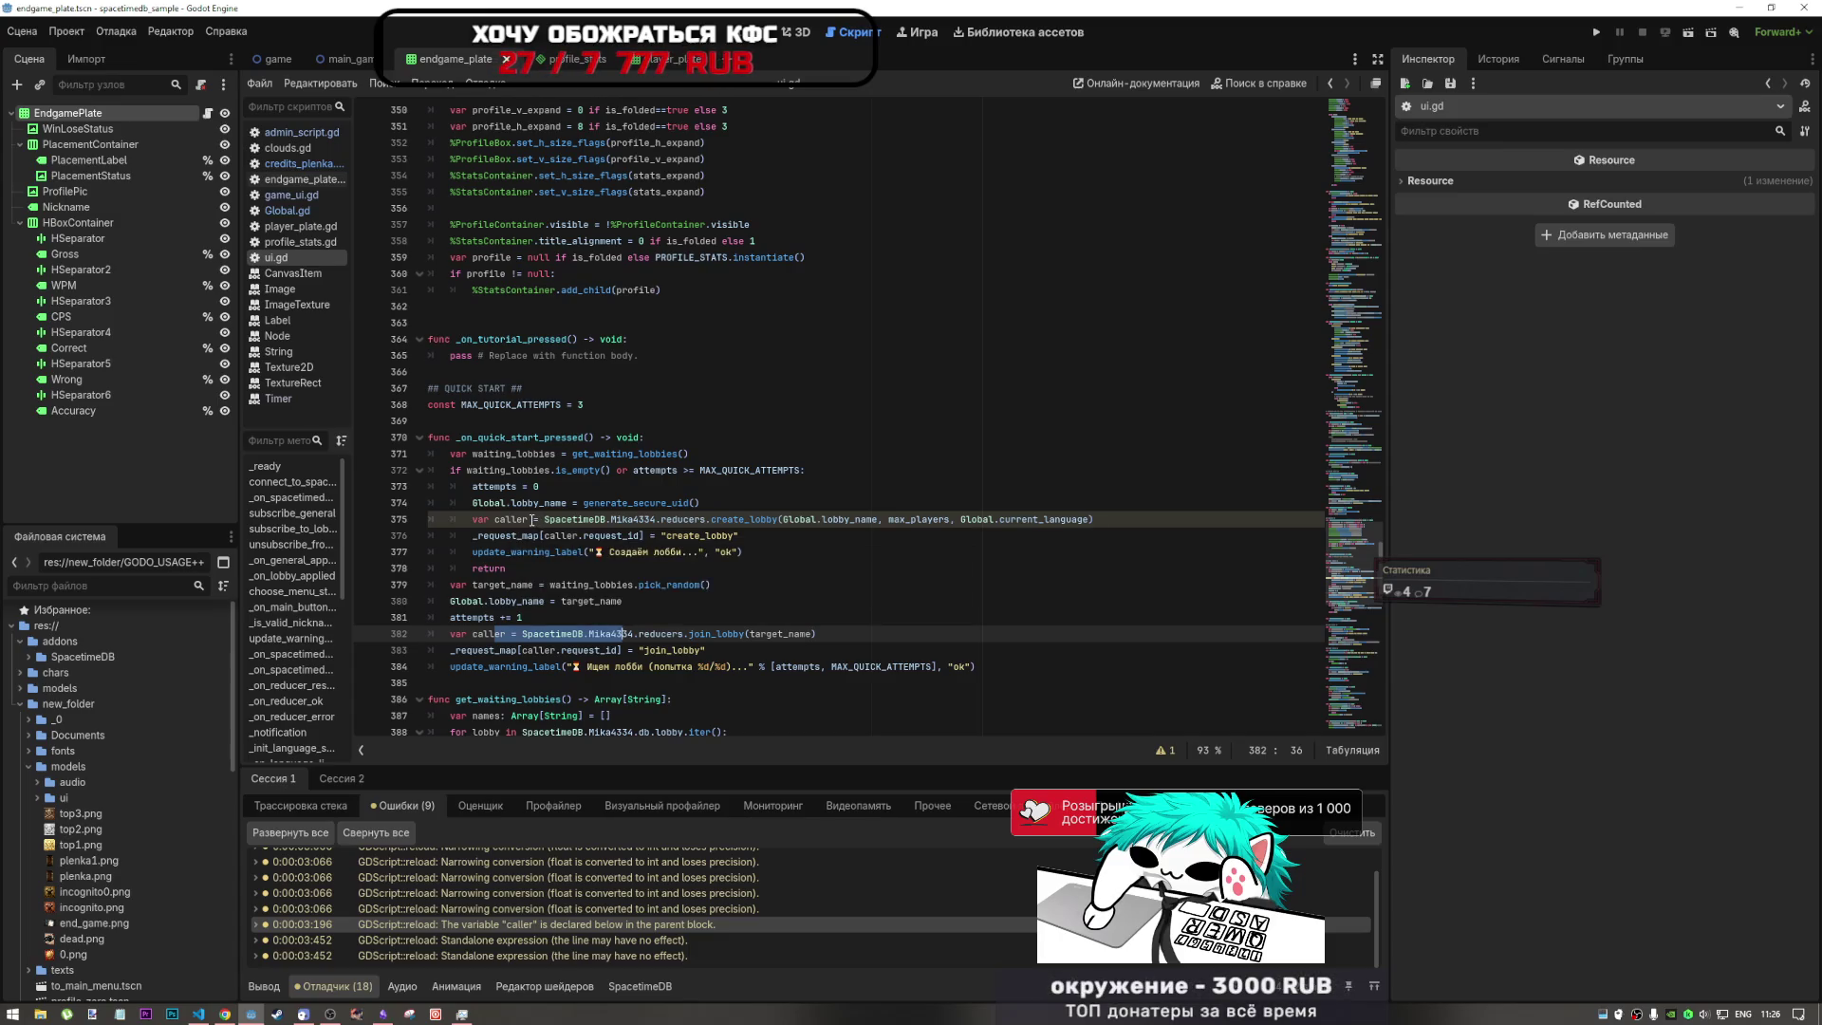
{"action": "left_click_drag", "start_coordinate": [527, 519], "coordinate": [471, 519]}
{"action": "key", "text": "ctrl+c"}
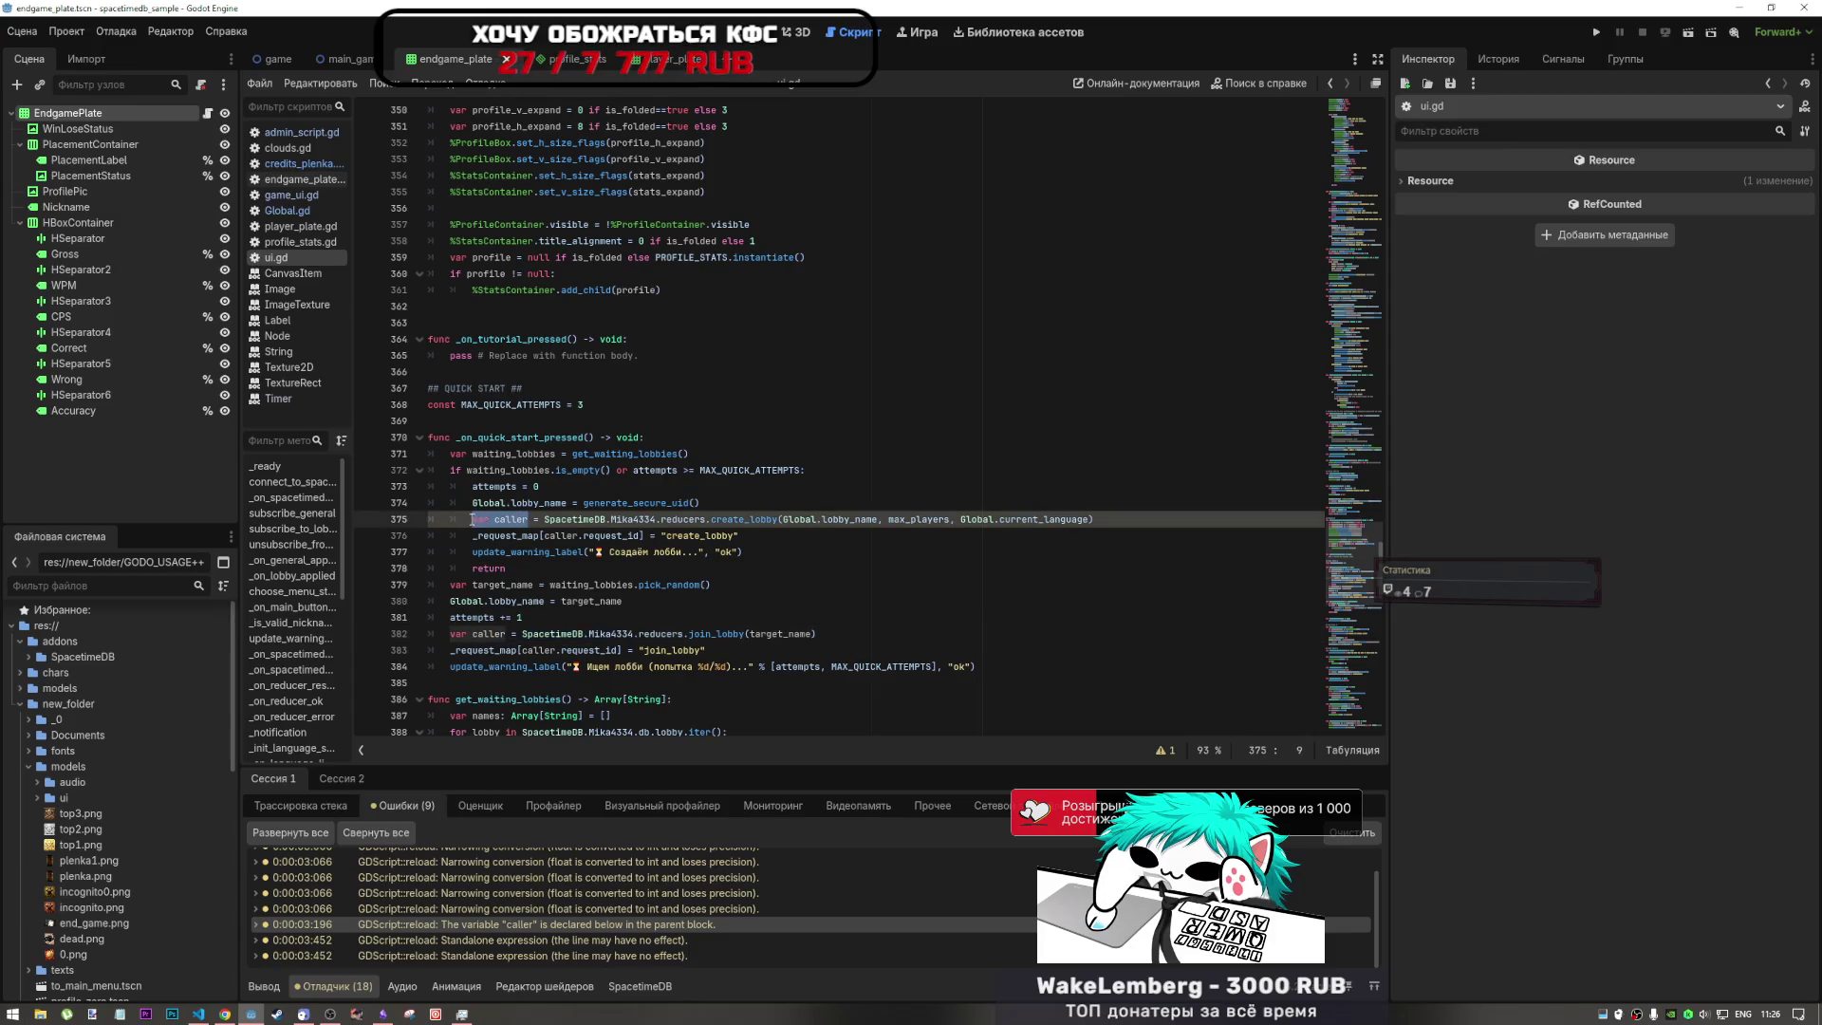
{"action": "left_click", "coordinate": [687, 439]}
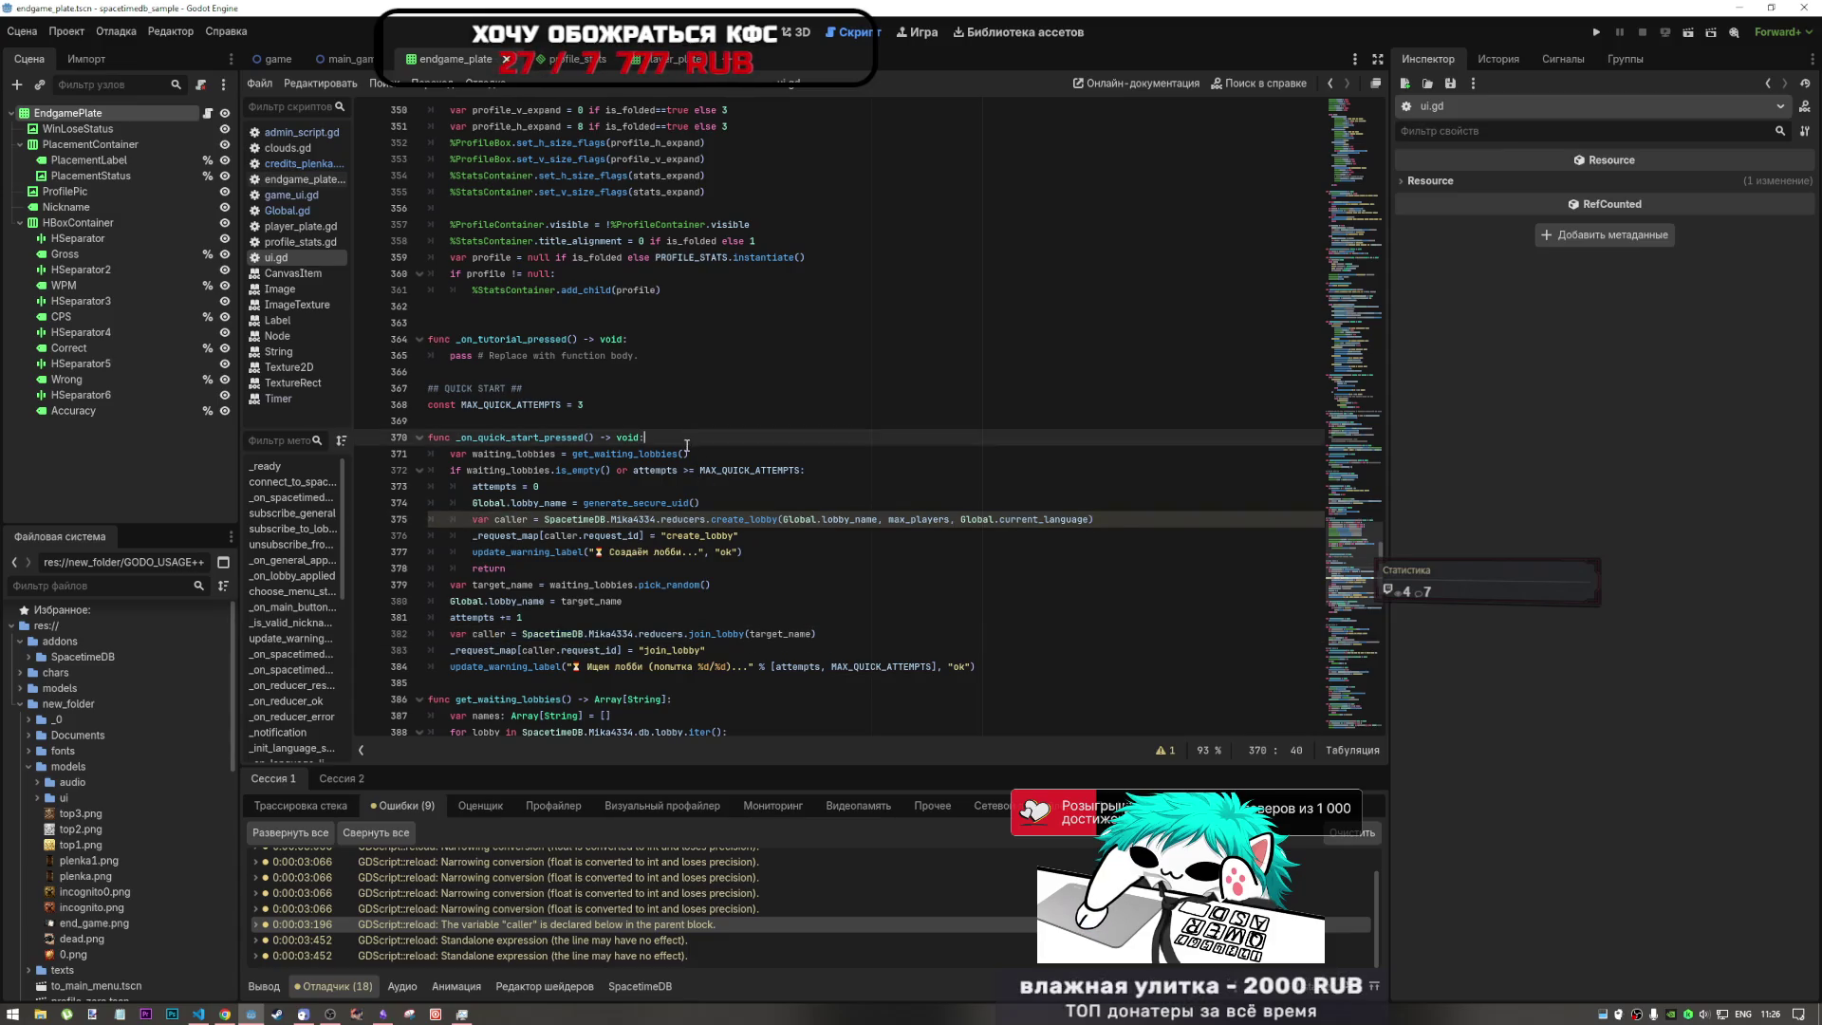
Step: Declare caller once atop _on_quick_start_pressed, remove the redundant var keywords on lines 376 and 383, and save ui.gd
{"action": "key", "text": "Return"}
{"action": "key", "text": "ctrl+v"}
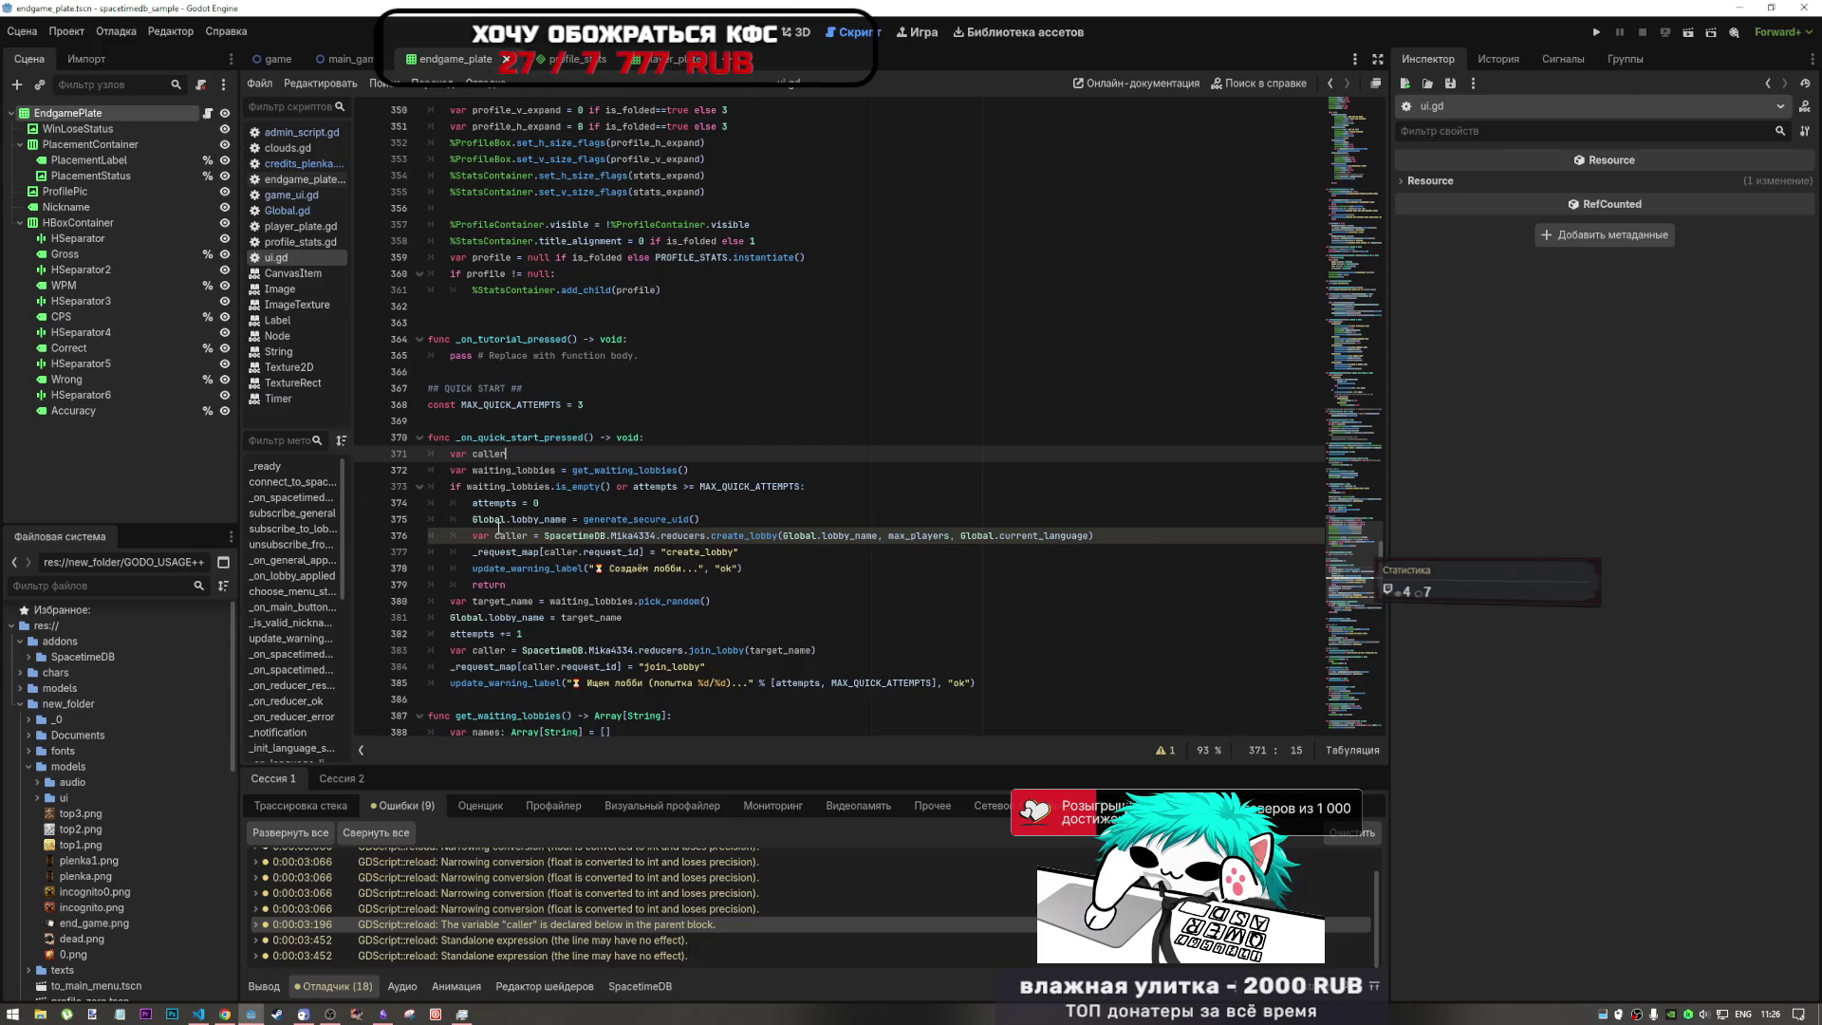
{"action": "left_click_drag", "start_coordinate": [495, 532], "coordinate": [477, 531]}
{"action": "key", "text": "BackSpace"}
{"action": "left_click_drag", "start_coordinate": [473, 651], "coordinate": [455, 651]}
{"action": "key", "text": "BackSpace"}
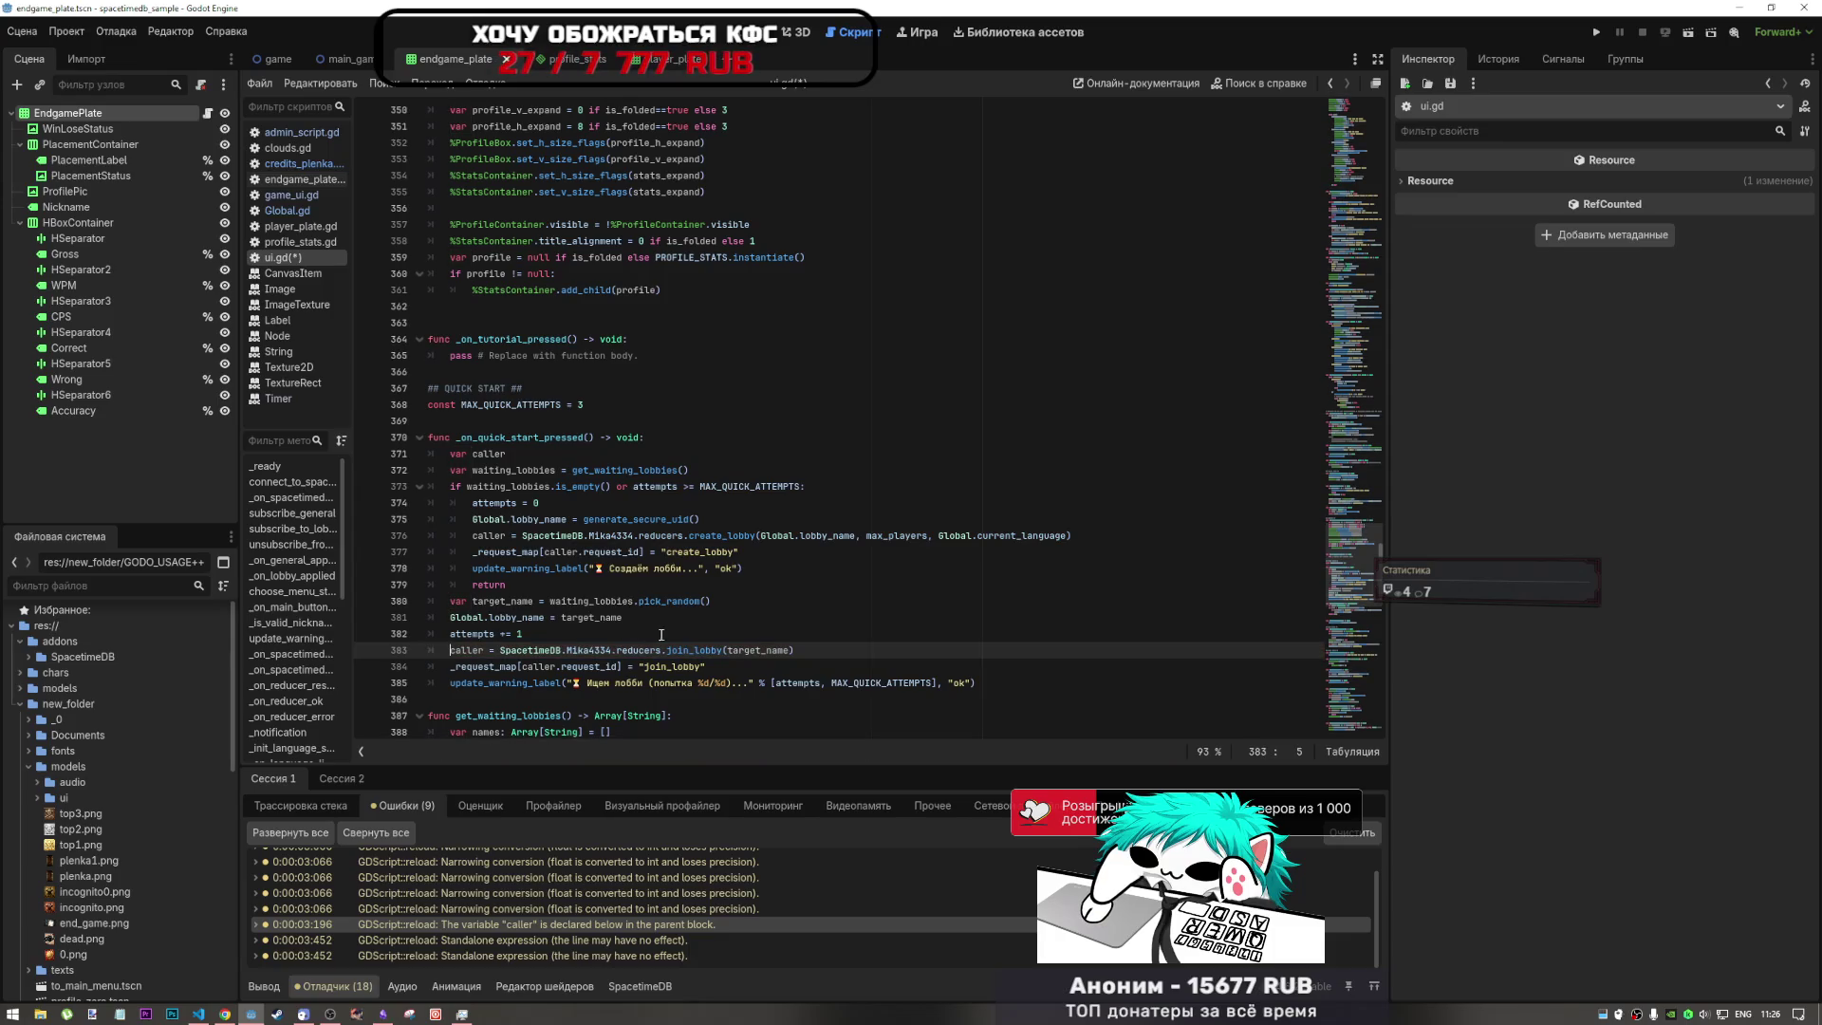
{"action": "left_click_drag", "start_coordinate": [473, 536], "coordinate": [539, 537]}
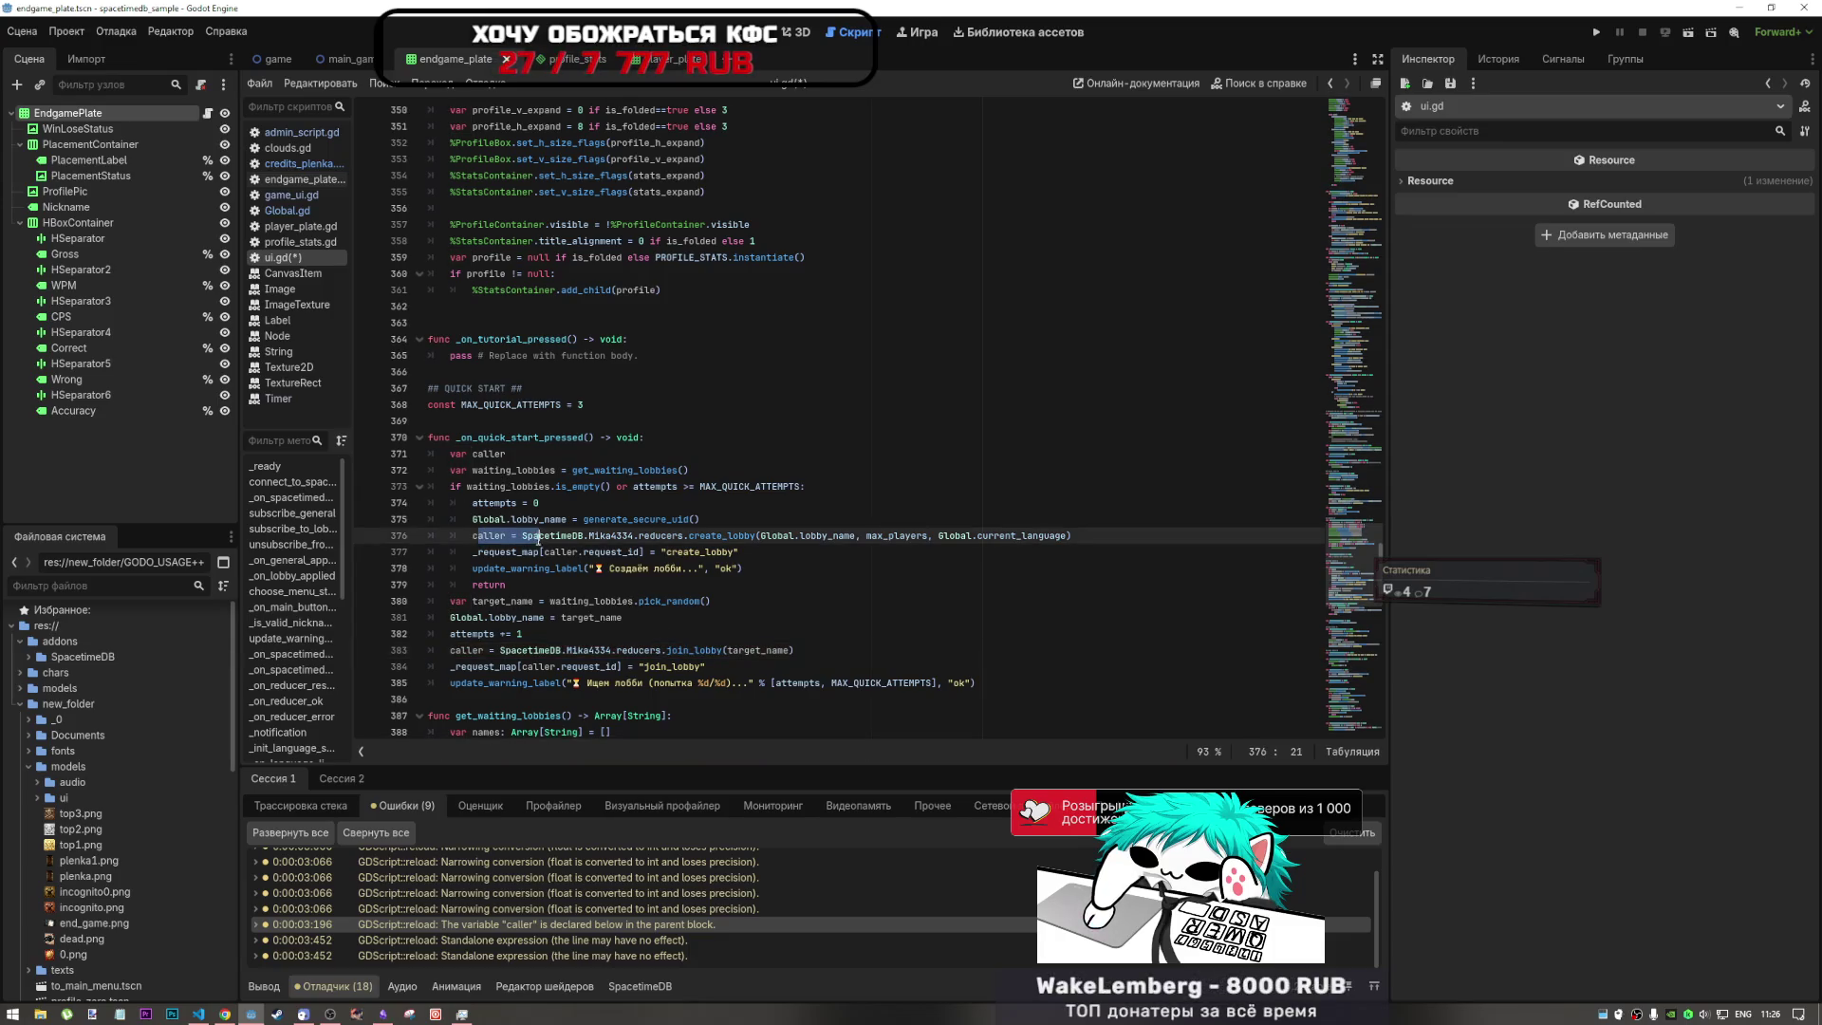
{"action": "left_click_drag", "start_coordinate": [473, 650], "coordinate": [596, 651]}
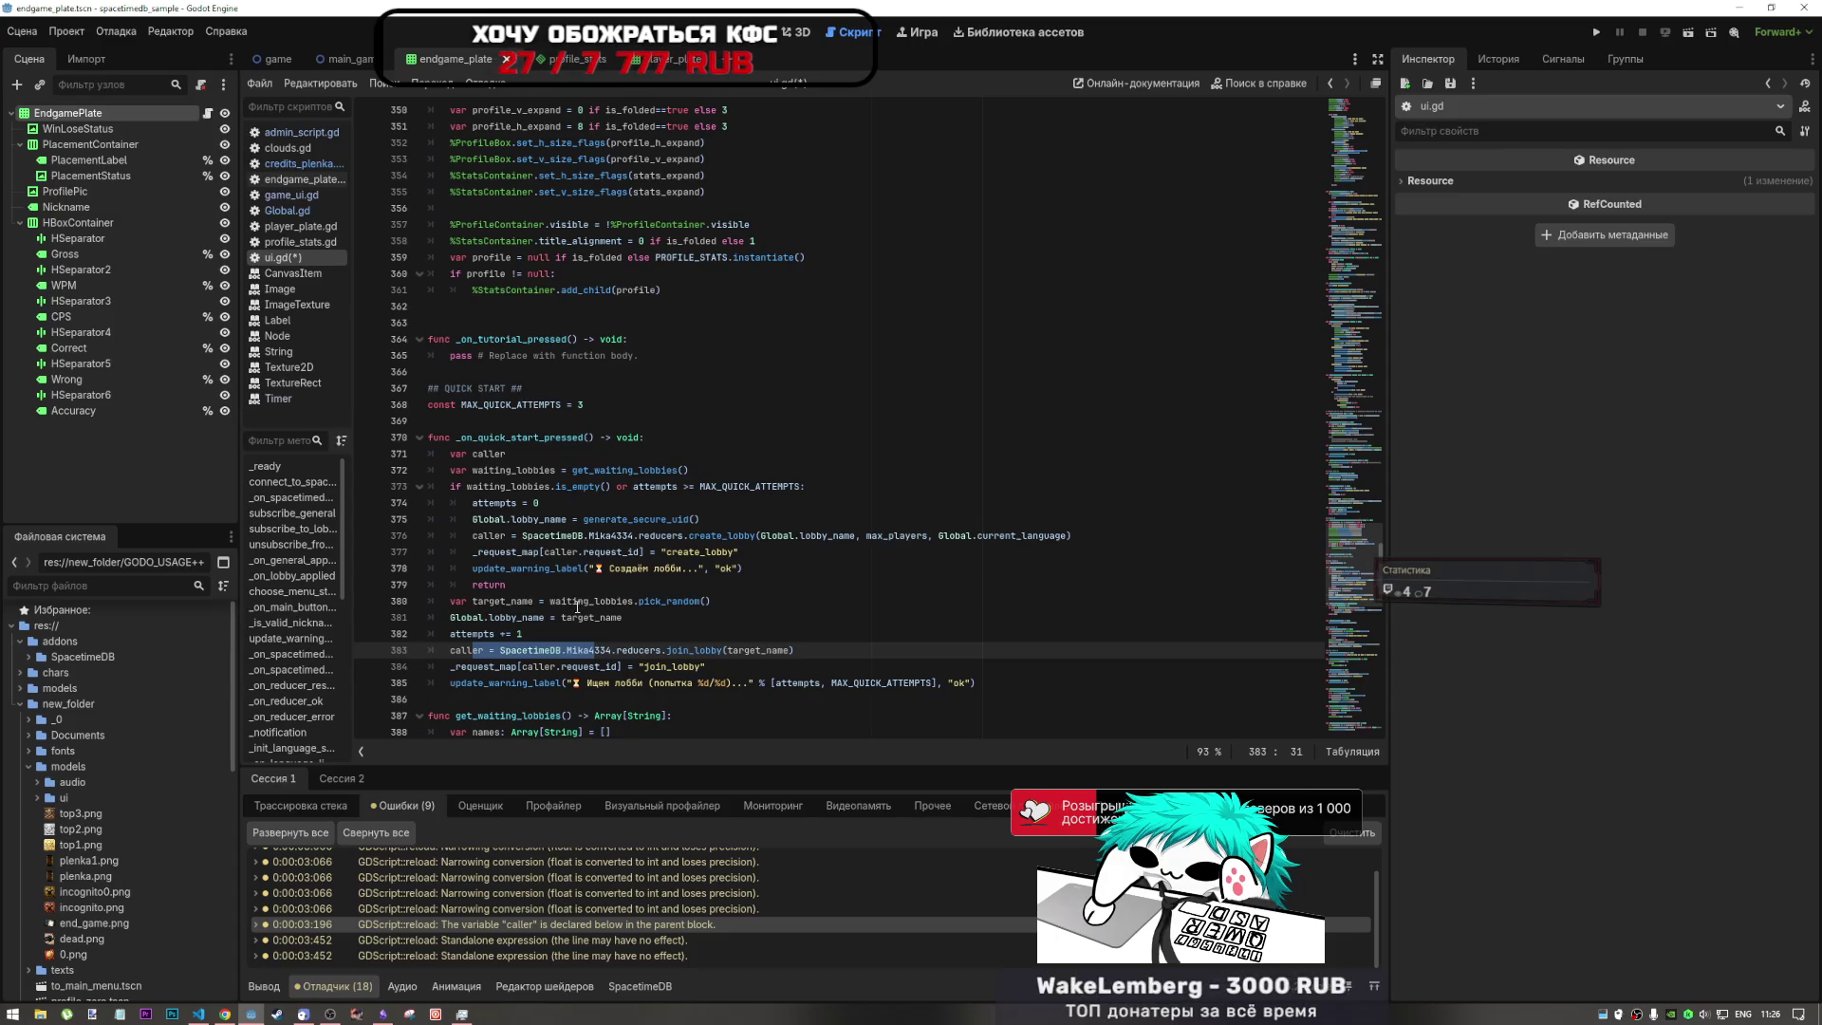
{"action": "key", "text": "ctrl+s"}
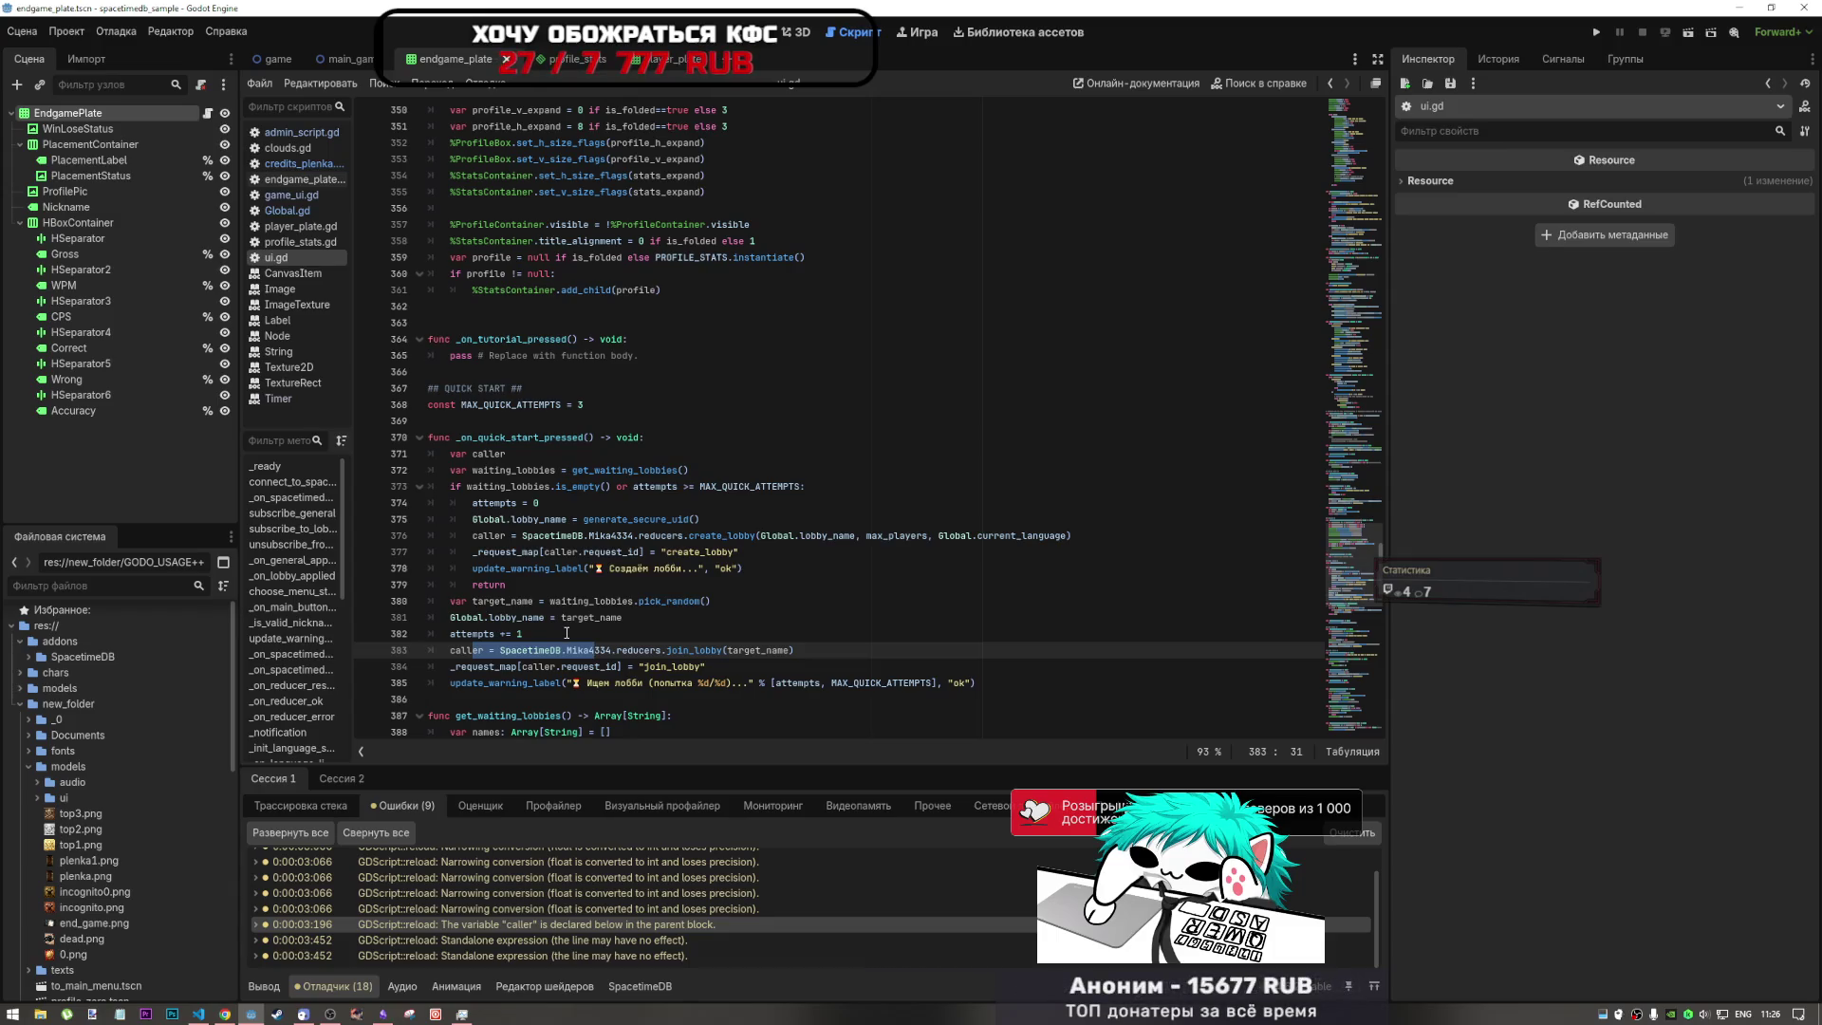
Step: Look up where _request_map is declared, then return to the quick-start code
{"action": "double_click", "coordinate": [484, 666]}
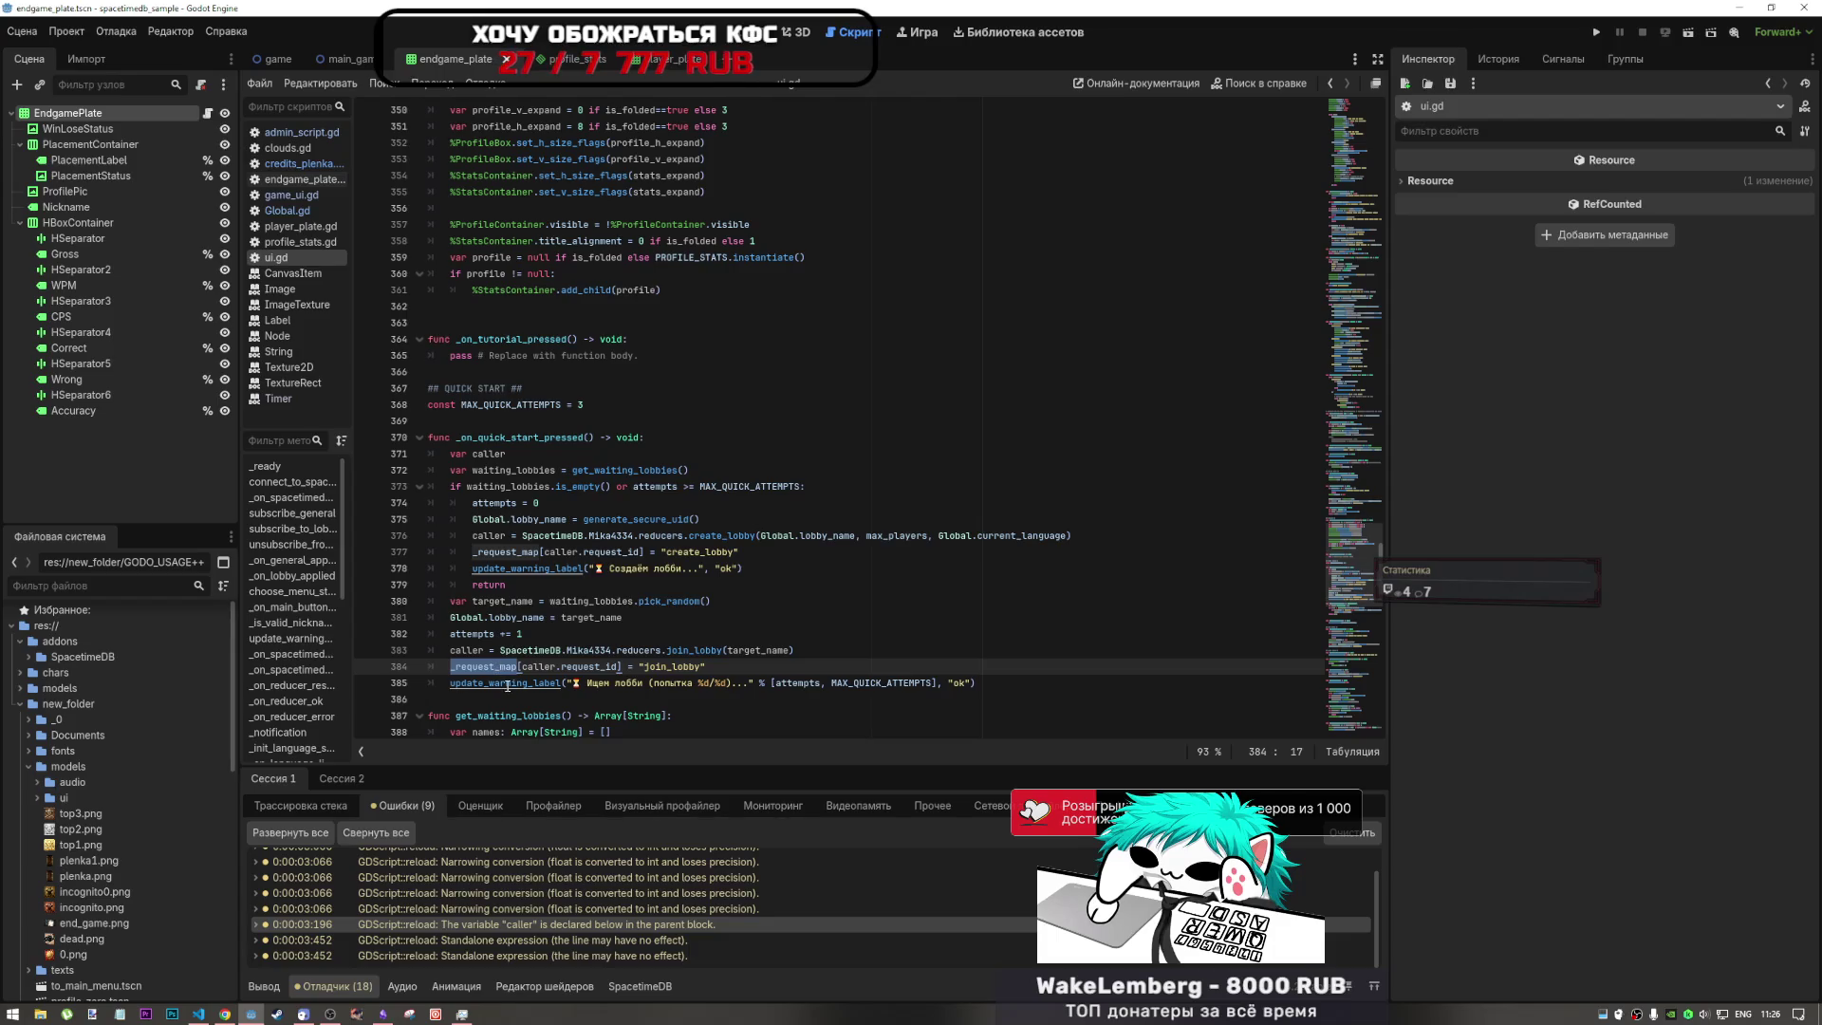
{"action": "left_click", "coordinate": [505, 667], "text": "ctrl"}
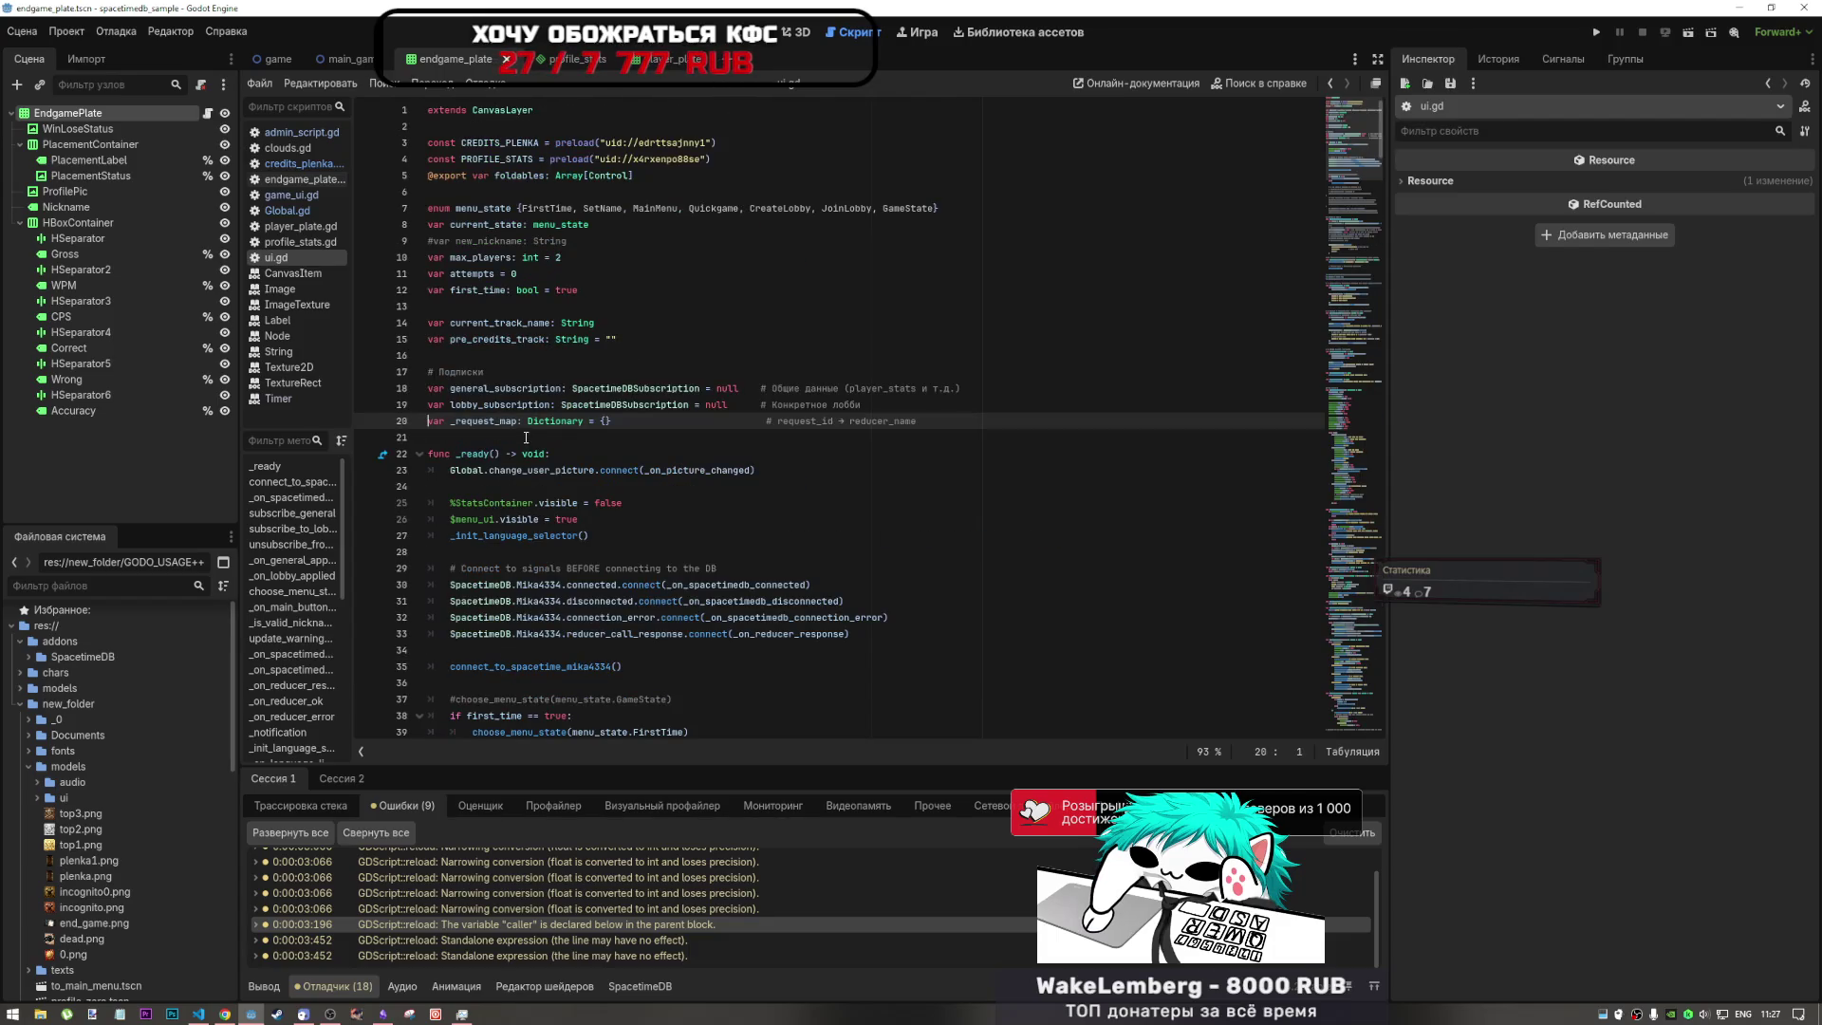
{"action": "left_click", "coordinate": [1332, 86]}
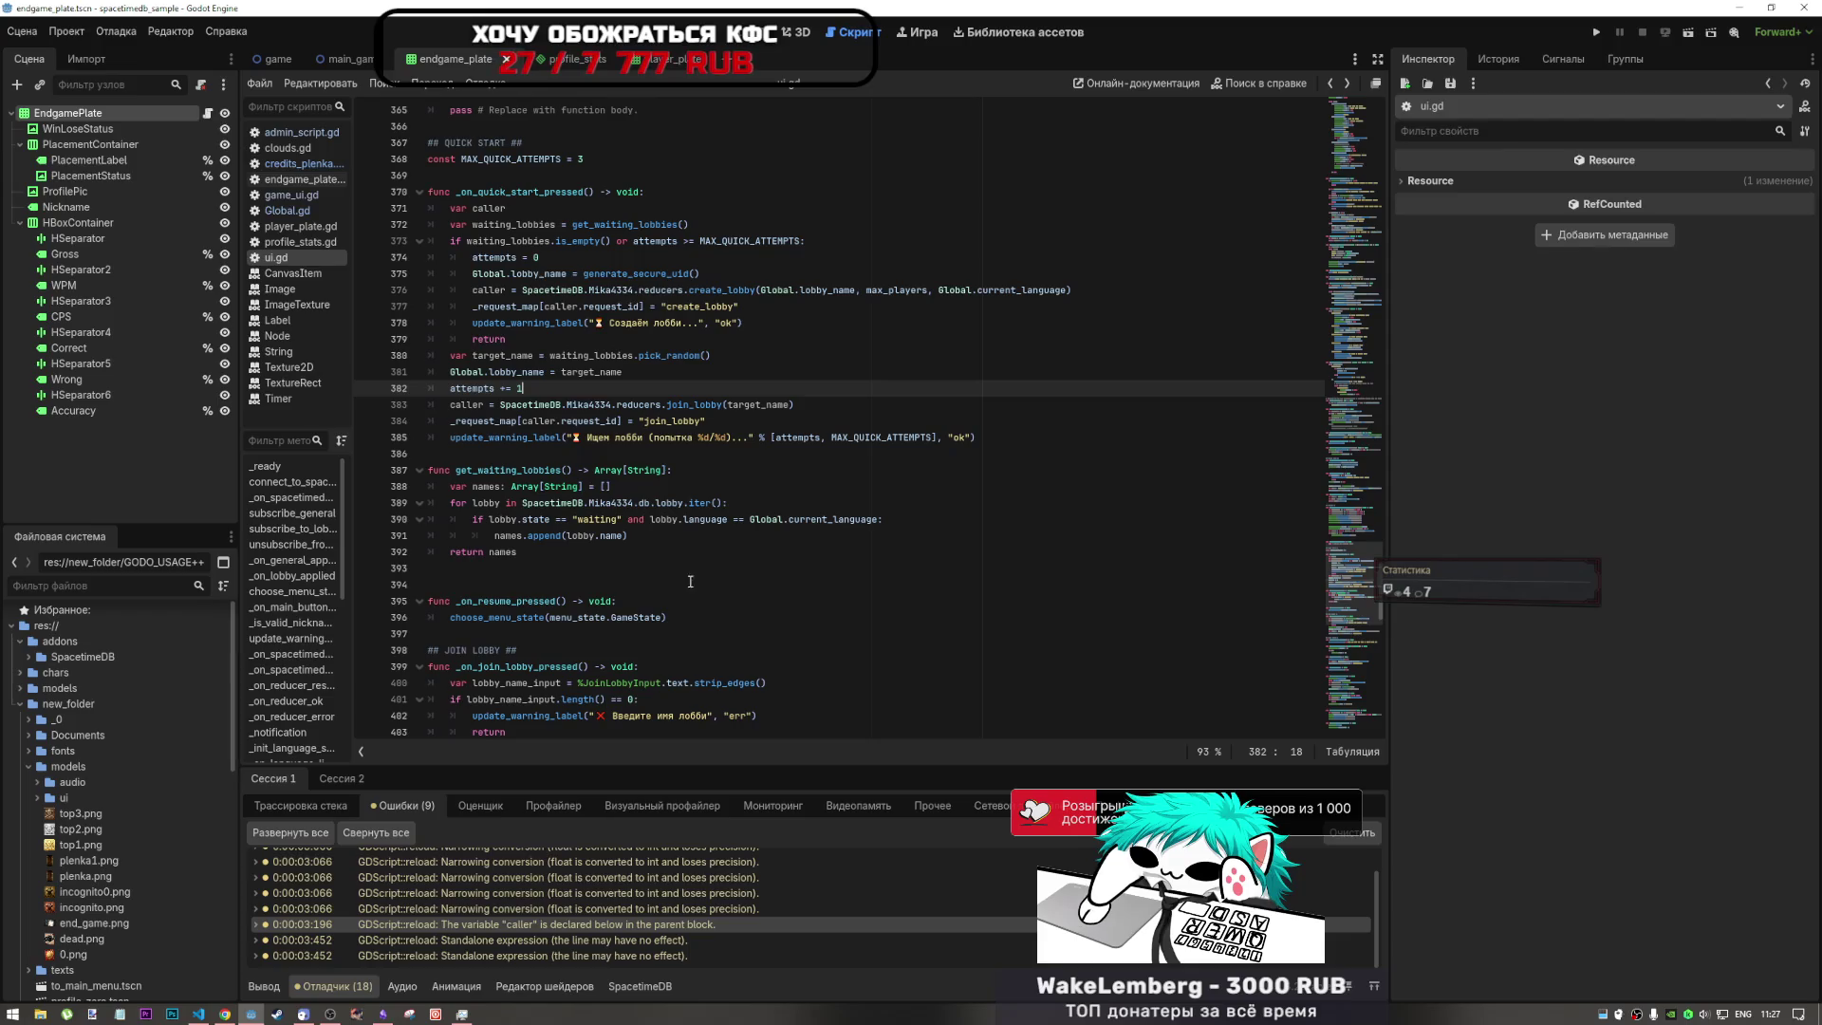
Step: Open clouds.gd at its standalone-expression warning lines from the Errors panel
{"action": "left_click", "coordinate": [577, 925]}
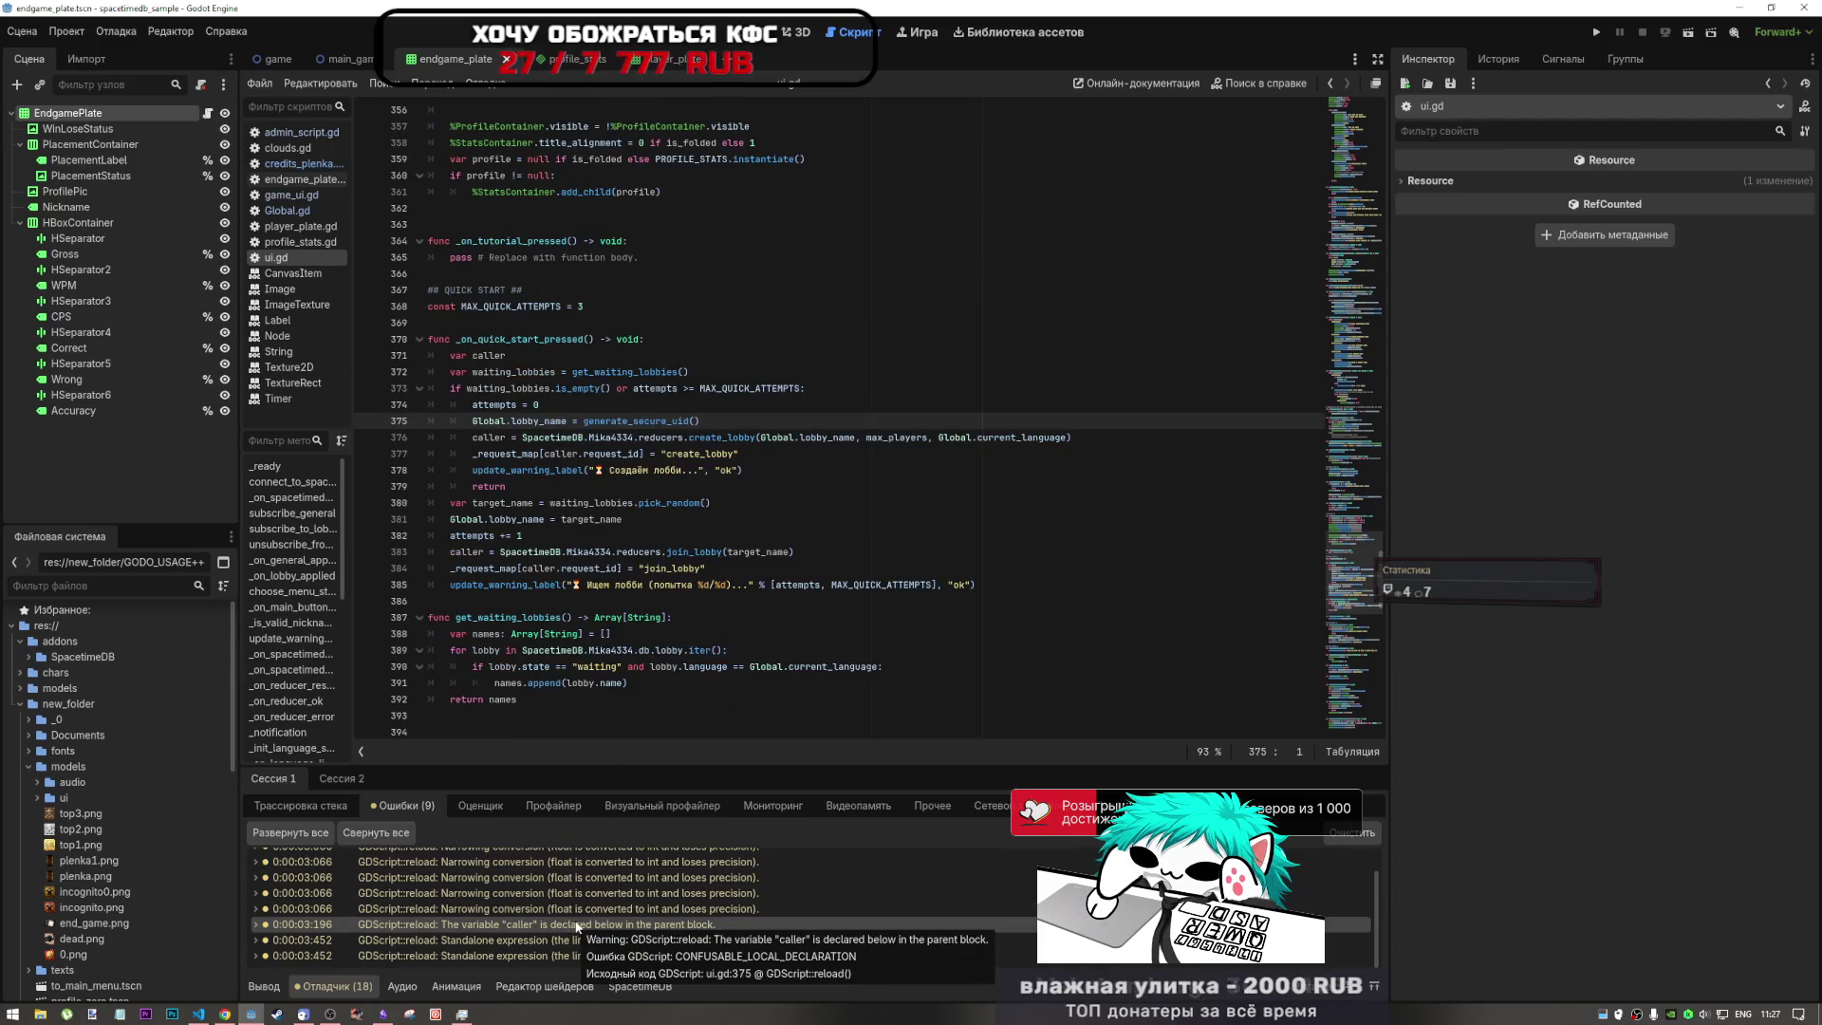
{"action": "left_click", "coordinate": [566, 940]}
{"action": "left_click", "coordinate": [562, 955]}
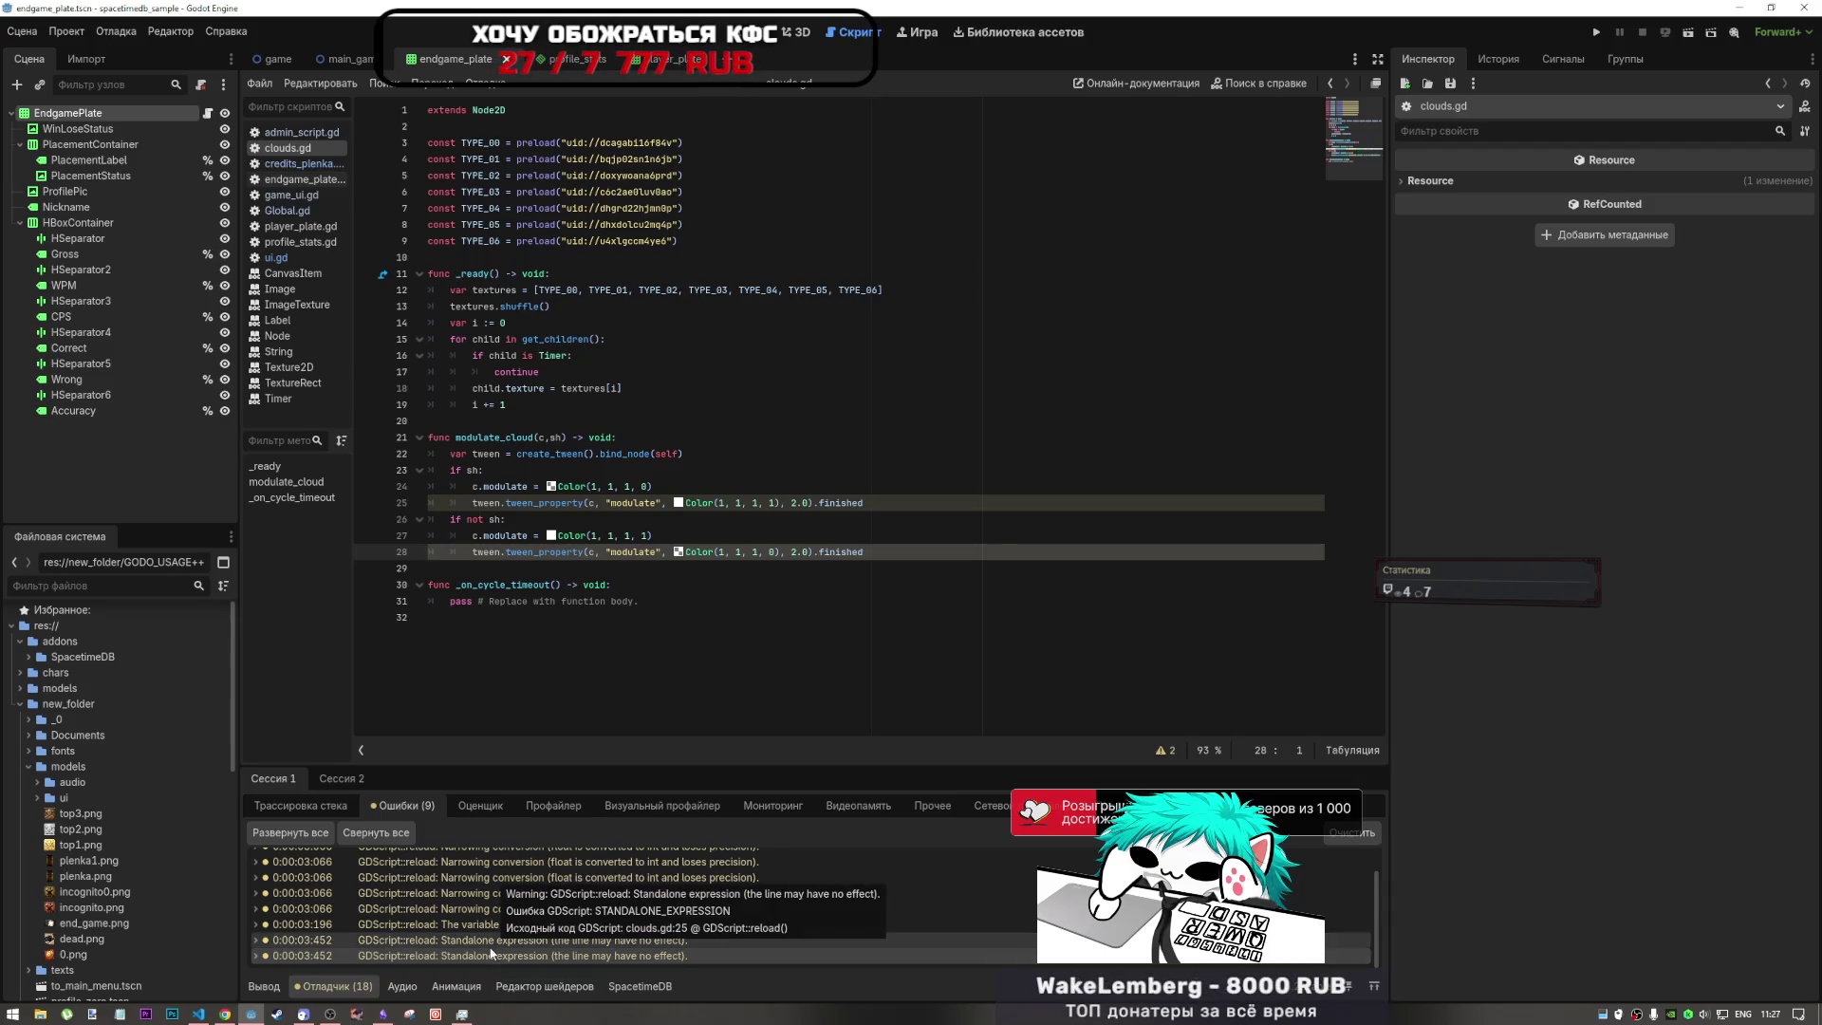
Step: Comment out lines 21–31 of clouds.gd, the modulate_cloud and _on_cycle_timeout functions, with Ctrl+K
{"action": "left_click_drag", "start_coordinate": [622, 503], "coordinate": [832, 504]}
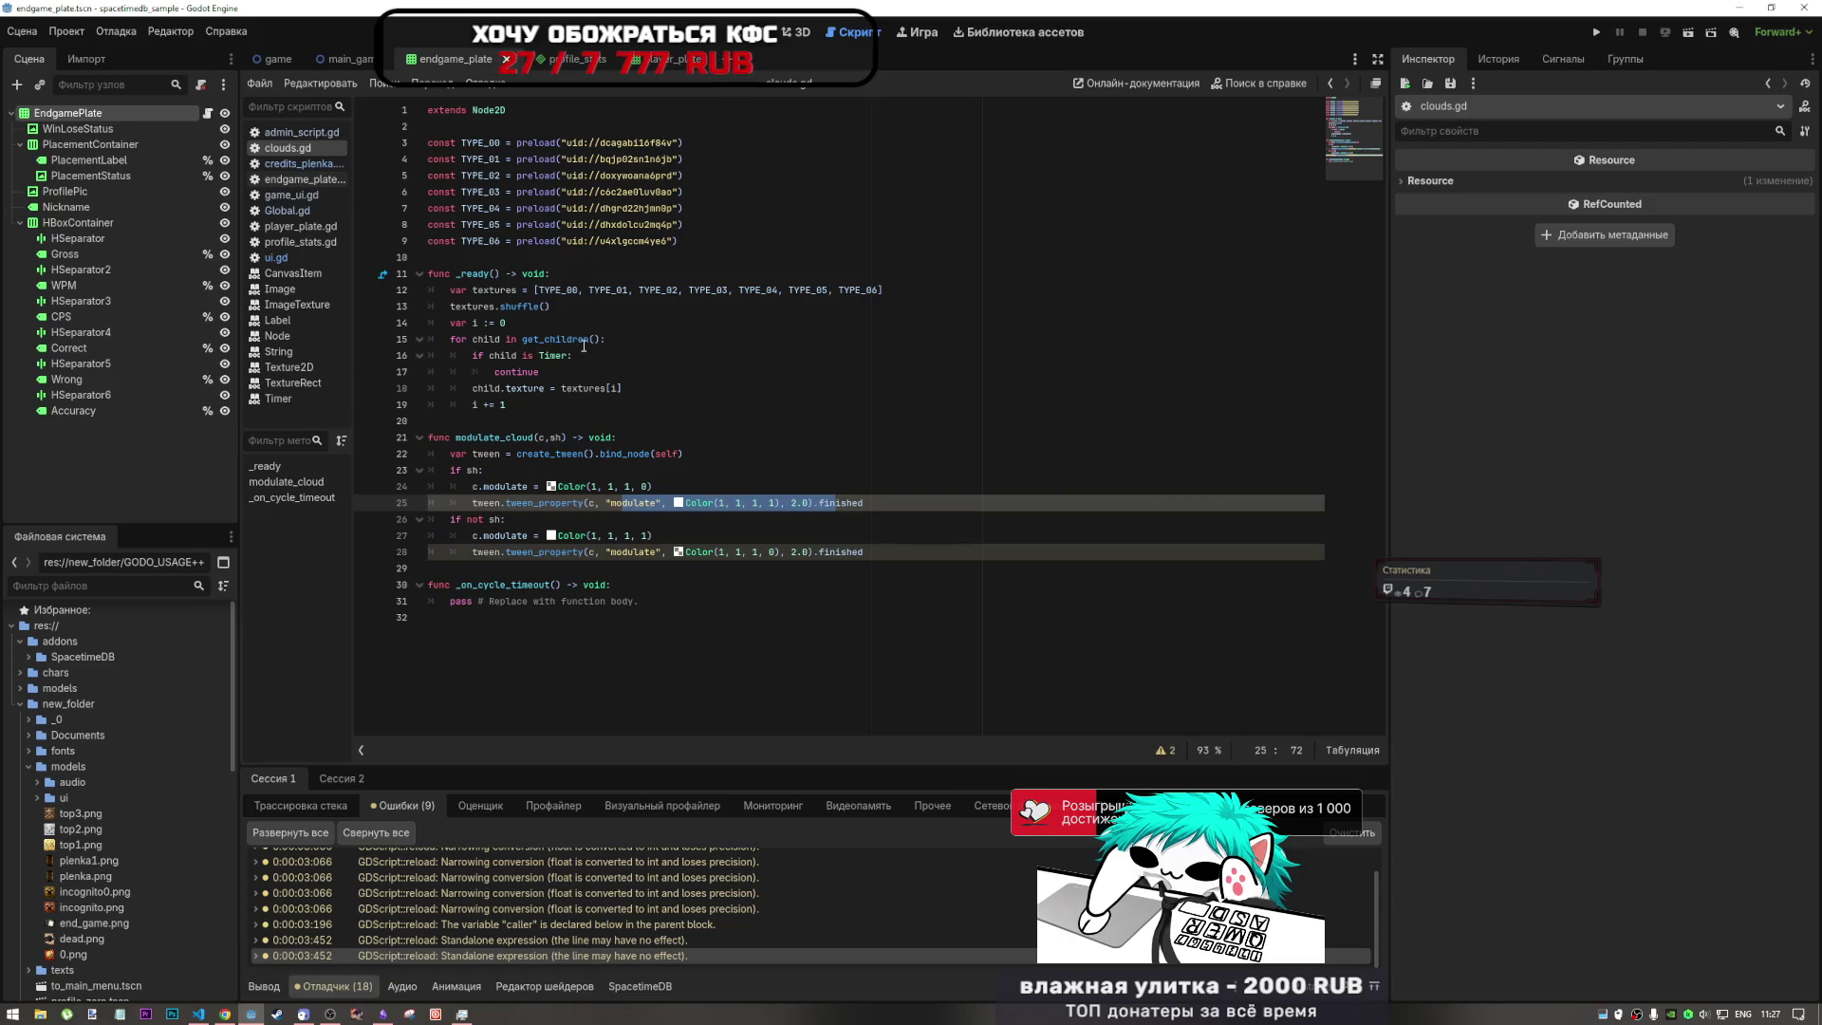
{"action": "left_click_drag", "start_coordinate": [577, 602], "coordinate": [486, 439]}
{"action": "key", "text": "ctrl+k"}
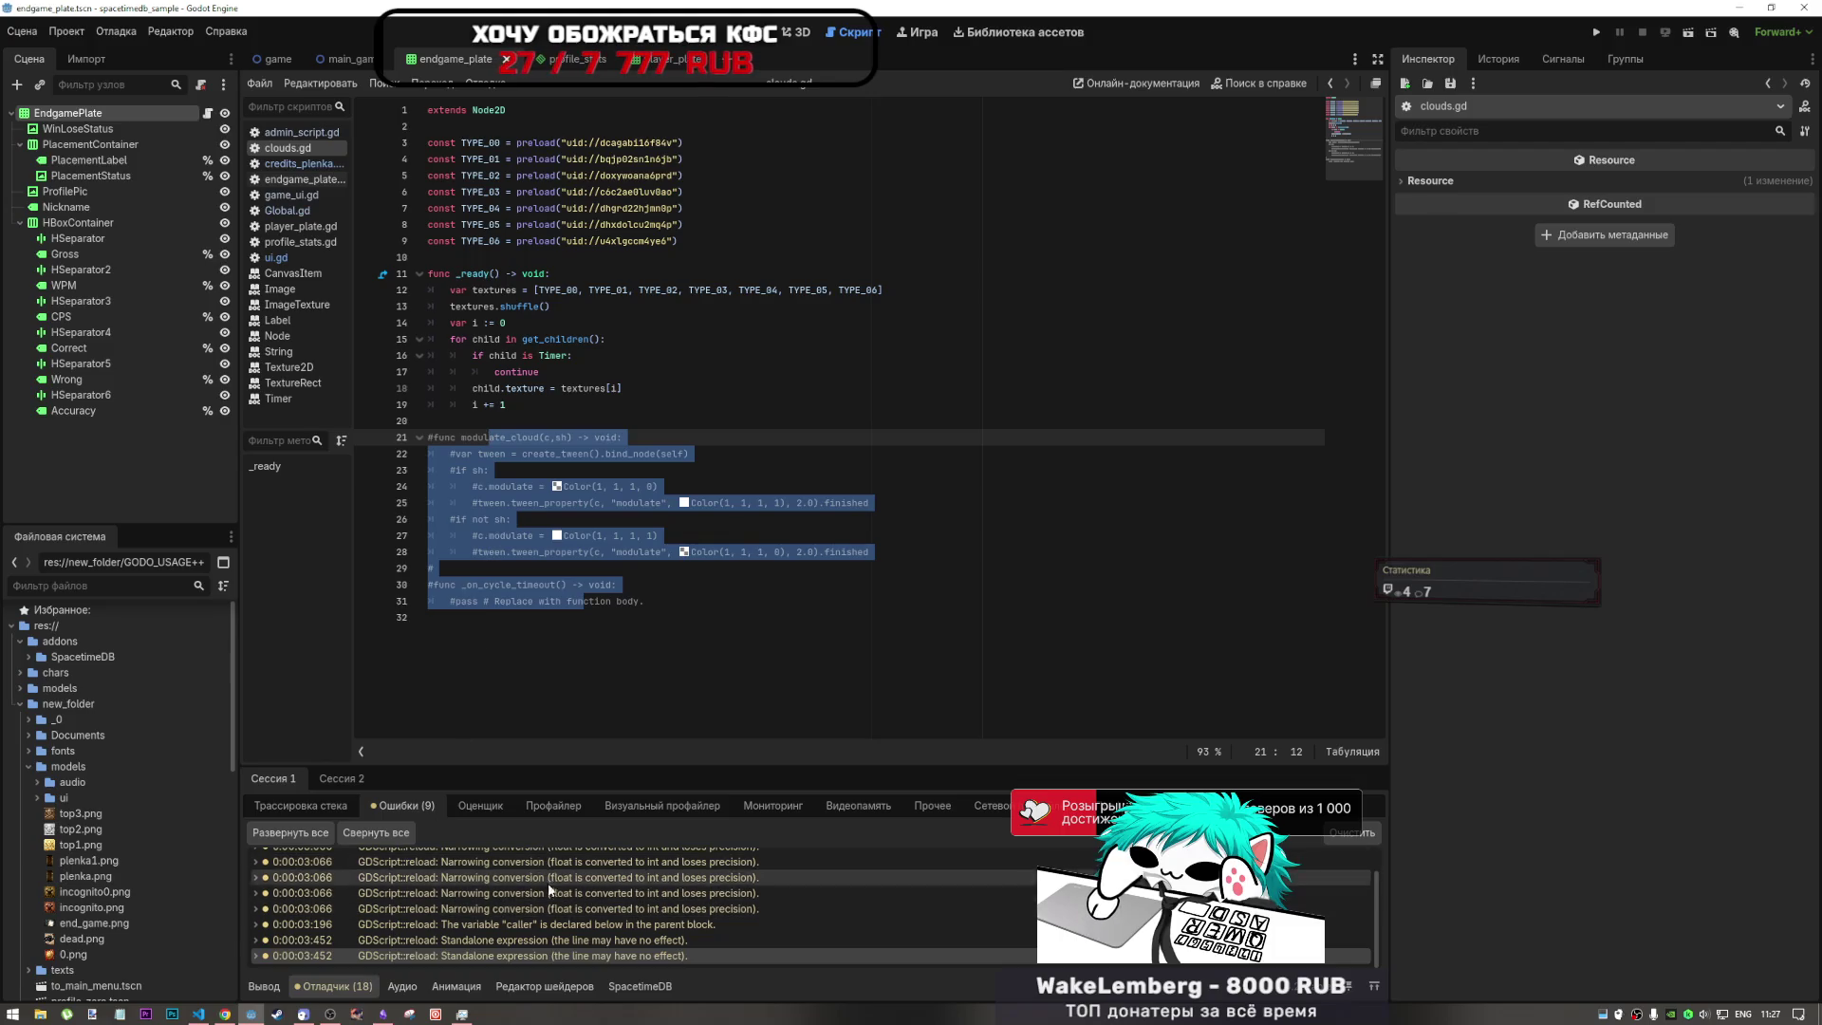
{"action": "left_click", "coordinate": [264, 985]}
{"action": "left_click", "coordinate": [332, 985]}
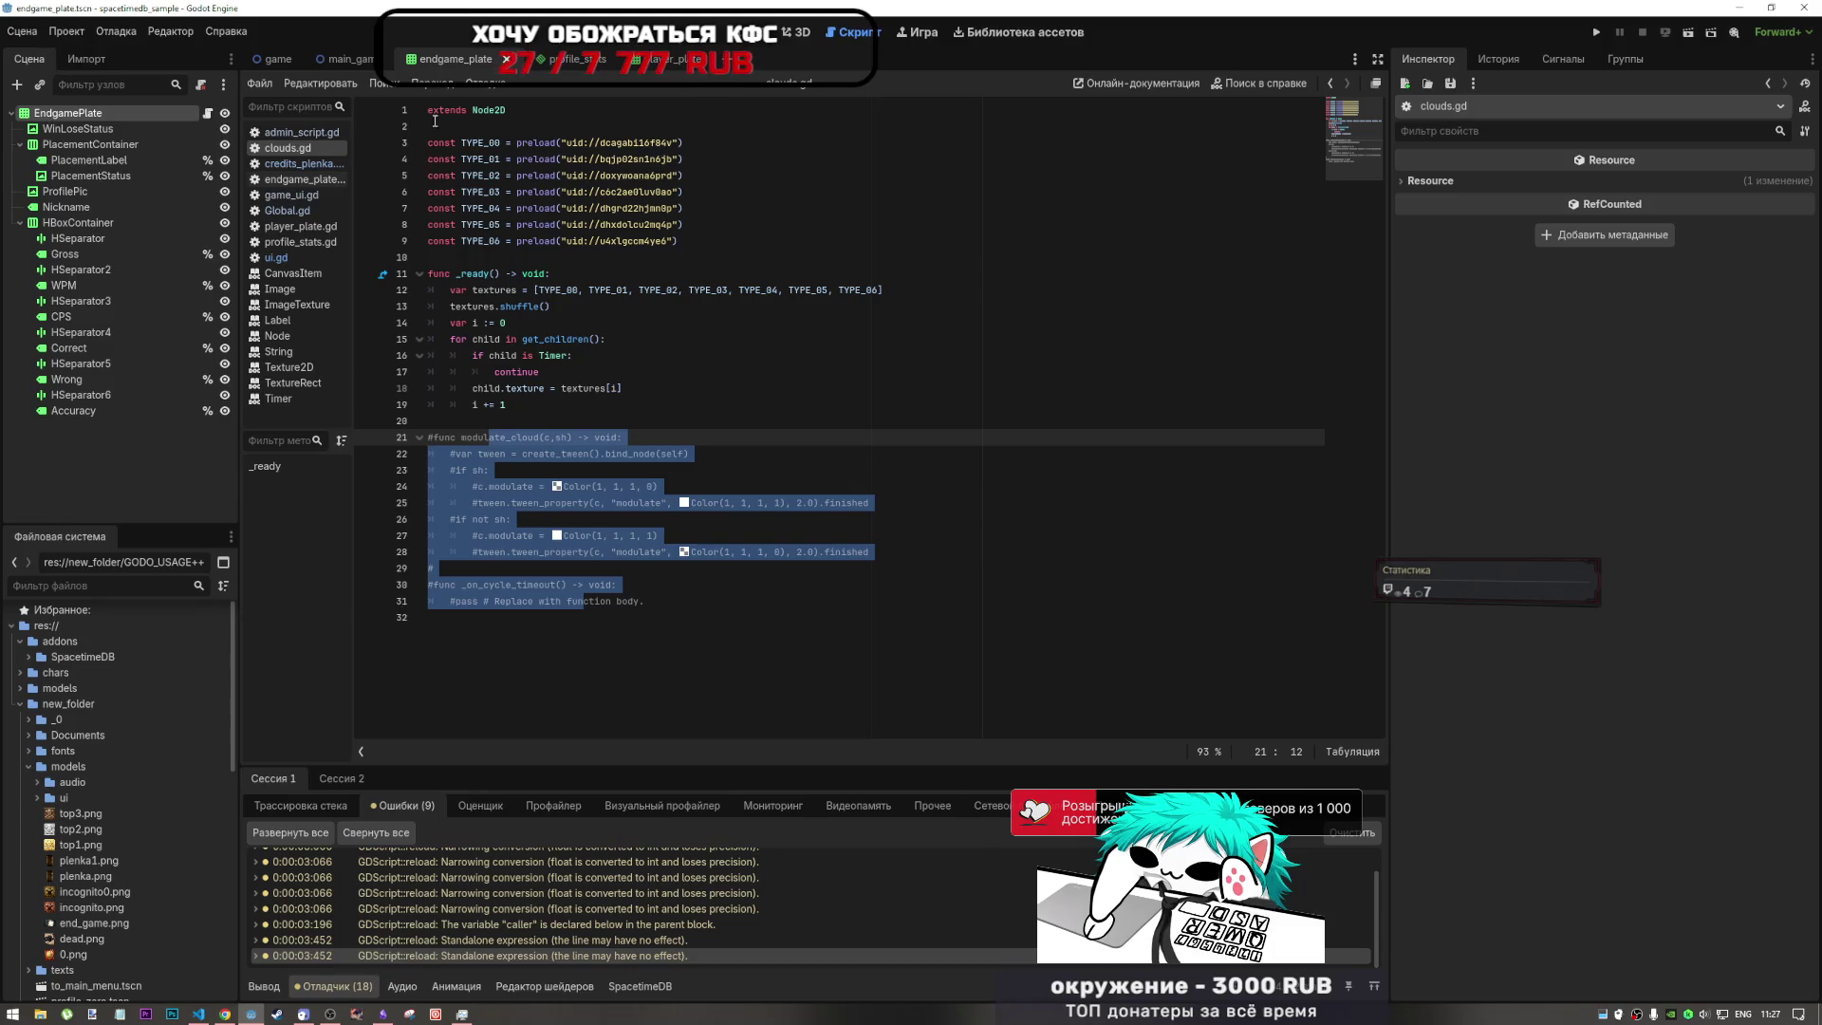
{"action": "left_click", "coordinate": [509, 60]}
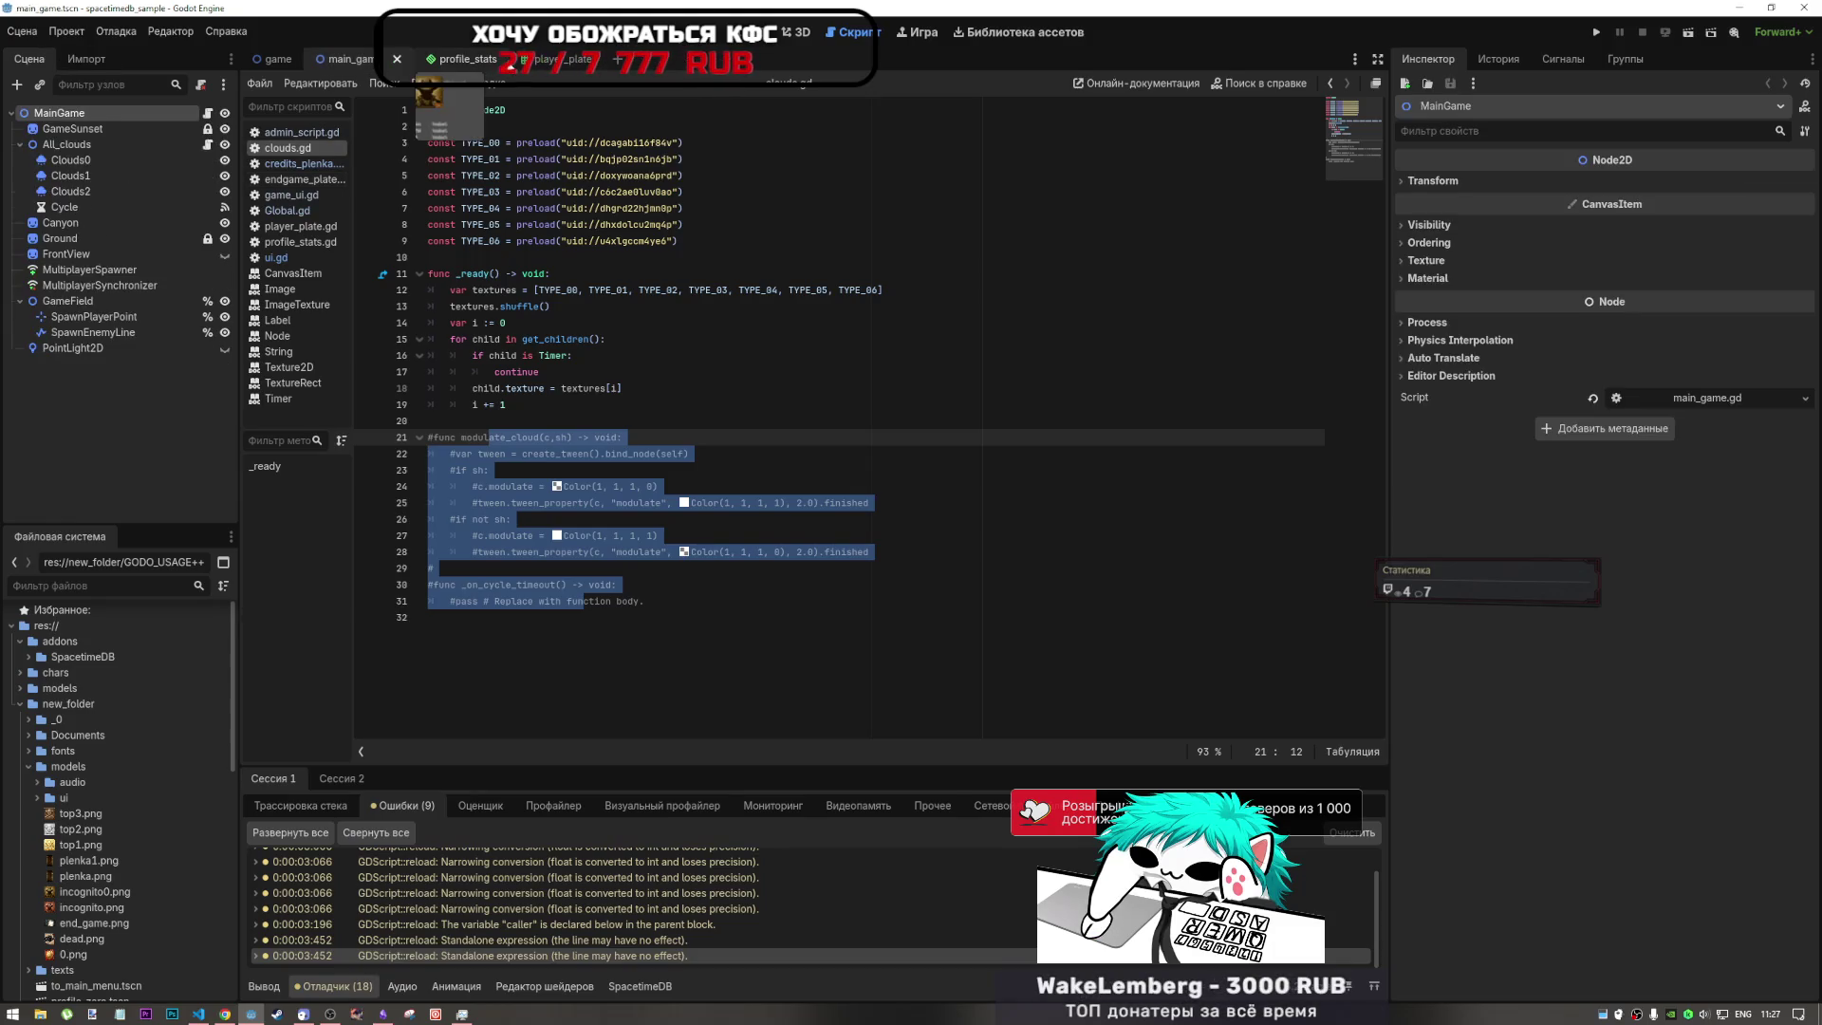
Step: Close the profile_stats and player_plate tabs and reopen profile_stats.tscn from the FileSystem dock
{"action": "left_click", "coordinate": [491, 60]}
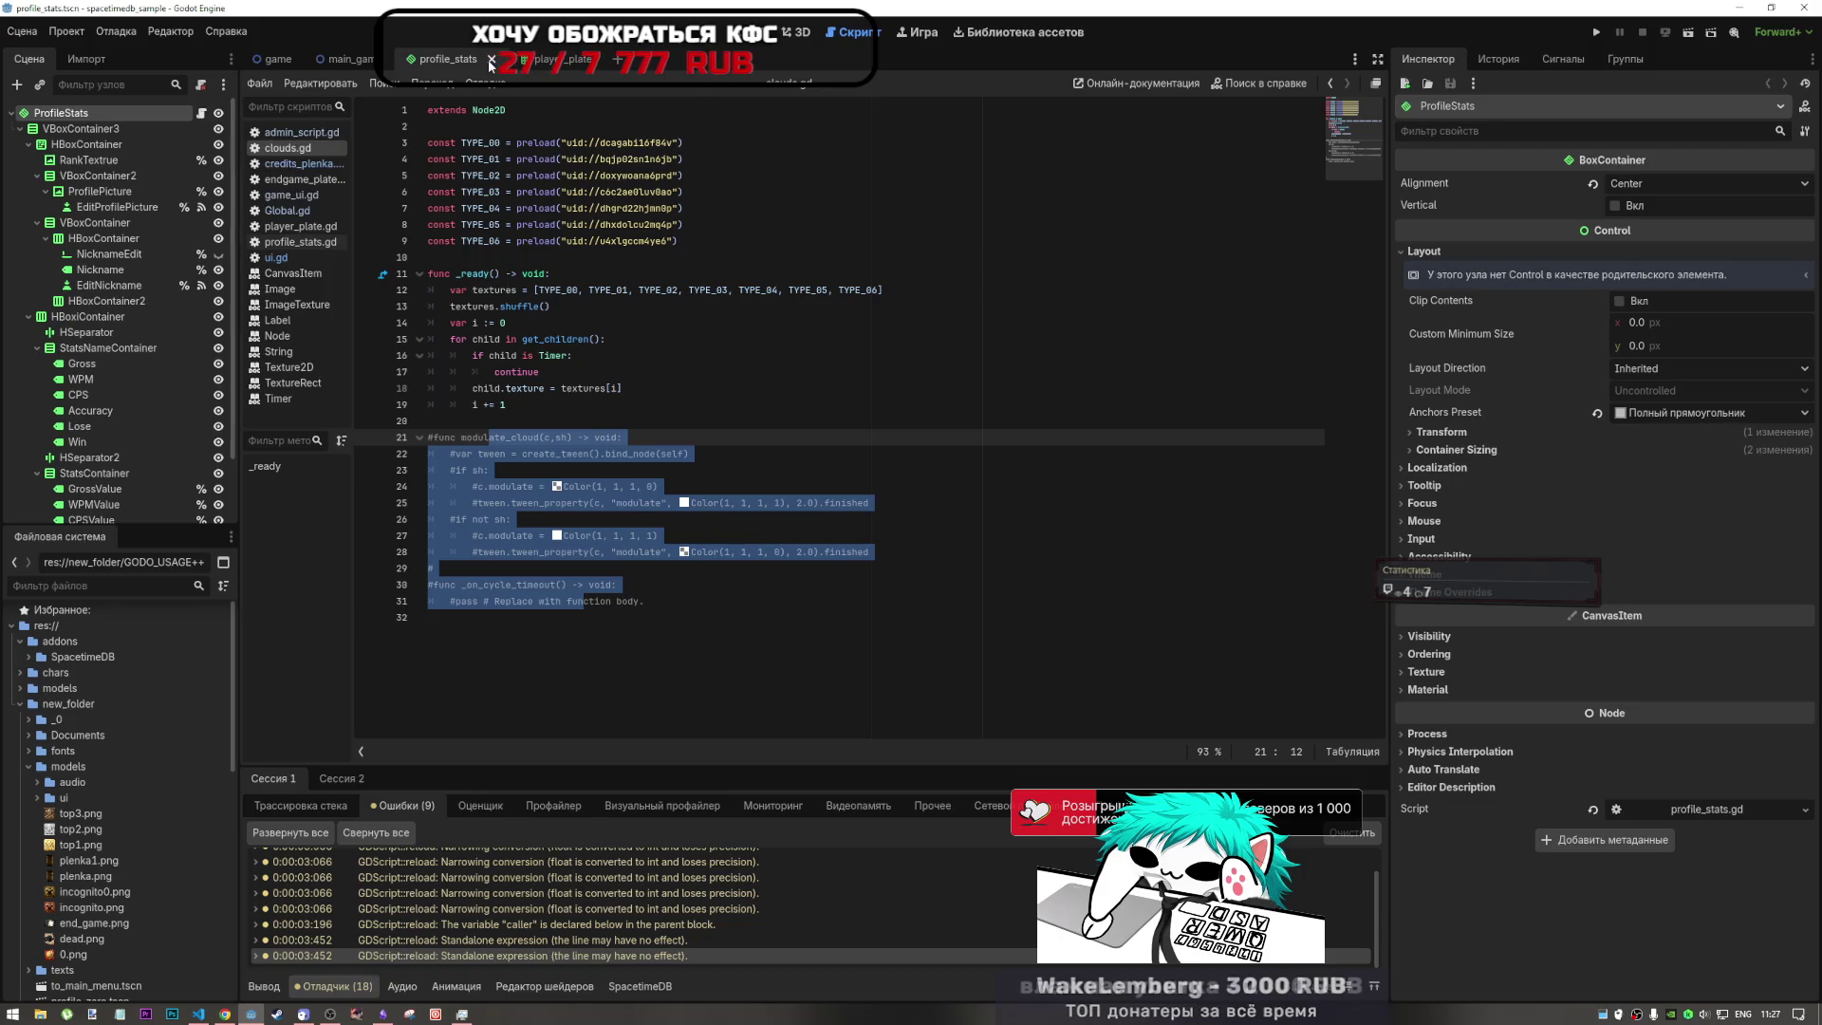
{"action": "left_click", "coordinate": [510, 60]}
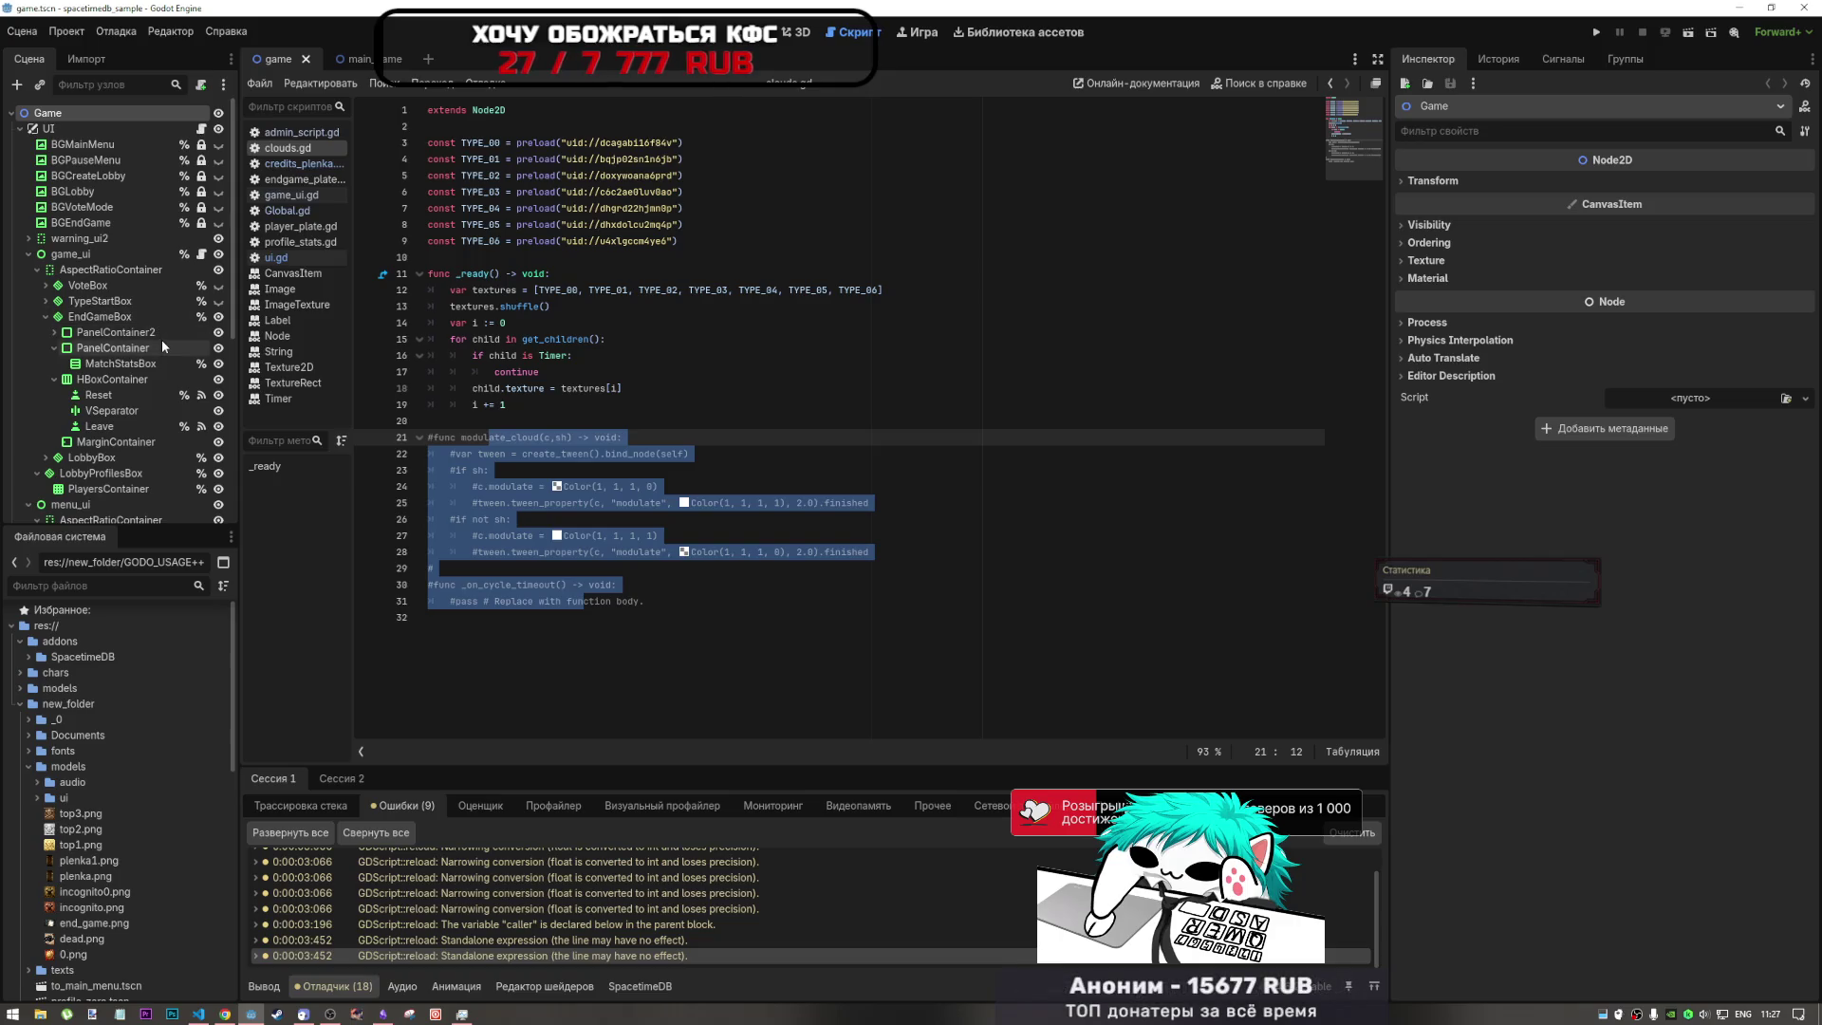
{"action": "scroll", "coordinate": [117, 850], "scroll_direction": "down", "scroll_amount": 3}
{"action": "scroll", "coordinate": [114, 835], "scroll_direction": "down", "scroll_amount": 3}
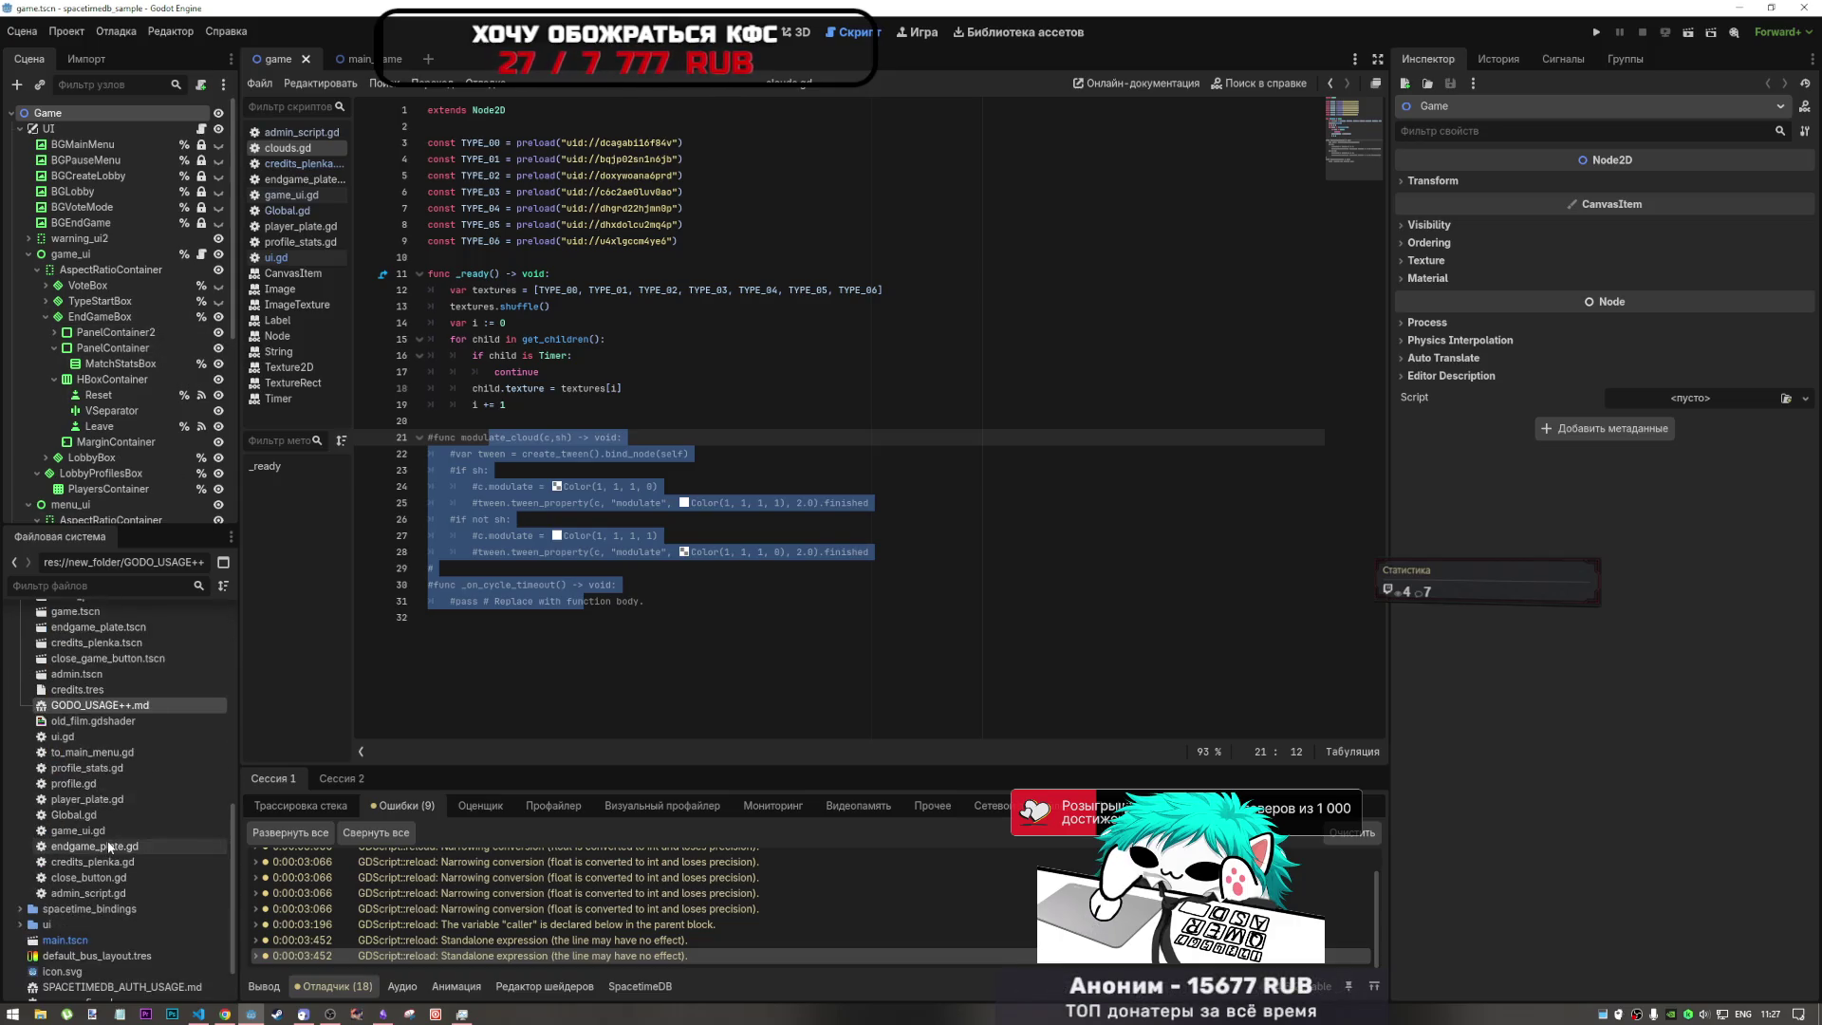
{"action": "scroll", "coordinate": [110, 800], "scroll_direction": "down", "scroll_amount": 2}
{"action": "scroll", "coordinate": [112, 745], "scroll_direction": "up", "scroll_amount": 4}
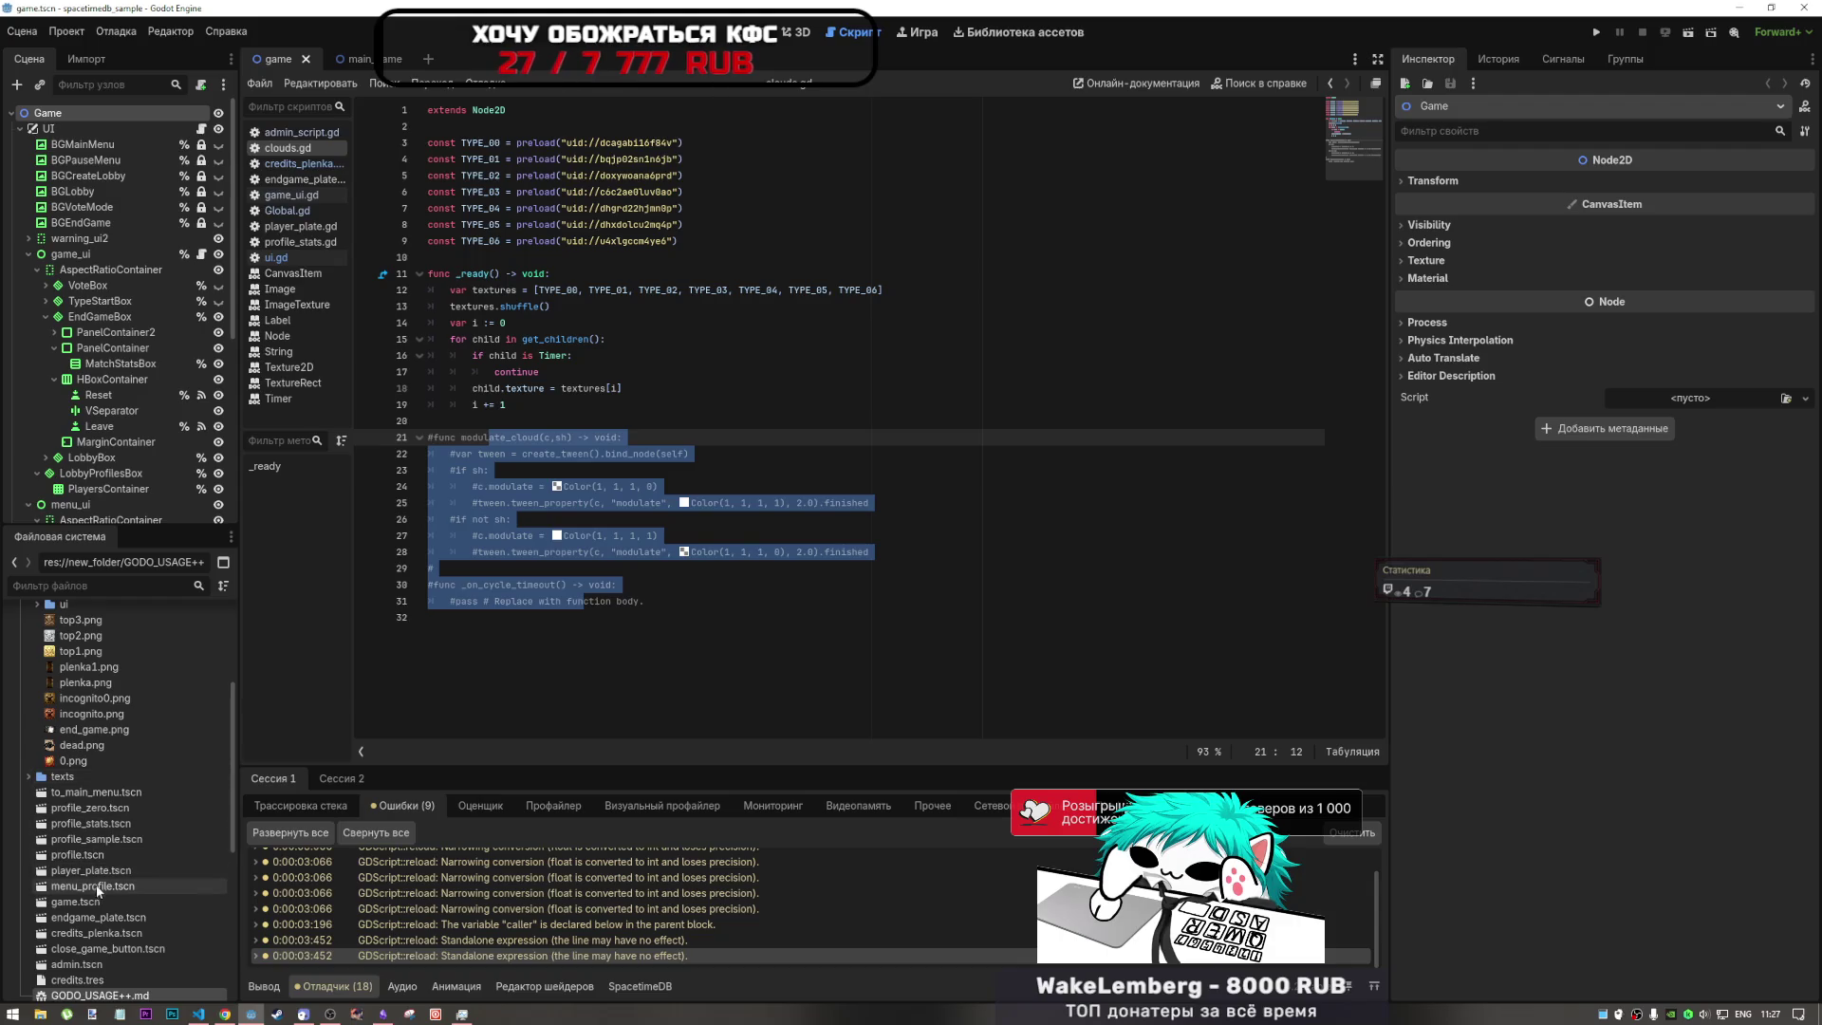
{"action": "double_click", "coordinate": [106, 823]}
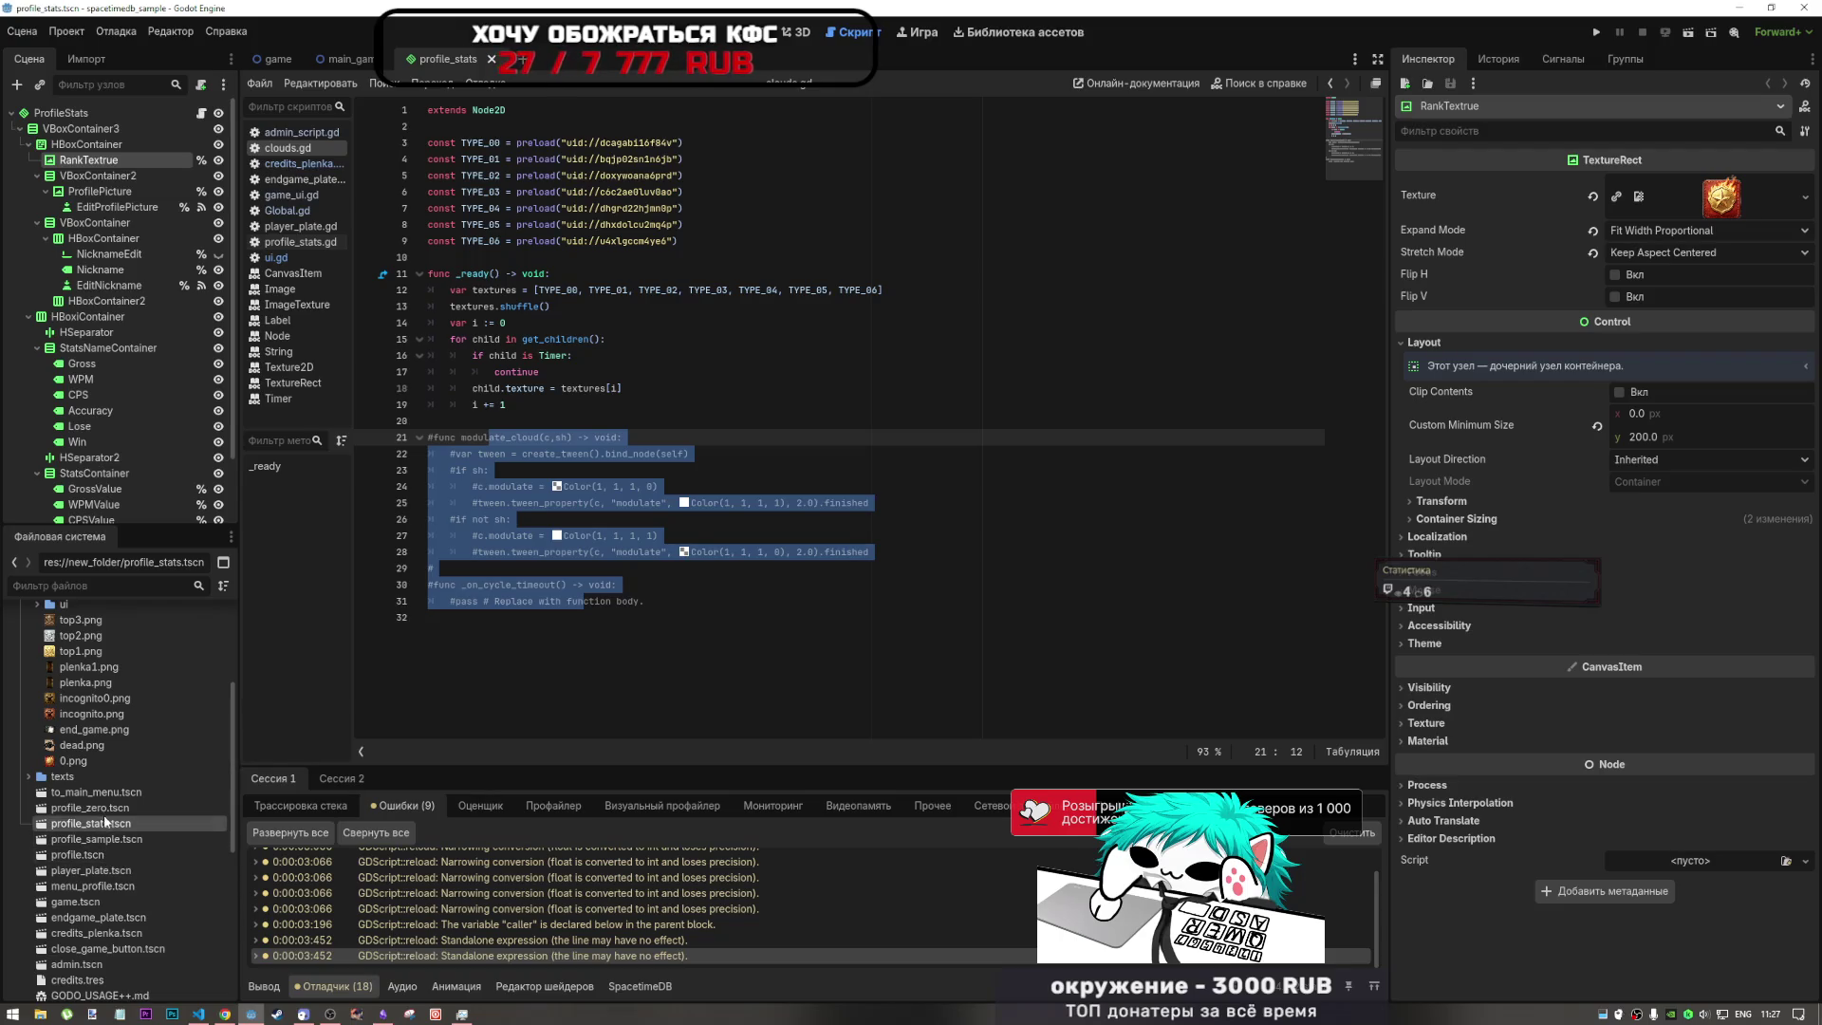
Step: Open endgame_plate.tscn and show its endgame_plate.gd script at the first placement case
{"action": "scroll", "coordinate": [106, 875], "scroll_direction": "down", "scroll_amount": 2}
{"action": "double_click", "coordinate": [98, 869]}
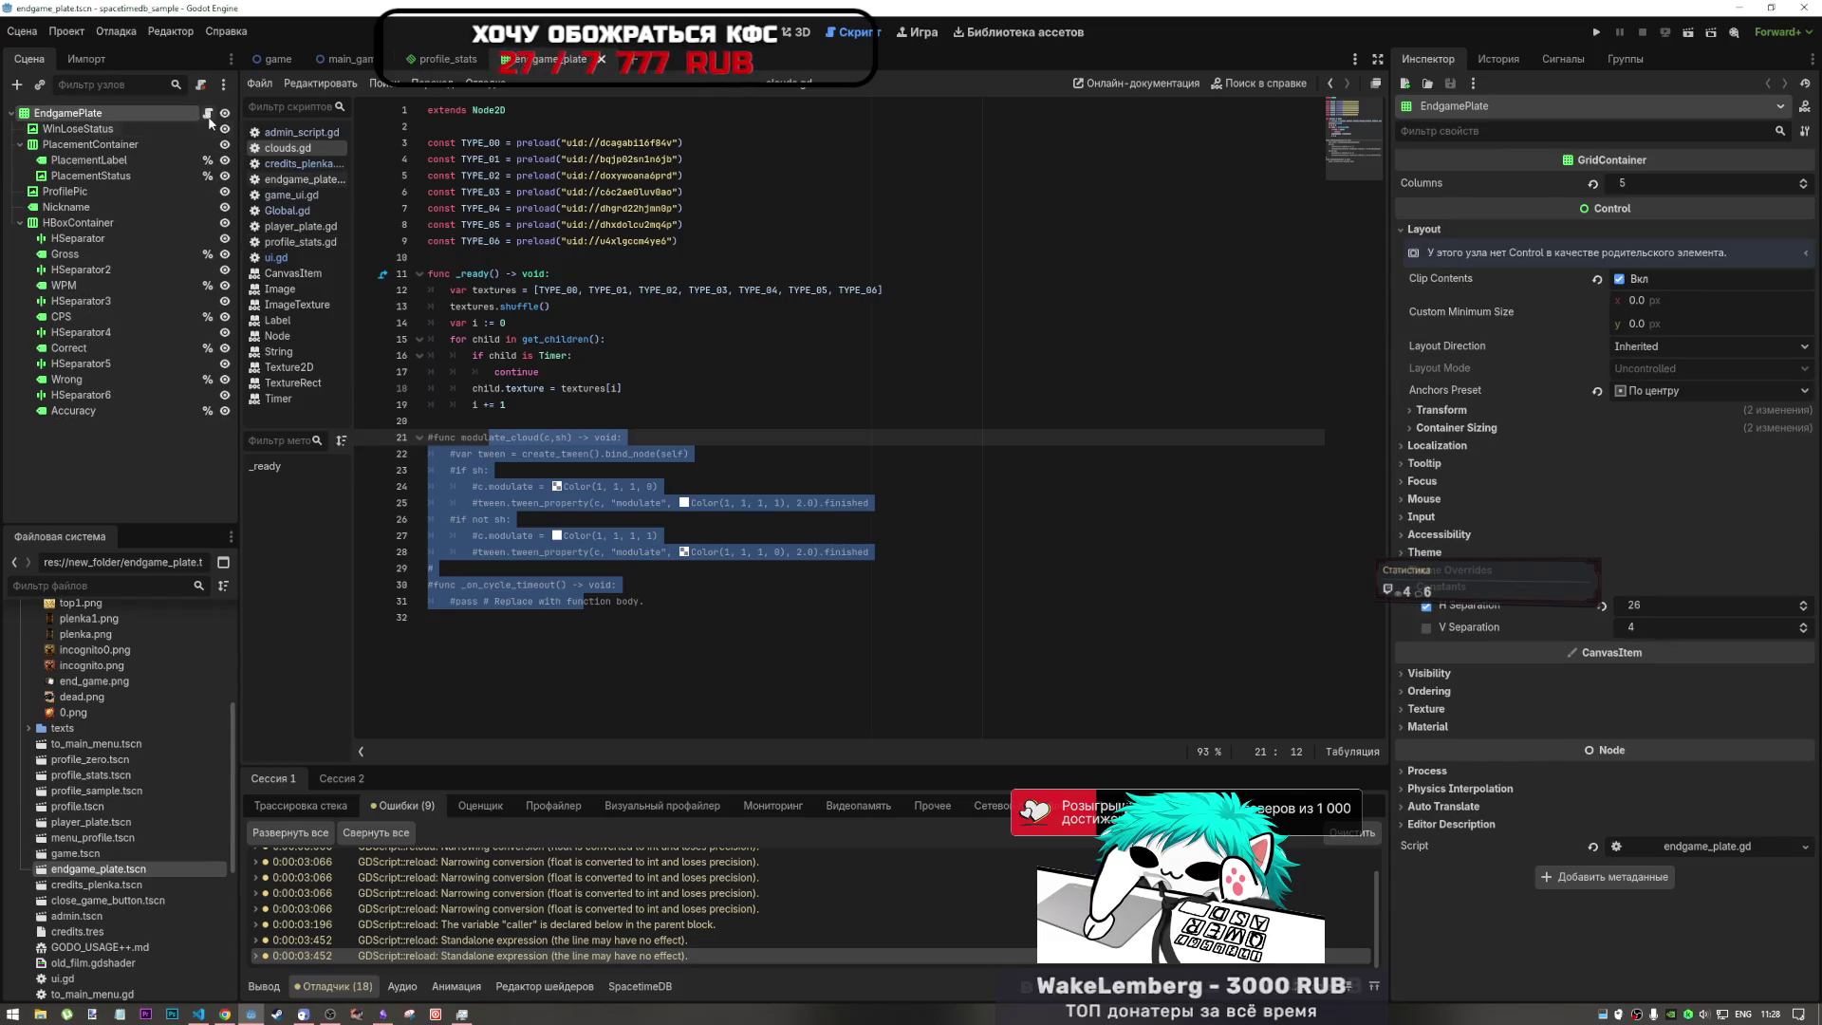
{"action": "left_click", "coordinate": [208, 113]}
{"action": "left_click", "coordinate": [884, 406]}
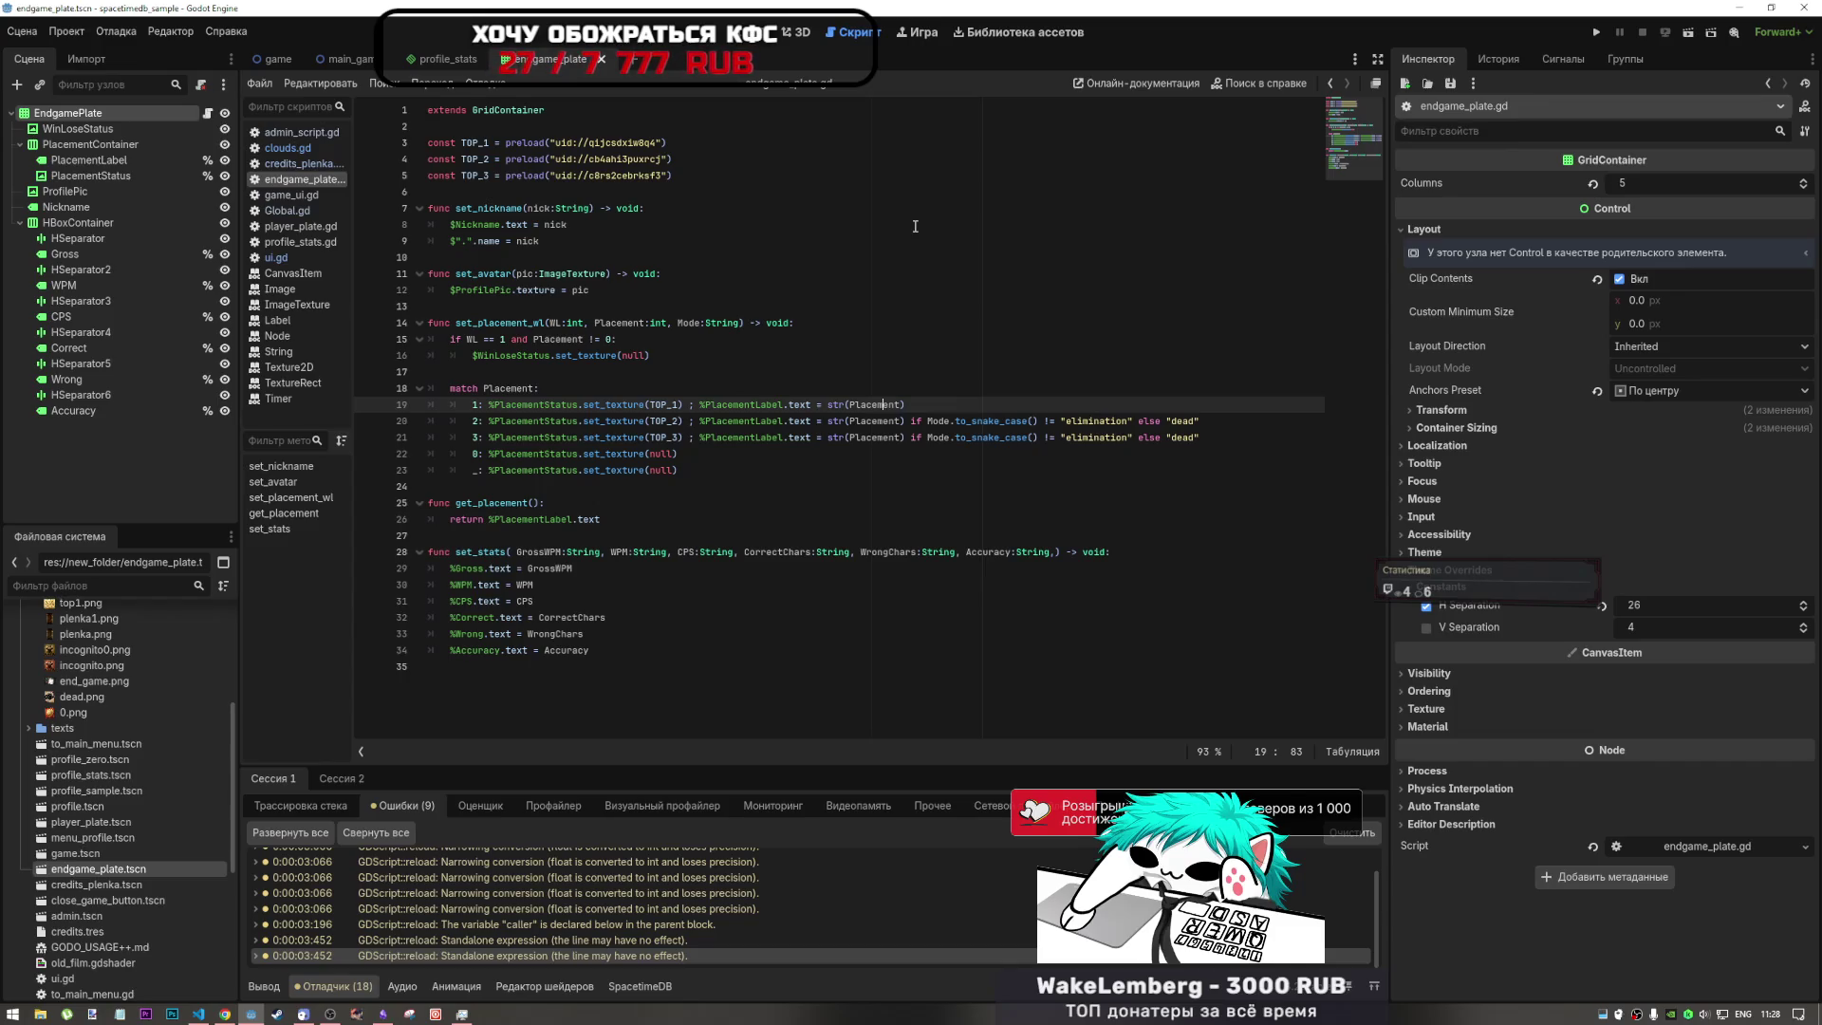
Step: View the endgame plate scene on the 2D canvas, then go back to endgame_plate.gd
{"action": "left_click", "coordinate": [773, 32]}
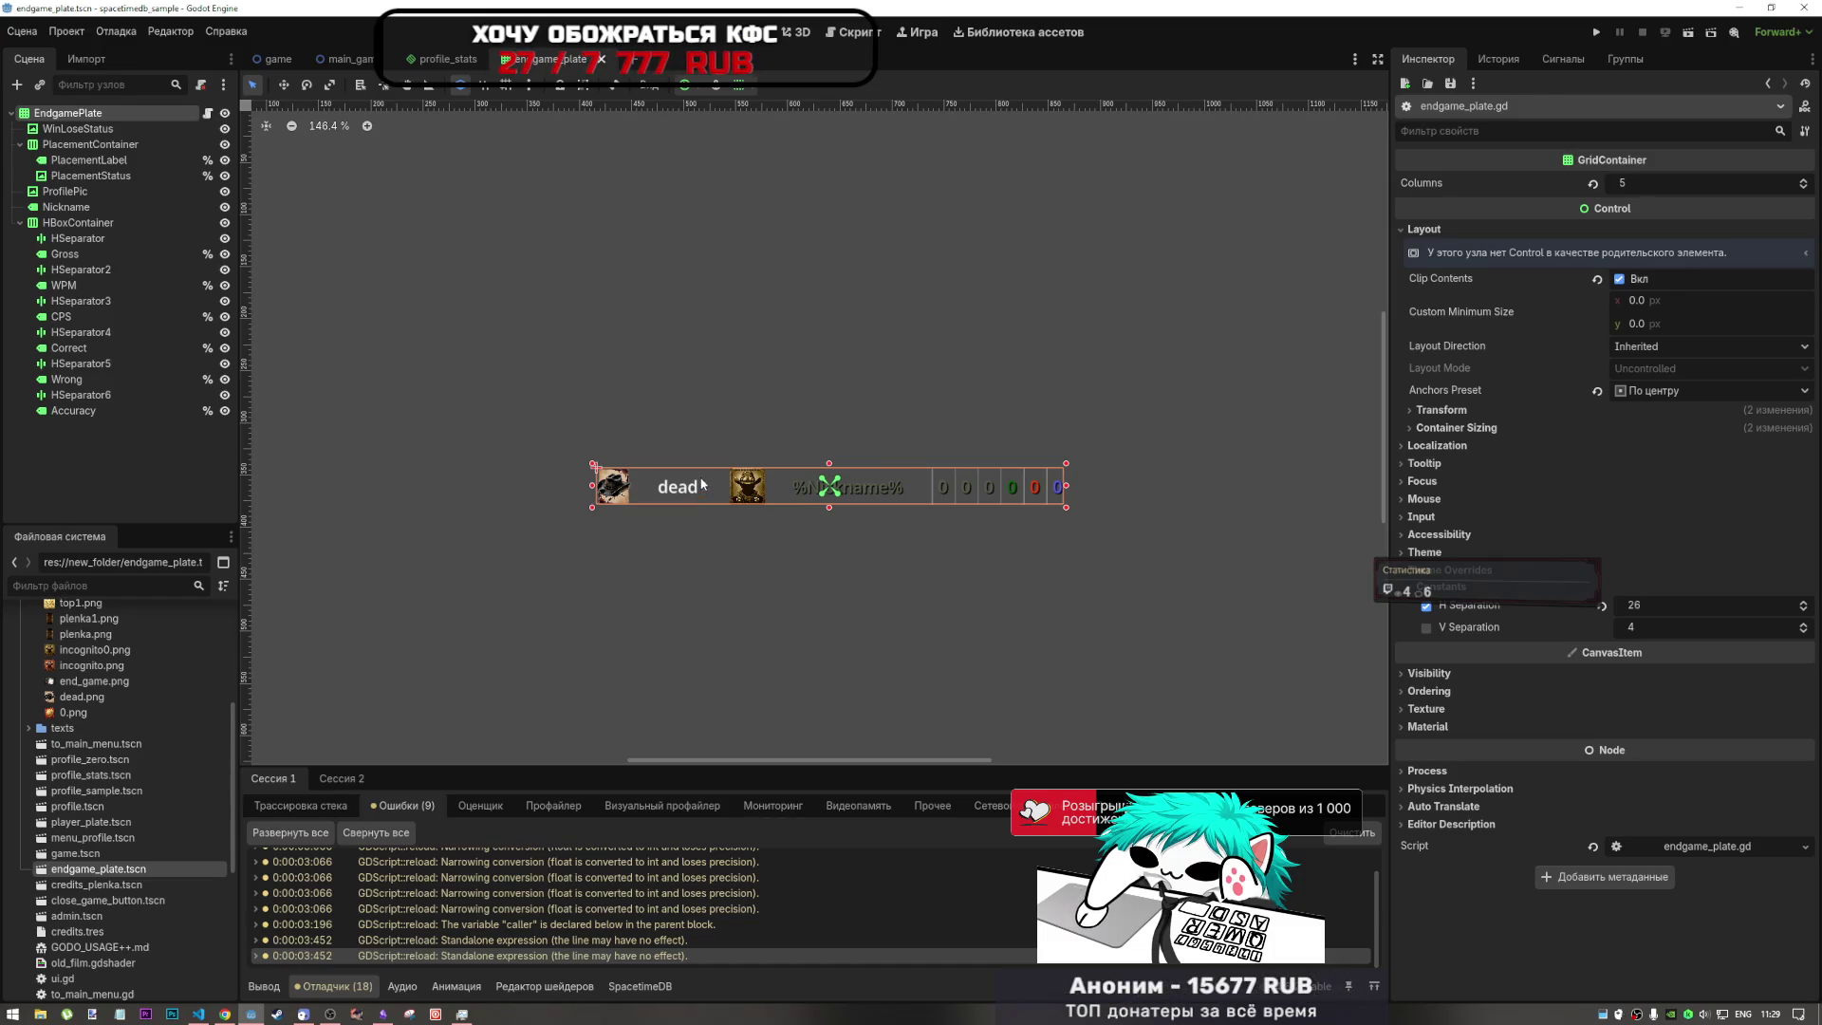
{"action": "left_click", "coordinate": [865, 28]}
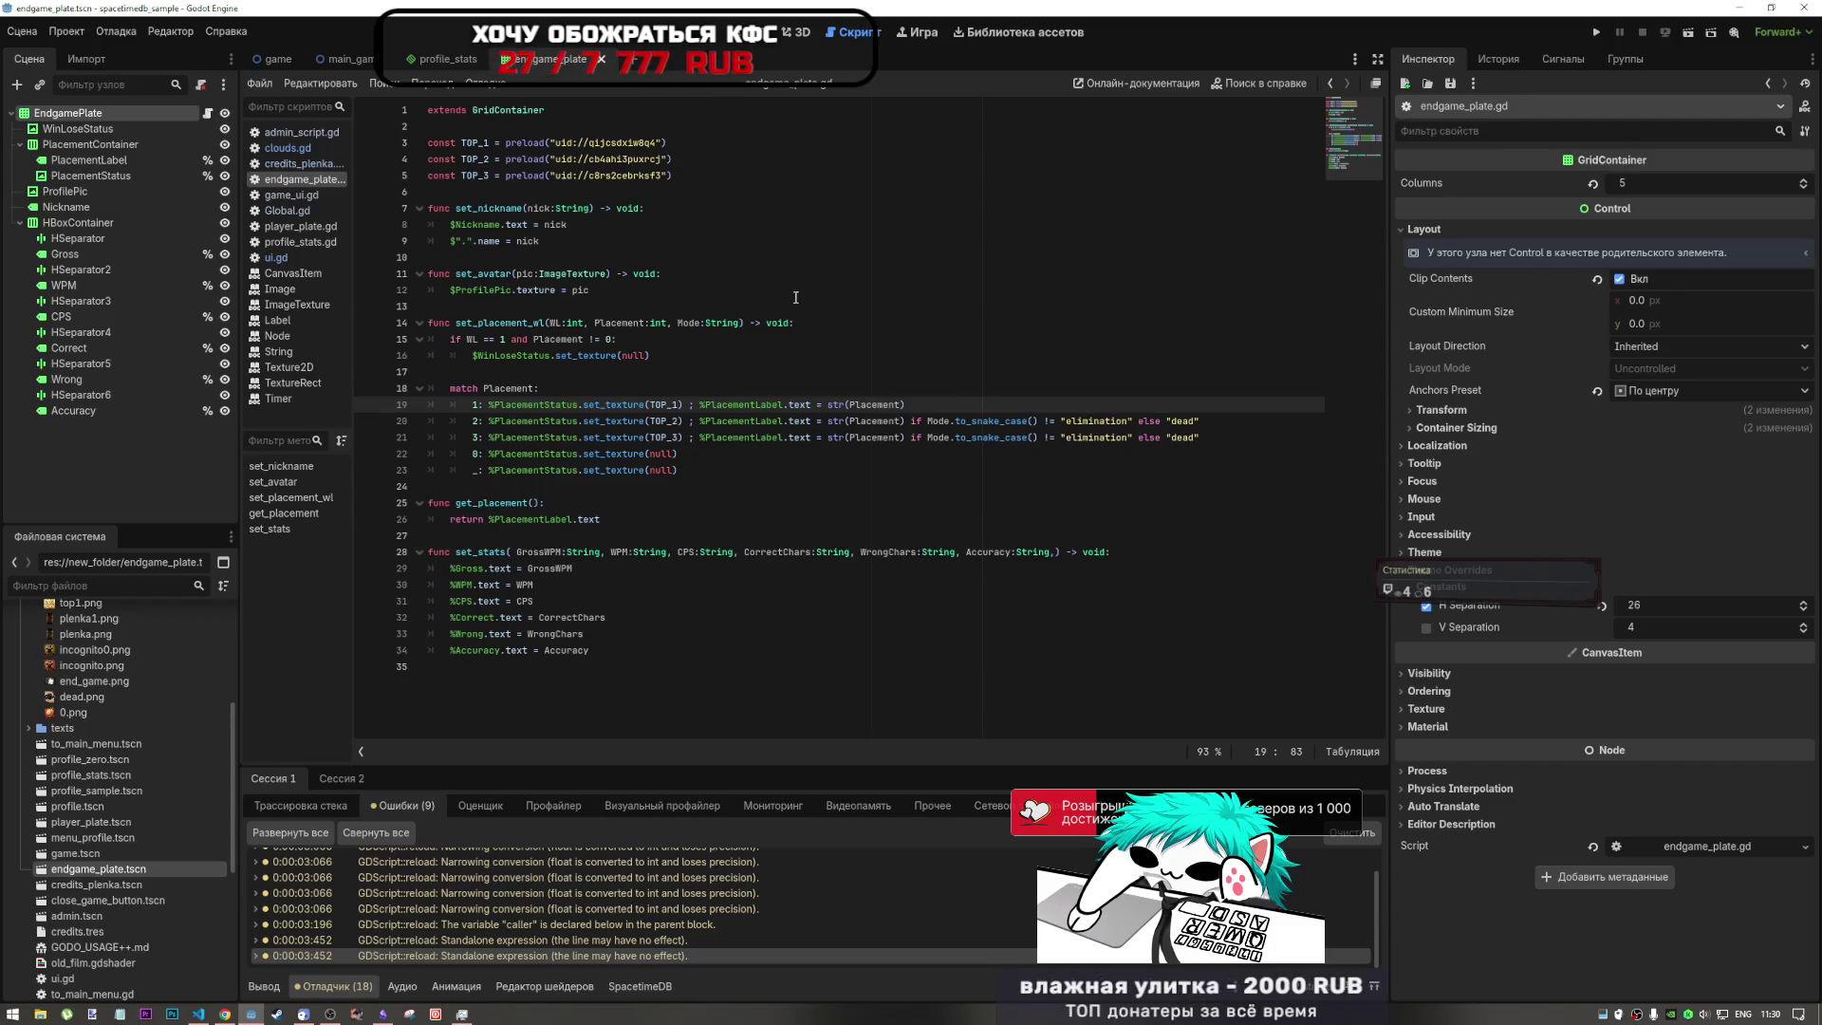
Step: Study the TOP_2 texture line in endgame_plate.gd's placement match cases
{"action": "left_click_drag", "start_coordinate": [683, 420], "coordinate": [491, 426]}
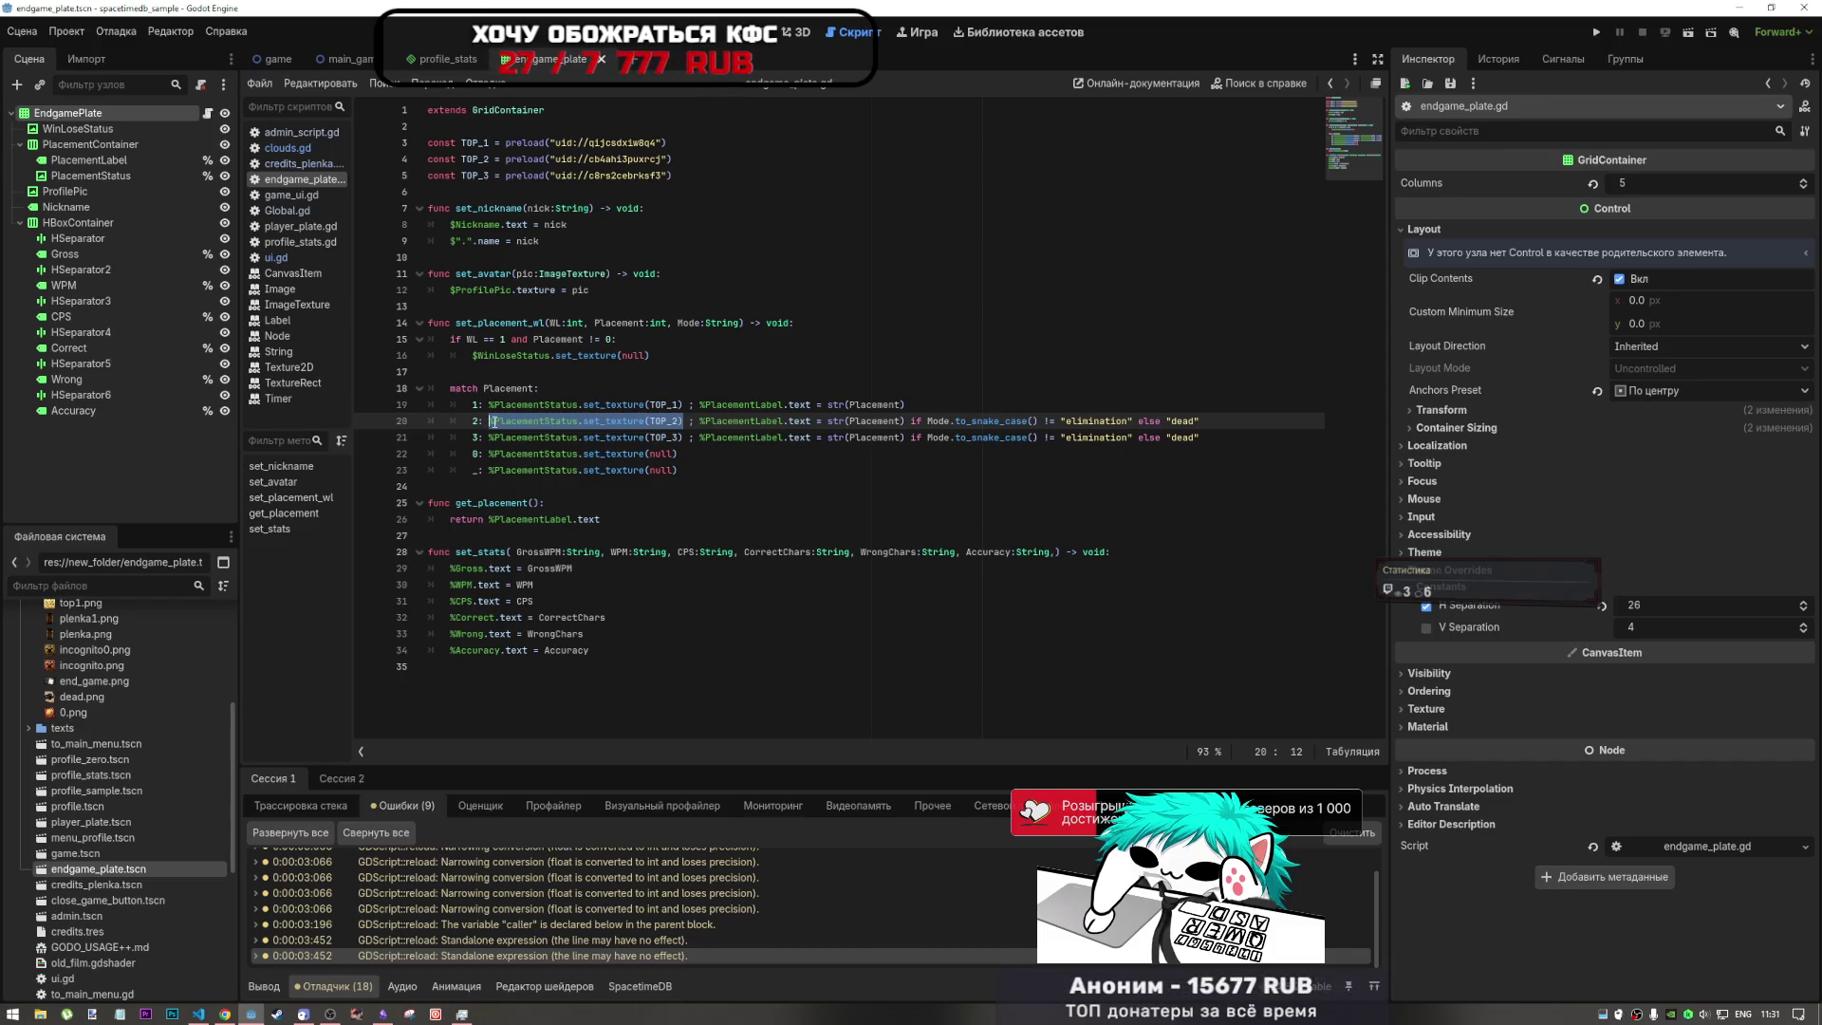
{"action": "left_click", "coordinate": [592, 426]}
Step: Copy %PlacementStatus onto a new indented line 18 above the placement match
{"action": "left_click_drag", "start_coordinate": [582, 421], "coordinate": [490, 423]}
{"action": "key", "text": "ctrl+c"}
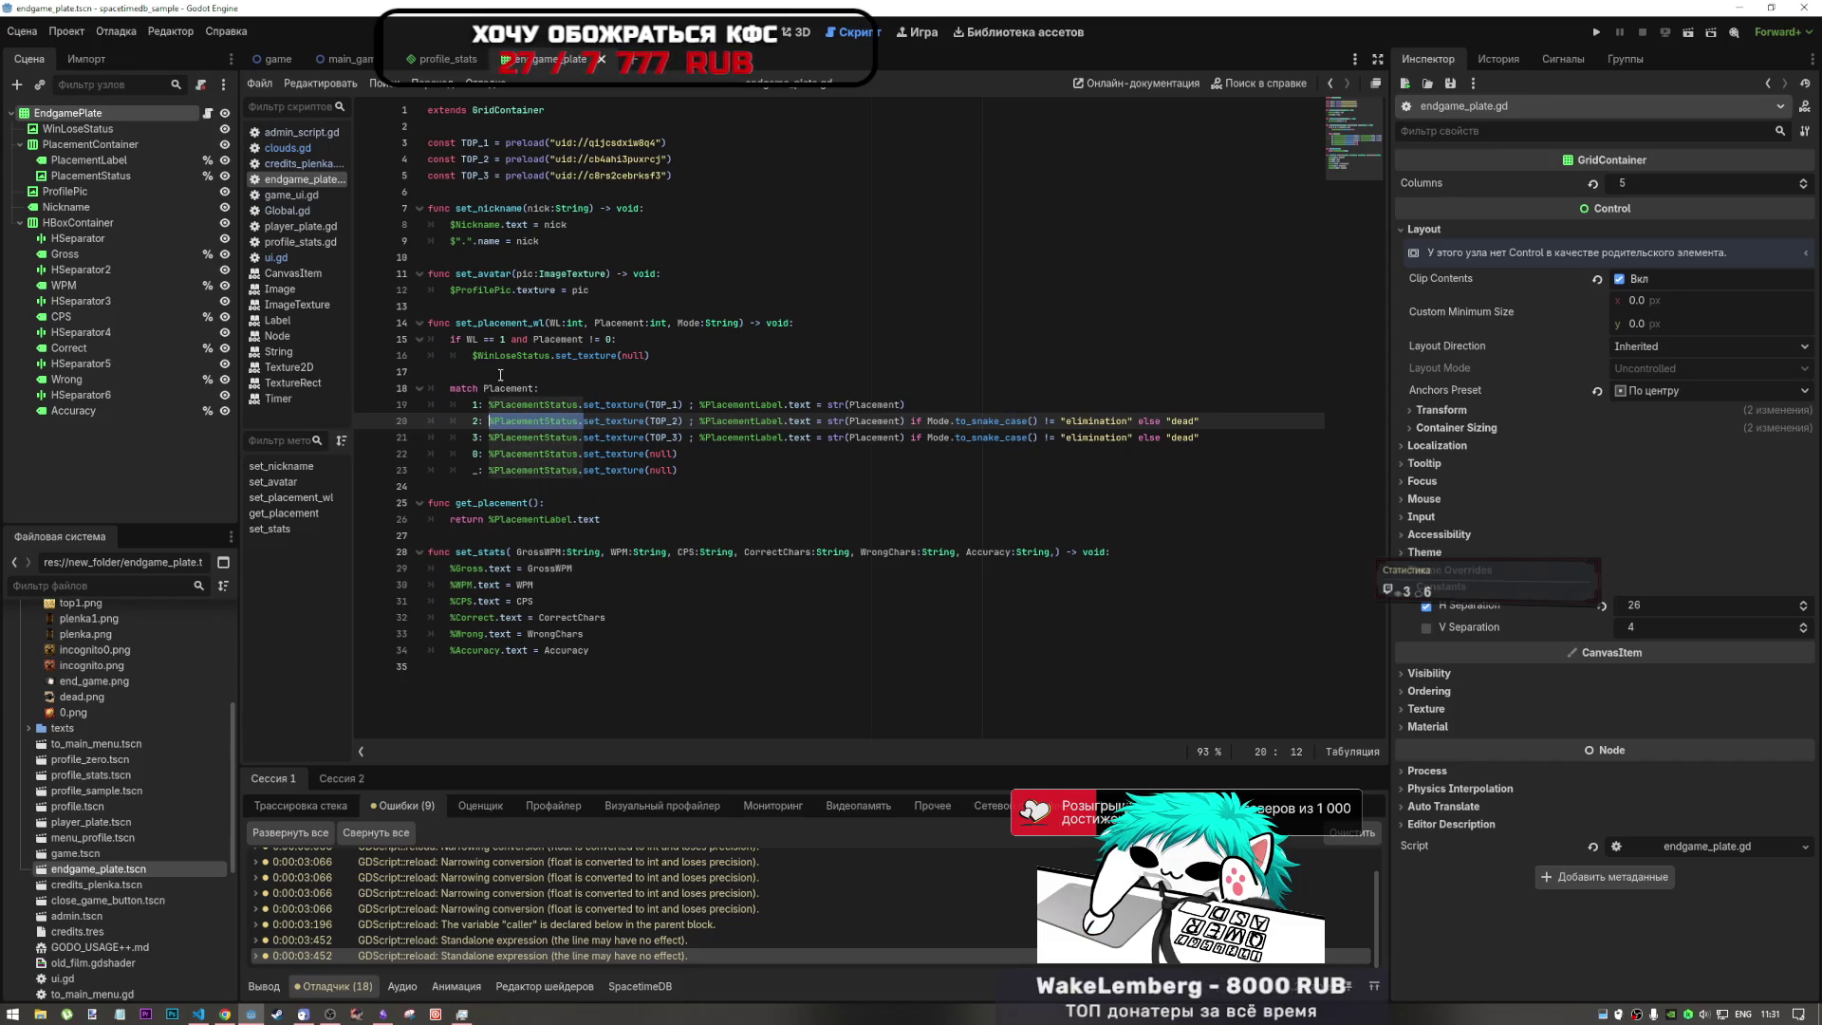
{"action": "left_click", "coordinate": [507, 375]}
{"action": "double_click", "coordinate": [558, 421]}
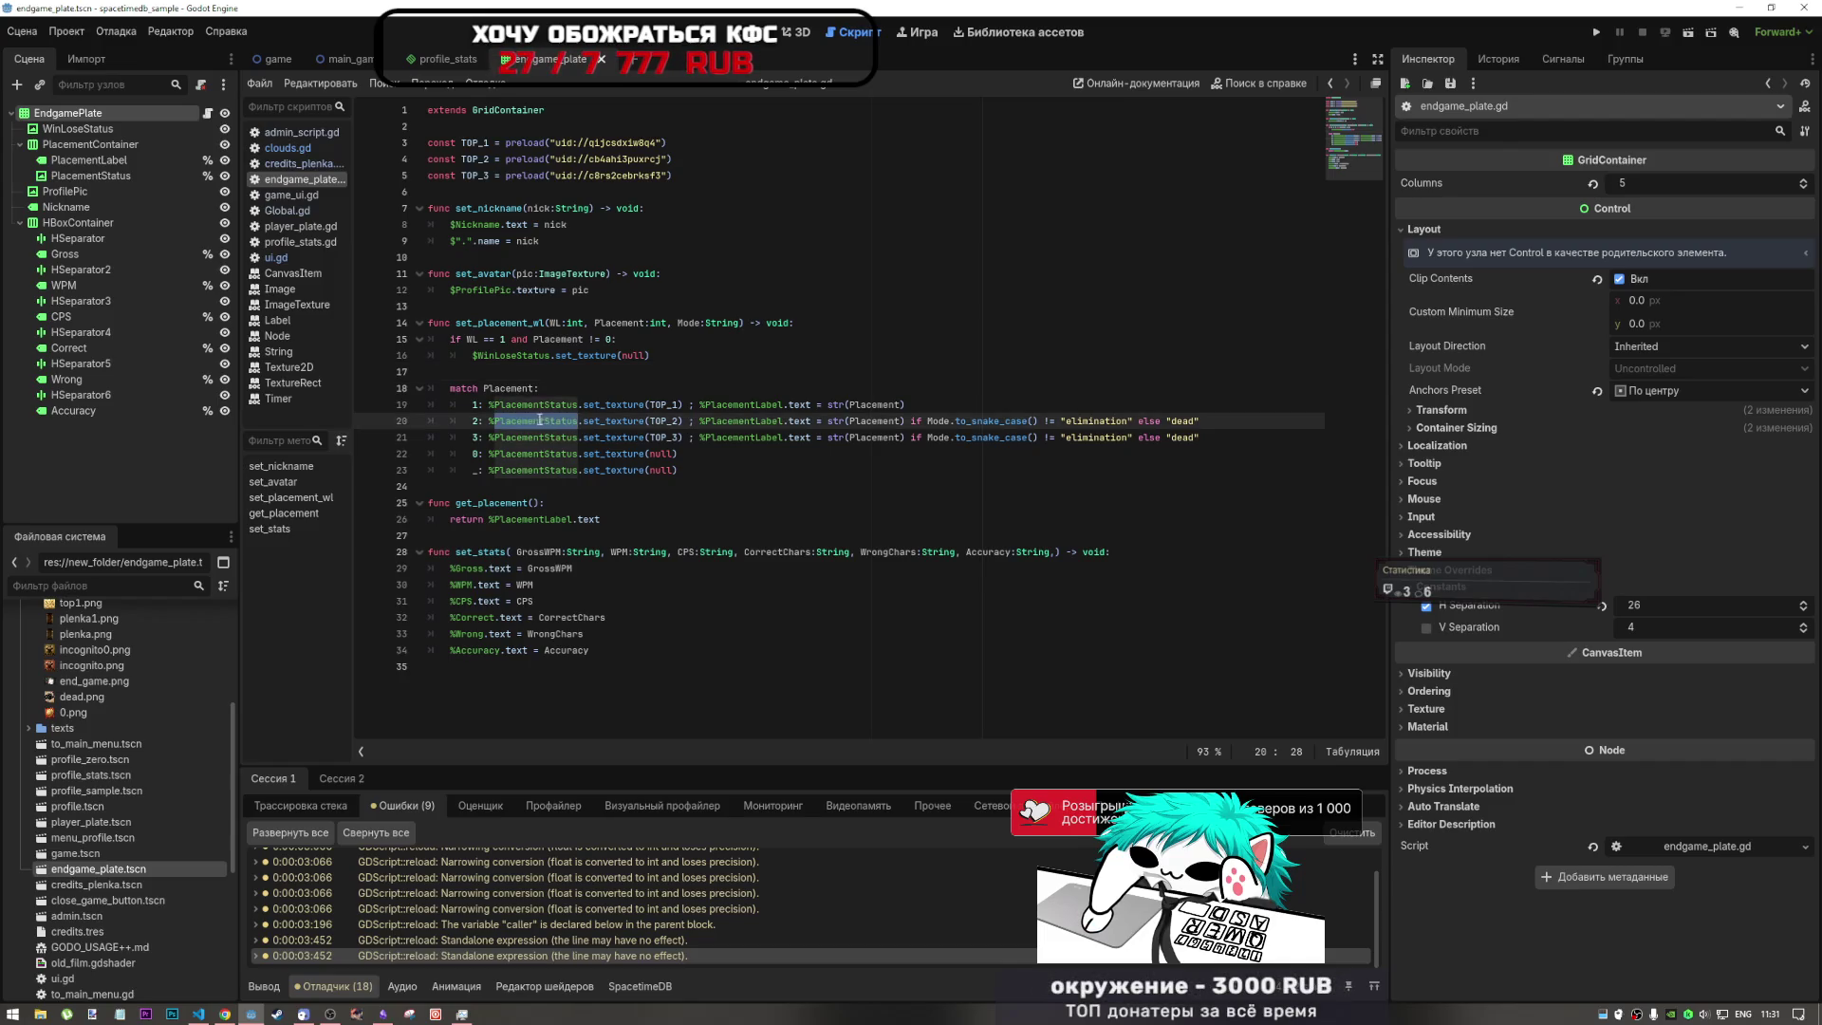
{"action": "left_click_drag", "start_coordinate": [578, 421], "coordinate": [499, 419]}
{"action": "left_click", "coordinate": [512, 372]}
{"action": "key", "text": "Tab"}
{"action": "key", "text": "Return"}
{"action": "key", "text": "Return"}
{"action": "key", "text": "Up"}
{"action": "key", "text": "ctrl+v"}
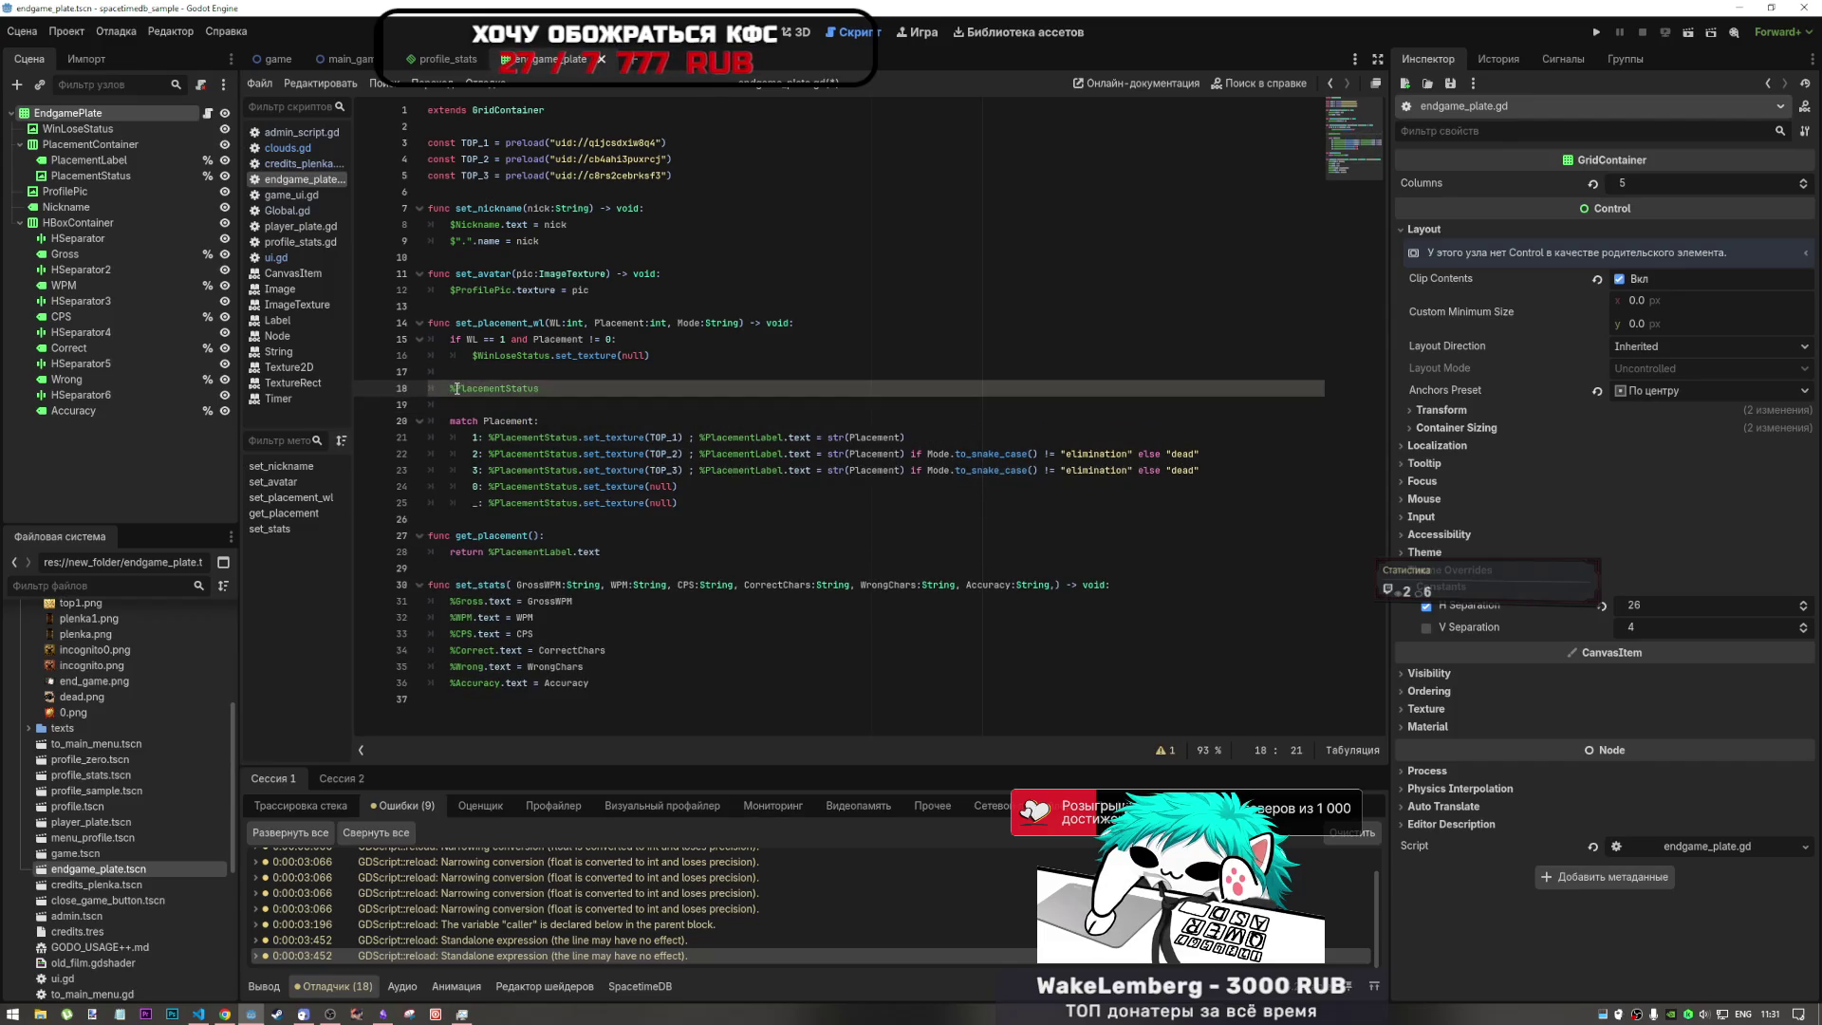
Step: Prefix line 18 with 'if Mode.to_snake_case() != "elimination"' copied from line 22
{"action": "left_click", "coordinate": [1128, 454]}
{"action": "left_click", "coordinate": [910, 453], "text": "shift"}
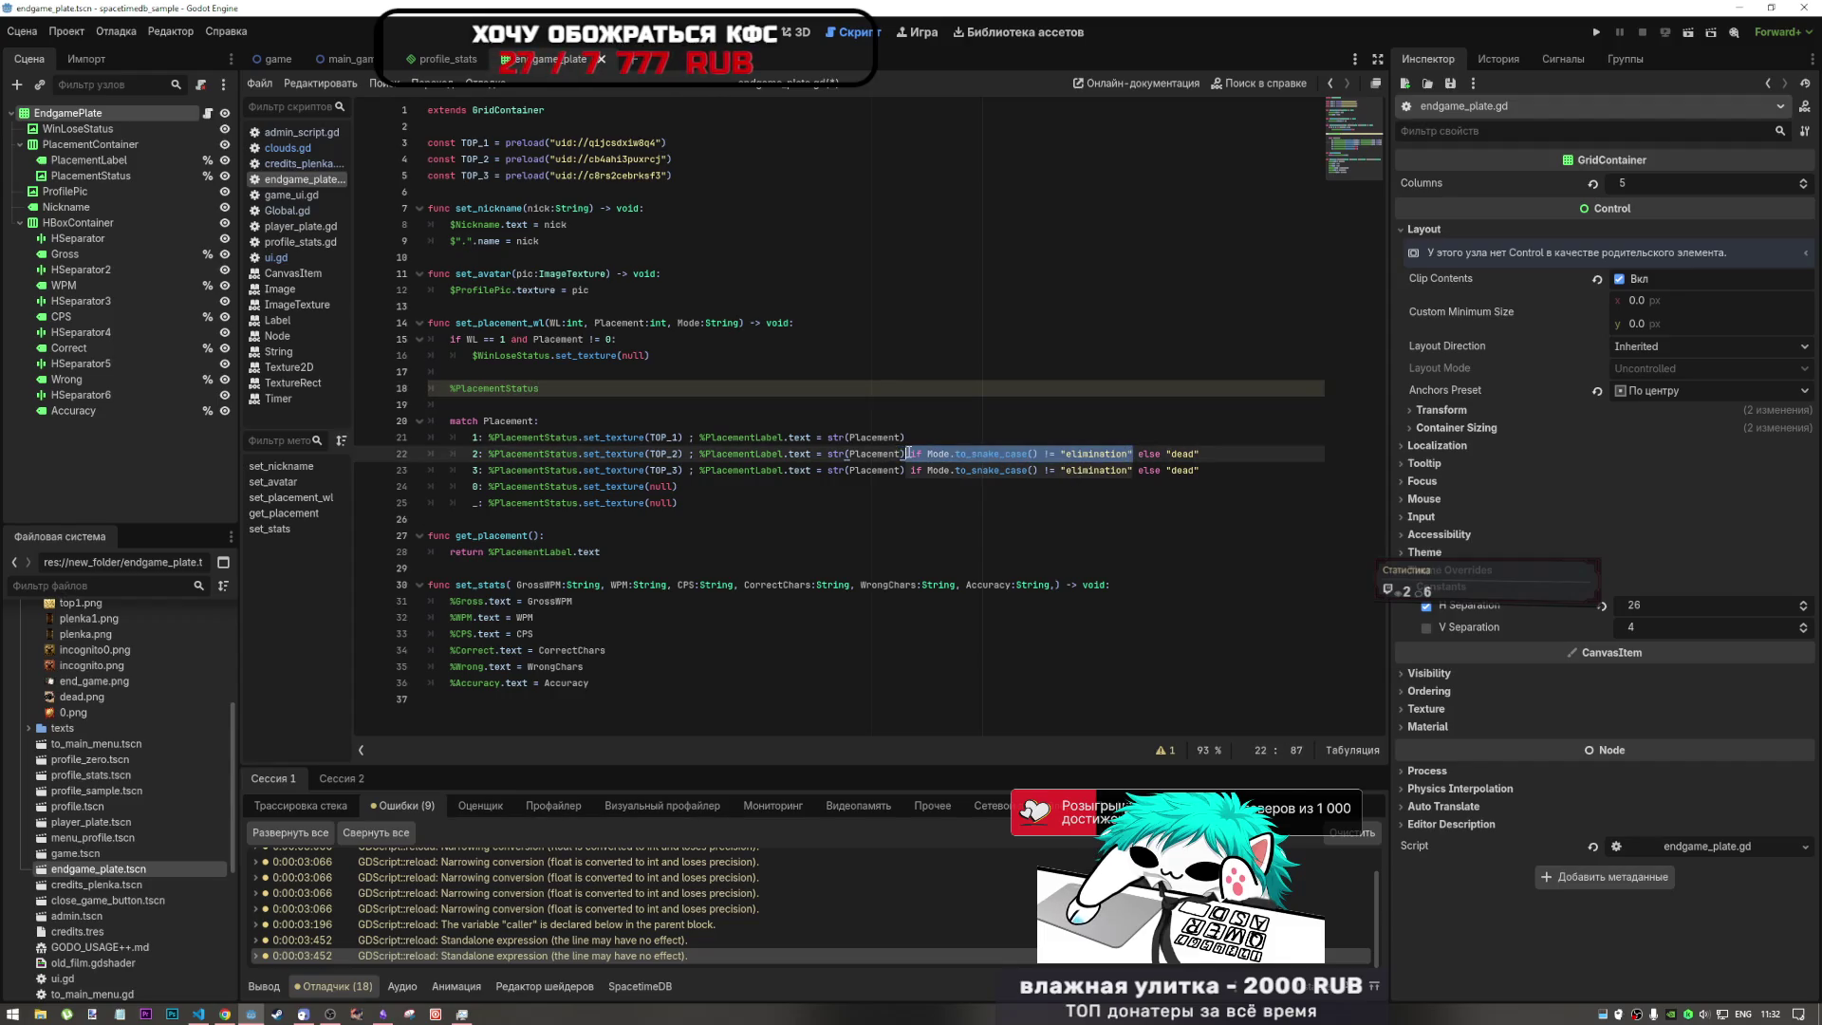
{"action": "key", "text": "ctrl+c"}
{"action": "left_click", "coordinate": [449, 388]}
{"action": "key", "text": "ctrl+v"}
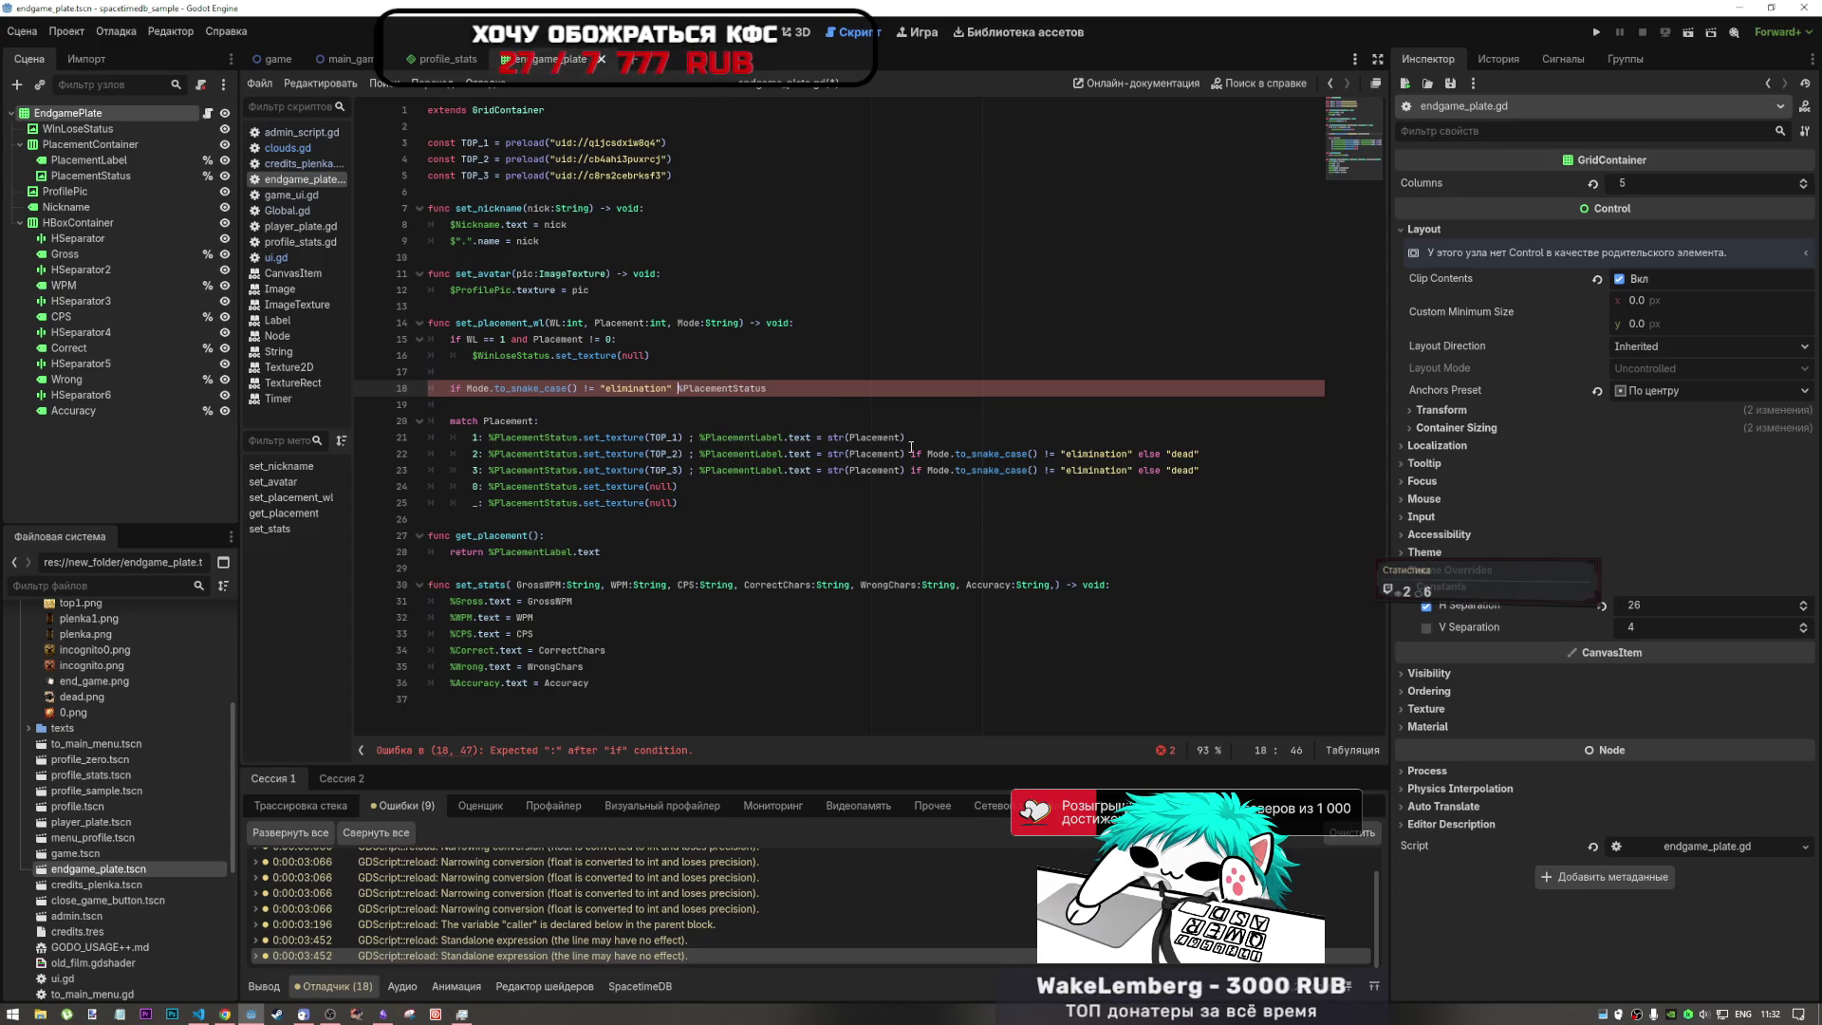
{"action": "mouse_move", "coordinate": [830, 454]}
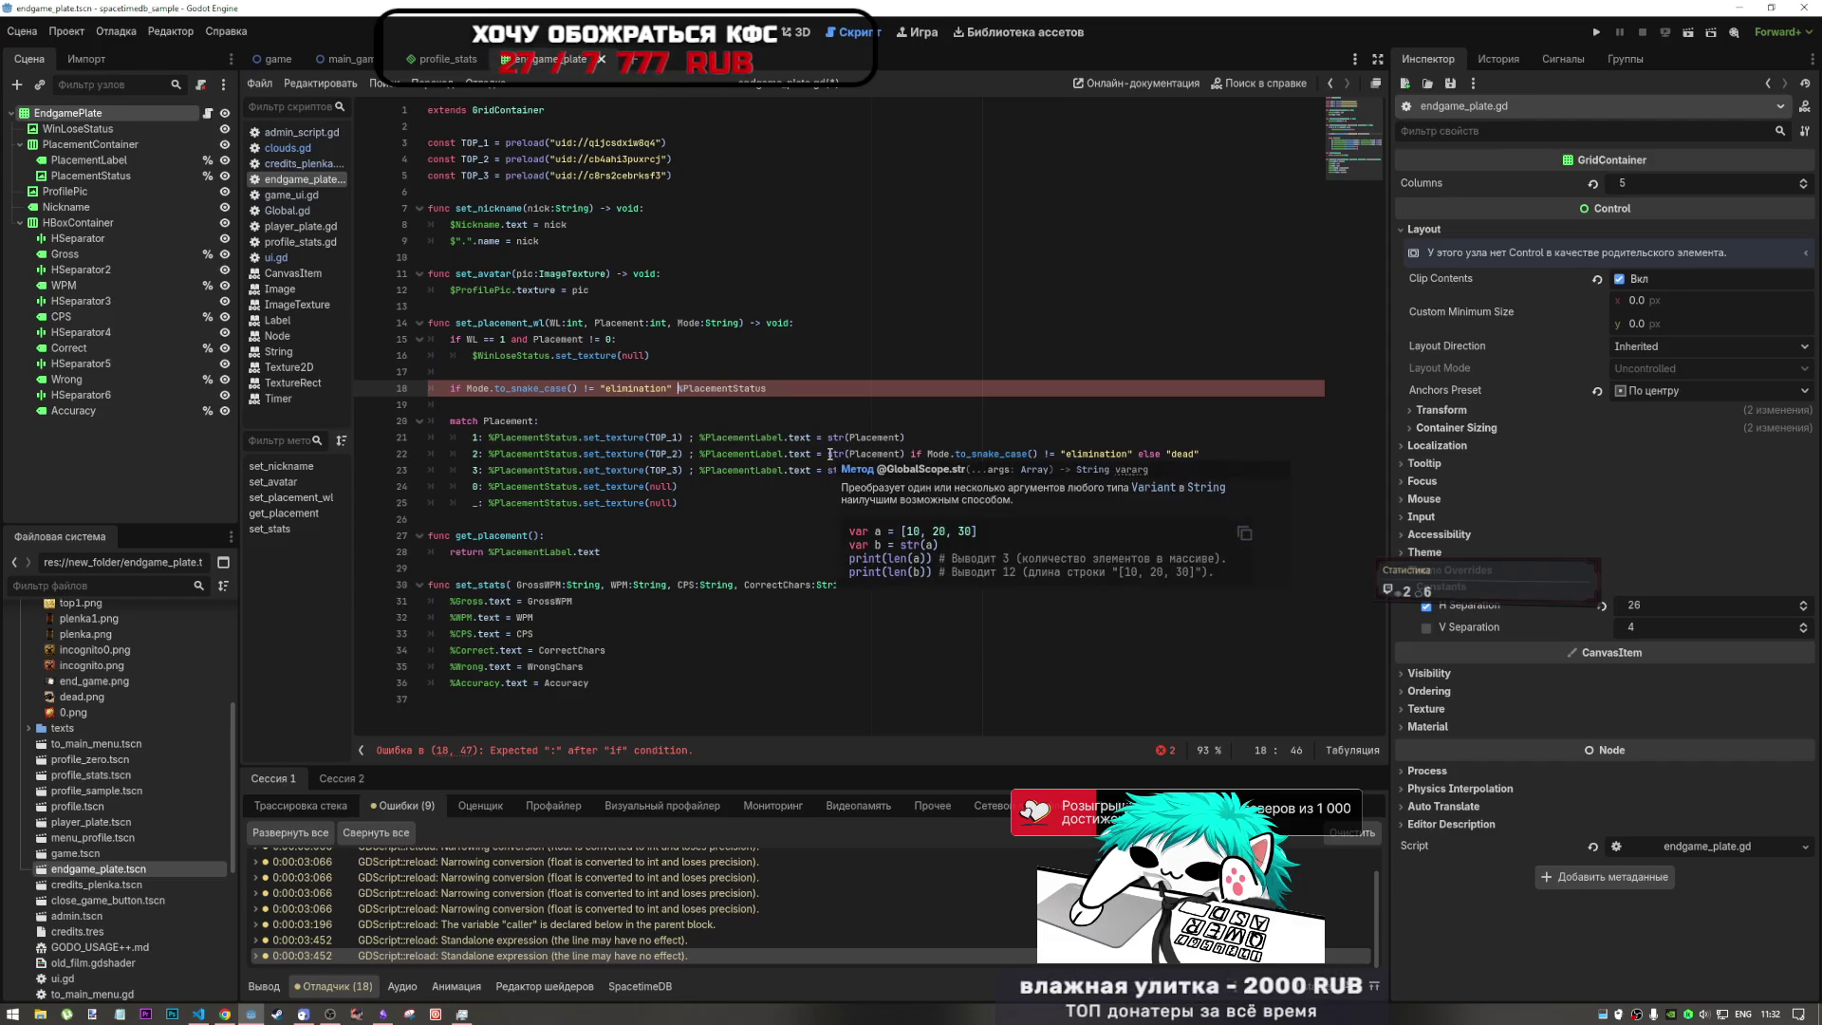
{"action": "mouse_move", "coordinate": [683, 454]}
{"action": "left_mouse_down"}
{"action": "mouse_move", "coordinate": [469, 456]}
{"action": "mouse_move", "coordinate": [490, 454]}
{"action": "left_mouse_up"}
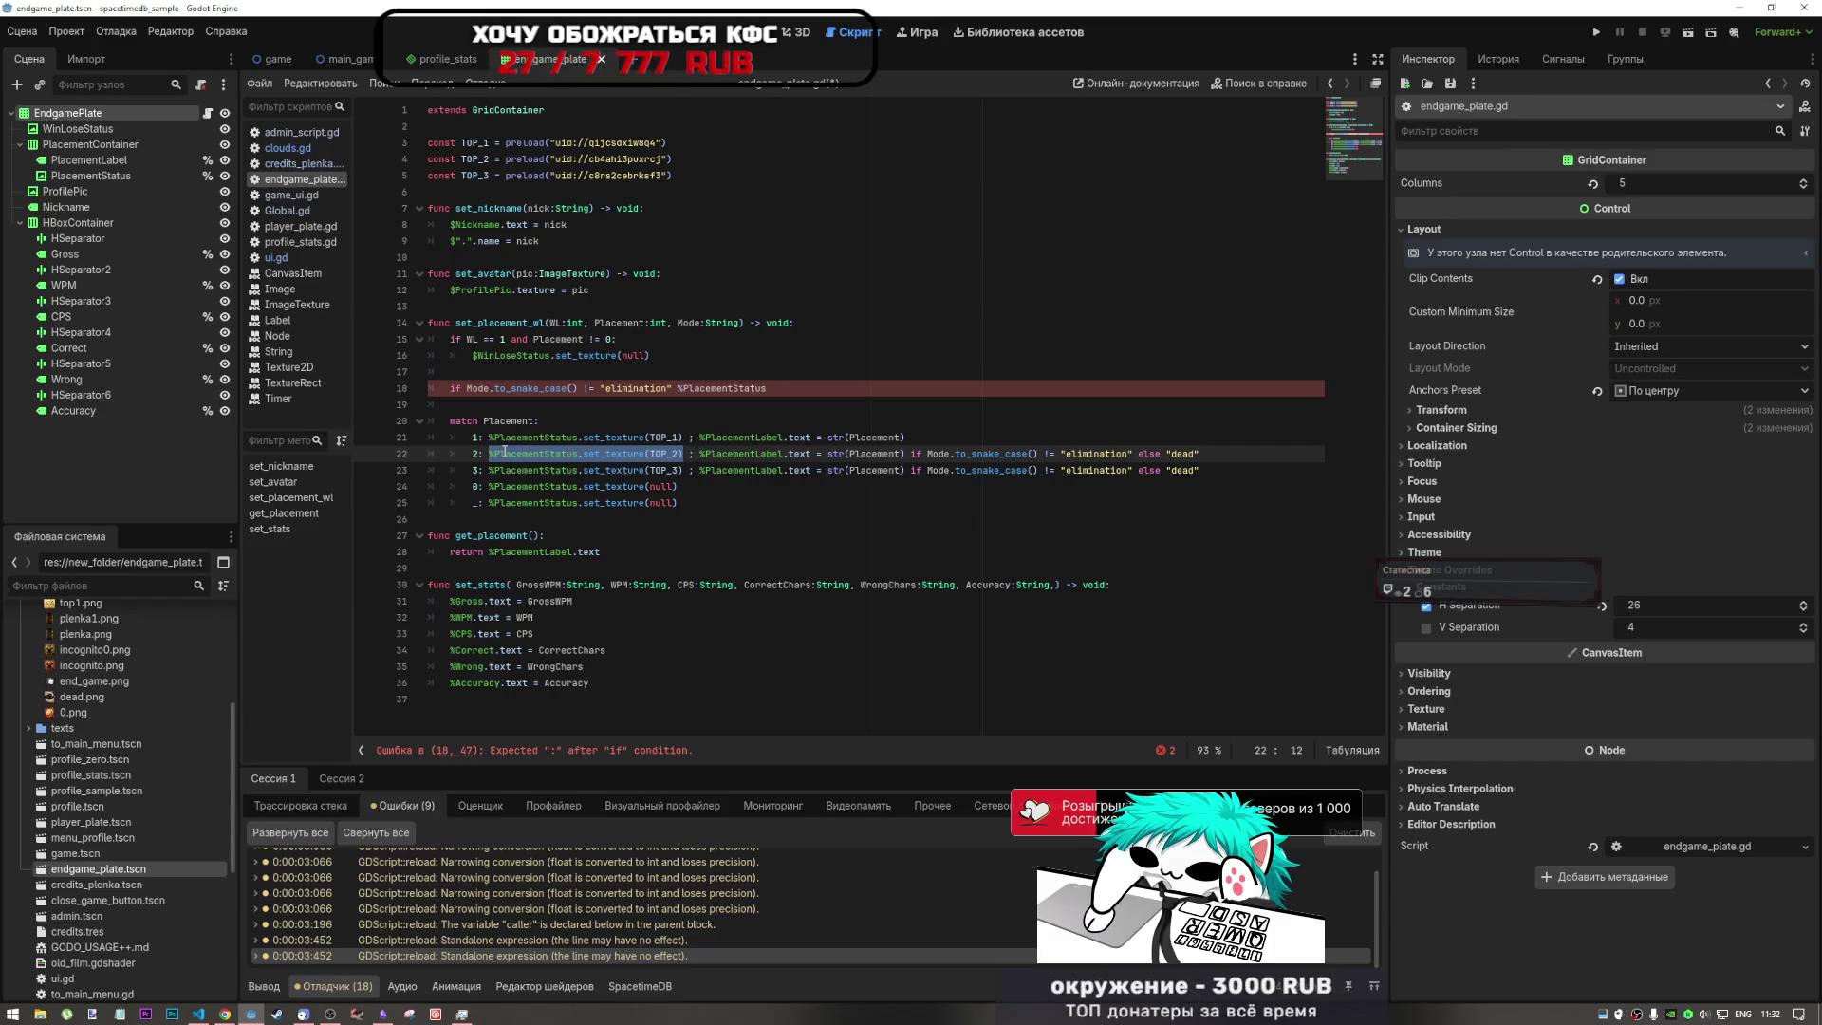
Step: Split case 1 so its TOP_1 texture and label statements sit on separate indented lines
{"action": "left_click", "coordinate": [698, 455]}
{"action": "key", "text": "Up"}
{"action": "key", "text": "BackSpace"}
{"action": "key", "text": "BackSpace"}
{"action": "key", "text": "Return"}
{"action": "key", "text": "Tab"}
{"action": "key", "text": "Up"}
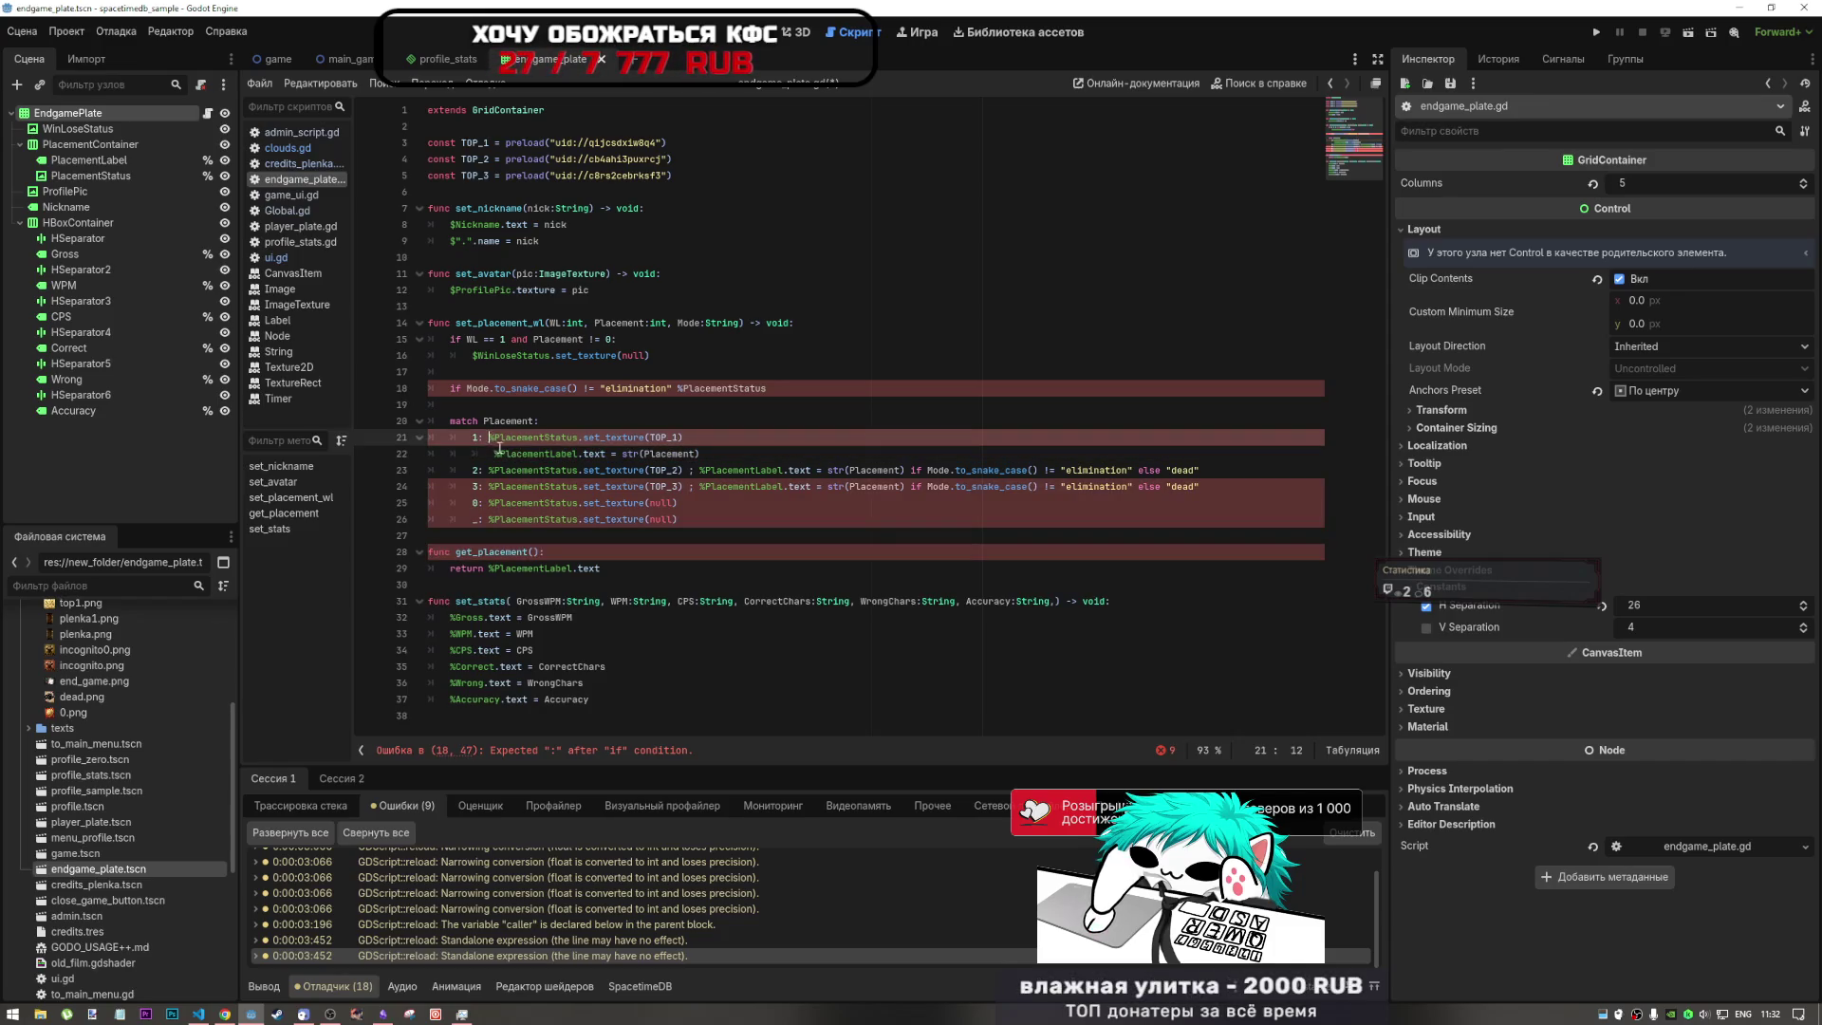
{"action": "key", "text": "BackSpace"}
{"action": "key", "text": "Tab"}
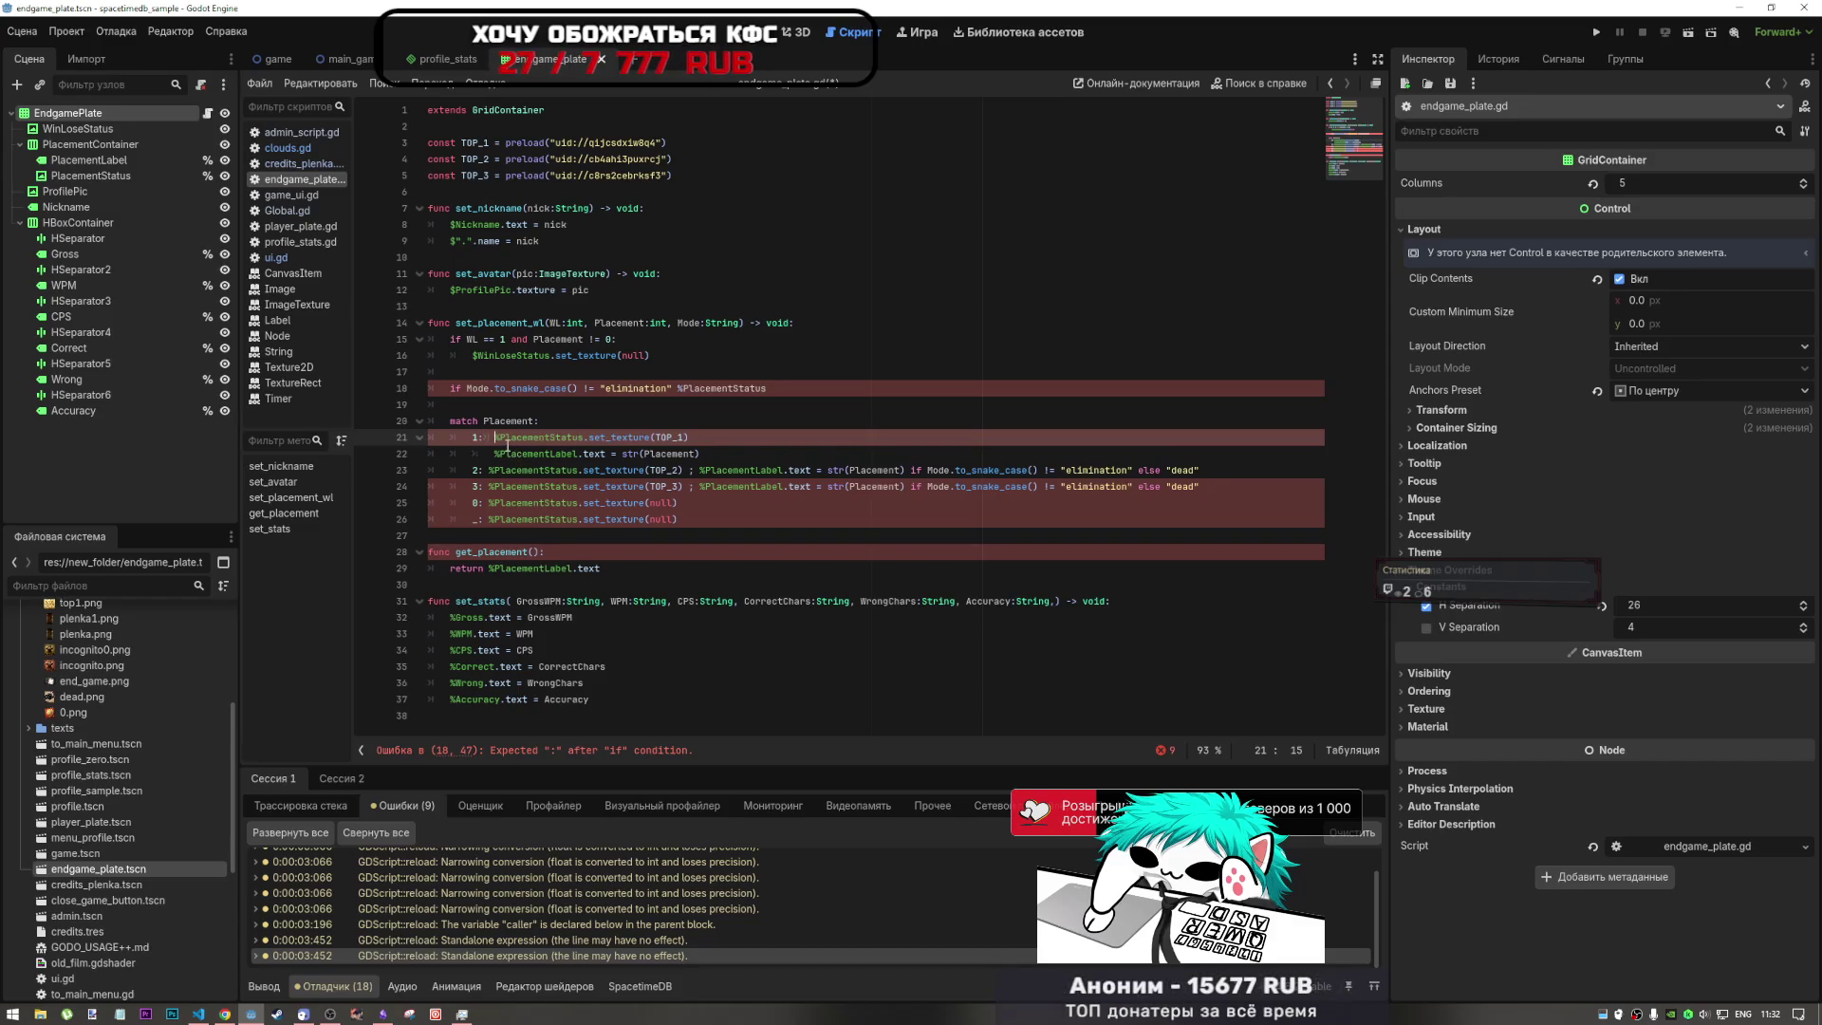
{"action": "key", "text": "Return"}
{"action": "left_click_drag", "start_coordinate": [493, 453], "coordinate": [496, 437]}
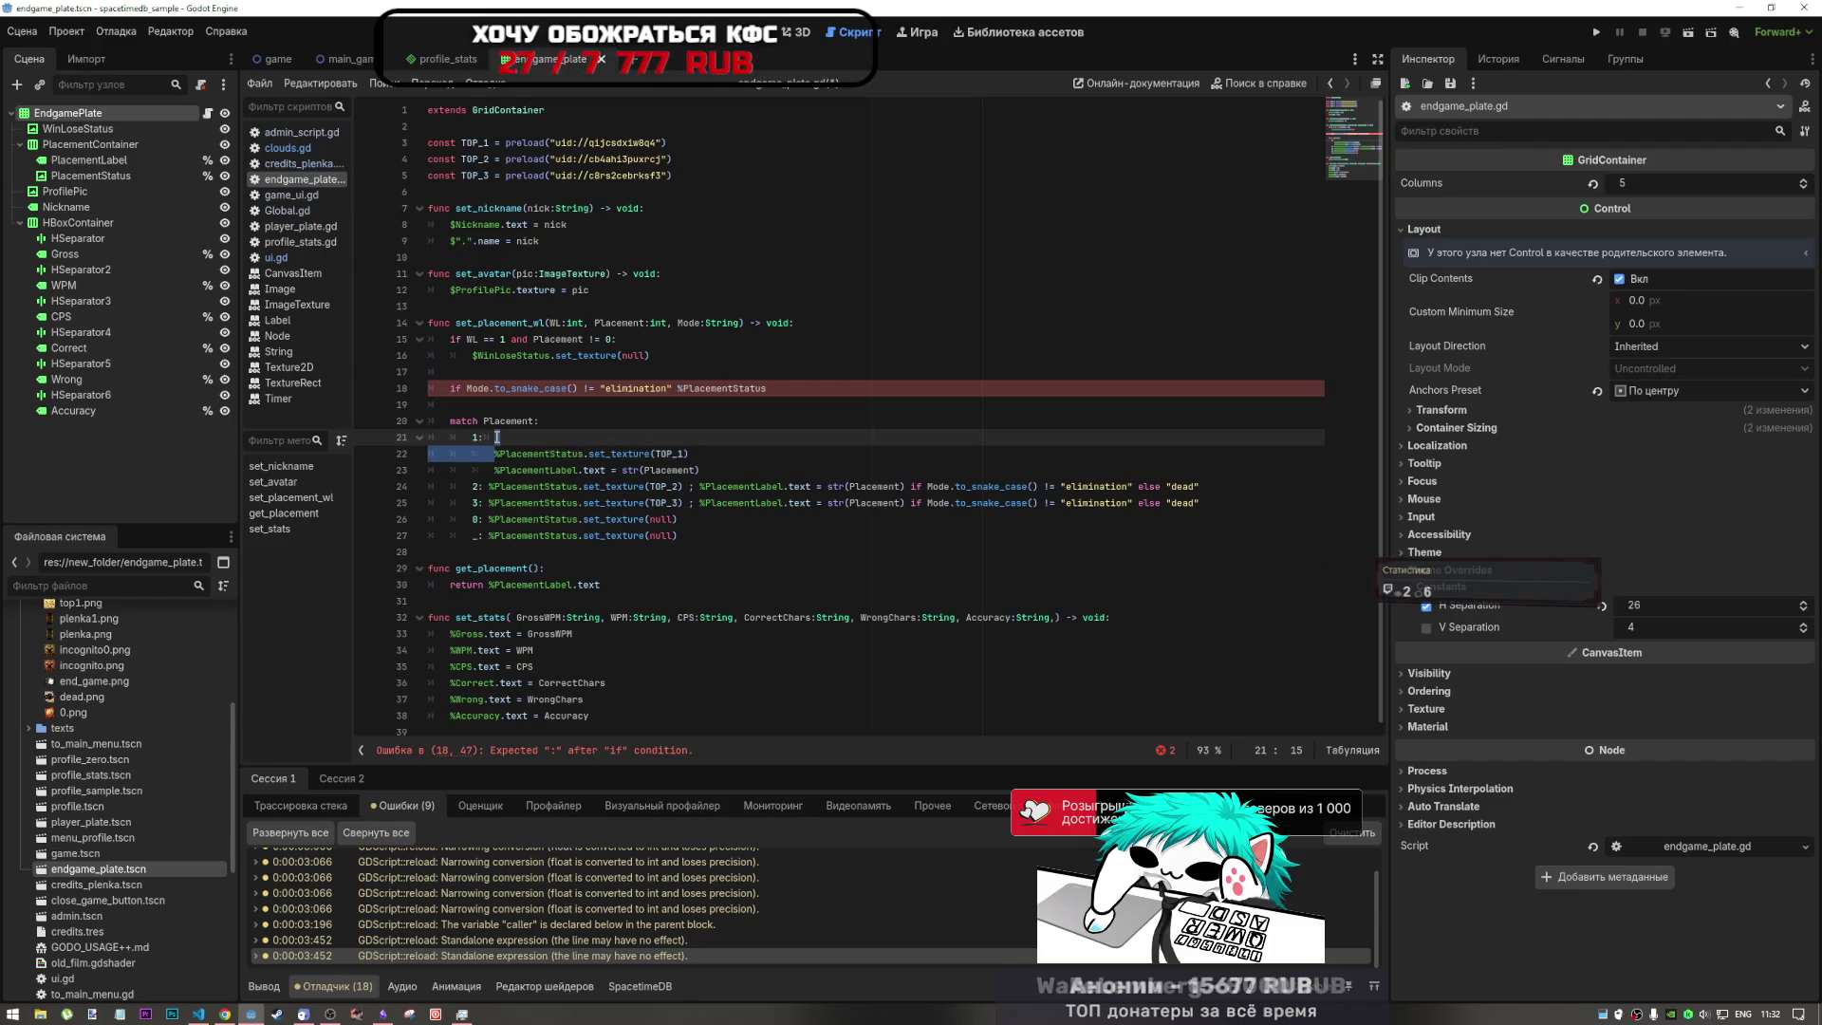
{"action": "key", "text": "BackSpace"}
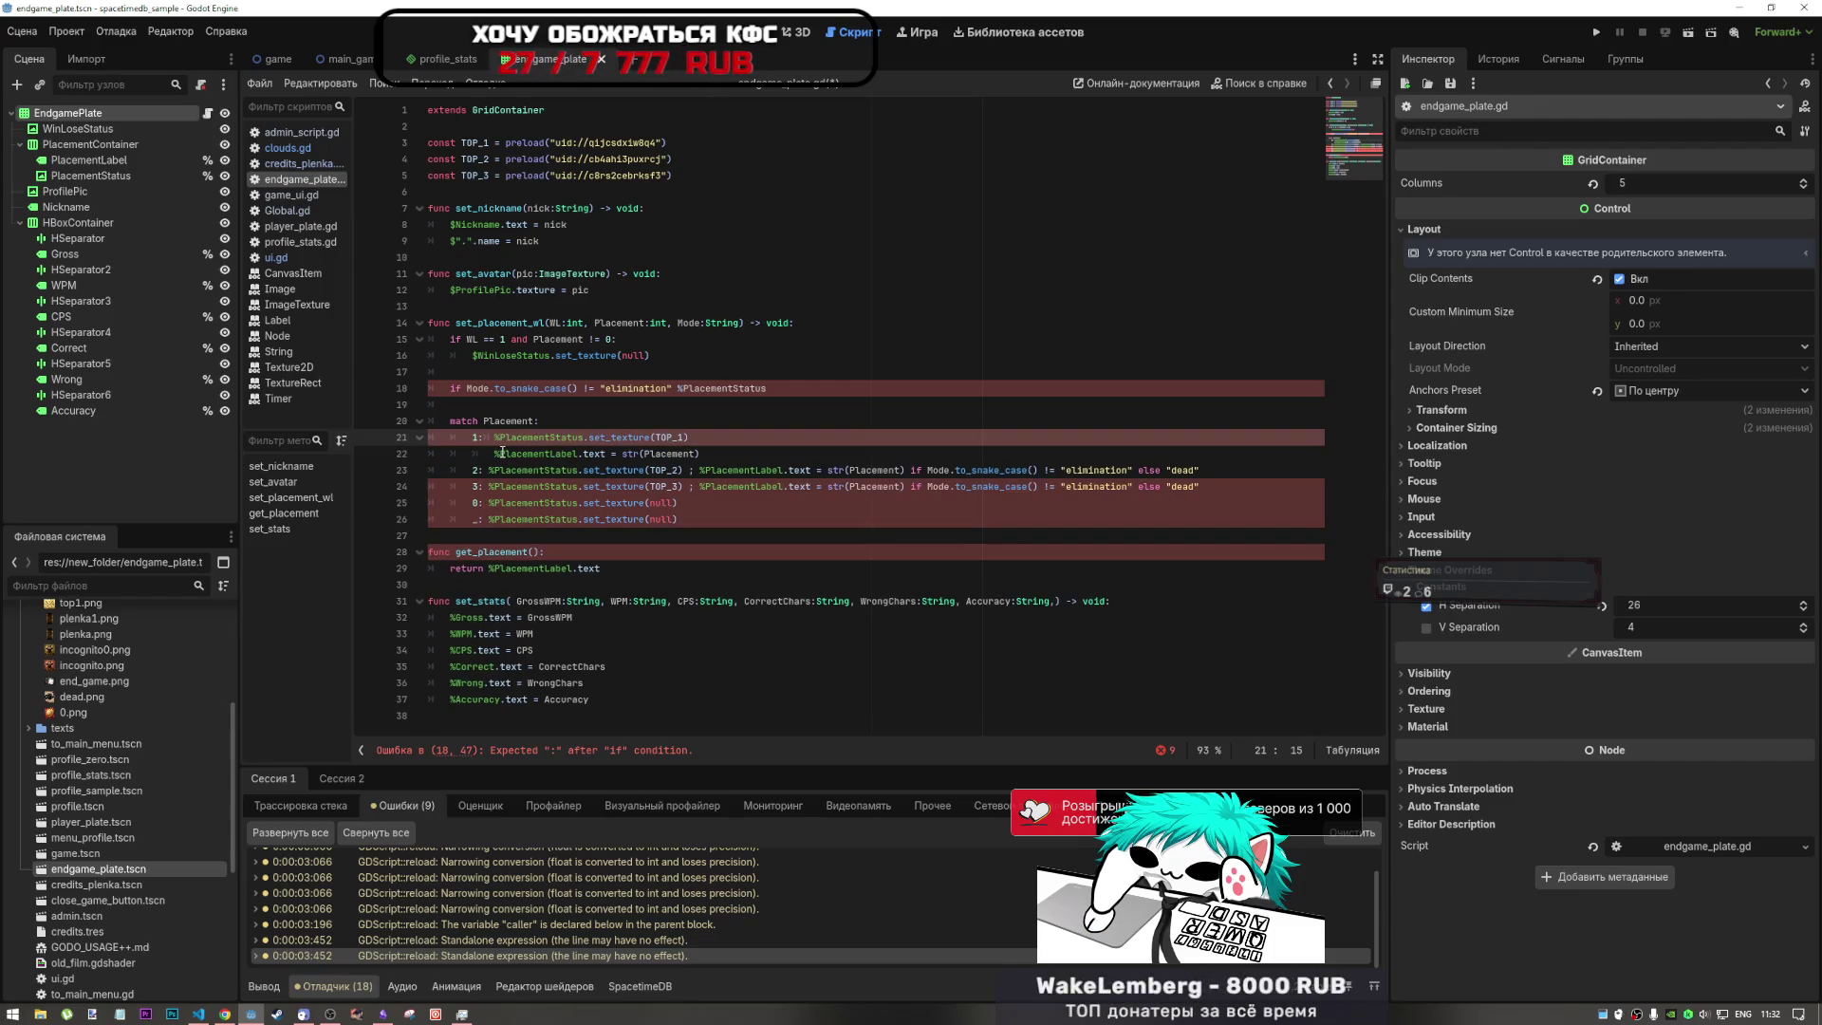
{"action": "key", "text": "ctrl+z"}
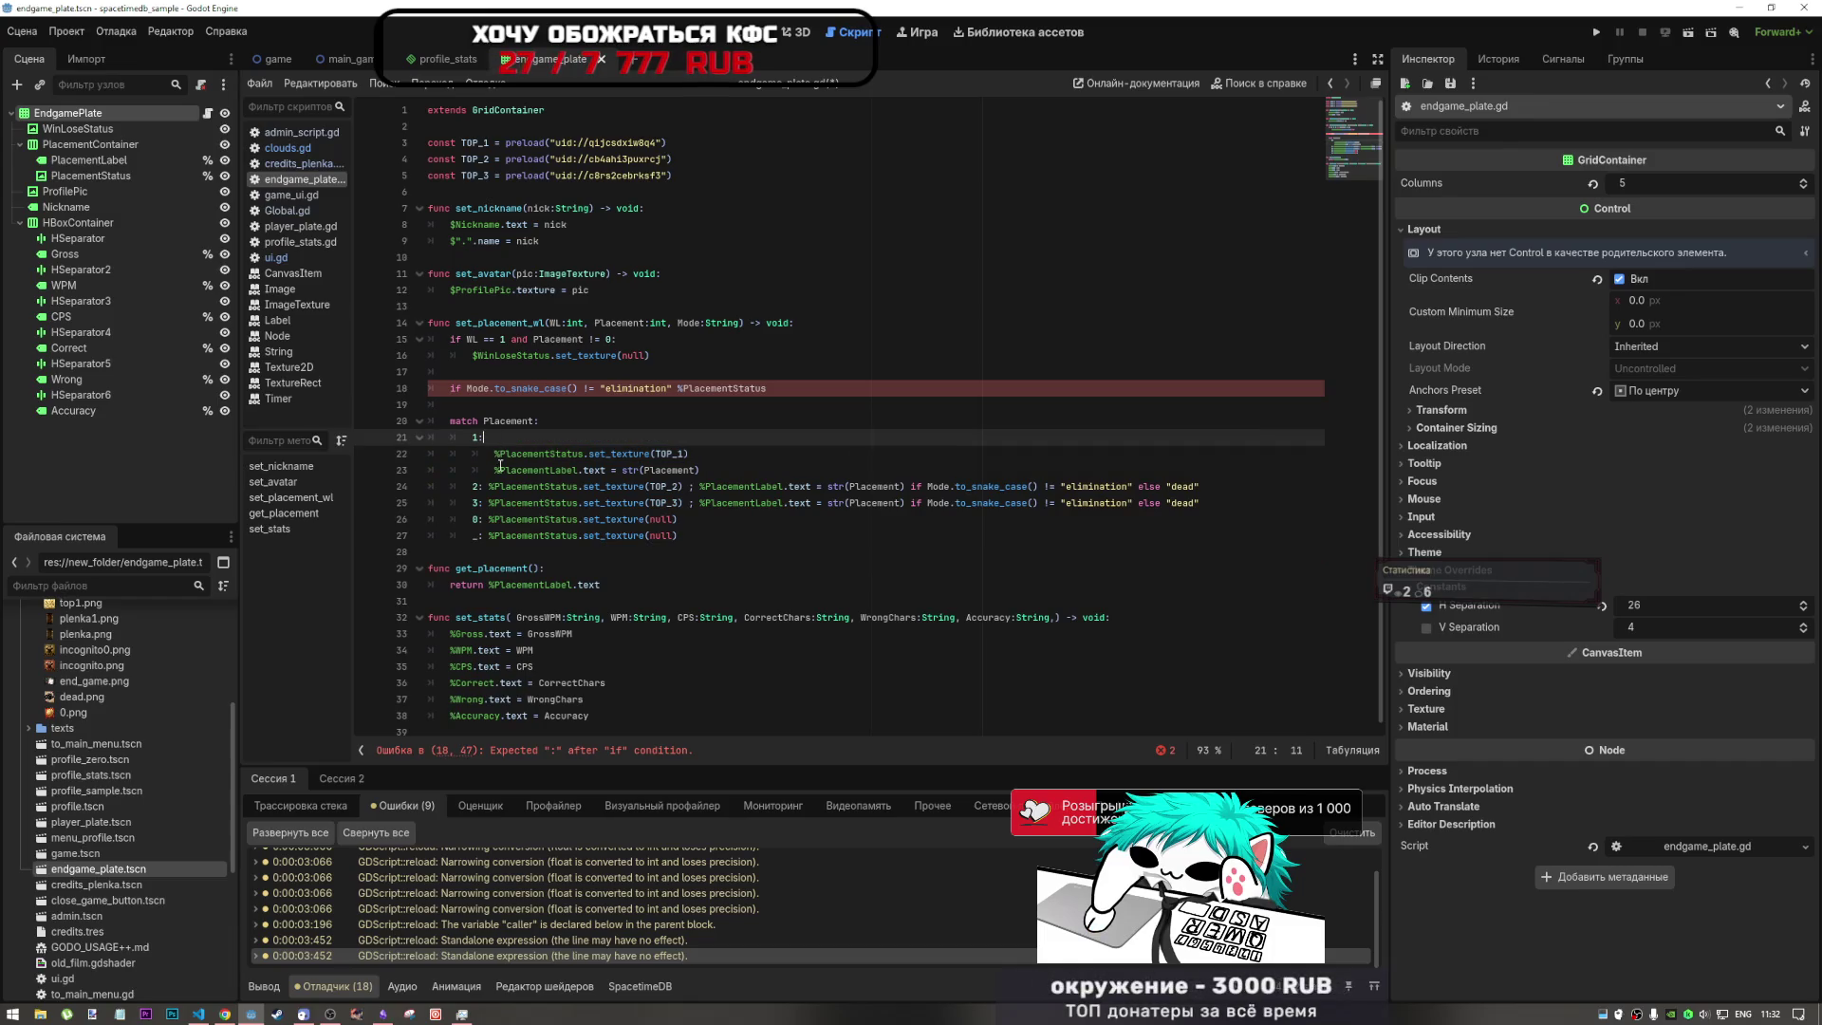
{"action": "left_click", "coordinate": [494, 453]}
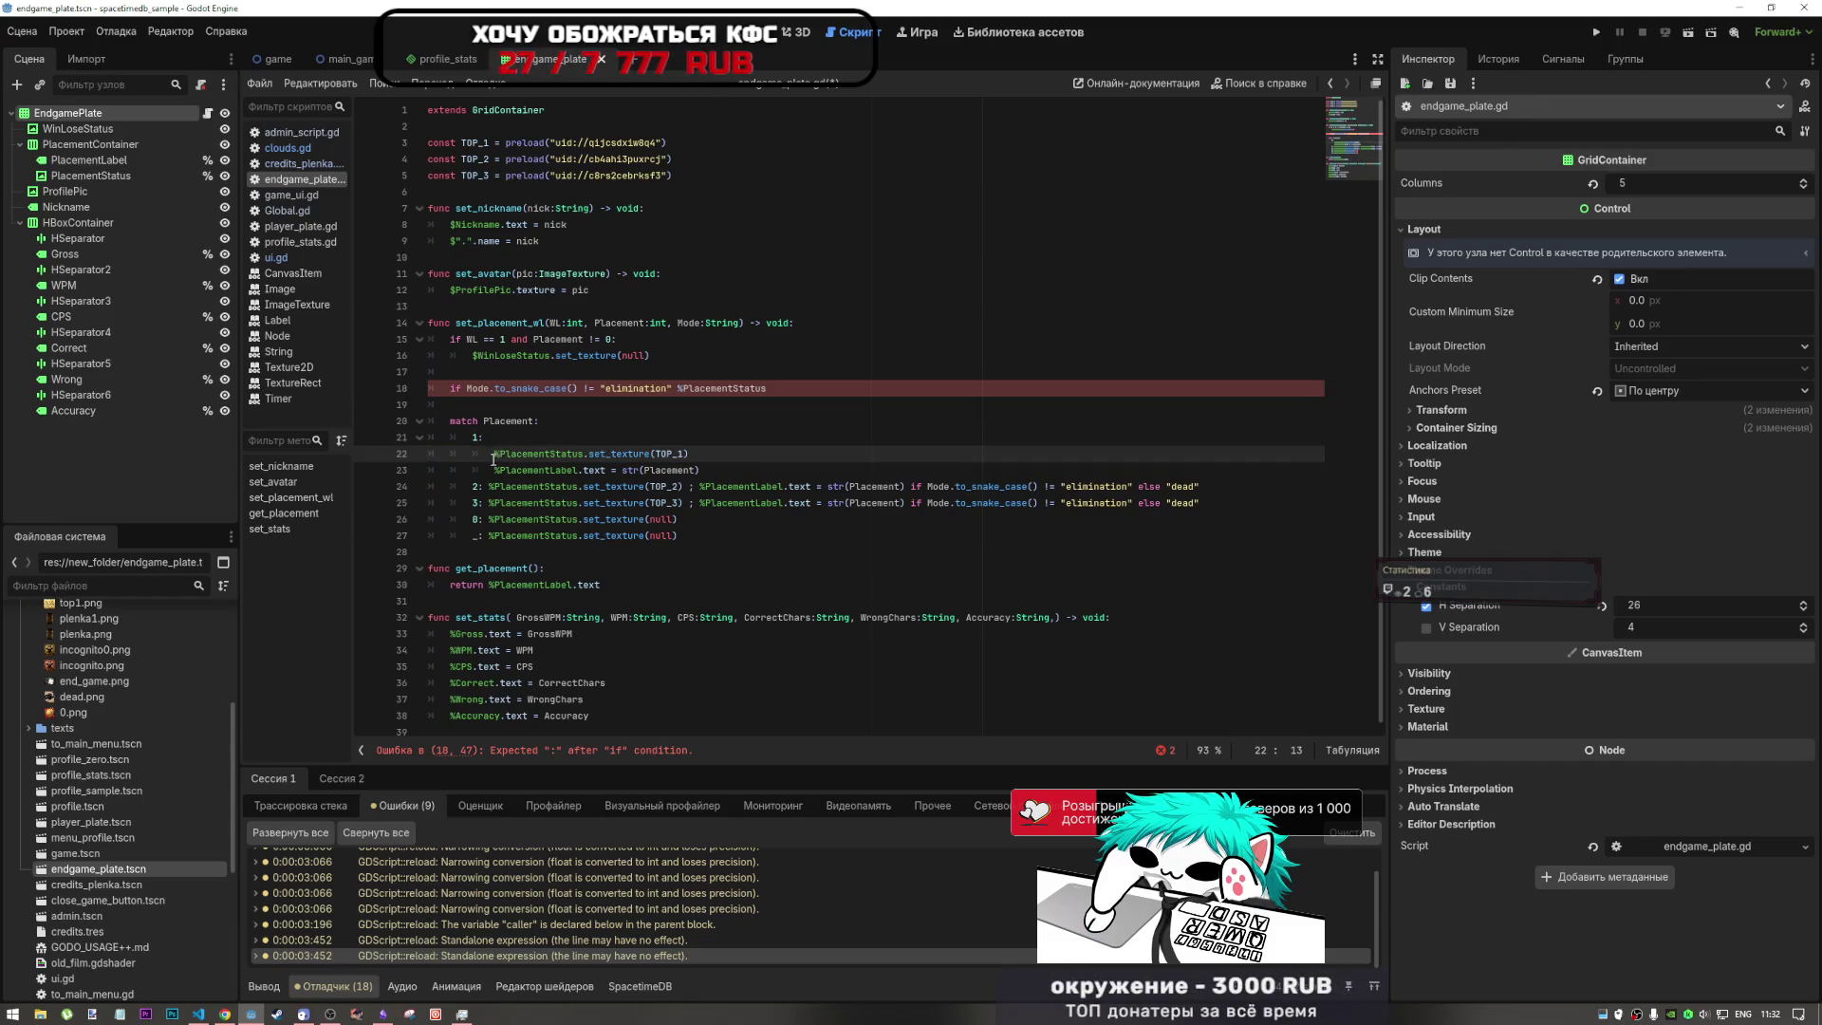
{"action": "left_click", "coordinate": [535, 468]}
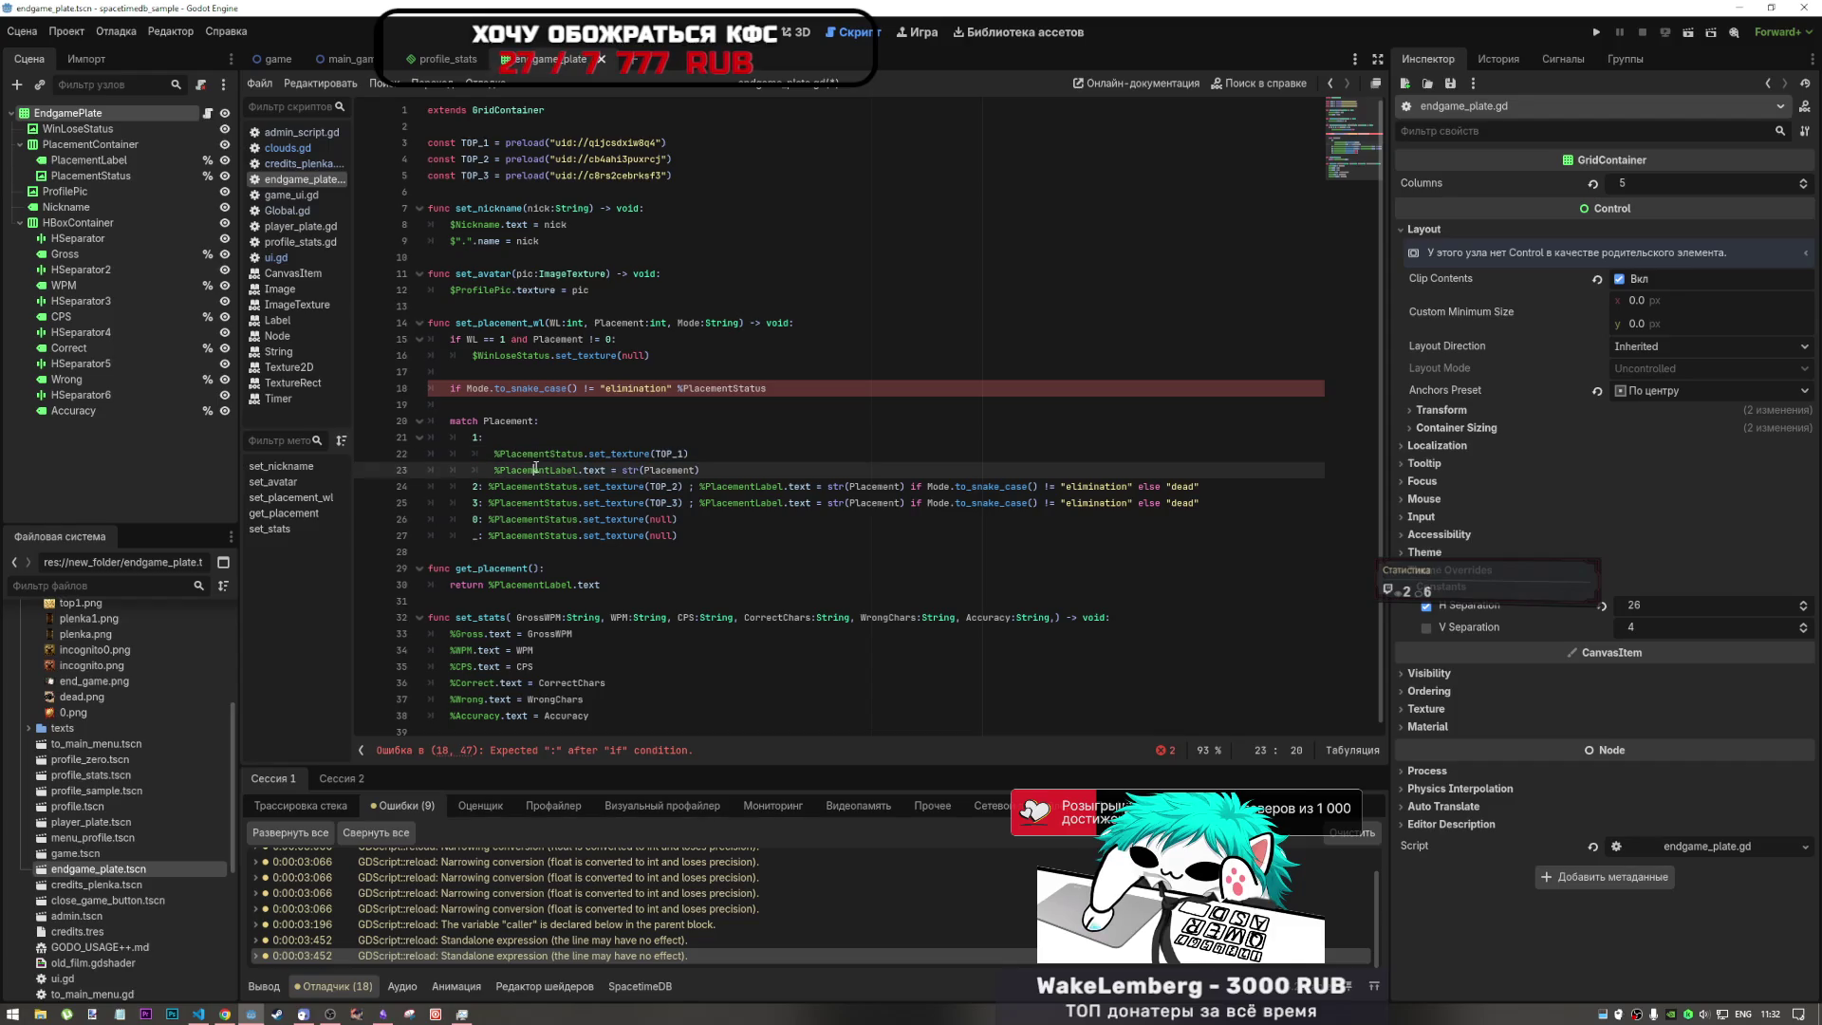
Step: Split case 2 into separate indented TOP_2 texture and label lines
{"action": "left_click", "coordinate": [701, 488]}
{"action": "key", "text": "BackSpace"}
{"action": "key", "text": "BackSpace"}
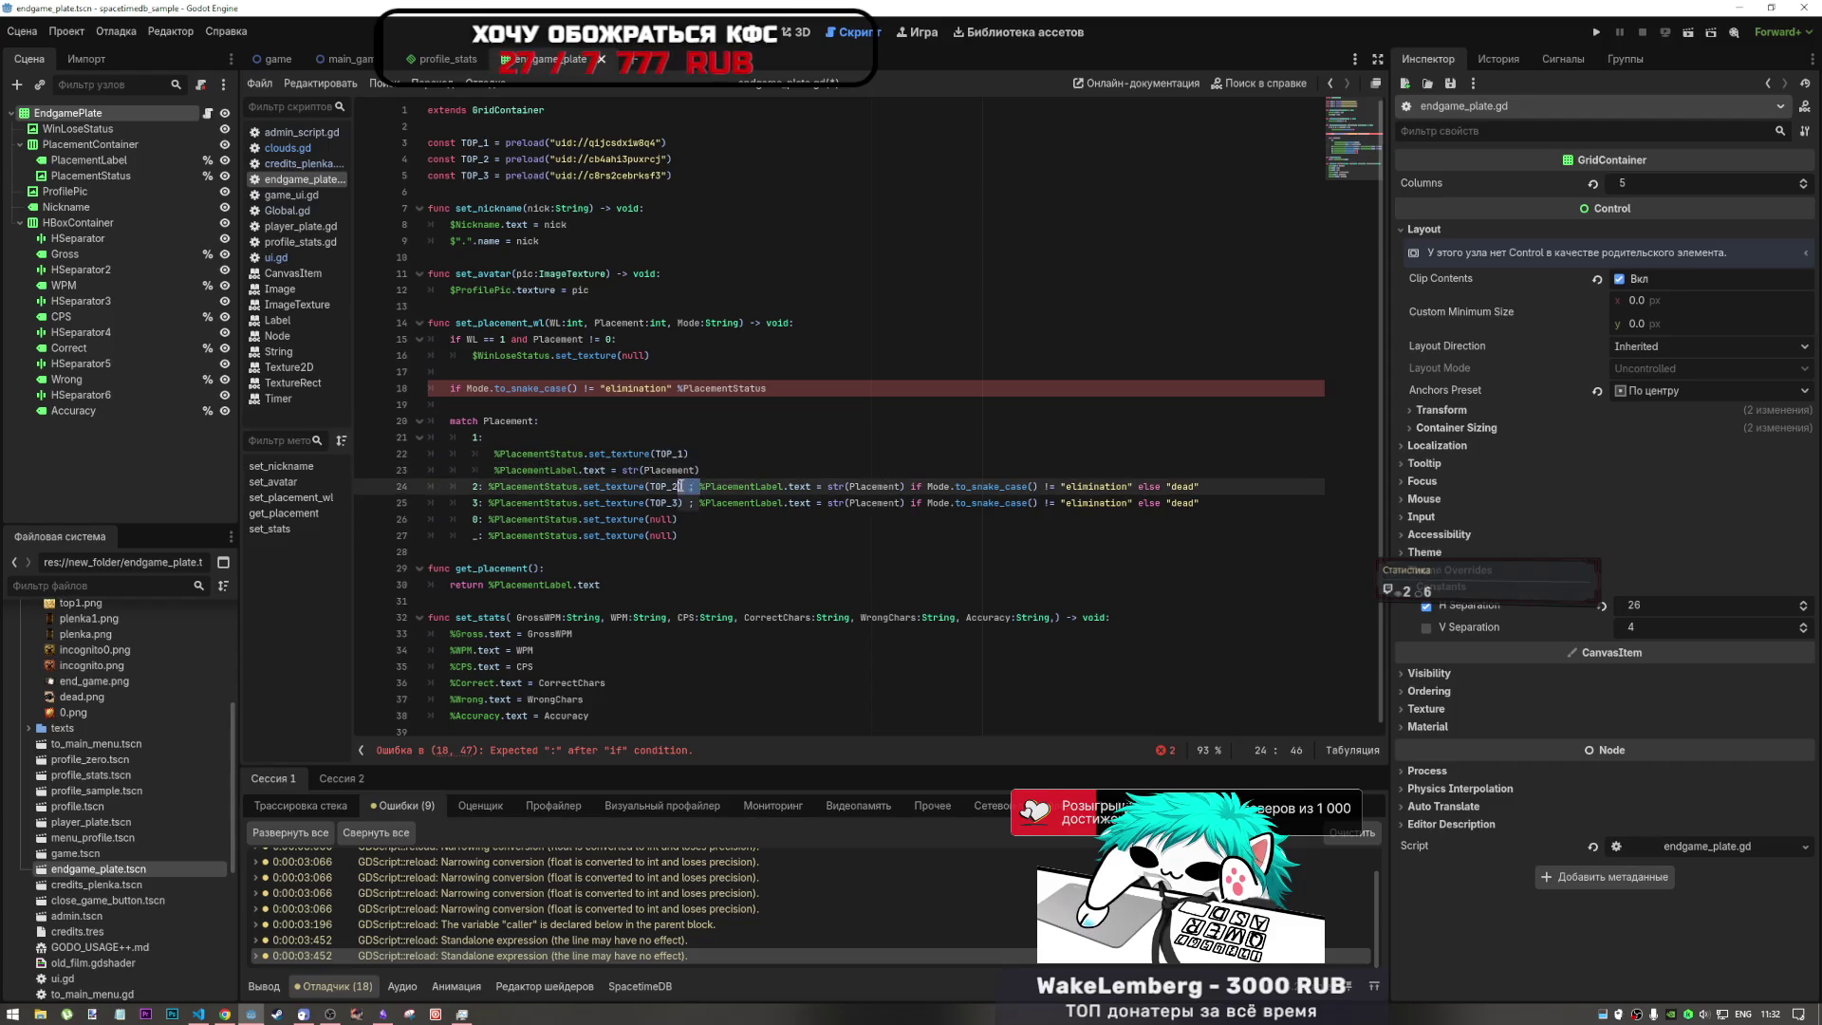
{"action": "key", "text": "Return"}
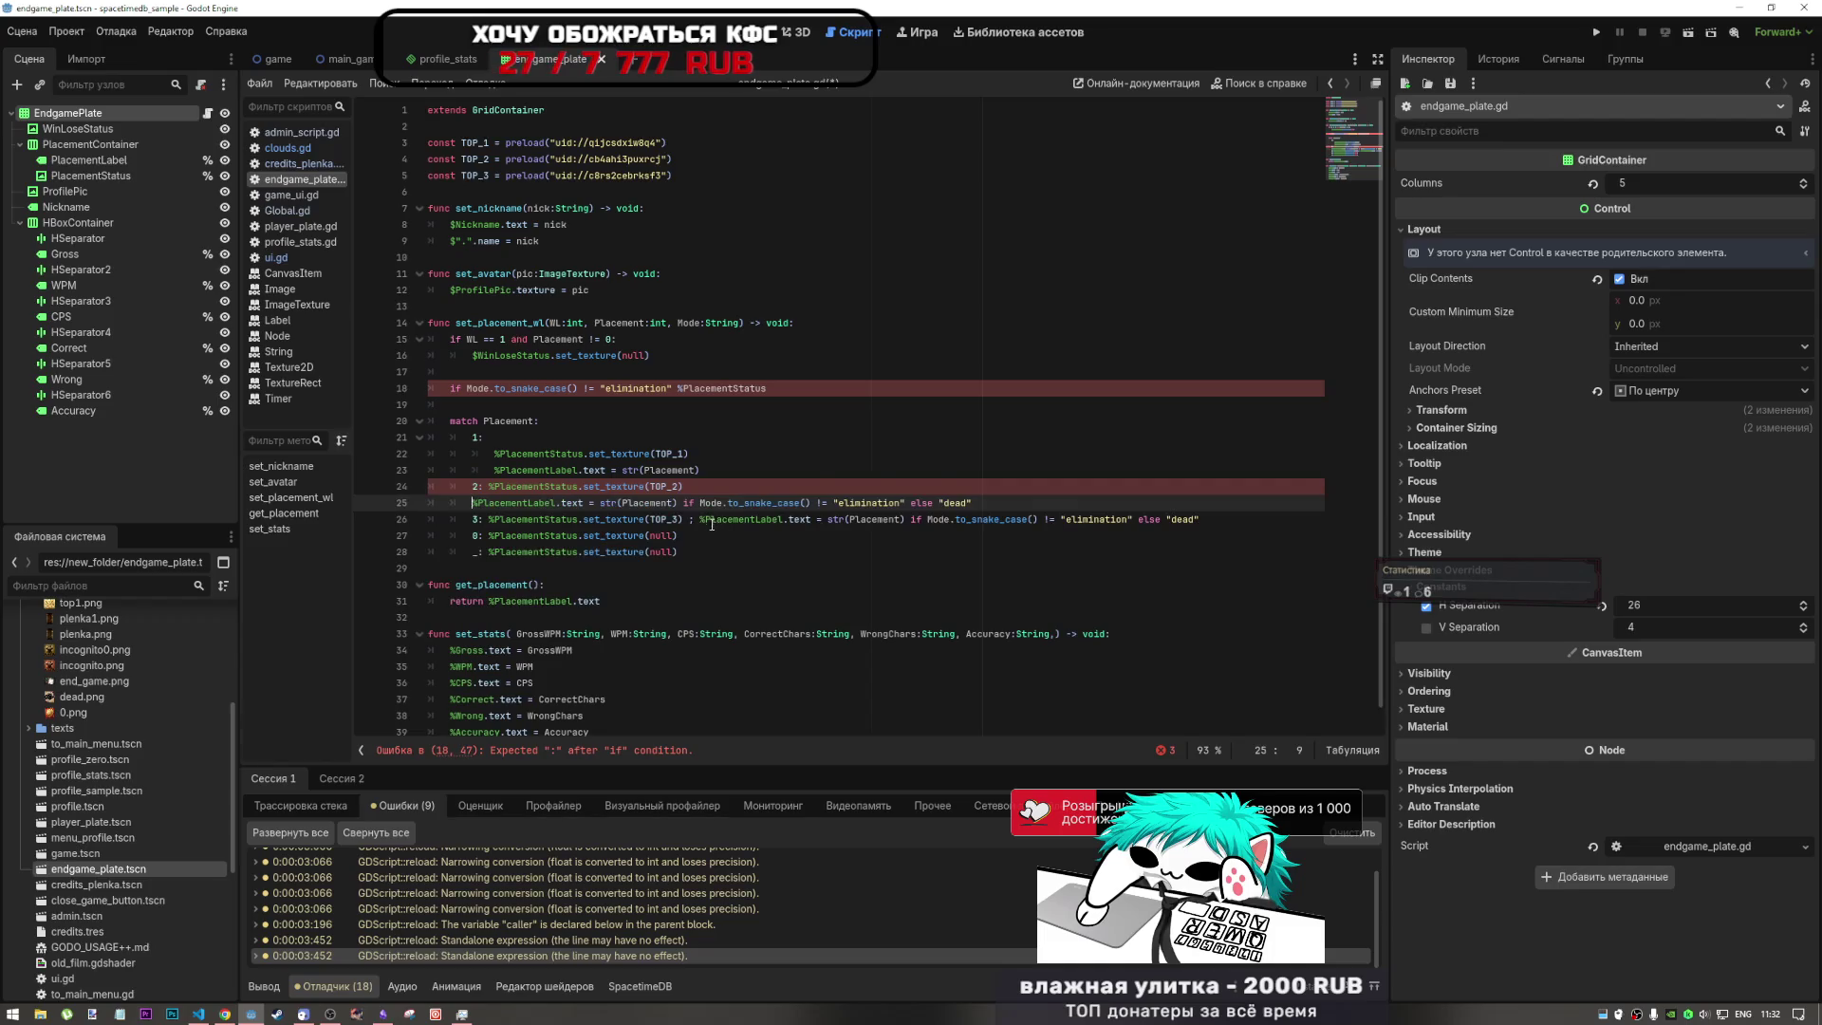
{"action": "left_click", "coordinate": [484, 487]}
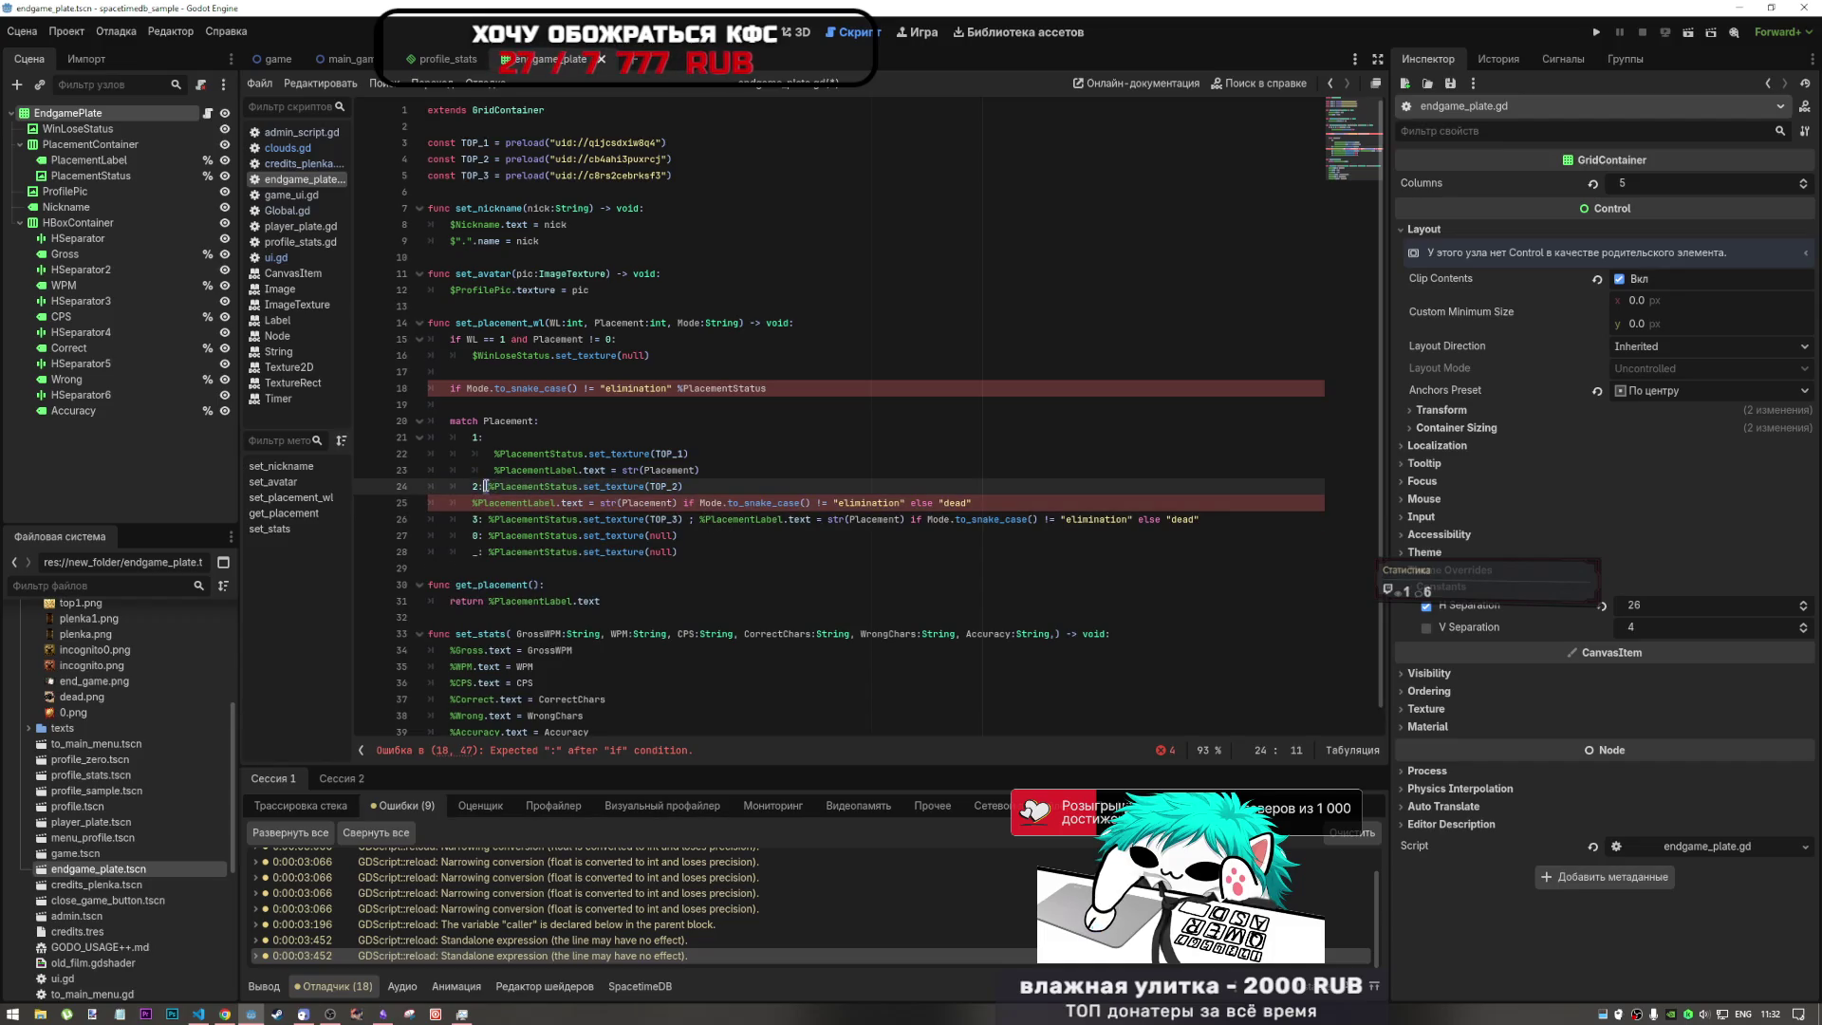
{"action": "key", "text": "Return"}
{"action": "left_click", "coordinate": [484, 519]}
{"action": "key", "text": "Tab"}
{"action": "key", "text": "Up"}
{"action": "key", "text": "shift+End"}
{"action": "left_click", "coordinate": [897, 519]}
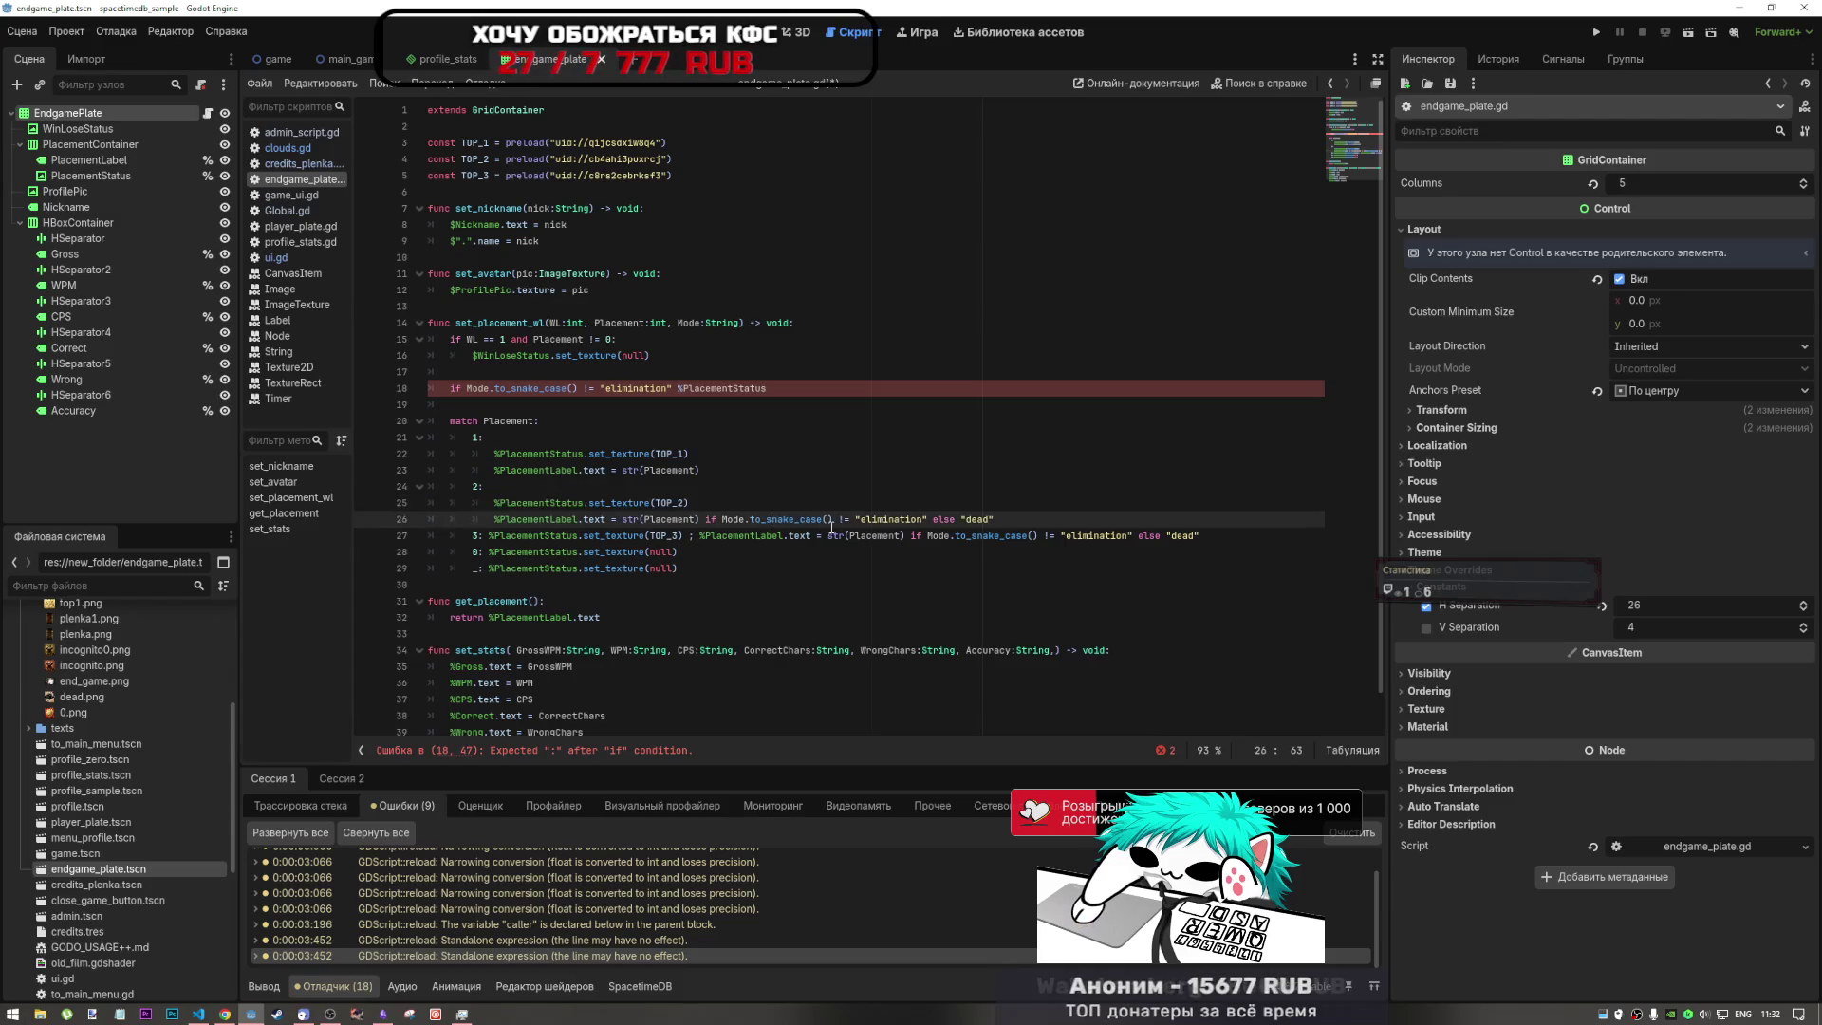
Step: Split case 3 into separate TOP_3 texture and label lines, adding a blank line after it
{"action": "left_click", "coordinate": [489, 536]}
{"action": "key", "text": "Return"}
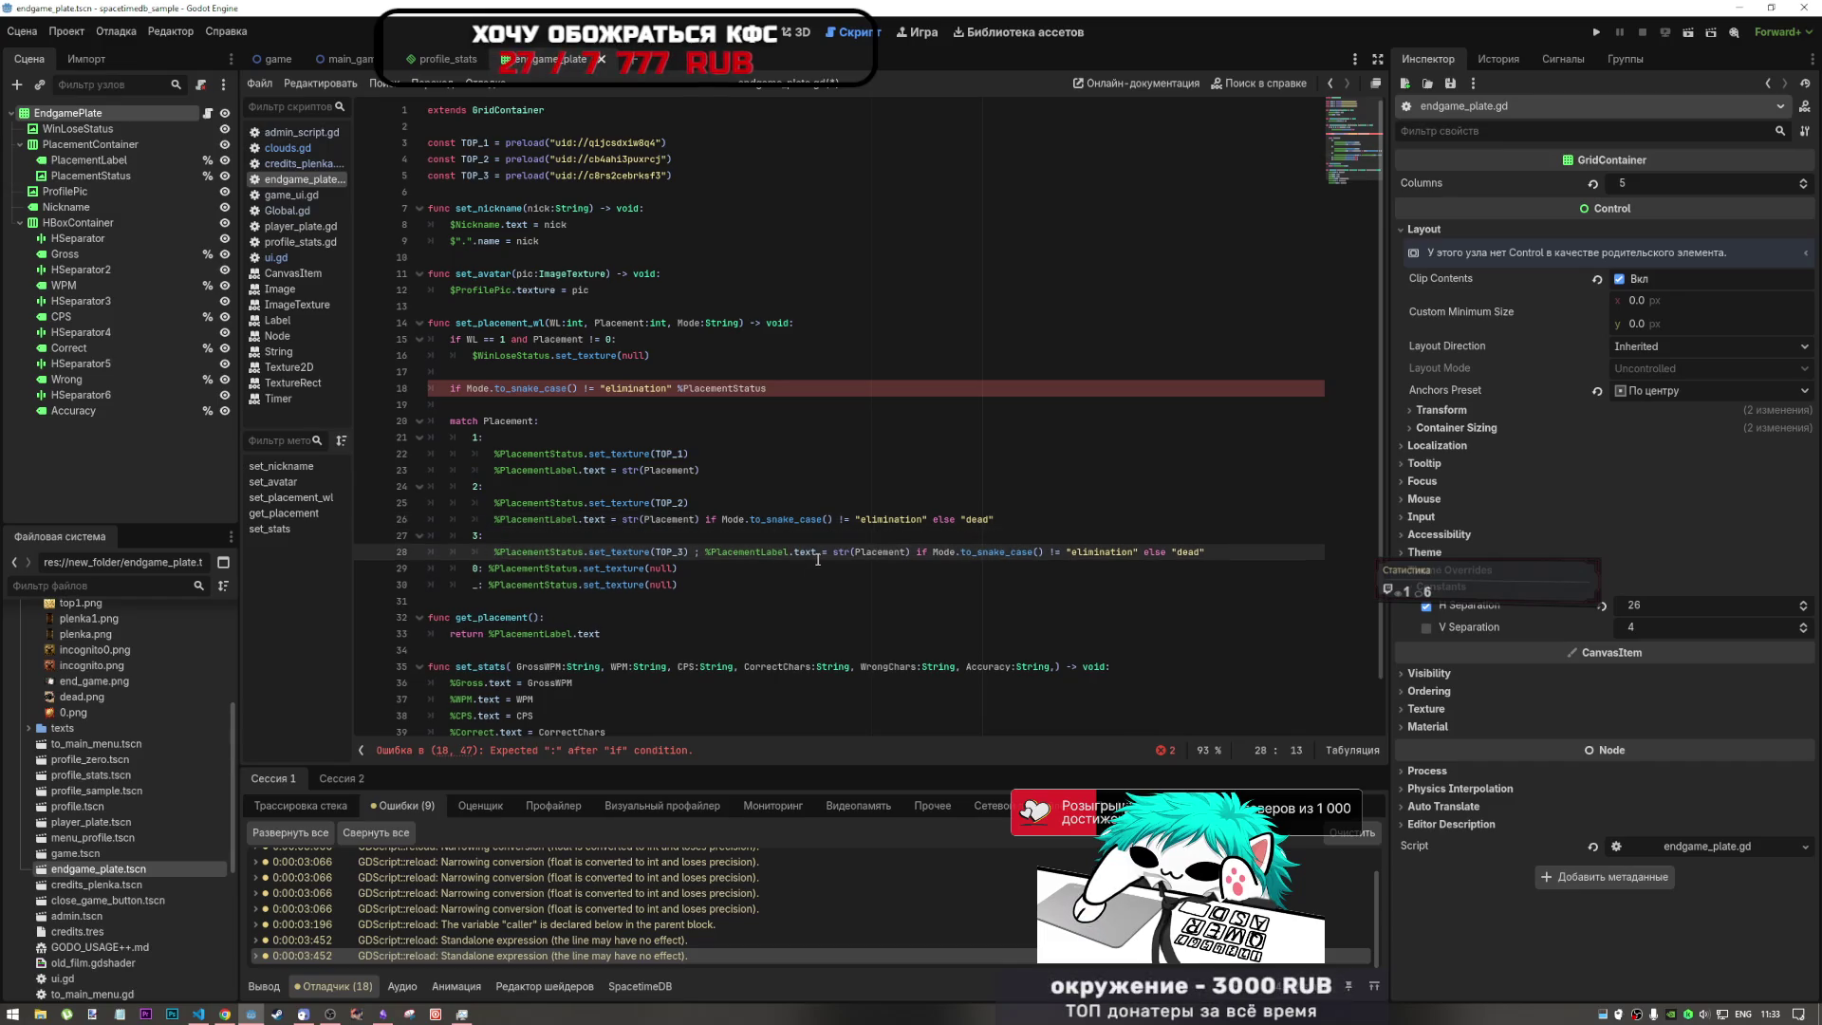
{"action": "left_click", "coordinate": [703, 552]}
{"action": "key", "text": "BackSpace"}
{"action": "key", "text": "BackSpace"}
{"action": "key", "text": "BackSpace"}
{"action": "key", "text": "Return"}
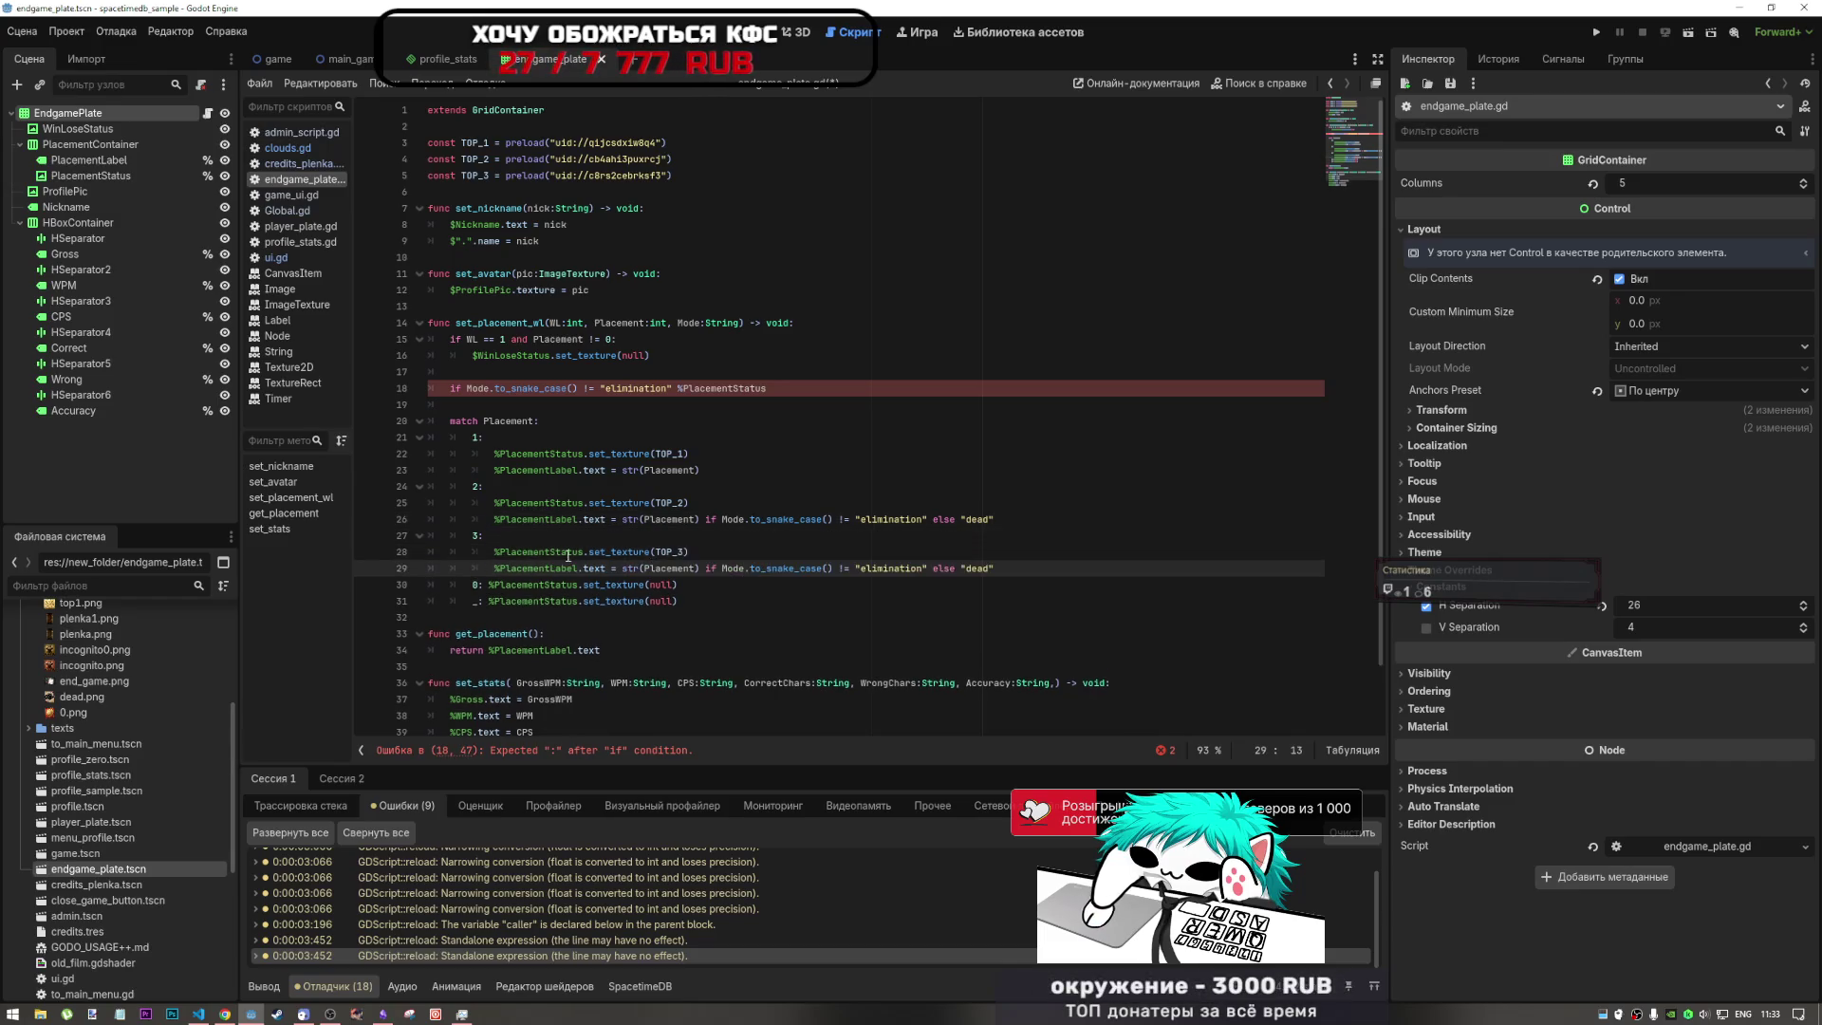
{"action": "left_click", "coordinate": [1014, 571]}
{"action": "key", "text": "Return"}
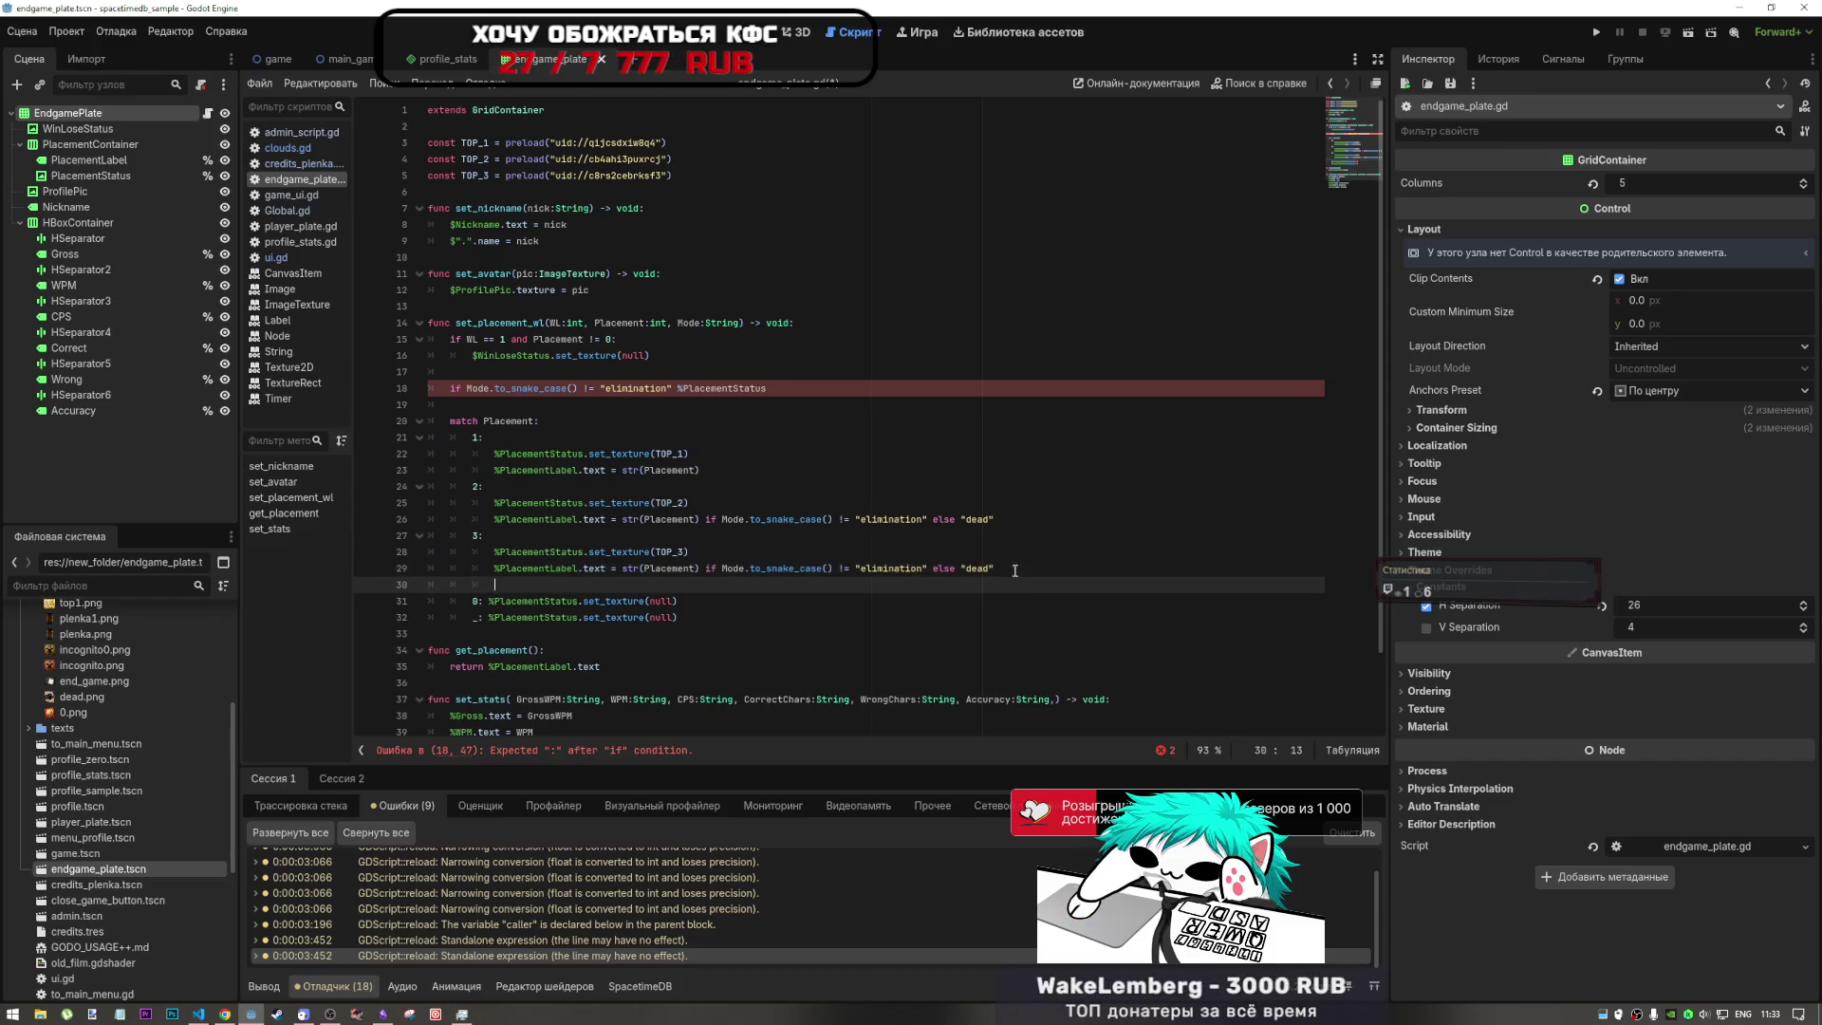
{"action": "left_click_drag", "start_coordinate": [497, 572], "coordinate": [403, 581]}
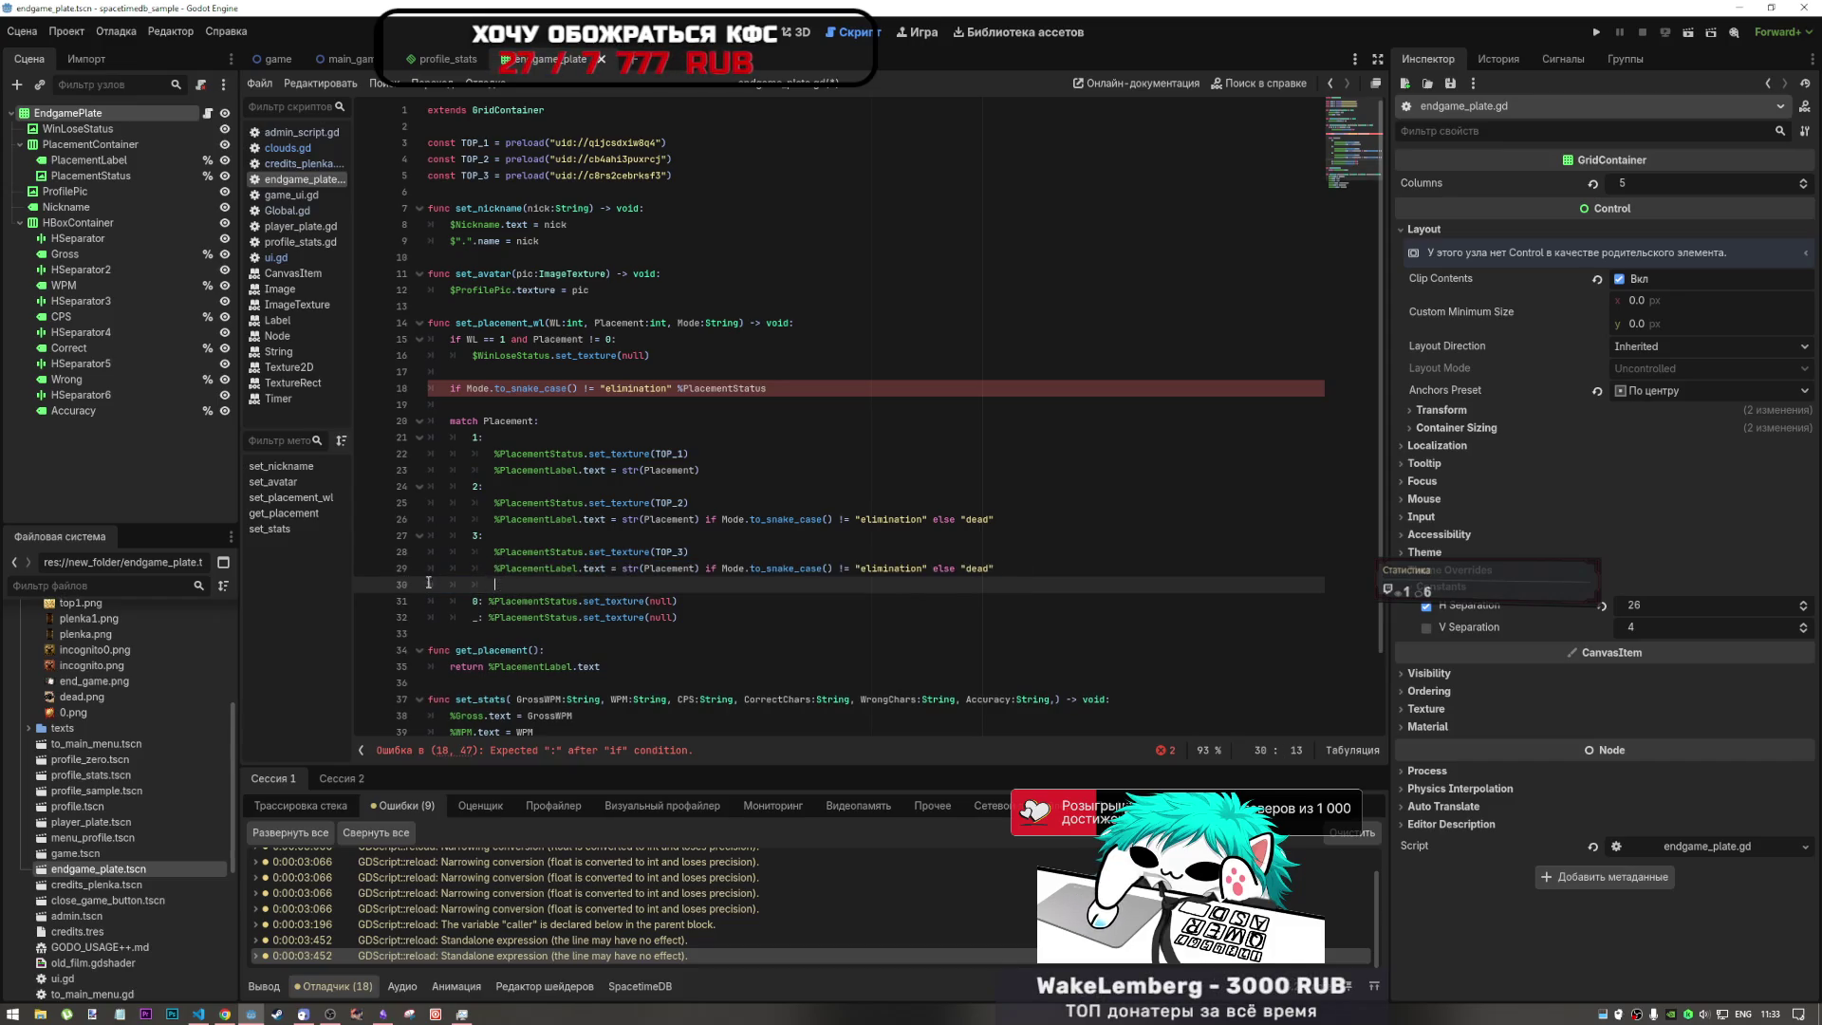
Step: Select PlacementStatus in case 1 to check its other uses
{"action": "left_click", "coordinate": [671, 471]}
{"action": "double_click", "coordinate": [576, 455]}
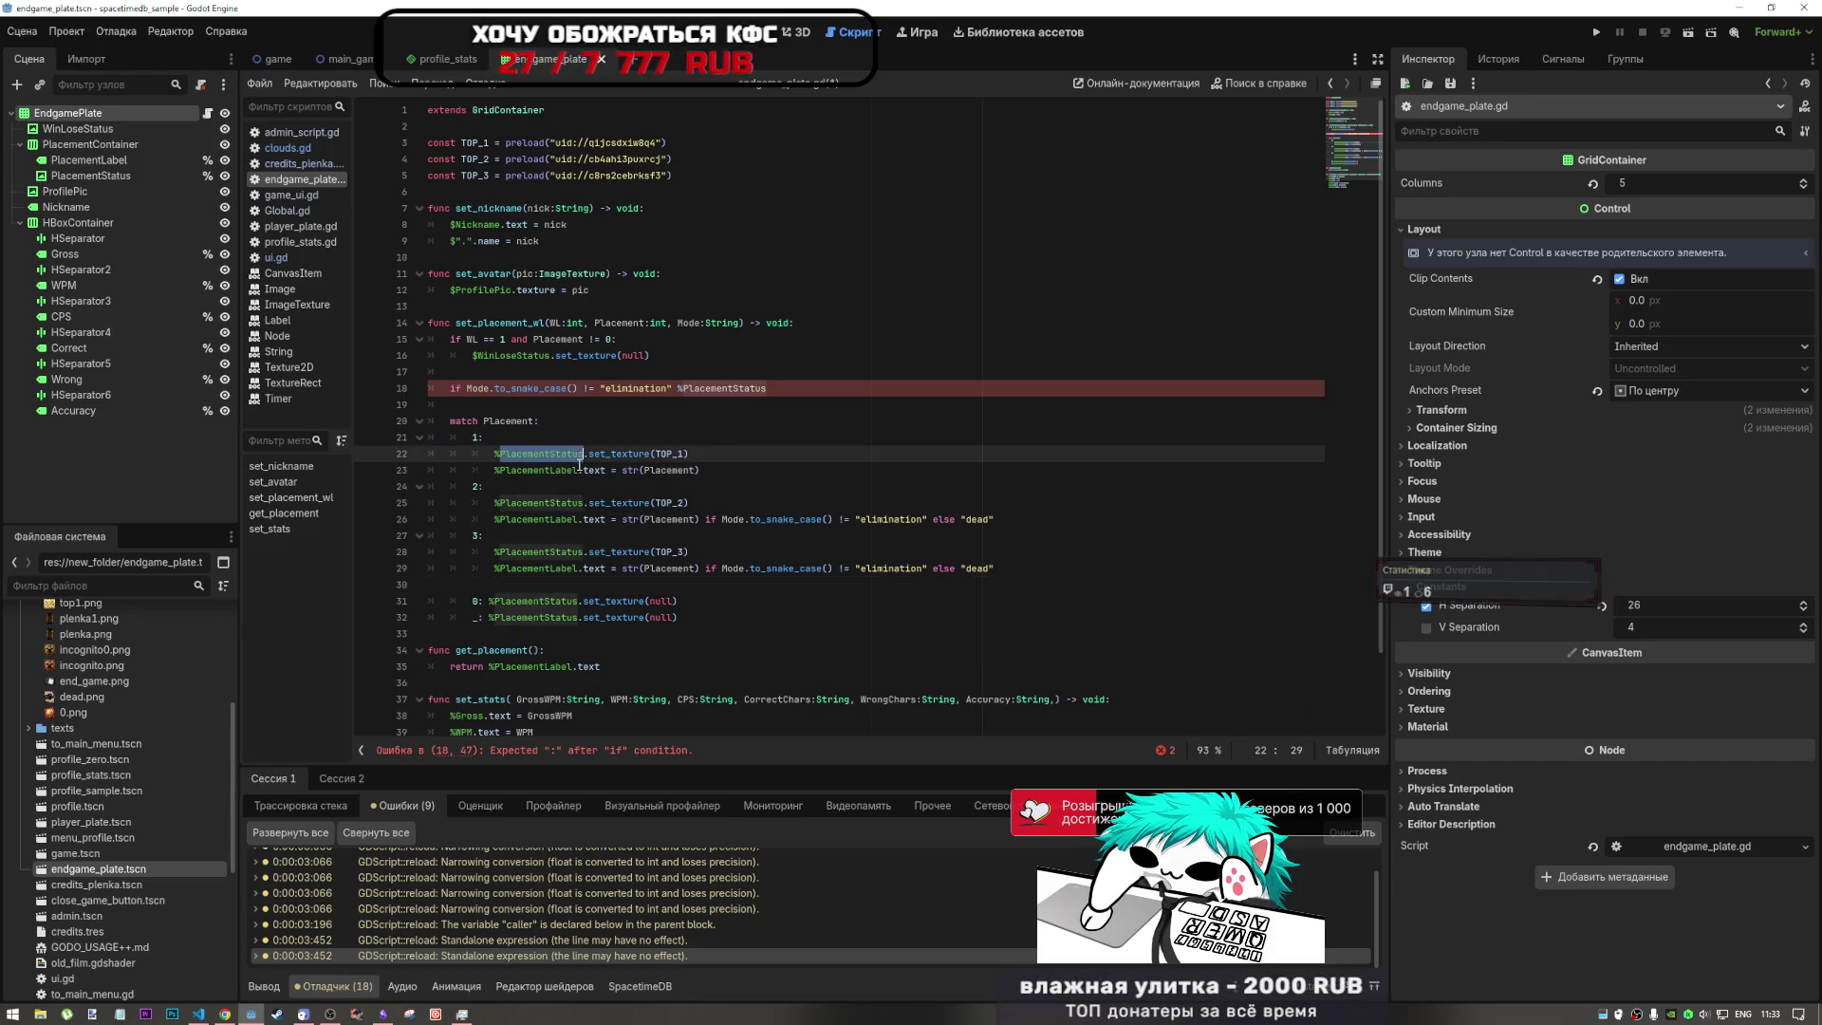
{"action": "mouse_move", "coordinate": [582, 477]}
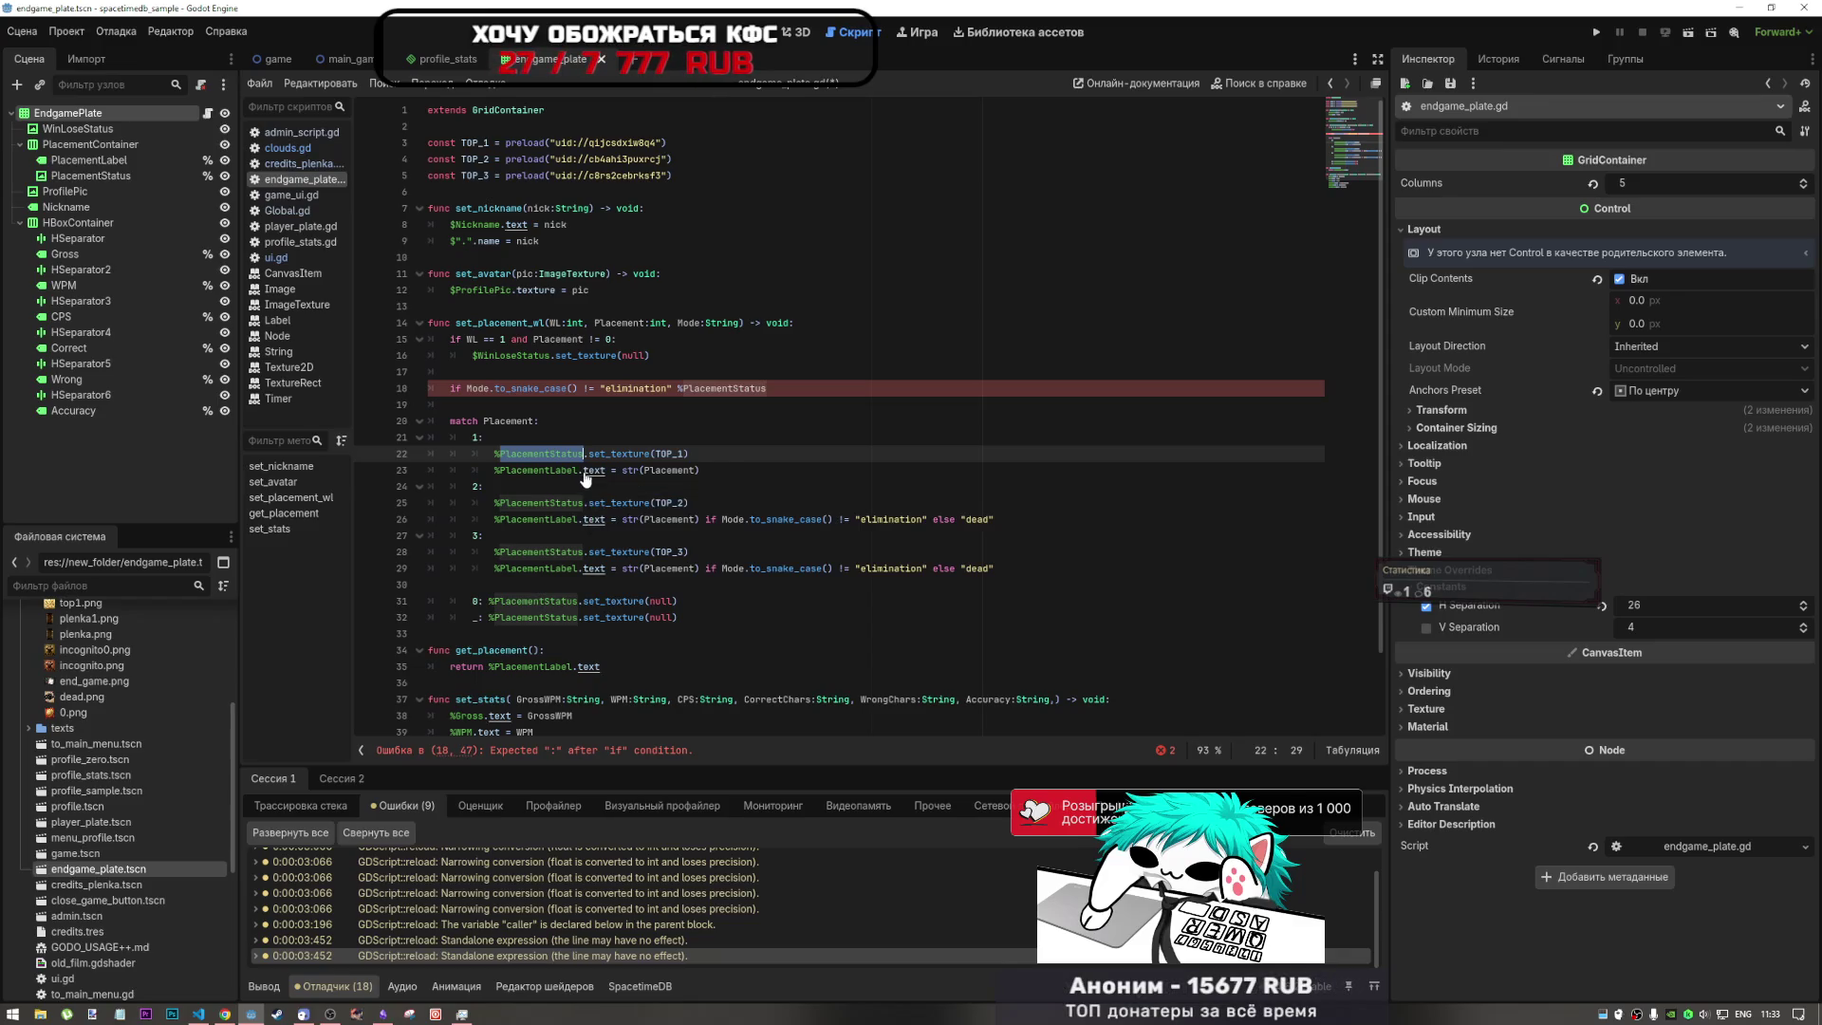
{"action": "left_click", "coordinate": [543, 452]}
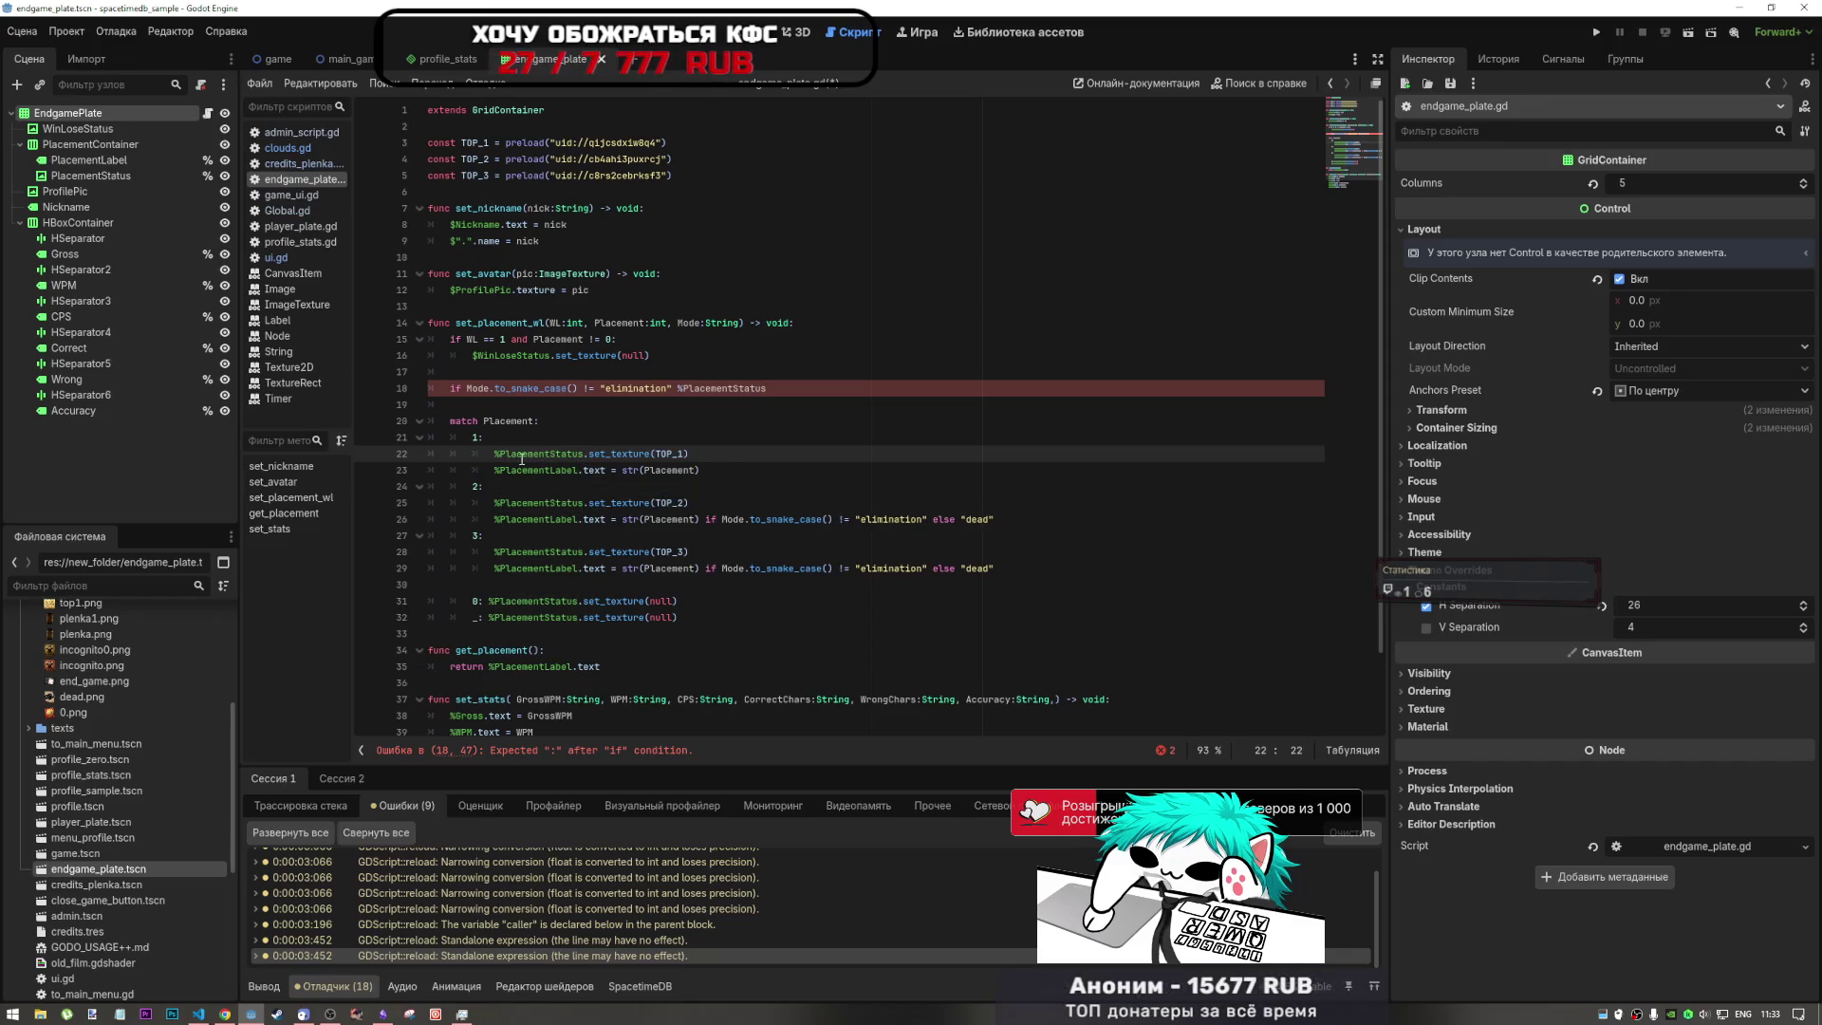
Step: Add a new line under the TOP_1 texture call holding %PlacementStatus
{"action": "left_click", "coordinate": [711, 451]}
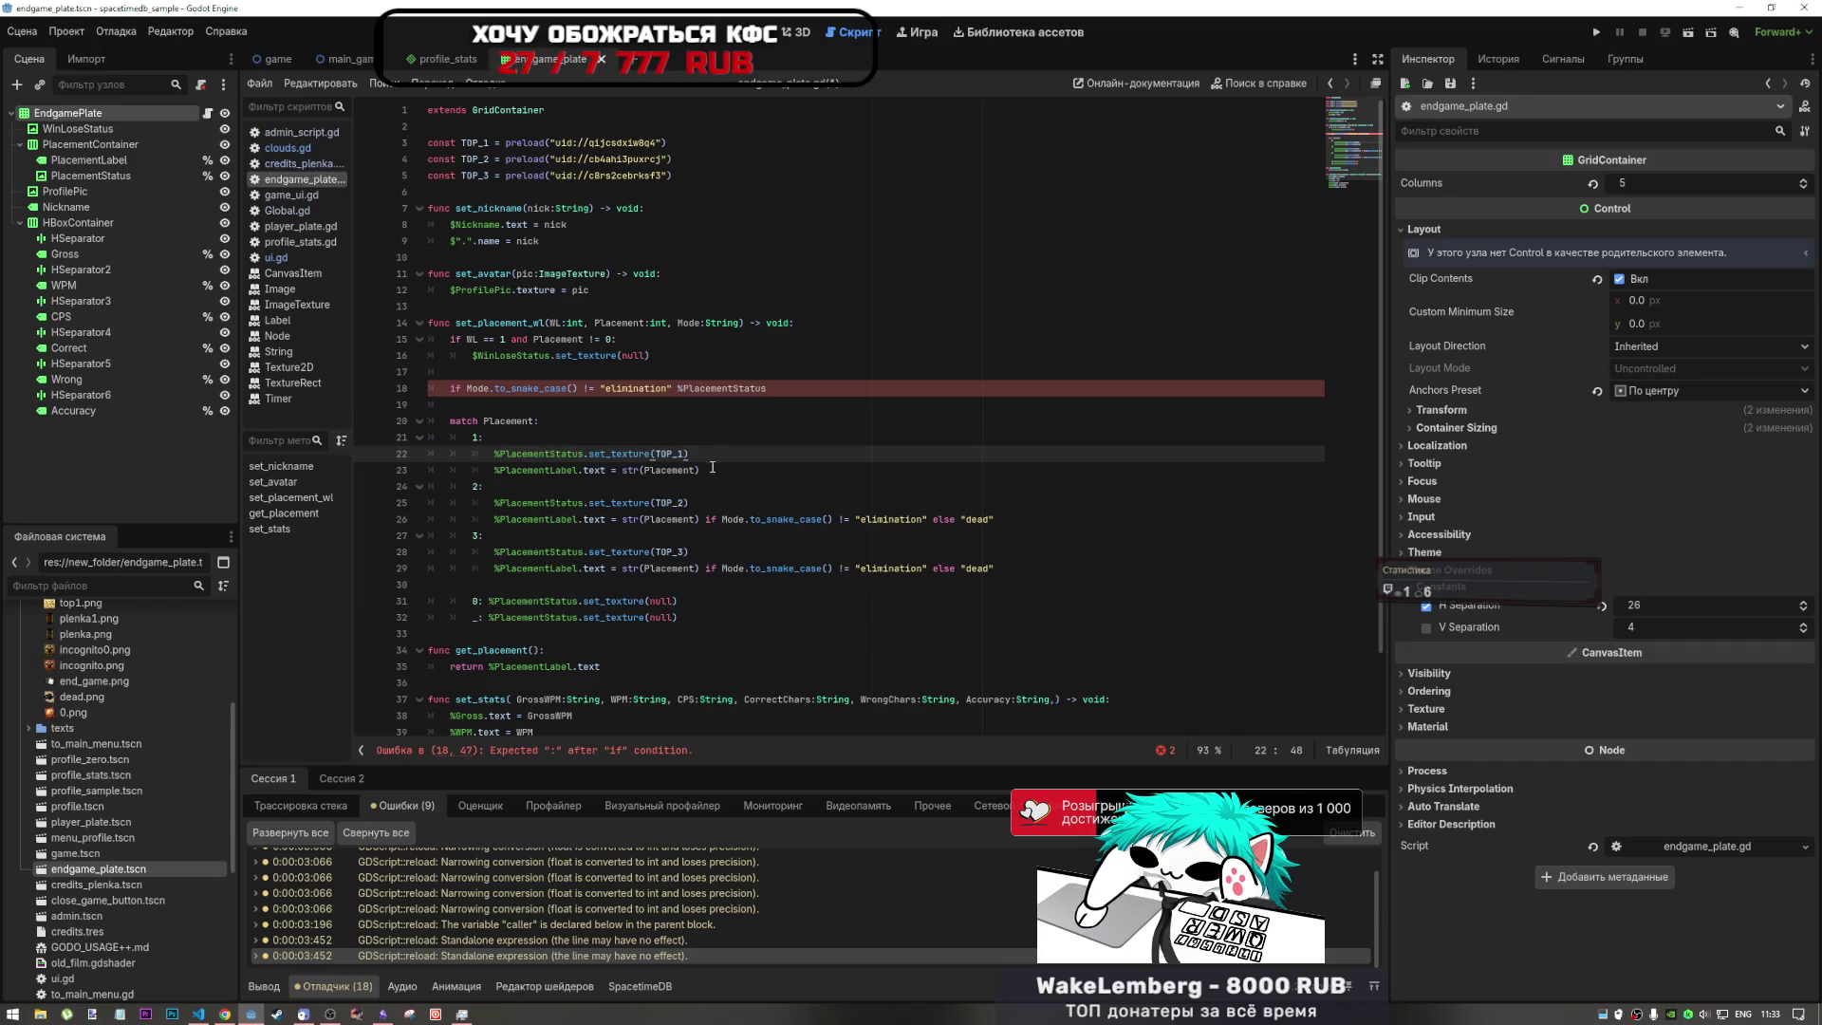
{"action": "key", "text": "Return"}
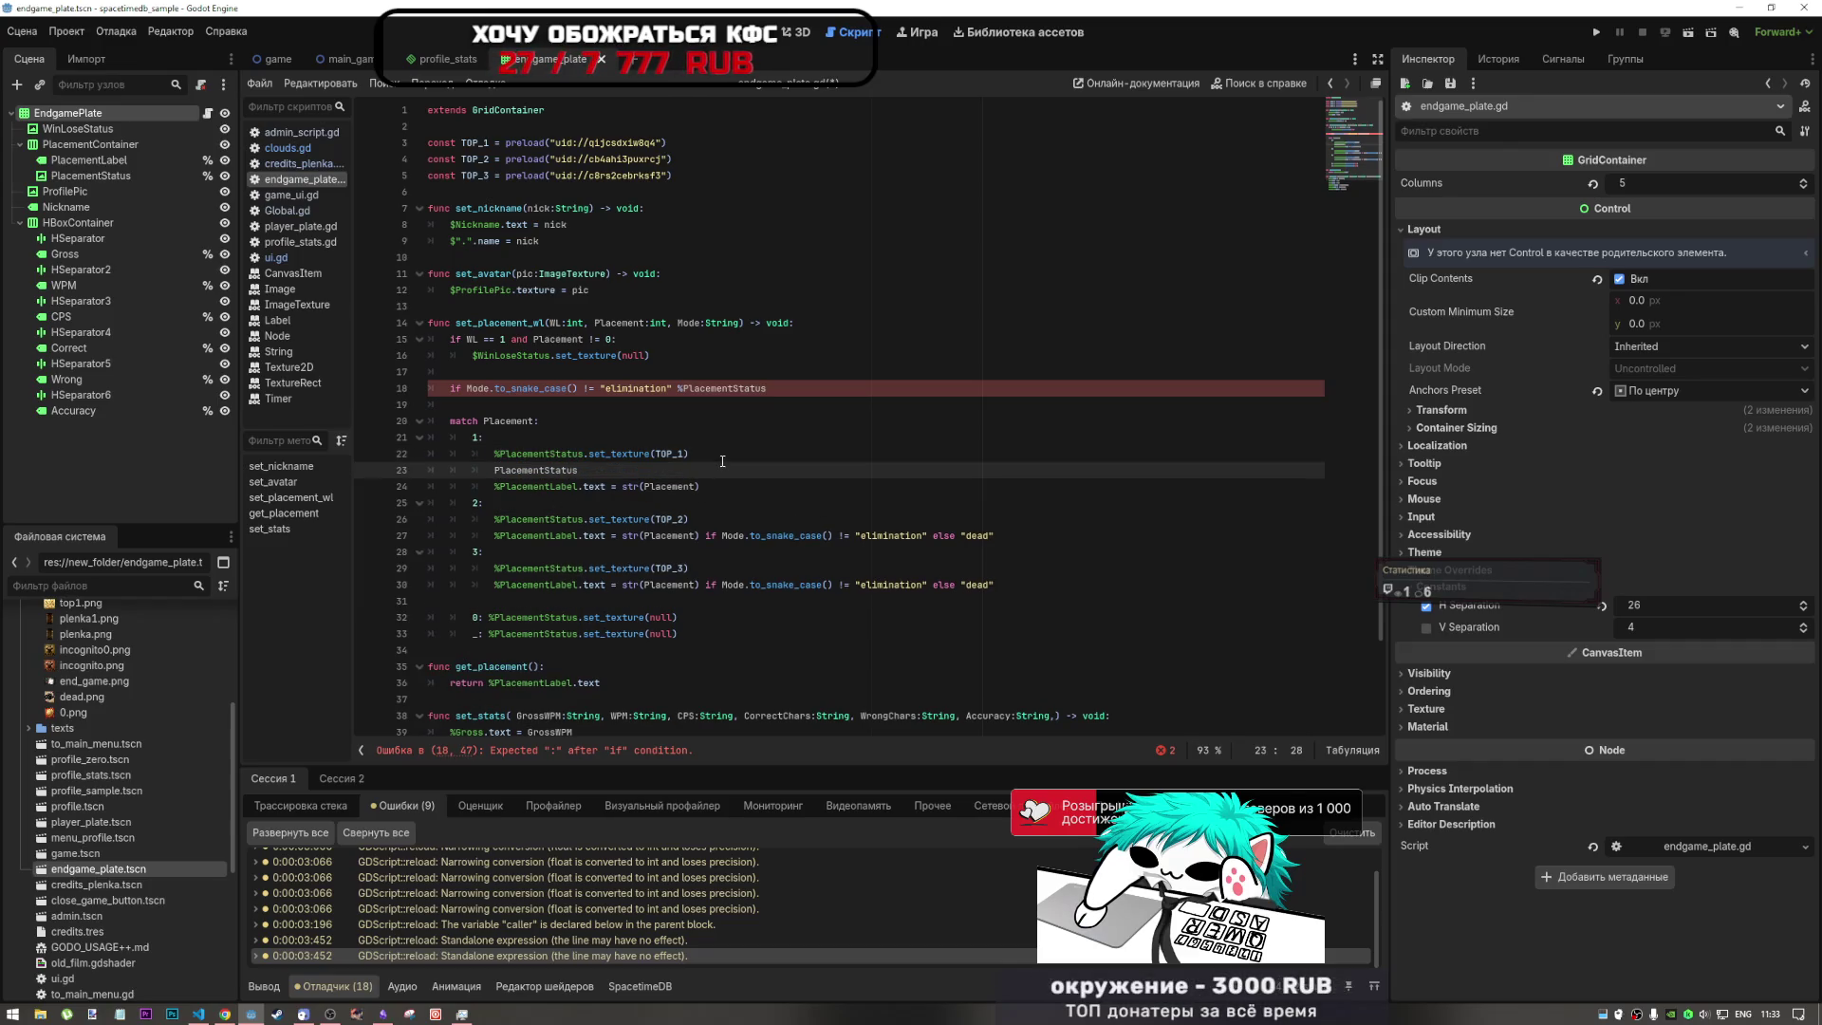
{"action": "left_click_drag", "start_coordinate": [583, 453], "coordinate": [493, 453]}
{"action": "key", "text": "ctrl+c"}
{"action": "left_click", "coordinate": [527, 475]}
{"action": "key", "text": "ctrl+v"}
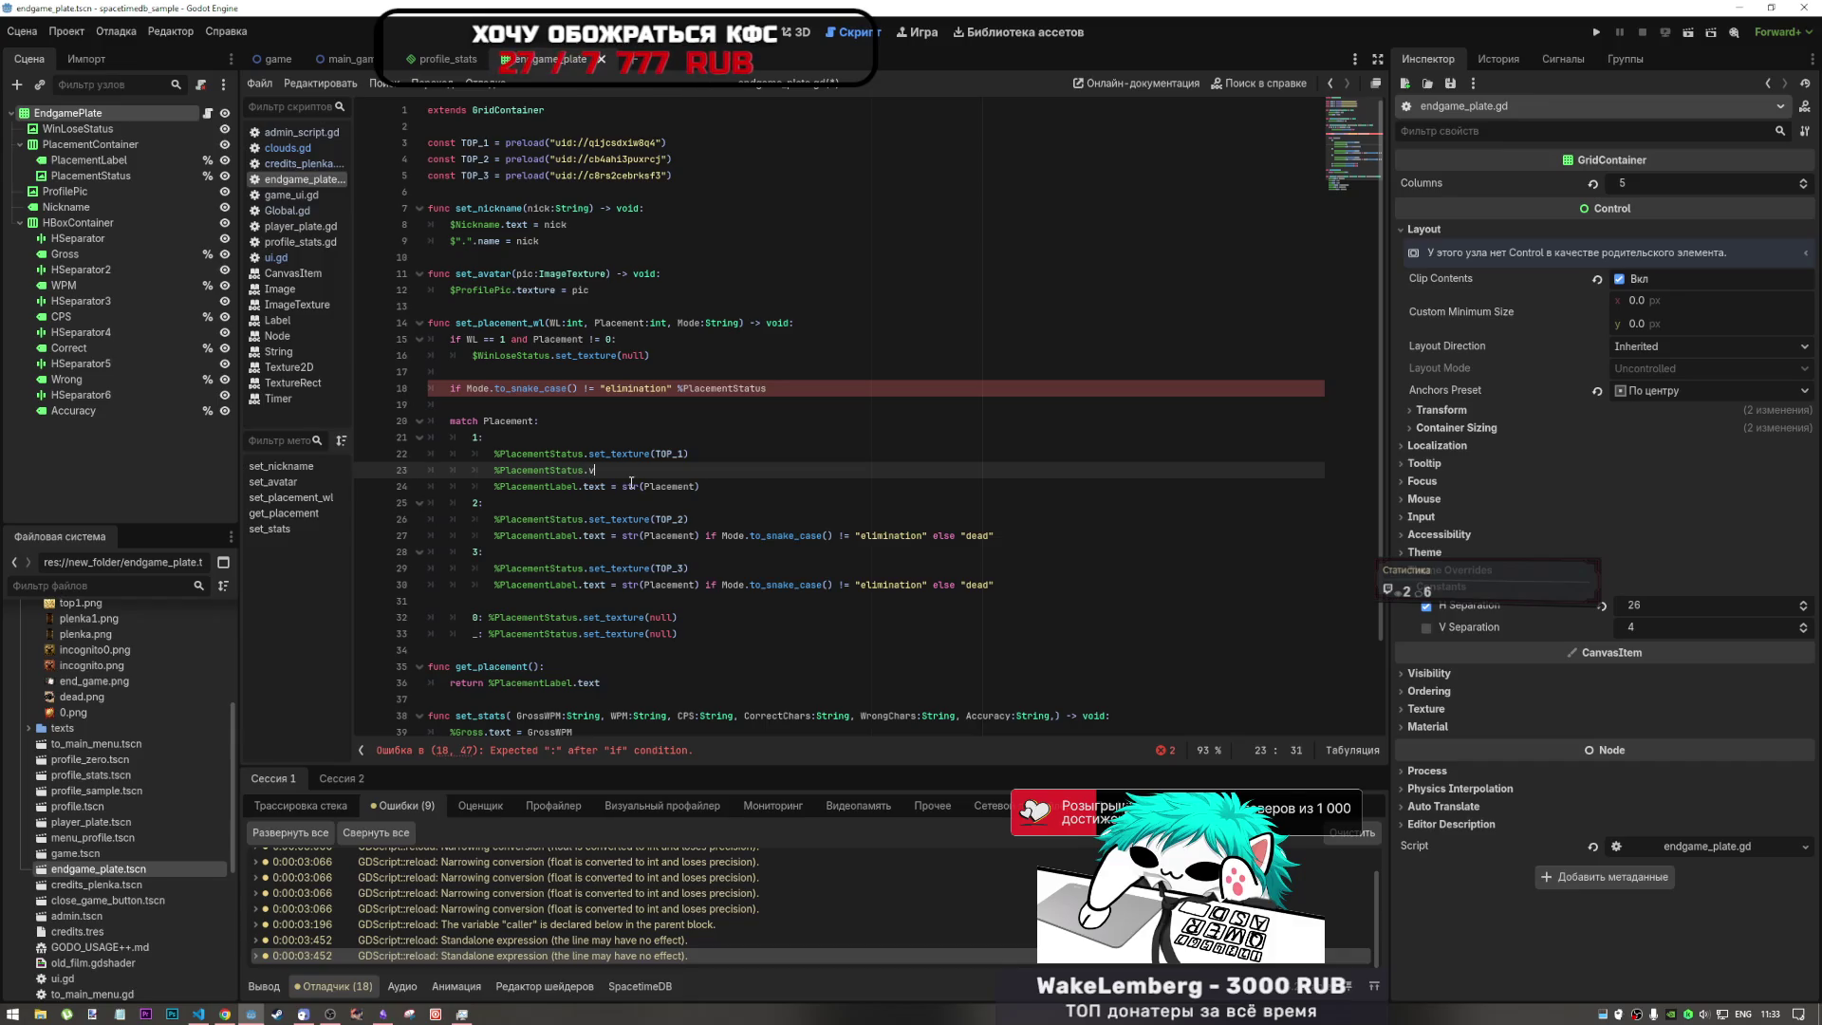
Step: Extend it to '%PlacementStatus.visible =' and select the elimination condition on the case 2 line
{"action": "type", "text": "is"}
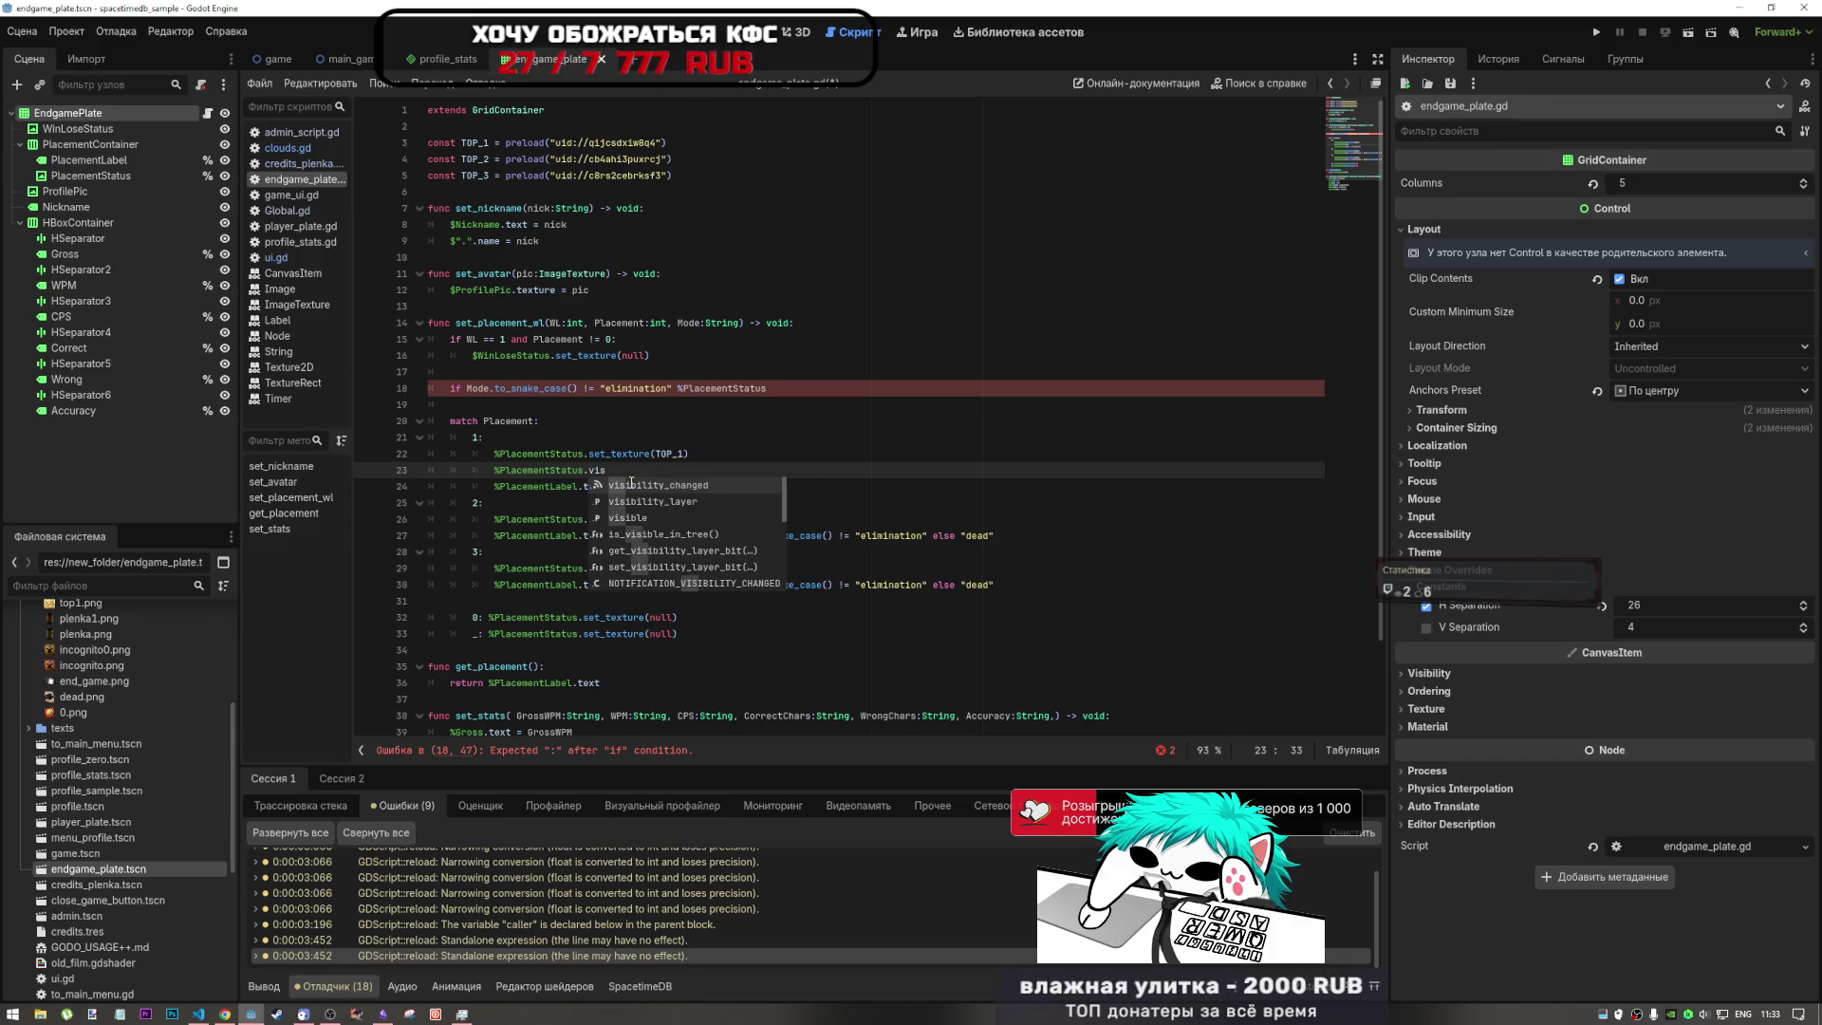
{"action": "left_click", "coordinate": [631, 484]}
{"action": "key", "text": "Up"}
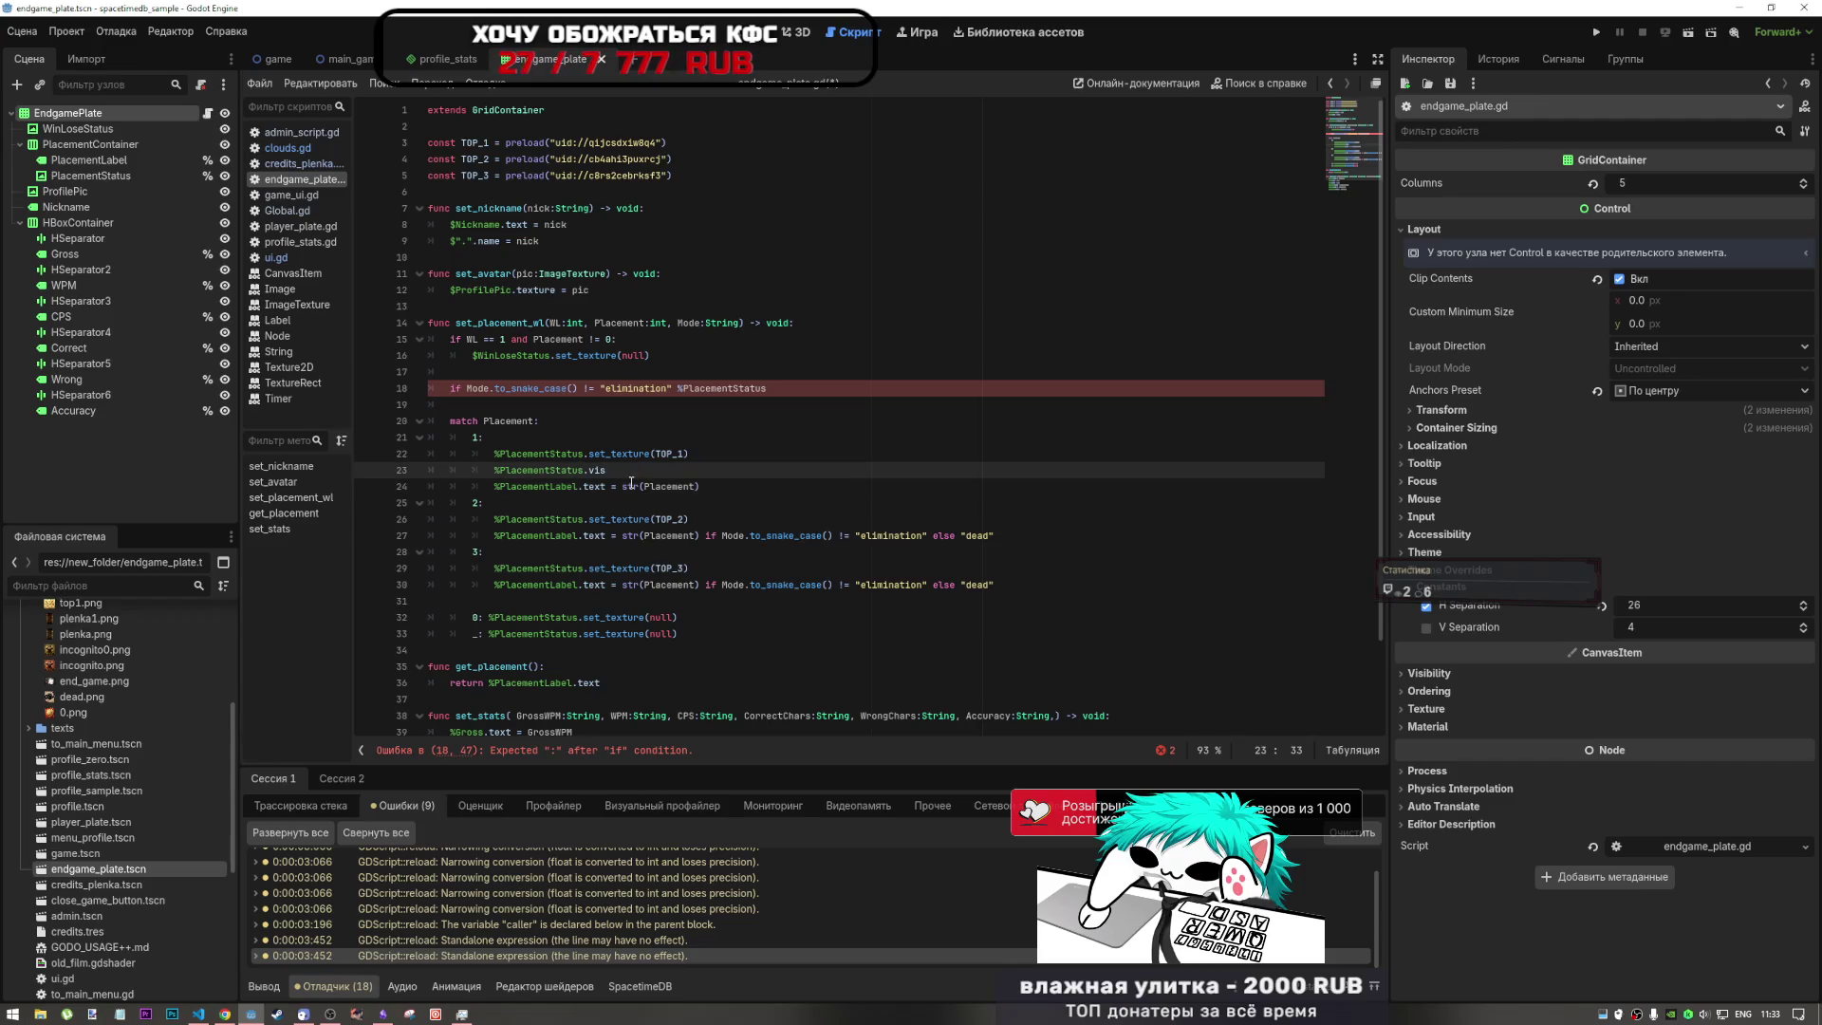
{"action": "type", "text": "ible ="}
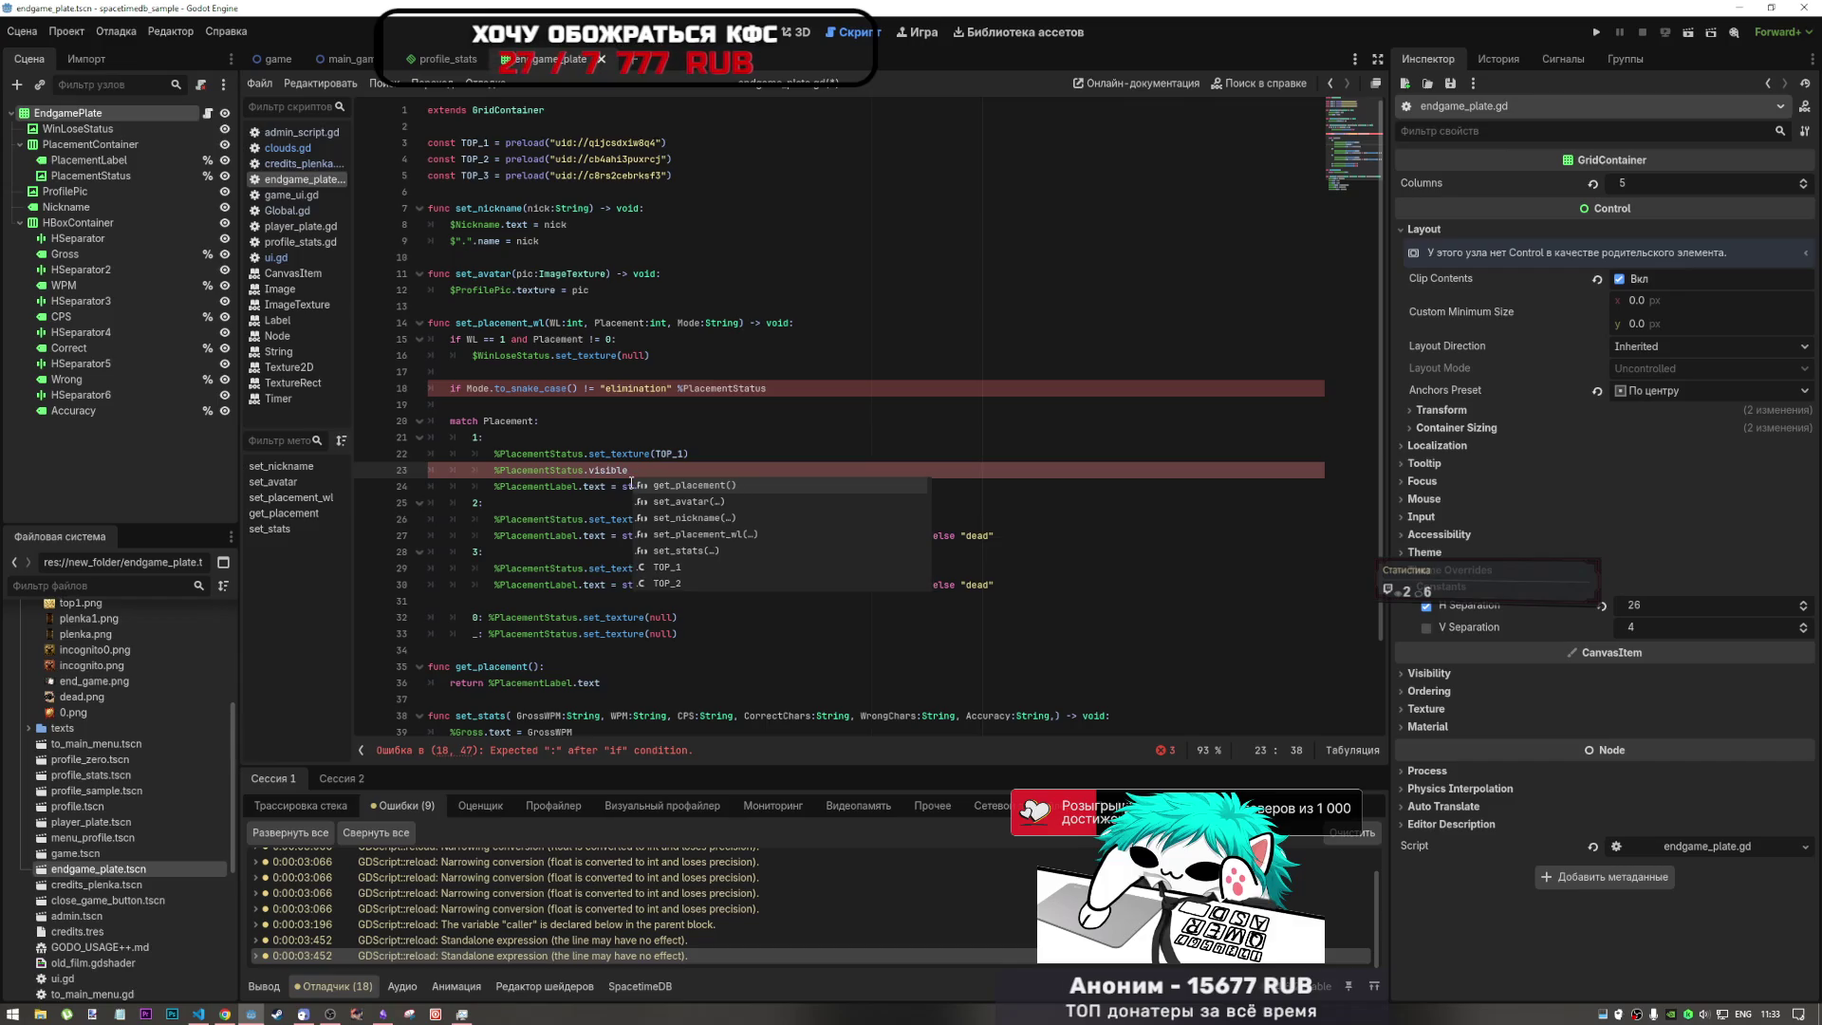
{"action": "key", "text": "Escape"}
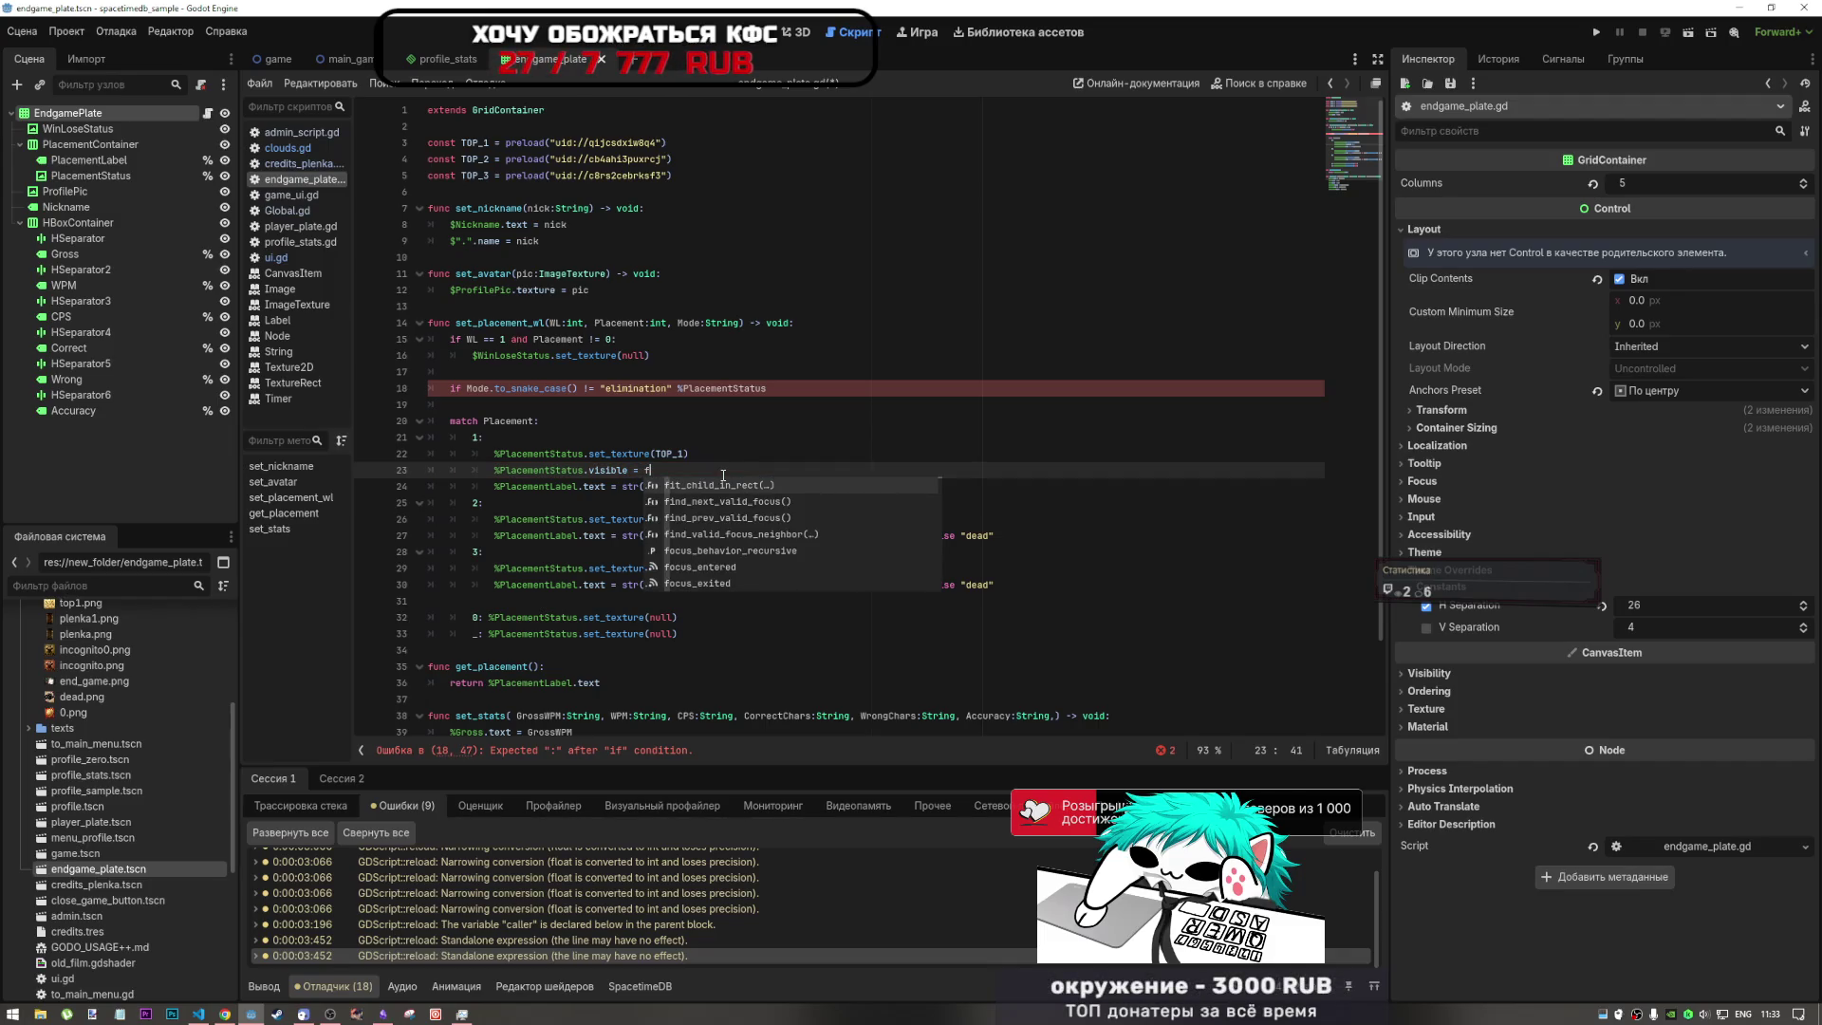
{"action": "key", "text": "BackSpace"}
{"action": "left_click", "coordinate": [946, 519]}
{"action": "left_click_drag", "start_coordinate": [706, 535], "coordinate": [924, 535]}
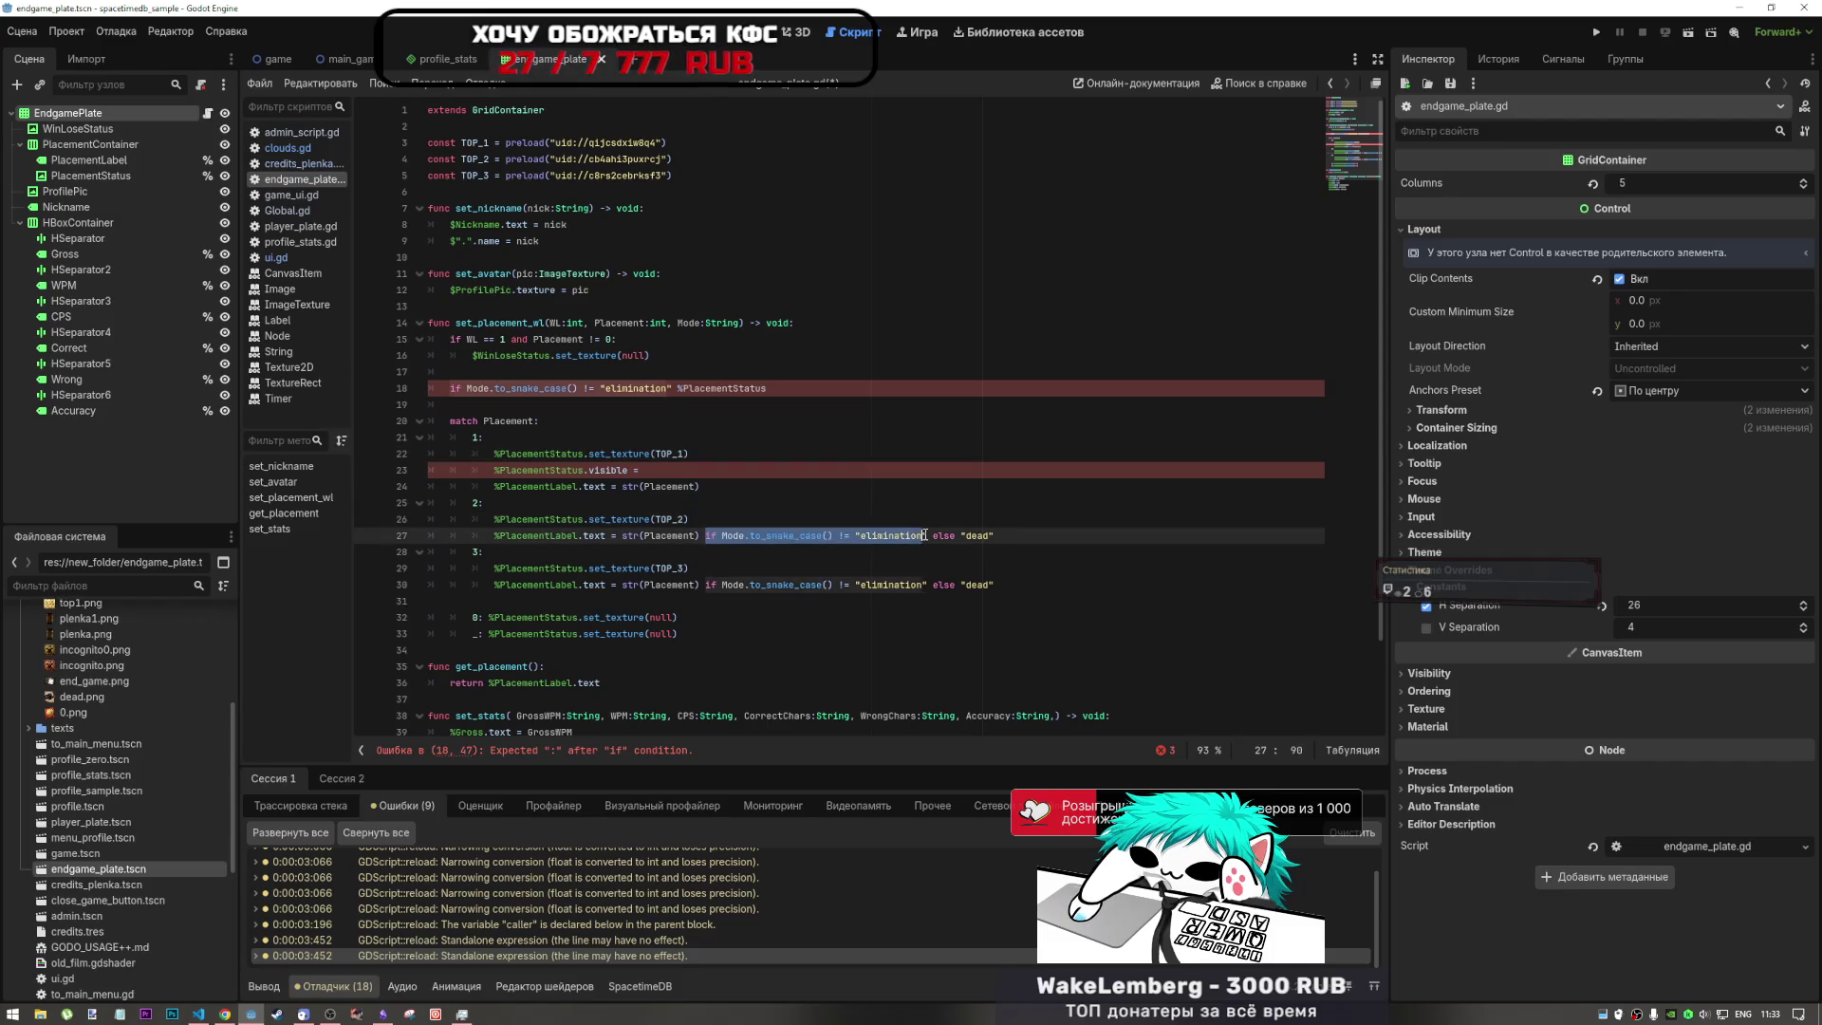
{"action": "left_click", "coordinate": [675, 469]}
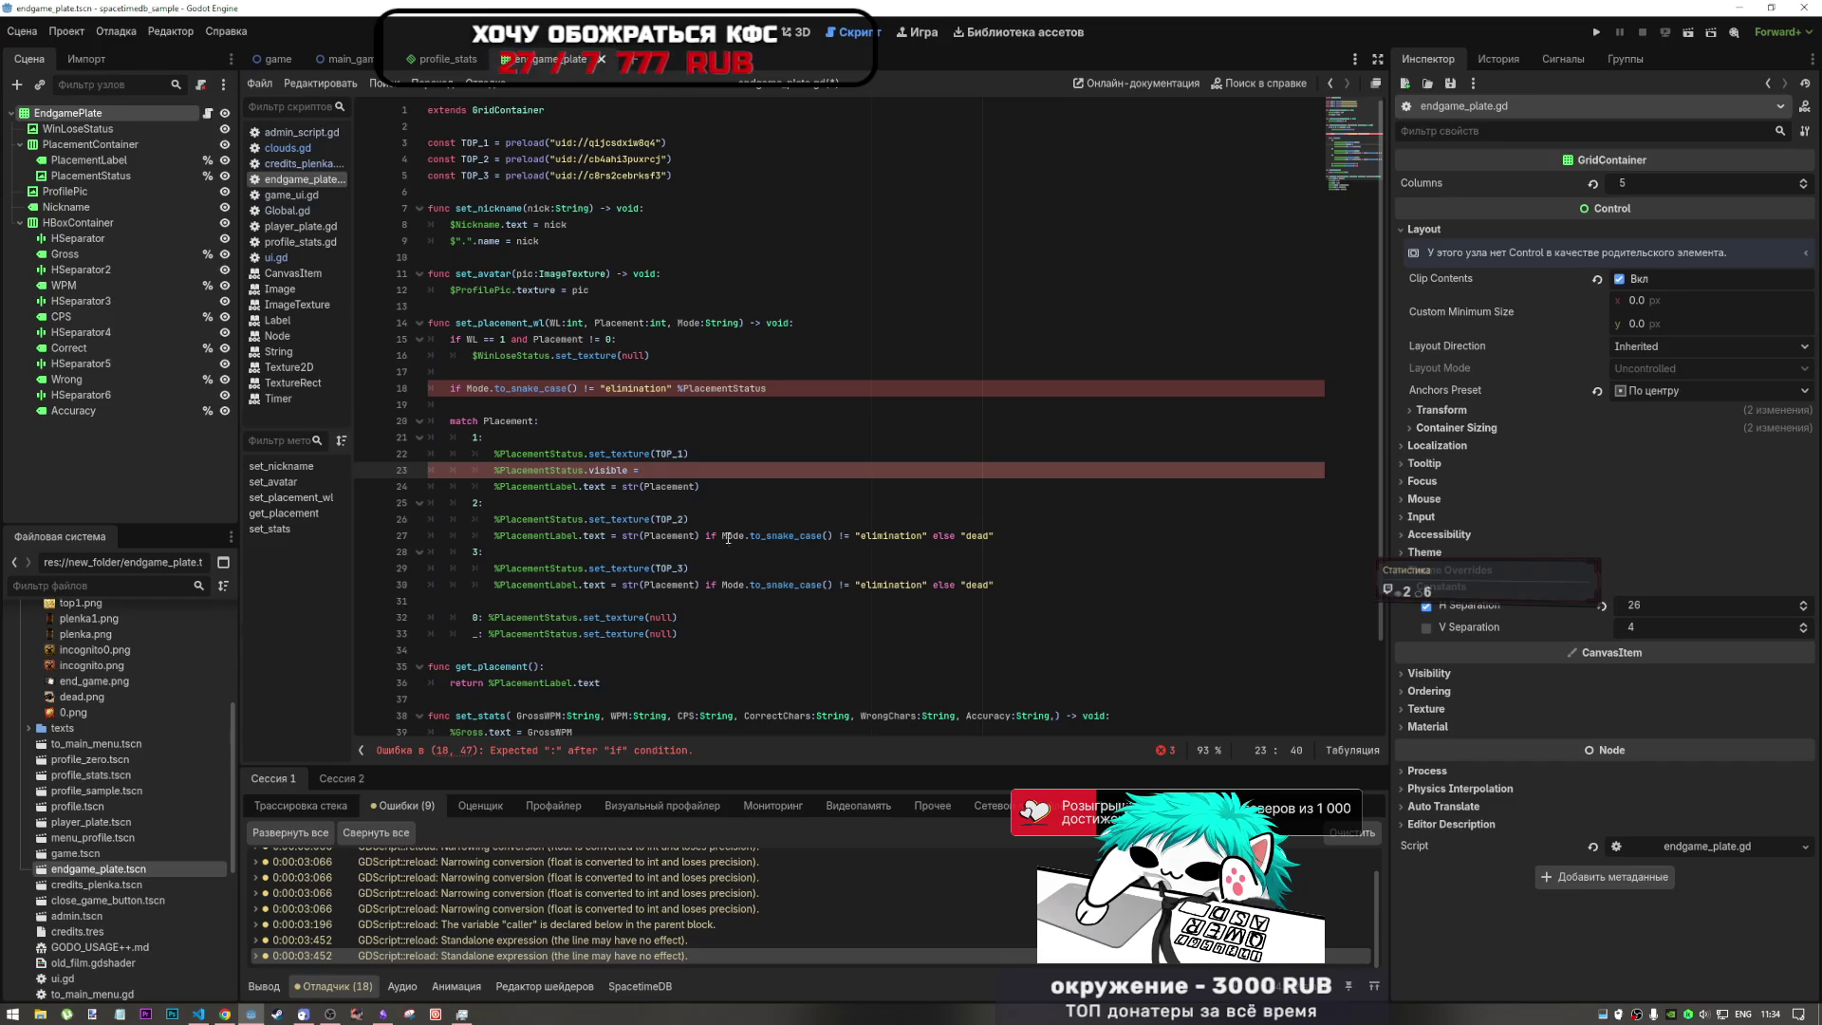
{"action": "mouse_move", "coordinate": [705, 535]}
{"action": "left_mouse_down"}
{"action": "mouse_move", "coordinate": [949, 540]}
{"action": "mouse_move", "coordinate": [927, 537]}
{"action": "left_mouse_up"}
Step: Paste the elimination mode condition after '%PlacementStatus.visible ='
{"action": "key", "text": "ctrl+c"}
{"action": "left_click", "coordinate": [715, 470]}
{"action": "key", "text": "ctrl+v"}
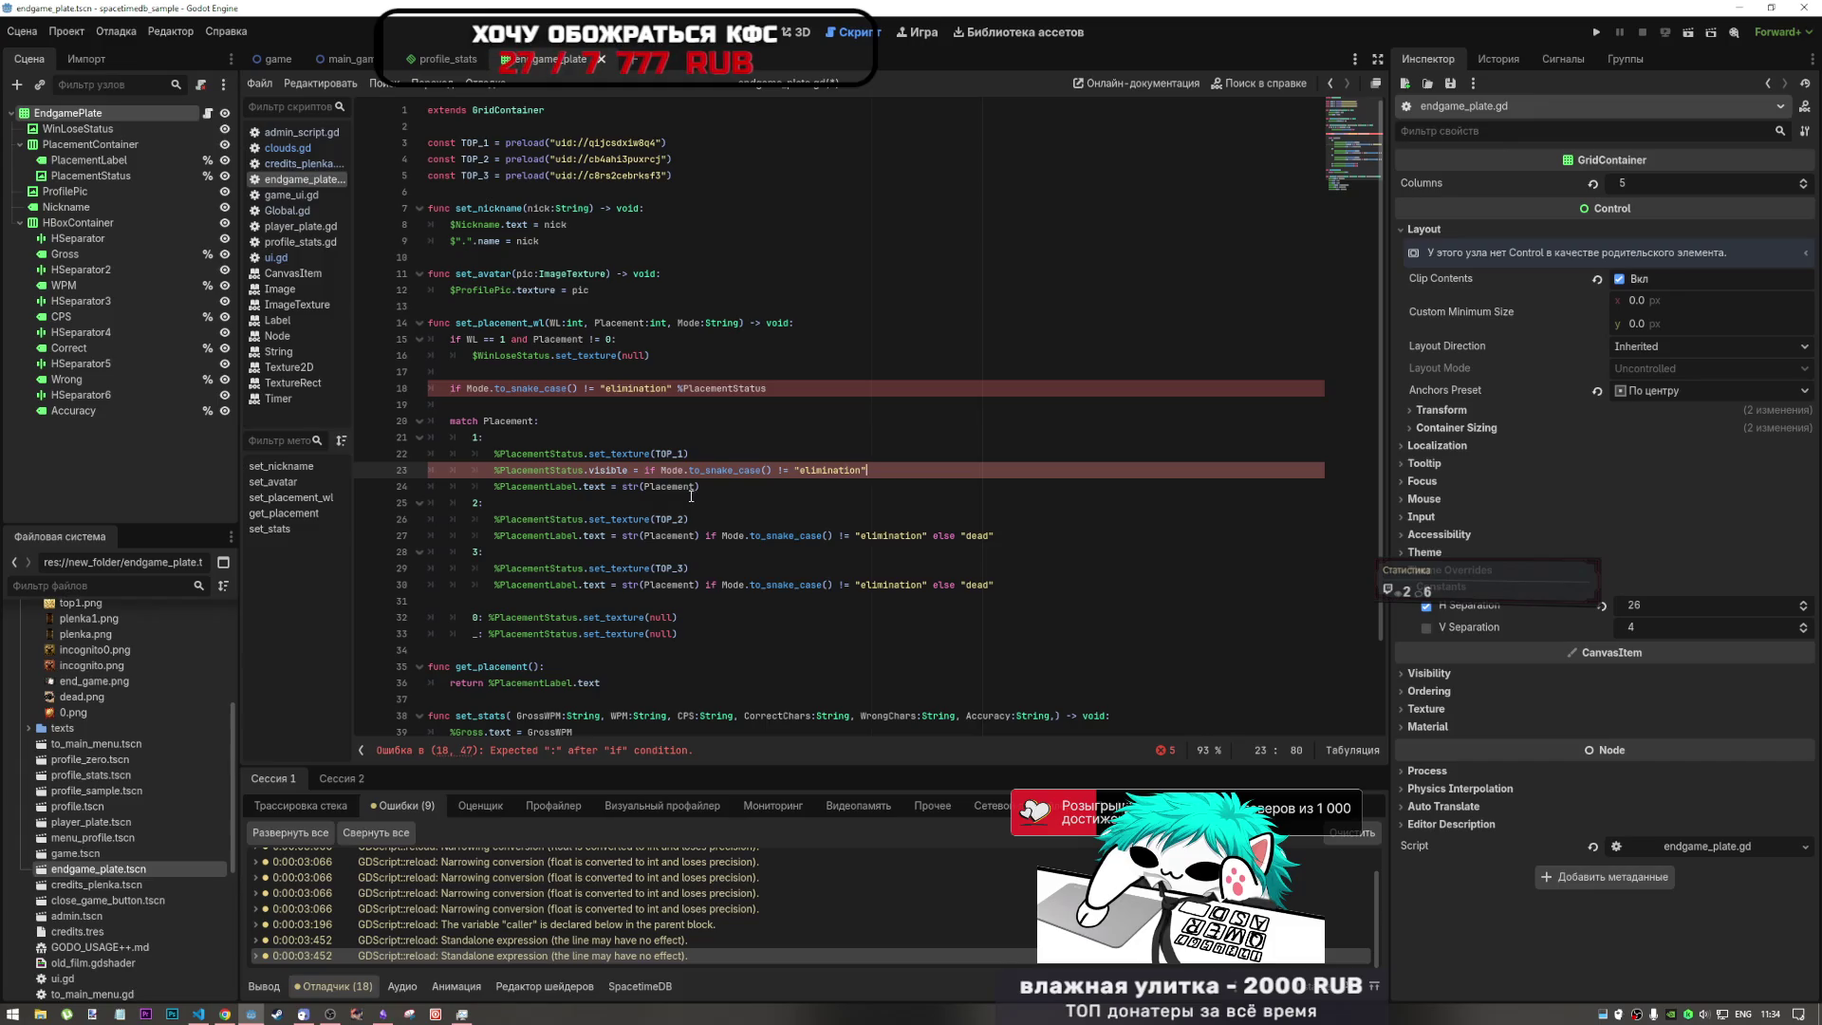
{"action": "mouse_move", "coordinate": [689, 493]}
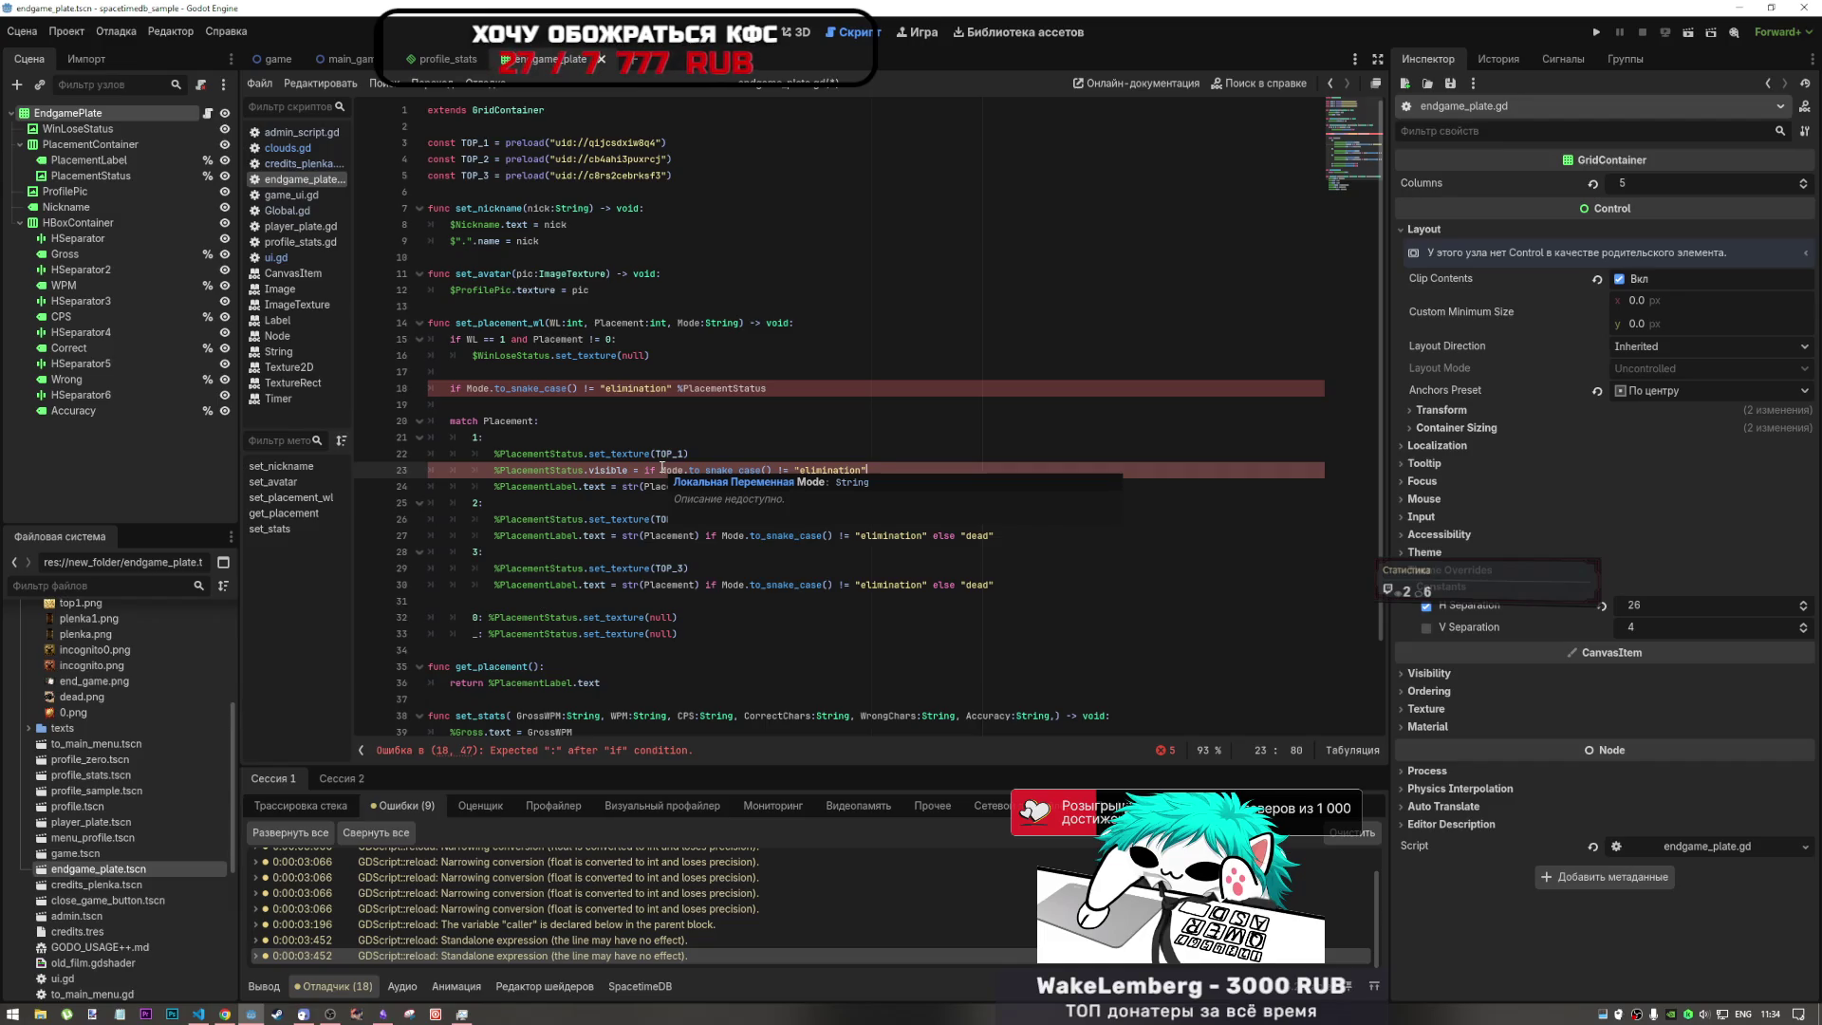
Step: Drop the 'if' and extra space, then cut the visibility statement out of case 1
{"action": "left_click", "coordinate": [646, 469]}
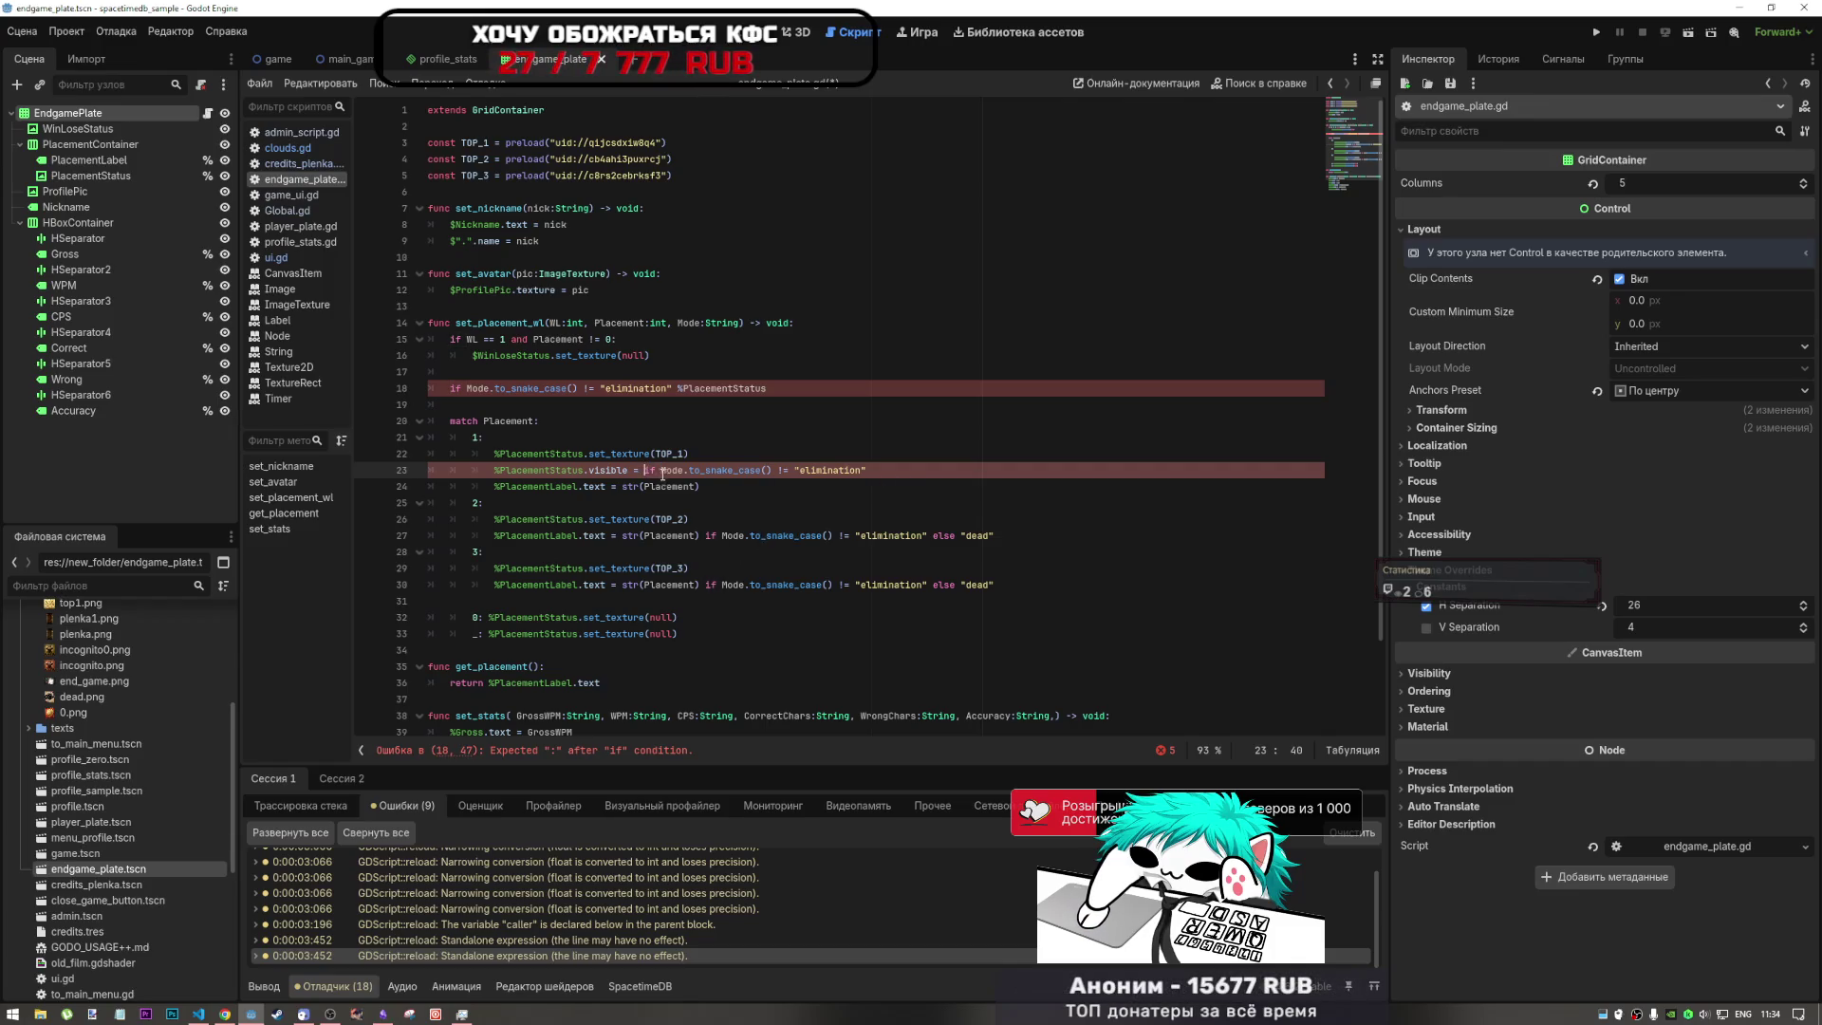
{"action": "key", "text": "Delete"}
{"action": "key", "text": "Delete"}
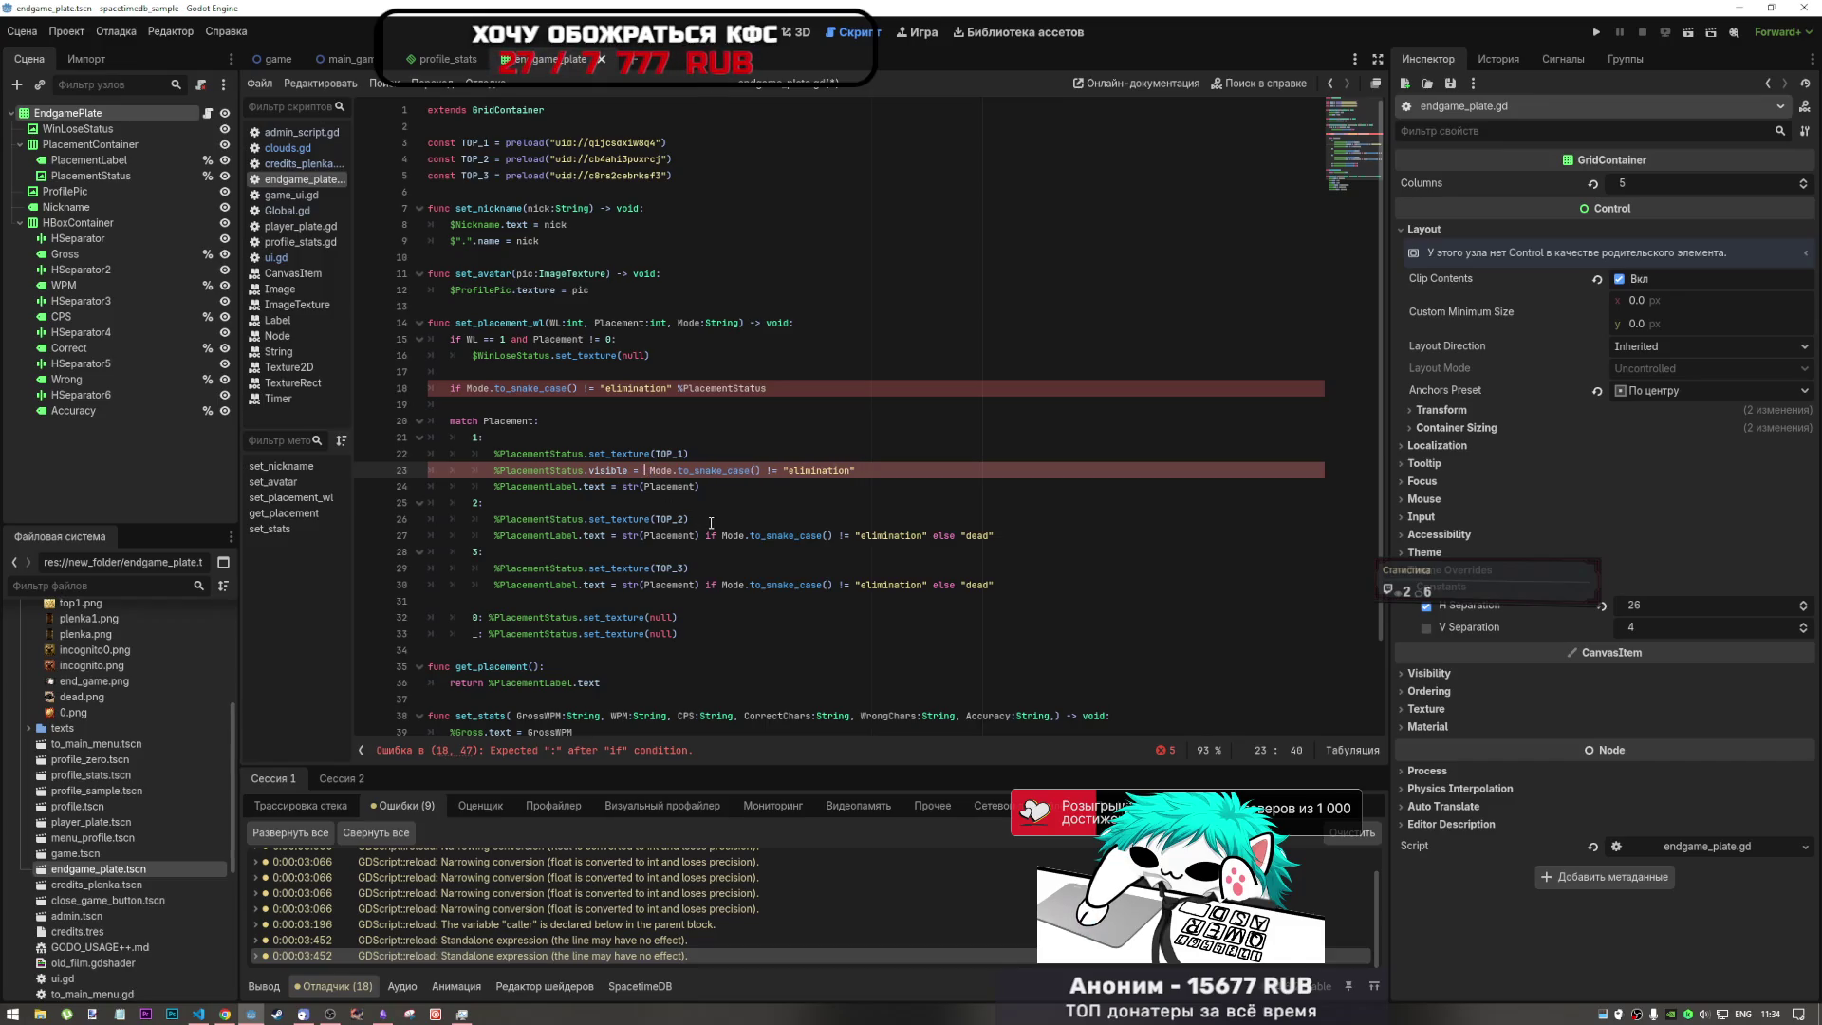
{"action": "key", "text": "BackSpace"}
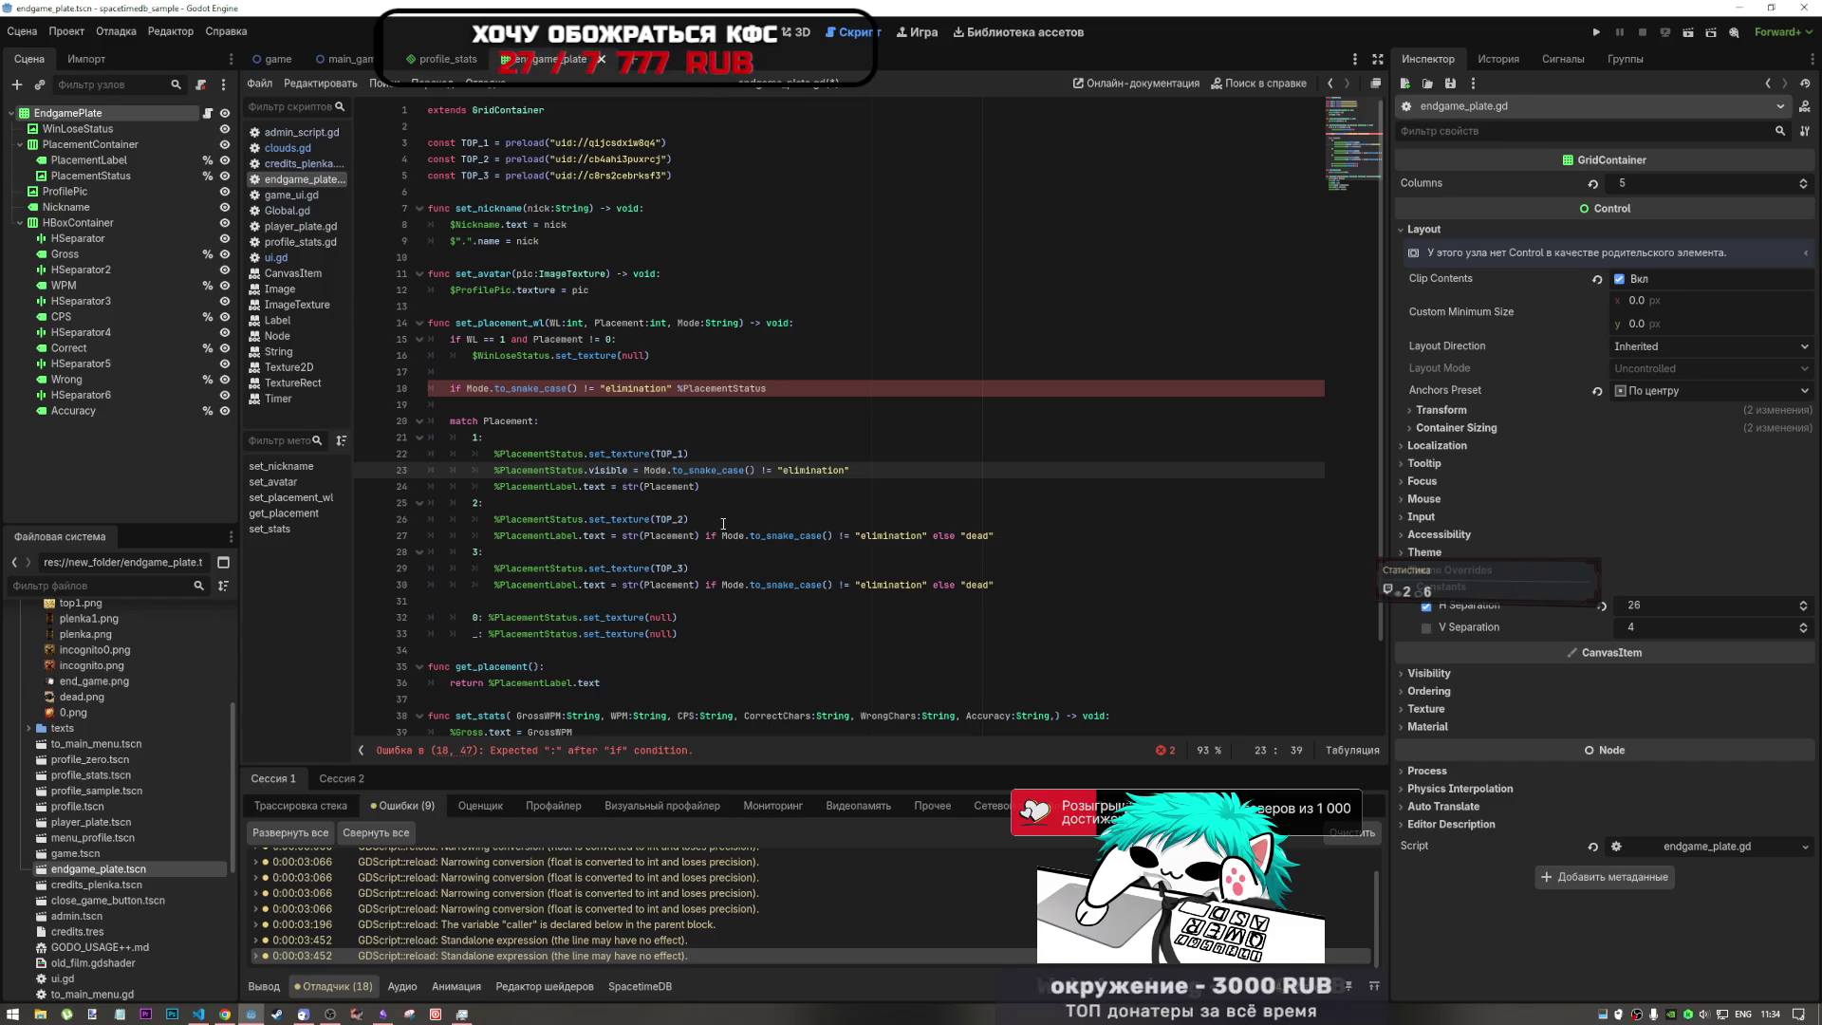
{"action": "left_click_drag", "start_coordinate": [851, 470], "coordinate": [379, 471]}
{"action": "key", "text": "BackSpace"}
{"action": "key", "text": "BackSpace"}
{"action": "key", "text": "BackSpace"}
Step: Paste %PlacementStatus.visible = Mode.to_snake_case() != "elimination" into case 3, then select broken line 18
{"action": "left_click", "coordinate": [703, 502]}
{"action": "key", "text": "Return"}
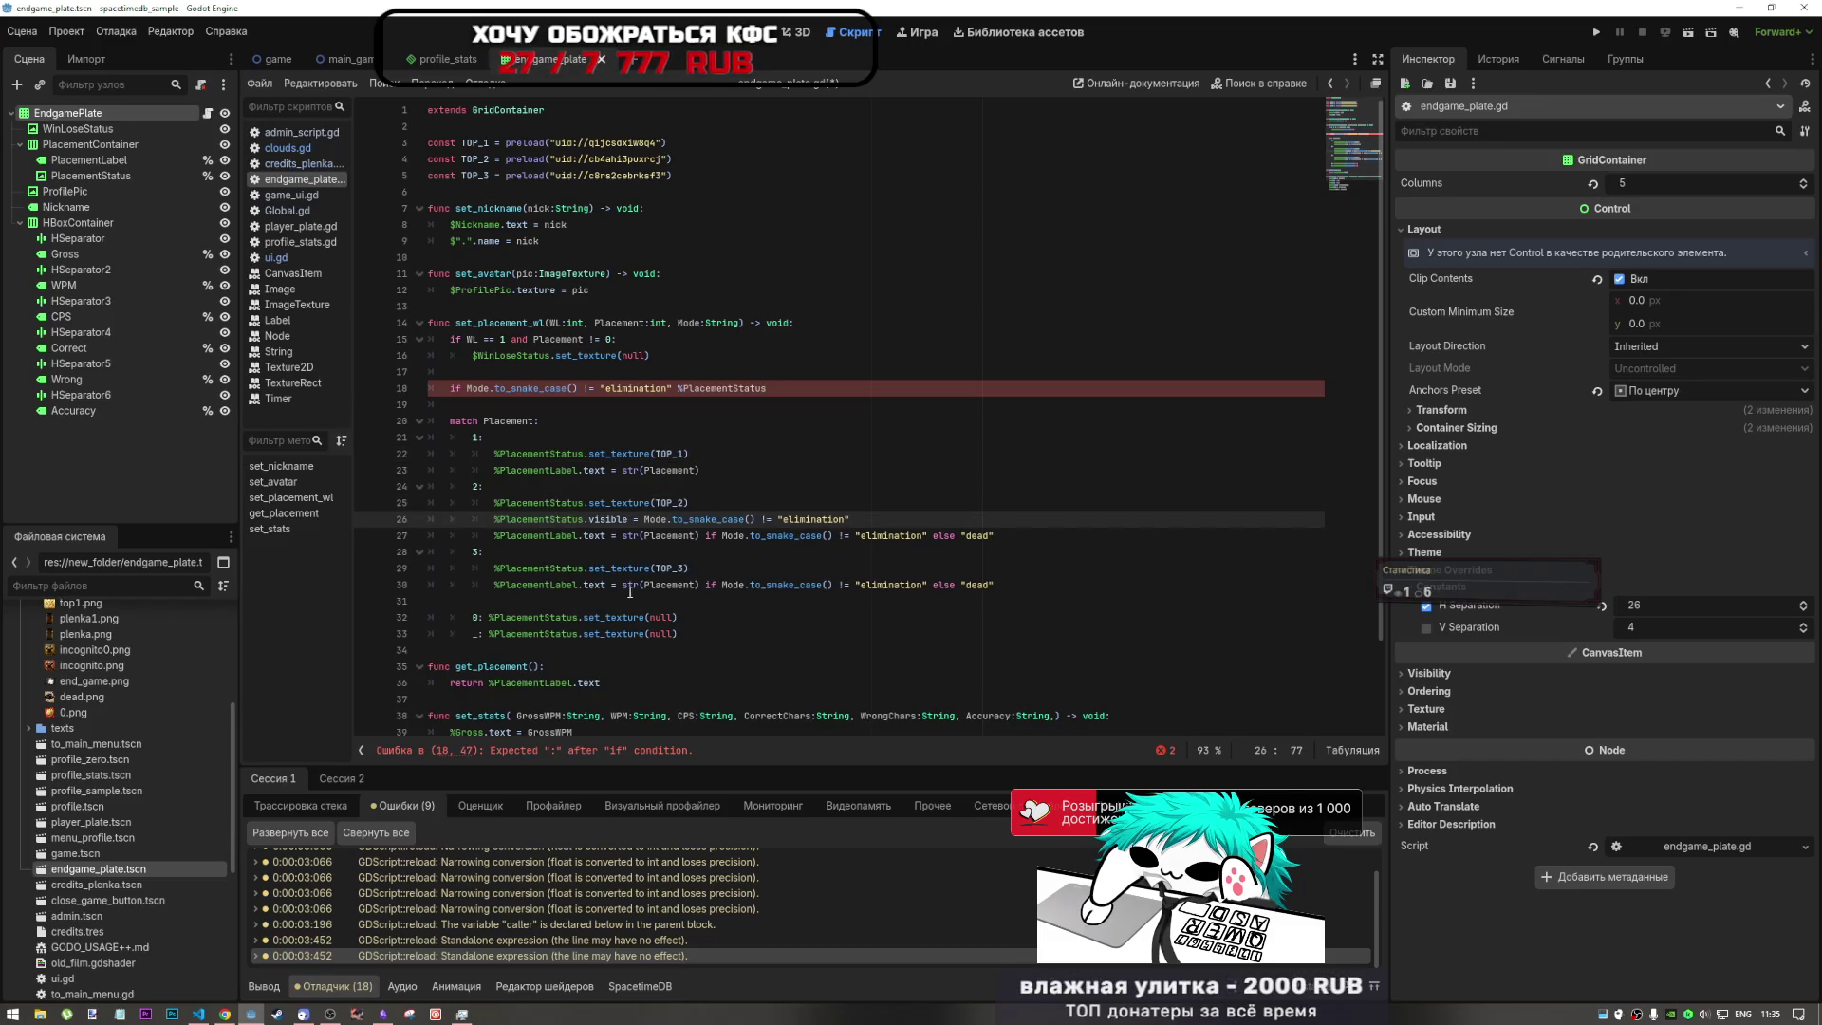
{"action": "left_click", "coordinate": [749, 567]}
{"action": "key", "text": "Return"}
{"action": "type", "text": "%PlacementStatus.visible = Mode.to_snake_case() != \"elimination\""}
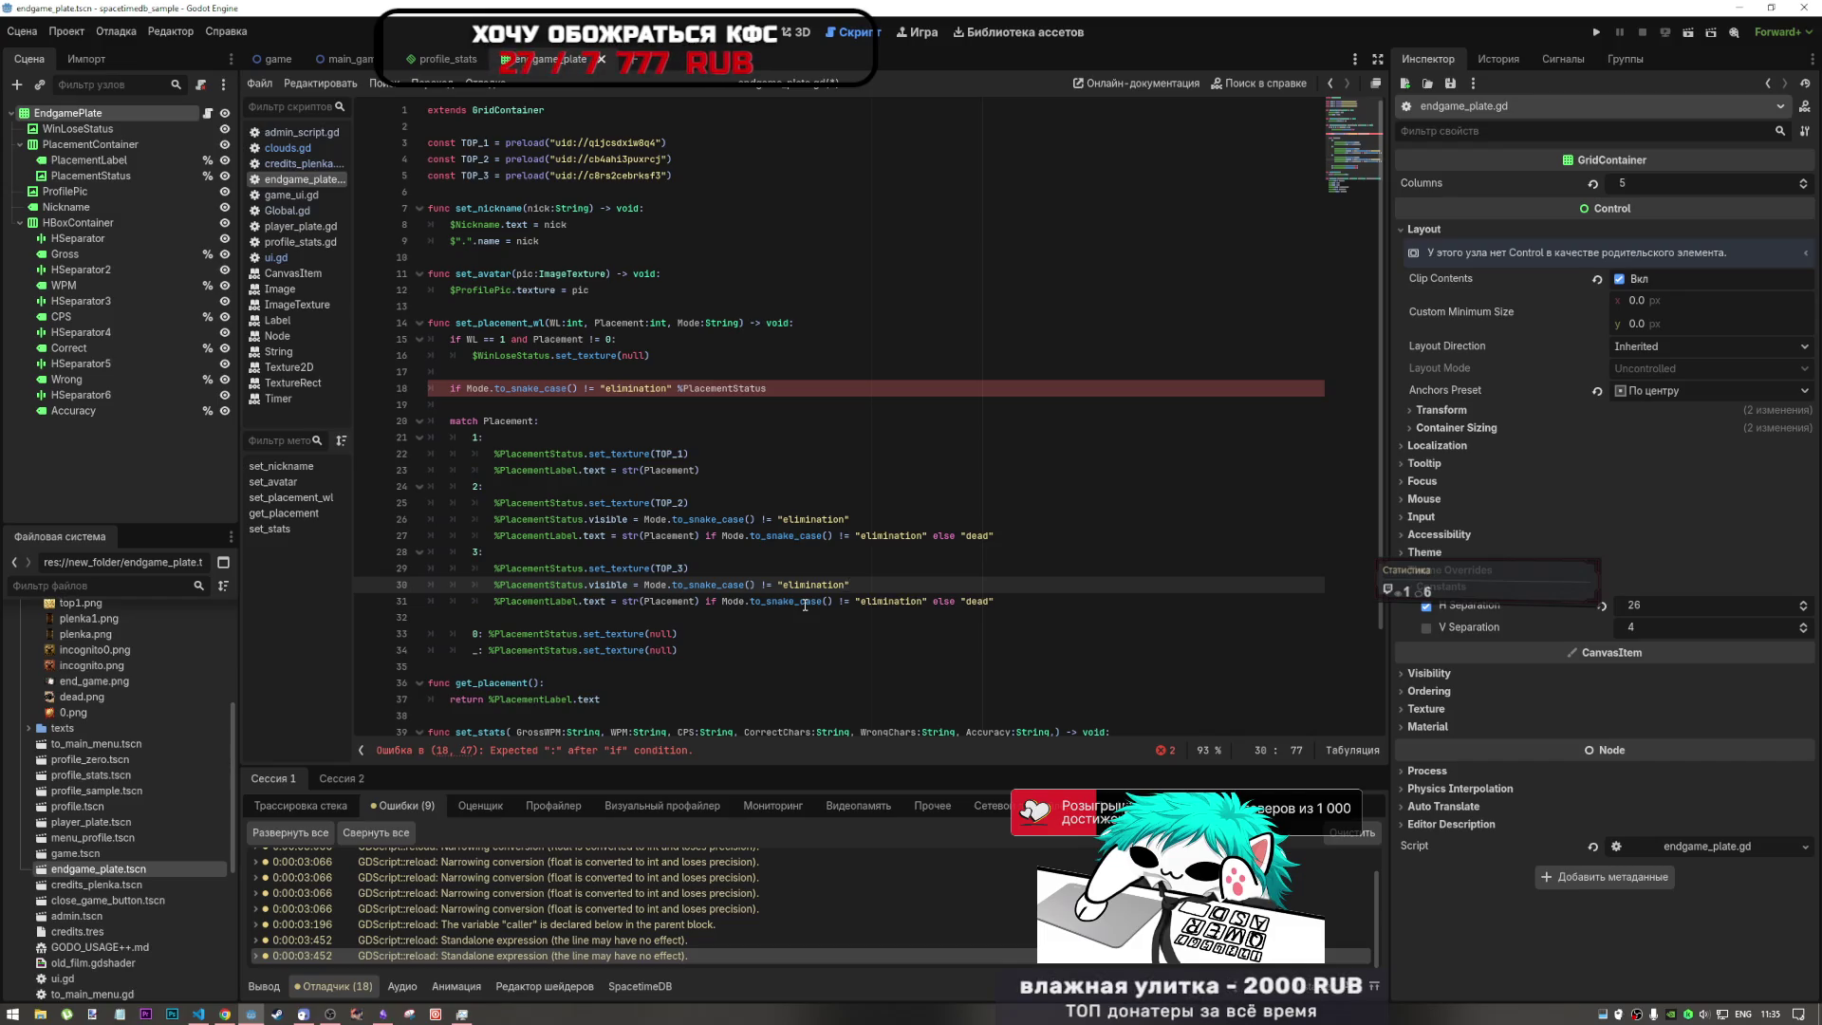
{"action": "left_click", "coordinate": [457, 404]}
{"action": "key", "text": "shift+Up"}
{"action": "key", "text": "shift+Up"}
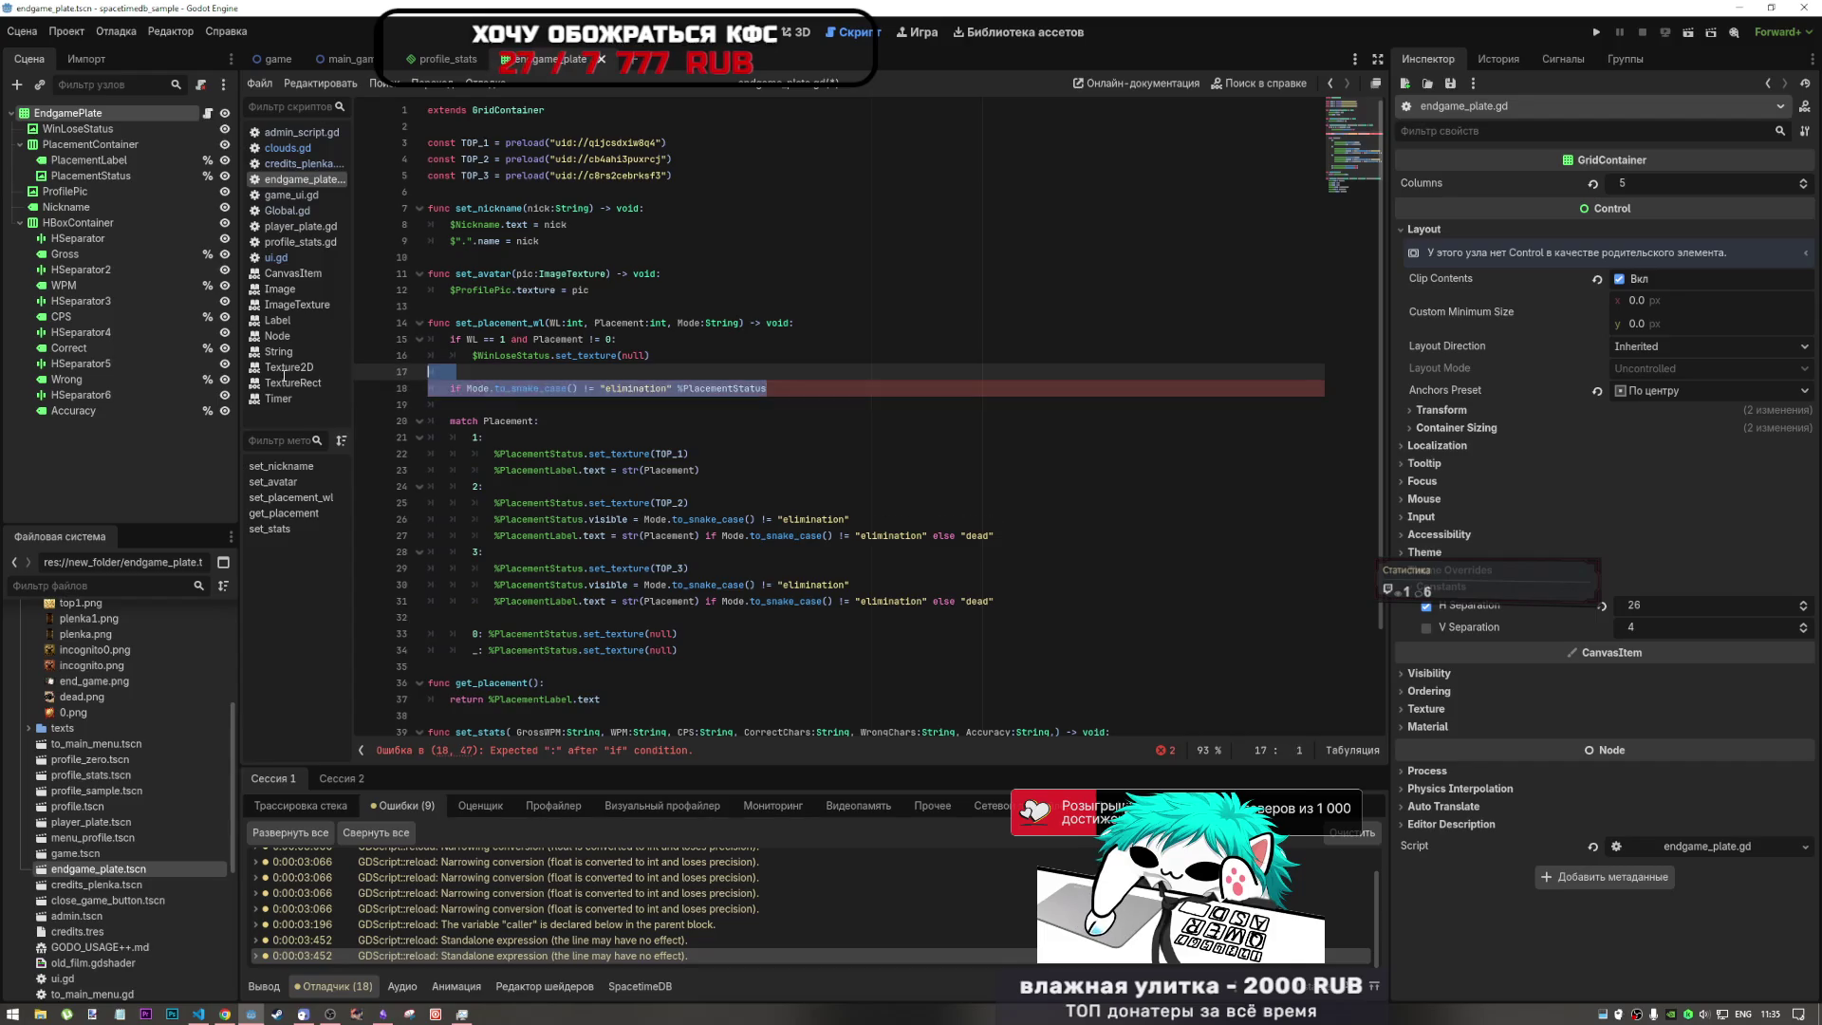
Step: Delete the broken Mode check and the blank line above match Placement
{"action": "key", "text": "BackSpace"}
{"action": "key", "text": "BackSpace"}
{"action": "left_click", "coordinate": [923, 388]}
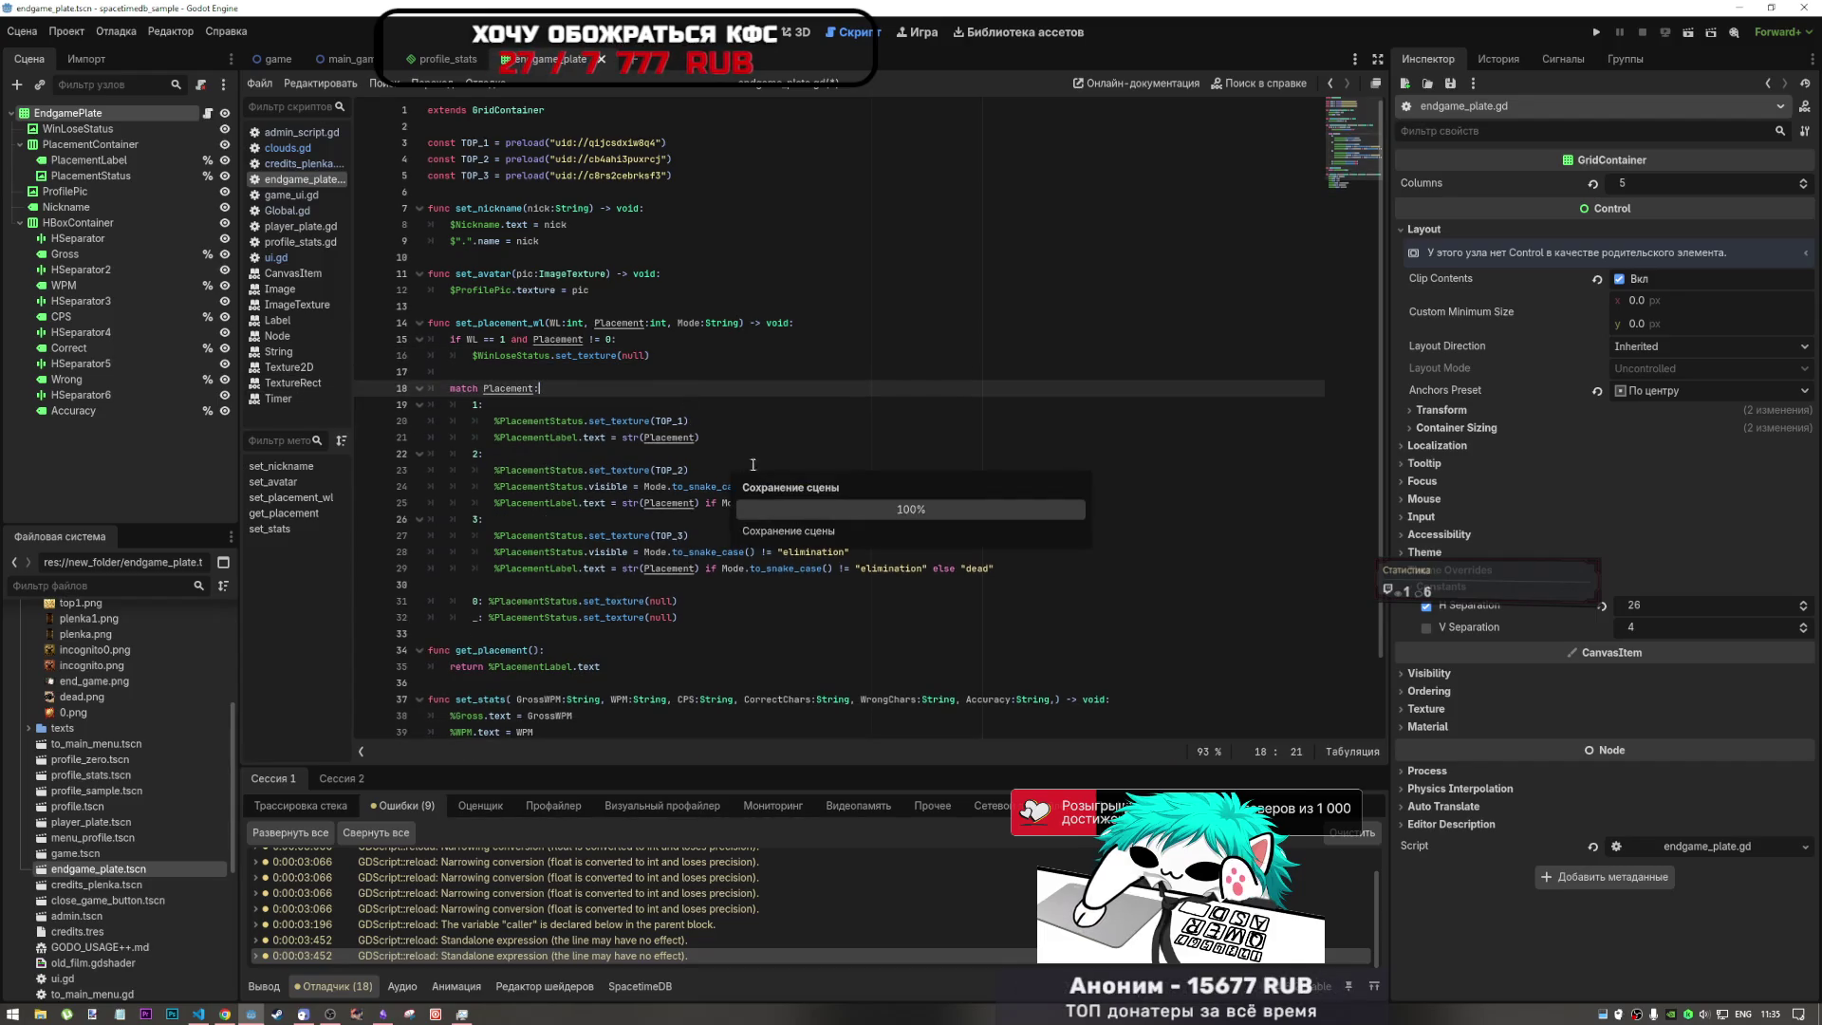
{"action": "left_click", "coordinate": [923, 418]}
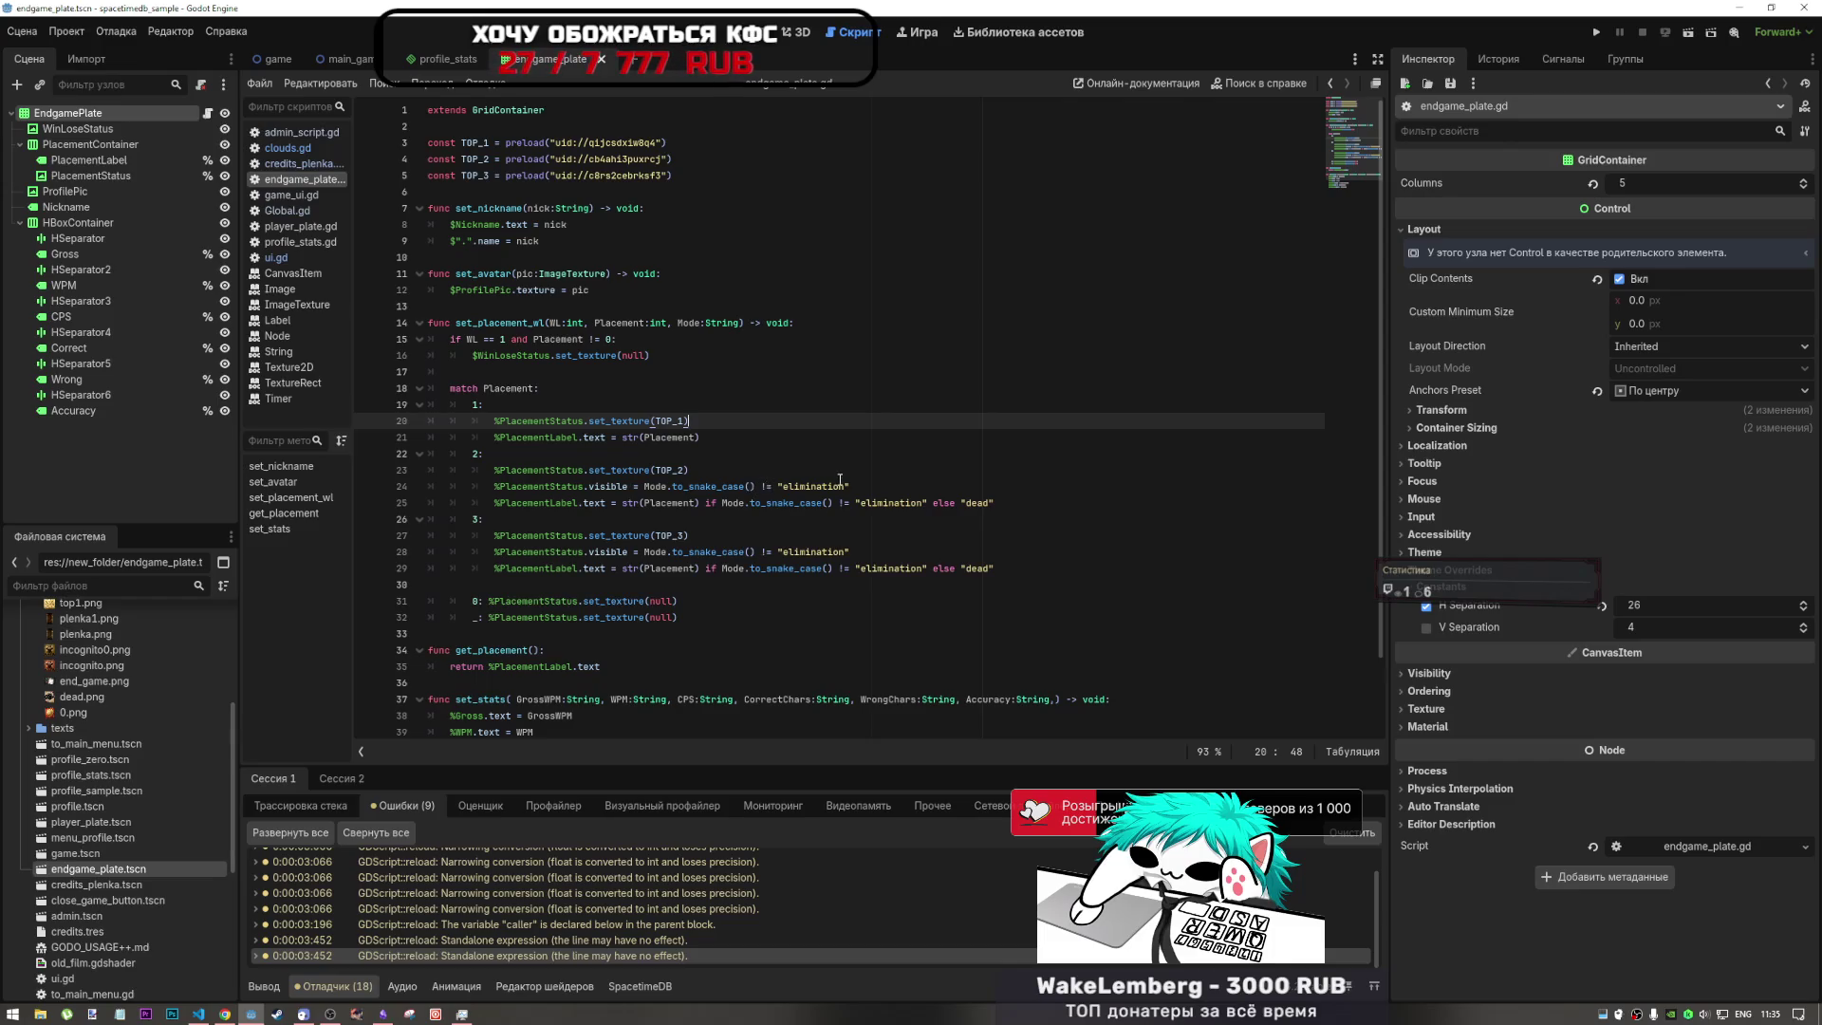
Step: Check the elimination-mode visibility comparisons on lines 24 and 28, then select set_placement_wl
{"action": "left_click_drag", "start_coordinate": [821, 486], "coordinate": [853, 487]}
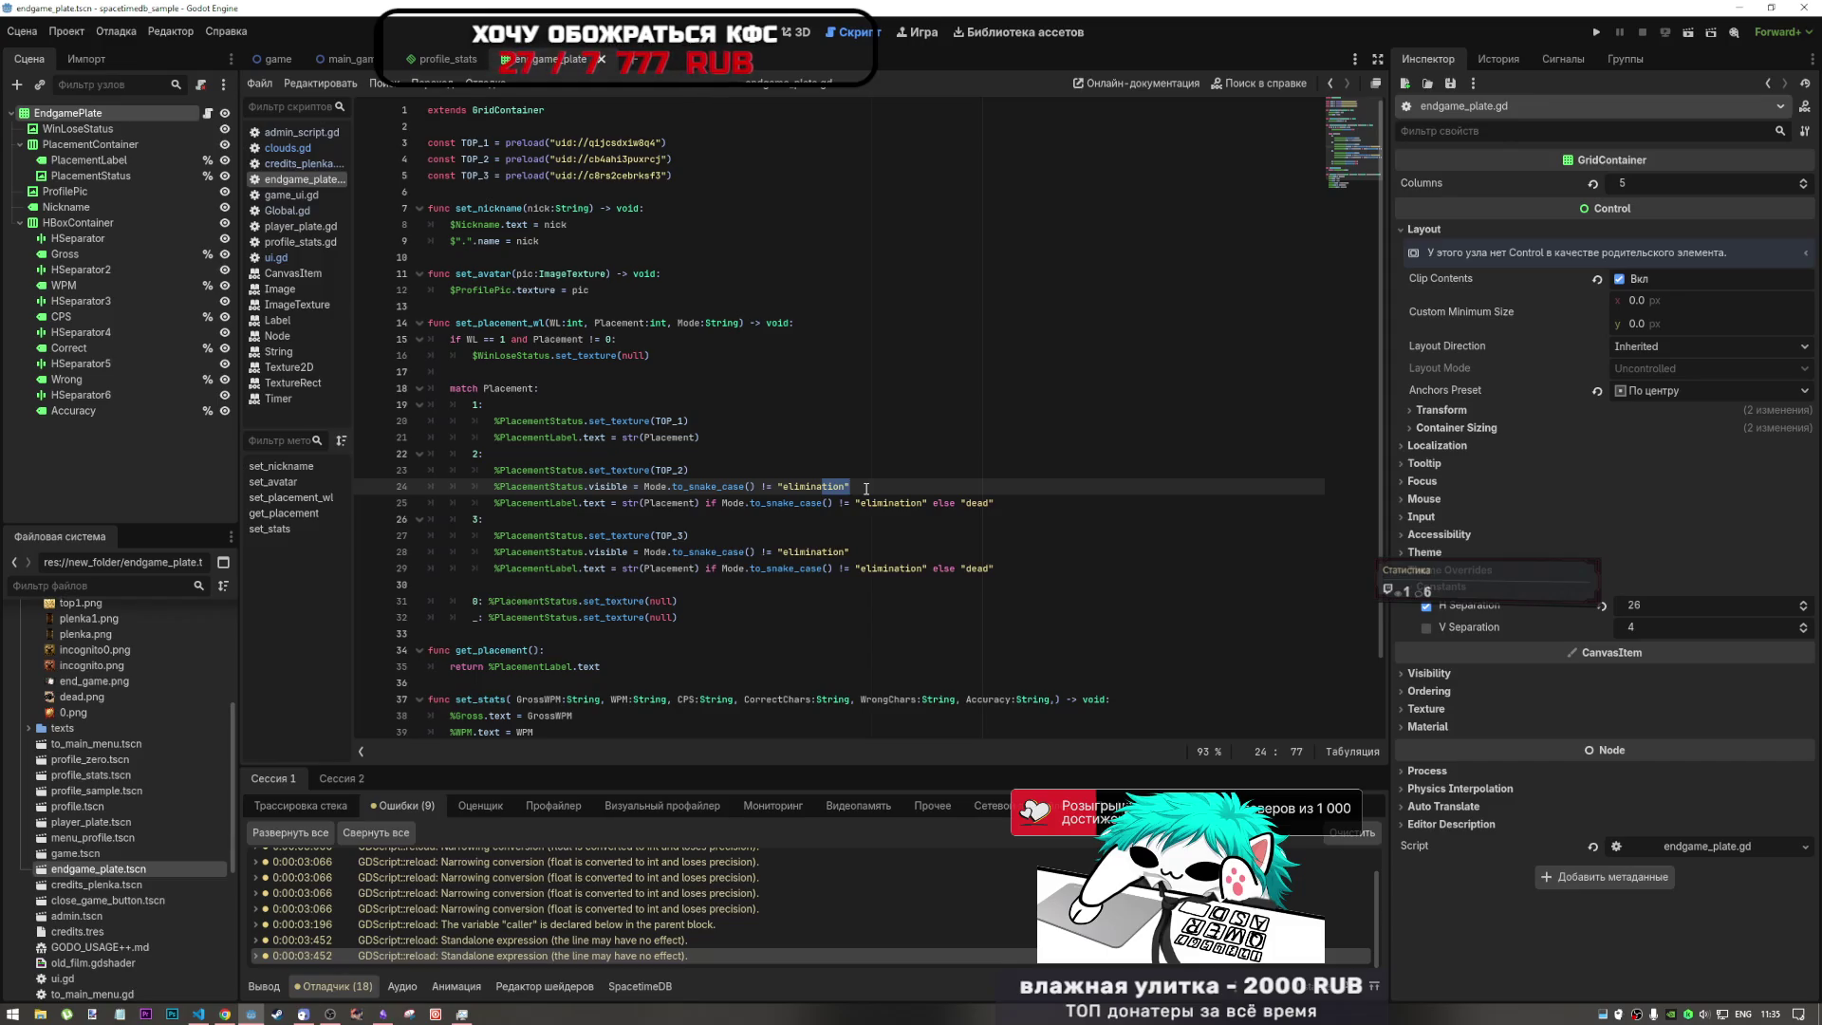
{"action": "left_click_drag", "start_coordinate": [748, 486], "coordinate": [800, 485]}
{"action": "left_click_drag", "start_coordinate": [555, 551], "coordinate": [608, 551]}
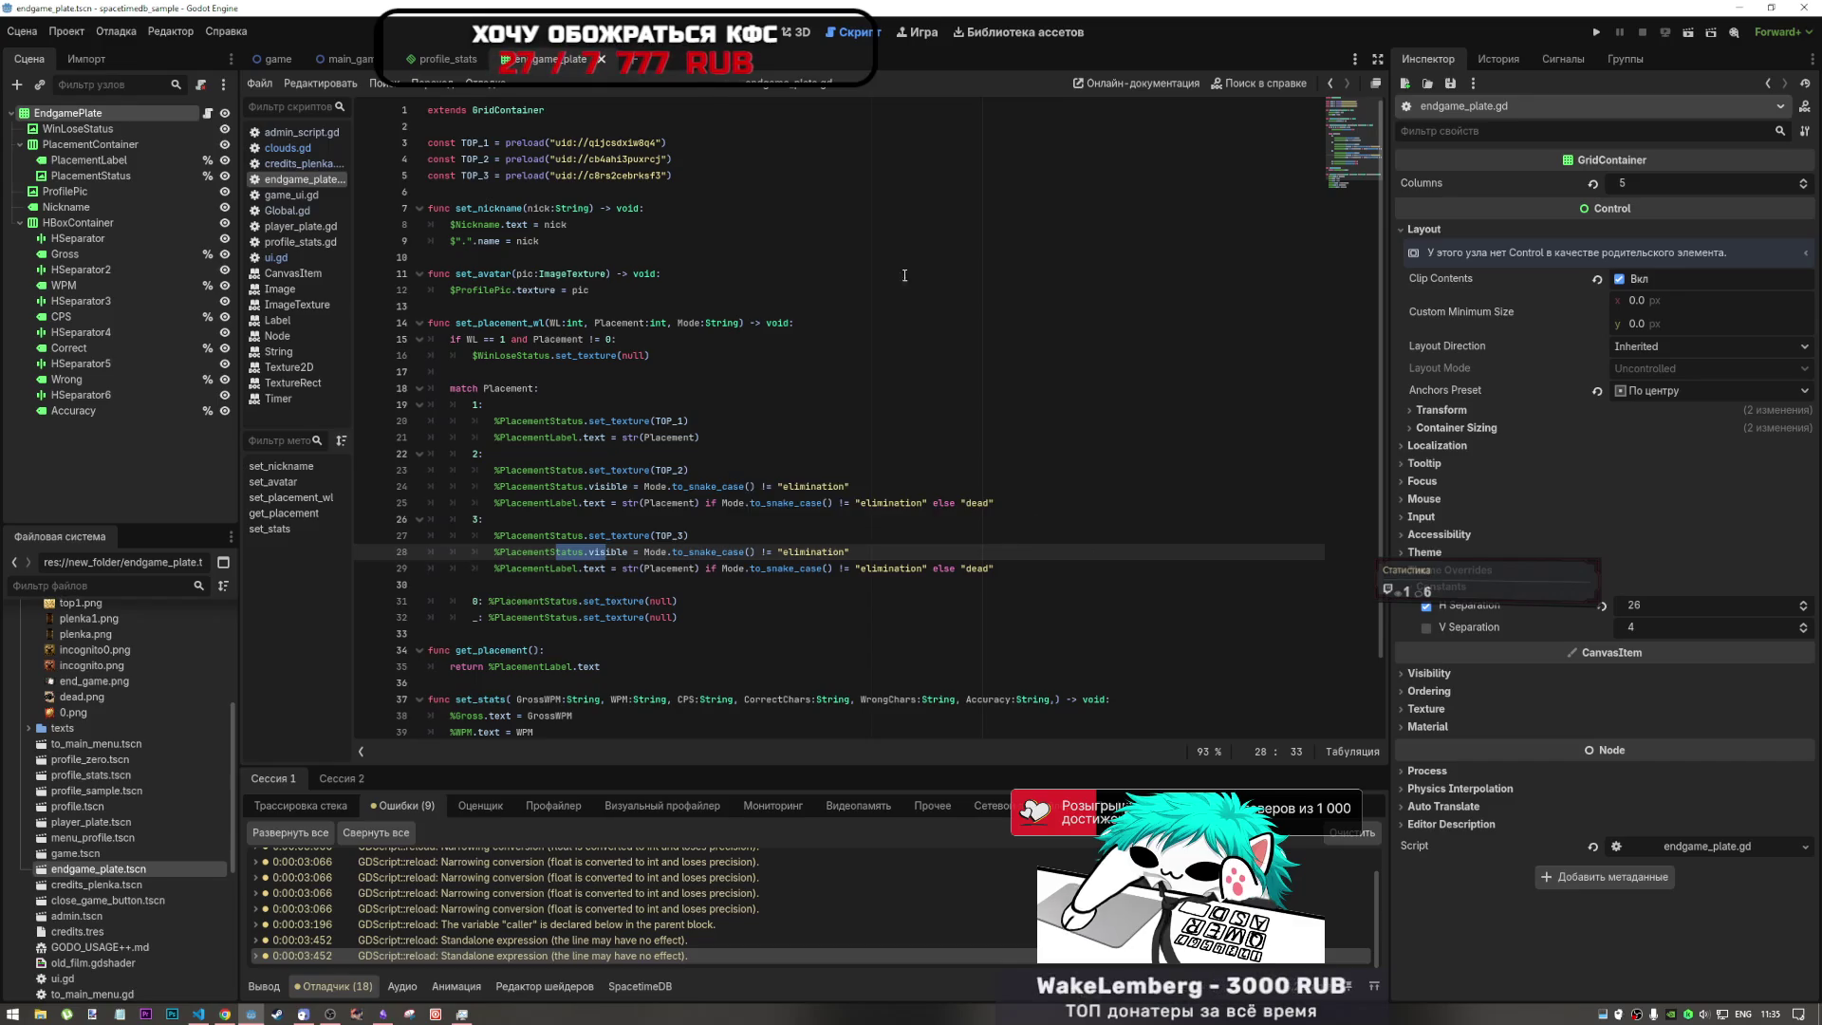
{"action": "double_click", "coordinate": [507, 324]}
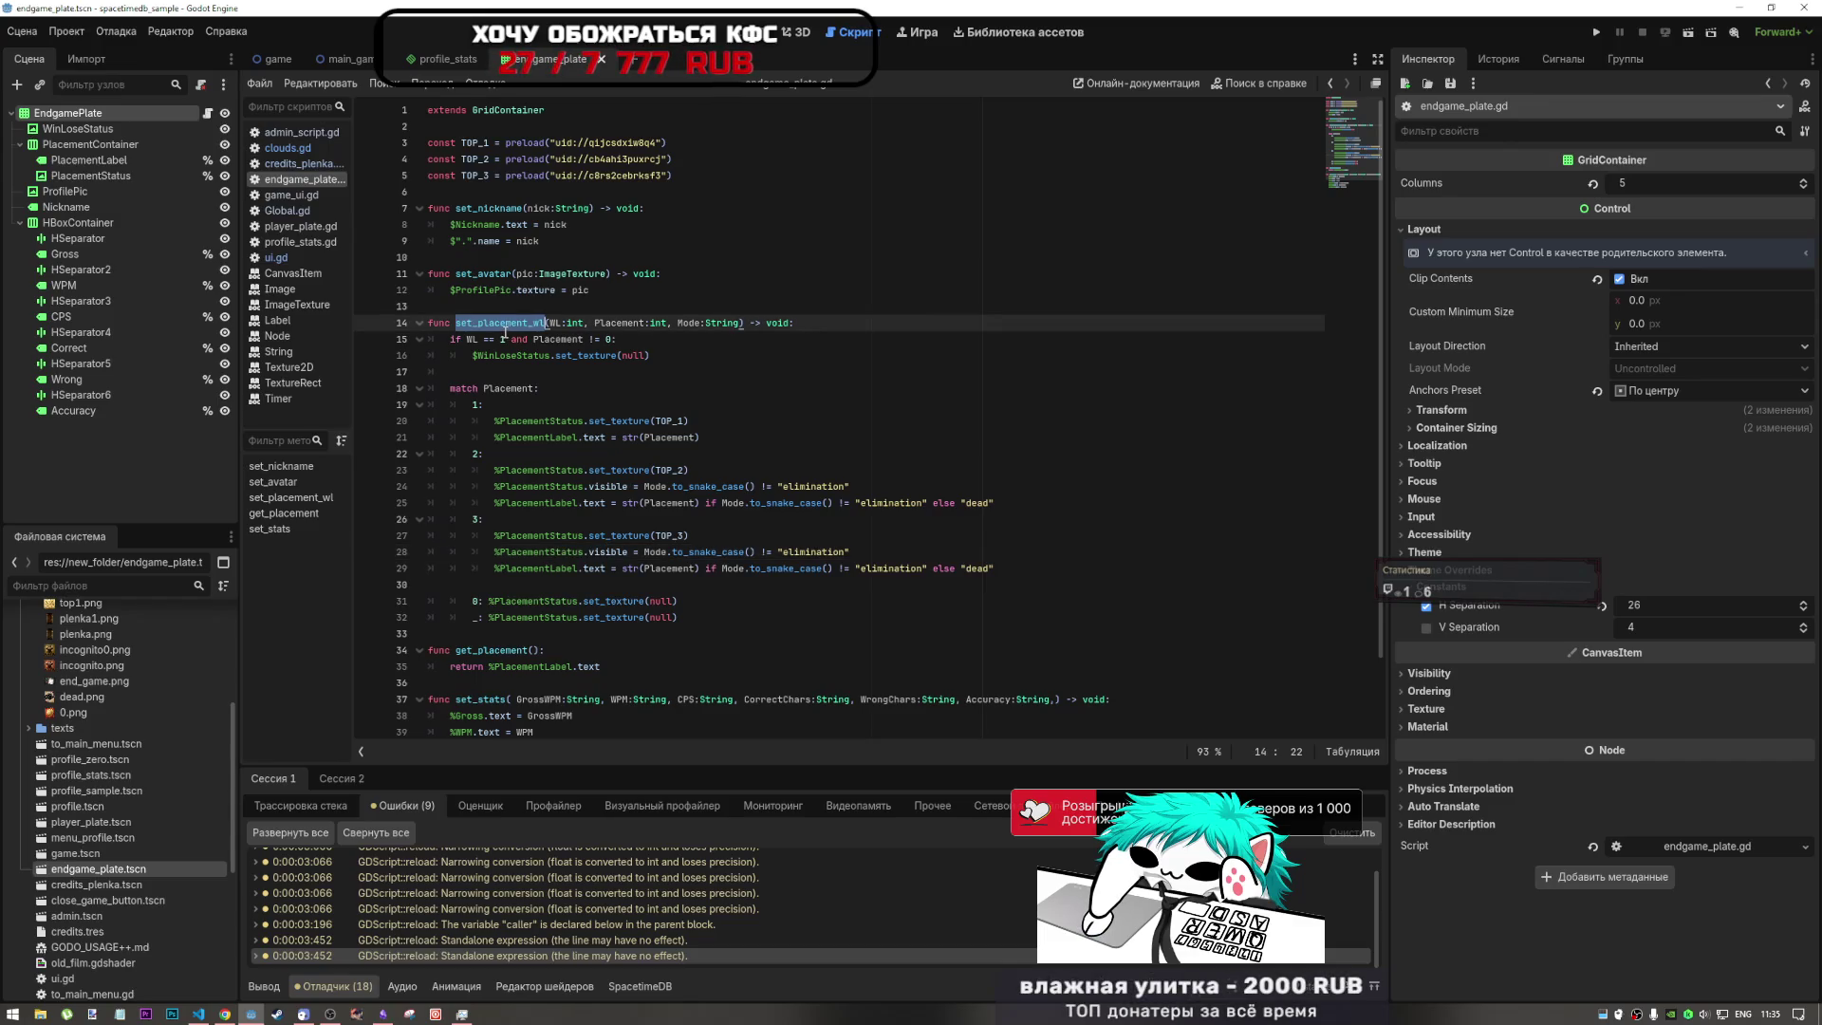
Step: Find the set_placement_wl call in game_ui.gd and copy the endgame_plate block (lines 284–297)
{"action": "key", "text": "ctrl+f"}
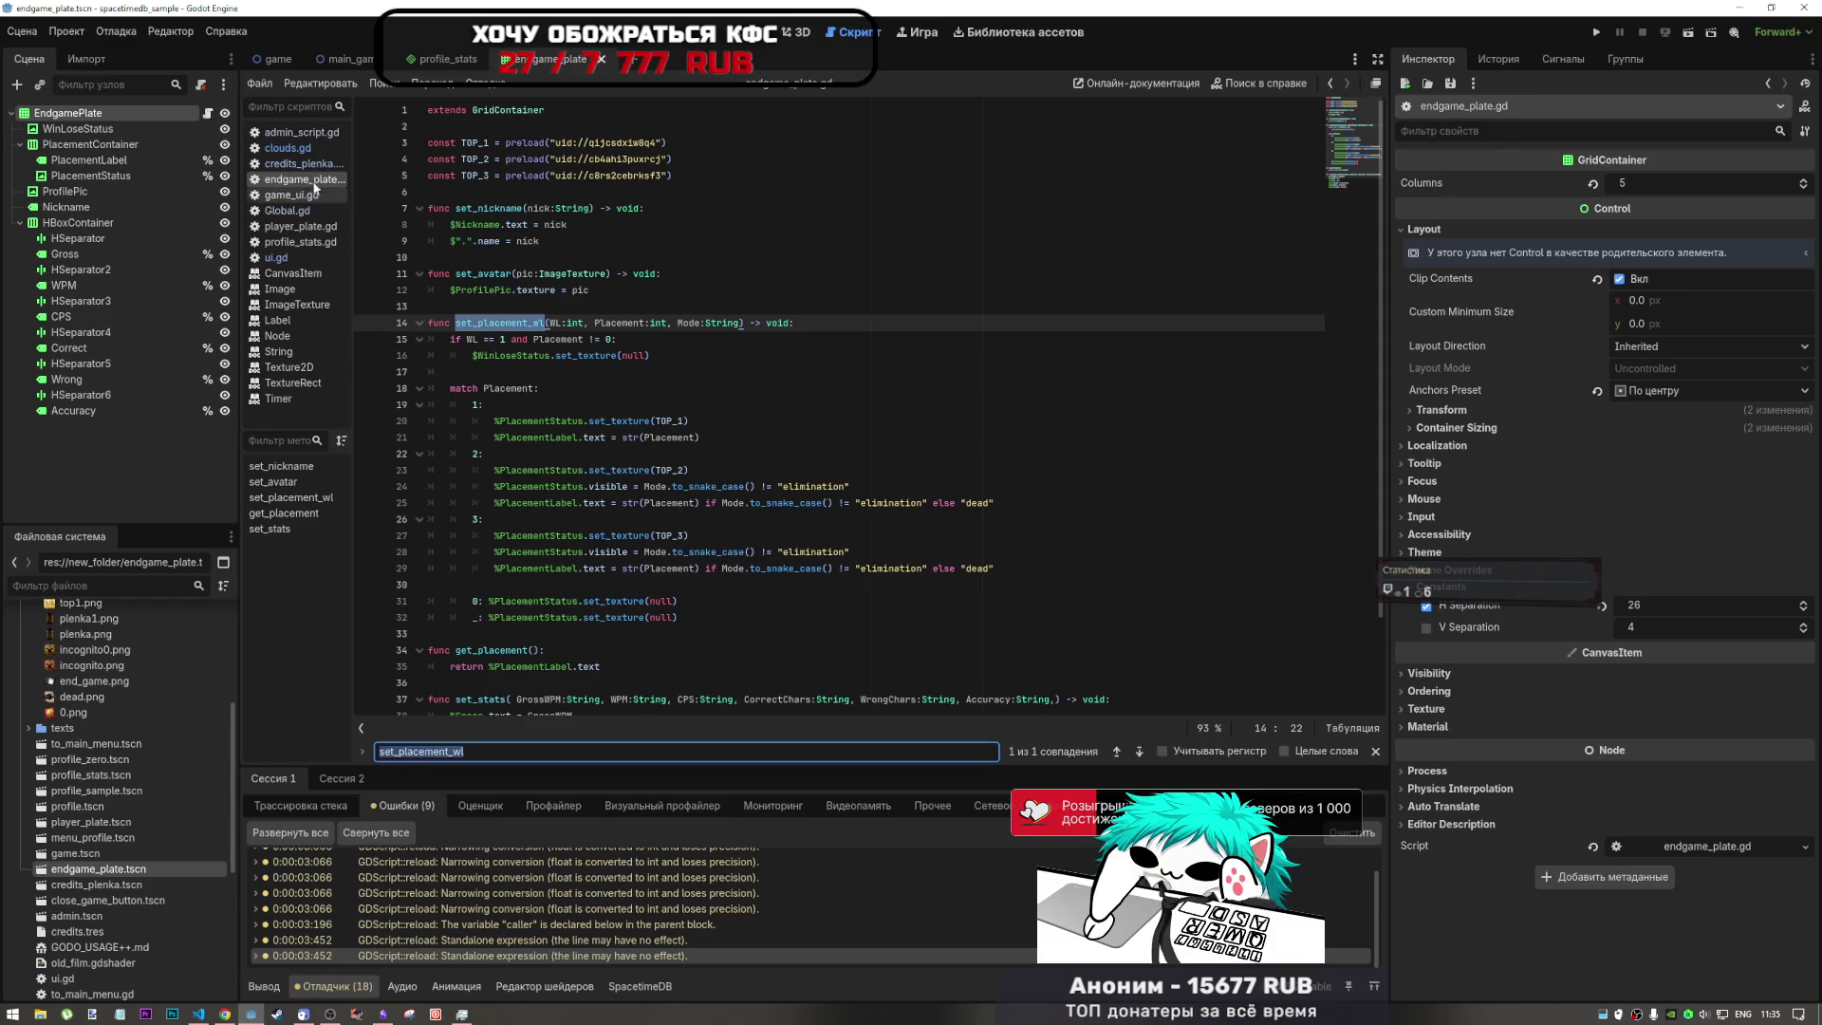
{"action": "left_click", "coordinate": [294, 195]}
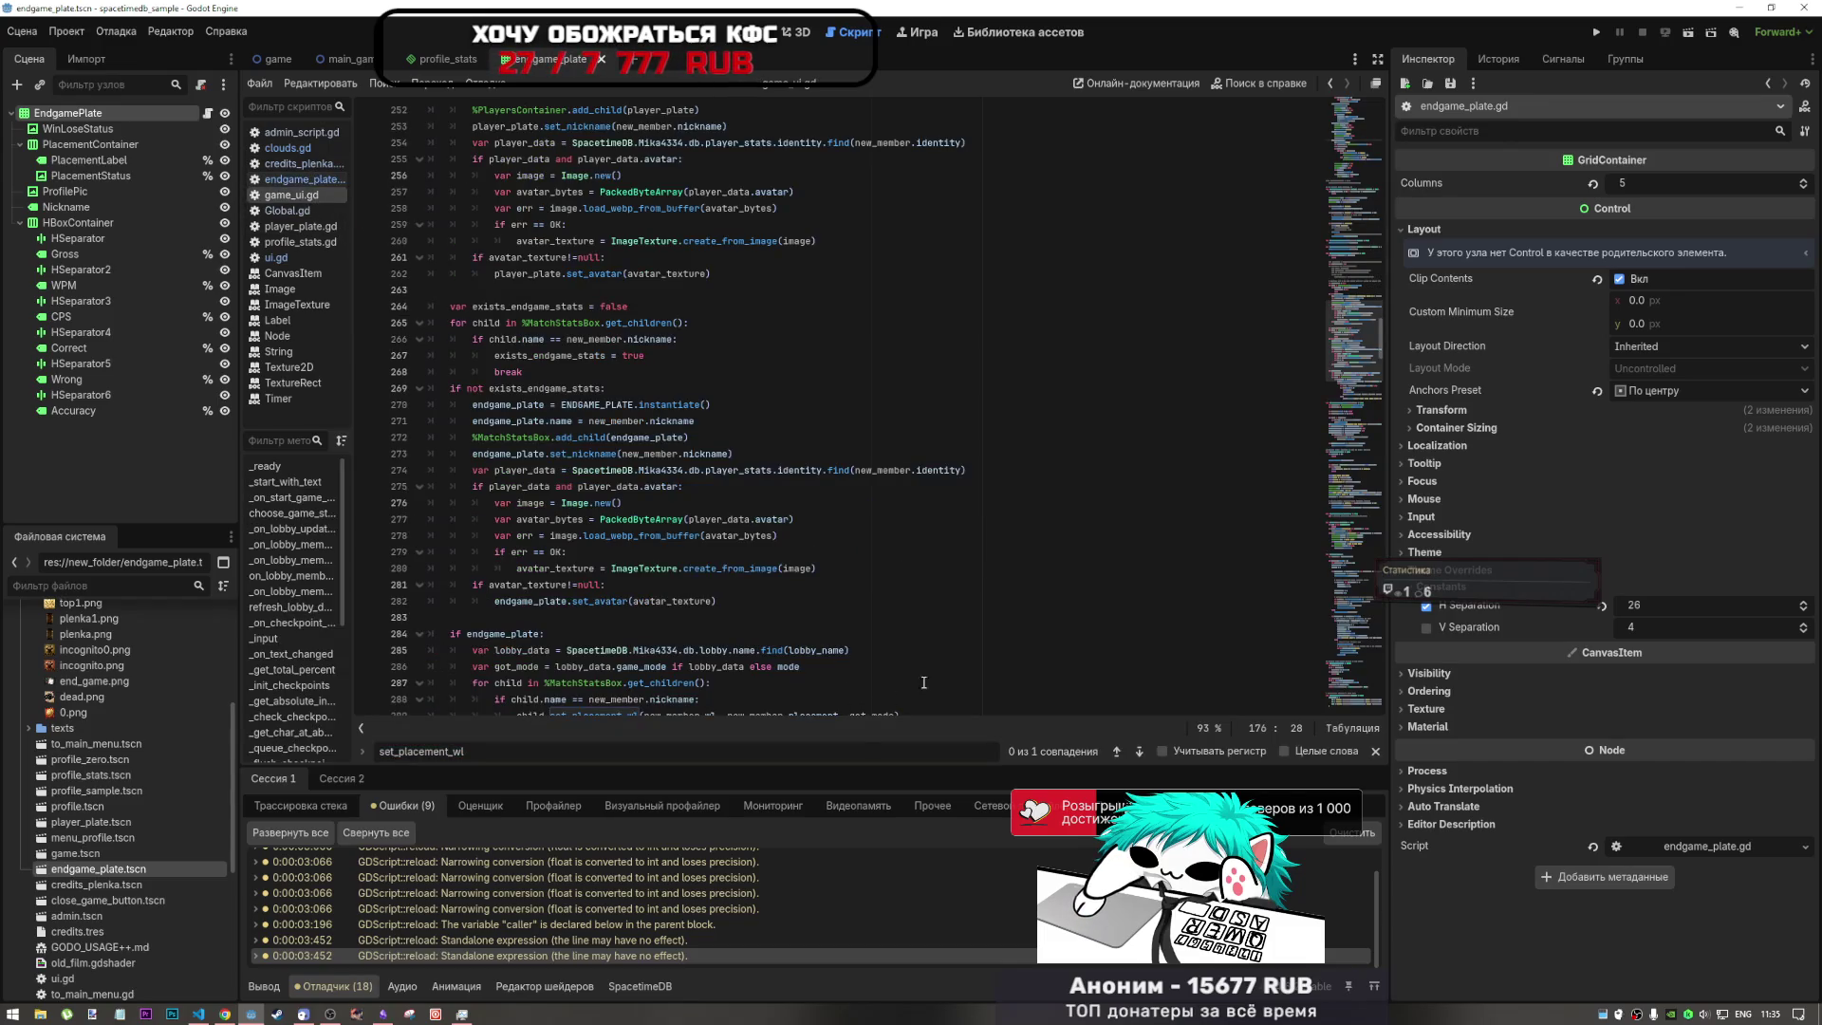
{"action": "key", "text": "F3"}
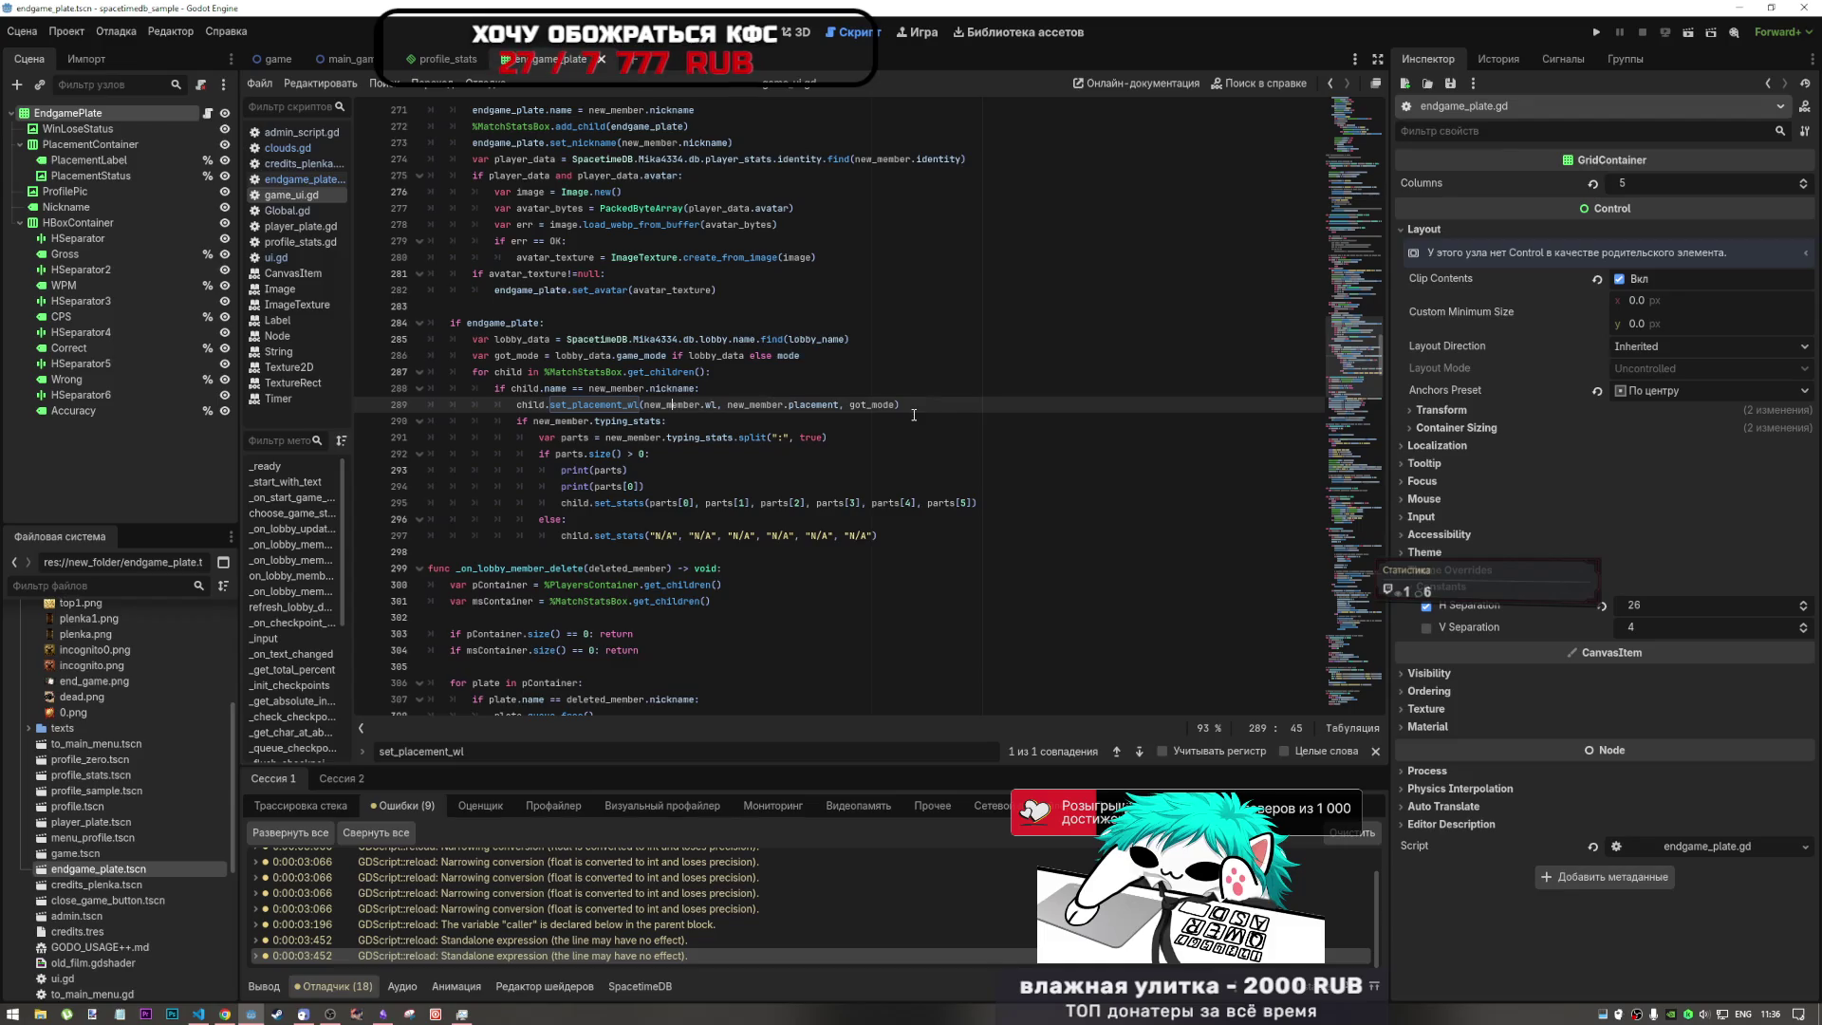
{"action": "left_click_drag", "start_coordinate": [879, 535], "coordinate": [445, 322]}
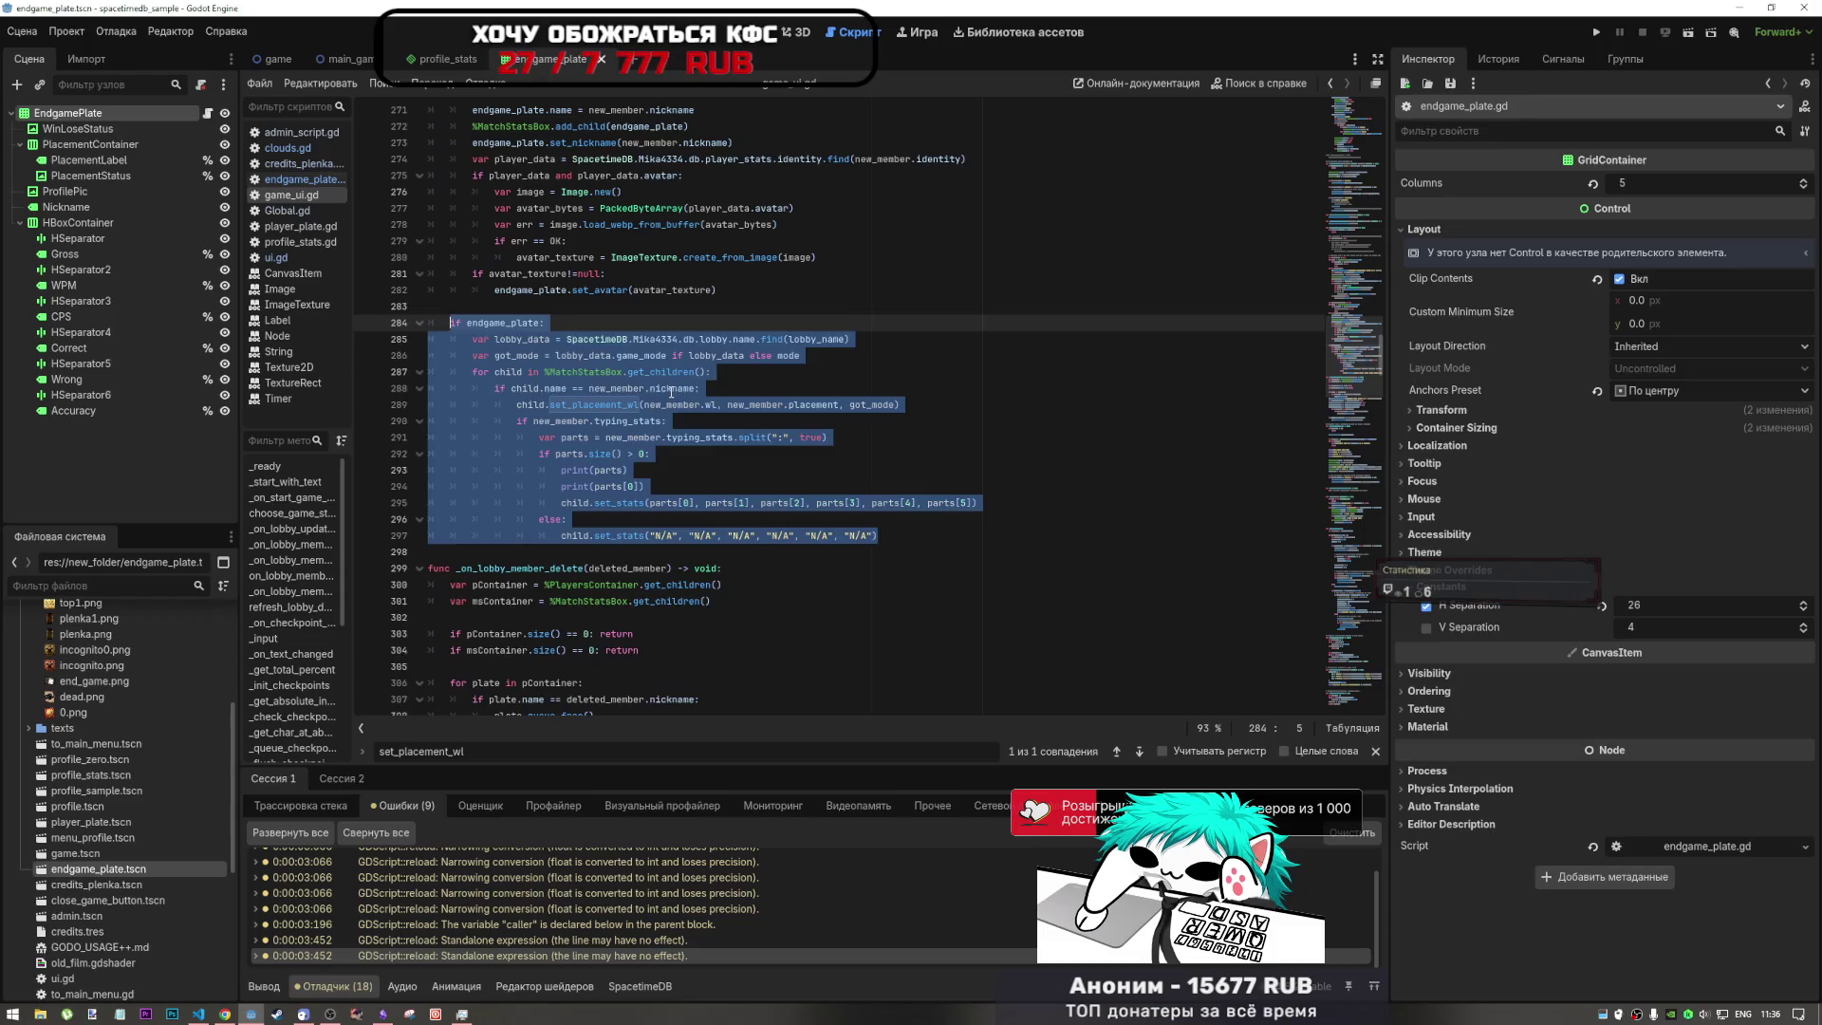
{"action": "key", "text": "alt+Tab"}
{"action": "key", "text": "alt+Tab"}
{"action": "key", "text": "alt+Tab"}
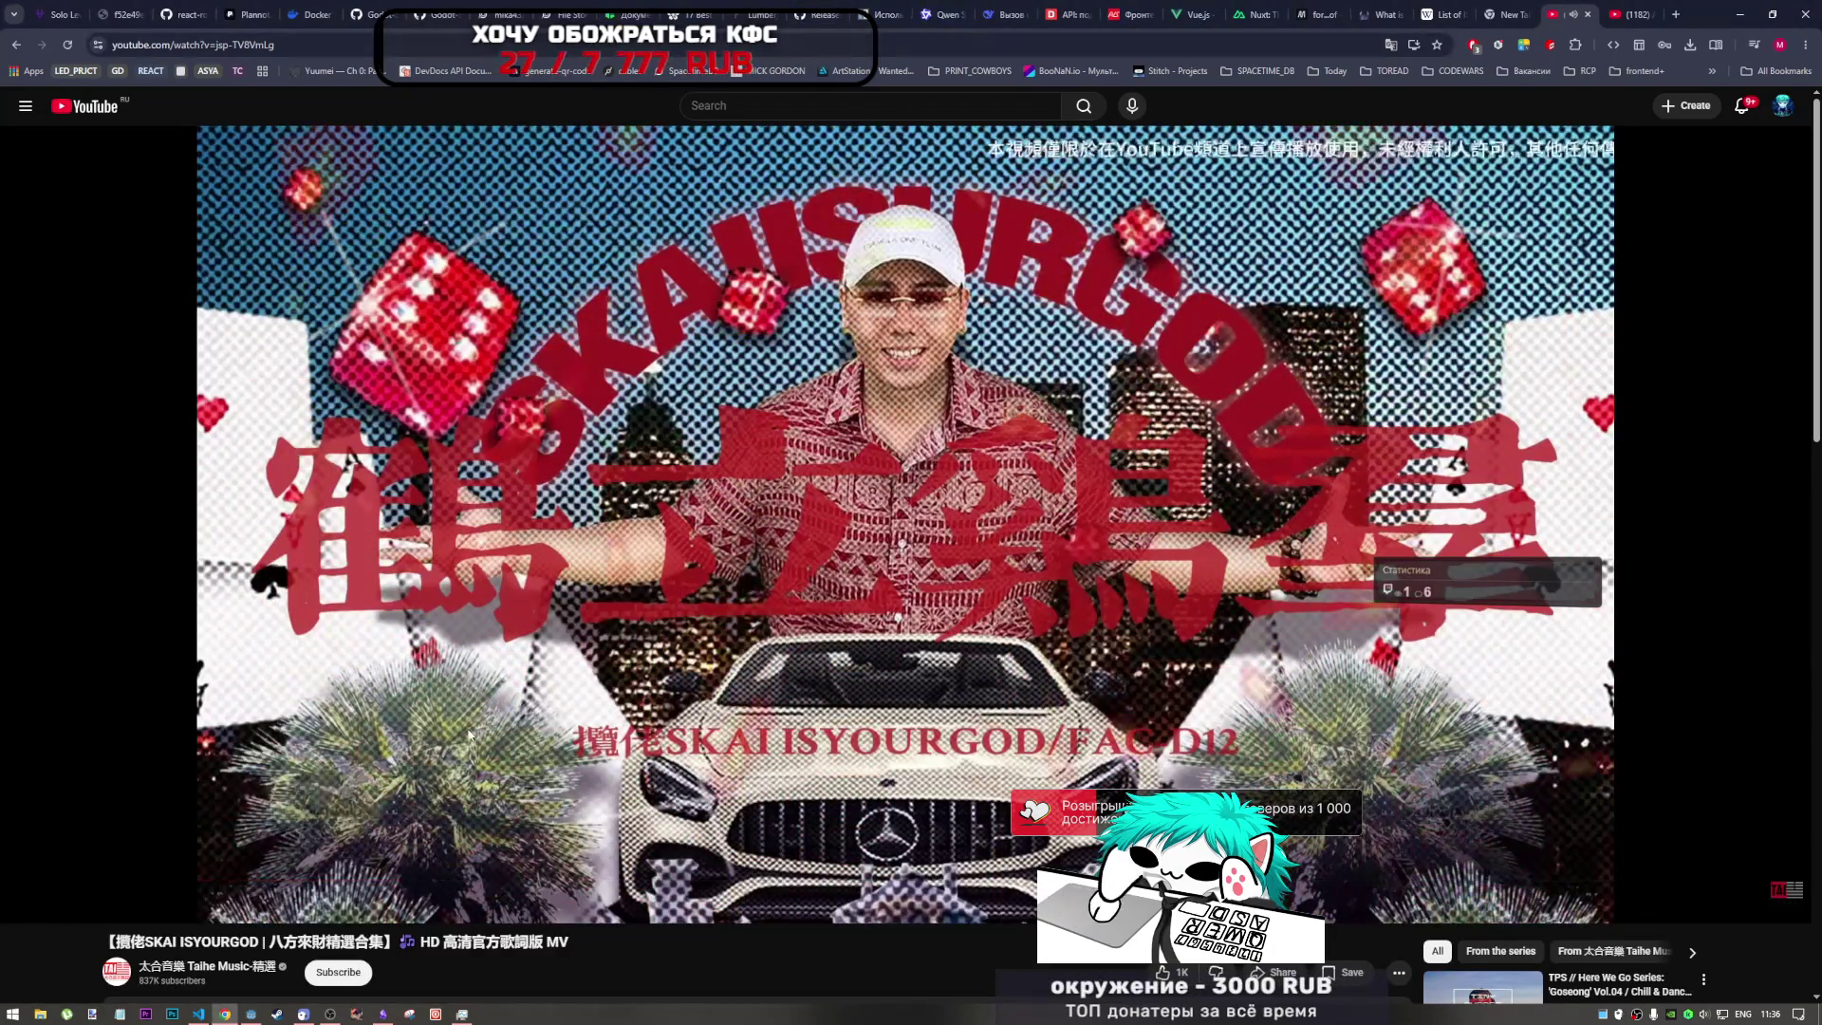
Step: Ask OpenCode in Russian whether awaiting the mode safely keeps it displayed if the reducer fails
{"action": "left_click", "coordinate": [199, 1014]}
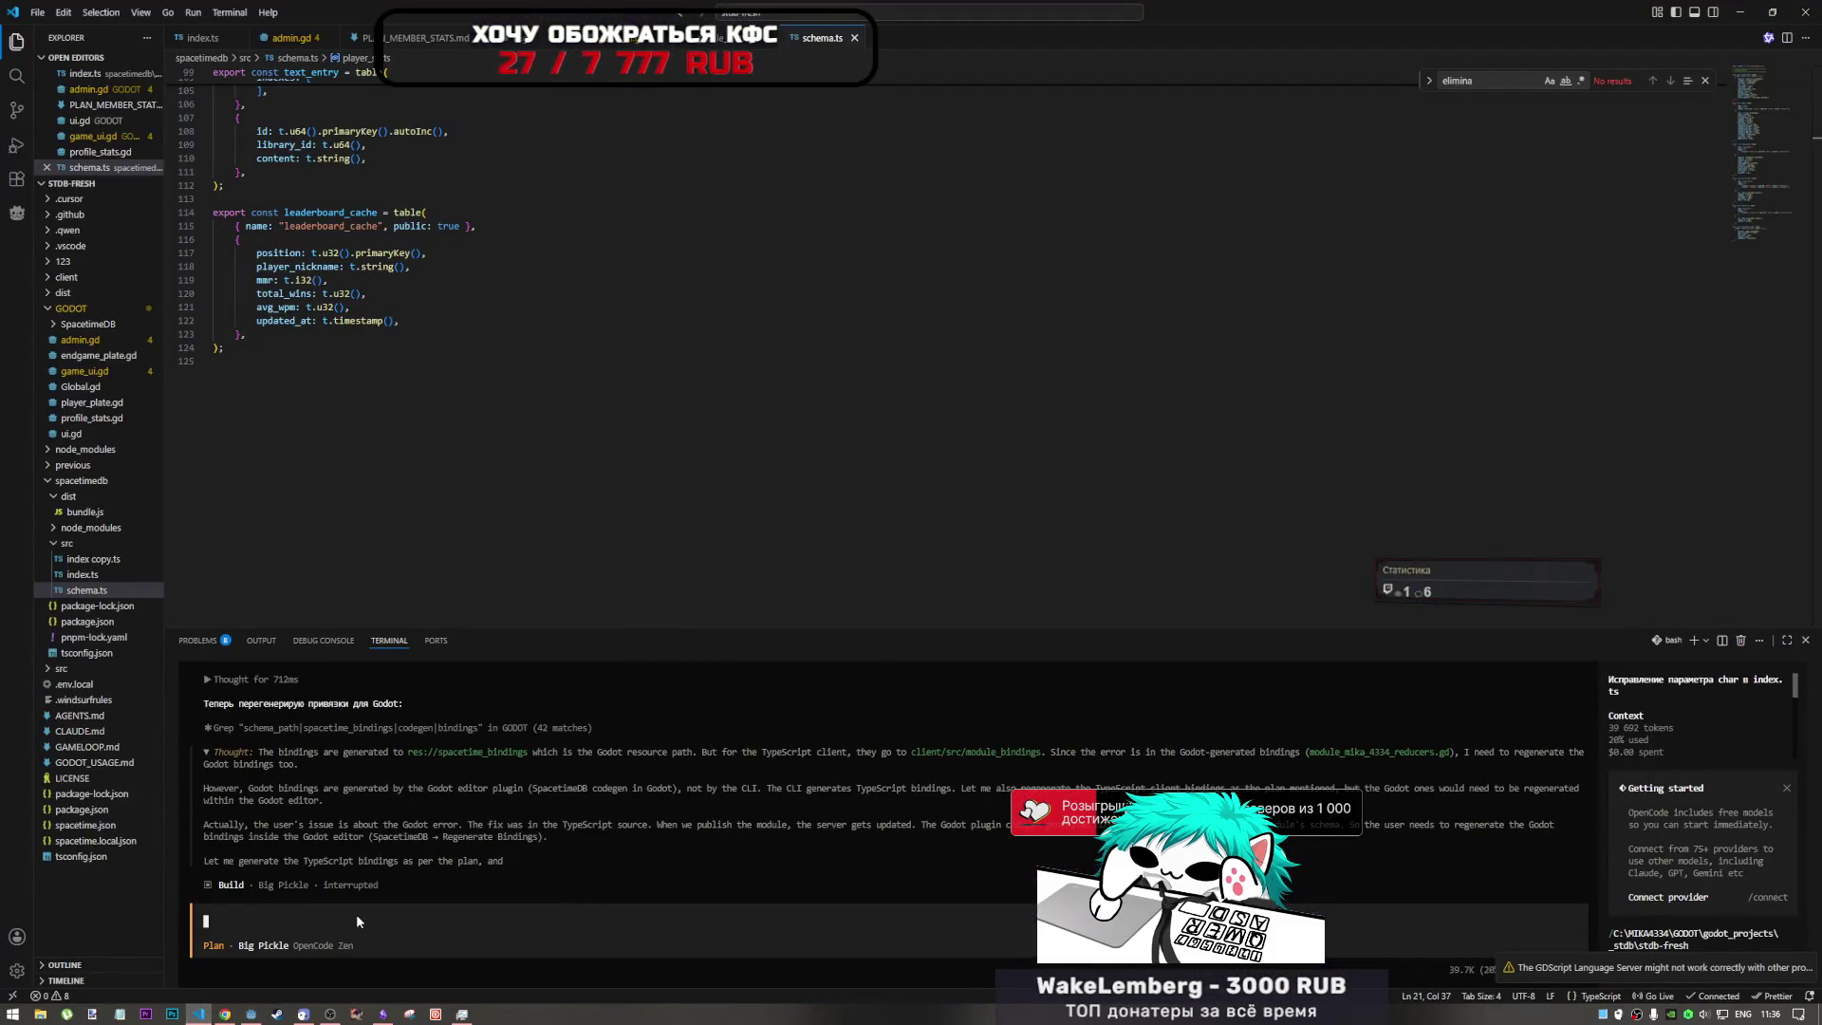
{"action": "type", "text": "rf"}
{"action": "key", "text": "BackSpace"}
{"action": "key", "text": "BackSpace"}
{"action": "key", "text": "alt+shift"}
{"action": "type", "text": "как в данному сл"}
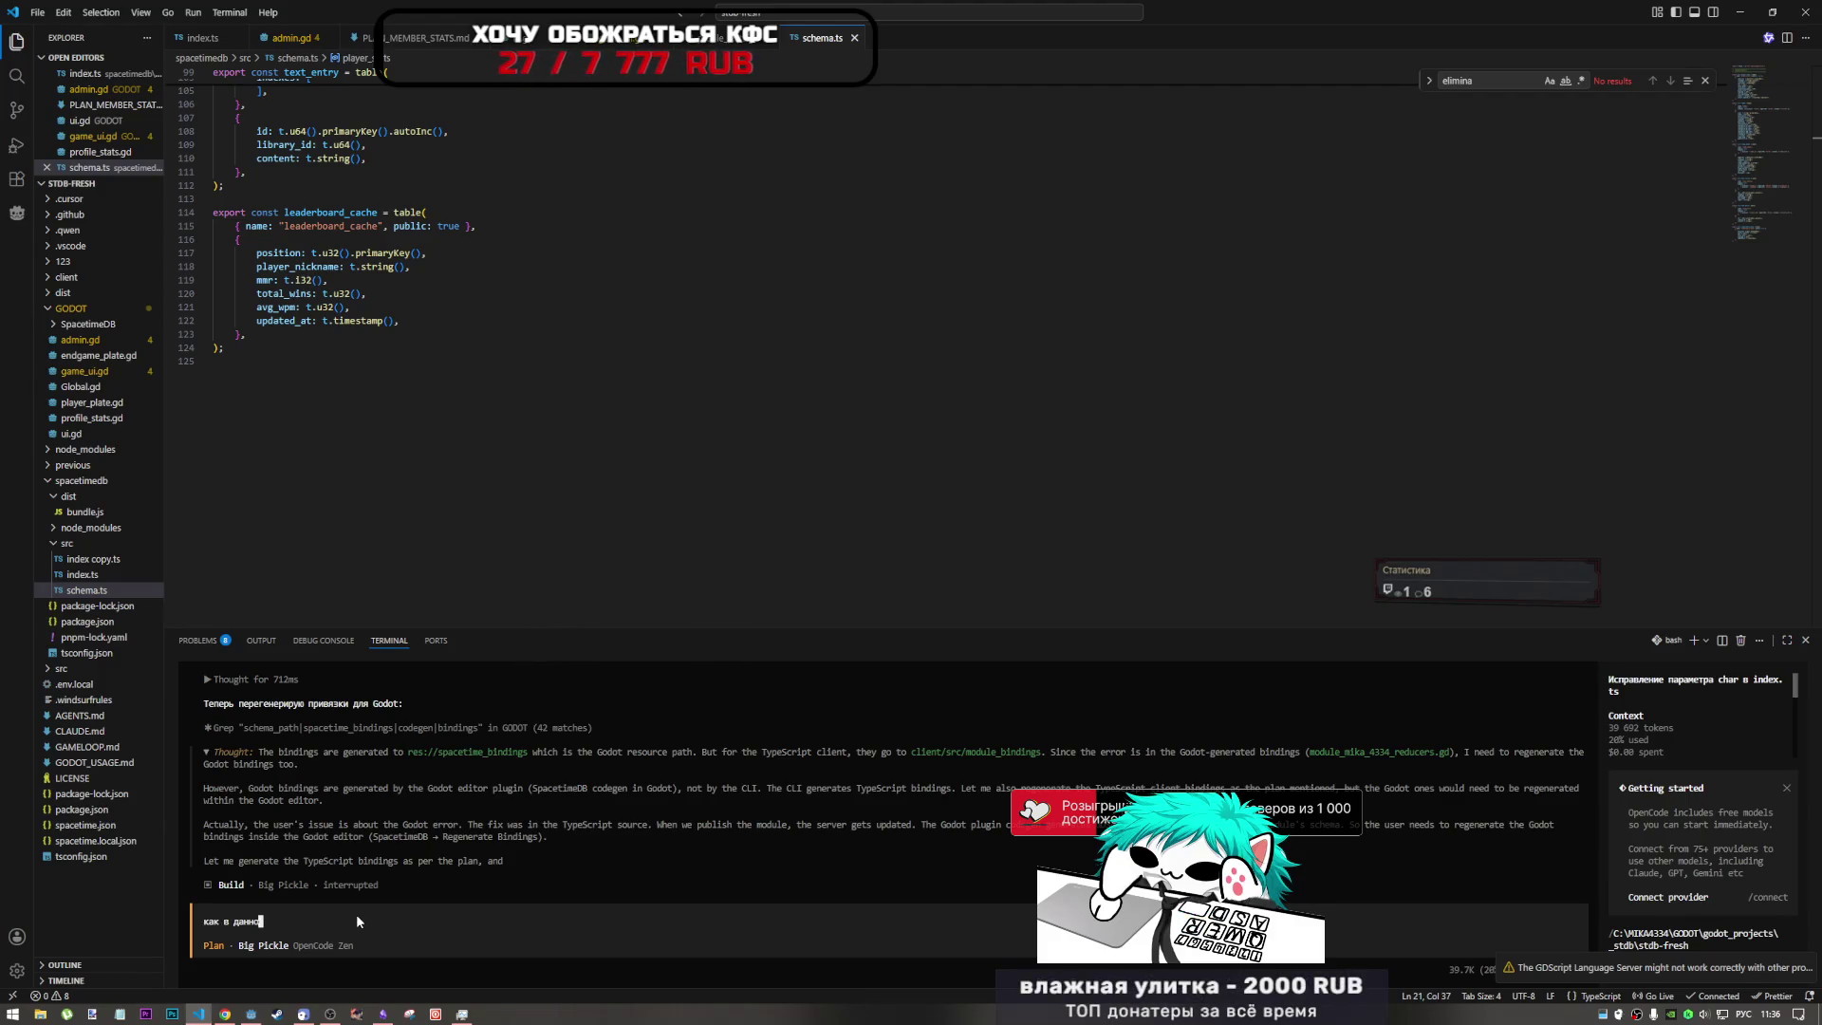
{"action": "type", "text": "учае сей"}
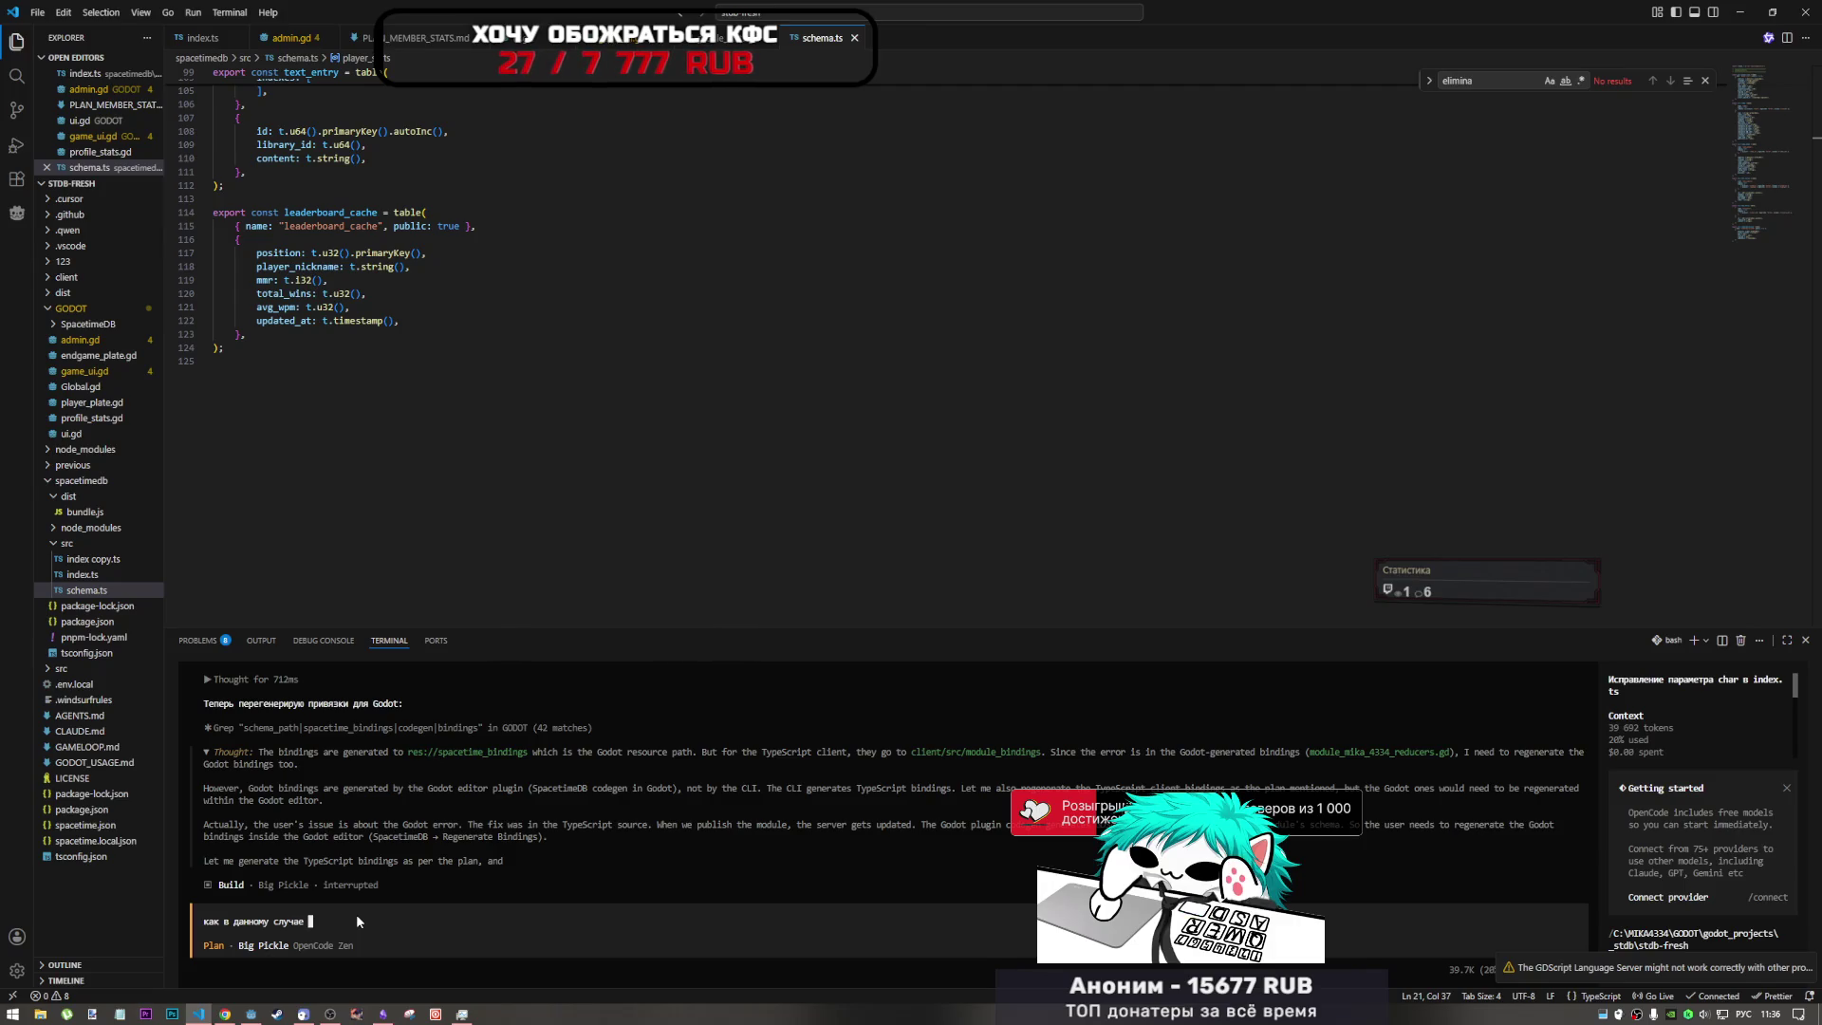
{"action": "type", "text": "вово "}
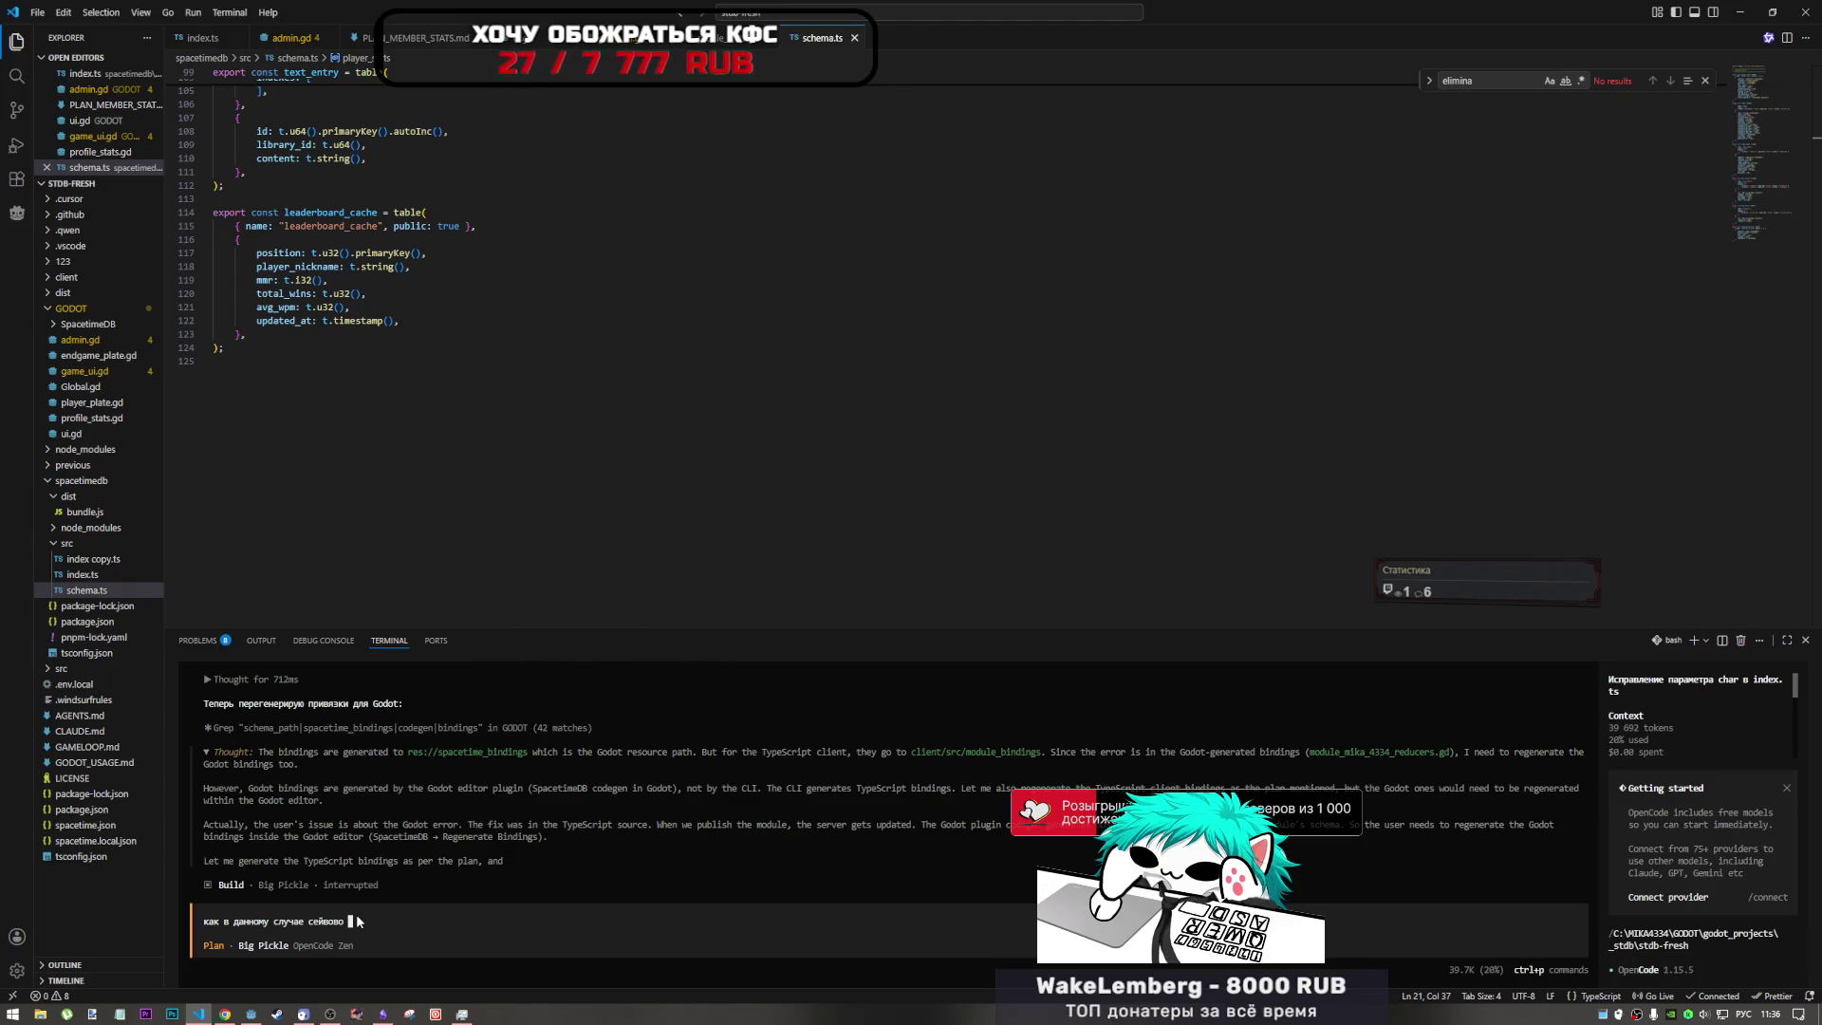
{"action": "type", "text": "или может "}
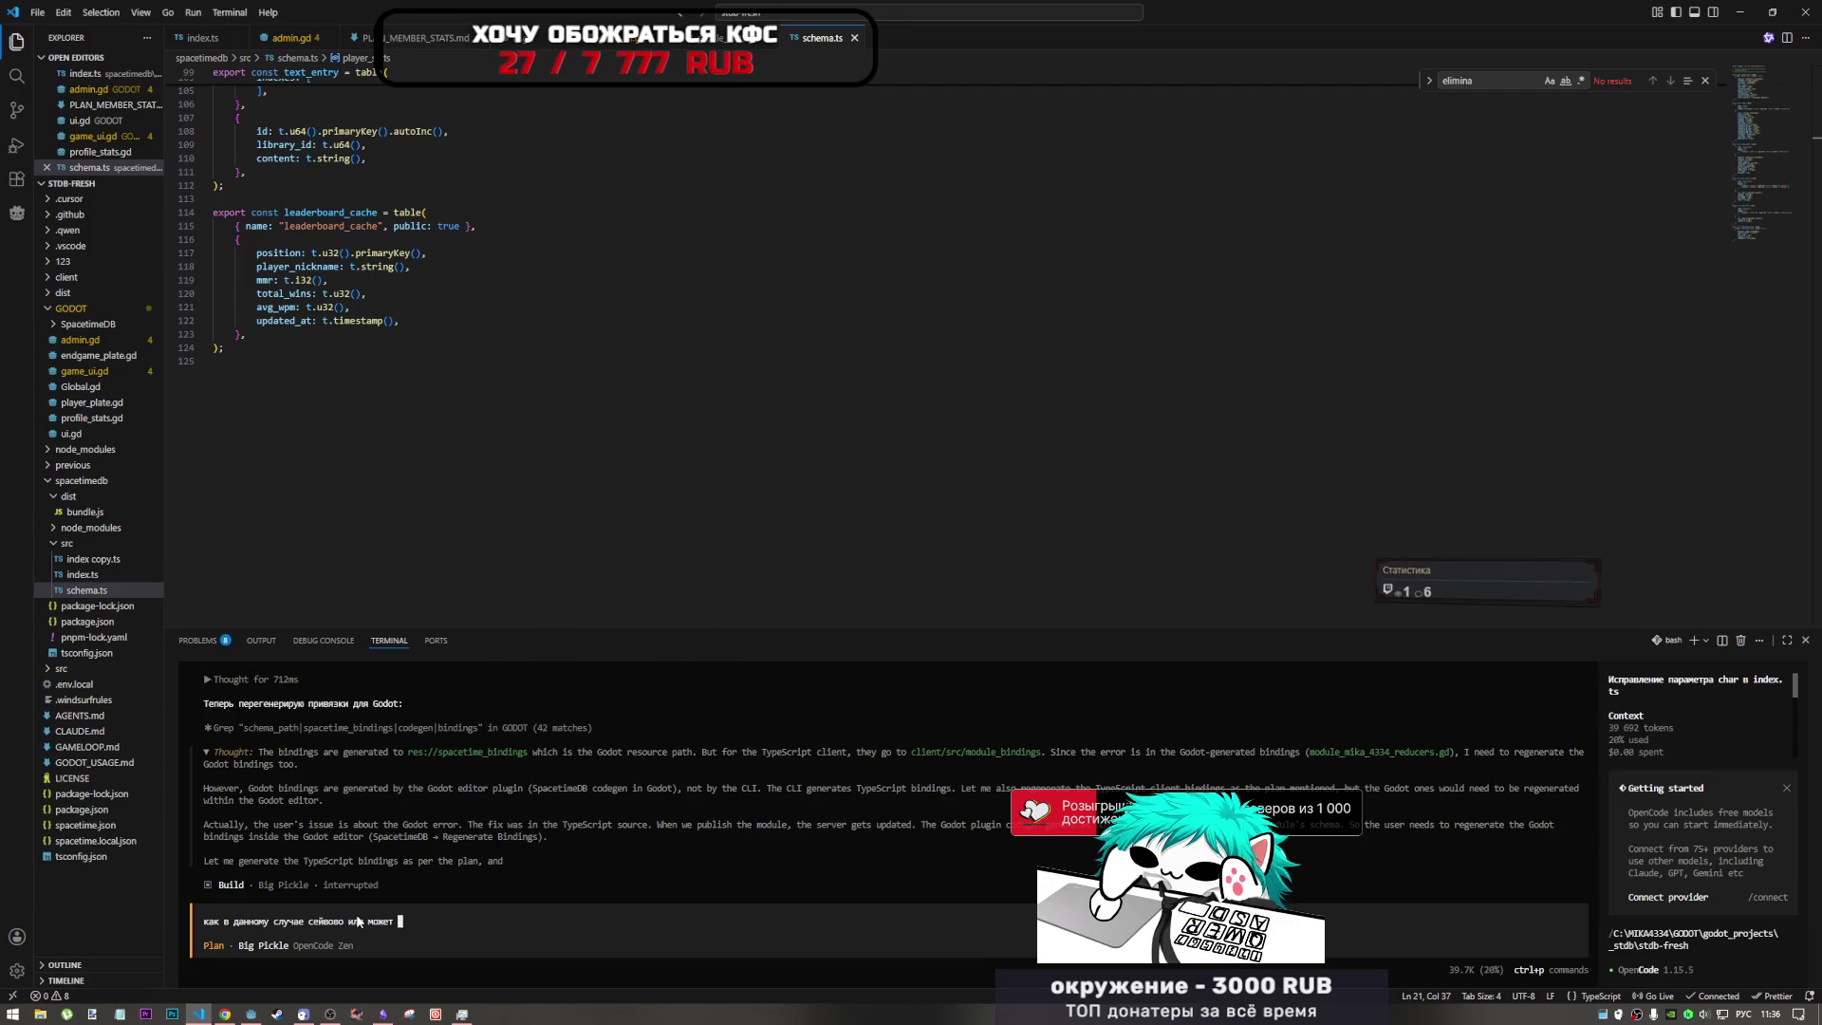
{"action": "type", "text": "await "}
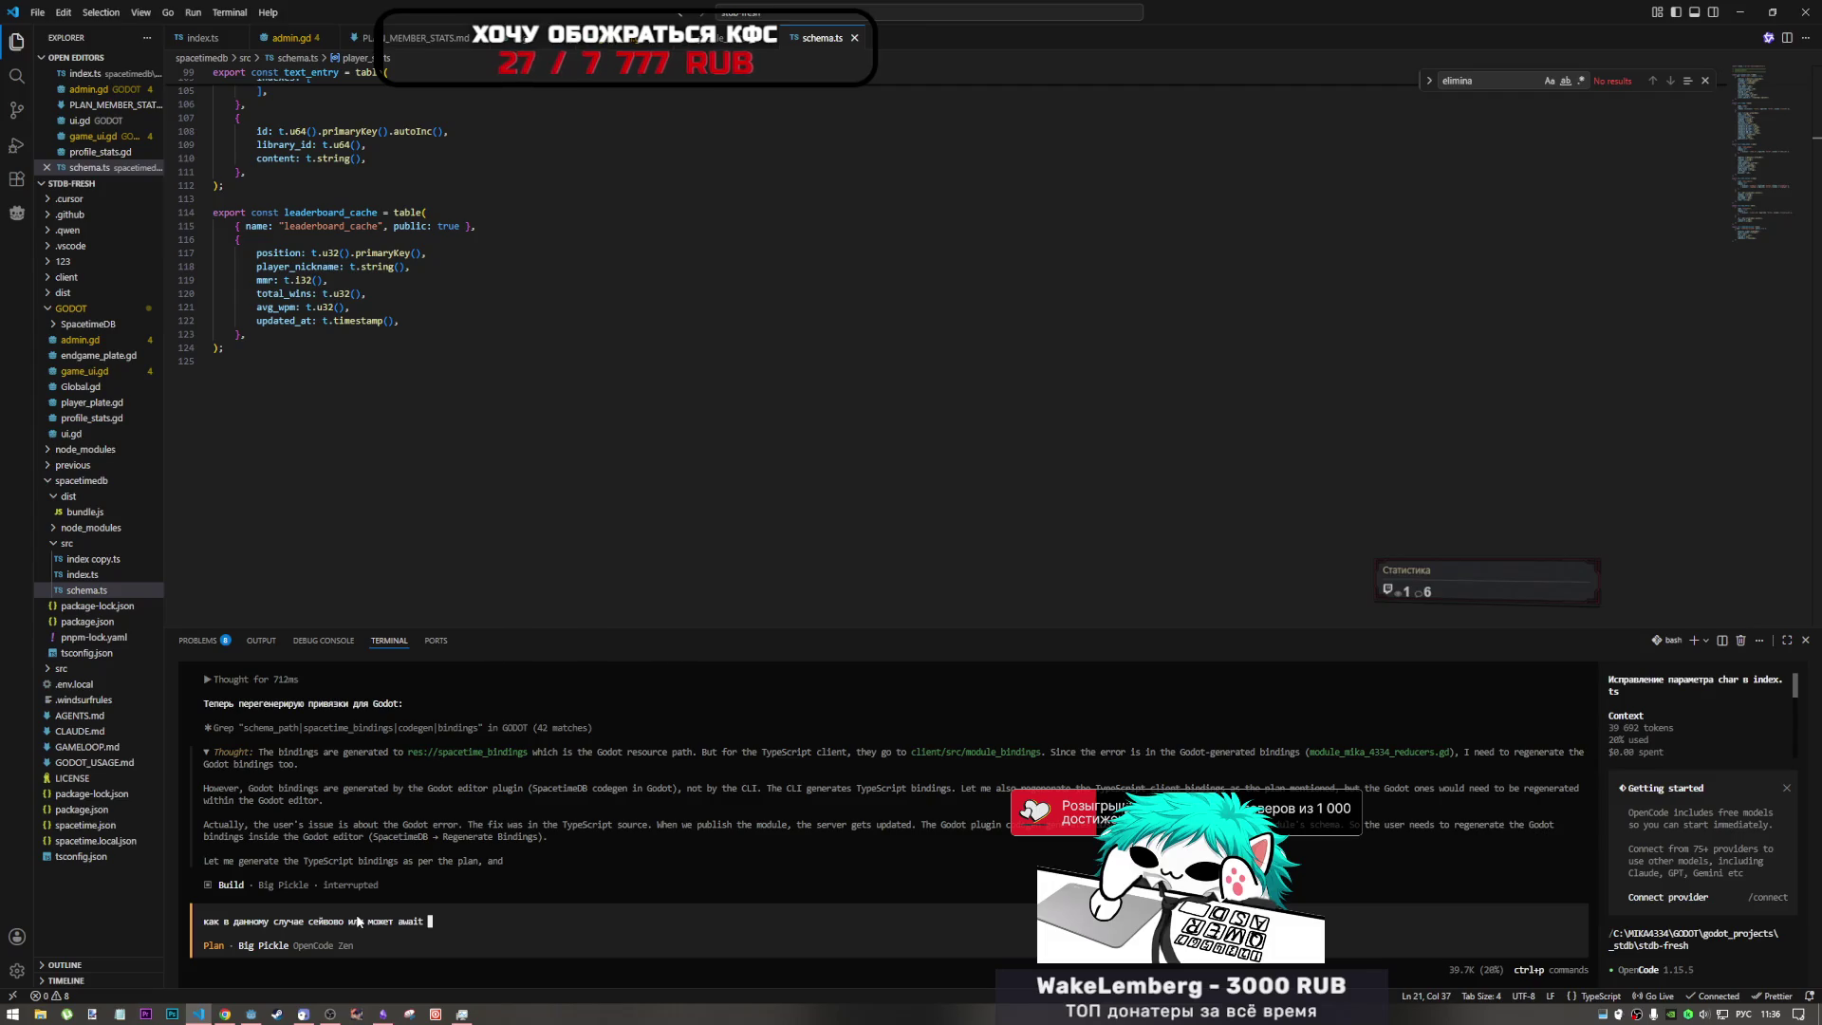
{"action": "type", "text": "вывести "}
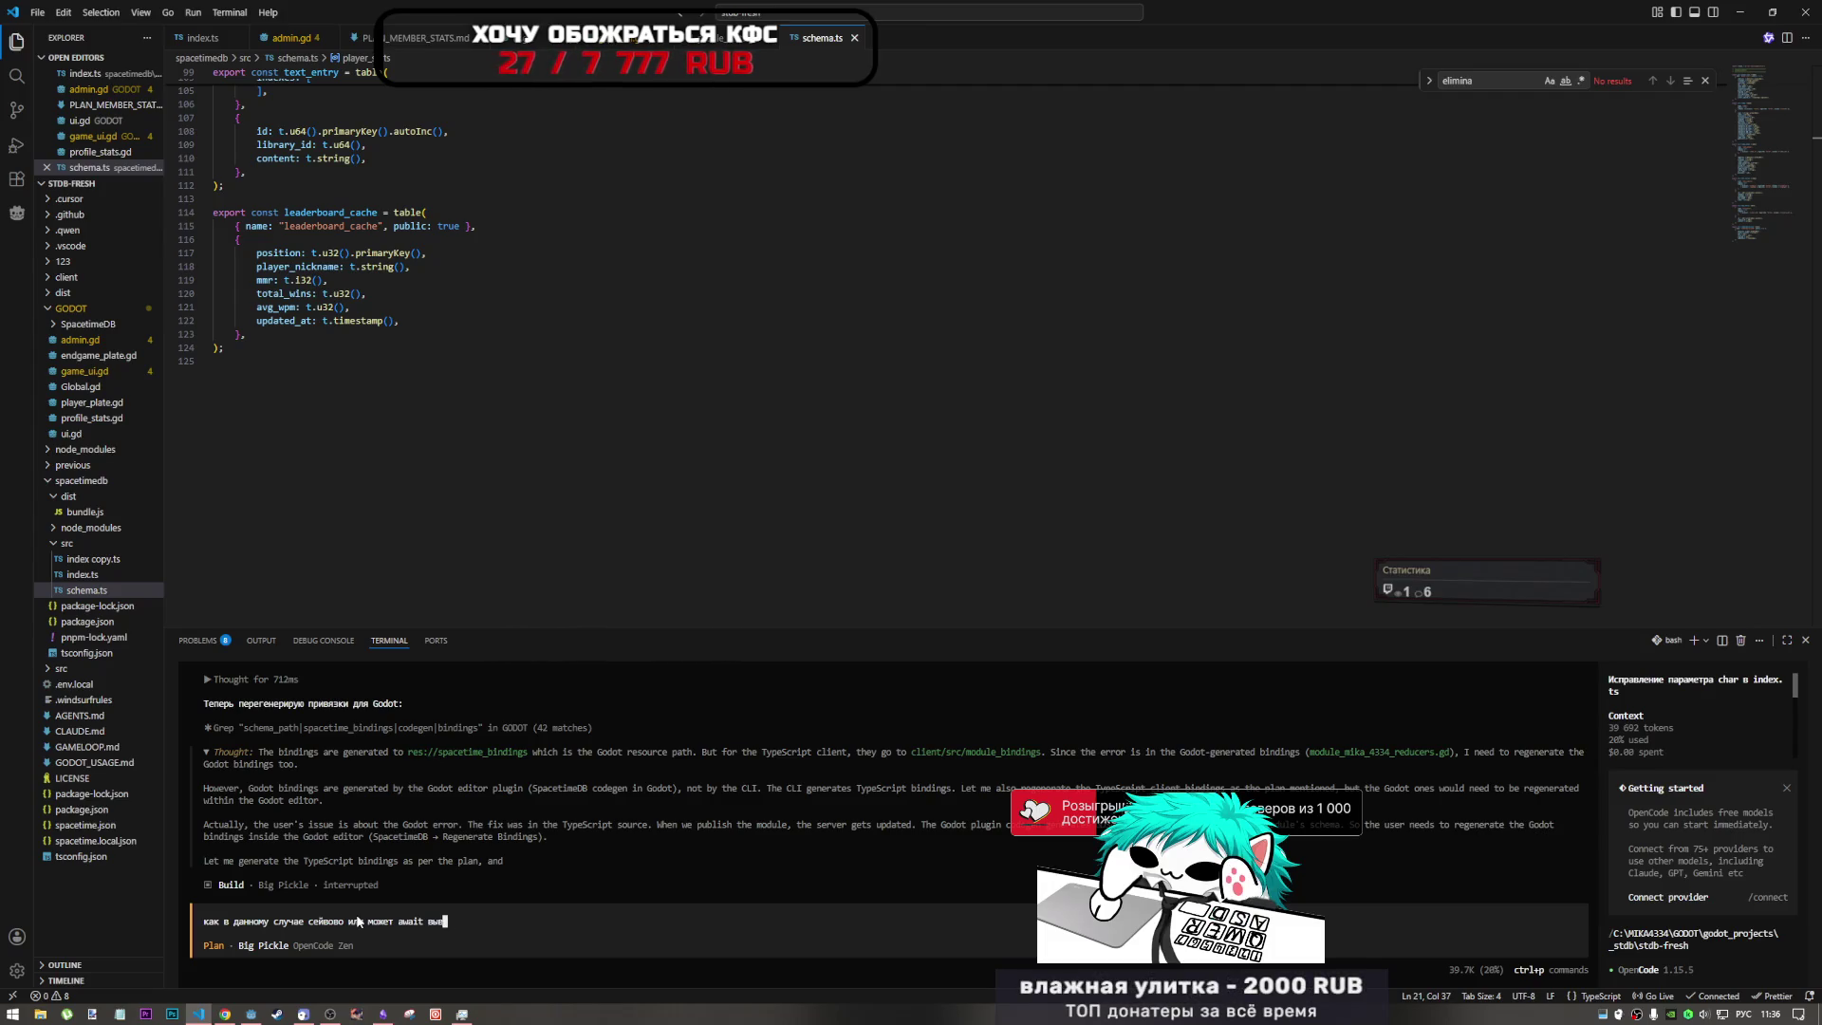
{"action": "type", "text": "мод что"}
{"action": "key", "text": "BackSpace"}
{"action": "key", "text": "BackSpace"}
{"action": "key", "text": "BackSpace"}
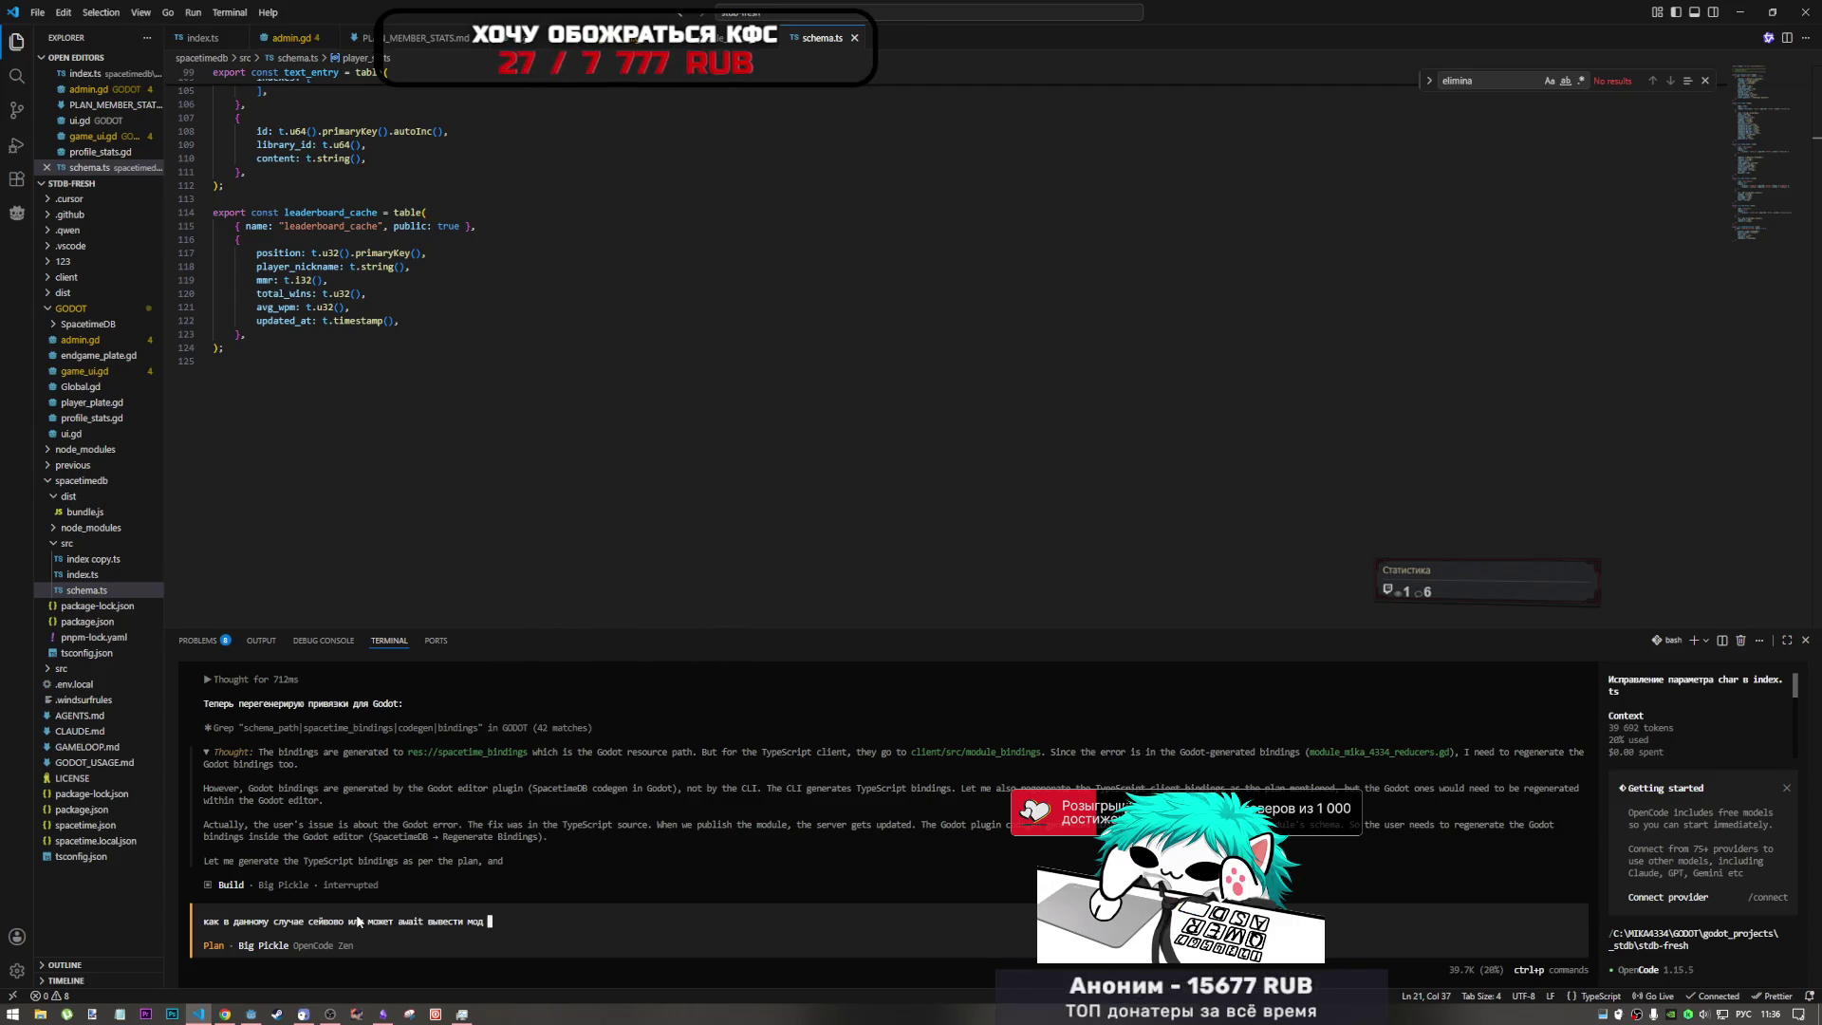
{"action": "type", "text": "дял корректного отображения если "}
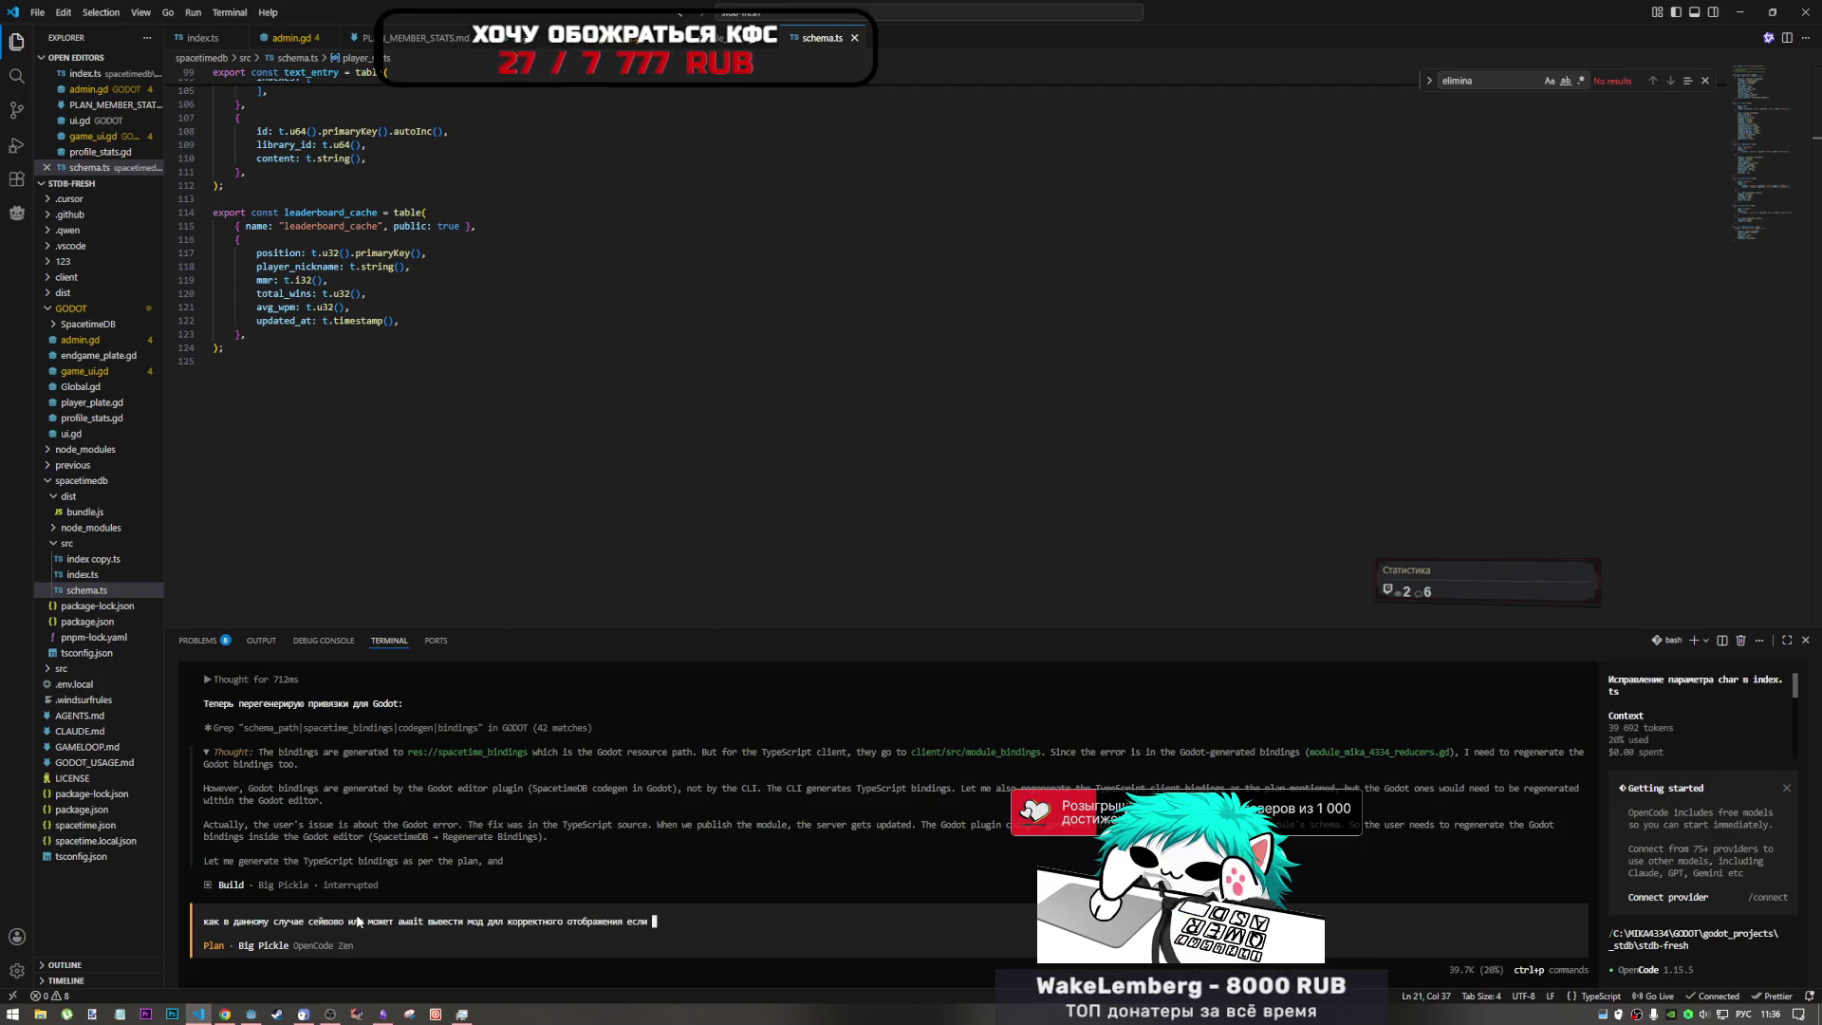
{"action": "type", "text": "вдруг редьюсер не сработает"}
{"action": "key", "text": "Return"}
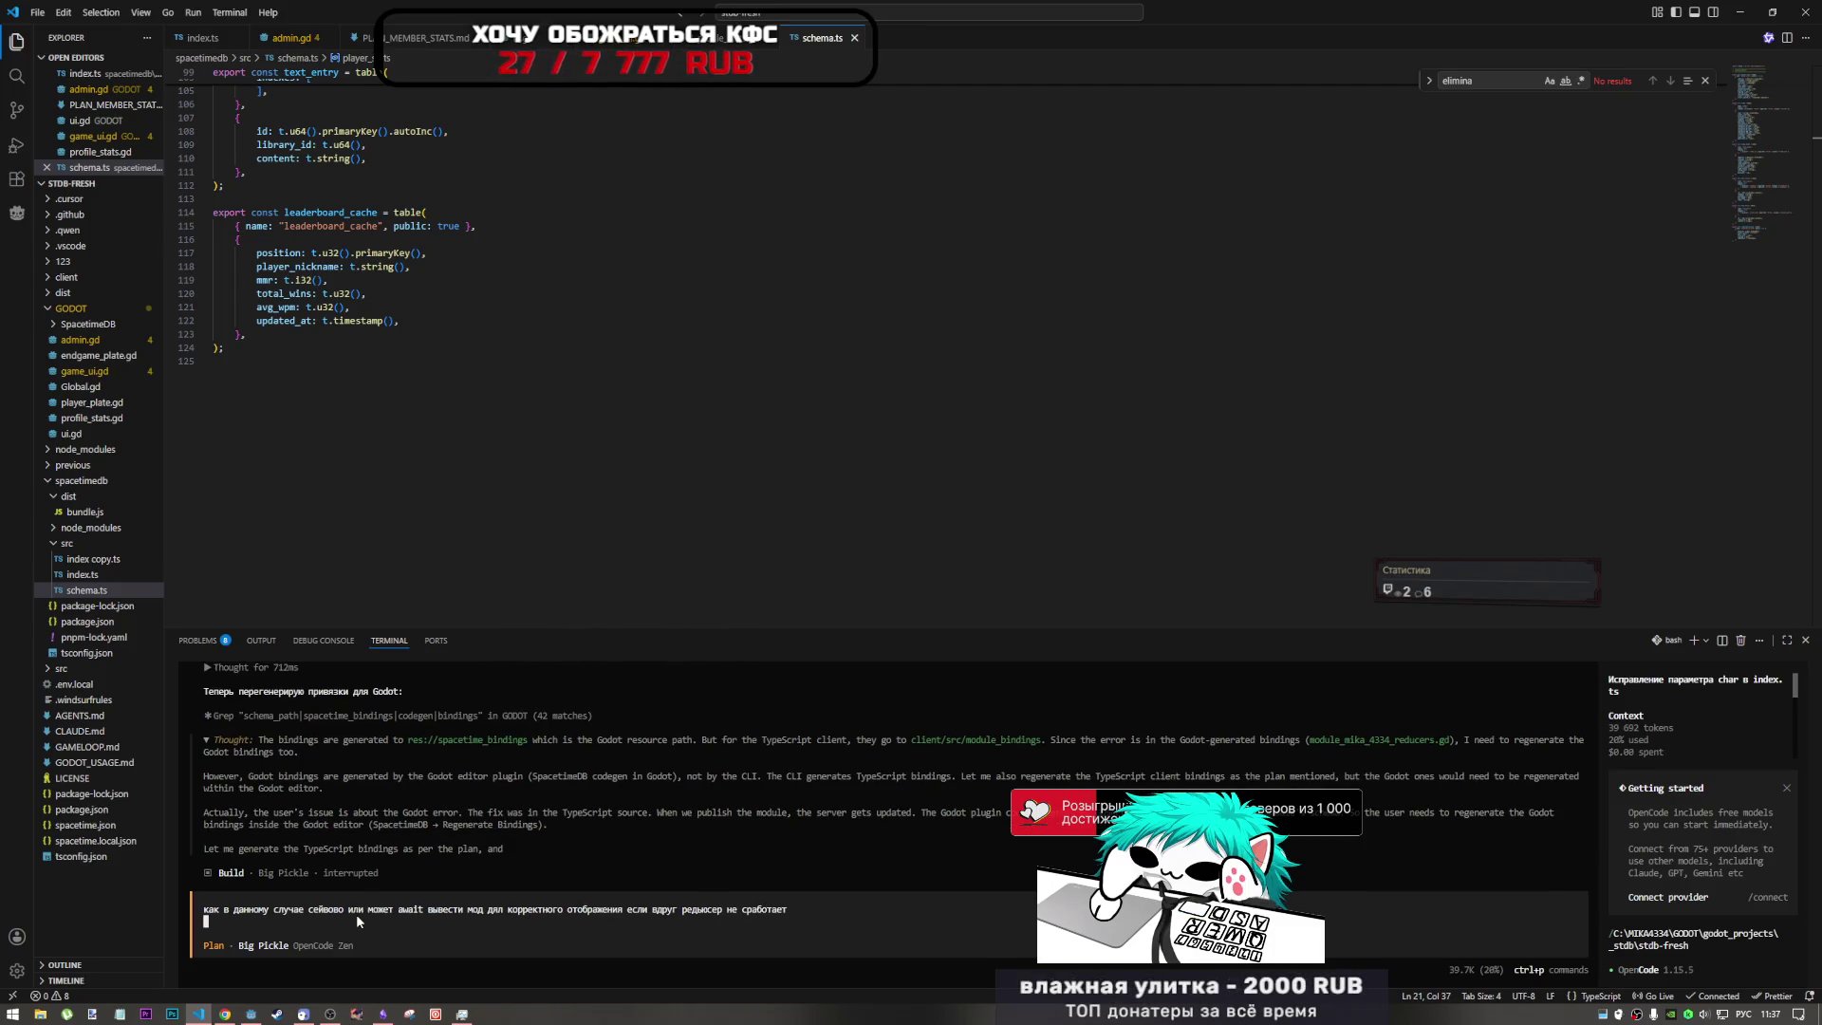
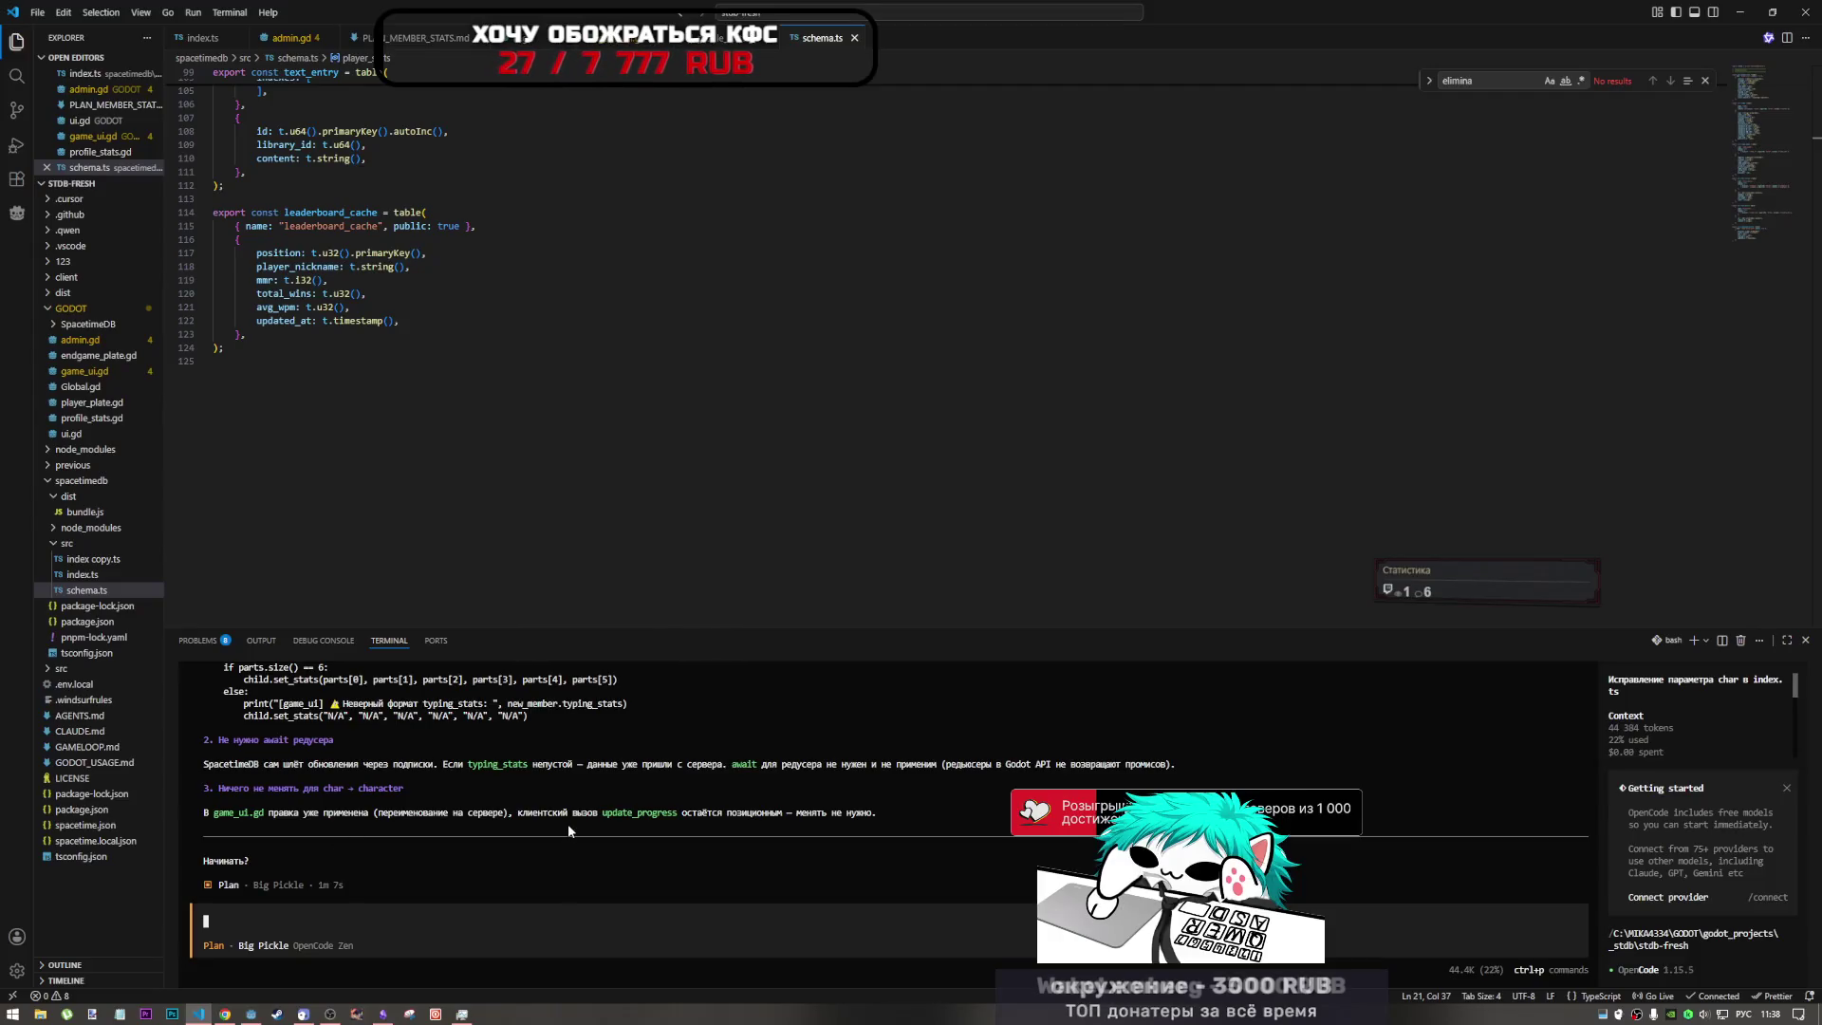
Step: Scroll back through the OpenCode conversation, briefly glancing at the browser
{"action": "scroll", "coordinate": [561, 832], "scroll_direction": "up", "scroll_amount": 1}
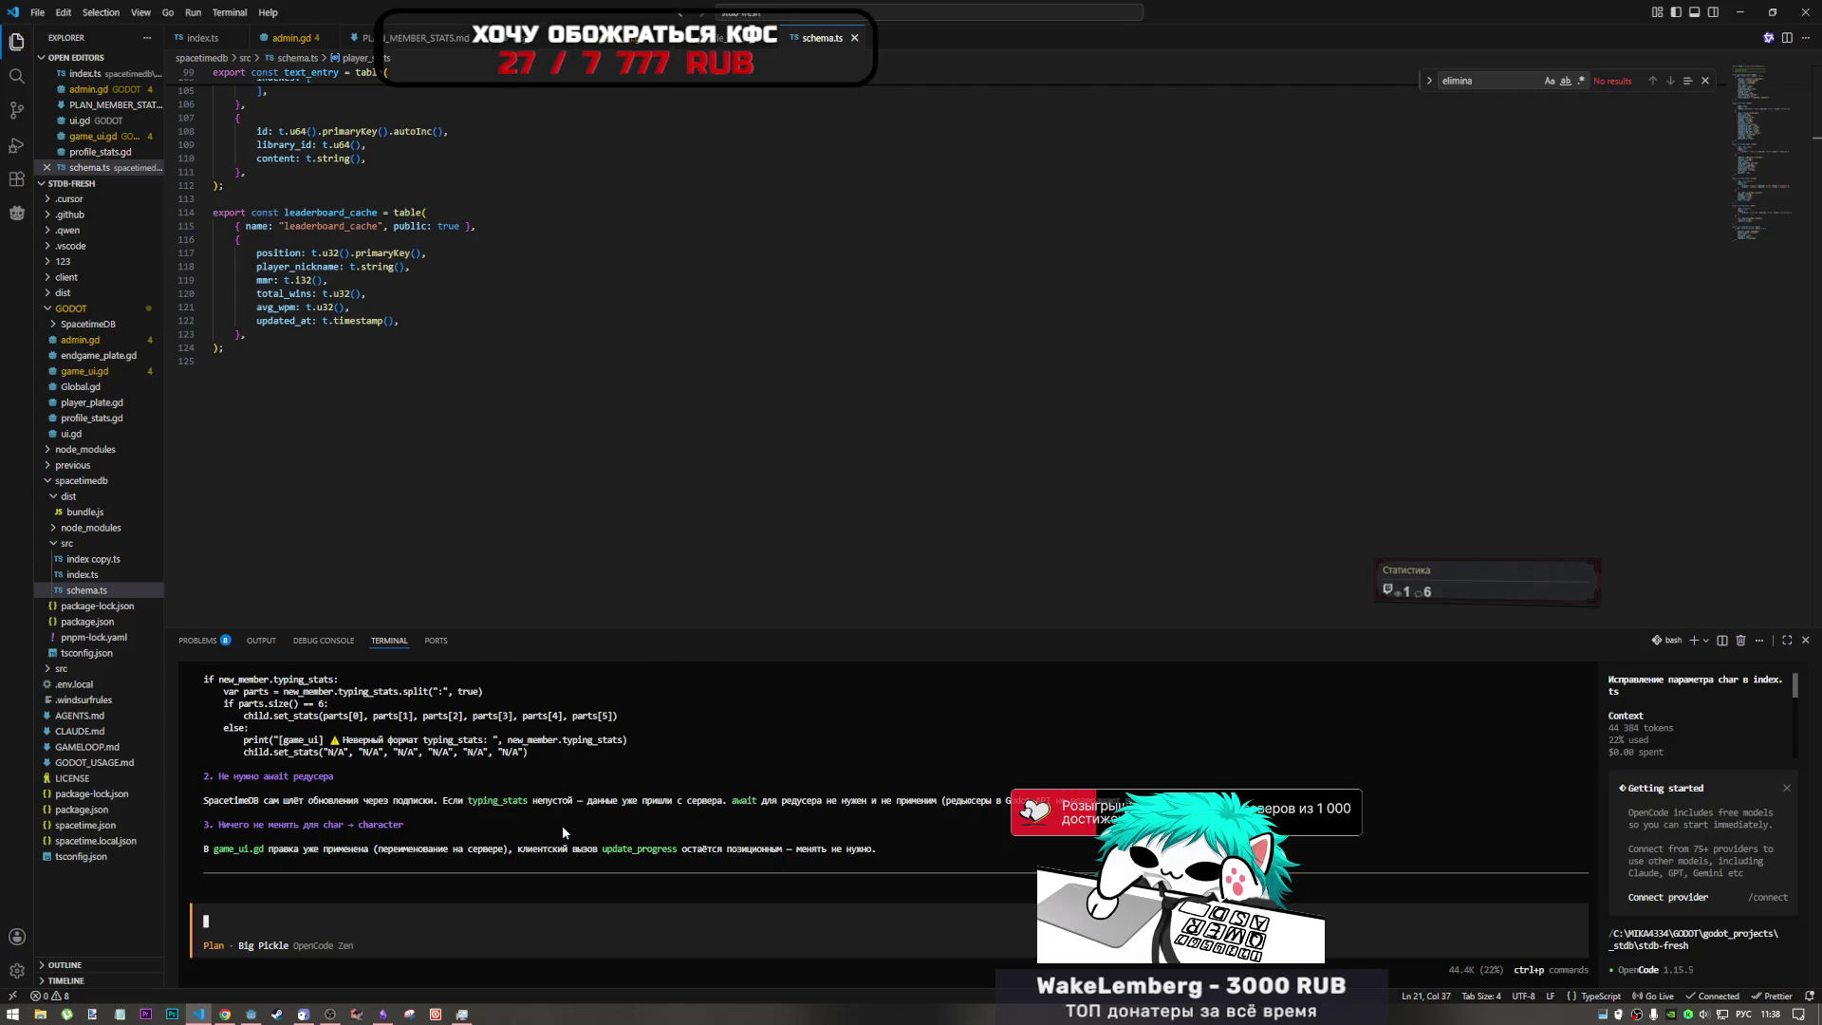
{"action": "scroll", "coordinate": [562, 823], "scroll_direction": "up", "scroll_amount": 3}
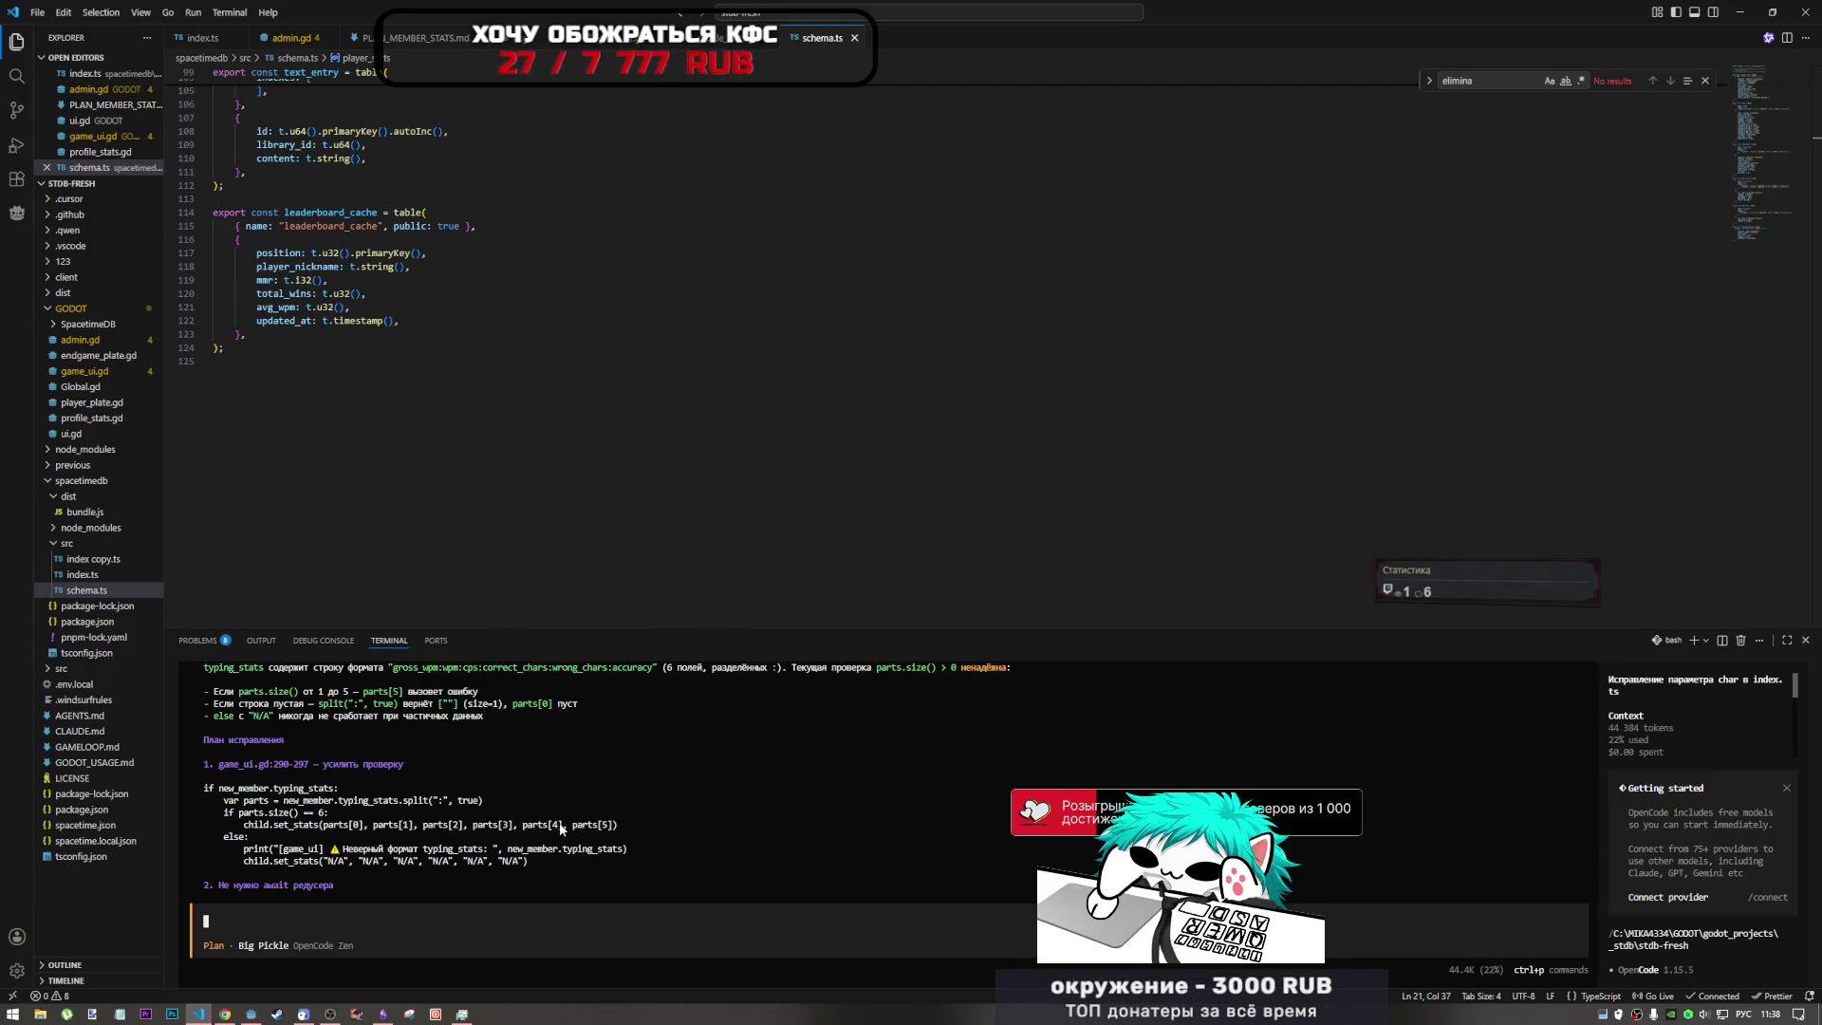
{"action": "scroll", "coordinate": [558, 825], "scroll_direction": "up", "scroll_amount": 2}
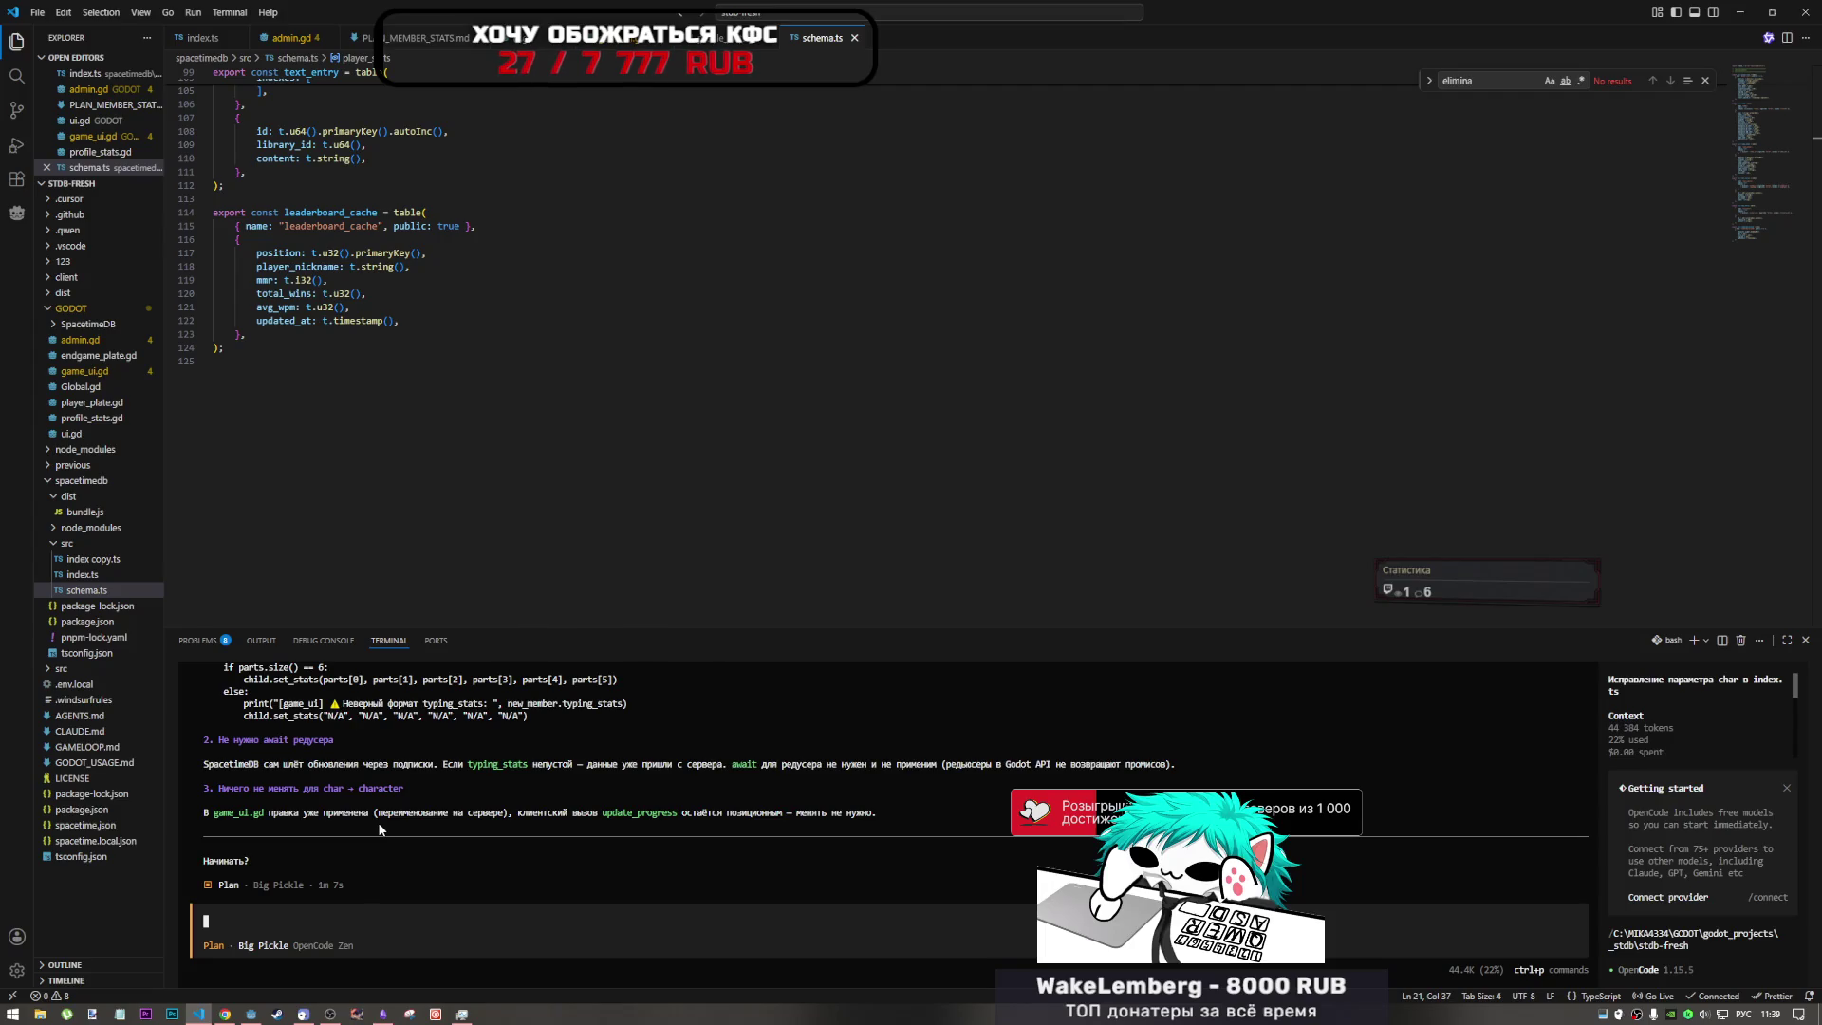
{"action": "scroll", "coordinate": [378, 822], "scroll_direction": "up", "scroll_amount": 5}
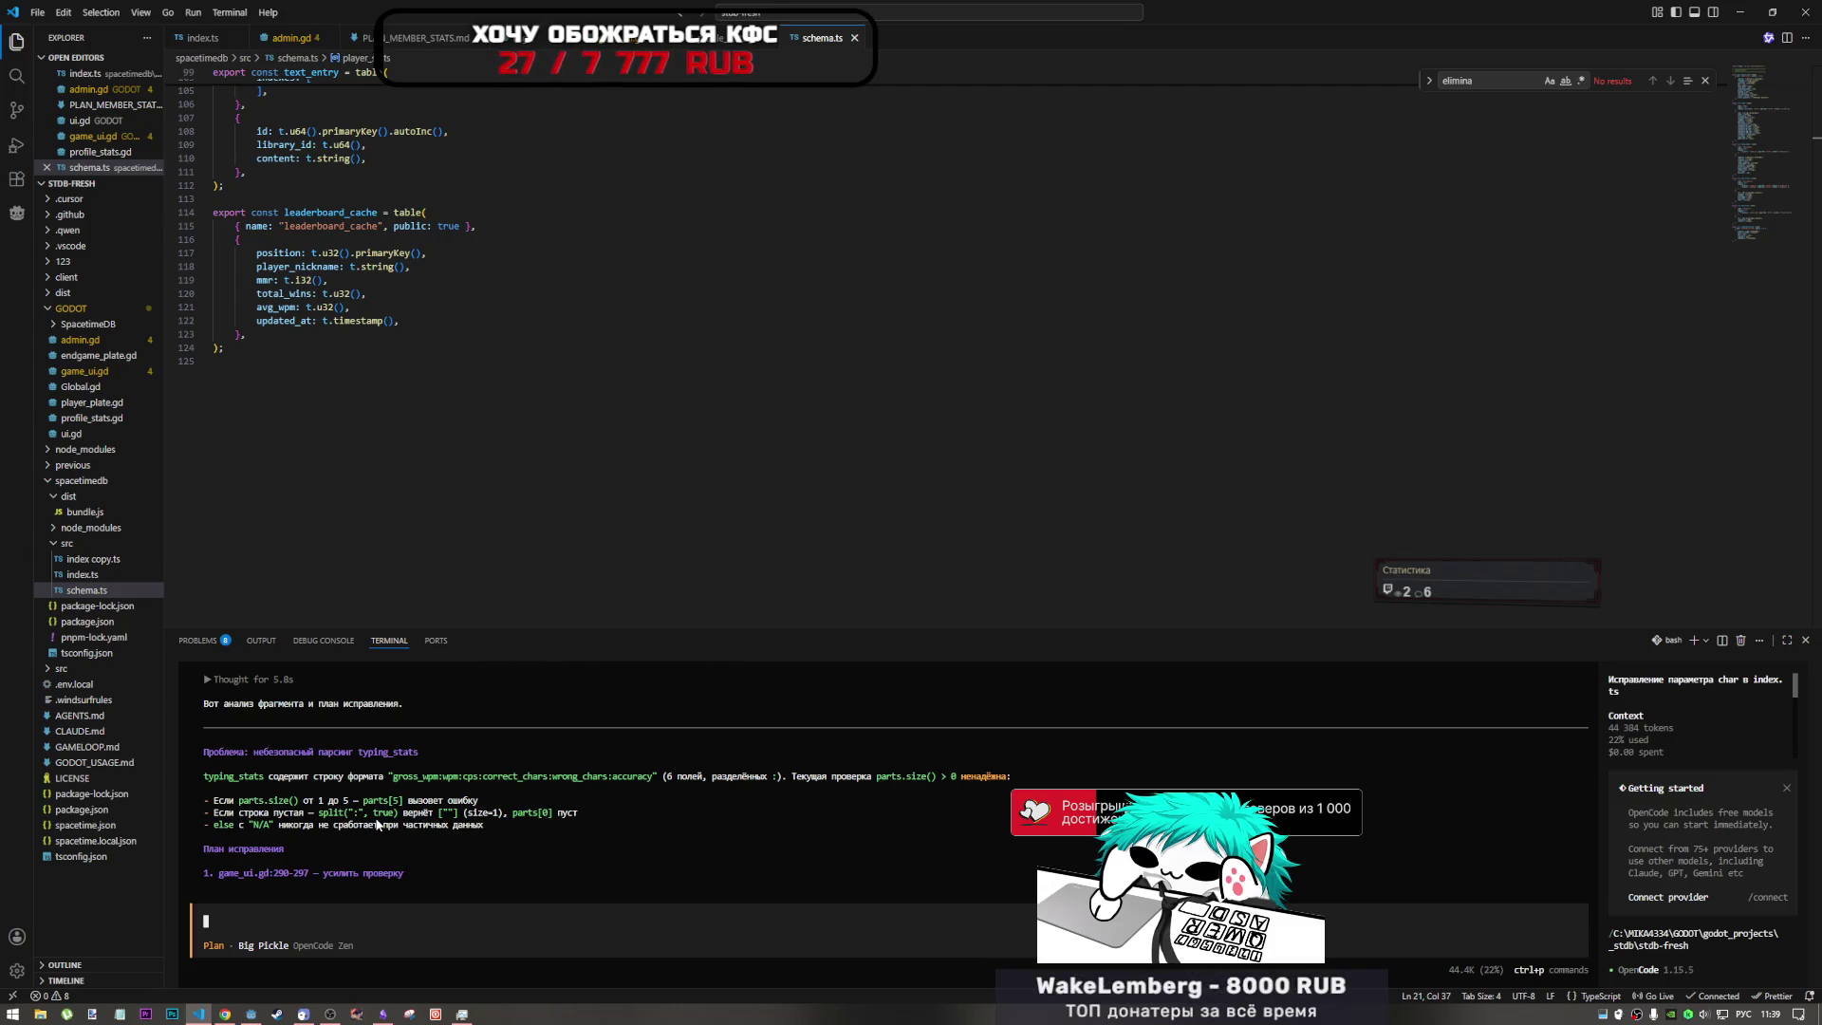
{"action": "left_click", "coordinate": [223, 1013]}
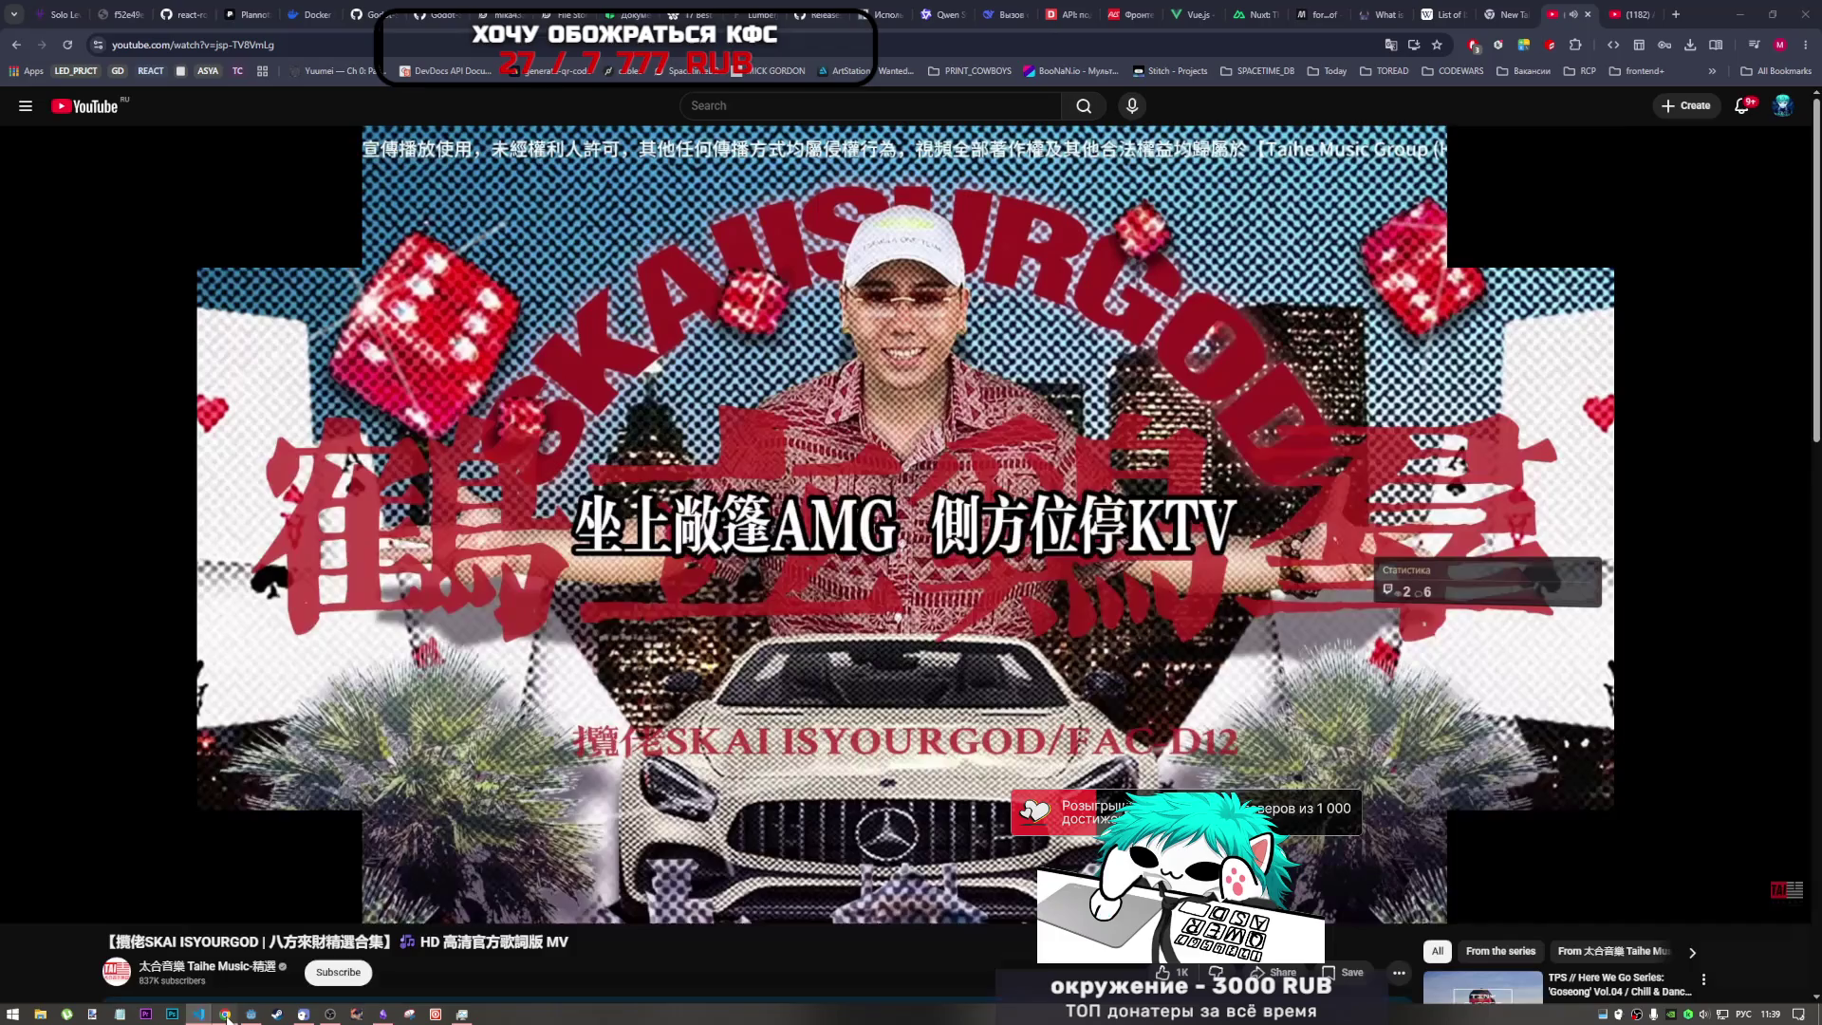
{"action": "left_click", "coordinate": [219, 1013]}
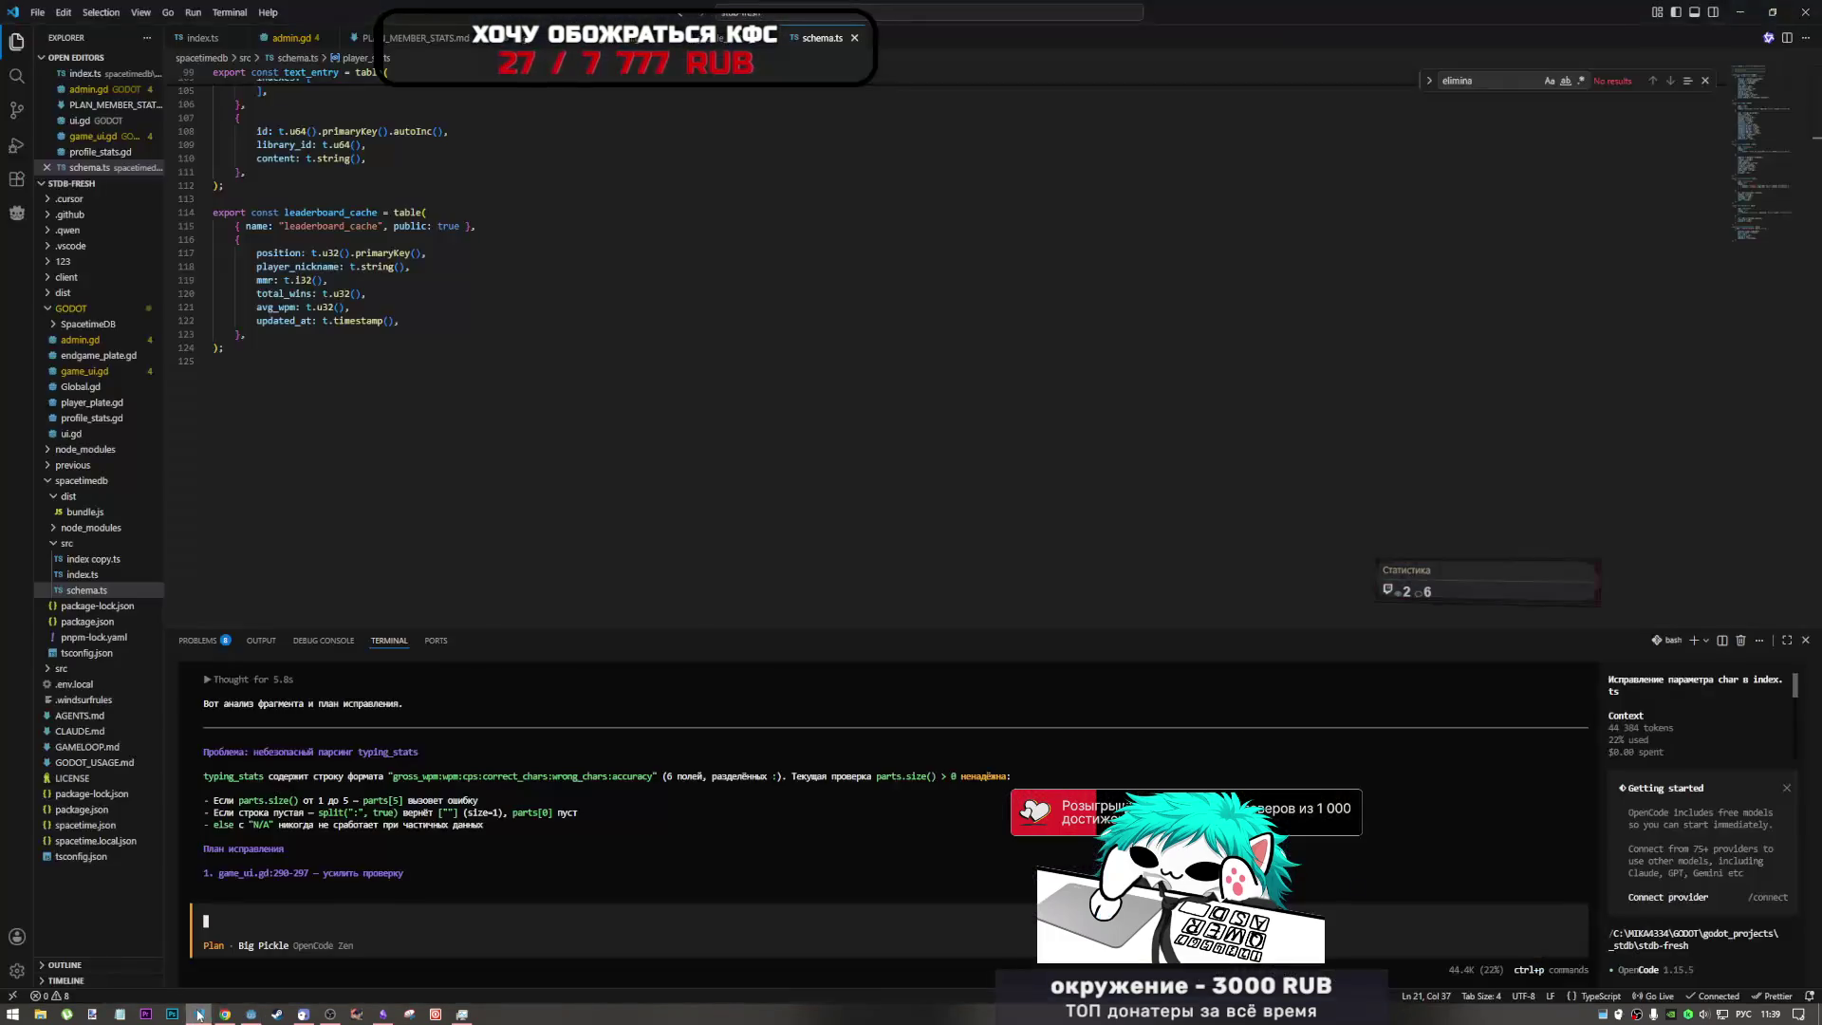
{"action": "scroll", "coordinate": [332, 833], "scroll_direction": "up", "scroll_amount": 10}
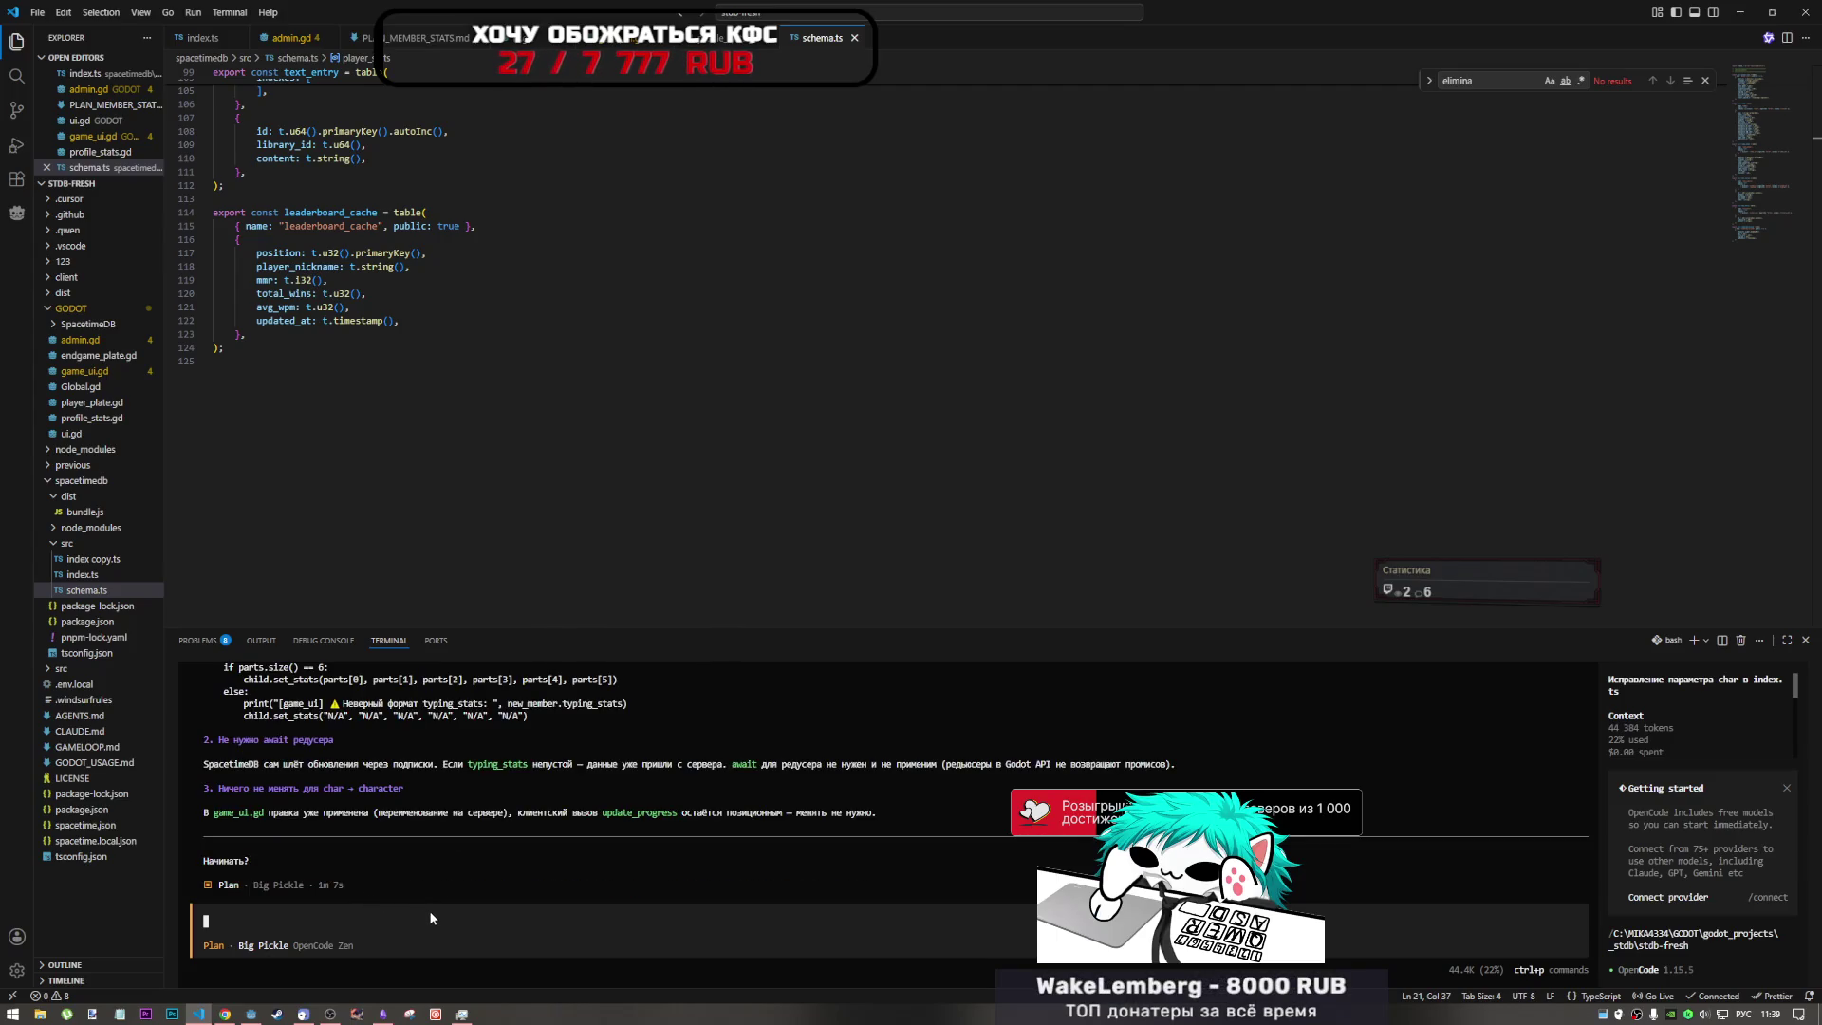
Step: Send OpenCode the clarification 'я вообще-то про lobby_data спрашивал'
{"action": "type", "text": "я вообще-то про k"}
{"action": "key", "text": "BackSpace"}
{"action": "type", "text": "lobby_"}
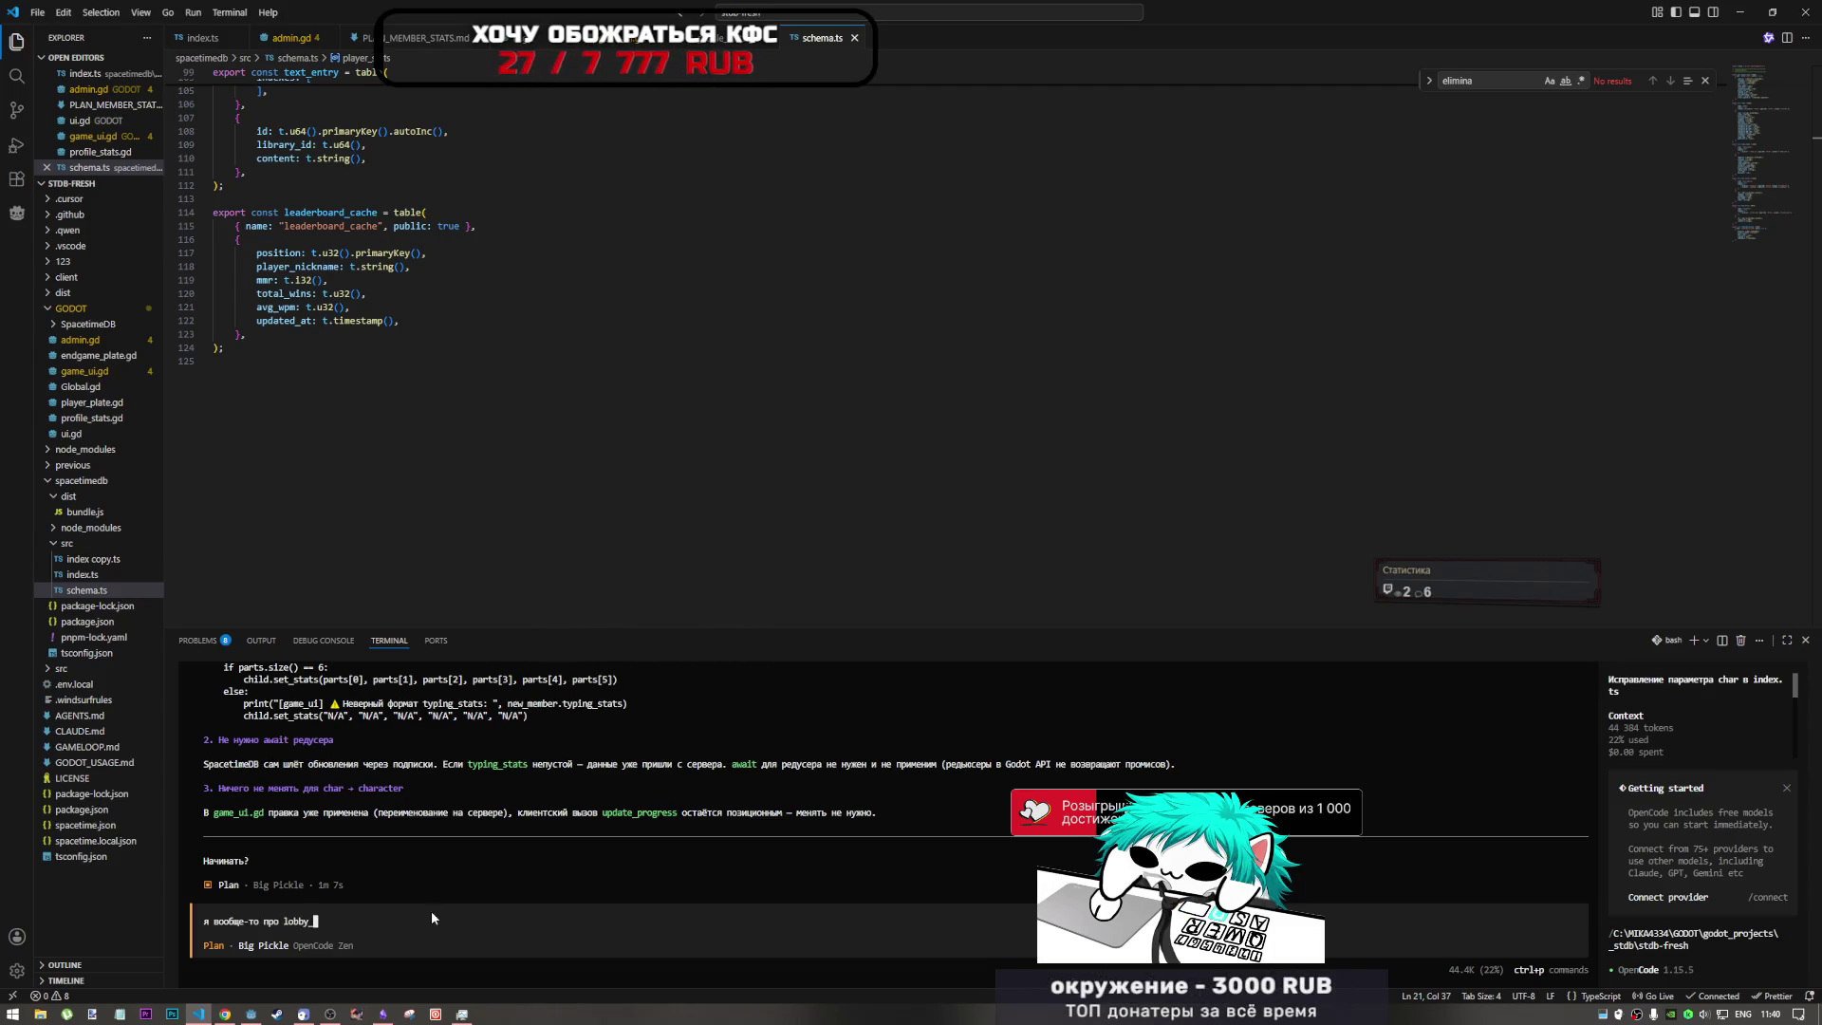
{"action": "type", "text": "data спрашивал"}
{"action": "key", "text": "Return"}
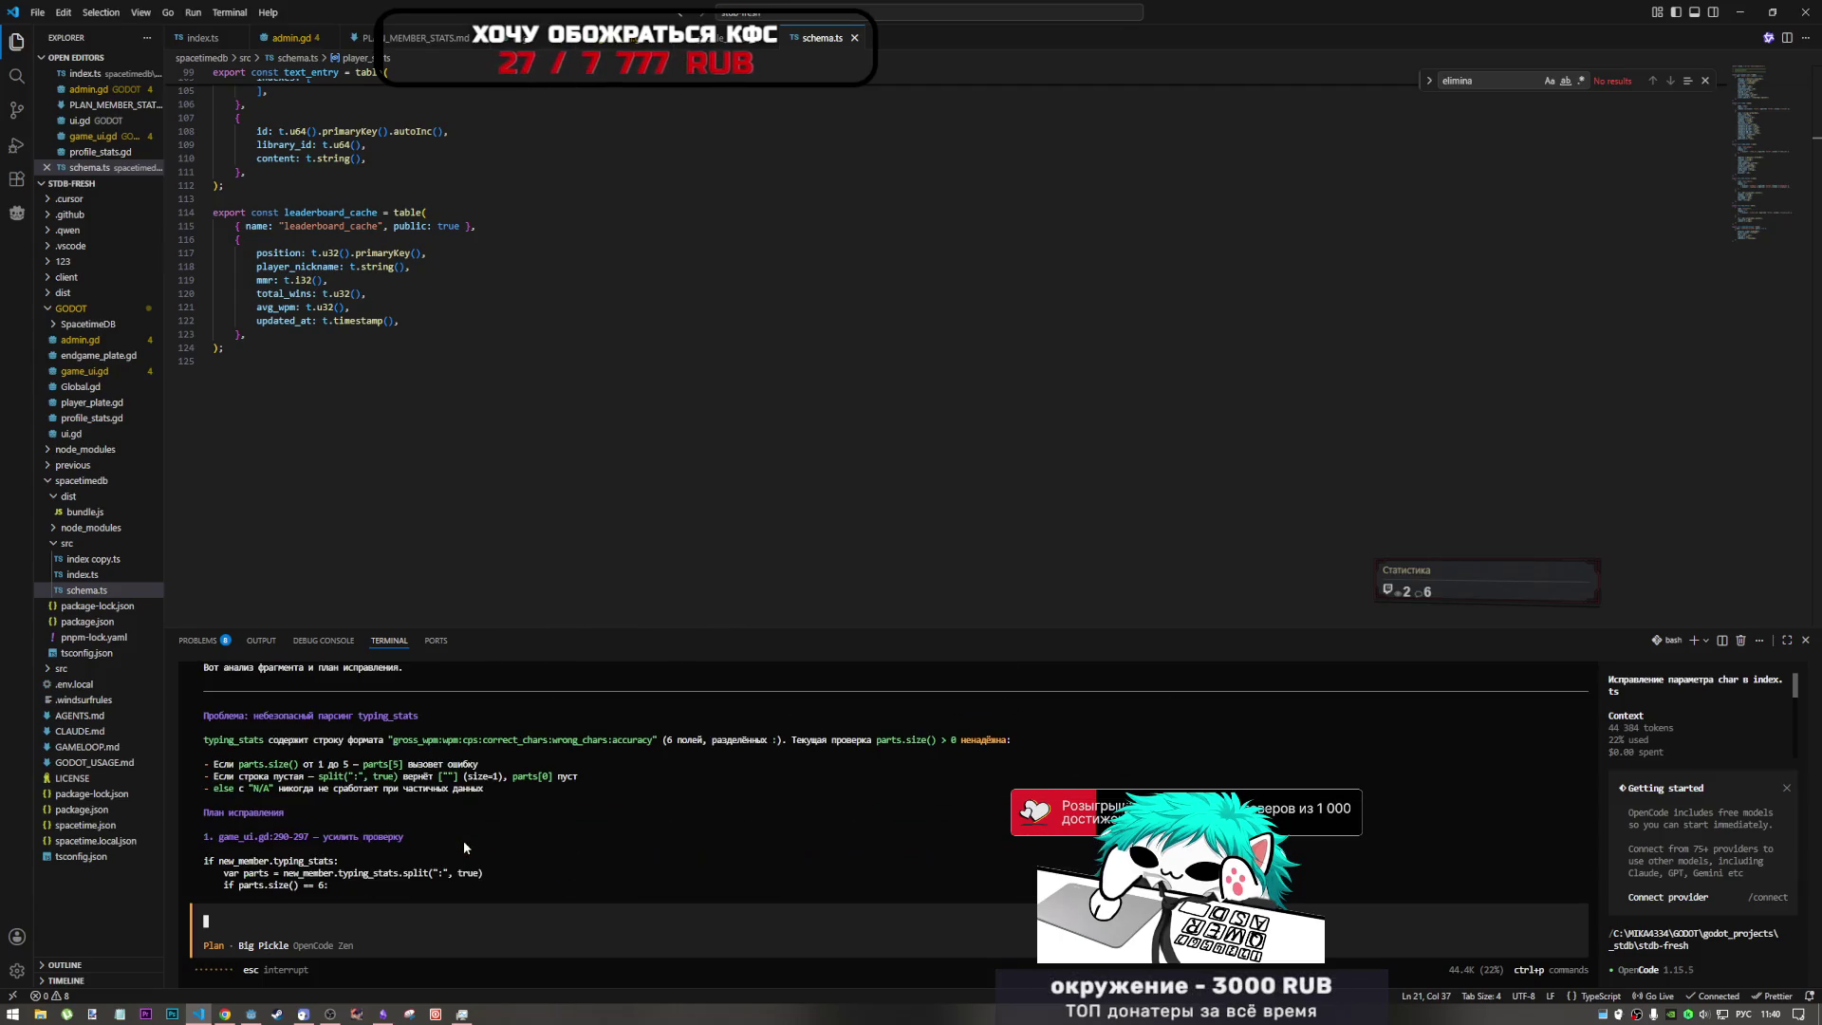
{"action": "scroll", "coordinate": [333, 719], "scroll_direction": "up", "scroll_amount": 4}
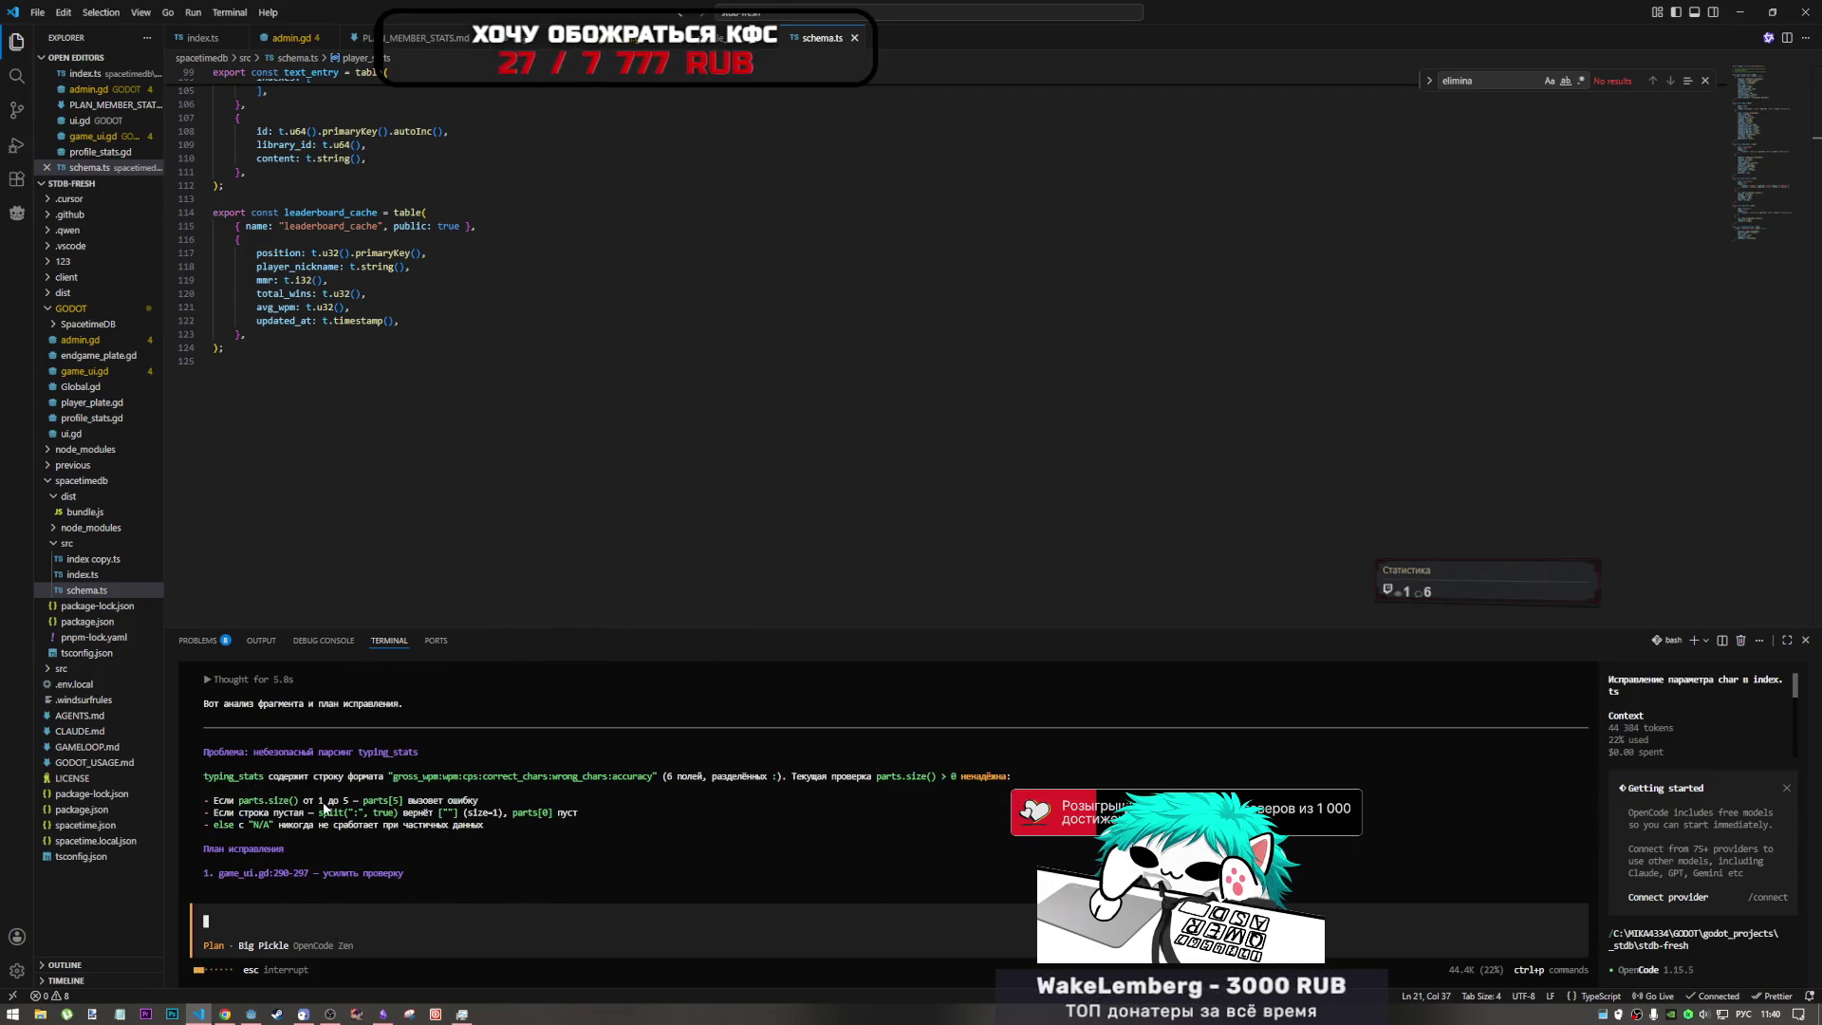
Step: Remove the two debug print calls on lines 293–294 after the parts.size() check
{"action": "left_click", "coordinate": [250, 1013]}
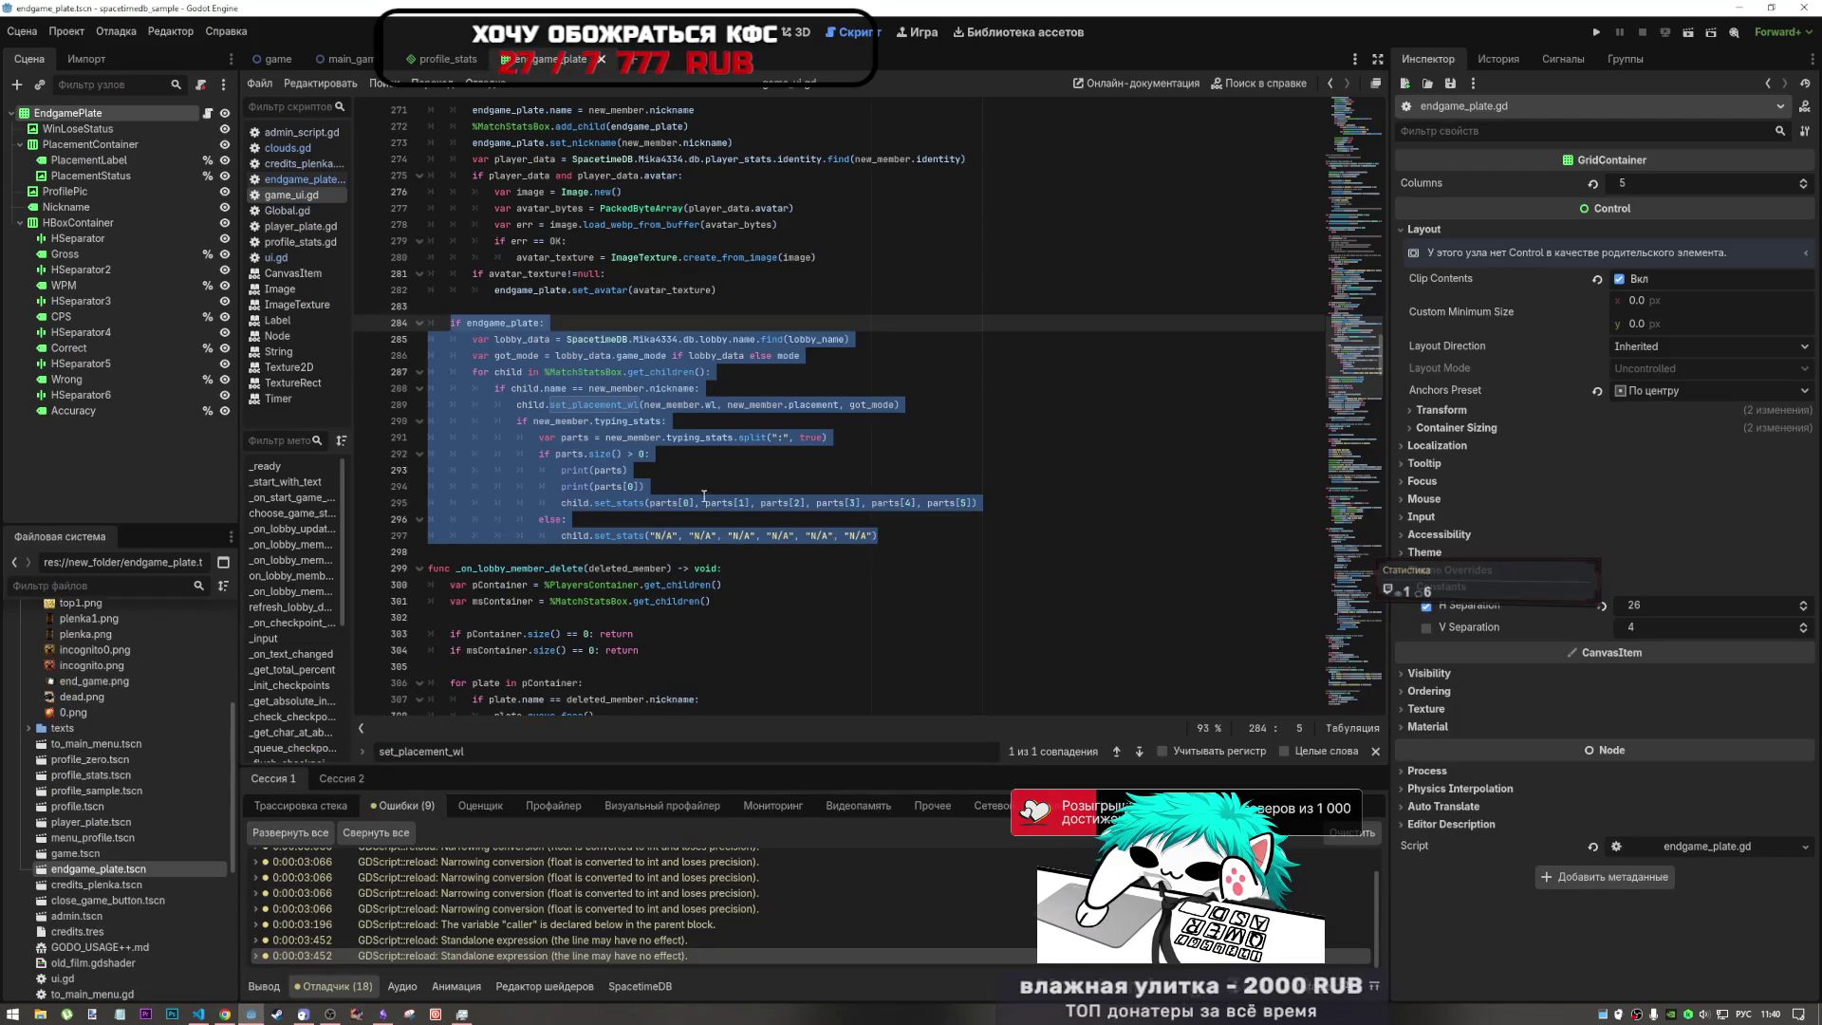
{"action": "left_click", "coordinate": [635, 388]}
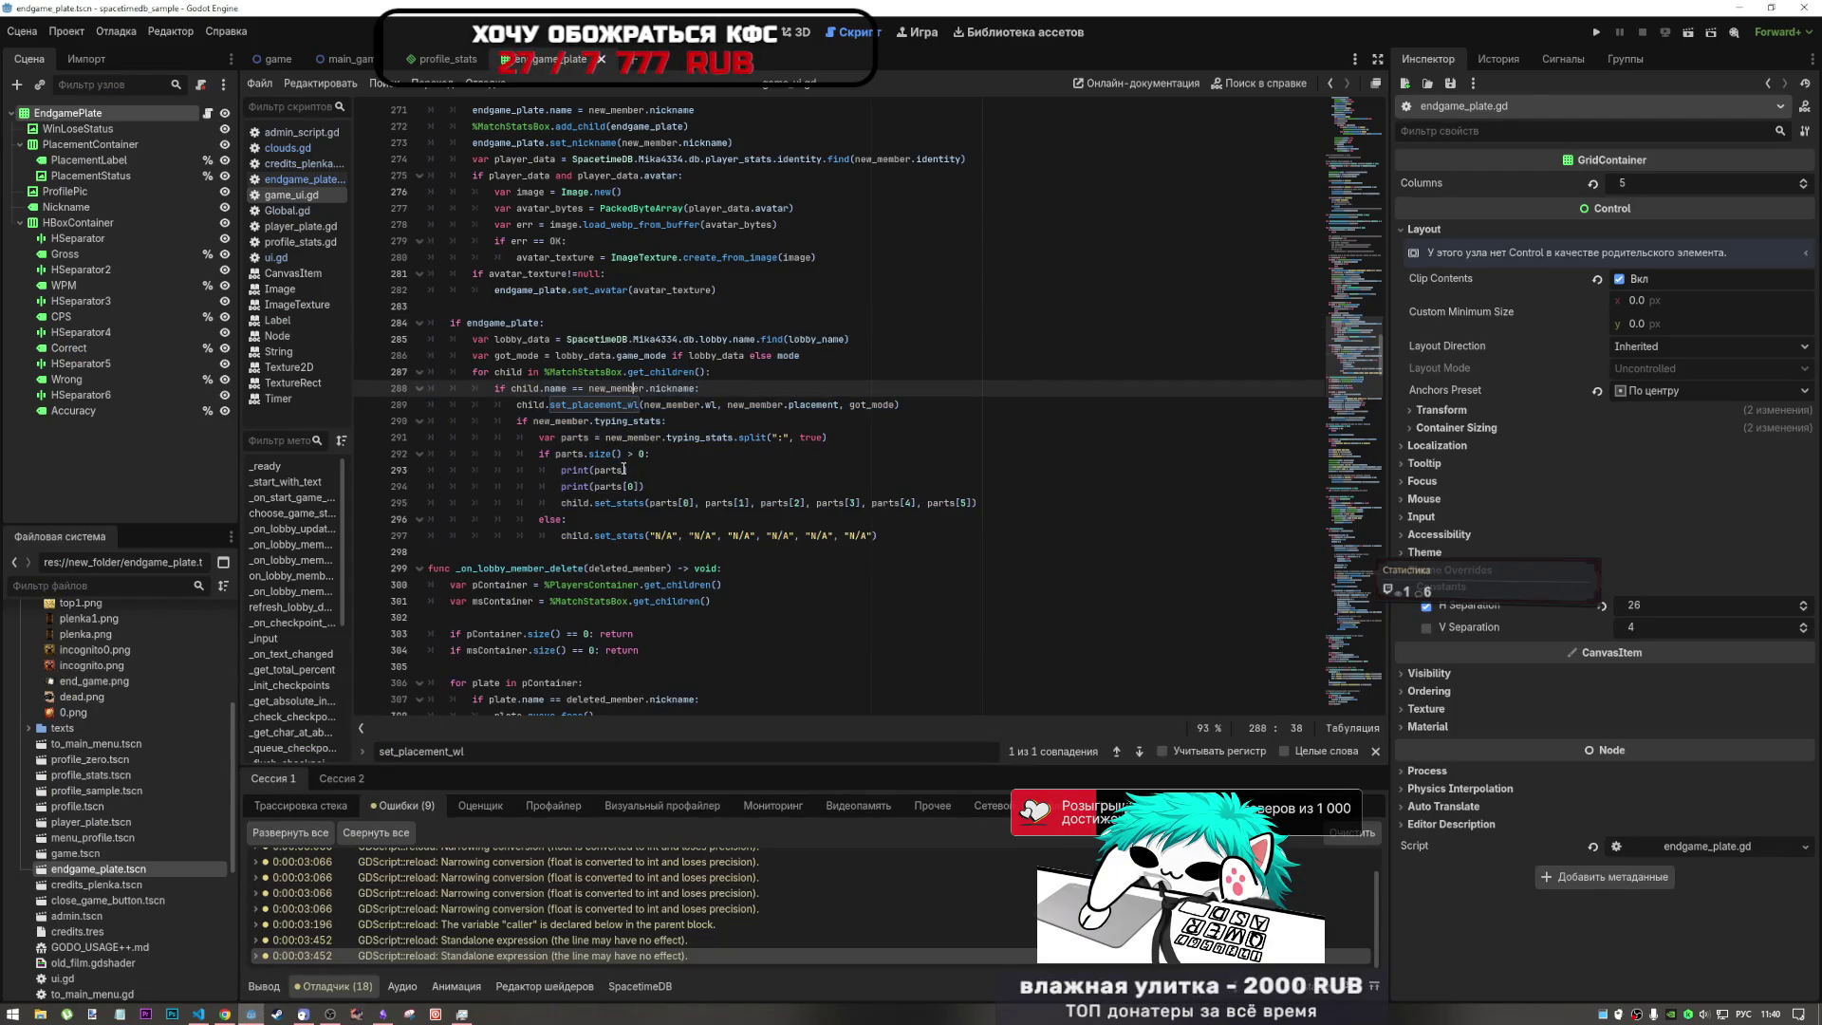
{"action": "left_click", "coordinate": [640, 453]}
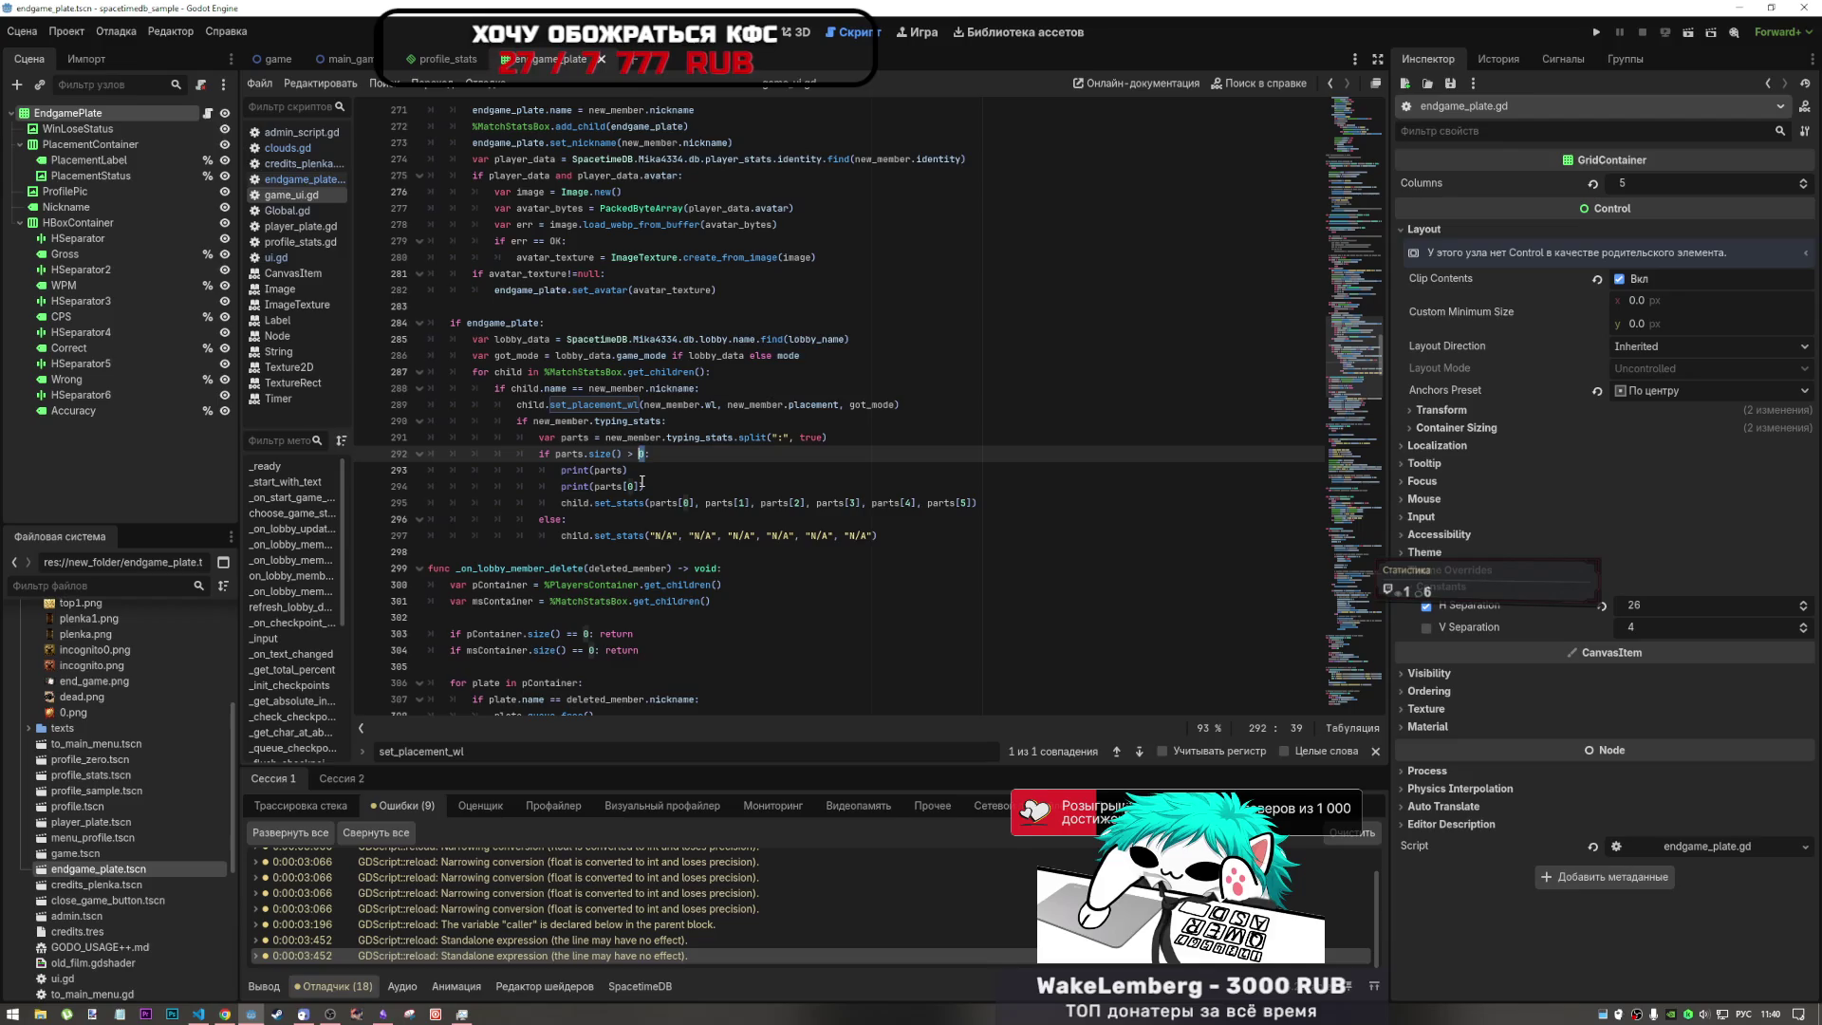
{"action": "left_click_drag", "start_coordinate": [654, 486], "coordinate": [421, 477]}
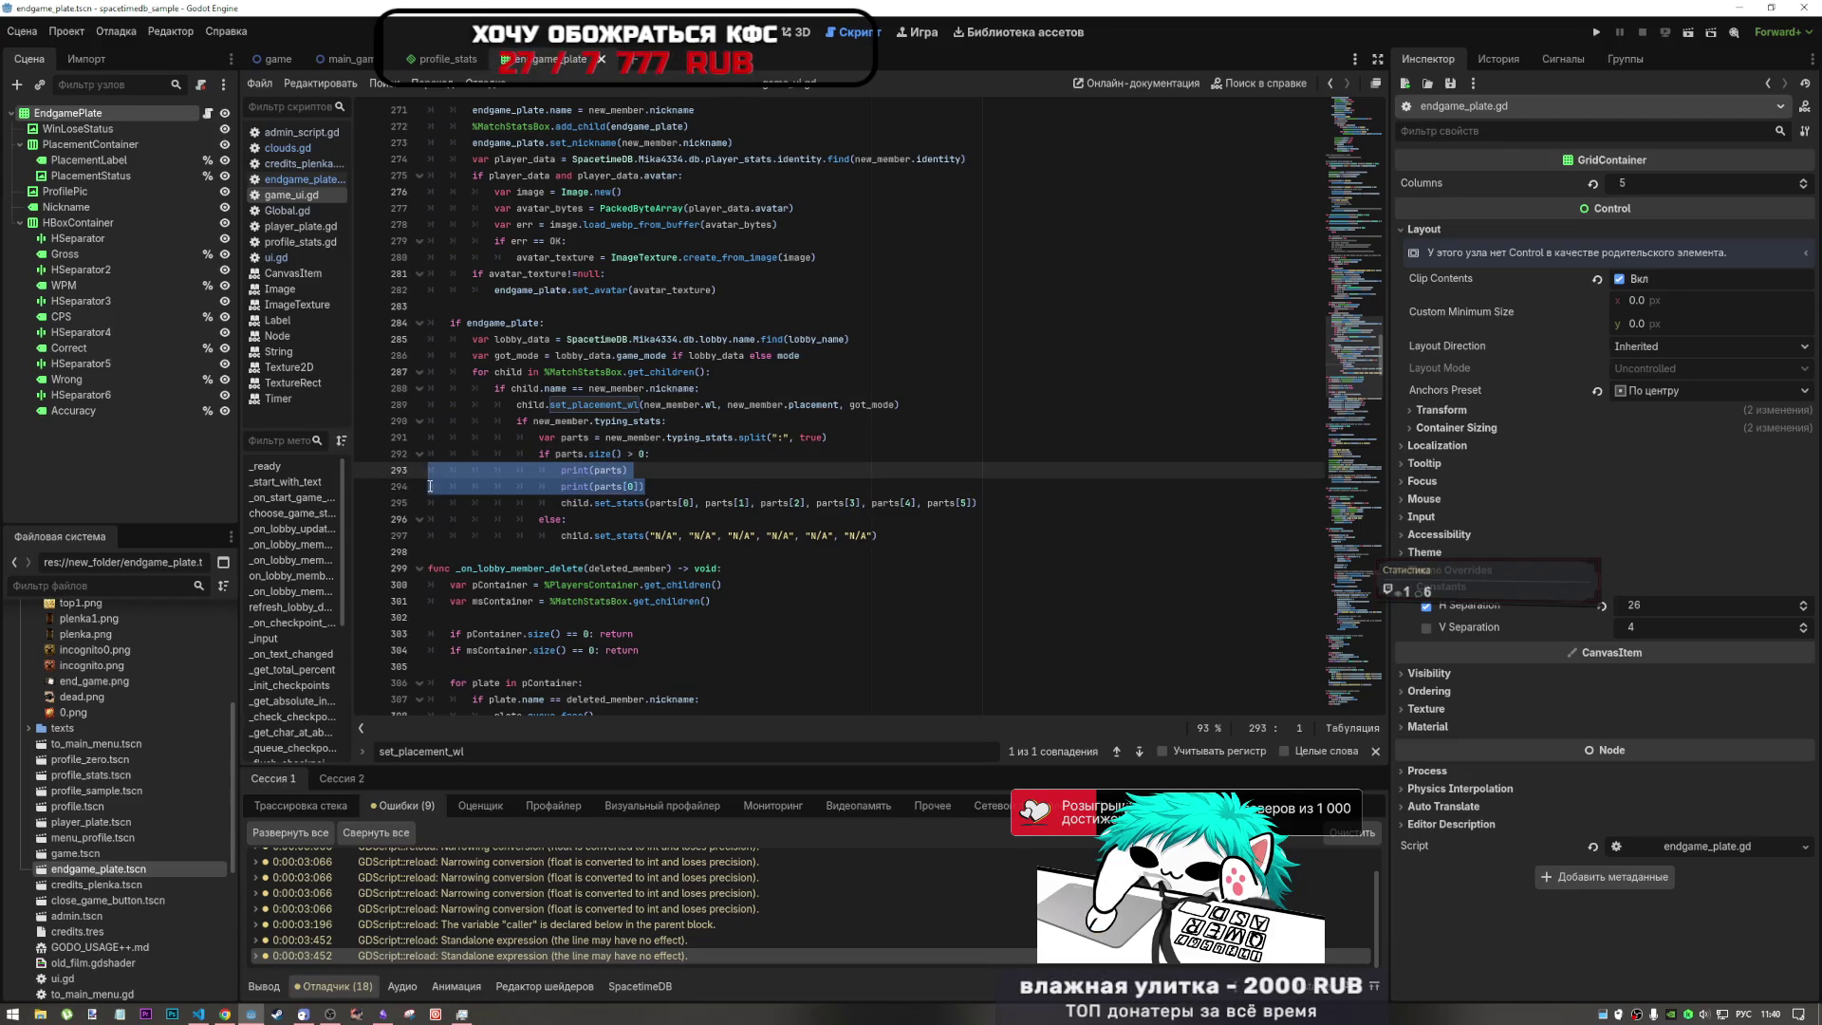
{"action": "left_click", "coordinate": [440, 491]}
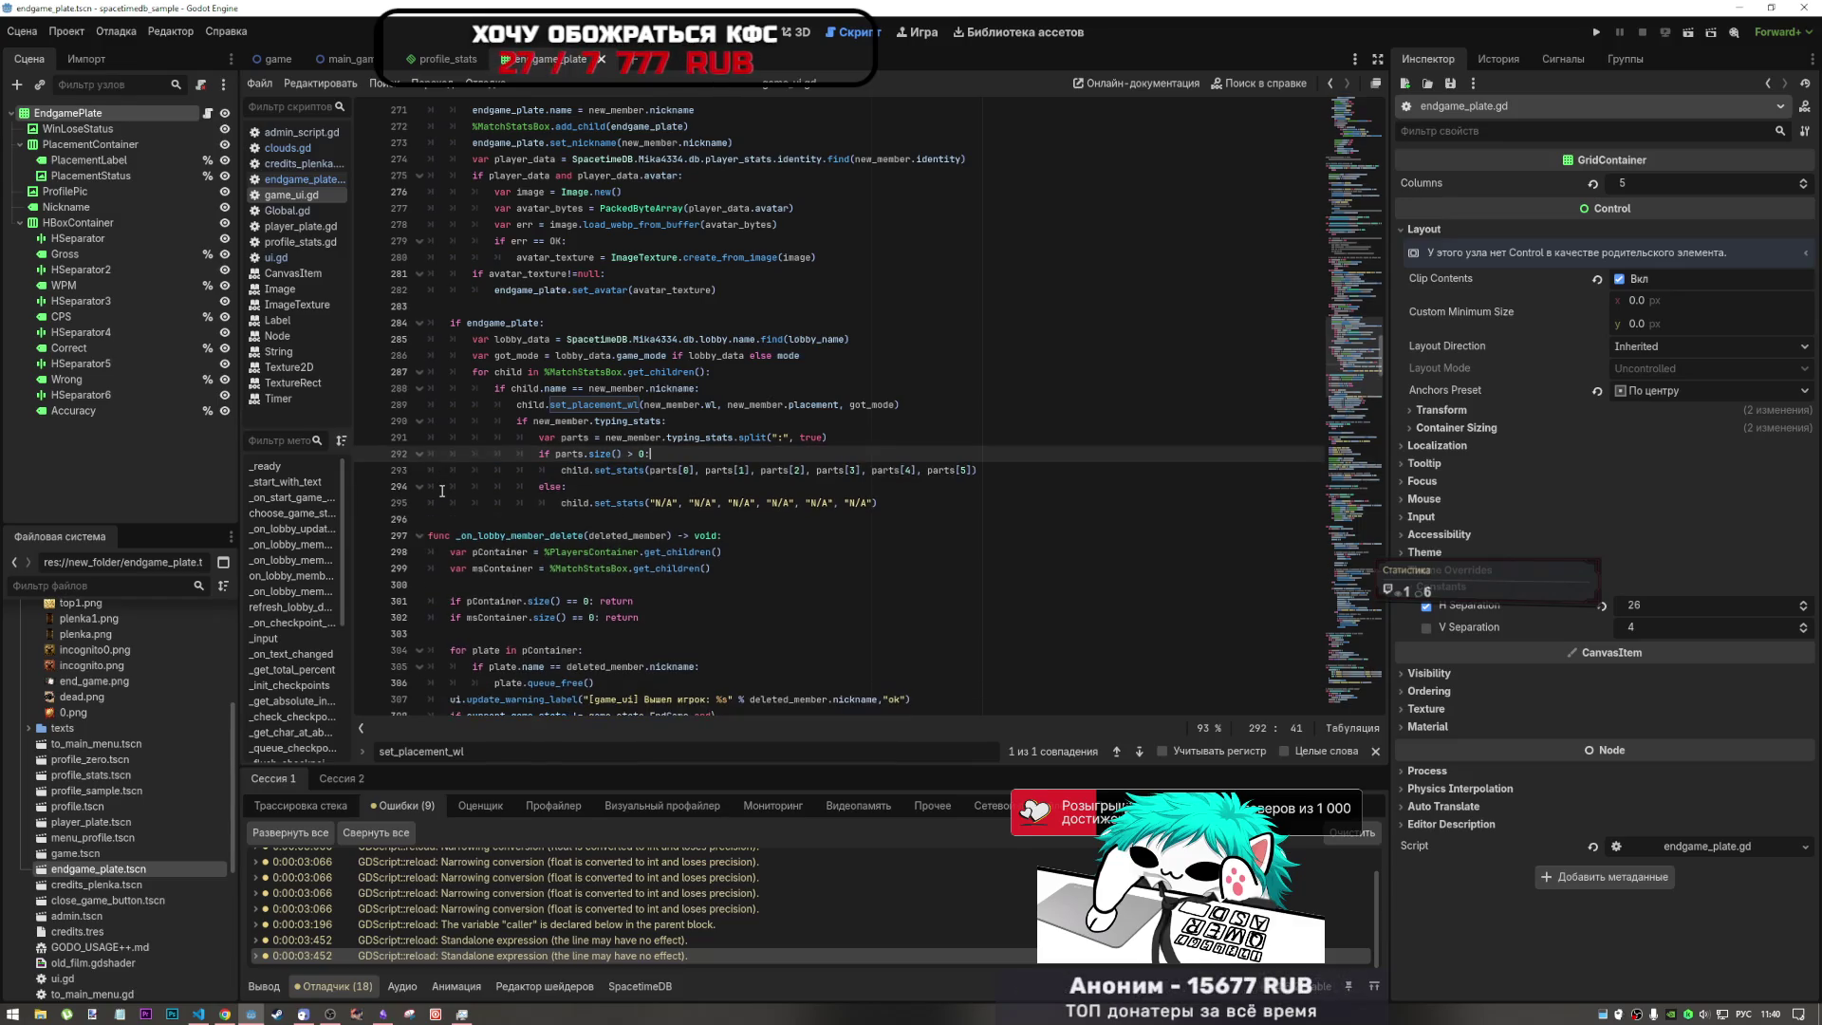
Step: Check the agent's reply in VS Code, then touch up the Godot script and return
{"action": "key", "text": "alt+Tab"}
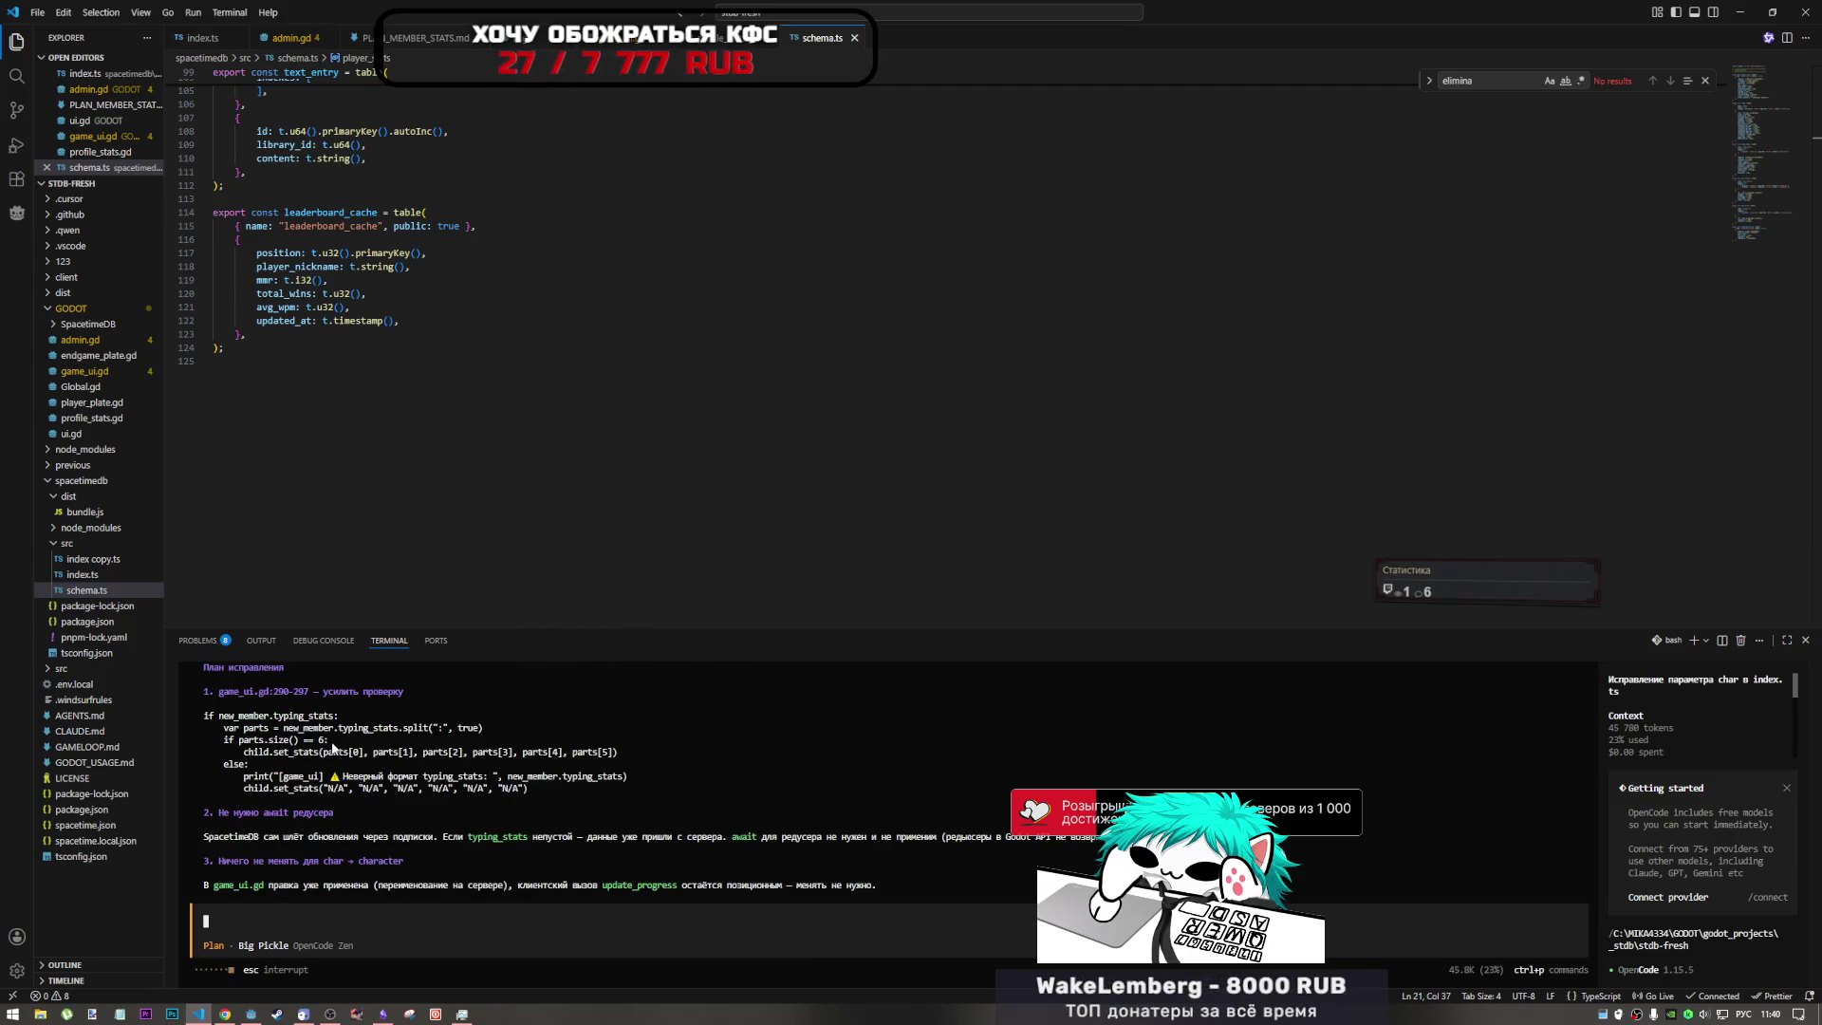
{"action": "key", "text": "alt+Tab"}
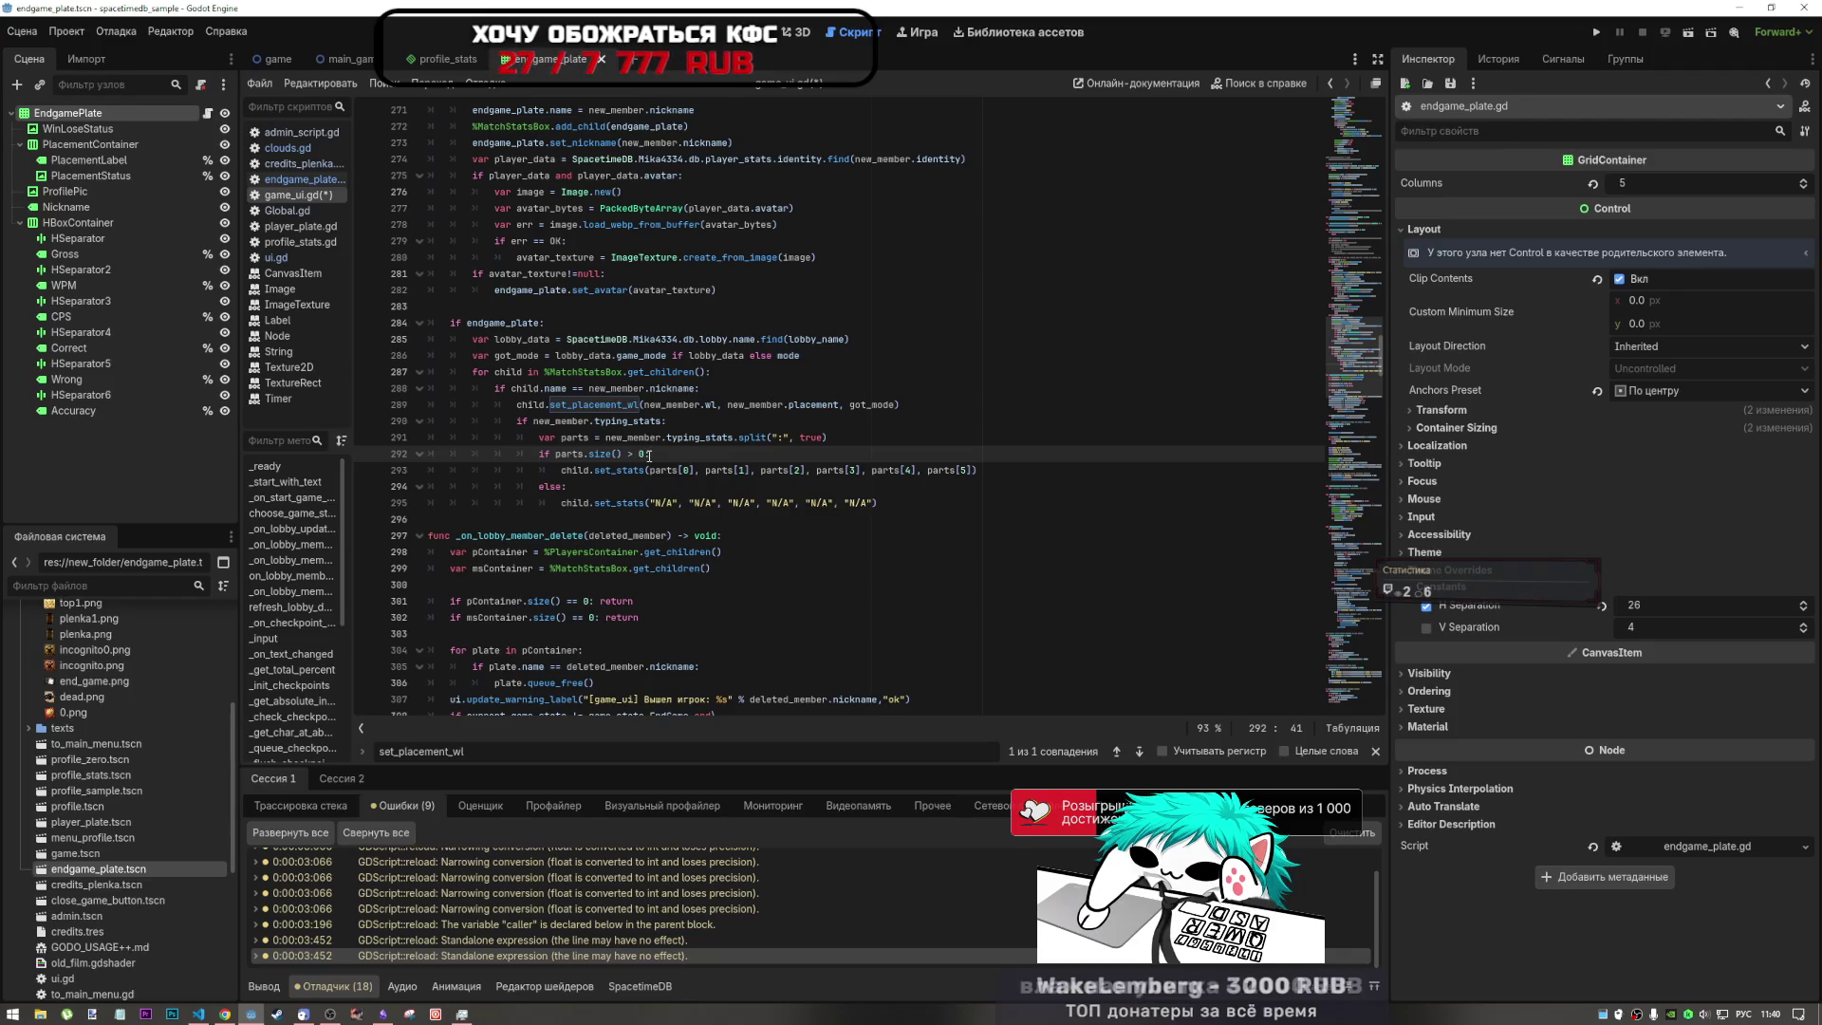
{"action": "left_click_drag", "start_coordinate": [648, 453], "coordinate": [580, 453]}
{"action": "scroll", "coordinate": [581, 455], "scroll_direction": "down", "scroll_amount": 3}
{"action": "key", "text": "alt+Tab"}
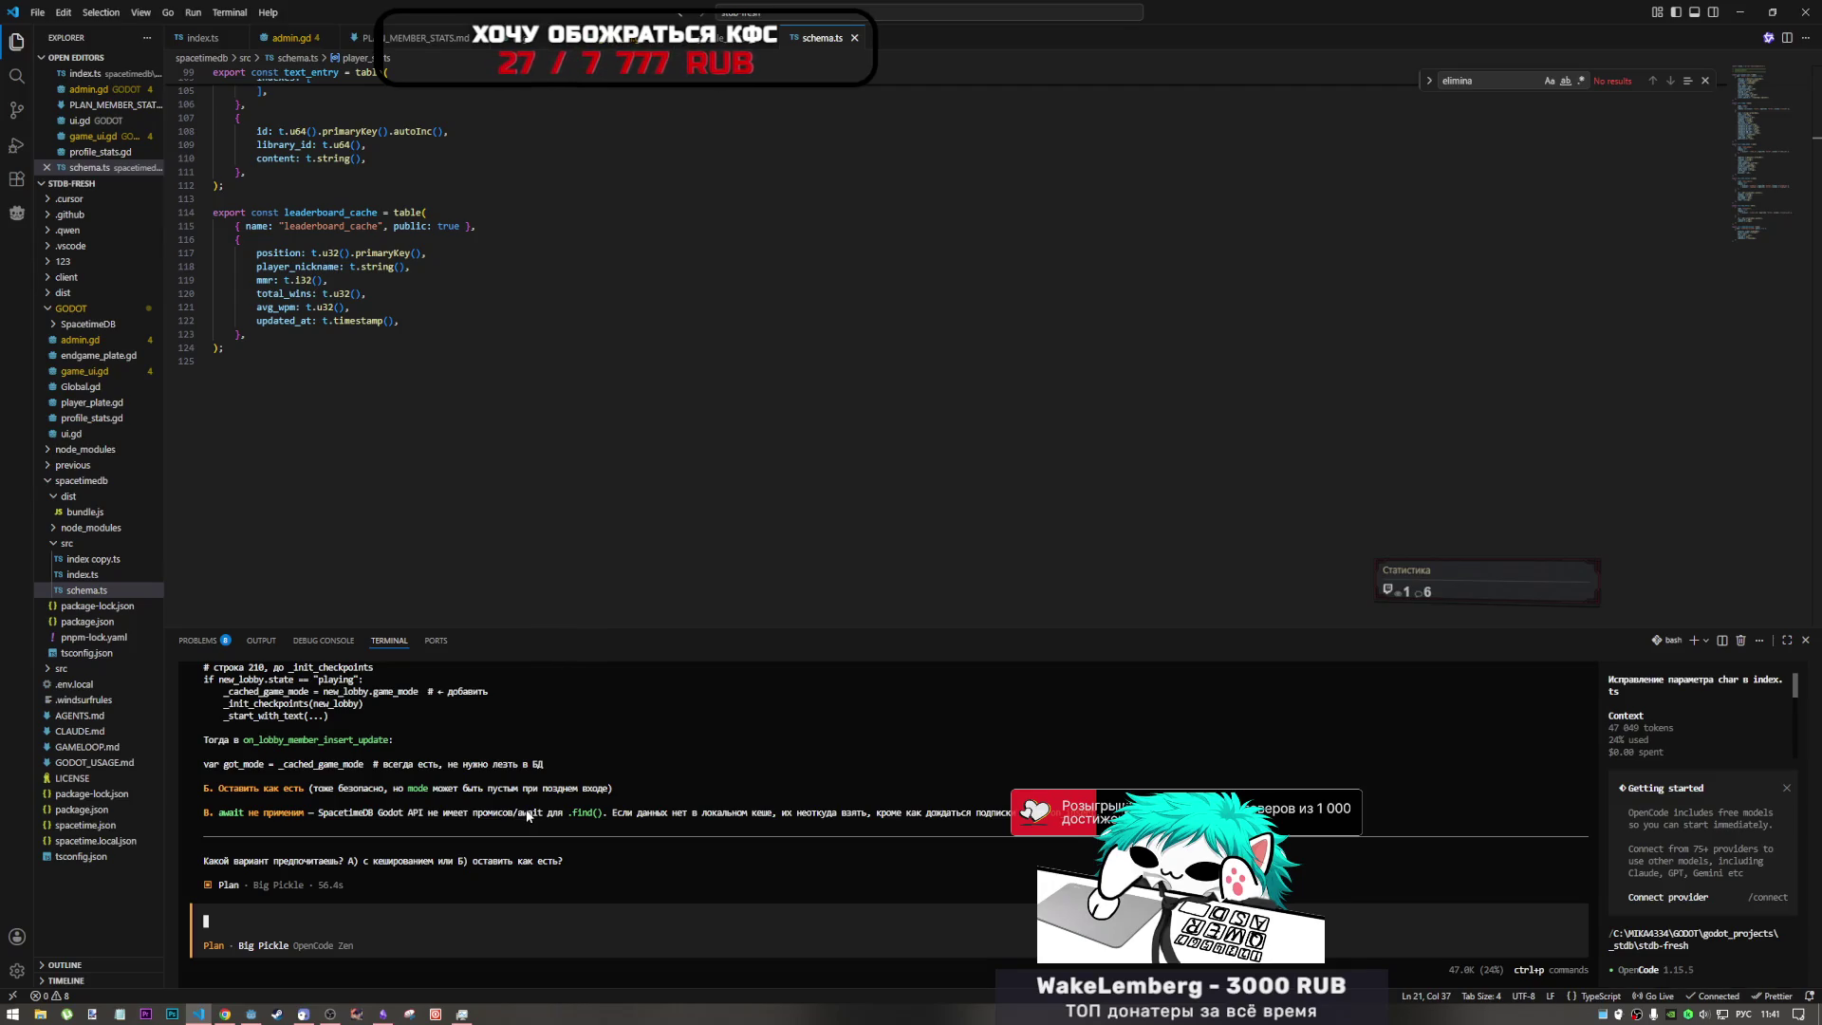
Step: Scroll up OpenCode's reply and select the '_cached_game_mode = new_lobby.game_mode' line
{"action": "scroll", "coordinate": [503, 816], "scroll_direction": "up", "scroll_amount": 1}
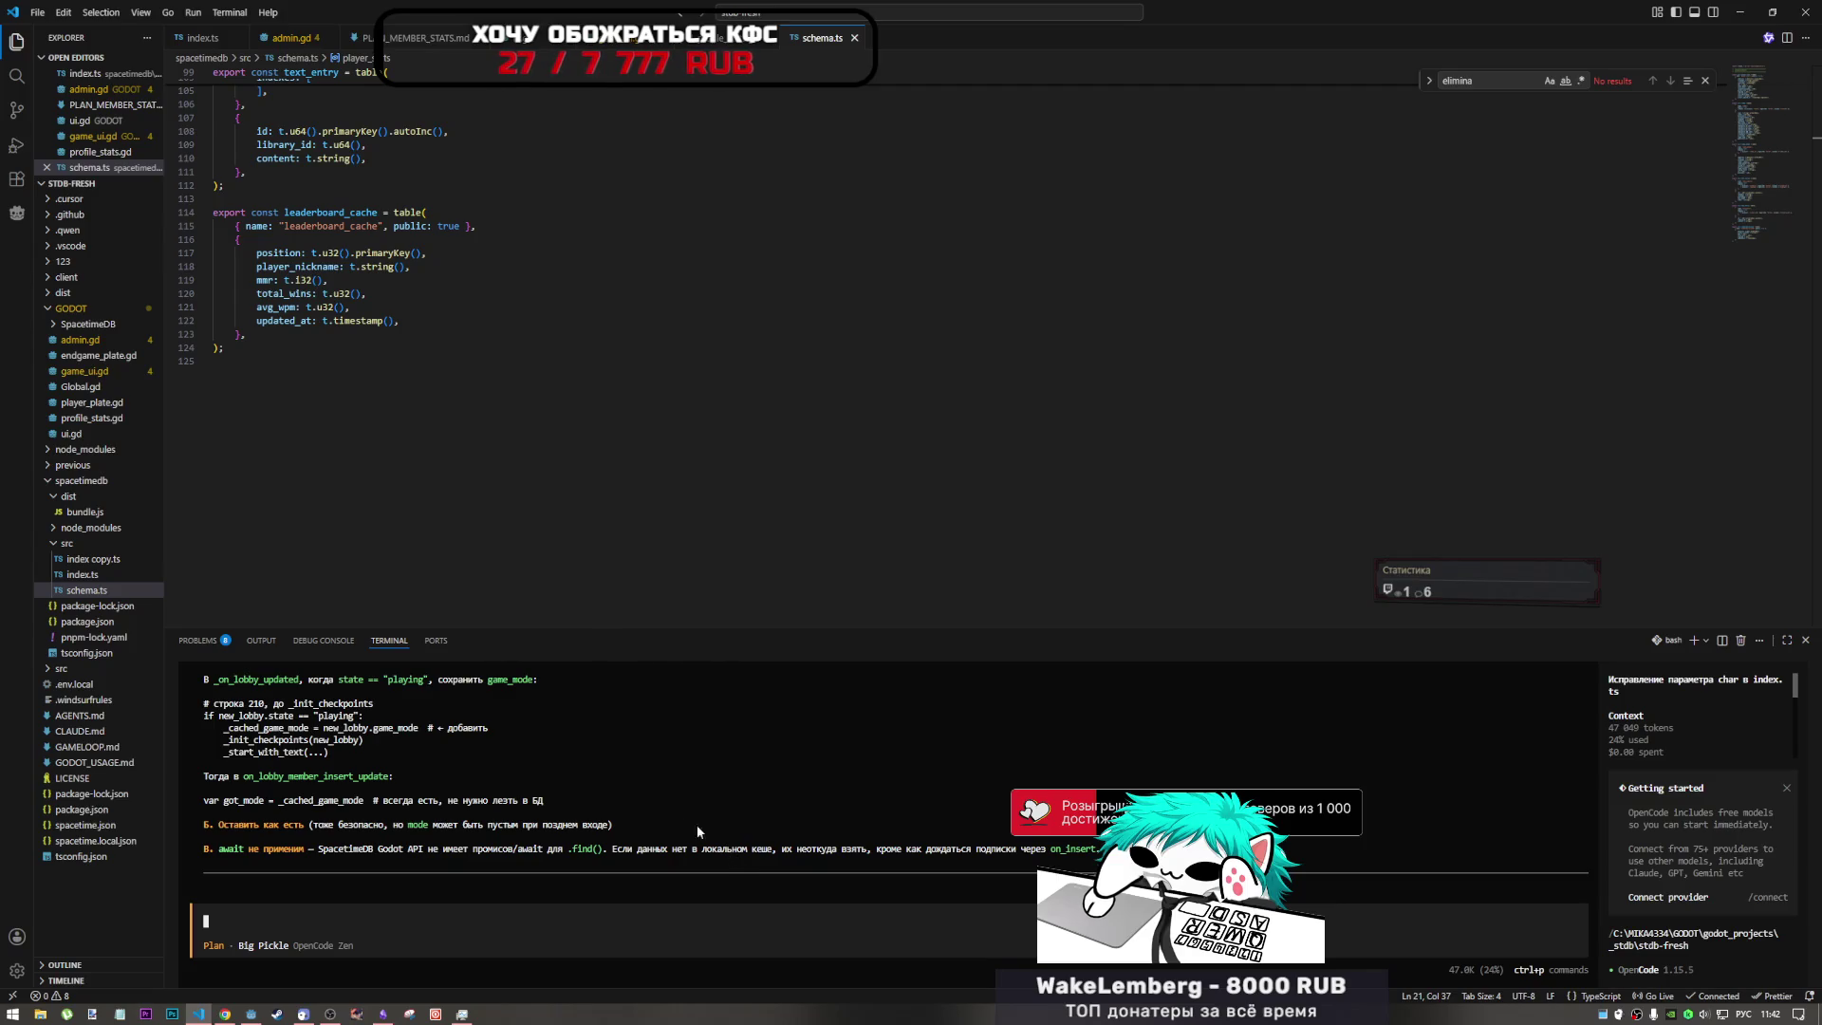
{"action": "scroll", "coordinate": [533, 778], "scroll_direction": "up", "scroll_amount": 3}
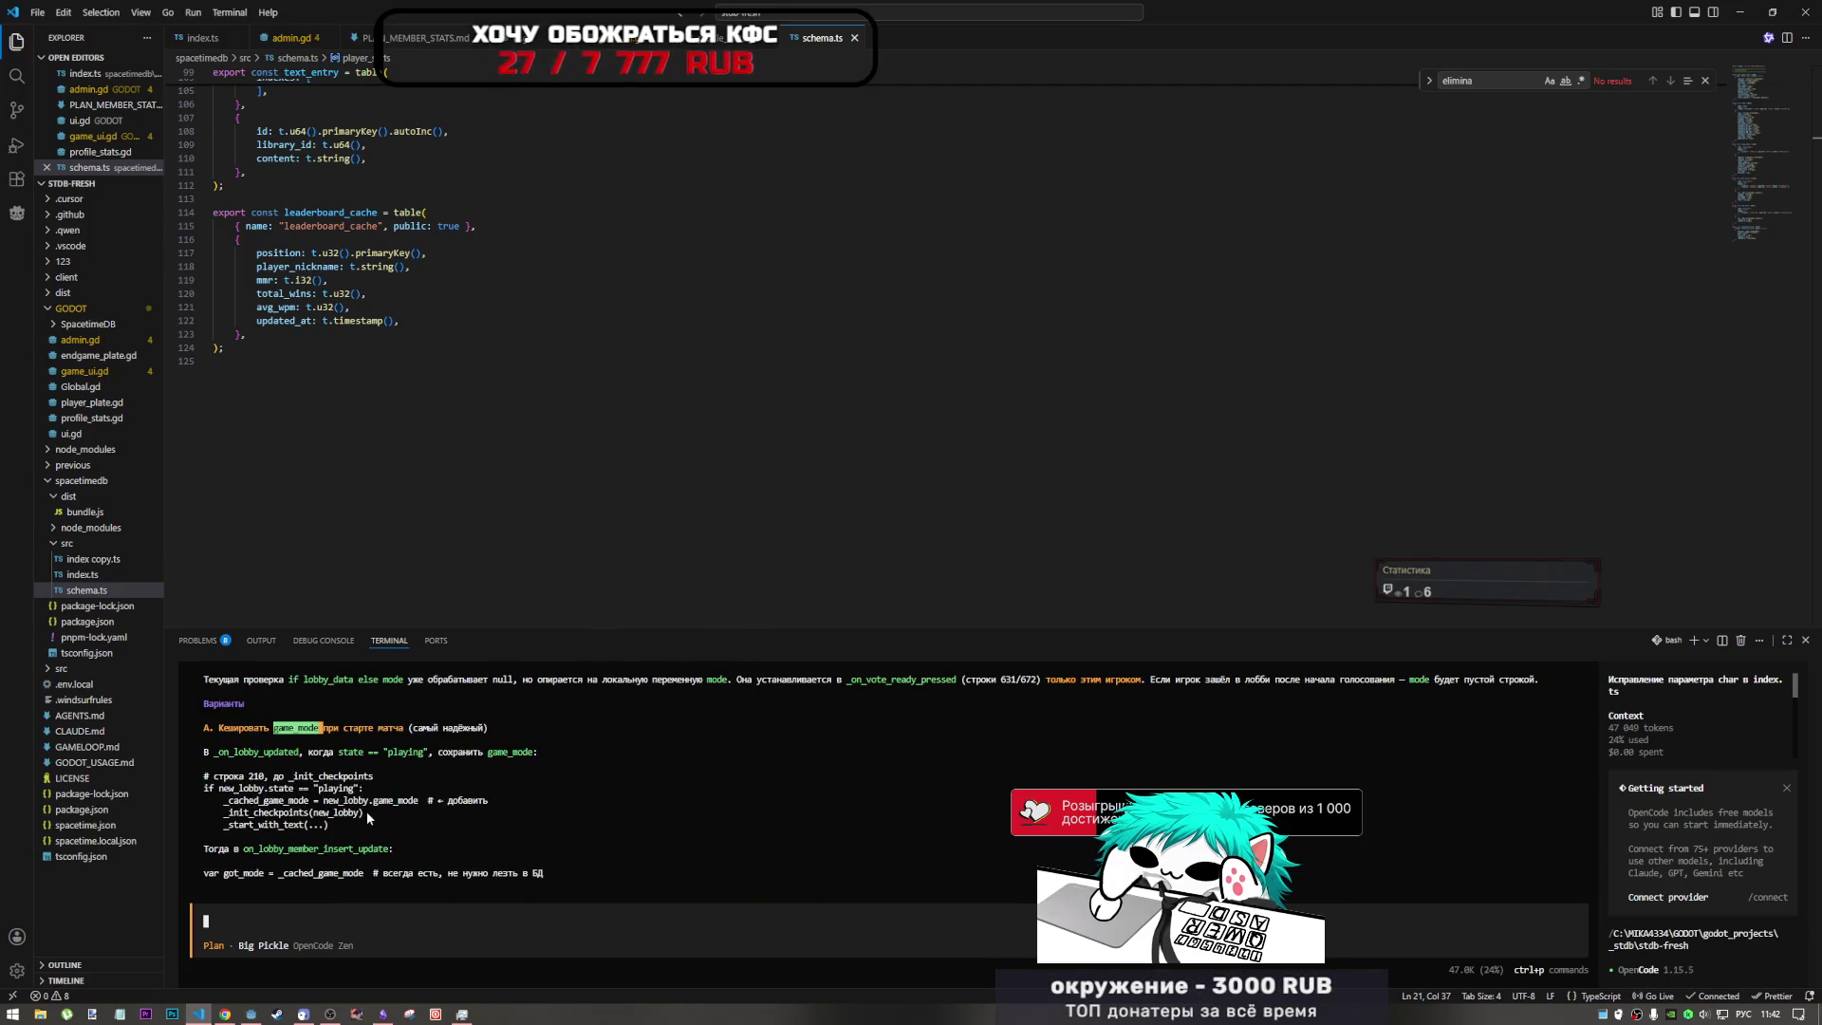
{"action": "left_click_drag", "start_coordinate": [224, 812], "coordinate": [397, 809]}
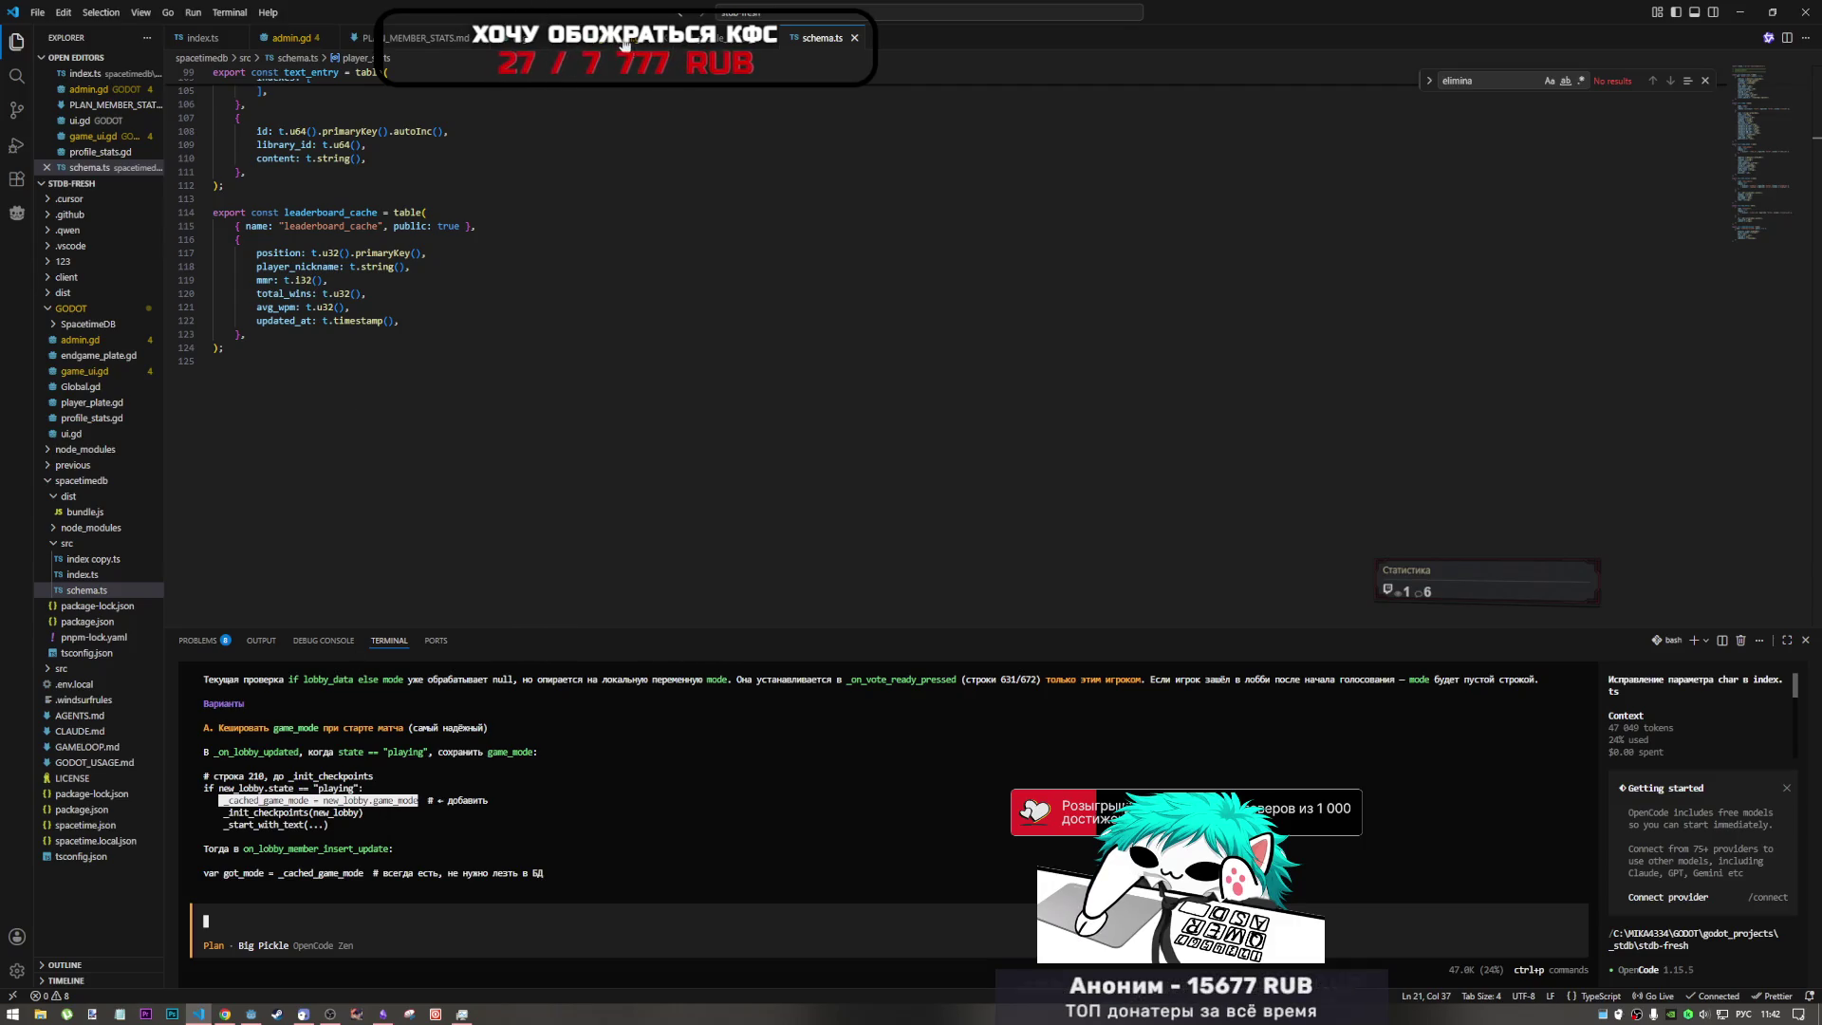
Step: In Godot, go to _on_lobby_updated and select the playing-state condition on line 210
{"action": "left_click", "coordinate": [250, 1013]}
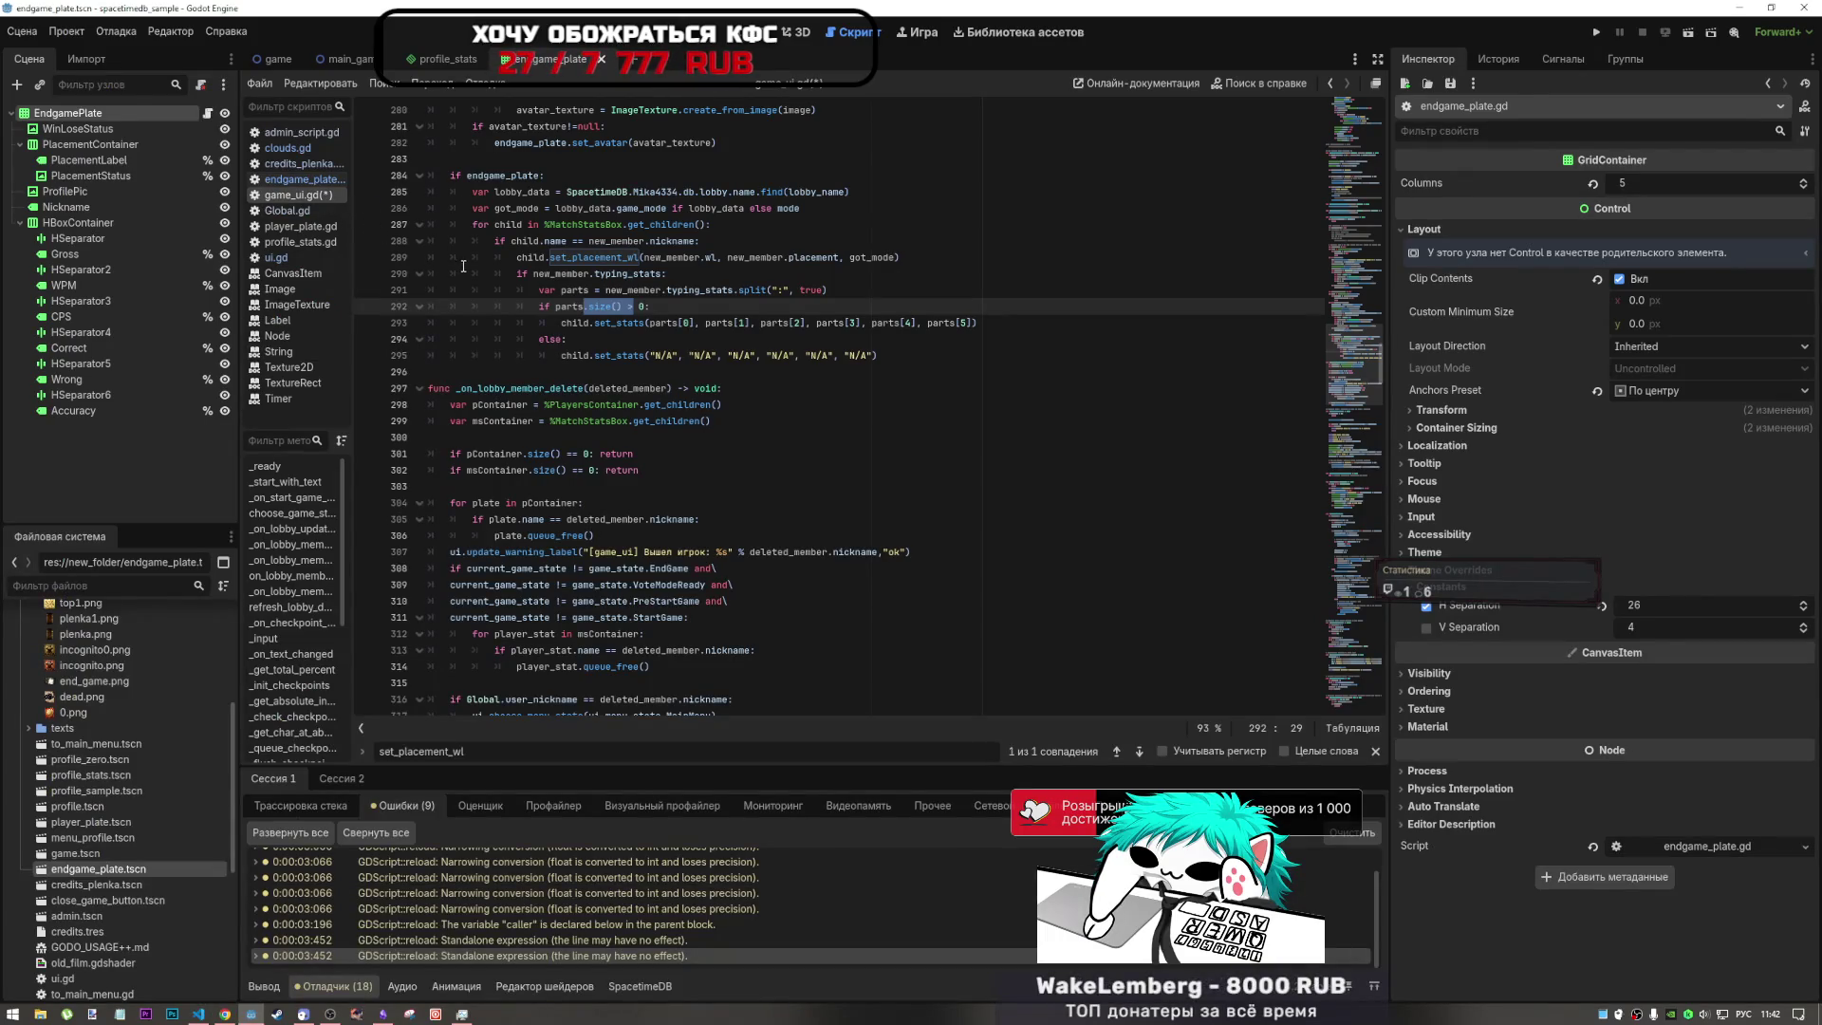
{"action": "scroll", "coordinate": [450, 289], "scroll_direction": "up", "scroll_amount": 5}
{"action": "mouse_move", "coordinate": [1357, 342]}
{"action": "left_mouse_down"}
{"action": "mouse_move", "coordinate": [1357, 145]}
{"action": "mouse_move", "coordinate": [1336, 316]}
{"action": "left_mouse_up"}
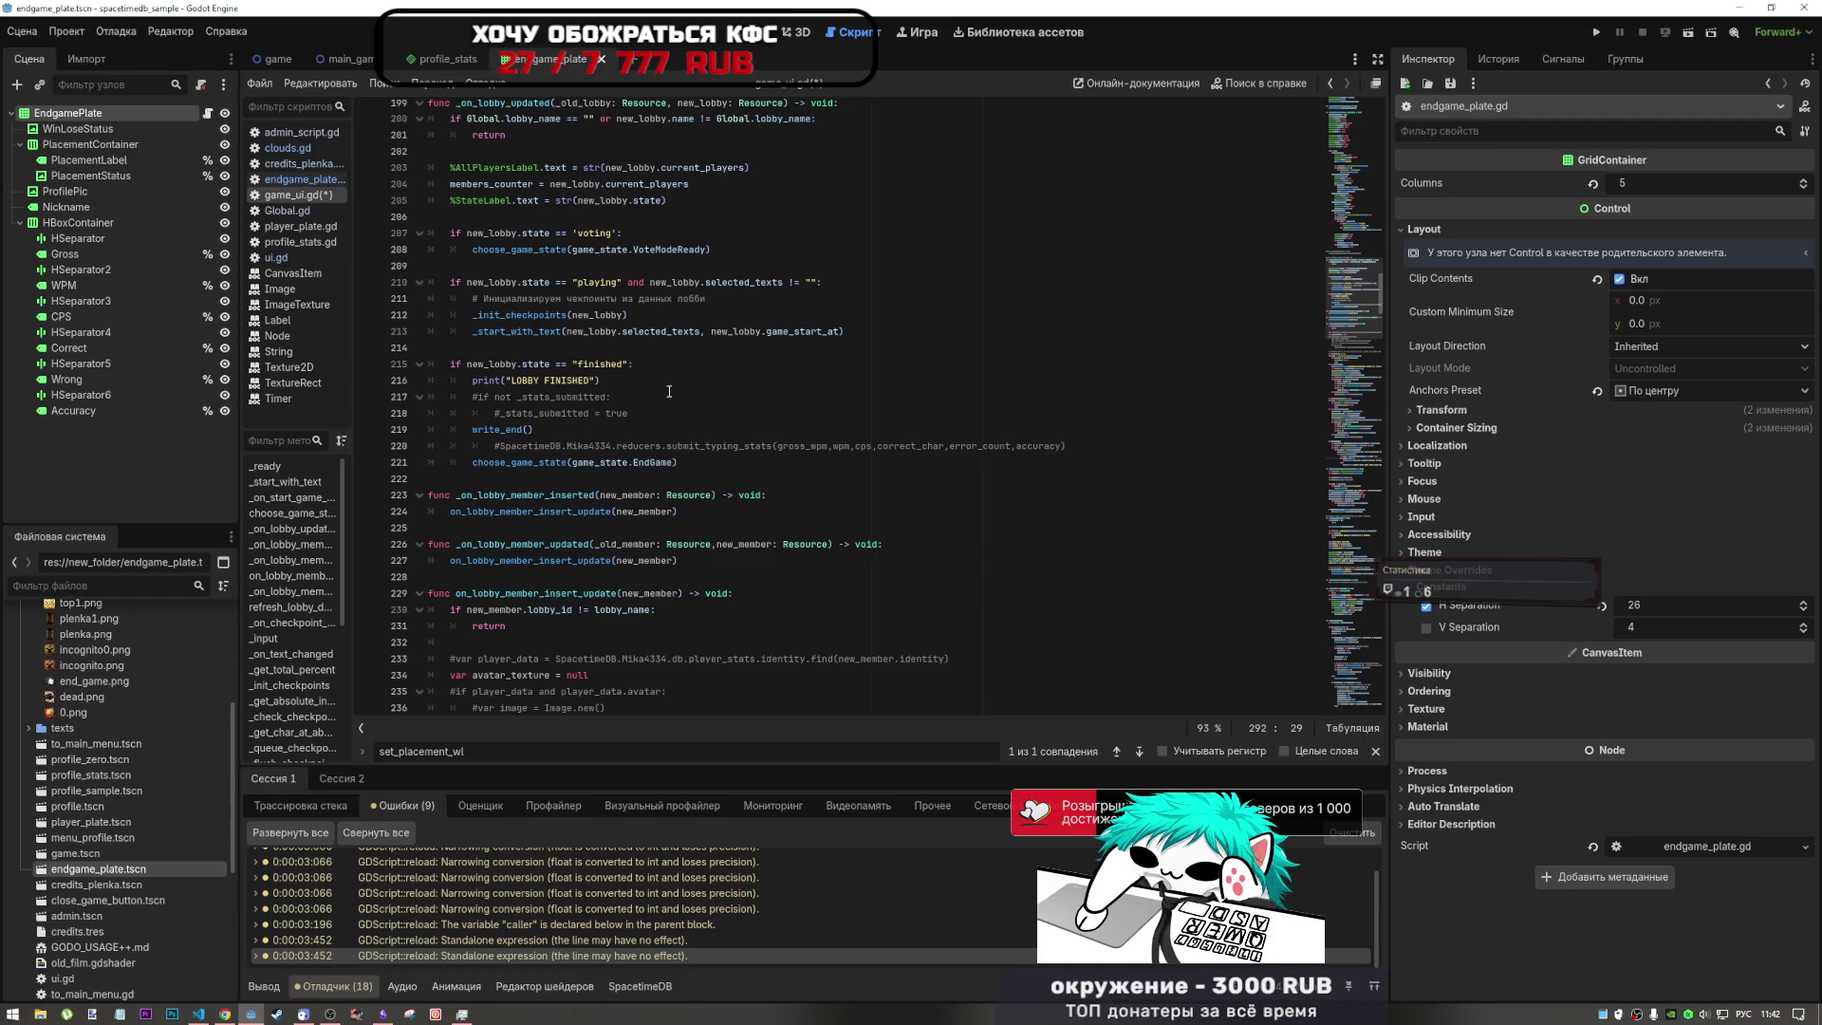
{"action": "left_click", "coordinate": [554, 284]}
{"action": "left_click_drag", "start_coordinate": [554, 284], "coordinate": [668, 283]}
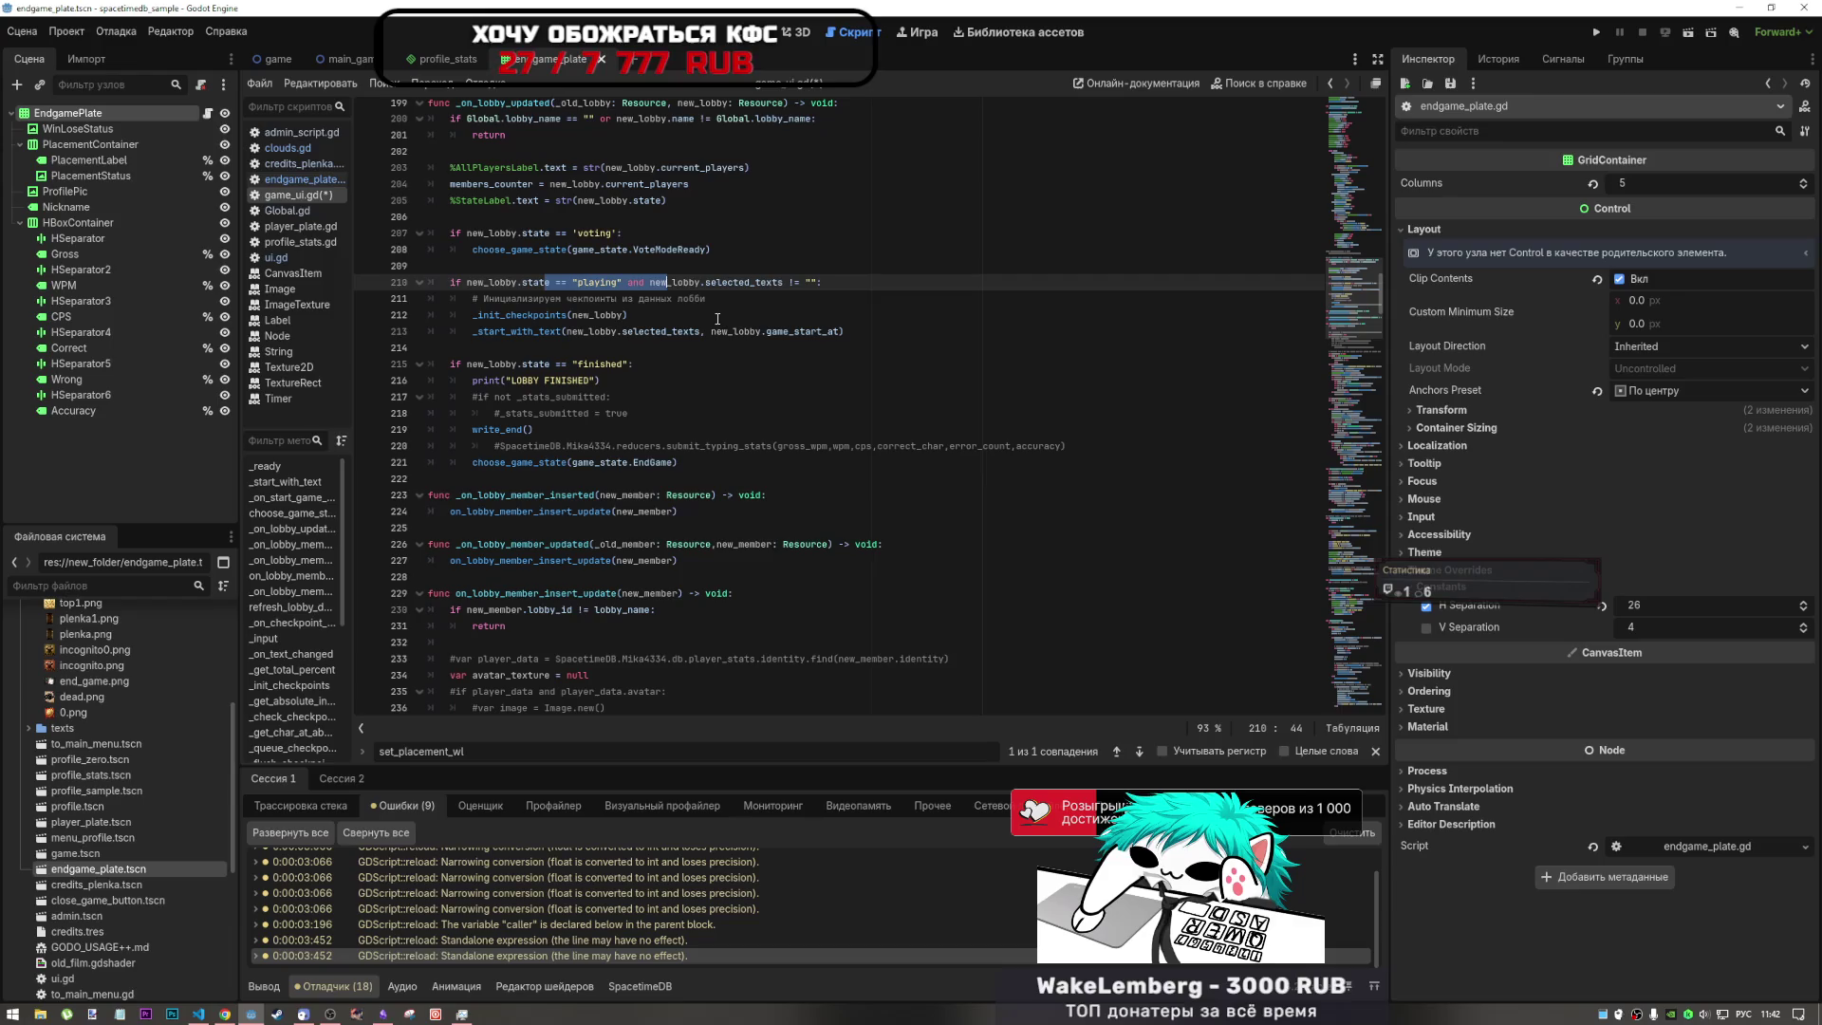
Step: Compare the script against the agent's suggestion and mark its got_mode assignment
{"action": "key", "text": "alt+Tab"}
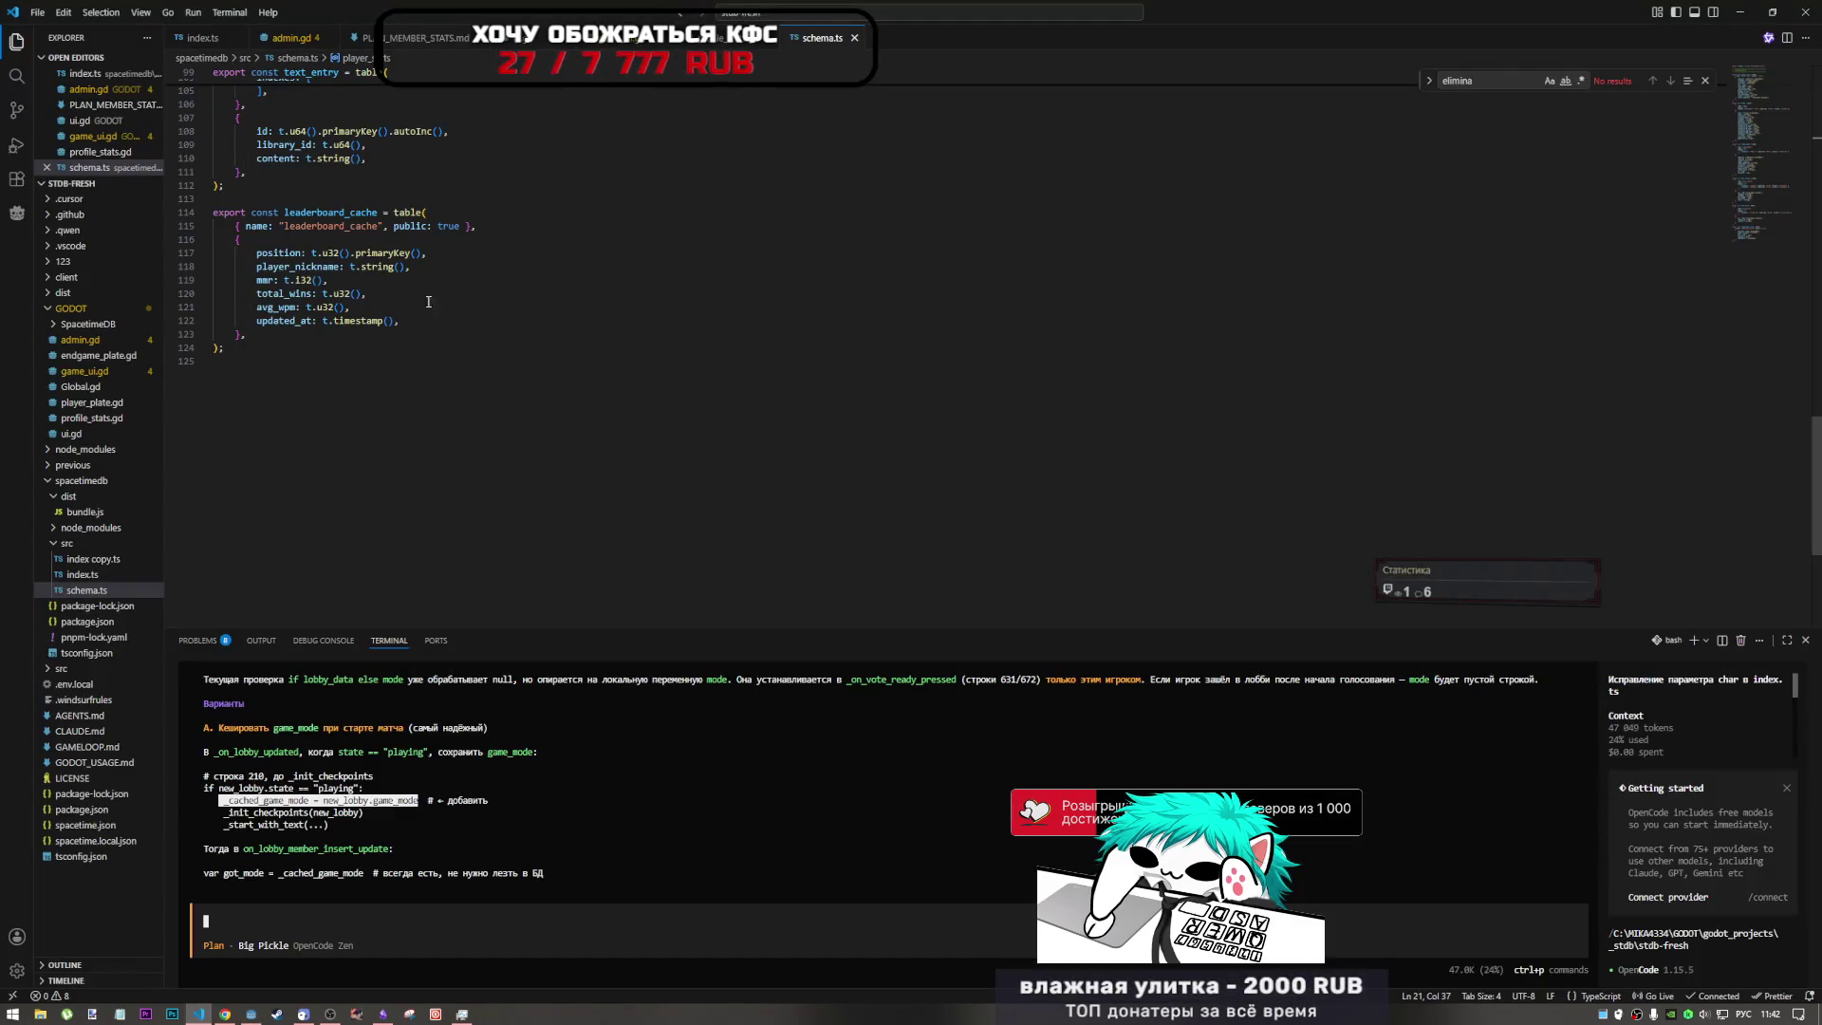
{"action": "key", "text": "alt+Tab"}
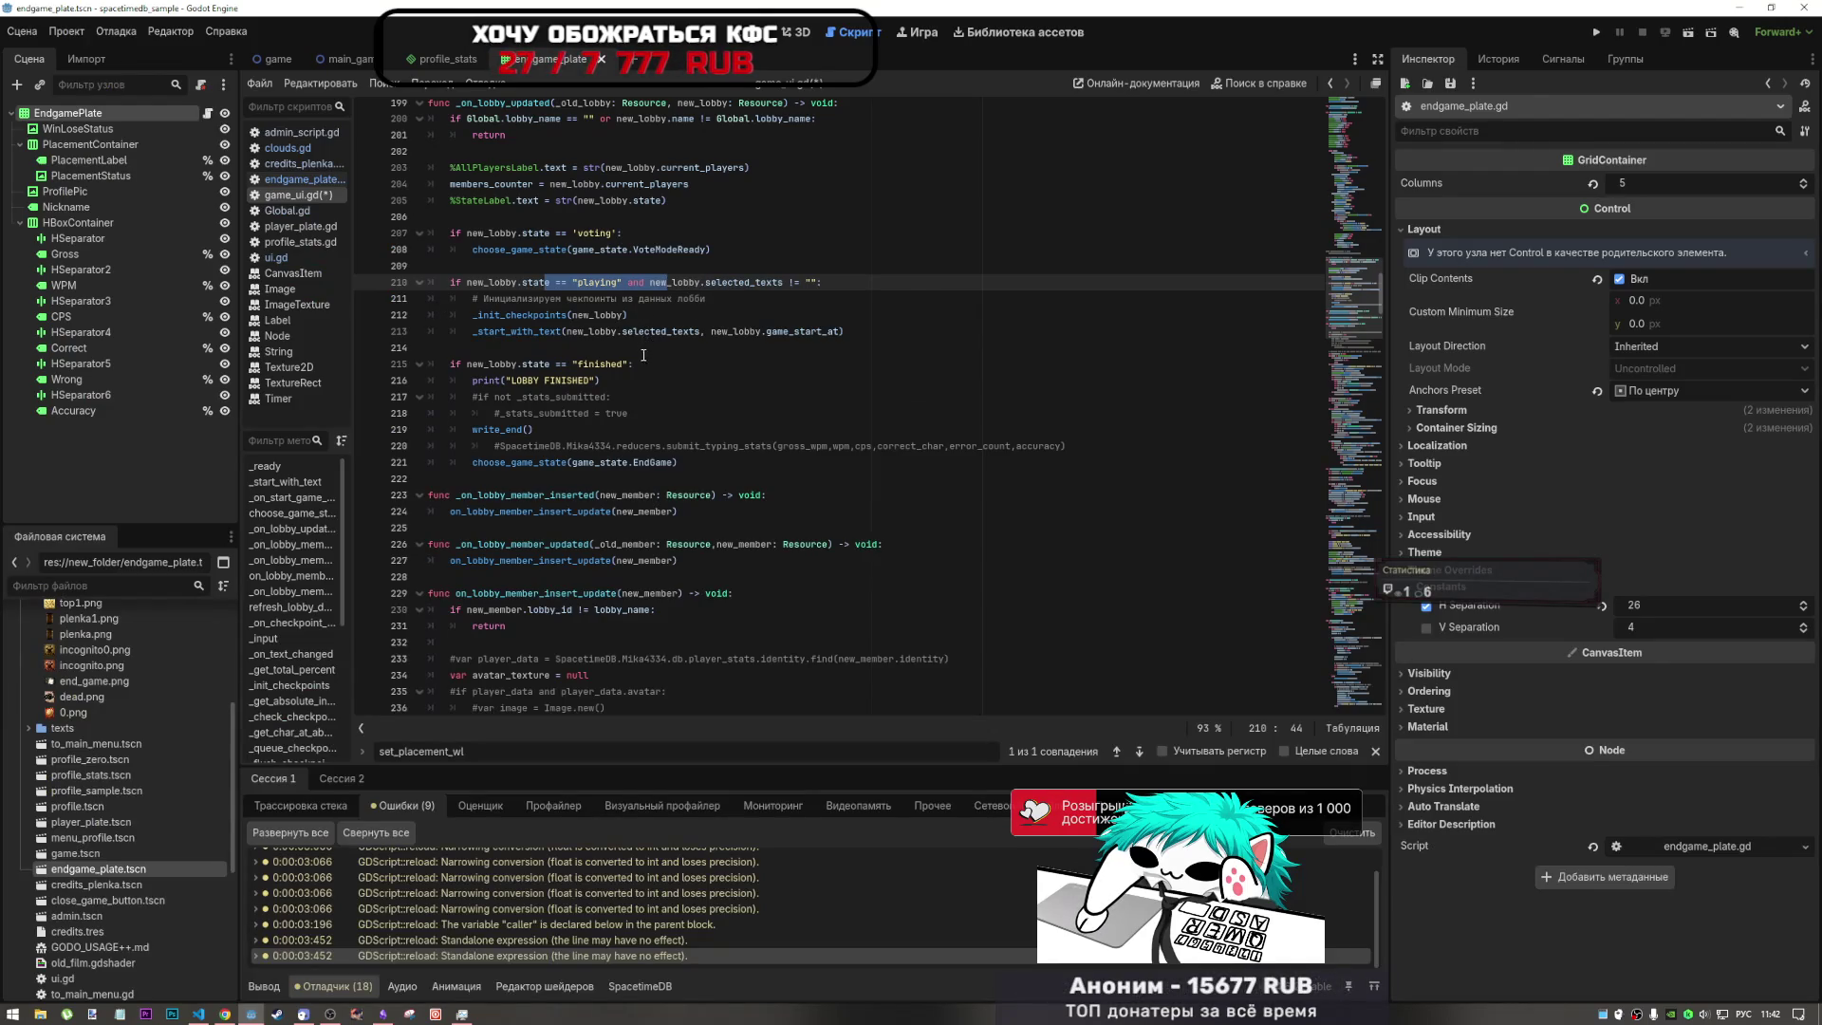
{"action": "key", "text": "alt+Tab"}
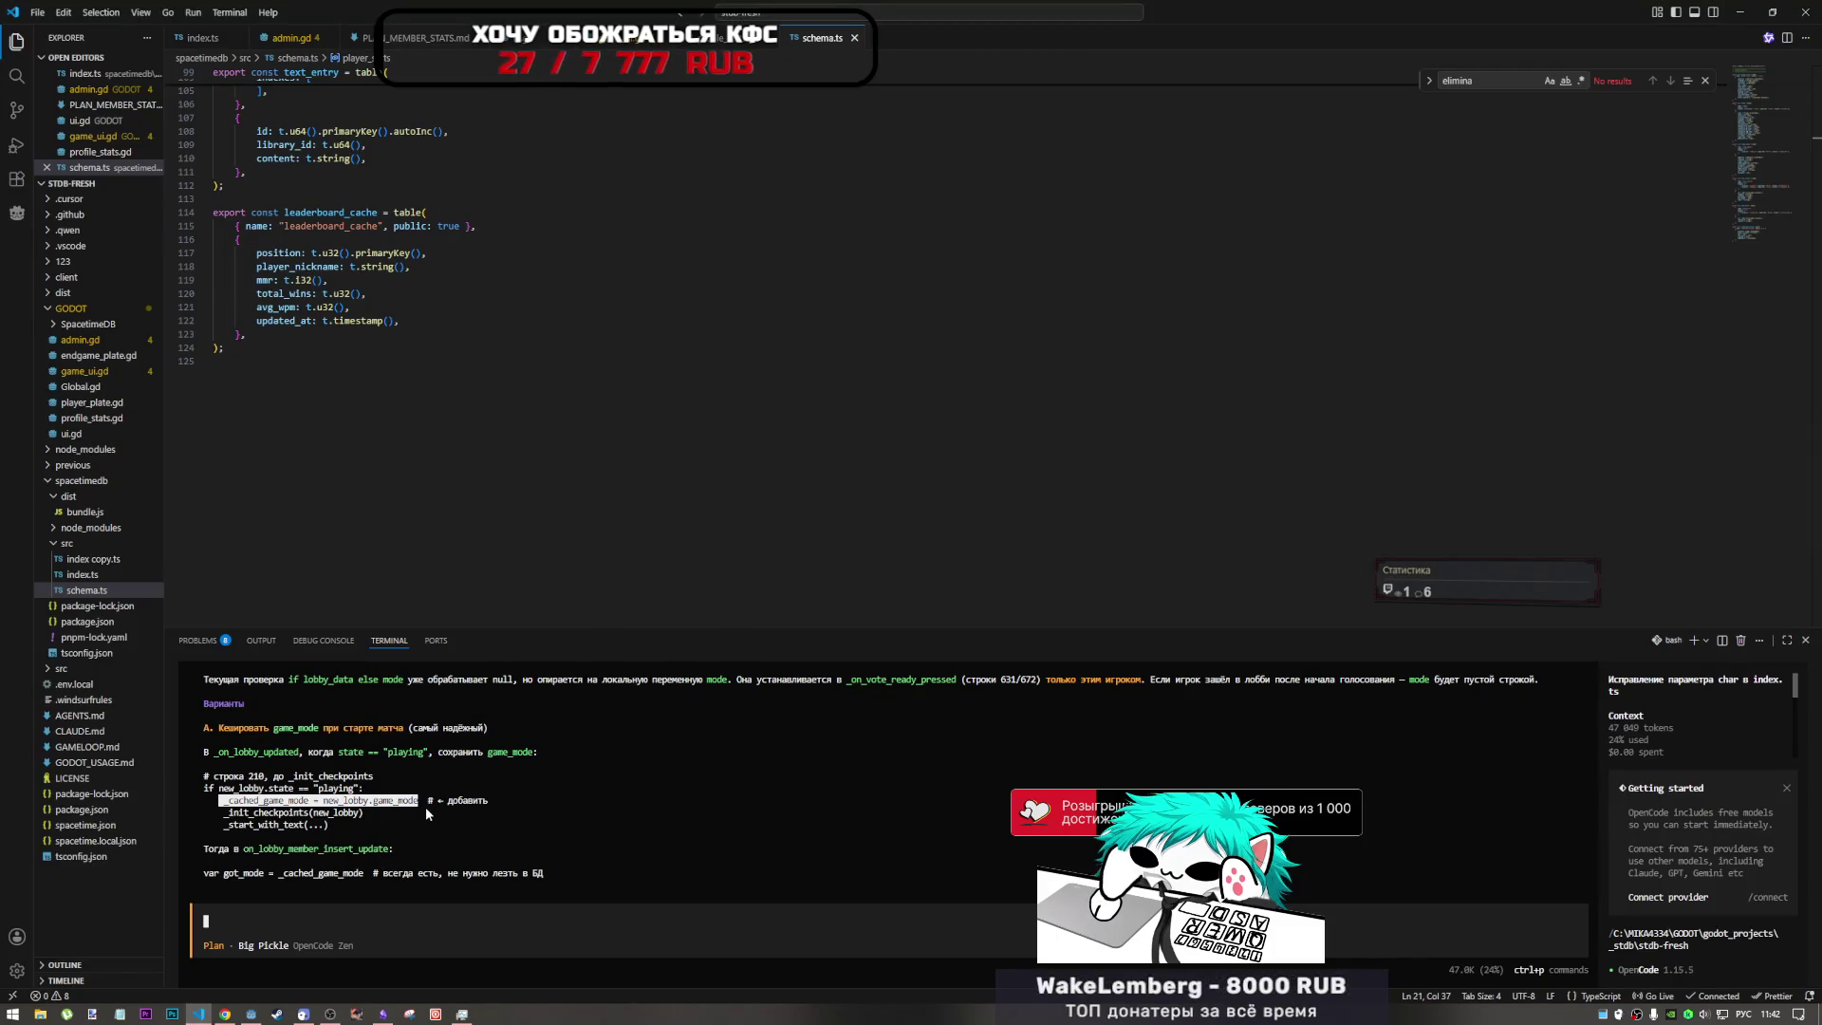
{"action": "key", "text": "alt+Tab"}
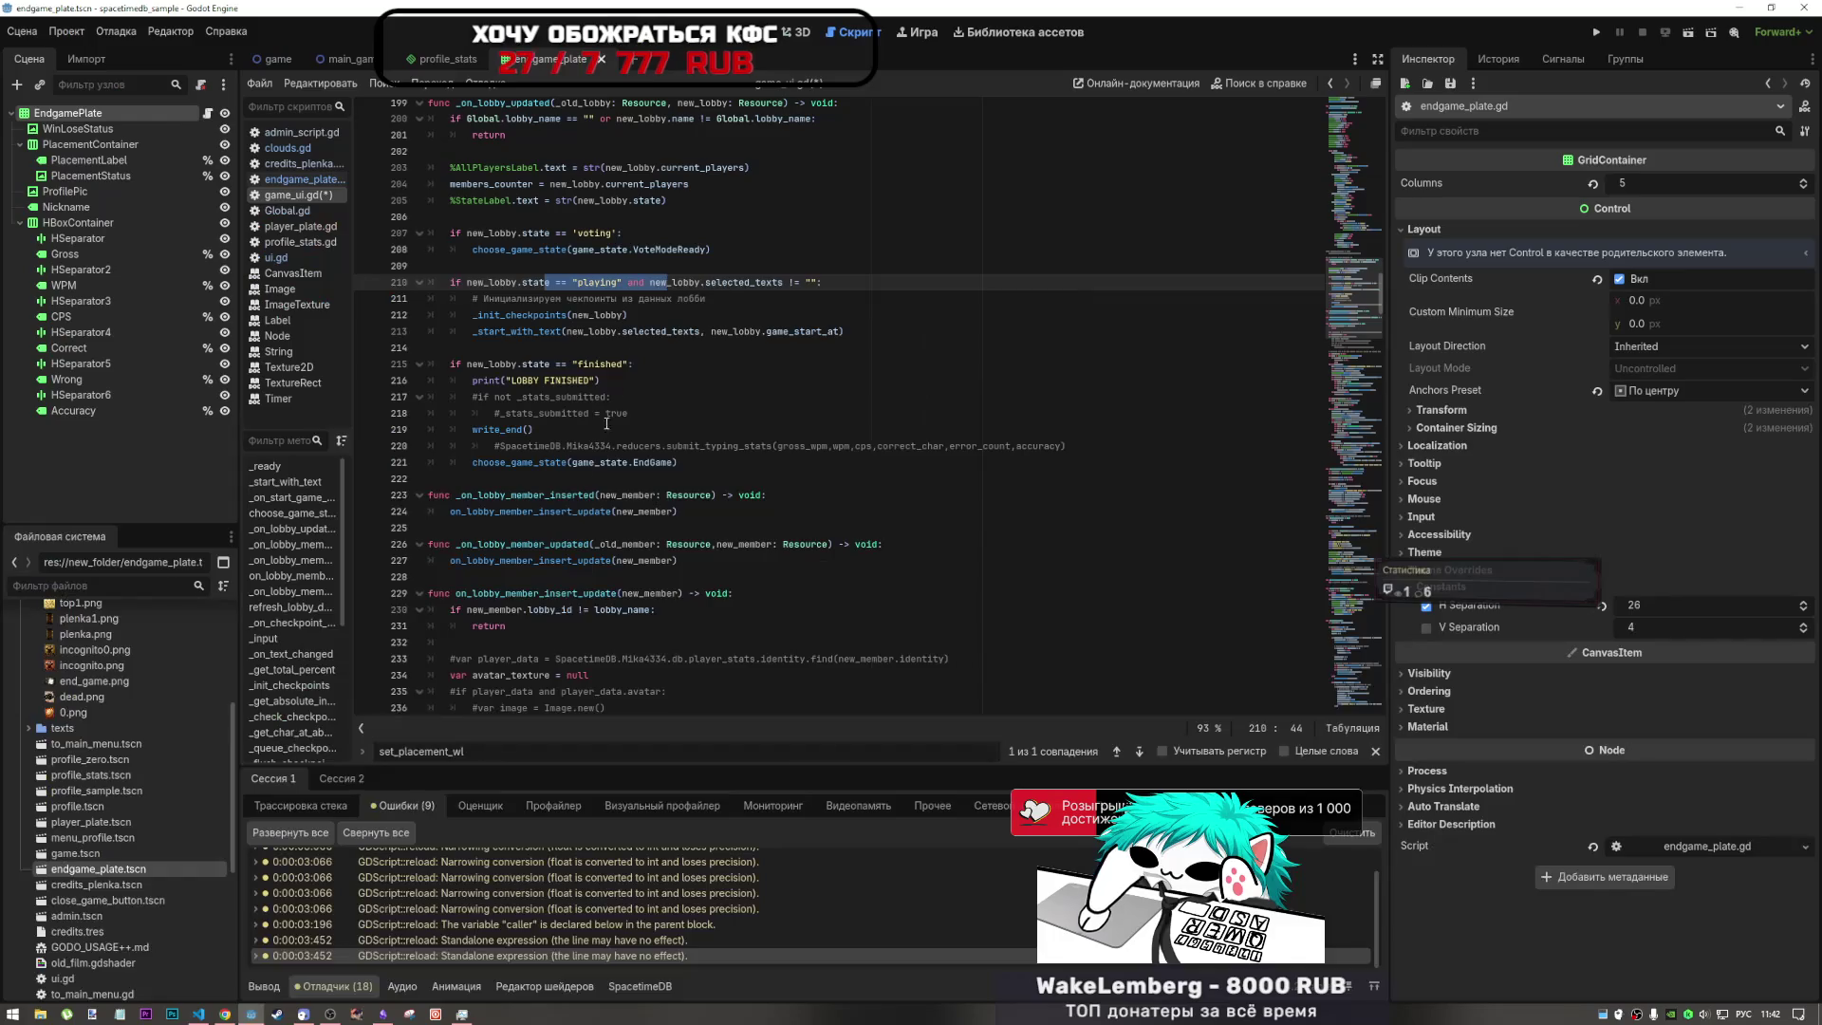
{"action": "key", "text": "alt+Tab"}
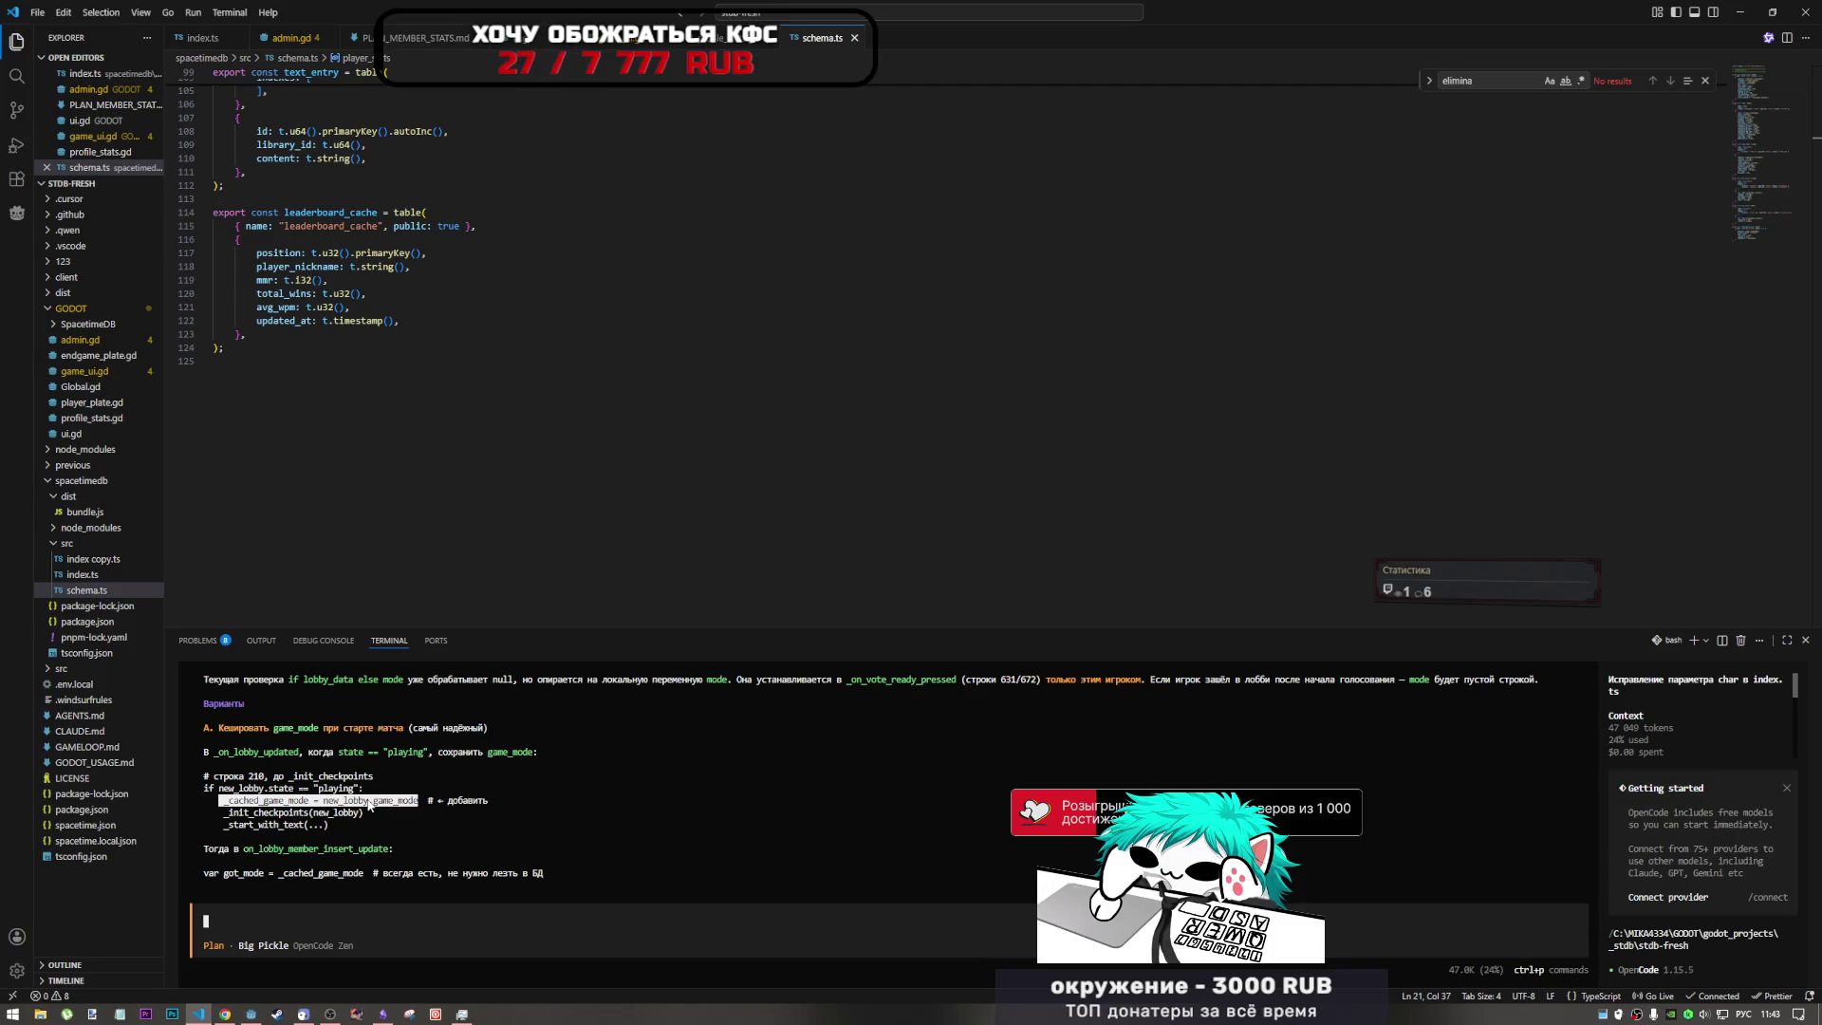
{"action": "key", "text": "alt+Tab"}
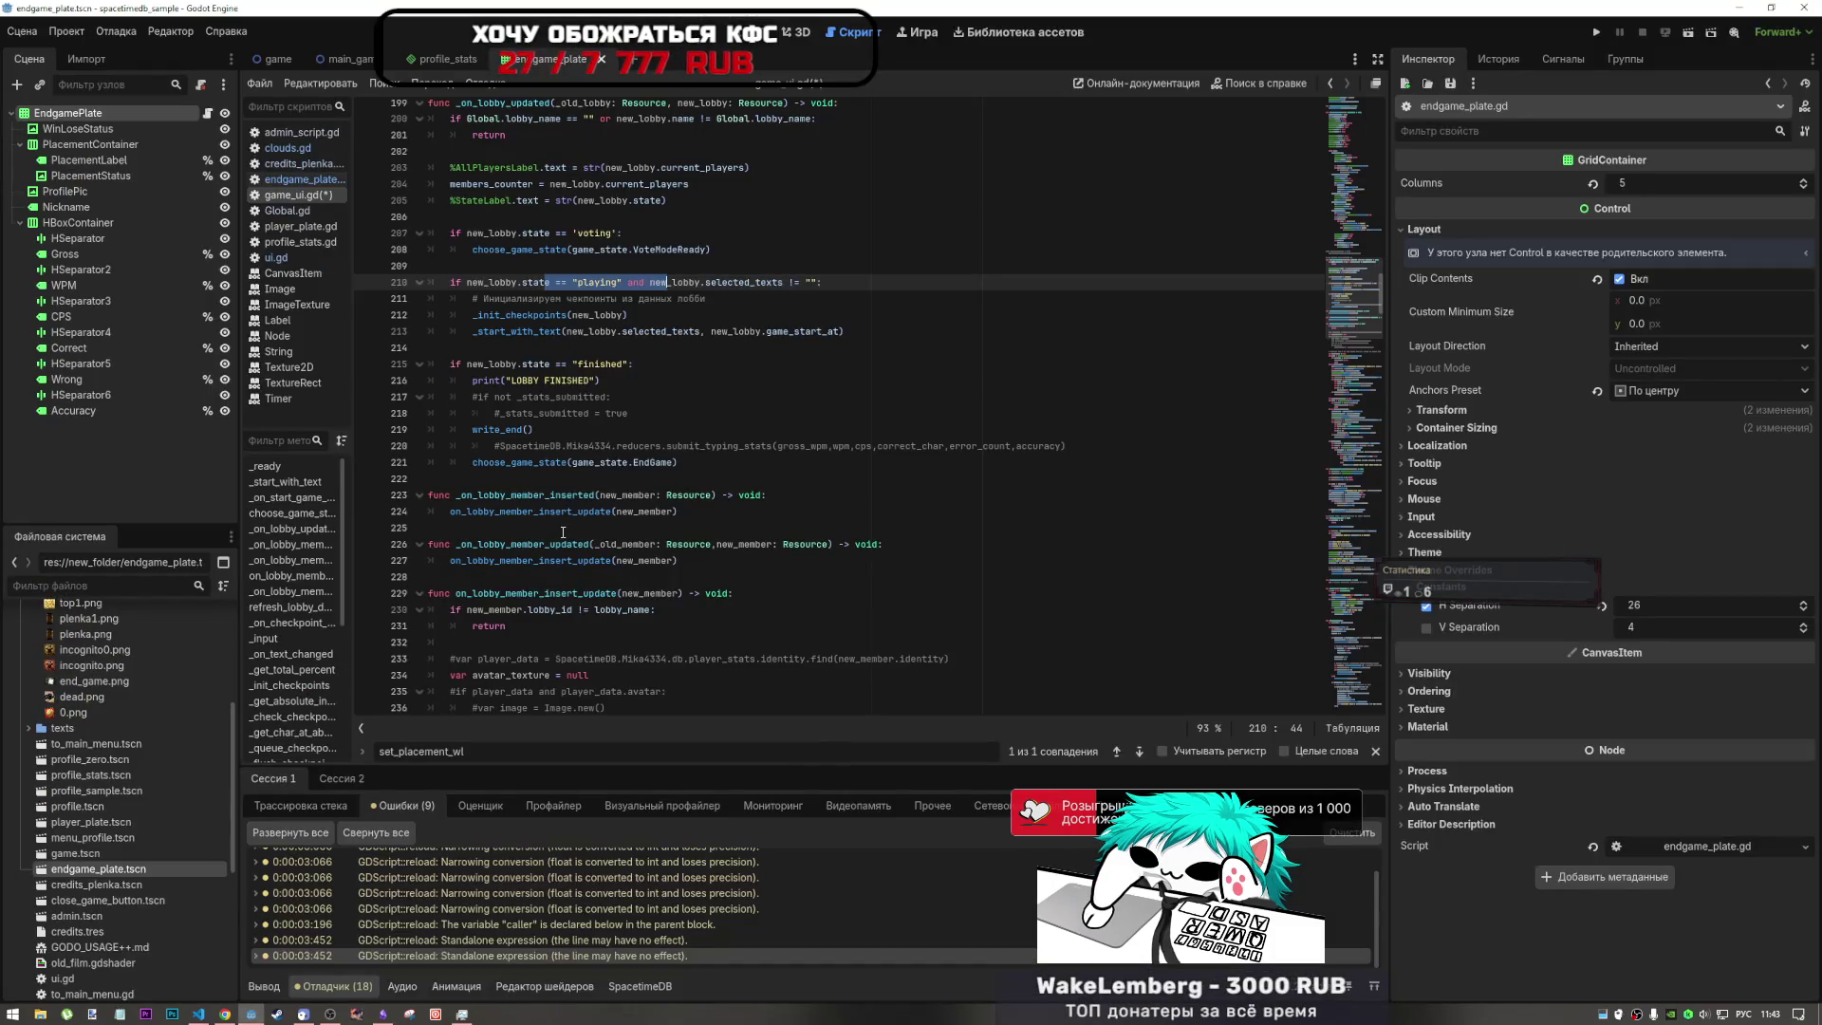
{"action": "key", "text": "alt+Tab"}
{"action": "scroll", "coordinate": [378, 818], "scroll_direction": "down", "scroll_amount": 1}
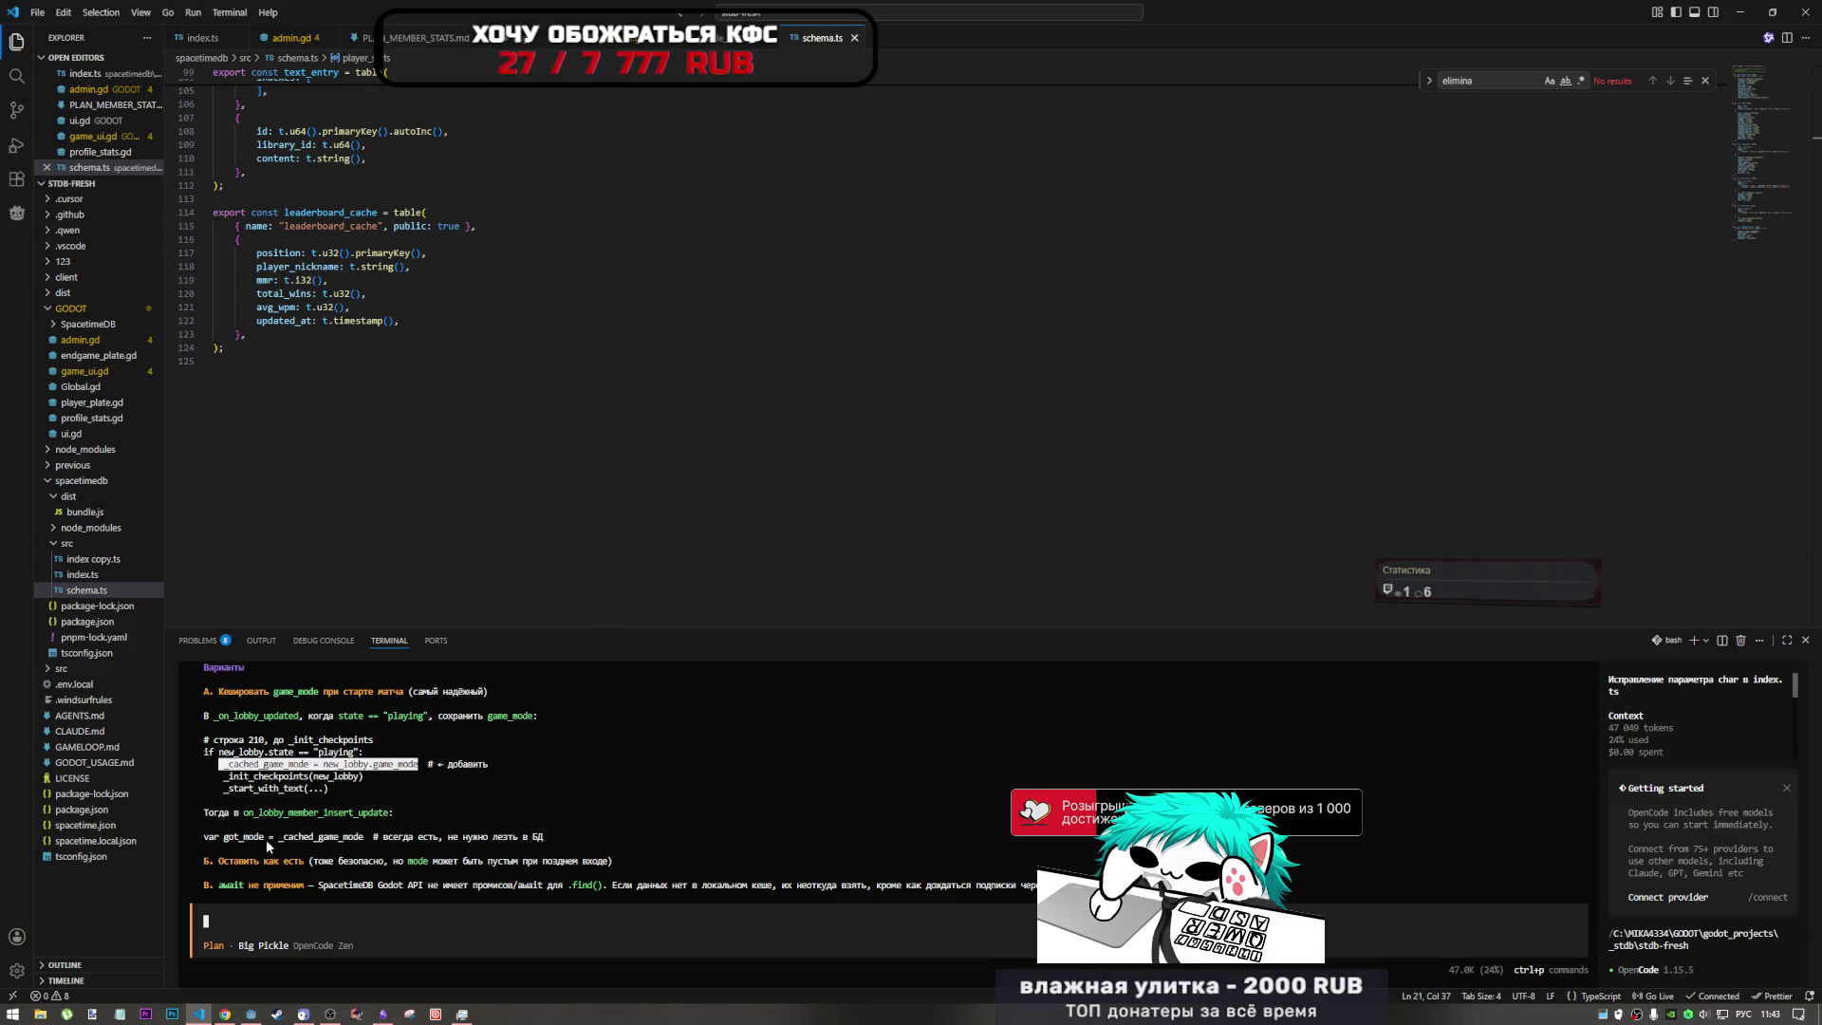
{"action": "left_click_drag", "start_coordinate": [223, 836], "coordinate": [368, 840]}
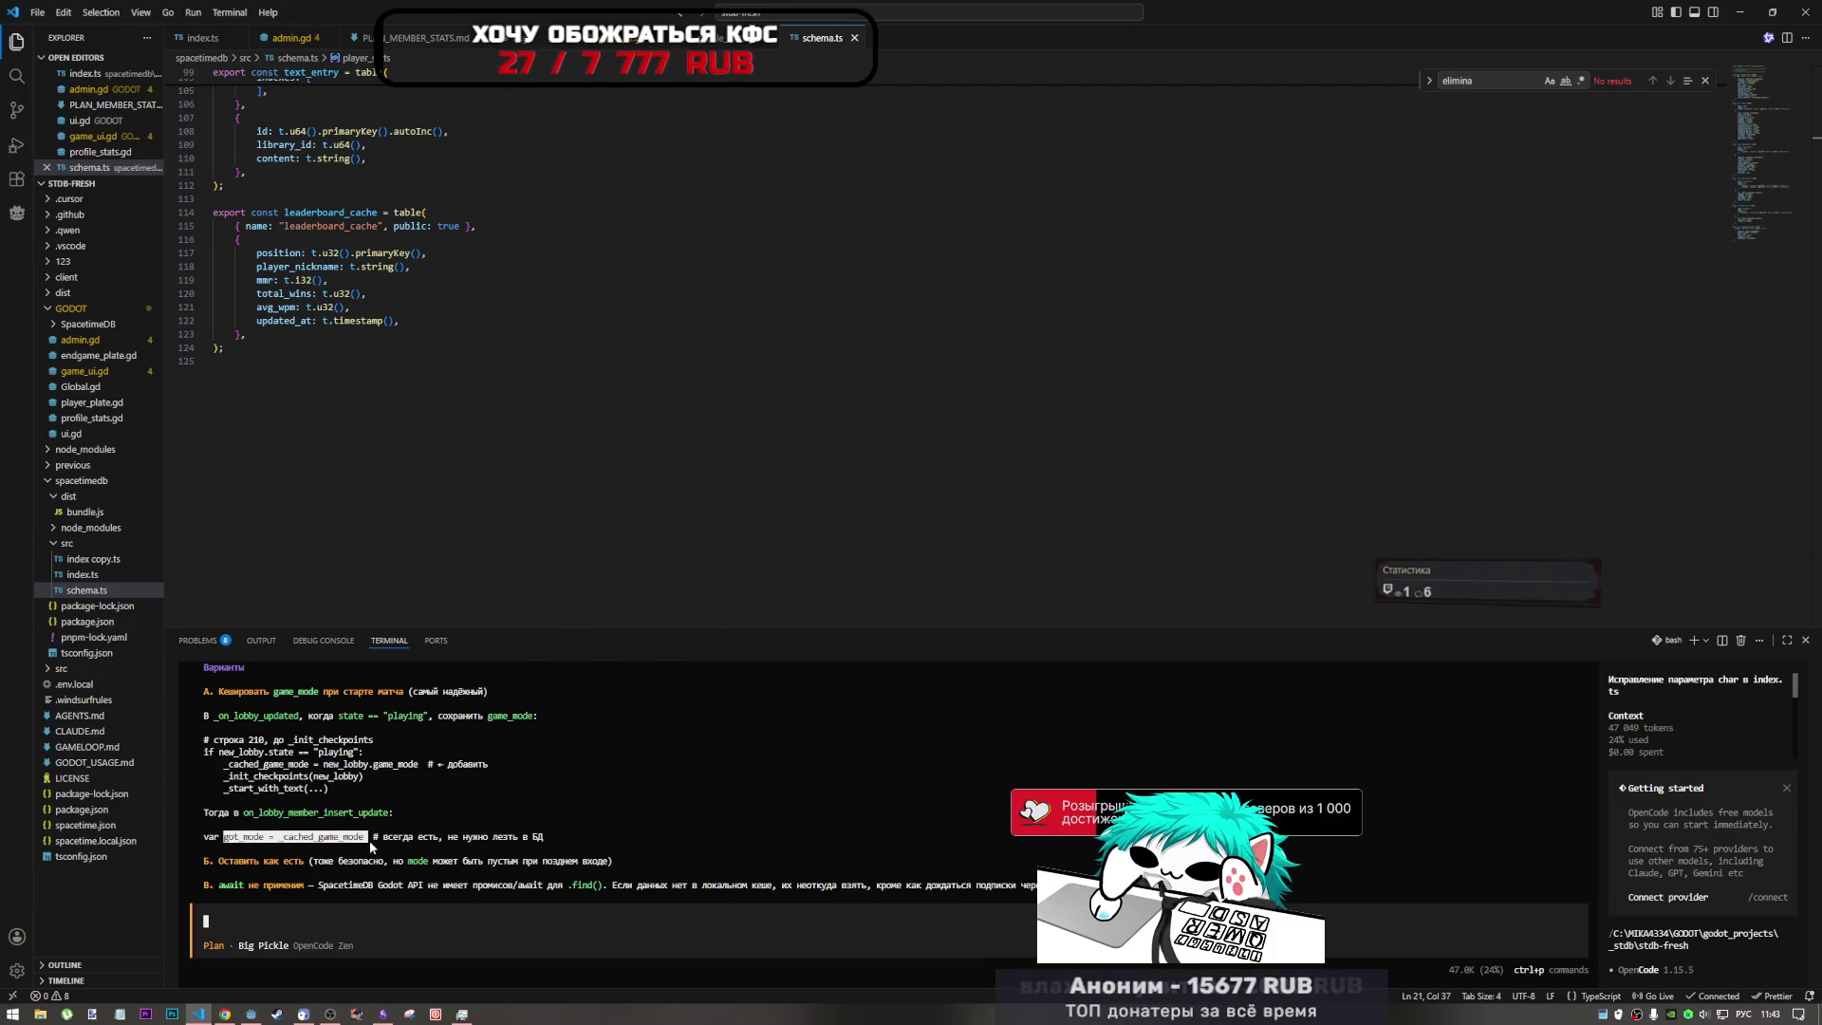
Step: Select the suggested '_cached_game_mode = new_lobby.game_mode' line in the terminal
{"action": "key", "text": "alt+Tab"}
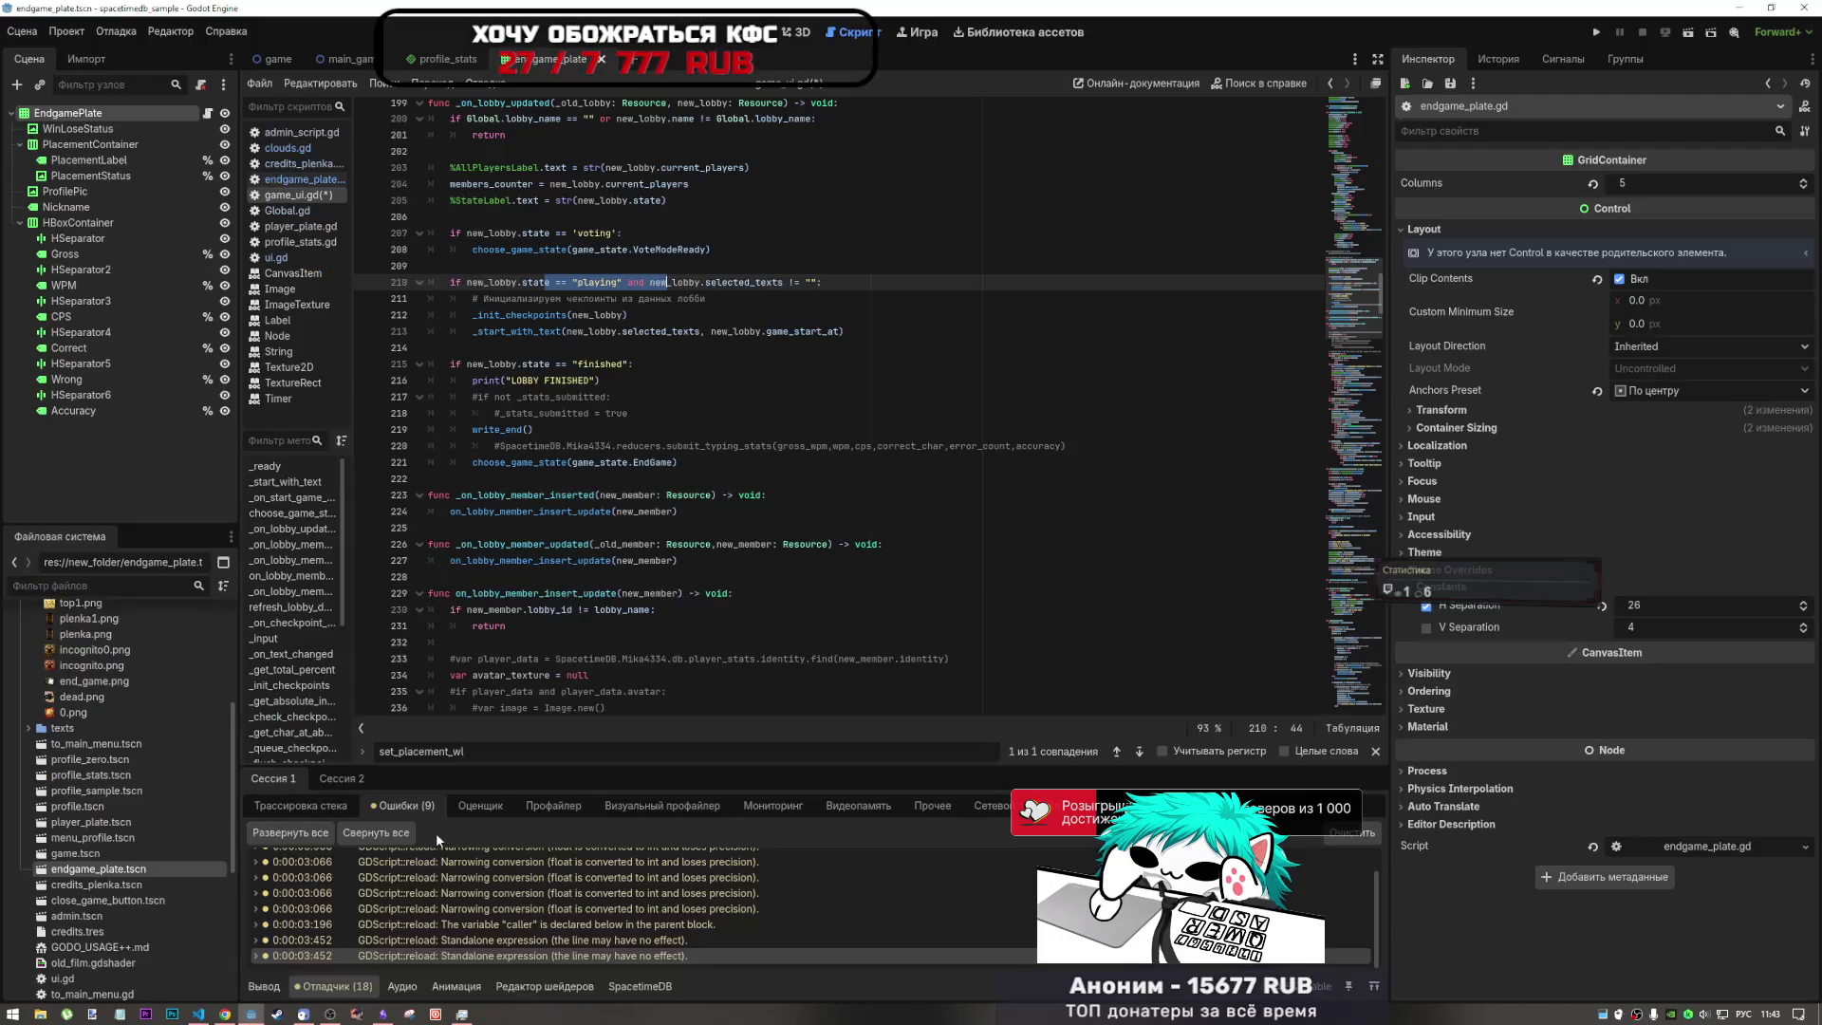
{"action": "key", "text": "alt+Tab"}
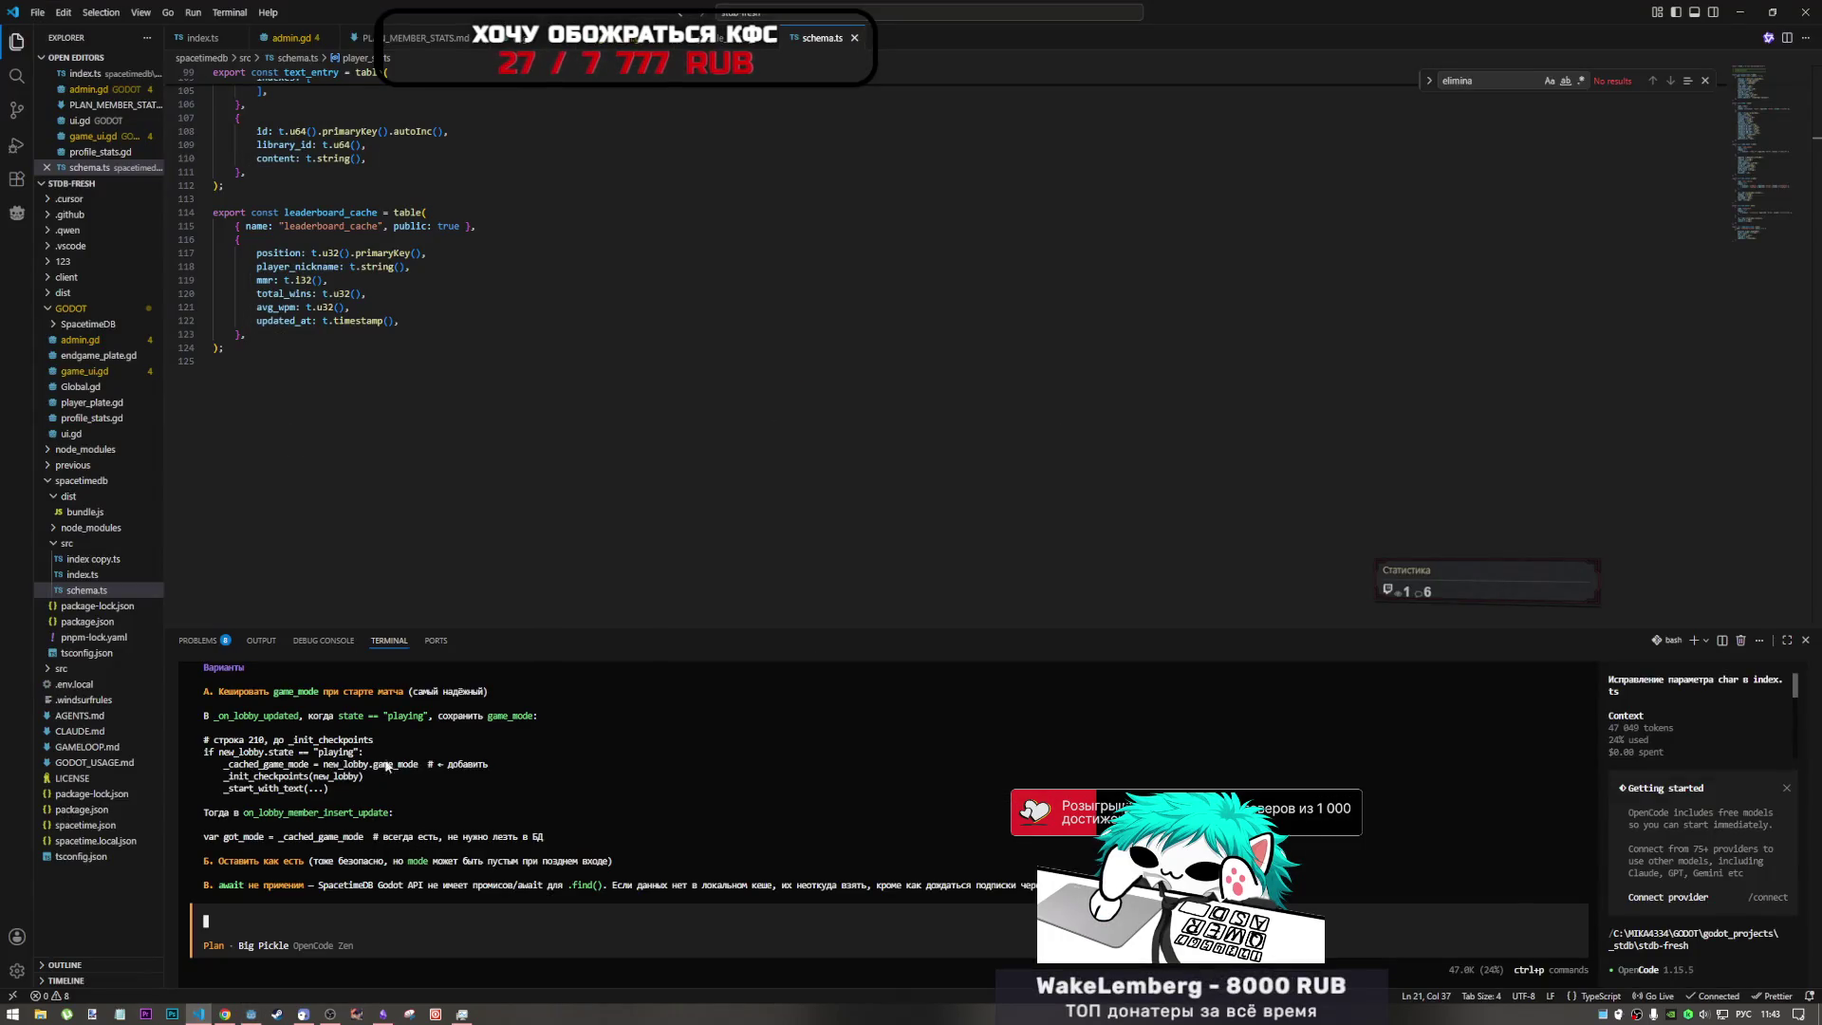
{"action": "left_click_drag", "start_coordinate": [422, 765], "coordinate": [224, 770]}
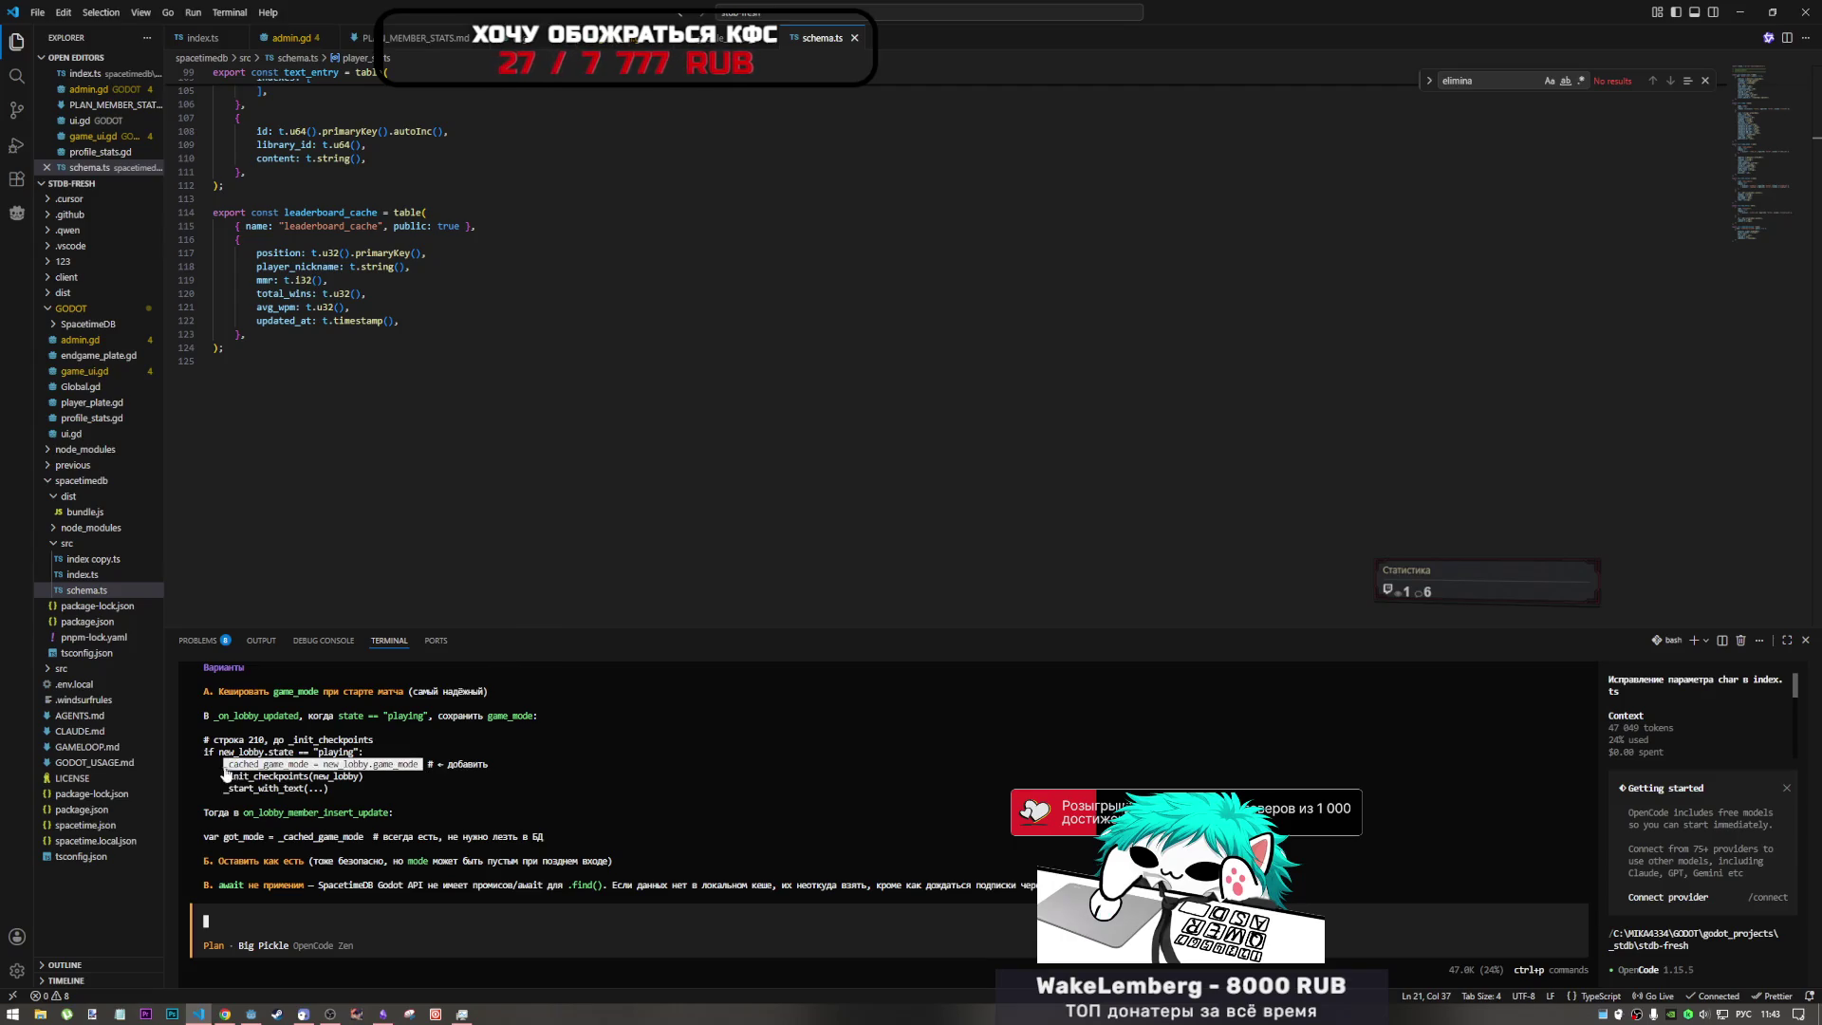
{"action": "key", "text": "alt+Tab"}
{"action": "key", "text": "alt+Tab"}
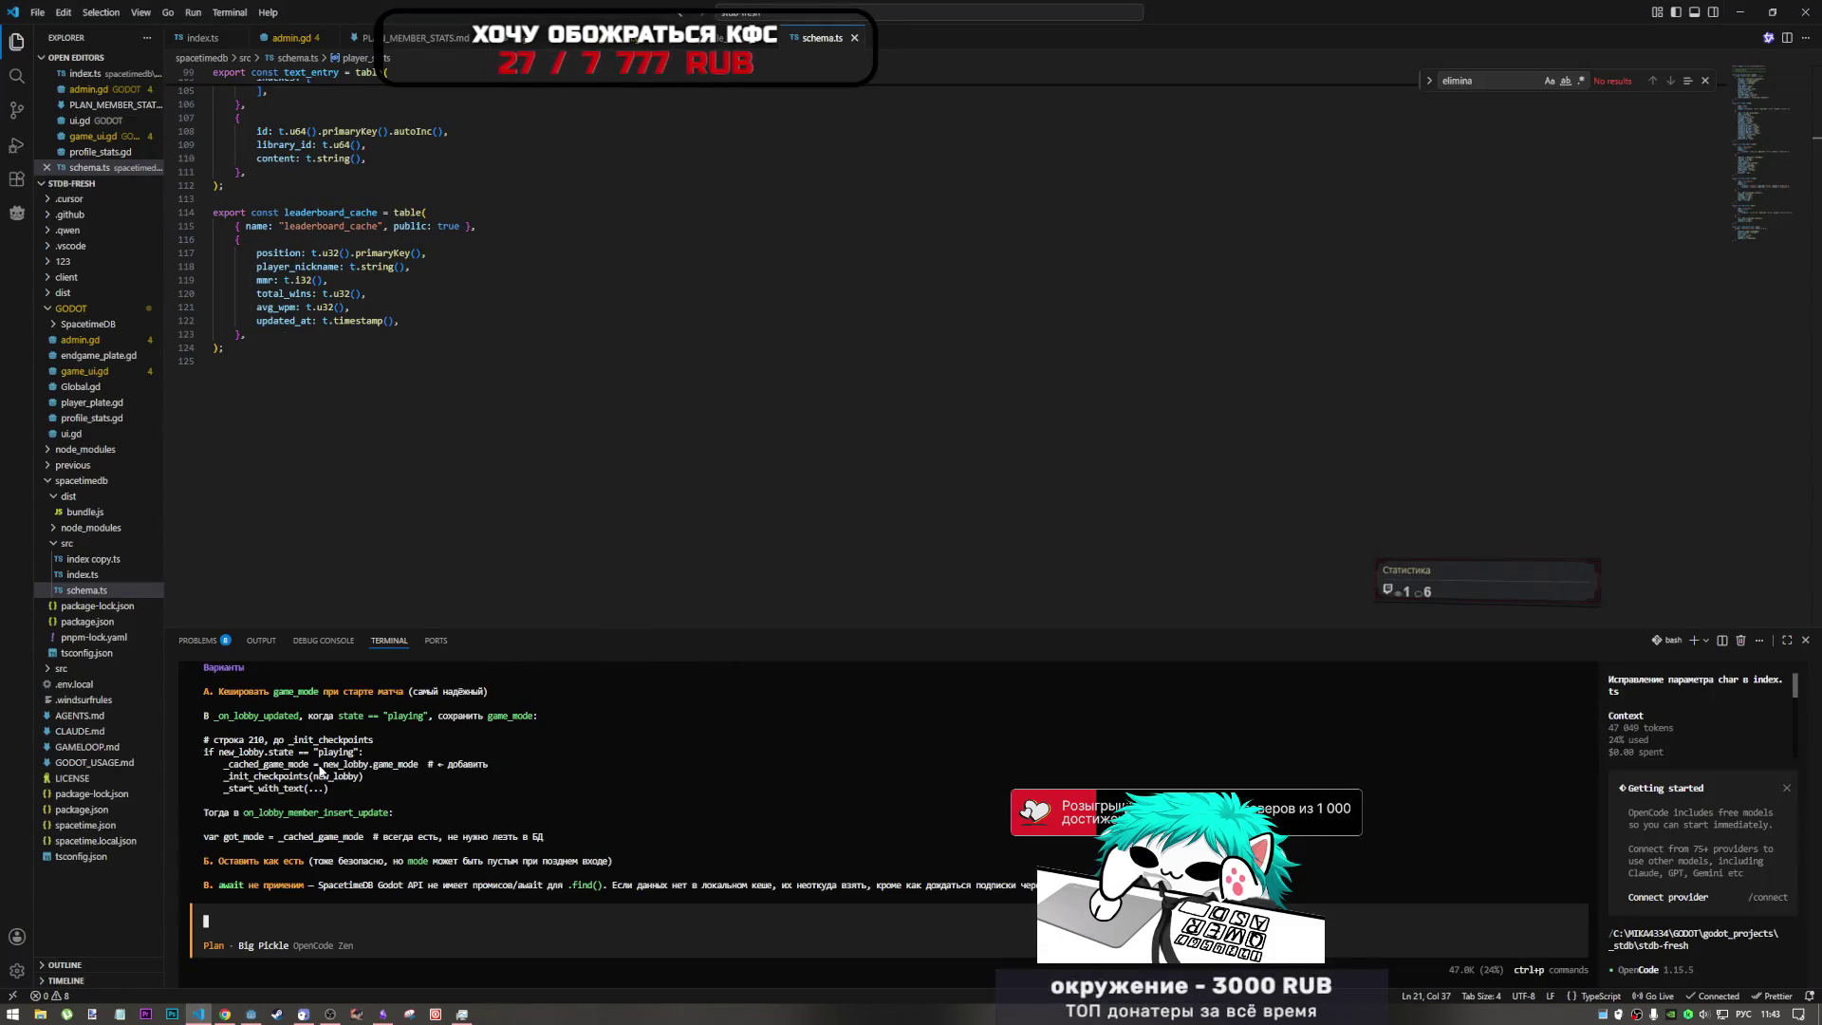
{"action": "left_click_drag", "start_coordinate": [419, 764], "coordinate": [228, 771]}
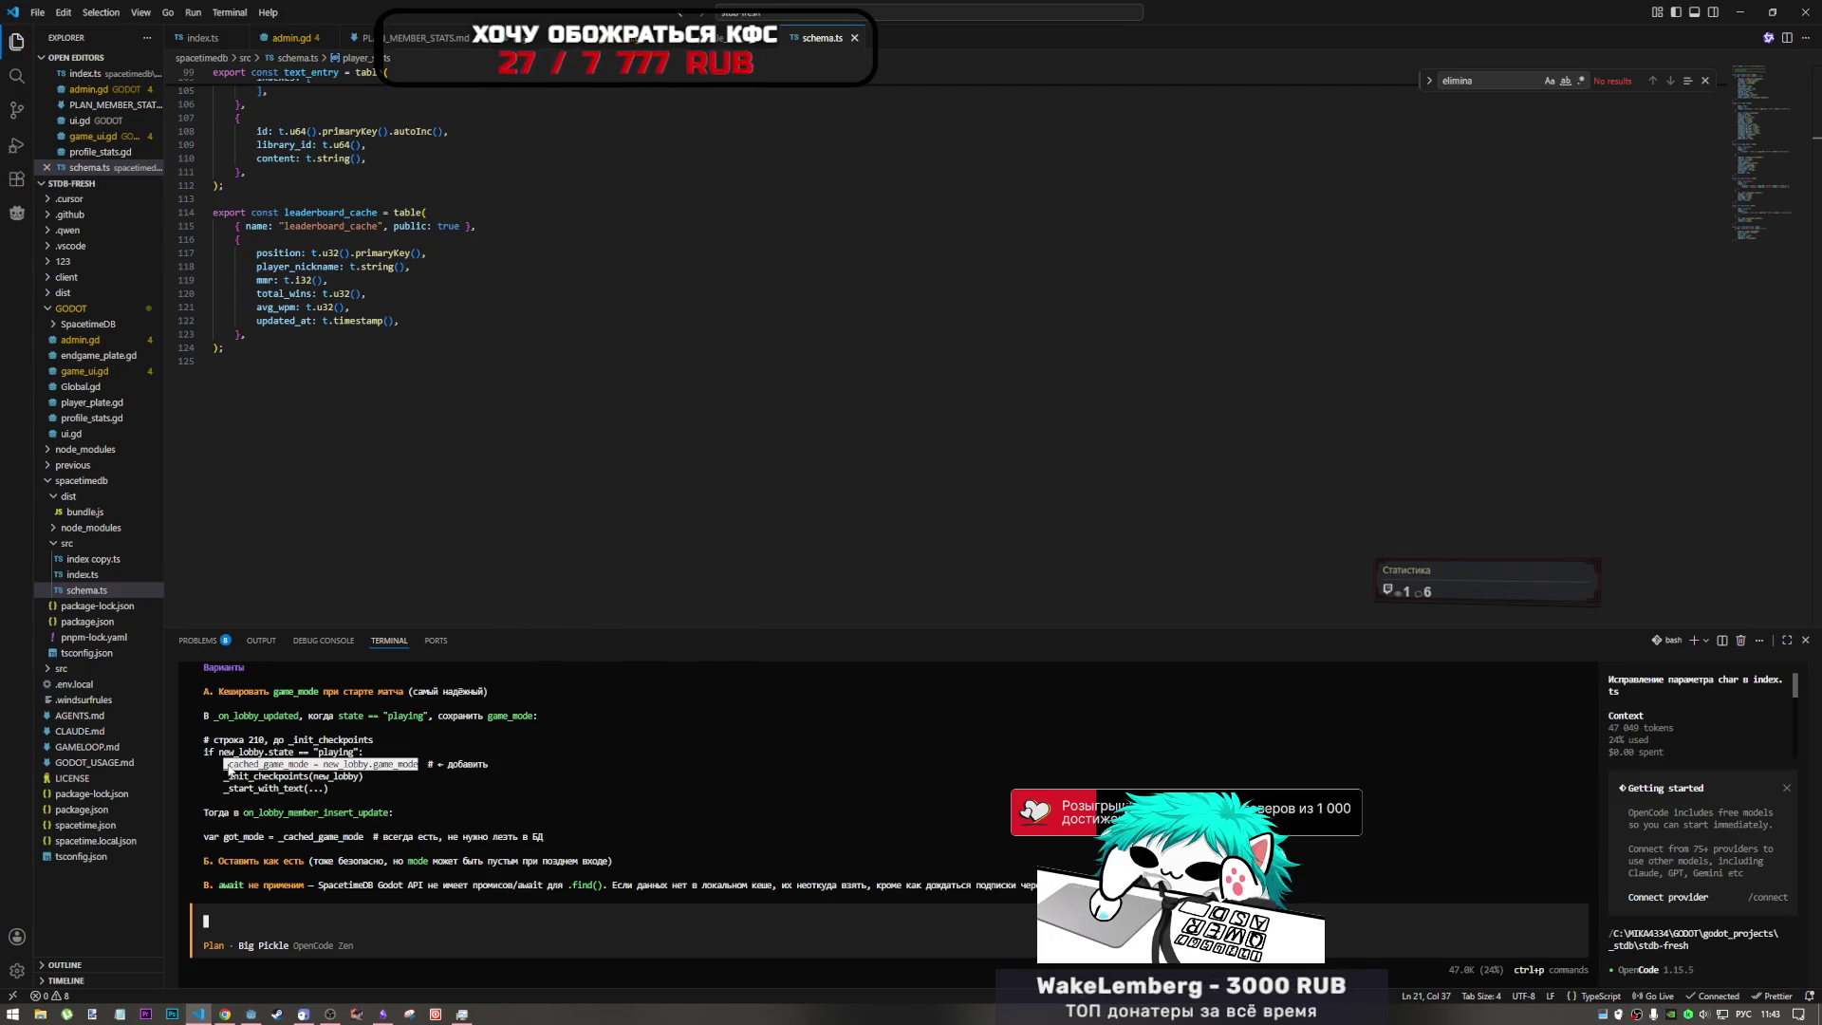
Step: Copy the '_cached_game_mode = new_lobby.game_mode' line and go back to Godot
{"action": "key", "text": "ctrl+v"}
{"action": "scroll", "coordinate": [307, 773], "scroll_direction": "up", "scroll_amount": 1}
{"action": "scroll", "coordinate": [308, 773], "scroll_direction": "up", "scroll_amount": 3}
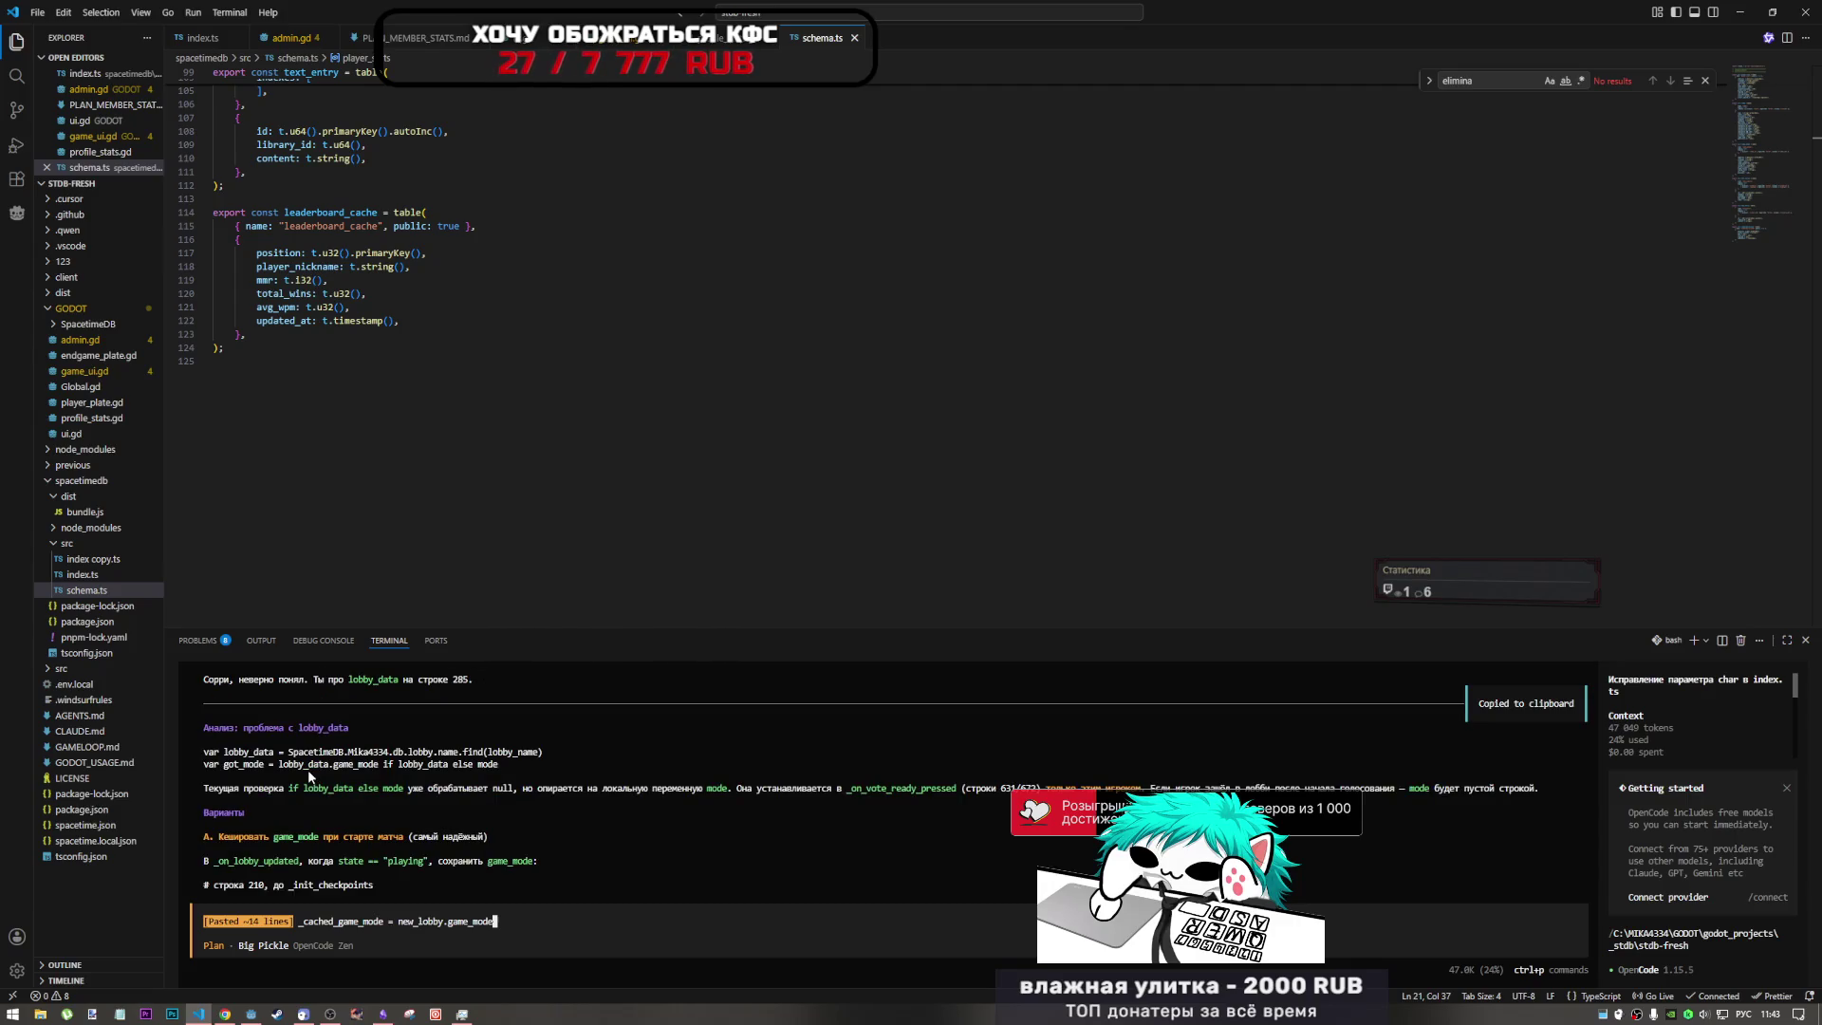
{"action": "scroll", "coordinate": [307, 771], "scroll_direction": "down", "scroll_amount": 5}
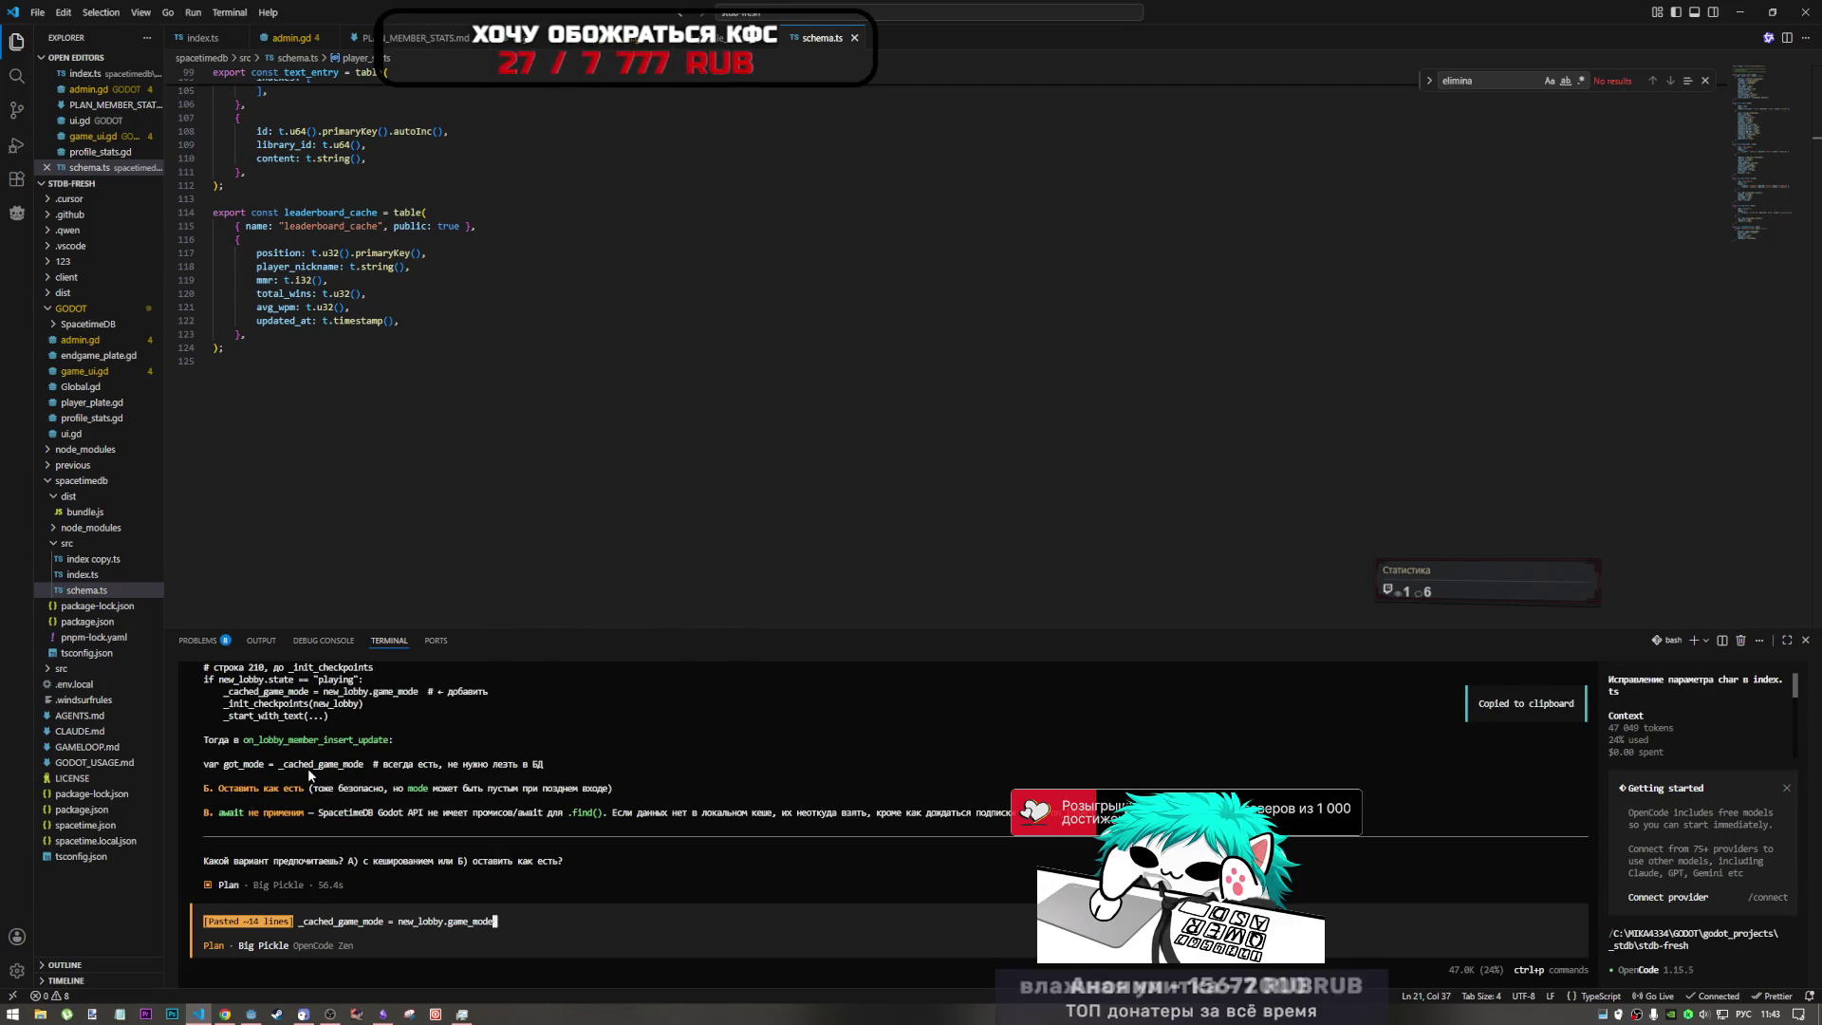
{"action": "key", "text": "alt+Tab"}
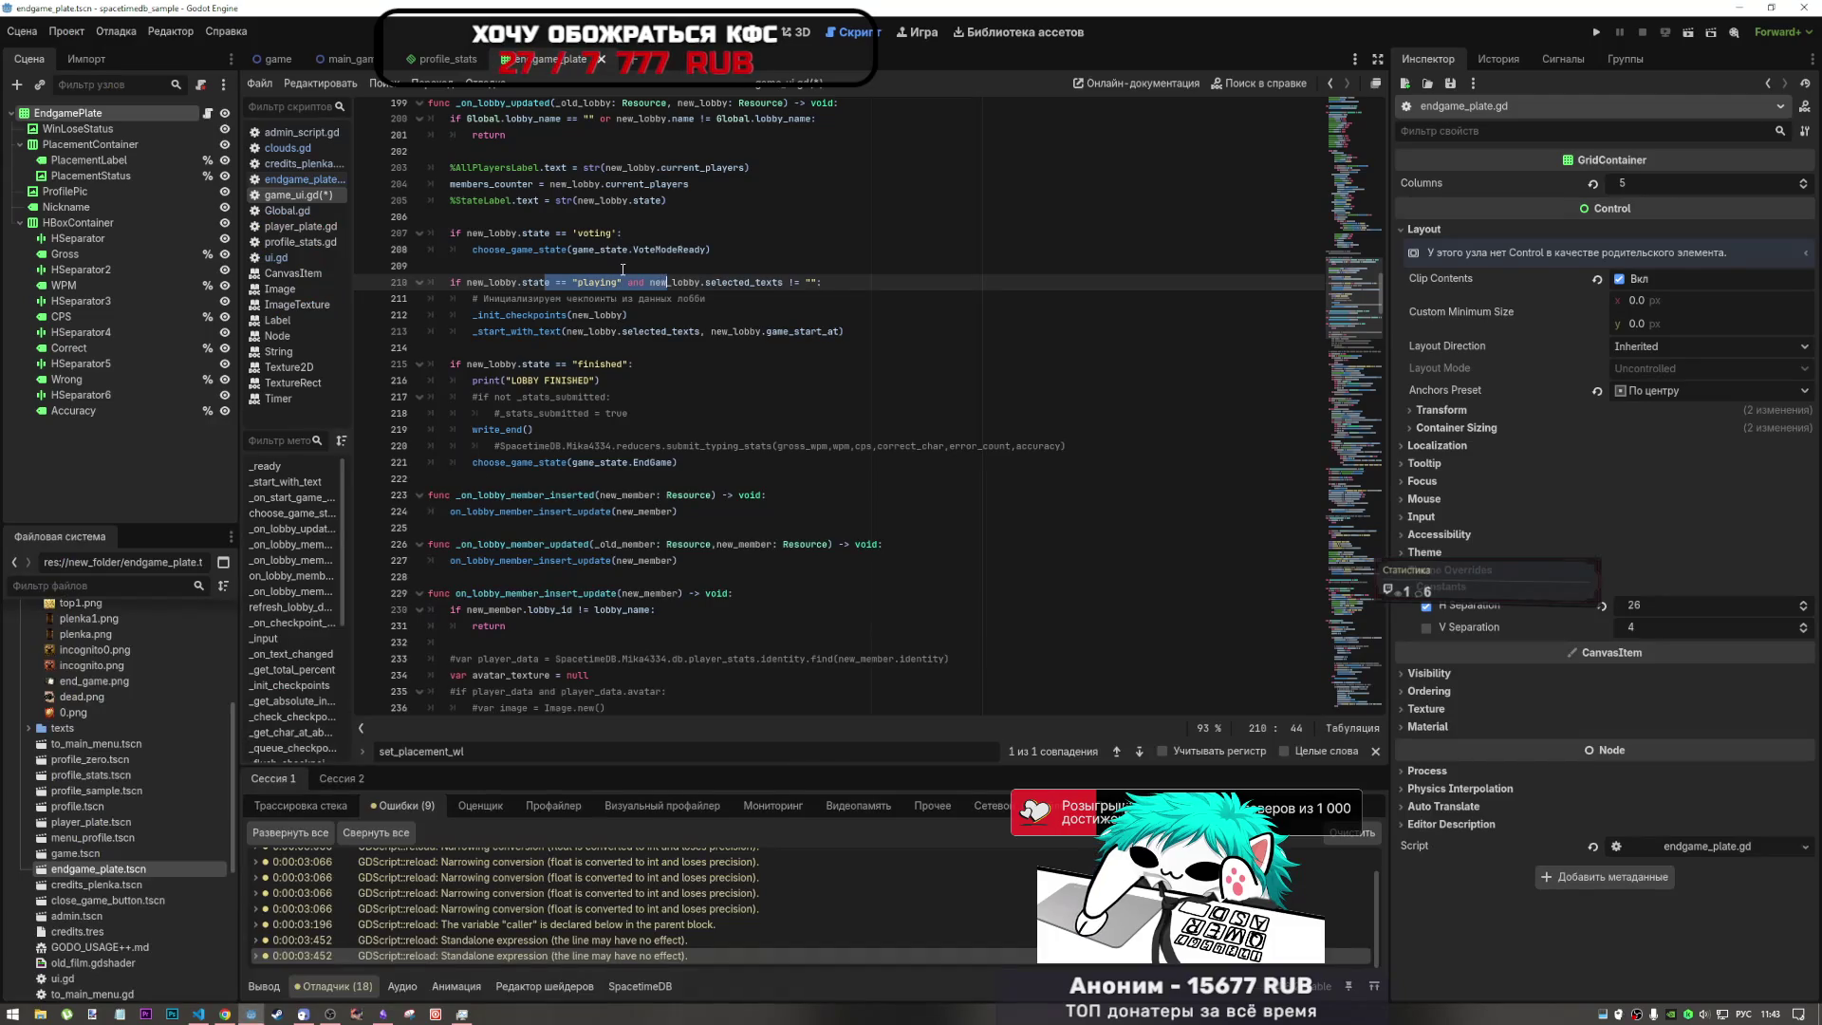
Step: Paste '_cached_game_mode = new_lobby.game_mode' over the comment on line 211
{"action": "left_click", "coordinate": [619, 313]}
{"action": "key", "text": "ctrl+v"}
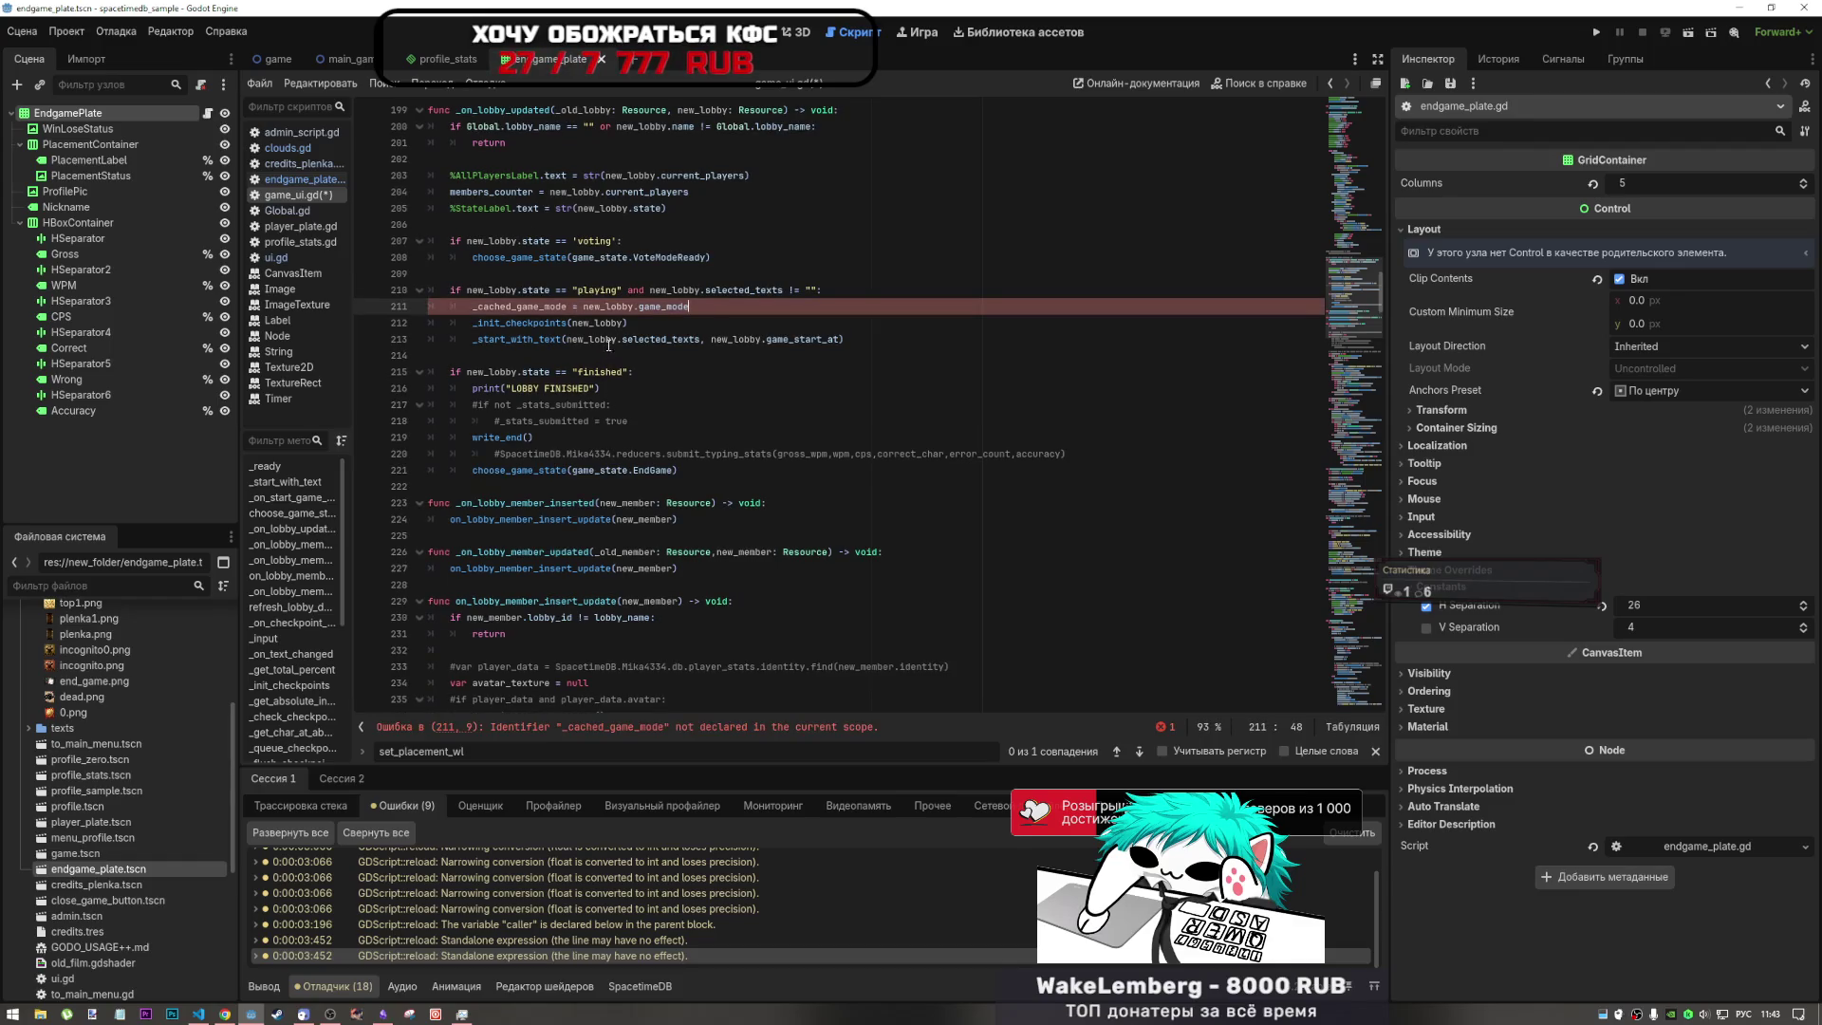
{"action": "double_click", "coordinate": [547, 311]}
{"action": "left_click_drag", "start_coordinate": [1352, 299], "coordinate": [1305, 107]}
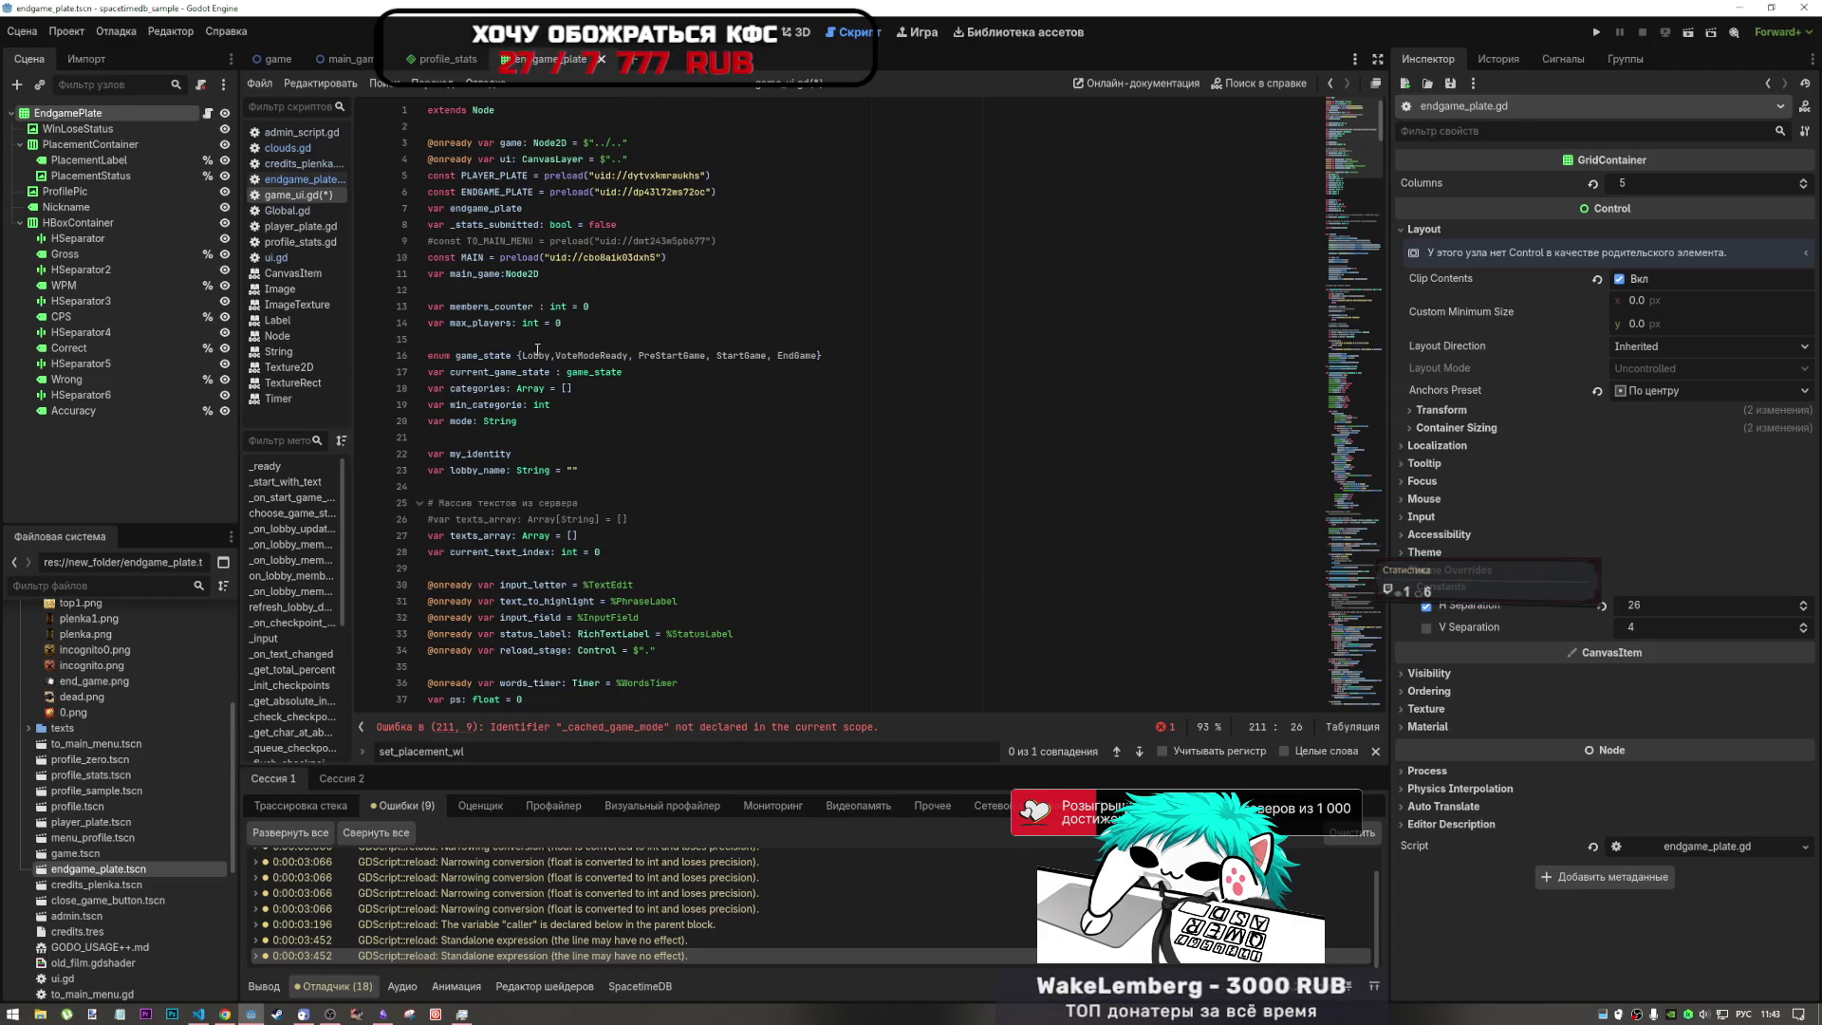
Step: Search the script for 'mode', stepping through its uses to line 286
{"action": "left_click", "coordinate": [654, 469]}
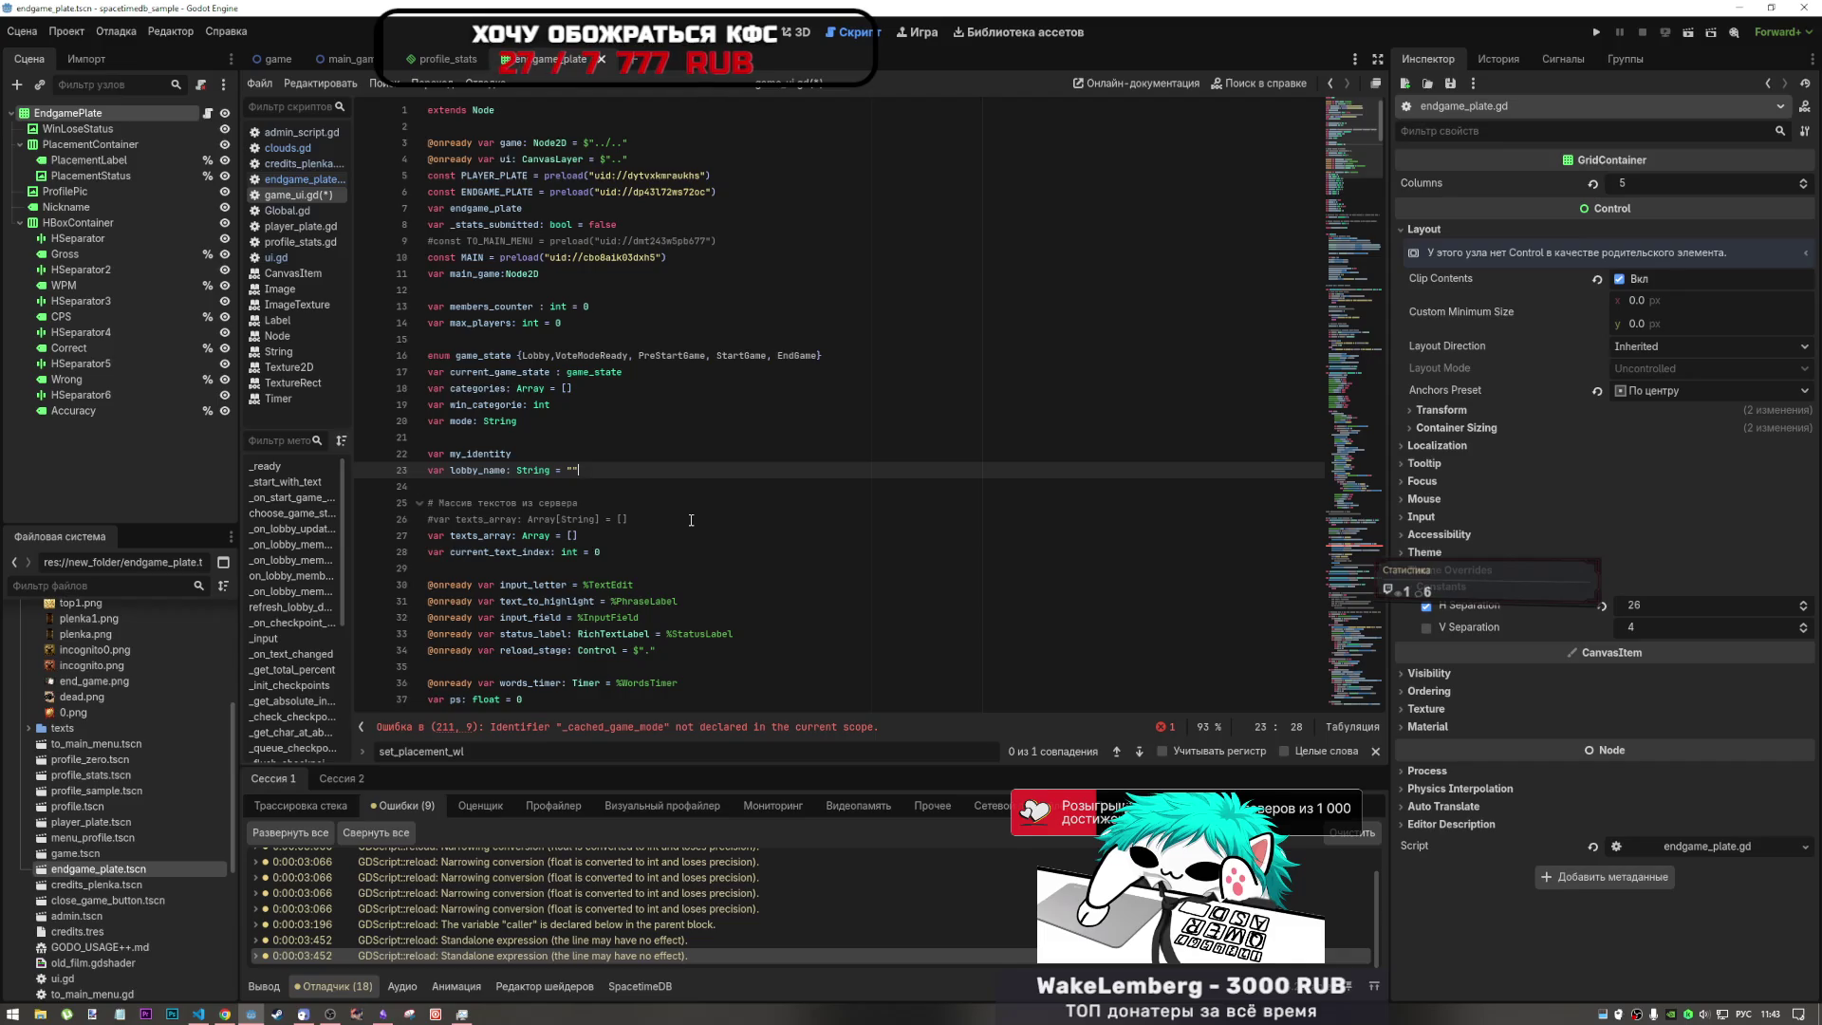
{"action": "key", "text": "Up"}
{"action": "key", "text": "Up"}
{"action": "key", "text": "Up"}
{"action": "double_click", "coordinate": [463, 423]}
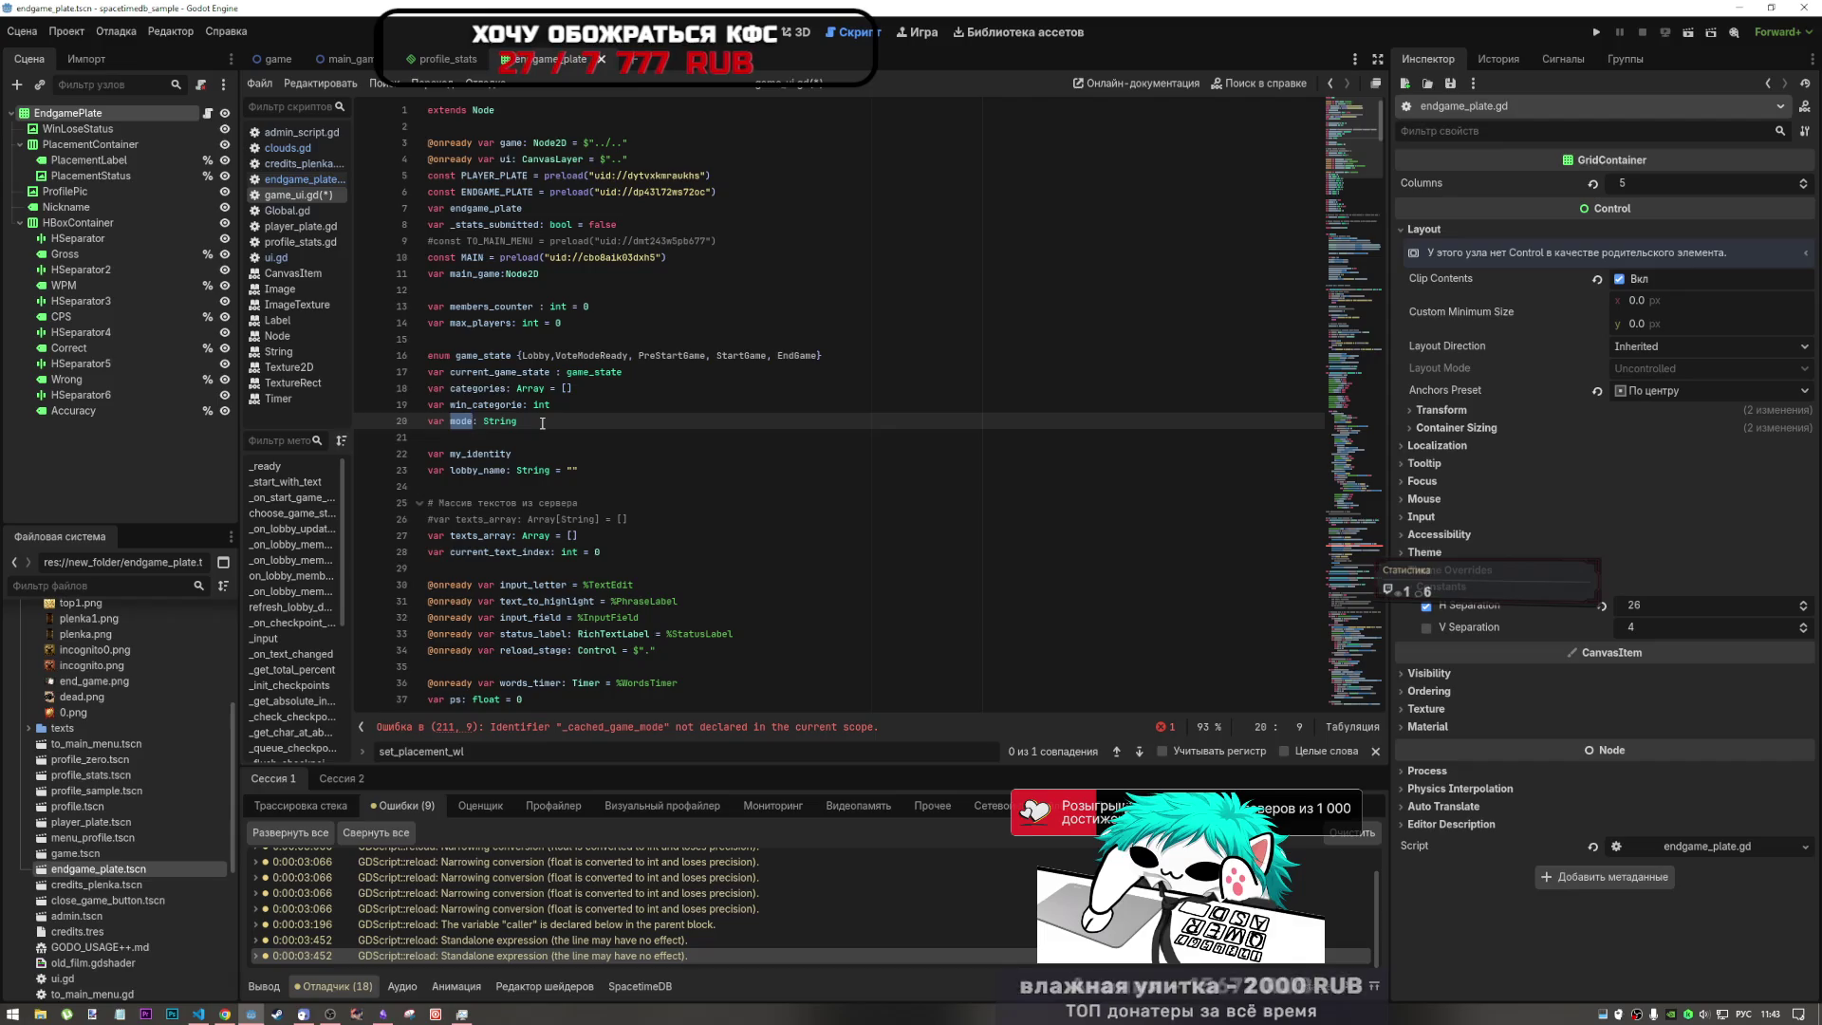
{"action": "key", "text": "ctrl+f"}
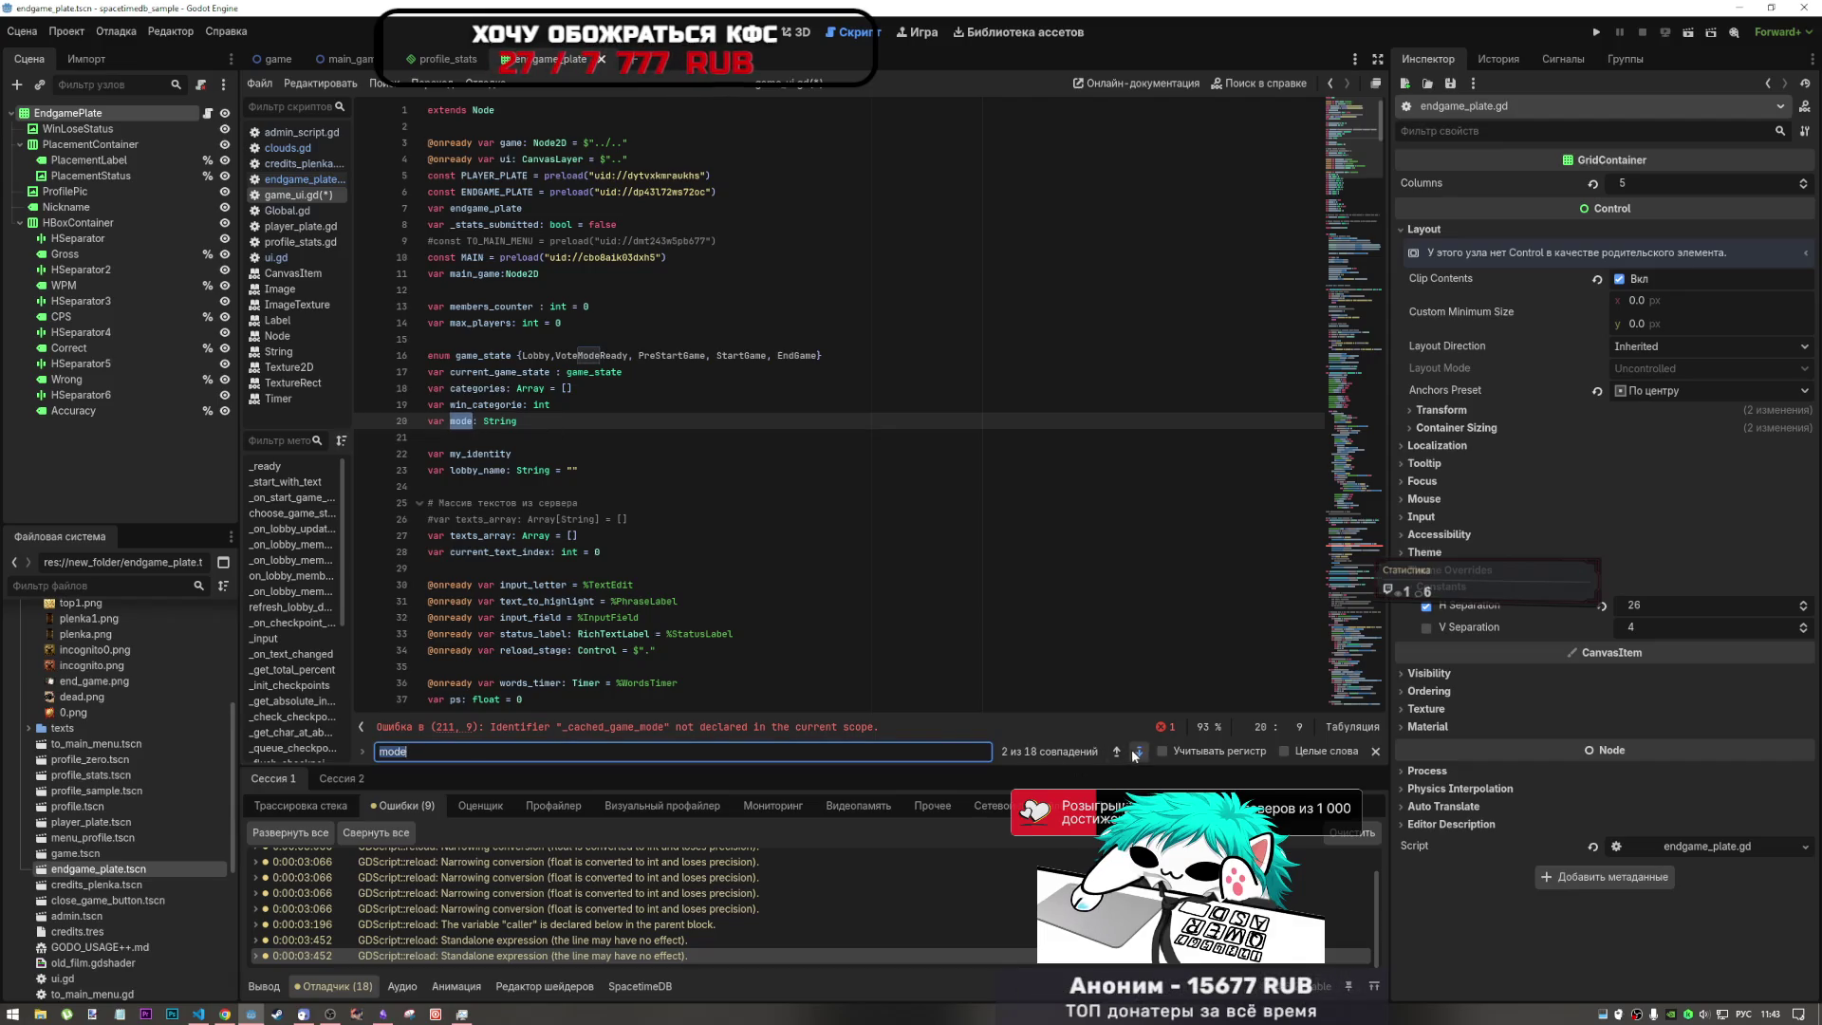
{"action": "left_click", "coordinate": [1137, 750]}
{"action": "left_click", "coordinate": [1137, 751]}
{"action": "left_click", "coordinate": [1138, 750]}
{"action": "left_click", "coordinate": [1138, 750]}
{"action": "left_click", "coordinate": [1137, 750]}
{"action": "left_click", "coordinate": [1137, 751]}
{"action": "left_click", "coordinate": [1137, 751]}
{"action": "left_click", "coordinate": [1137, 750]}
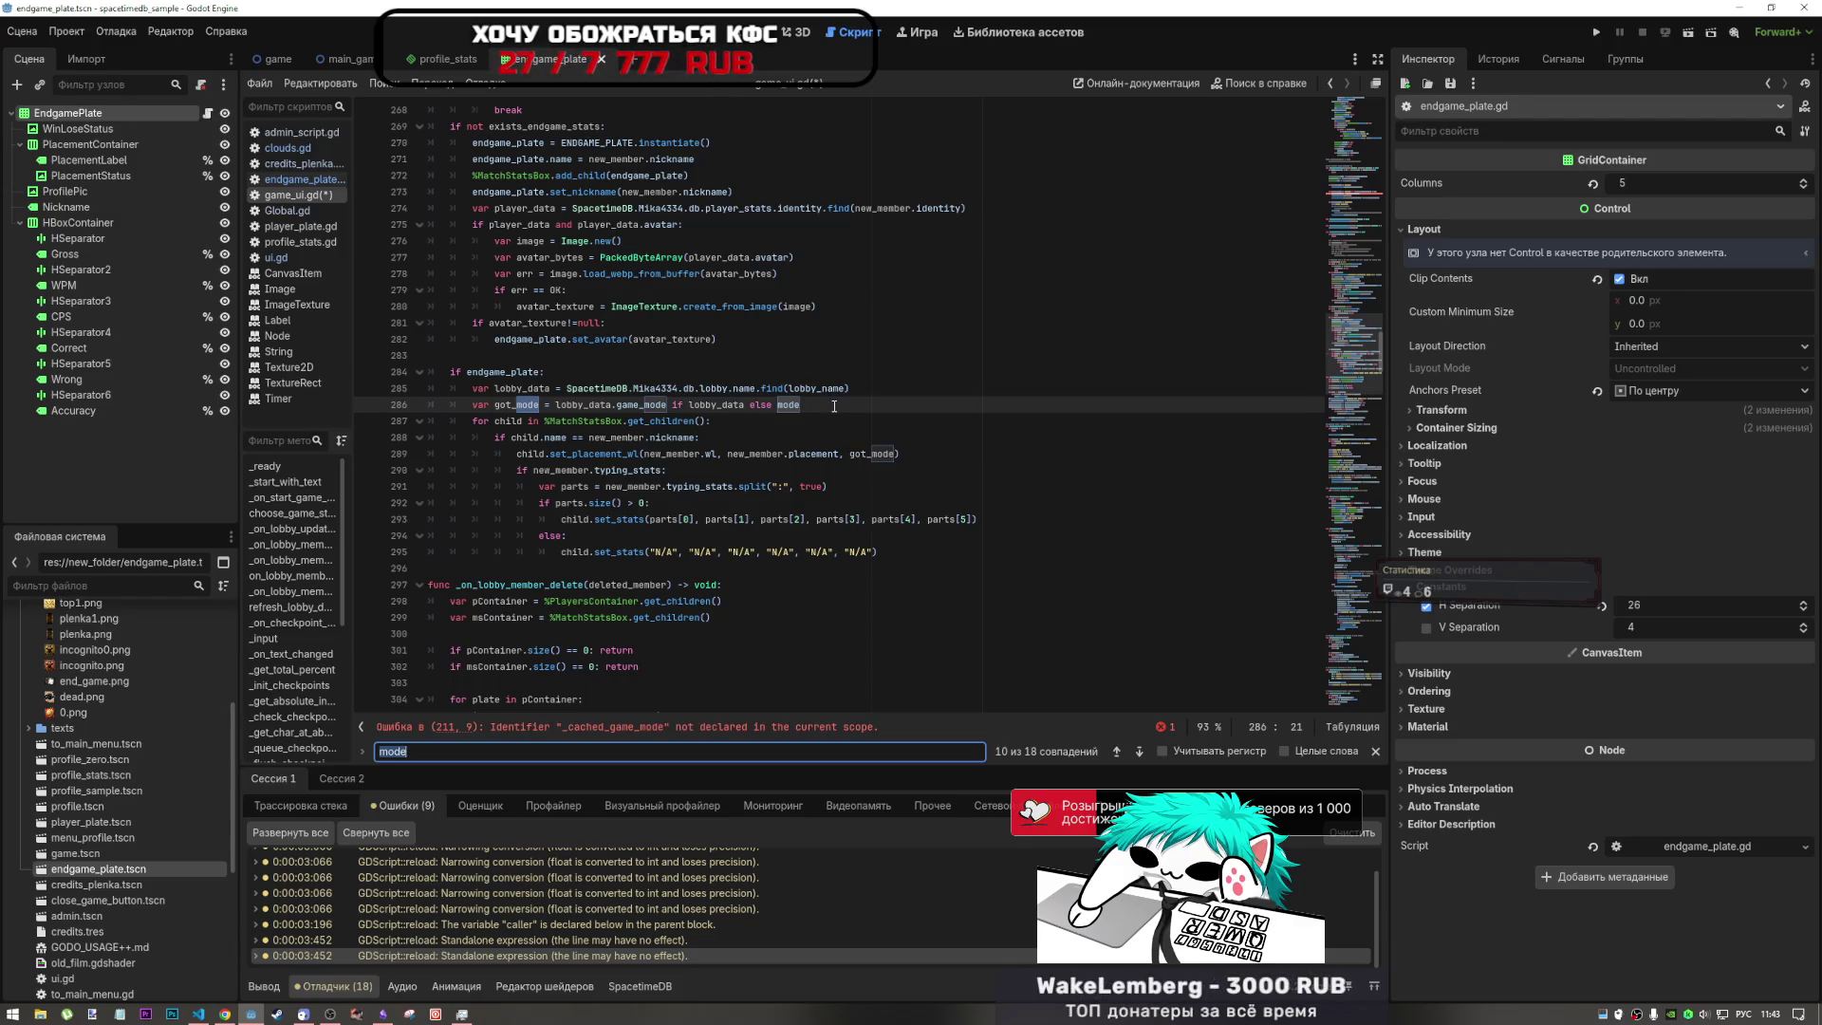
{"action": "left_click", "coordinate": [826, 408]}
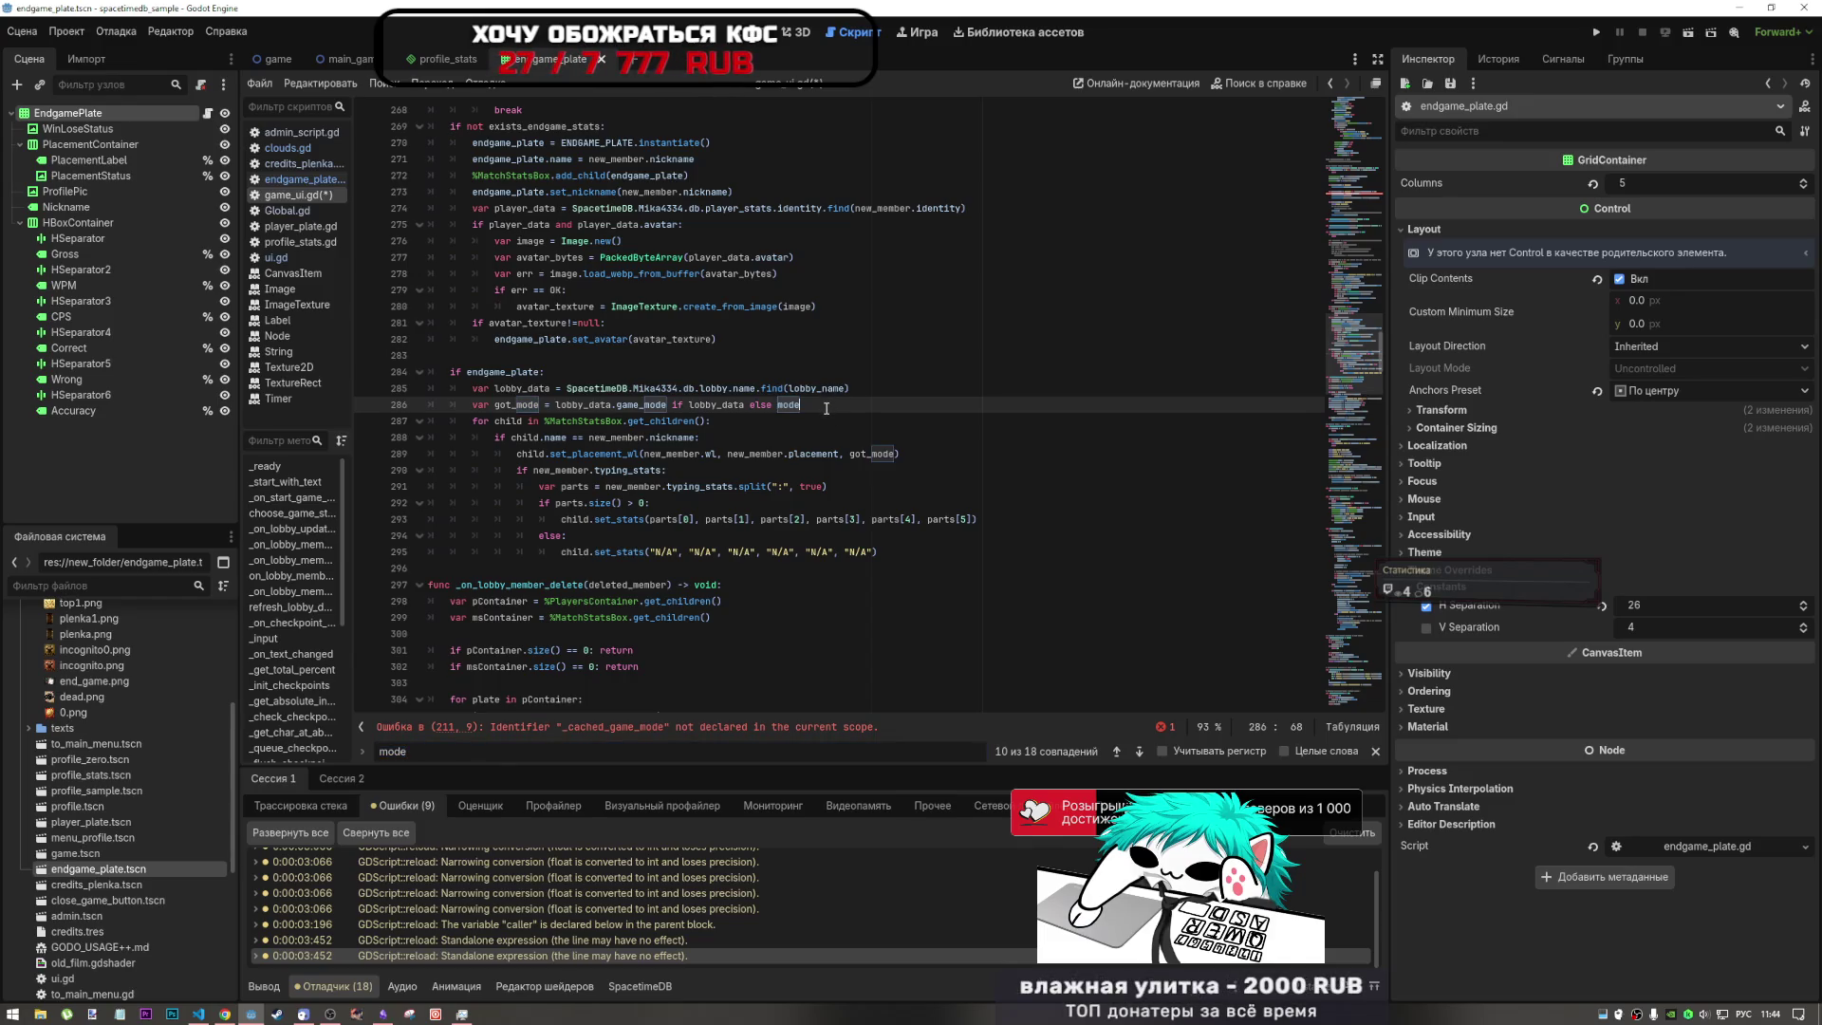
Step: Select the win_categorie and mode declarations on lines 19–20
{"action": "mouse_move", "coordinate": [1352, 347]}
{"action": "left_mouse_down"}
{"action": "mouse_move", "coordinate": [1315, 145]}
{"action": "mouse_move", "coordinate": [1345, 92]}
{"action": "left_mouse_up"}
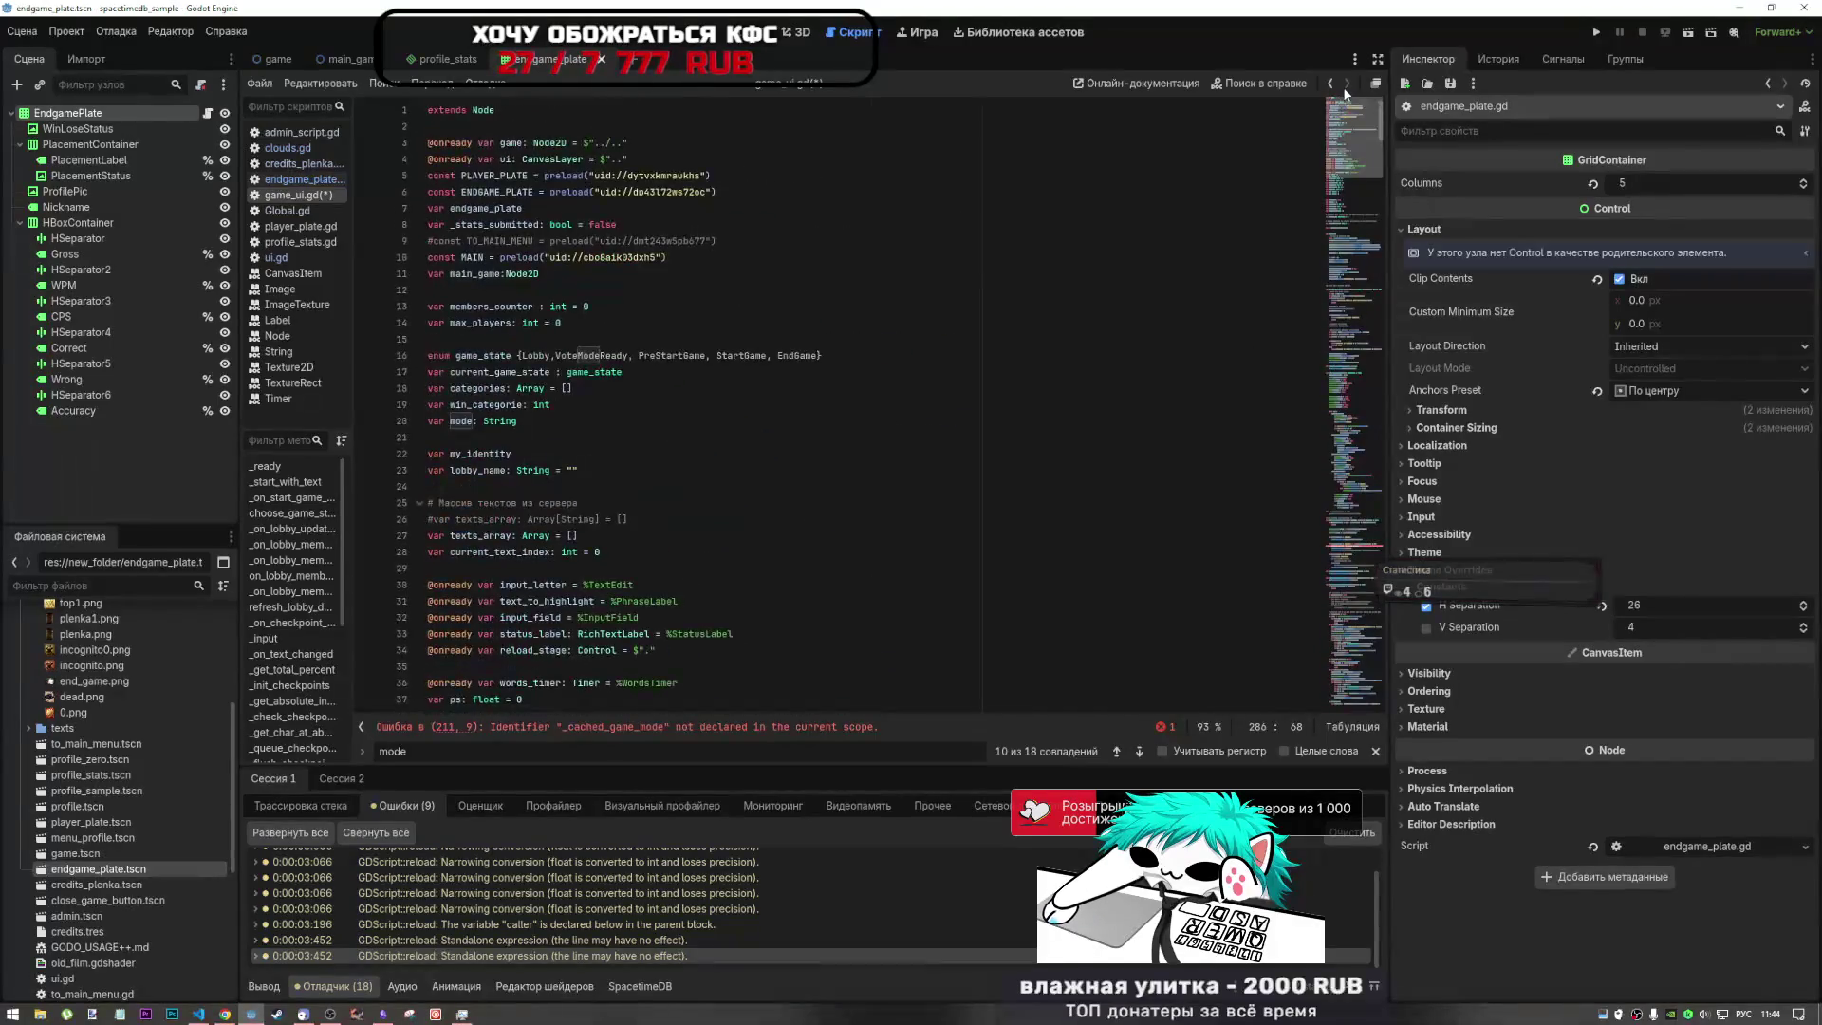
{"action": "left_click", "coordinate": [607, 420]}
{"action": "left_click", "coordinate": [592, 471]}
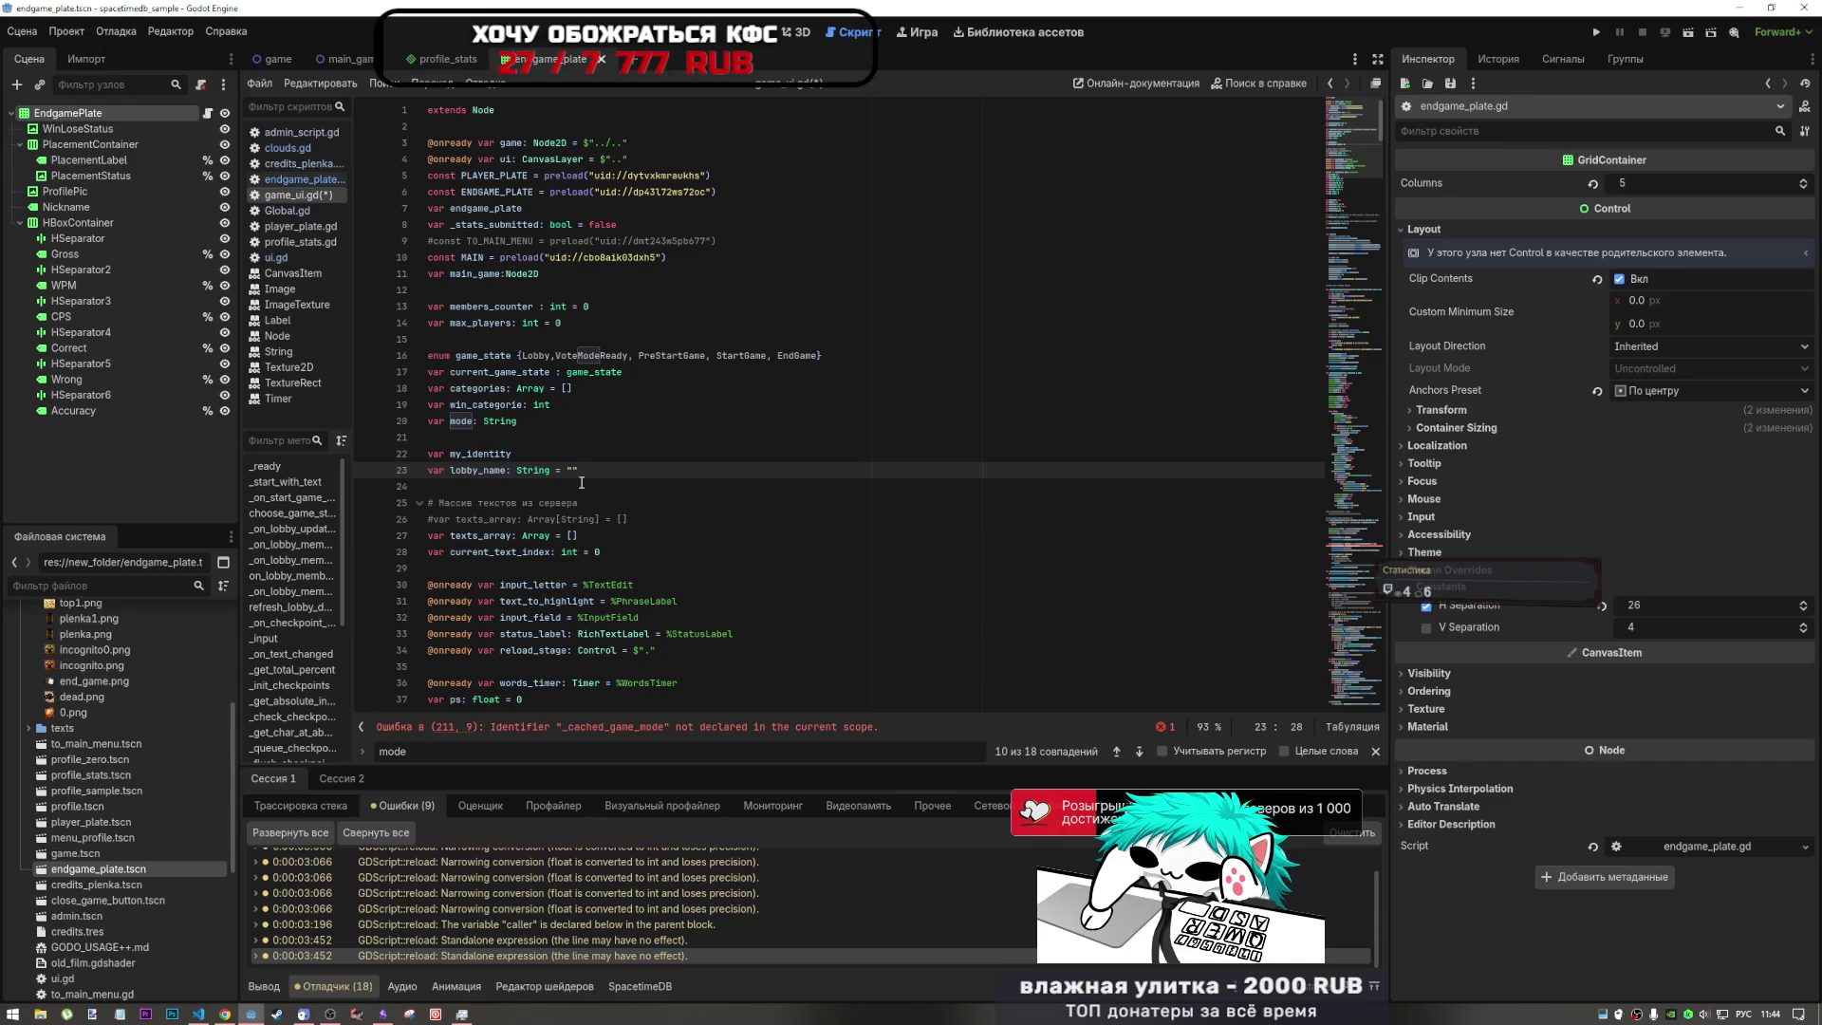
{"action": "left_click_drag", "start_coordinate": [517, 421], "coordinate": [382, 422]}
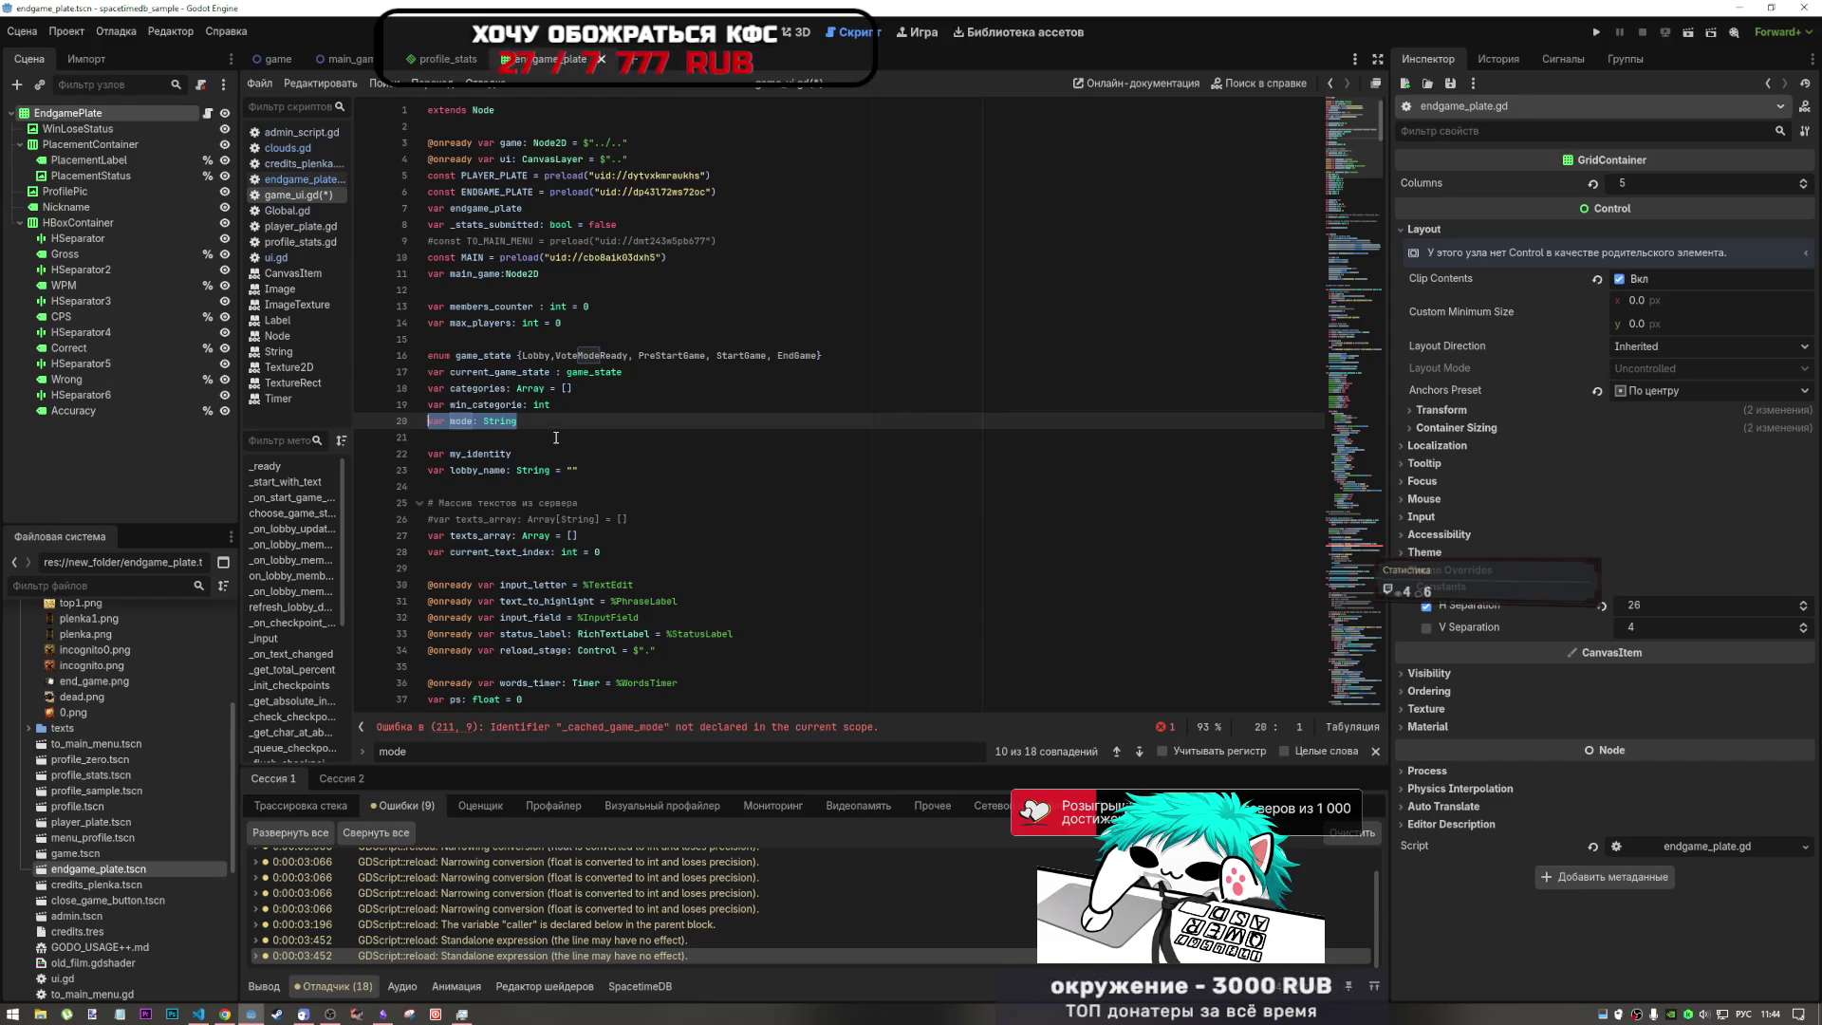
{"action": "key", "text": "alt+Tab"}
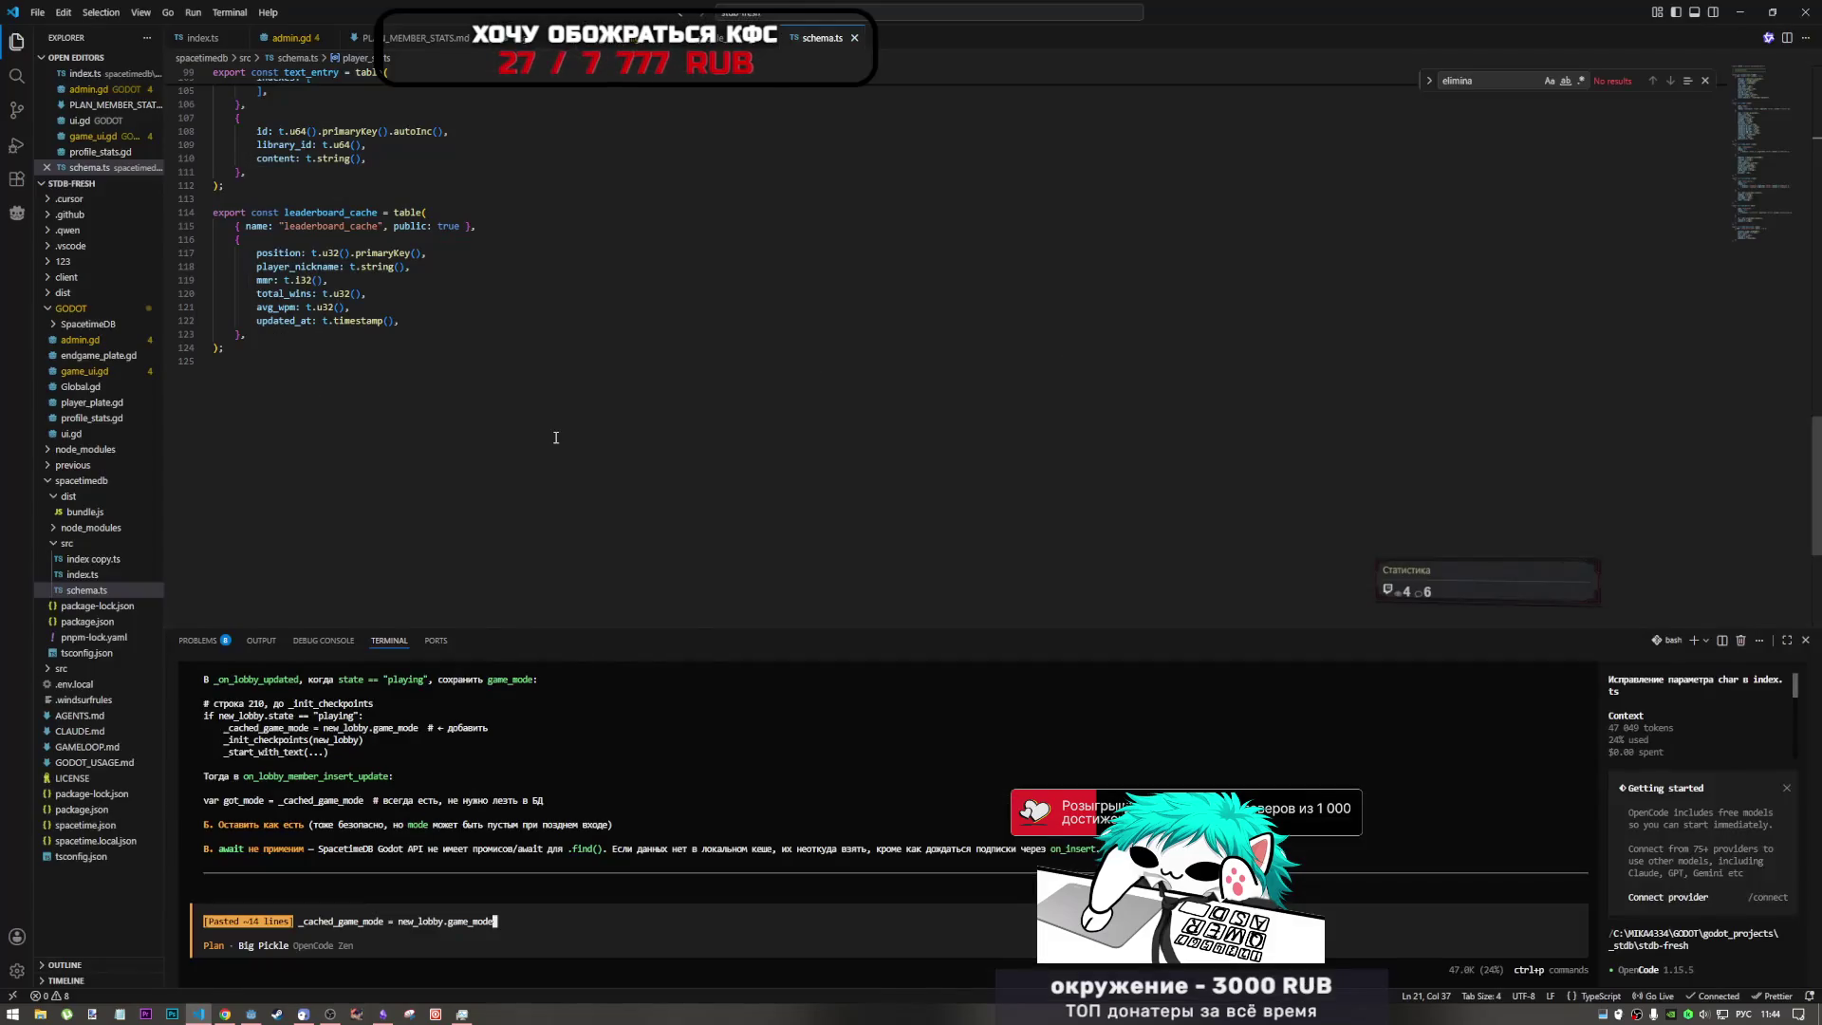
Step: Reread OpenCode's caching options, then try replacing the mode declaration with _cached_game_mode and undo
{"action": "scroll", "coordinate": [515, 849], "scroll_direction": "up", "scroll_amount": 2}
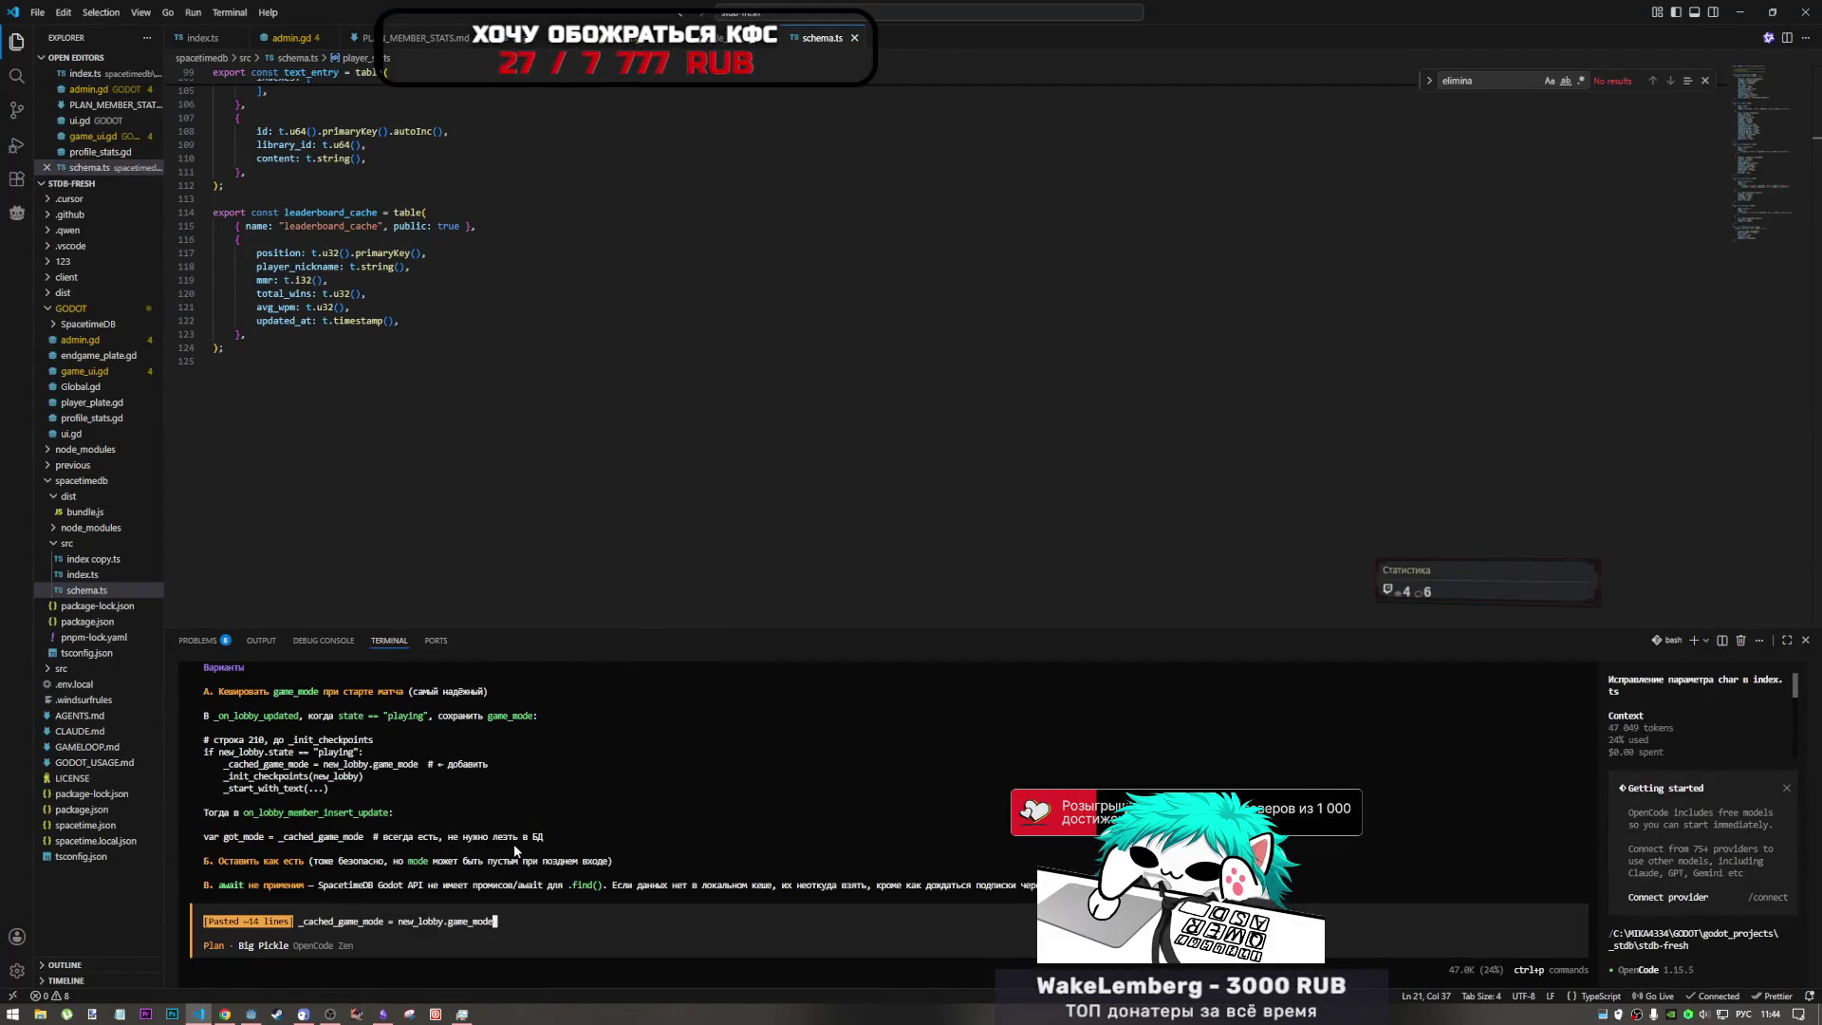
{"action": "scroll", "coordinate": [512, 845], "scroll_direction": "down", "scroll_amount": 2}
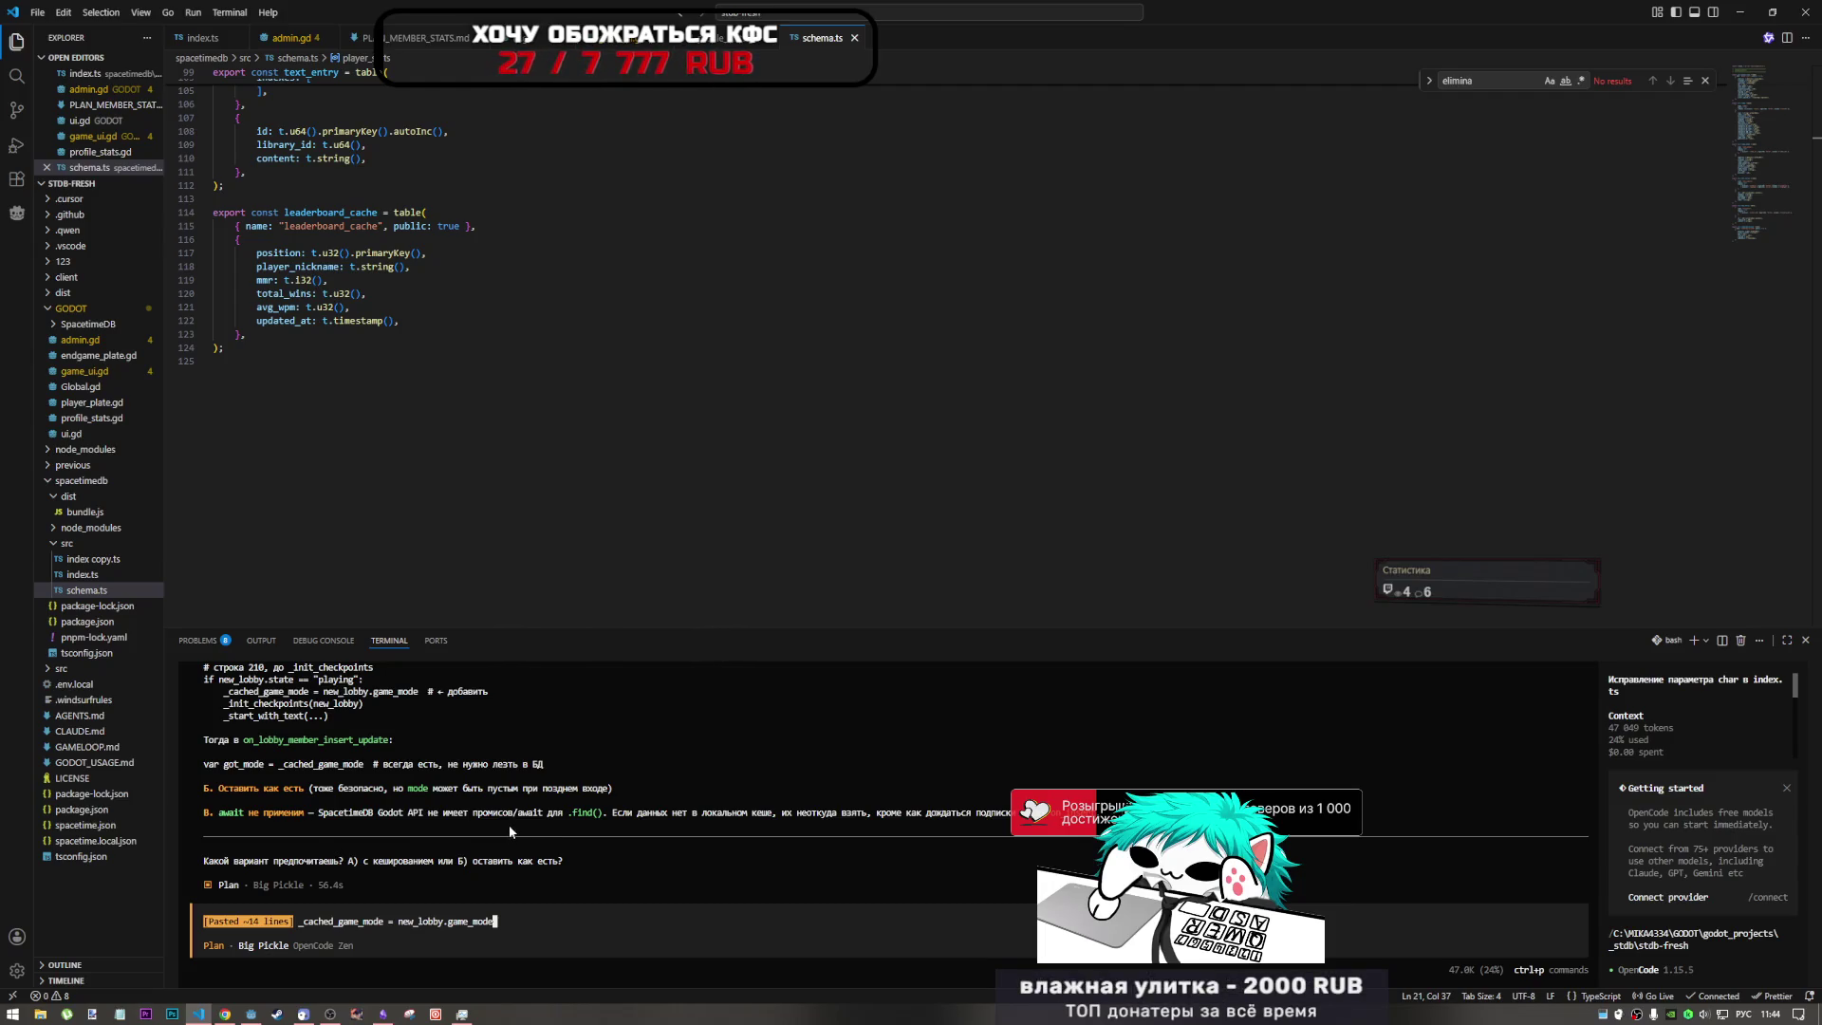
{"action": "scroll", "coordinate": [509, 828], "scroll_direction": "up", "scroll_amount": 2}
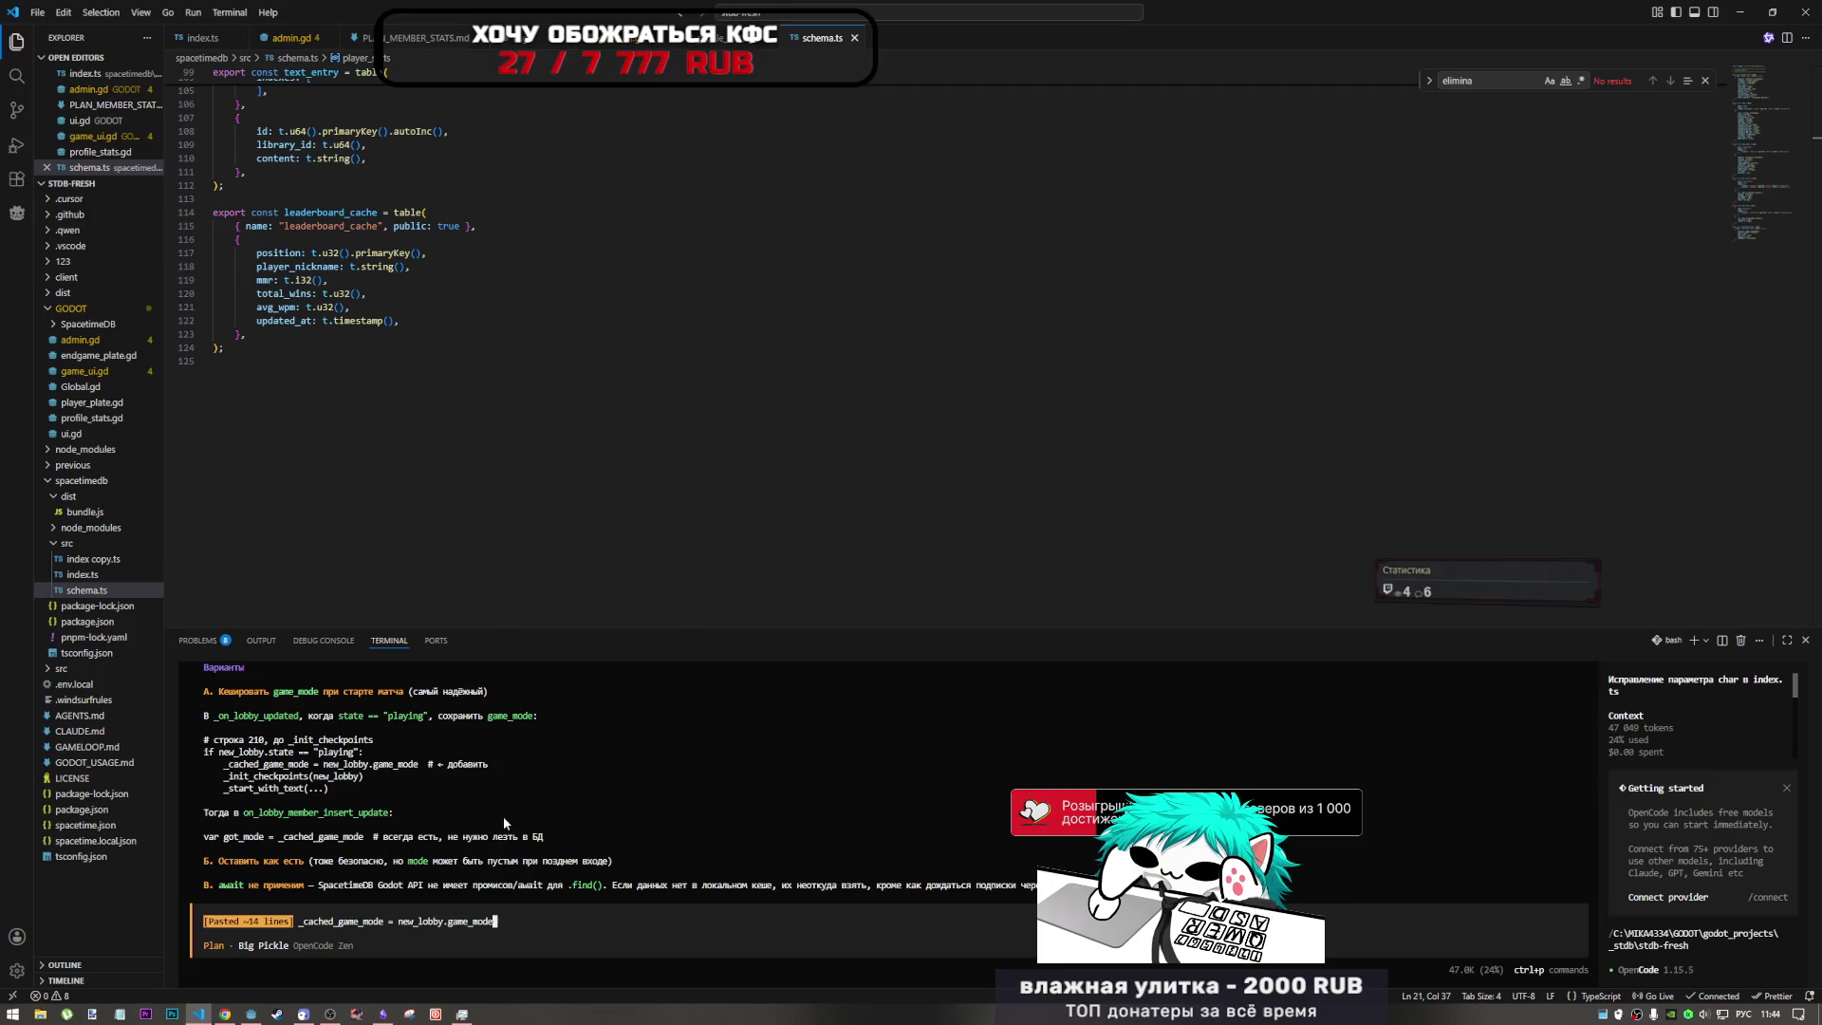
{"action": "scroll", "coordinate": [503, 813], "scroll_direction": "up", "scroll_amount": 1}
{"action": "key", "text": "alt"}
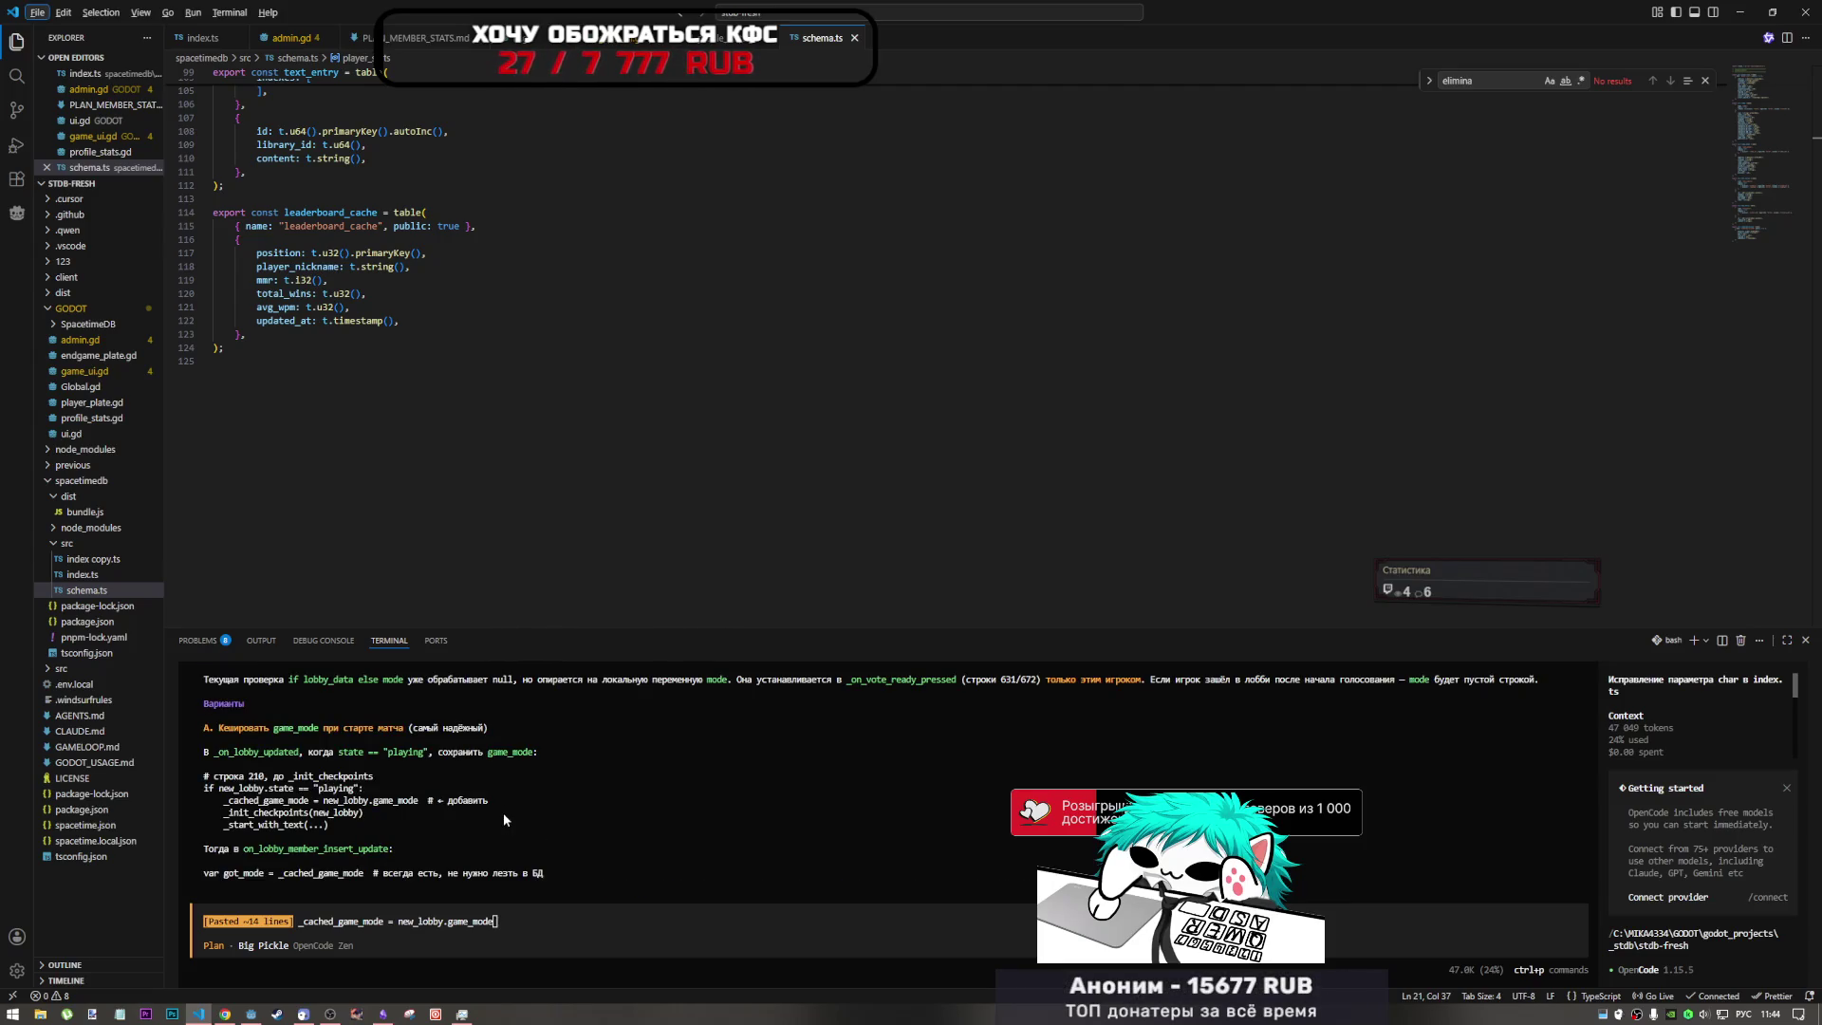
{"action": "key", "text": "alt+Tab"}
{"action": "type", "text": "_cached_game_mode"}
{"action": "key", "text": "ctrl+z"}
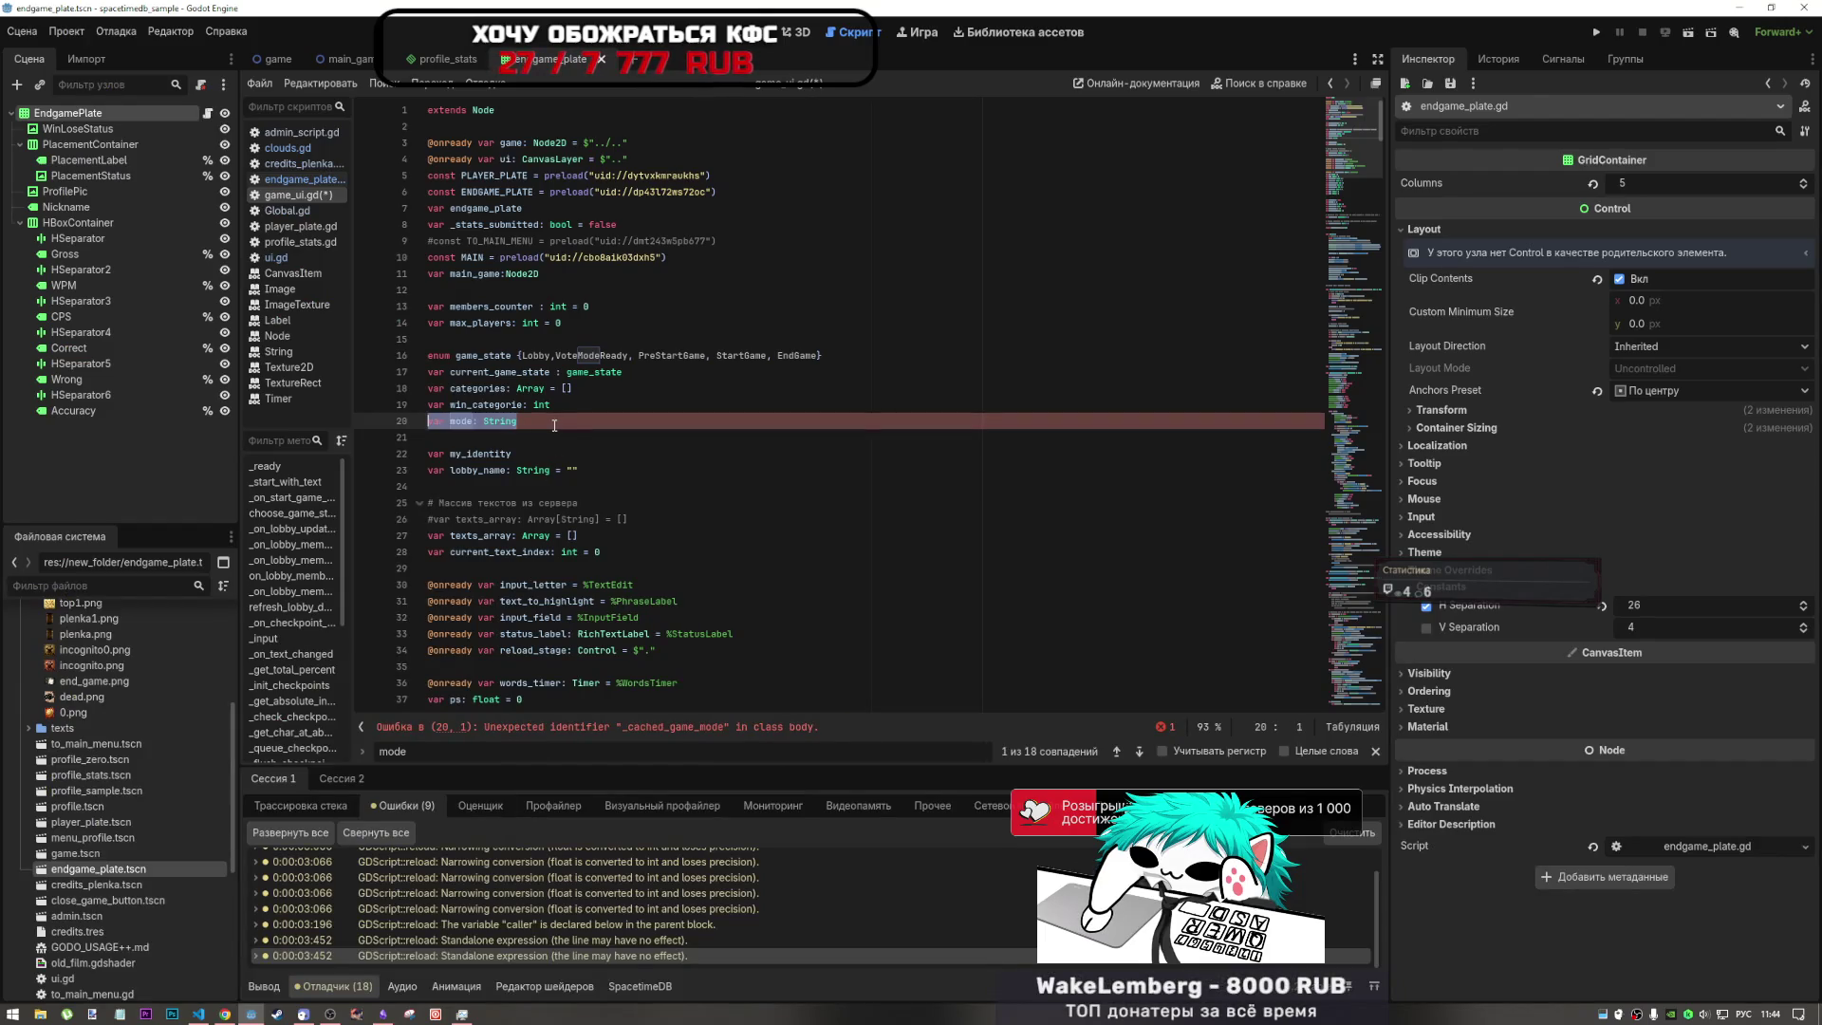
Step: Replace the line 20 mode declaration with a _cached_game_mode declaration
{"action": "type", "text": "_cached_game_mode"}
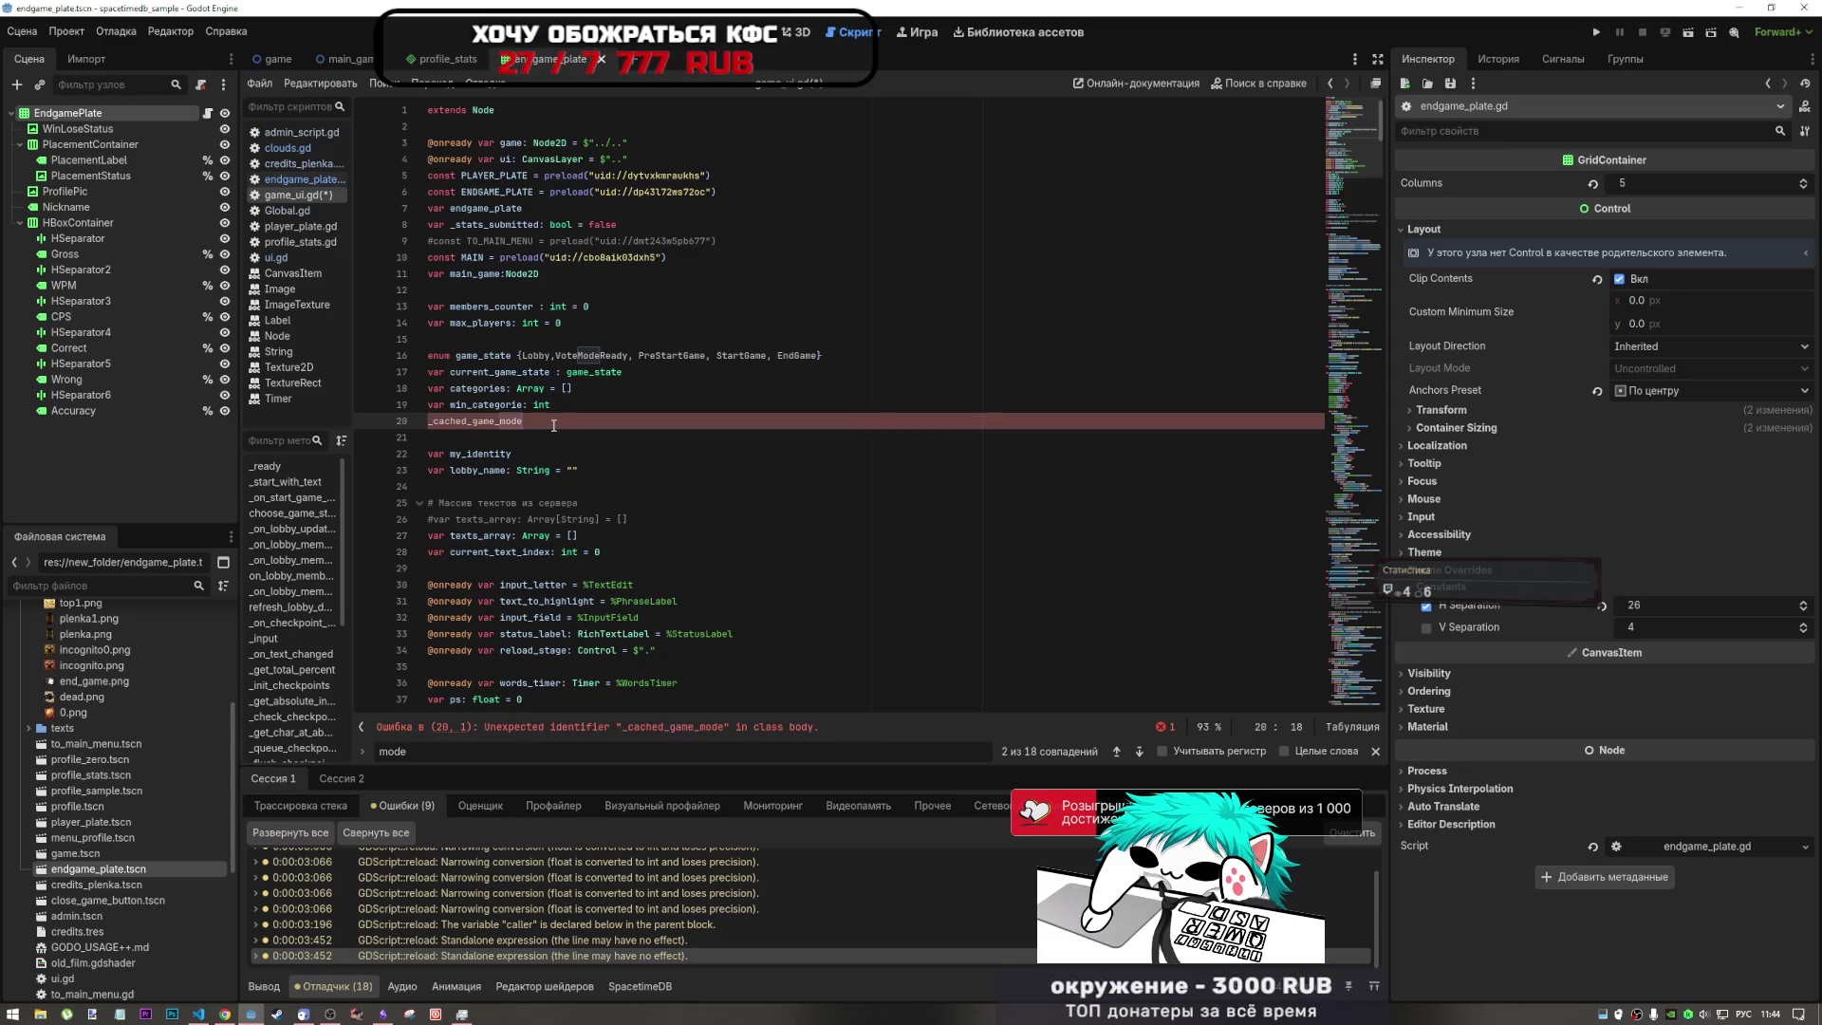
{"action": "key", "text": "ctrl+z"}
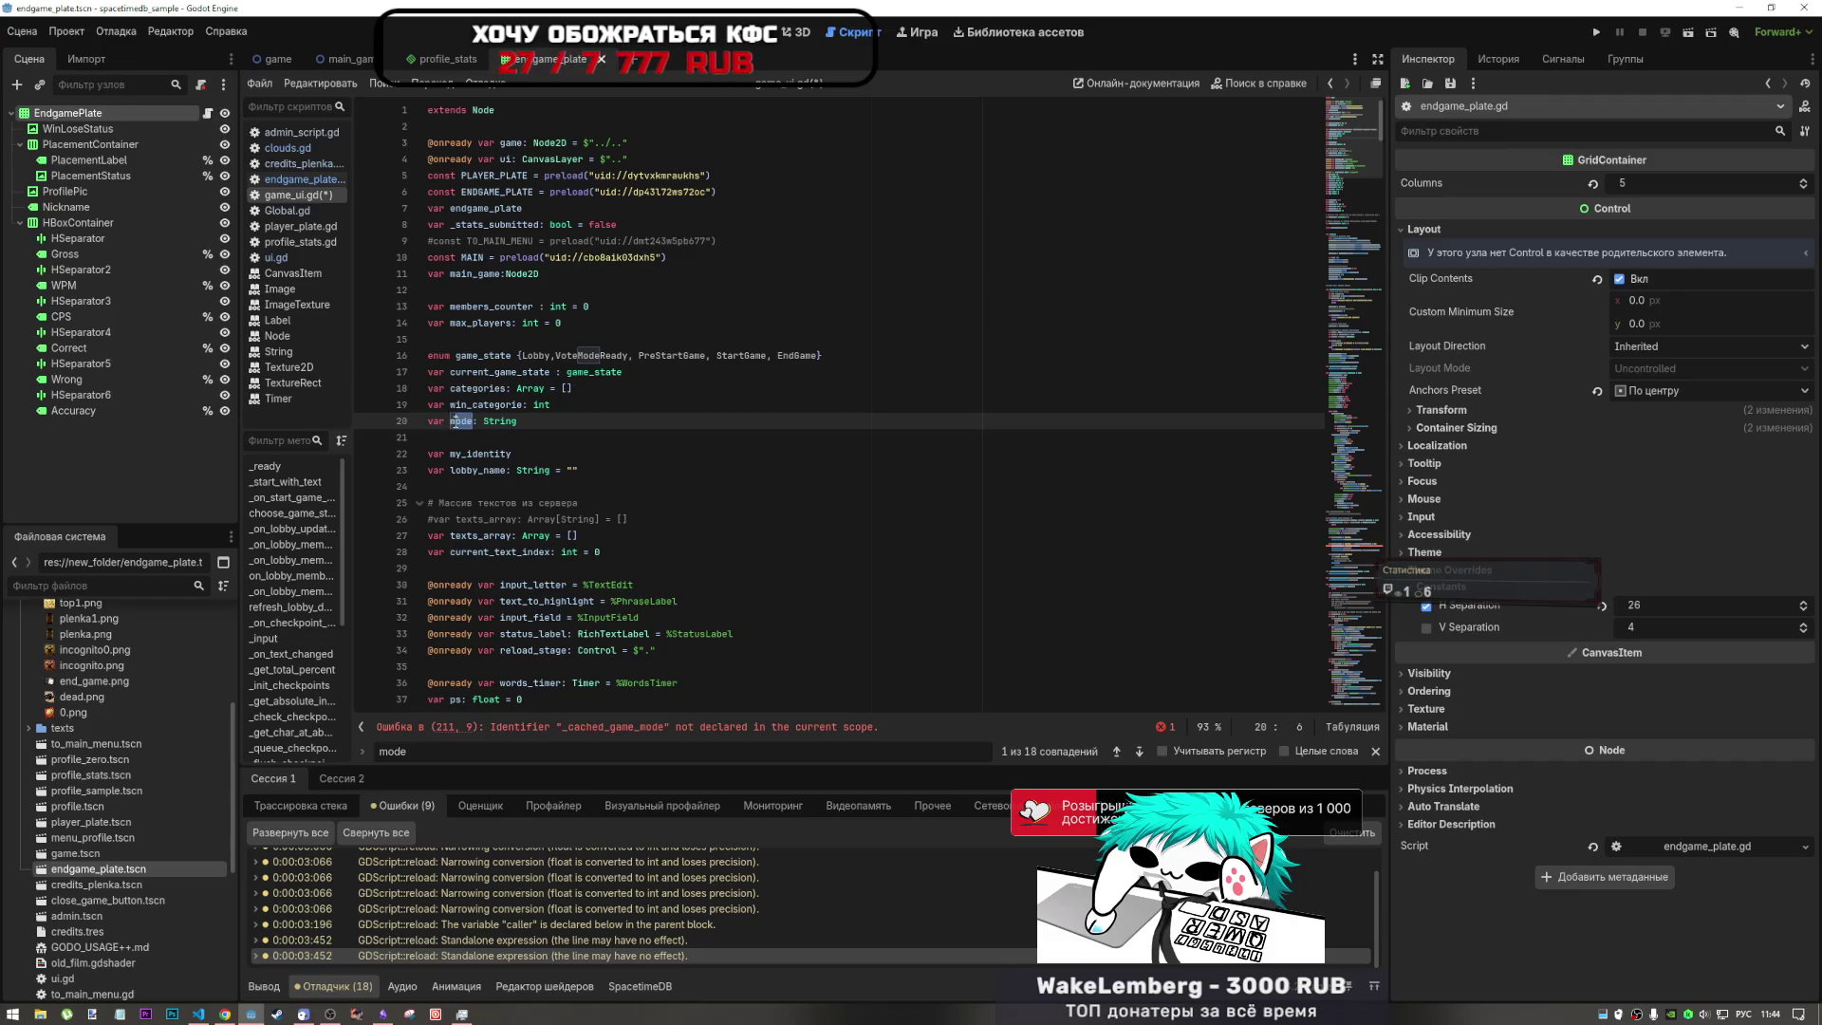
{"action": "type", "text": "_cached_game_mode"}
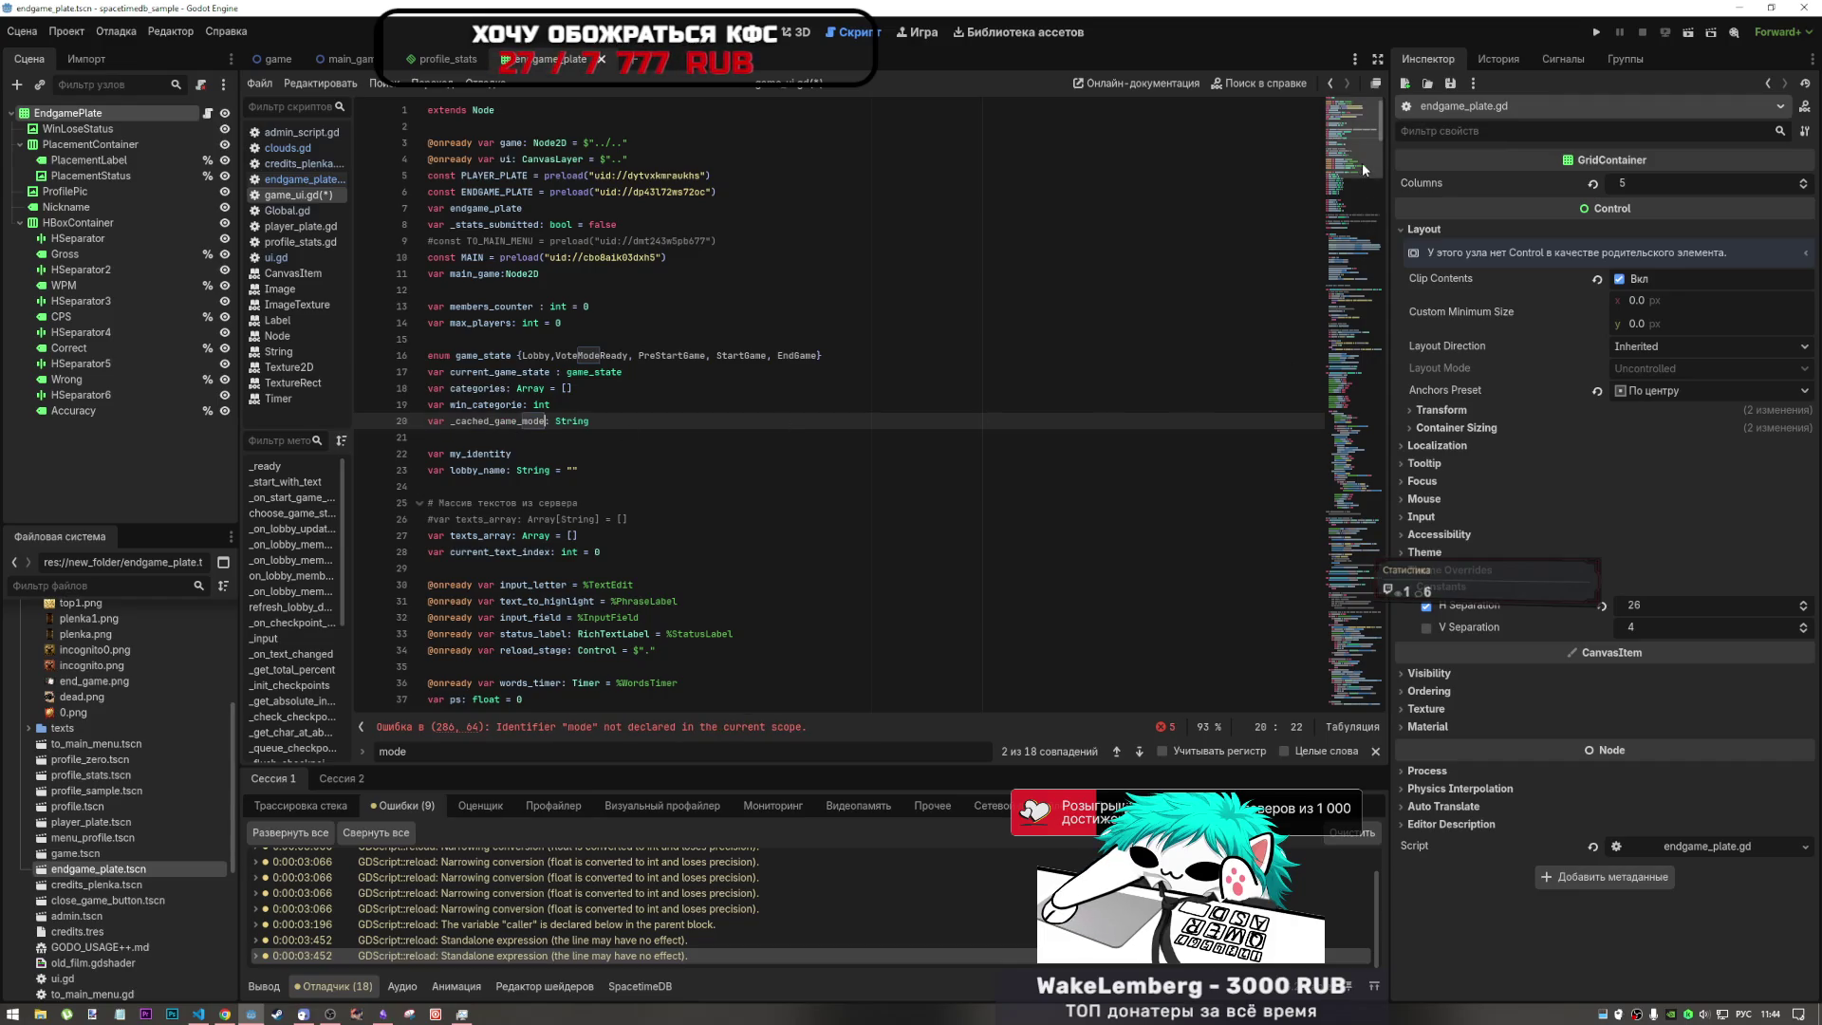
{"action": "scroll", "coordinate": [1335, 313], "scroll_direction": "down", "scroll_amount": 20}
{"action": "mouse_move", "coordinate": [1321, 343]}
{"action": "left_mouse_down"}
{"action": "mouse_move", "coordinate": [1317, 277]}
{"action": "mouse_move", "coordinate": [1323, 334]}
{"action": "left_mouse_up"}
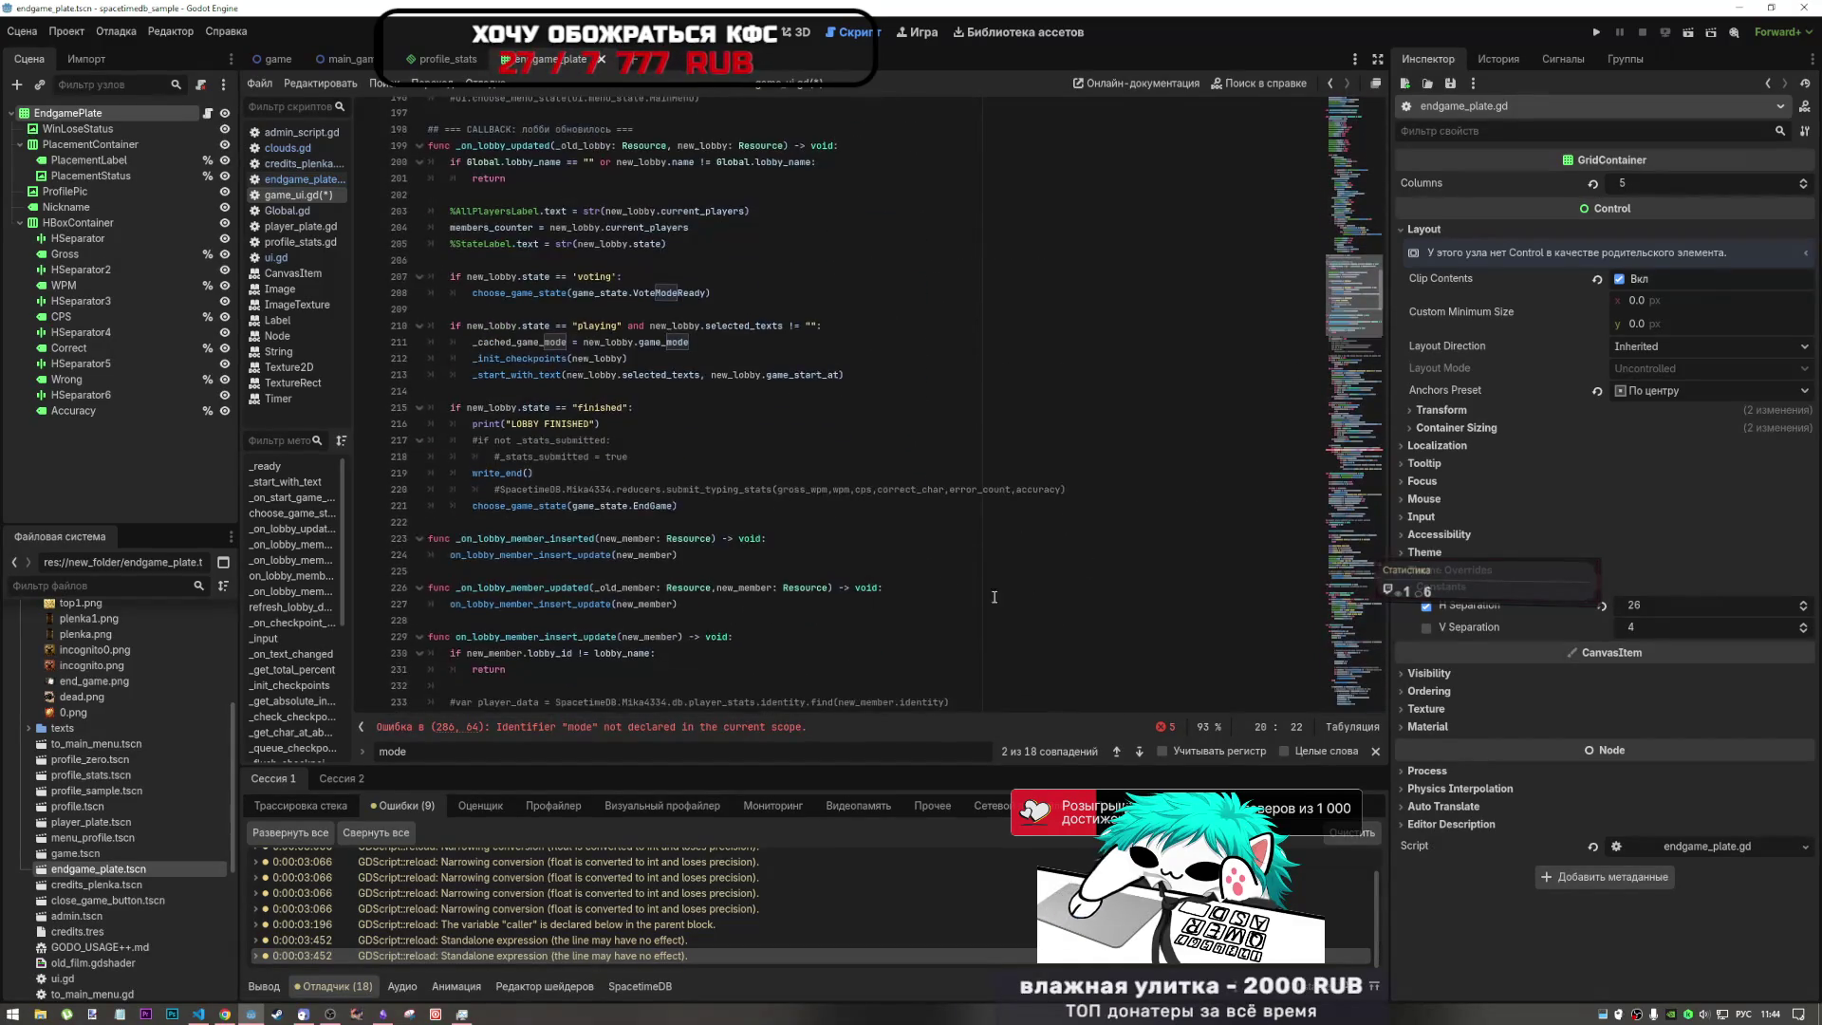
Step: Find _cached_game_mode's assignment, then select the lobby_data and got_mode lines at the line 286 error
{"action": "left_click", "coordinate": [476, 746]}
{"action": "key", "text": "ctrl+a"}
{"action": "type", "text": "_cached_game_mode"}
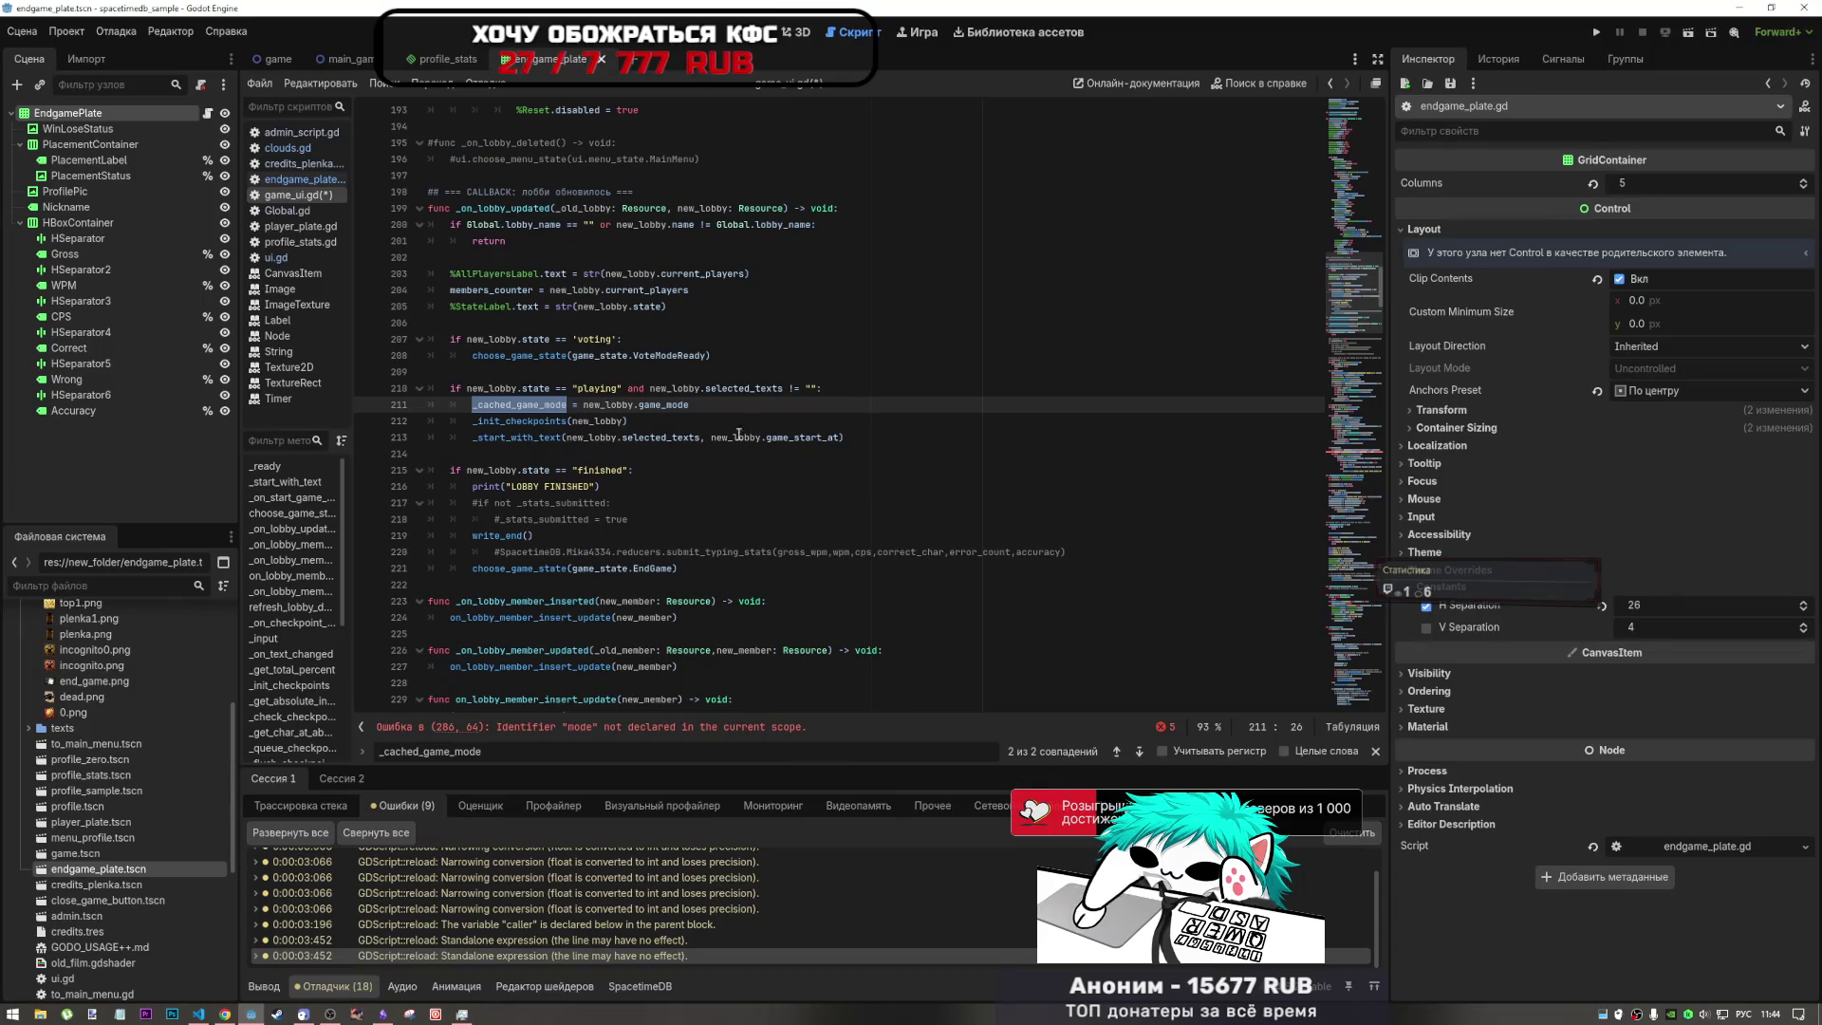
{"action": "left_click_drag", "start_coordinate": [689, 405], "coordinate": [595, 405]}
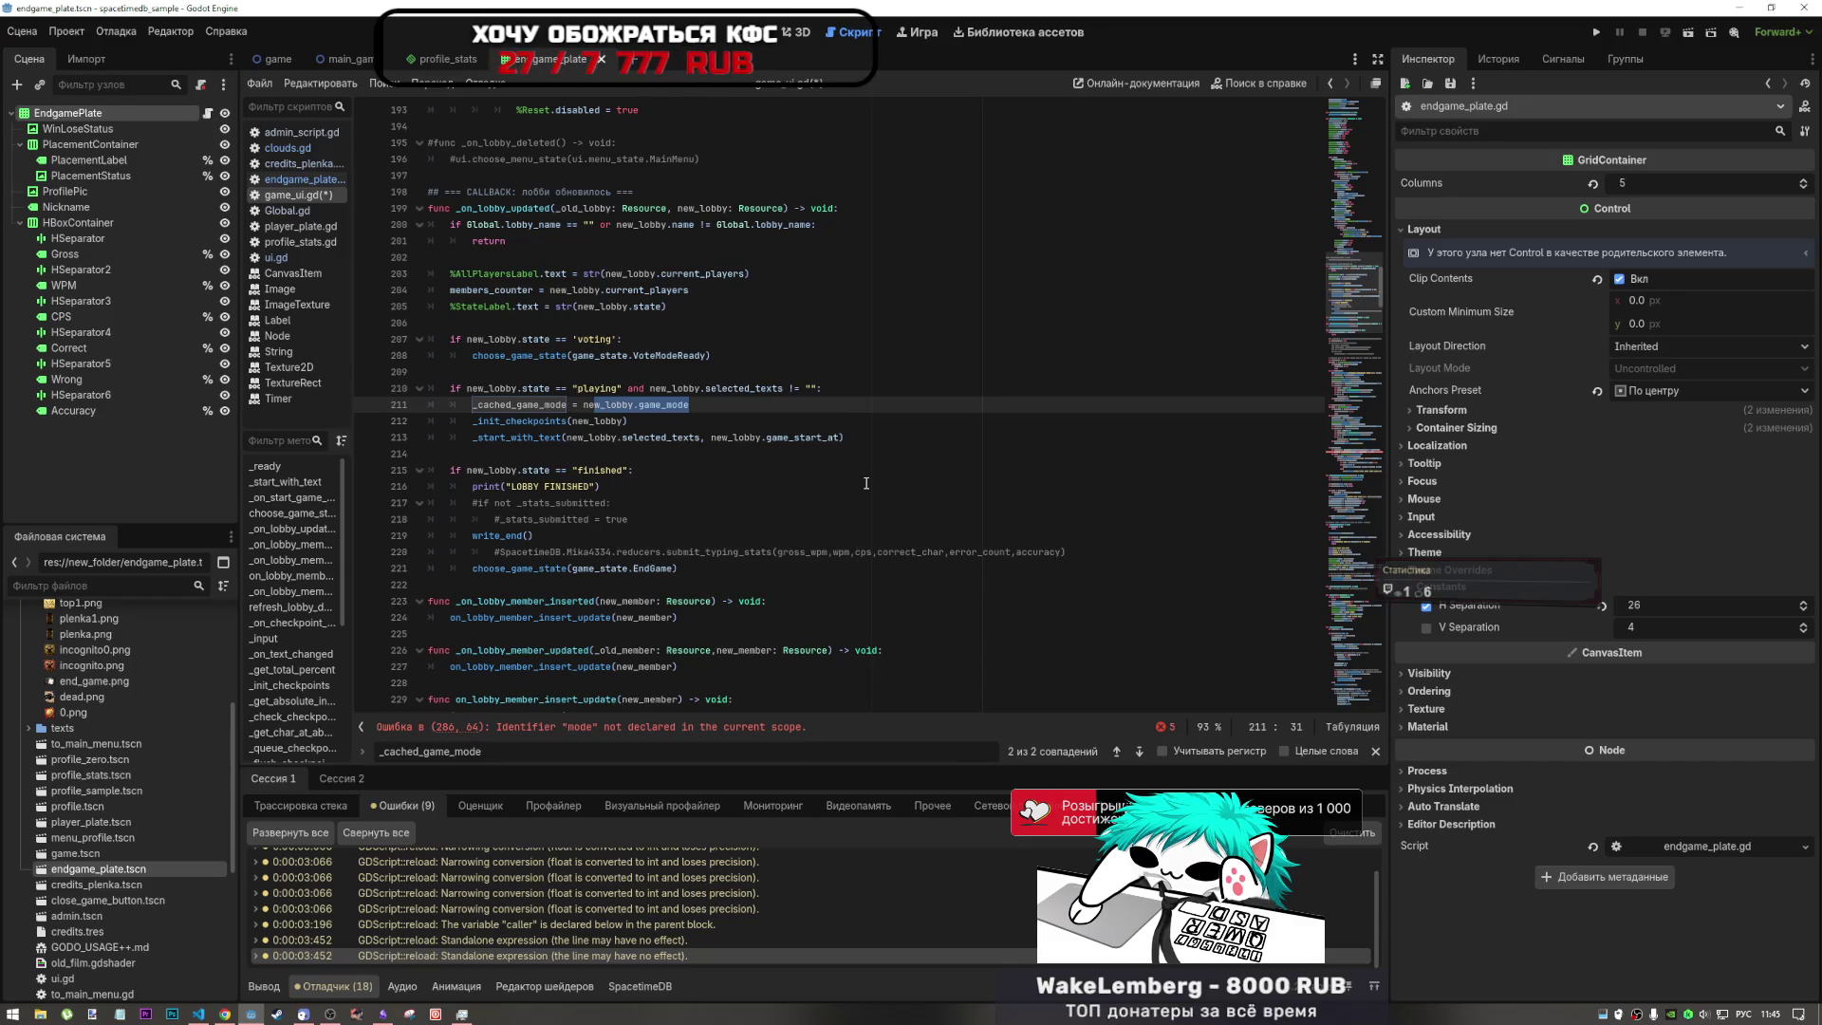
{"action": "left_click", "coordinate": [737, 728]}
{"action": "left_click_drag", "start_coordinate": [838, 405], "coordinate": [428, 390]}
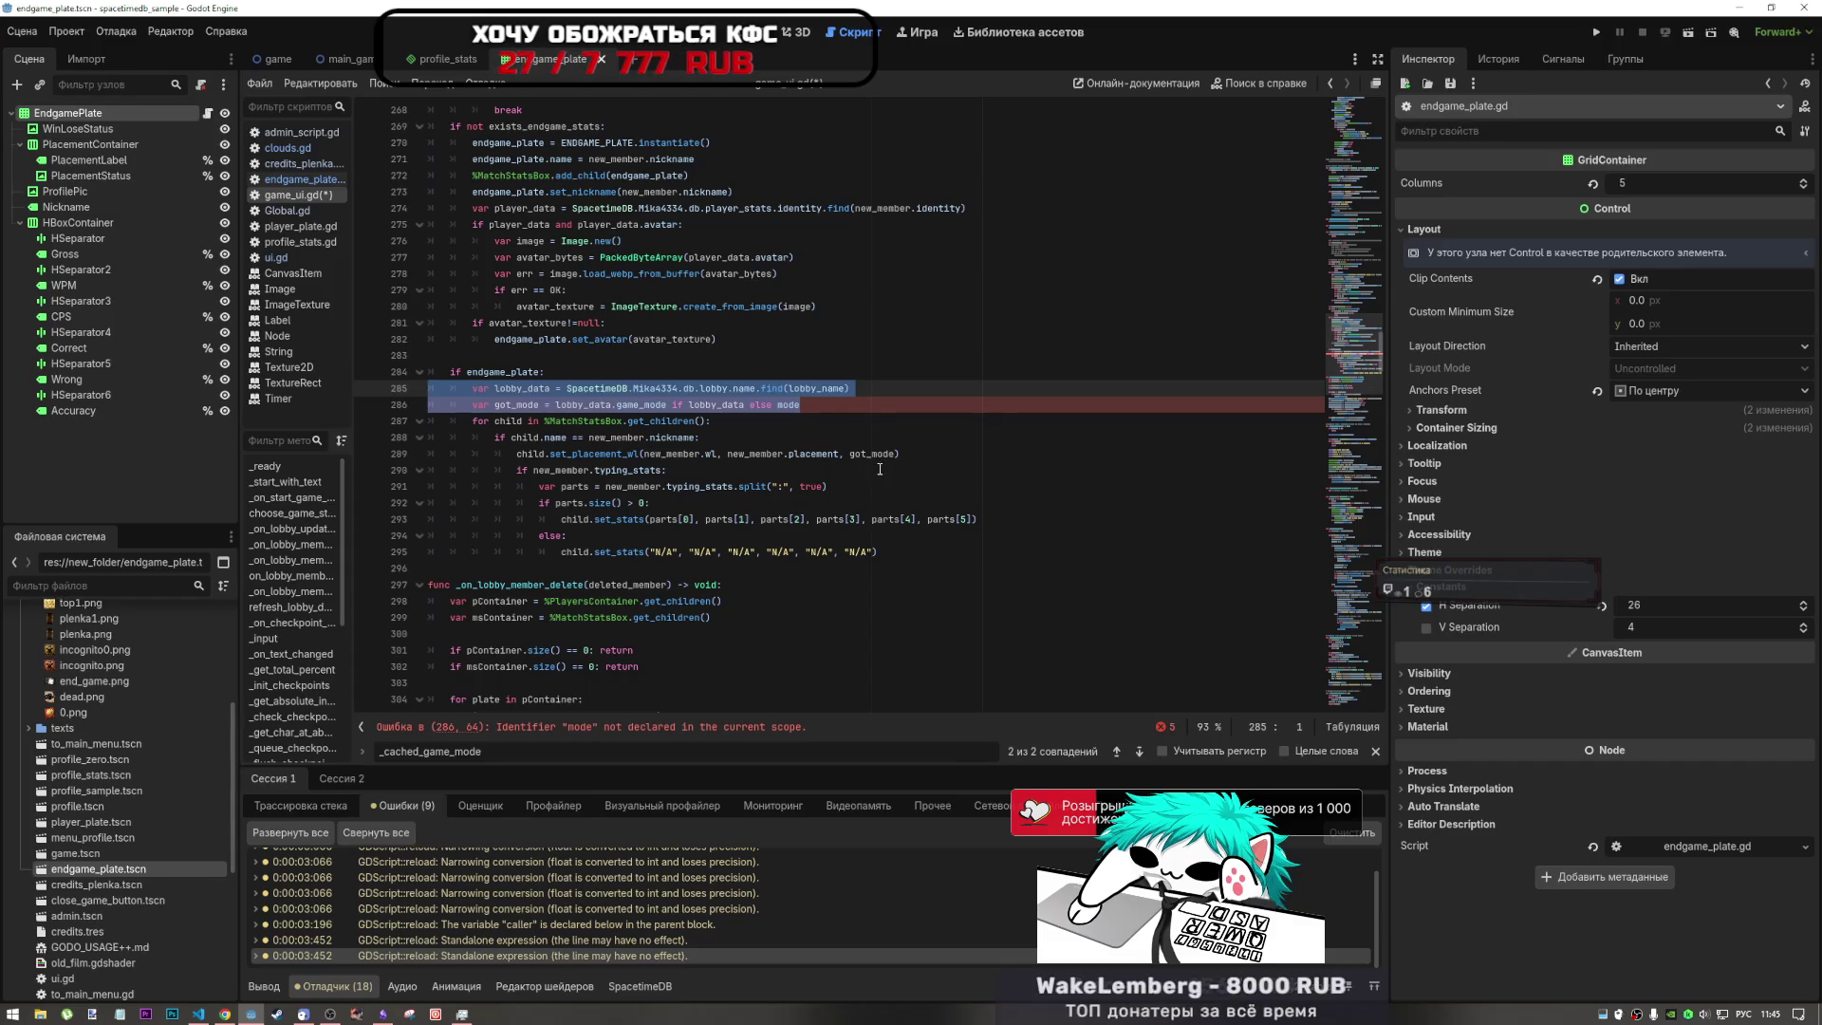
Step: Delete the lobby_data and got_mode lines, pass _cached_game_mode to set_placement_ui, and save
{"action": "key", "text": "Delete"}
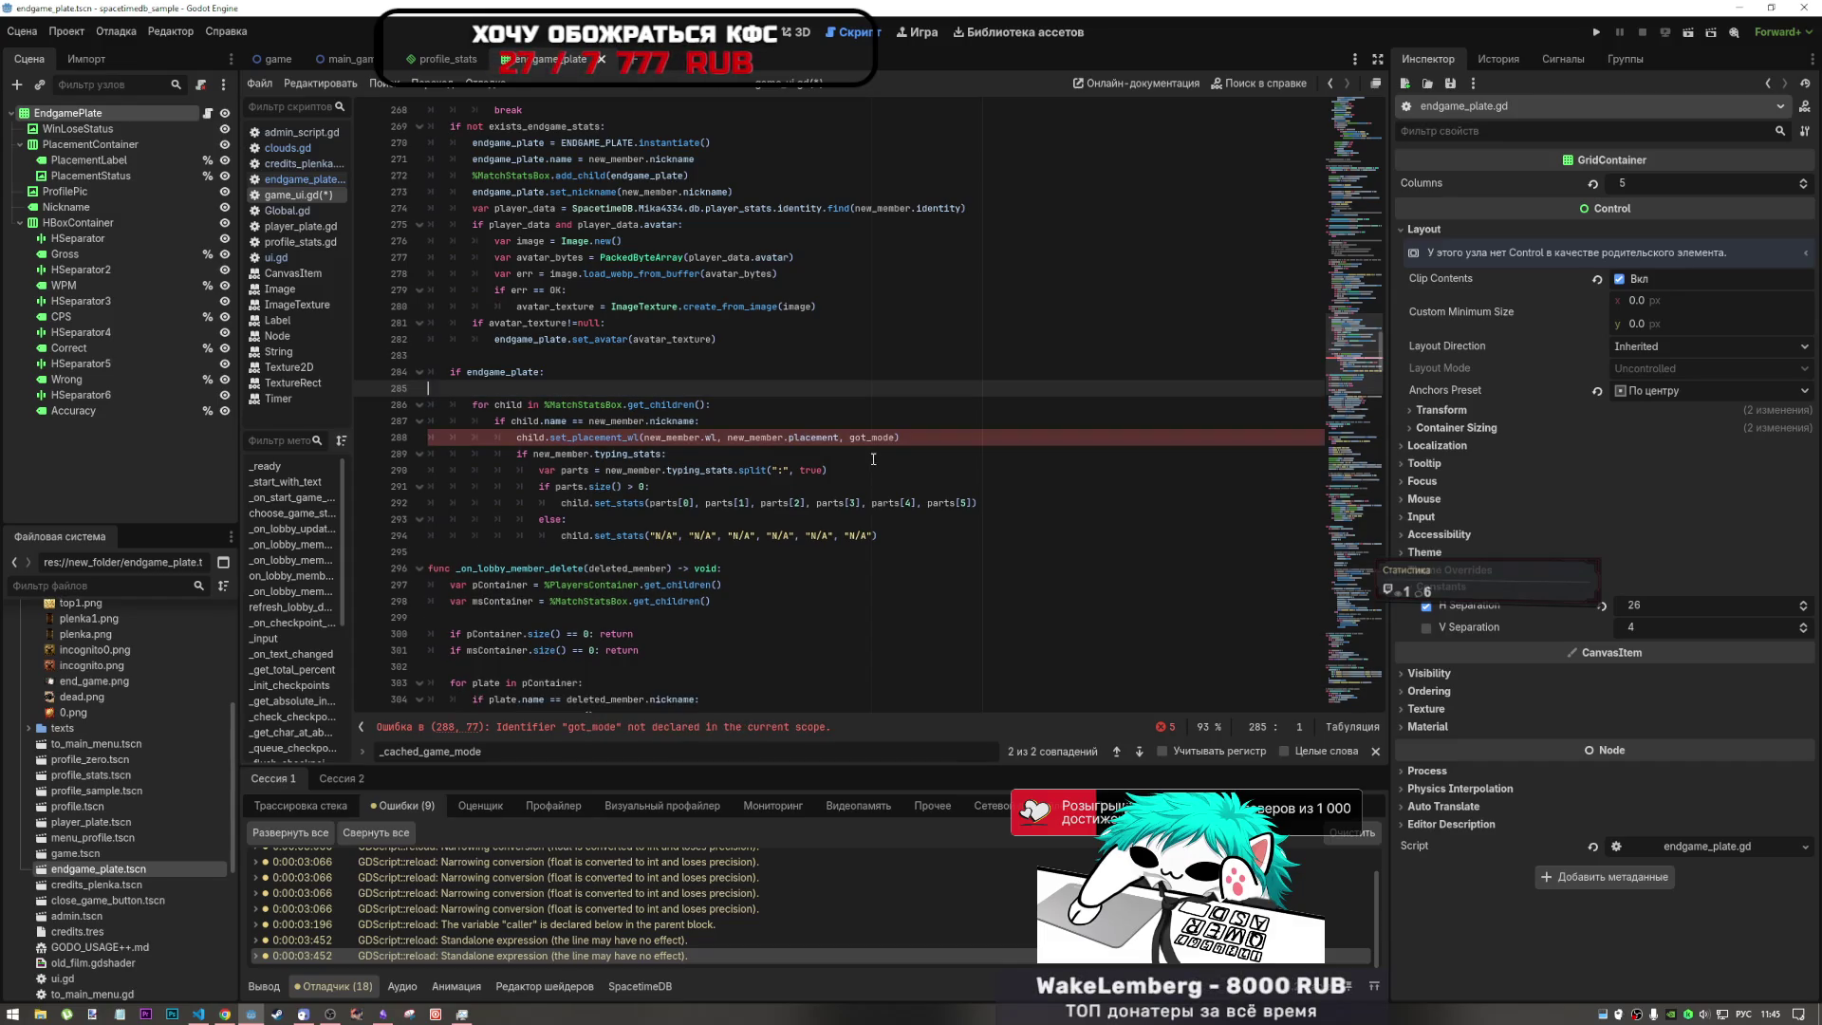
{"action": "key", "text": "BackSpace"}
{"action": "double_click", "coordinate": [873, 421]}
{"action": "type", "text": "_cached_game_mode"}
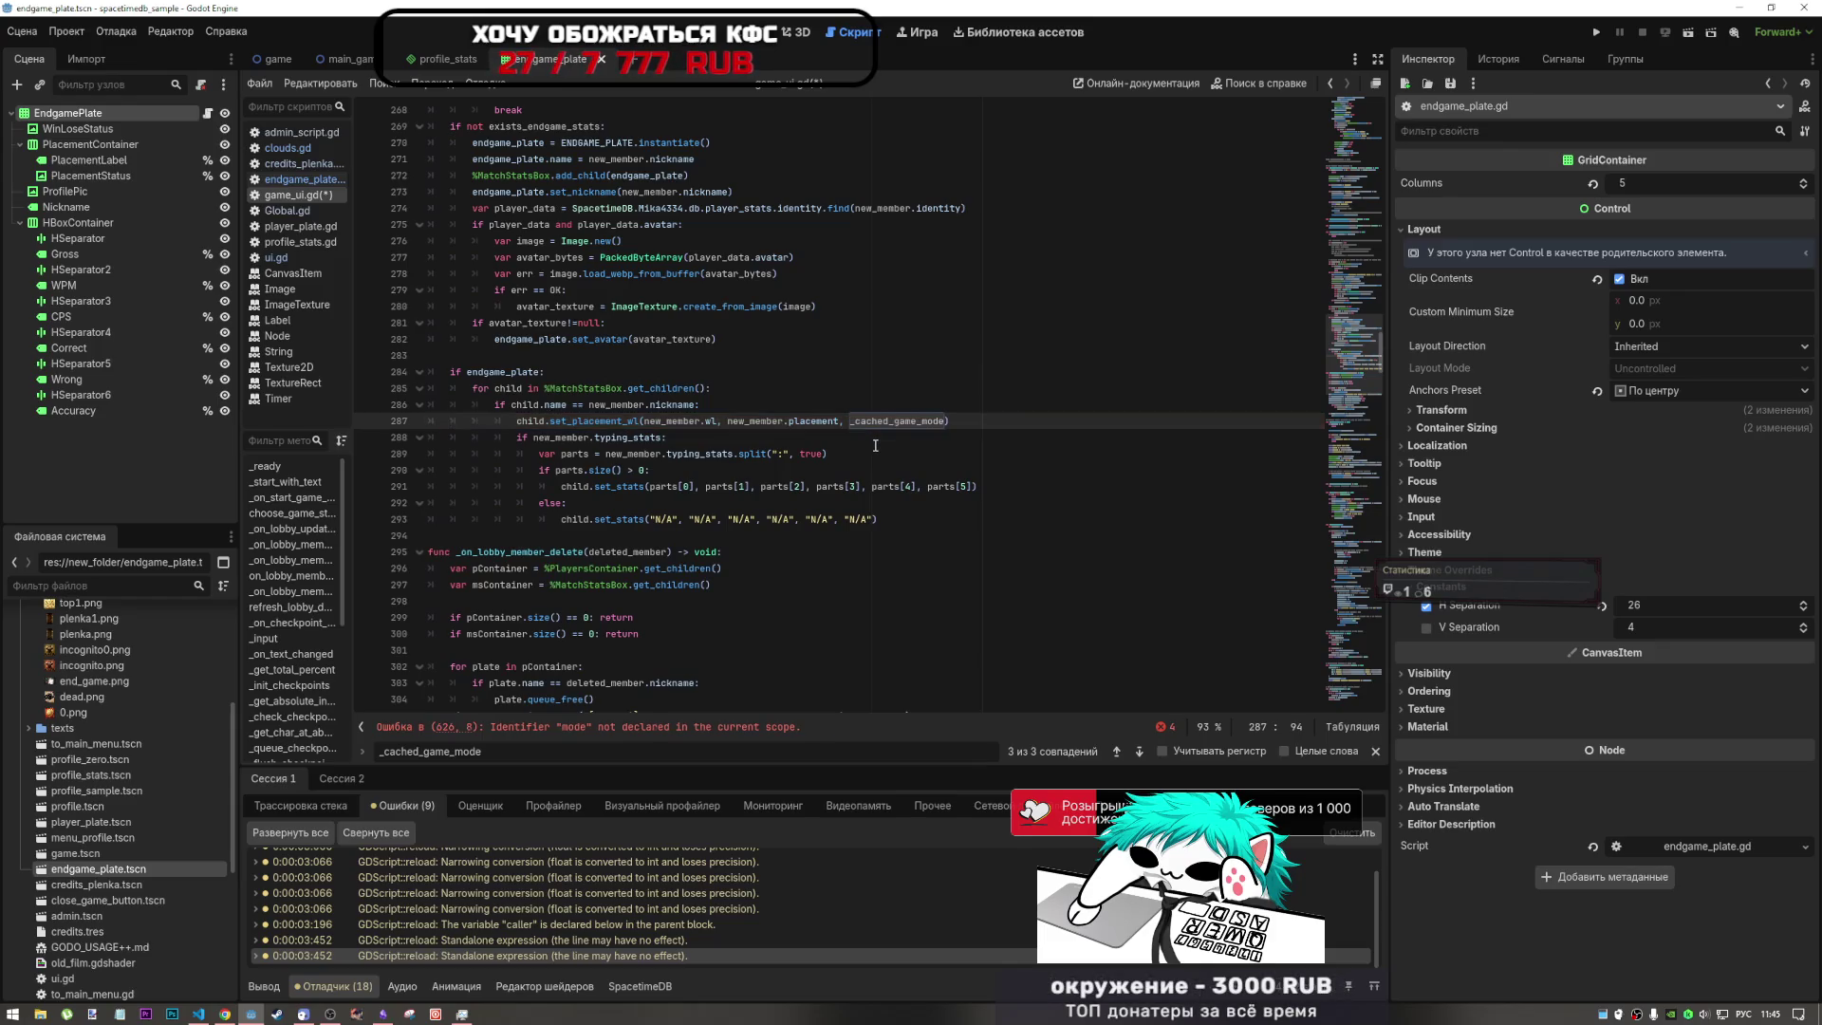
{"action": "key", "text": "ctrl+s"}
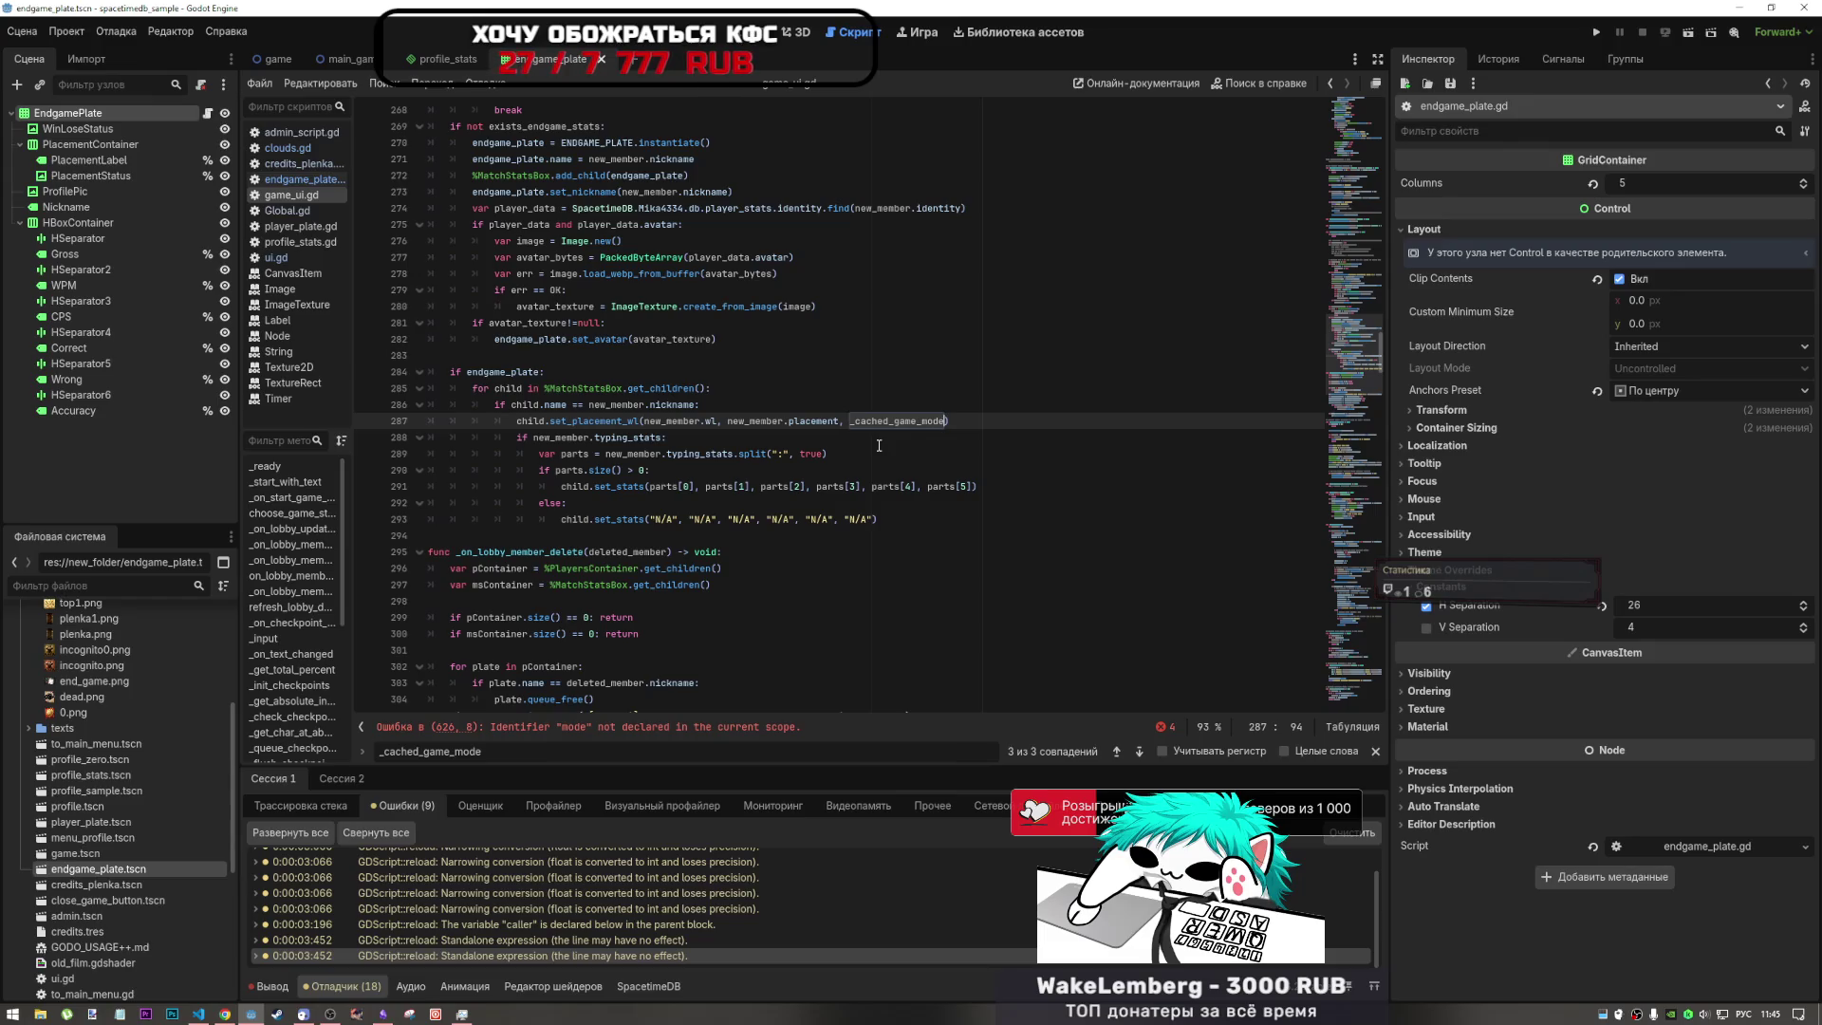
{"action": "key", "text": "ctrl+z"}
{"action": "key", "text": "ctrl+z"}
{"action": "key", "text": "ctrl+z"}
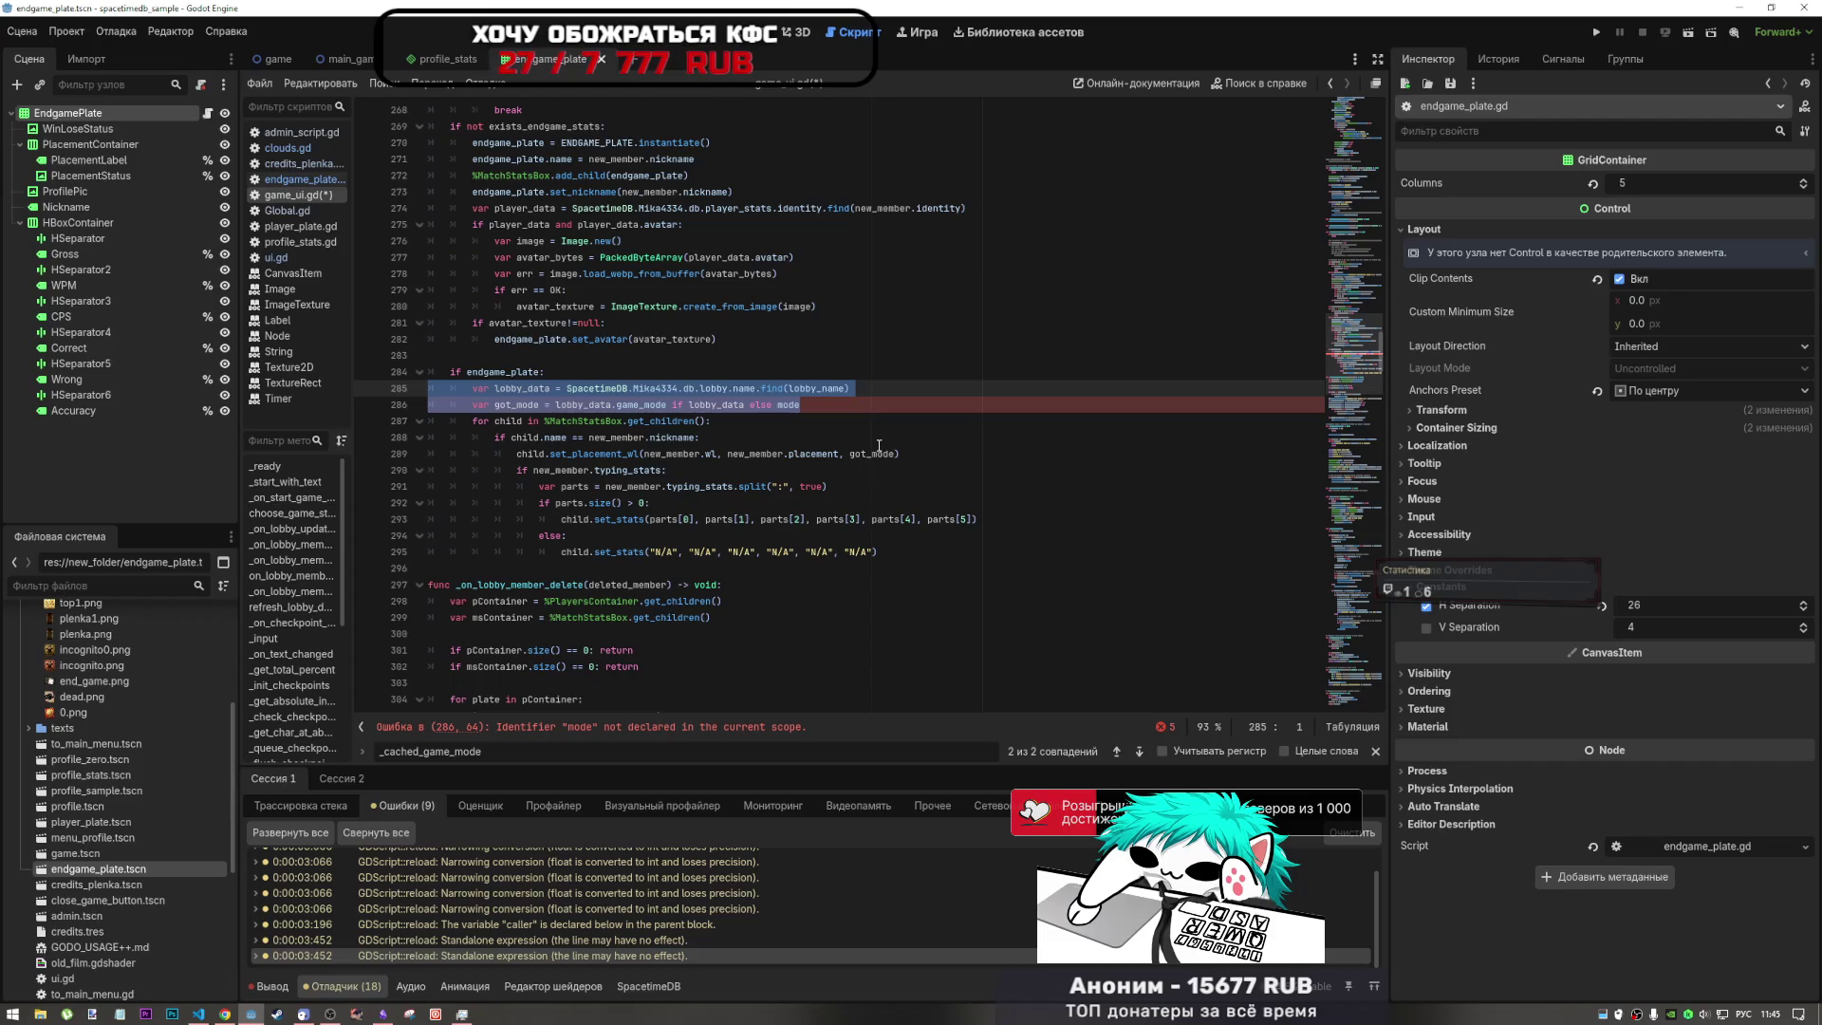
{"action": "key", "text": "ctrl+y"}
{"action": "key", "text": "ctrl+y"}
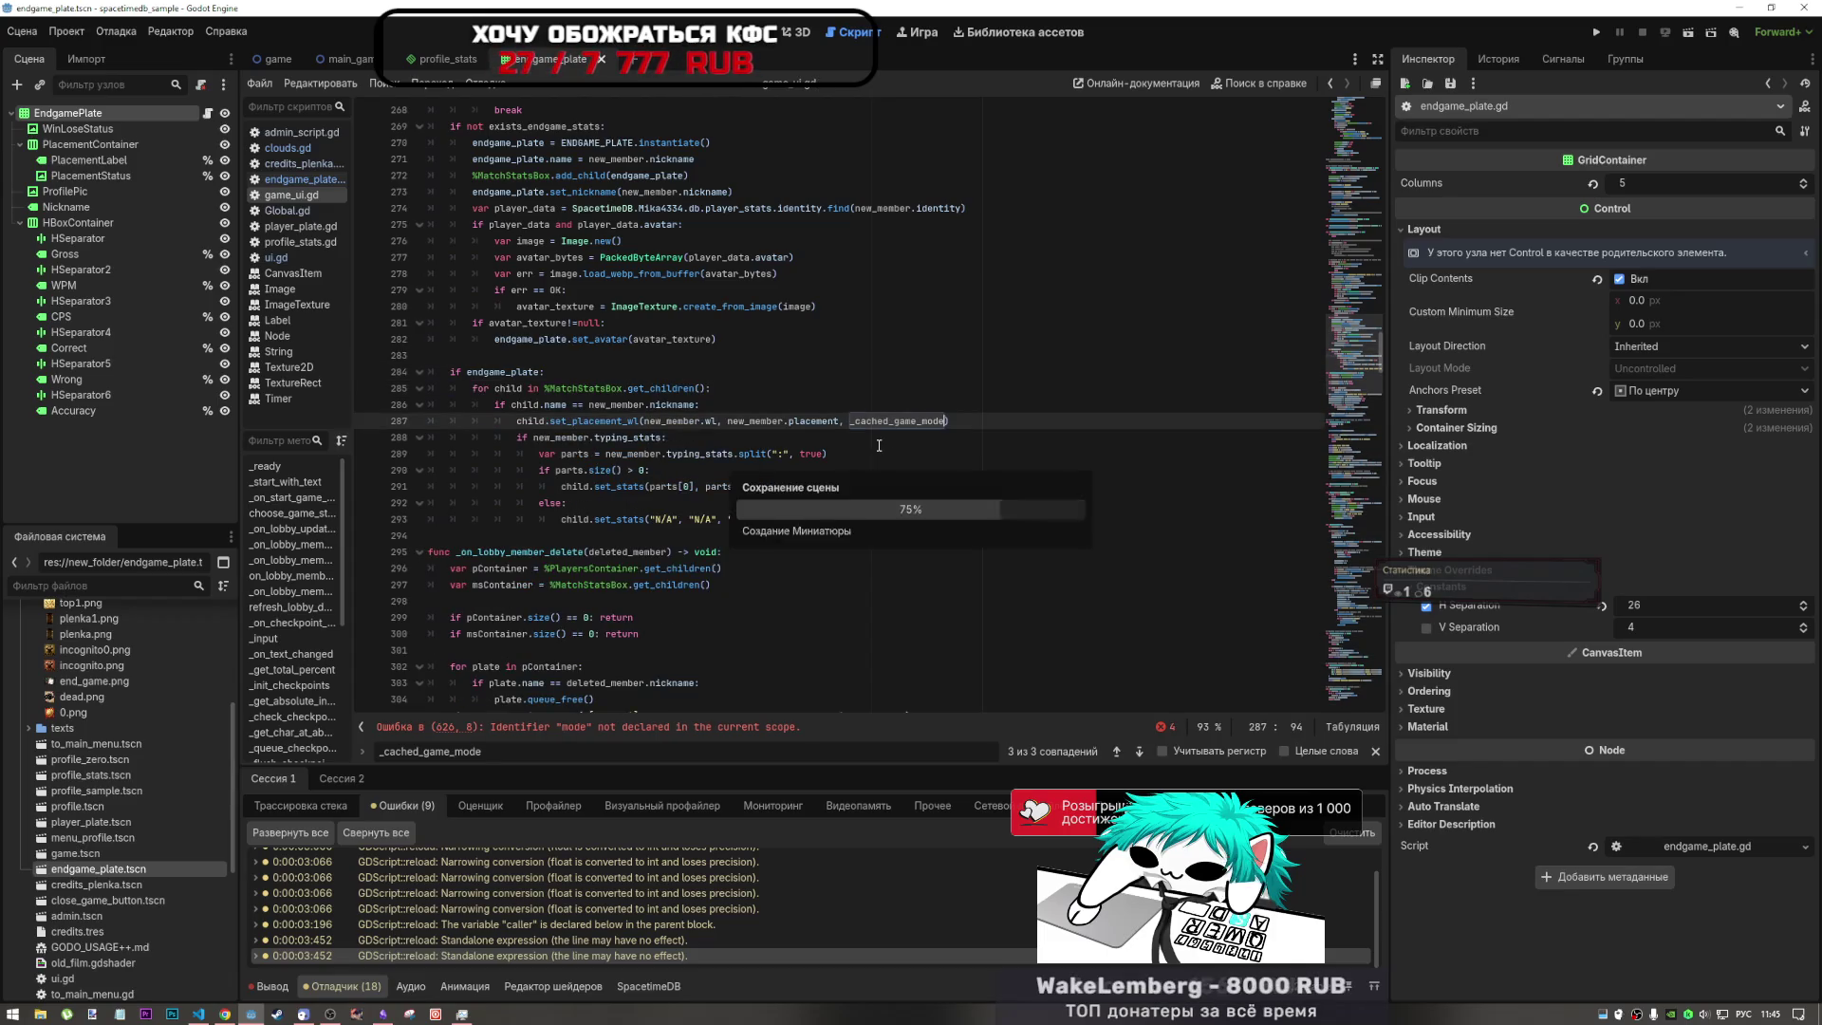
{"action": "left_click", "coordinate": [772, 726]}
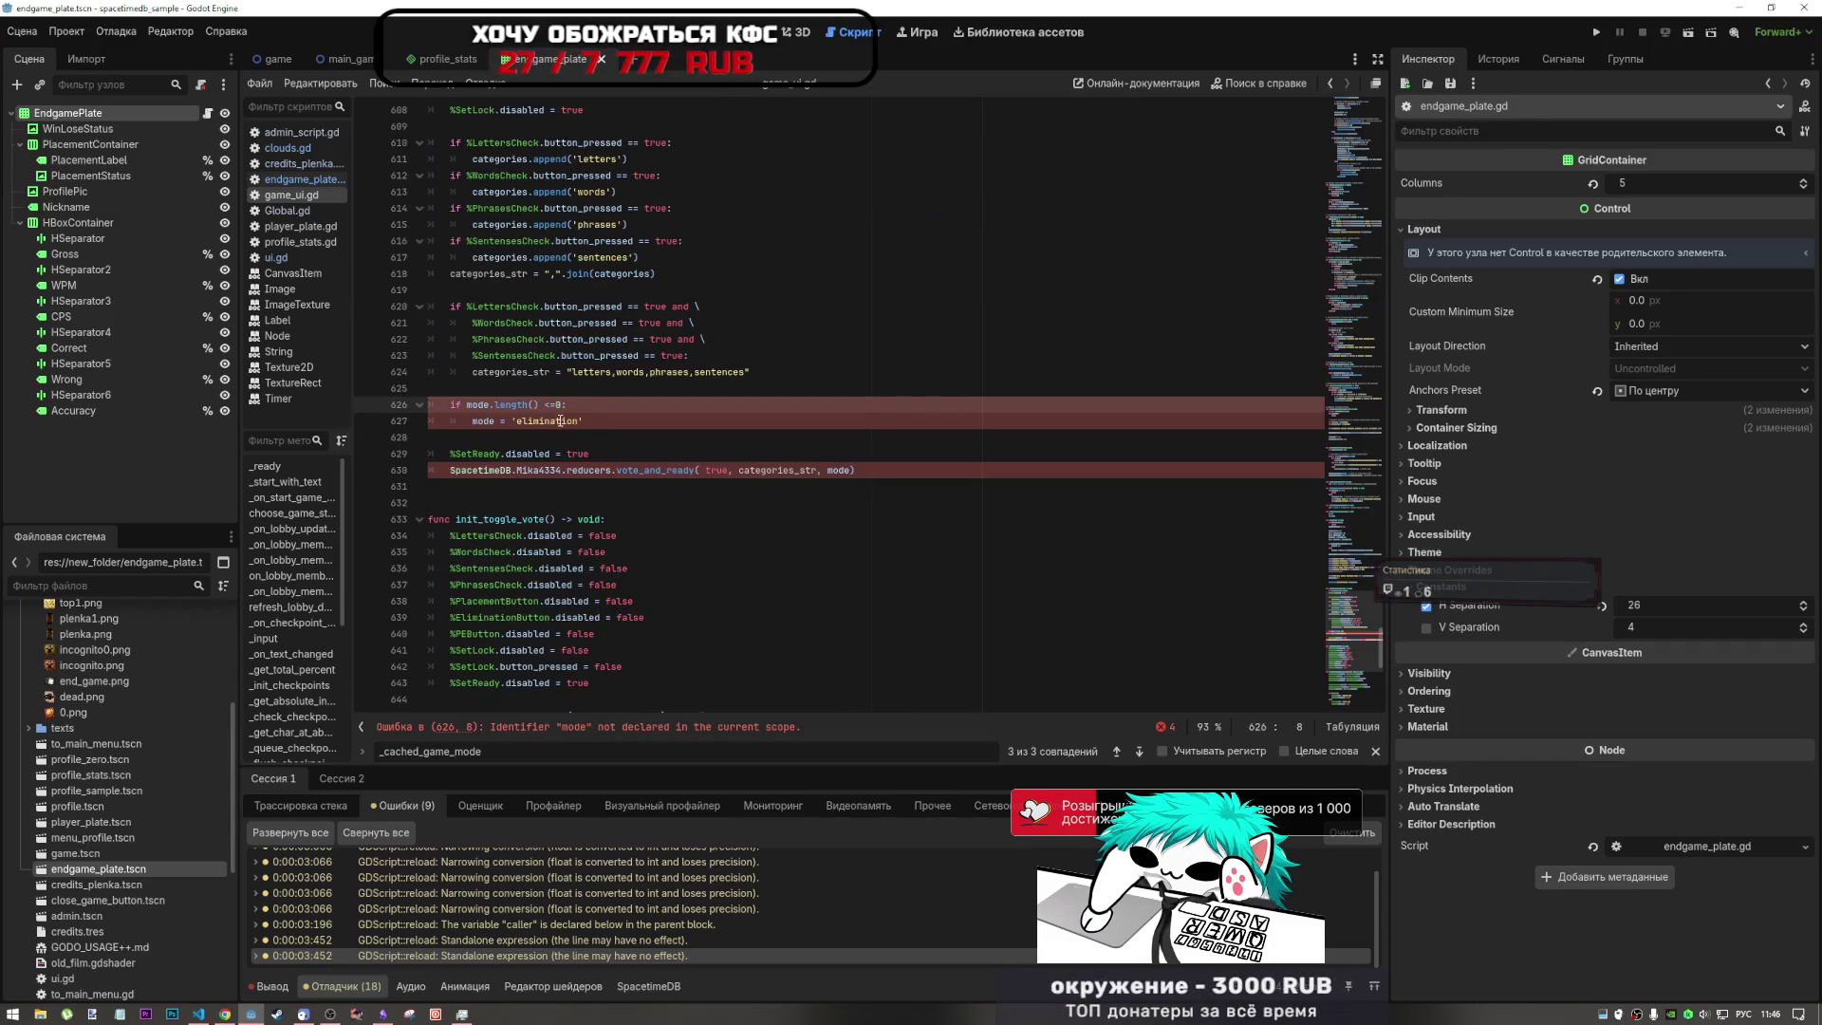
Step: Search for 'mode' from line 626, stepping through matches to its assignment on line 668
{"action": "double_click", "coordinate": [488, 405]}
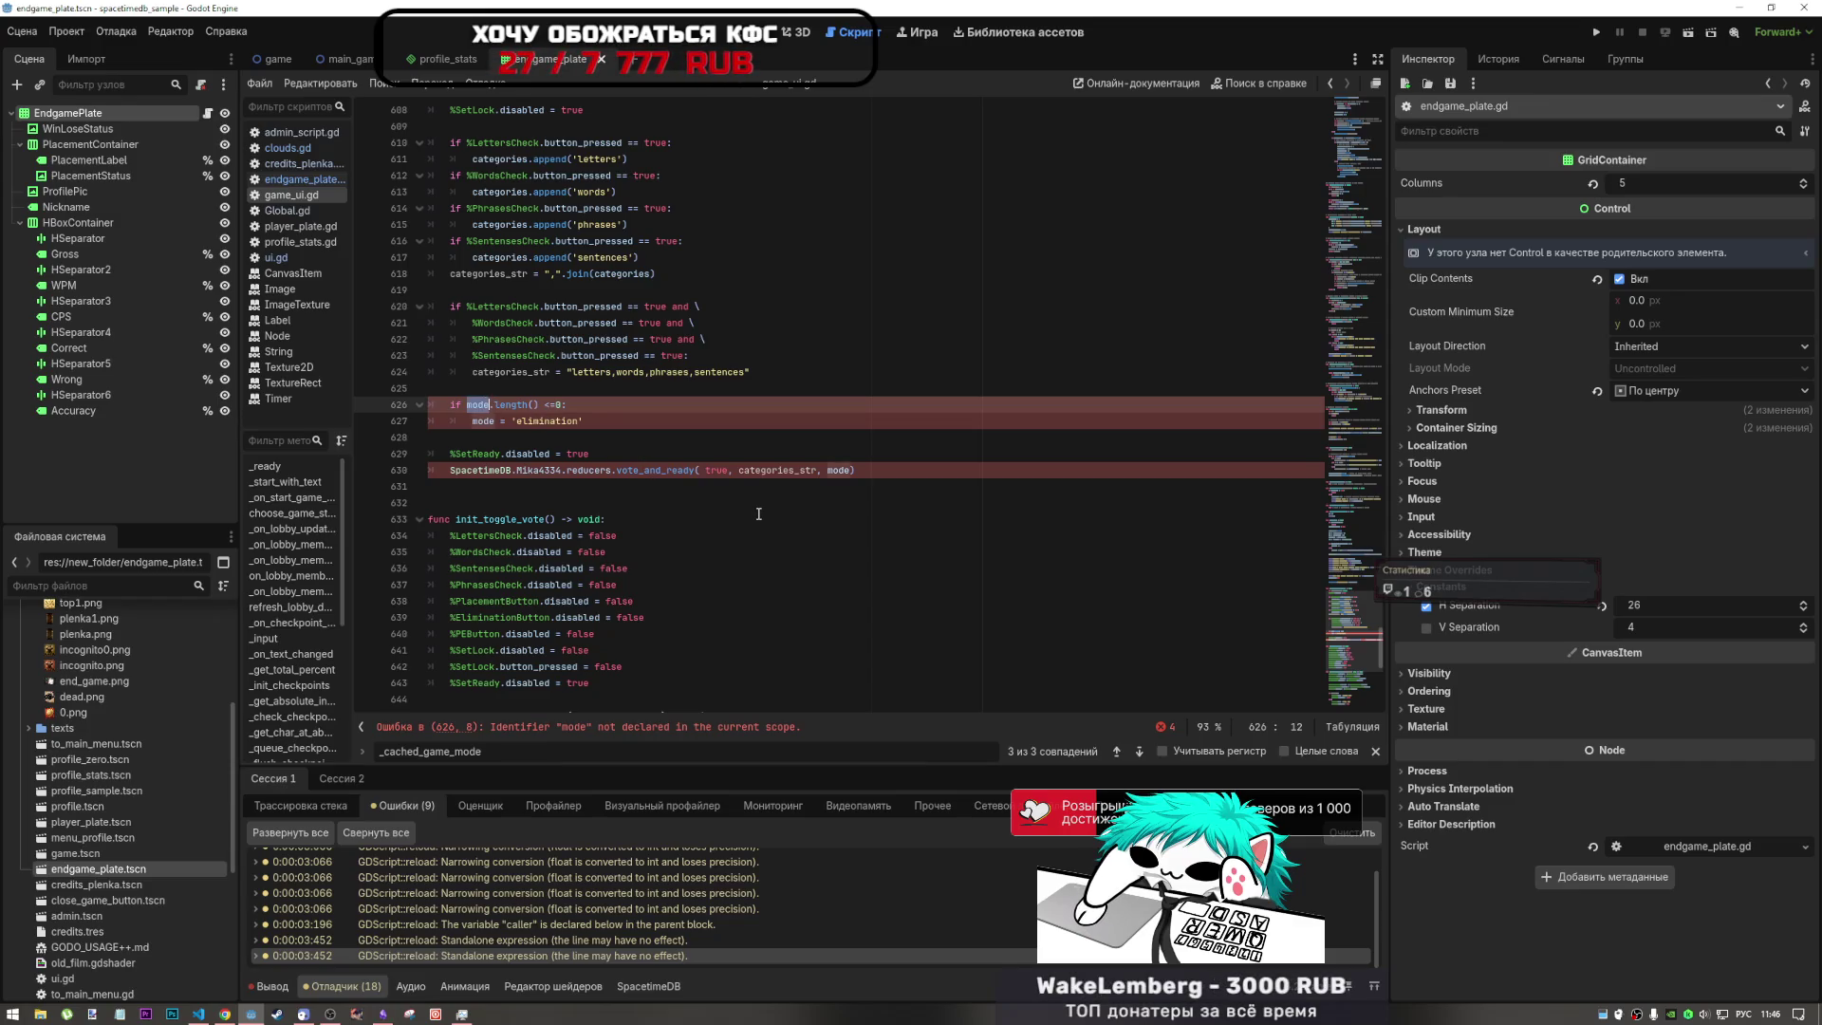
{"action": "scroll", "coordinate": [758, 514], "scroll_direction": "up", "scroll_amount": 5}
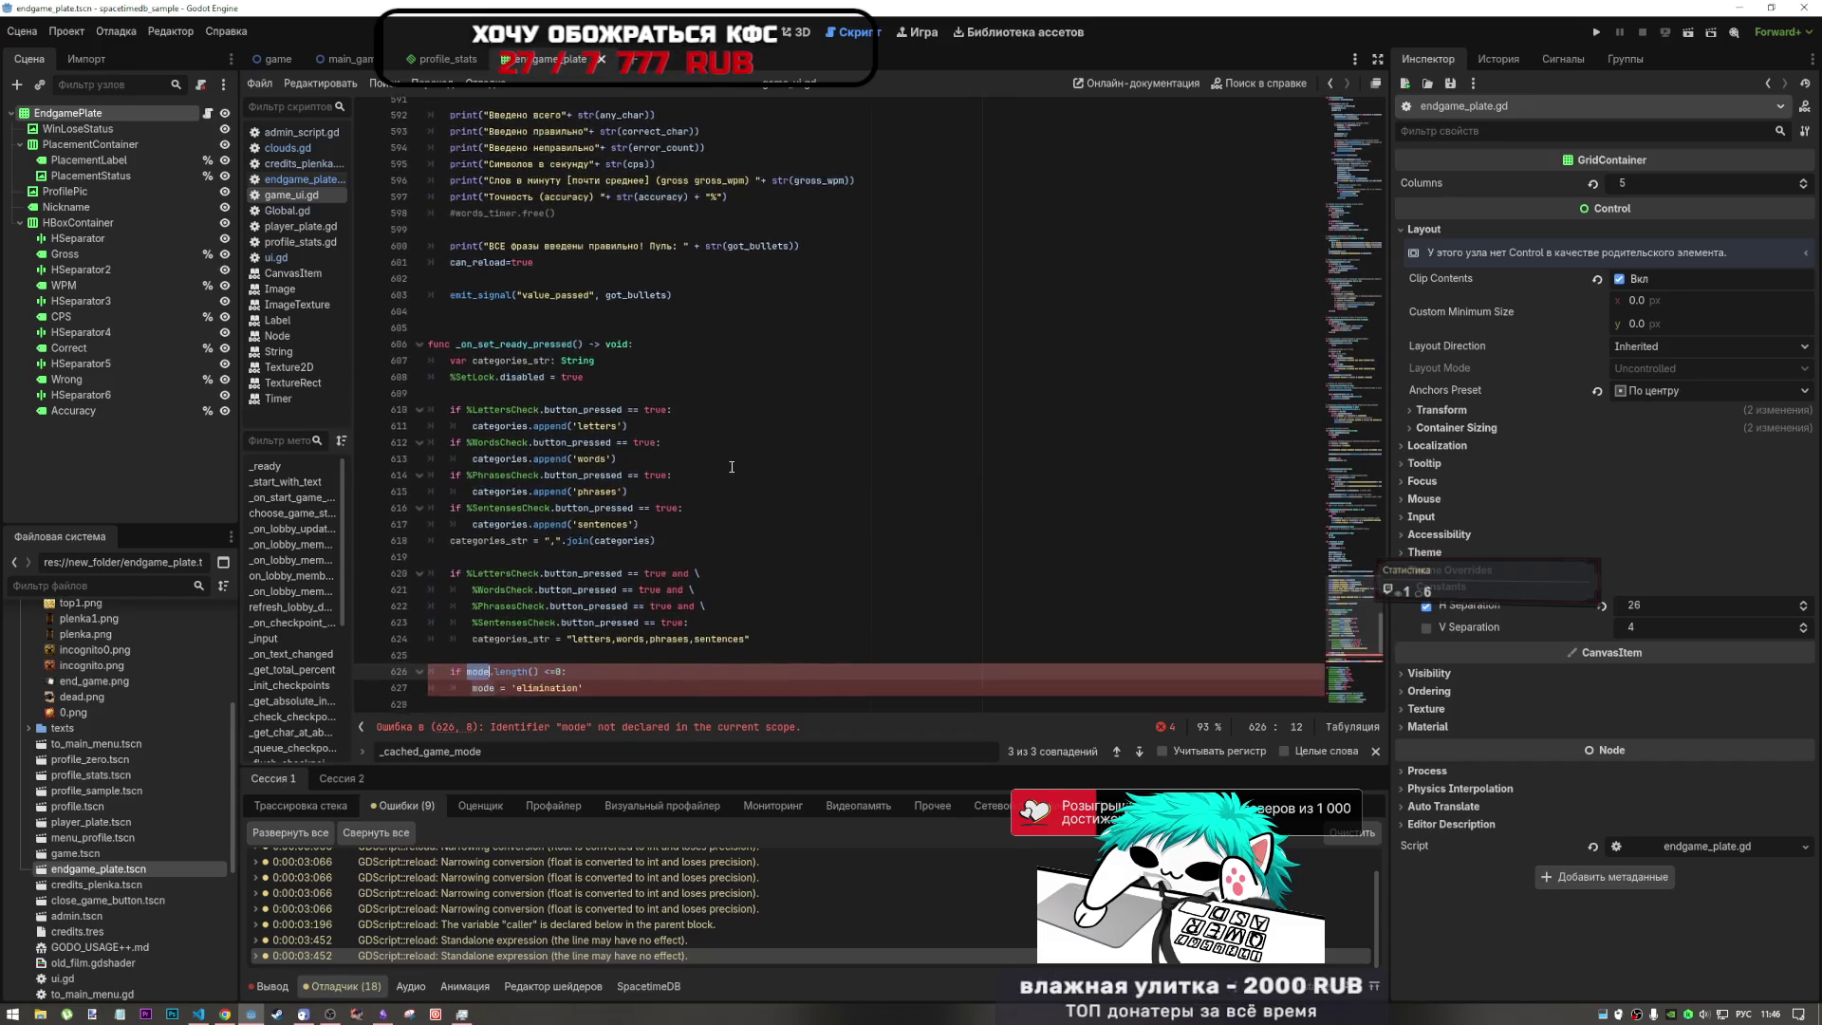
{"action": "scroll", "coordinate": [731, 466], "scroll_direction": "down", "scroll_amount": 4}
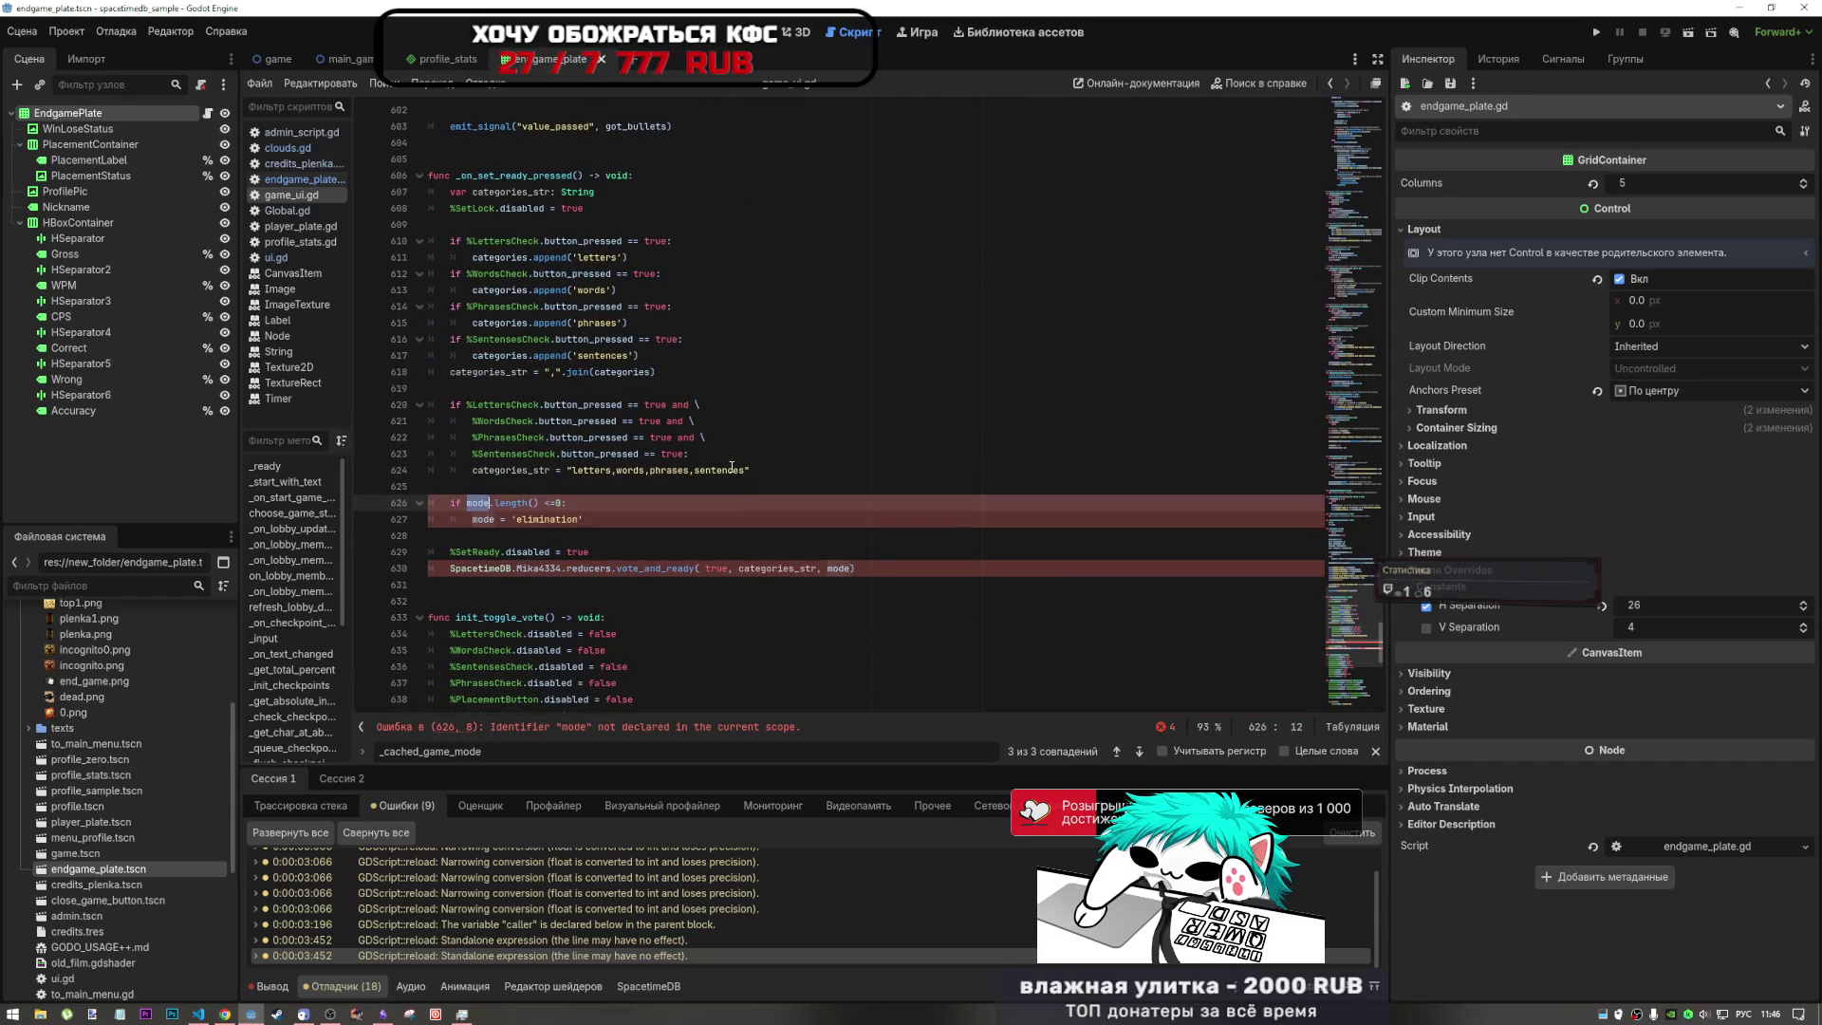
{"action": "key", "text": "ctrl+f"}
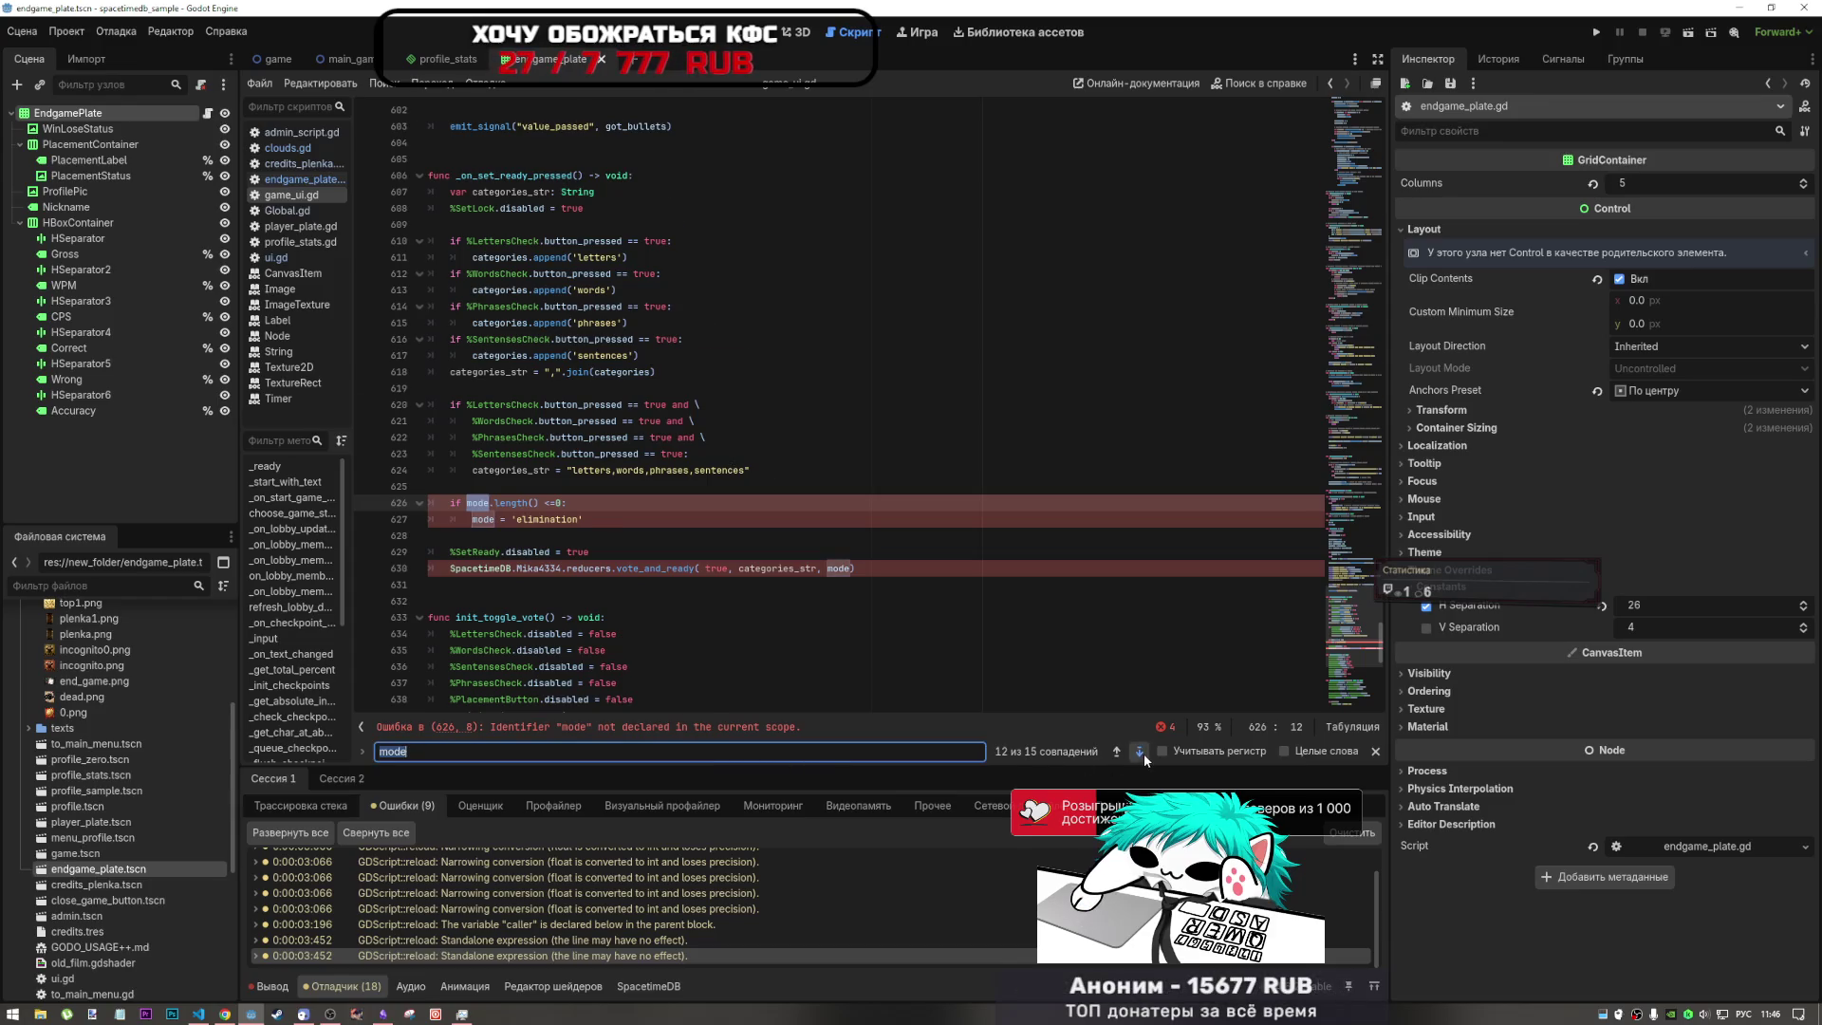
{"action": "left_click", "coordinate": [1141, 753]}
{"action": "left_click", "coordinate": [1141, 752]}
{"action": "left_click", "coordinate": [1140, 753]}
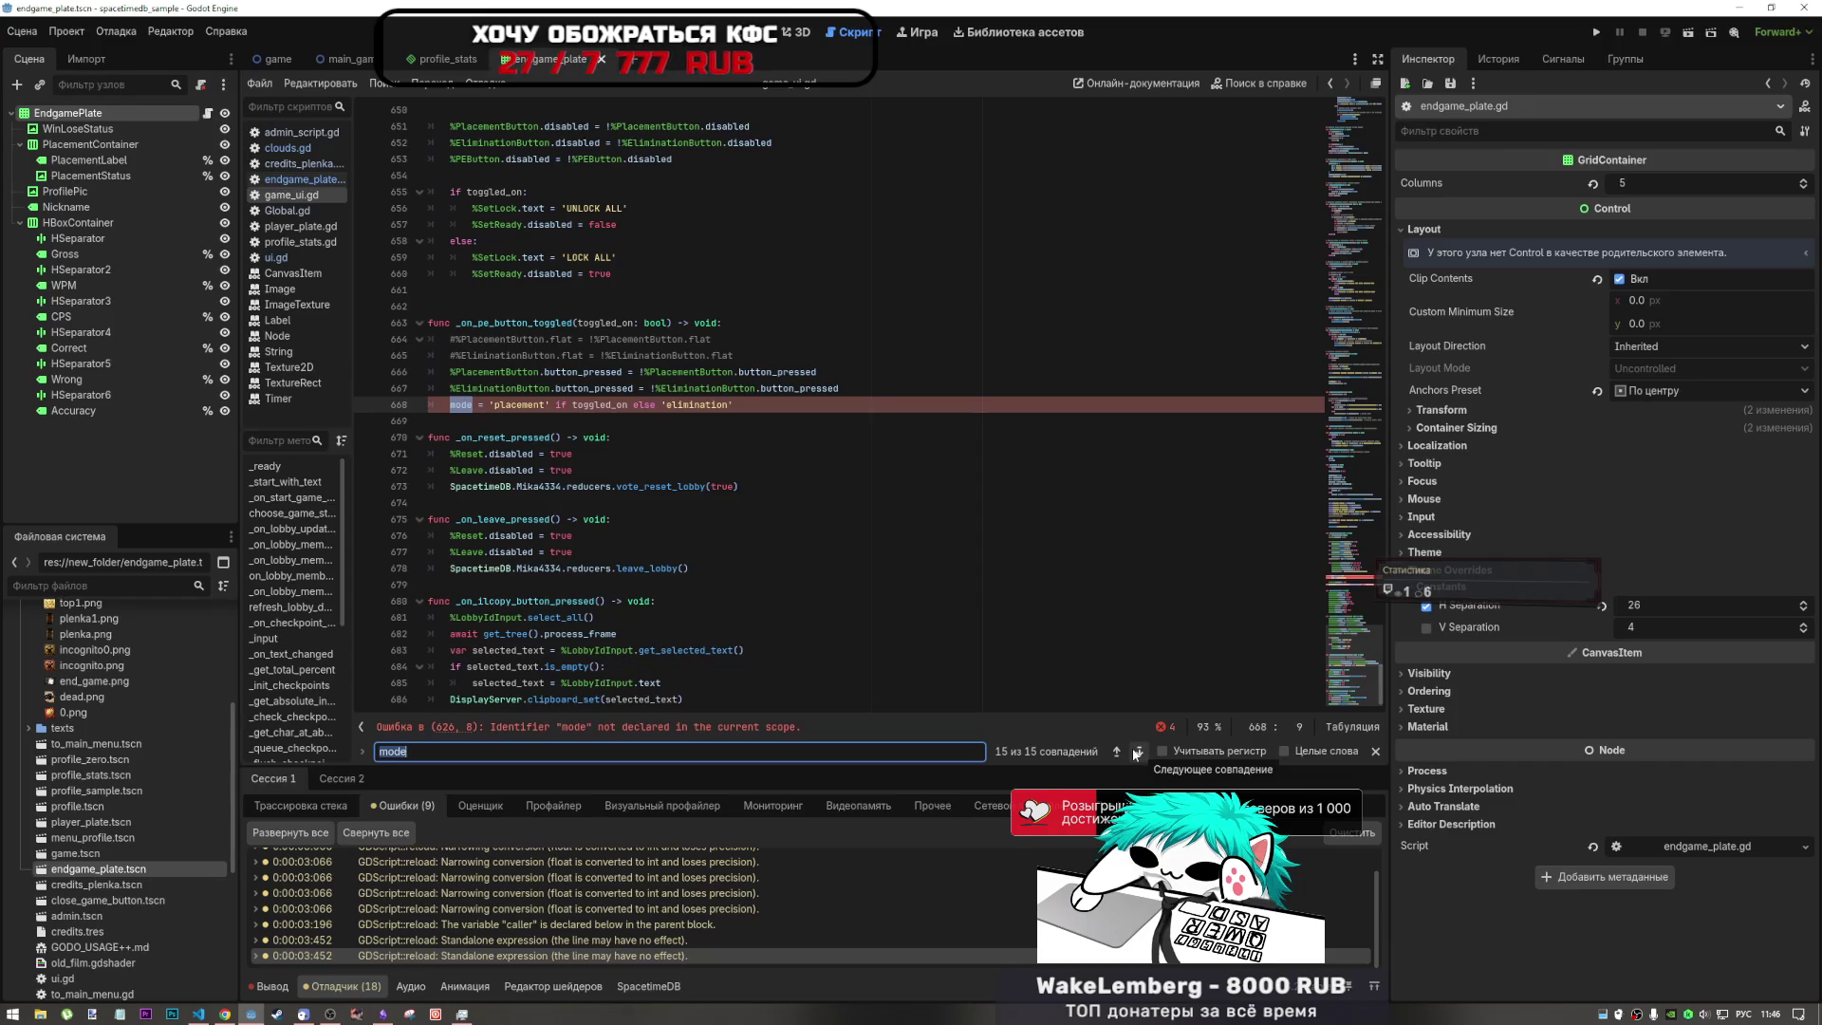
Step: Jump to the top-level variables and open a blank line above _cached_game_mode
{"action": "left_click", "coordinate": [1117, 751]}
{"action": "left_click", "coordinate": [1117, 752]}
{"action": "left_click", "coordinate": [1116, 751]}
{"action": "key", "text": "ctrl+Home"}
{"action": "left_click", "coordinate": [488, 454]}
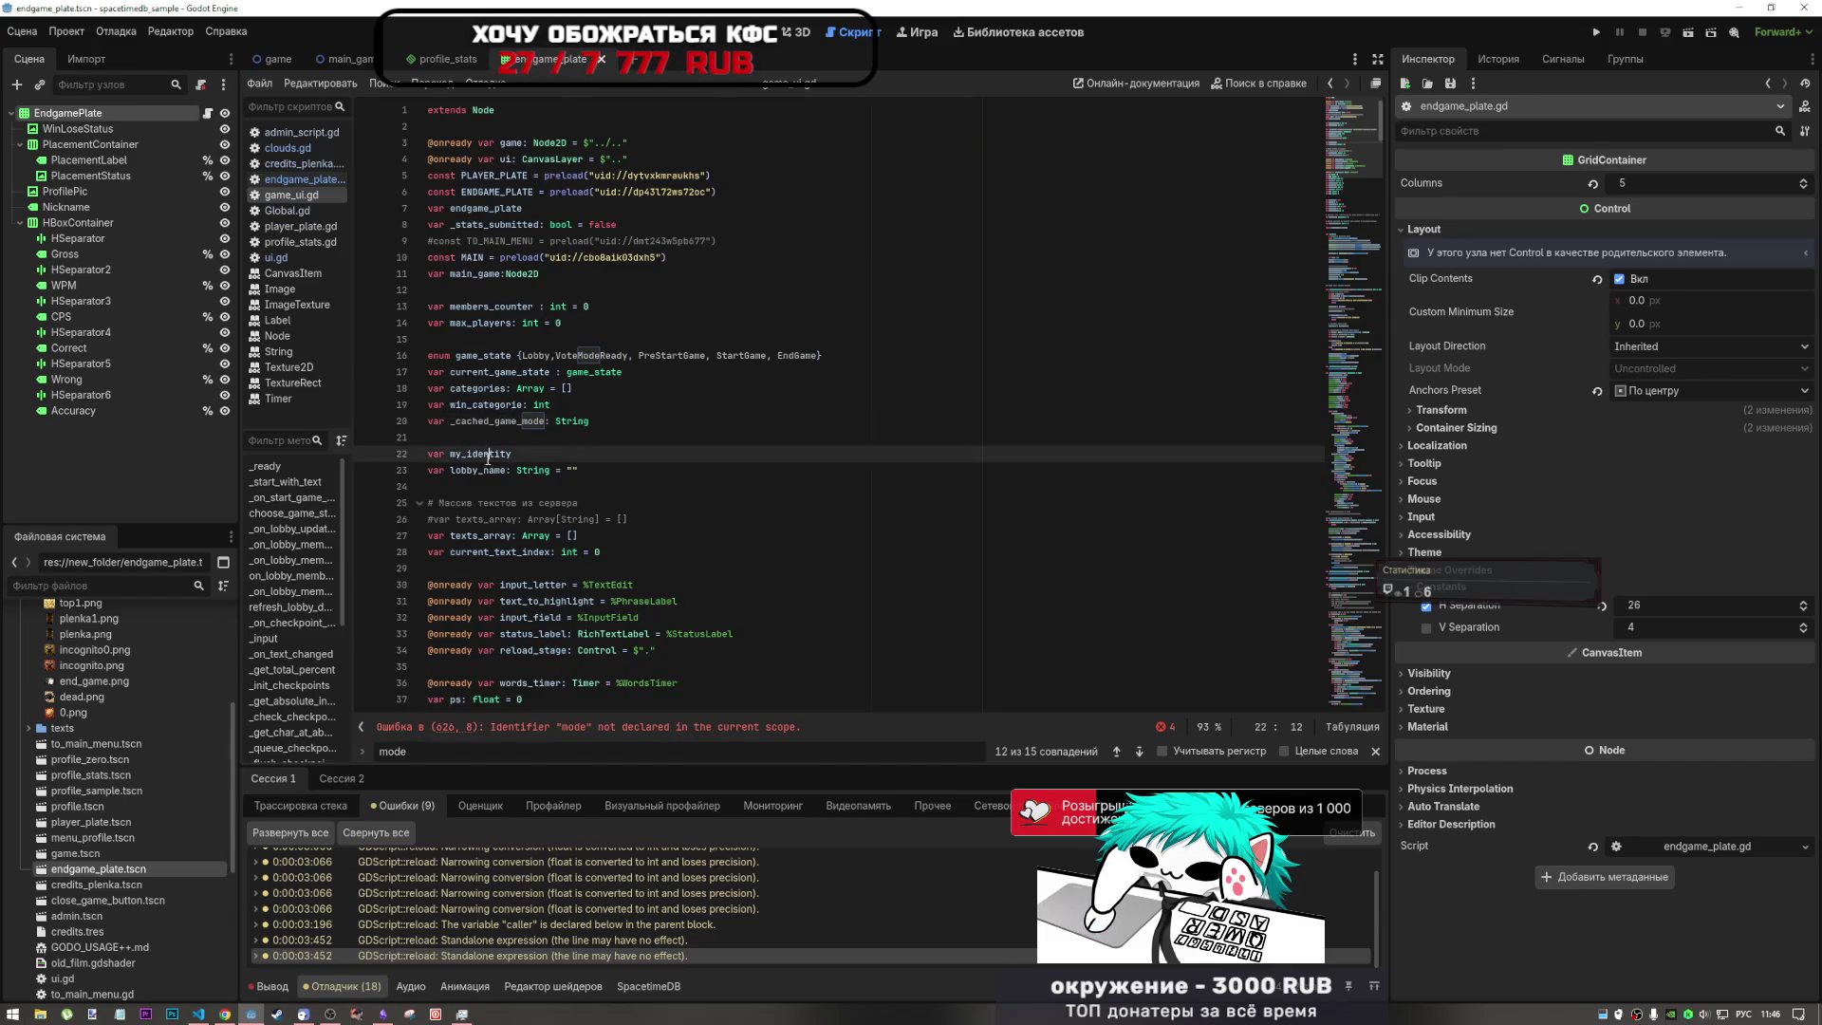
{"action": "left_click", "coordinate": [593, 405]}
{"action": "key", "text": "Return"}
Step: Declare 'var mode: String' on the new line and save the script
{"action": "type", "text": "мфк"}
{"action": "key", "text": "BackSpace"}
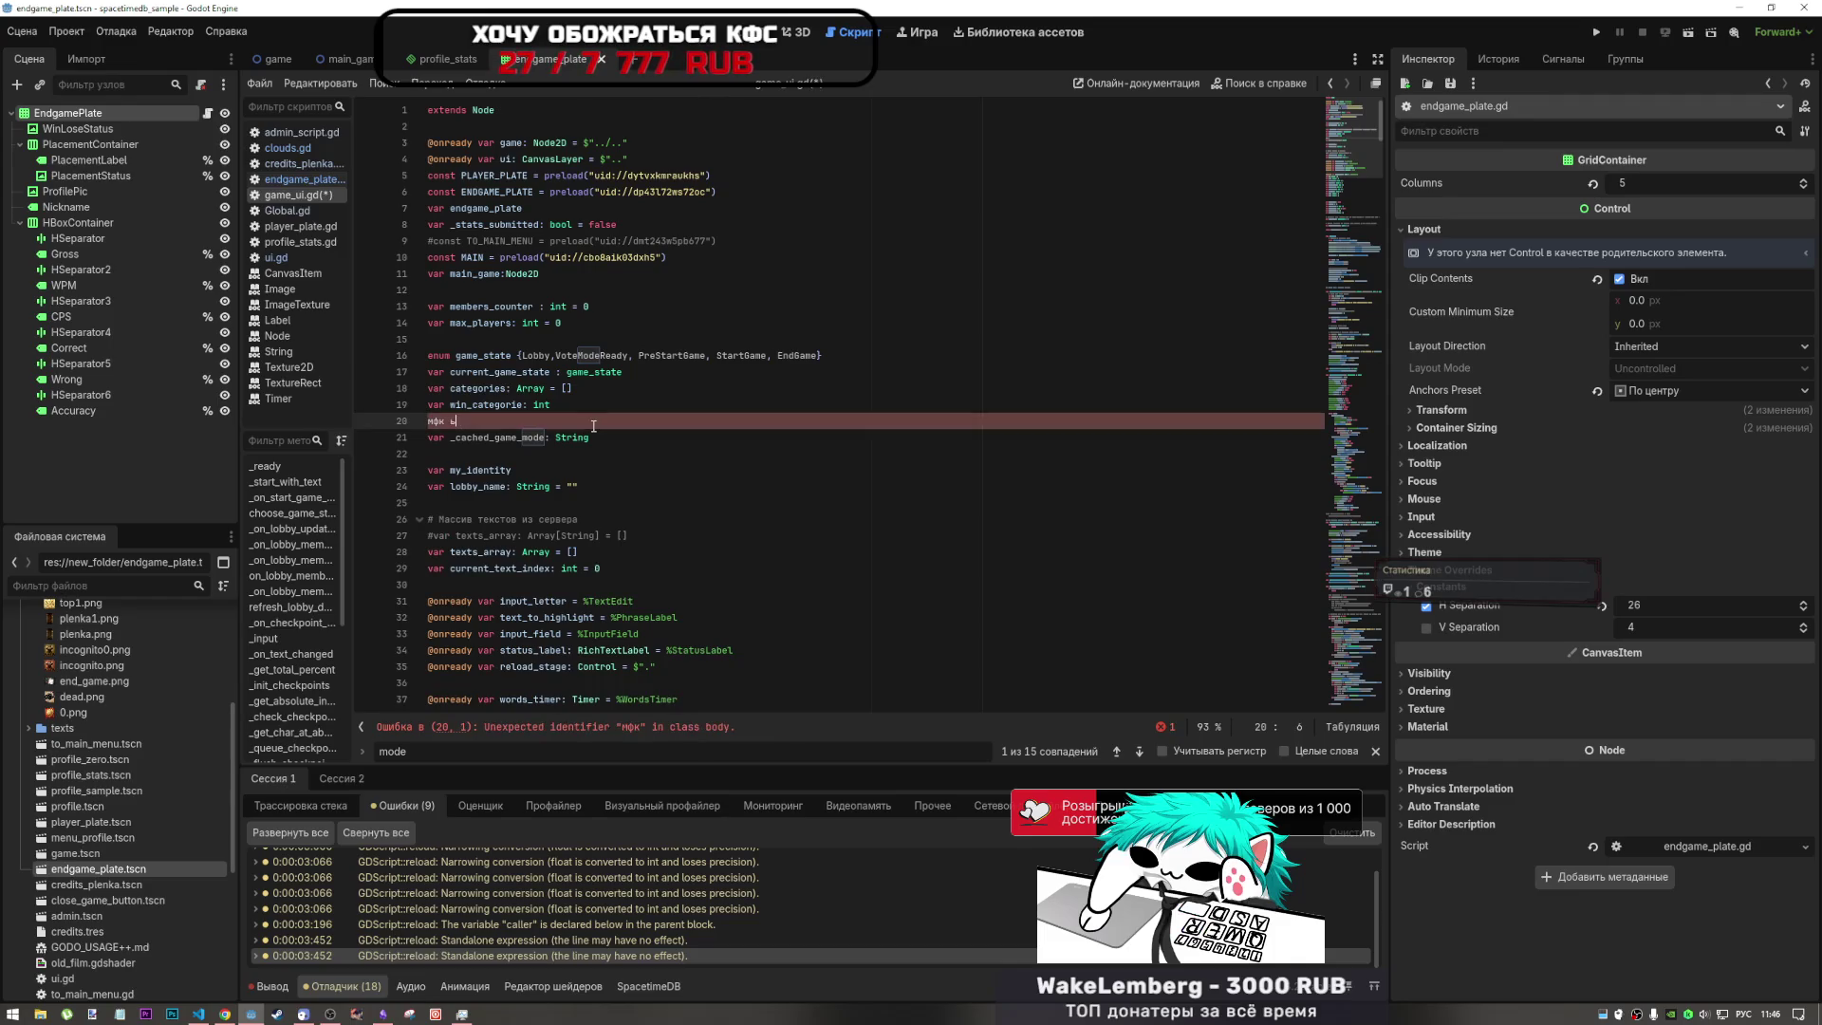
{"action": "key", "text": "alt+shift"}
{"action": "key", "text": "BackSpace"}
{"action": "key", "text": "BackSpace"}
{"action": "type", "text": "var mode"}
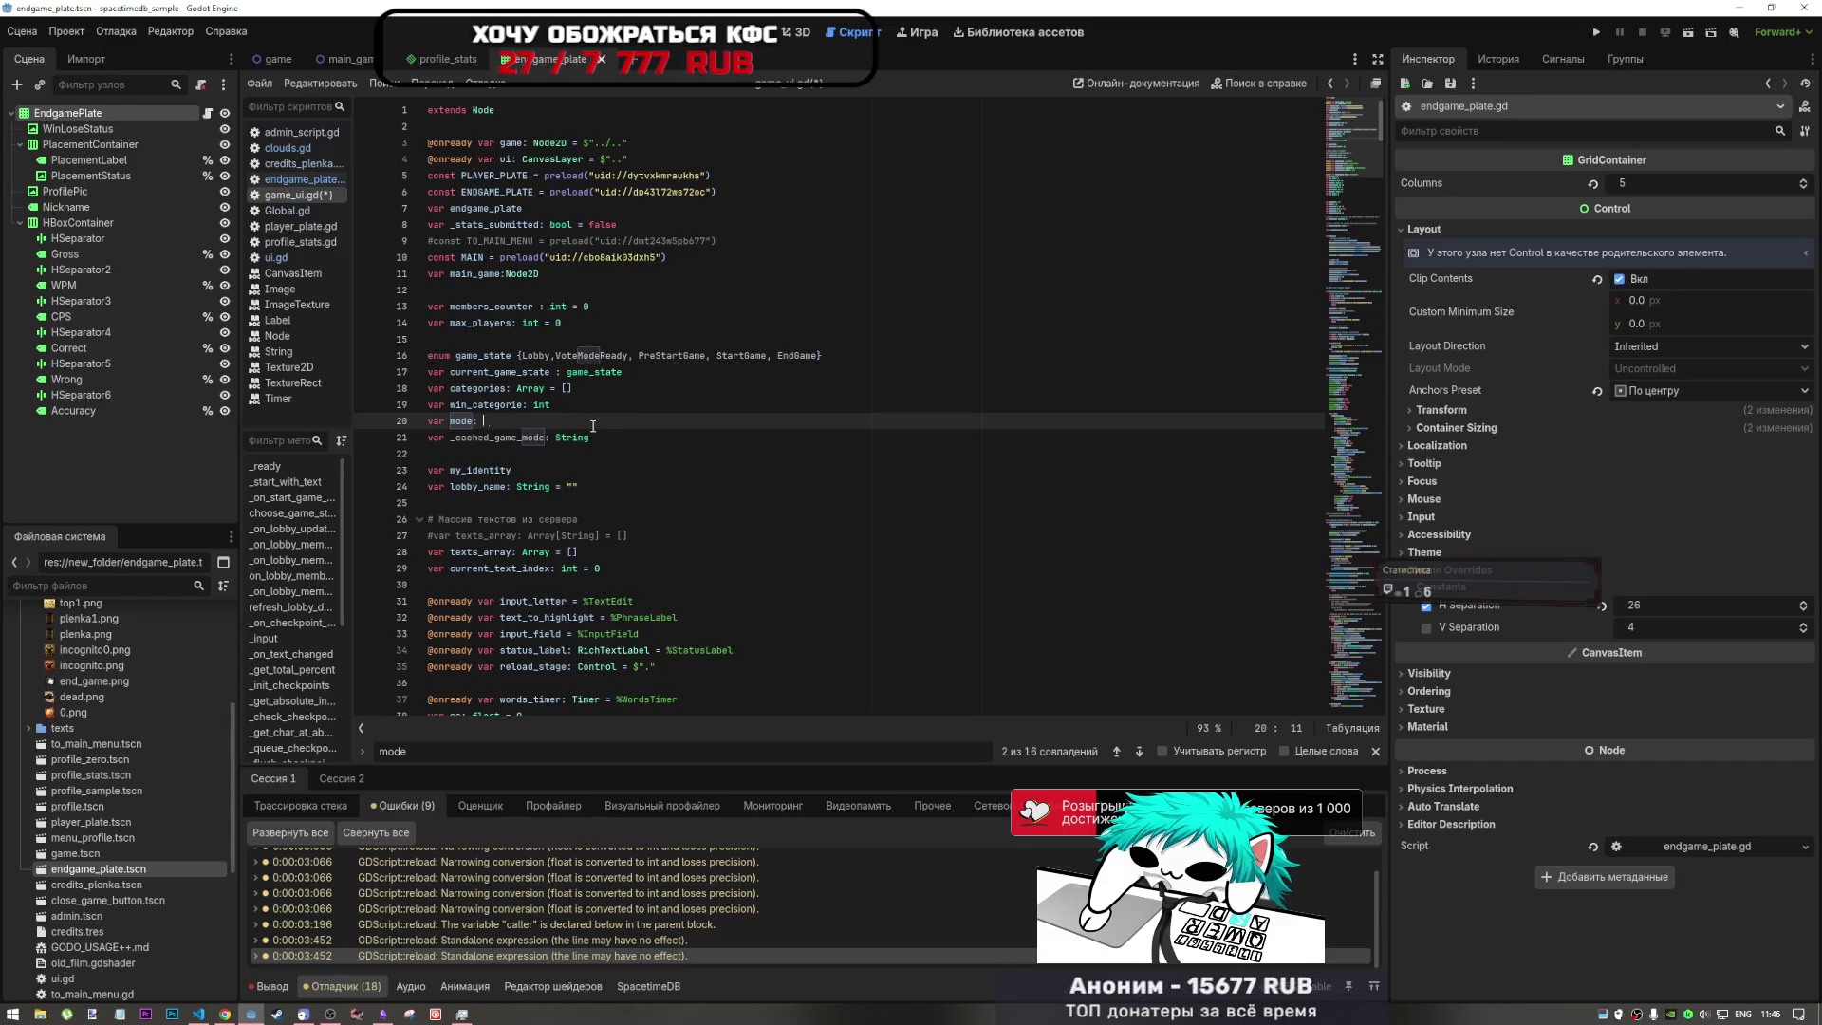
{"action": "type", "text": ": String"}
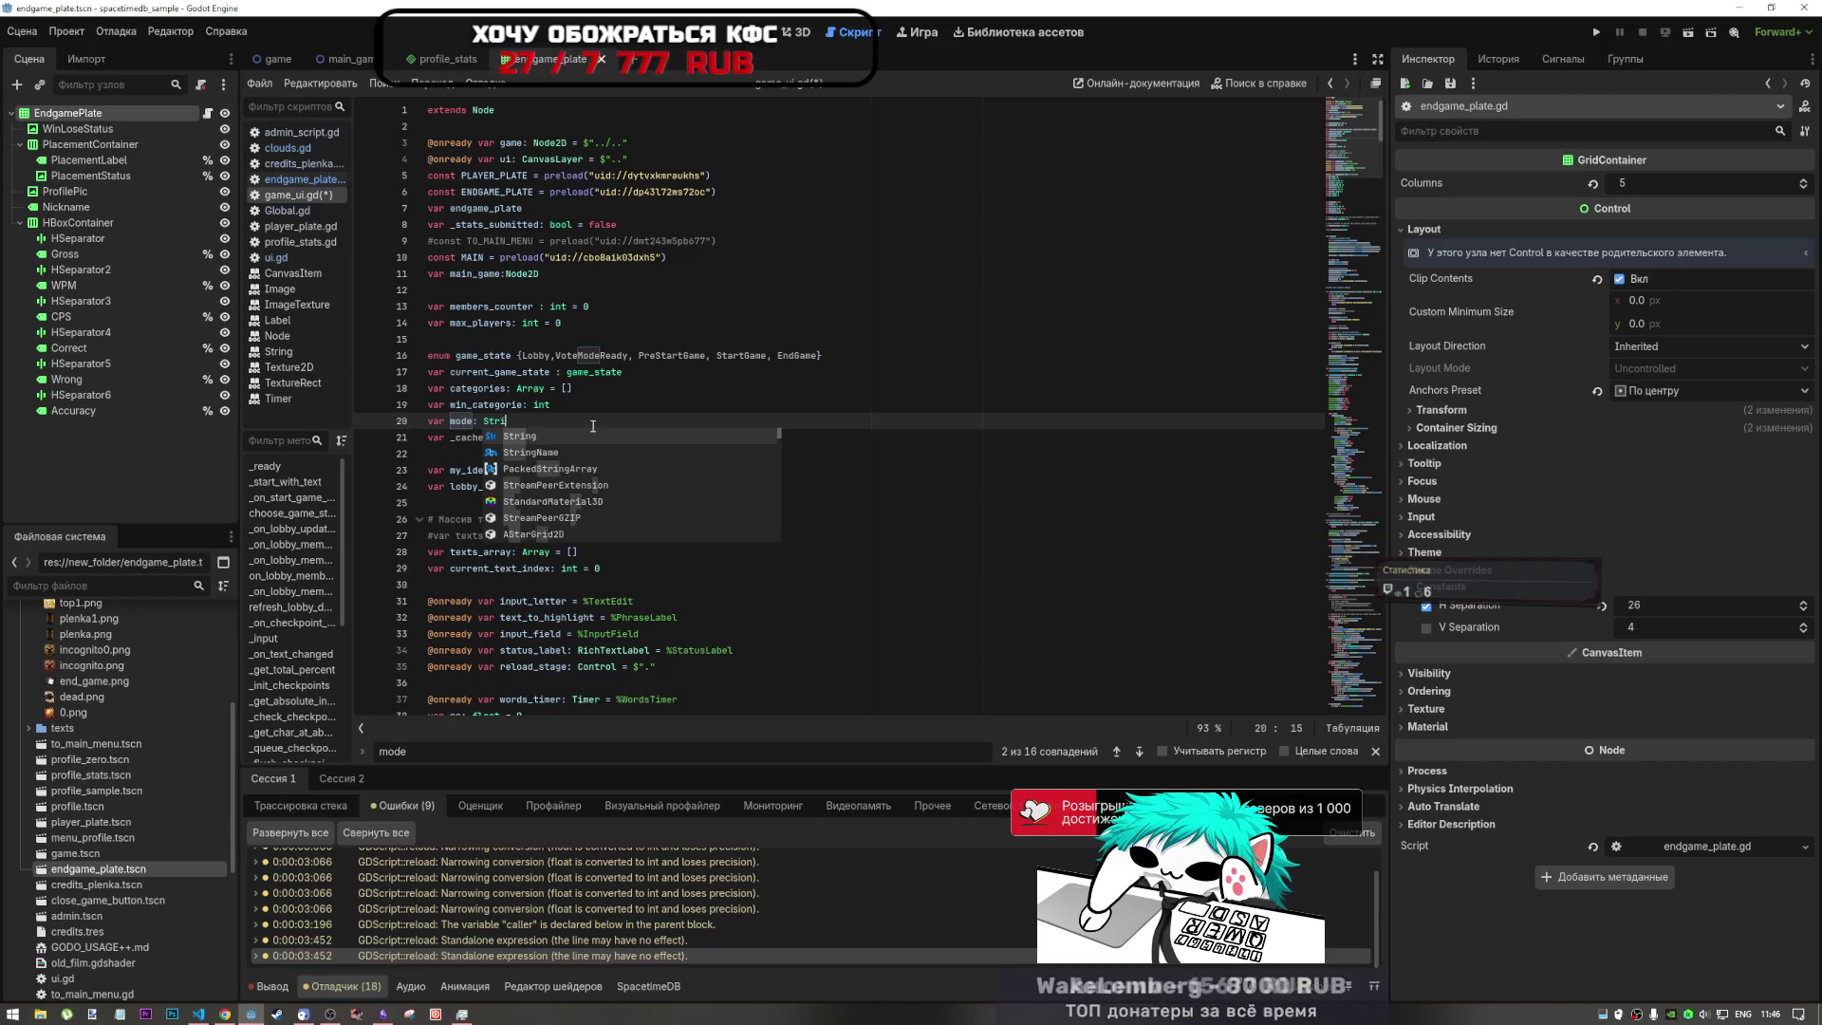
{"action": "key", "text": "ctrl+s"}
Step: Close the search bar and return the view to the top of the script
{"action": "left_click", "coordinate": [611, 455]}
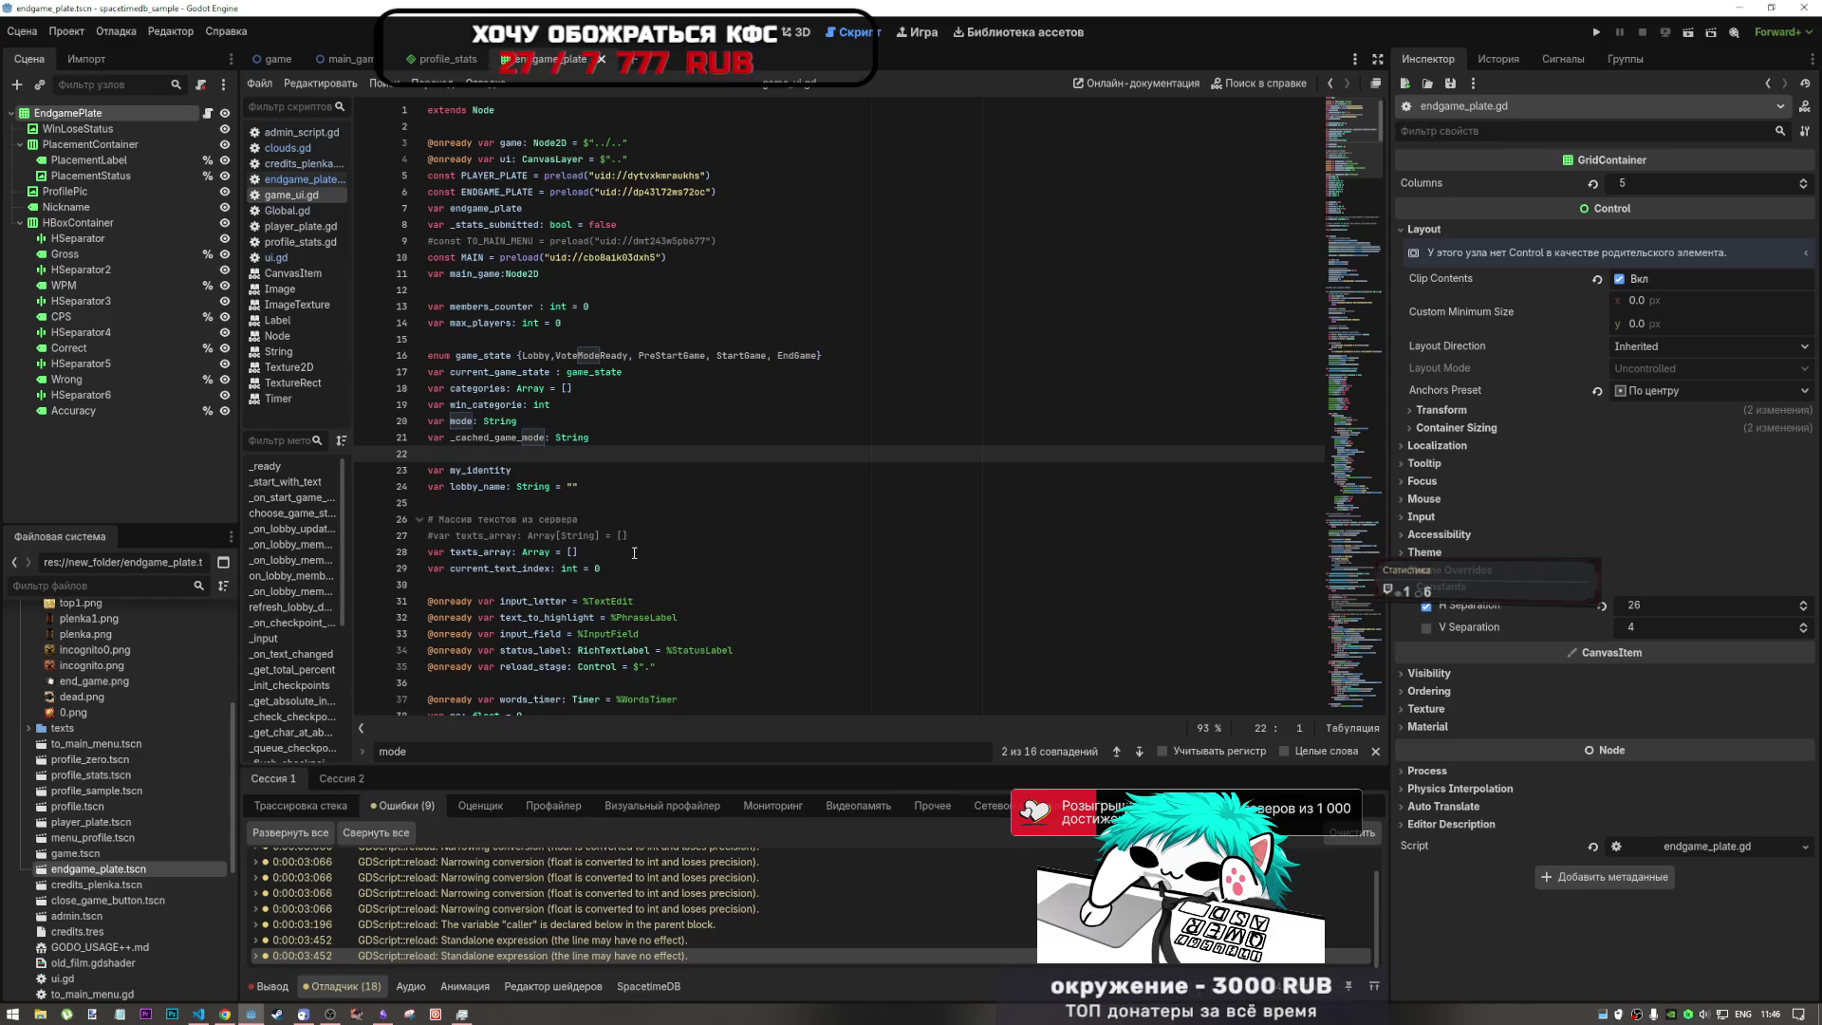
{"action": "left_click", "coordinate": [1375, 750]}
{"action": "left_click", "coordinate": [556, 471]}
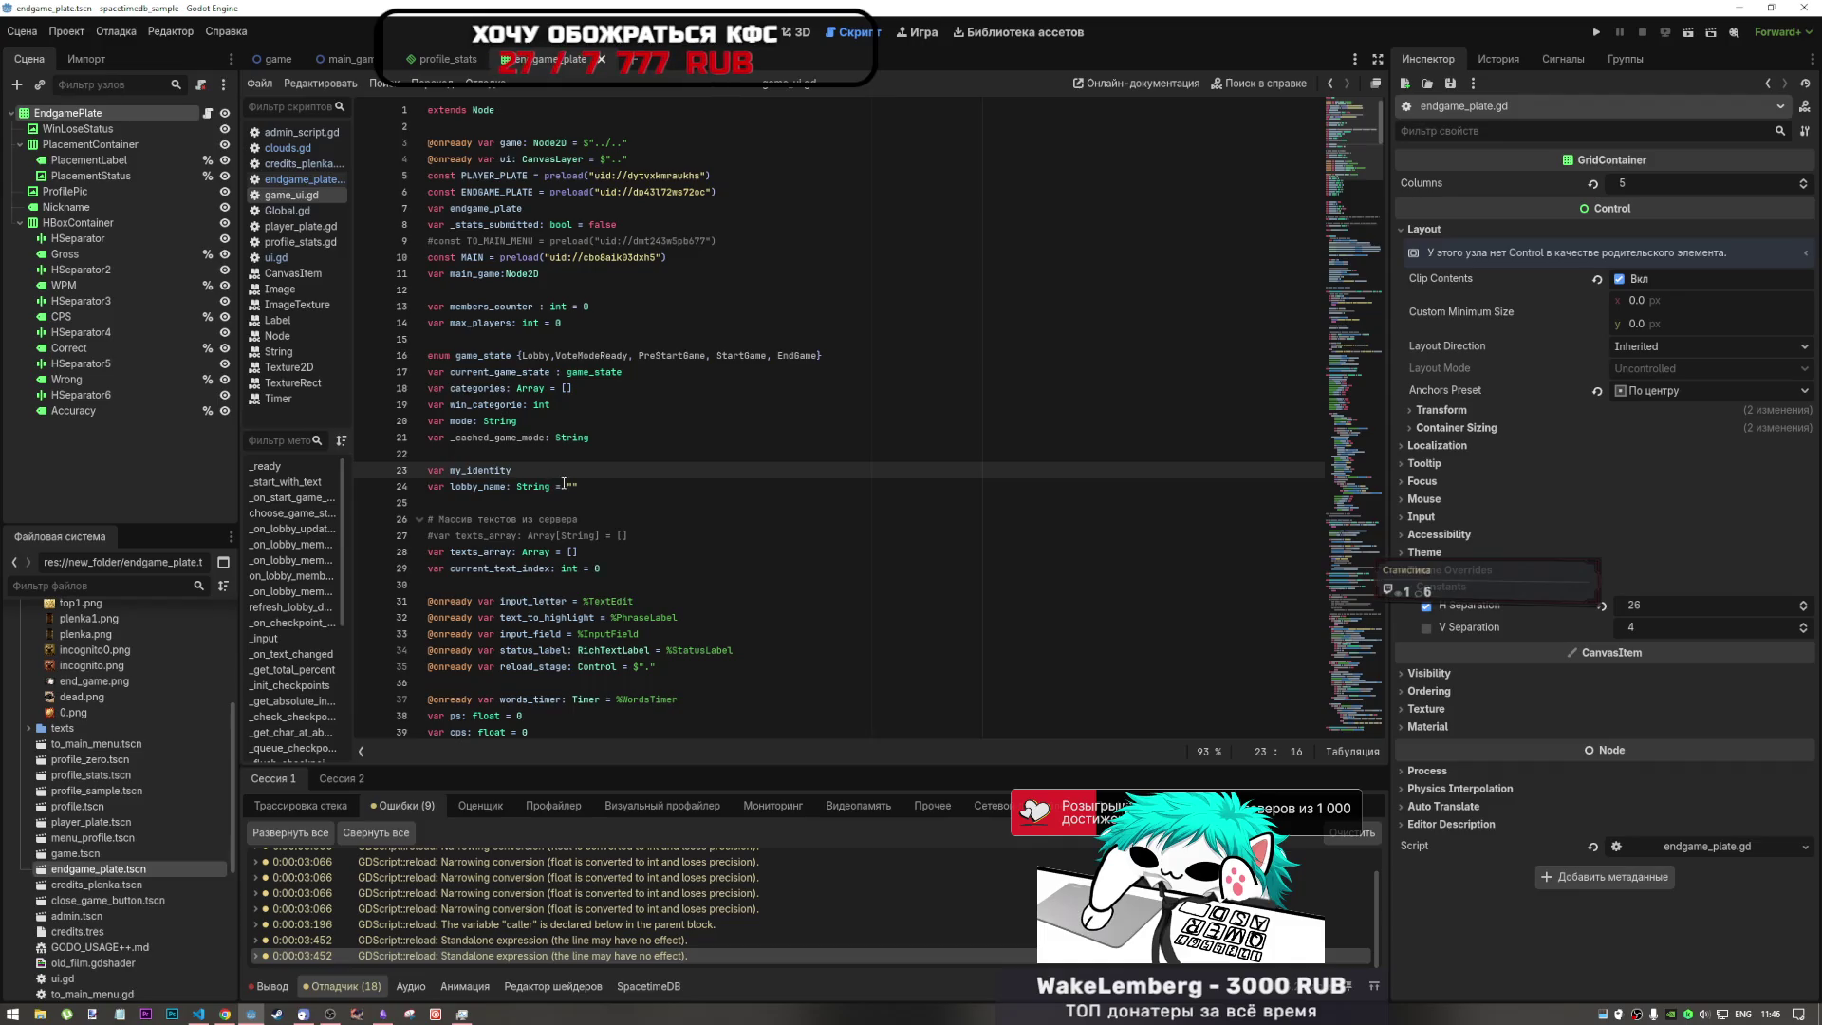
{"action": "left_click", "coordinate": [582, 488]}
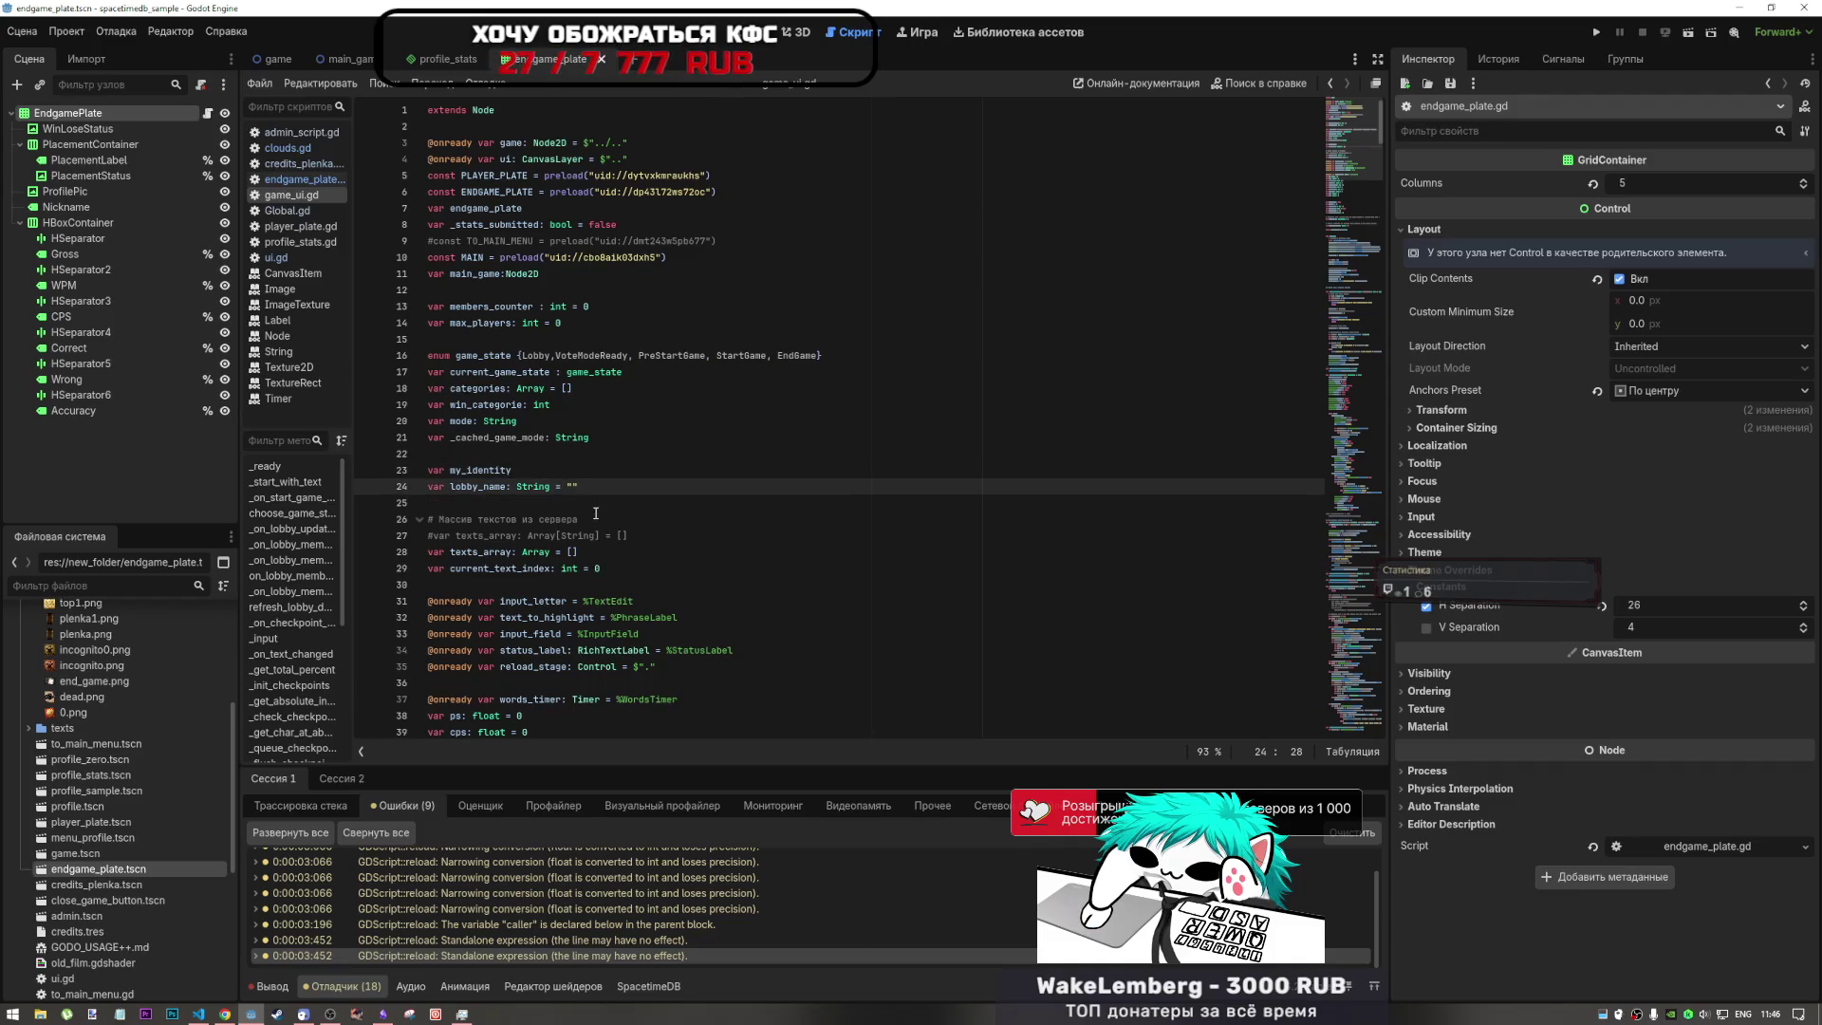
{"action": "left_click_drag", "start_coordinate": [628, 535], "coordinate": [415, 533]}
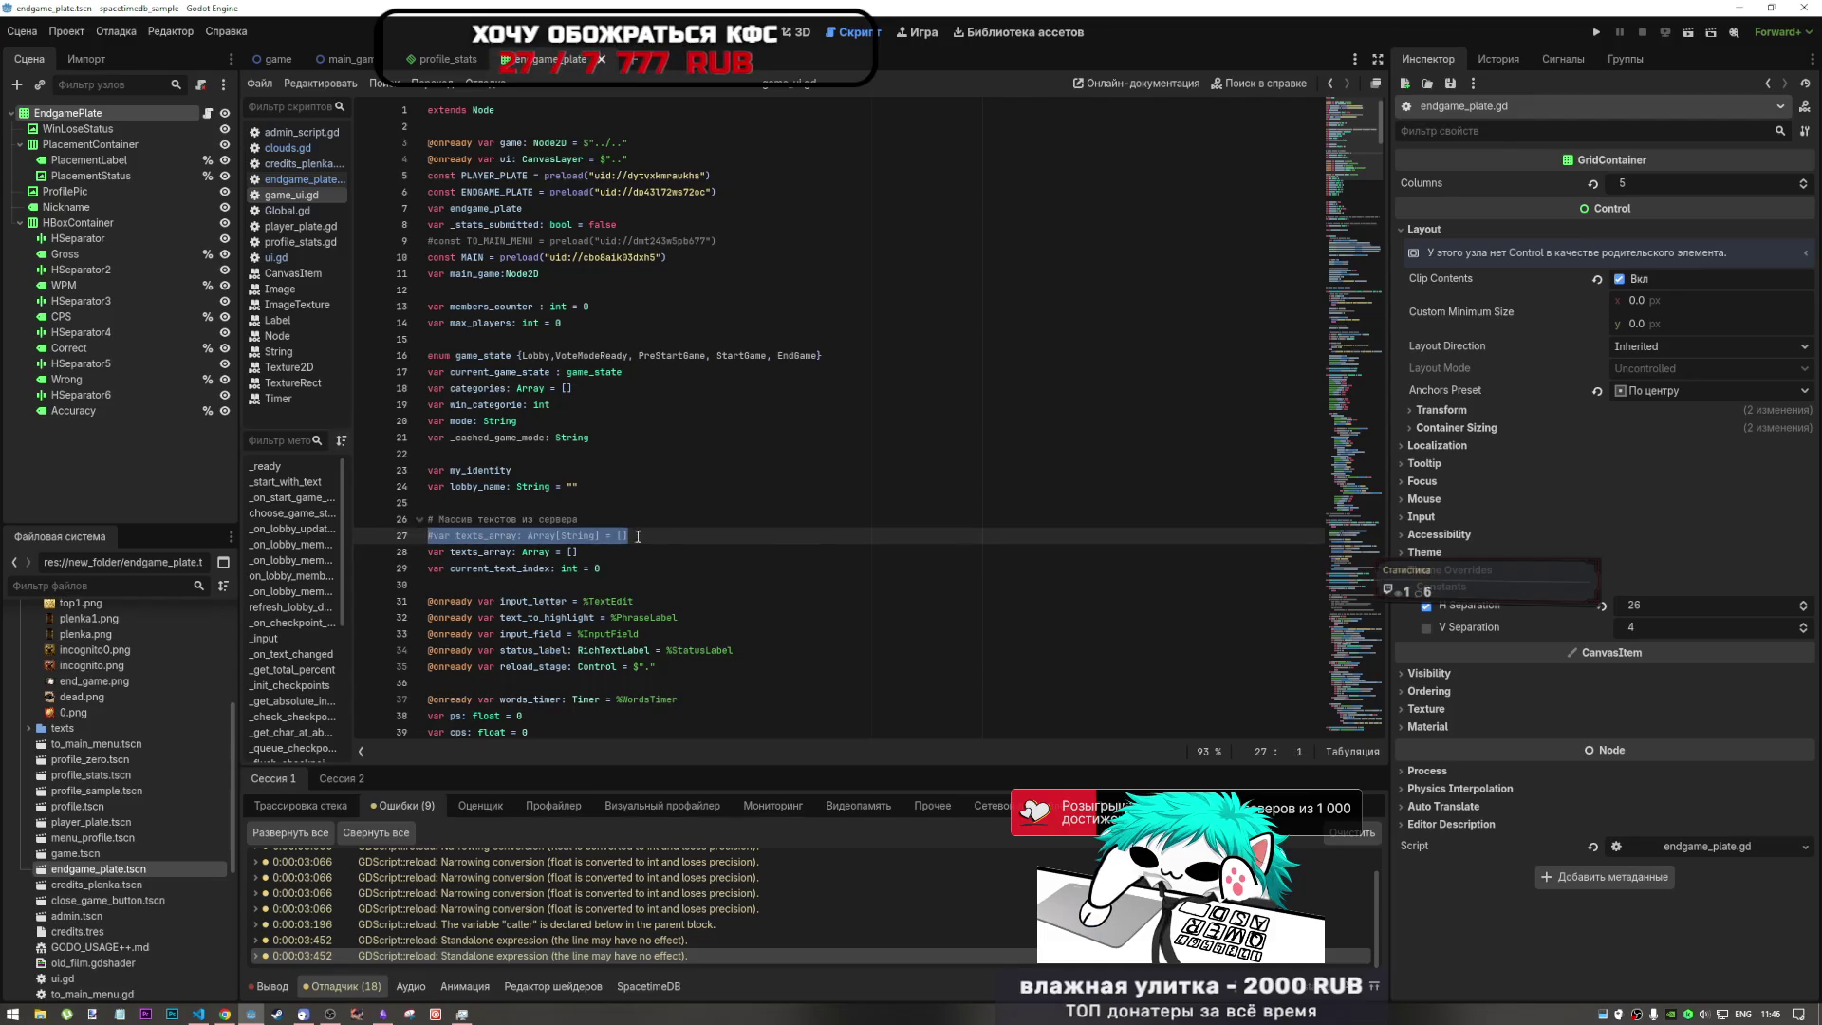
{"action": "left_click", "coordinate": [716, 567]}
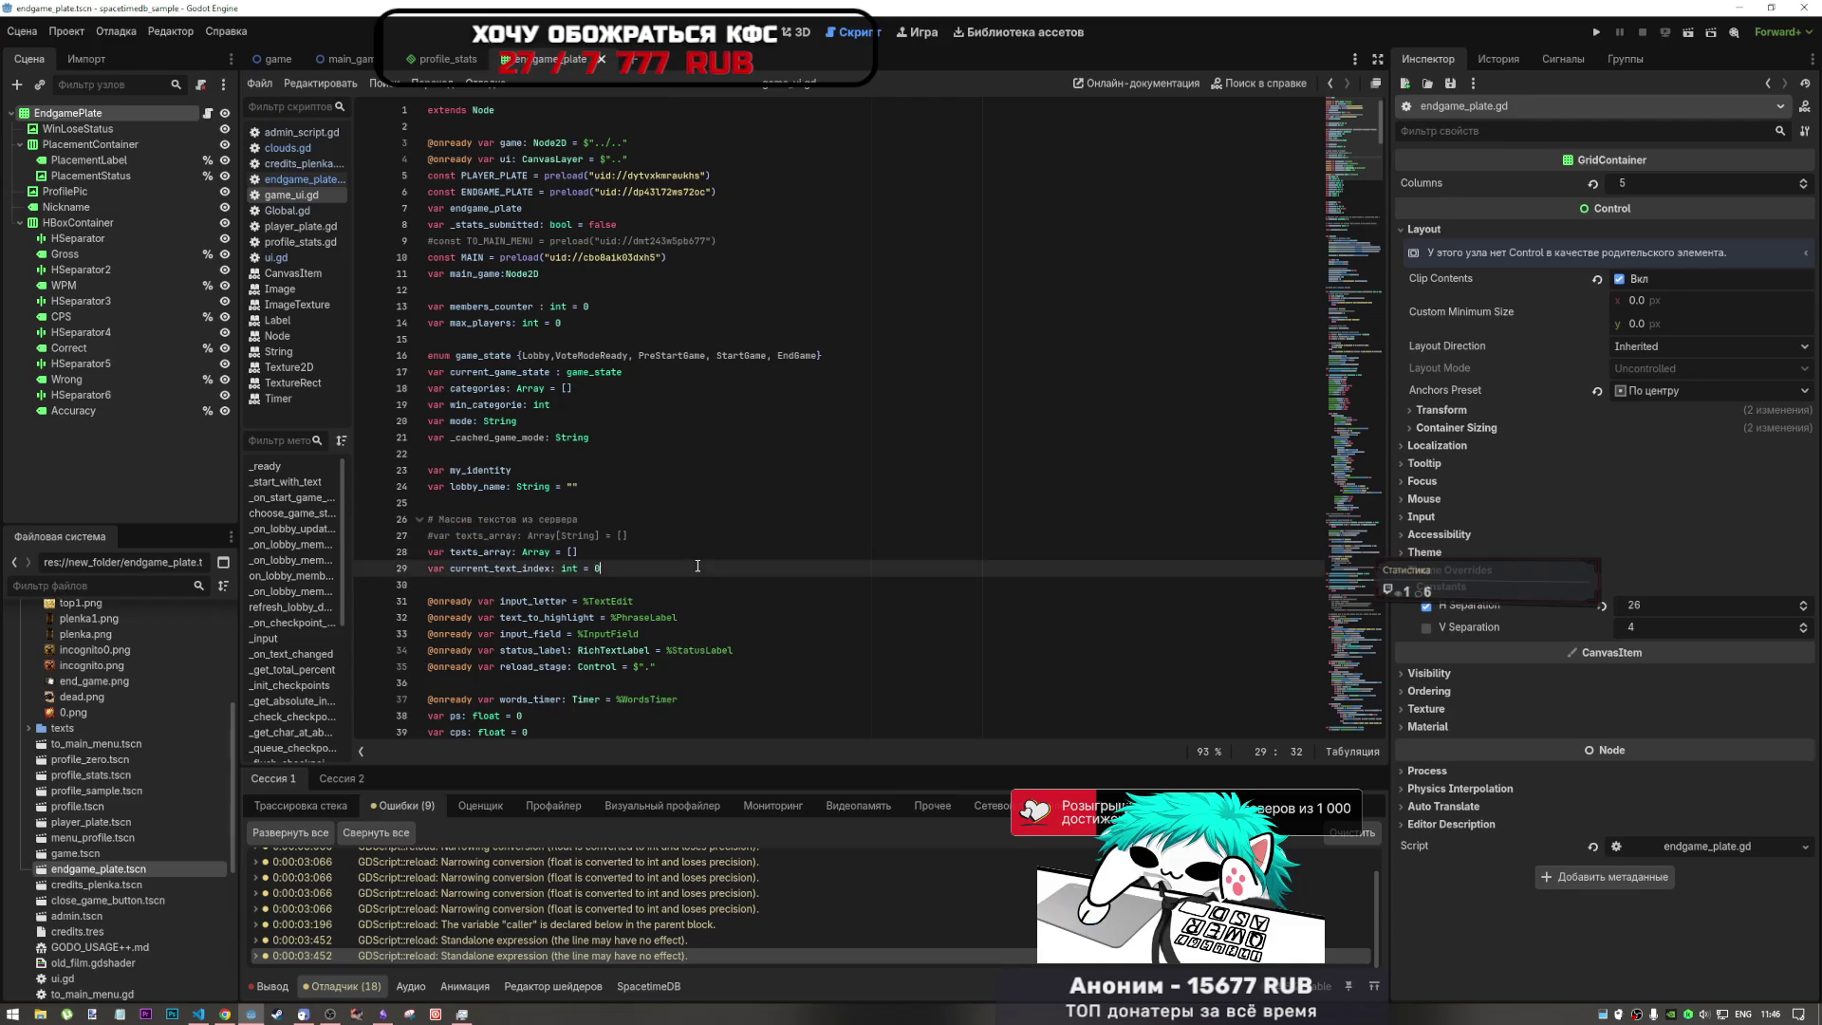
{"action": "mouse_move", "coordinate": [1347, 536]}
{"action": "left_mouse_down"}
{"action": "mouse_move", "coordinate": [1366, 723]}
{"action": "mouse_move", "coordinate": [1352, 105]}
{"action": "left_mouse_up"}
{"action": "left_click", "coordinate": [995, 318]}
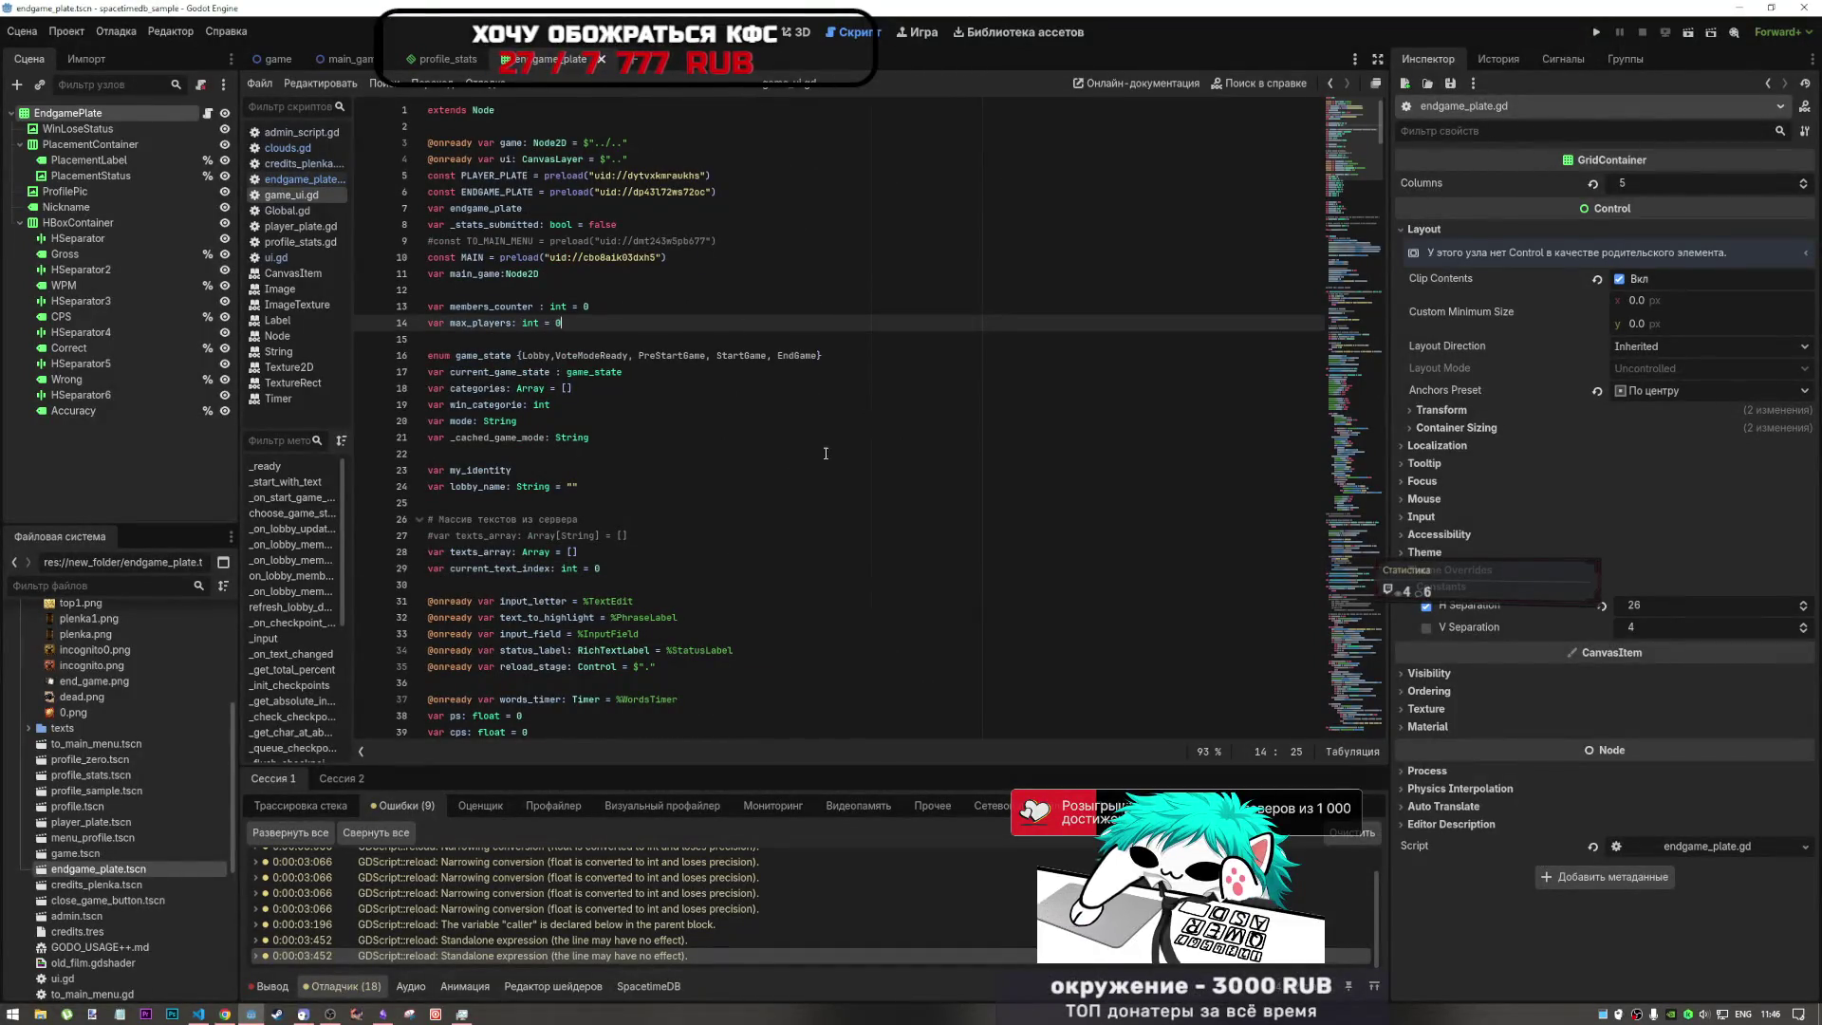
Step: Check the narrowing-conversion and unused change_user_picture signal warnings, ending in admin_script.gd
{"action": "left_click", "coordinate": [652, 939]}
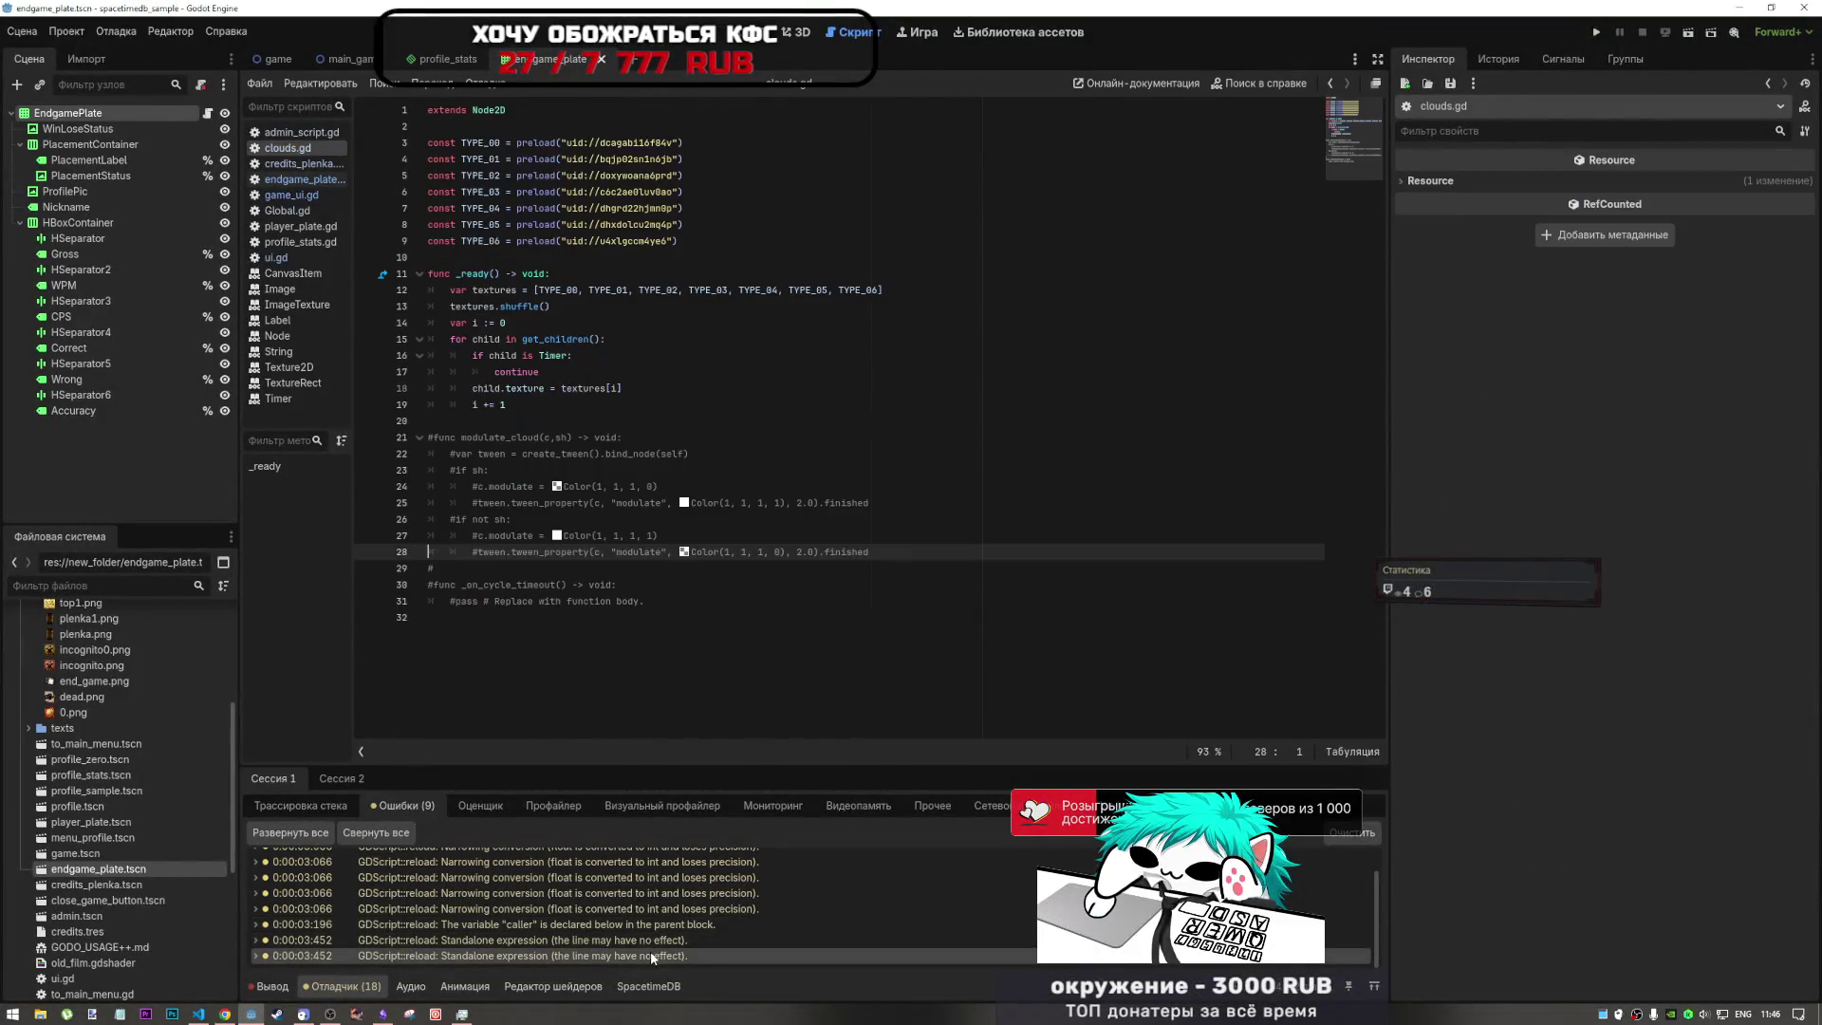
{"action": "left_click", "coordinate": [650, 896]}
{"action": "left_click", "coordinate": [659, 876]}
{"action": "scroll", "coordinate": [661, 887], "scroll_direction": "up", "scroll_amount": 1}
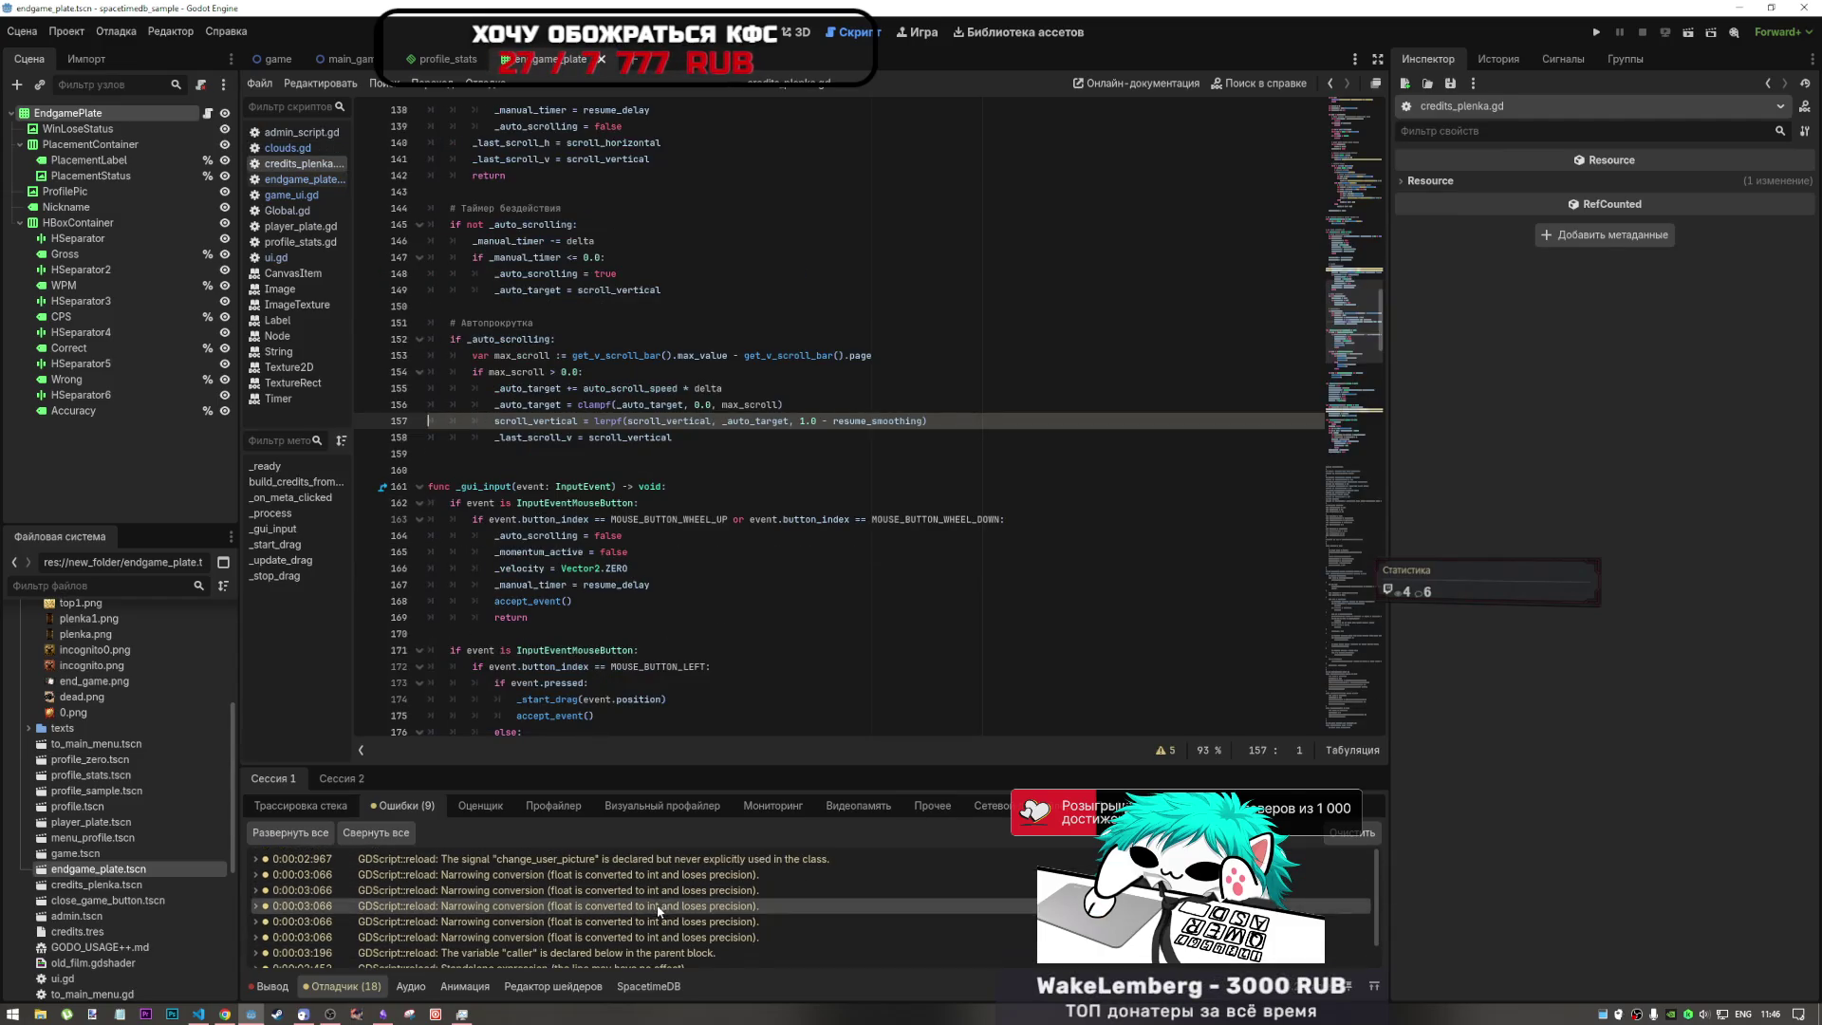
{"action": "left_click", "coordinate": [636, 922]}
{"action": "left_click", "coordinate": [633, 875]}
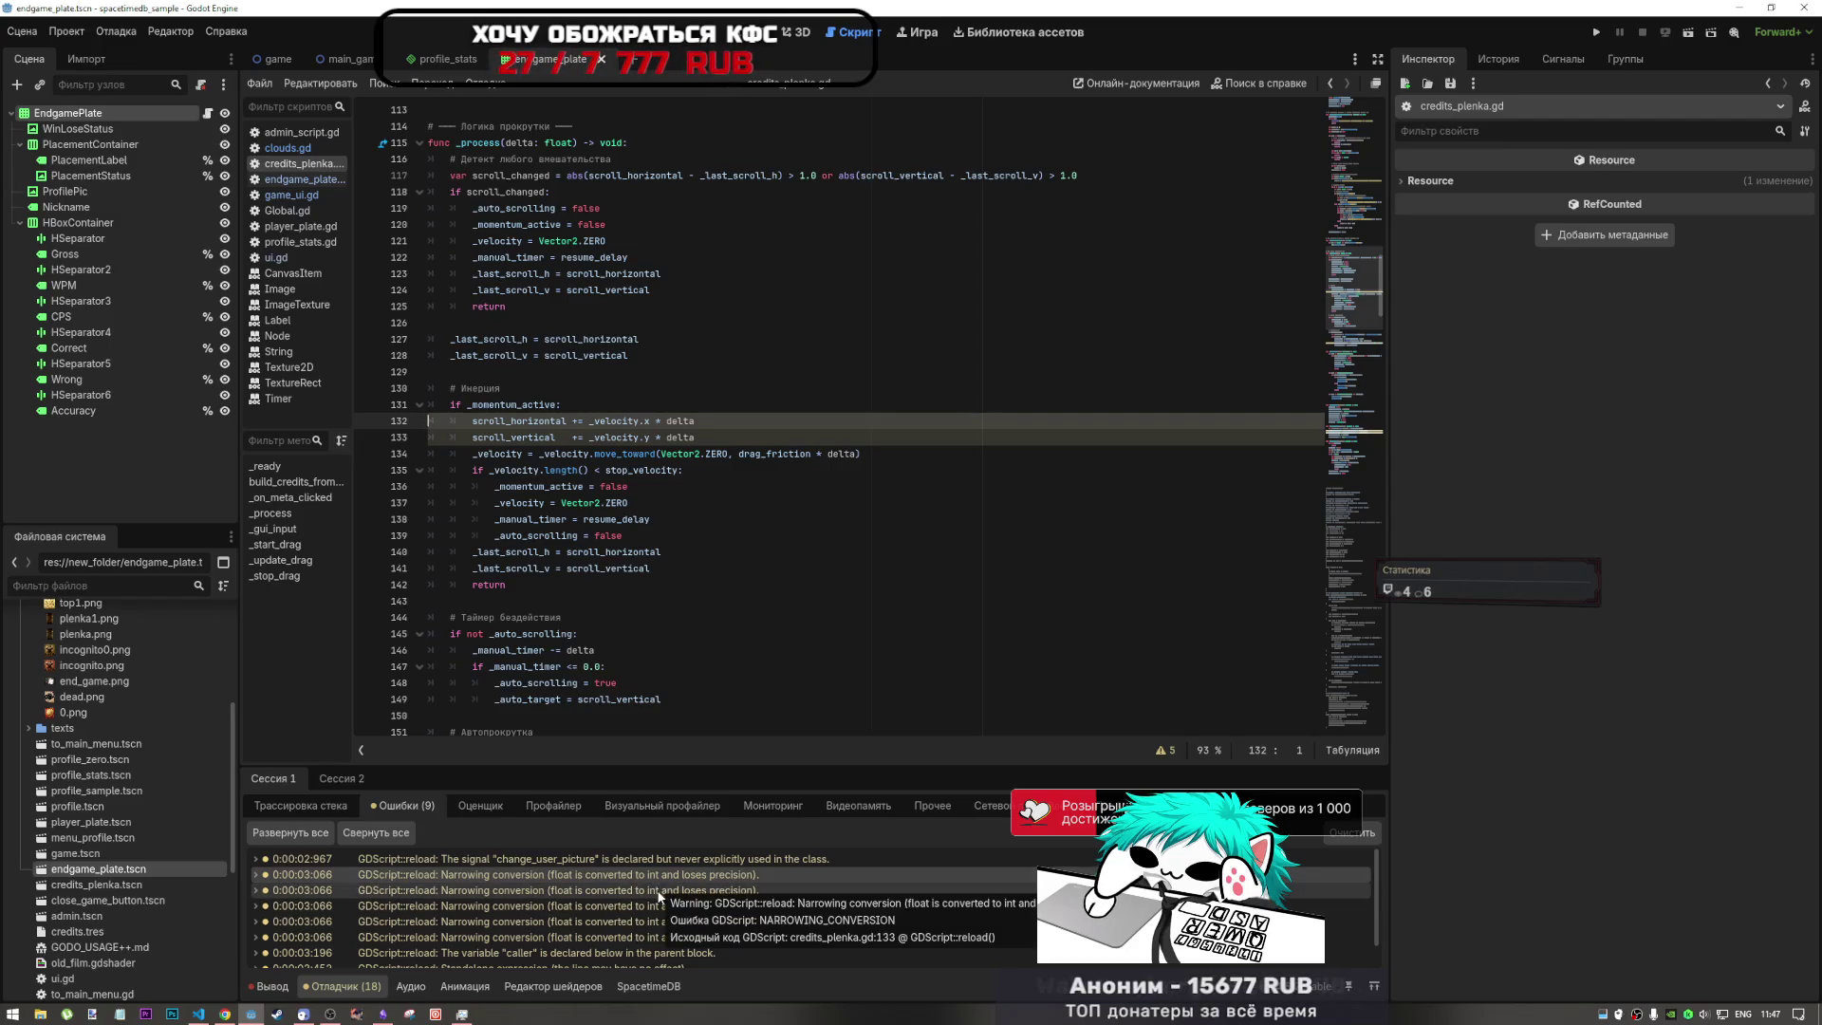
{"action": "left_click", "coordinate": [652, 864]}
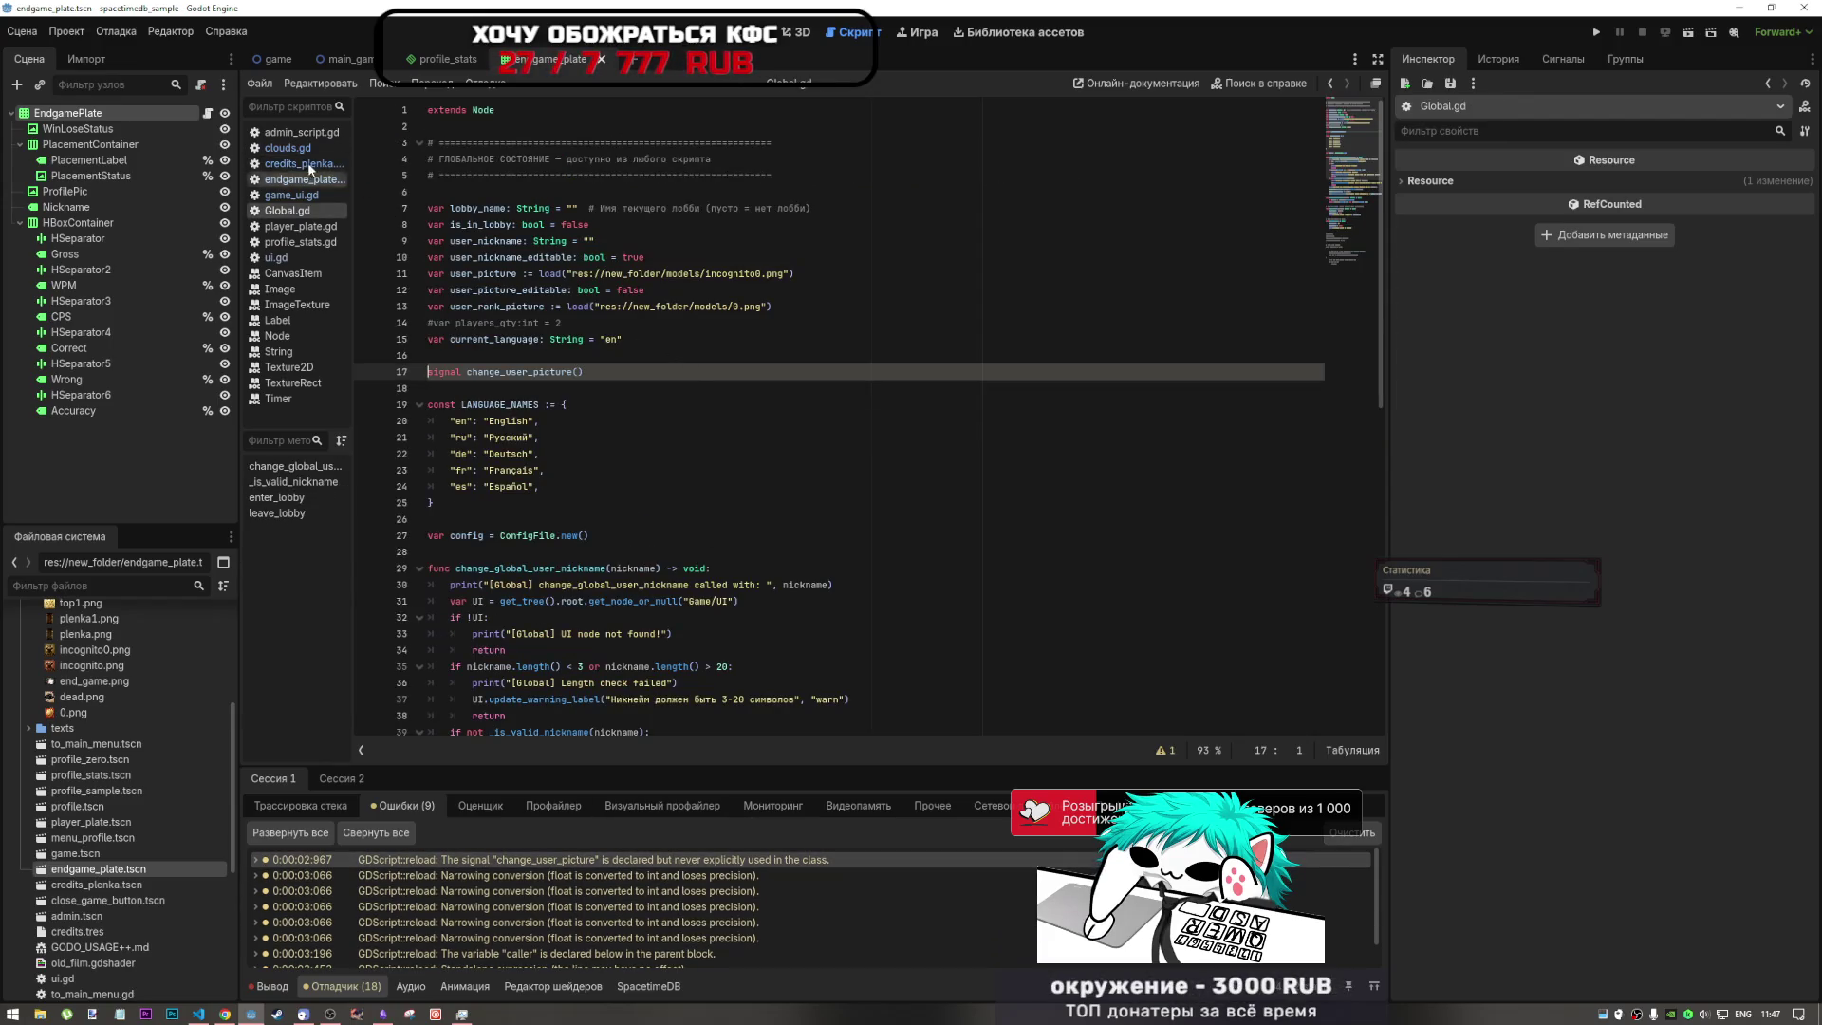
{"action": "left_click", "coordinate": [300, 132]}
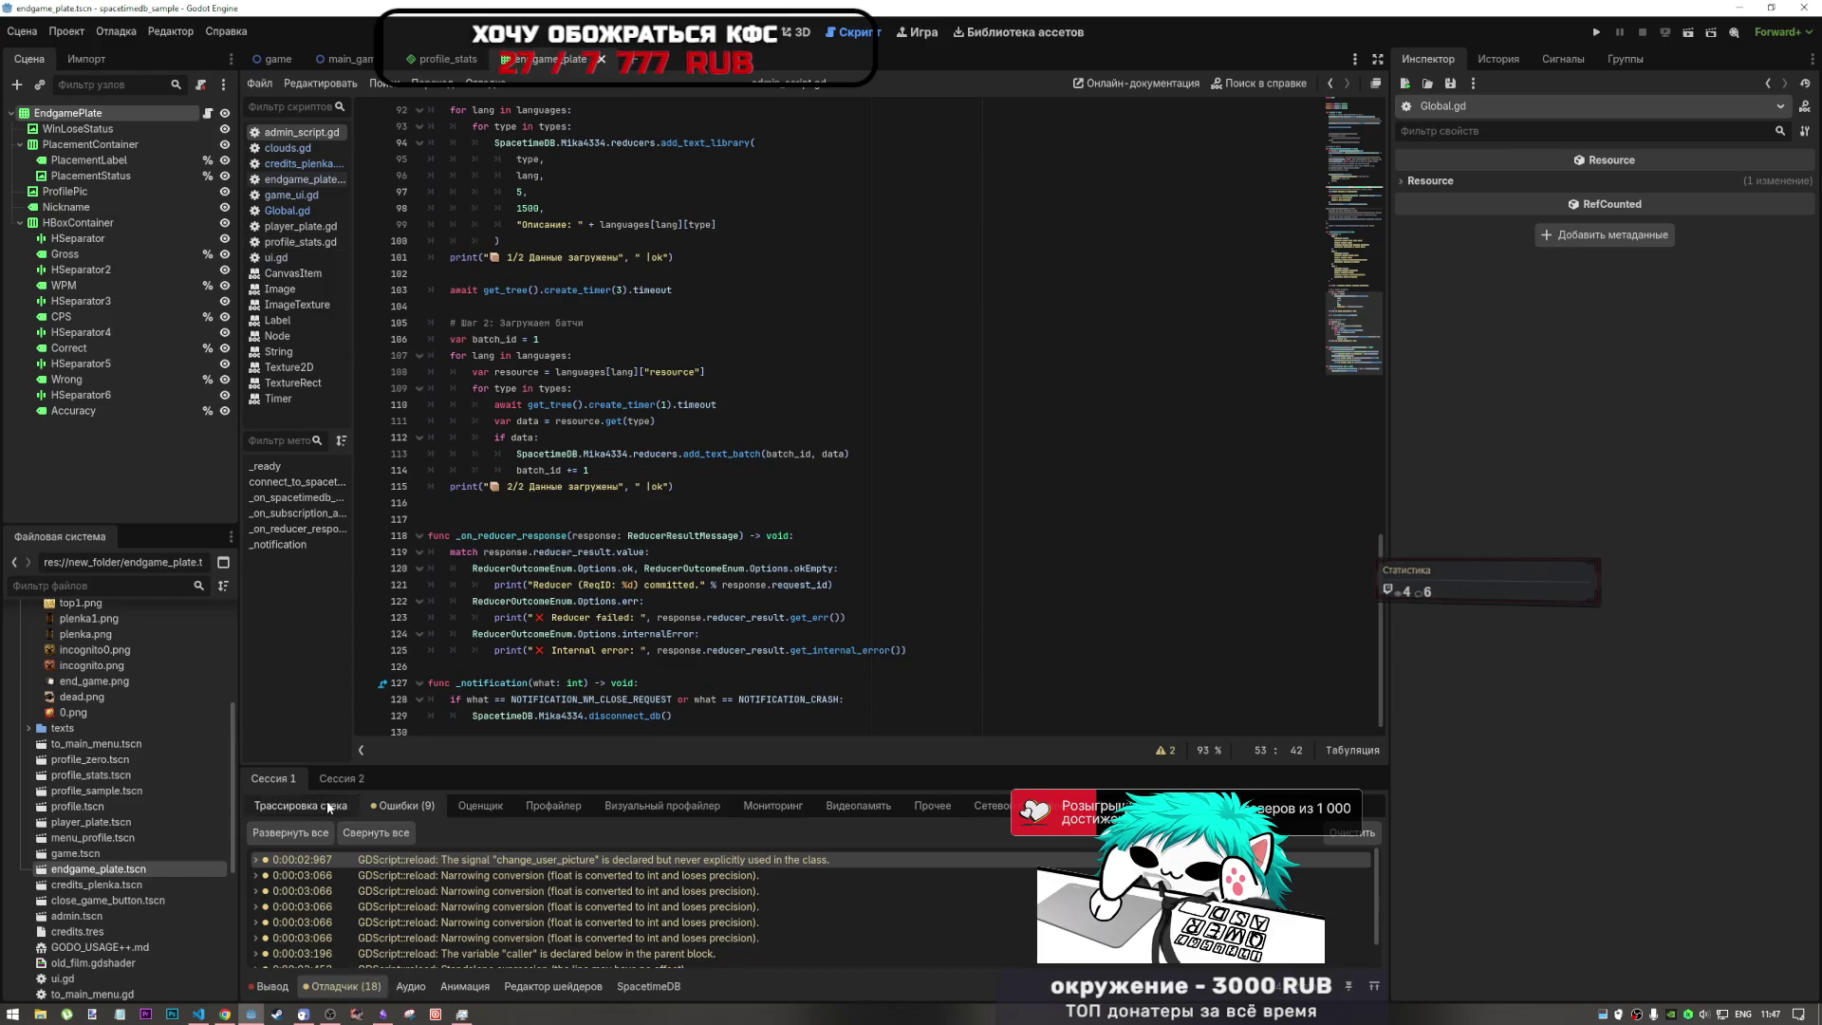
Step: Clear the output log, scroll to the script's top, and switch to the profile_stats scene
{"action": "left_click", "coordinate": [271, 985]}
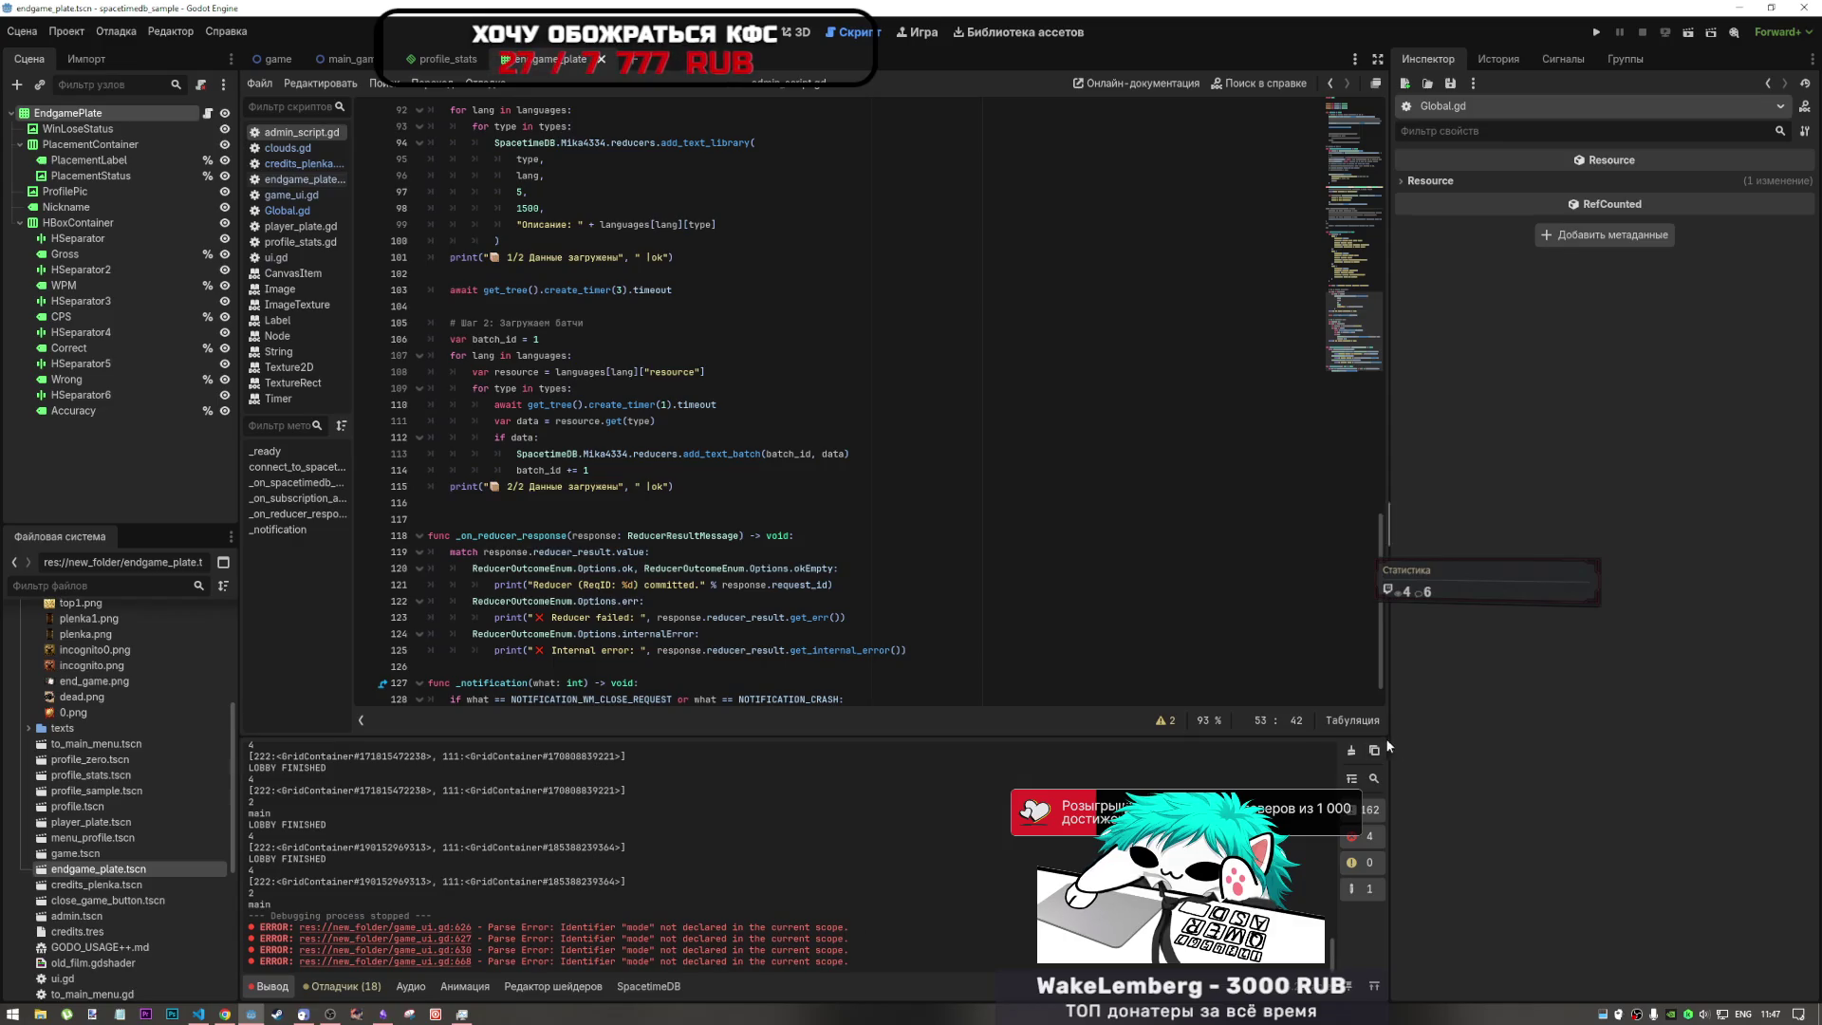
{"action": "left_click", "coordinate": [1351, 750]}
{"action": "left_click", "coordinate": [1044, 355]}
{"action": "scroll", "coordinate": [1187, 276], "scroll_direction": "up", "scroll_amount": 10}
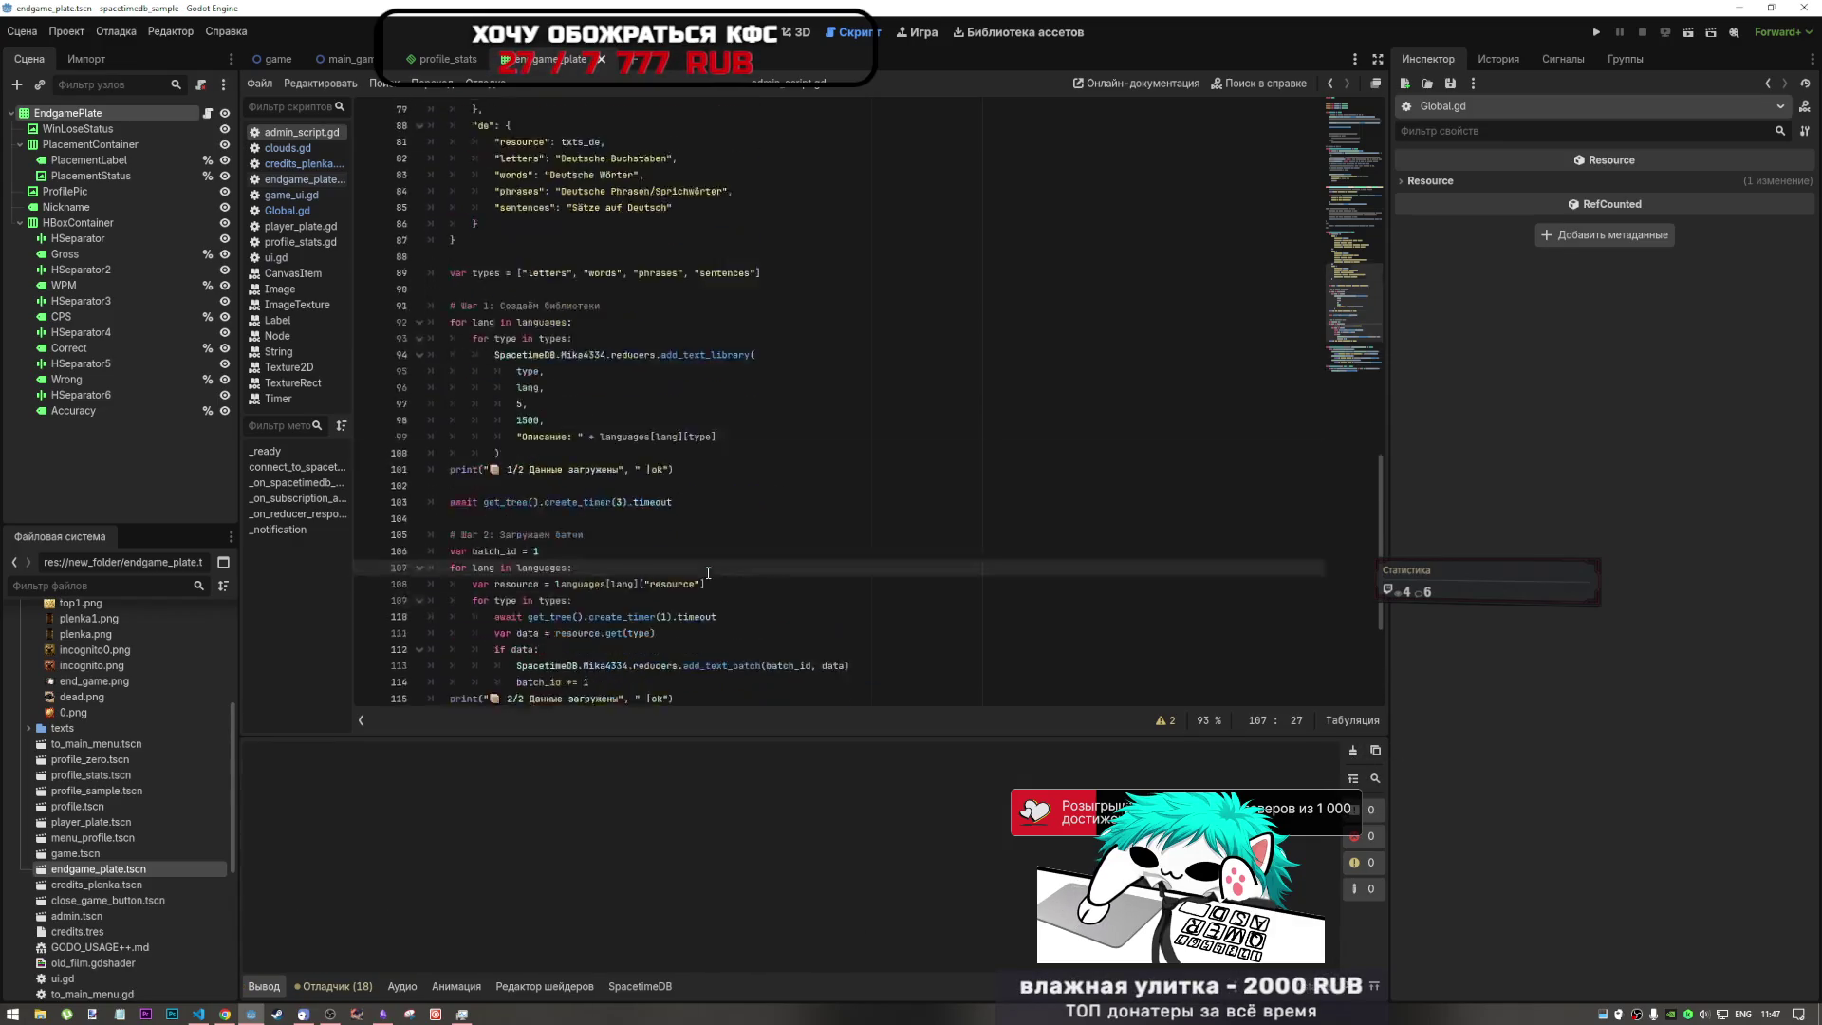
{"action": "left_click", "coordinate": [1368, 110]}
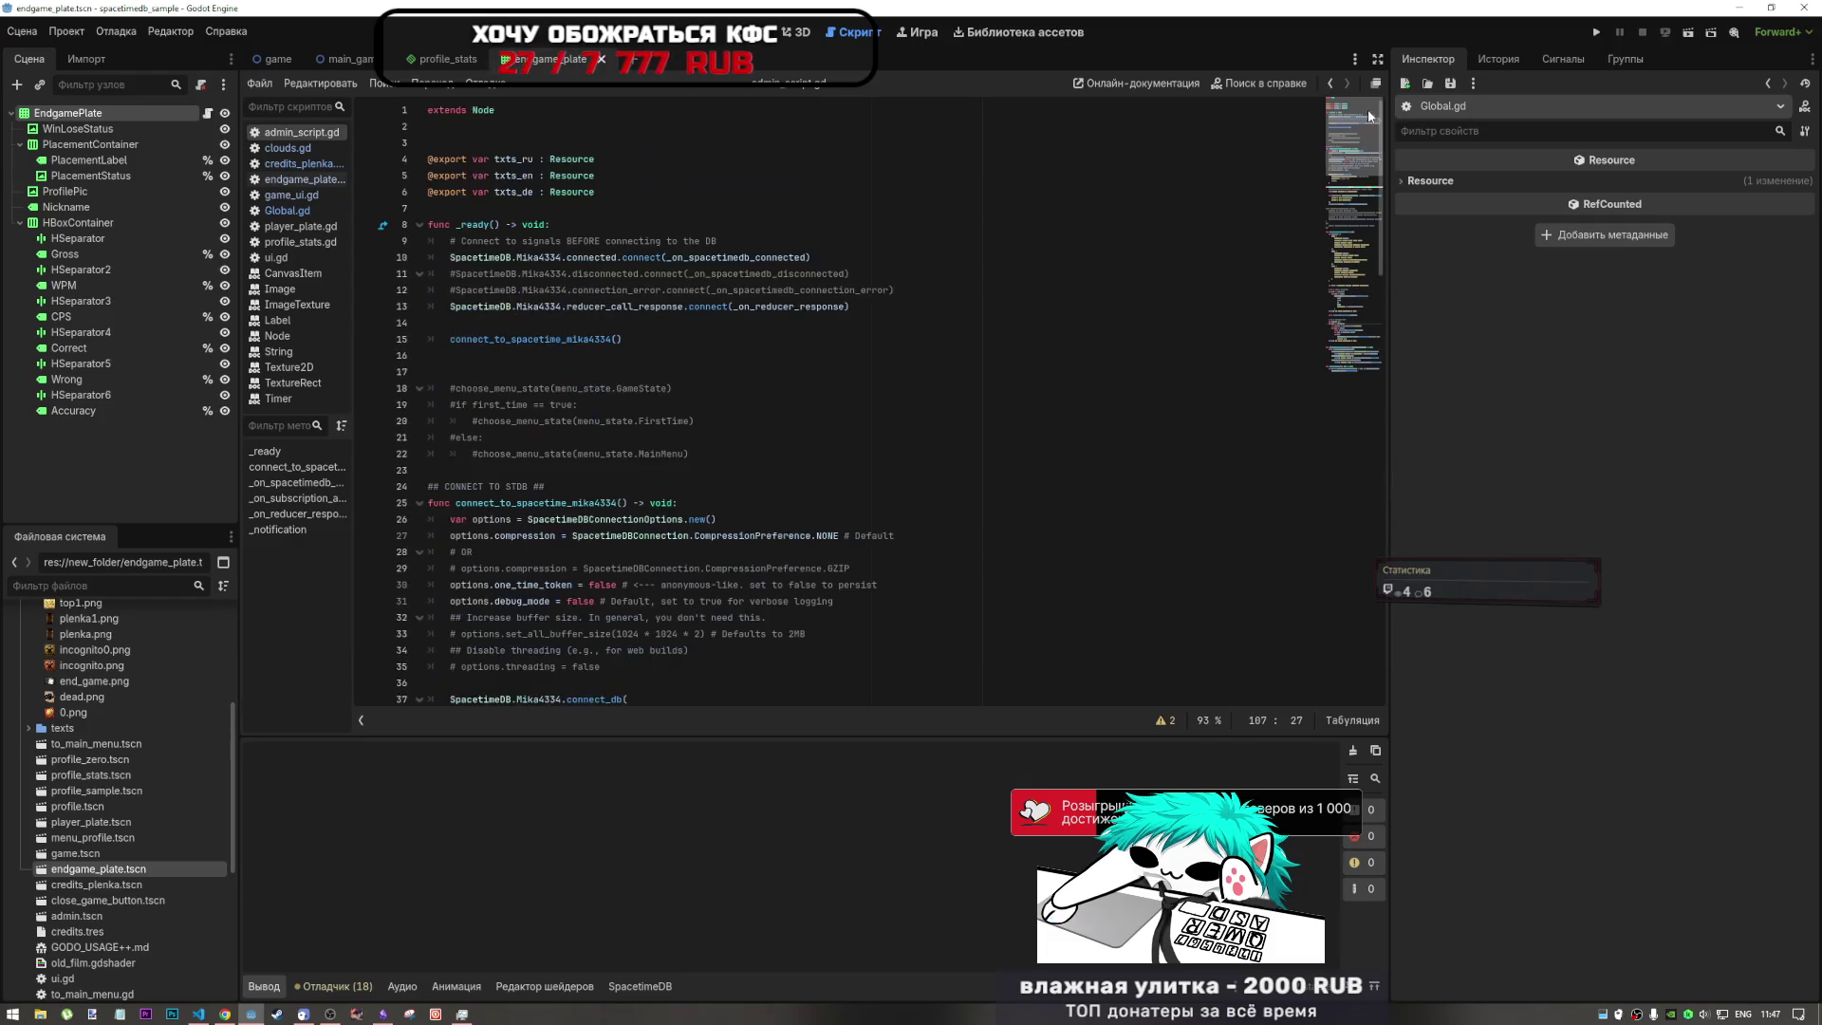
{"action": "left_click", "coordinate": [810, 289]}
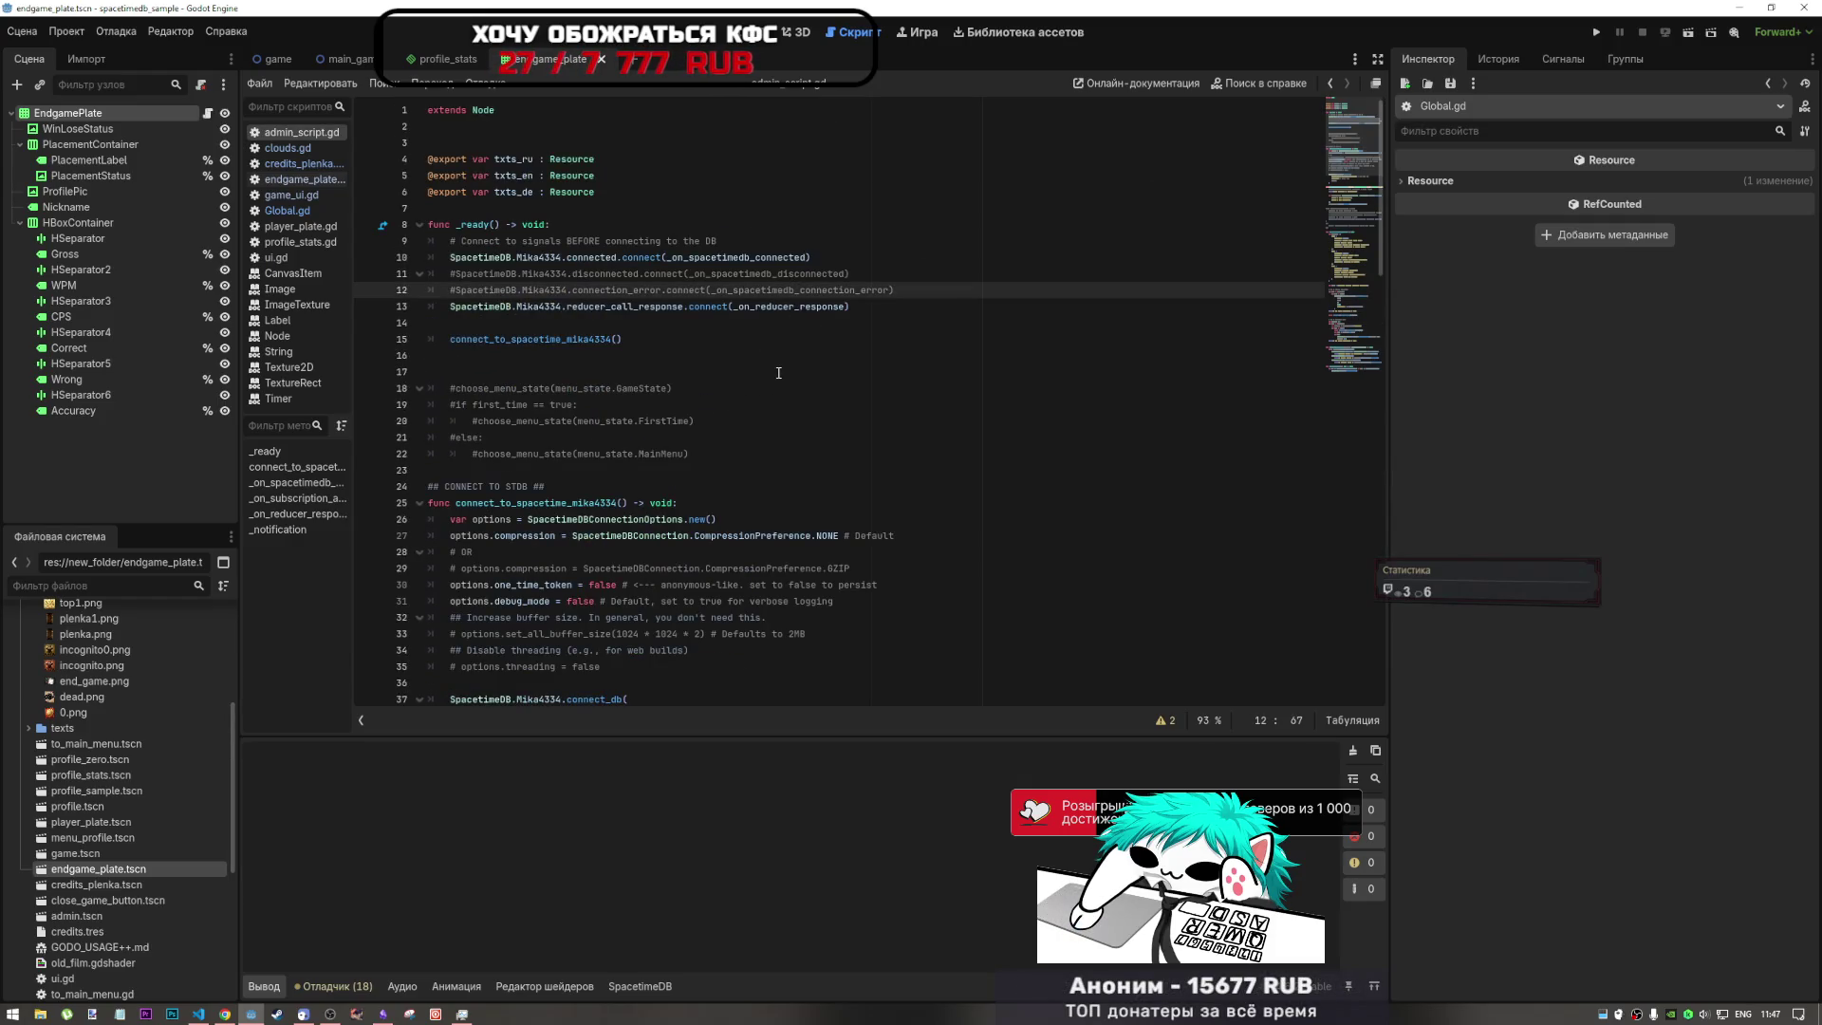
{"action": "left_click", "coordinate": [444, 62]}
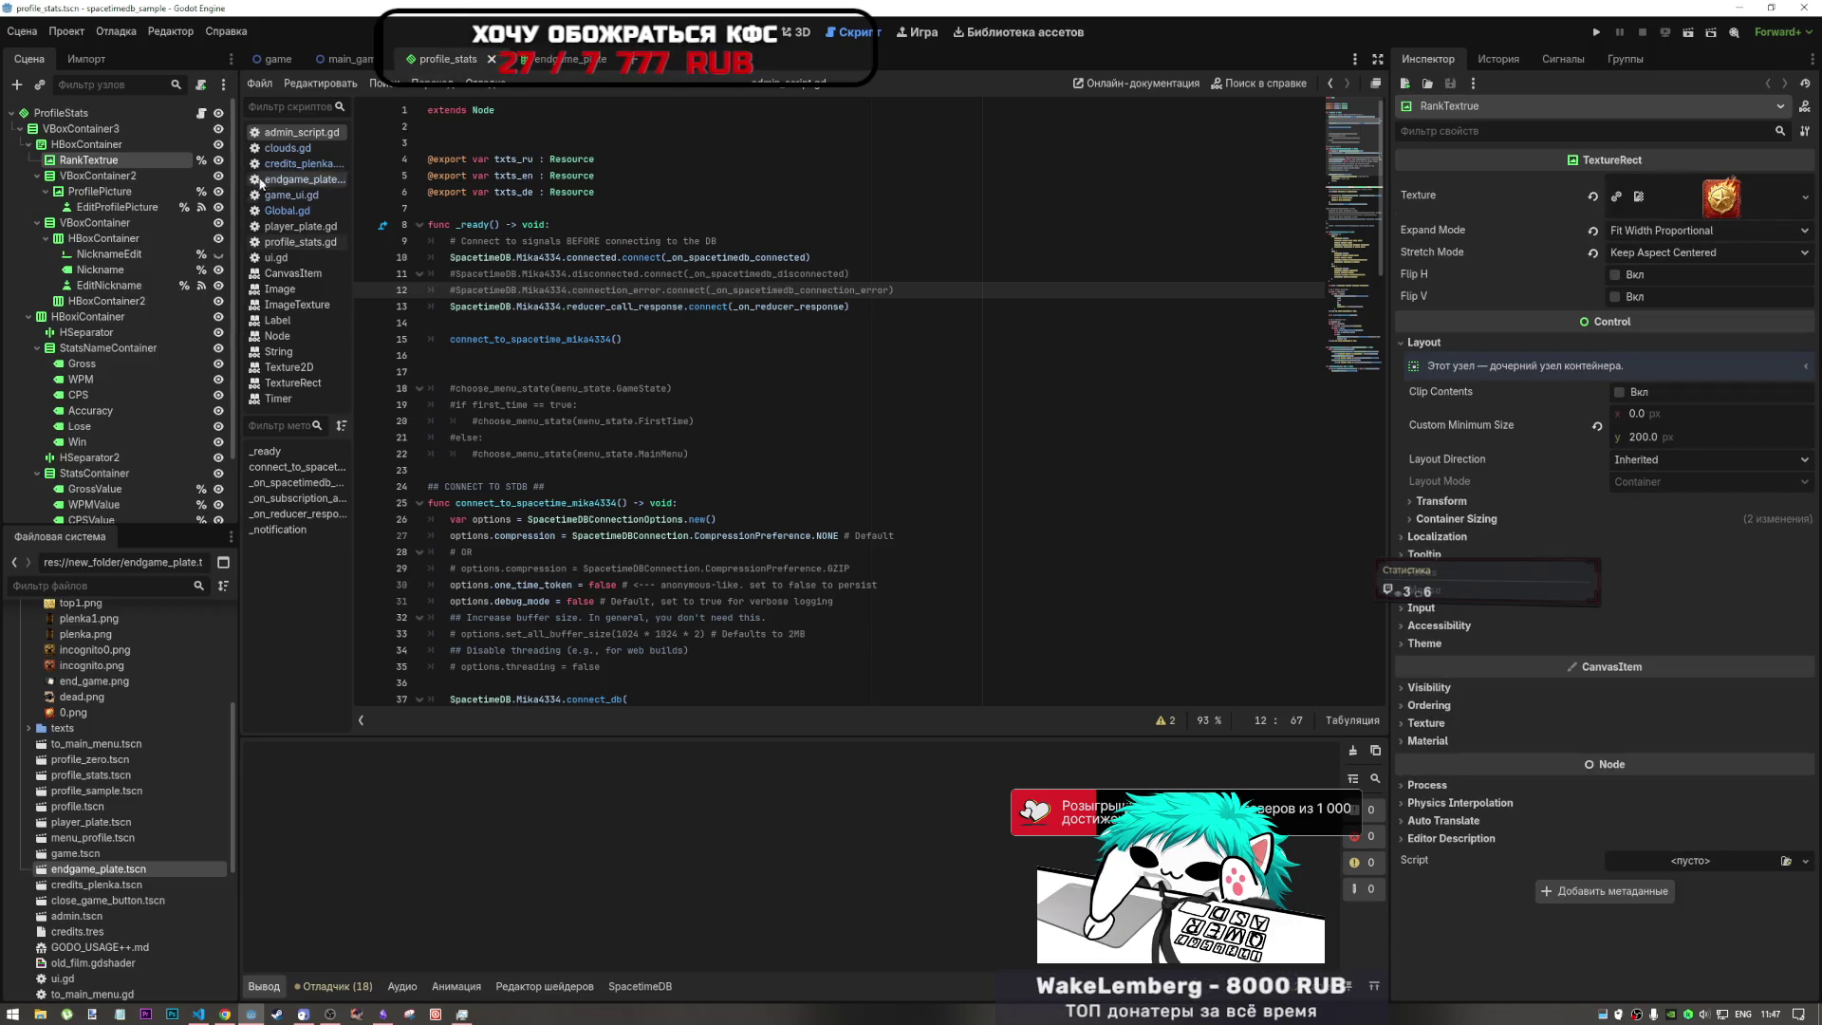
Step: Switch to the game scene, review script lines 19–34, then show Obsidian's Current Tasks
{"action": "left_click", "coordinate": [281, 61]}
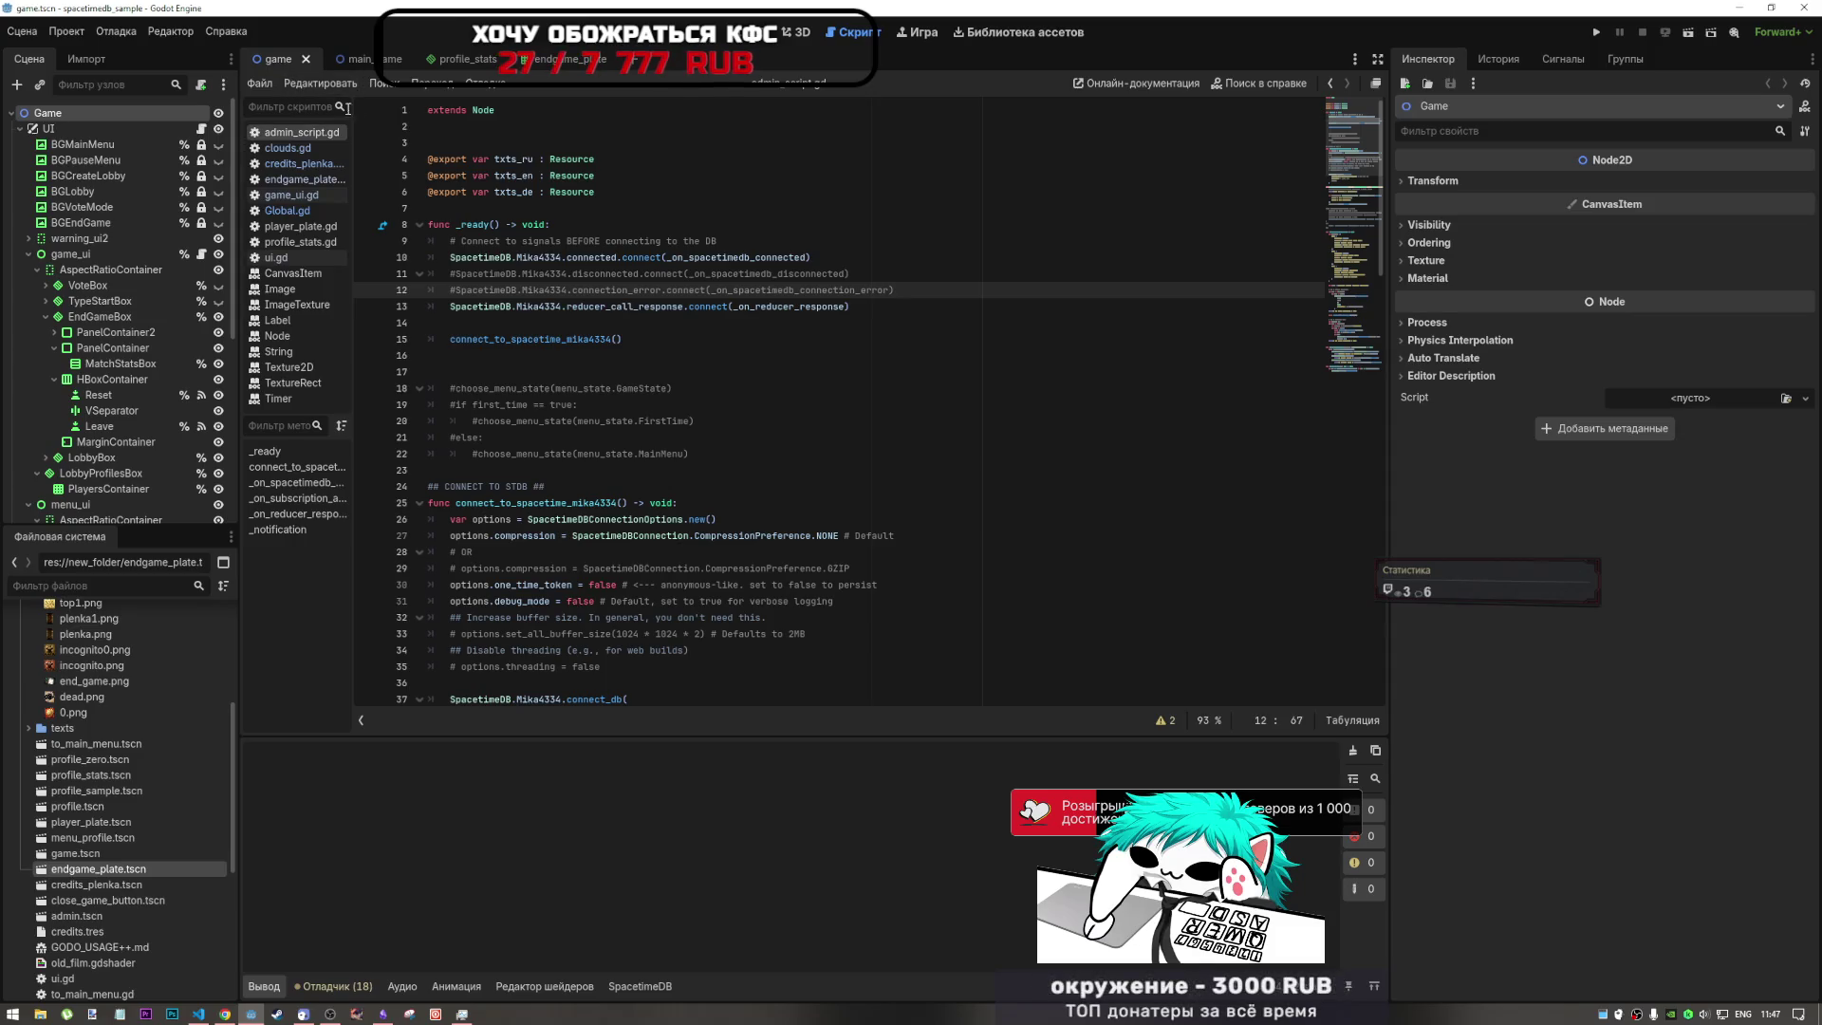
{"action": "left_click", "coordinate": [662, 407]}
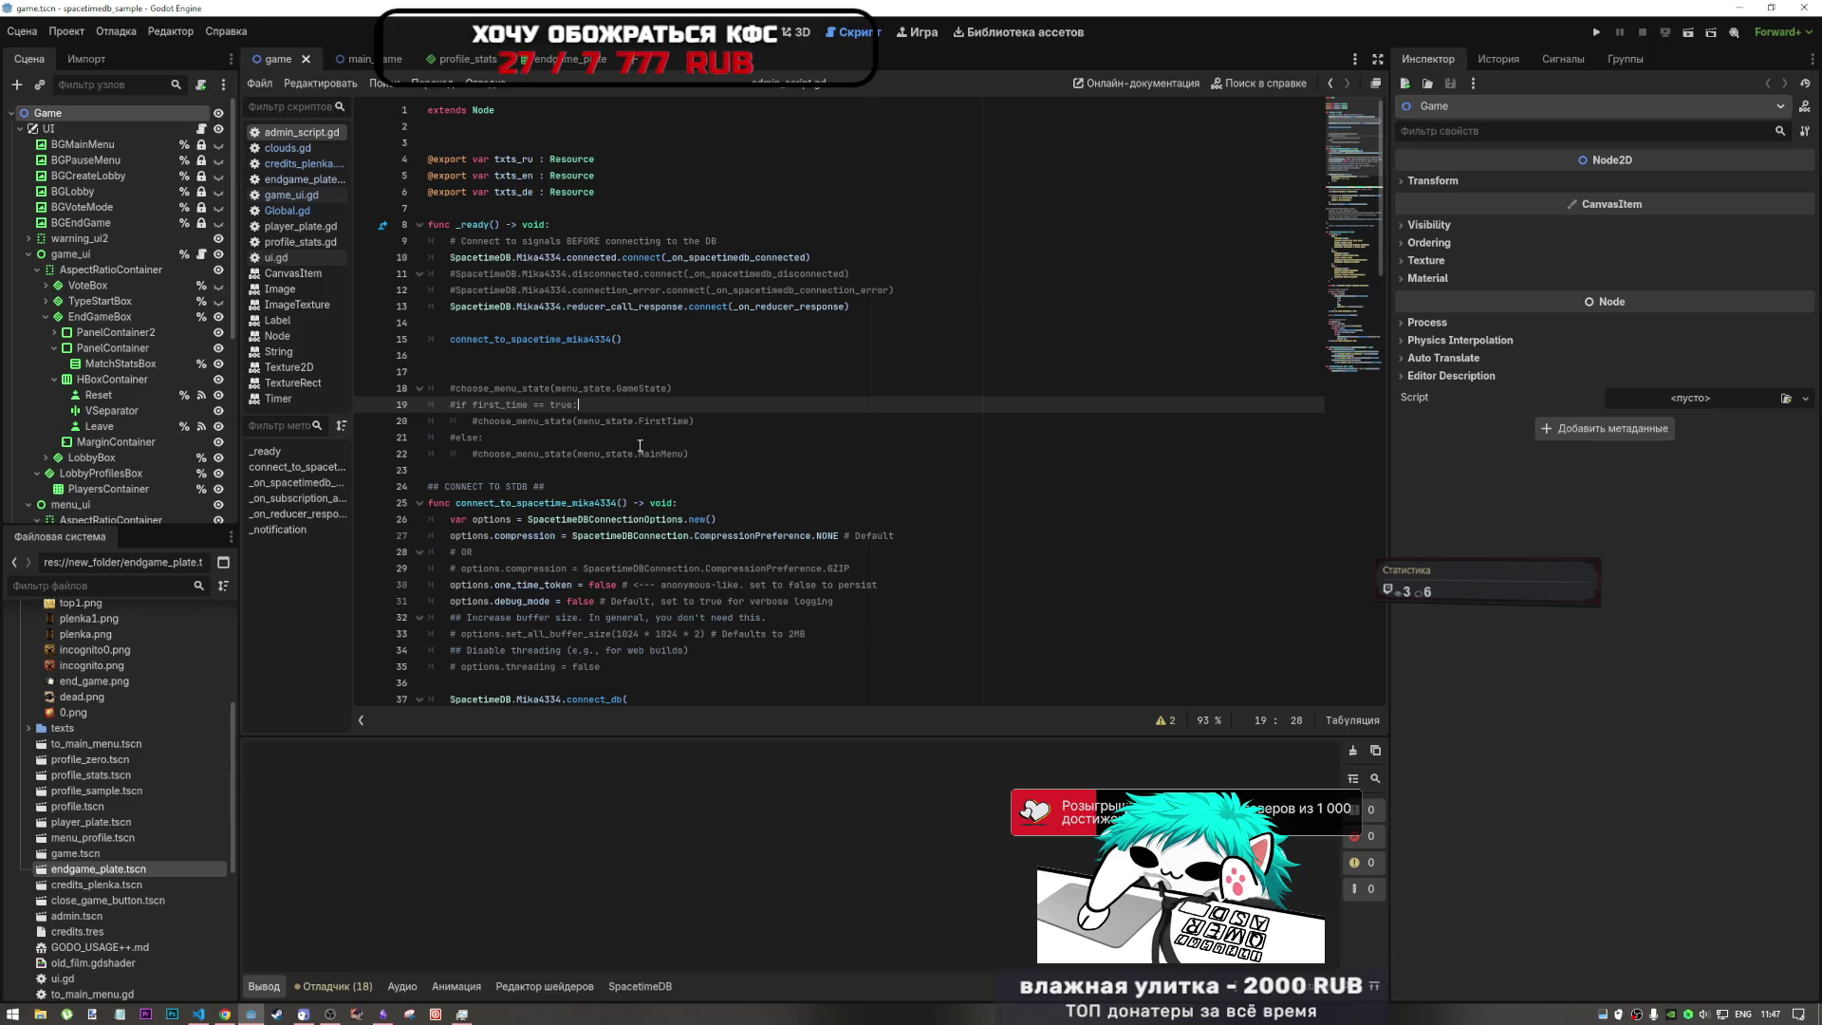
{"action": "left_click", "coordinate": [628, 584]}
{"action": "scroll", "coordinate": [632, 616], "scroll_direction": "down", "scroll_amount": 1}
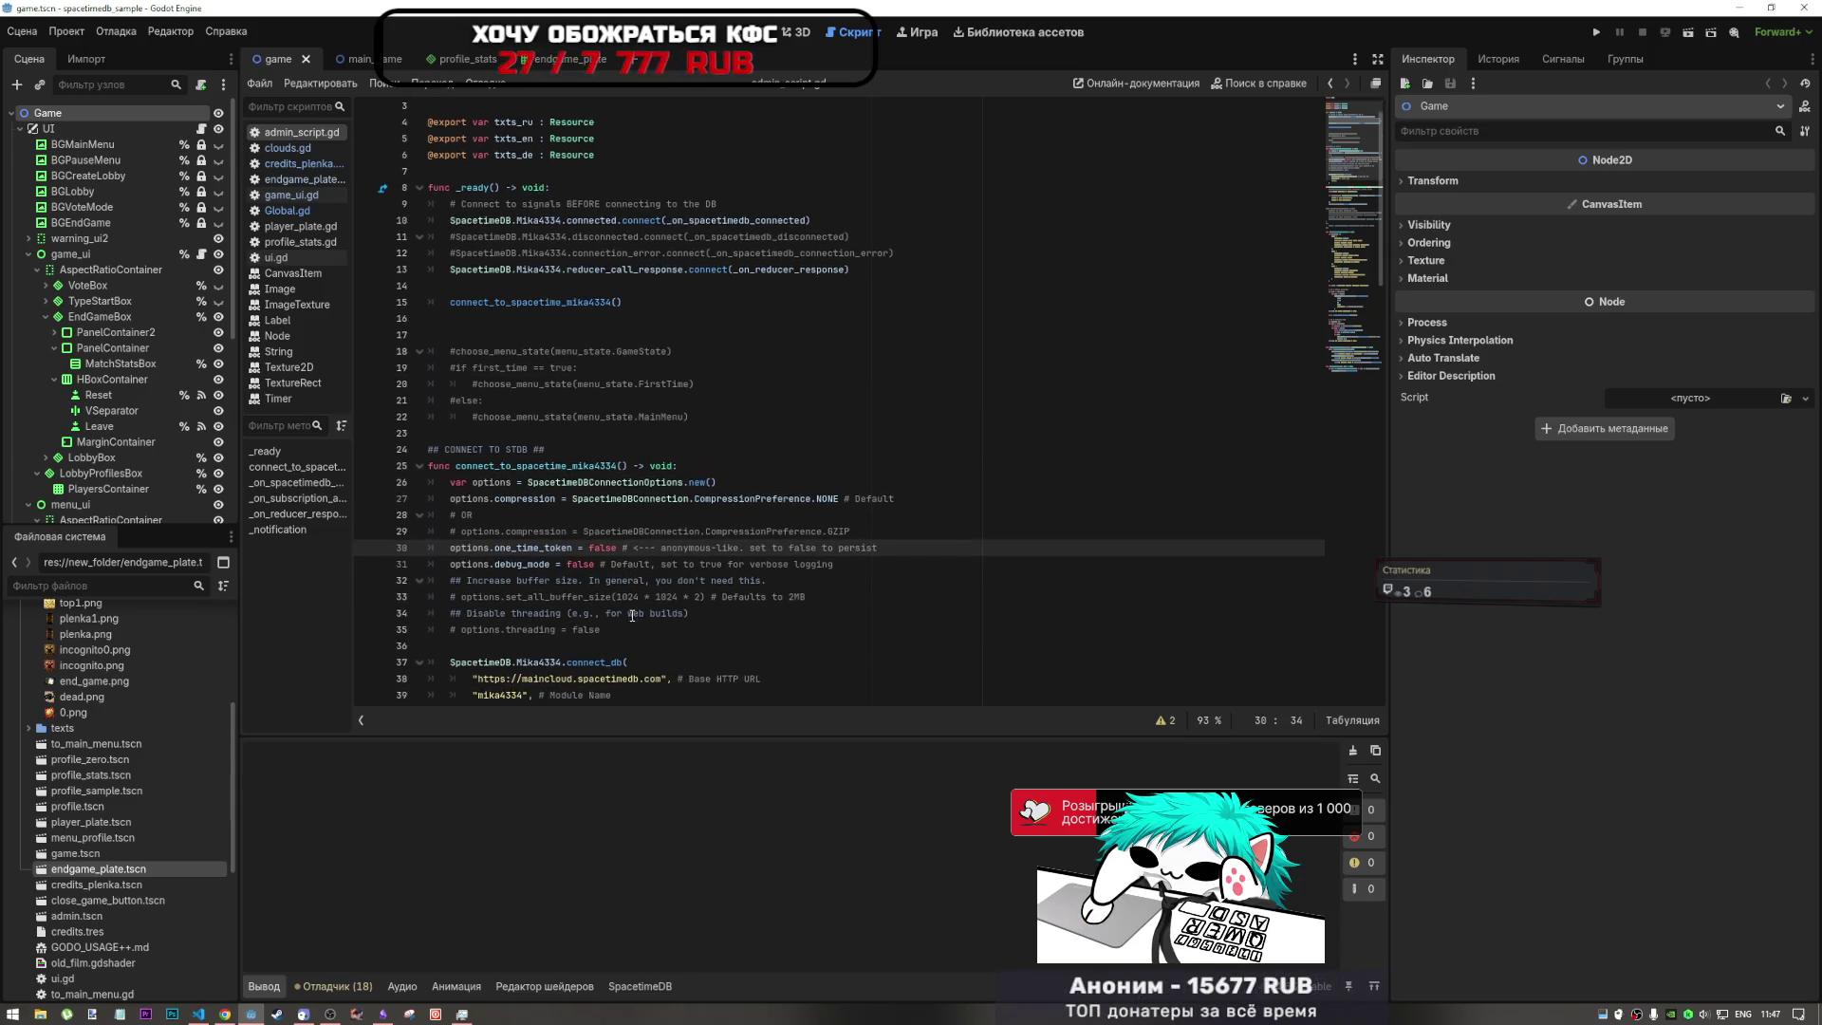
{"action": "left_click", "coordinate": [627, 600]}
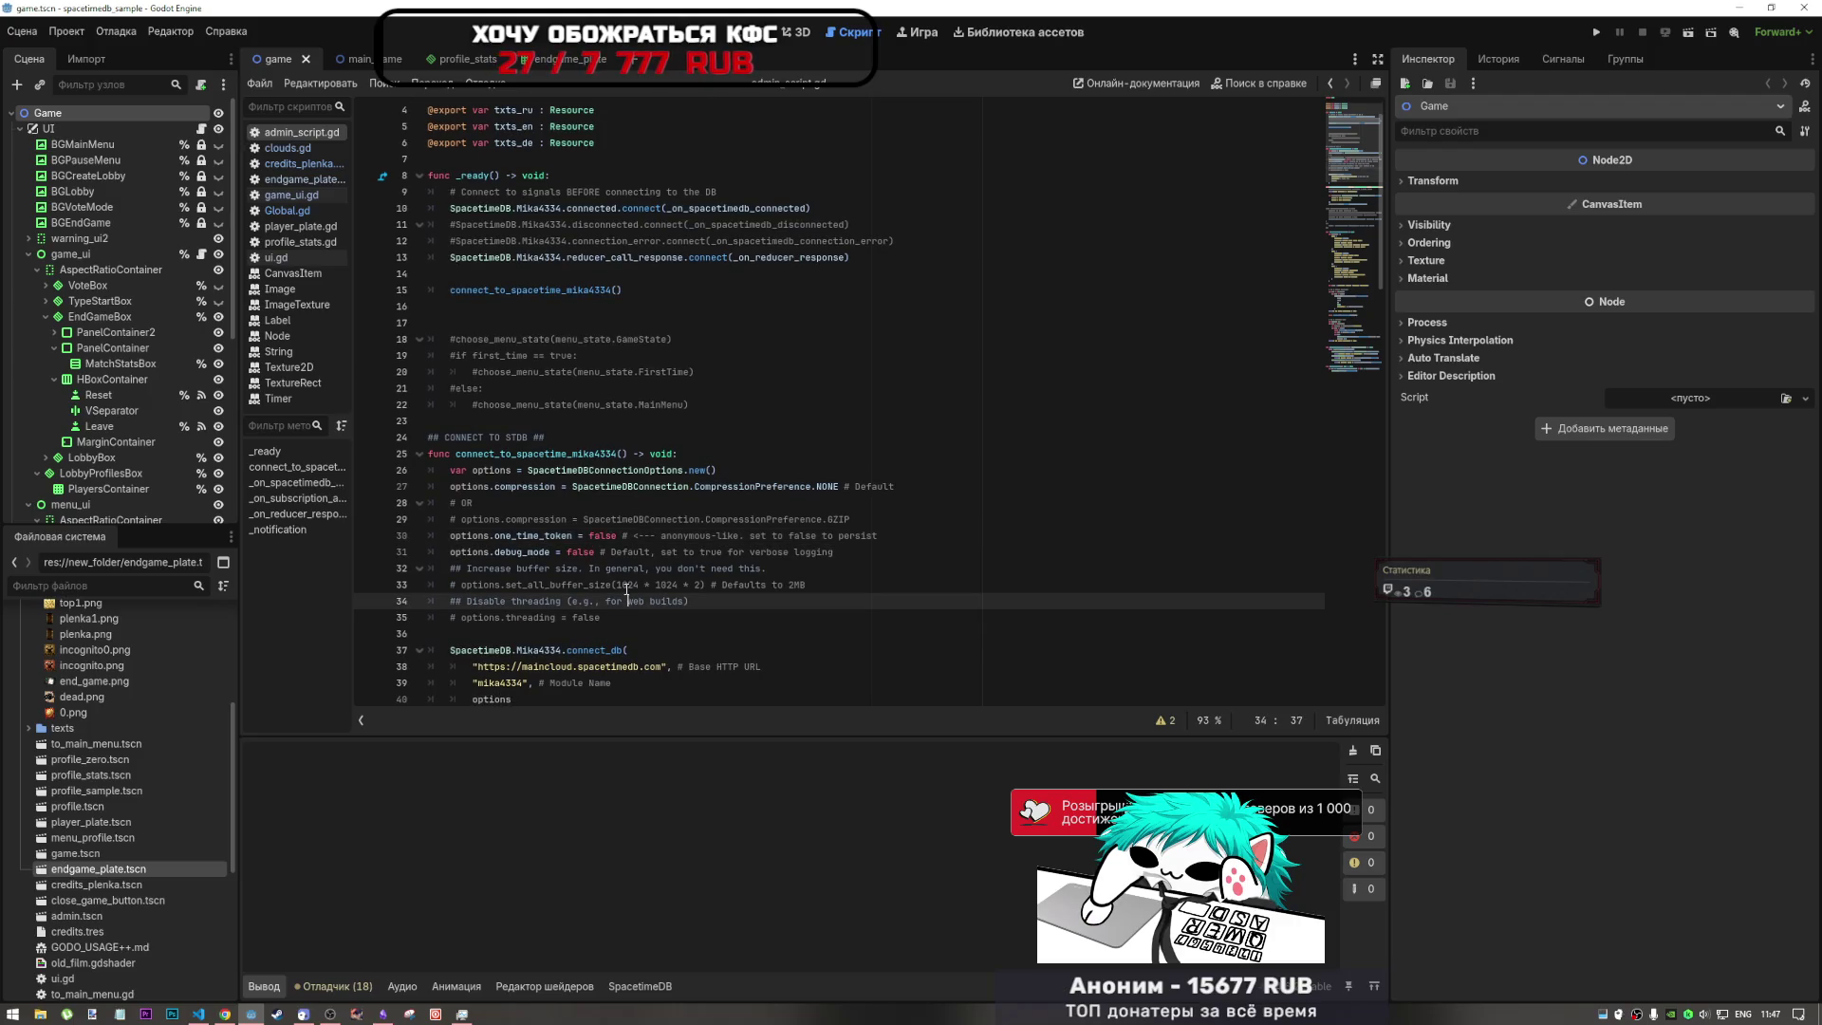
{"action": "left_click", "coordinate": [385, 1014]}
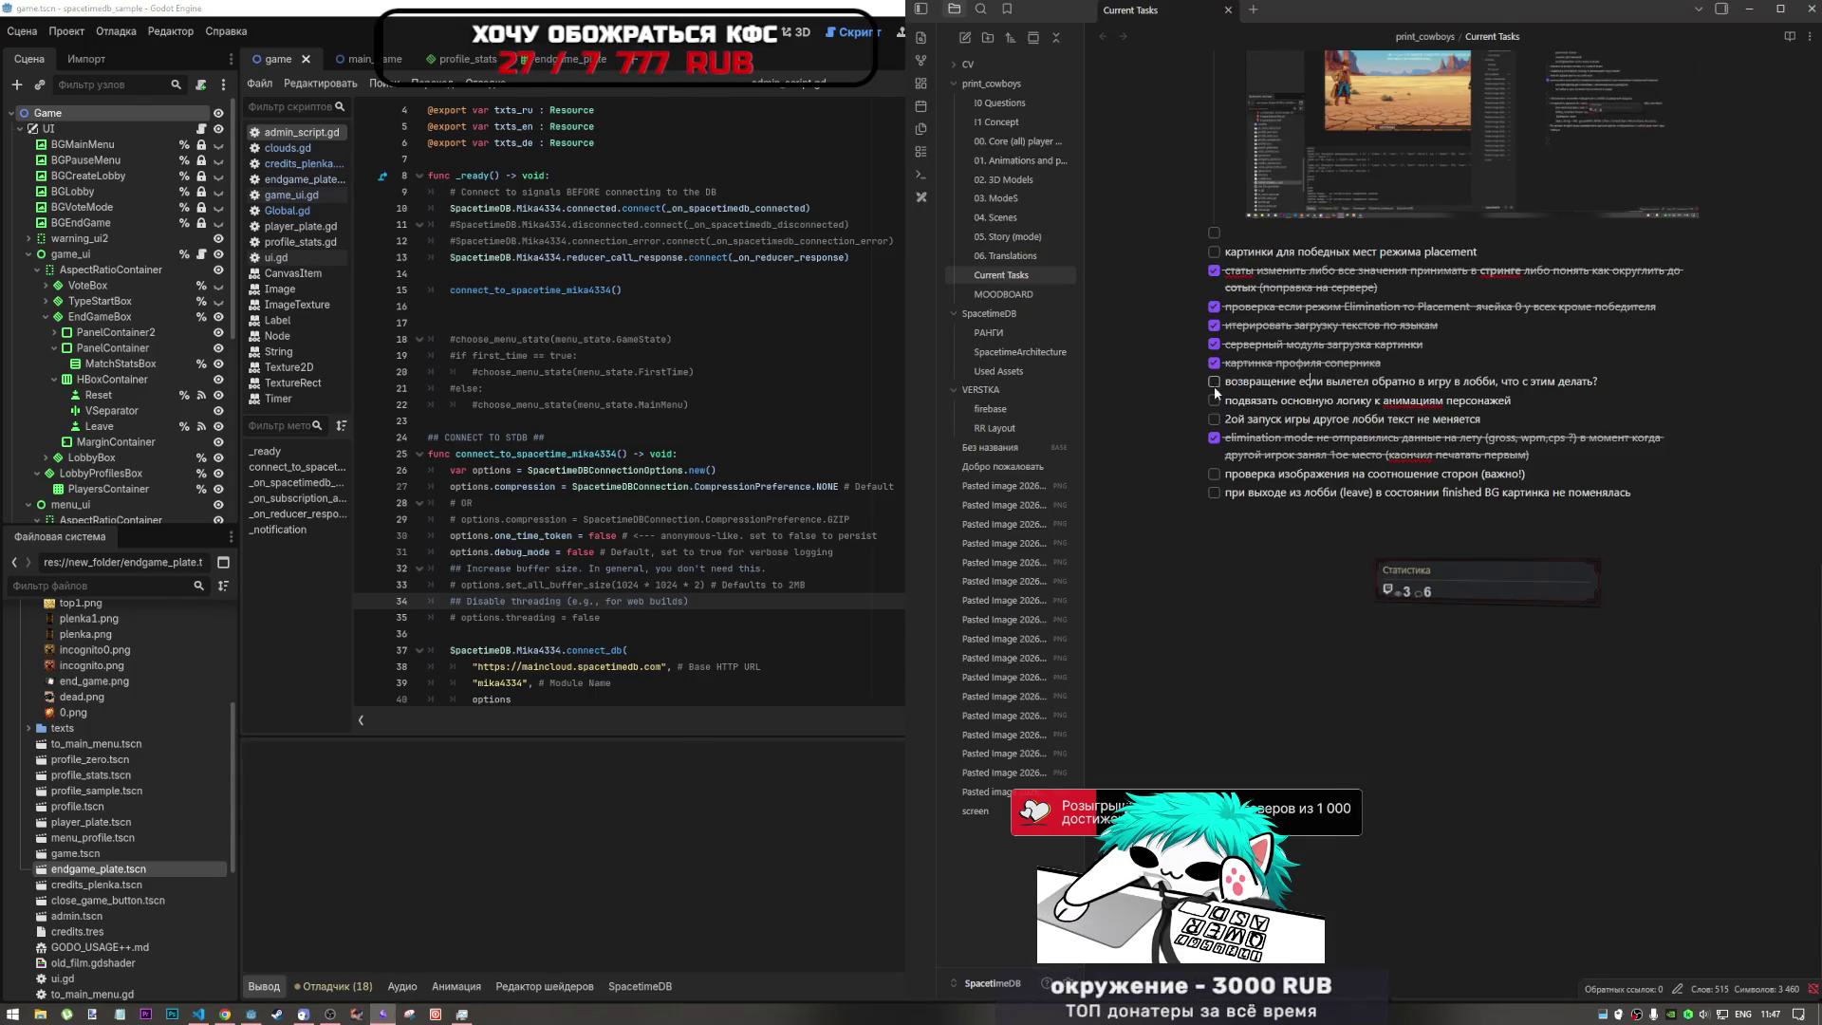
Step: Move the placement victory pictures task, still unchecked, to the end of the list
{"action": "left_click", "coordinate": [1212, 253]}
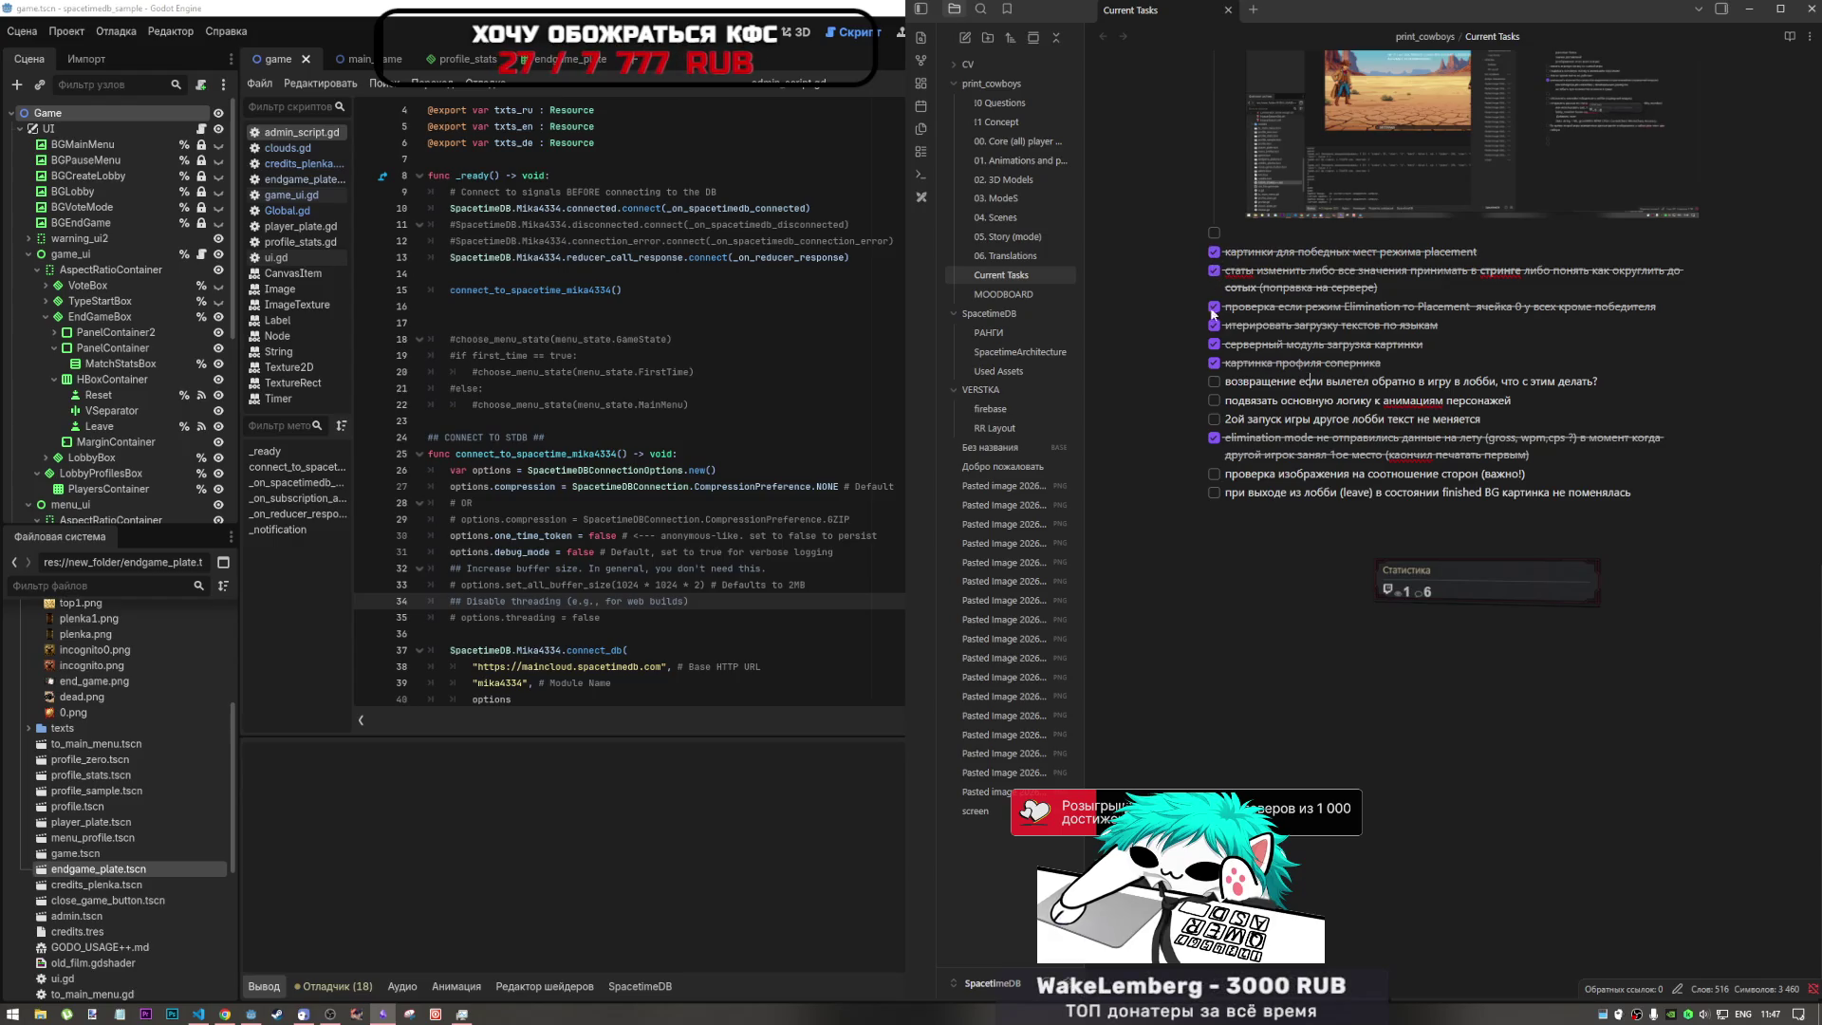
{"action": "left_click", "coordinate": [1213, 252]}
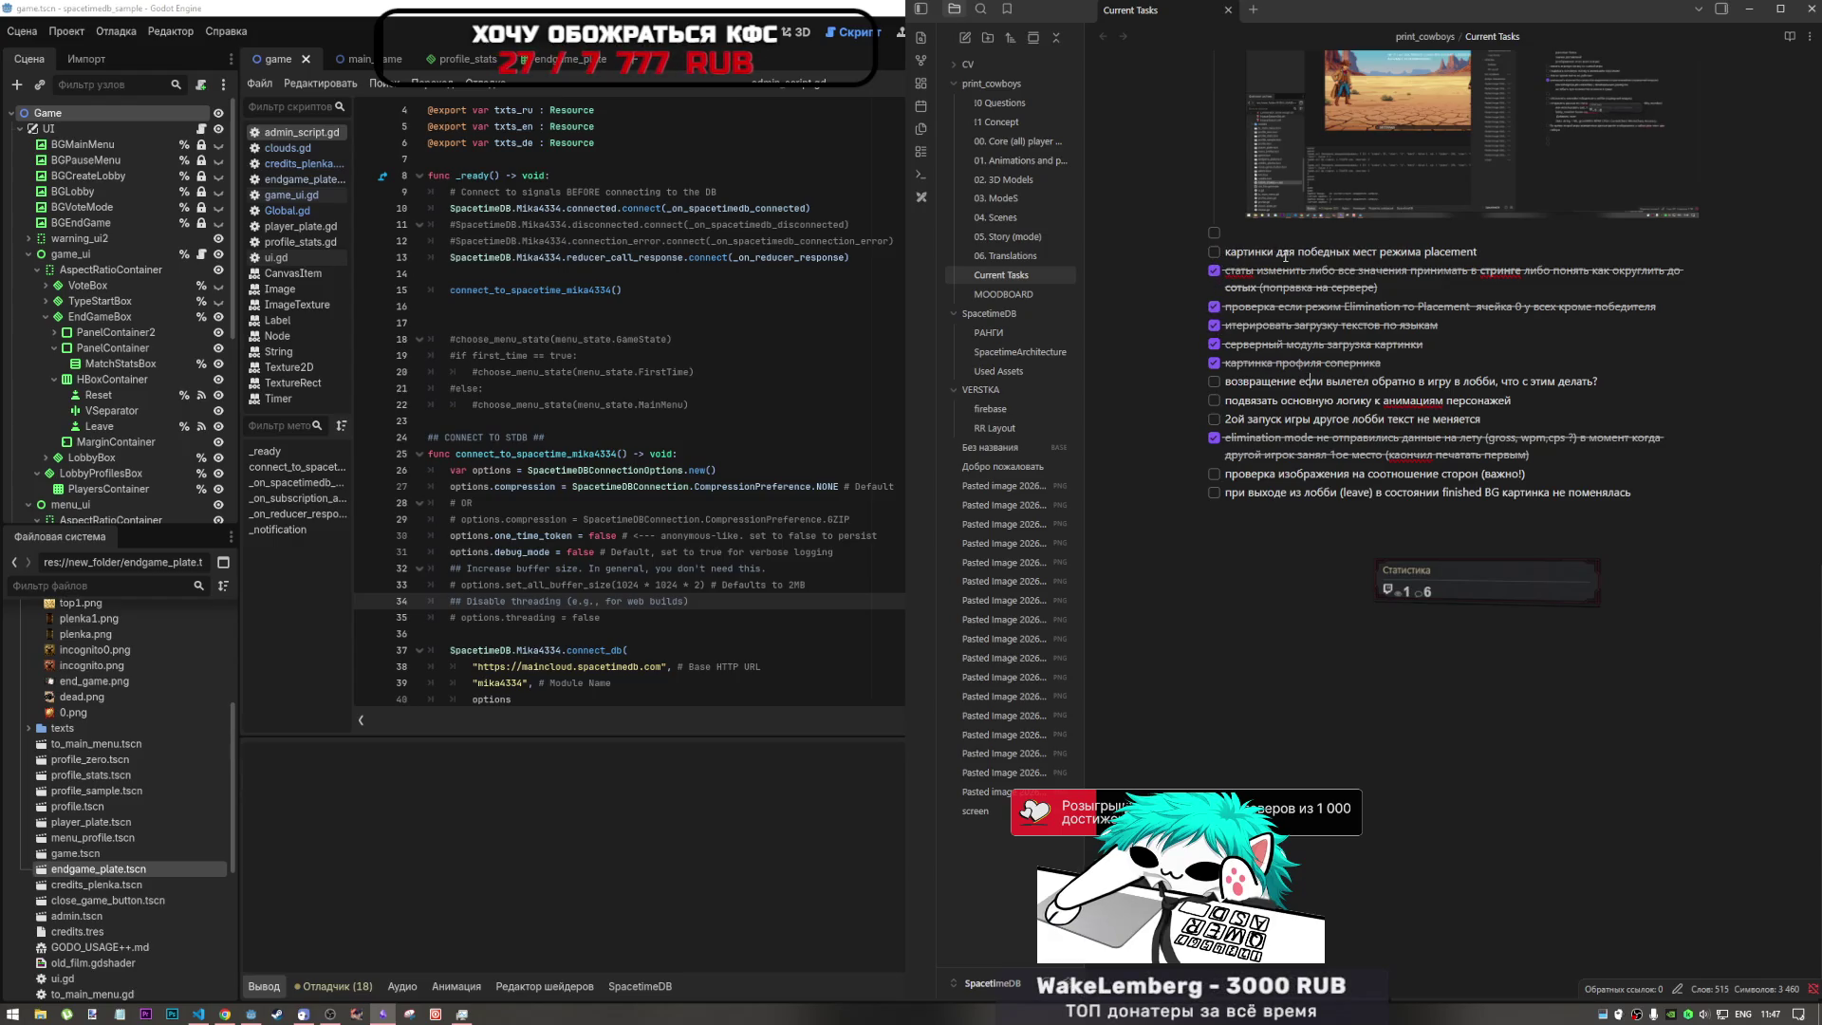
{"action": "left_click_drag", "start_coordinate": [1496, 252], "coordinate": [1228, 249]}
{"action": "key", "text": "ctrl+c"}
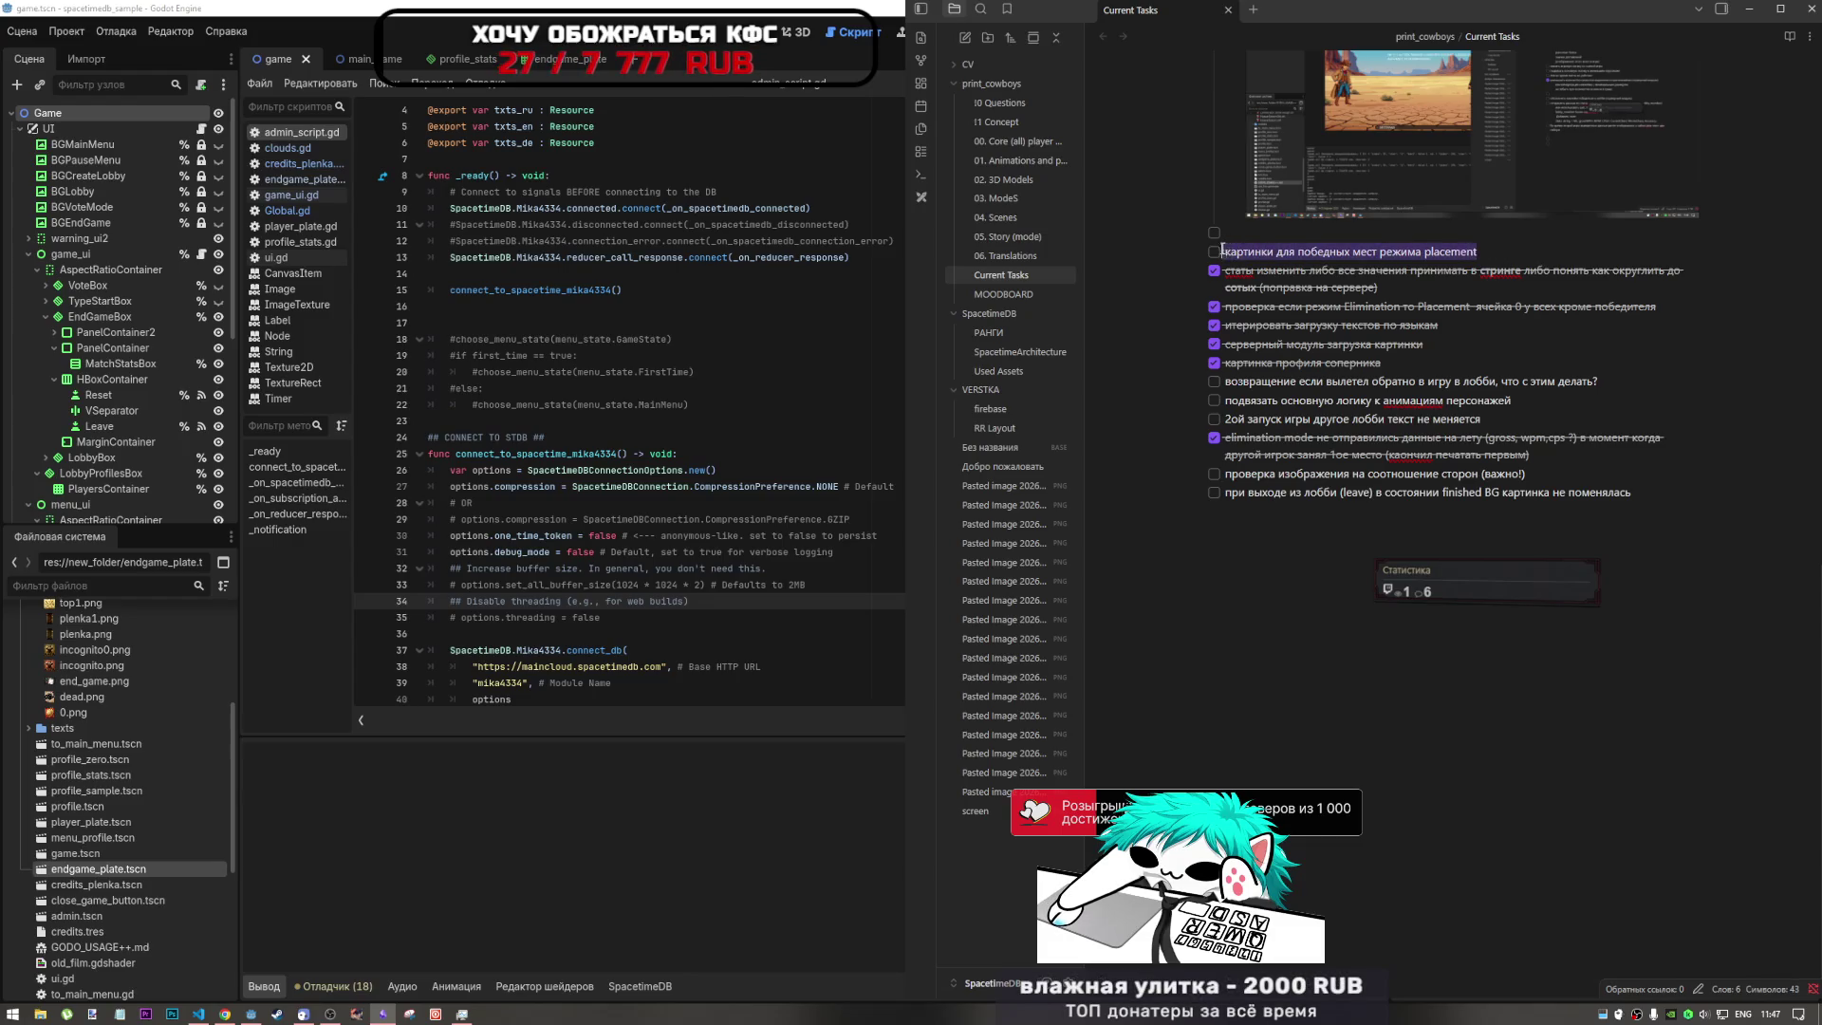
{"action": "key", "text": "BackSpace"}
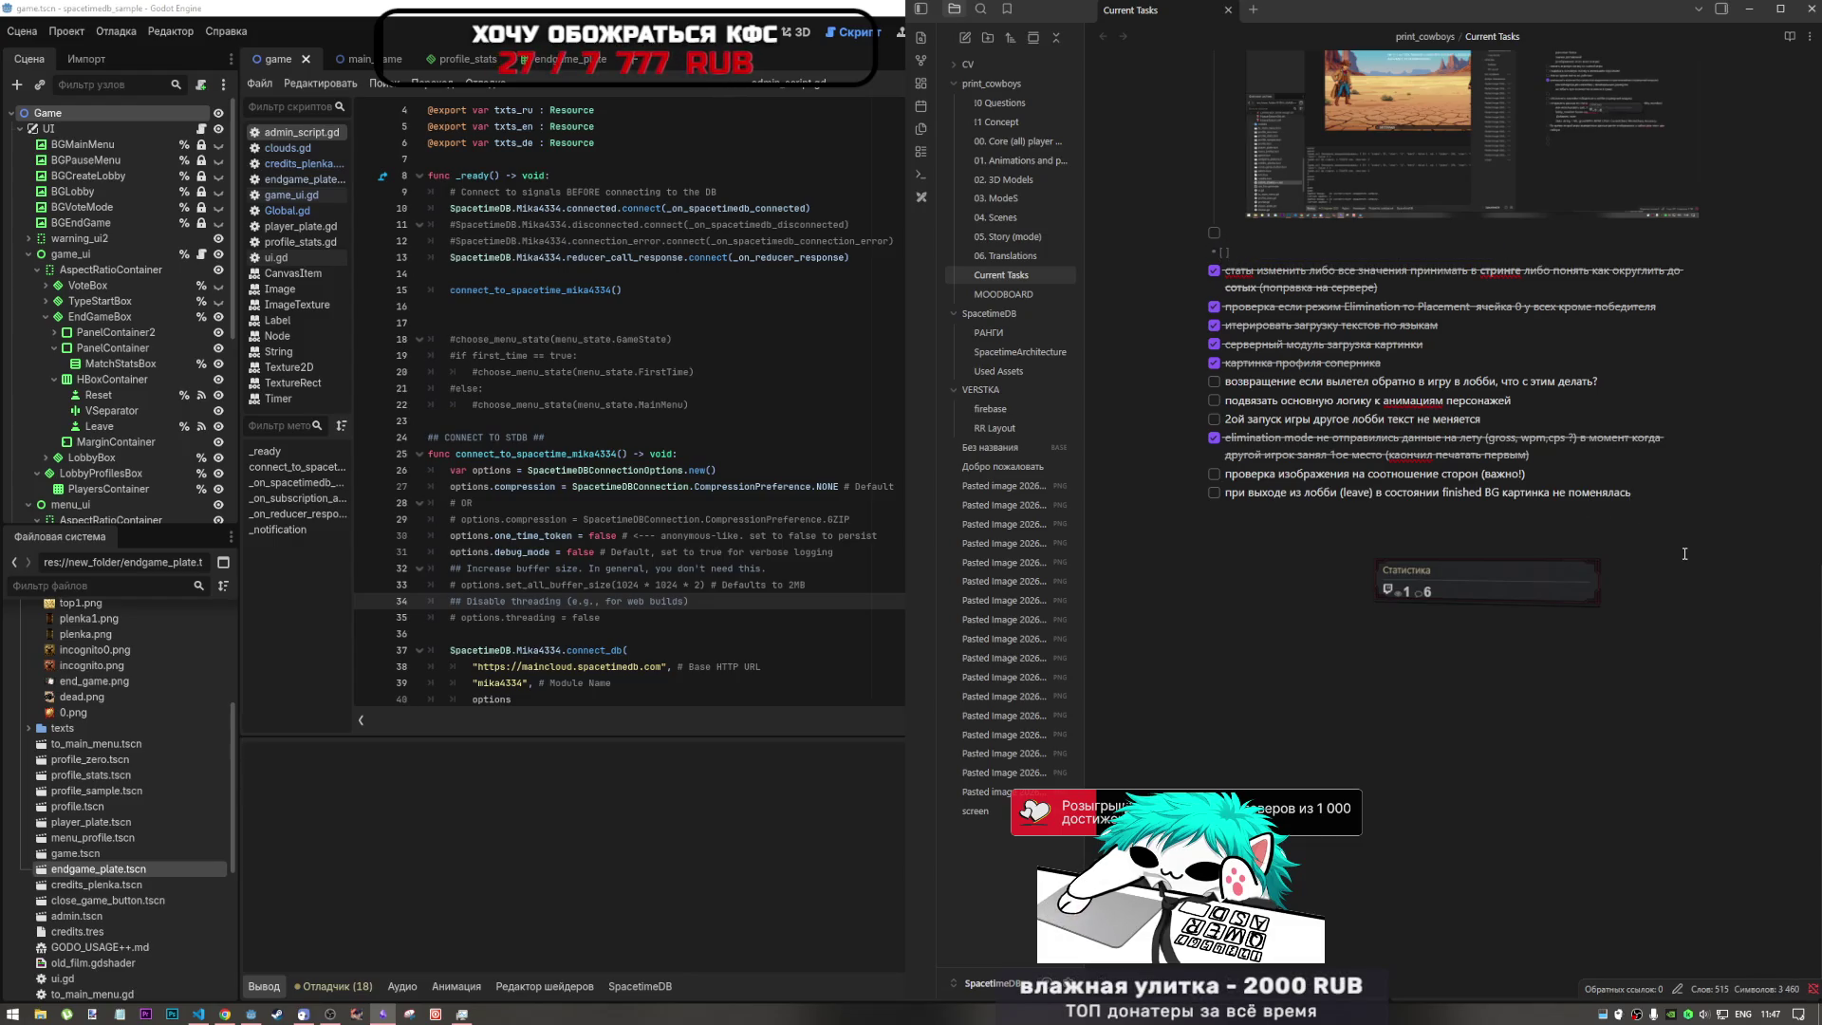
{"action": "key", "text": "ctrl+v"}
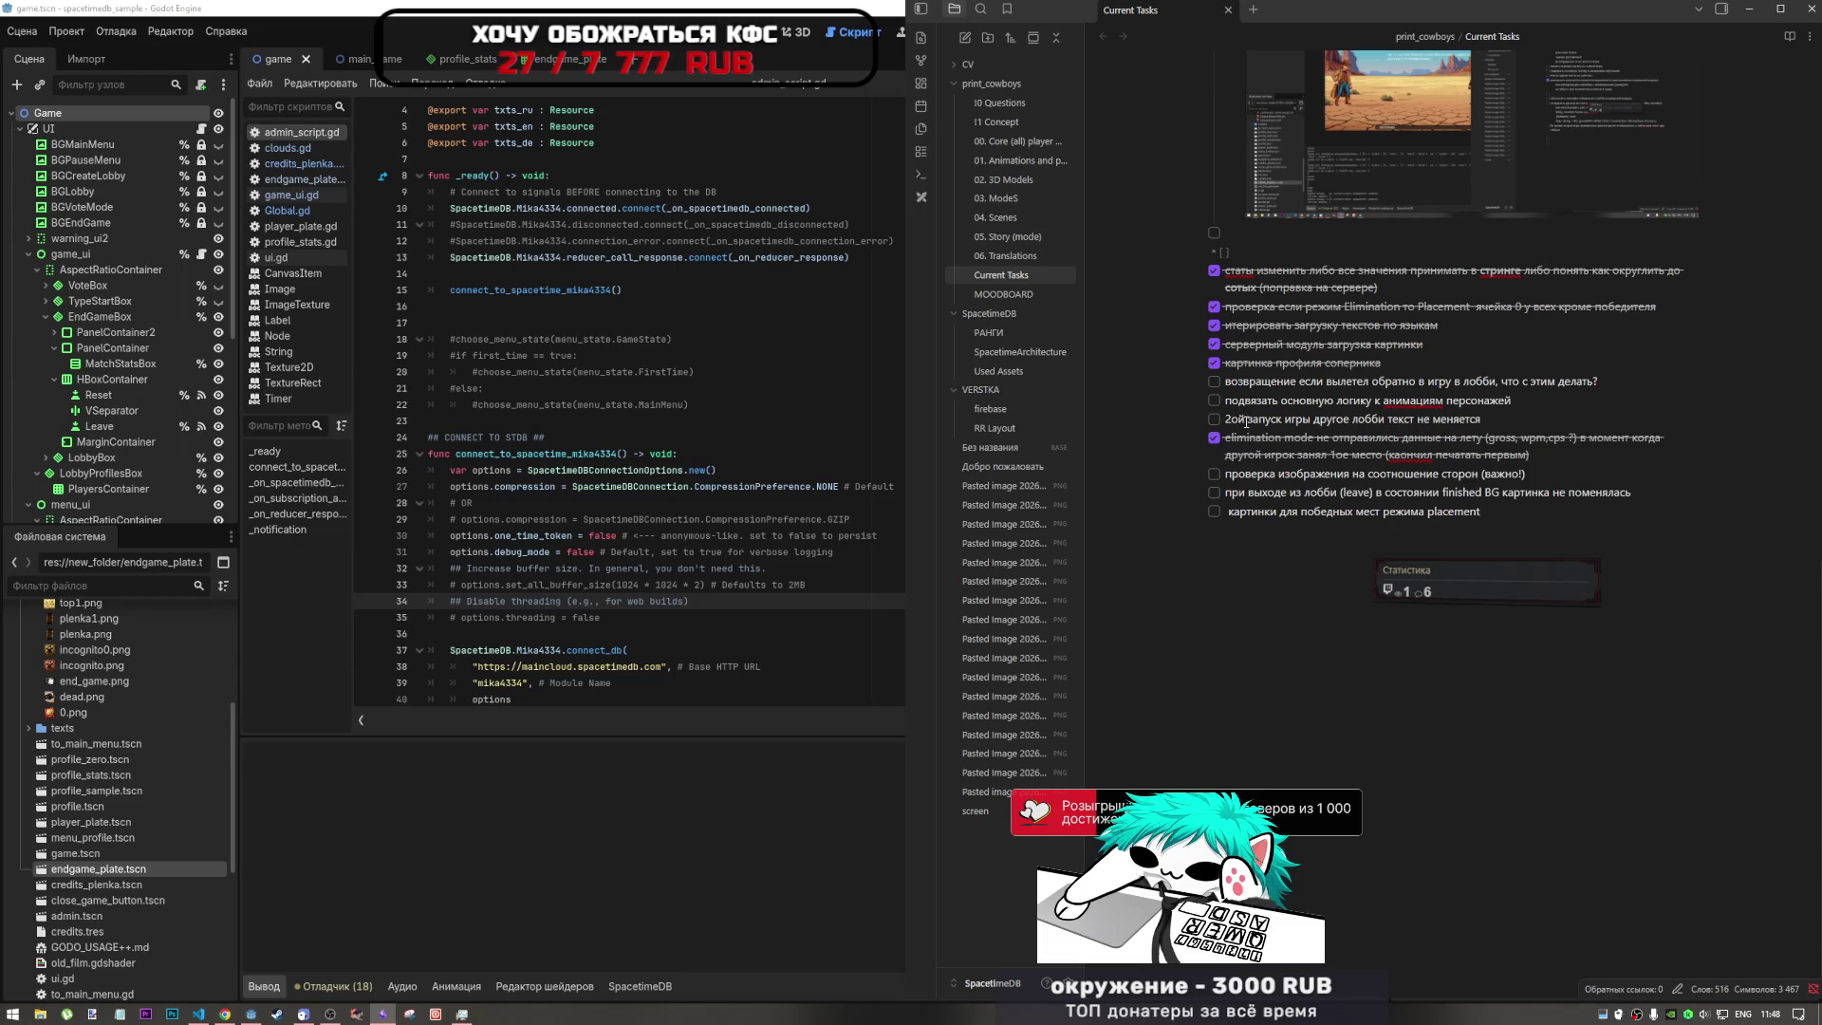
Step: Move the second-launch lobby task below the elimination task and mark it '(важно!)'
{"action": "left_click_drag", "start_coordinate": [1480, 418], "coordinate": [1228, 419]}
{"action": "key", "text": "ctrl+c"}
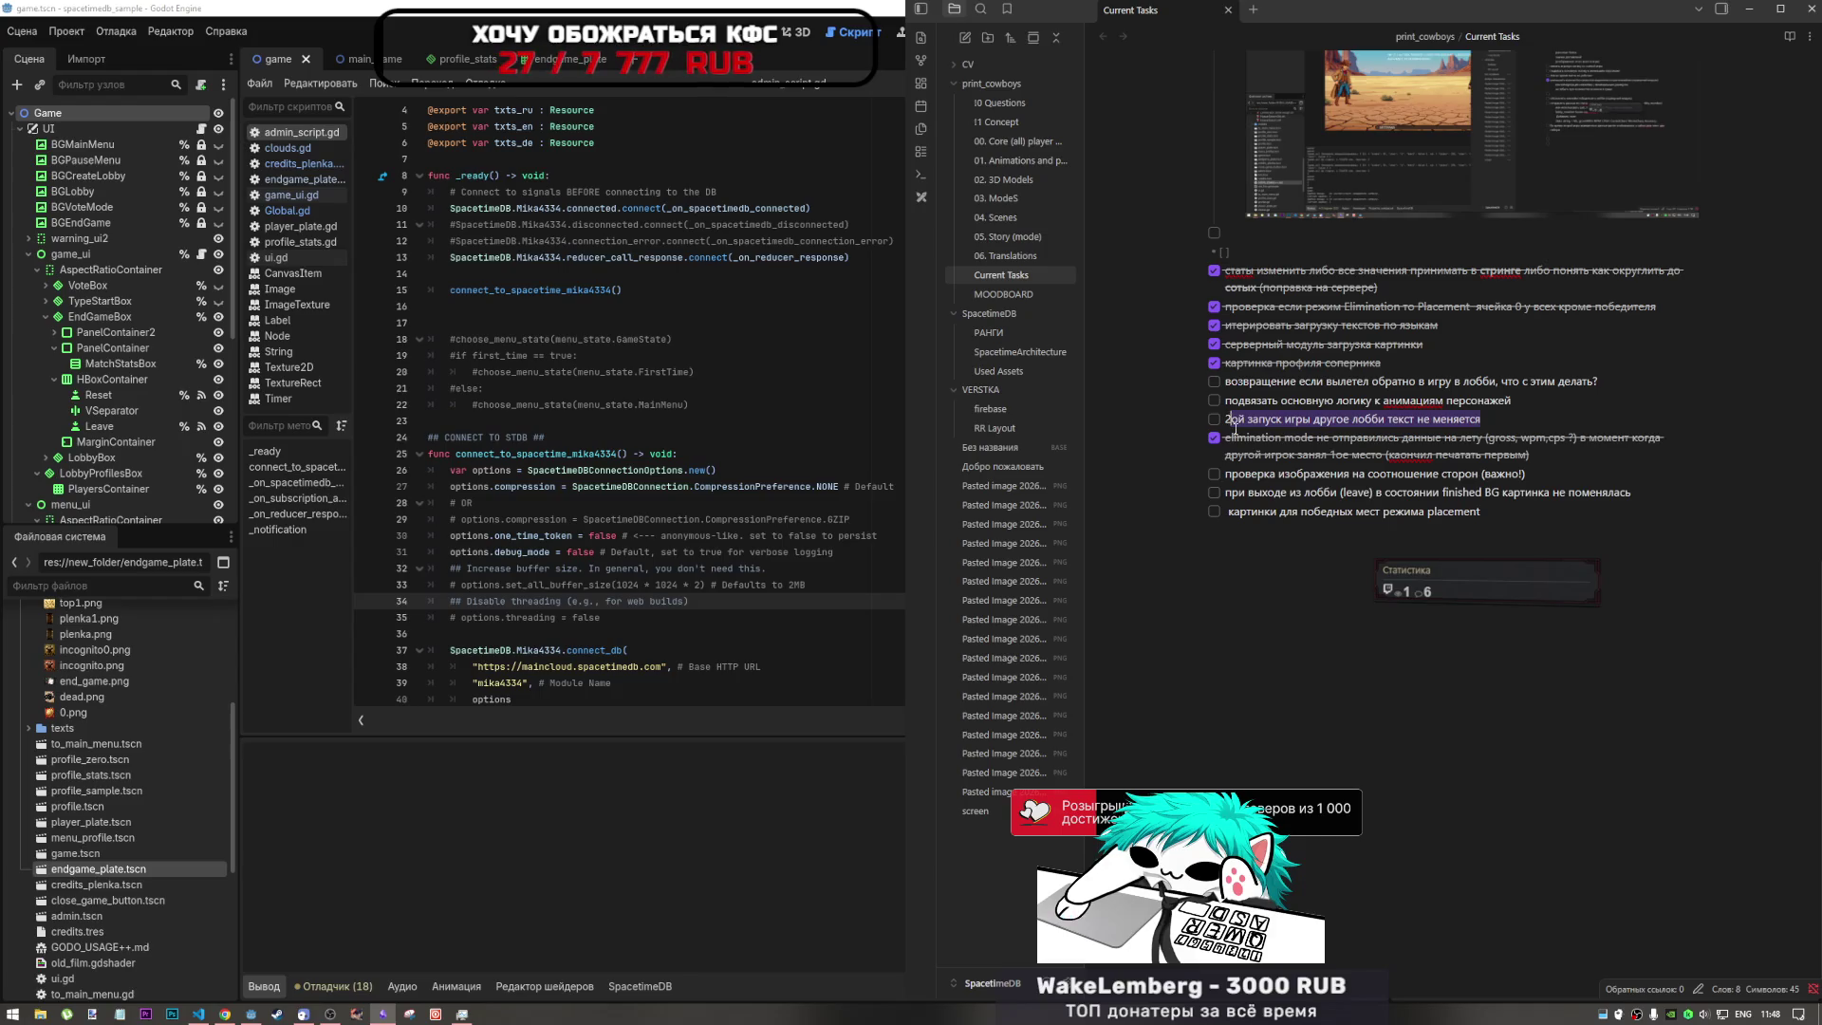
{"action": "key", "text": "BackSpace"}
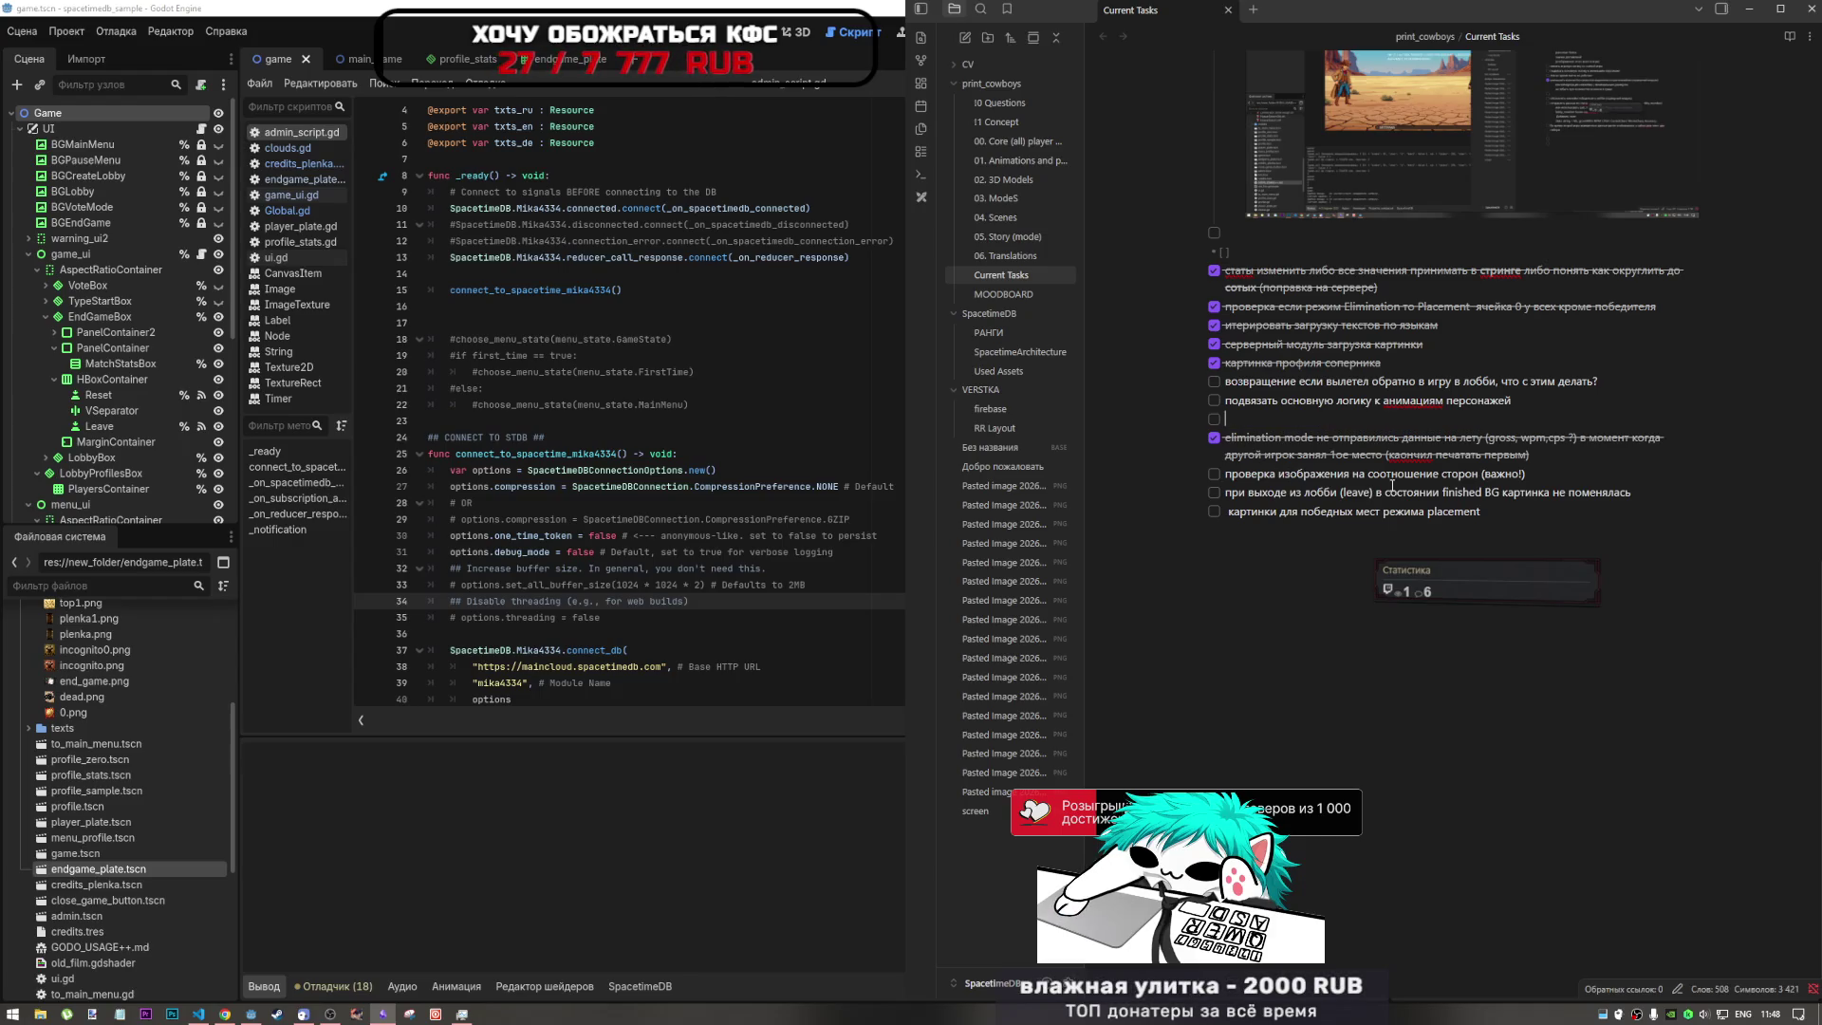
{"action": "left_click", "coordinate": [1559, 456]}
{"action": "key", "text": "Return"}
{"action": "key", "text": "ctrl+v"}
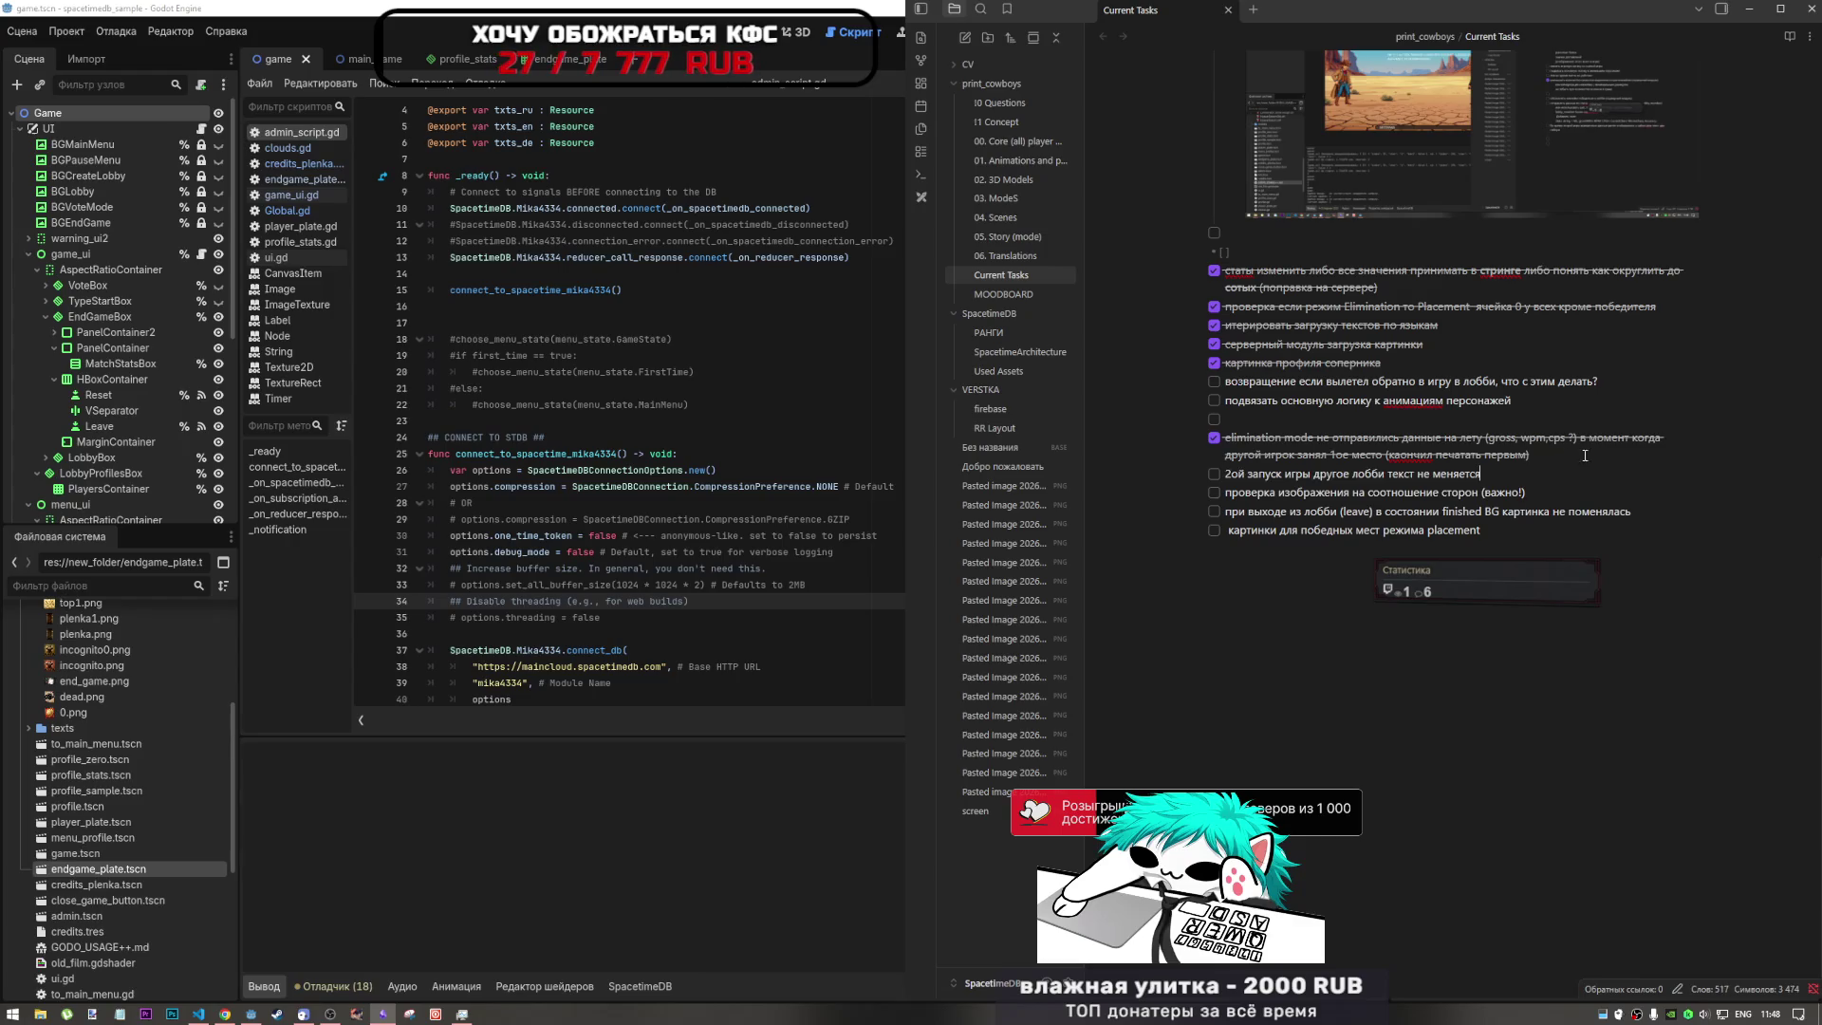
{"action": "type", "text": "(важно!)"}
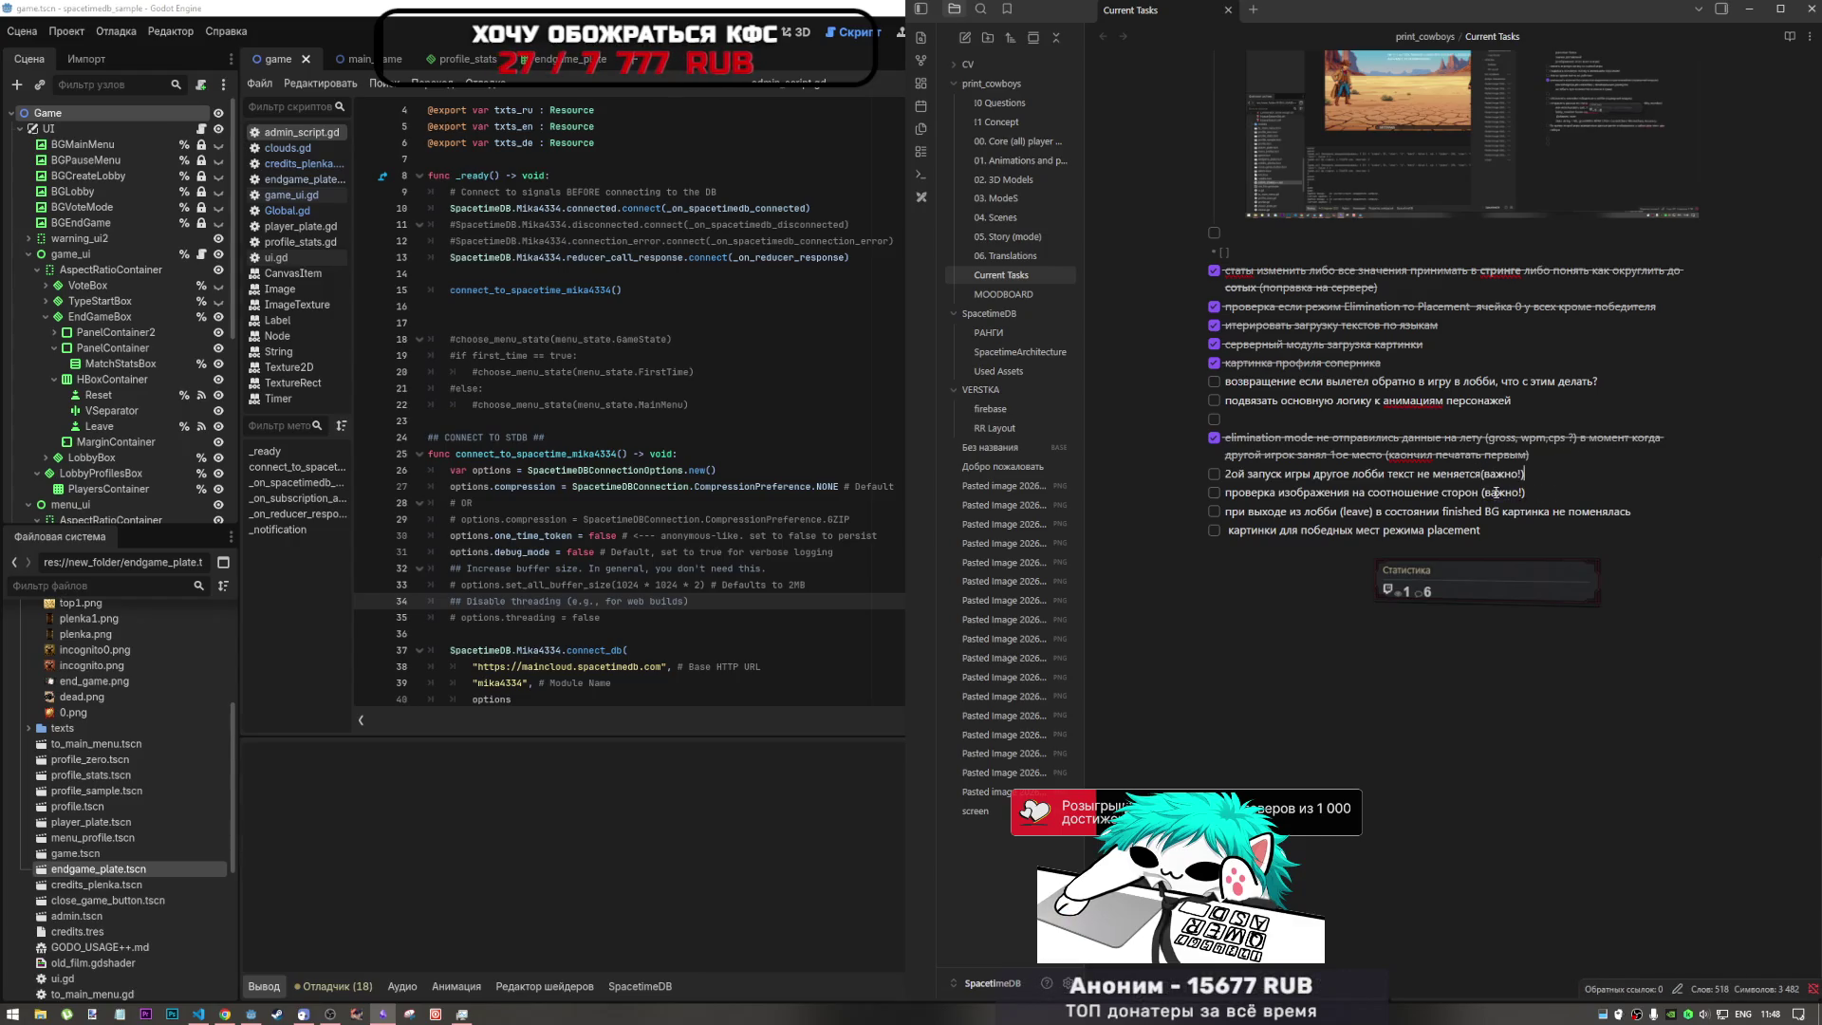
{"action": "double_click", "coordinate": [1504, 473]}
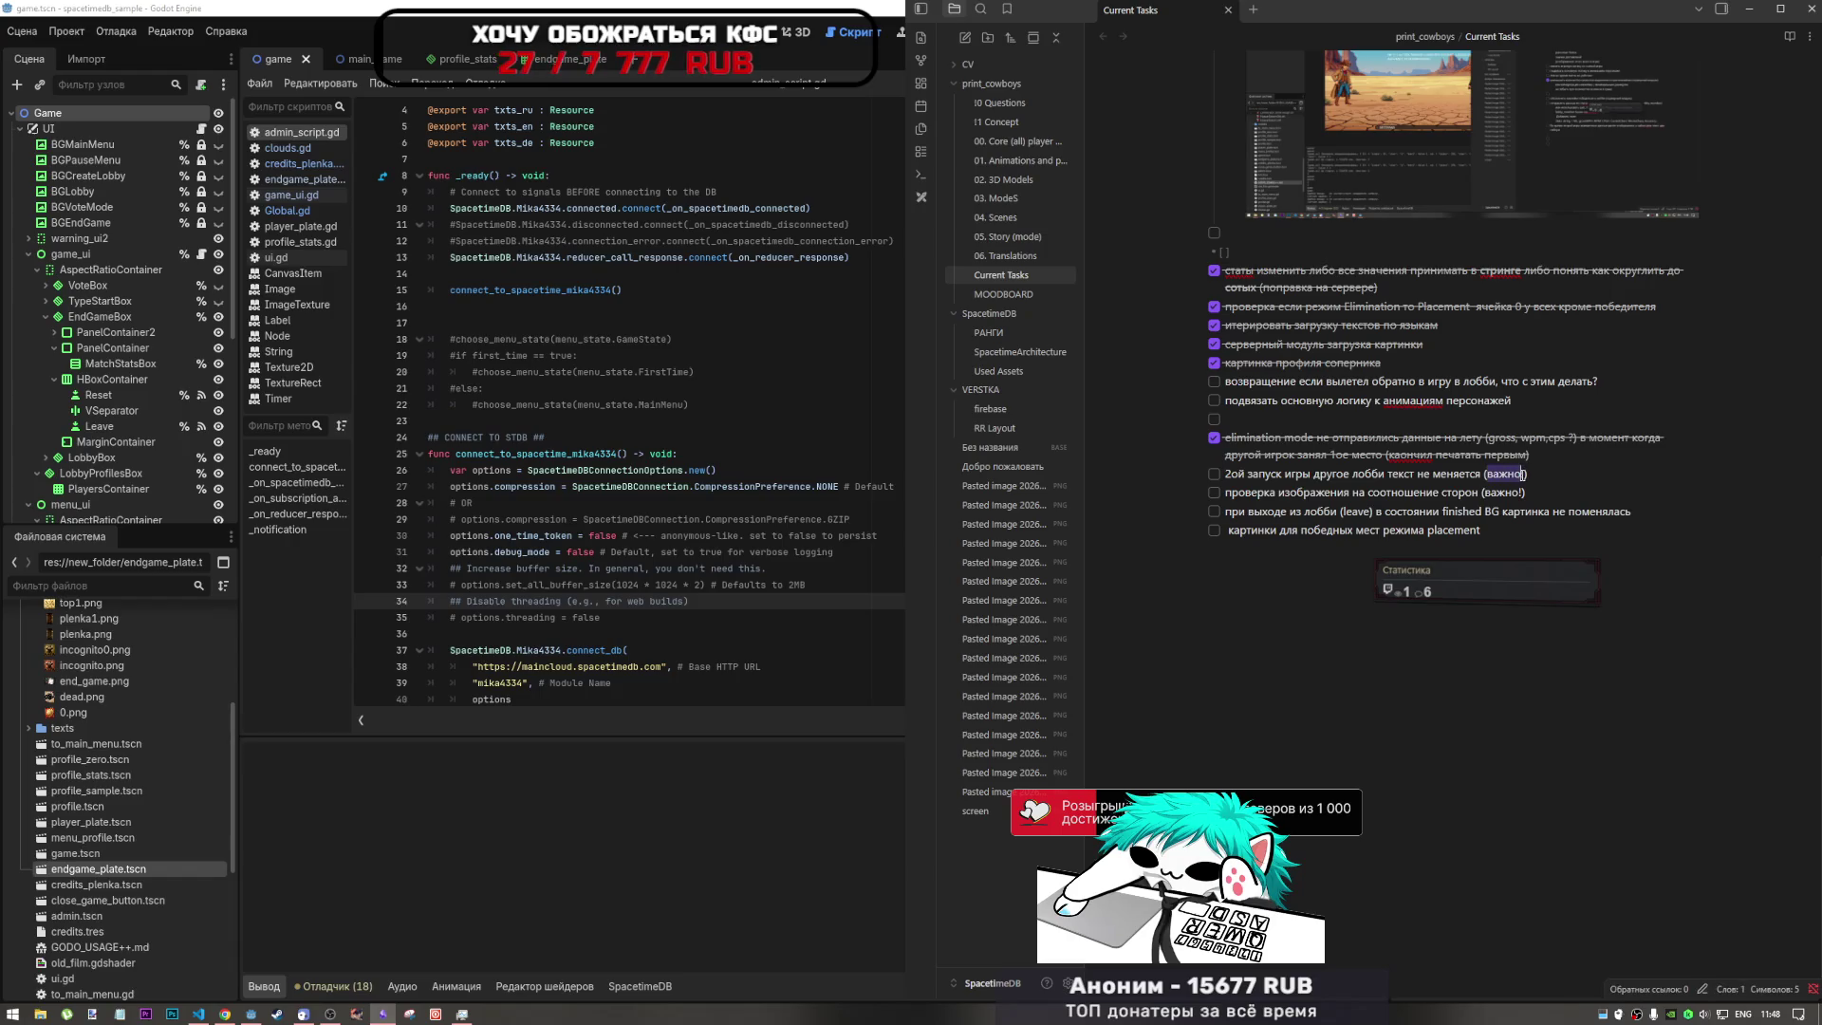
Step: Remove the leftover empty checkbox and blank line, then review the task list
{"action": "left_click", "coordinate": [1297, 421]}
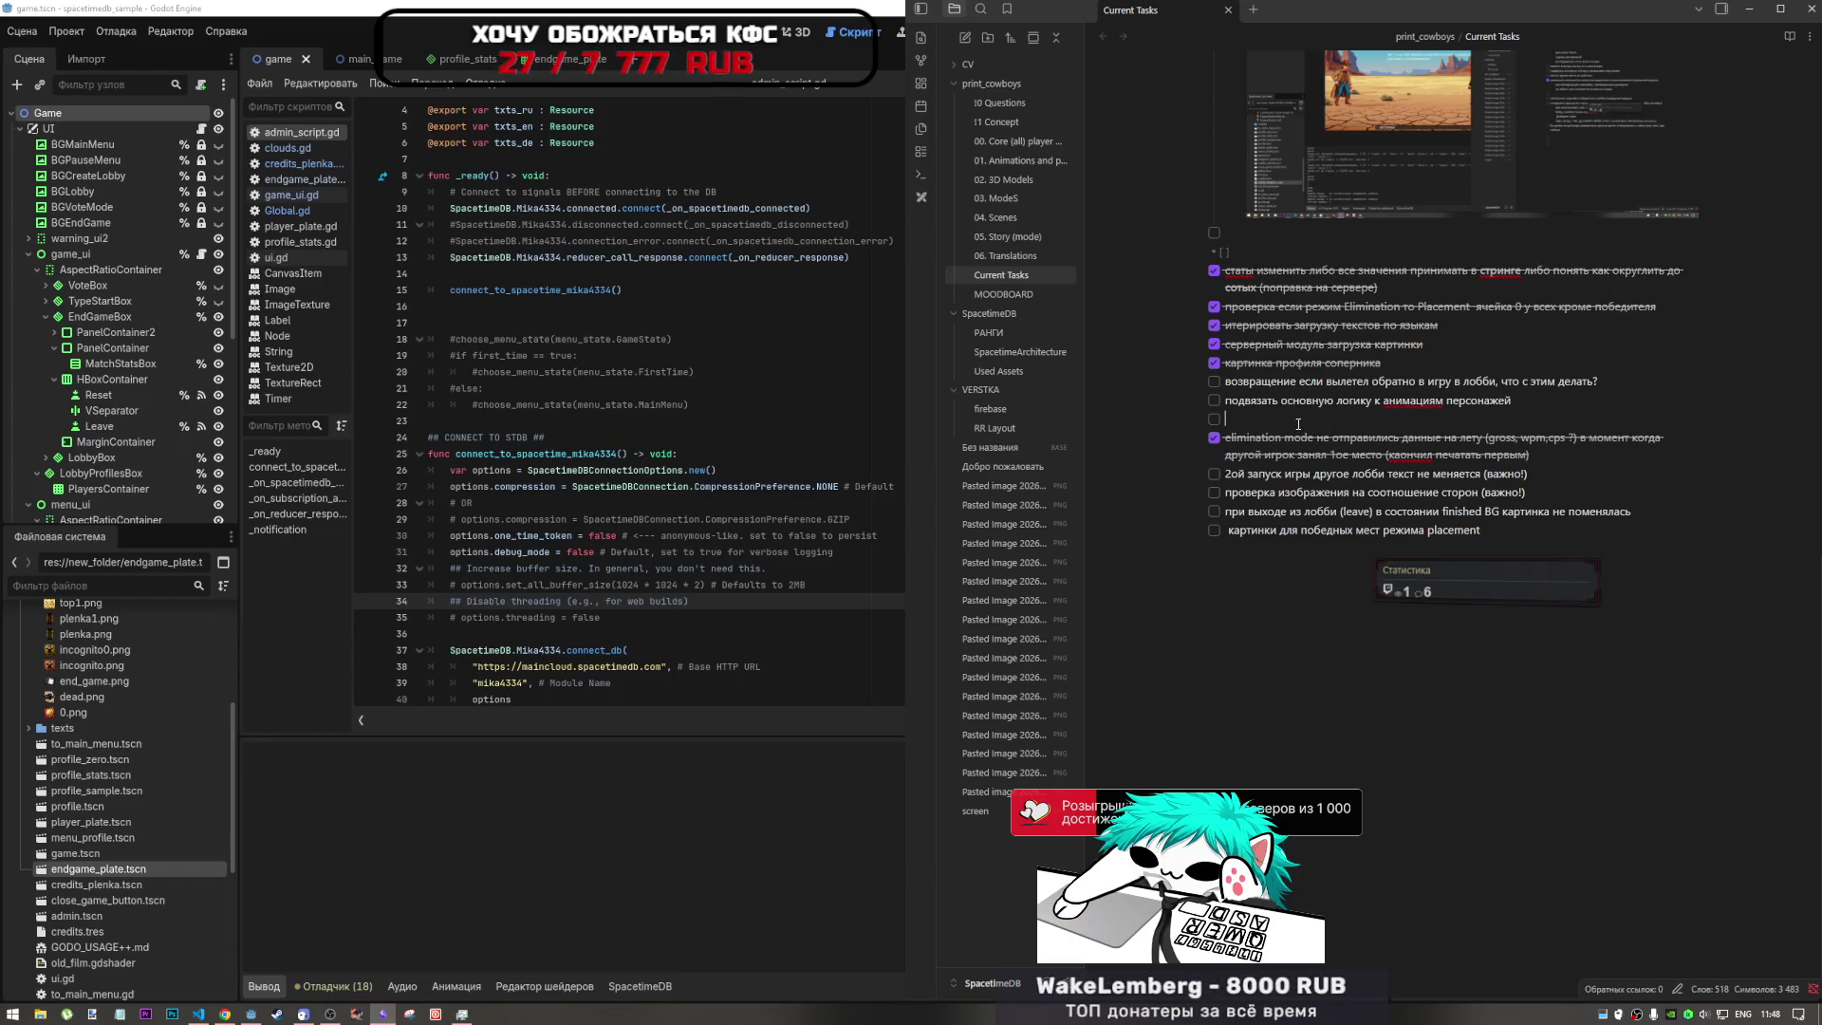
{"action": "key", "text": "BackSpace"}
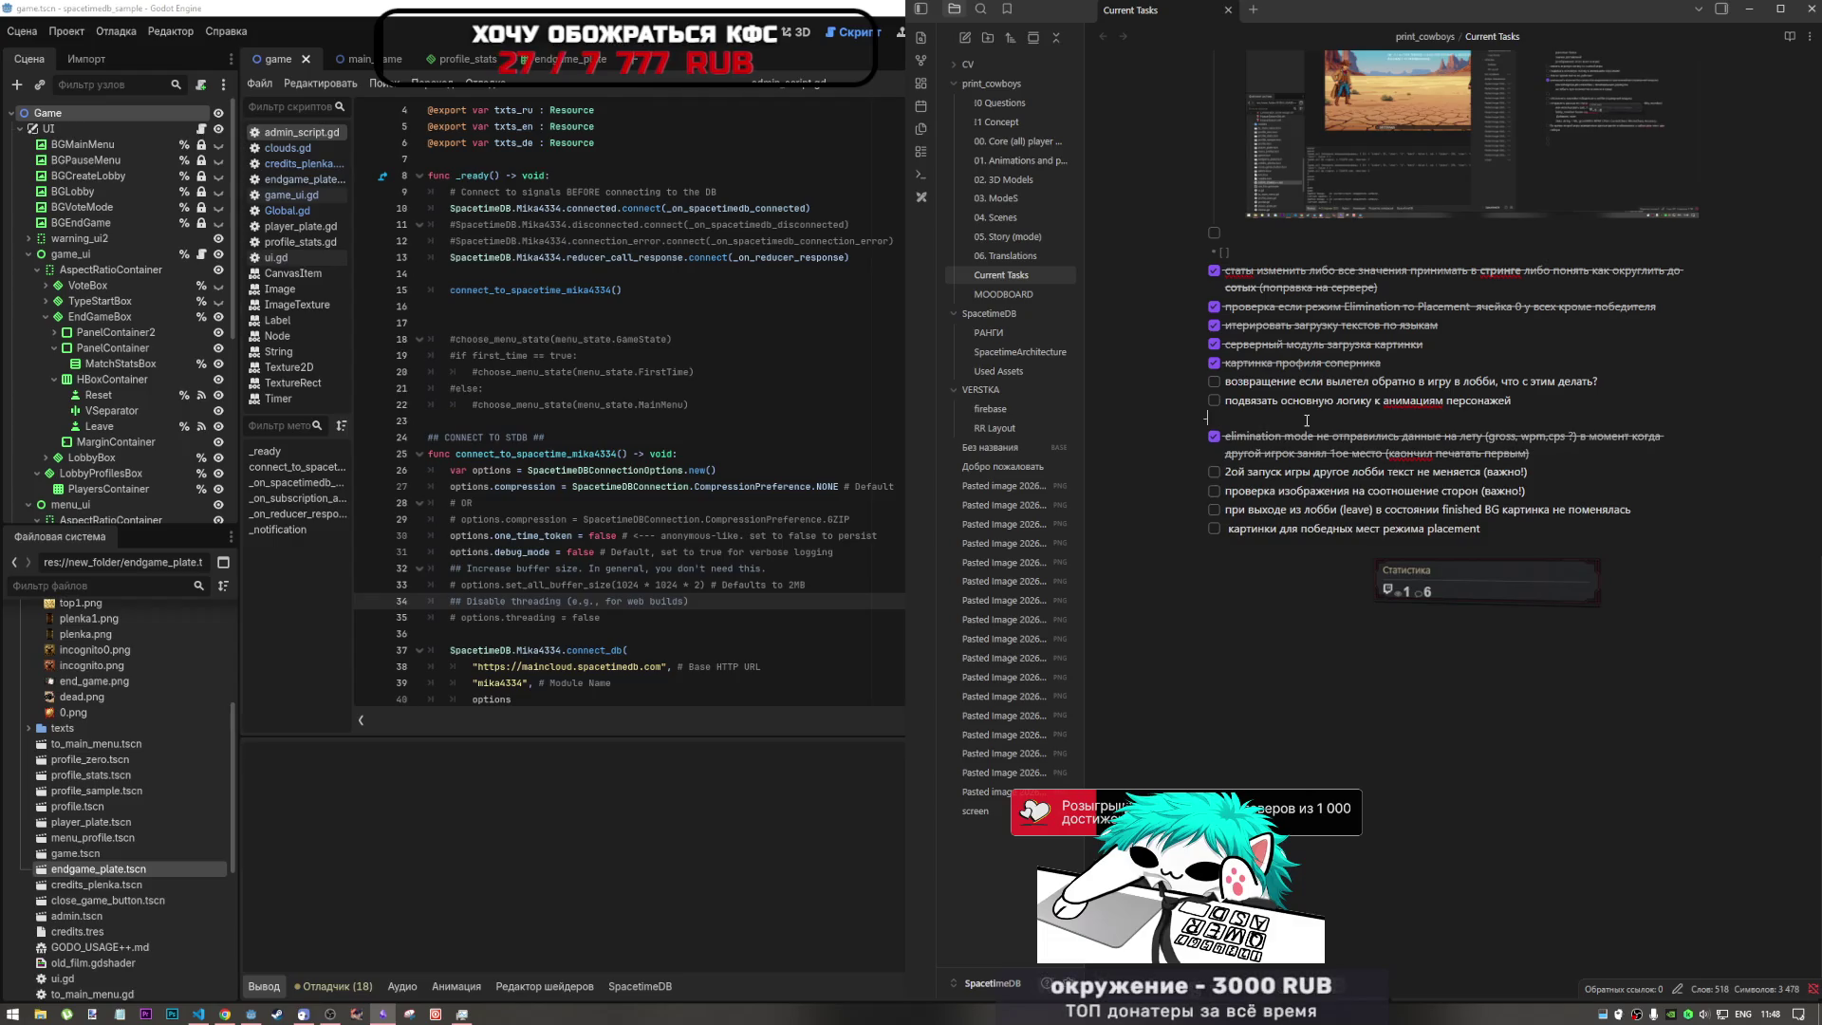
{"action": "key", "text": "BackSpace"}
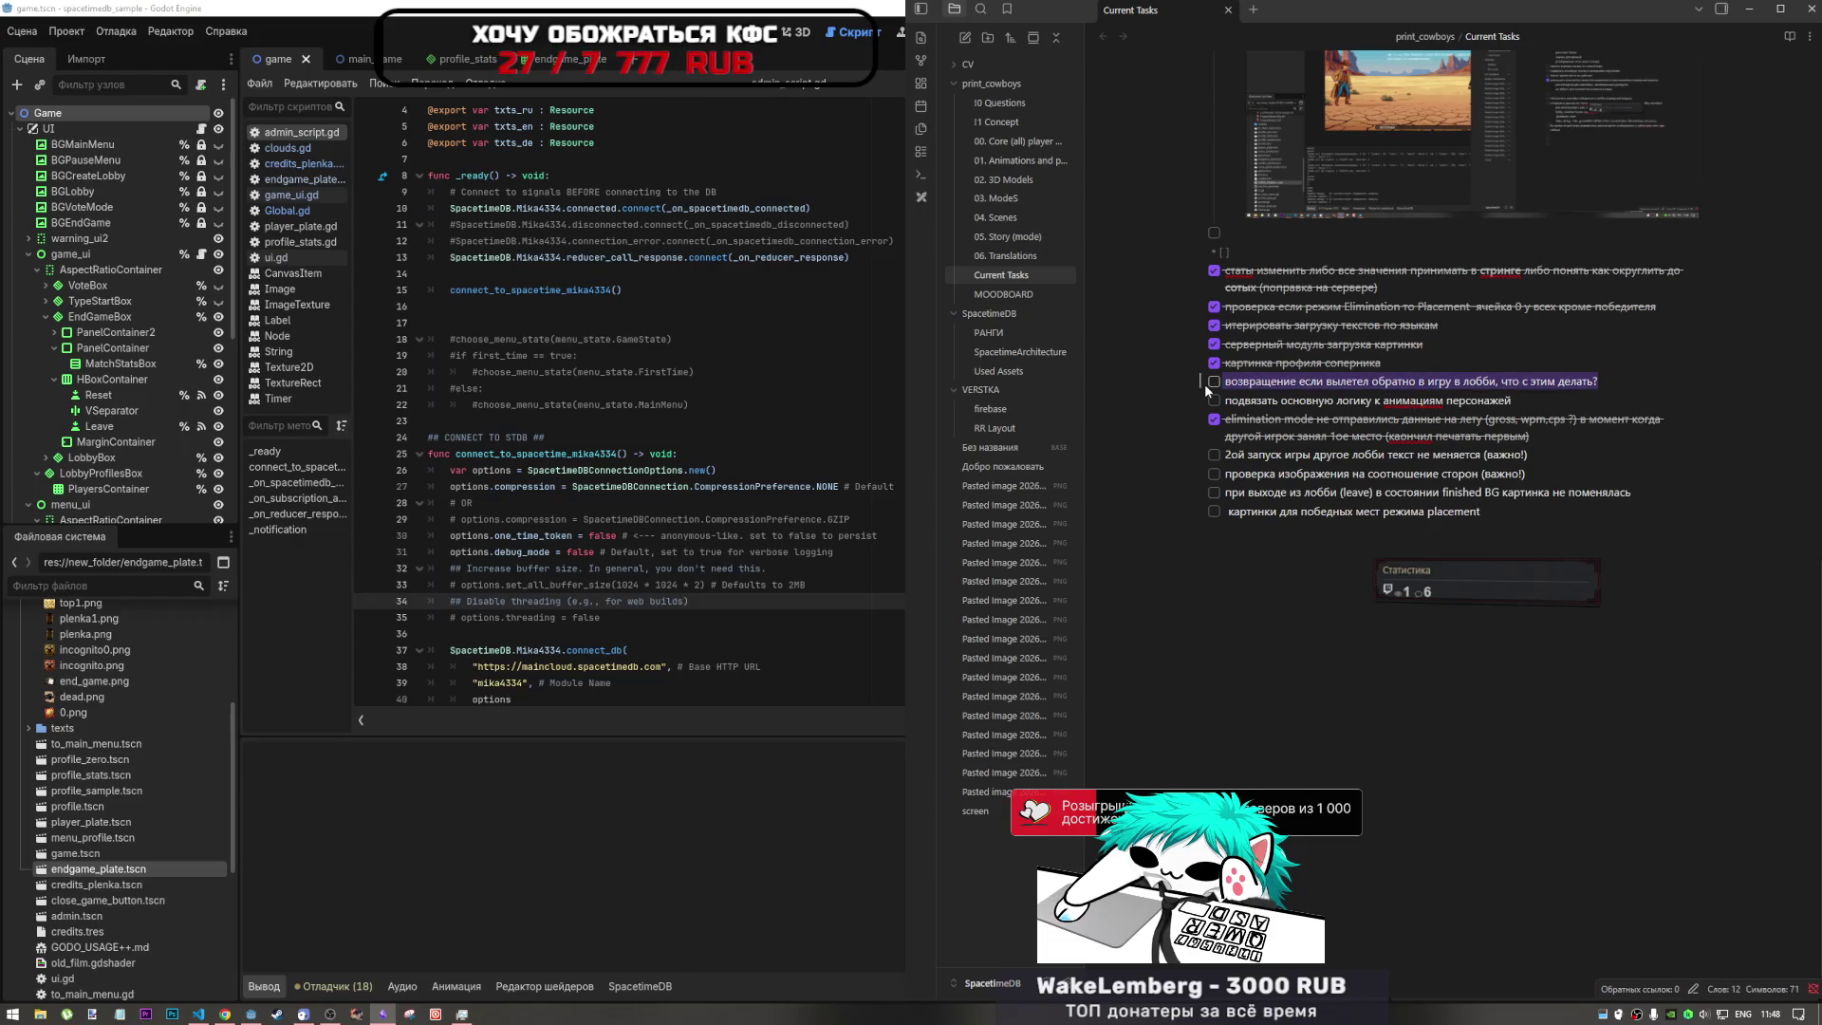
{"action": "left_click_drag", "start_coordinate": [1218, 399], "coordinate": [1279, 399]}
{"action": "scroll", "coordinate": [1267, 429], "scroll_direction": "up", "scroll_amount": 3}
{"action": "scroll", "coordinate": [1267, 429], "scroll_direction": "up", "scroll_amount": 2}
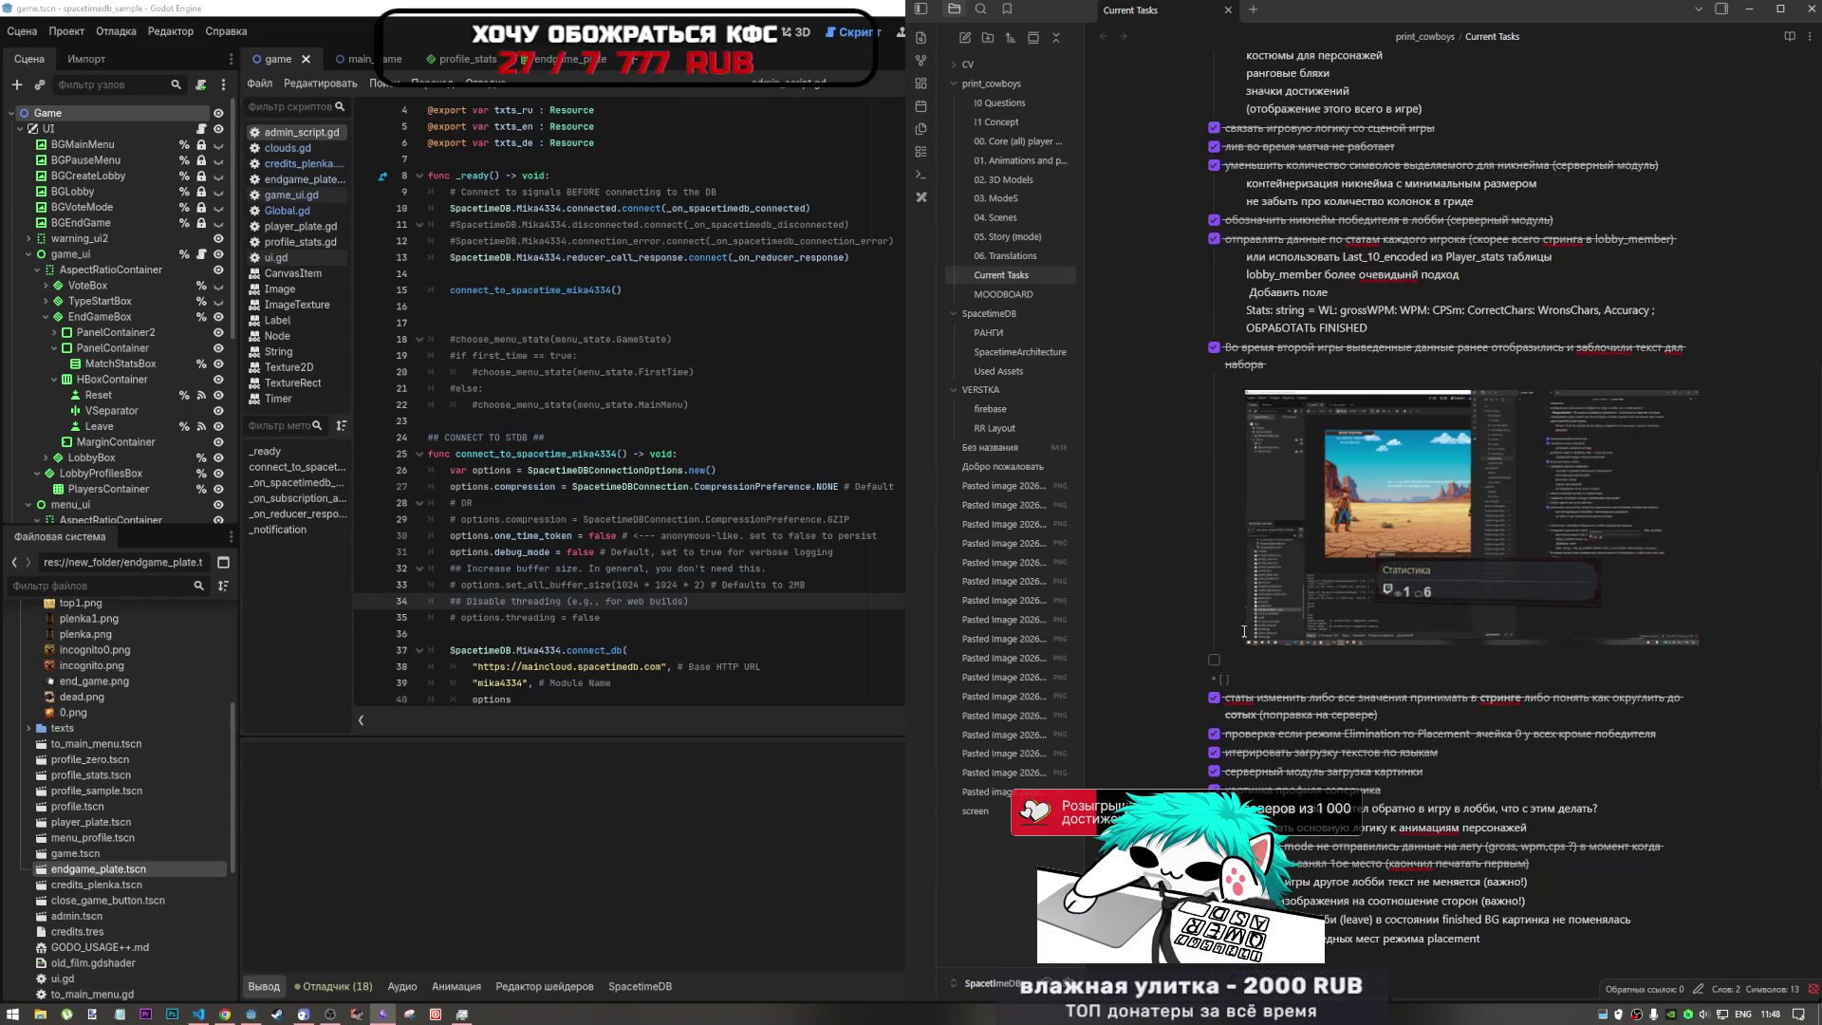
{"action": "left_click", "coordinate": [1236, 677]}
{"action": "key", "text": "BackSpace"}
{"action": "key", "text": "BackSpace"}
{"action": "key", "text": "BackSpace"}
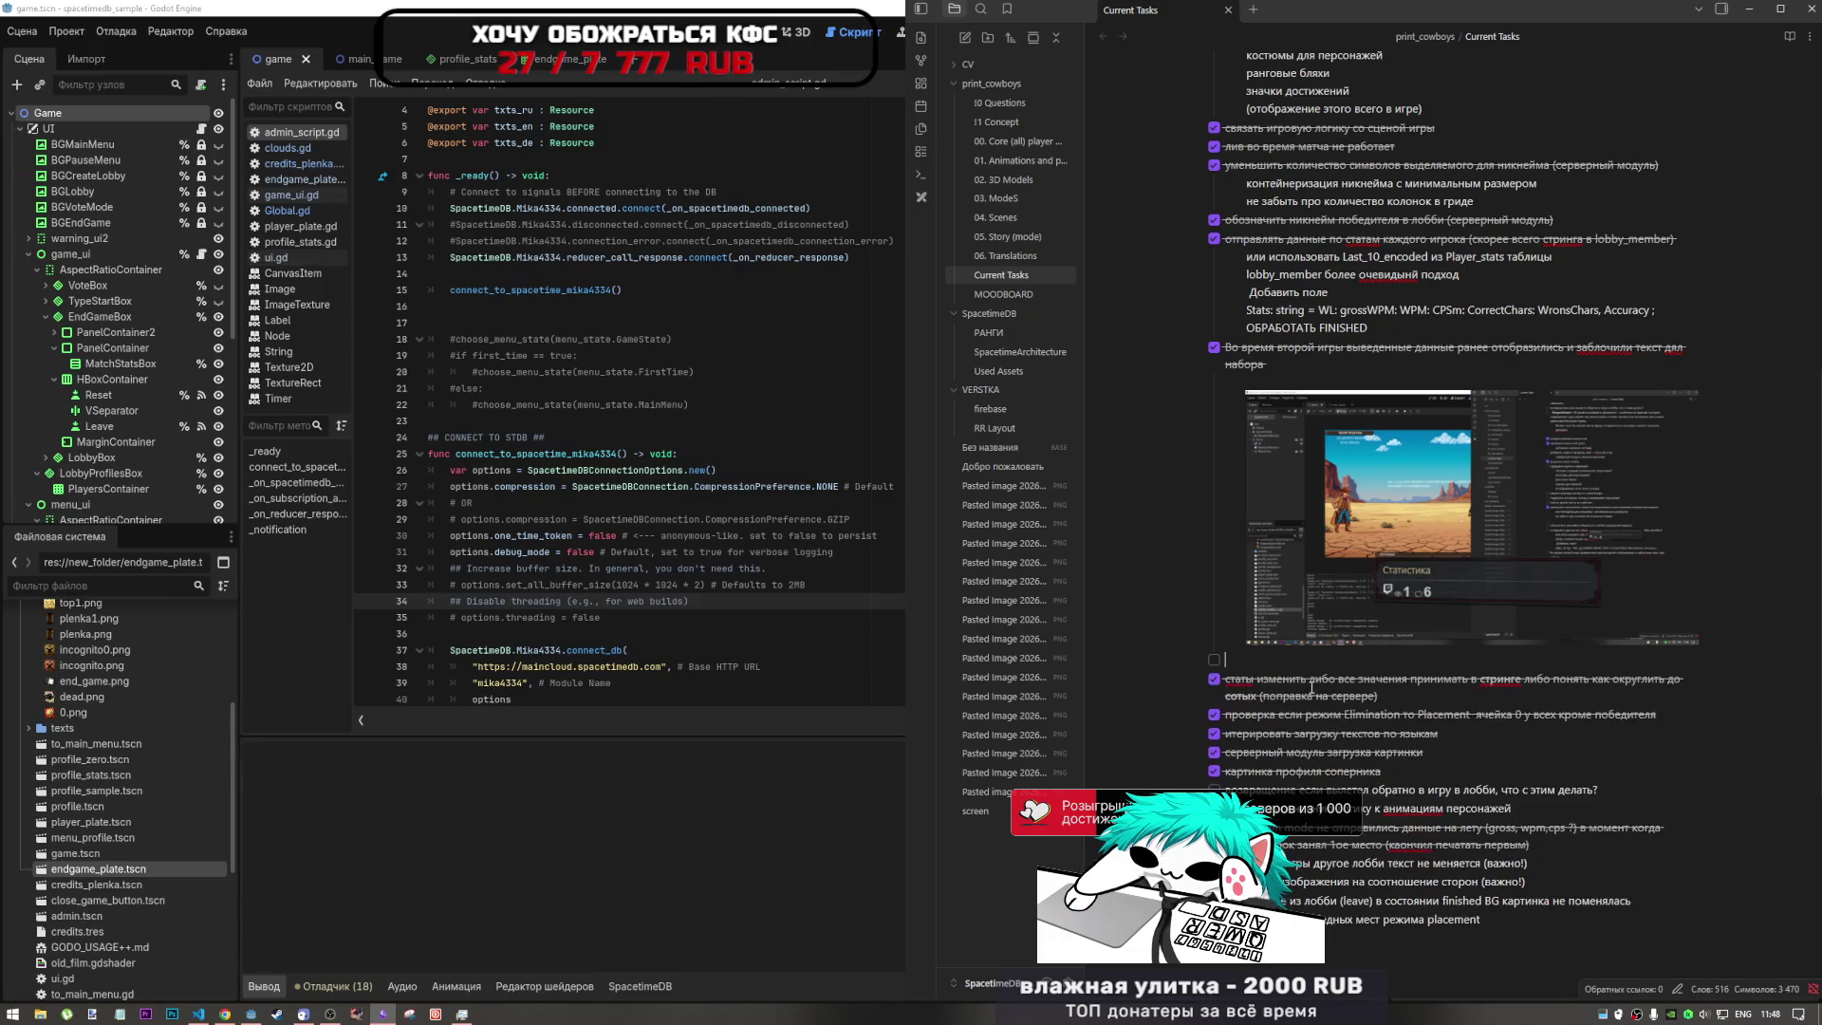
{"action": "key", "text": "ctrl+z"}
{"action": "scroll", "coordinate": [1271, 622], "scroll_direction": "up", "scroll_amount": 3}
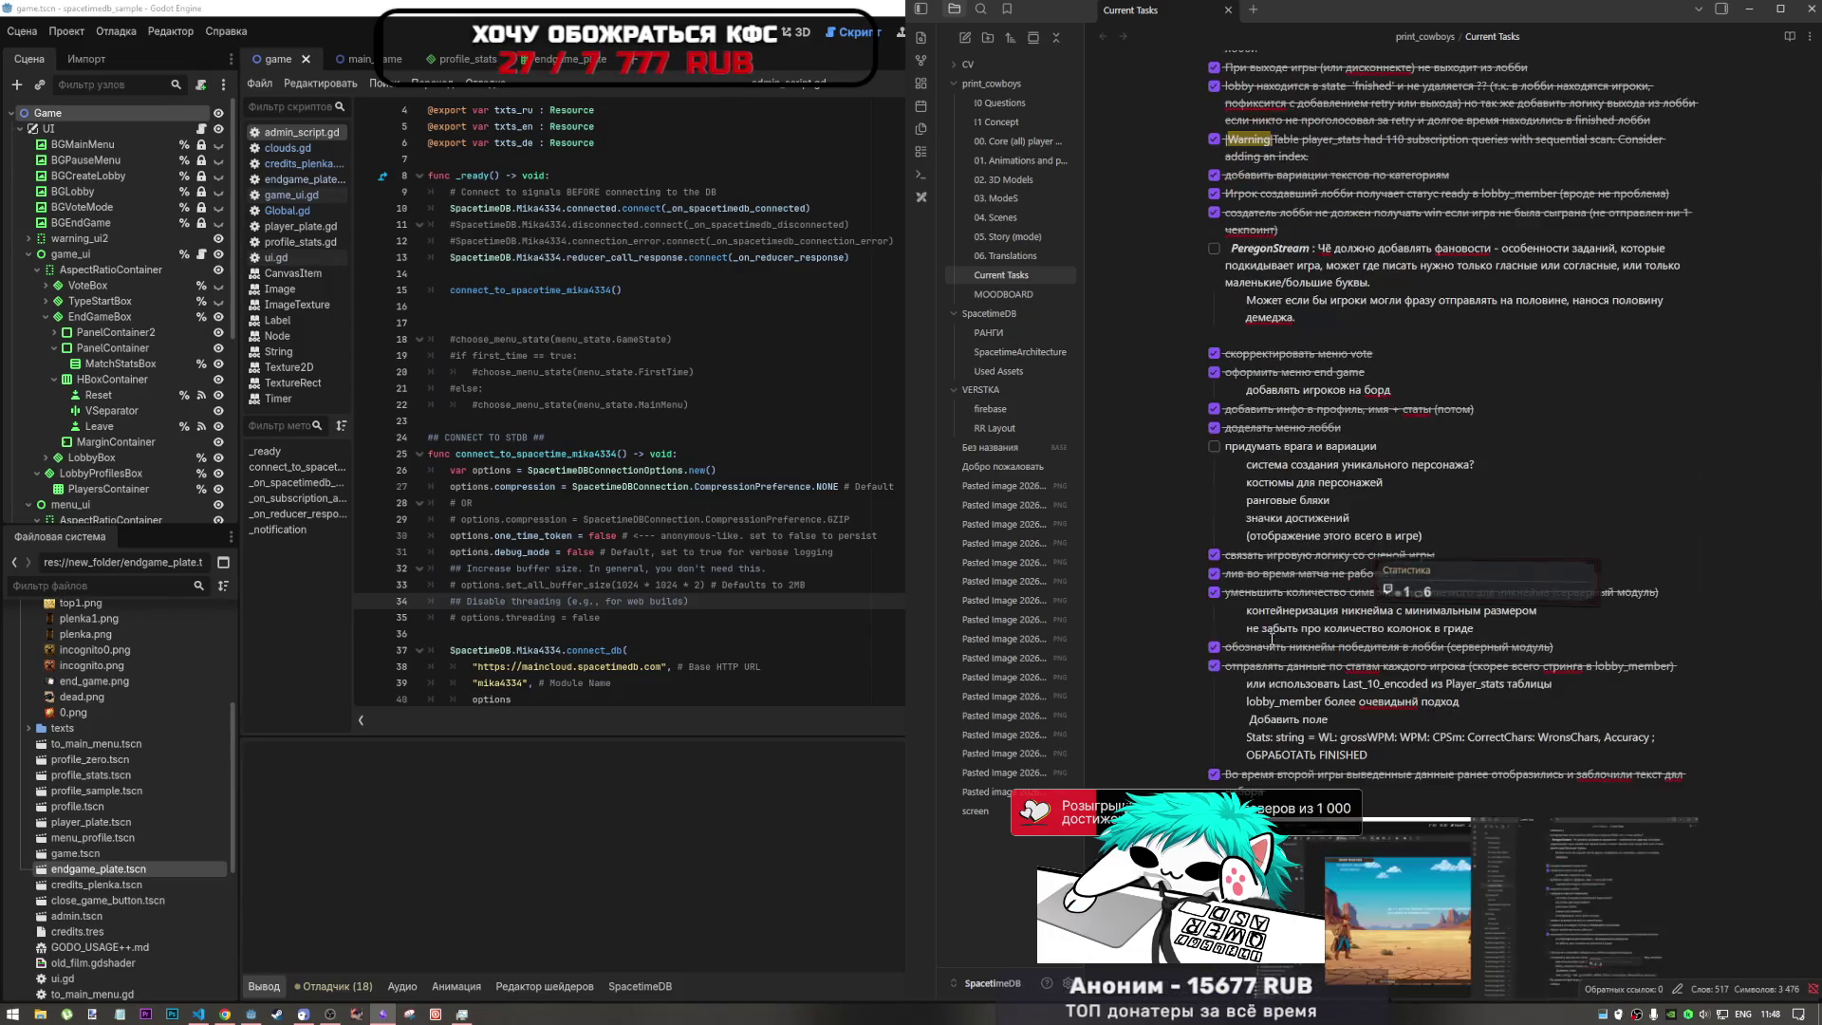
{"action": "scroll", "coordinate": [1276, 607], "scroll_direction": "up", "scroll_amount": 6}
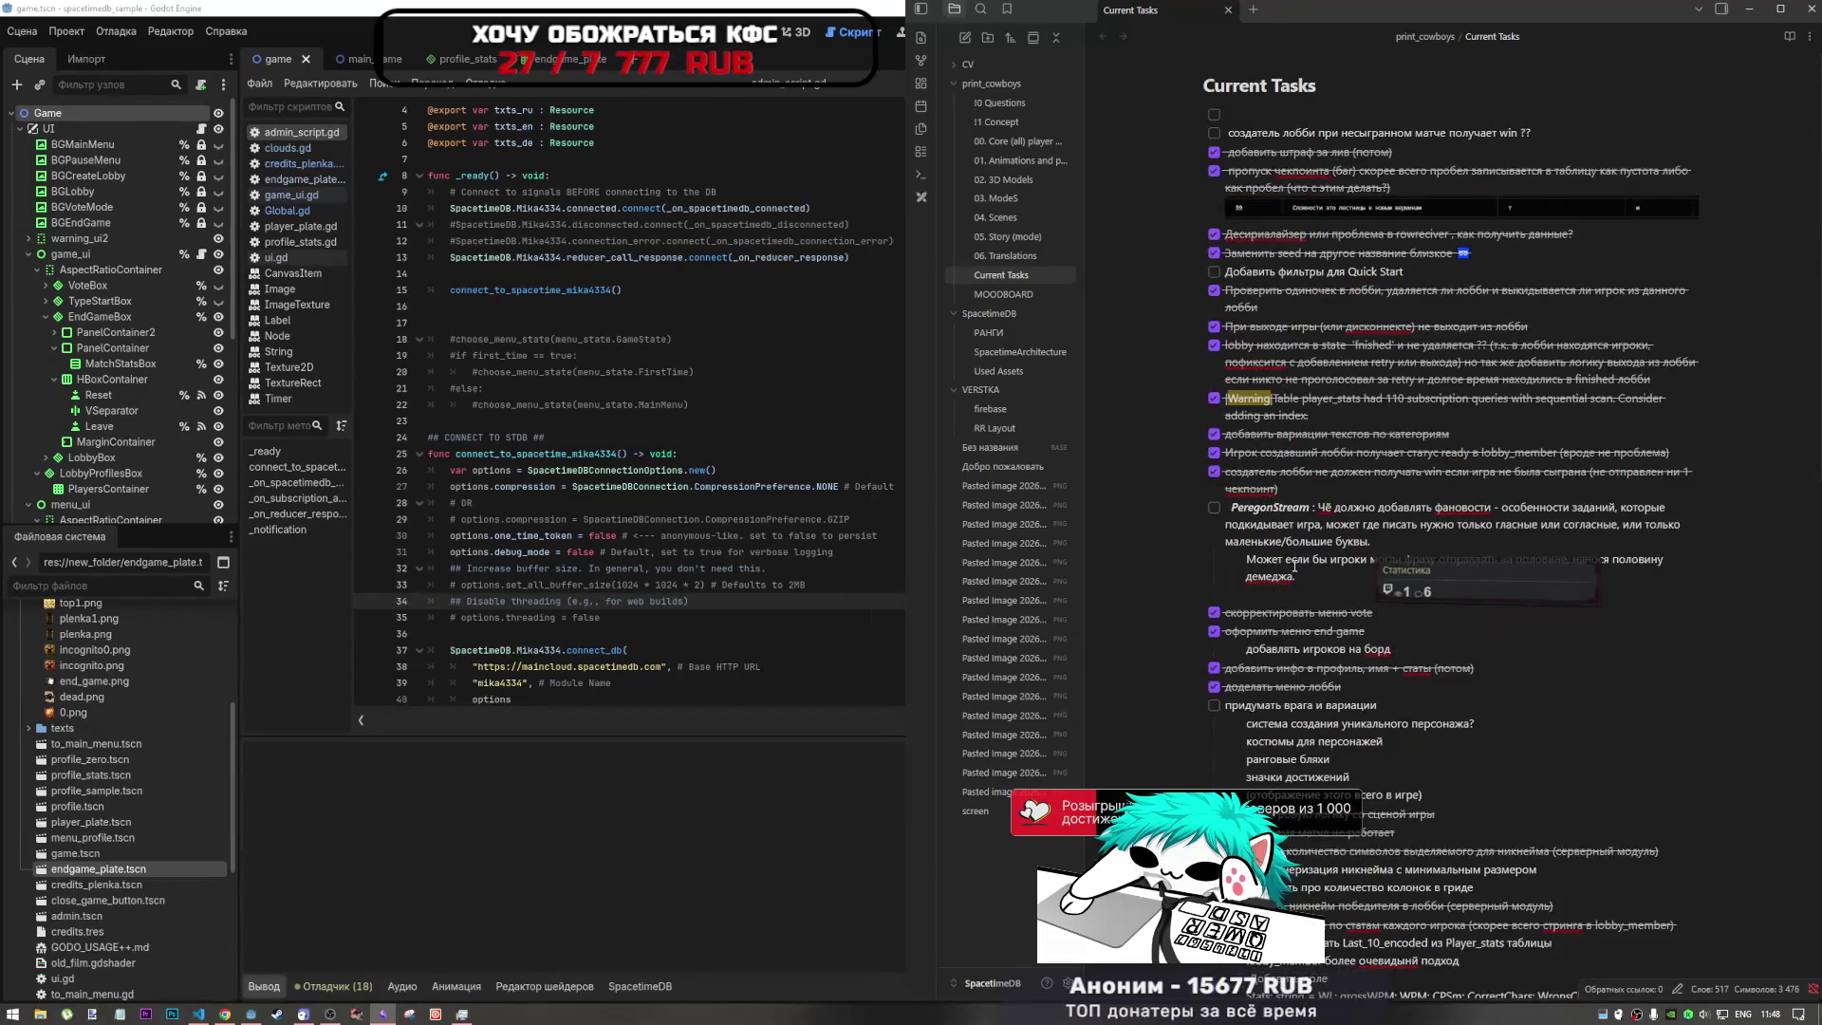
{"action": "scroll", "coordinate": [1292, 566], "scroll_direction": "down", "scroll_amount": 12}
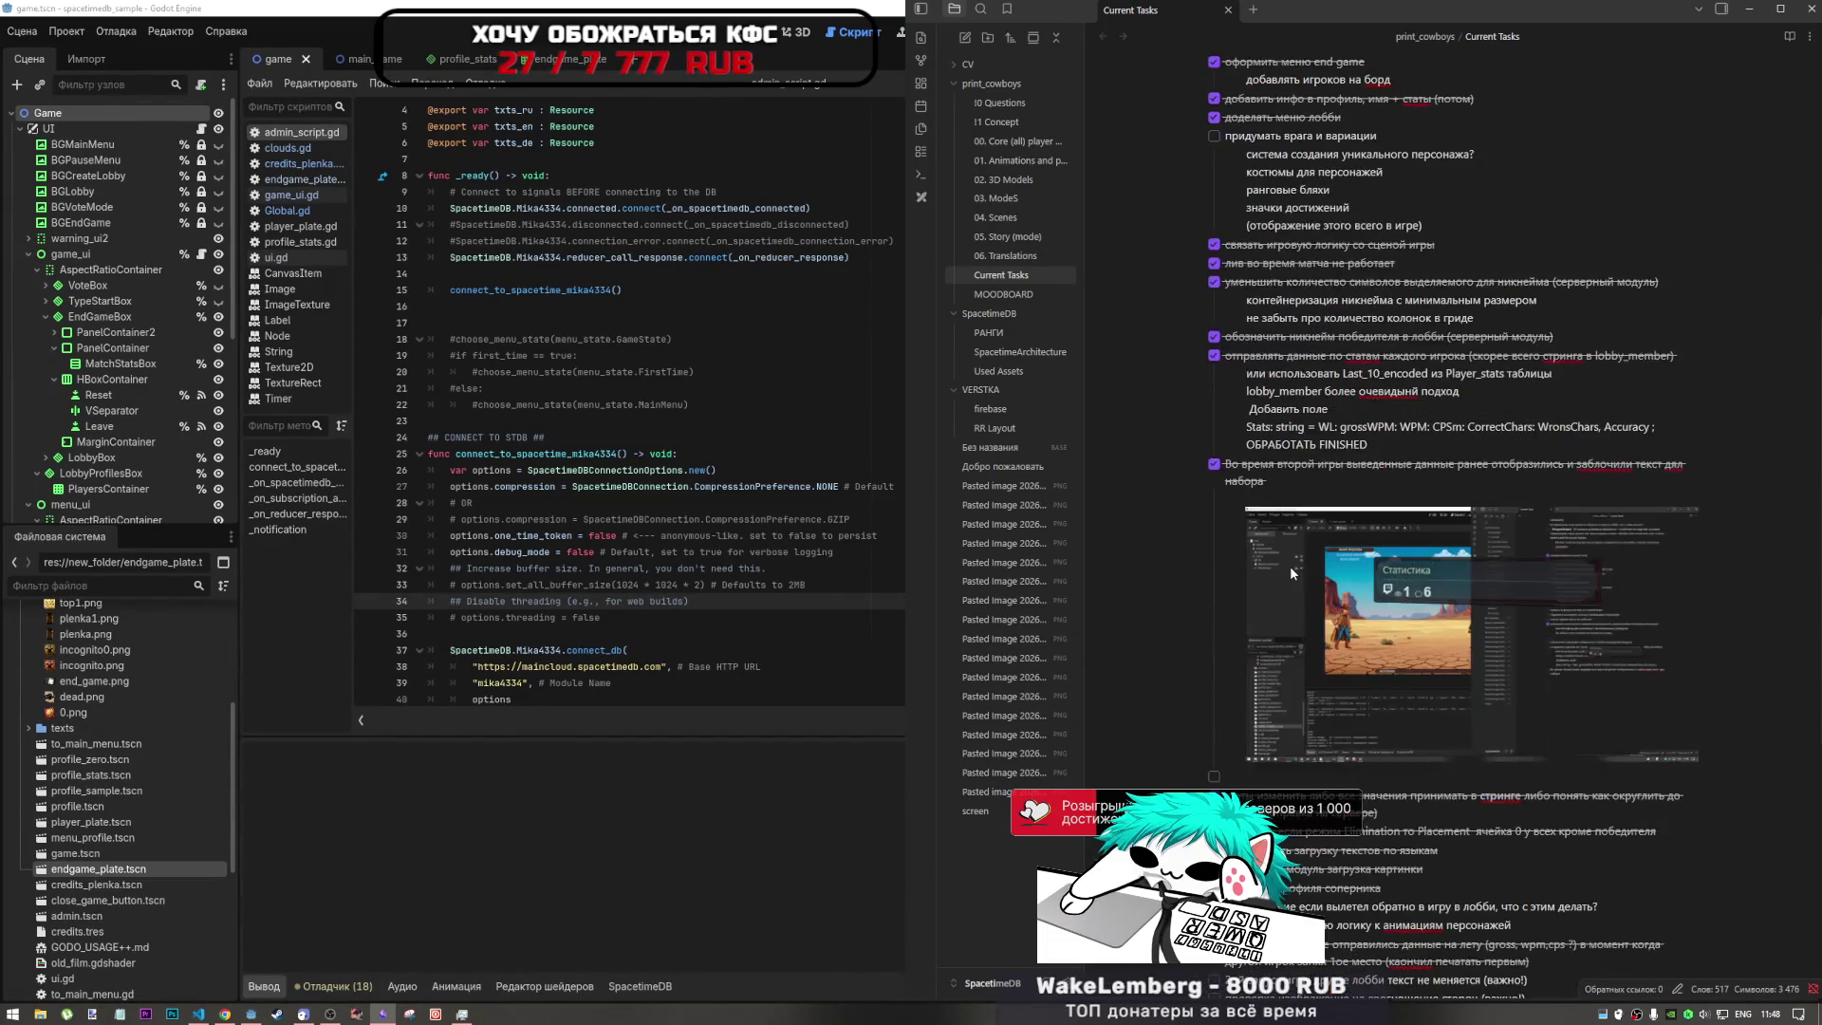
{"action": "scroll", "coordinate": [1286, 588], "scroll_direction": "down", "scroll_amount": 4}
{"action": "scroll", "coordinate": [1272, 626], "scroll_direction": "up", "scroll_amount": 2}
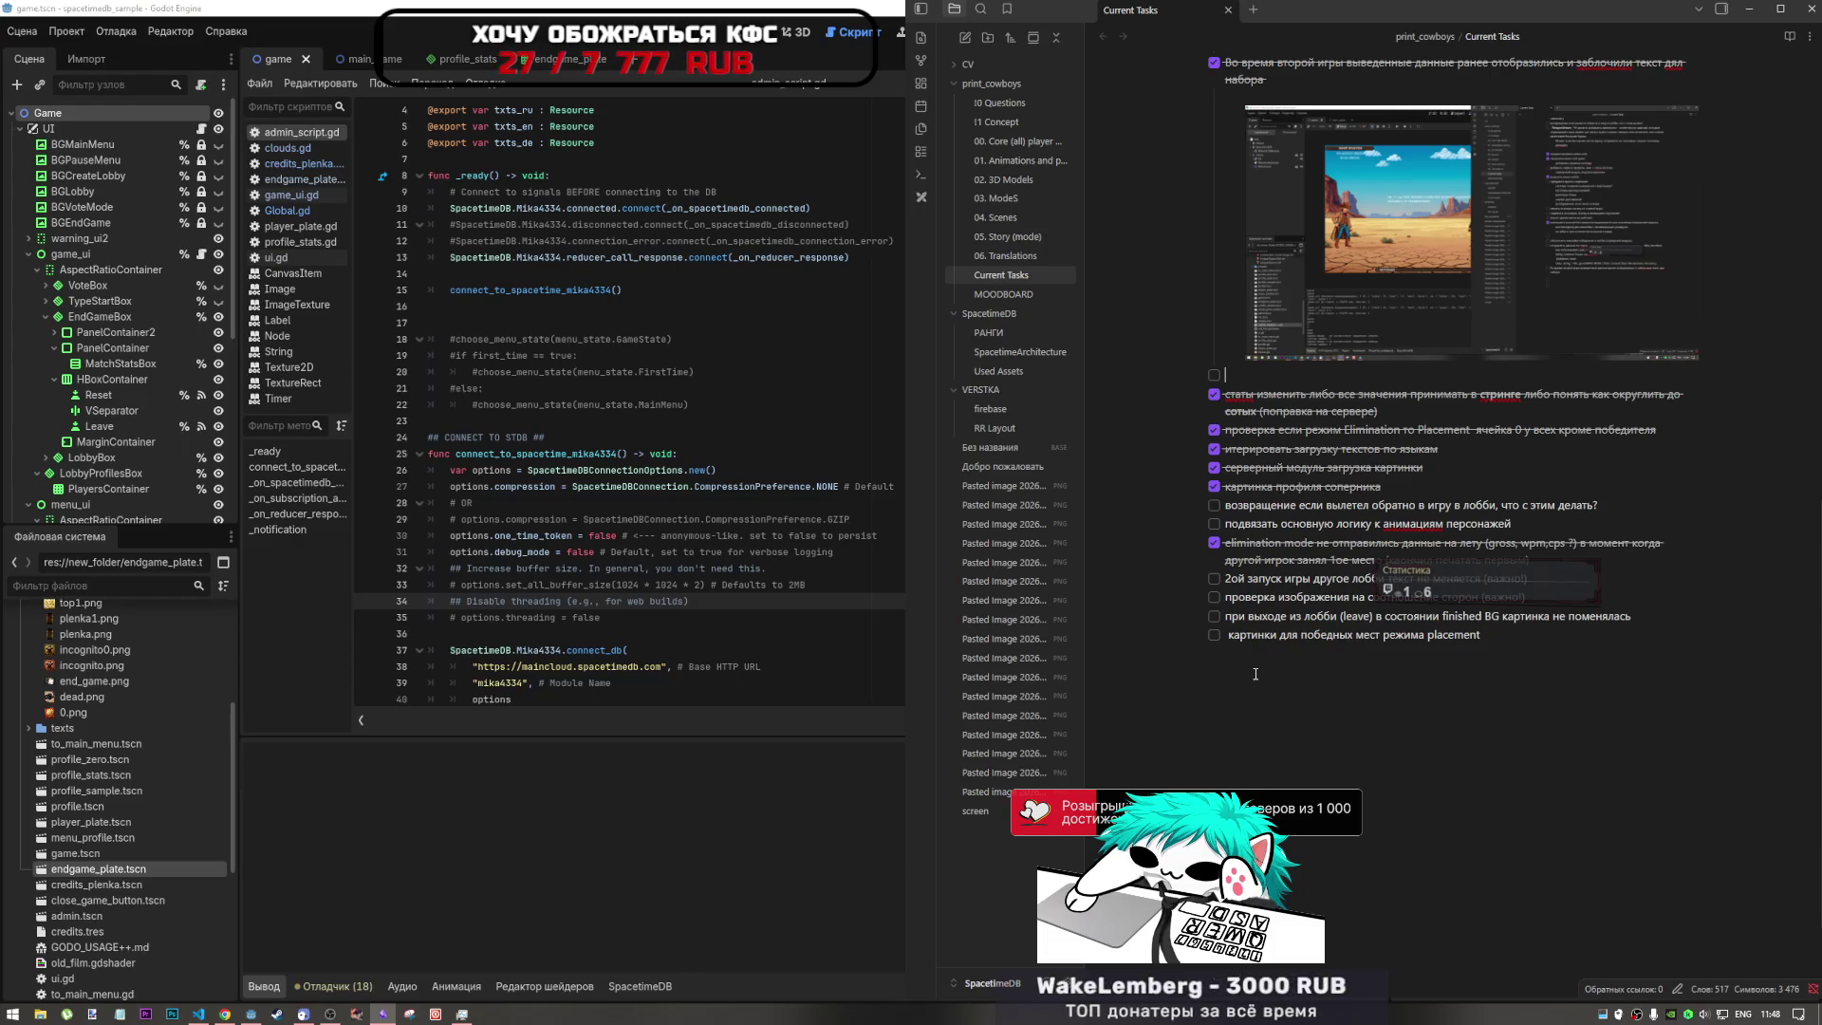
Step: Switch between Godot and Obsidian, leaving the Godot editor in front
{"action": "left_click", "coordinate": [713, 626]}
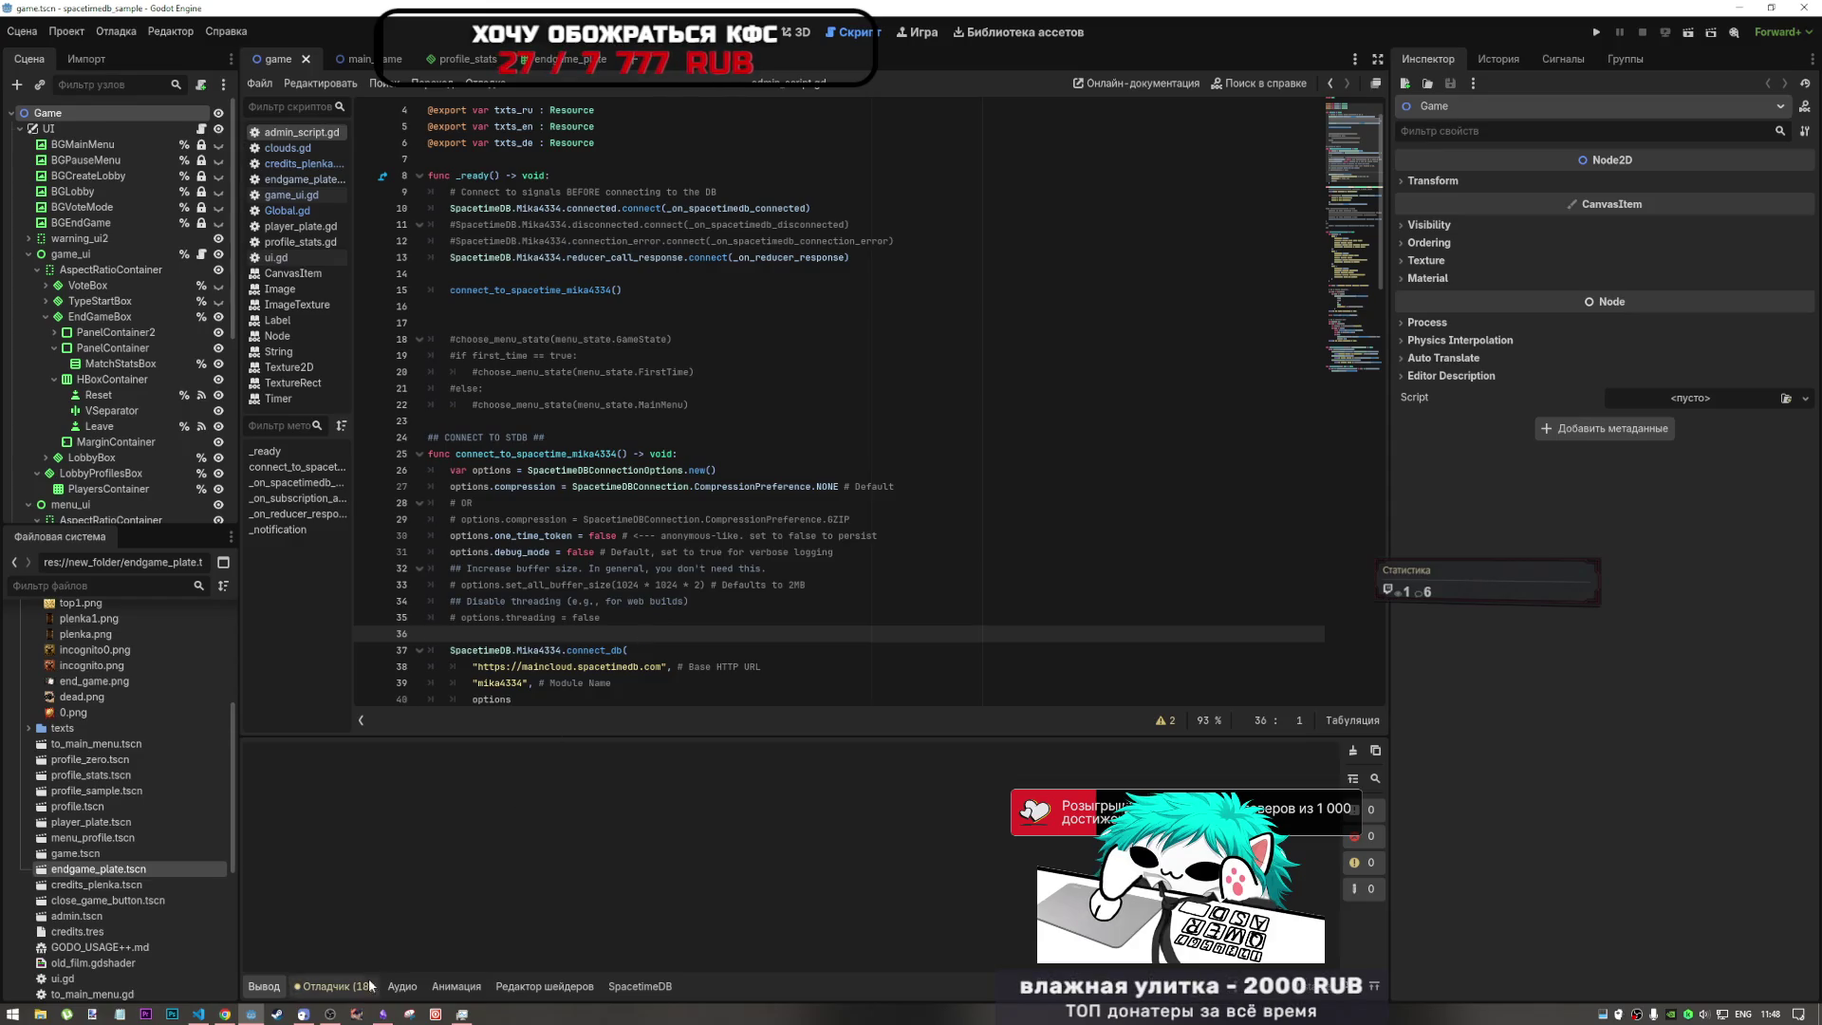
{"action": "left_click", "coordinate": [382, 1013]}
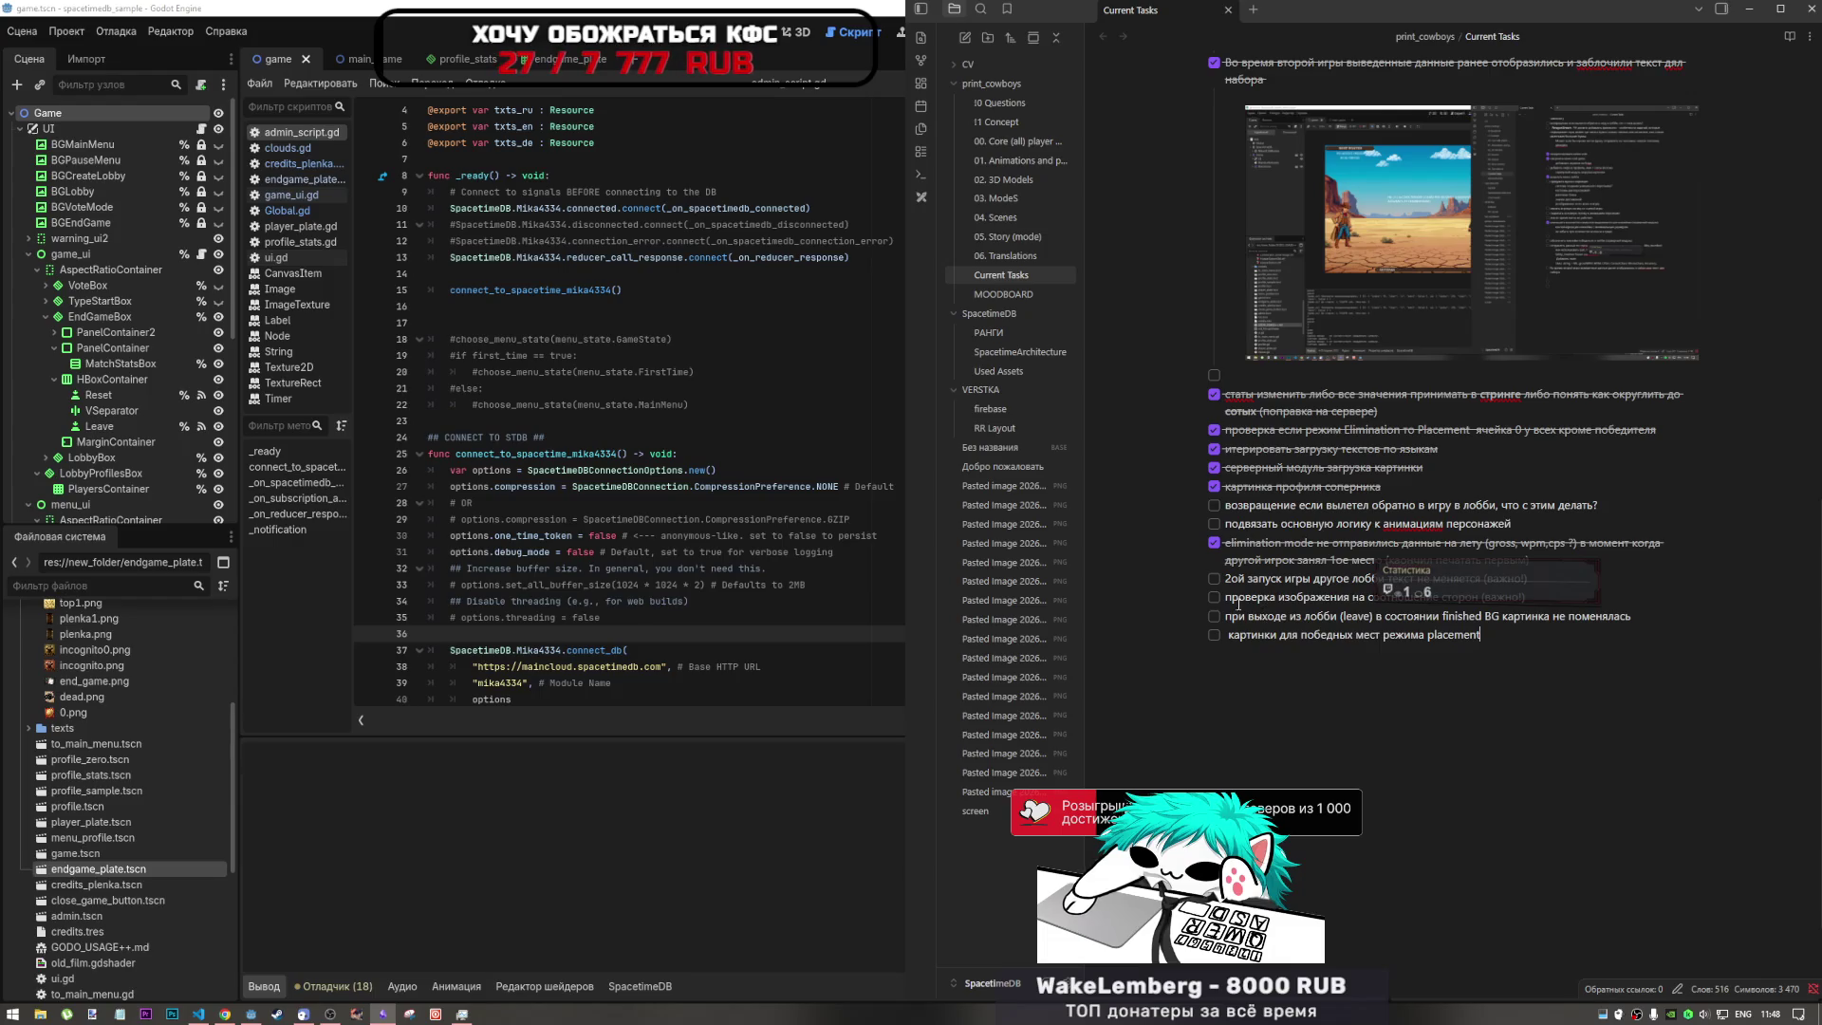
{"action": "left_click", "coordinate": [718, 555]}
Step: Close admin_script.gd from the script list's context menu
{"action": "scroll", "coordinate": [866, 595], "scroll_direction": "down", "scroll_amount": 2}
{"action": "scroll", "coordinate": [866, 595], "scroll_direction": "down", "scroll_amount": 10}
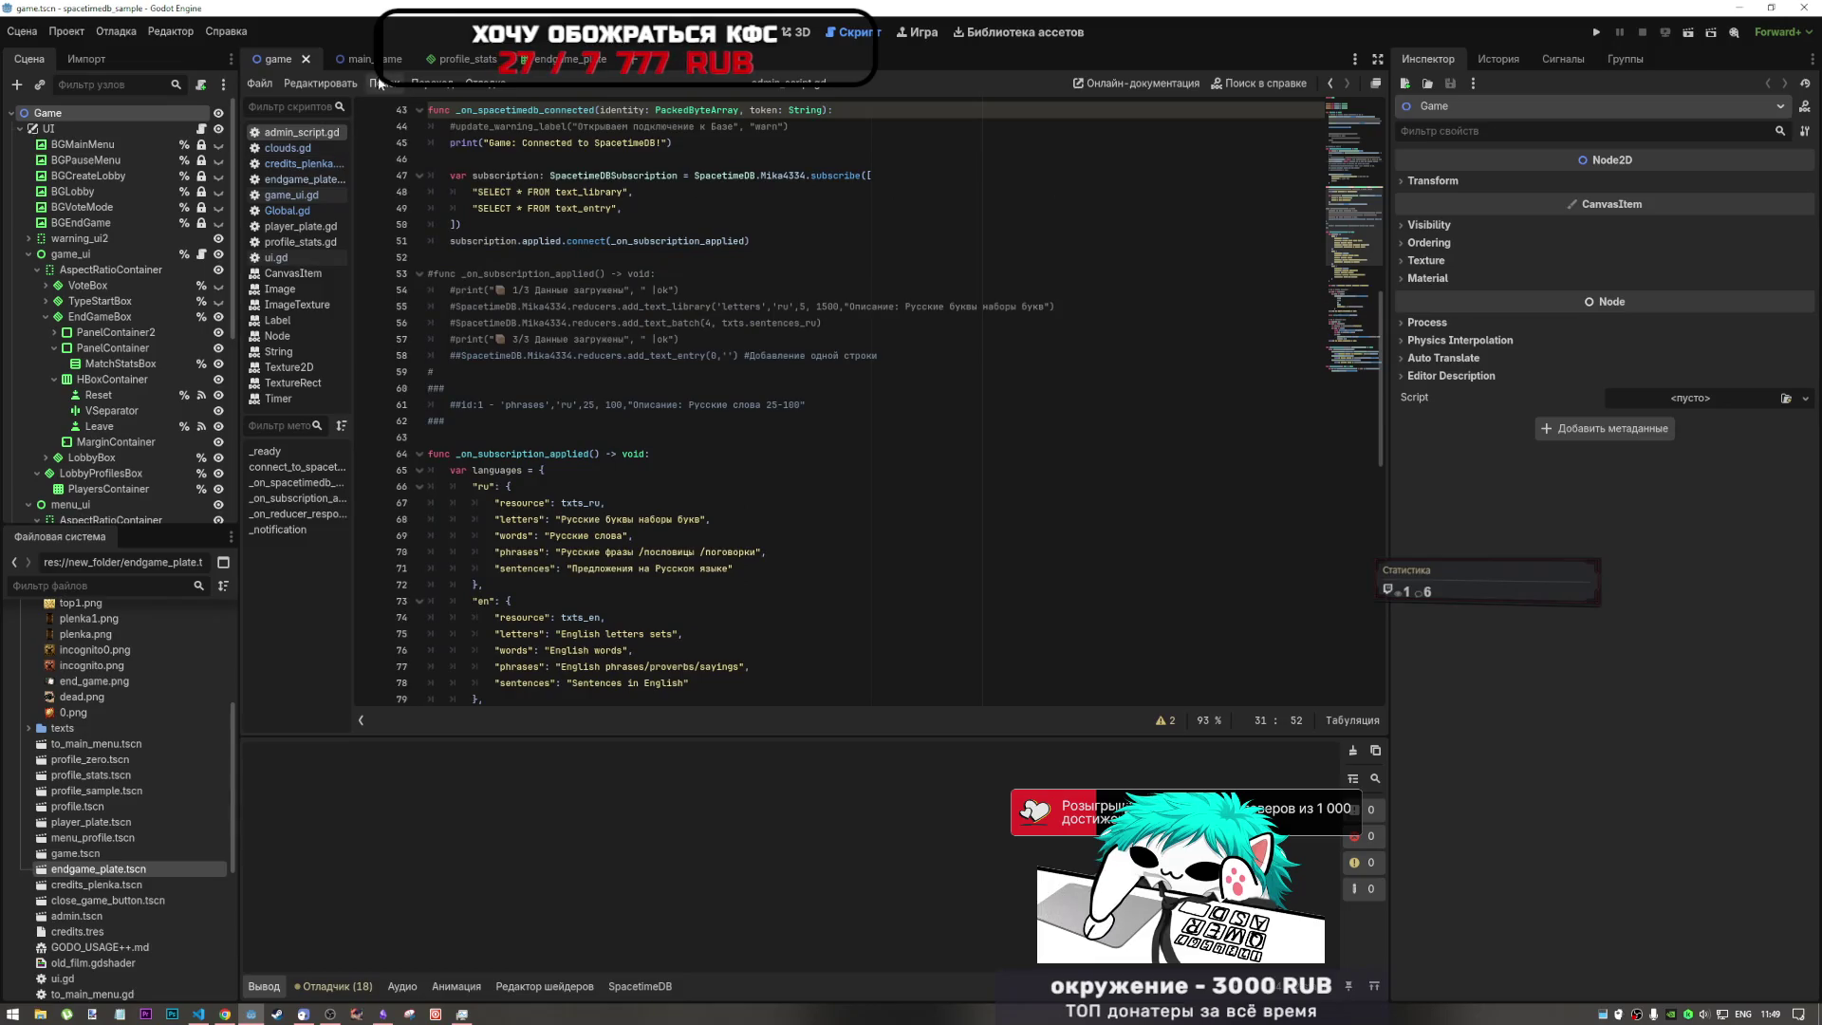
{"action": "scroll", "coordinate": [398, 237], "scroll_direction": "up", "scroll_amount": 5}
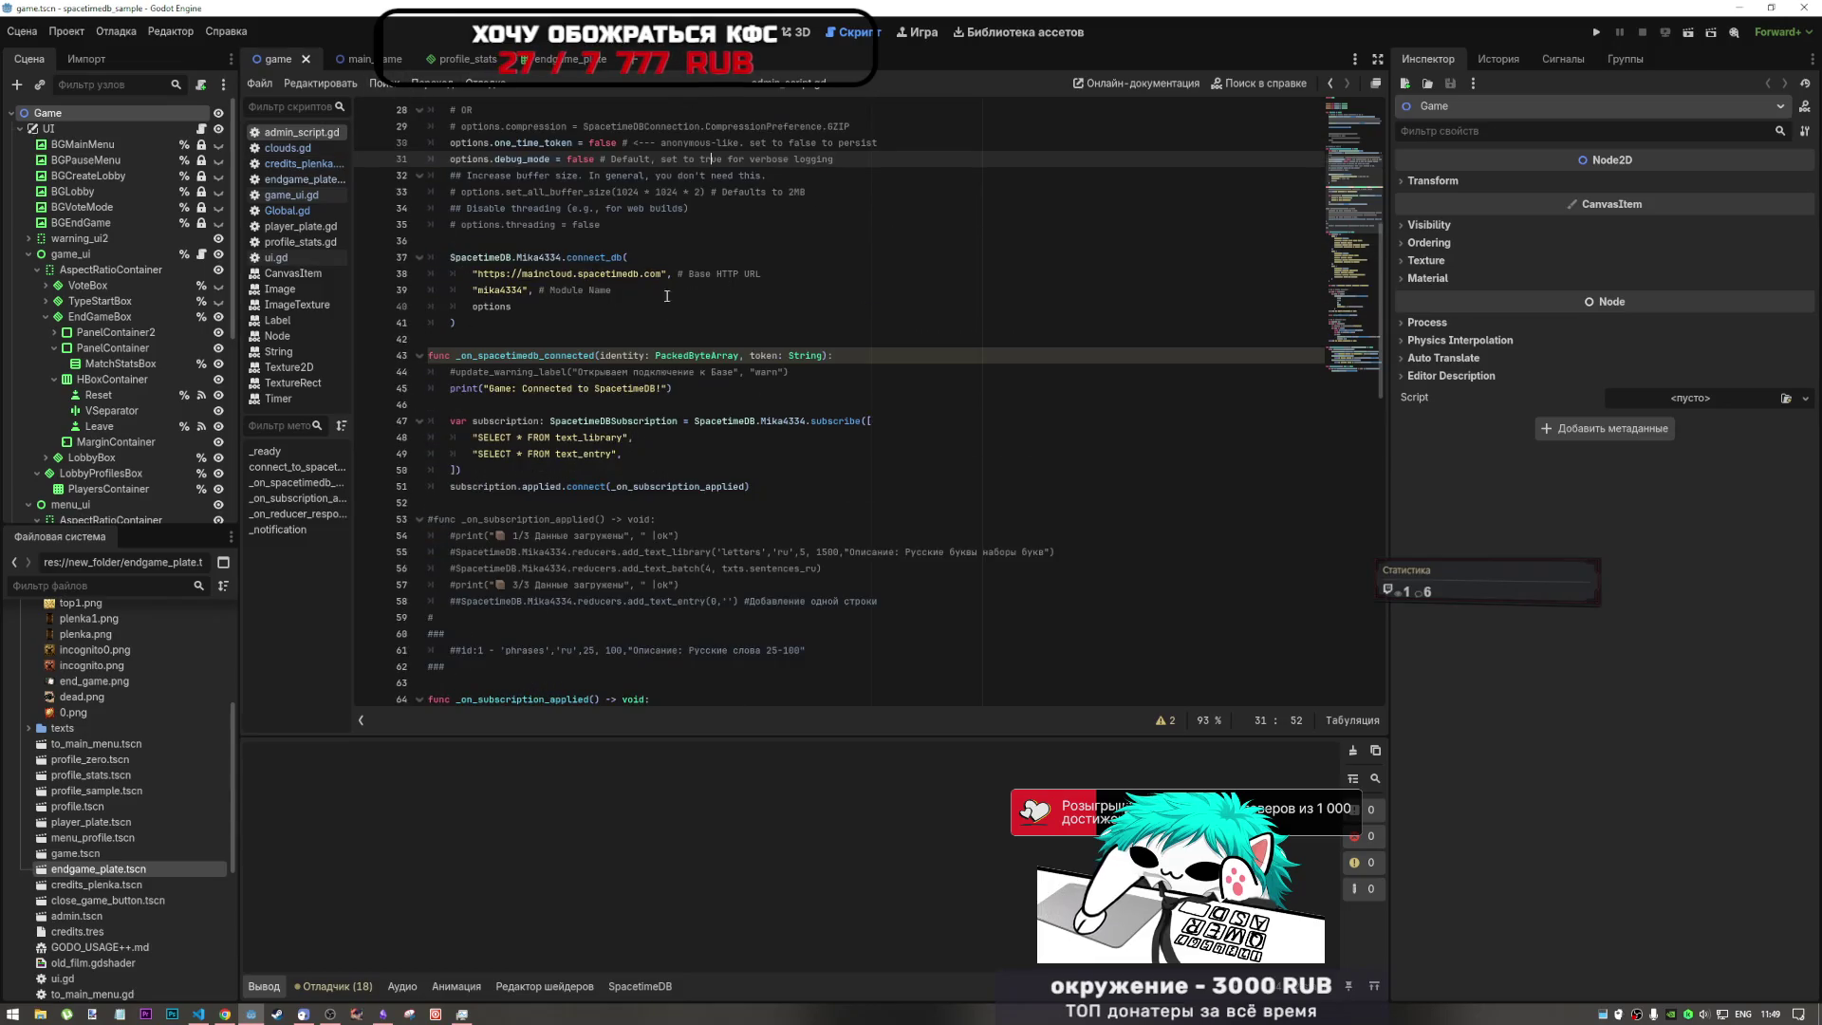
{"action": "right_click", "coordinate": [300, 133]}
{"action": "left_click", "coordinate": [341, 183]}
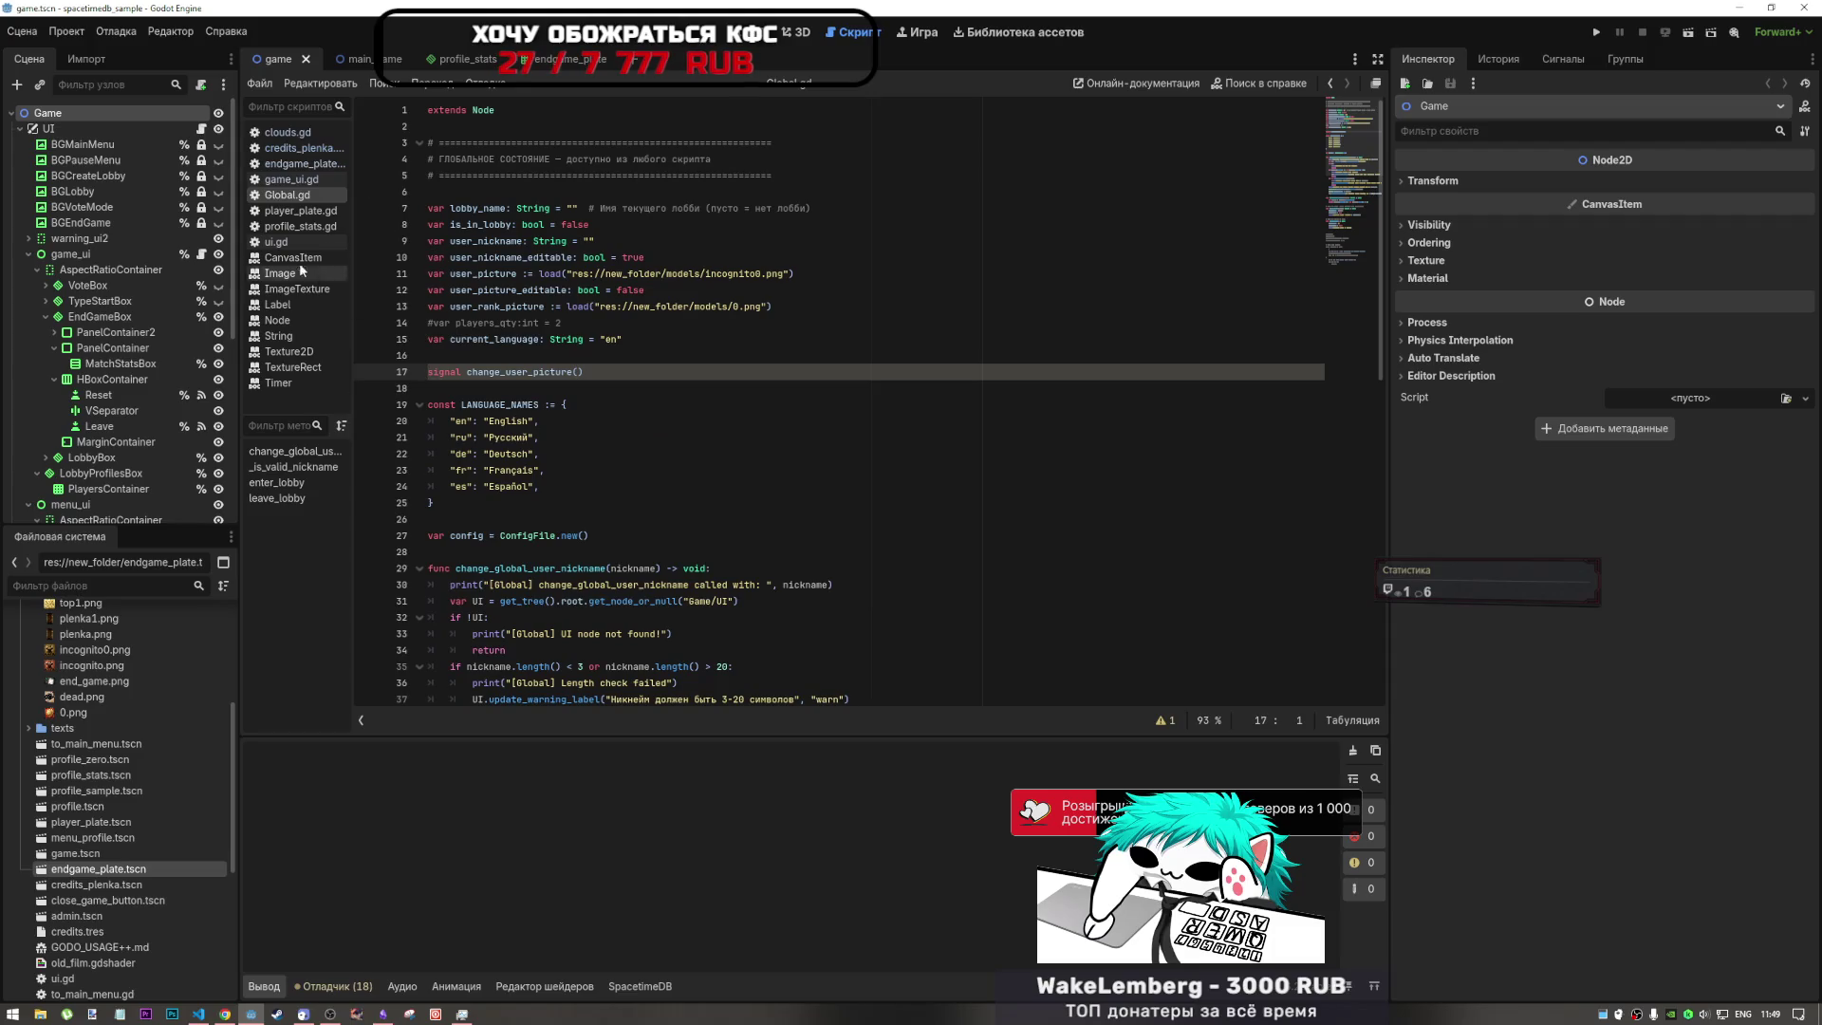
Step: Open ui.gd and place the caret on the lobby_member query in subscribe_to_lobby
{"action": "left_click", "coordinate": [283, 182]}
{"action": "left_click", "coordinate": [289, 148]}
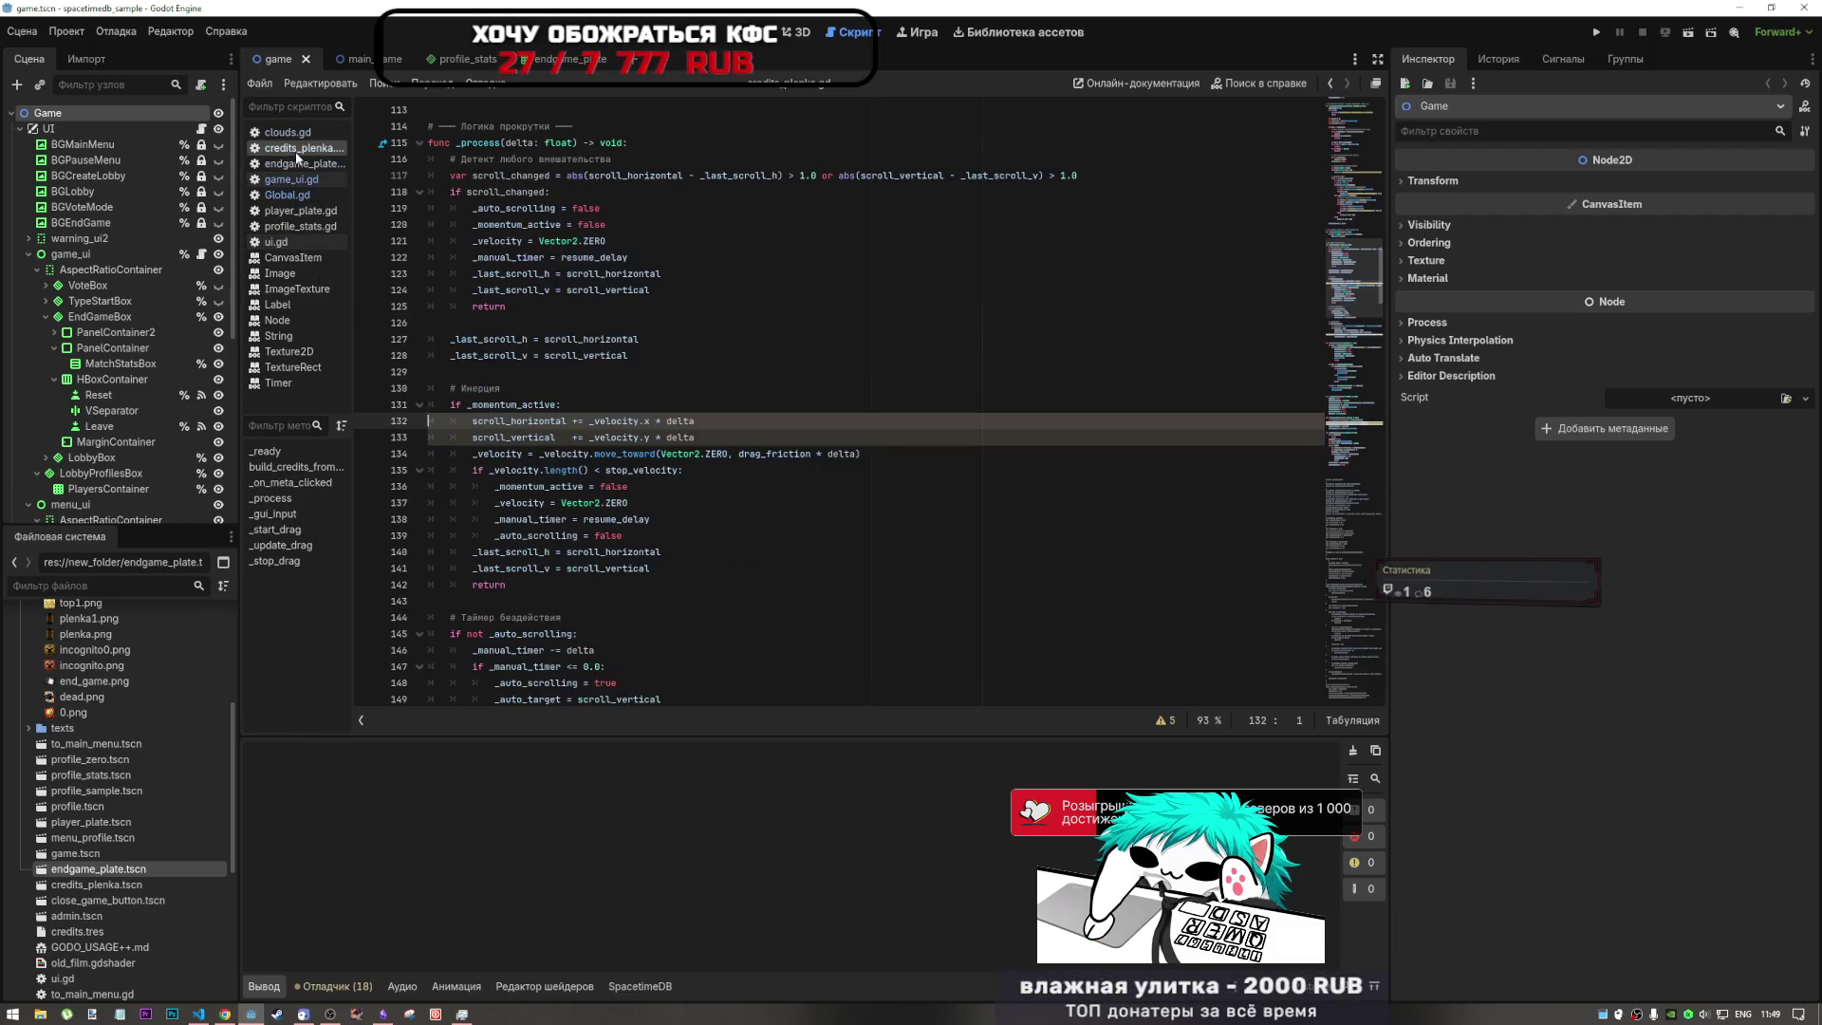
{"action": "left_click", "coordinate": [293, 243]}
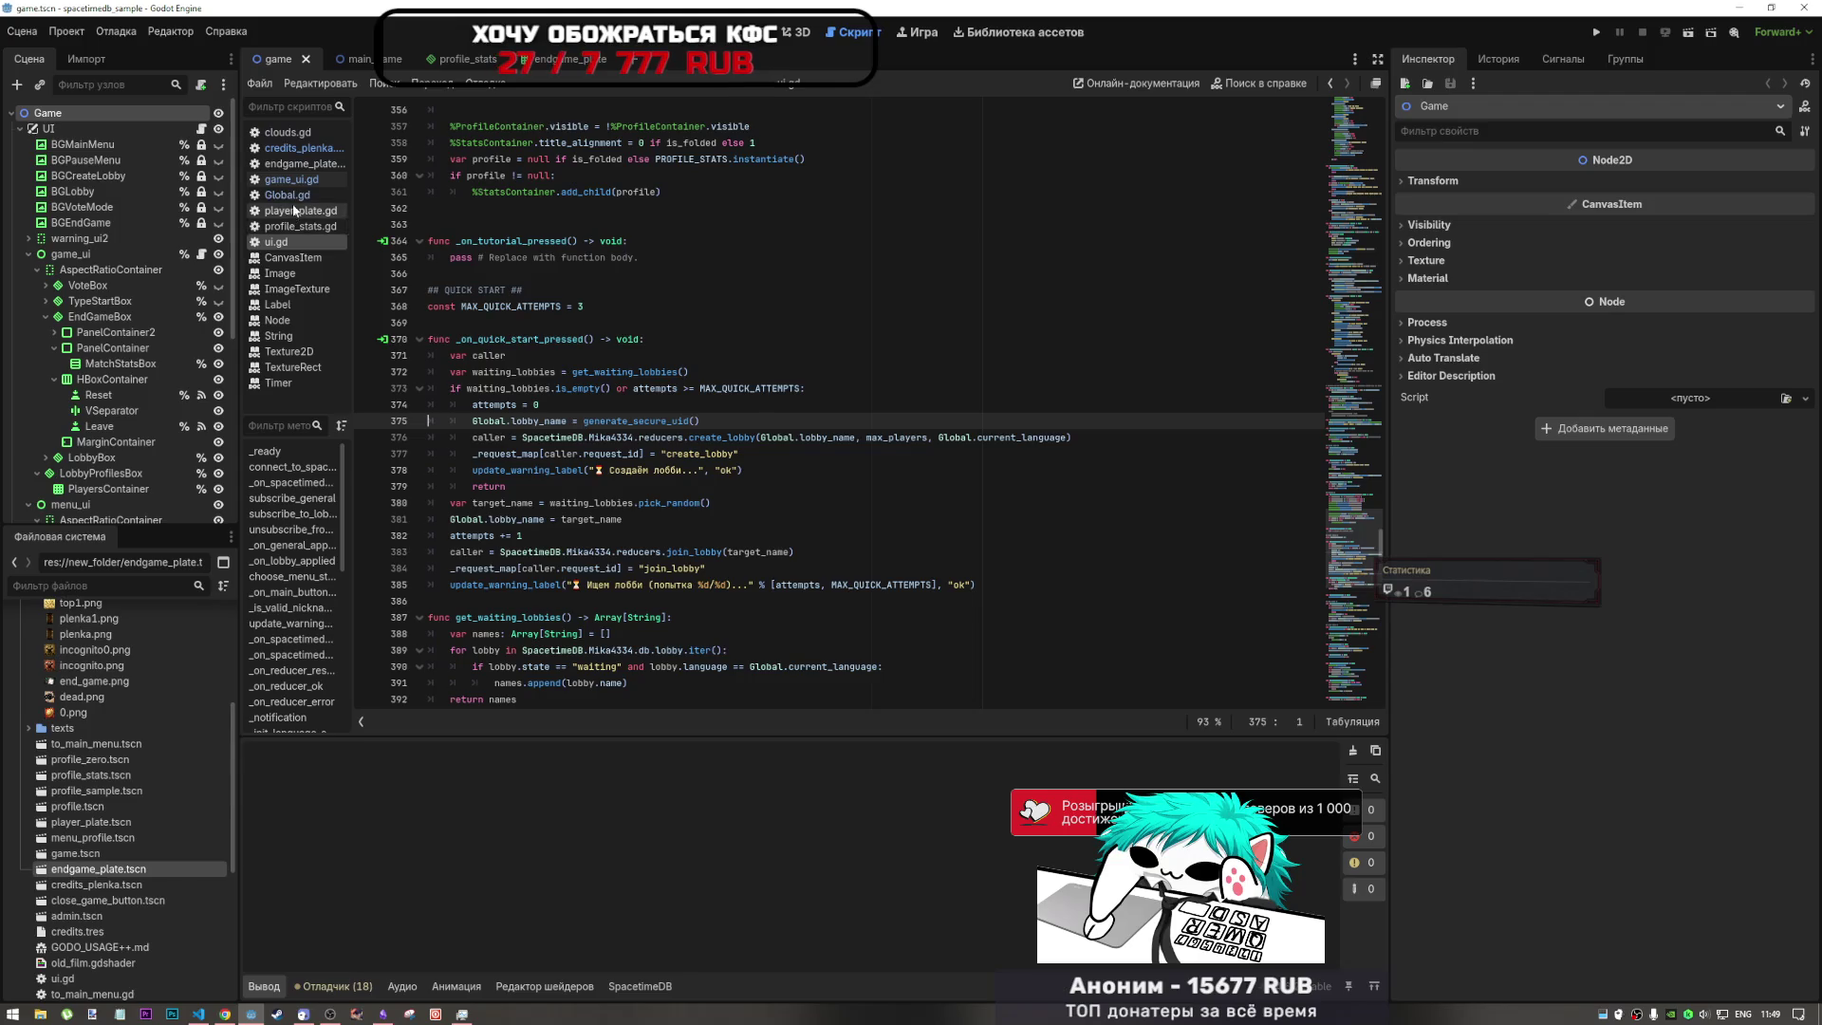
{"action": "mouse_move", "coordinate": [1357, 533]}
{"action": "left_mouse_down"}
{"action": "mouse_move", "coordinate": [1379, 161]}
{"action": "mouse_move", "coordinate": [1359, 206]}
{"action": "left_mouse_up"}
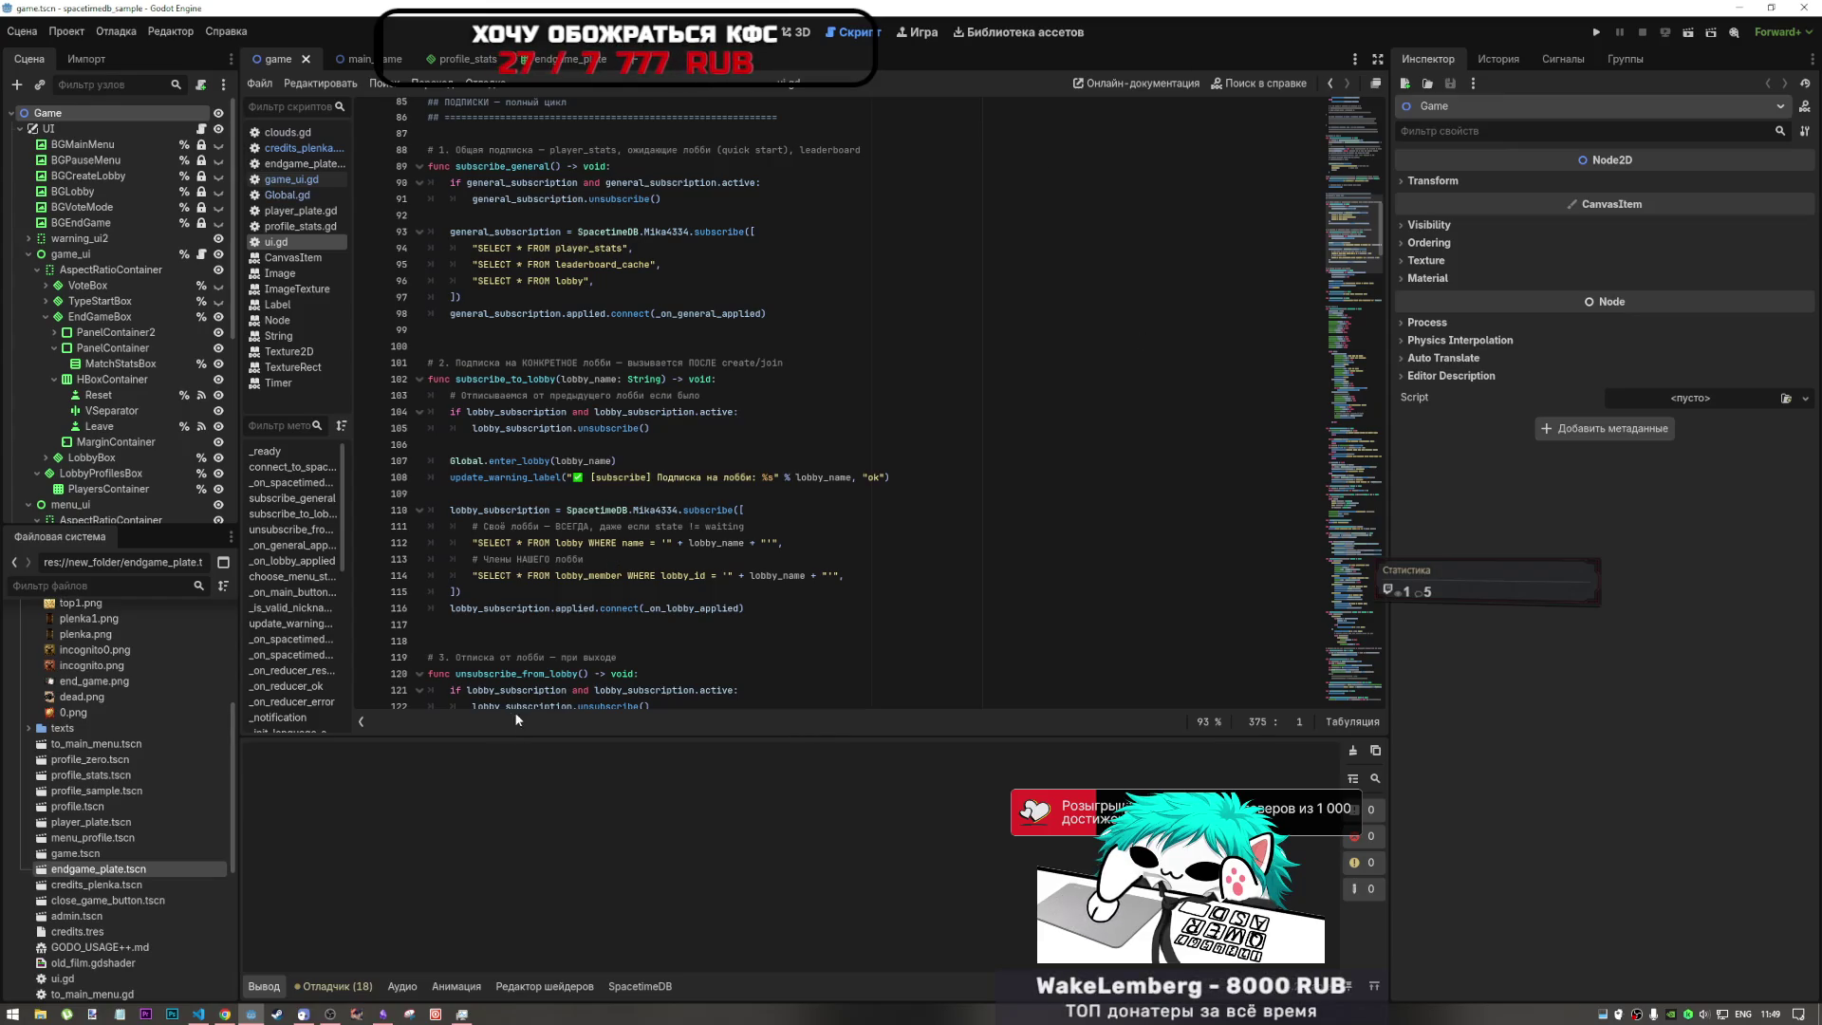
{"action": "left_click", "coordinate": [711, 575]}
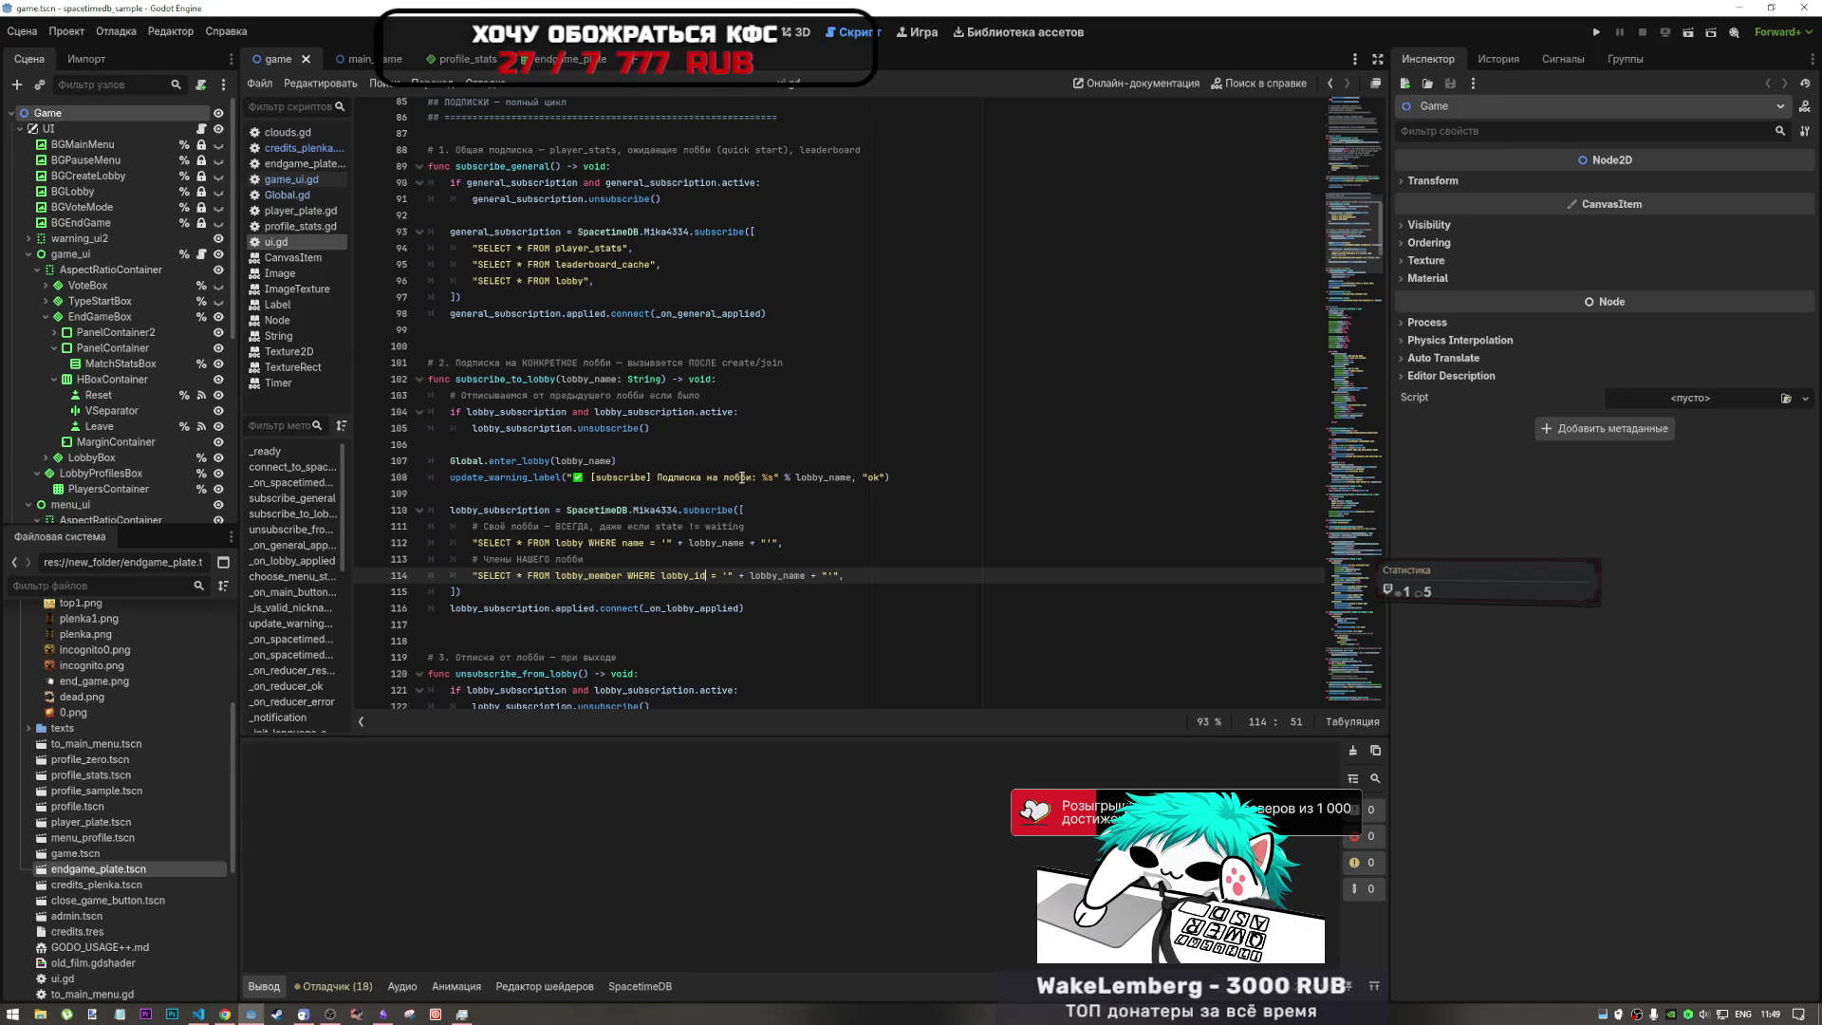
{"action": "left_click", "coordinate": [118, 34]}
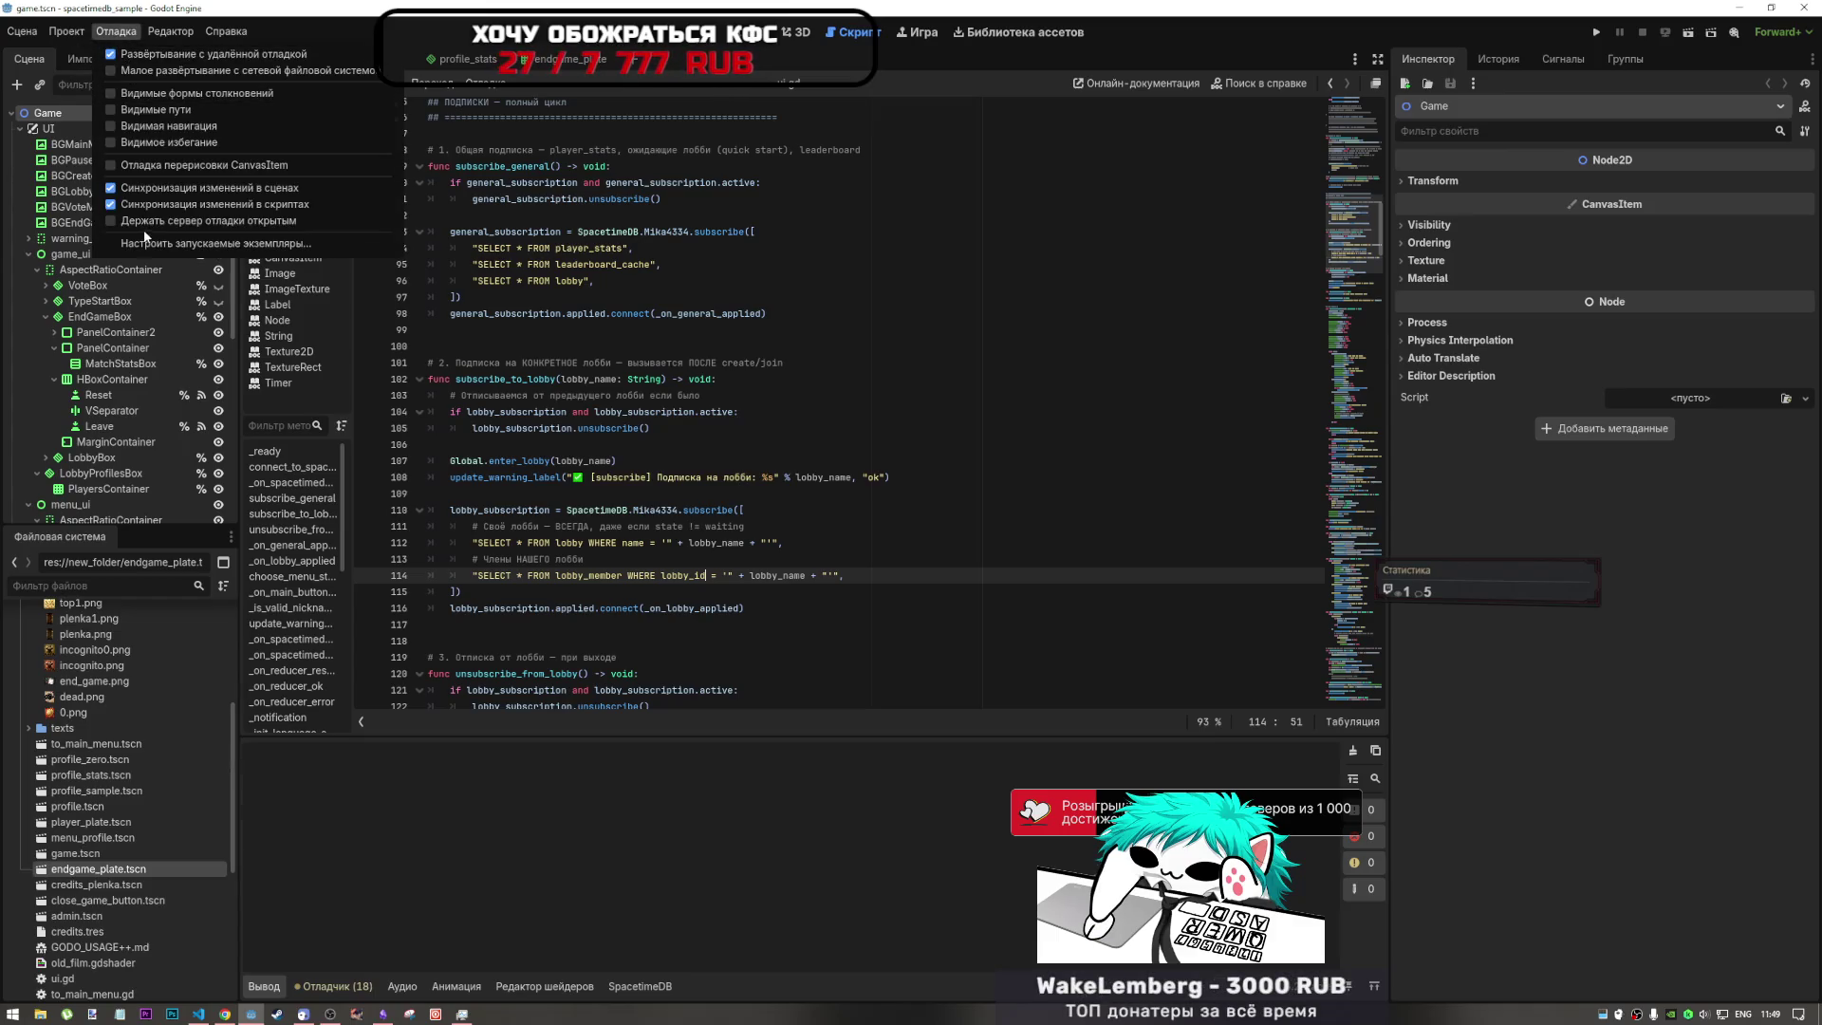
Step: Set two run instances, launch the game, and enter the main menu in the first window
{"action": "left_click", "coordinate": [161, 246]}
{"action": "left_click", "coordinate": [925, 704]}
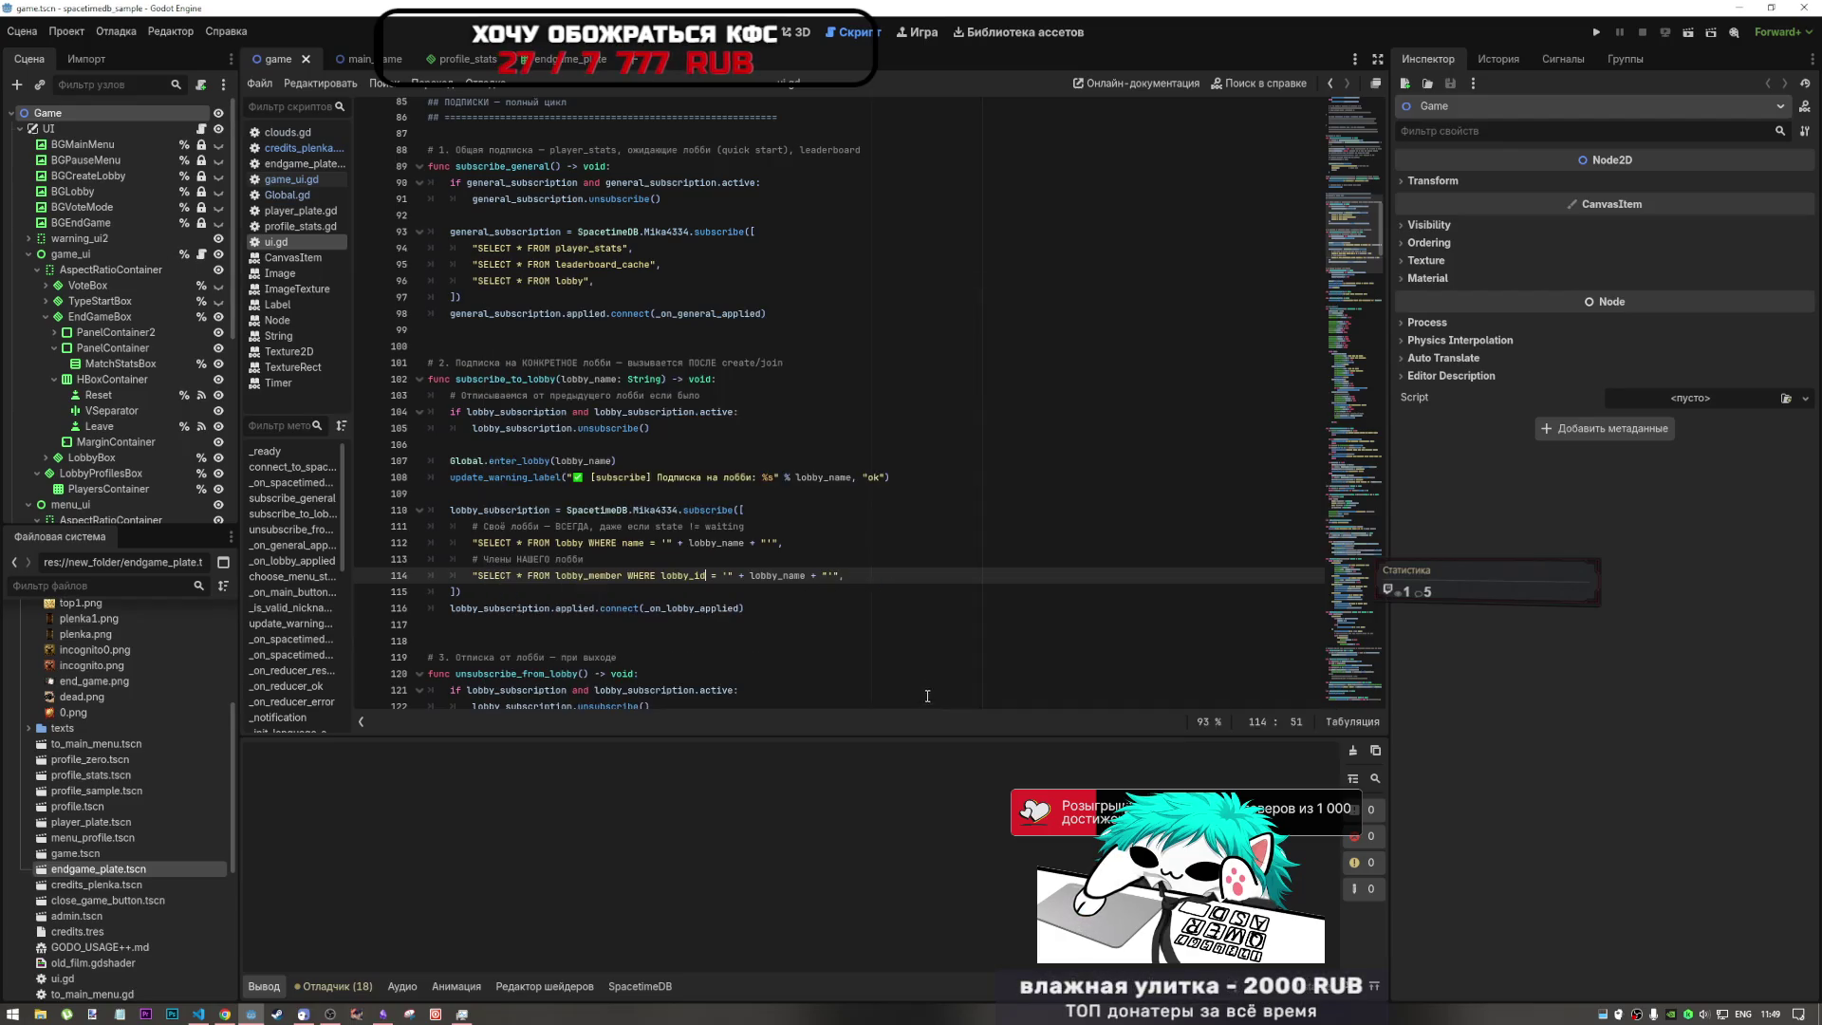
{"action": "left_click", "coordinate": [1686, 34]}
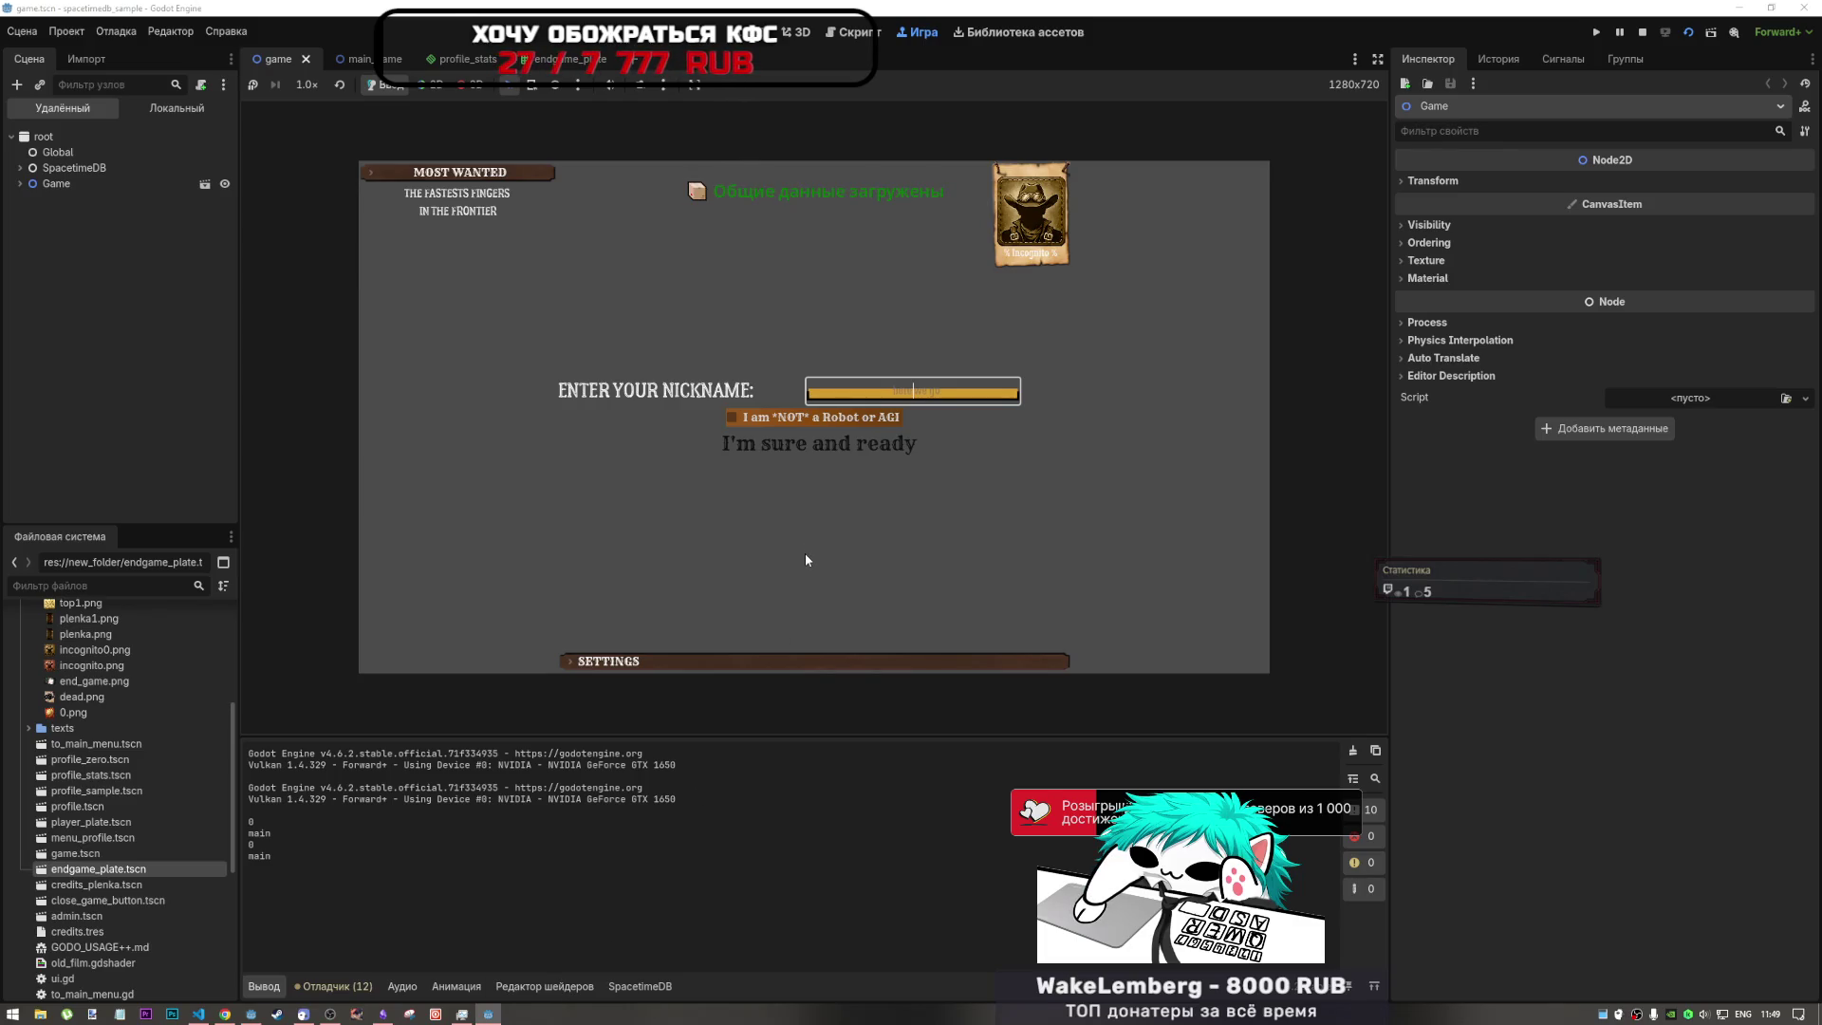
{"action": "left_click", "coordinate": [732, 416]}
{"action": "left_click", "coordinate": [817, 444]}
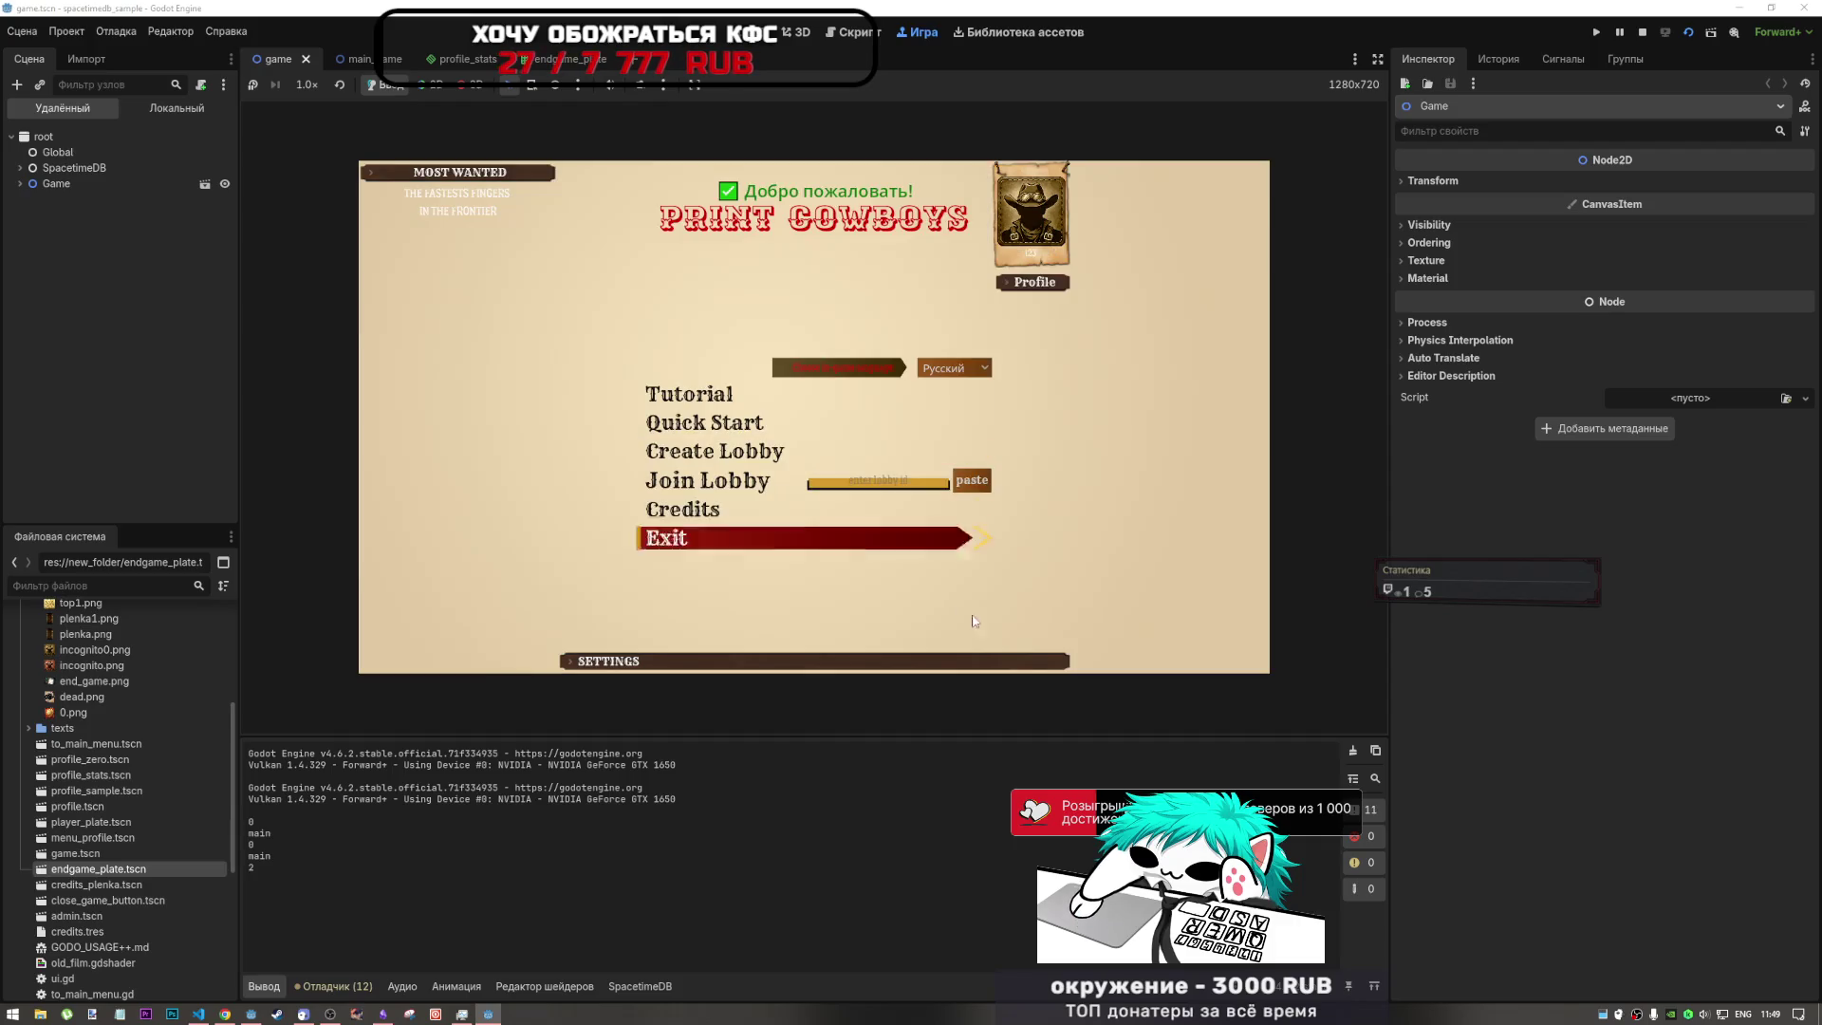
Step: Create a 2-player lobby in the second window, quick-join from the first, then stop
{"action": "left_click", "coordinate": [494, 1014]}
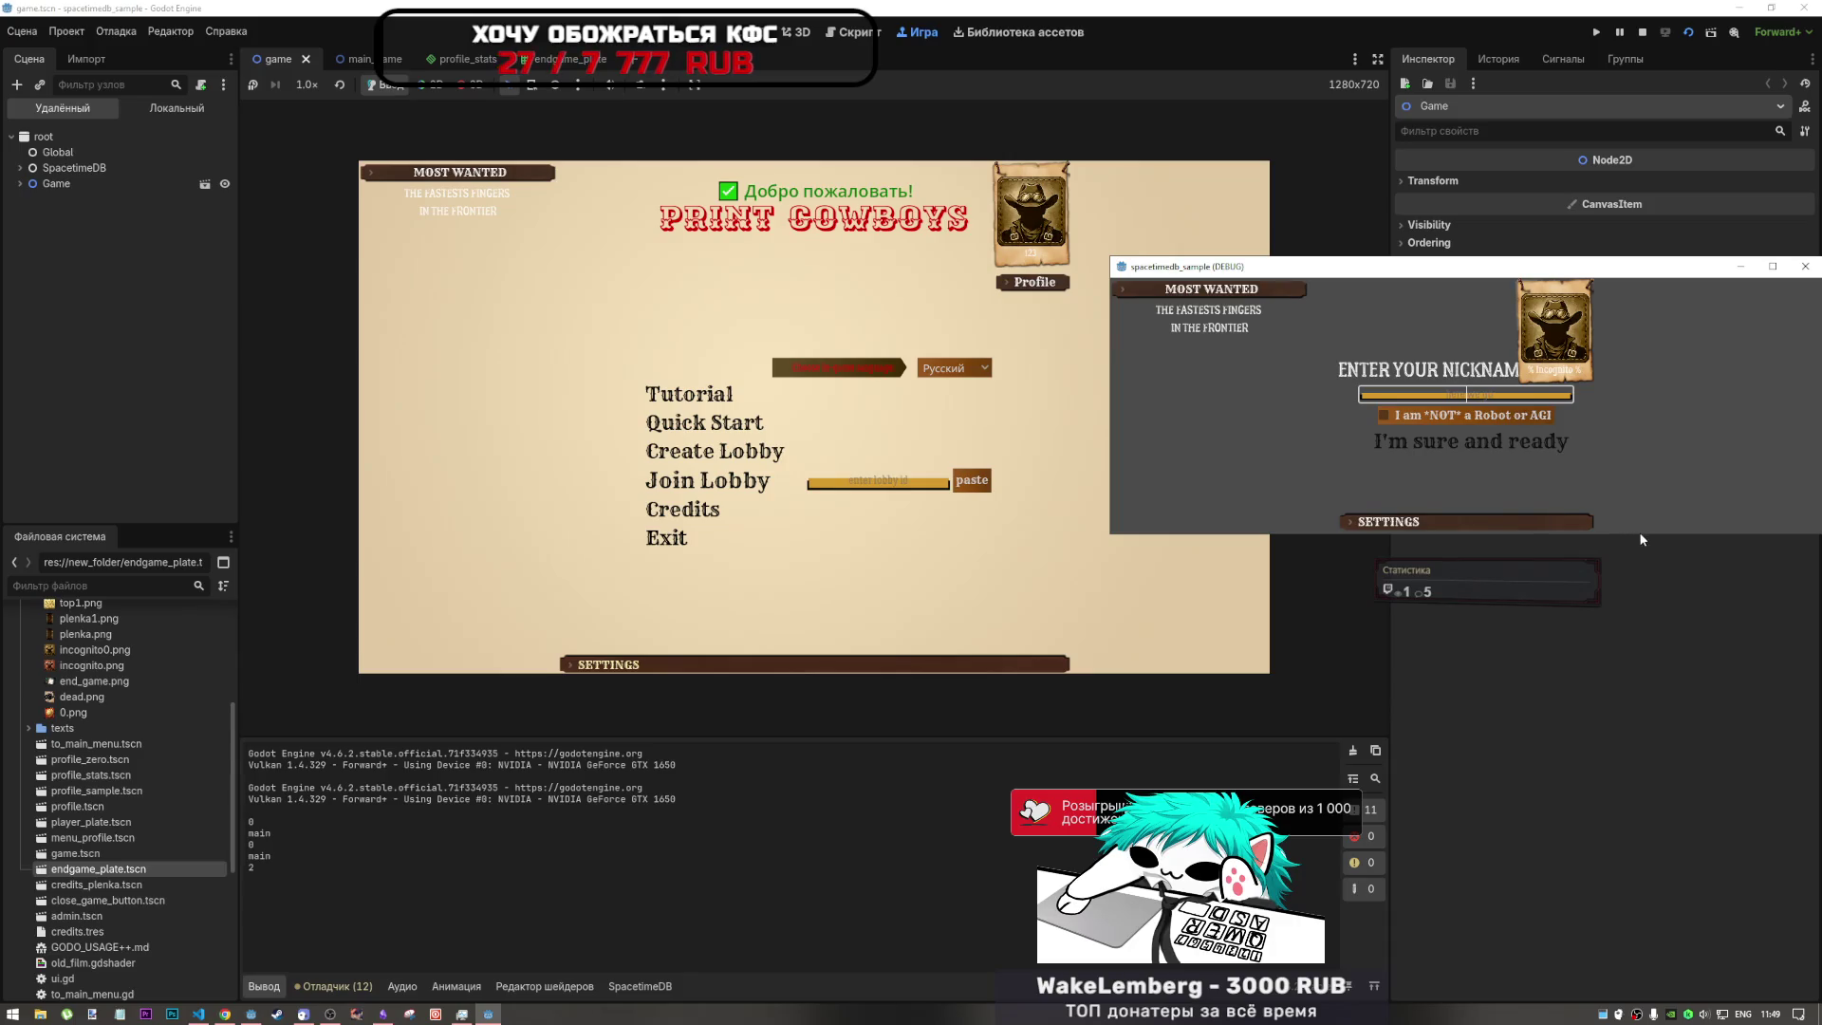
{"action": "left_click", "coordinate": [1496, 501]}
{"action": "left_click", "coordinate": [1504, 528]}
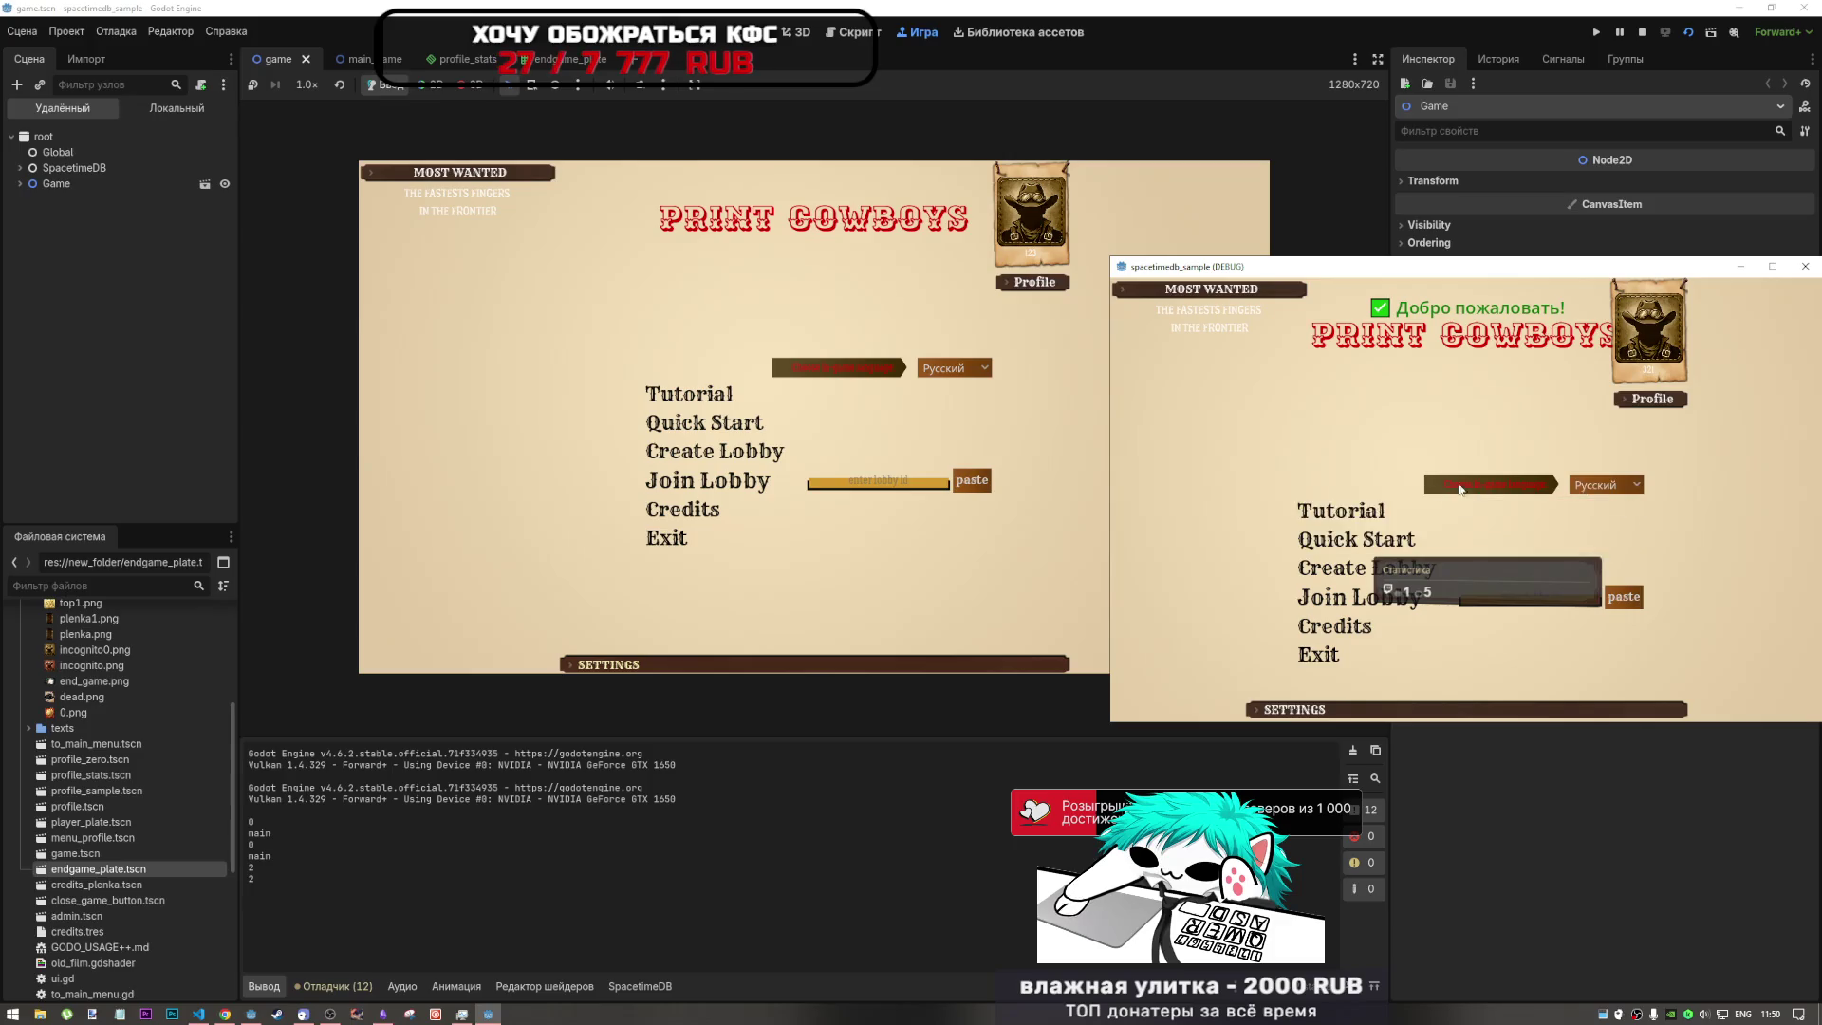
{"action": "left_click", "coordinate": [1455, 570]}
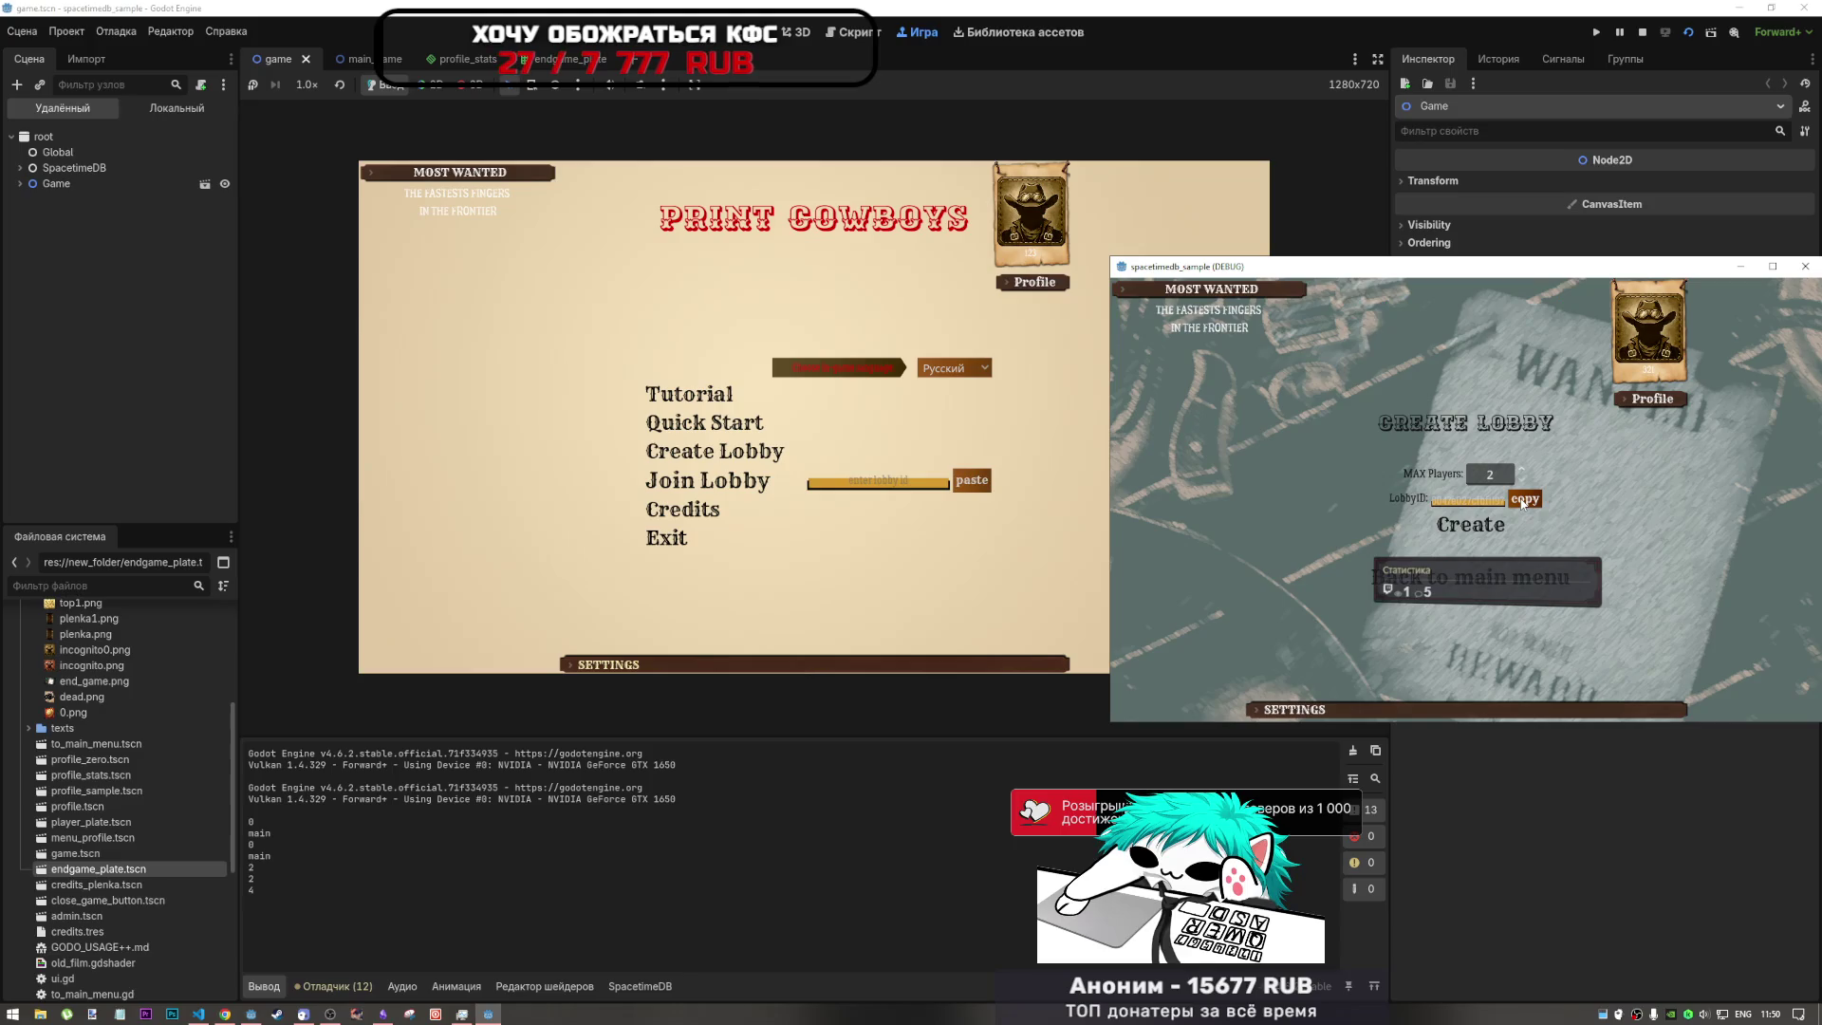
{"action": "left_click", "coordinate": [1469, 525]}
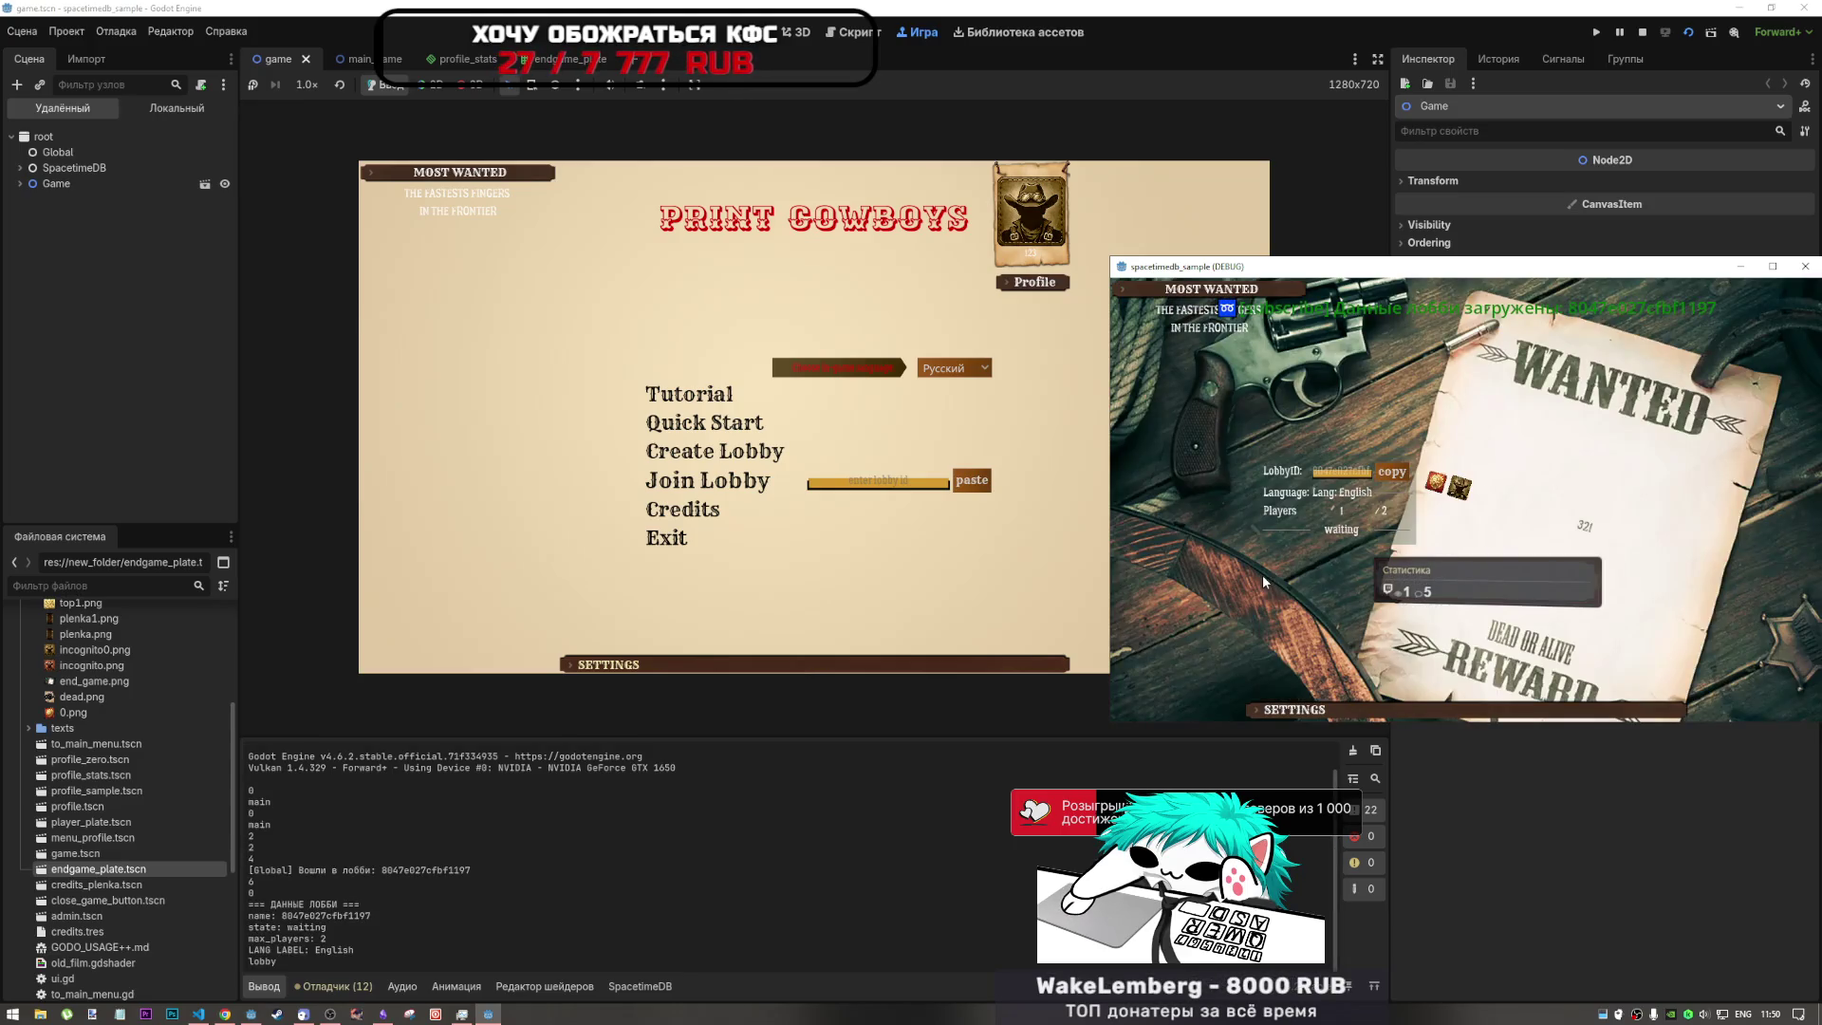
{"action": "left_click", "coordinate": [733, 427]}
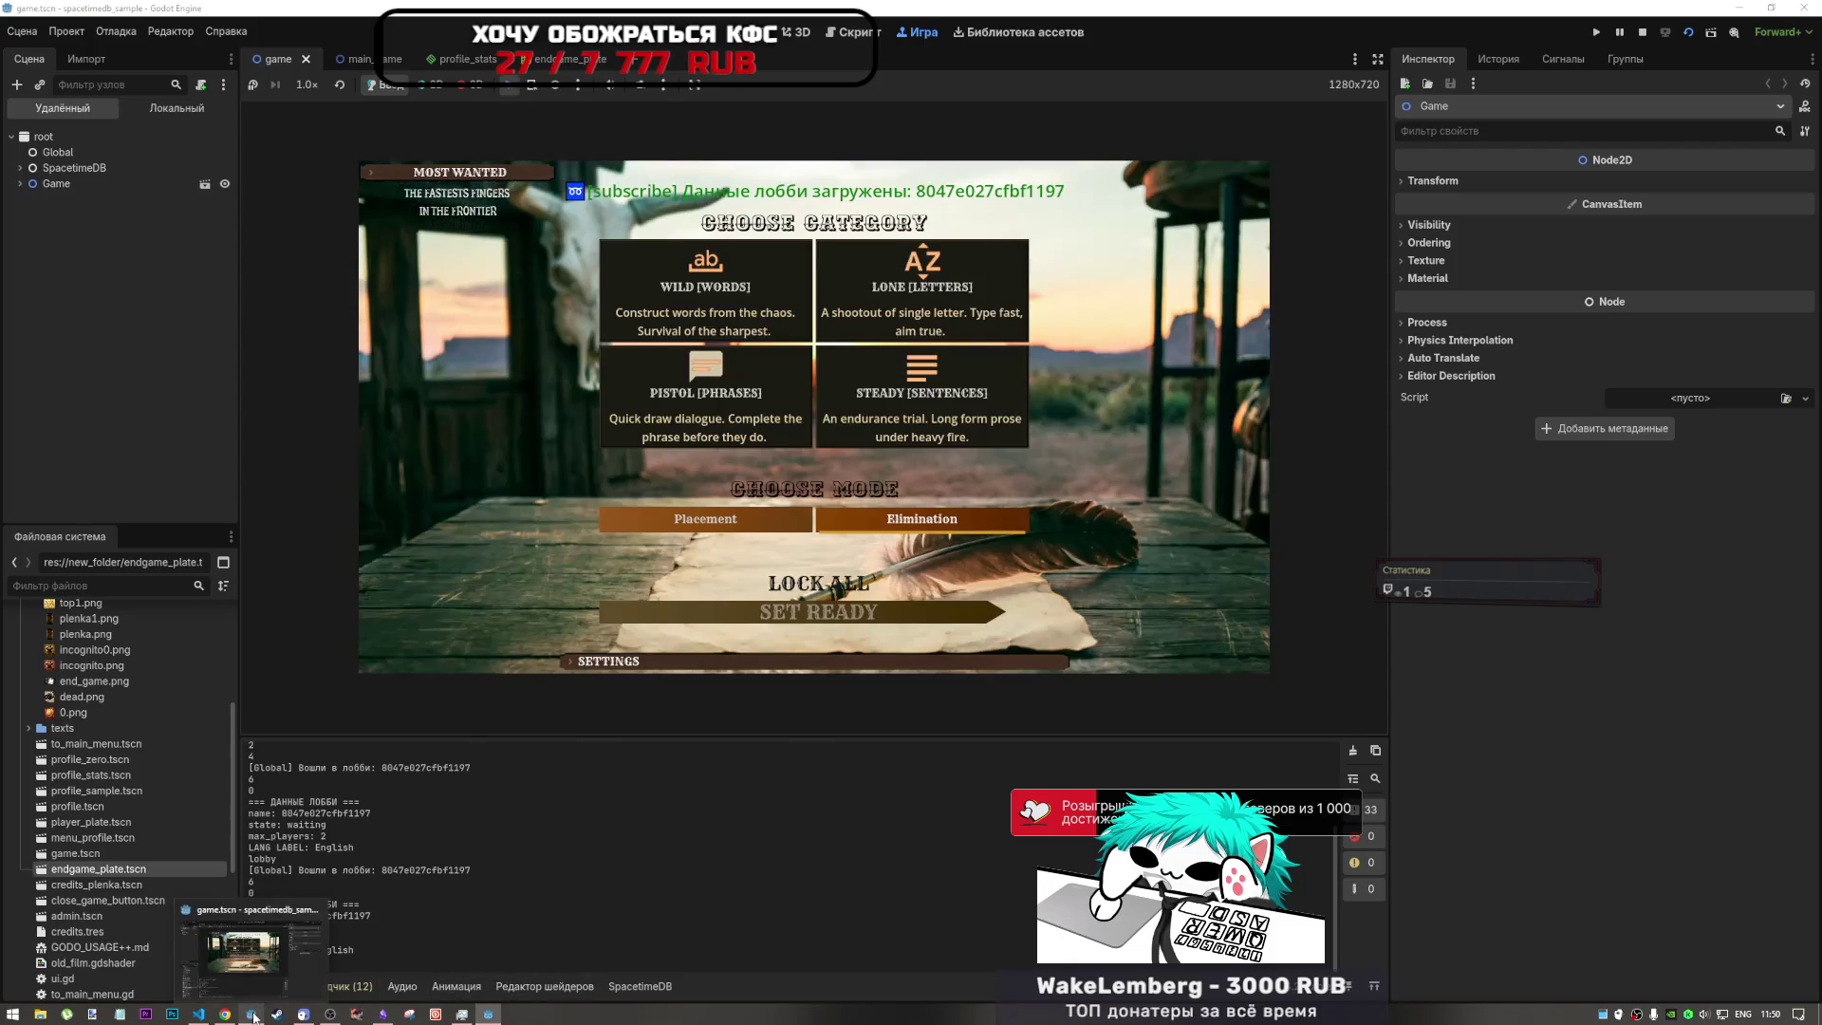
{"action": "left_click", "coordinate": [1642, 31]}
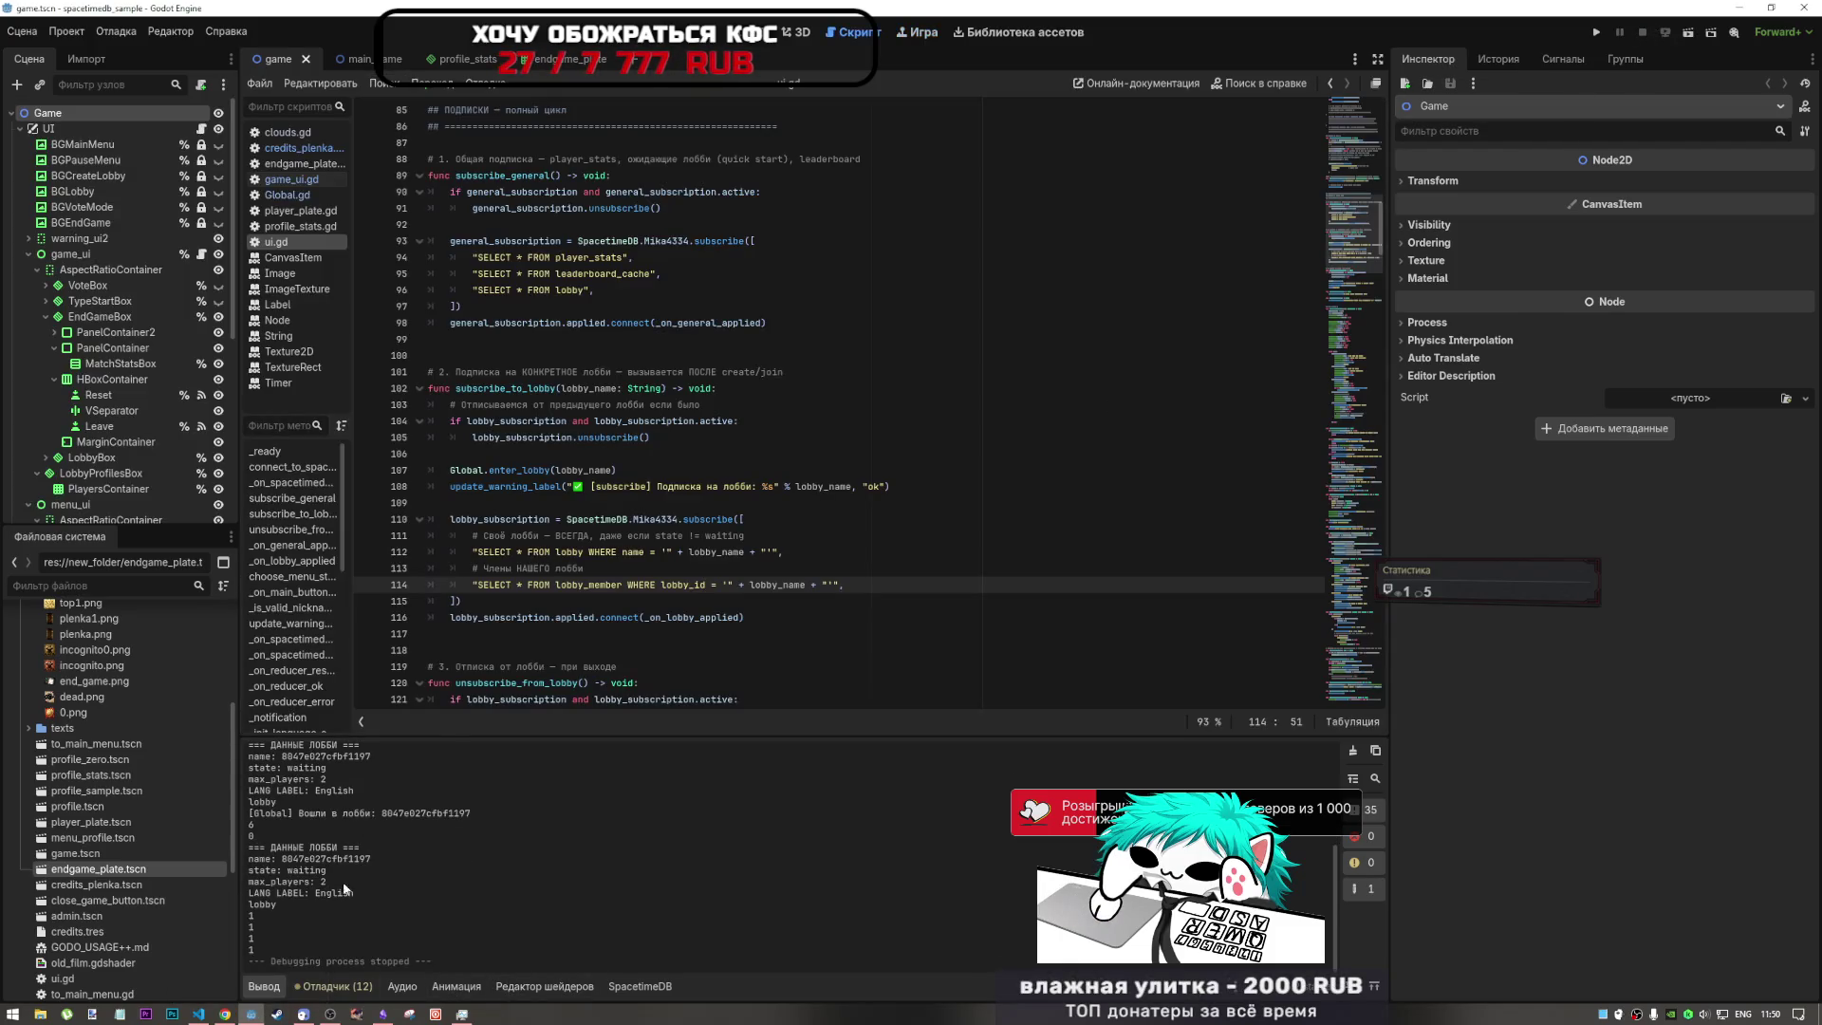
Step: Type the new language task, insert 'для игры' after 'язык' plus 'важно', then close Obsidian
{"action": "left_click", "coordinate": [383, 1013]}
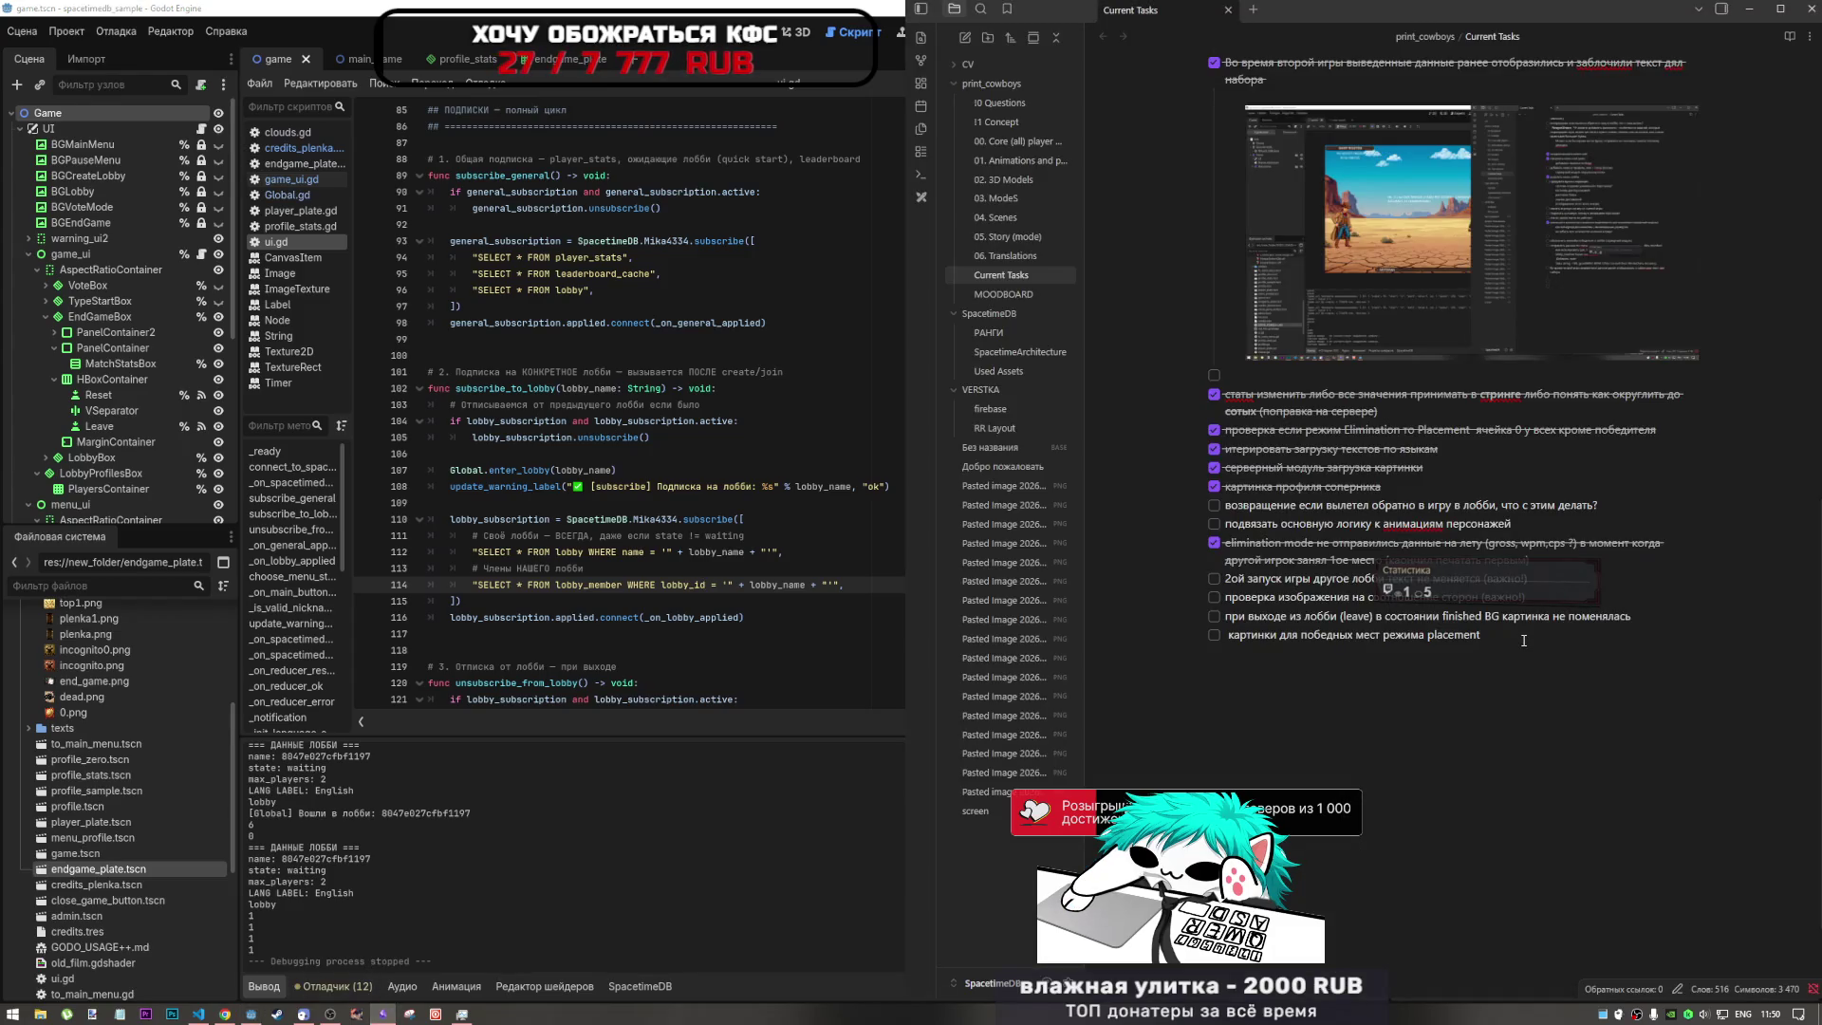
{"action": "key", "text": "Return"}
{"action": "type", "text": "zp"}
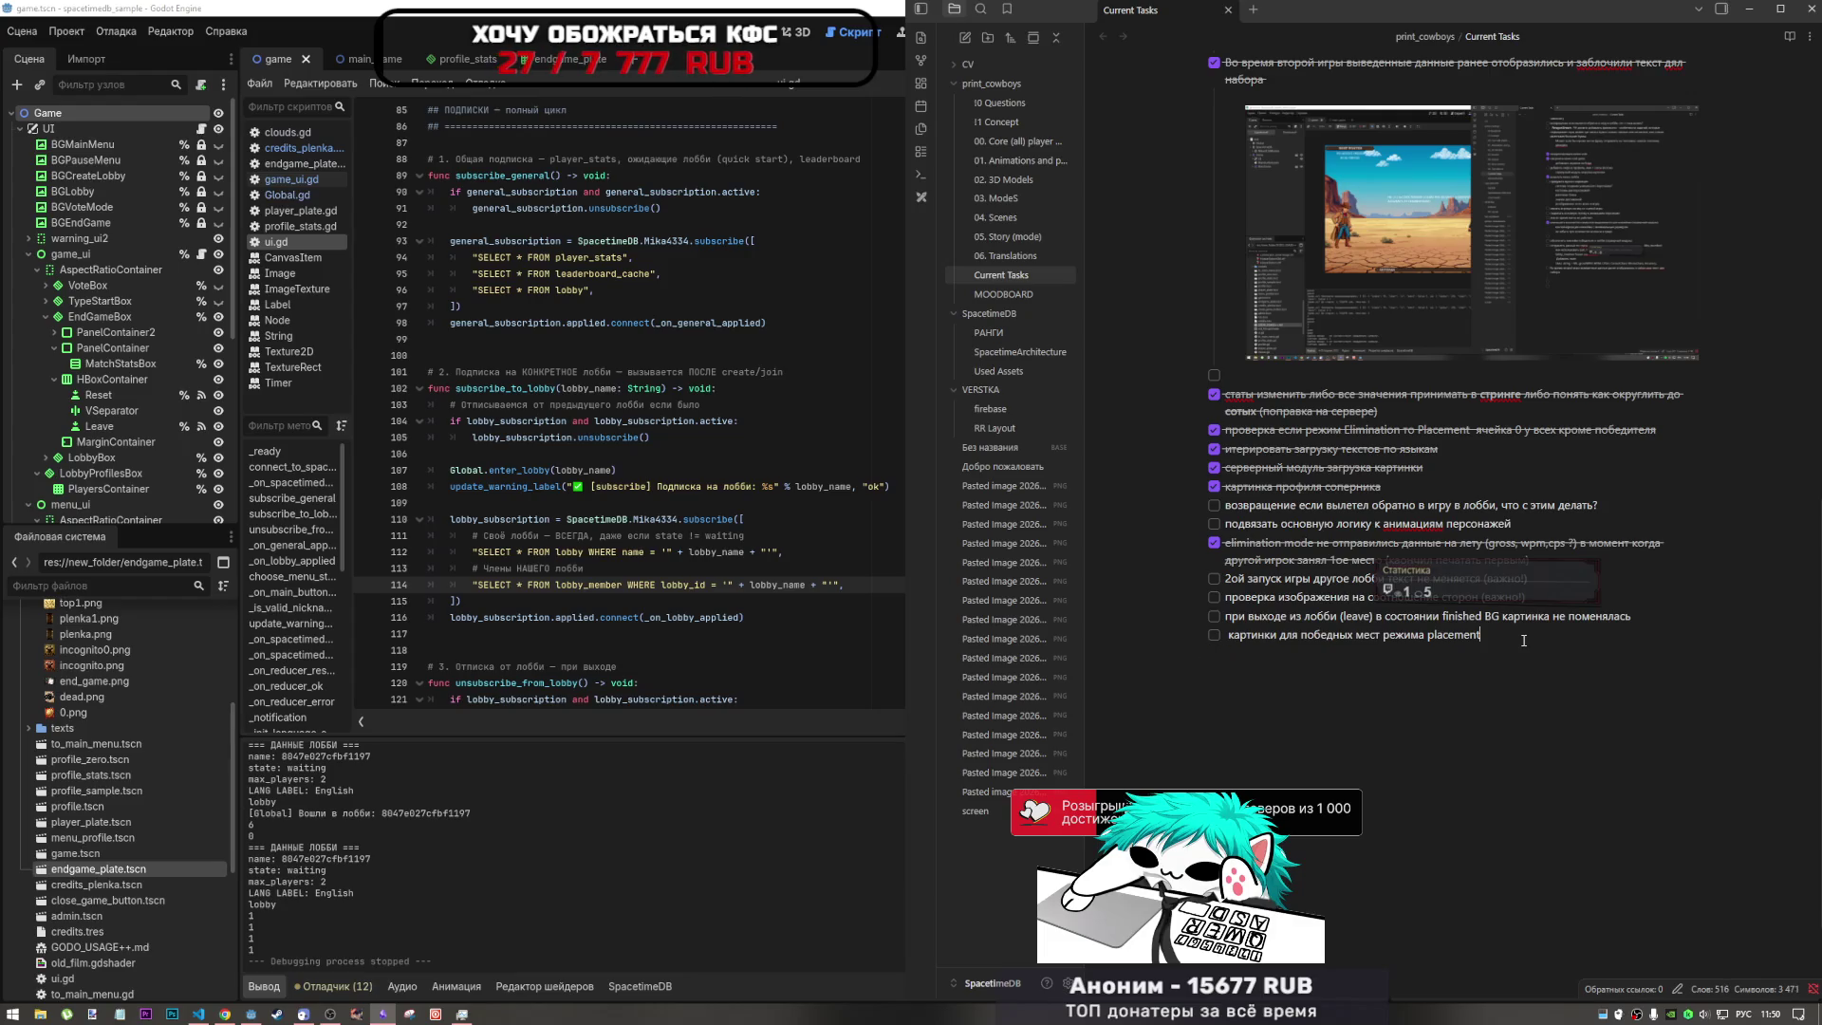
{"action": "type", "text": "ык"}
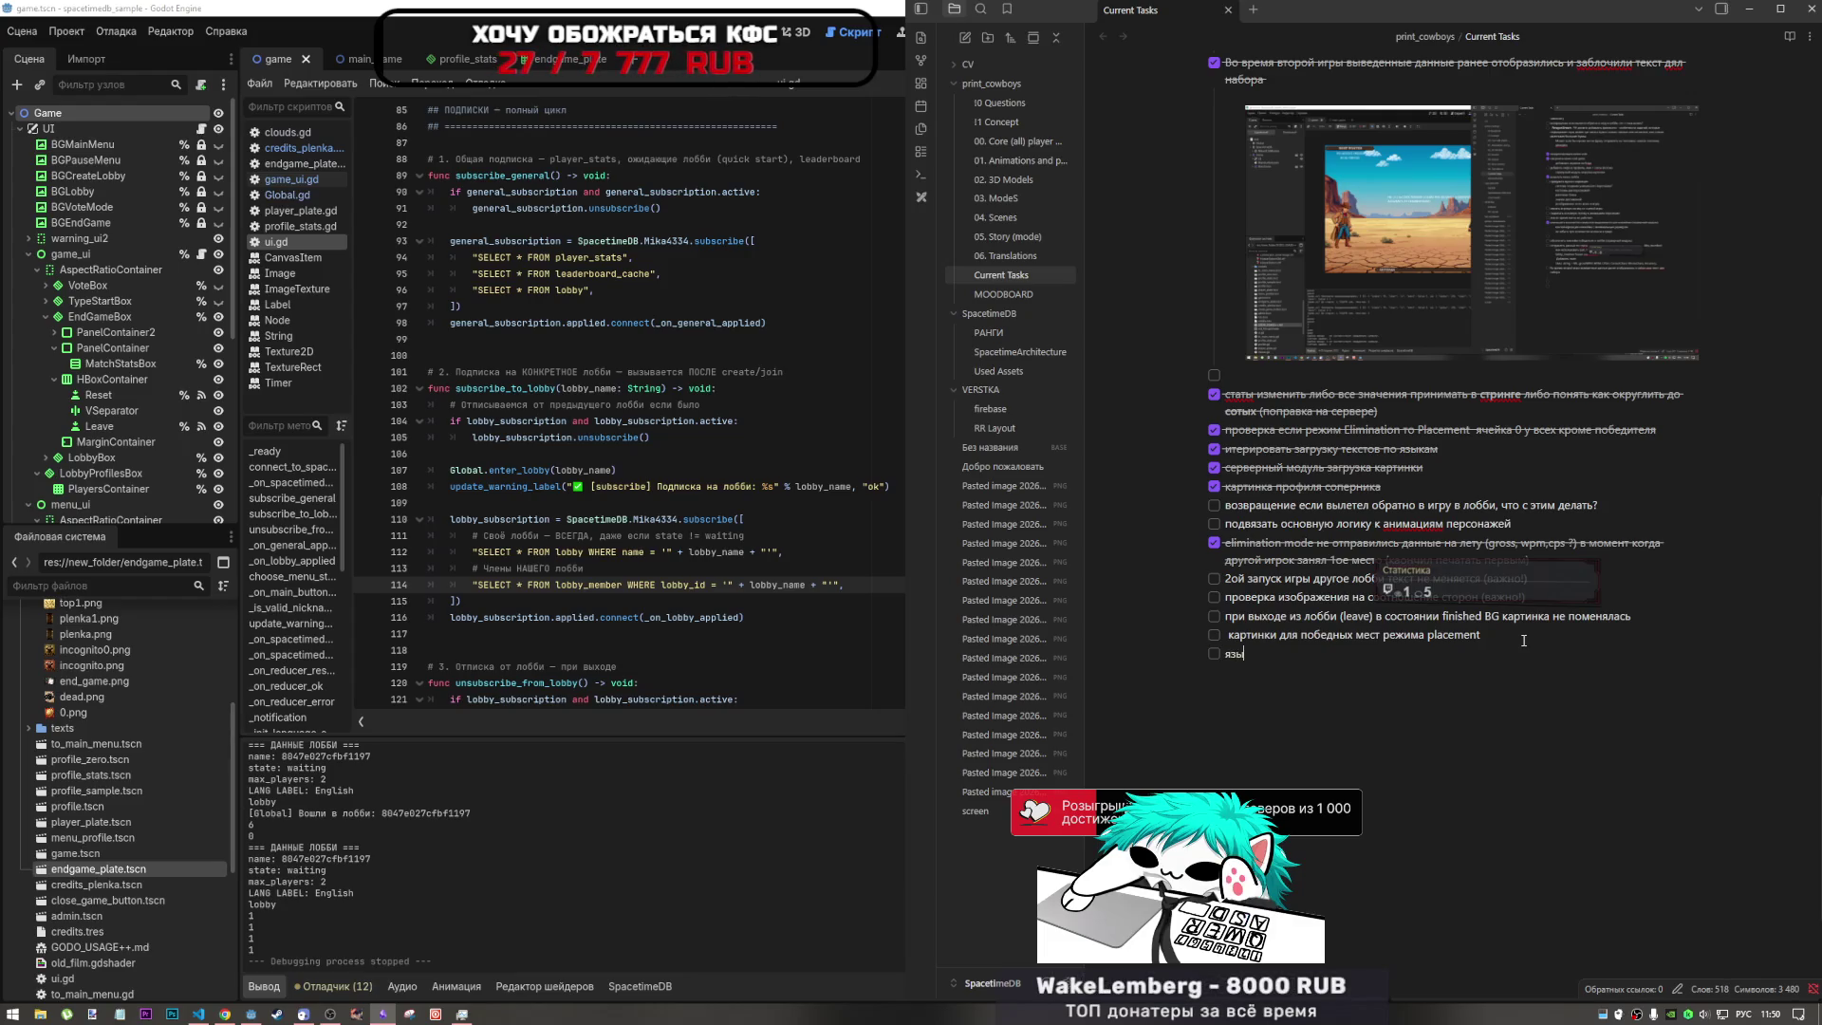
{"action": "type", "text": " не меняется при ст"}
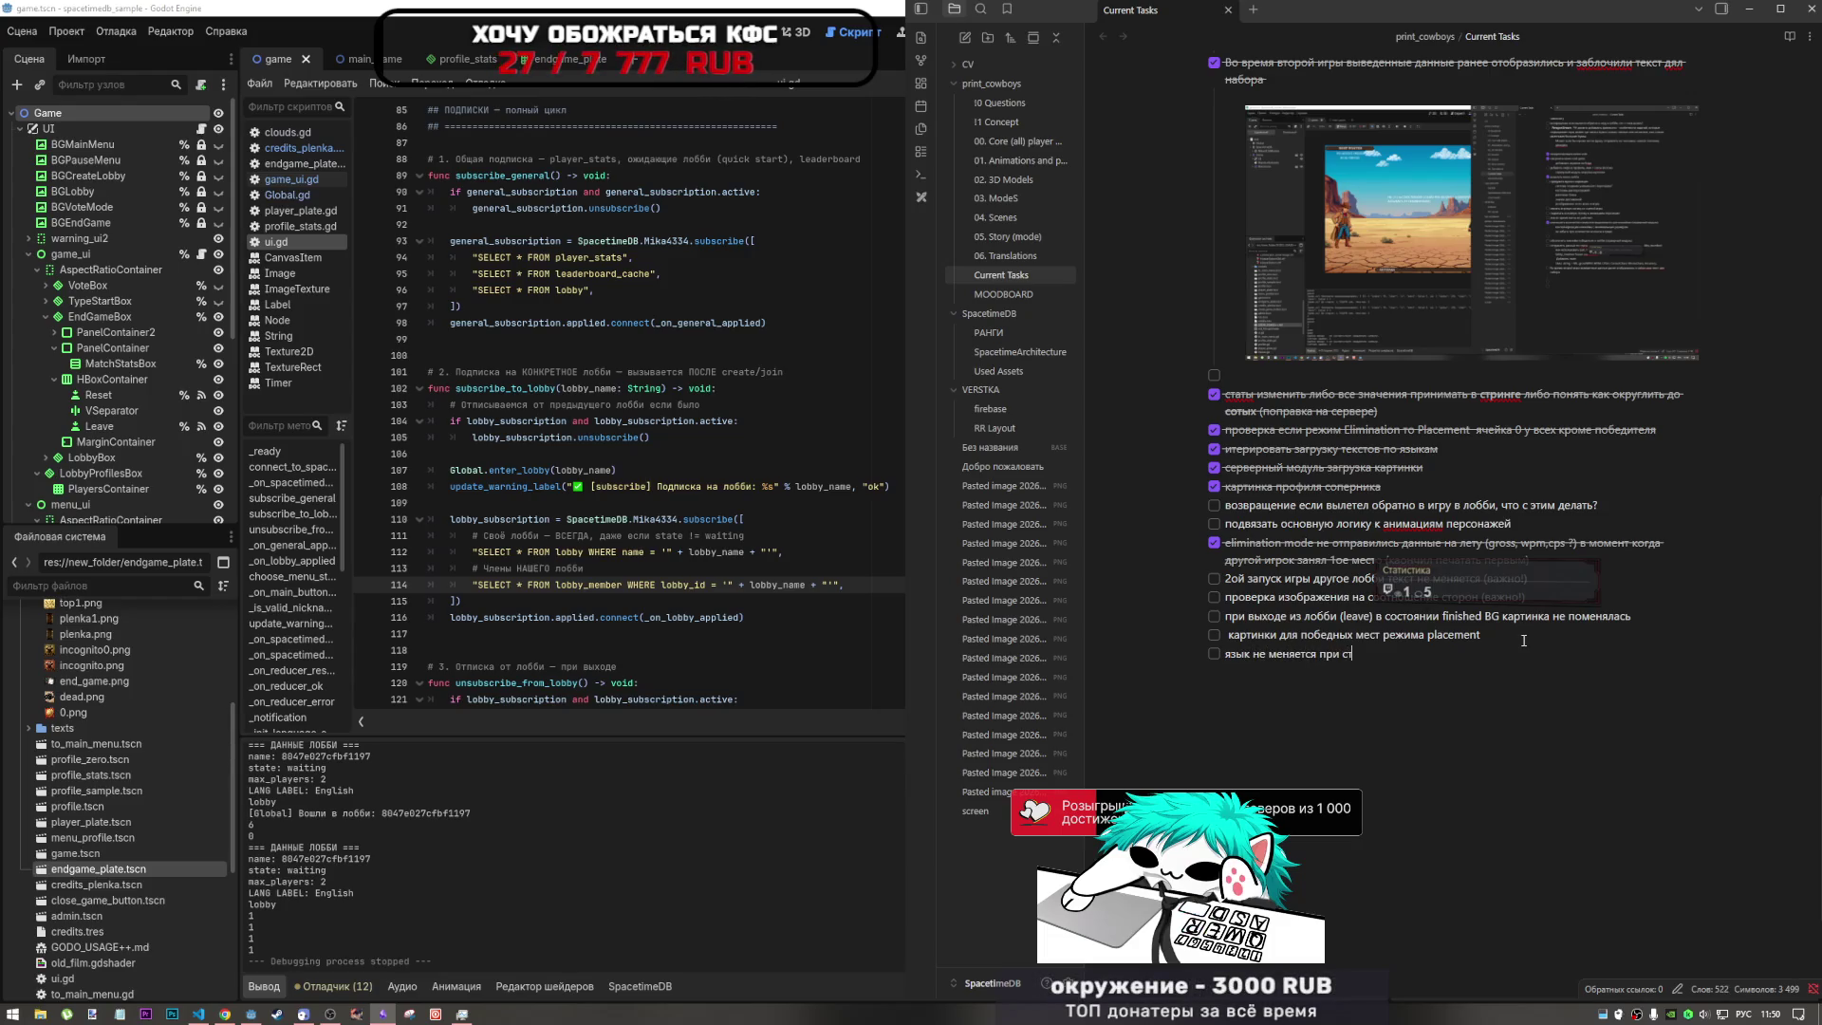
{"action": "type", "text": "игры"}
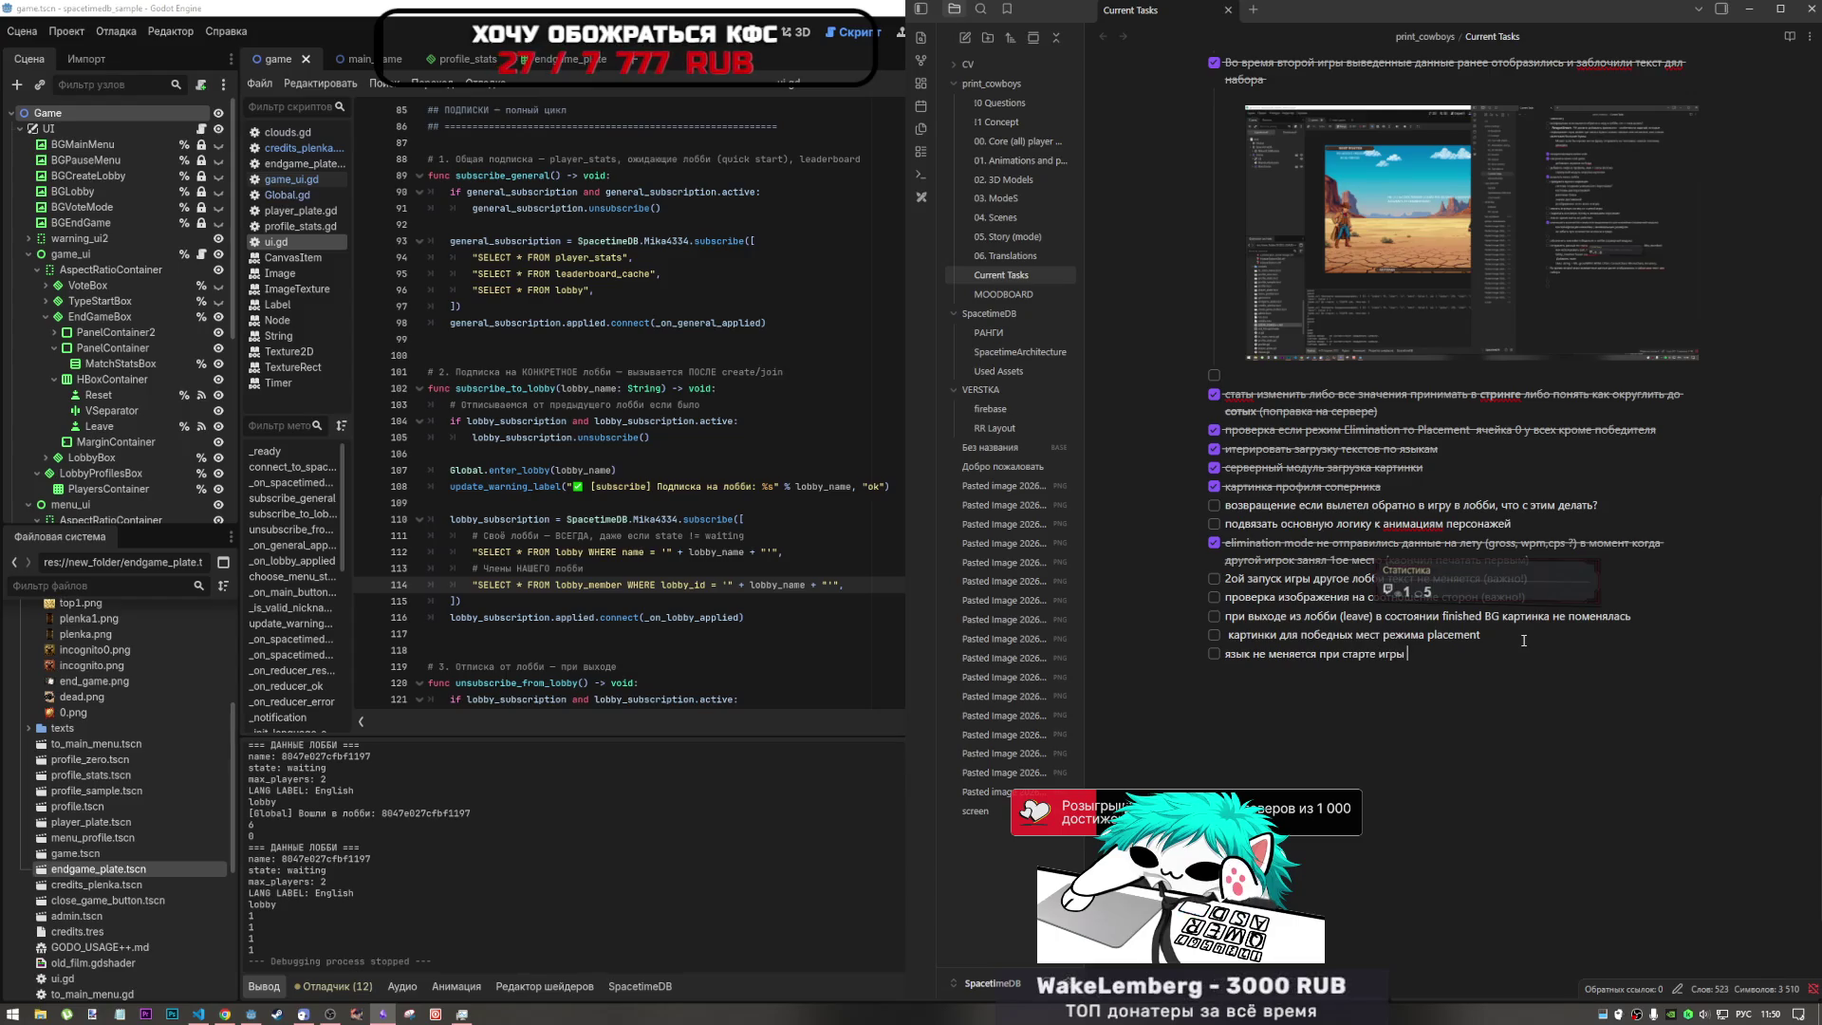
{"action": "left_click", "coordinate": [1253, 653]}
{"action": "type", "text": "для игры "}
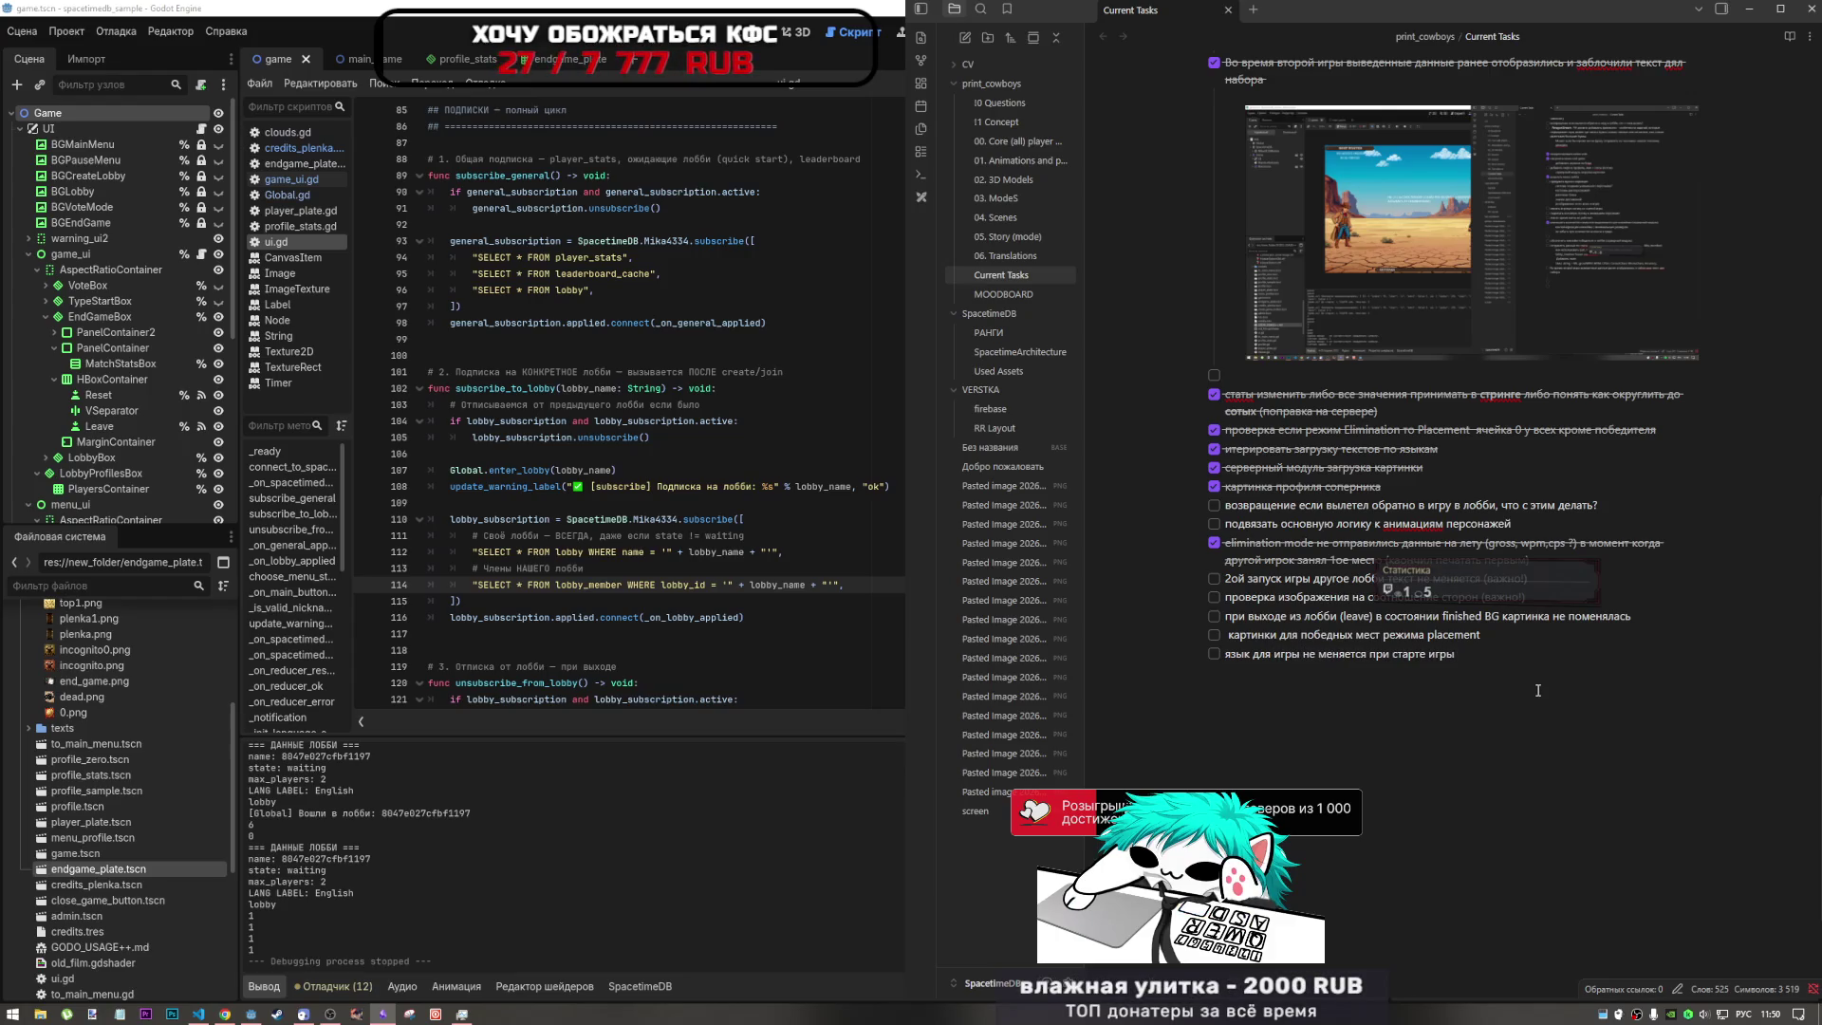
{"action": "type", "text": "важно)"}
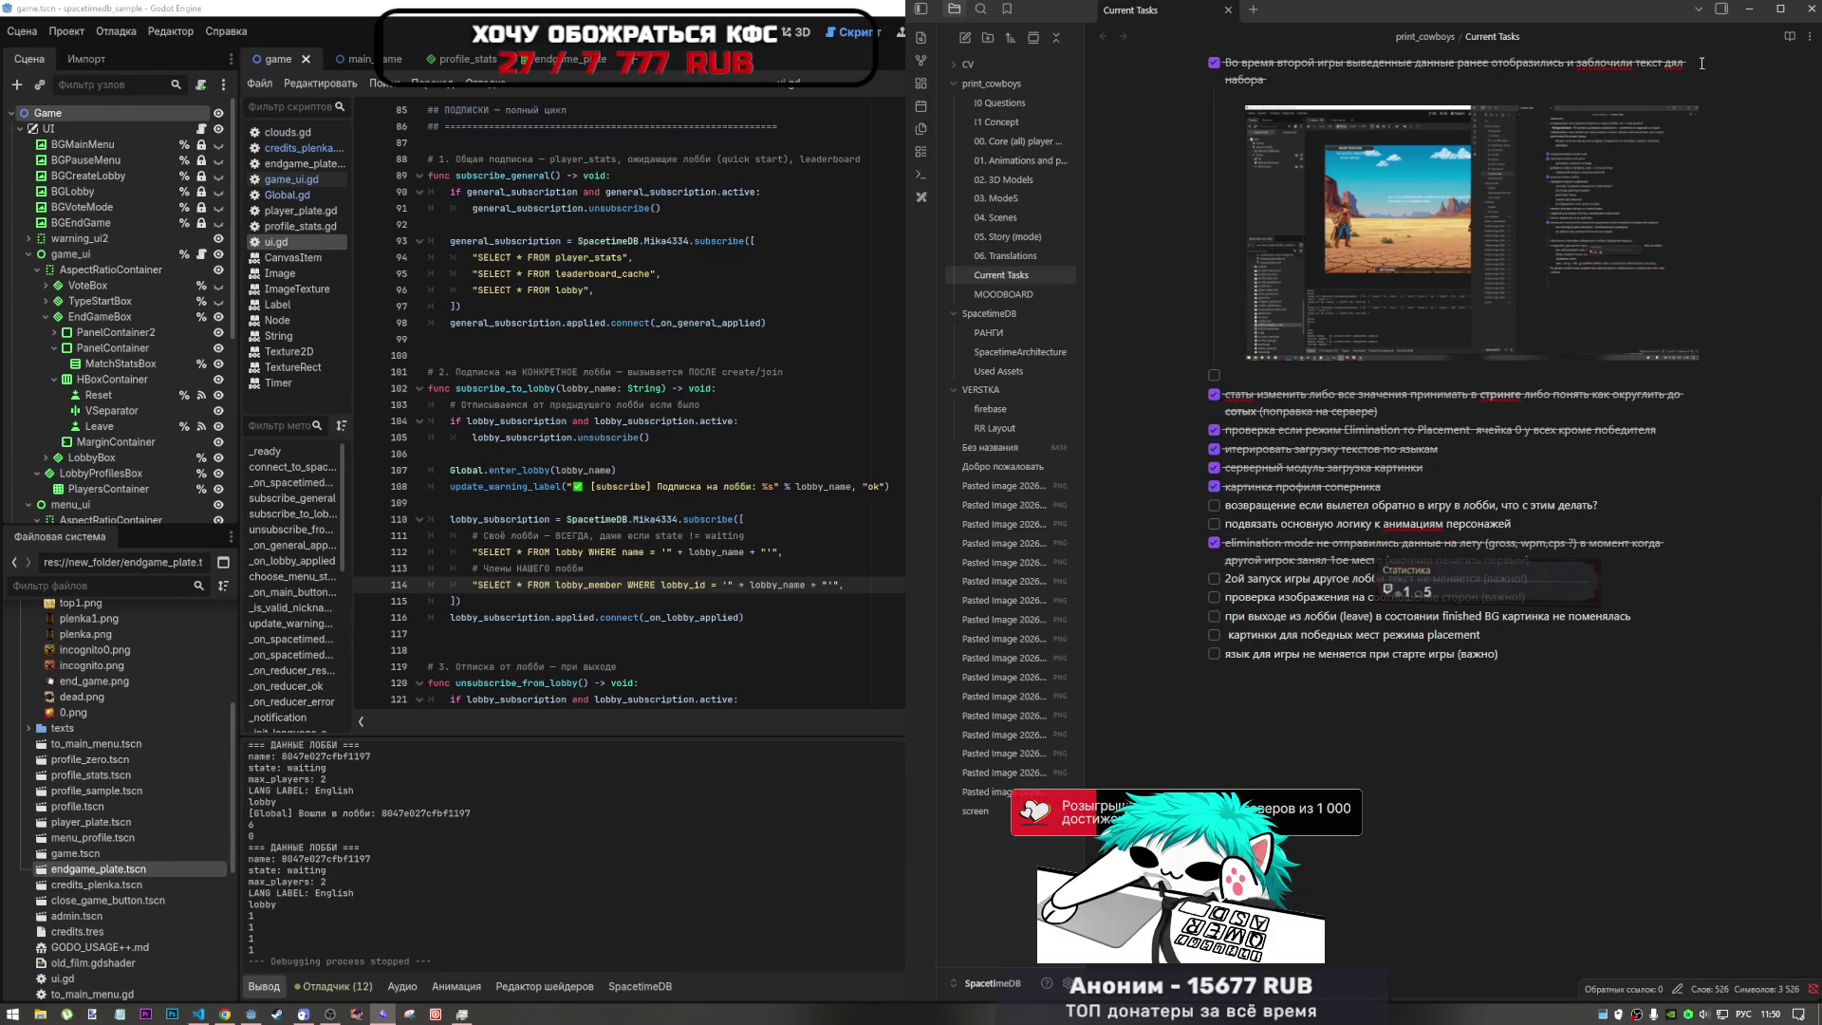
{"action": "left_click", "coordinate": [1810, 9]}
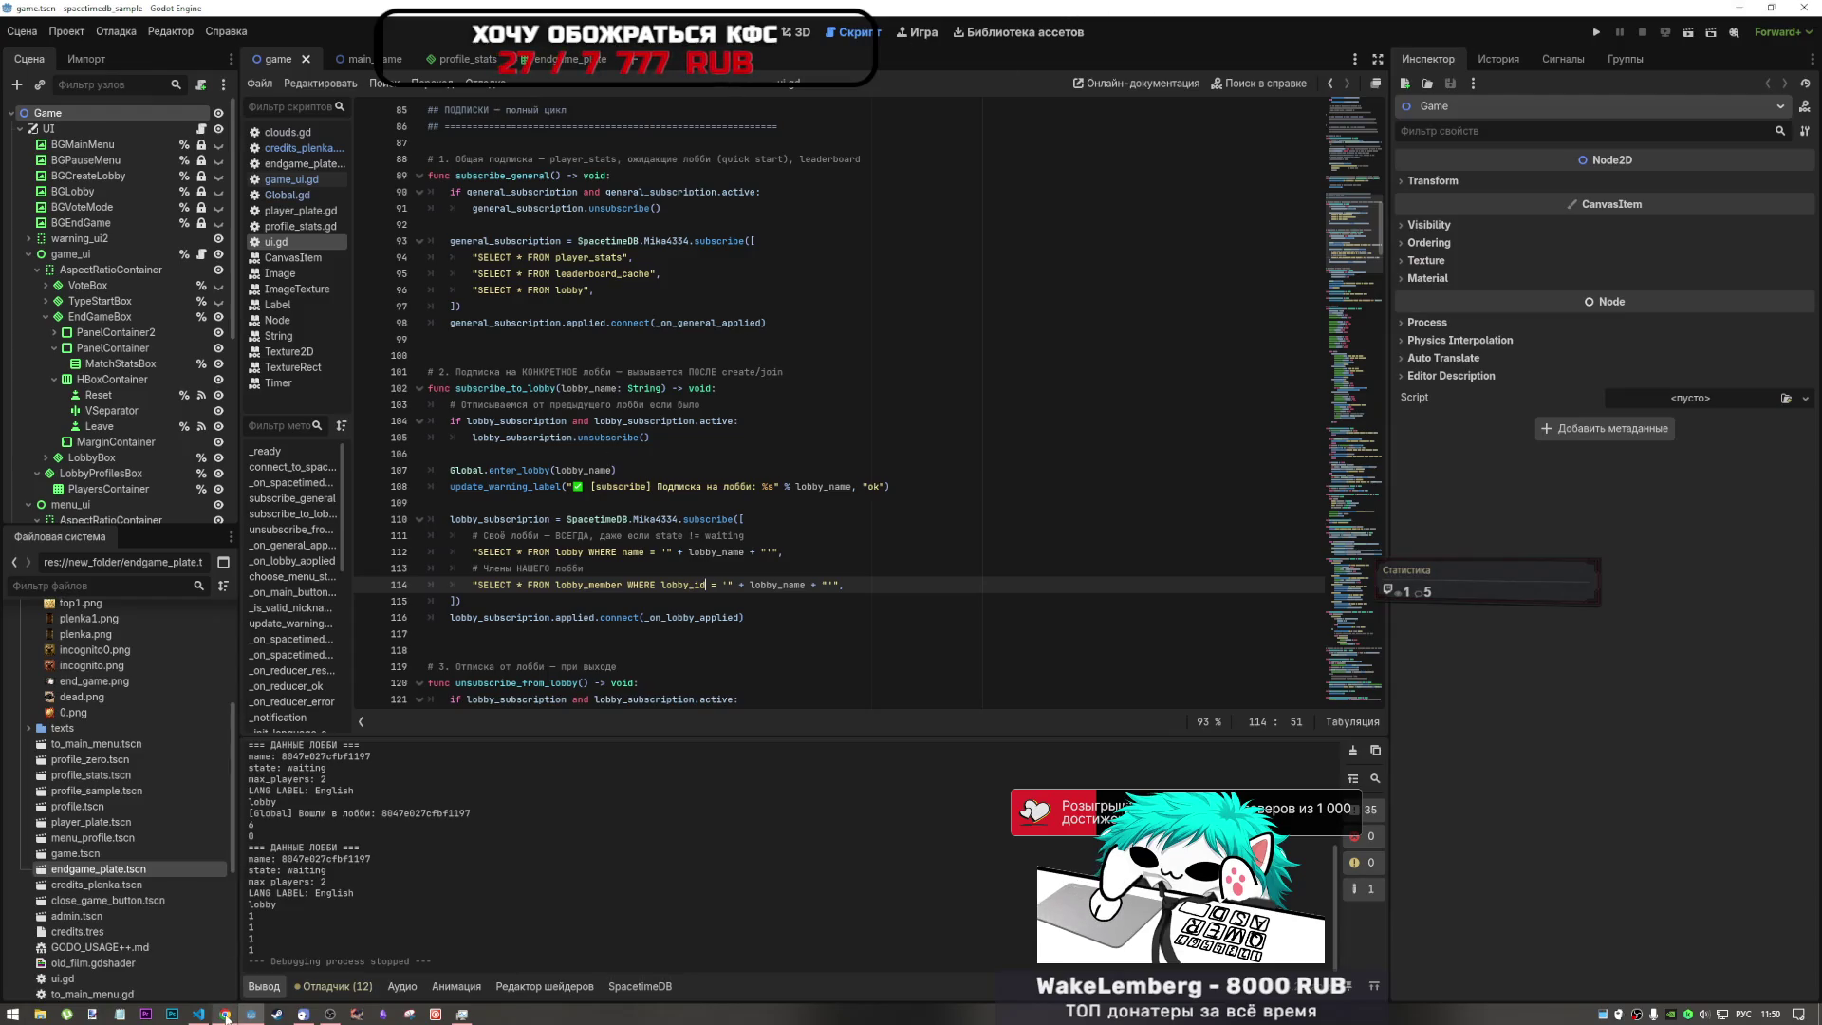
{"action": "mouse_move", "coordinate": [226, 1016]}
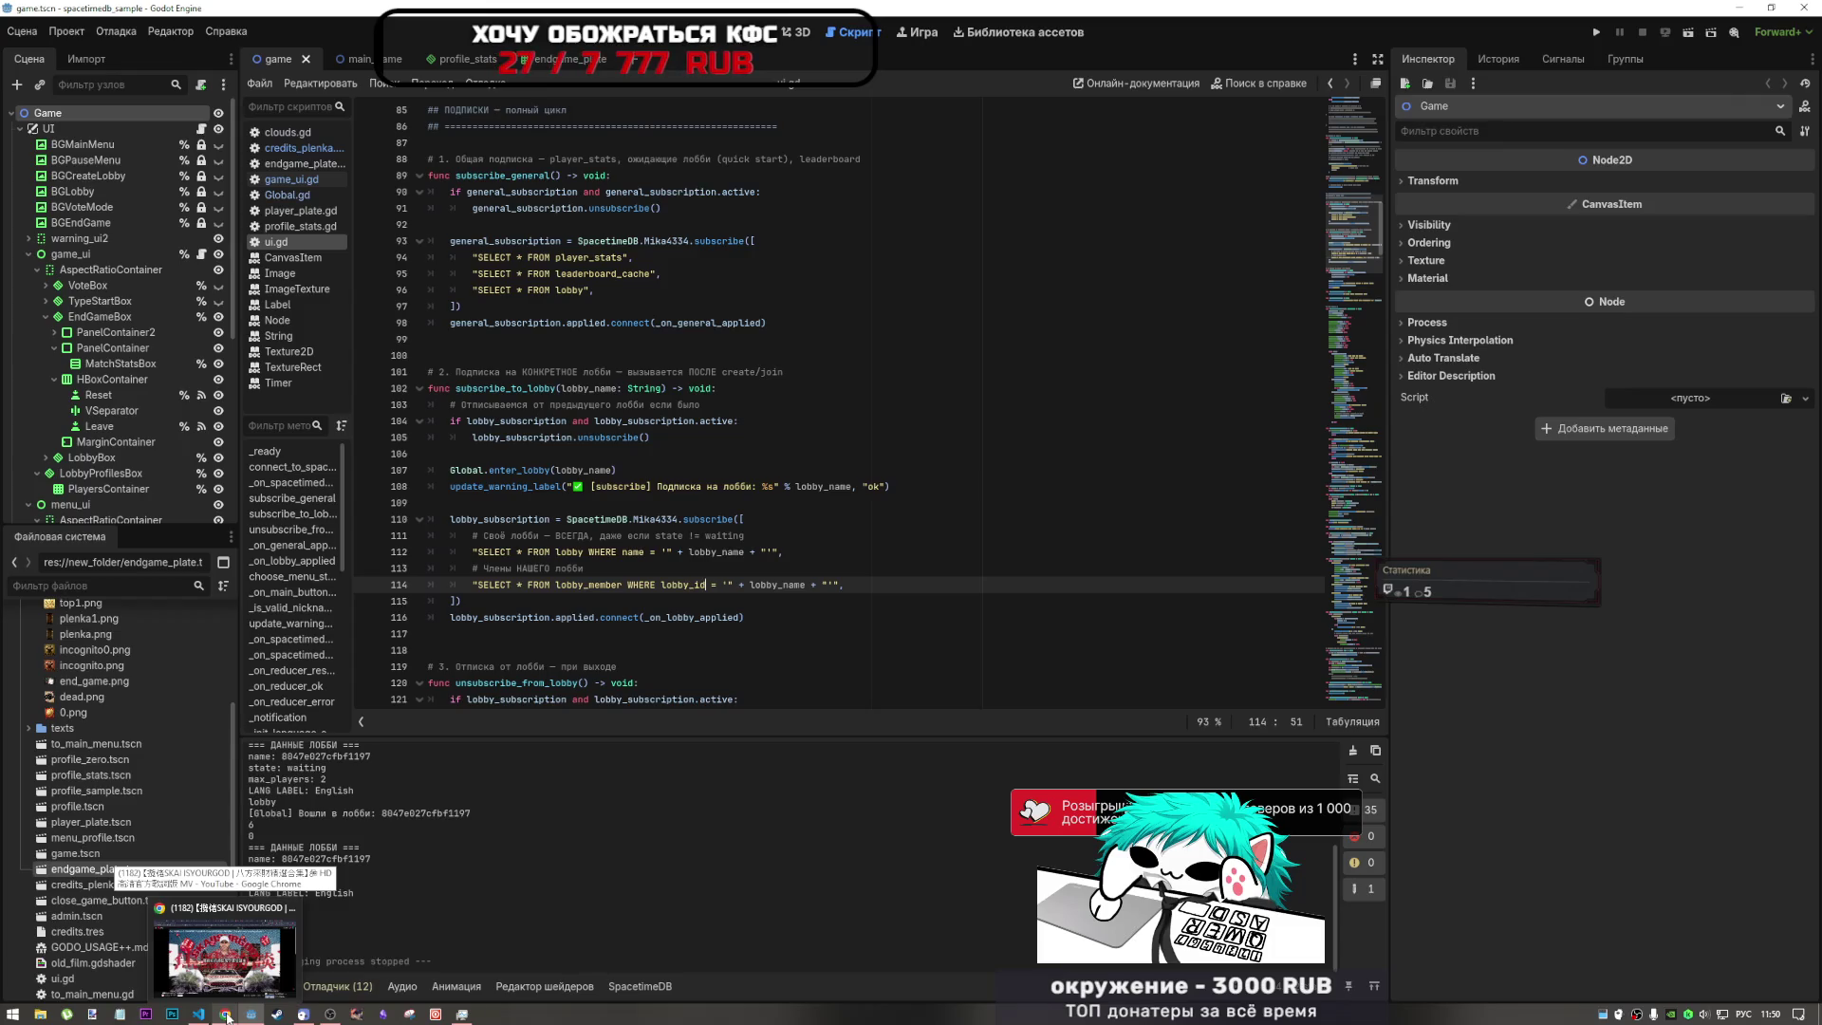
{"action": "mouse_move", "coordinate": [306, 1015]}
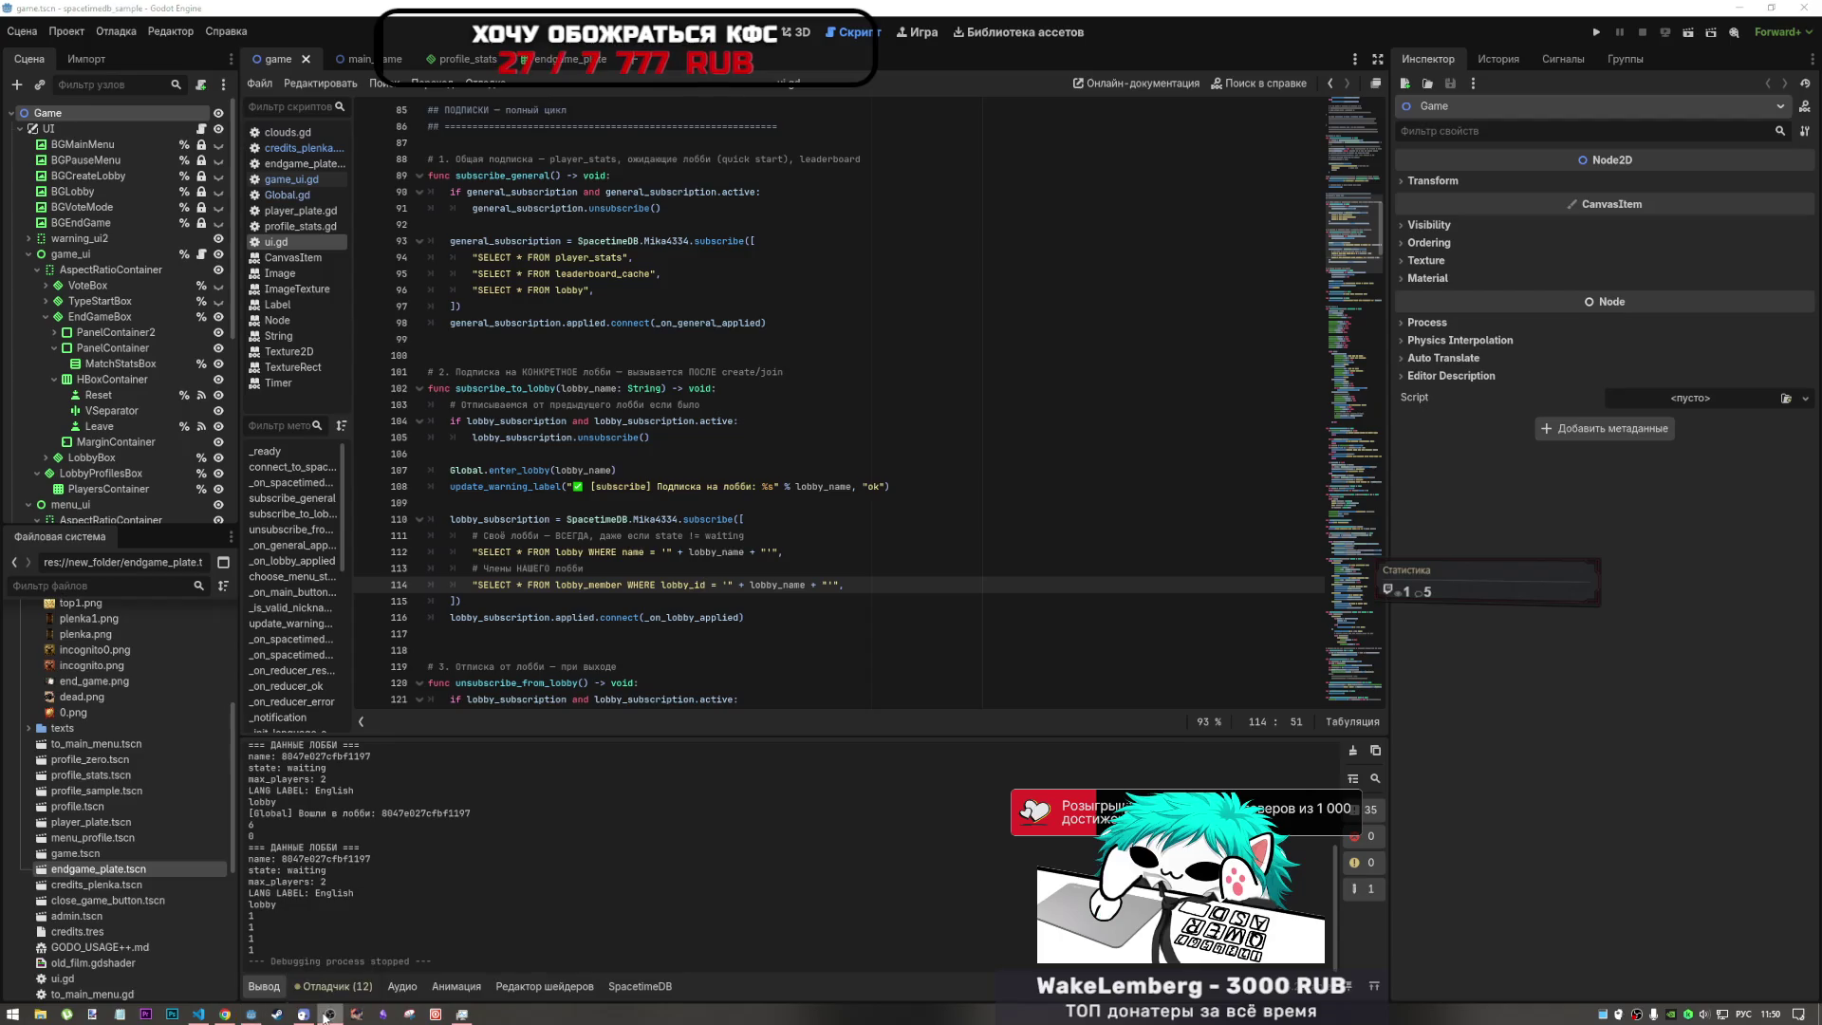